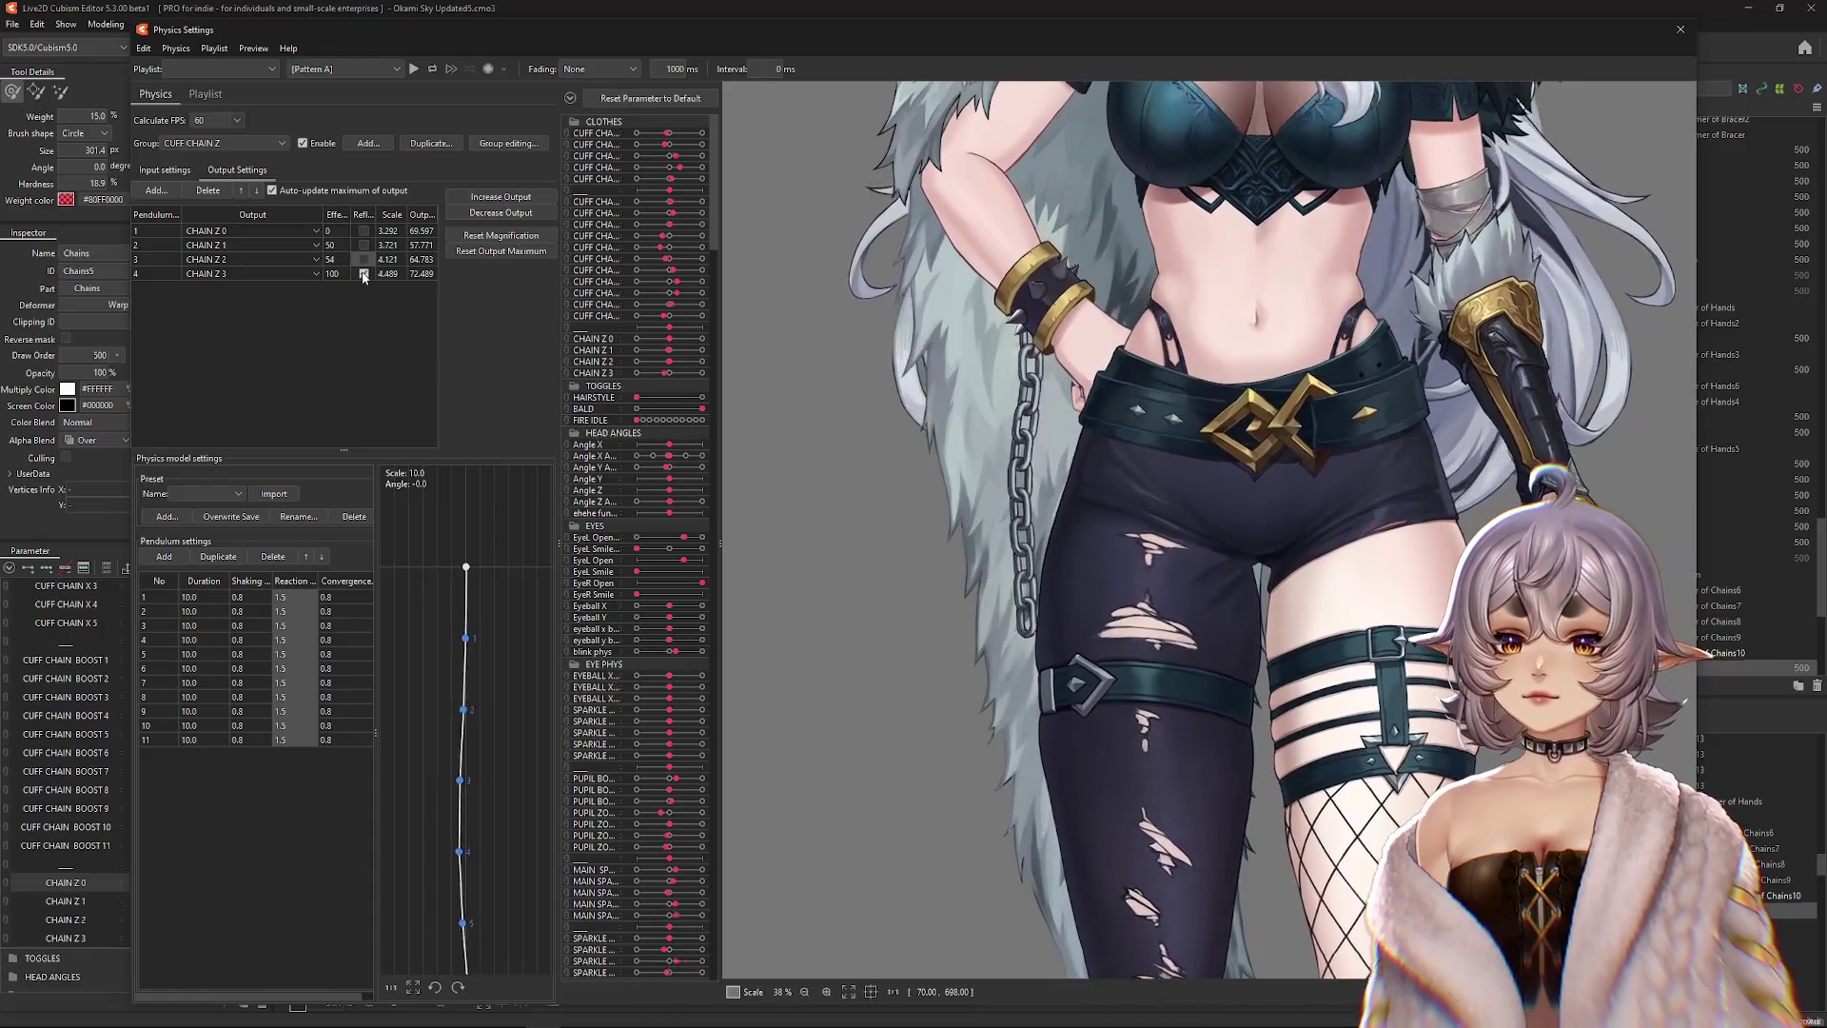
Stop CHAIN Z 3 reflecting, set CHAIN Z 1's effect to 100, and re-enter CHAIN Z 2's effect.
left_click(364, 273)
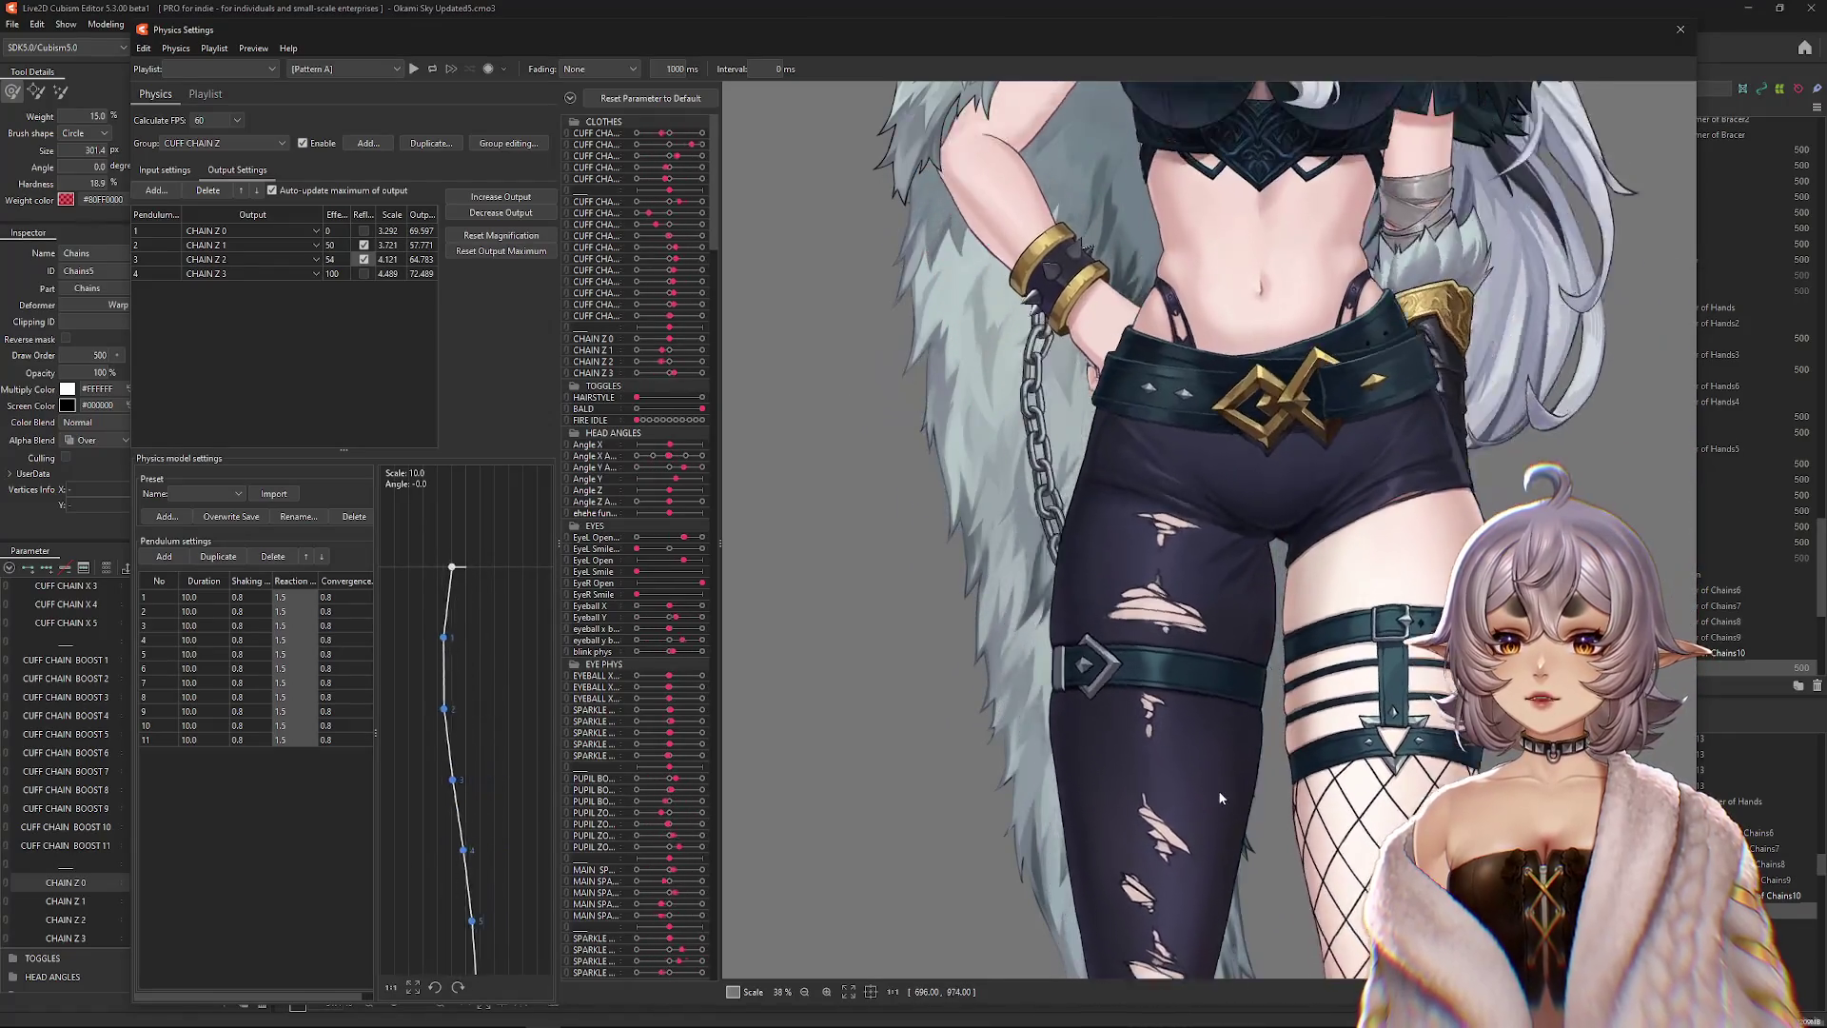
double_click(332, 258)
type("100")
double_click(331, 245)
type("100")
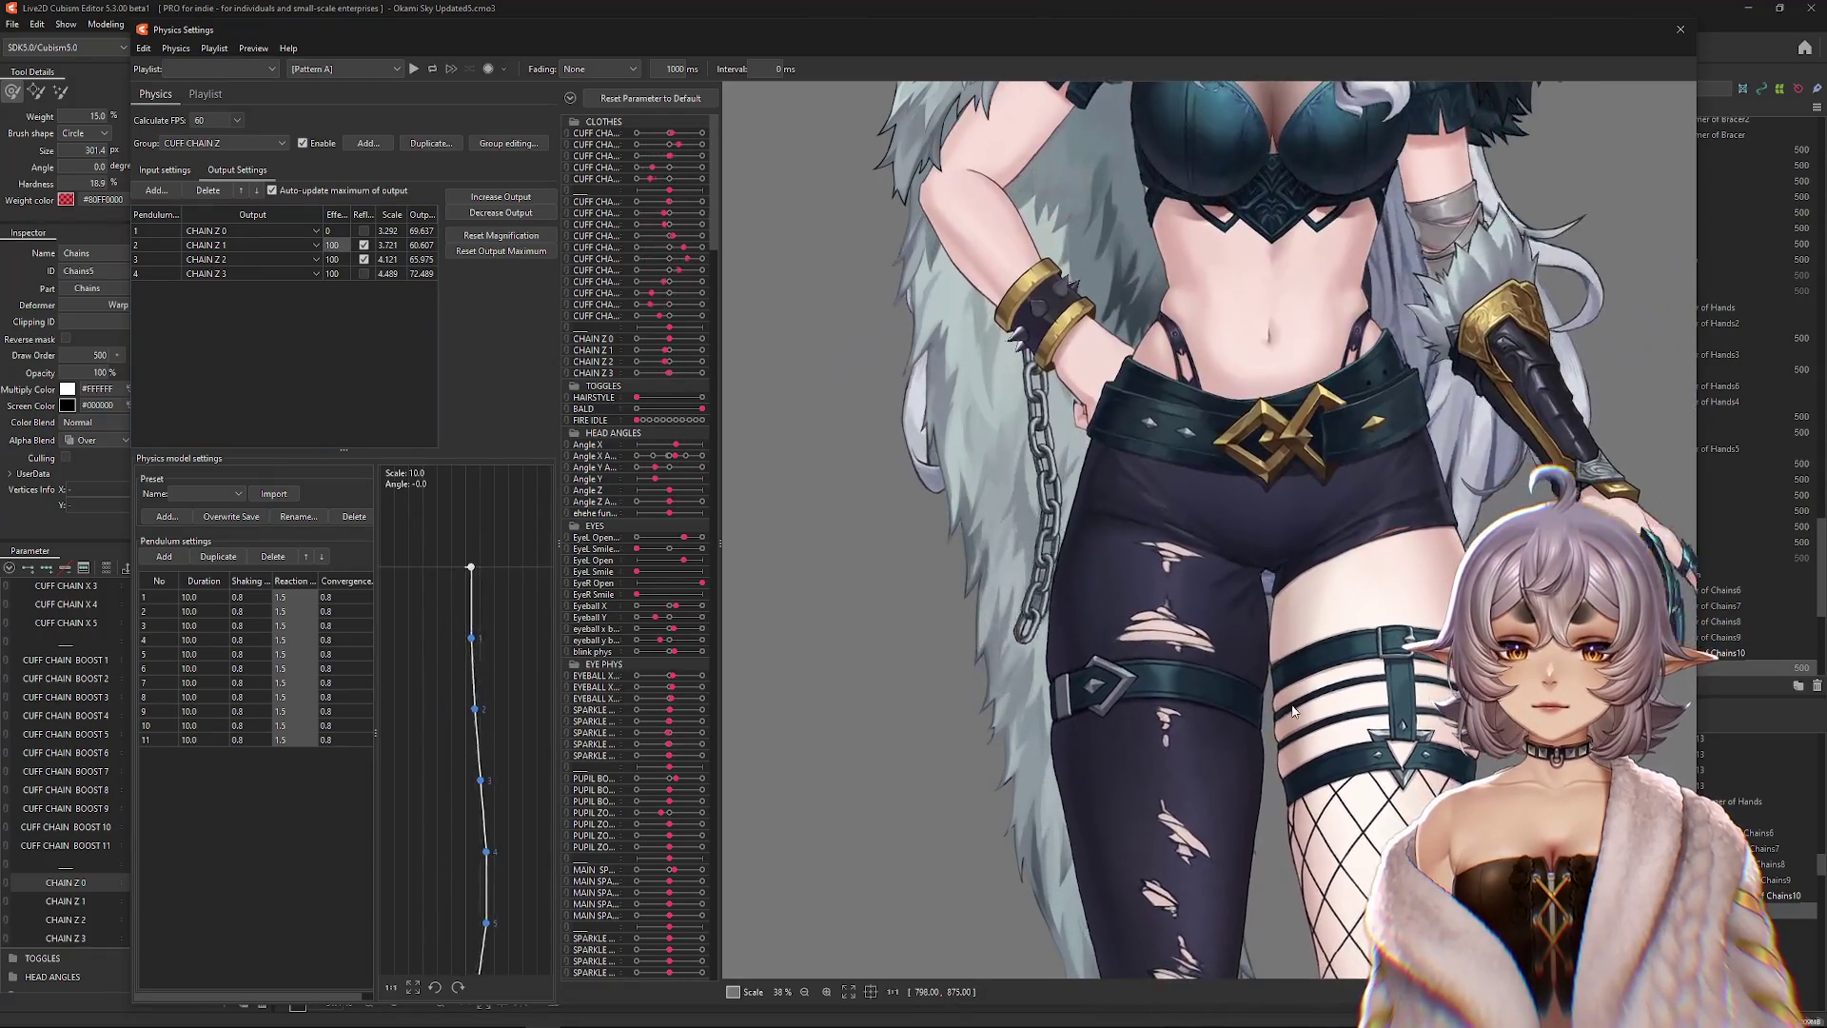
type("70")
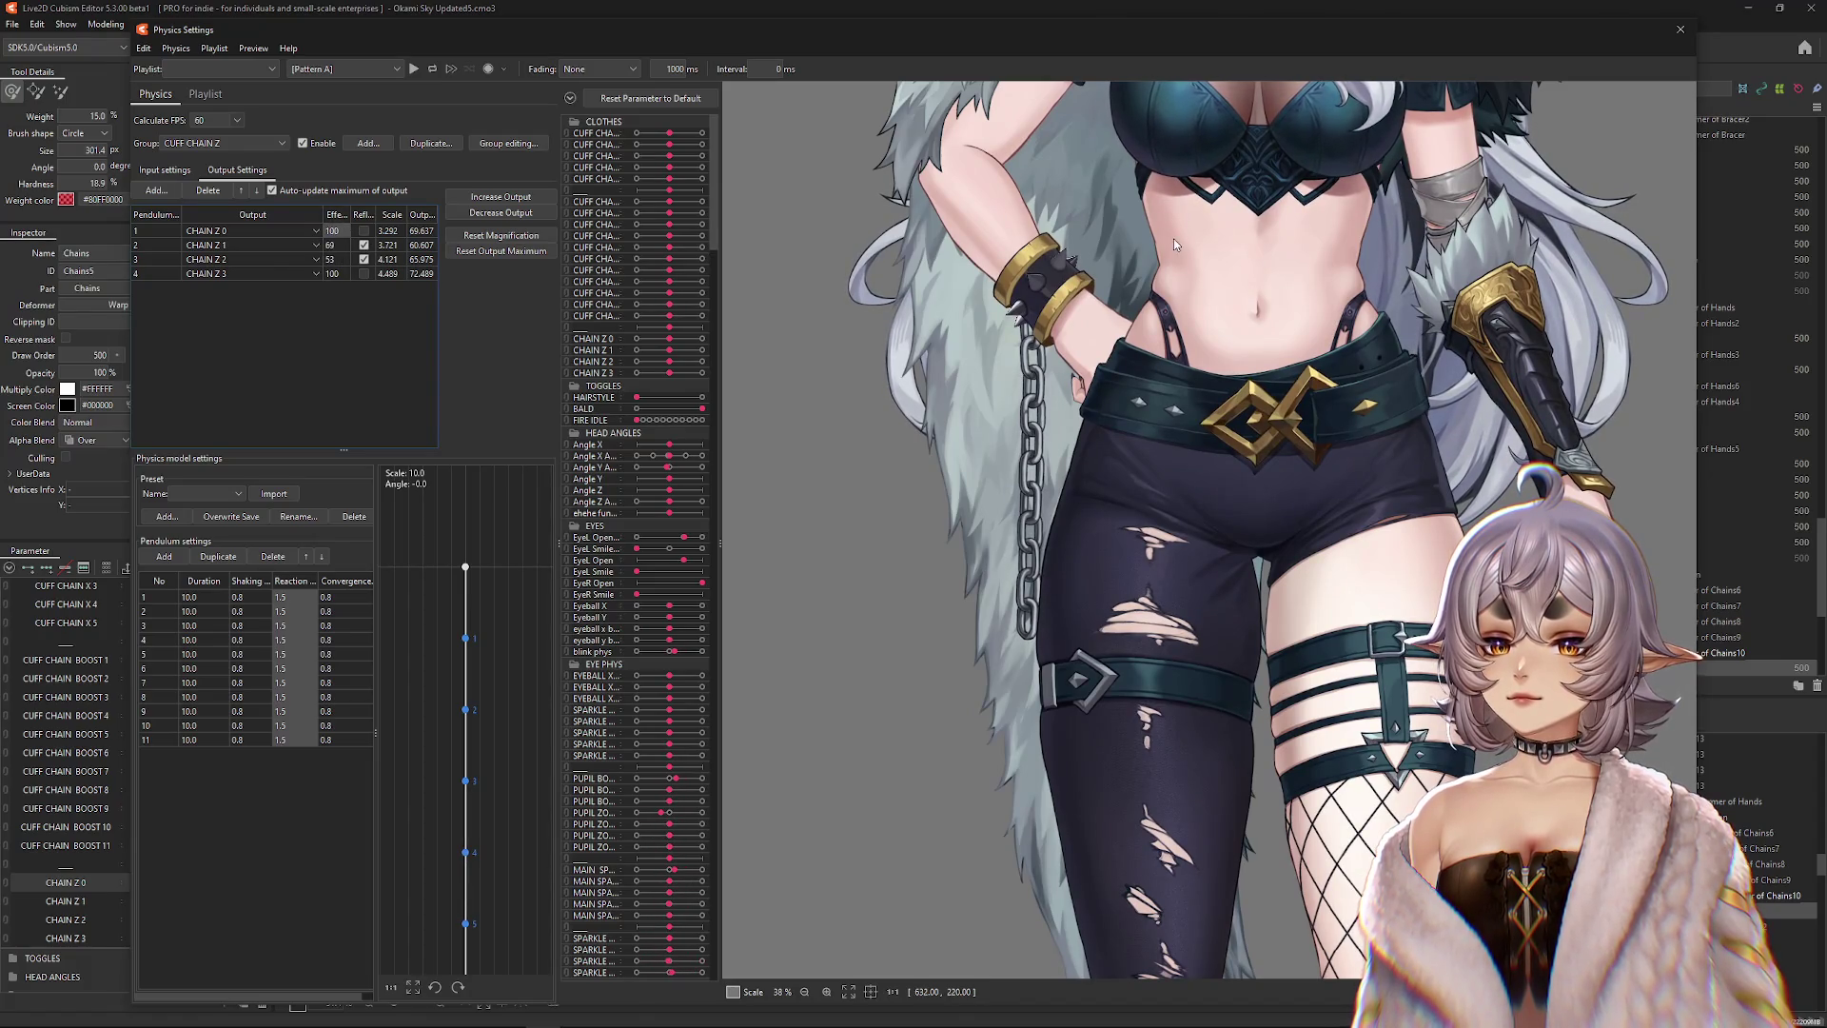
Swing the model back and forth to test the chain sway, then show the input settings.
mouse_move(1177, 738)
left_mouse_down()
mouse_move(1213, 324)
mouse_move(1271, 728)
mouse_move(1240, 325)
mouse_move(1287, 795)
mouse_move(1265, 356)
mouse_move(1265, 780)
mouse_move(1235, 694)
left_mouse_up()
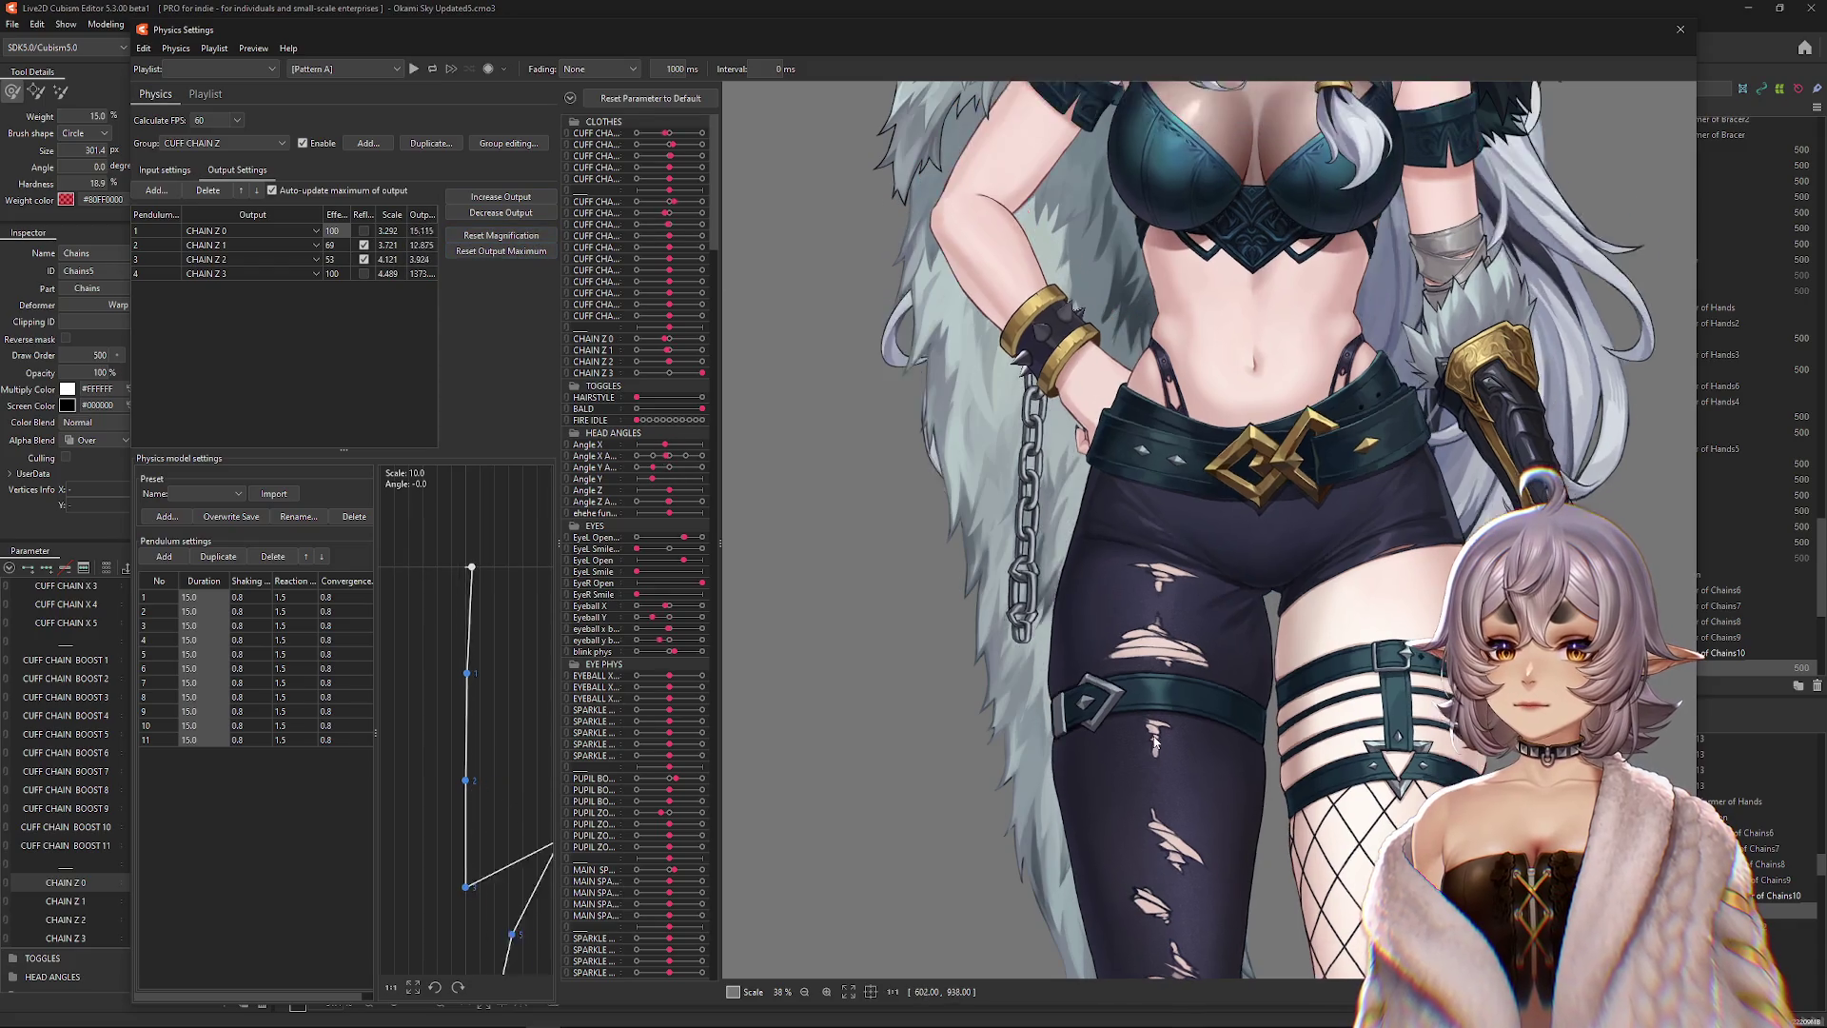
mouse_move(1086, 616)
left_mouse_down()
mouse_move(1458, 694)
mouse_move(955, 615)
mouse_move(989, 628)
left_mouse_up()
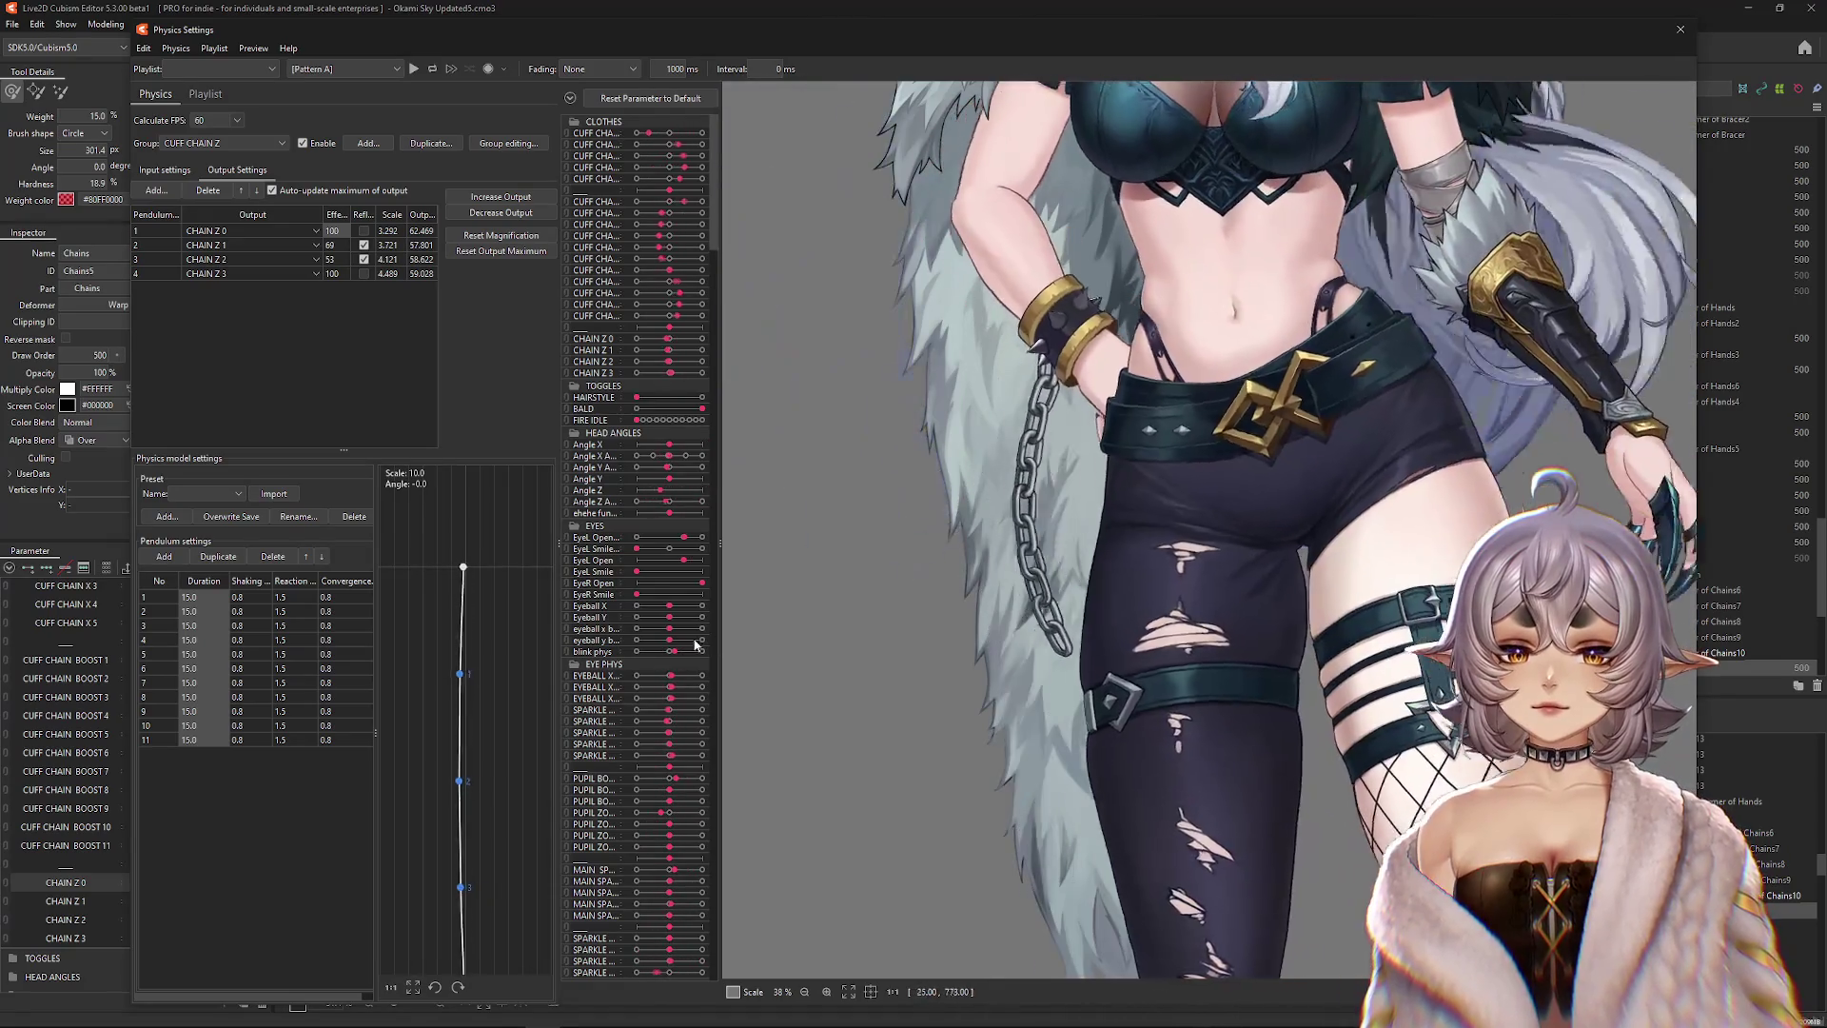
mouse_move(1397, 636)
left_mouse_down()
mouse_move(1105, 452)
mouse_move(1220, 746)
mouse_move(1267, 802)
mouse_move(1233, 805)
mouse_move(909, 739)
mouse_move(723, 571)
left_mouse_up()
left_click(179, 172)
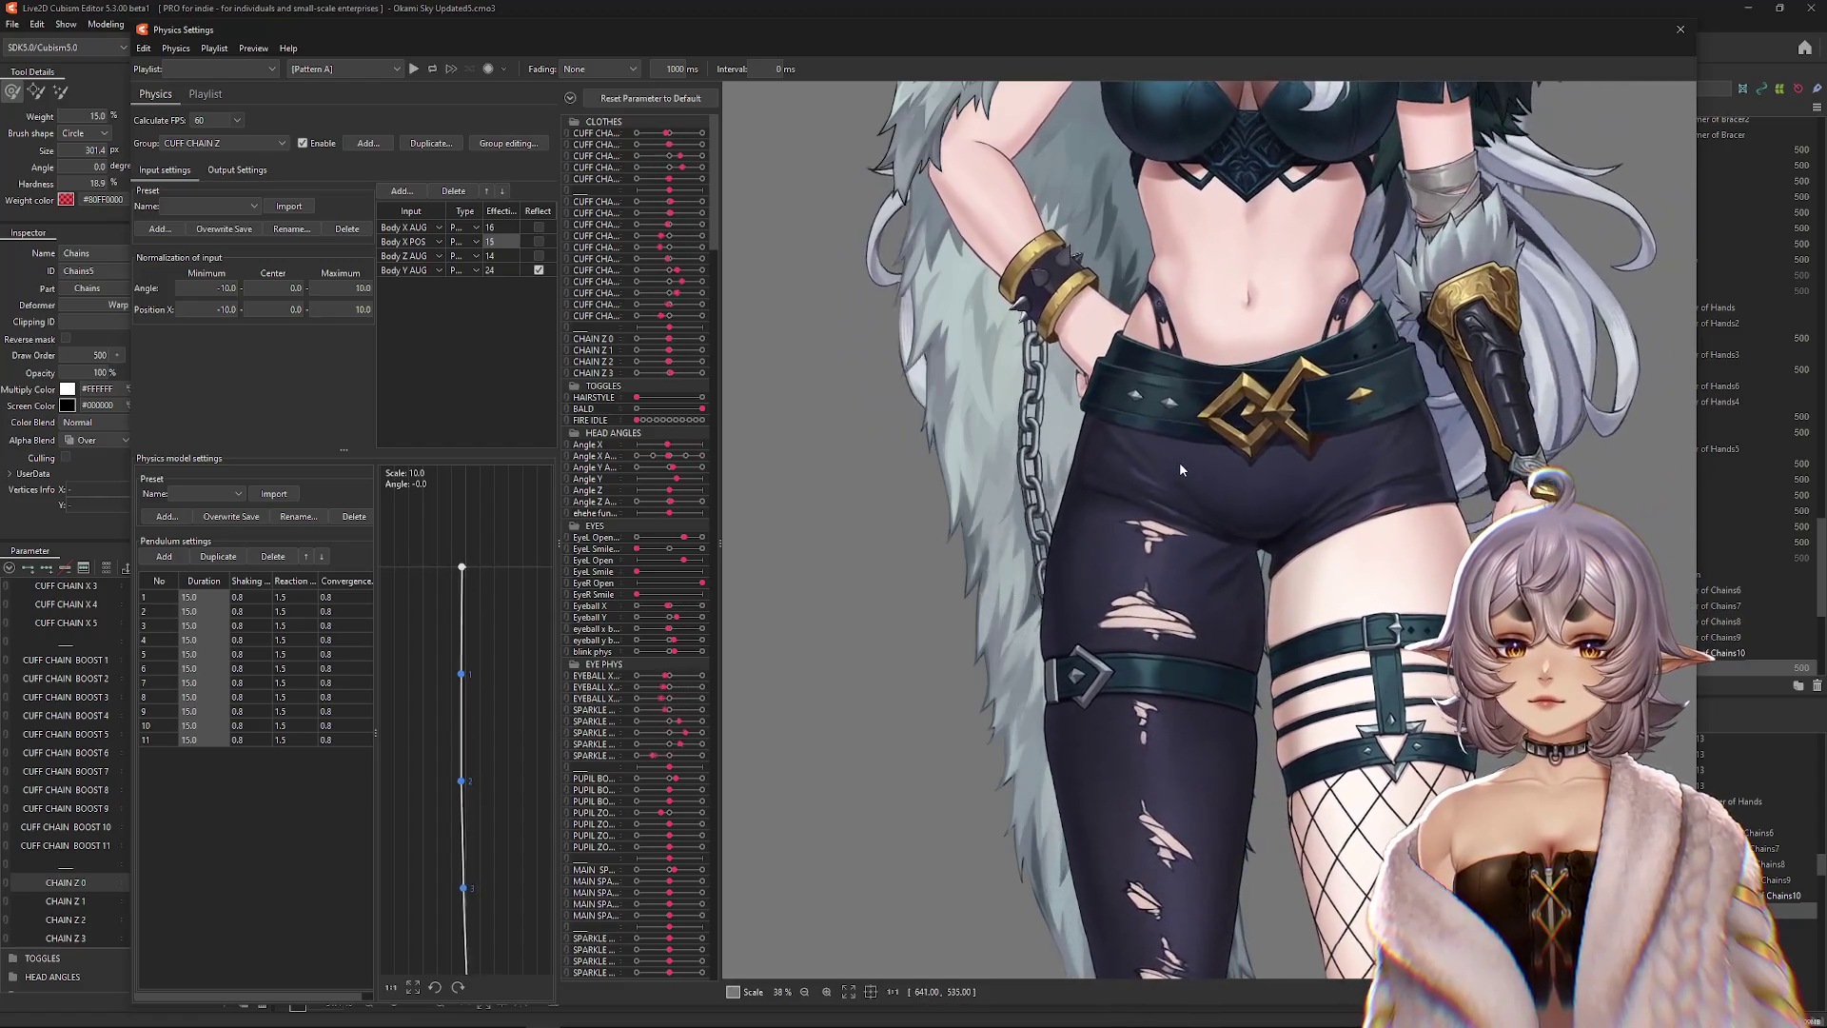
Lower the CHAIN Z input effects to 13 for Body X AUG and 14 for Body X POS.
left_click(490, 227)
type("13")
left_click(490, 241)
type("14")
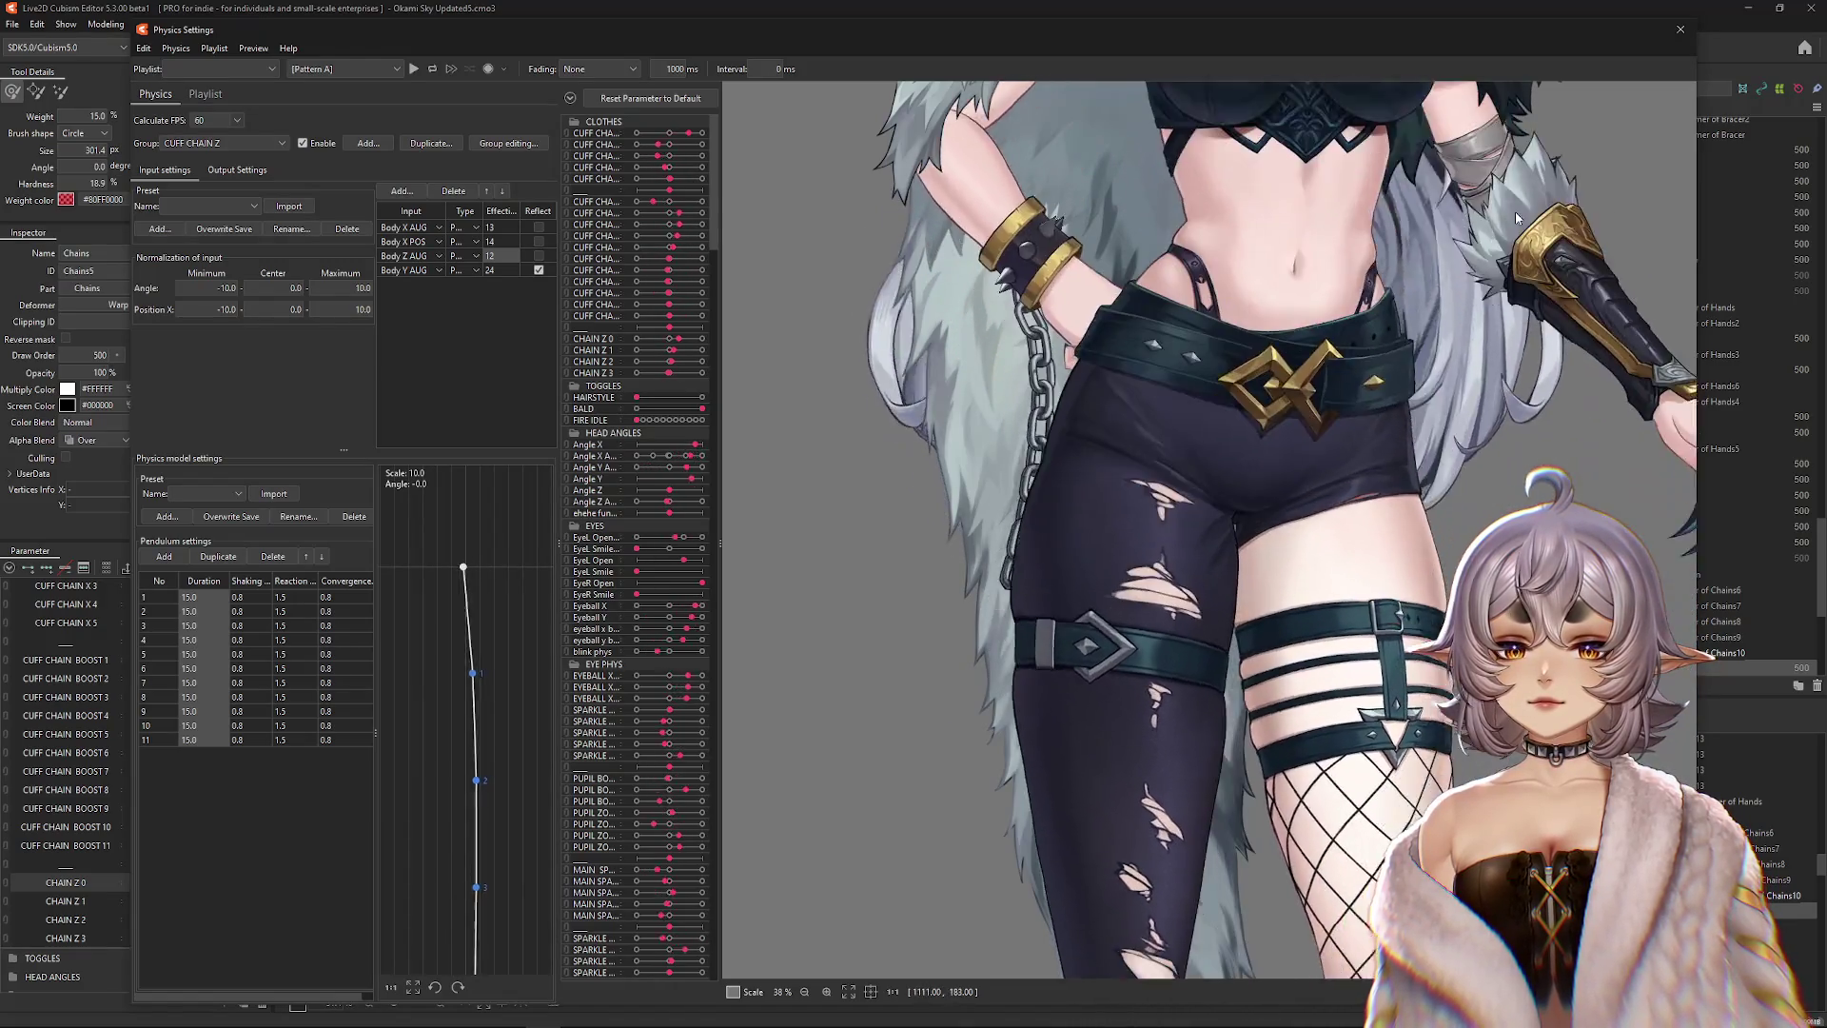
scroll(1515, 211, "down", 5)
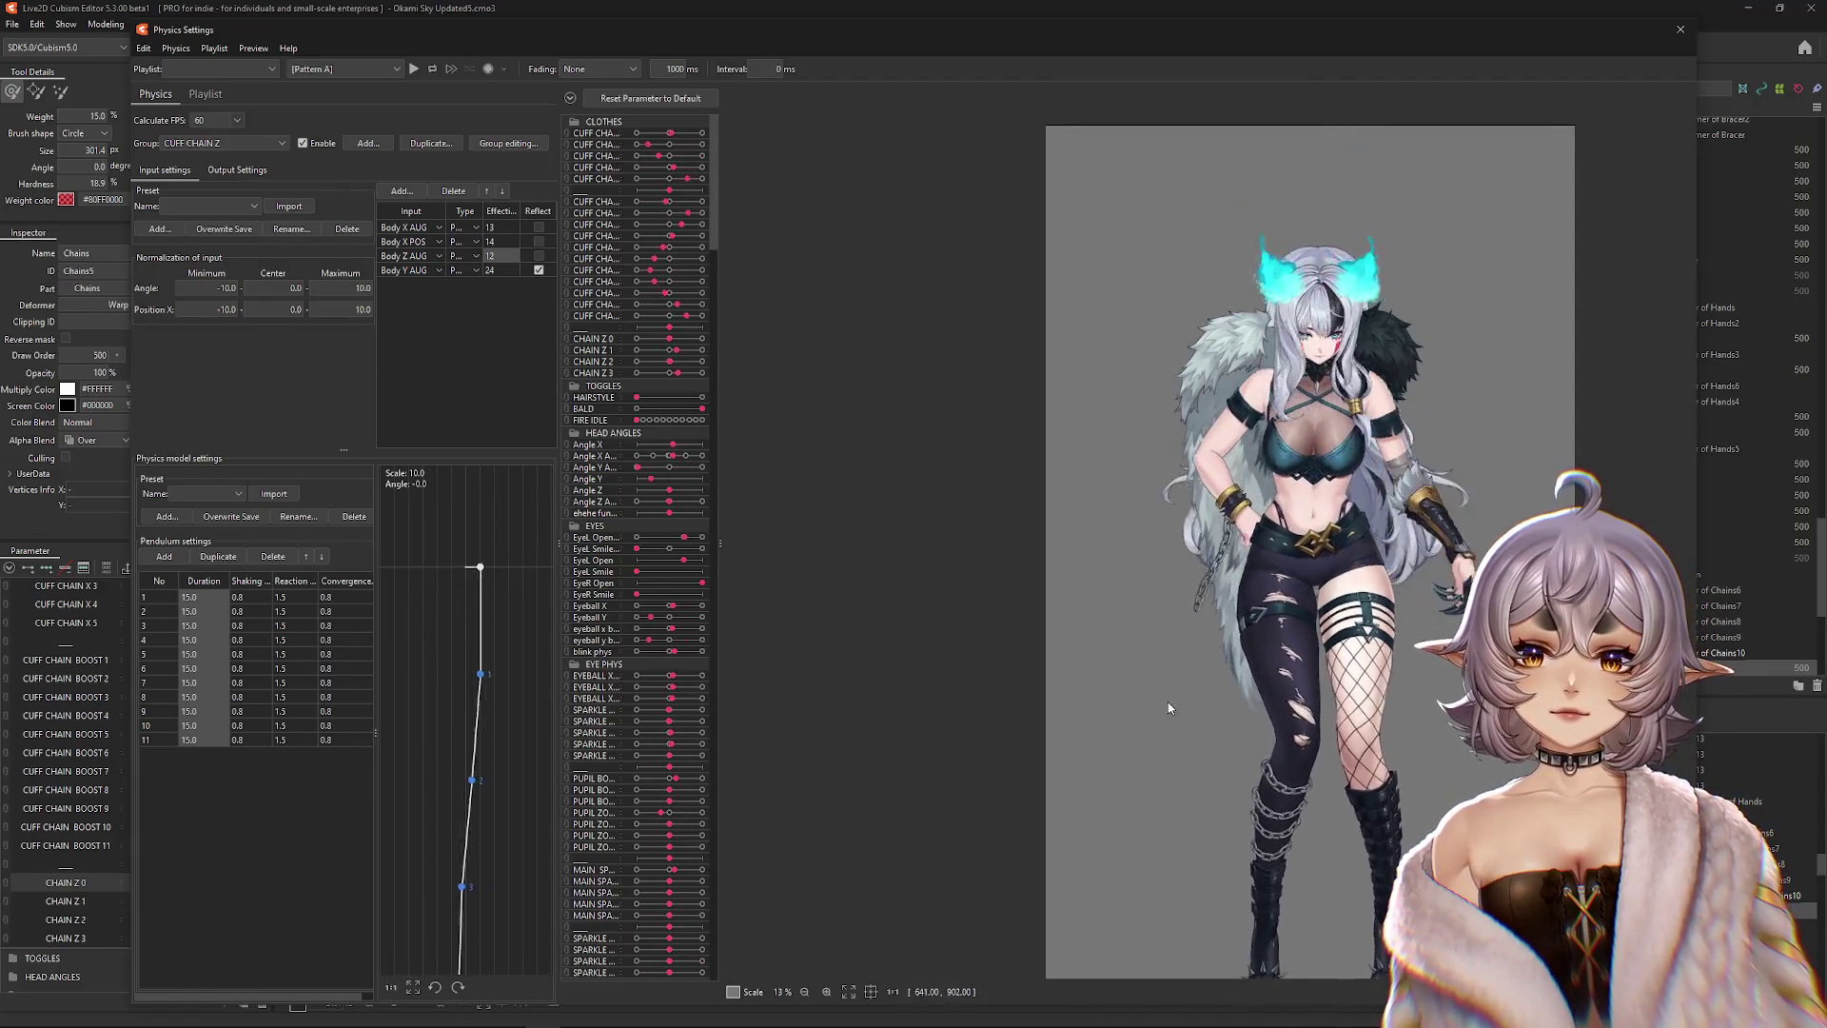
scroll(1169, 707, "up", 2)
key("ctrl+Tab")
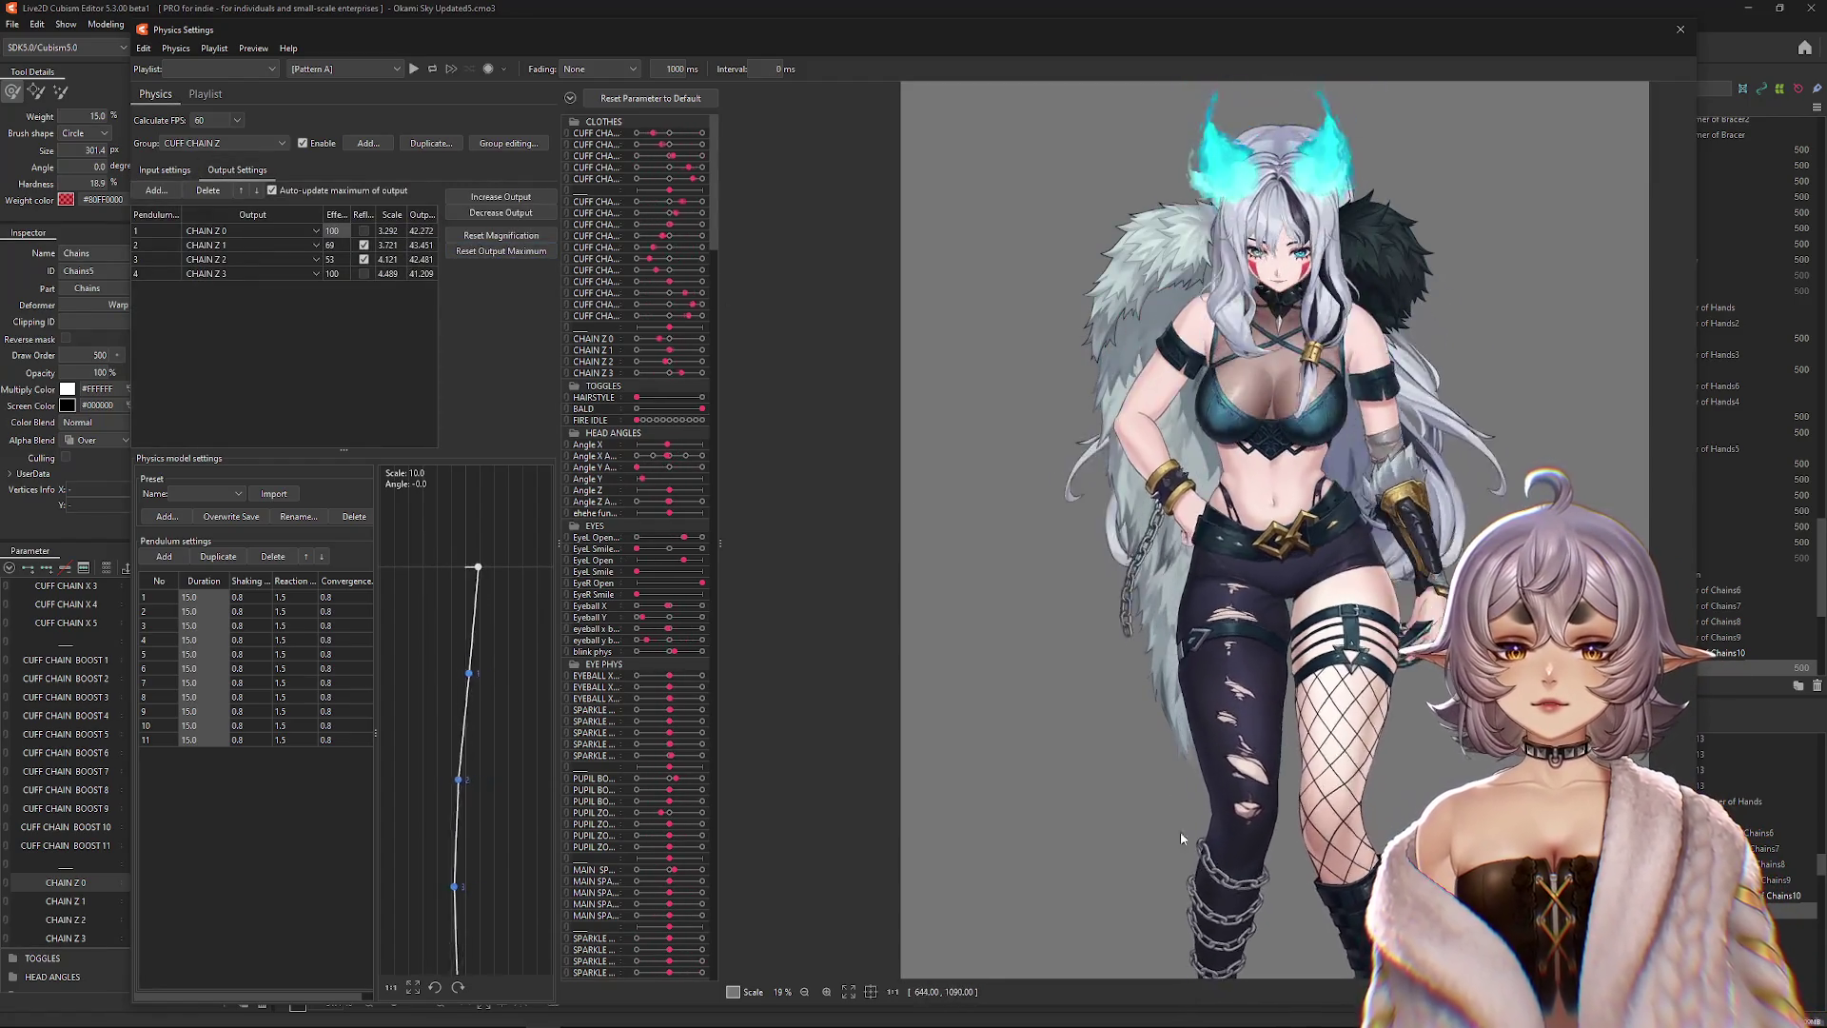
left_click(166, 172)
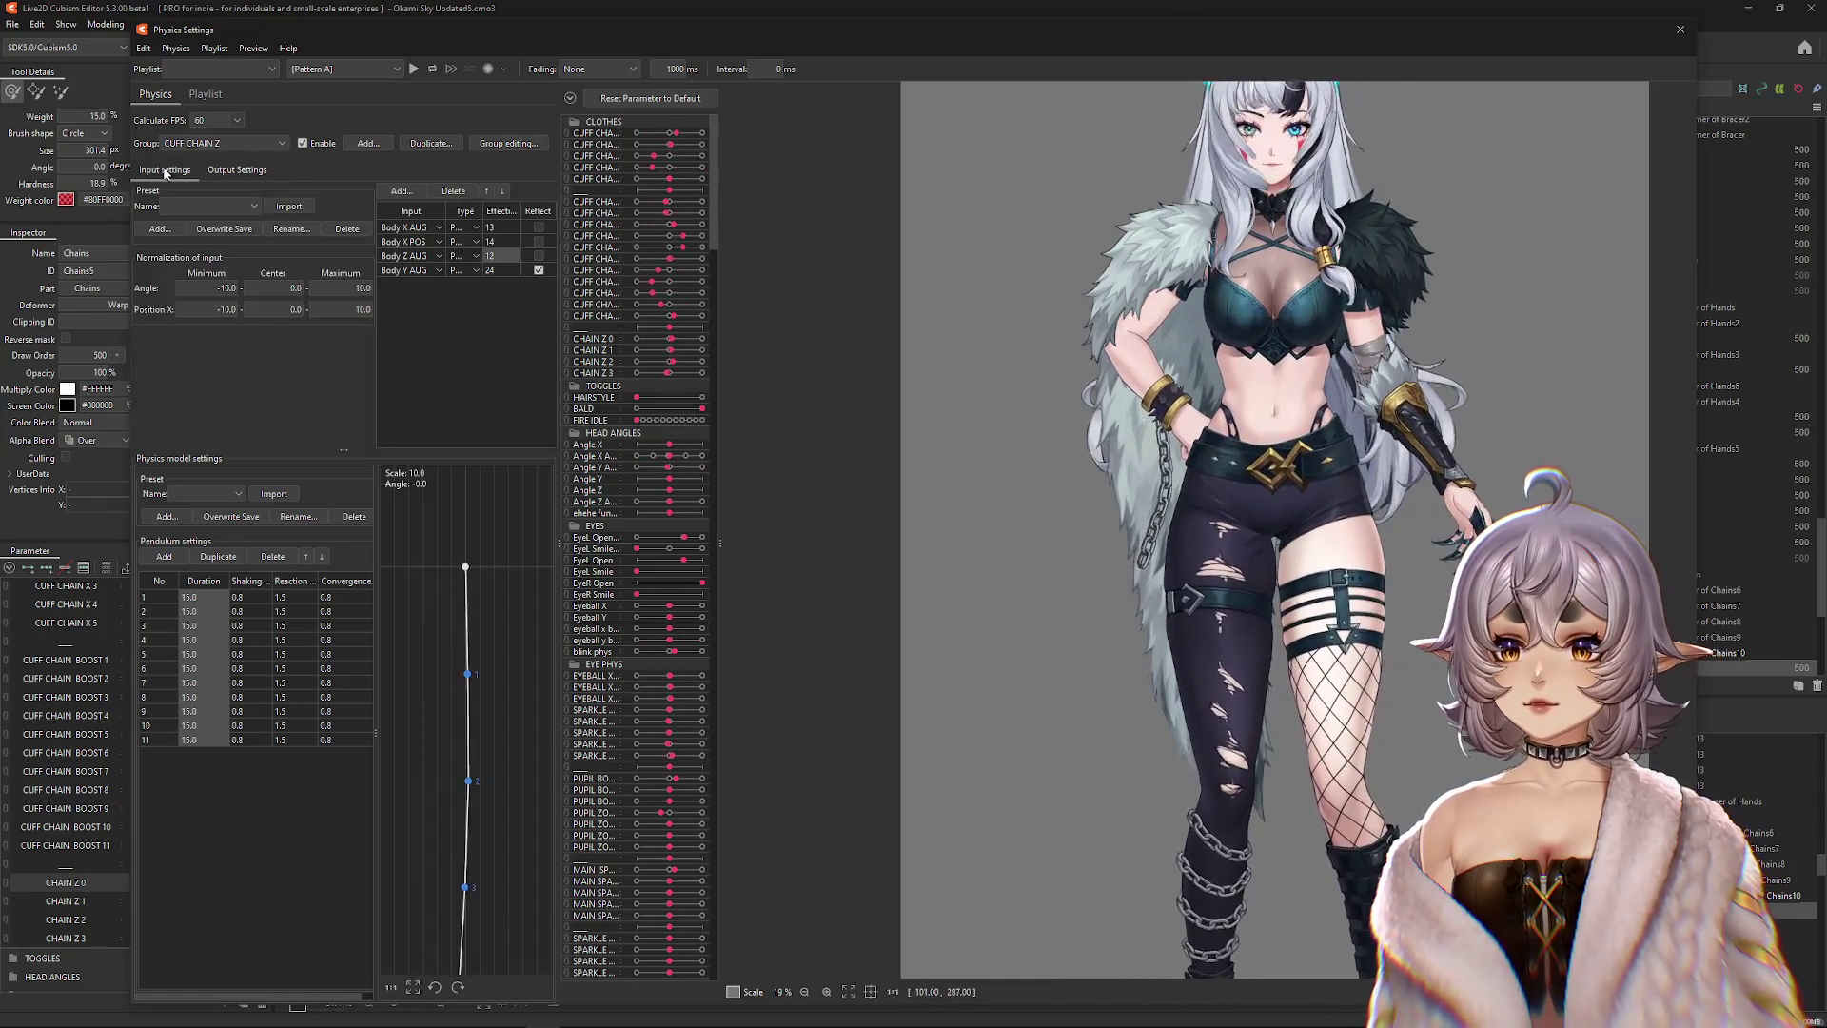
Return to Output Settings and tilt and turn the model's head to preview the chain sway.
left_click(238, 170)
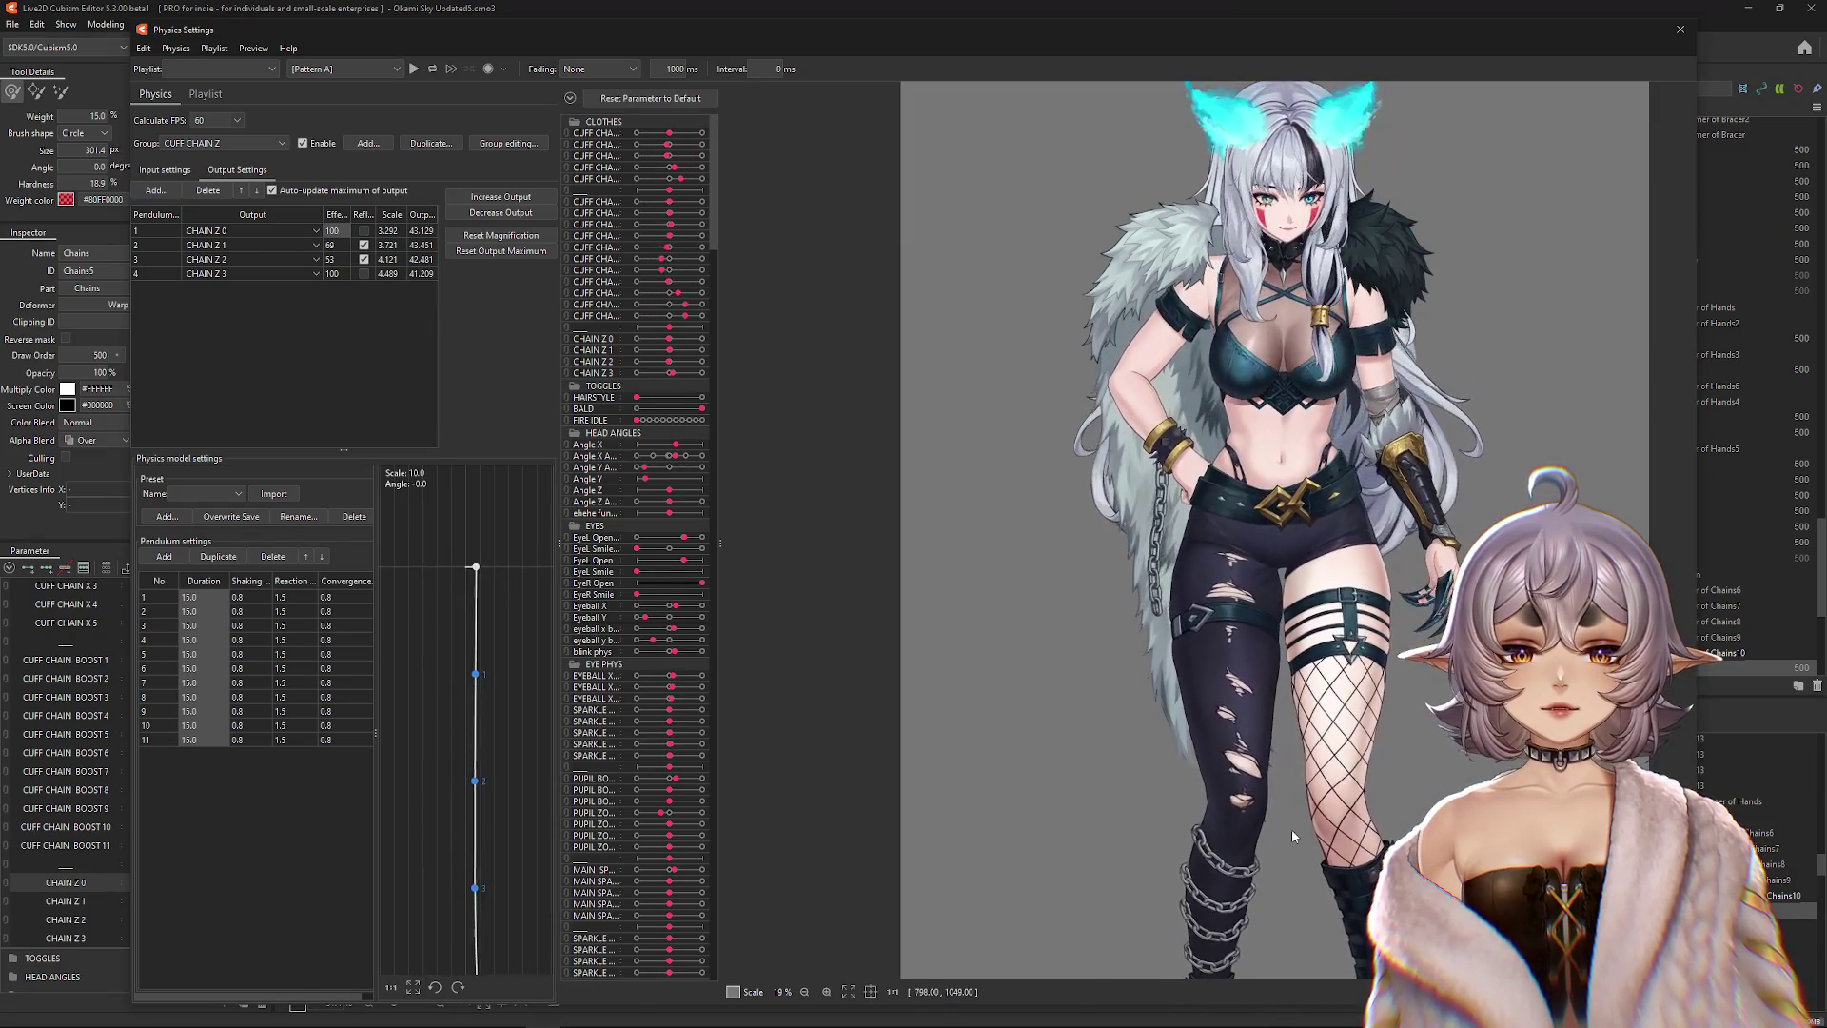
mouse_move(1292, 835)
left_mouse_down()
mouse_move(1248, 144)
mouse_move(1457, 94)
mouse_move(1465, 121)
left_mouse_up()
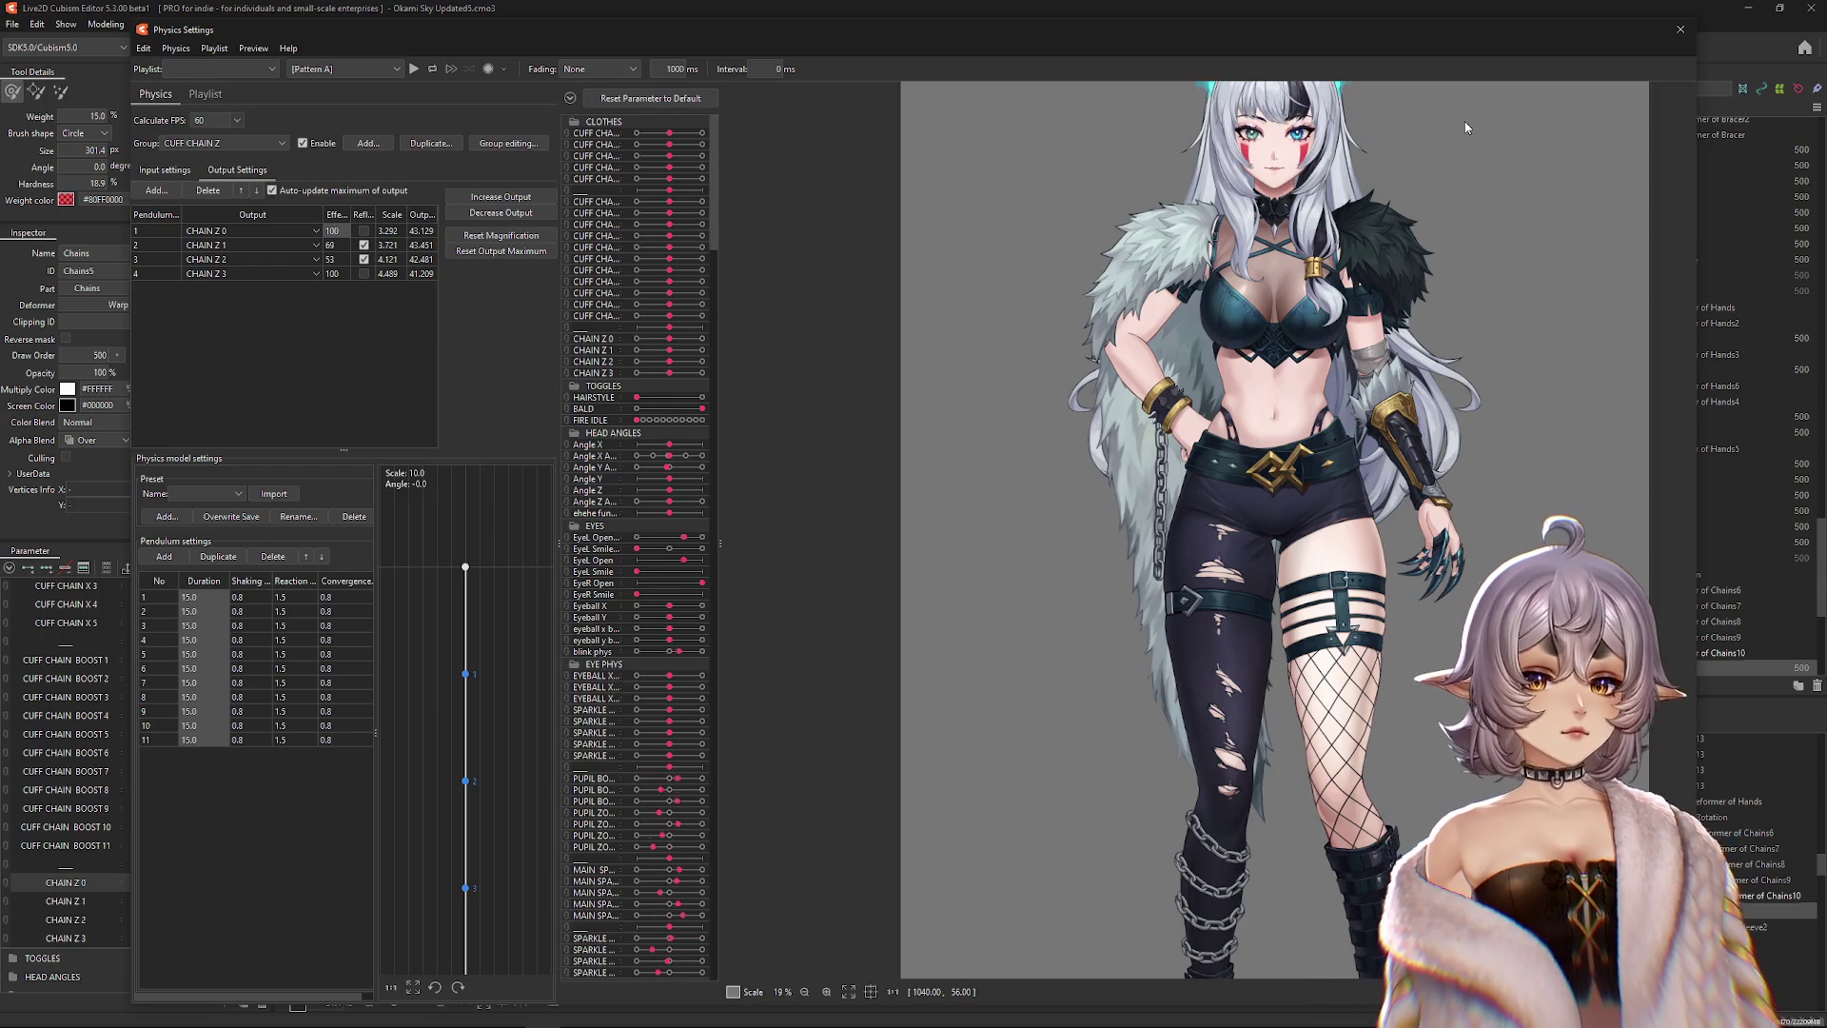
mouse_move(1465, 122)
left_mouse_down()
mouse_move(1622, 400)
mouse_move(923, 423)
mouse_move(1545, 463)
mouse_move(927, 484)
mouse_move(1370, 507)
mouse_move(991, 500)
mouse_move(966, 442)
mouse_move(804, 359)
mouse_move(1427, 428)
mouse_move(1047, 378)
mouse_move(1172, 461)
mouse_move(940, 348)
mouse_move(1239, 441)
mouse_move(904, 381)
mouse_move(645, 283)
mouse_move(1046, 523)
mouse_move(1326, 725)
mouse_move(1359, 495)
mouse_move(1180, 768)
mouse_move(1212, 391)
mouse_move(1208, 780)
mouse_move(1229, 248)
mouse_move(1209, 796)
mouse_move(1222, 643)
mouse_move(1796, 620)
mouse_move(1723, 546)
mouse_move(808, 550)
mouse_move(1050, 559)
left_mouse_up()
scroll(966, 442, "up", 8)
scroll(1203, 778, "down", 3)
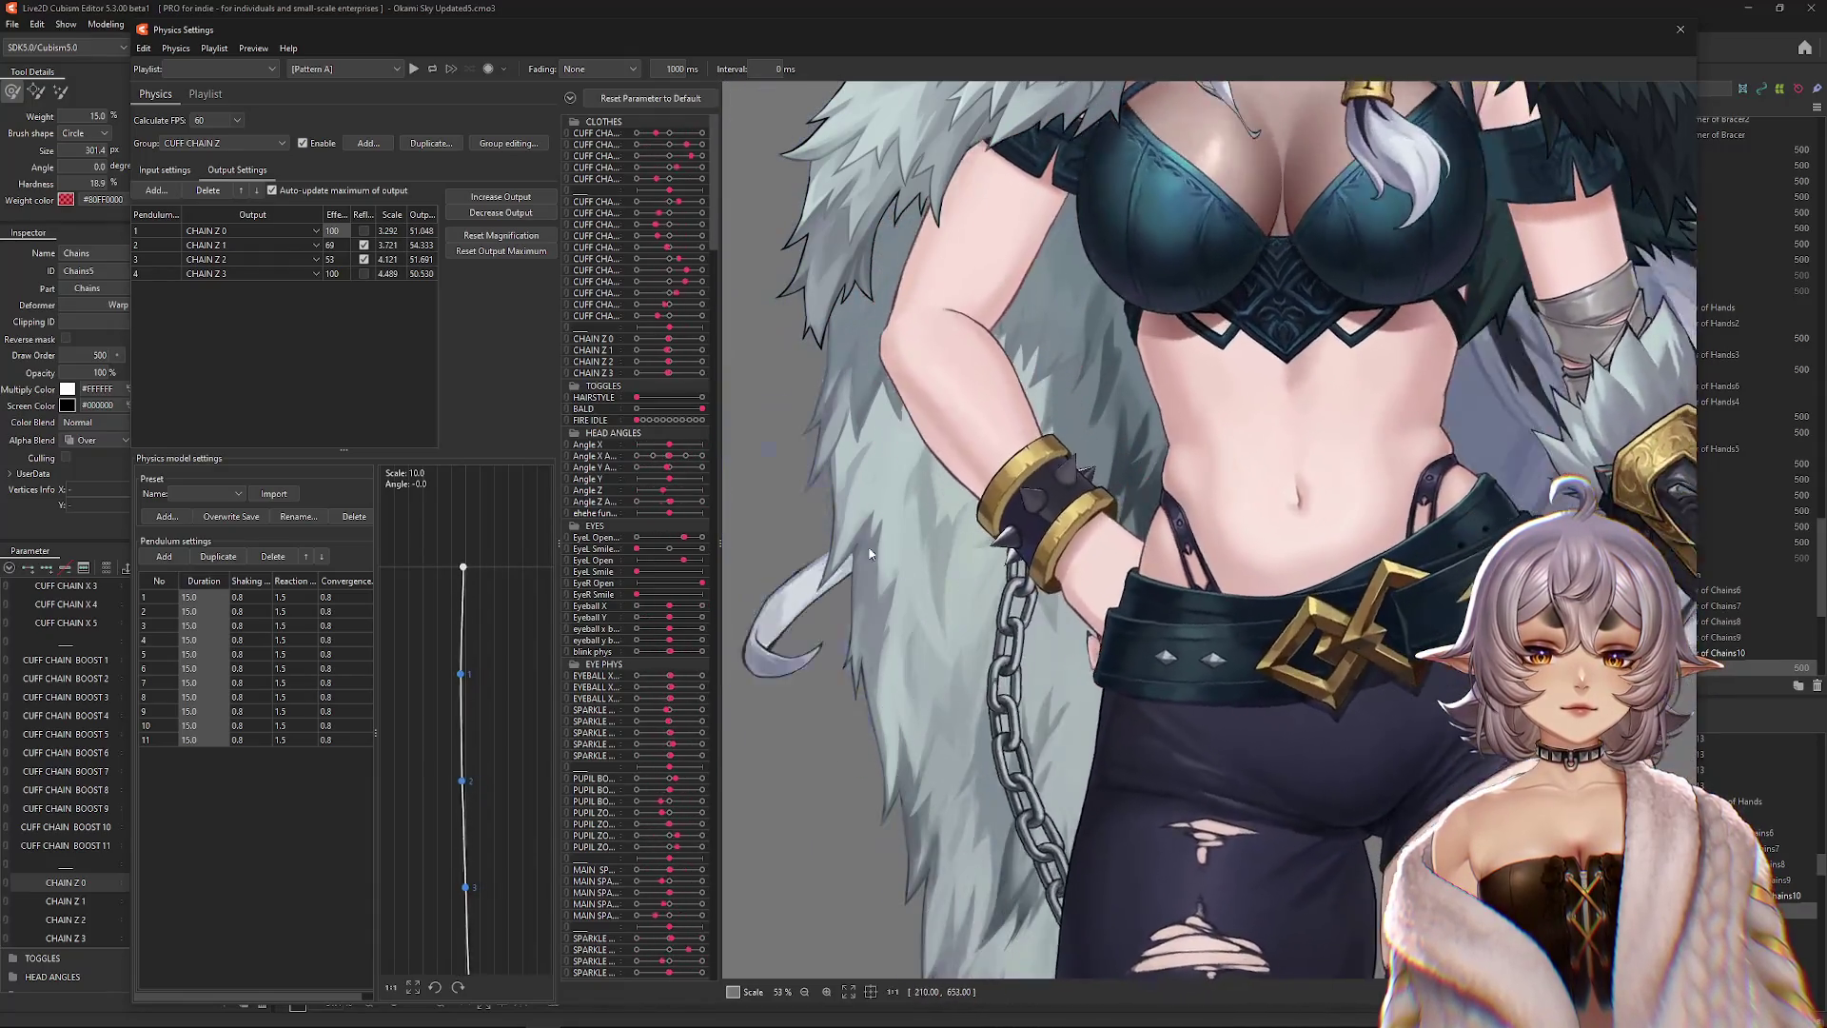
scroll(1401, 690, "down", 5)
Swing the model left and down, then bring its head back to centre while watching the chains.
mouse_move(1401, 689)
left_mouse_down()
mouse_move(750, 804)
mouse_move(1237, 562)
mouse_move(954, 797)
left_mouse_up()
mouse_move(1080, 735)
left_mouse_down()
mouse_move(866, 740)
mouse_move(915, 724)
left_mouse_up()
scroll(915, 723, "down", 2)
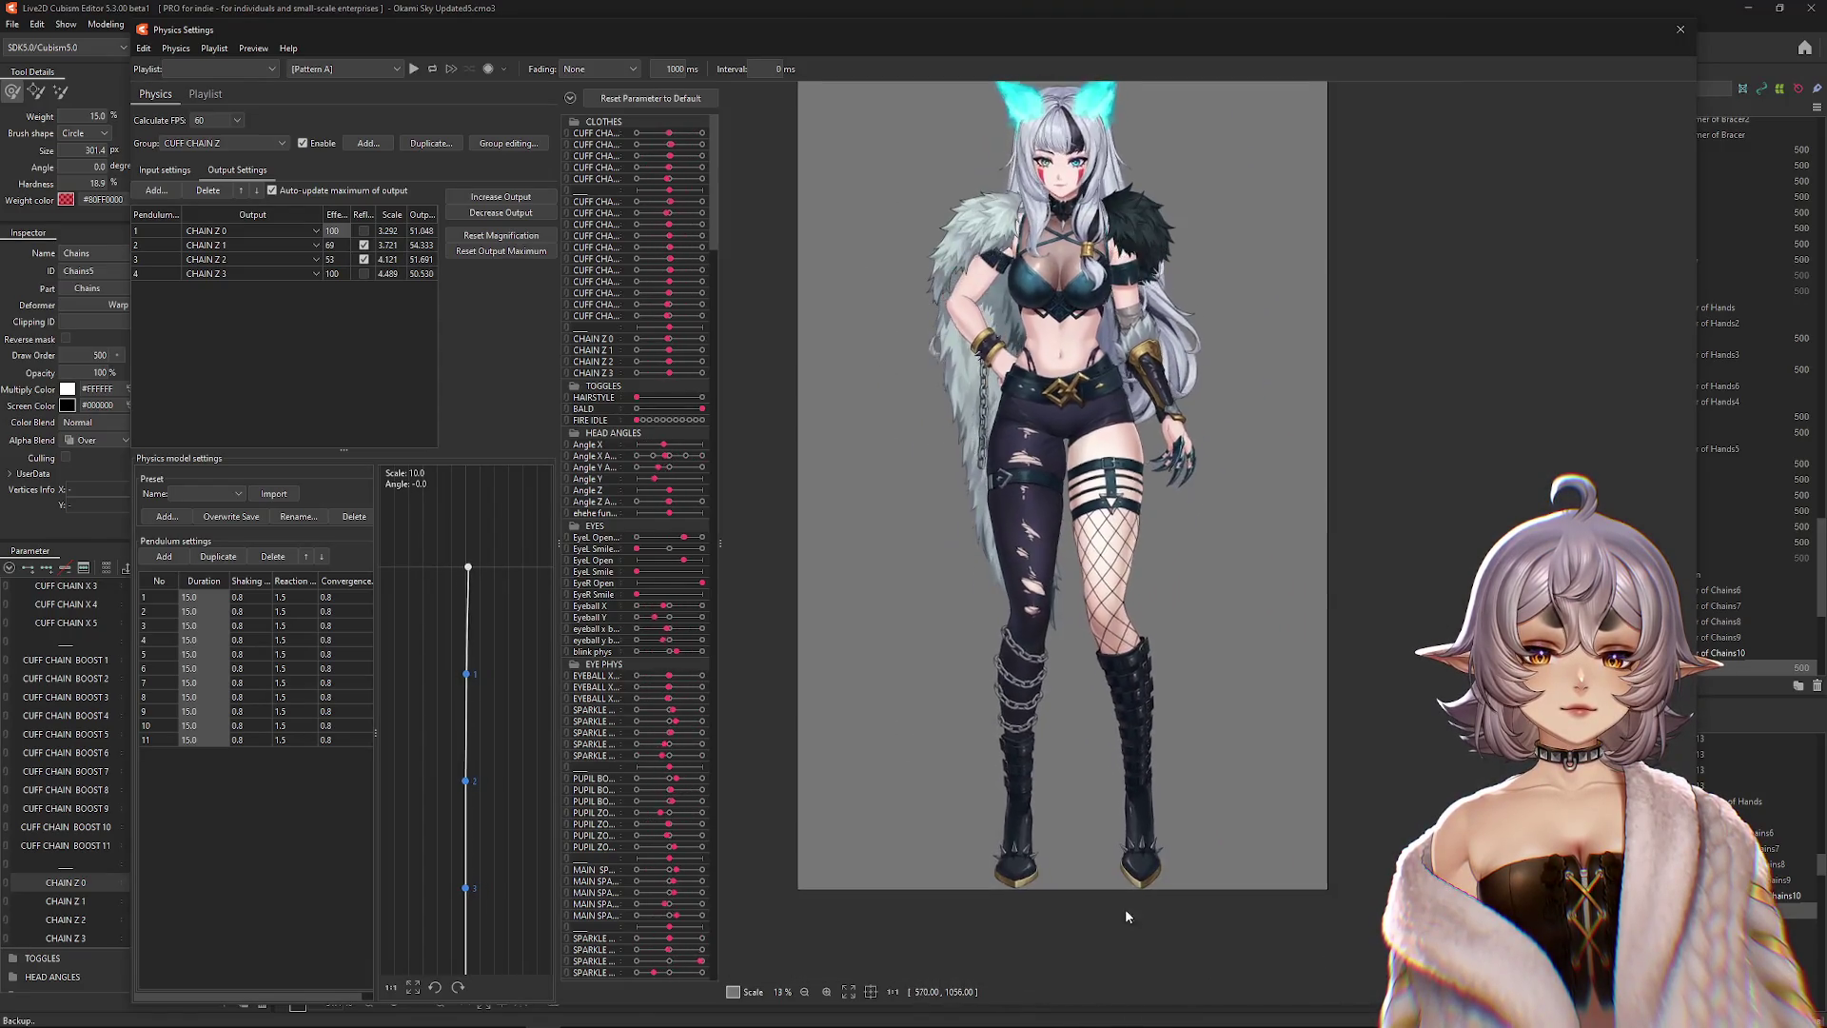
mouse_move(1141, 709)
left_mouse_down()
mouse_move(1152, 814)
mouse_move(1761, 490)
left_mouse_up()
left_click_drag(1716, 663, 464, 557)
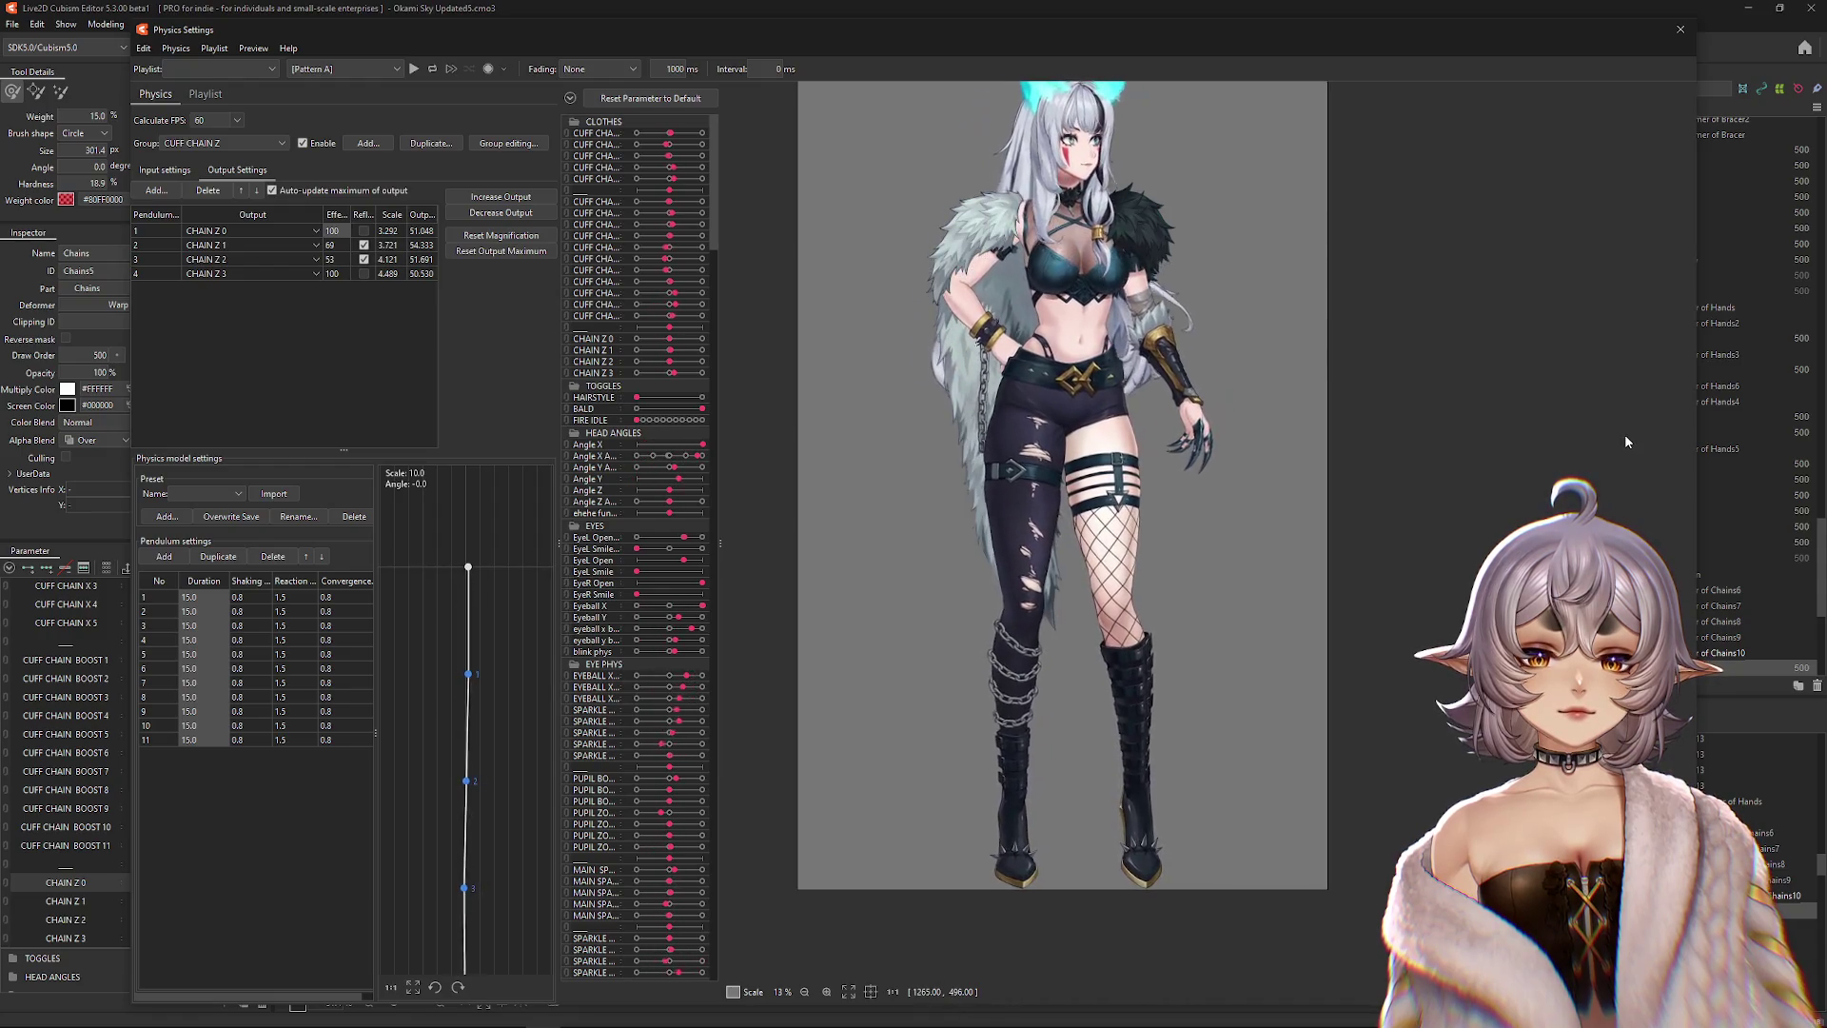
left_click_drag(1225, 857, 1132, 630)
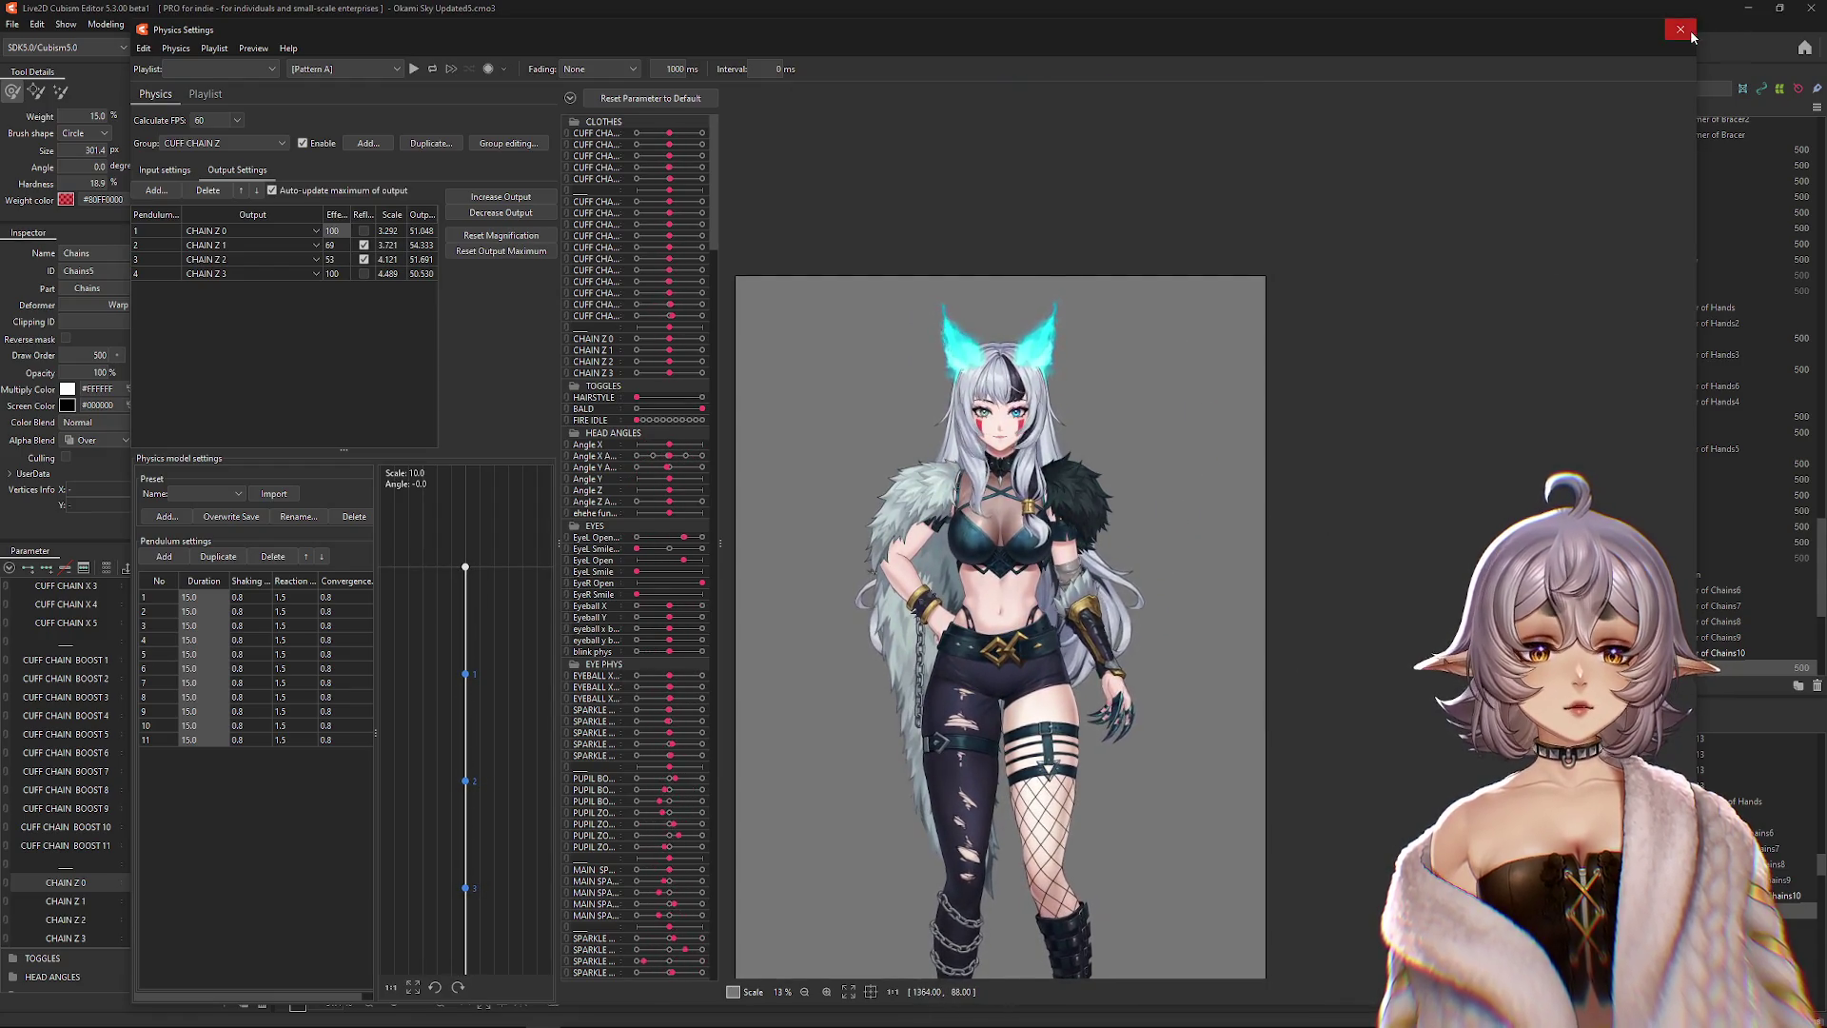
Close Physics Settings, reset all parameters to default values, and turn off Solo.
left_click(1689, 33)
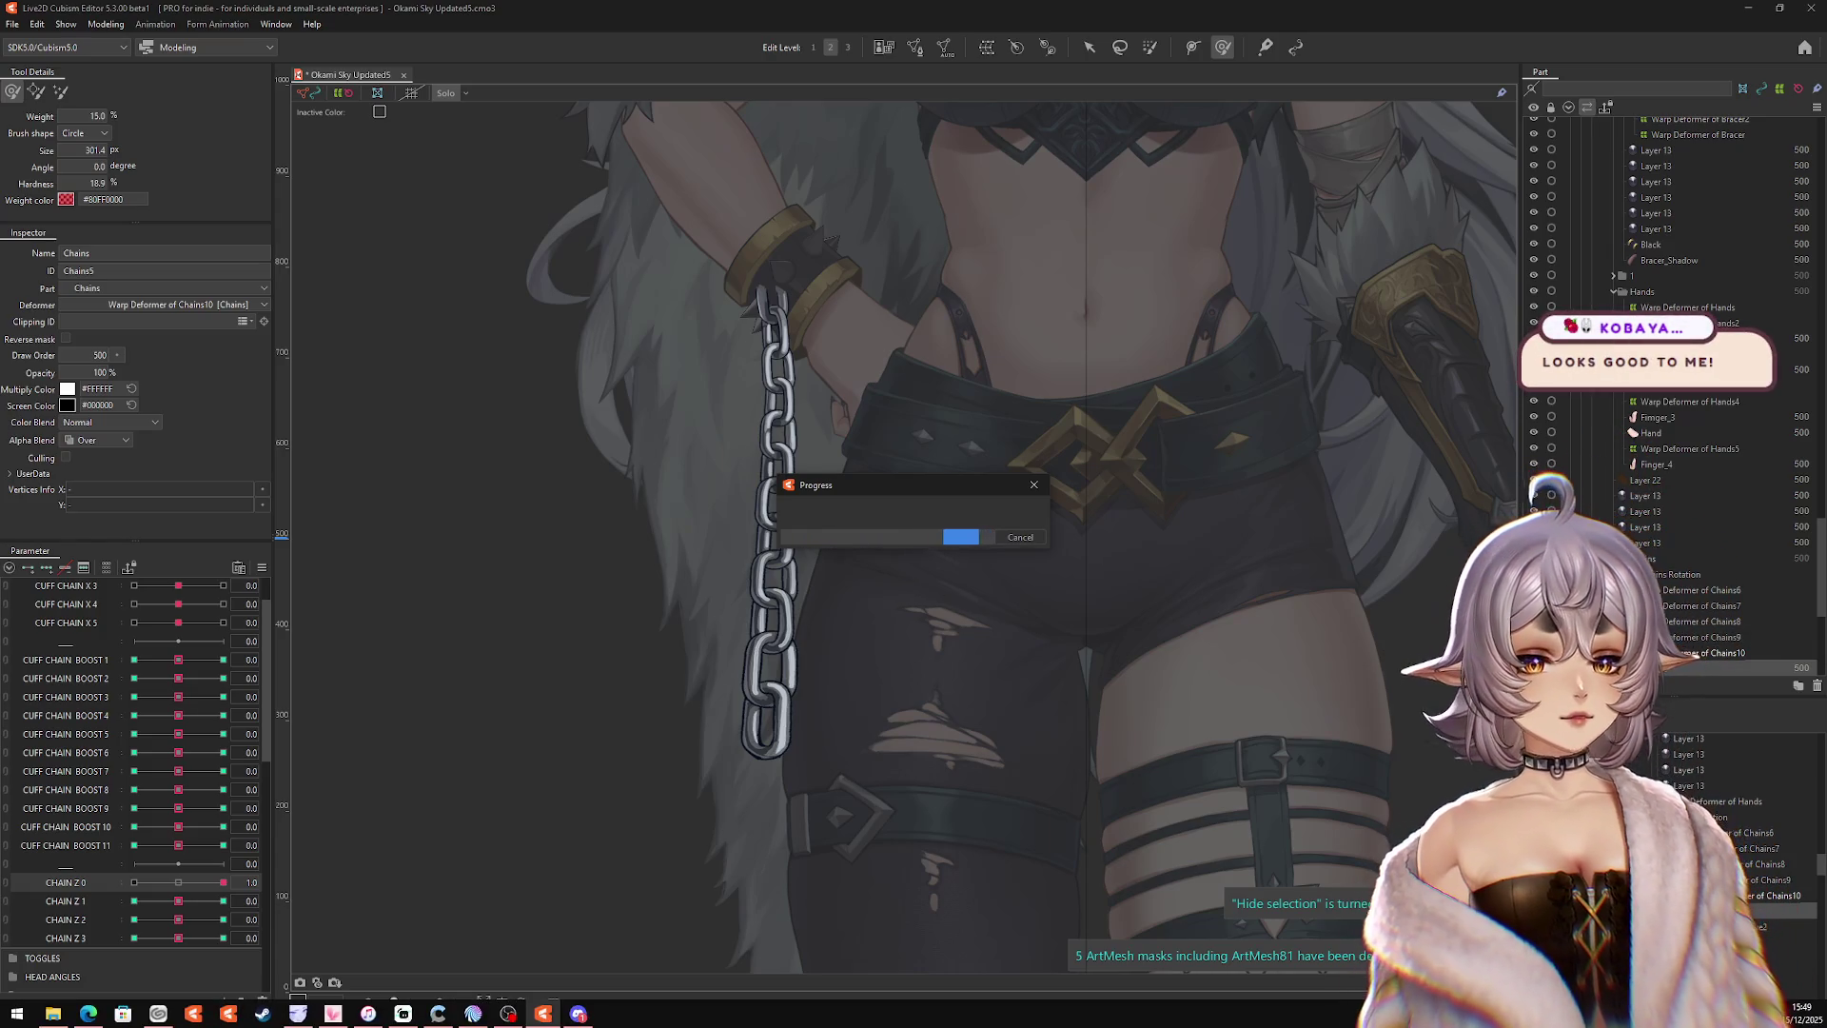
left_click(262, 568)
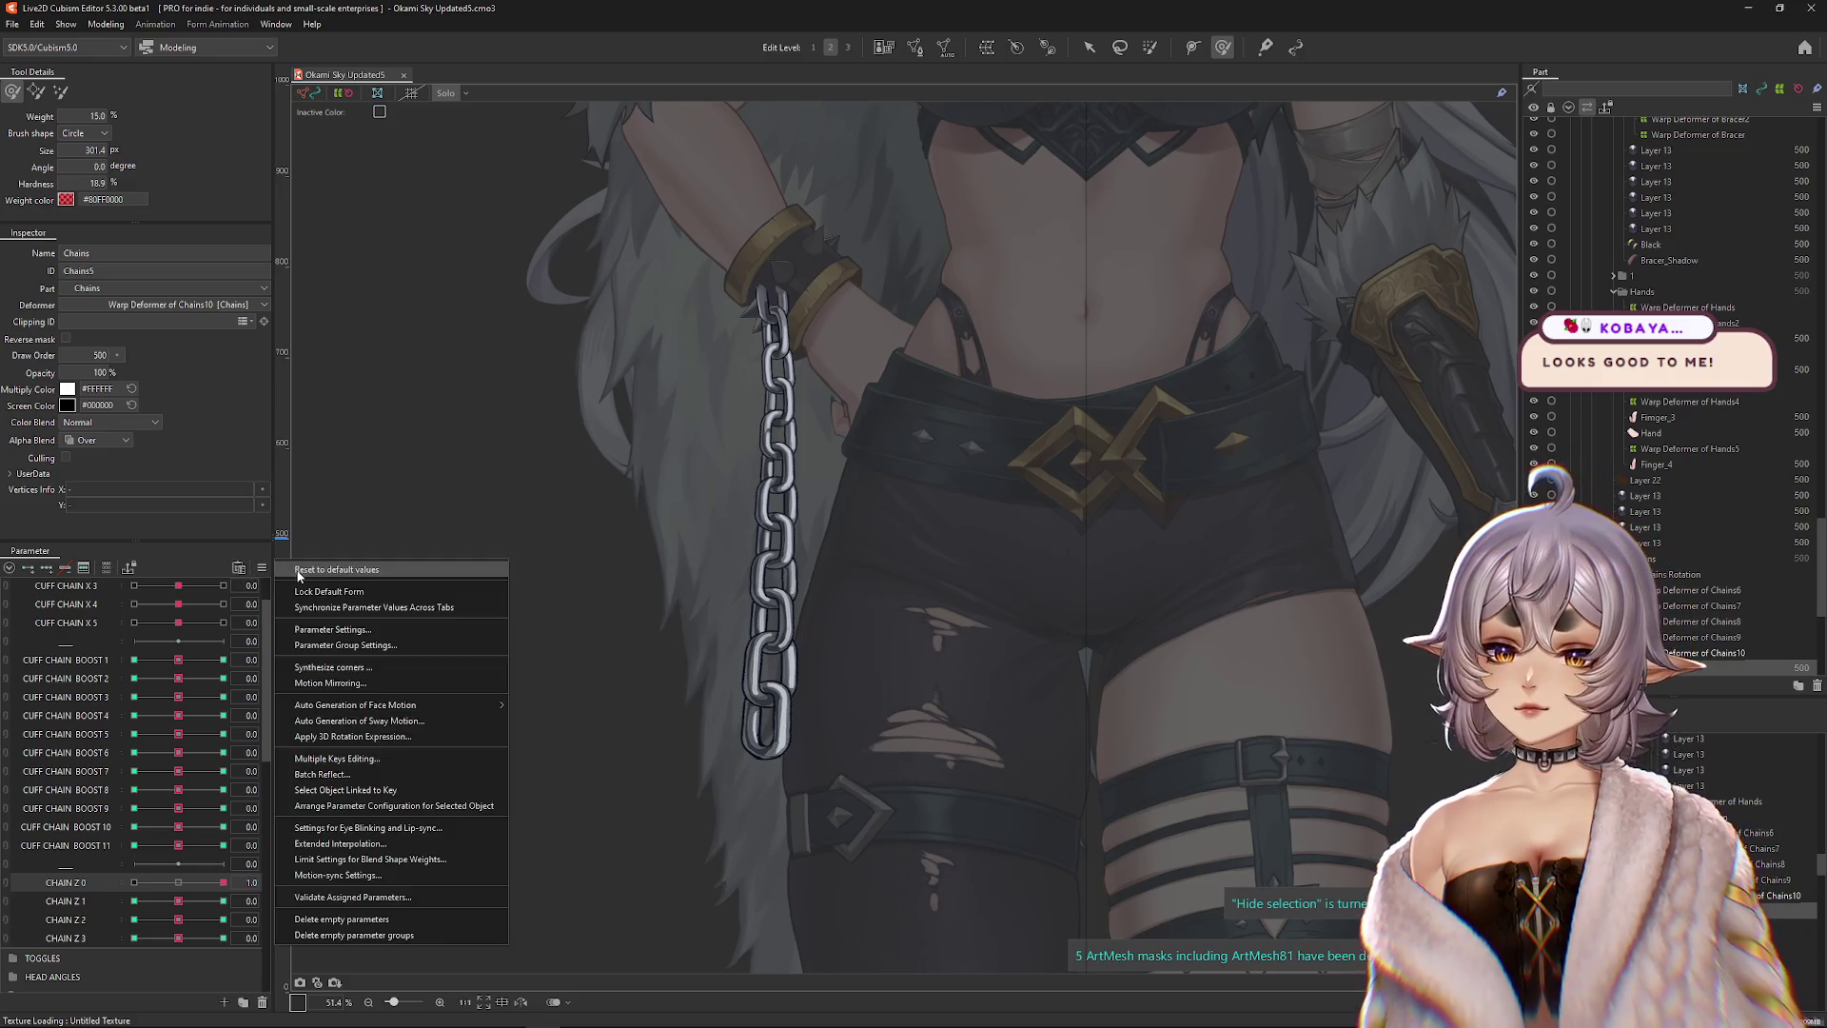
left_click(314, 590)
left_click(441, 92)
Frame the head, hide the selection overlay, and select the hidden Cloack Shadows 2 mesh.
scroll(764, 669, "down", 3)
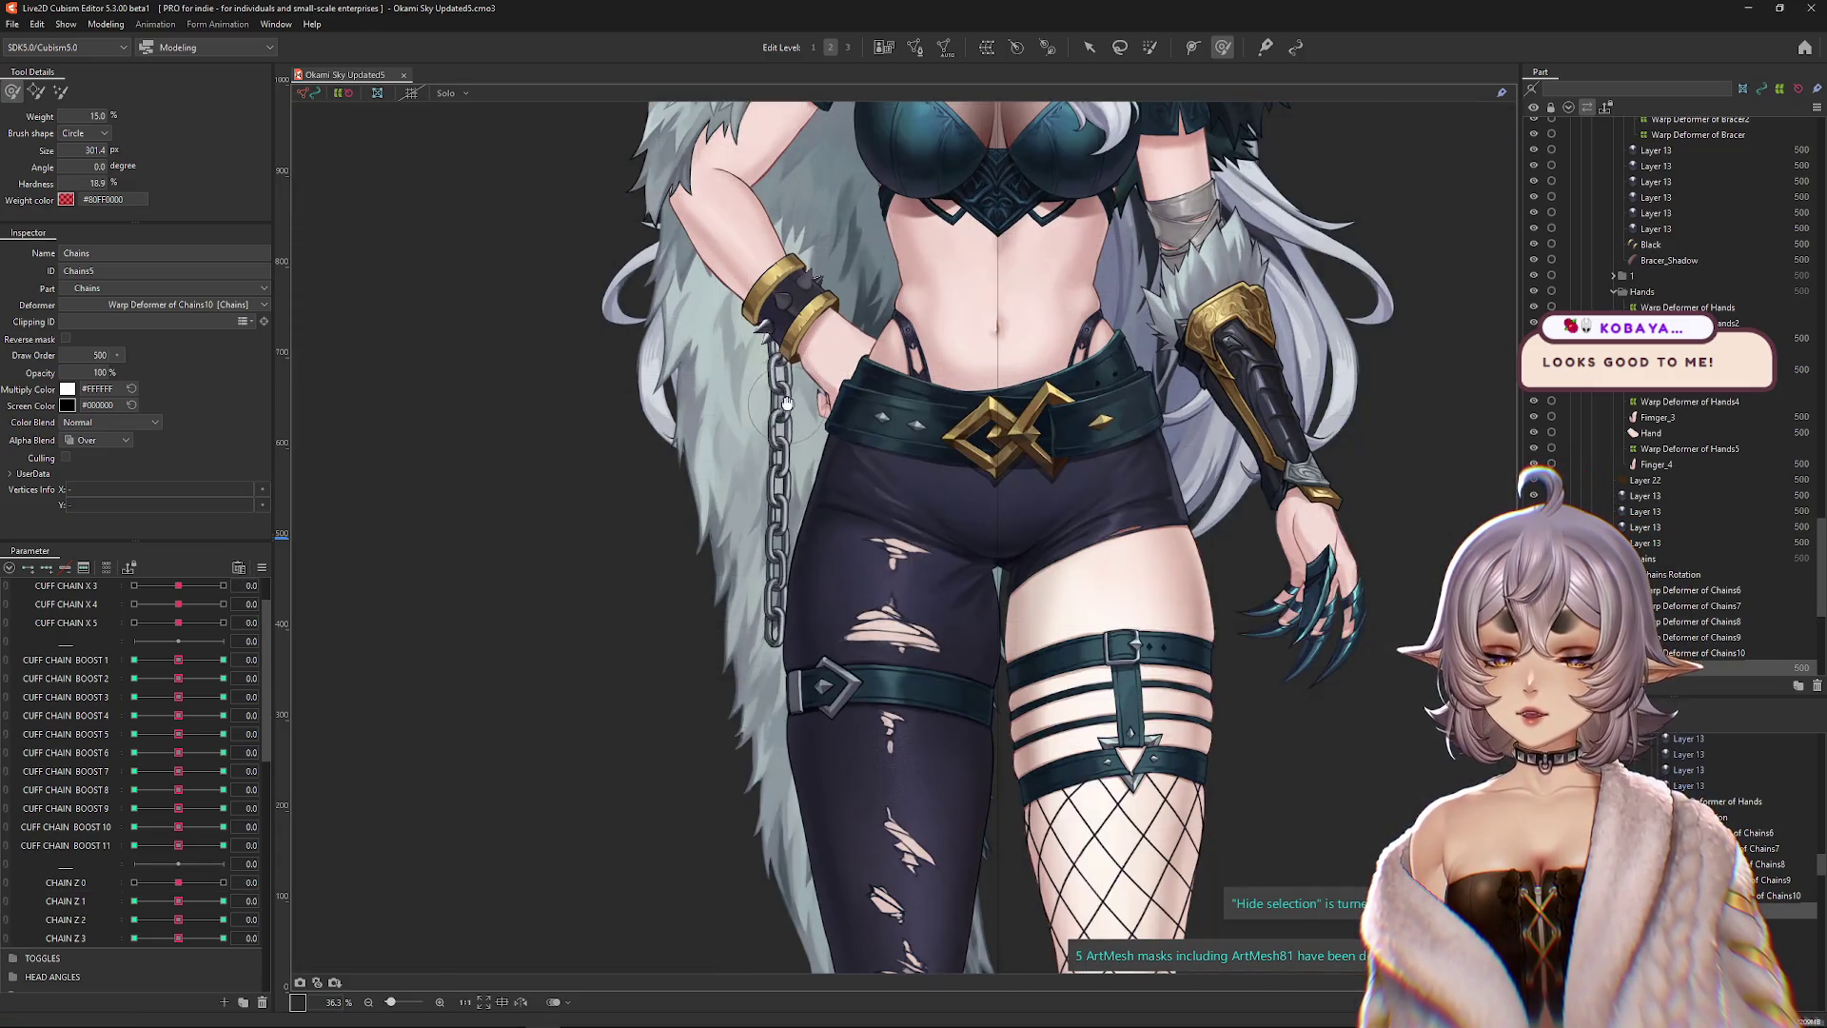
left_click_drag(764, 669, 754, 782)
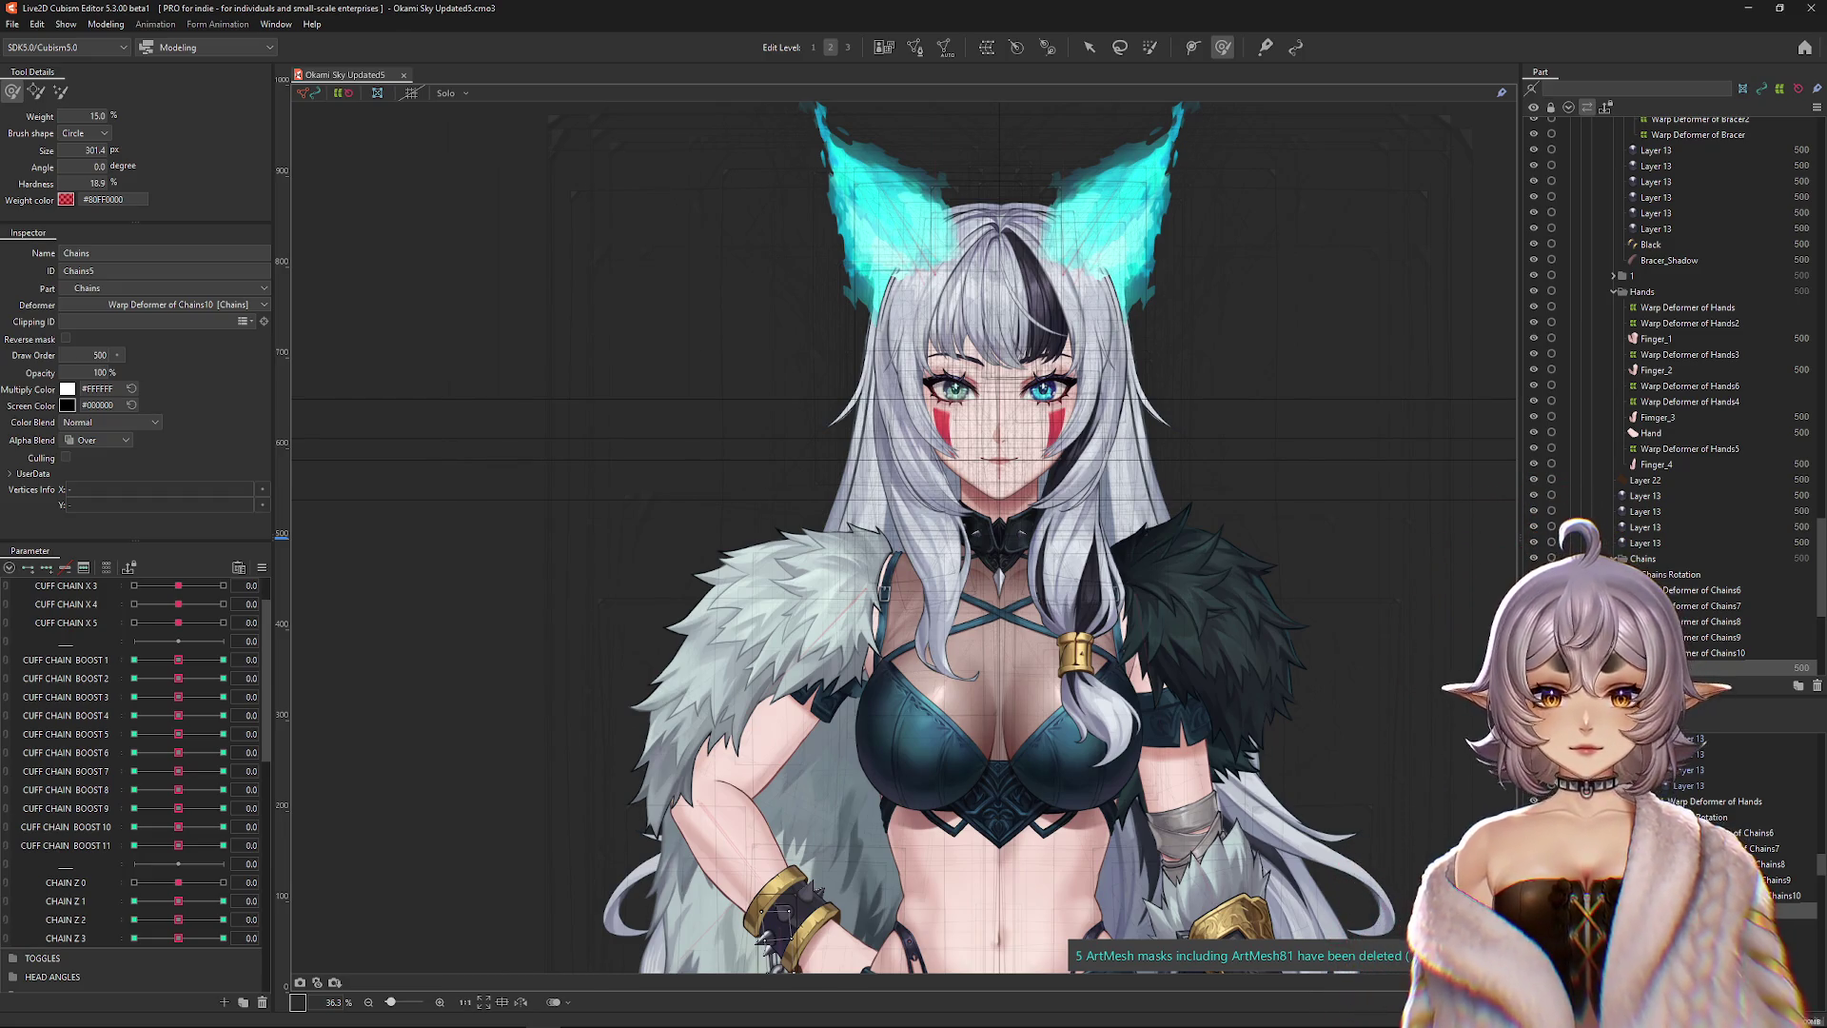
key("ctrl+h")
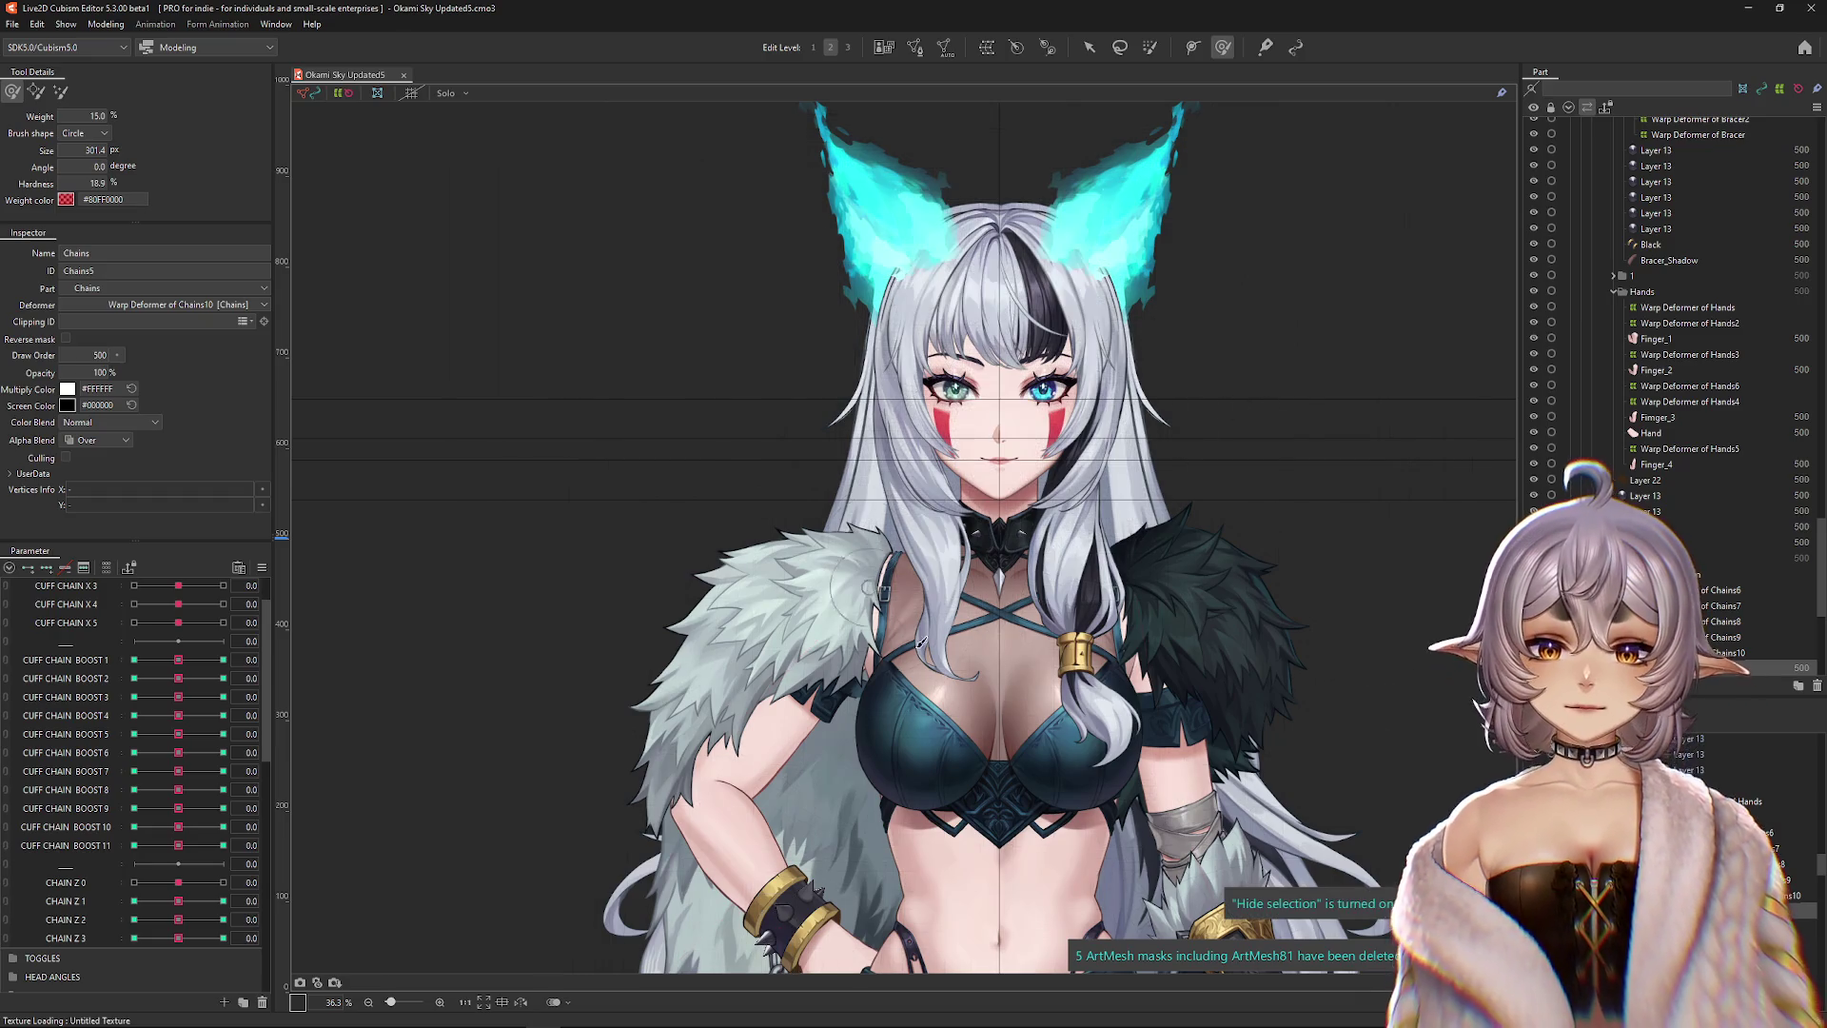
scroll(1194, 469, "down", 2)
scroll(1091, 454, "up", 3)
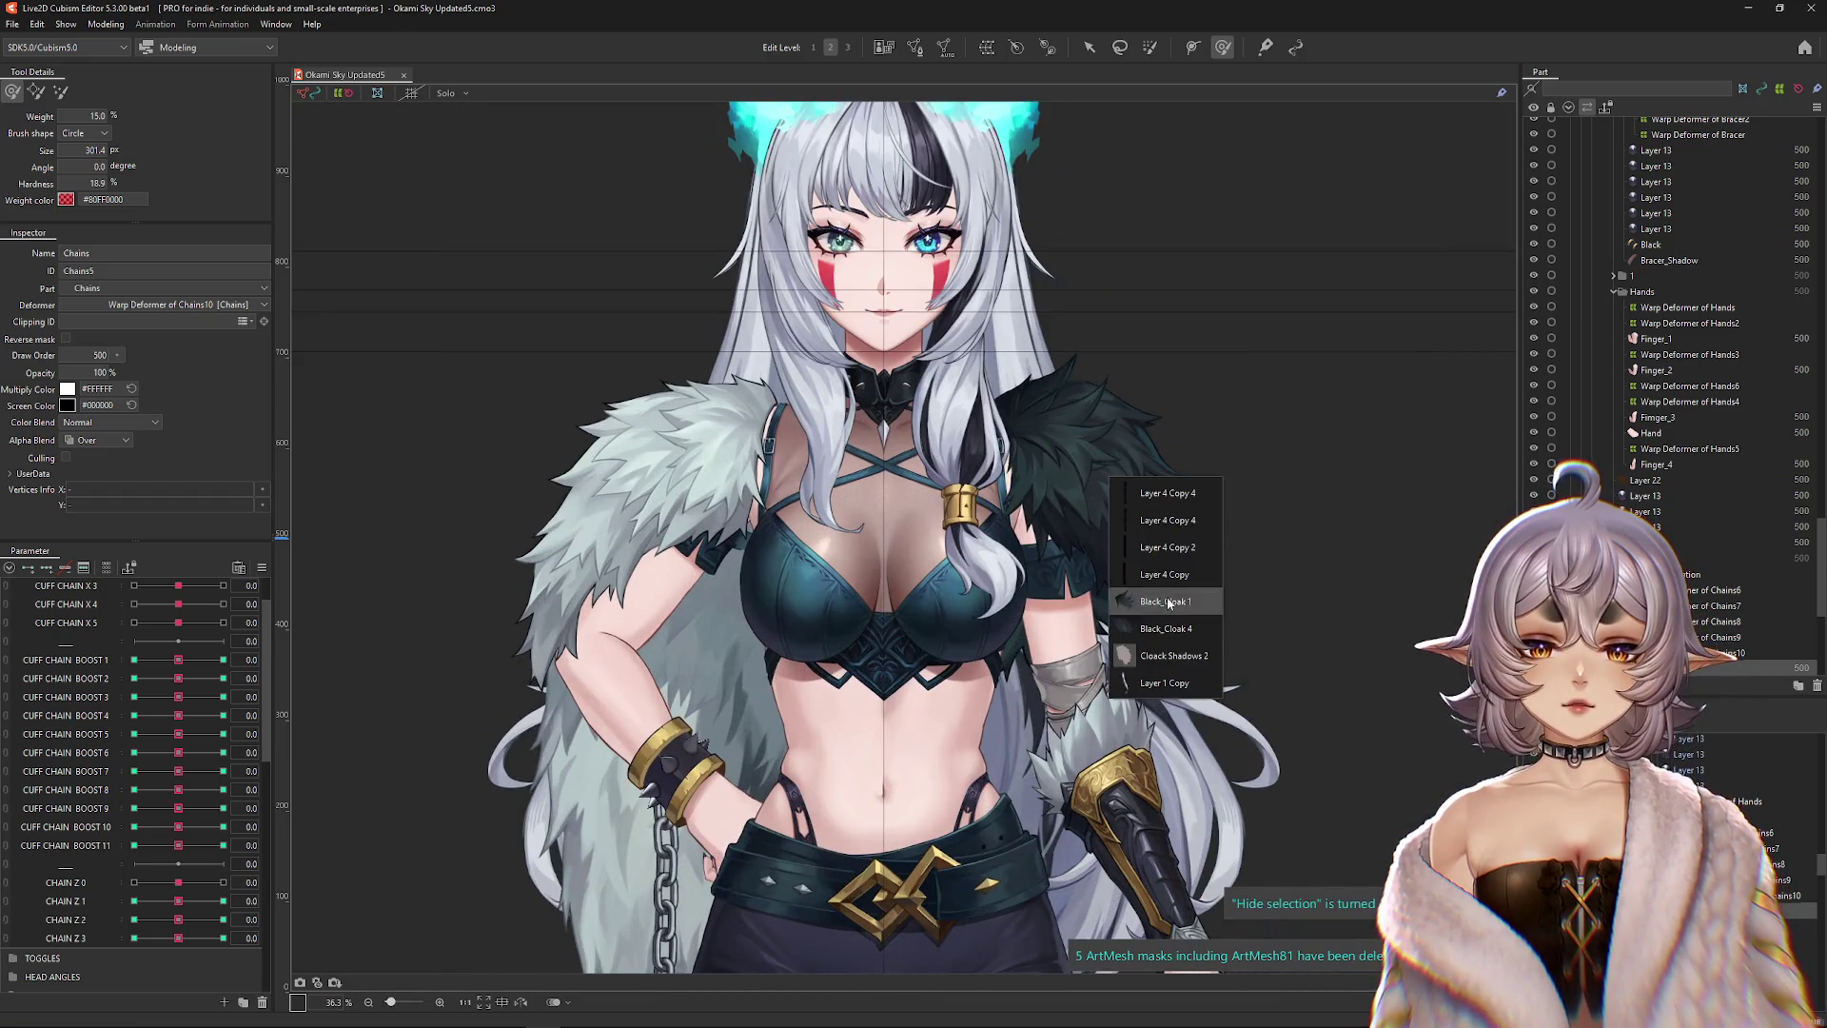
left_click(1166, 628)
left_click(913, 538)
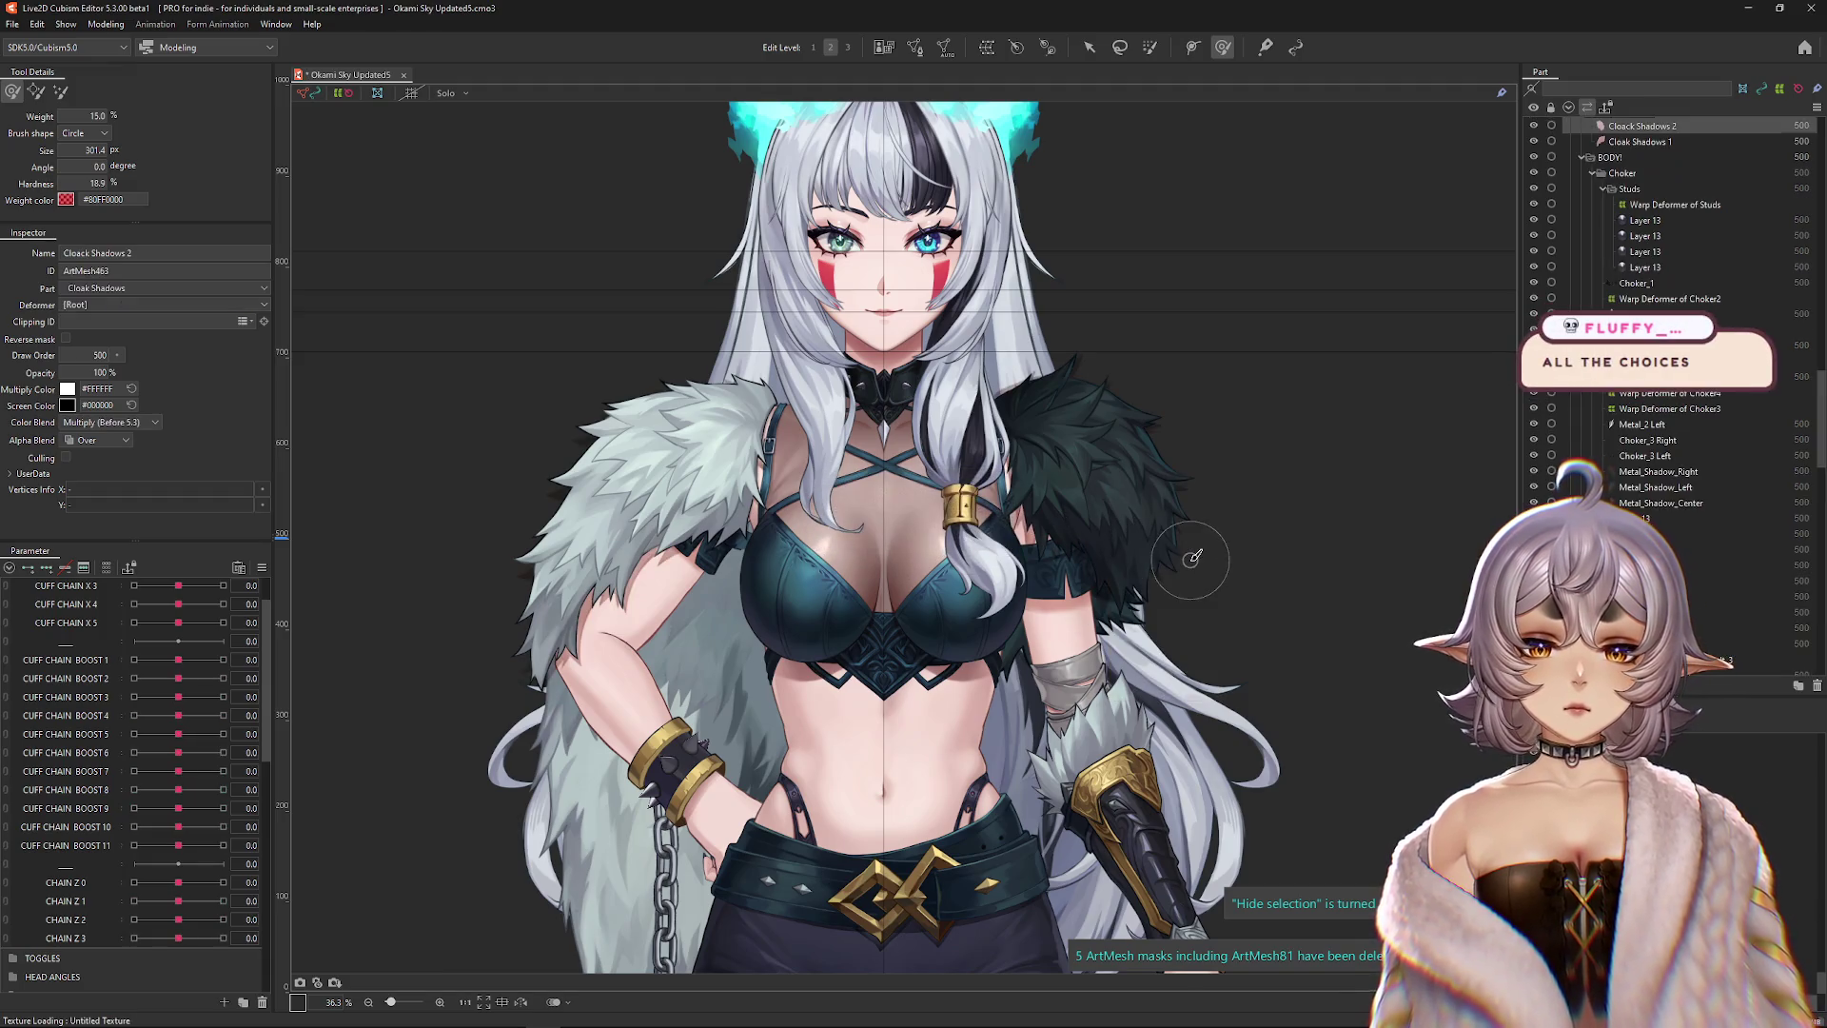
scroll(1183, 550, "up", 2)
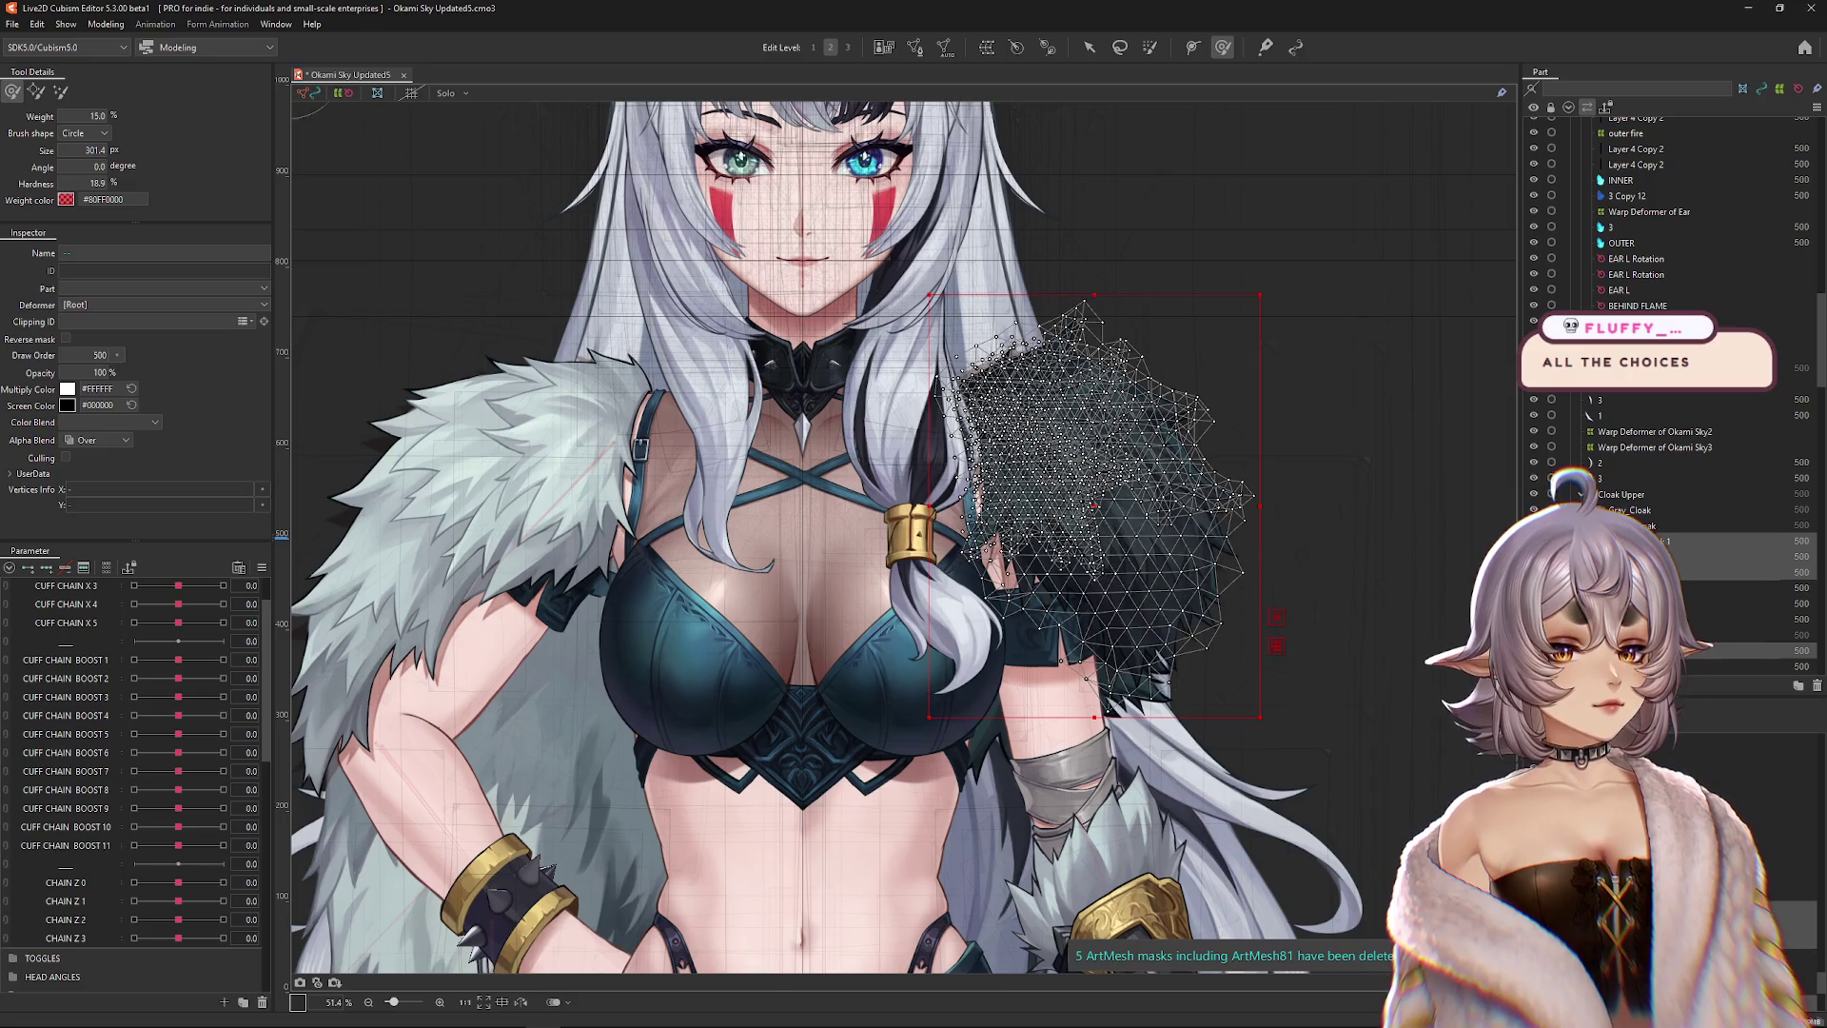
Create a warp deformer for the Cloak Shadows mesh.
left_click(987, 47)
left_click(759, 565)
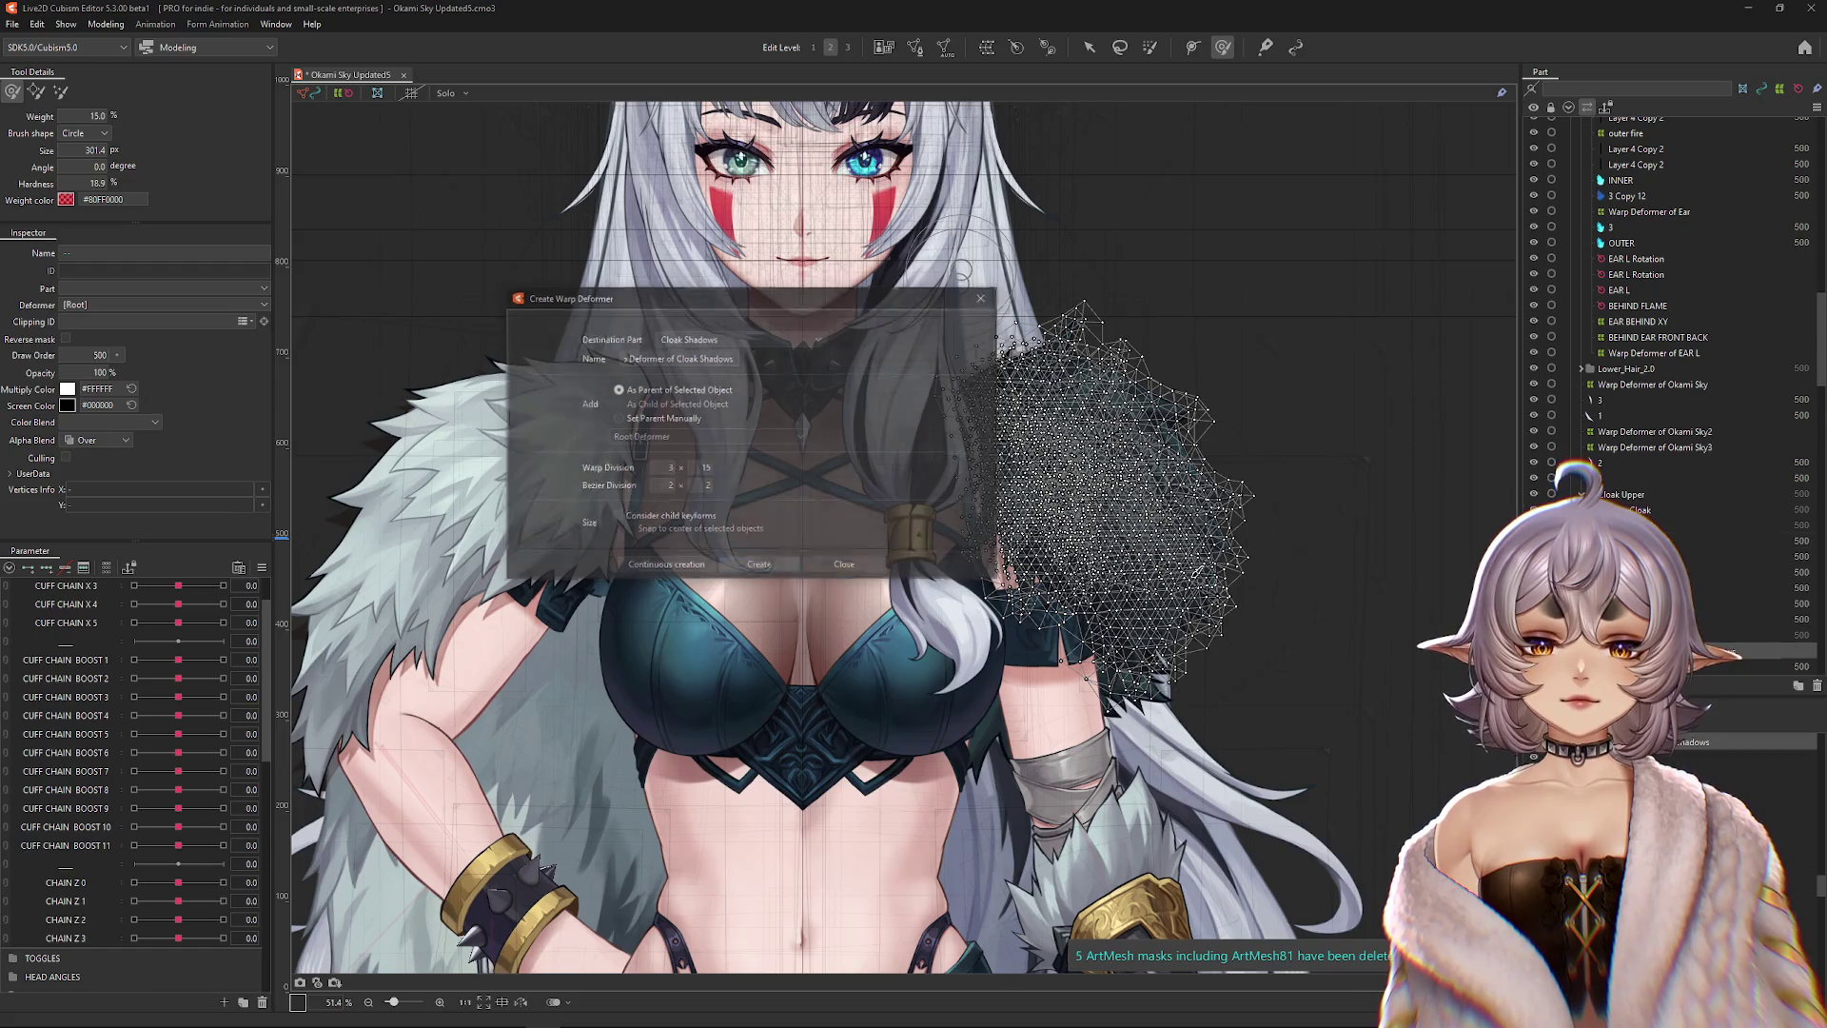
scroll(964, 540, "down", 2)
left_click_drag(964, 540, 884, 534)
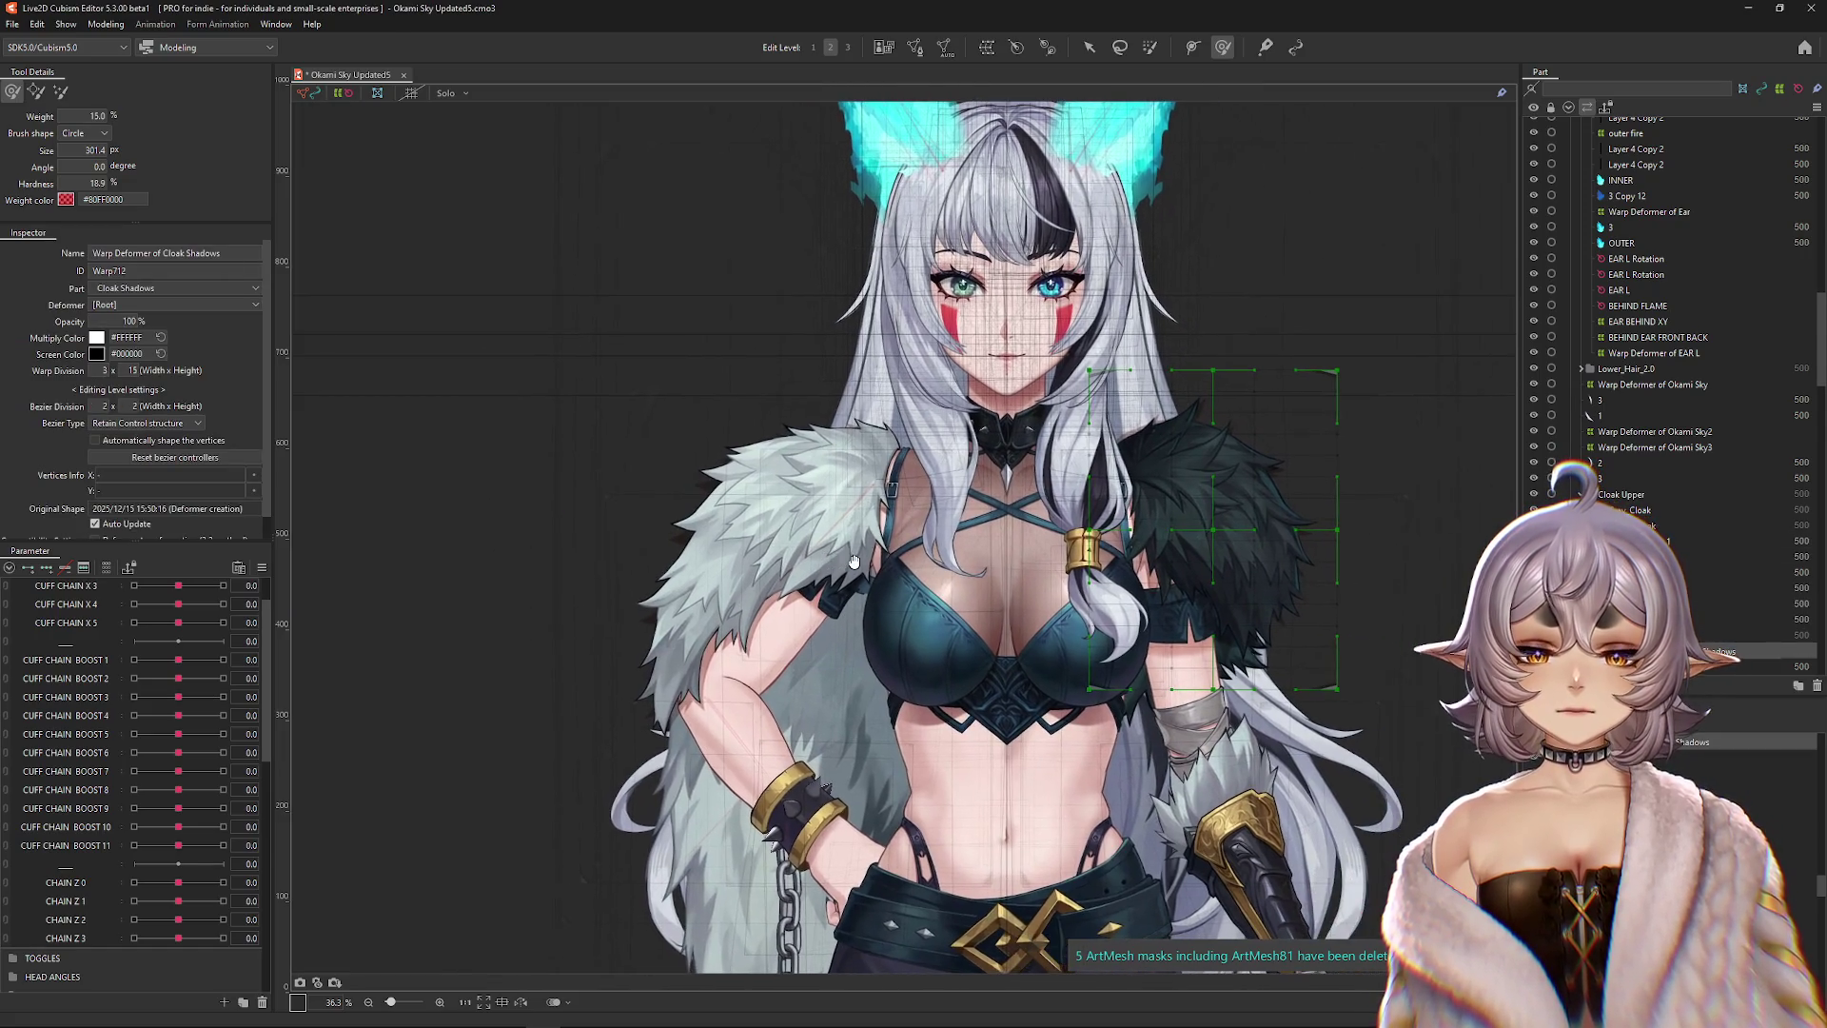
scroll(101, 730, "up", 2)
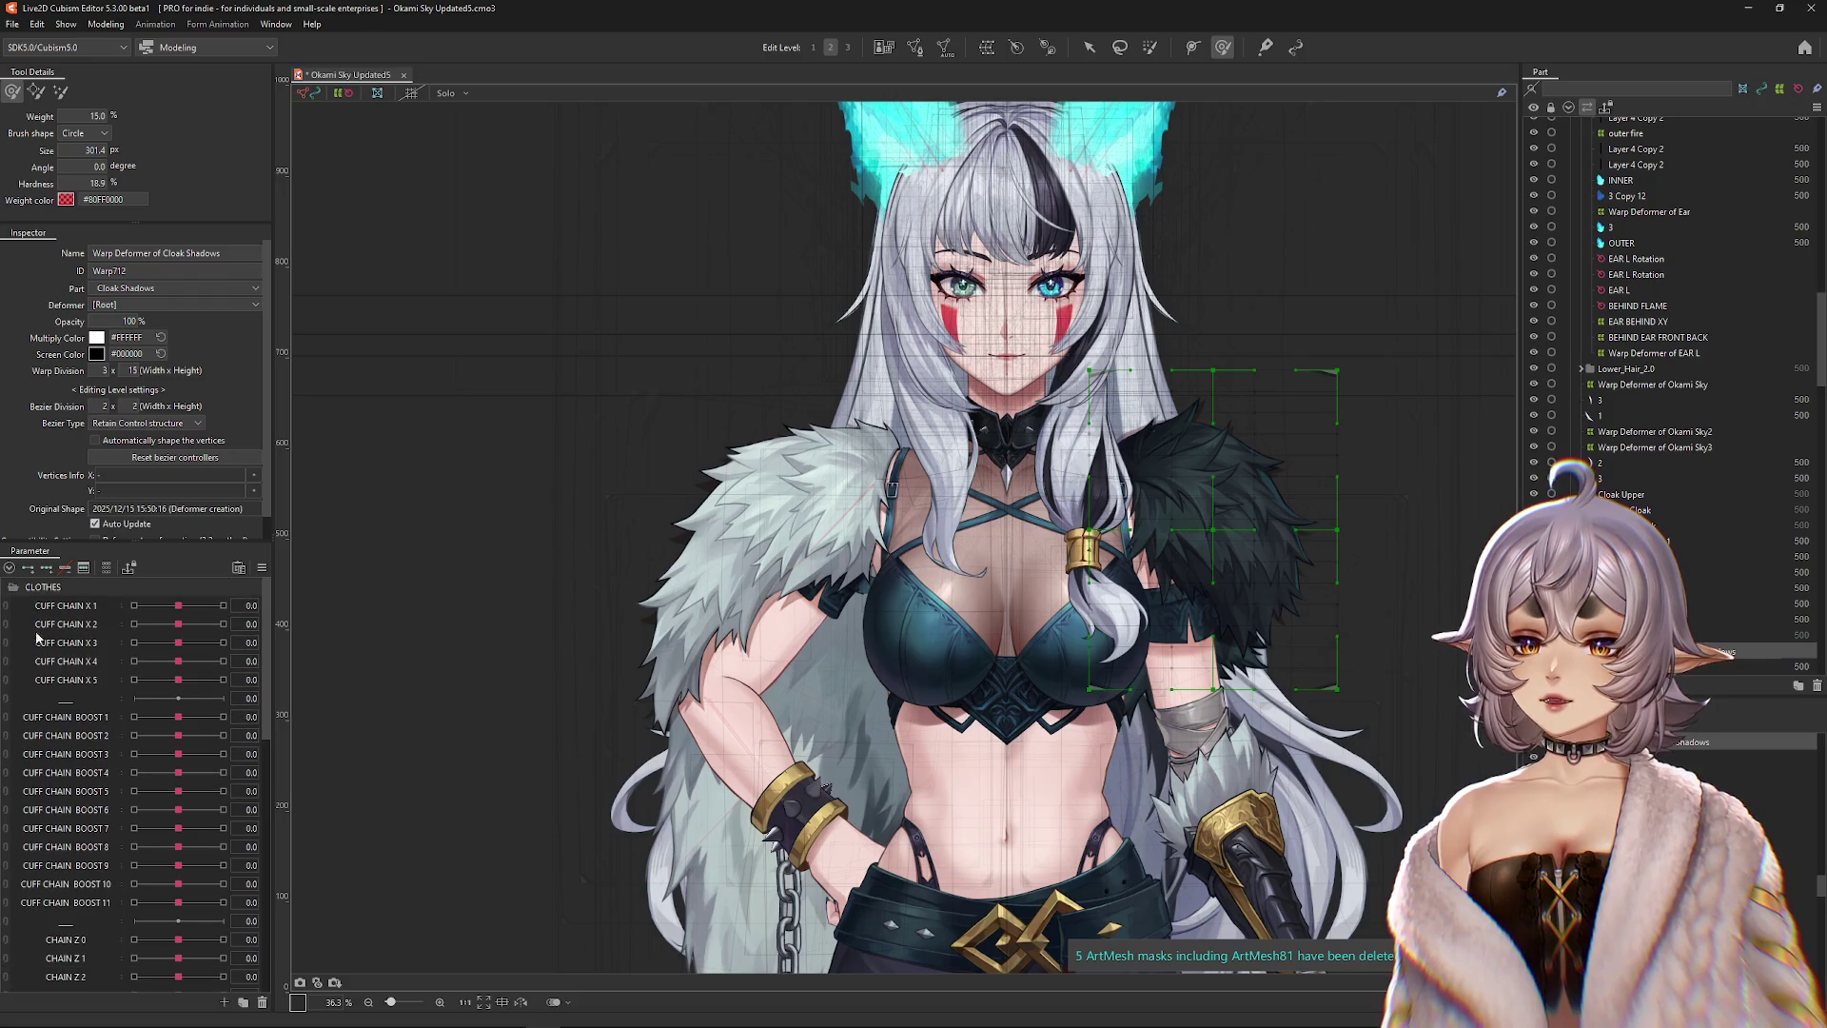
scroll(894, 531, "up", 2)
Wrap Gray_Cloak_1 and Cloak Shadows 1 in a new Gray_Cloak warp deformer with an 11 × 12 grid.
right_click(797, 520)
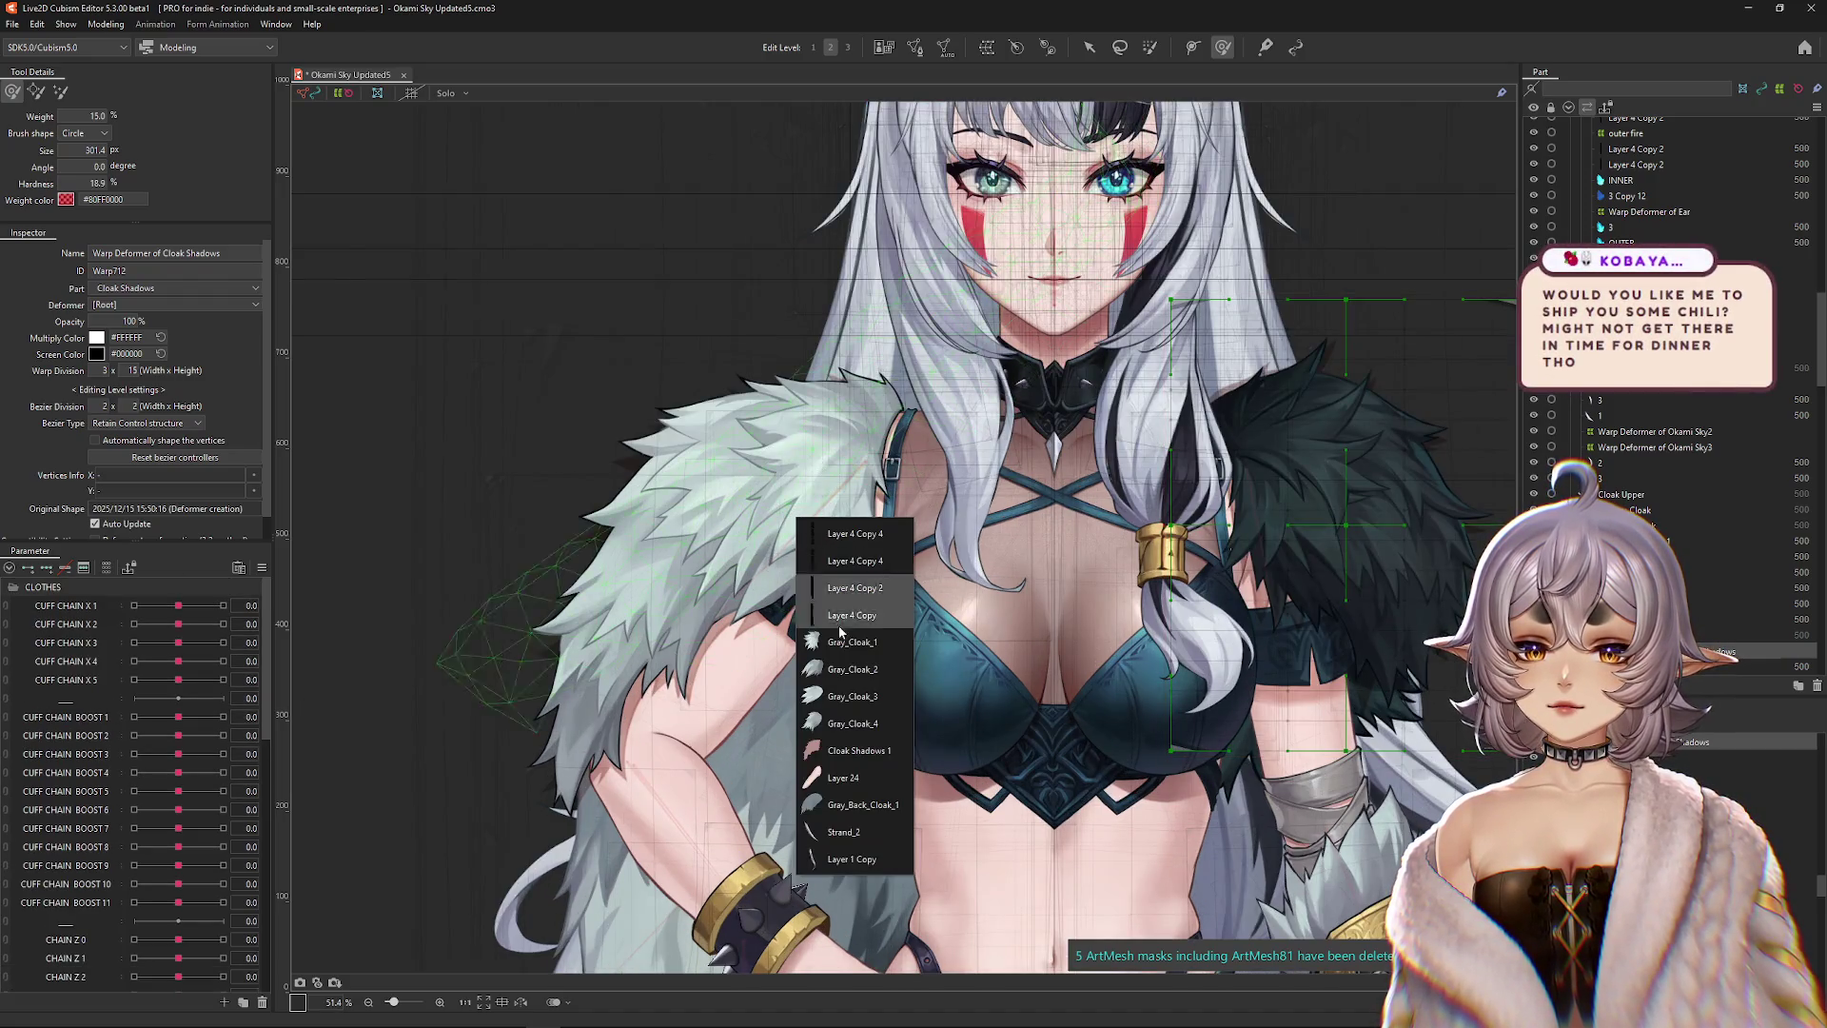
left_click(851, 642)
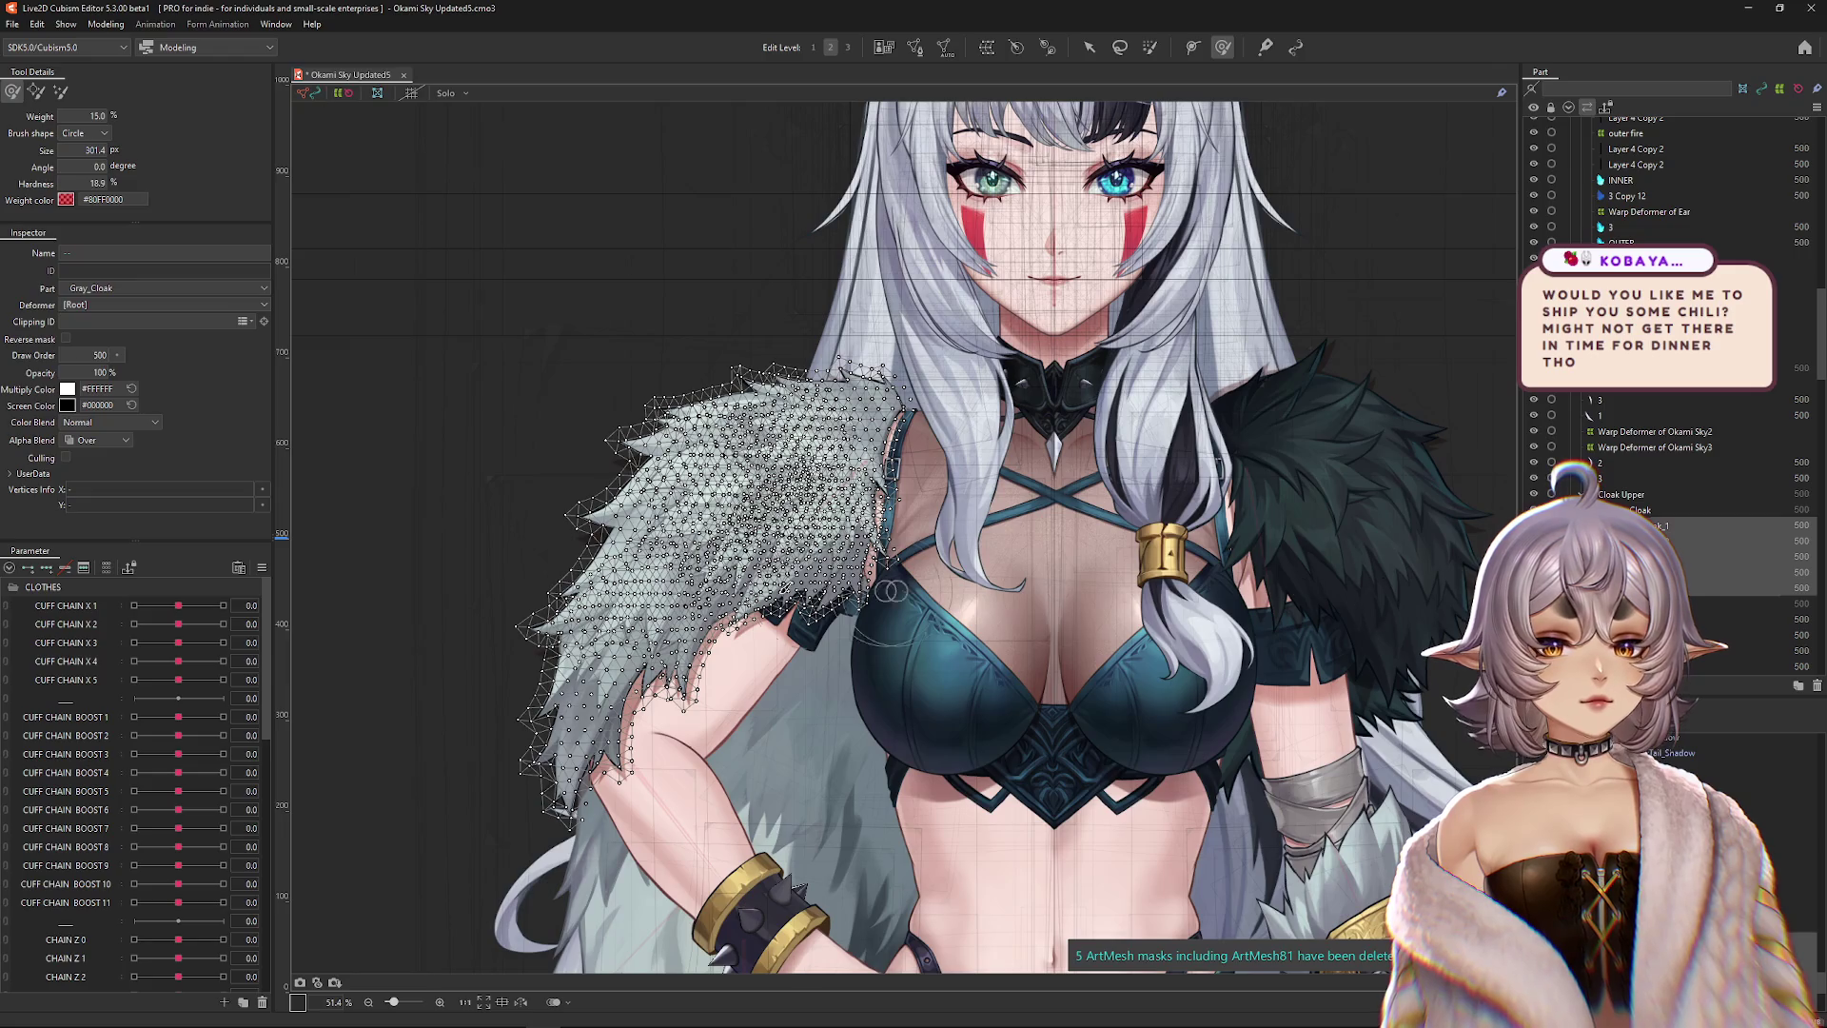
right_click(693, 659)
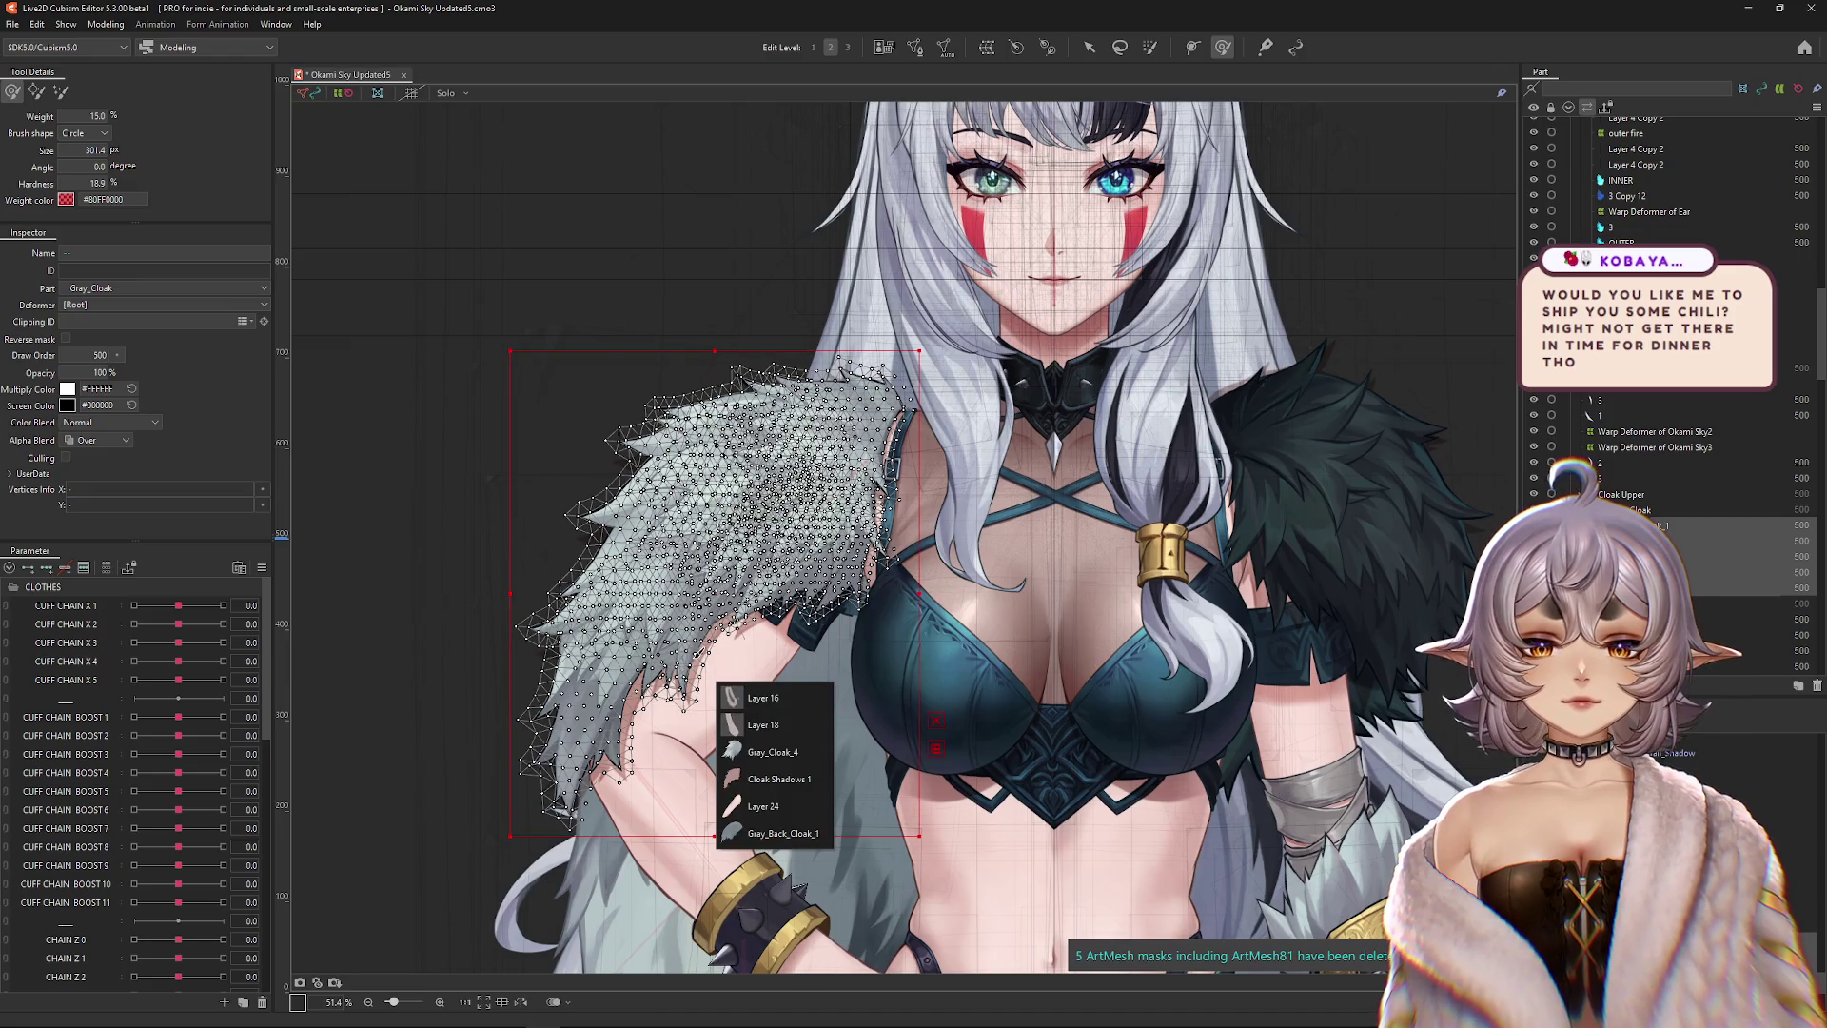
left_click(751, 733)
left_click(985, 49)
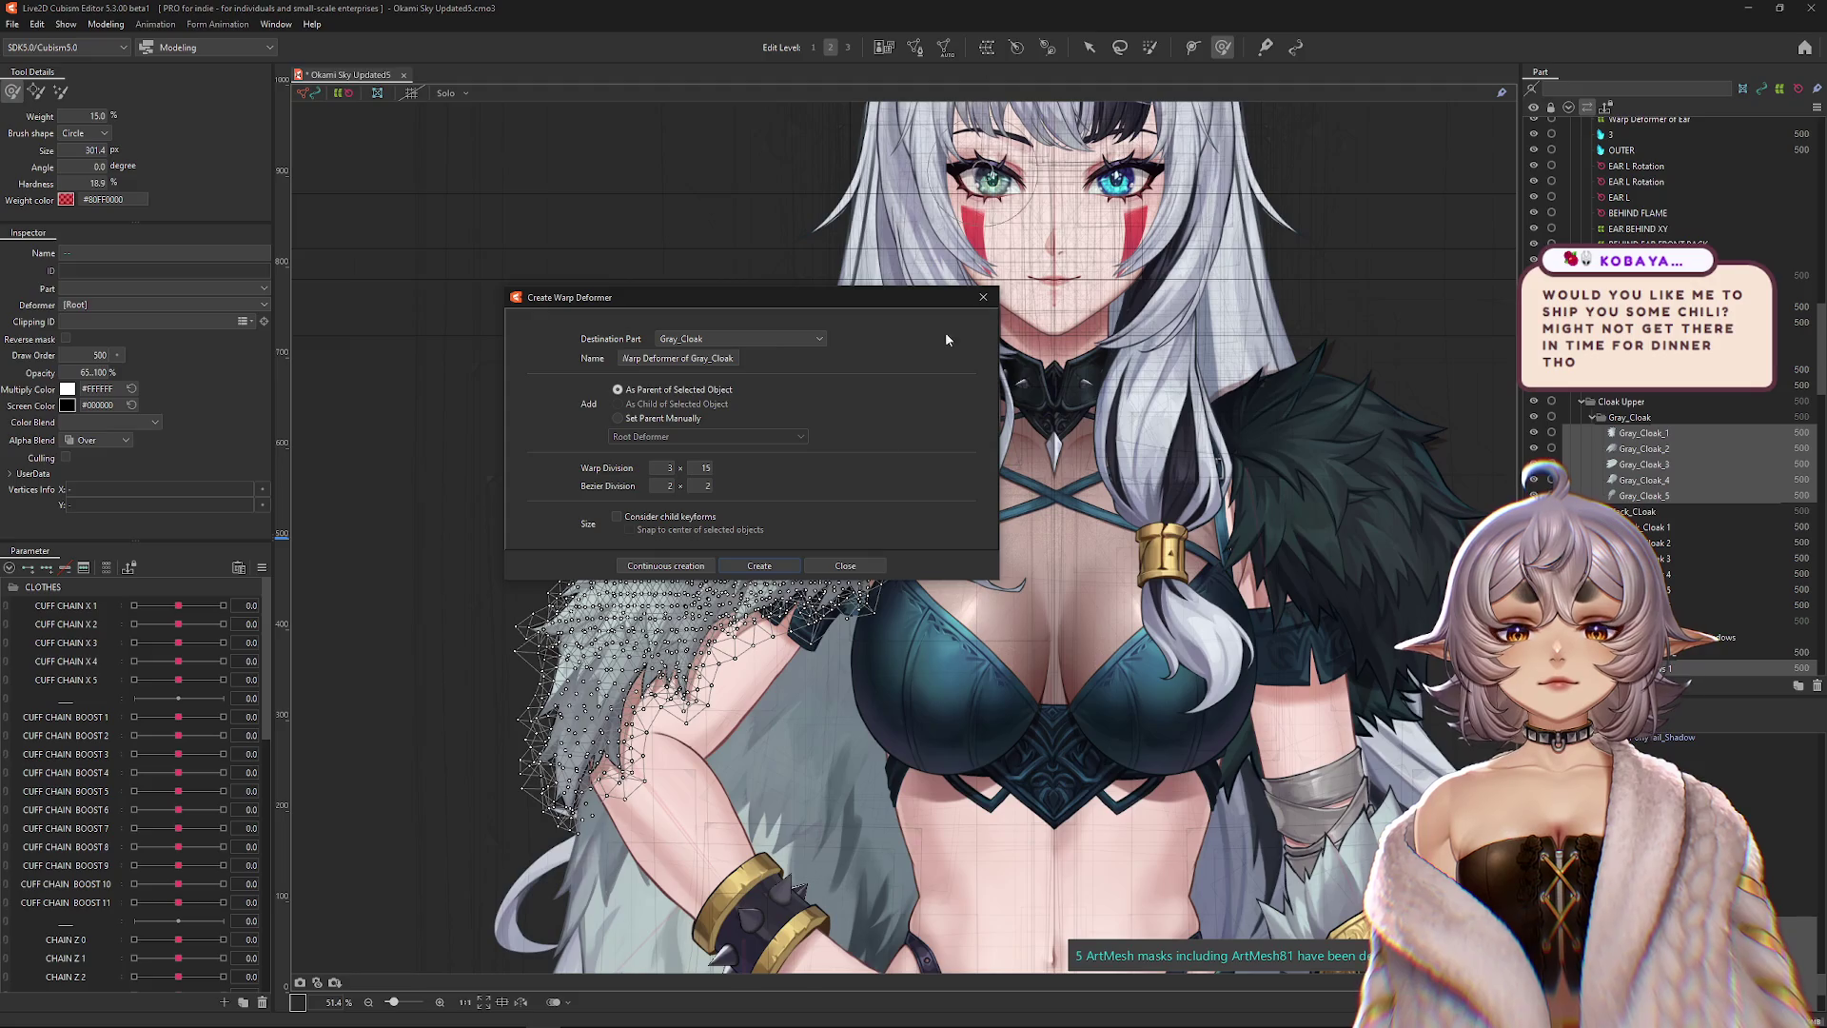
key("Return")
scroll(1150, 576, "down", 3)
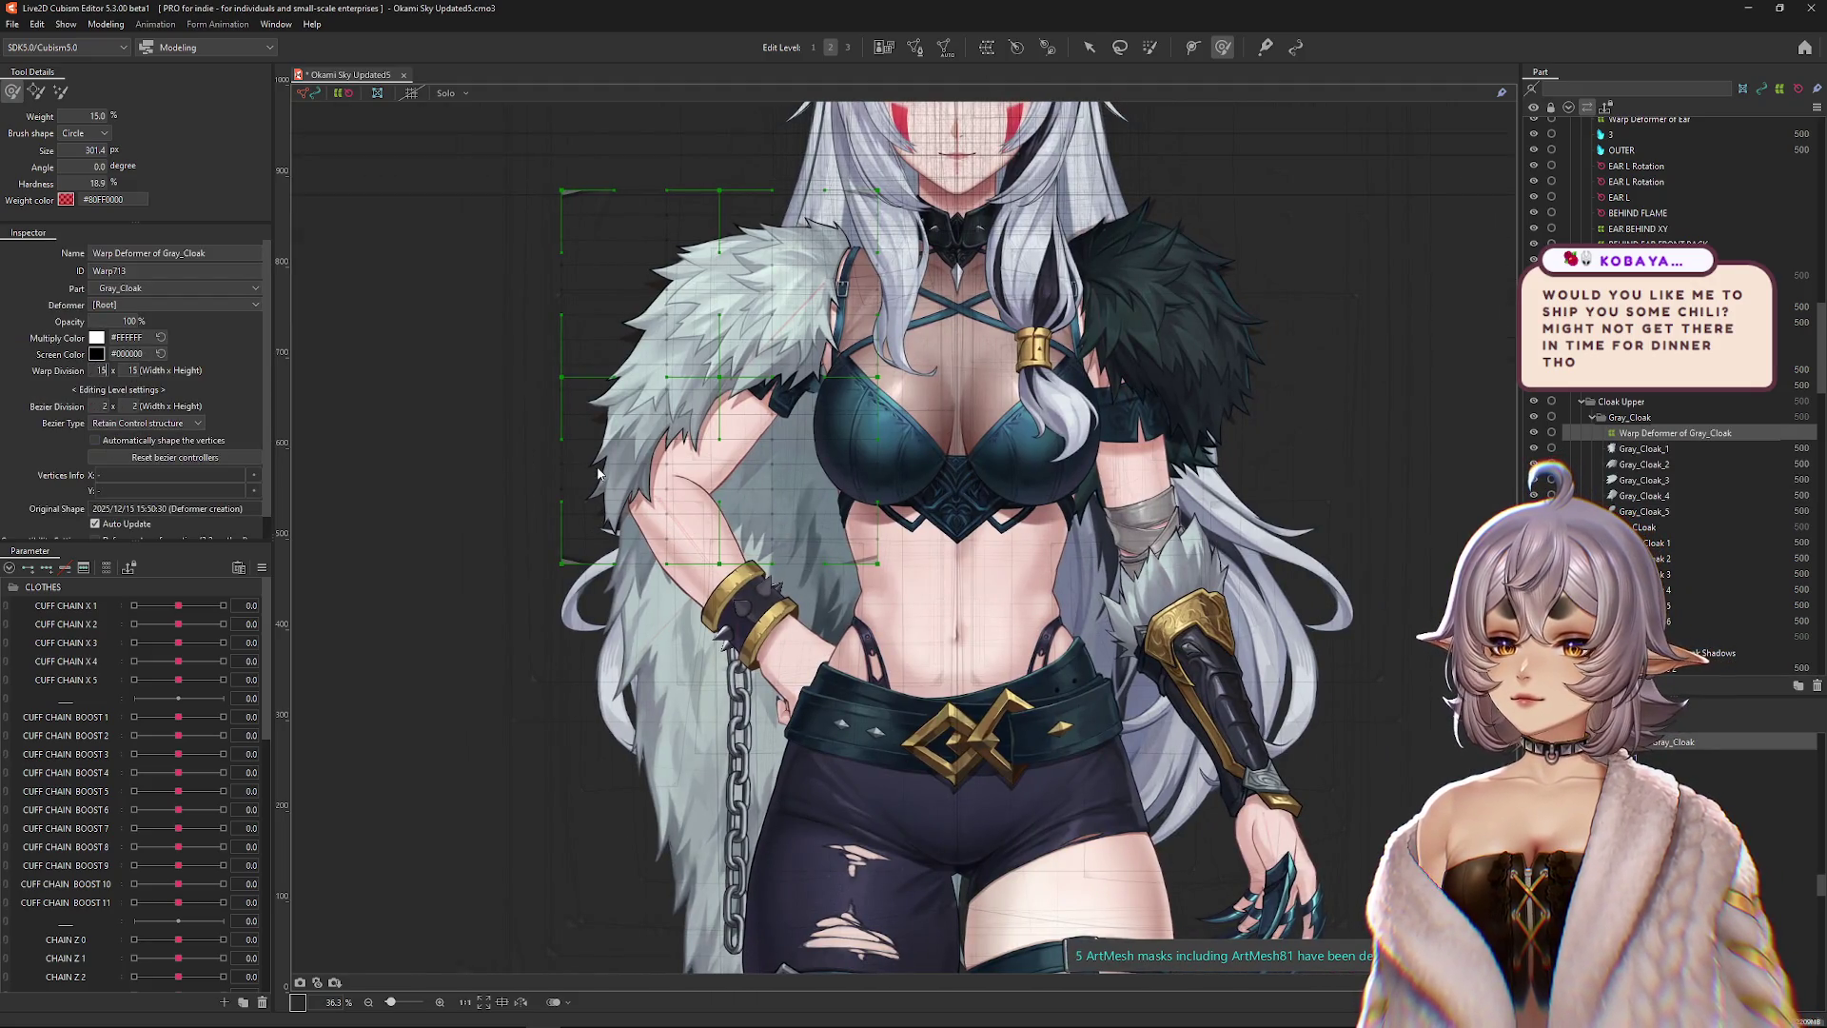
left_click_drag(95, 369, 133, 370)
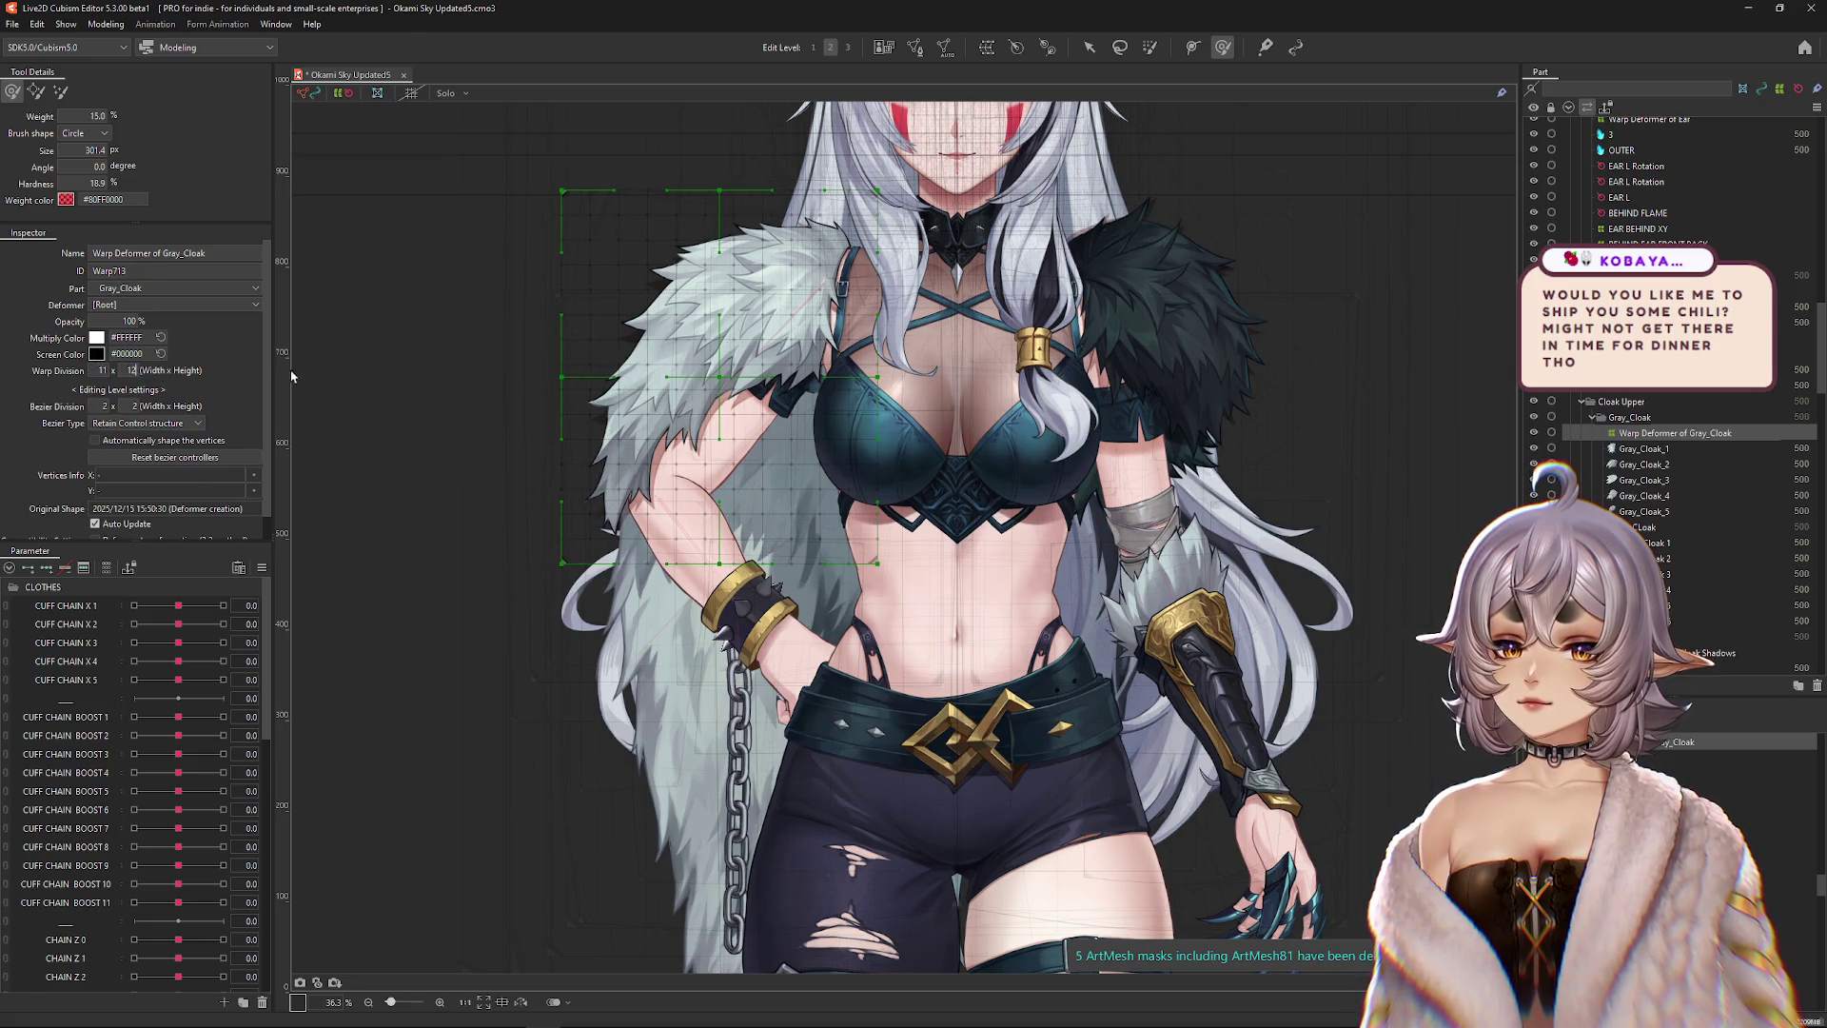
Select the Cloak Shadows warp deformer and refine its warp division to 12 × 12.
left_click(1180, 340)
right_click(1202, 366)
left_click(1269, 544)
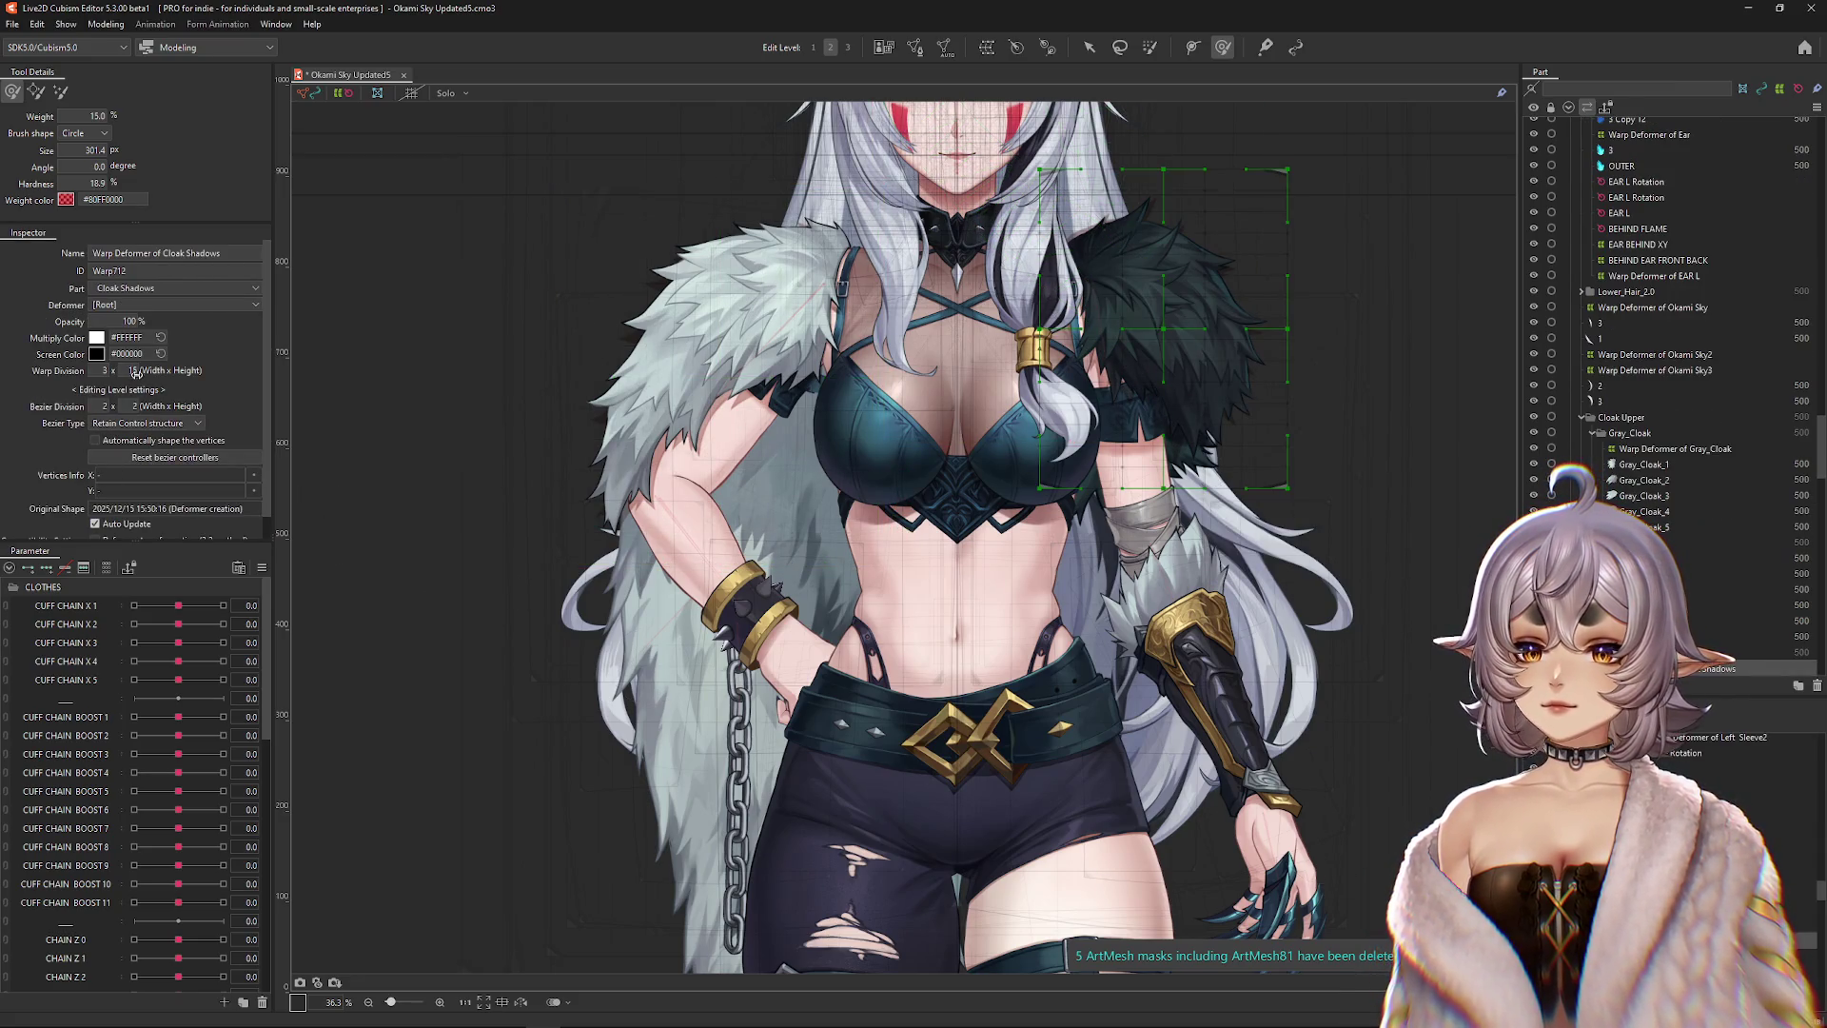
type("2")
key("Return")
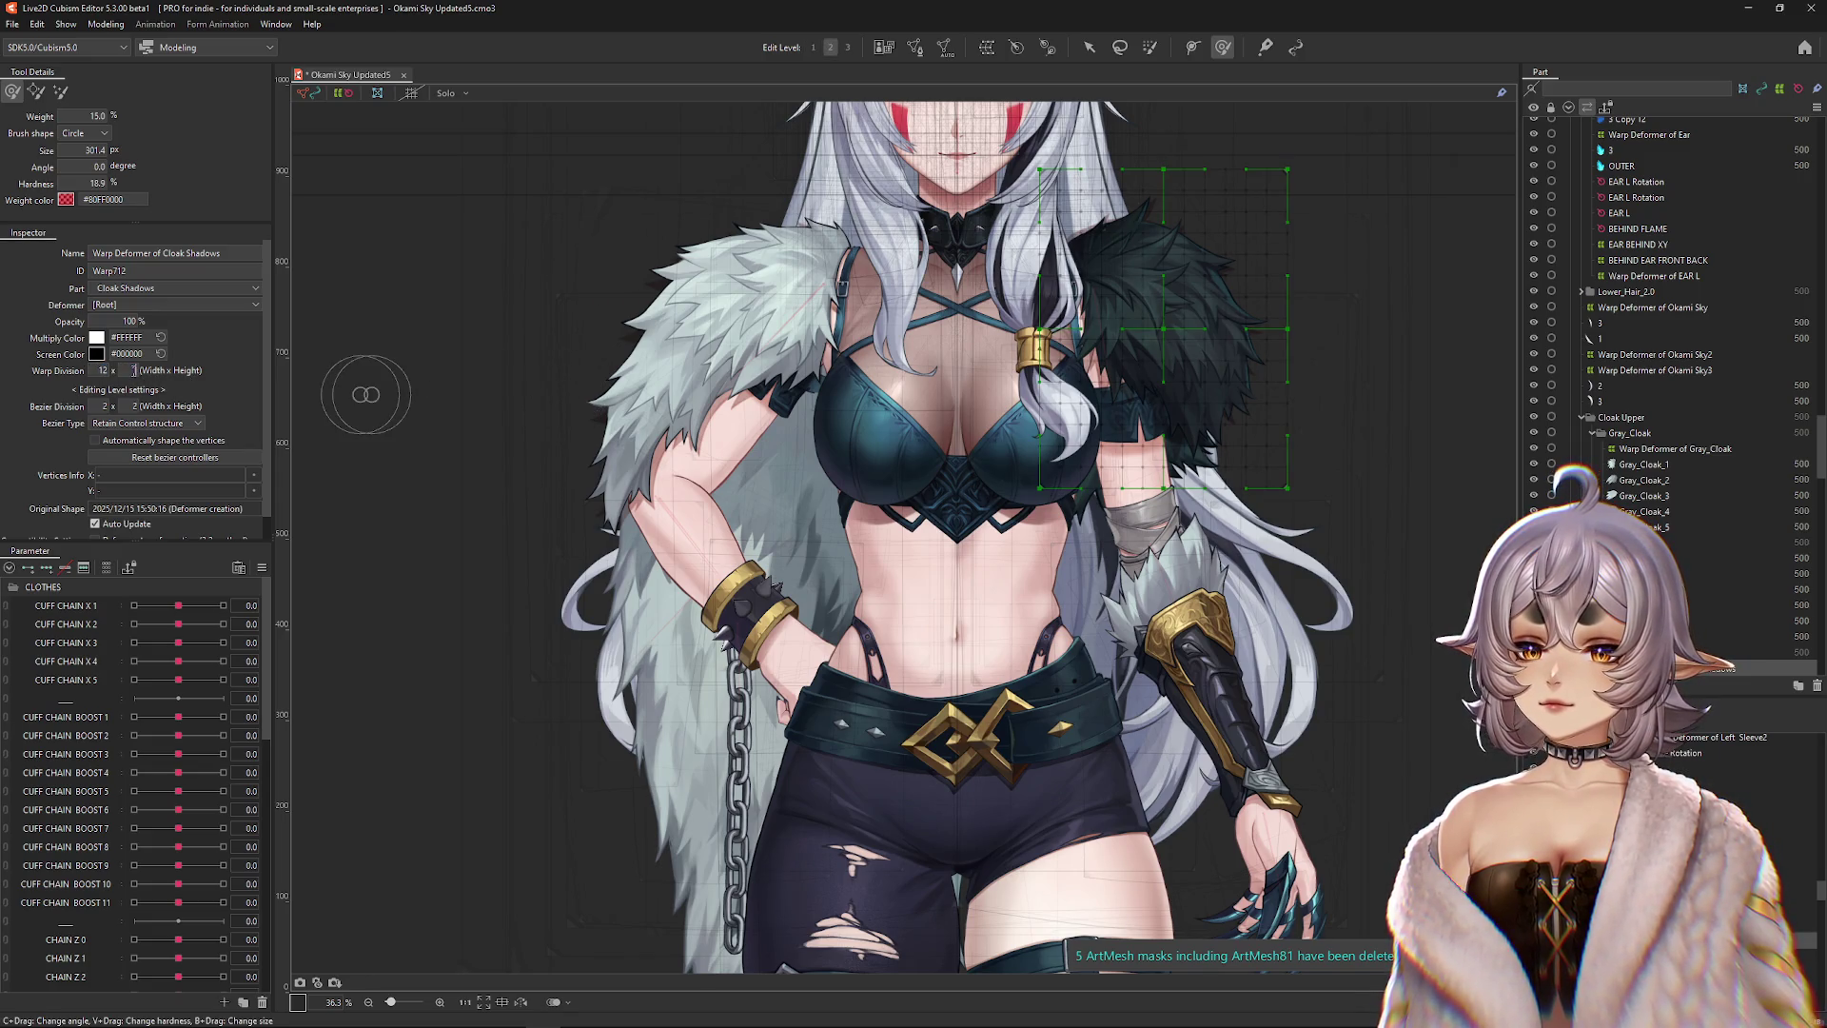
type("2")
key("Return")
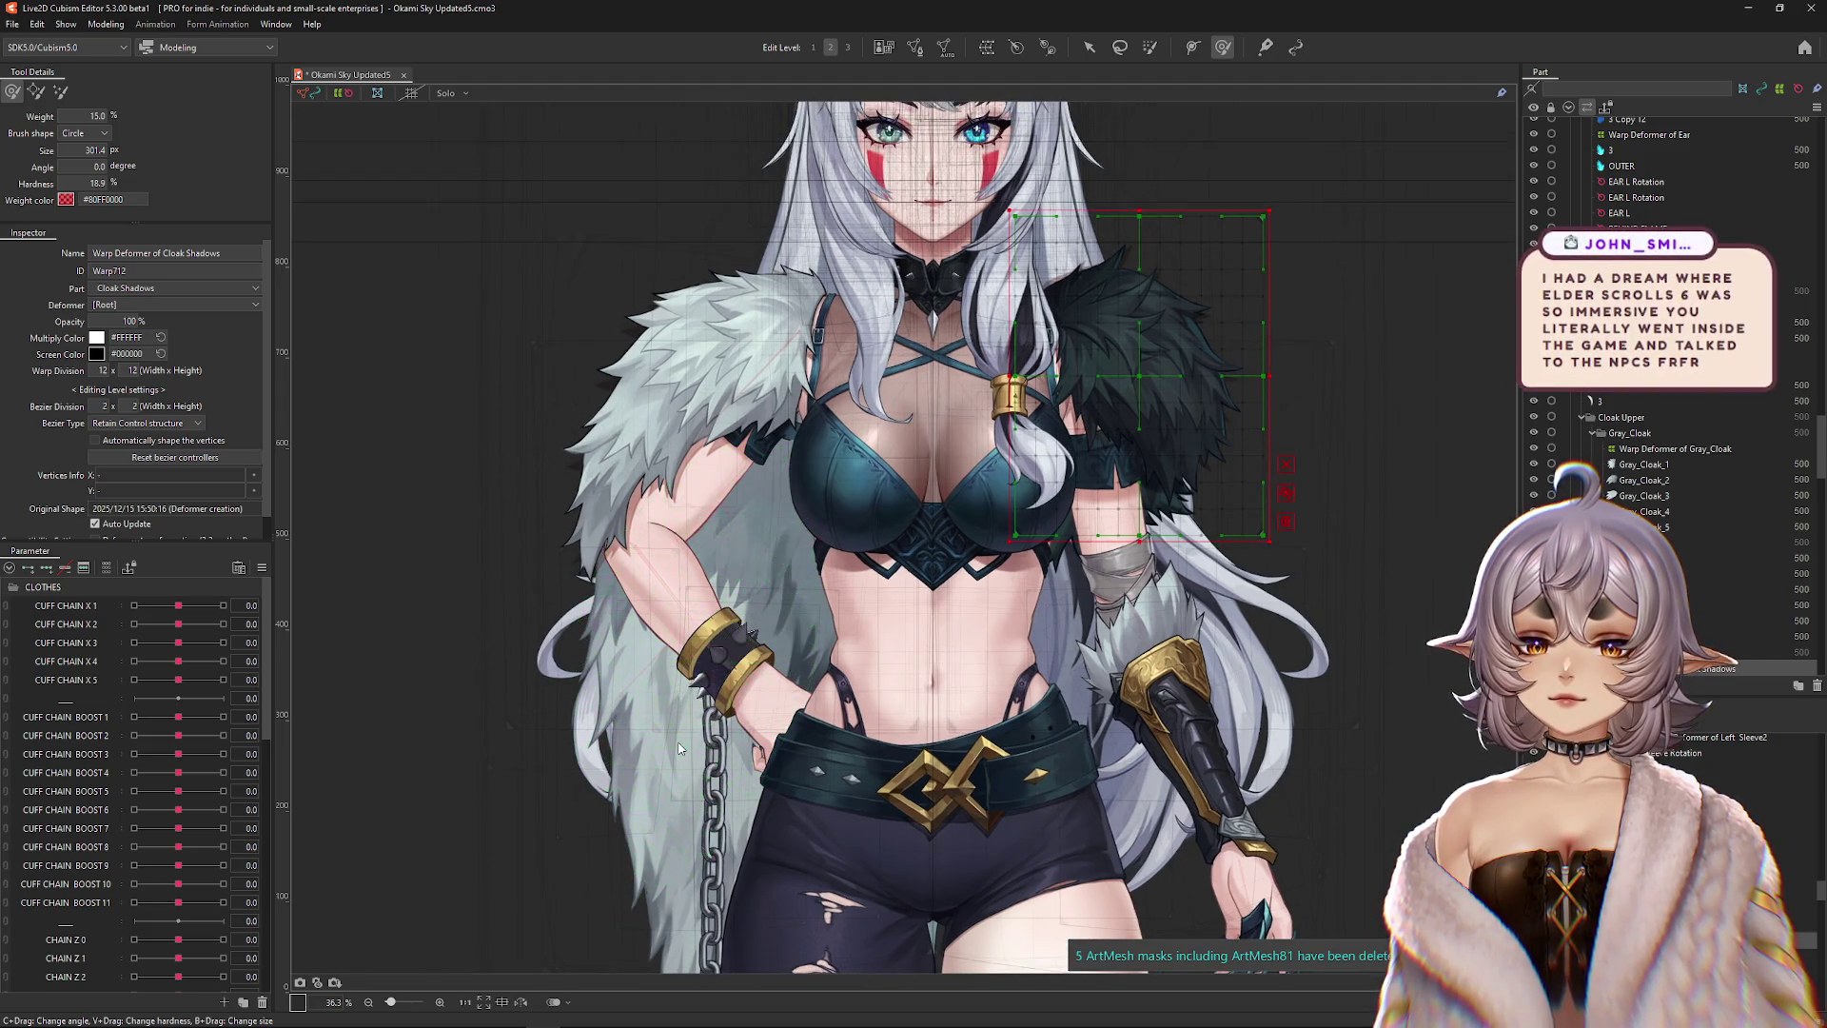
Select Gray_Back_Cloak_1 through the remaining back-cloak meshes and toggle Solo on and off to check them.
left_click(678, 749)
scroll(1375, 743, "down", 3)
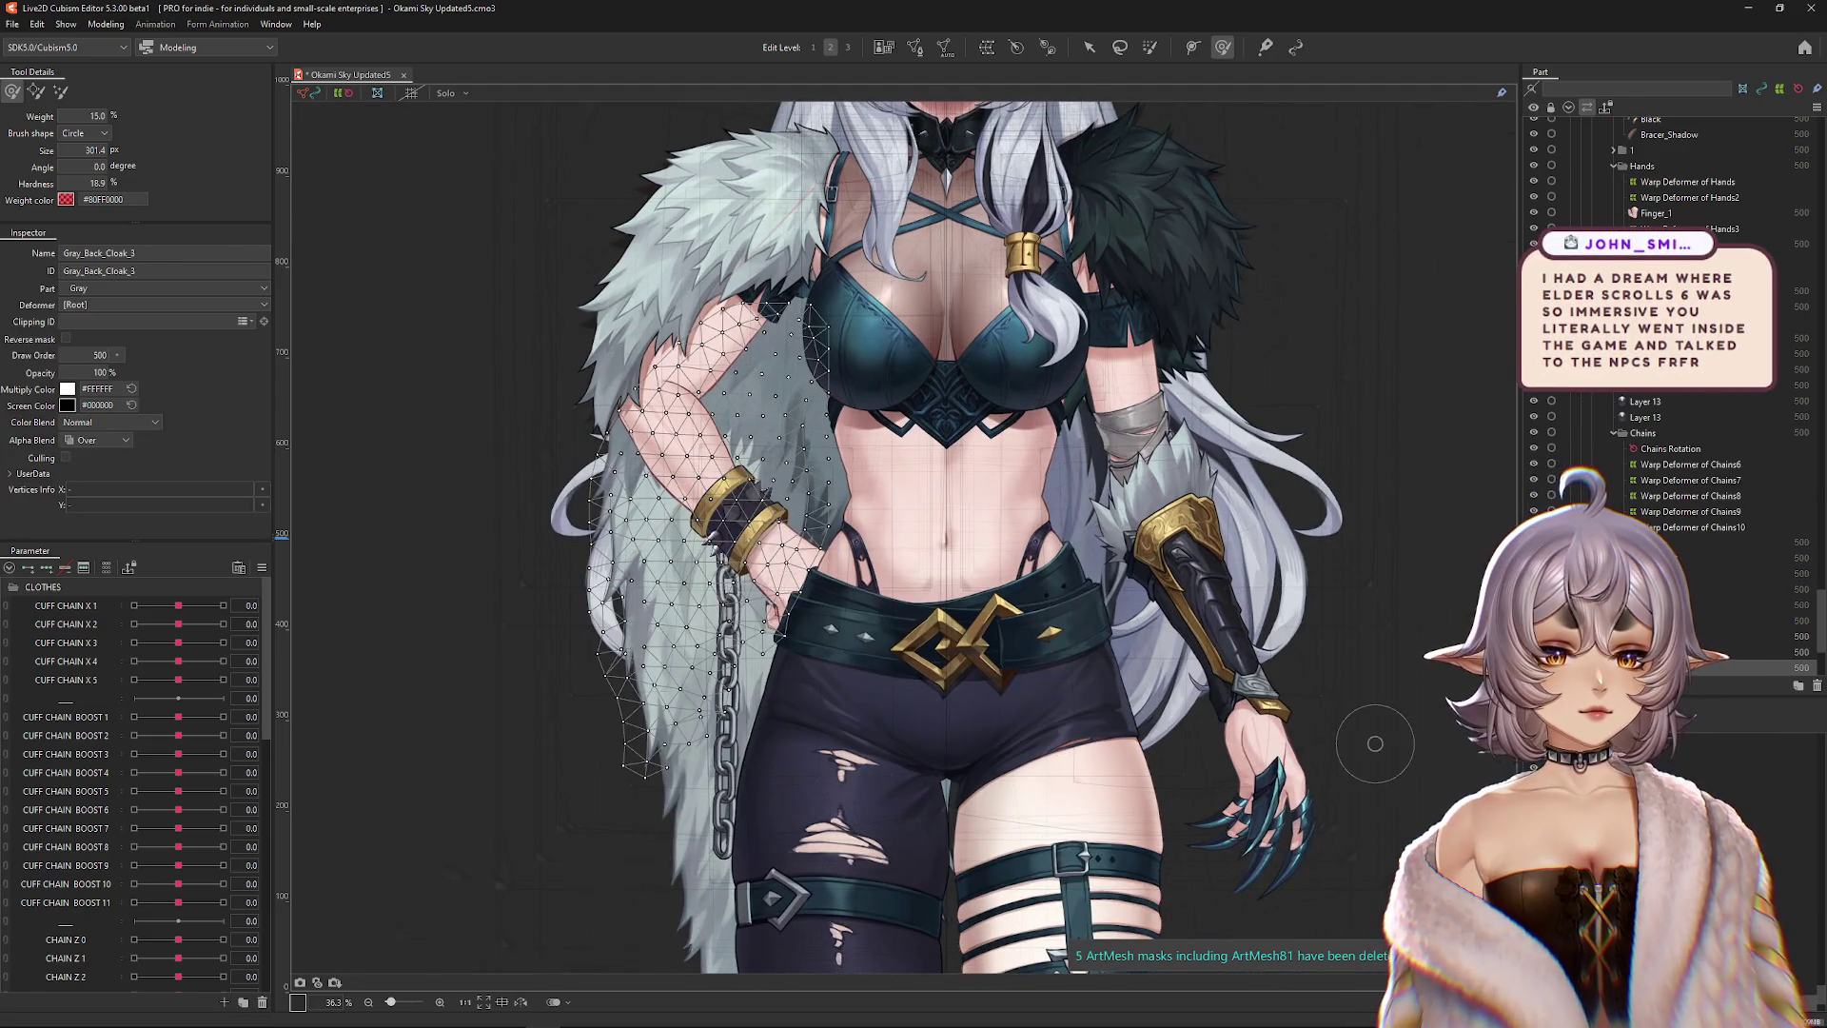
key("Up")
key("Up")
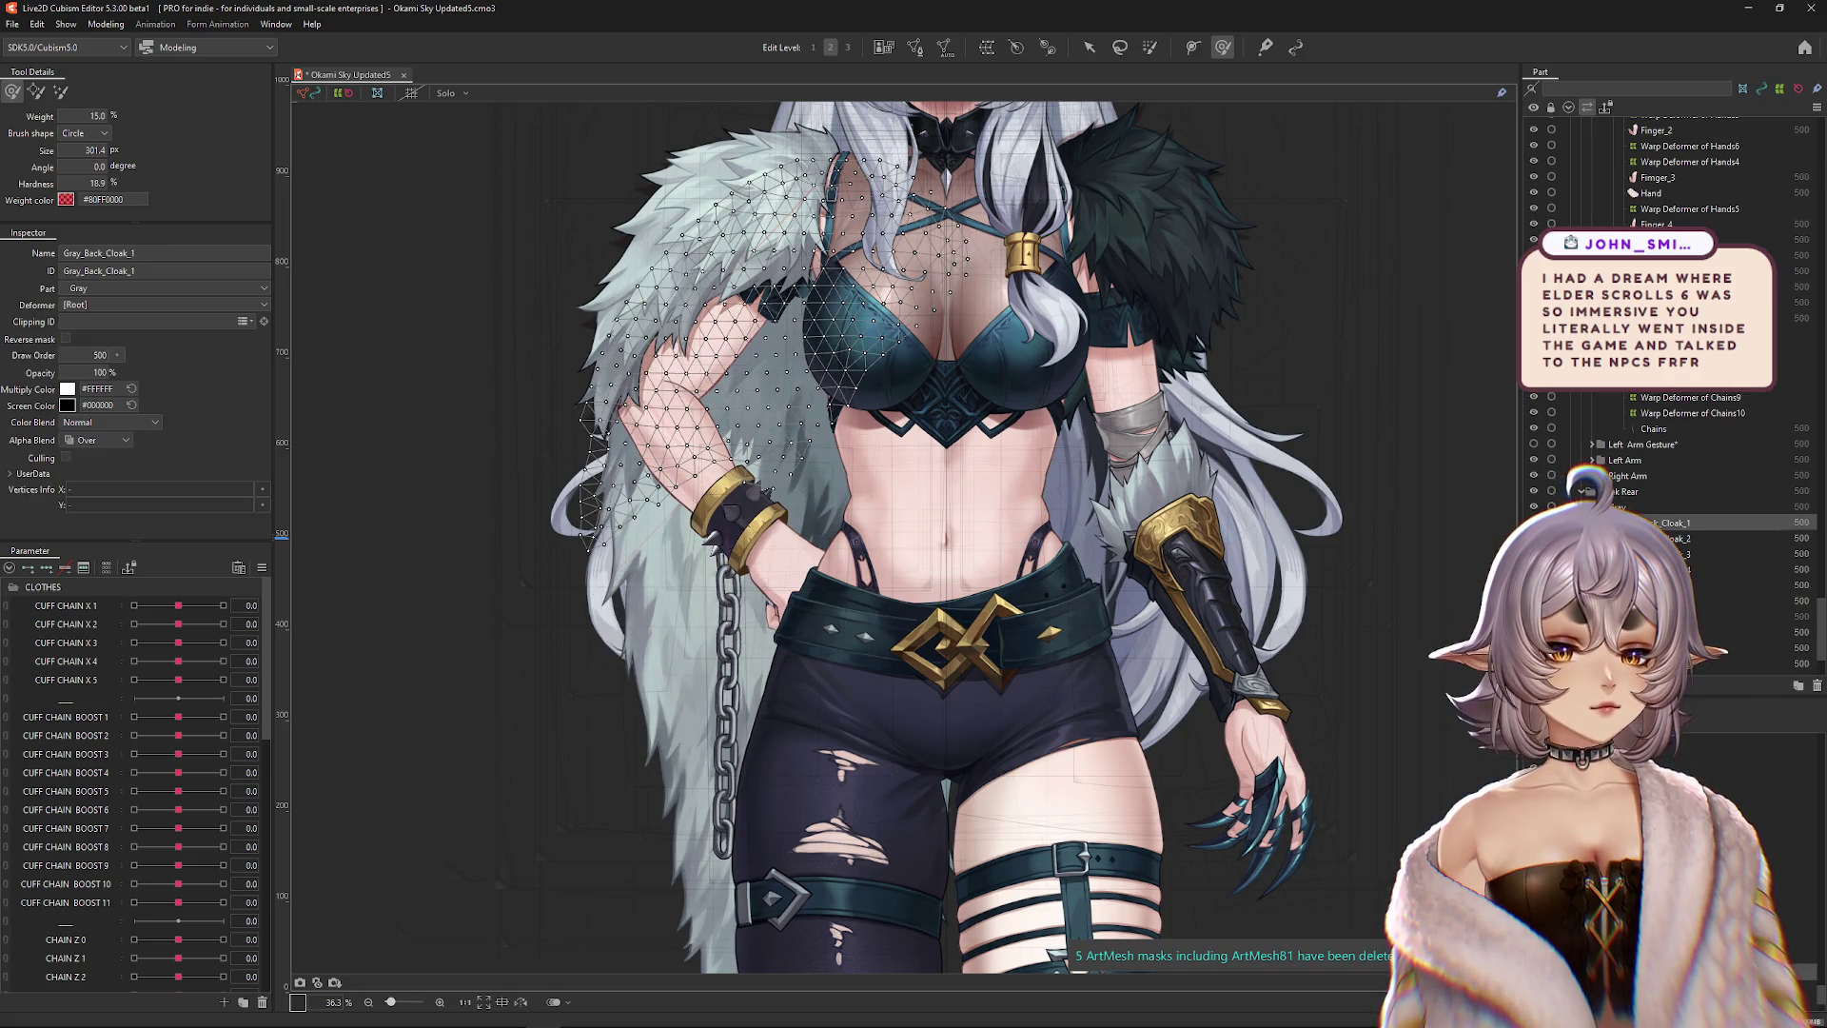
key("shift+Down")
key("shift+Down")
key("shift+Down")
key("shift+Down")
key("shift+Down")
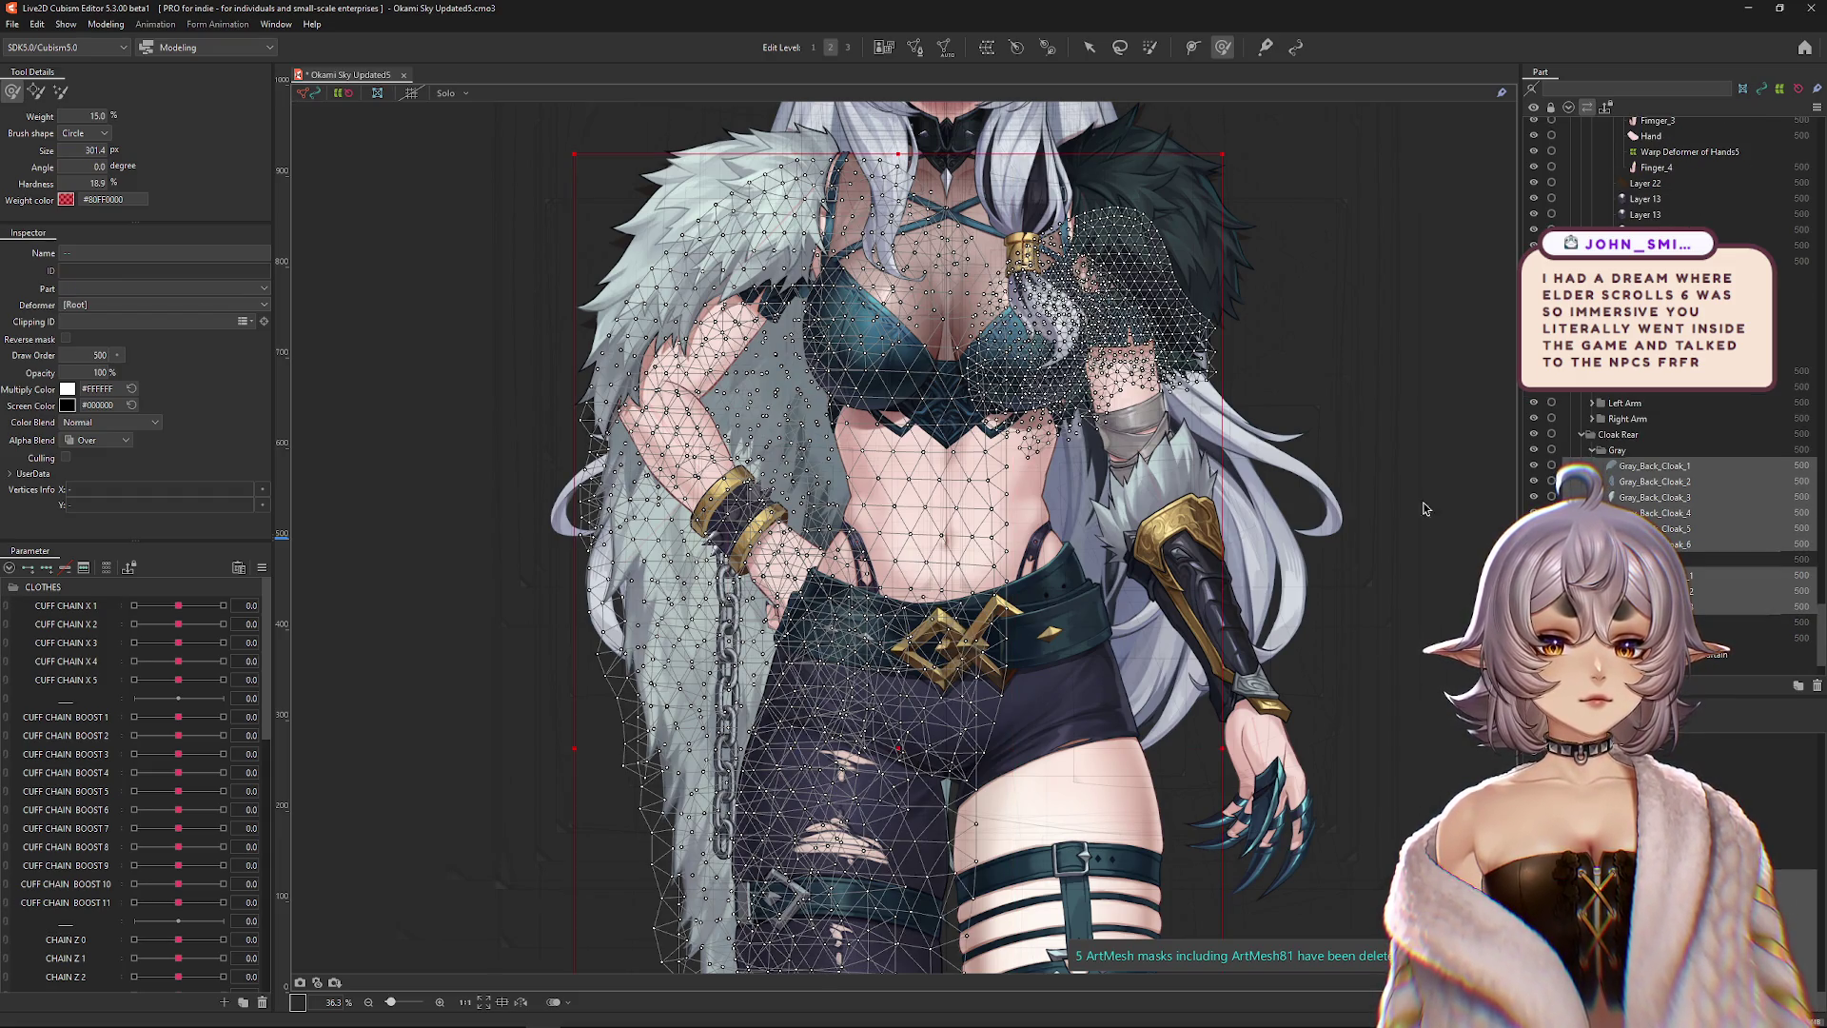
left_click(442, 93)
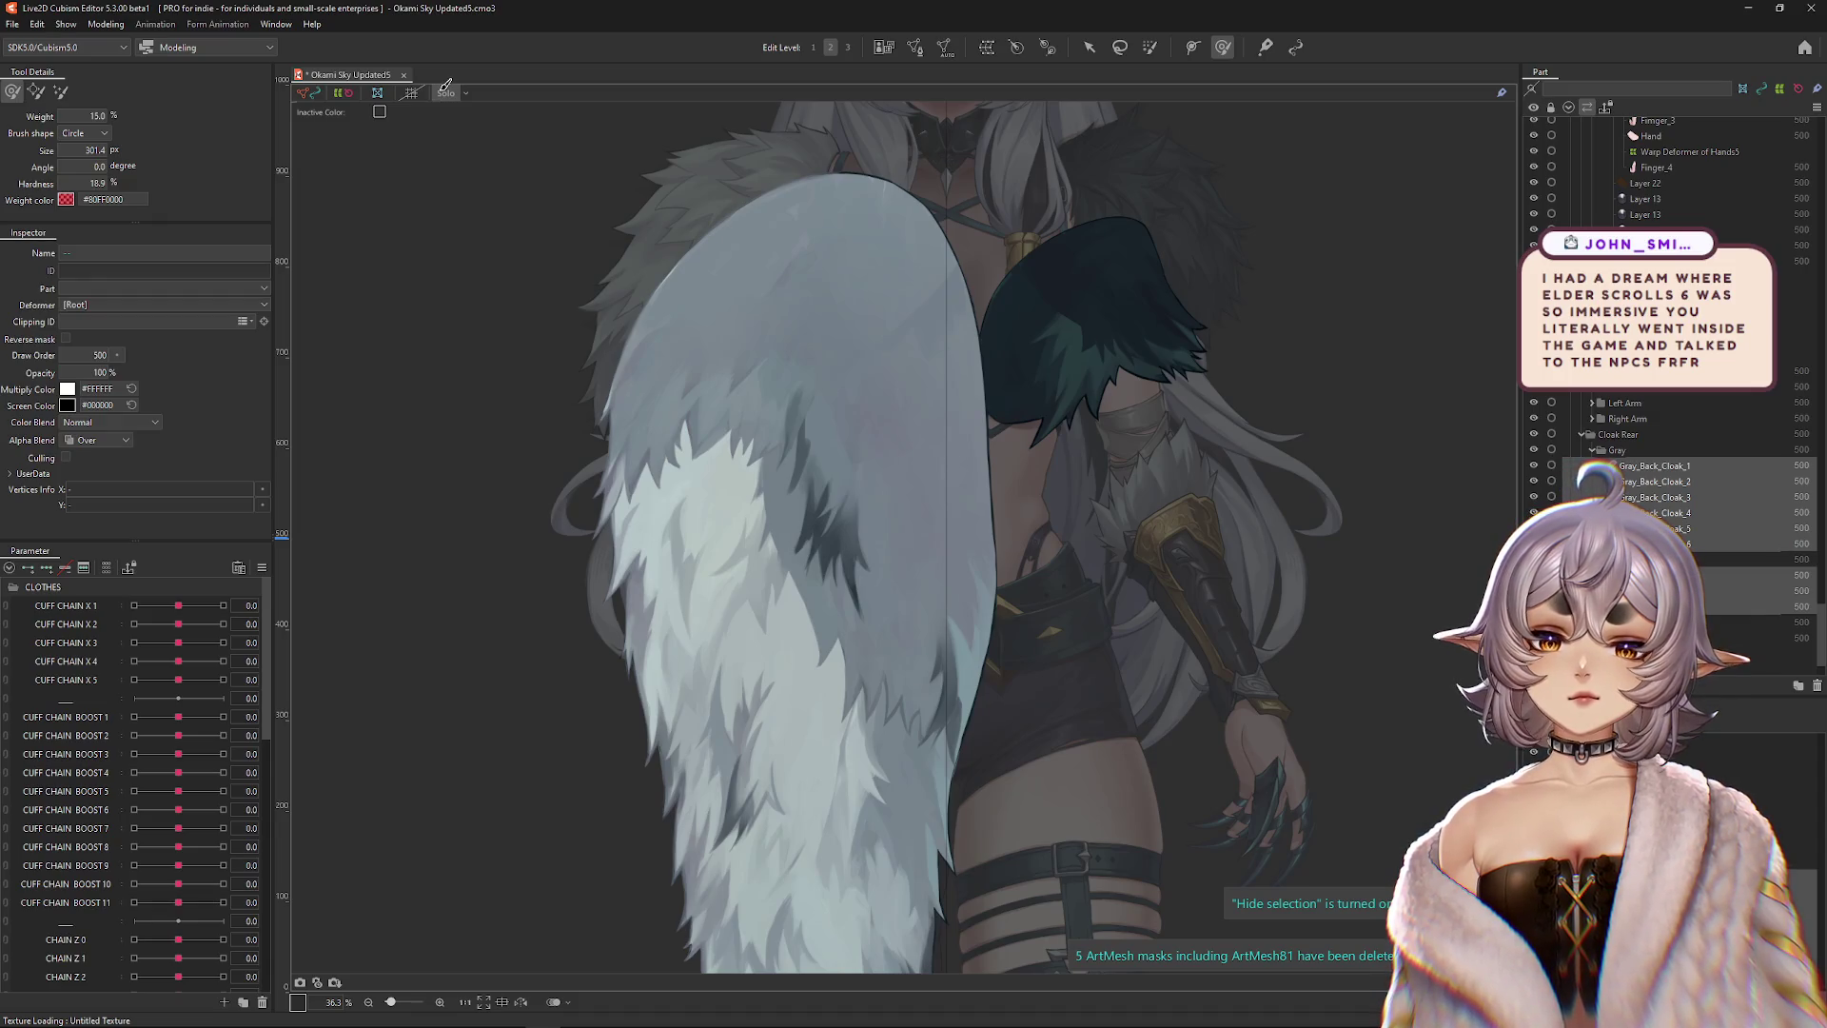
left_click(442, 93)
scroll(1052, 453, "down", 3)
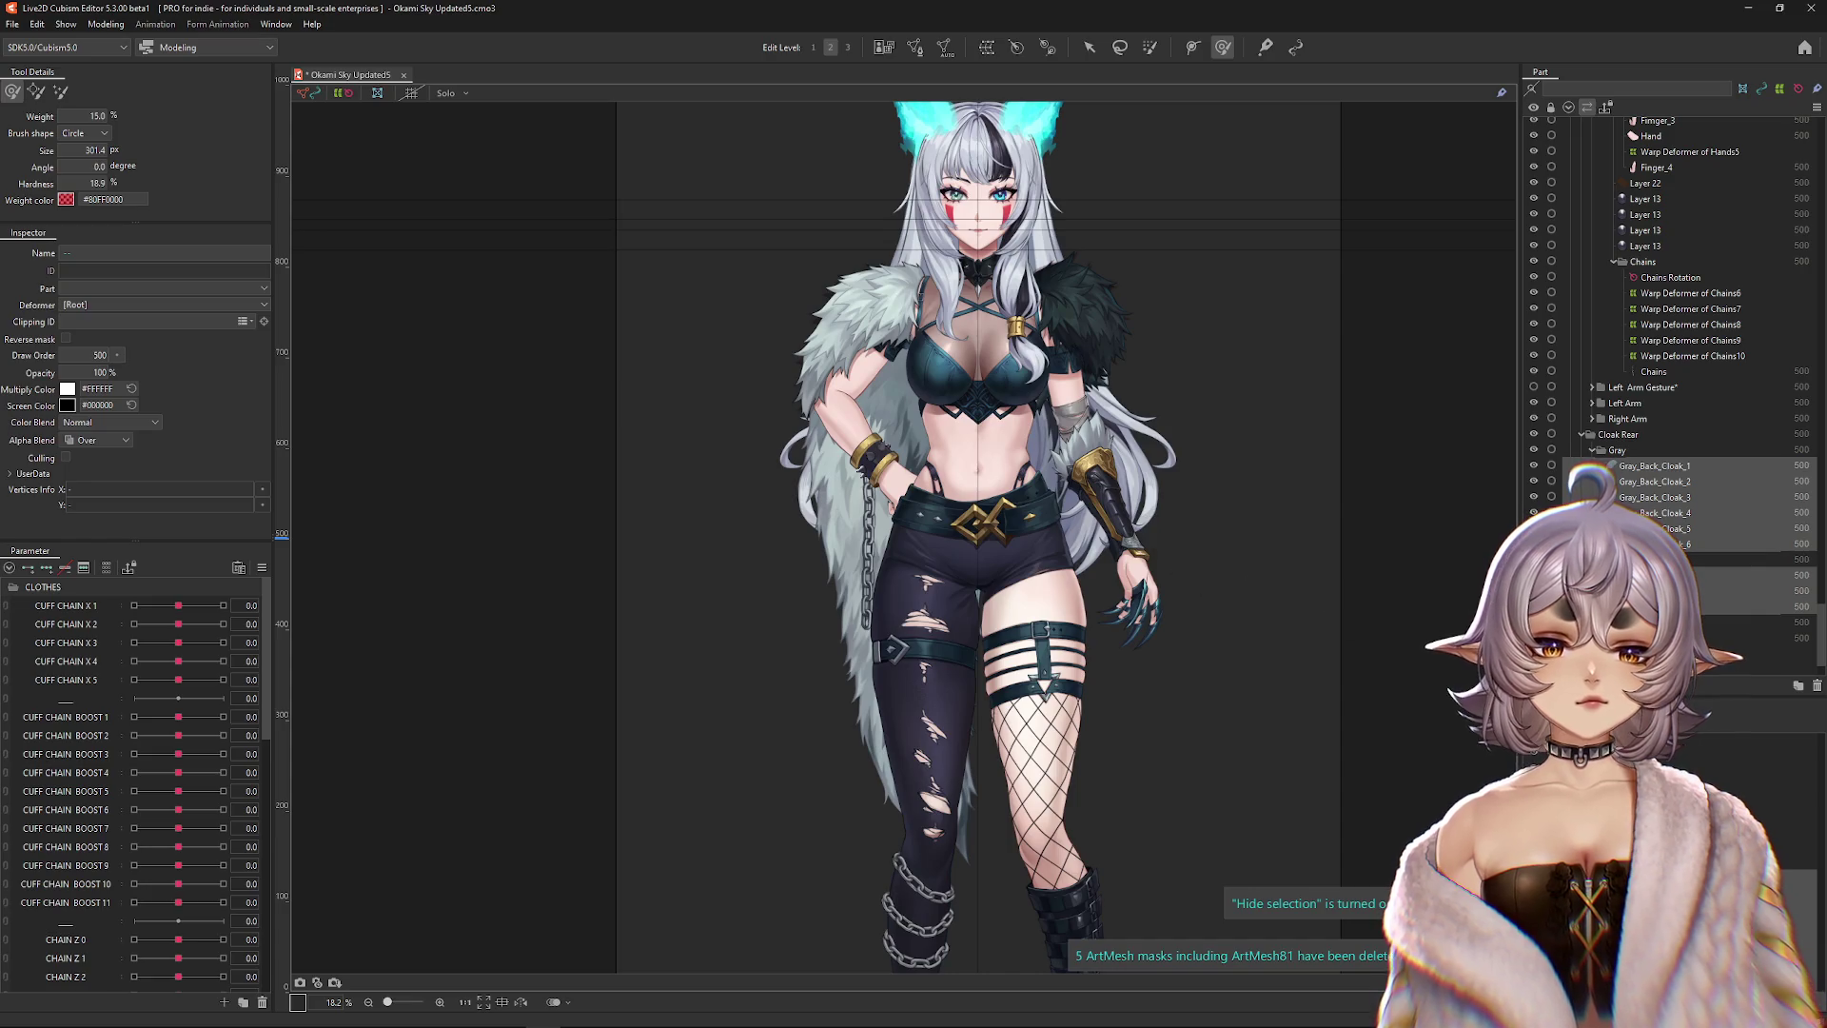
Create the Warp Deformer of Gray at 8 × 21 for the back cloak, then select the black shoulder fur.
left_click(986, 50)
type("15")
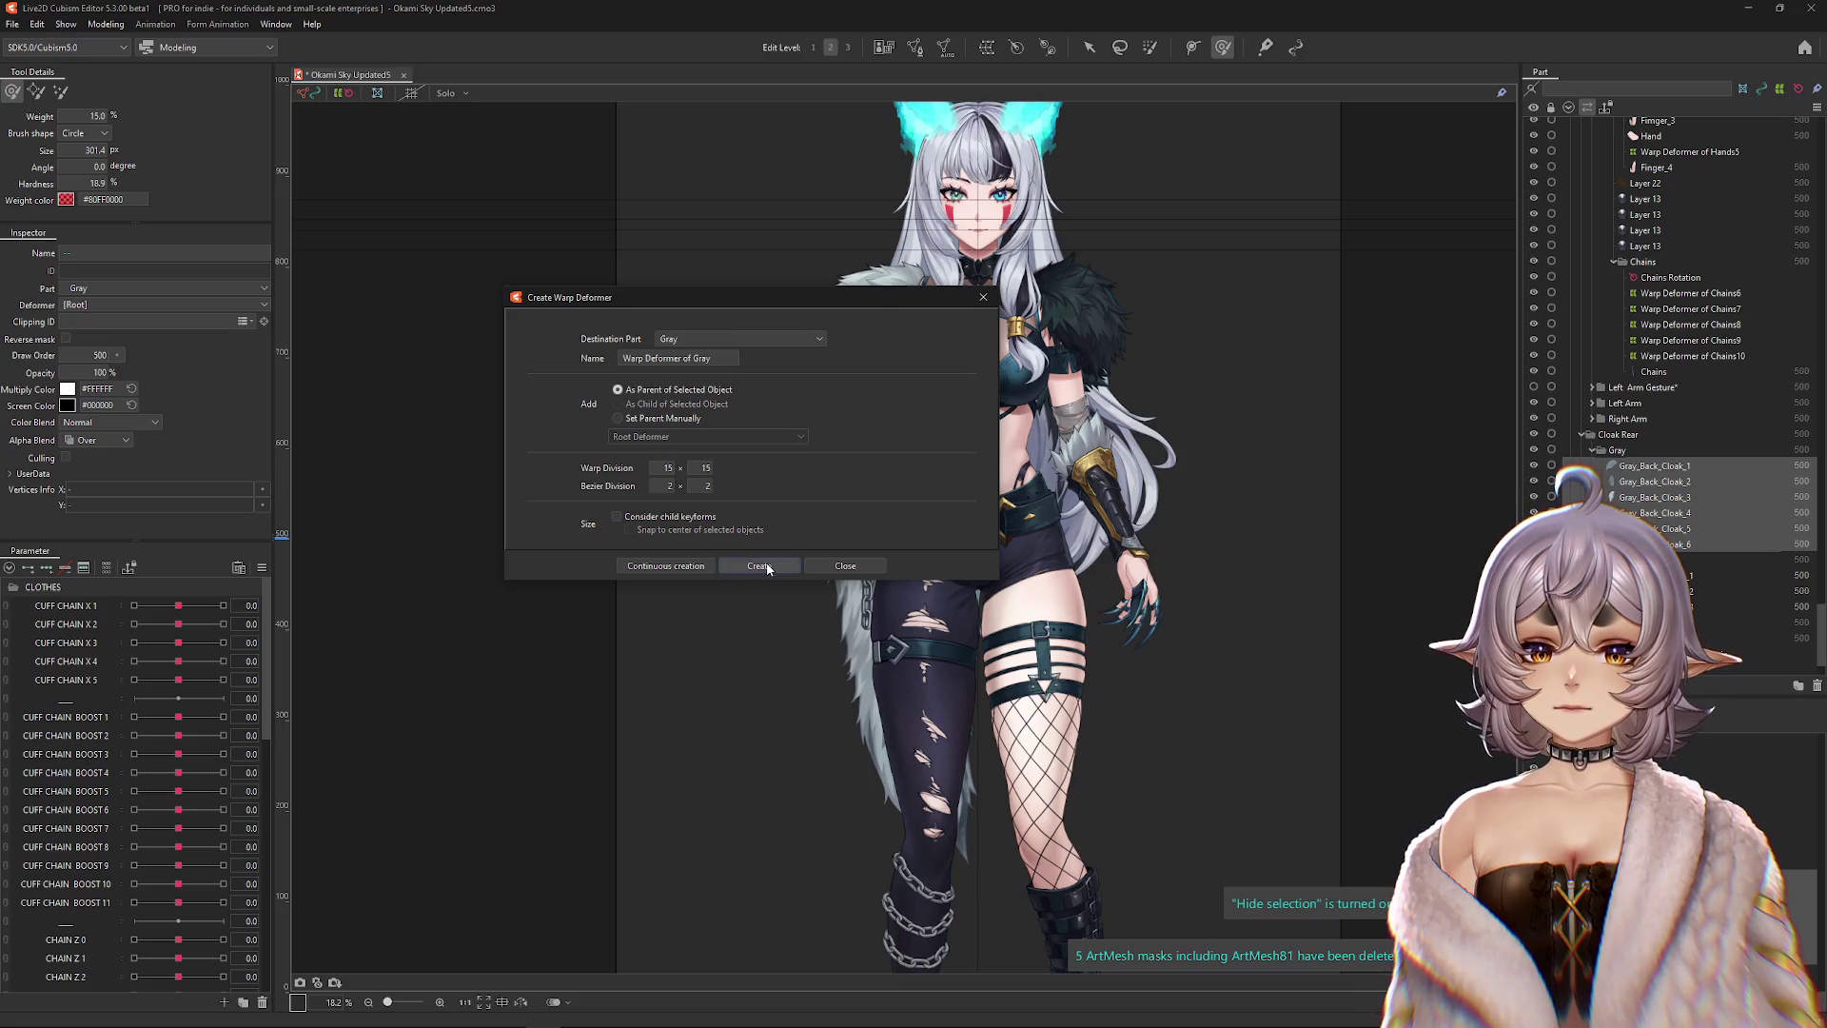
key("Return")
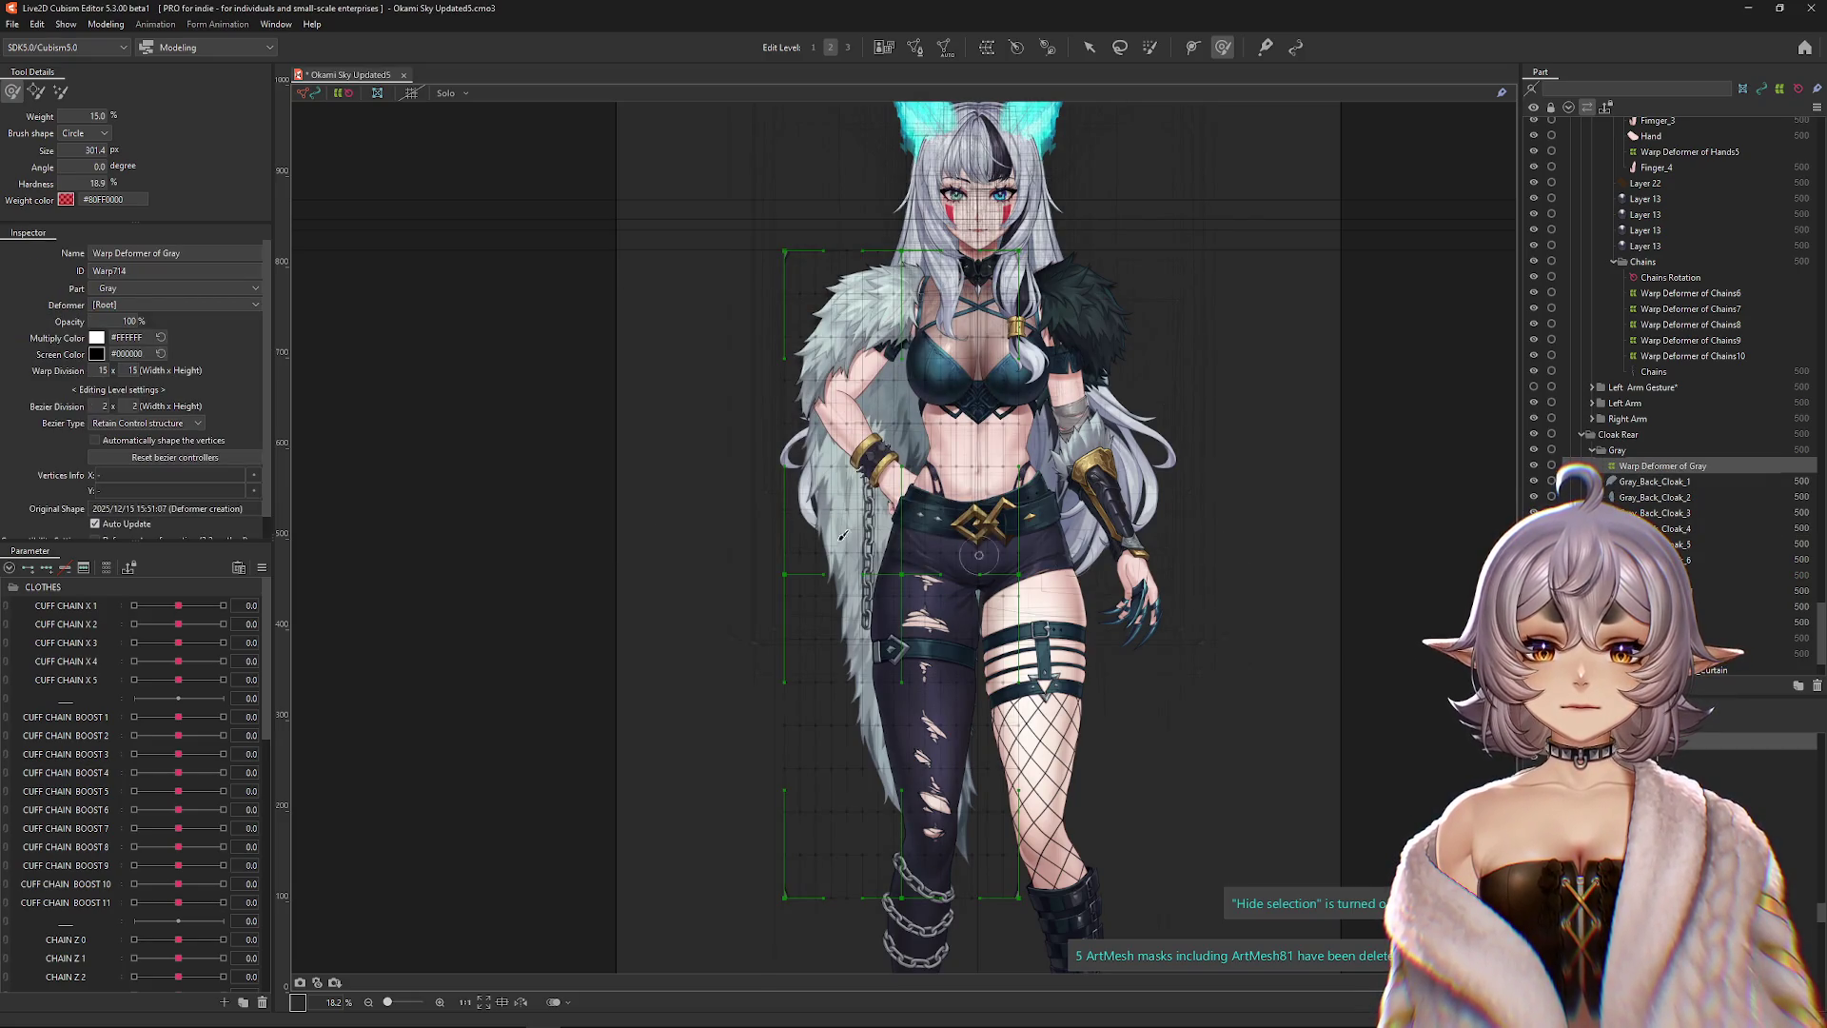
double_click(100, 369)
type("8")
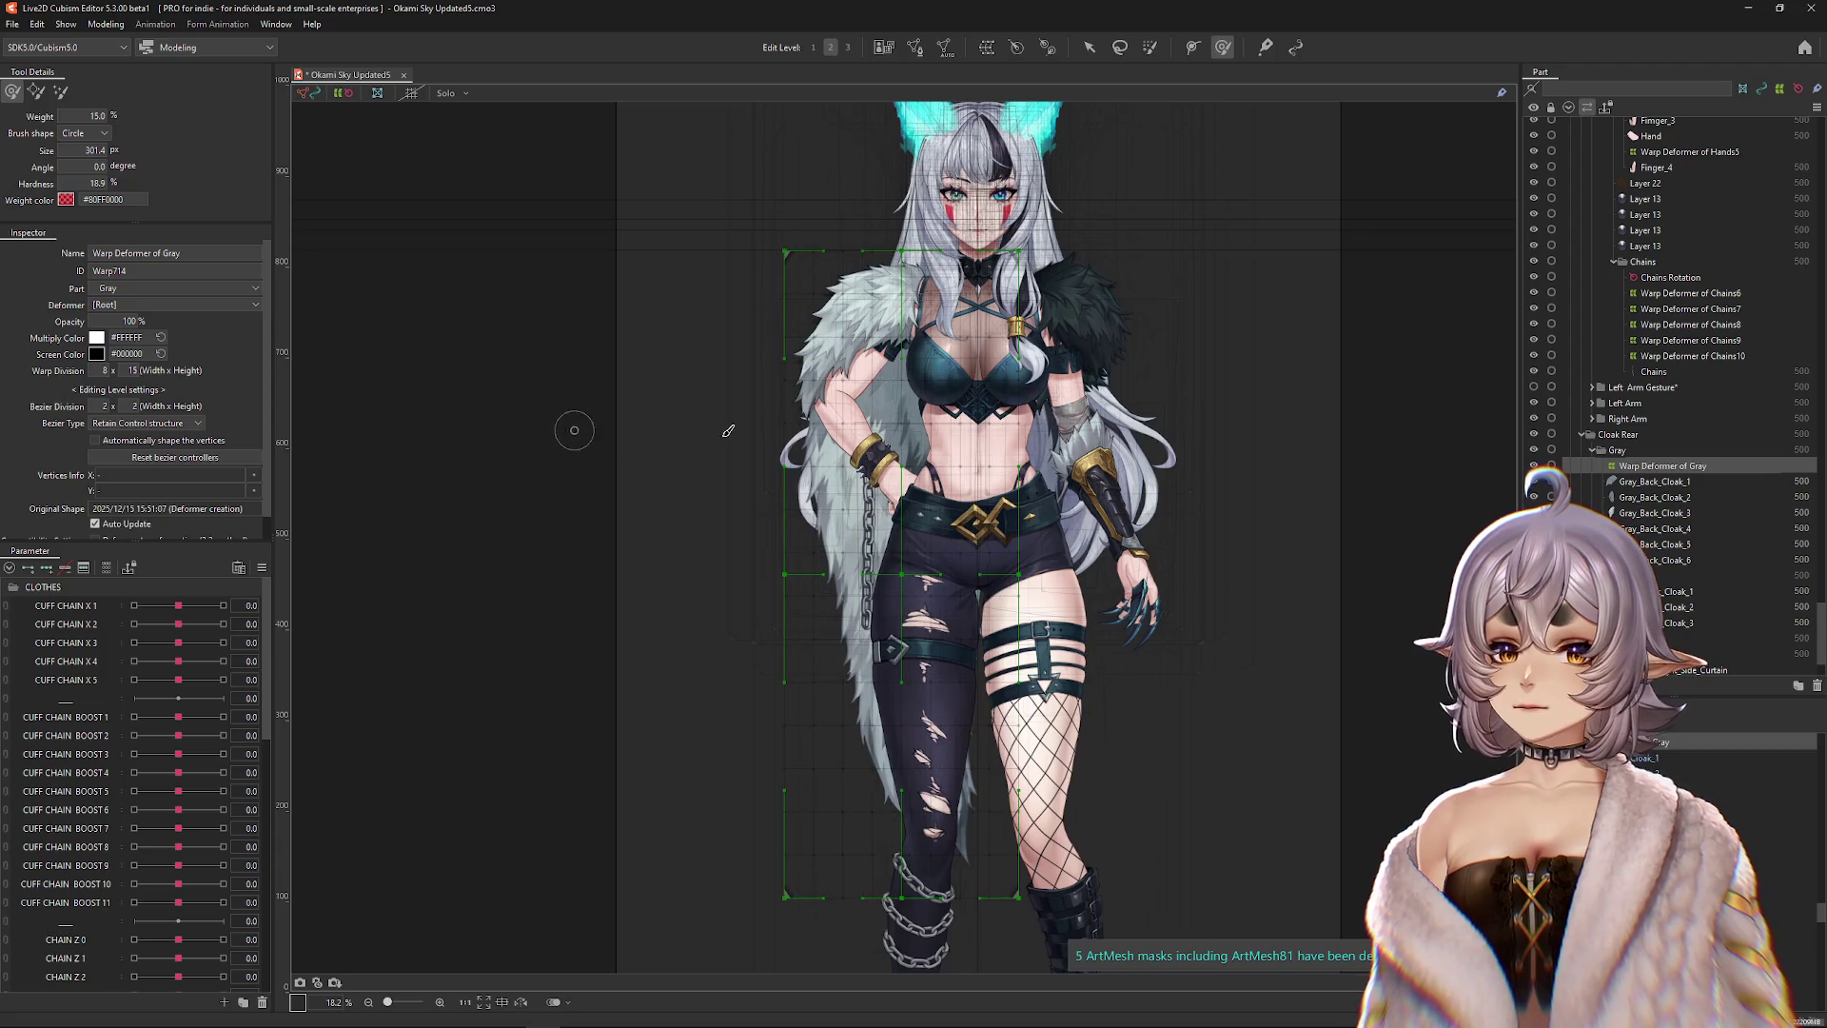
key("Tab")
type("21")
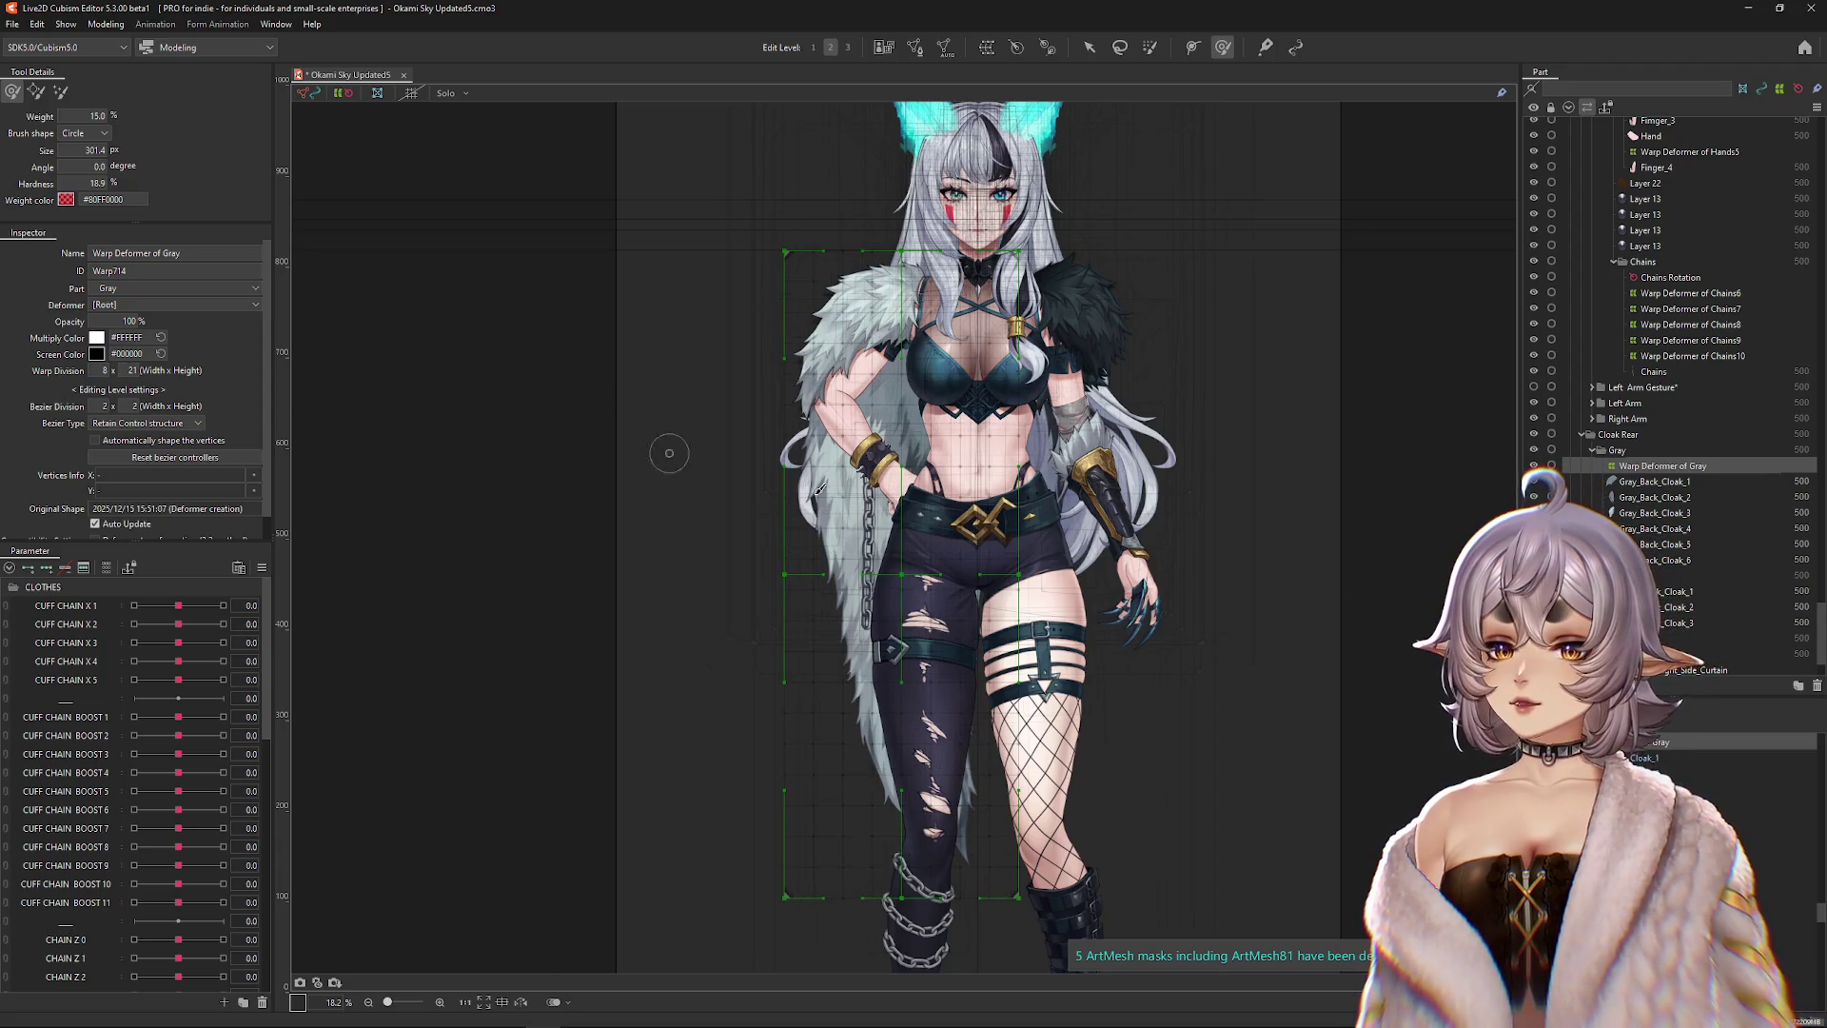
left_click(1712, 606)
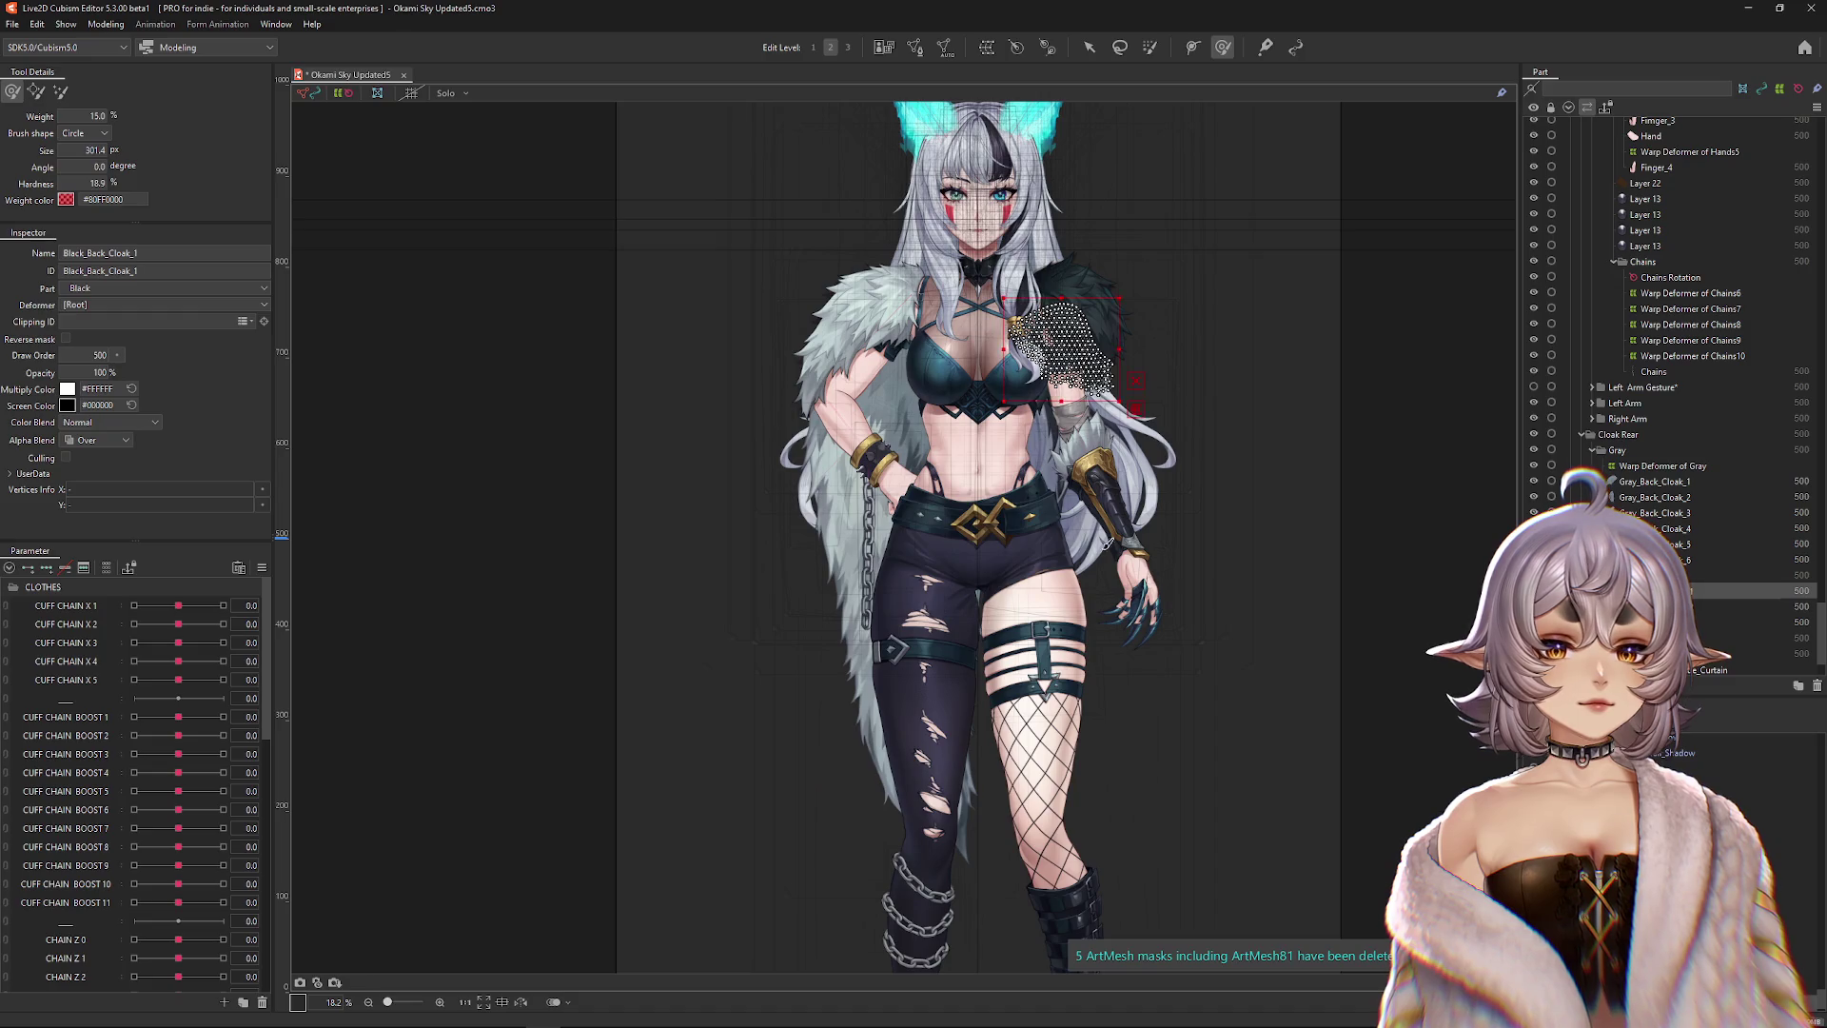
left_click(1048, 48)
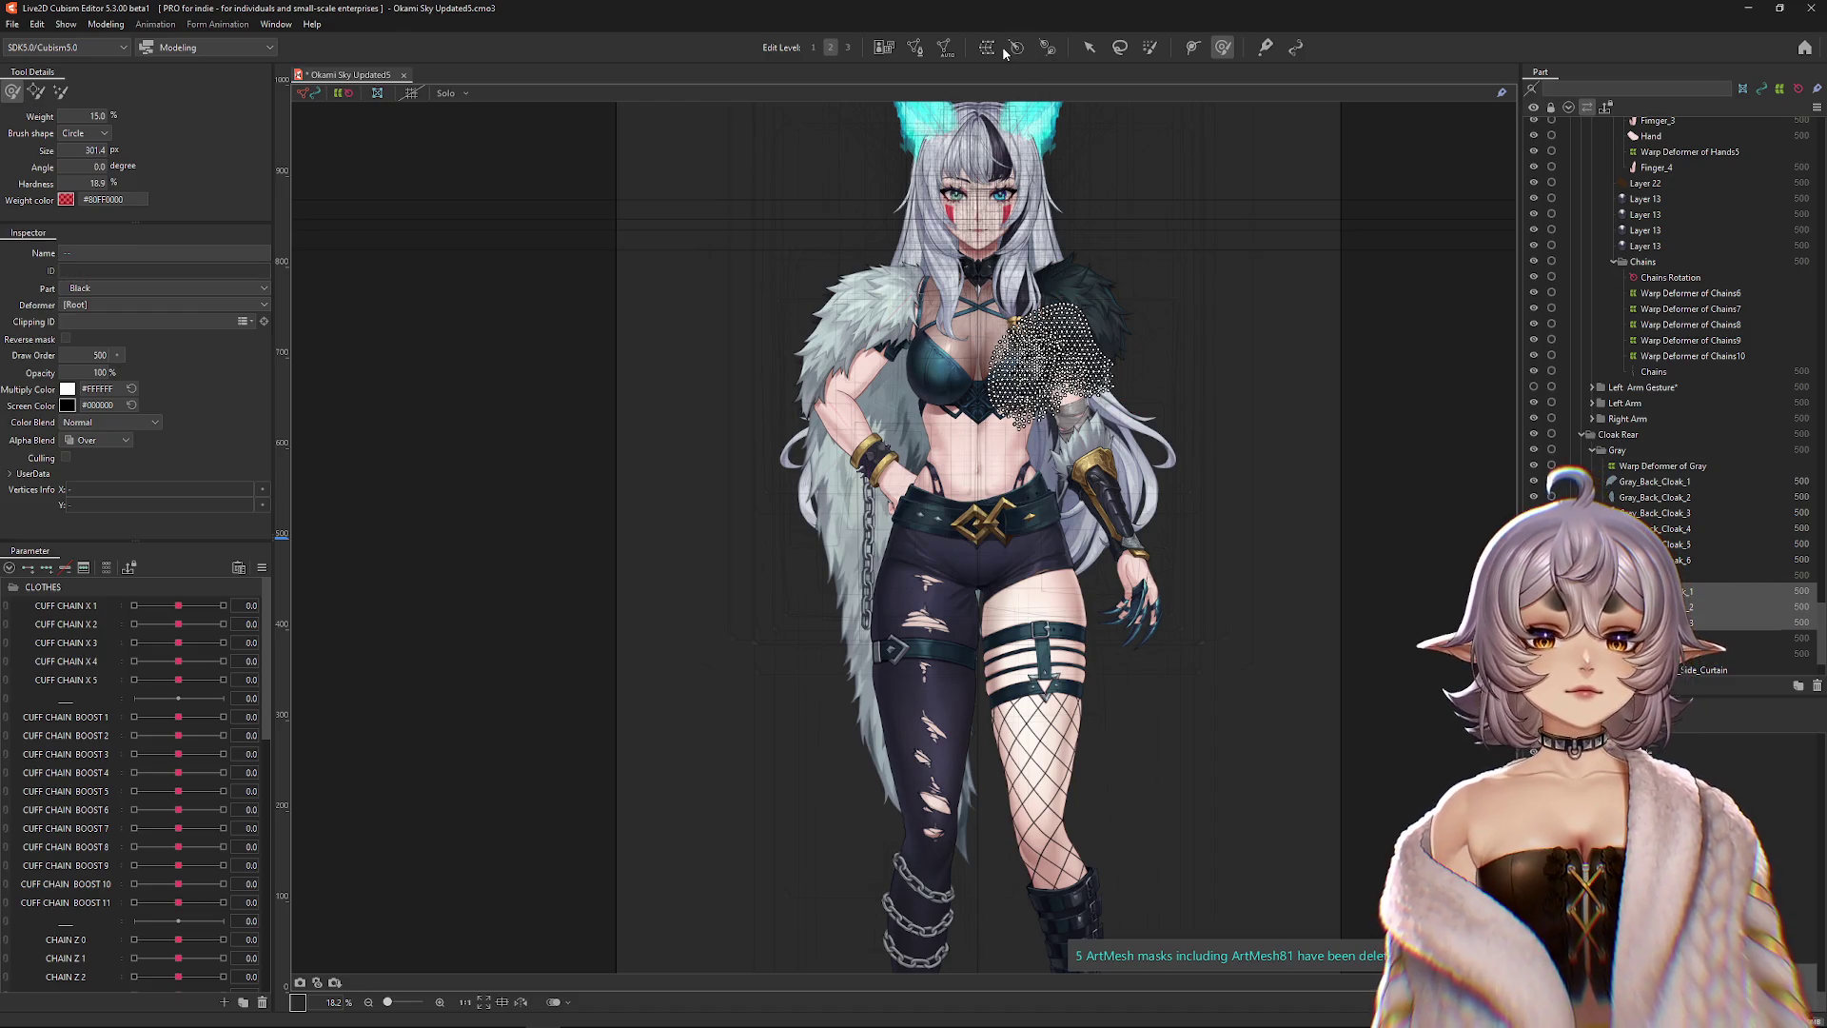
Create the Black warp deformer for the shoulder fur with a 7 × 7 grid.
left_click(667, 467)
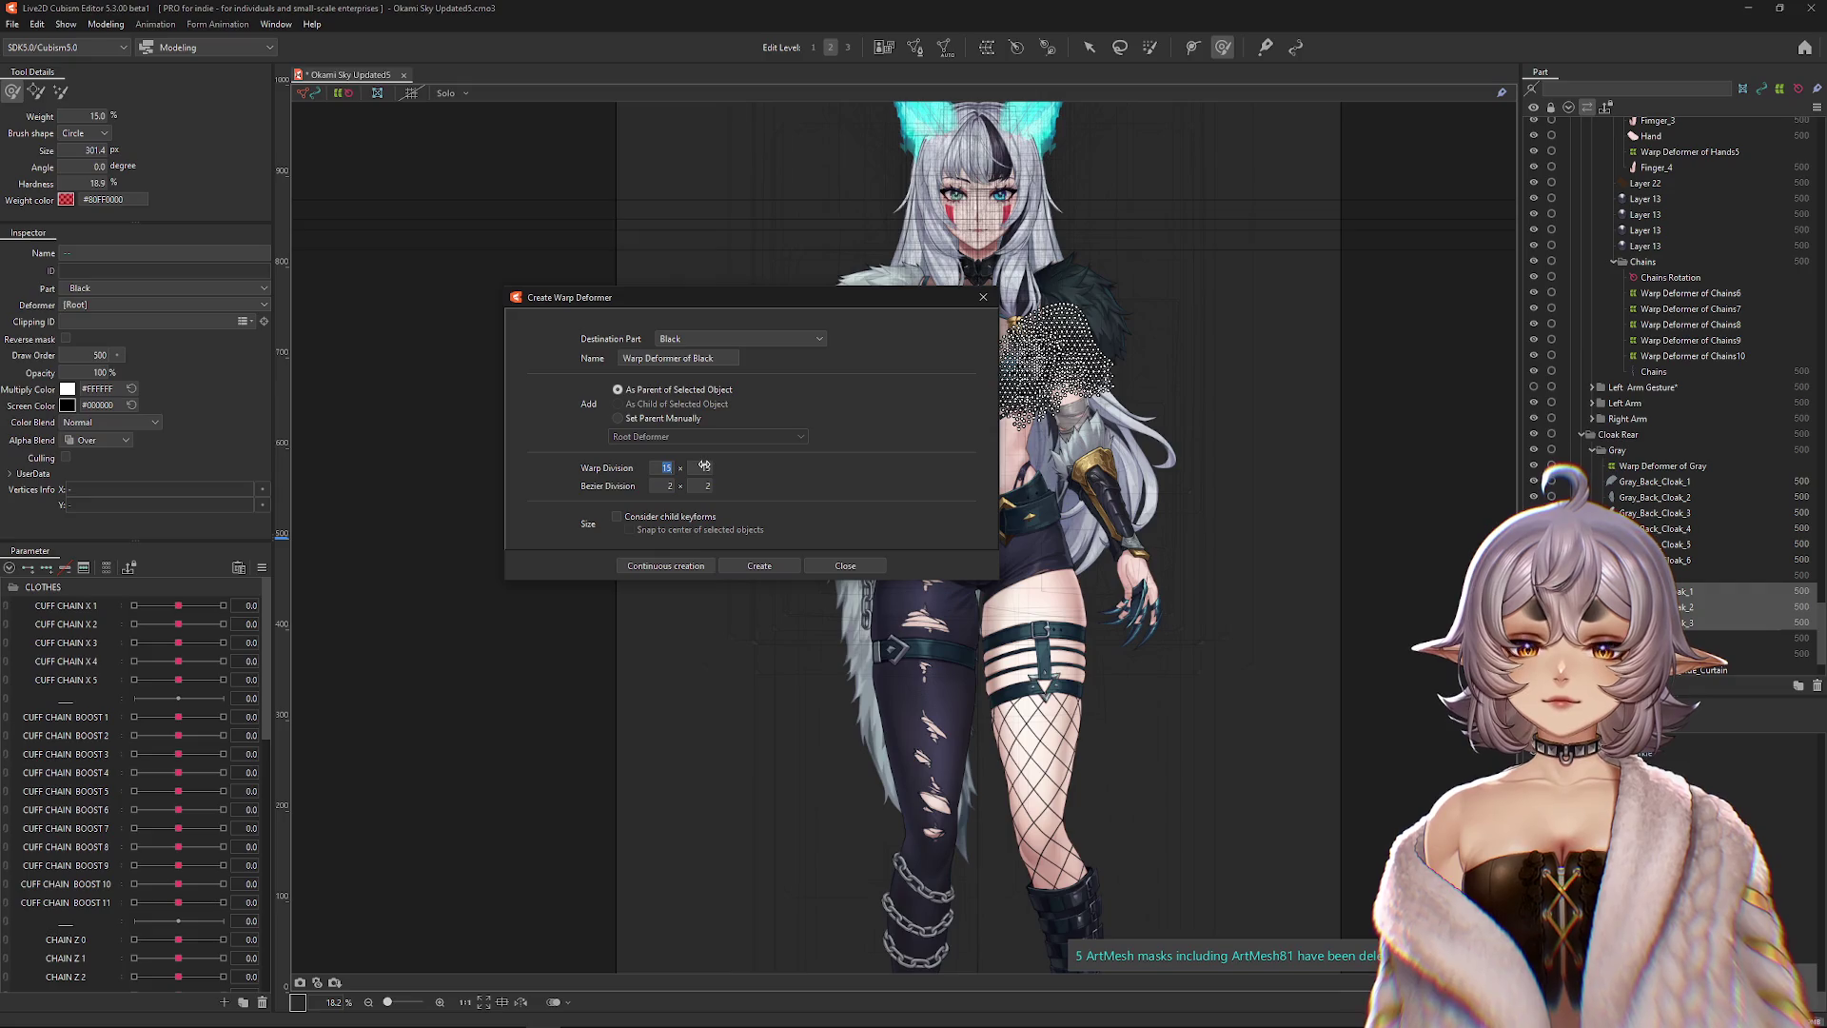
type("7")
key("Tab")
type("7")
left_click(759, 565)
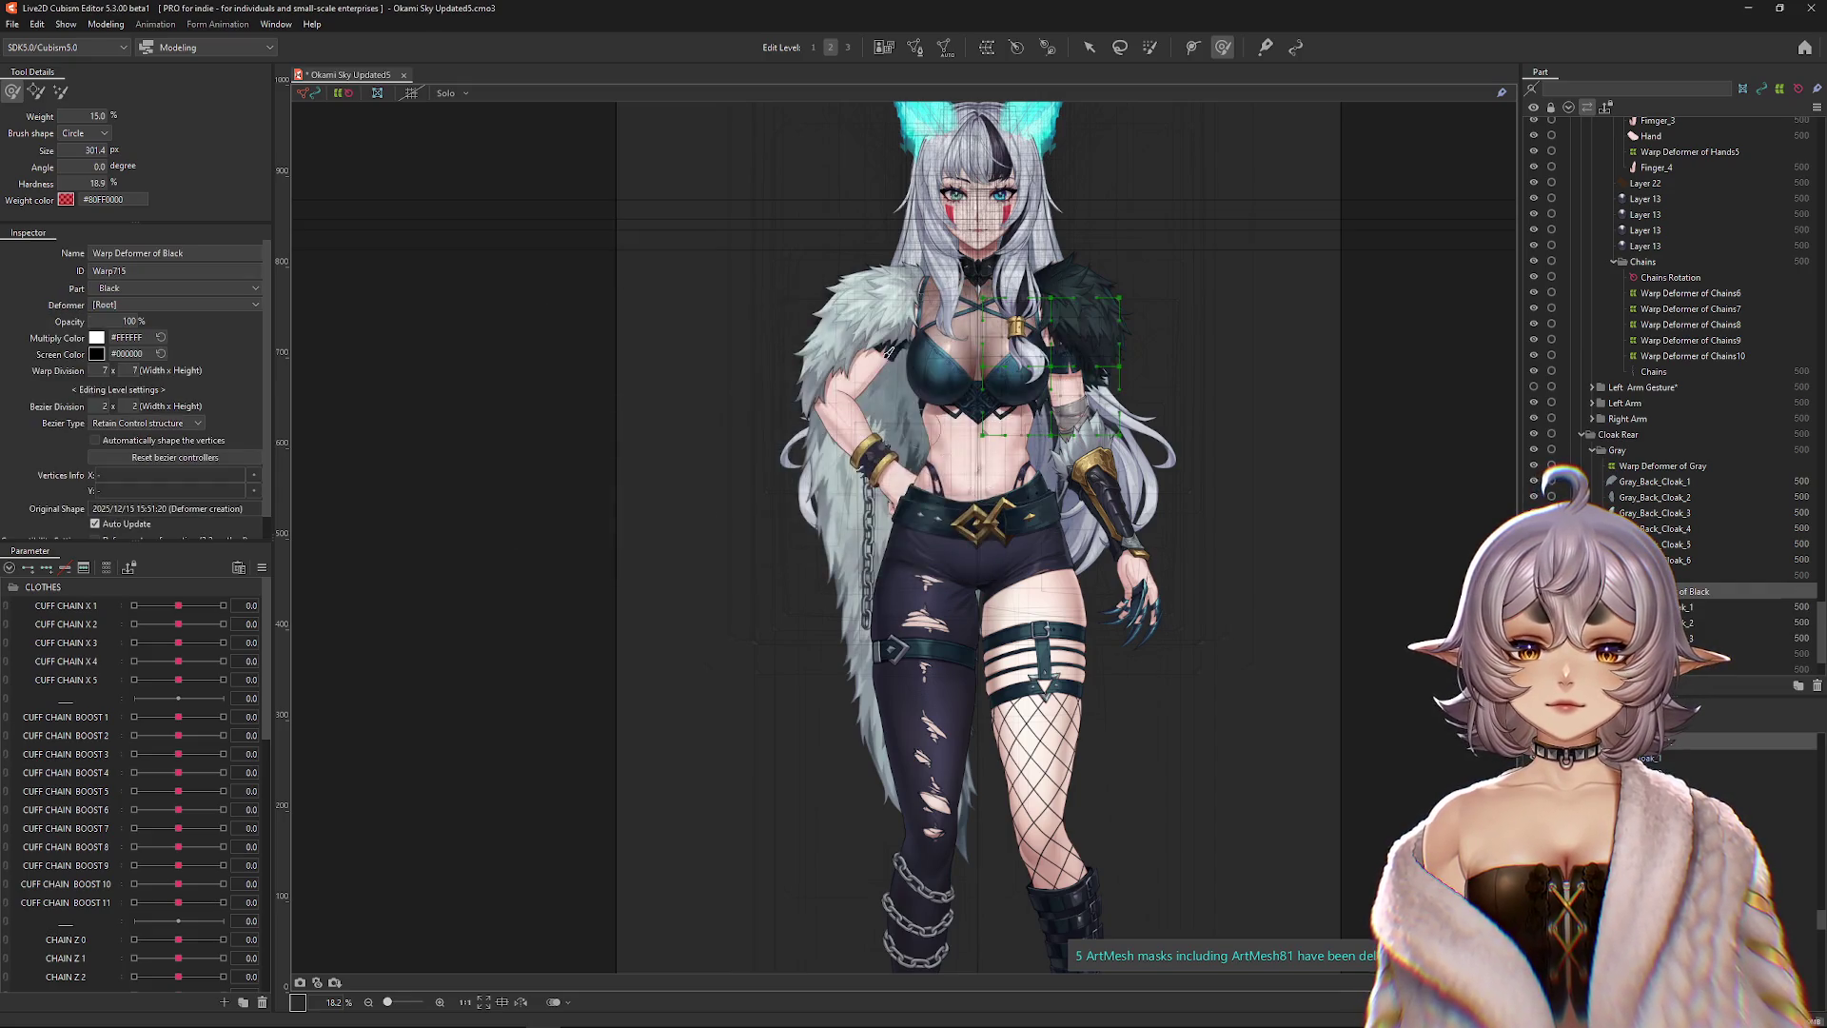
scroll(887, 352, "up", 3)
Select the Gray_Cloak warp deformer from the overlapping objects and frame the upper body.
left_click(861, 399)
right_click(855, 443)
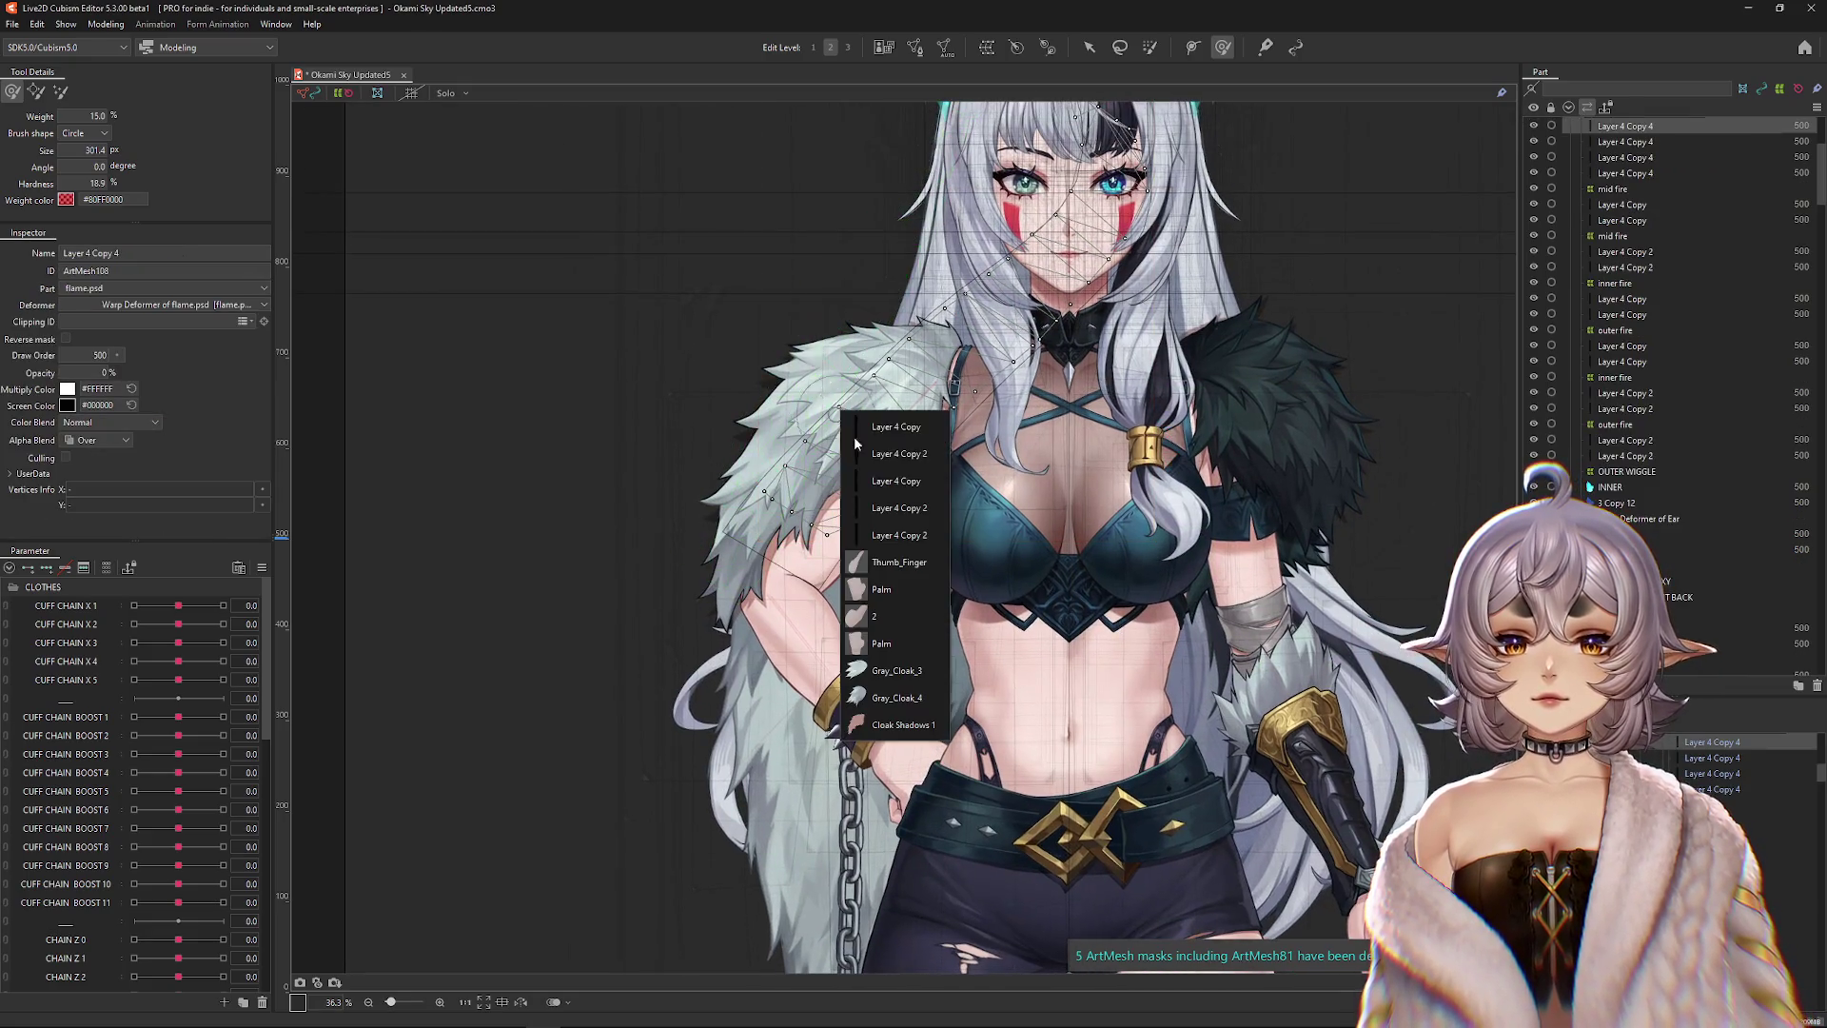
left_click(892, 698)
left_click_drag(1031, 543, 992, 671)
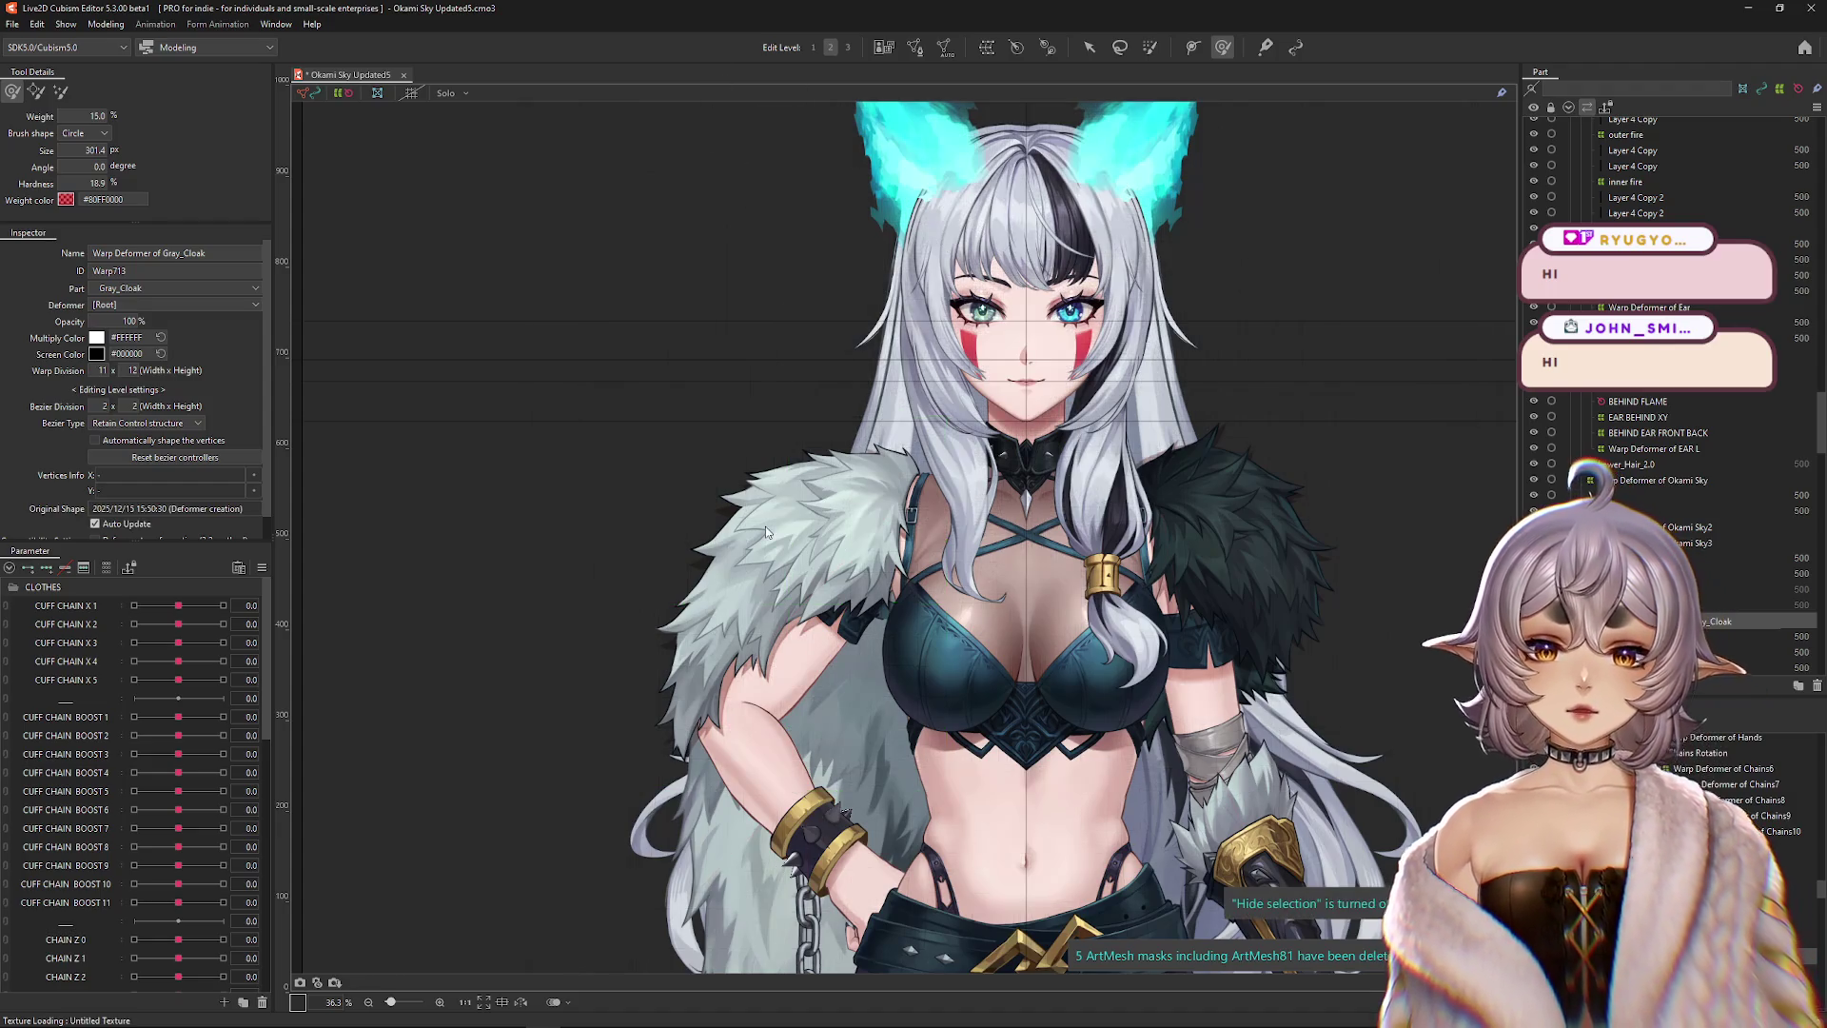
scroll(833, 498, "down", 2)
Hide the deformer grid and collapse the CLOTHES parameter group to see all folders.
key("ctrl+h")
scroll(818, 485, "up", 3)
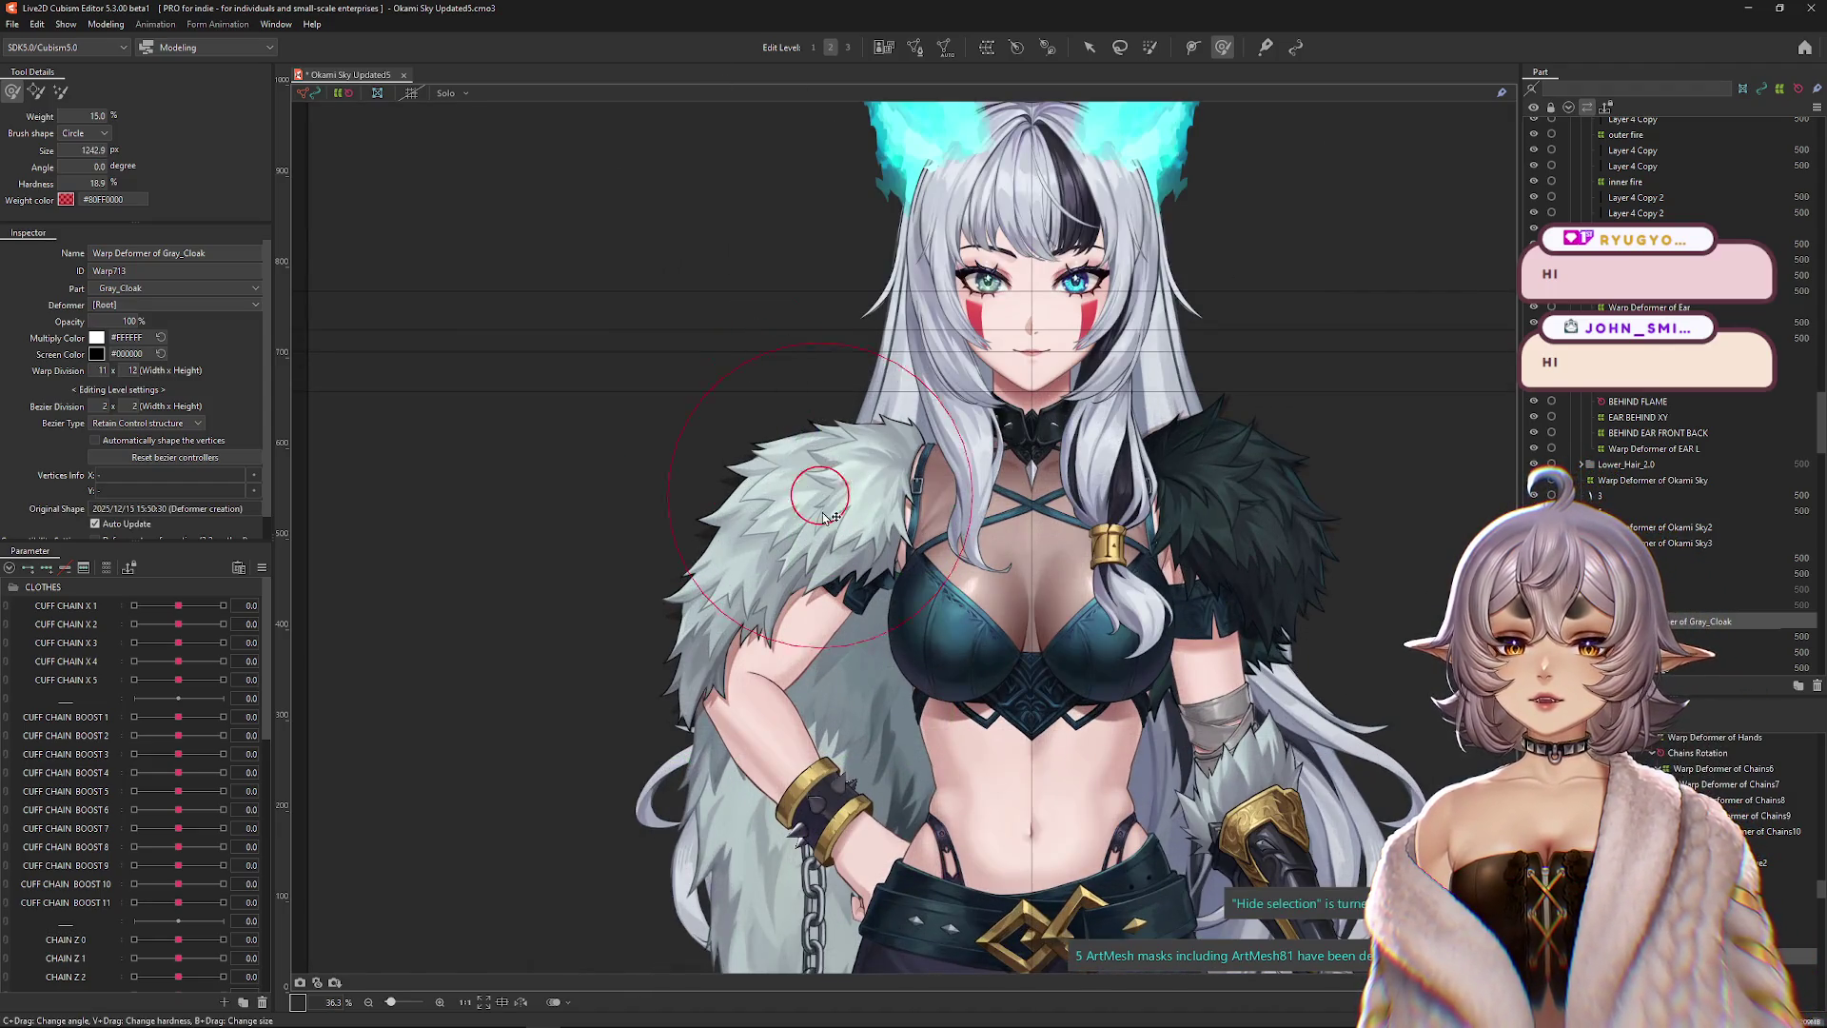
scroll(346, 701, "down", 1)
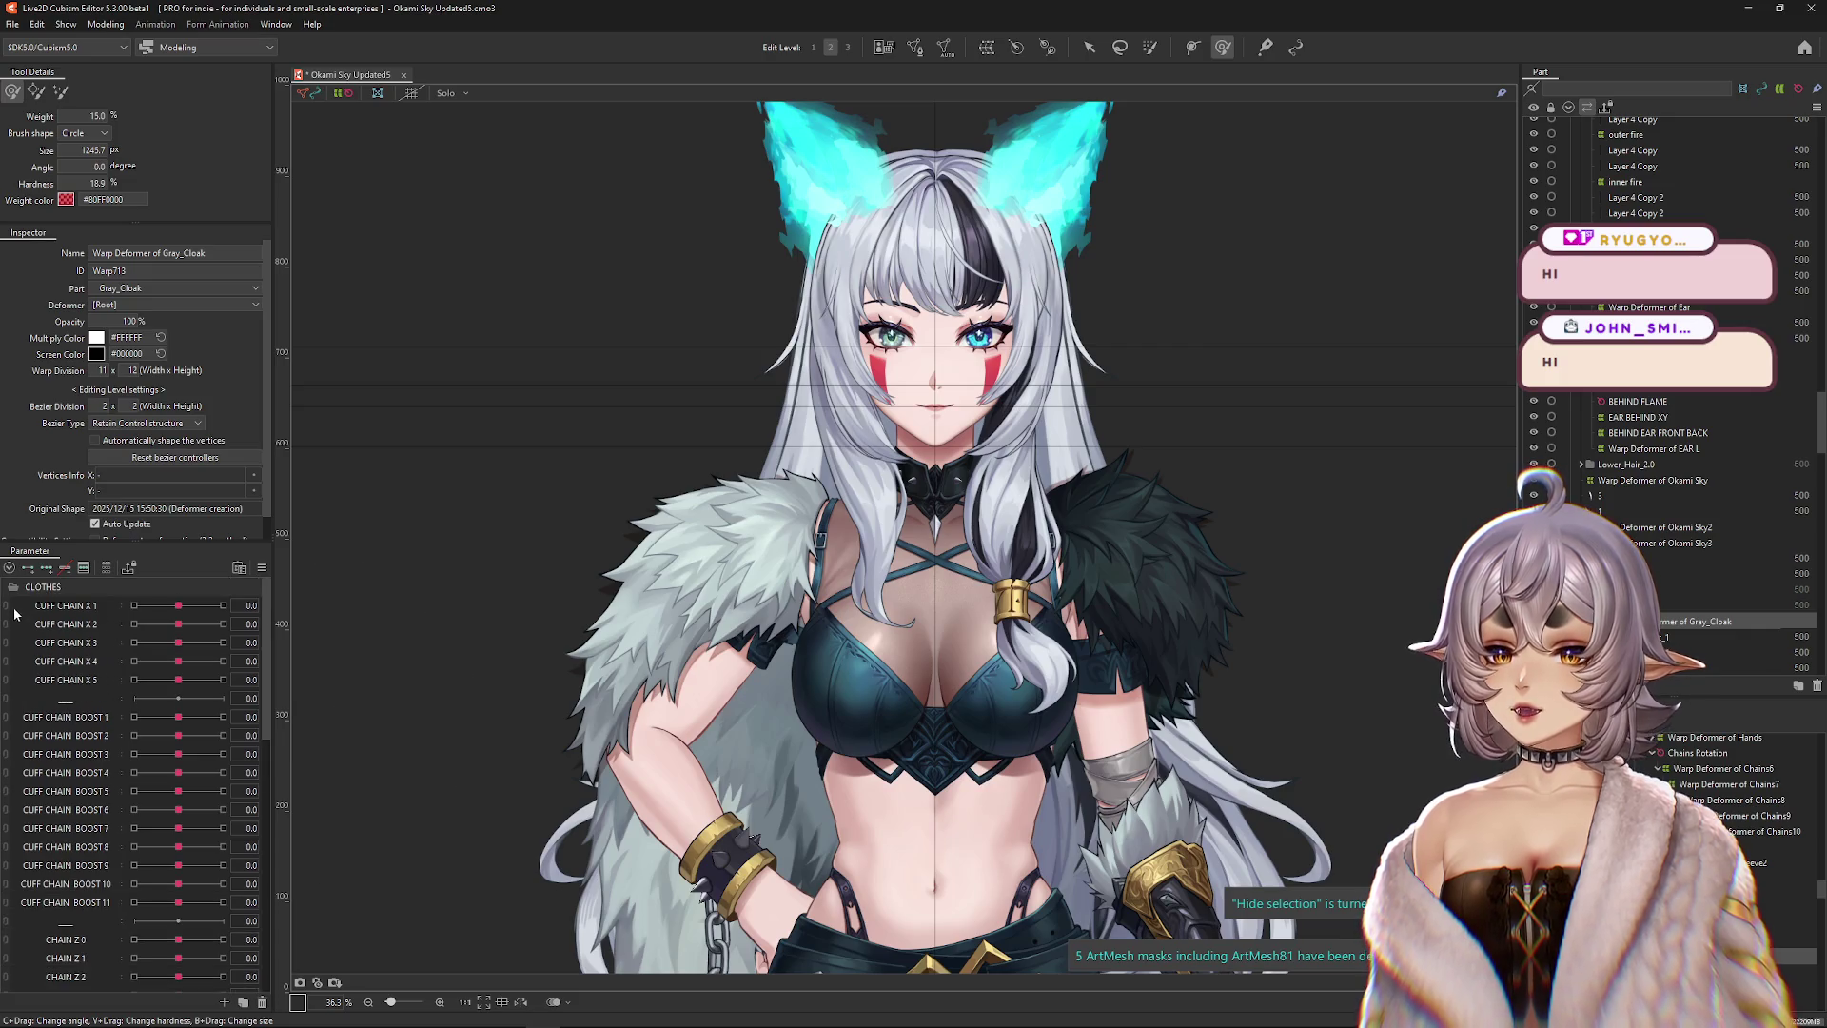
left_click(9, 588)
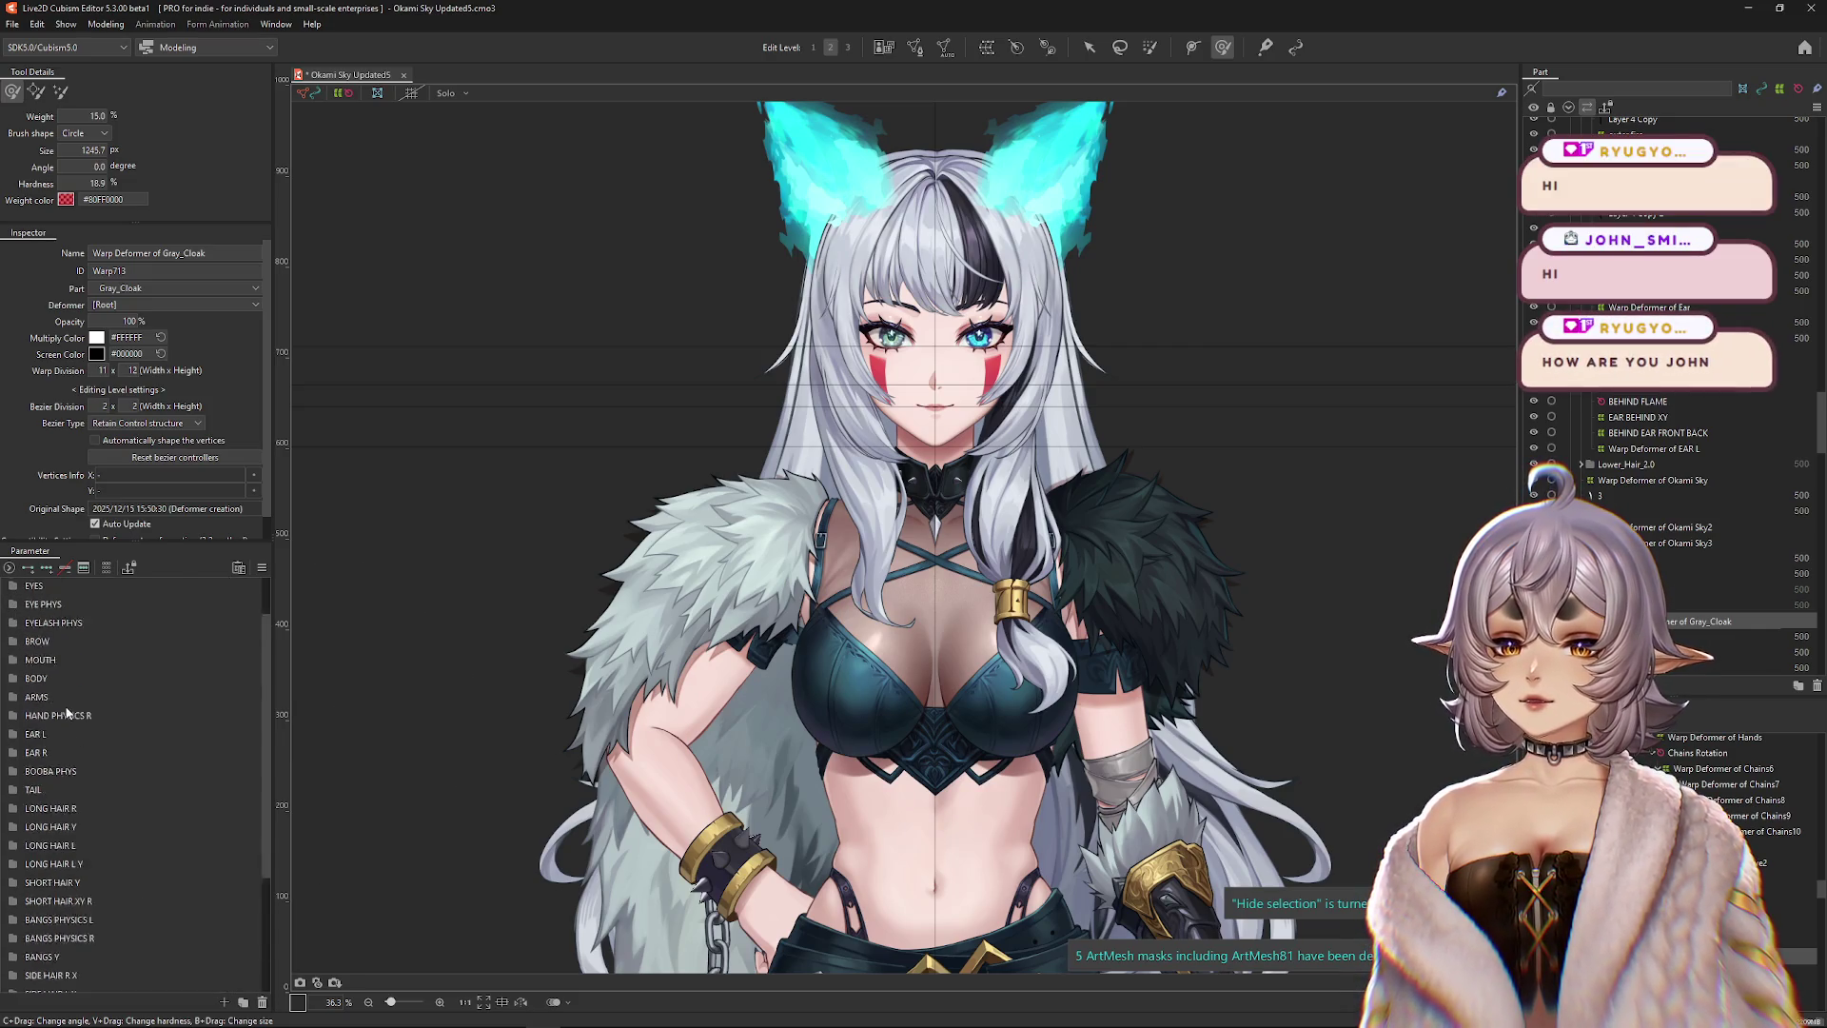
scroll(76, 788, "up", 1)
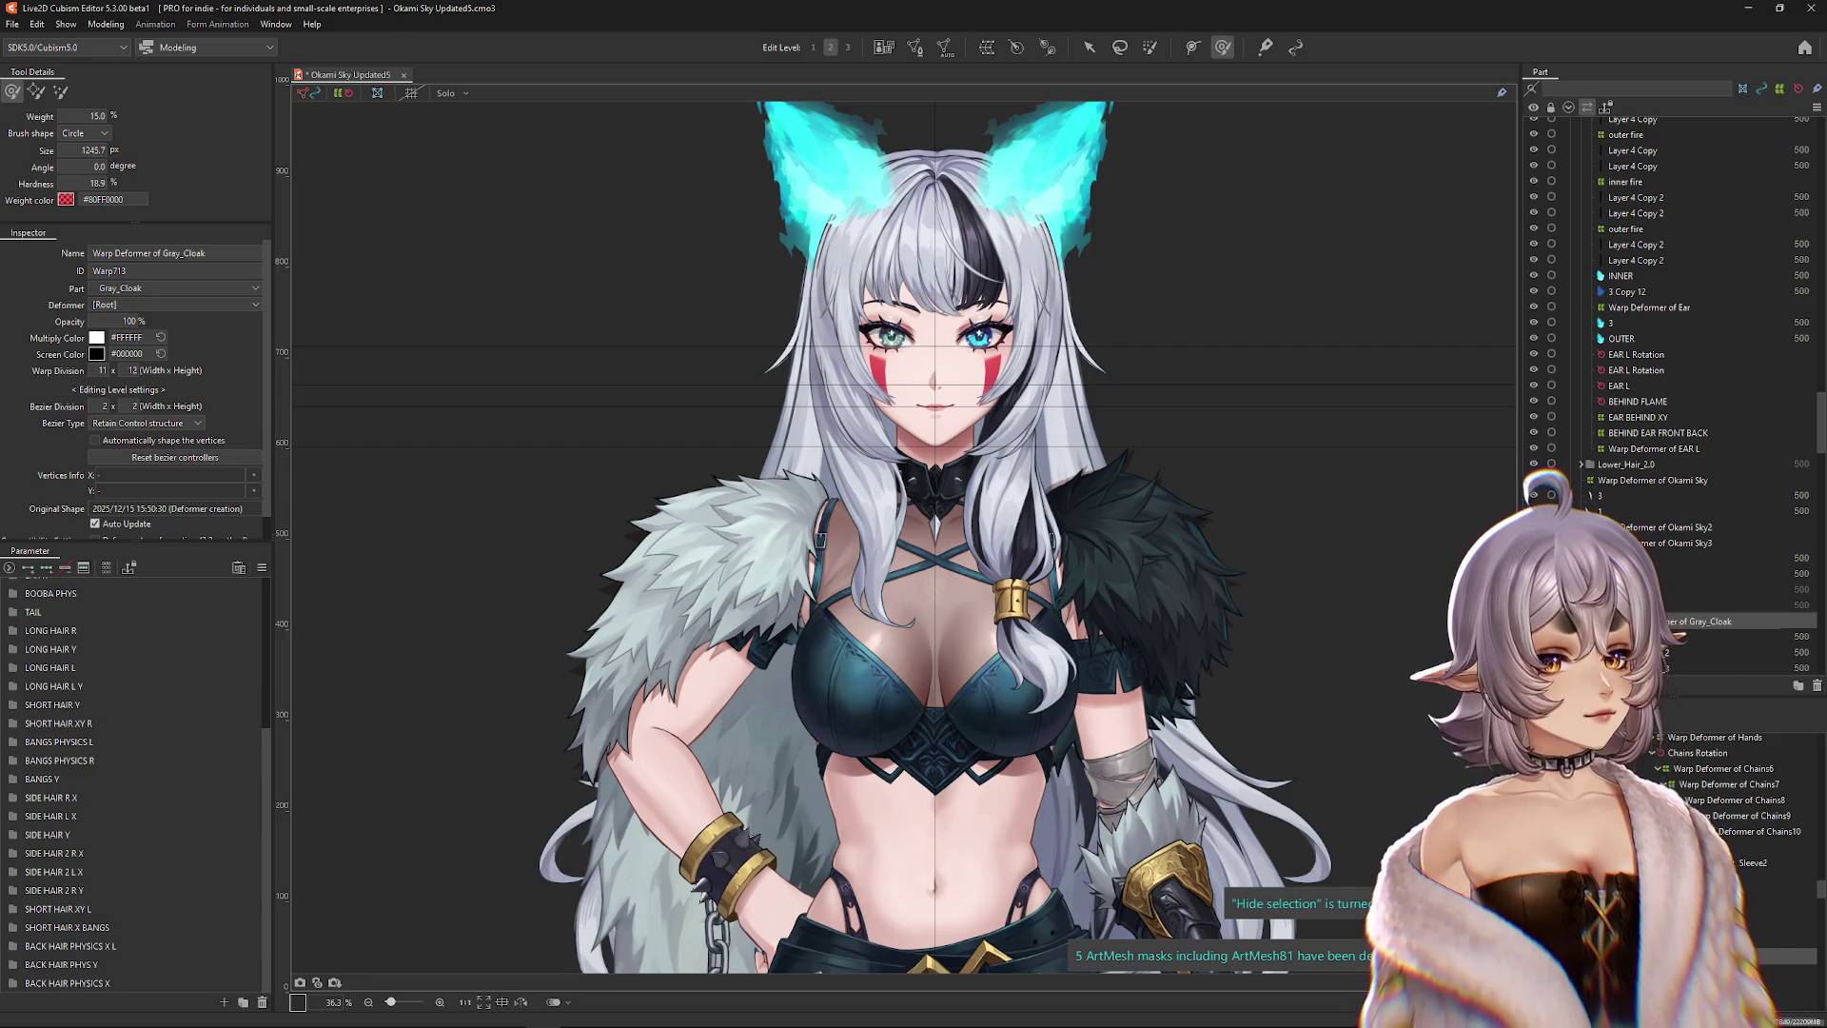
scroll(632, 774, "down", 3)
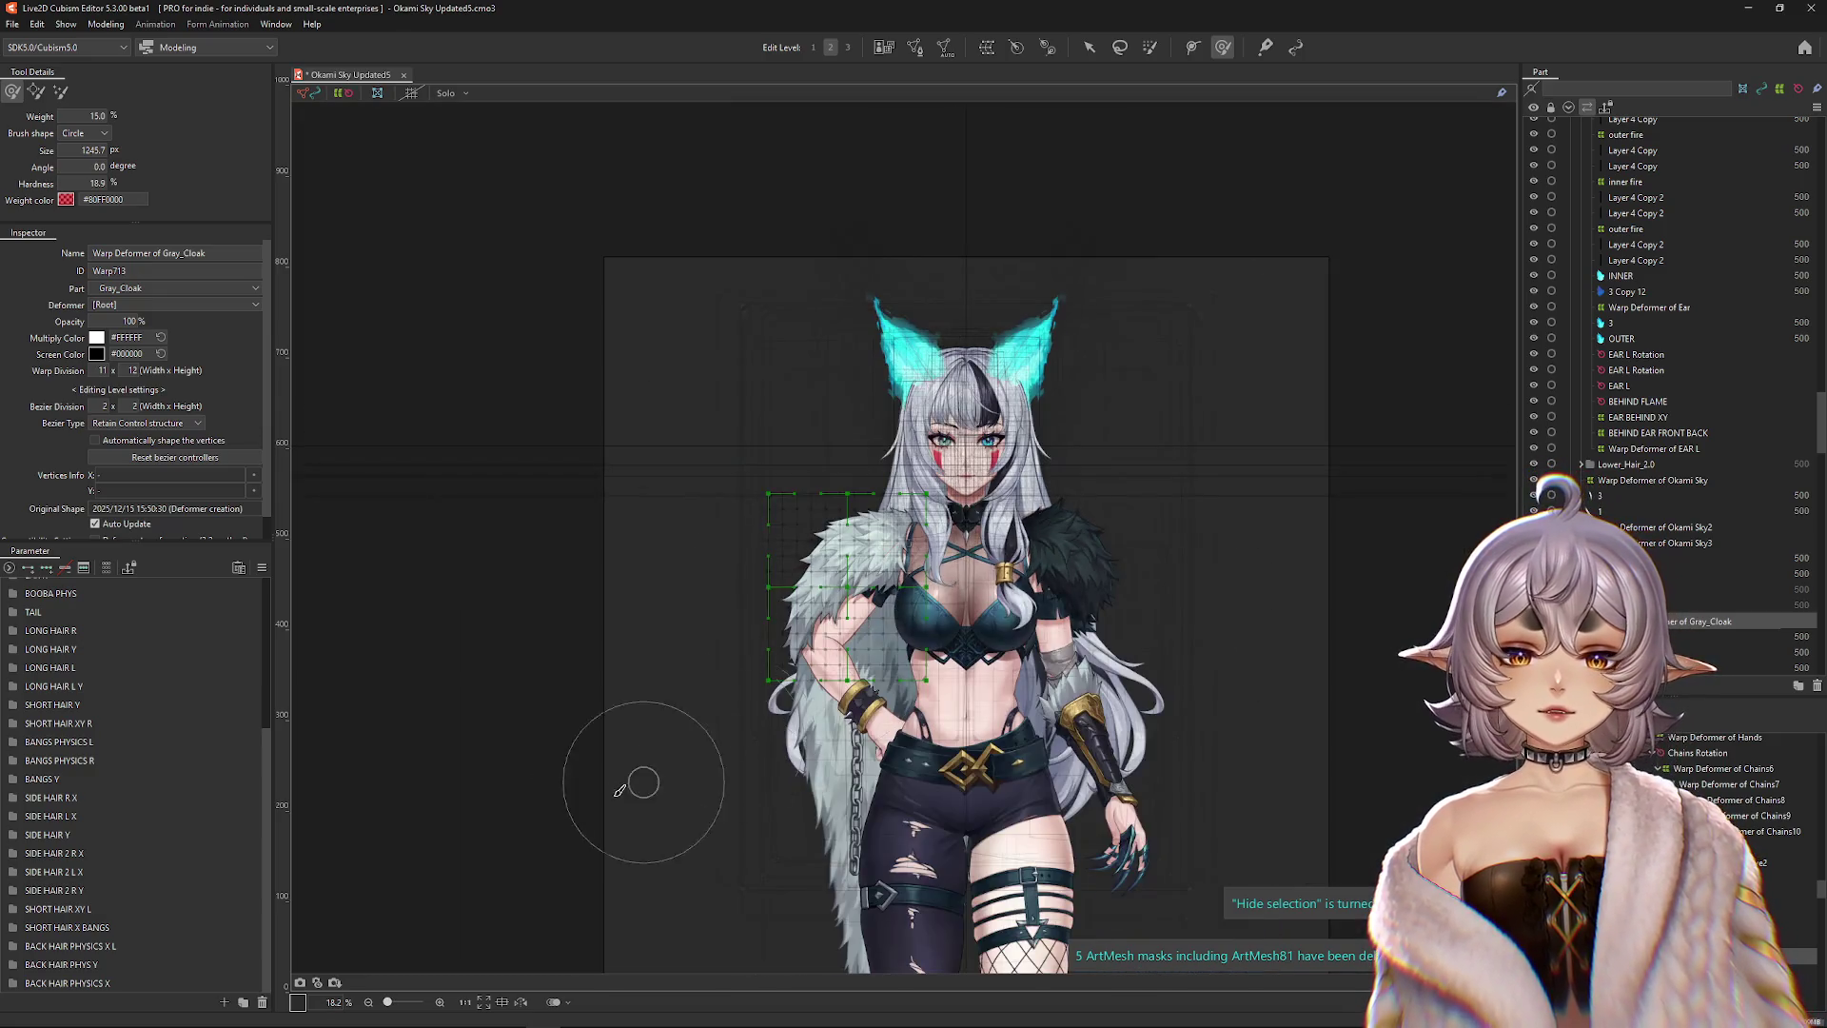
Rename the Gray_Cloak warp deformer to CLOAK_WHITE_TOP.
scroll(632, 773, "up", 2)
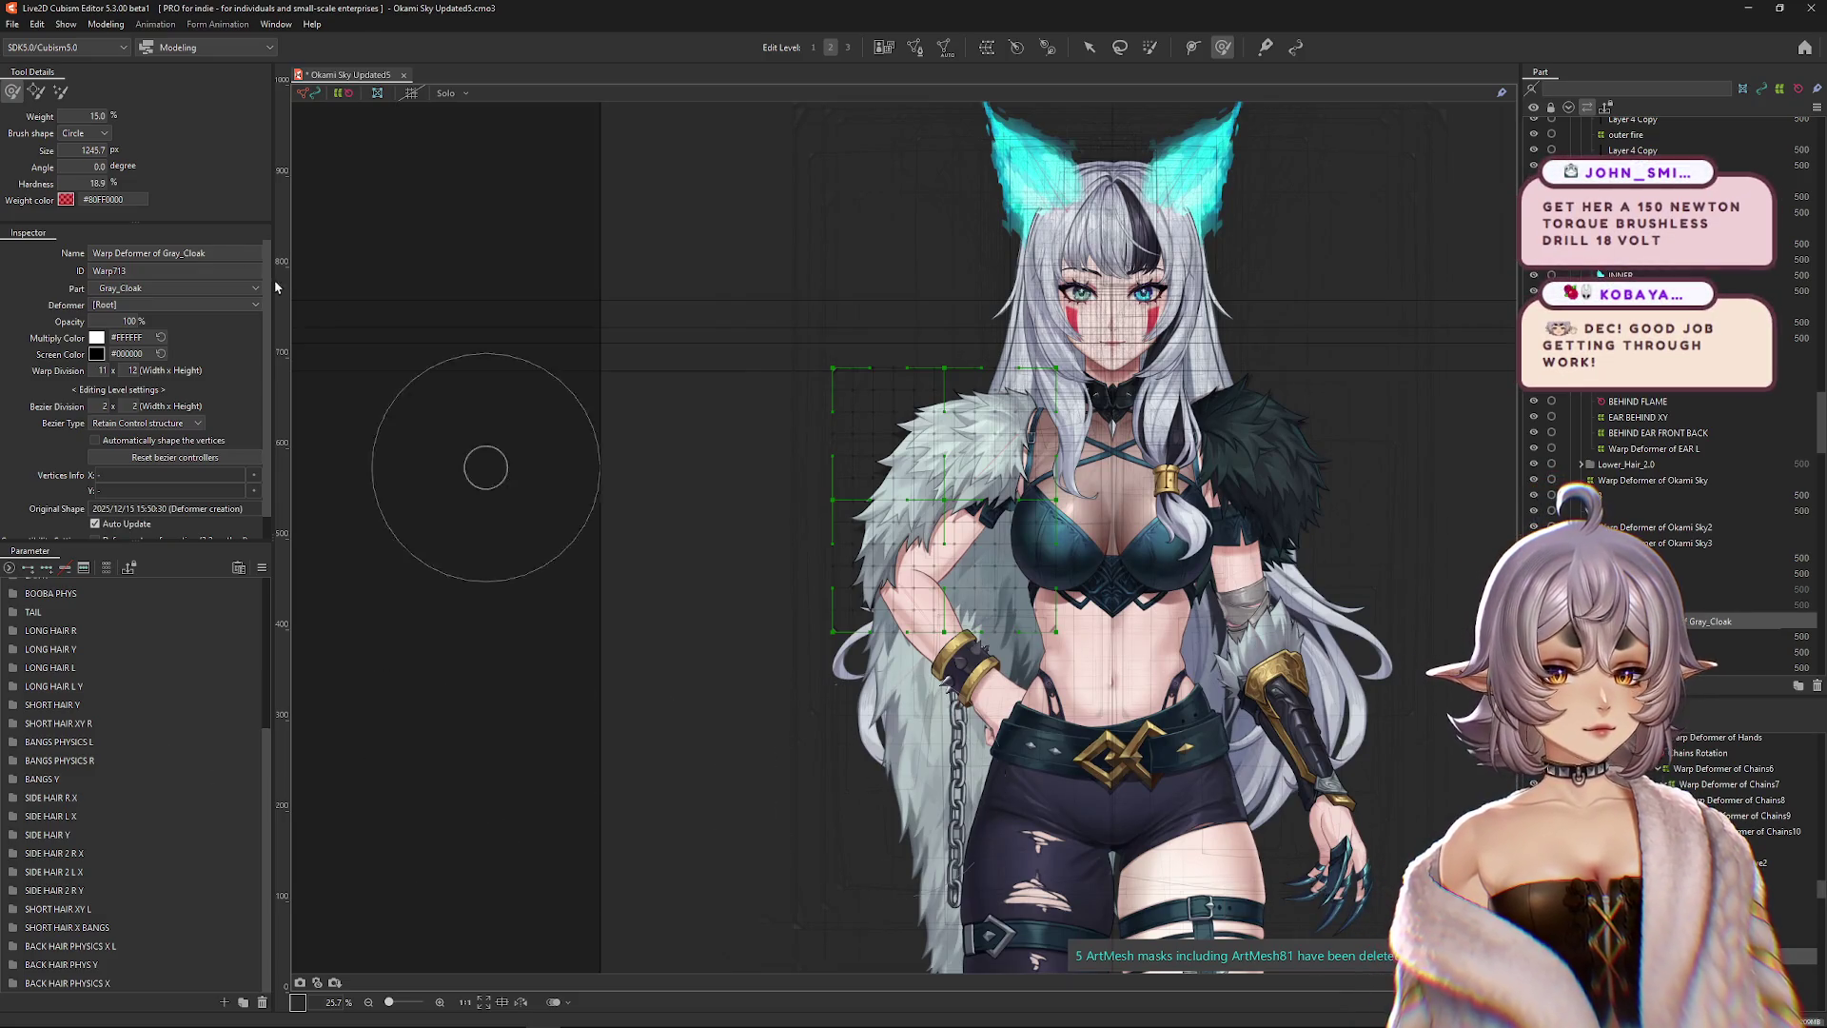
triple_click(217, 252)
type("cloak")
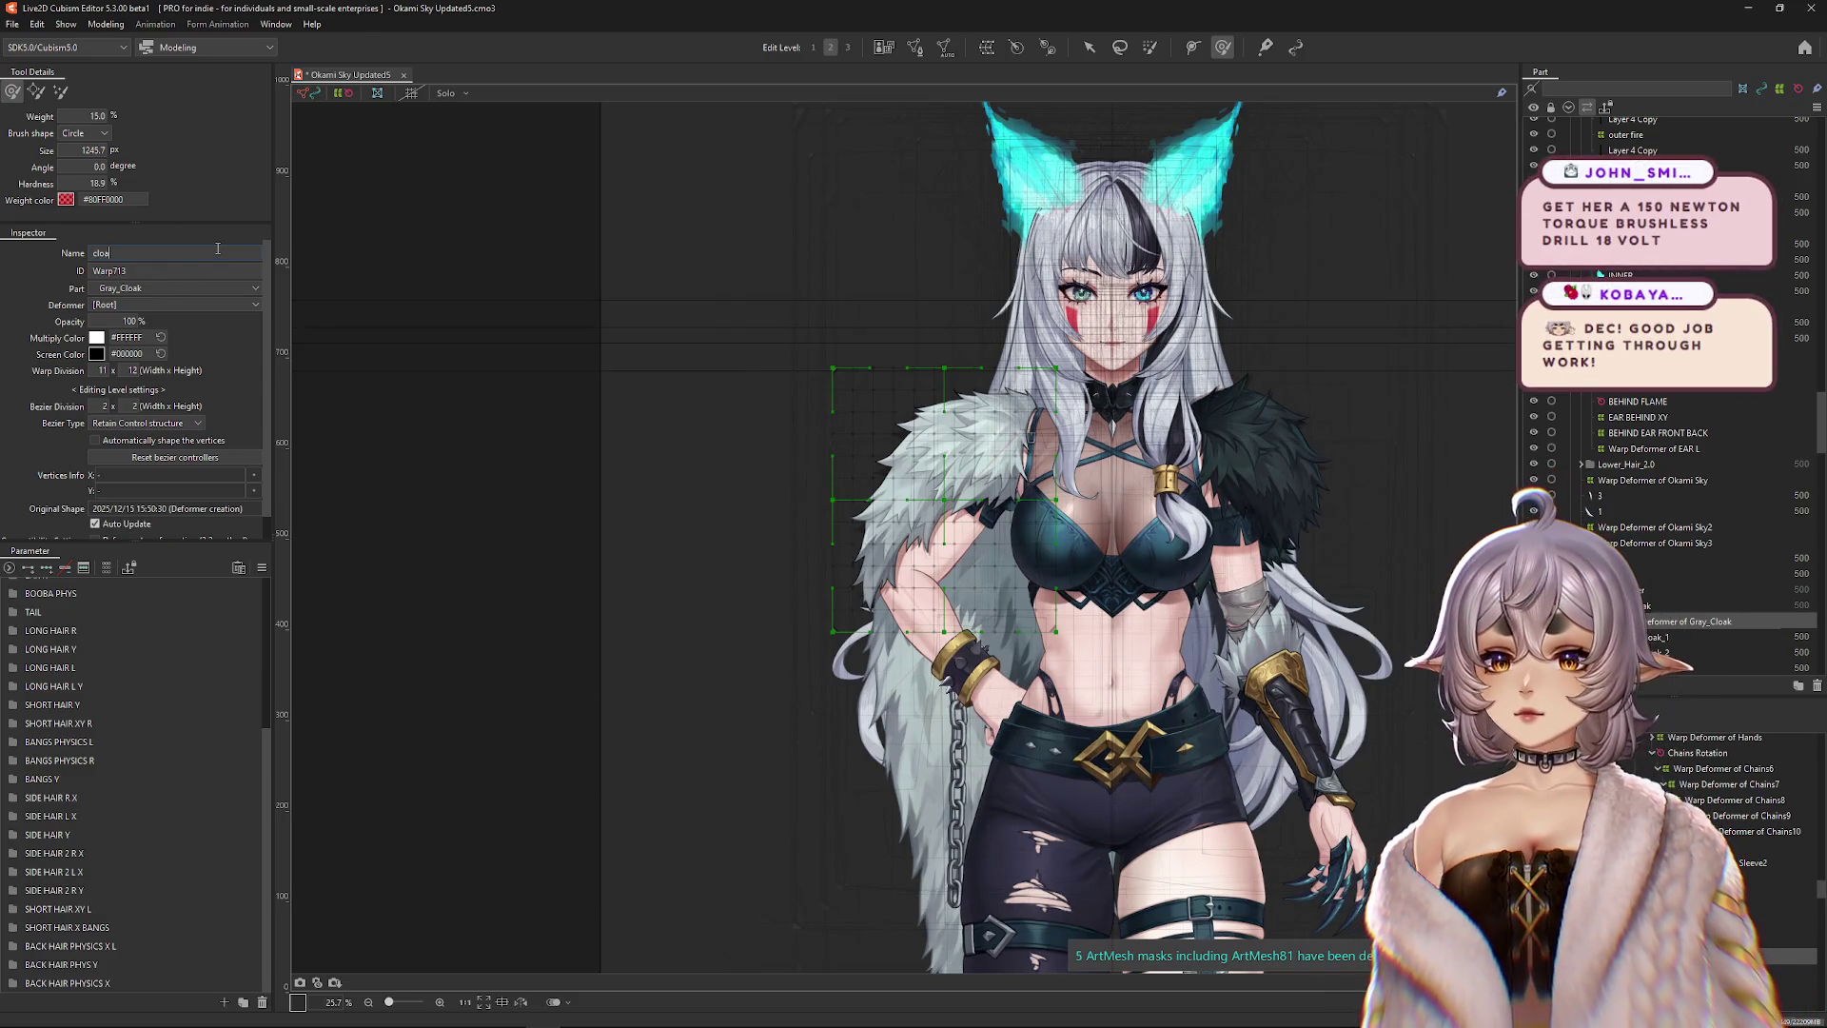
key("BackSpace")
key("BackSpace")
key("BackSpace")
type("CLOA")
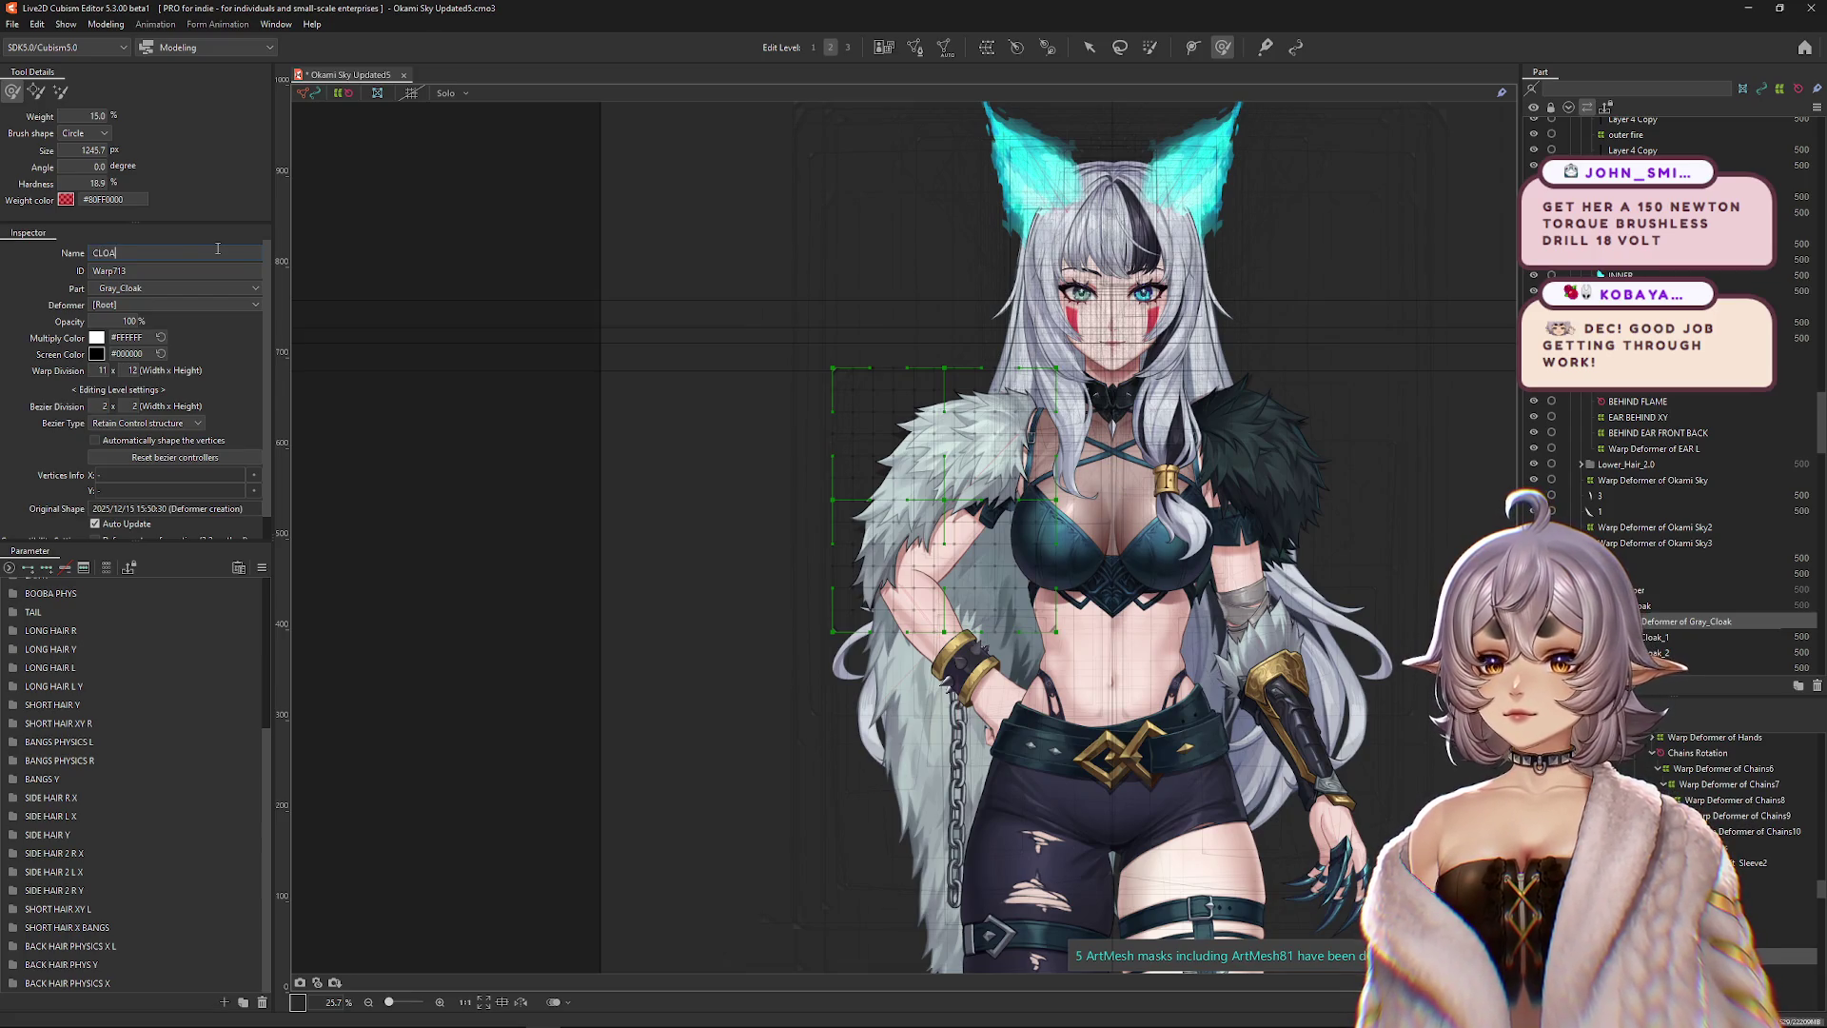
type("K_WI")
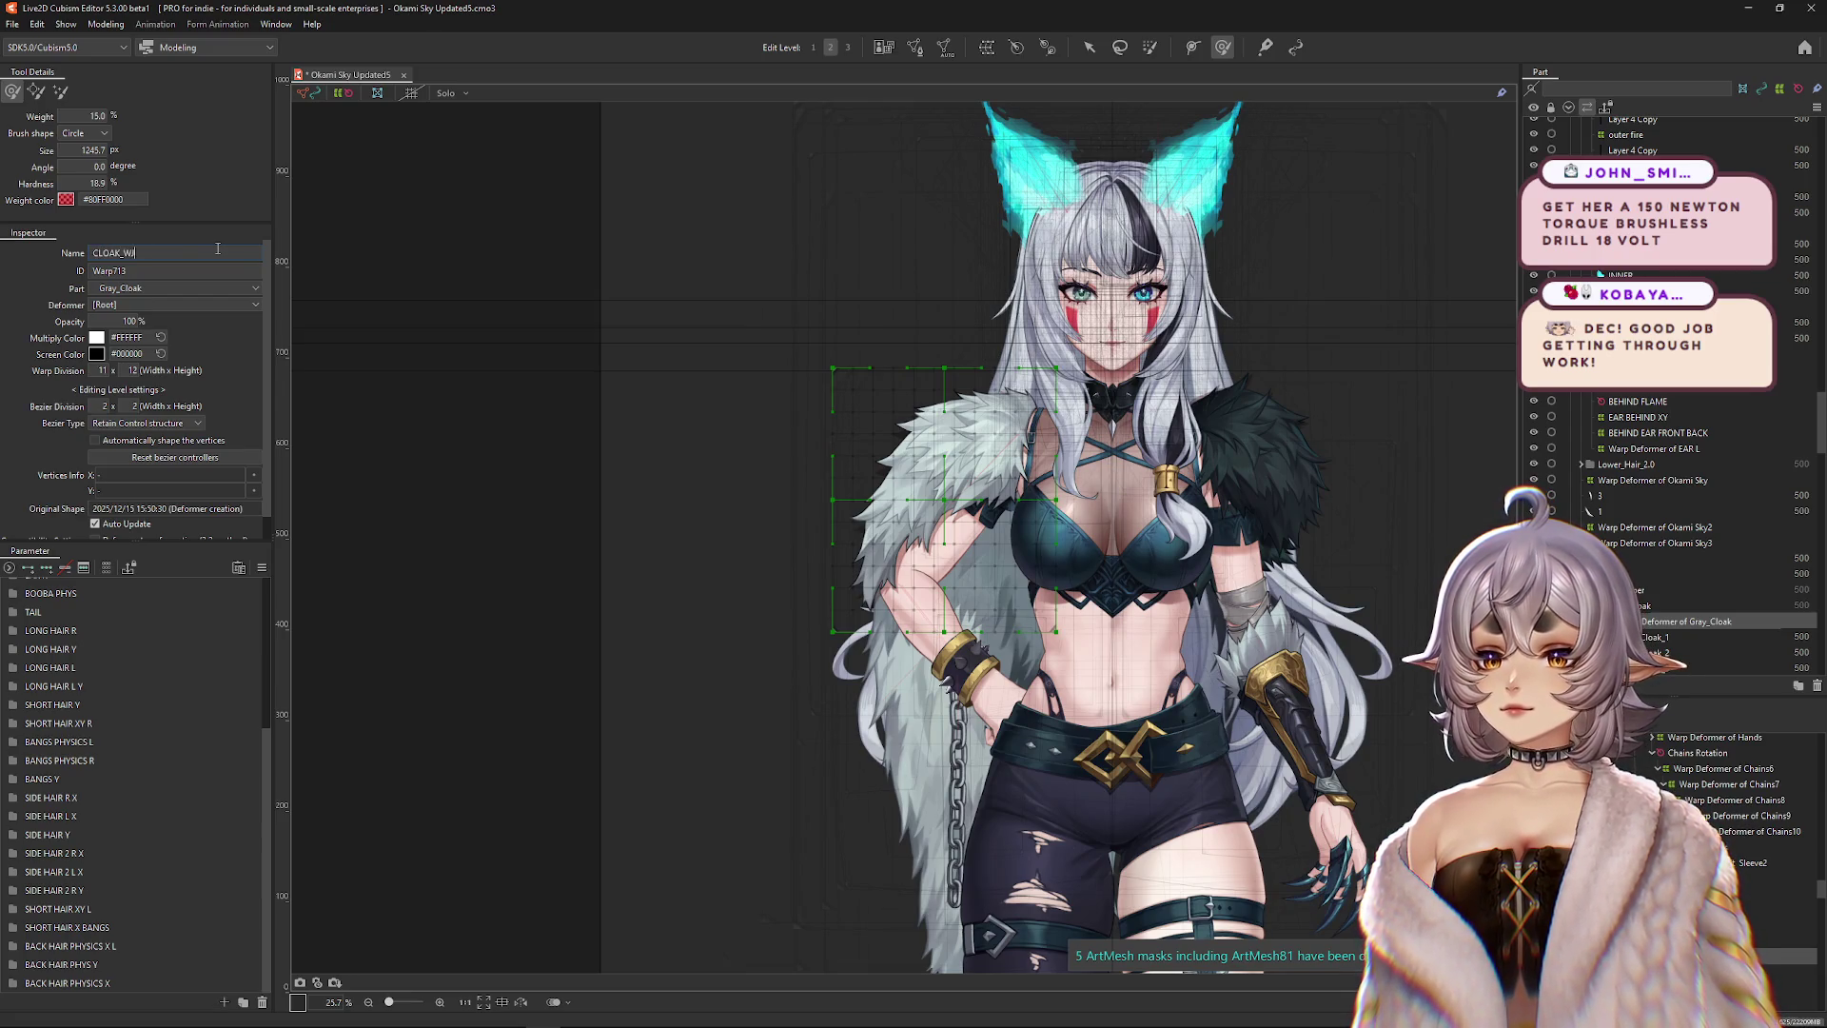
key("BackSpace")
type("HITE_TOP")
key("Return")
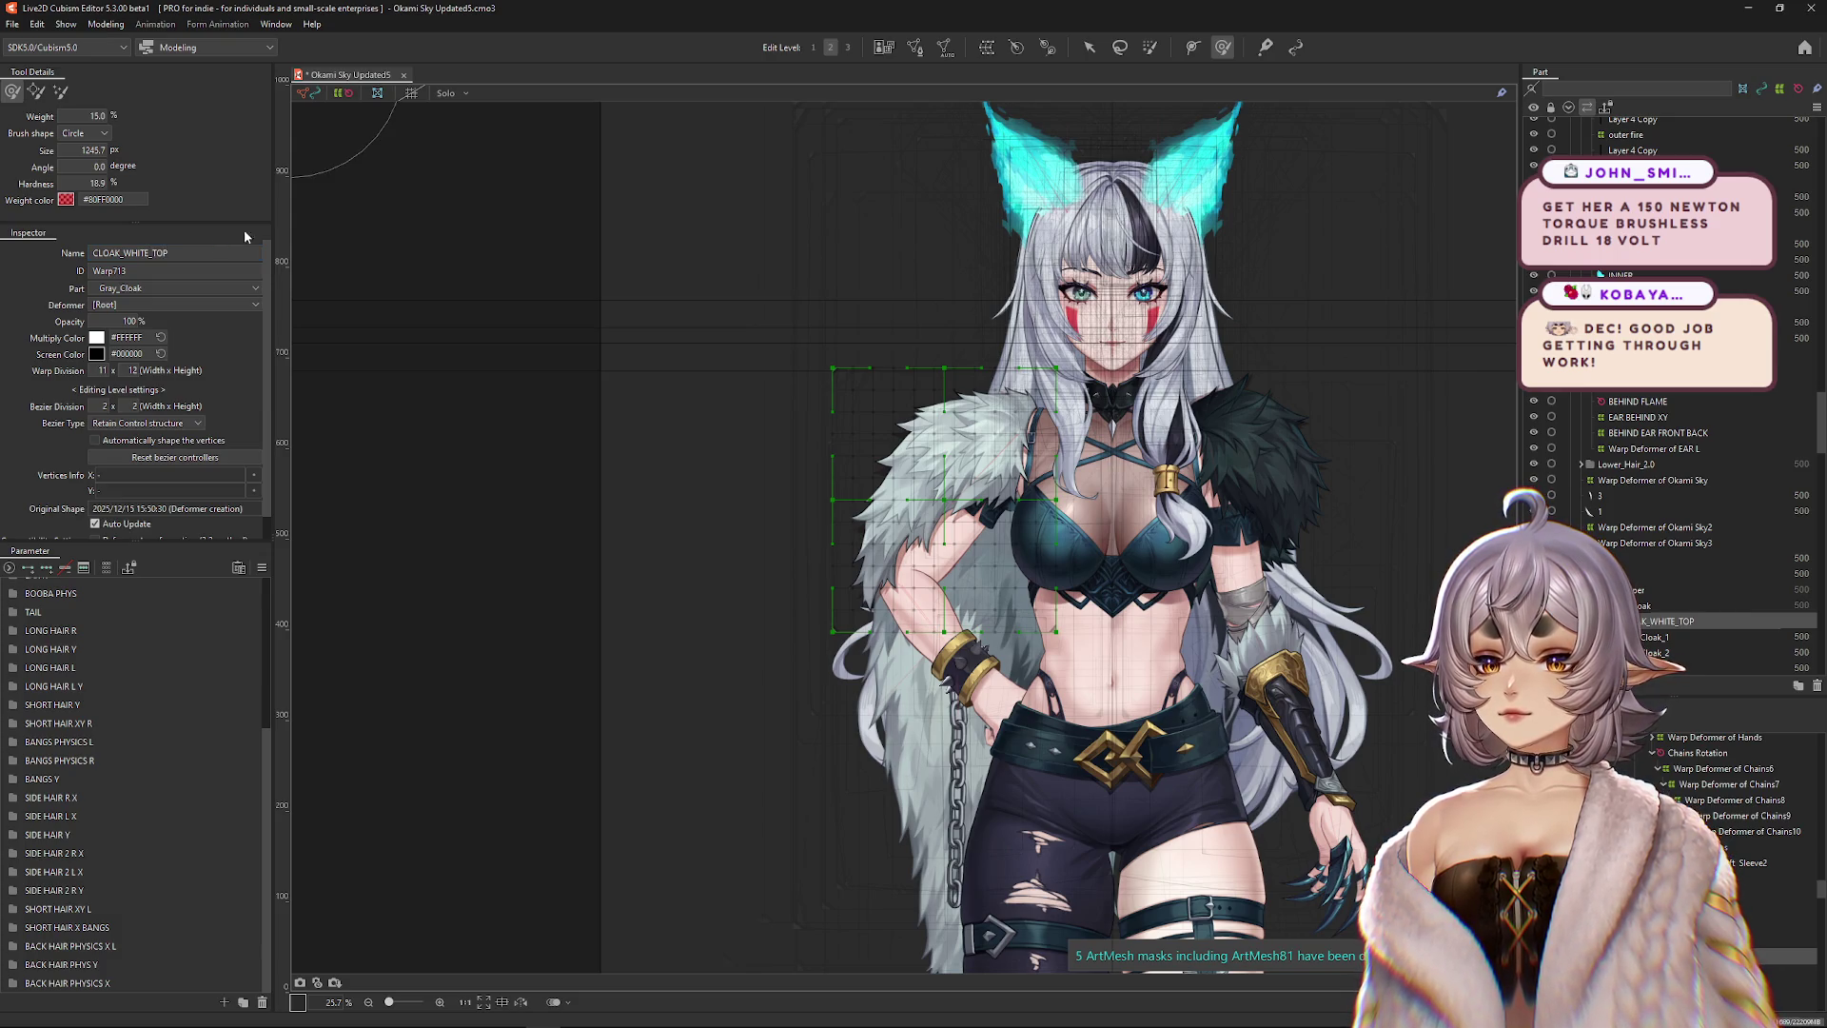
Select the black cloak shadow warp deformer via the overlapping-objects list.
right_click(1330, 517)
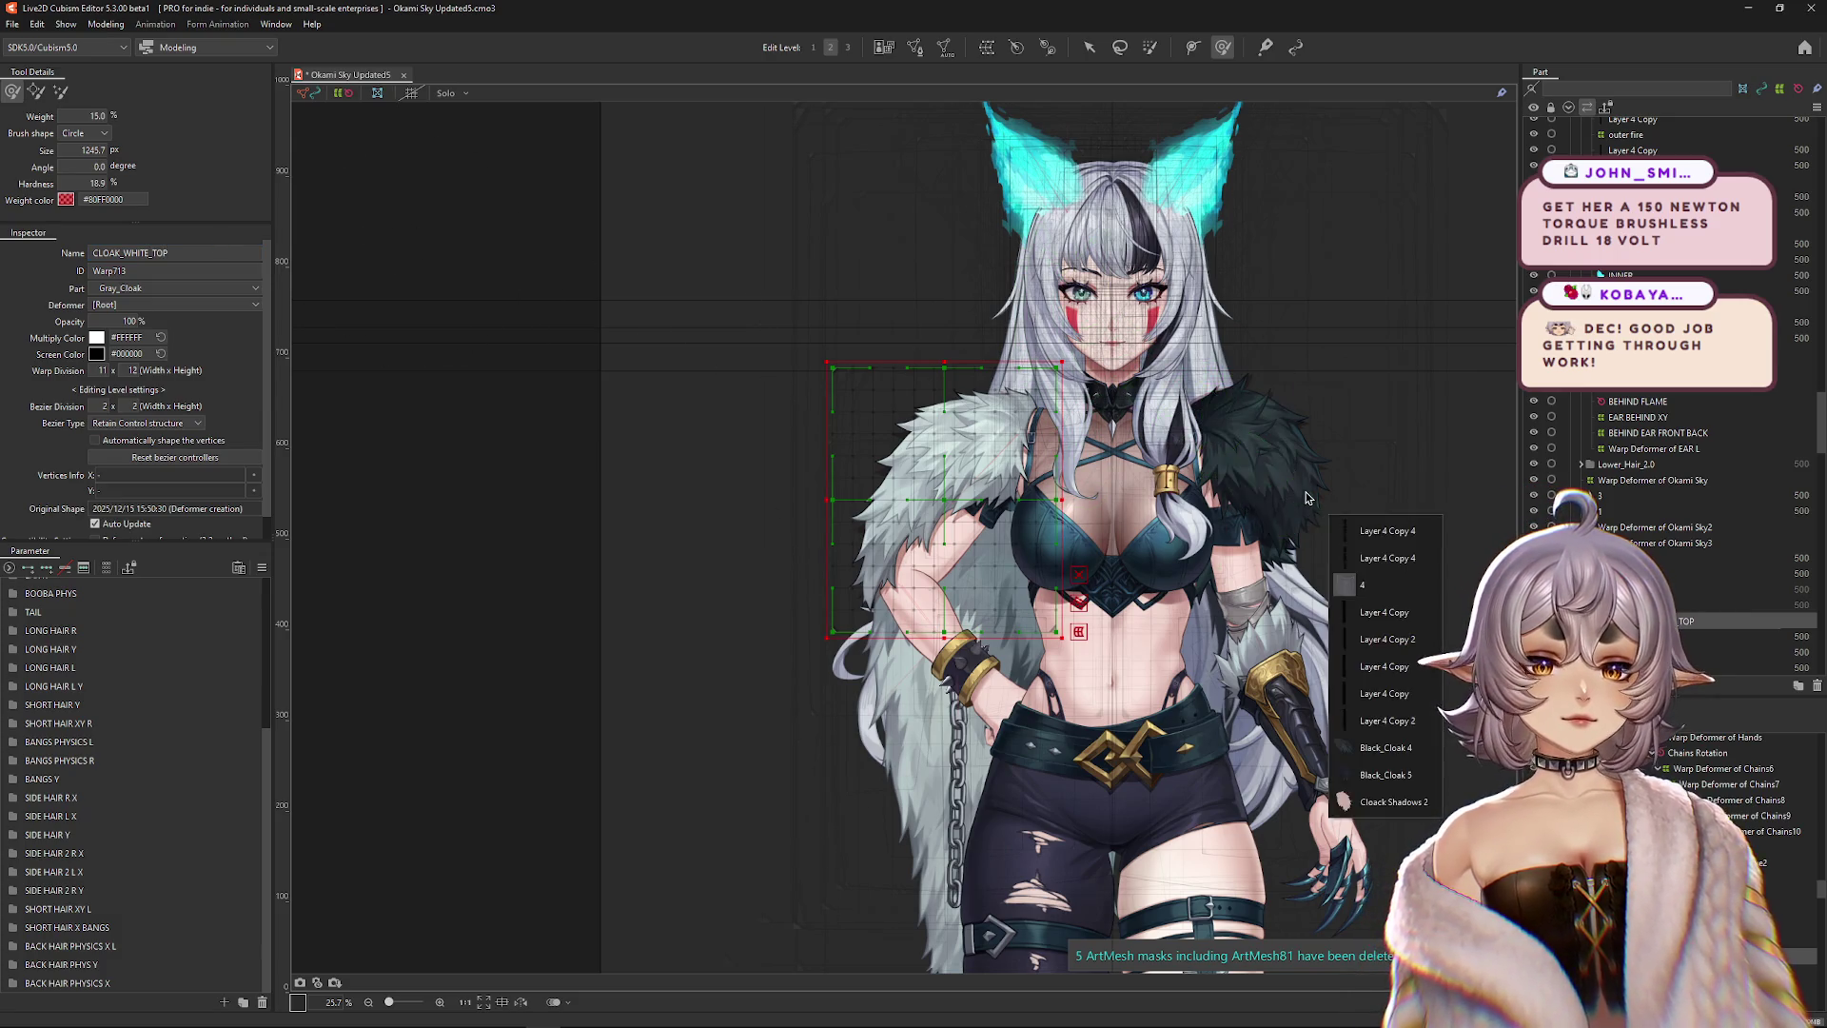
left_click(1360, 589)
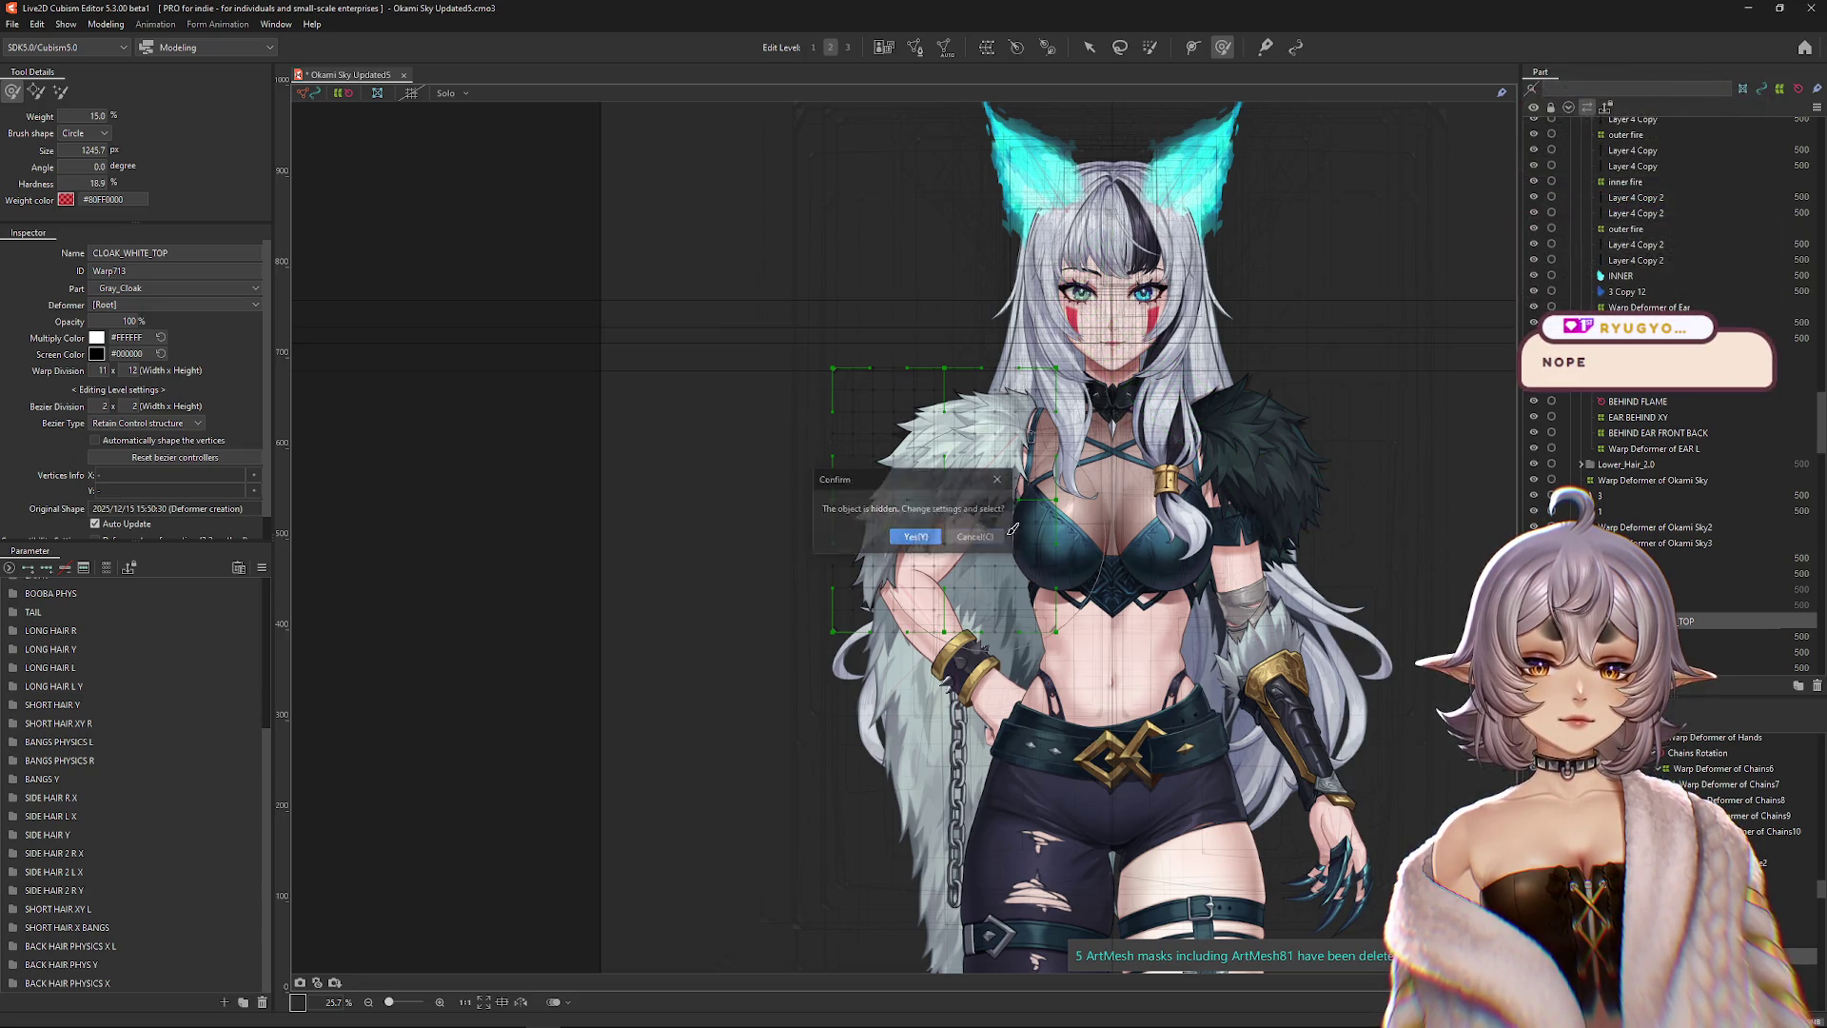
right_click(1264, 482)
left_click(1342, 583)
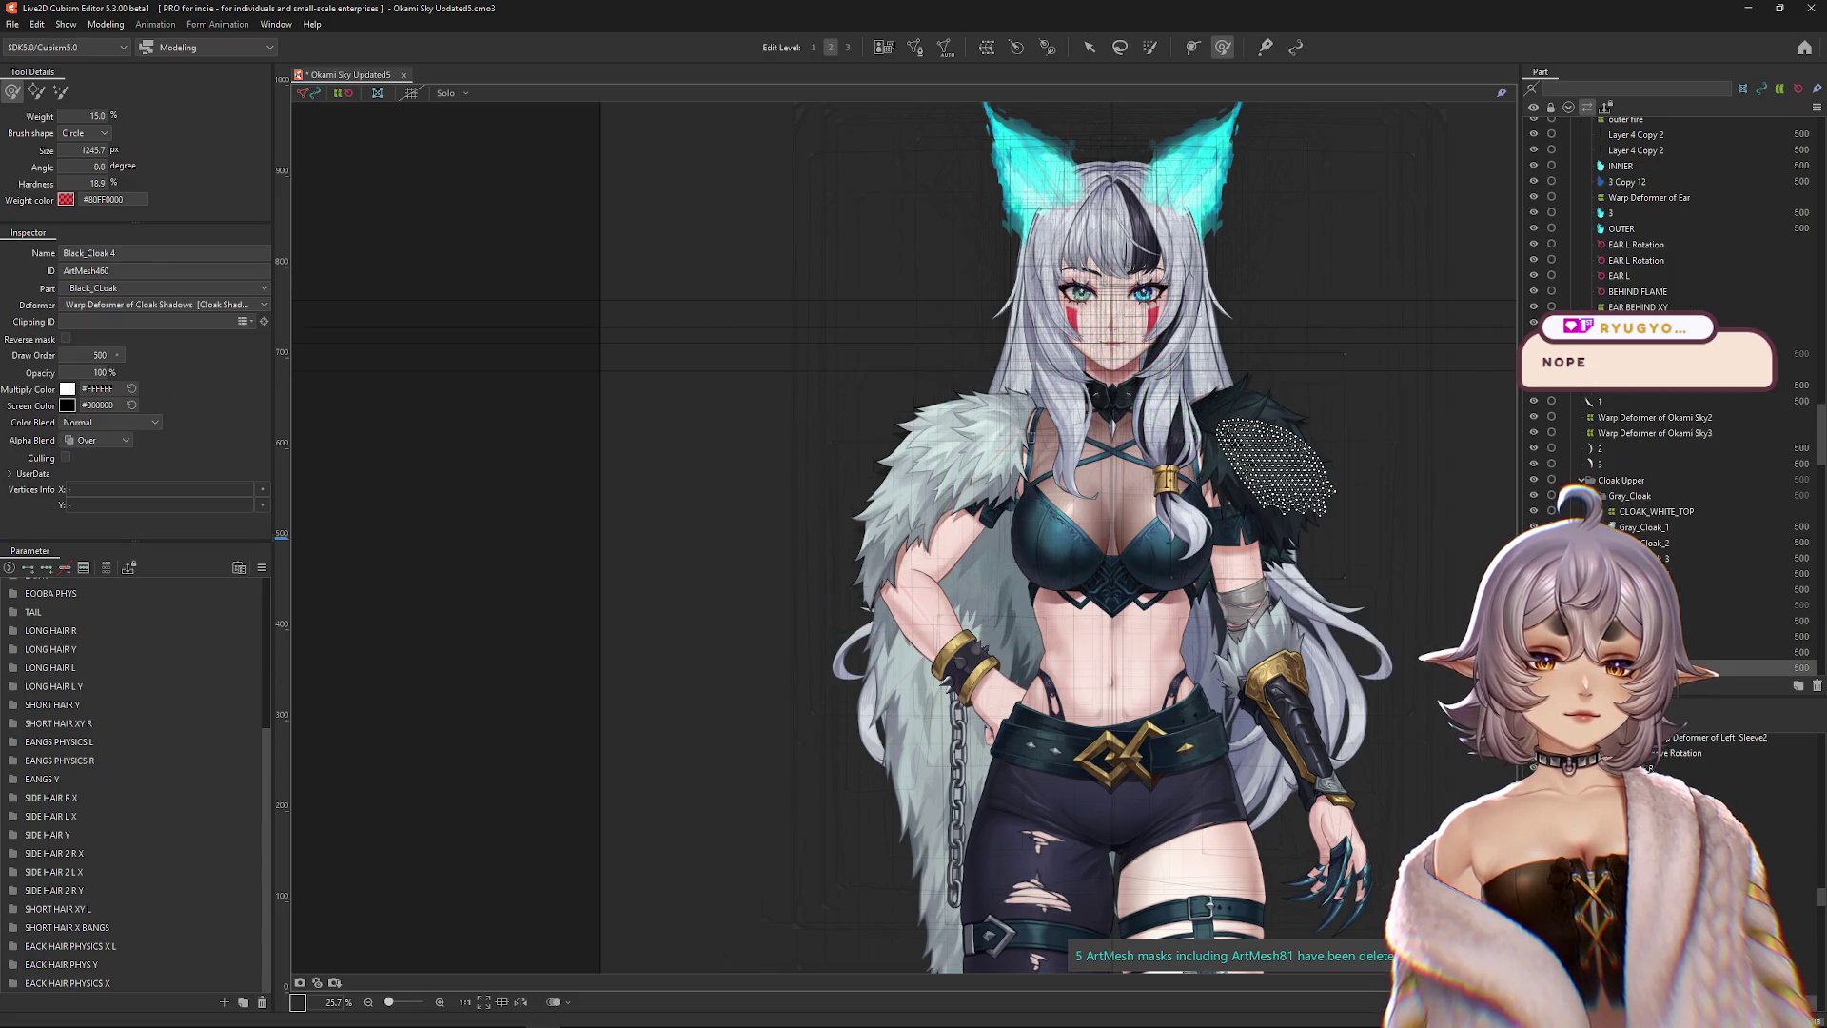
left_click(1343, 578)
Rename the black cloak shadow deformer to CLOAK TOP BLACK R.
left_click(222, 252)
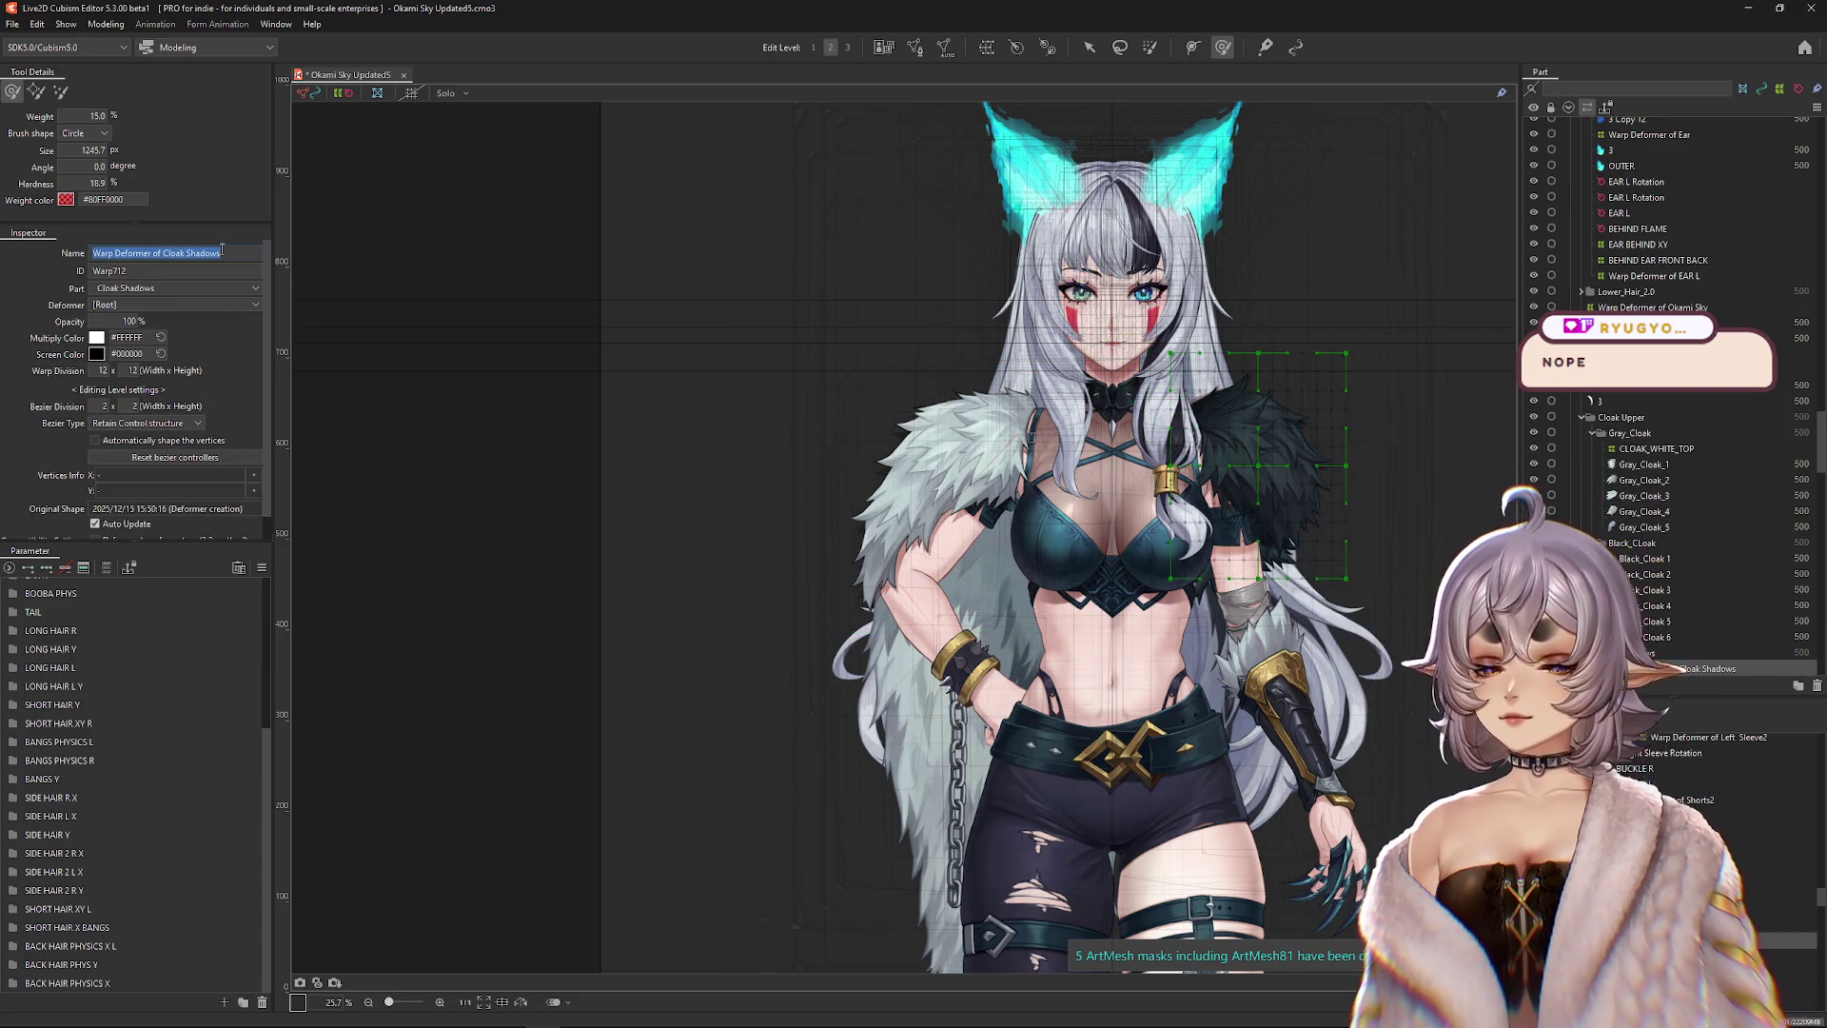
type("LOA")
key("BackSpace")
key("BackSpace")
key("BackSpace")
type("CLOAK BLACK R")
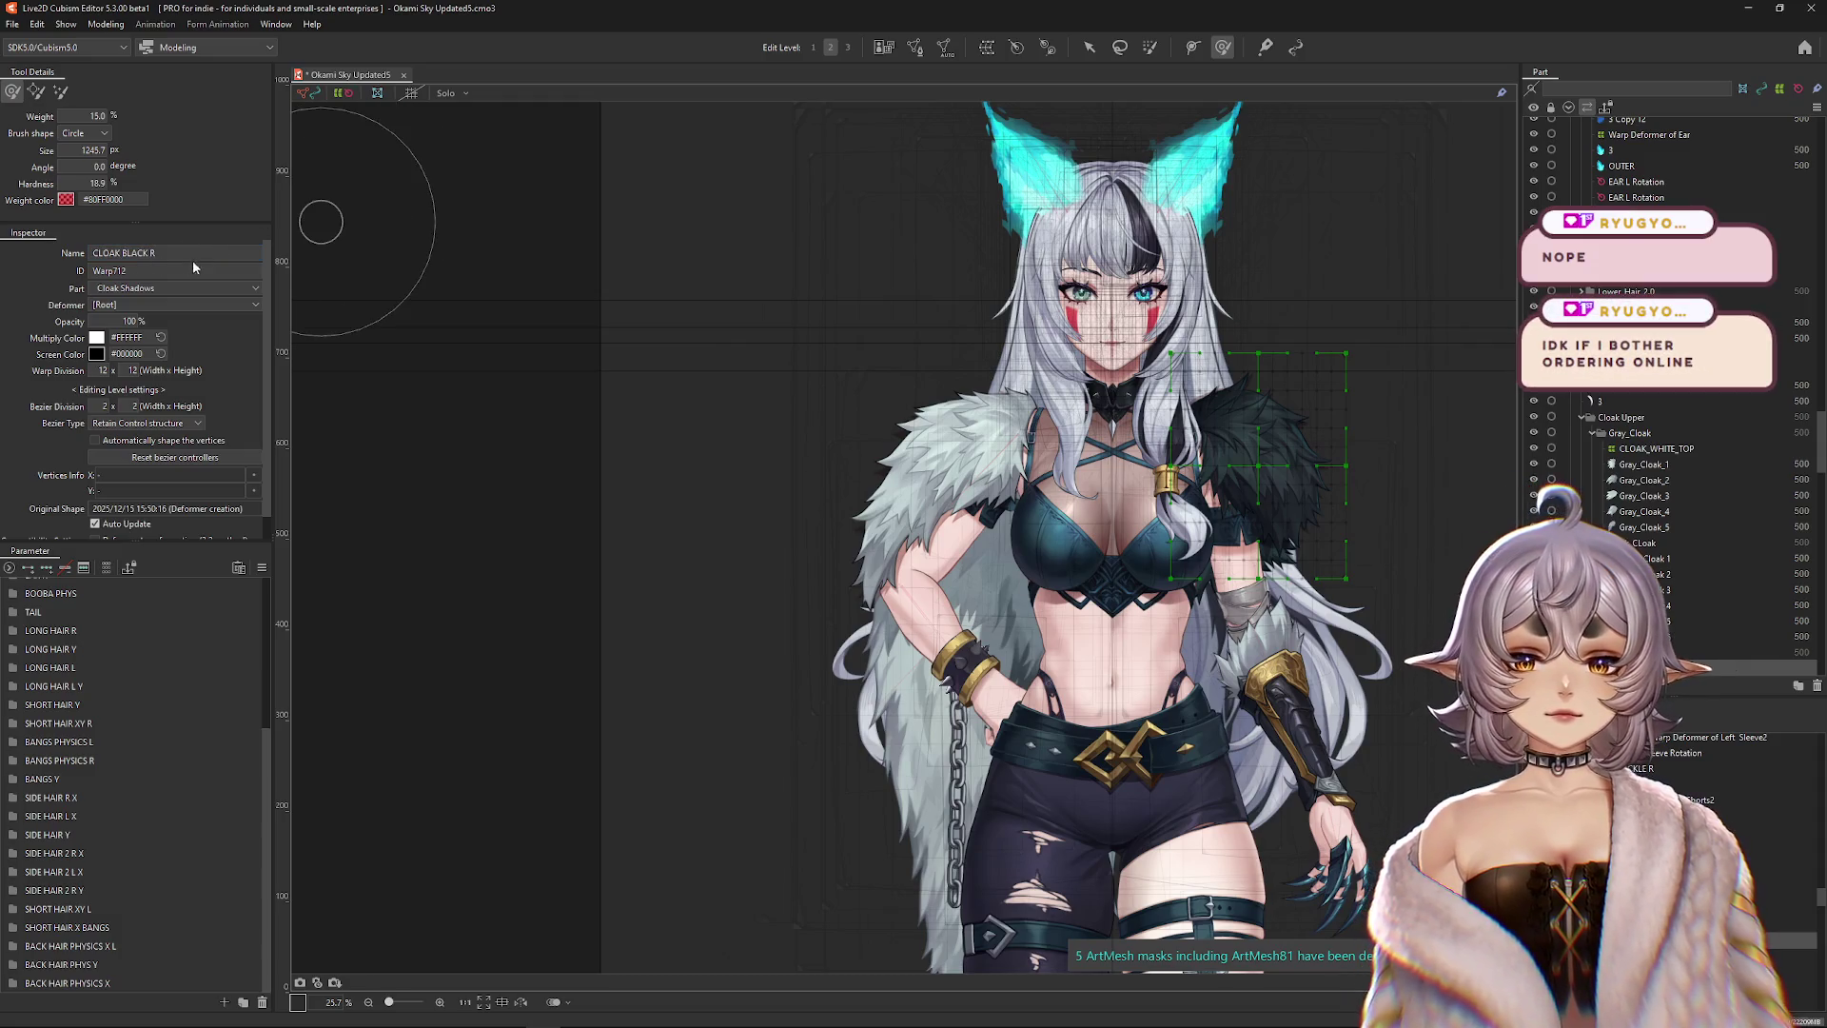
triple_click(150, 253)
left_click(123, 253)
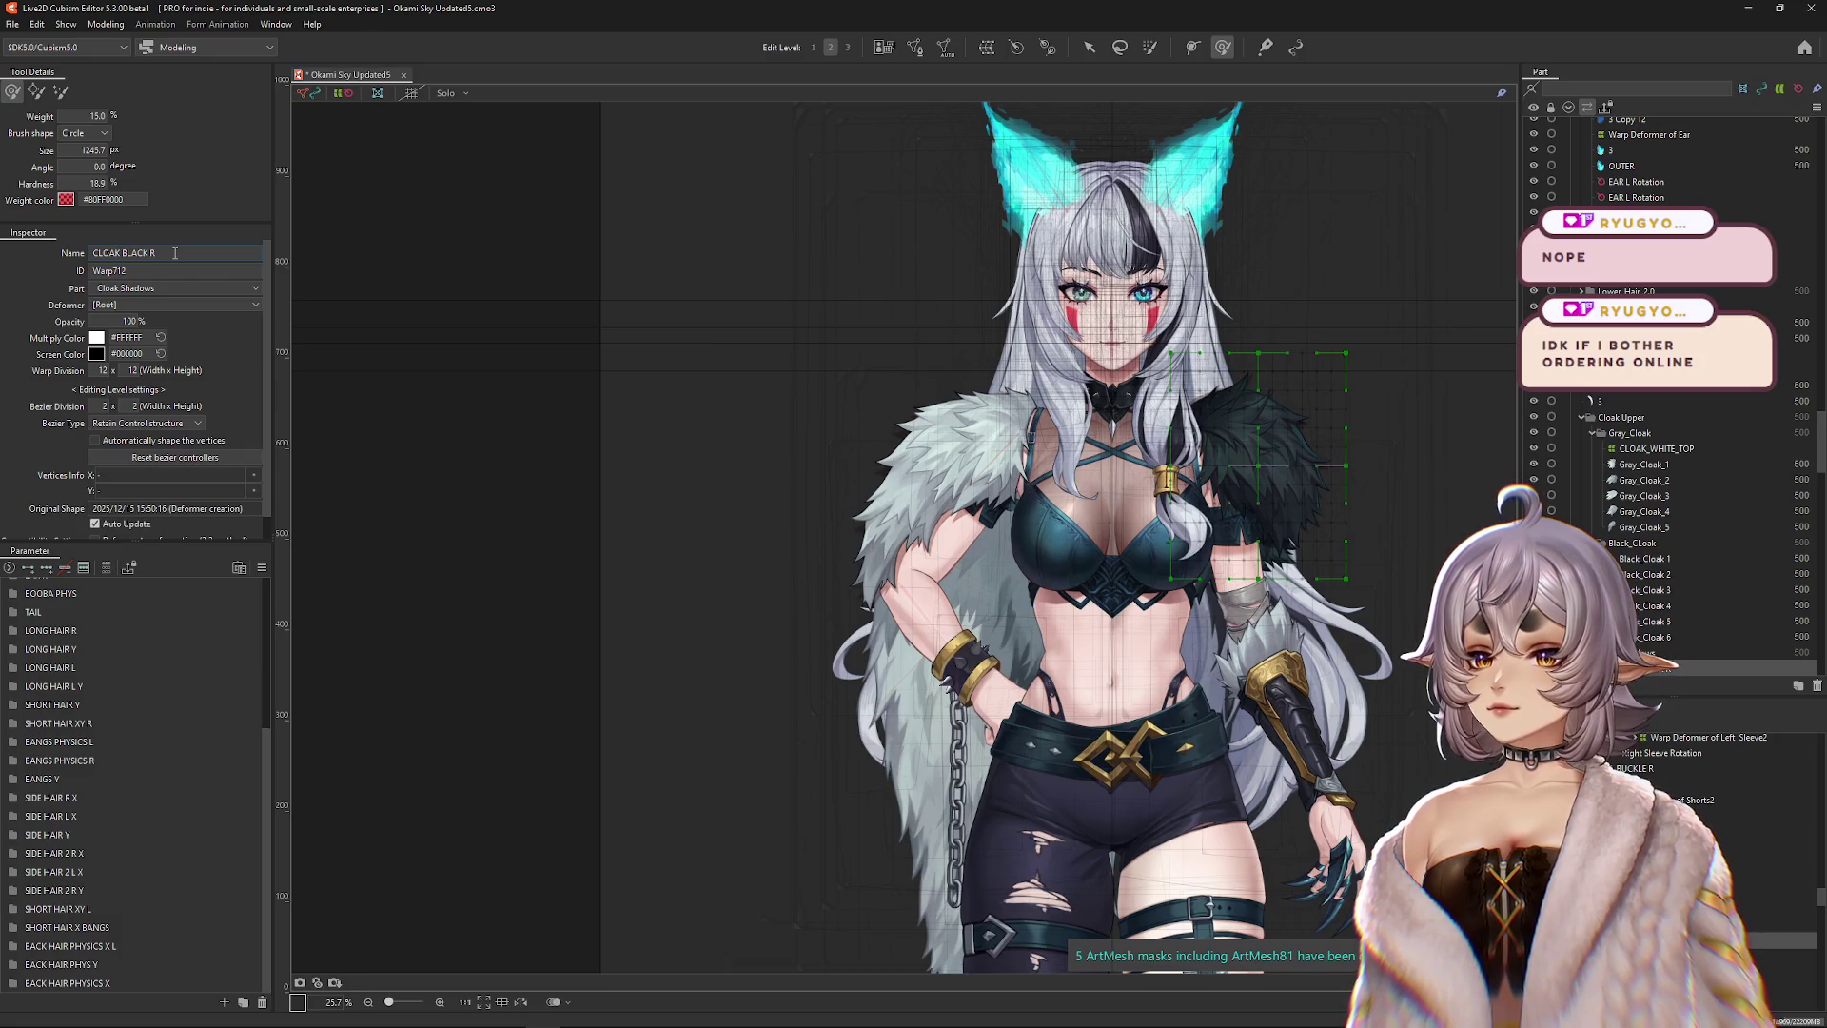
type("TOP")
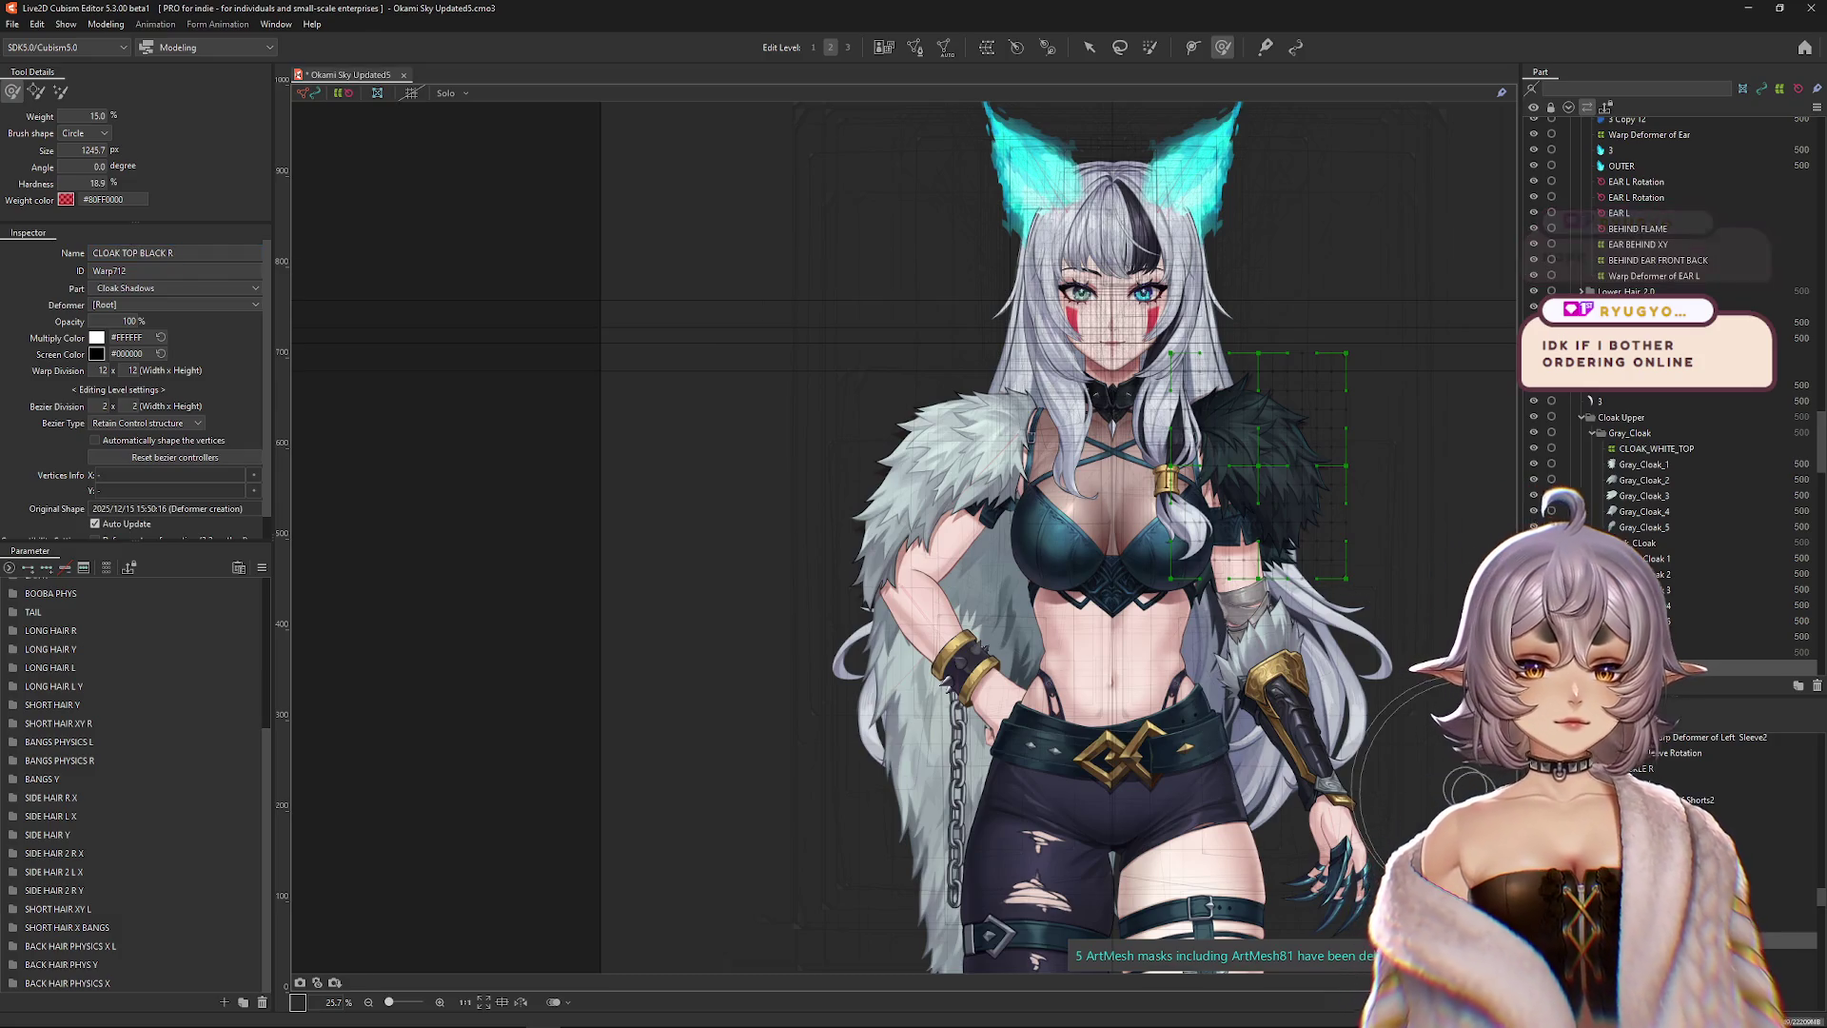
left_click(918, 552, "shift")
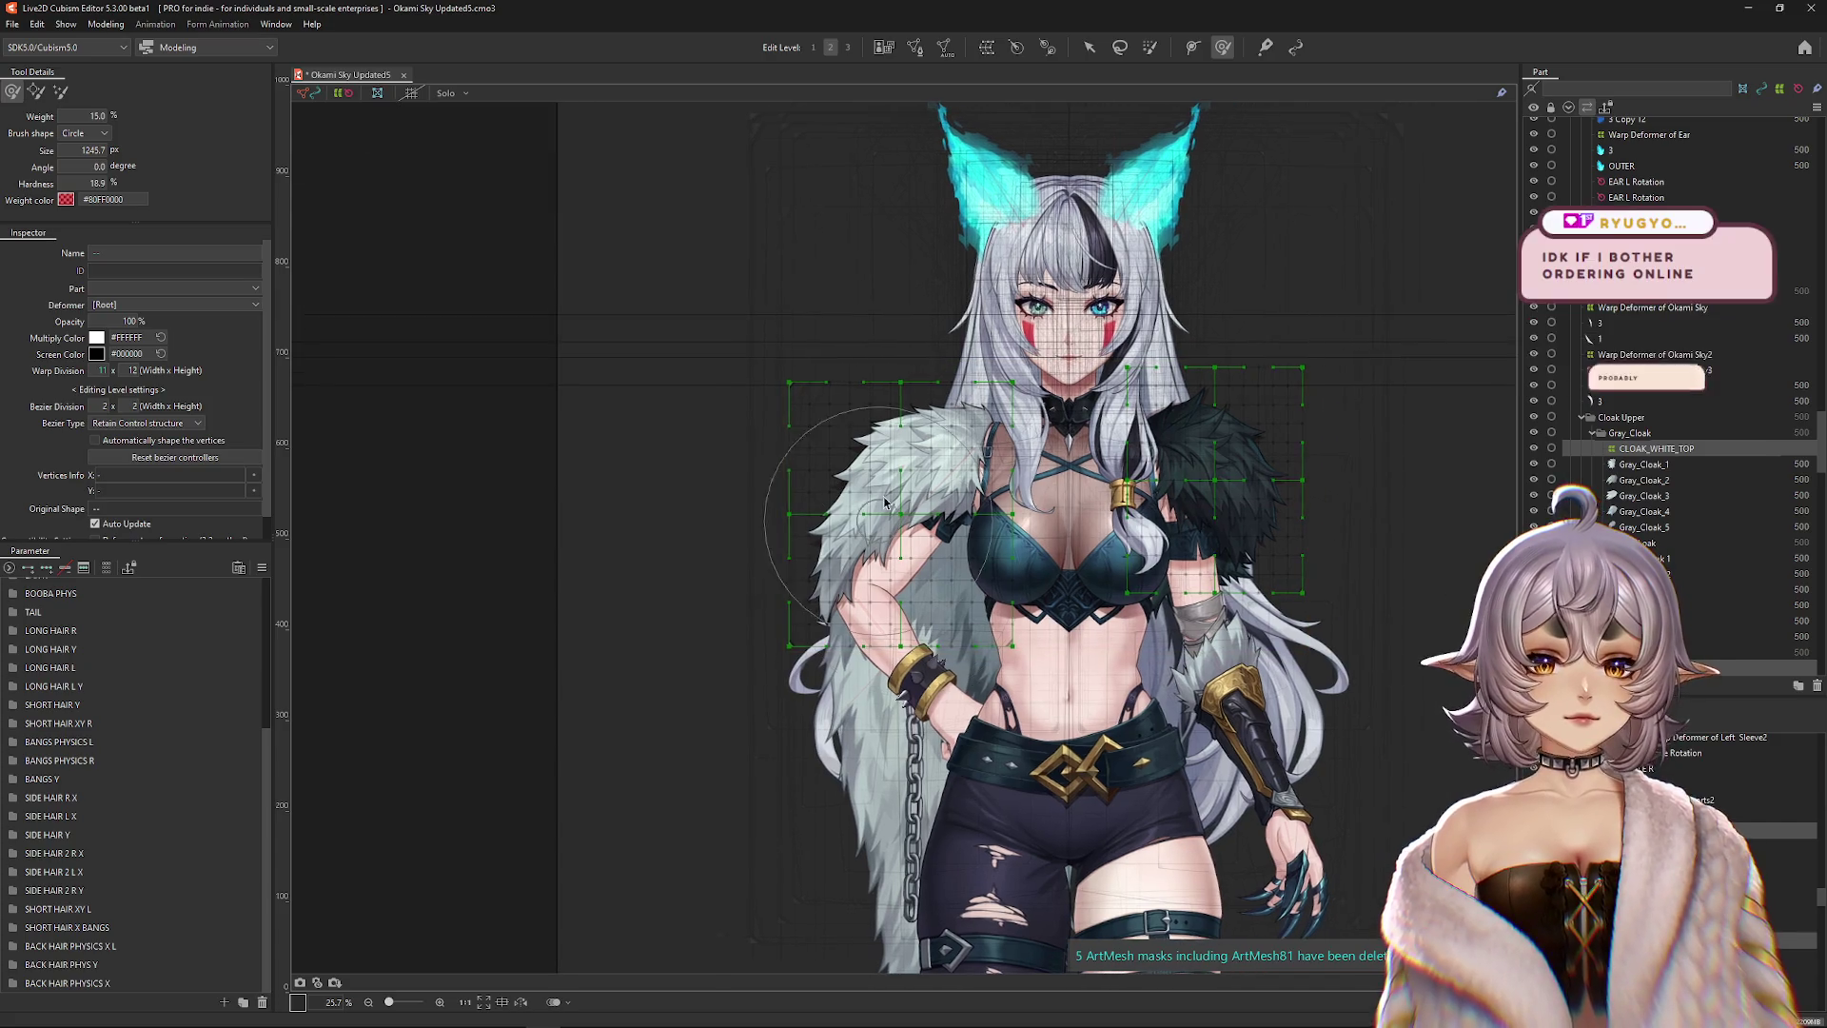
Cycle through the overlapping chest-area objects until the TORSO warp deformer is selected.
right_click(999, 497)
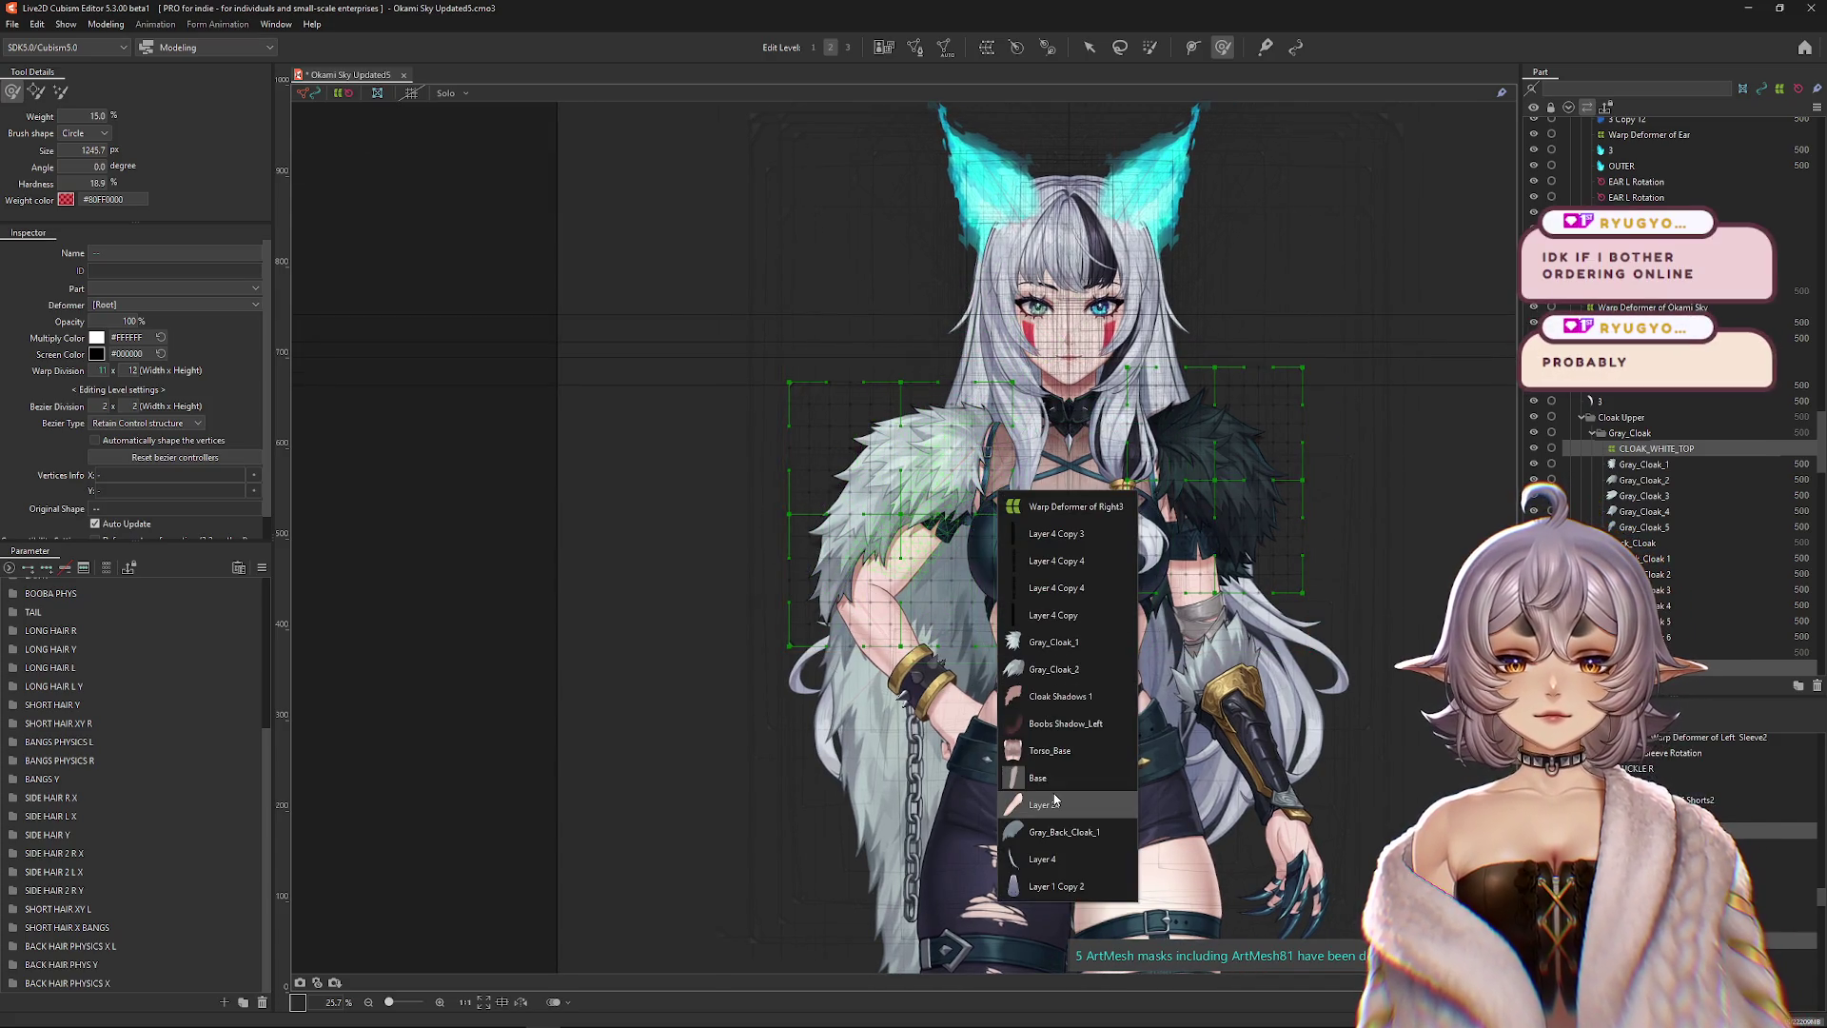
left_click(1086, 795)
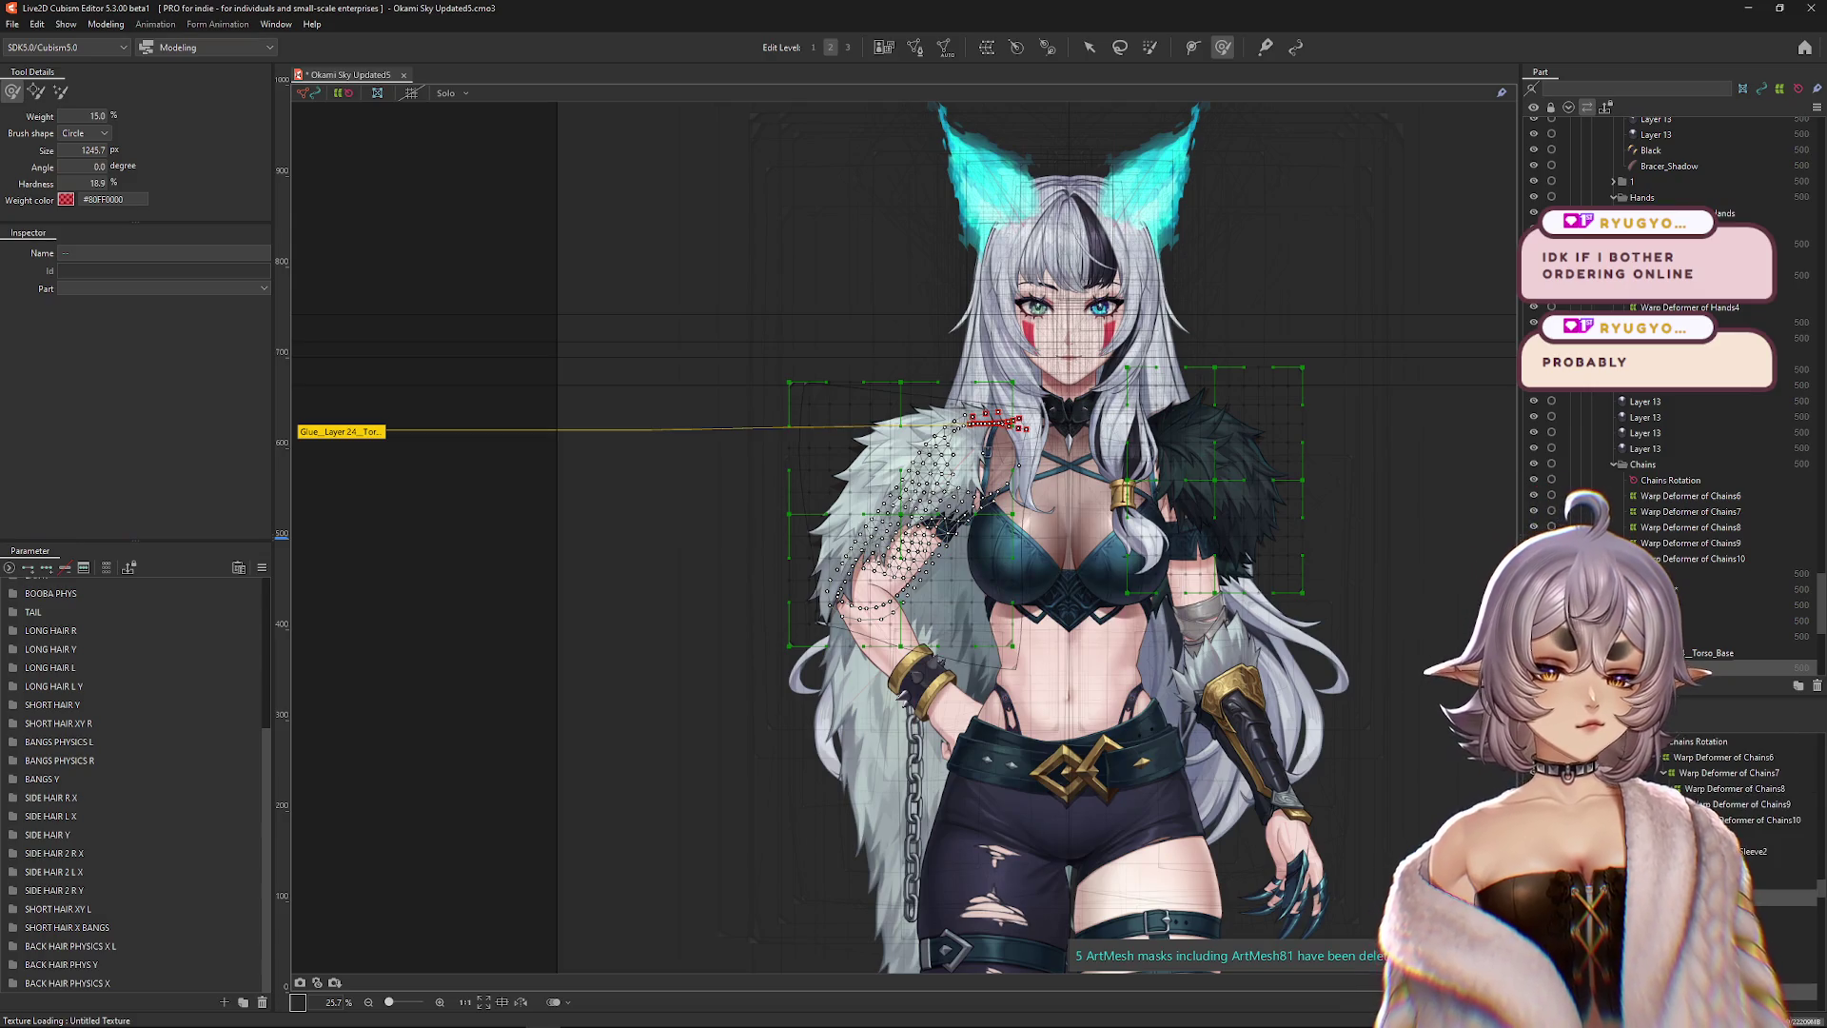
left_click(988, 453)
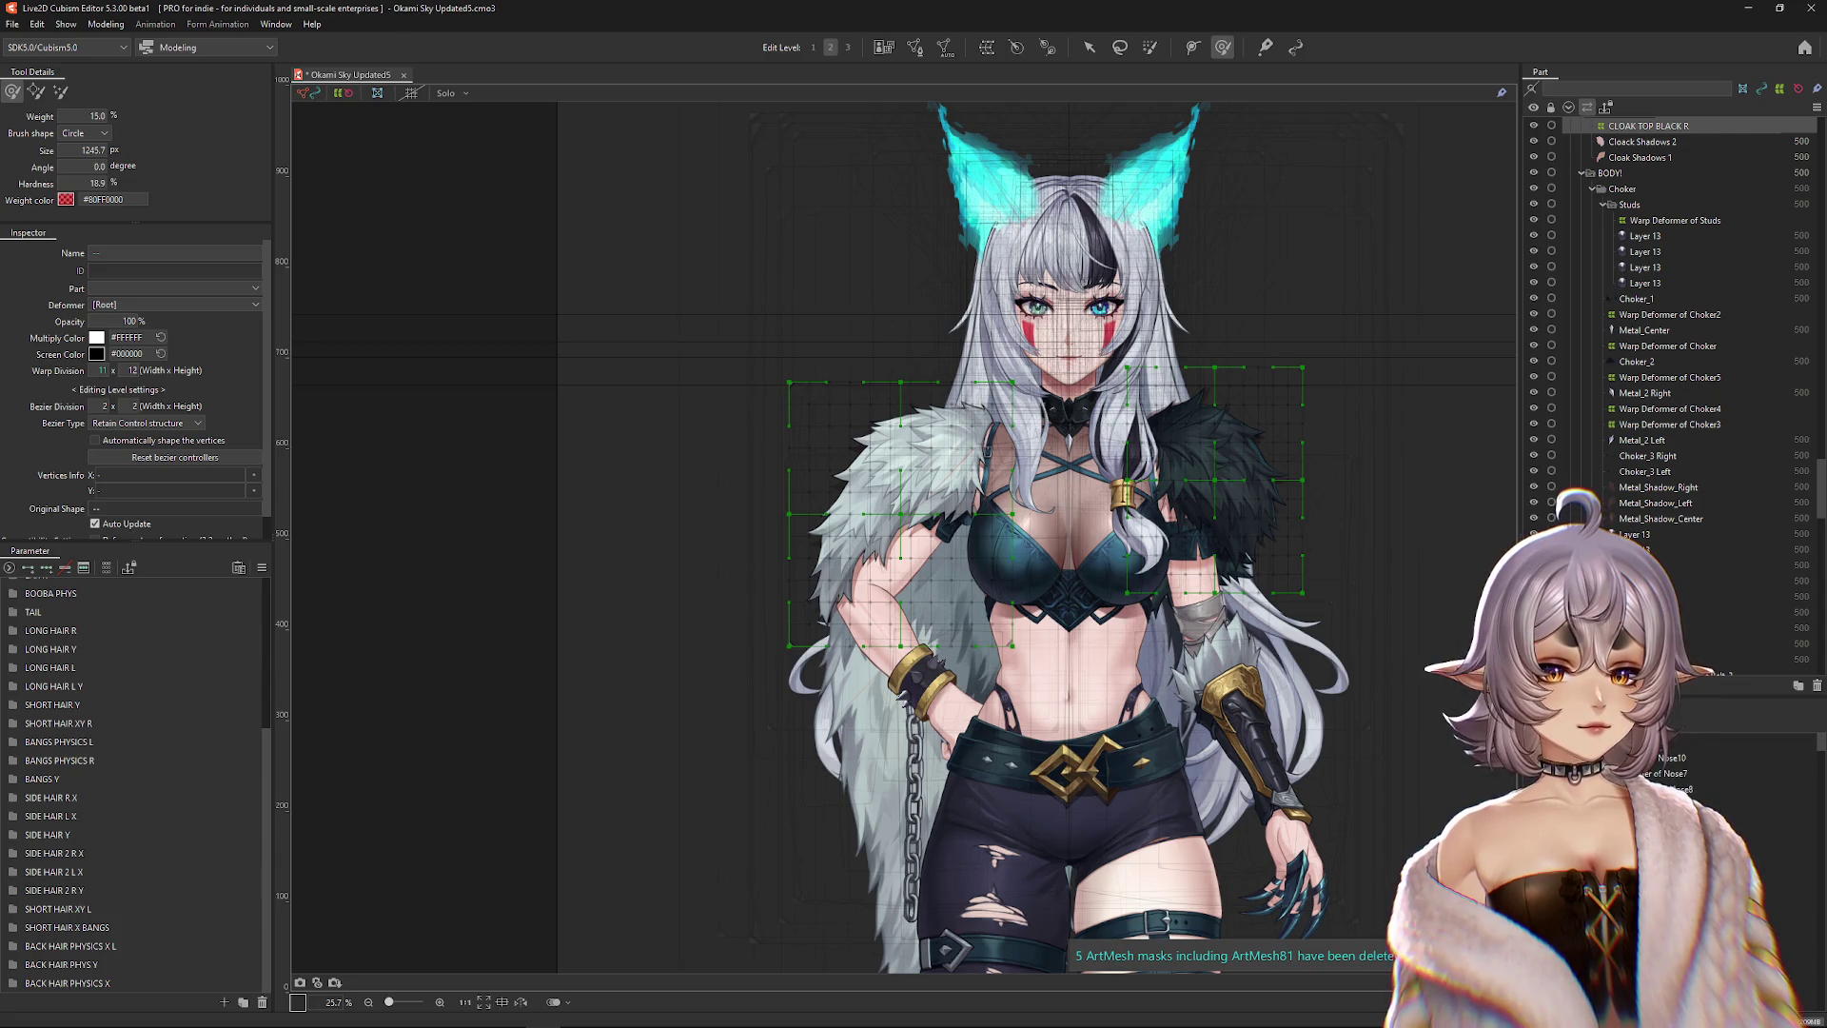
left_click(1102, 436)
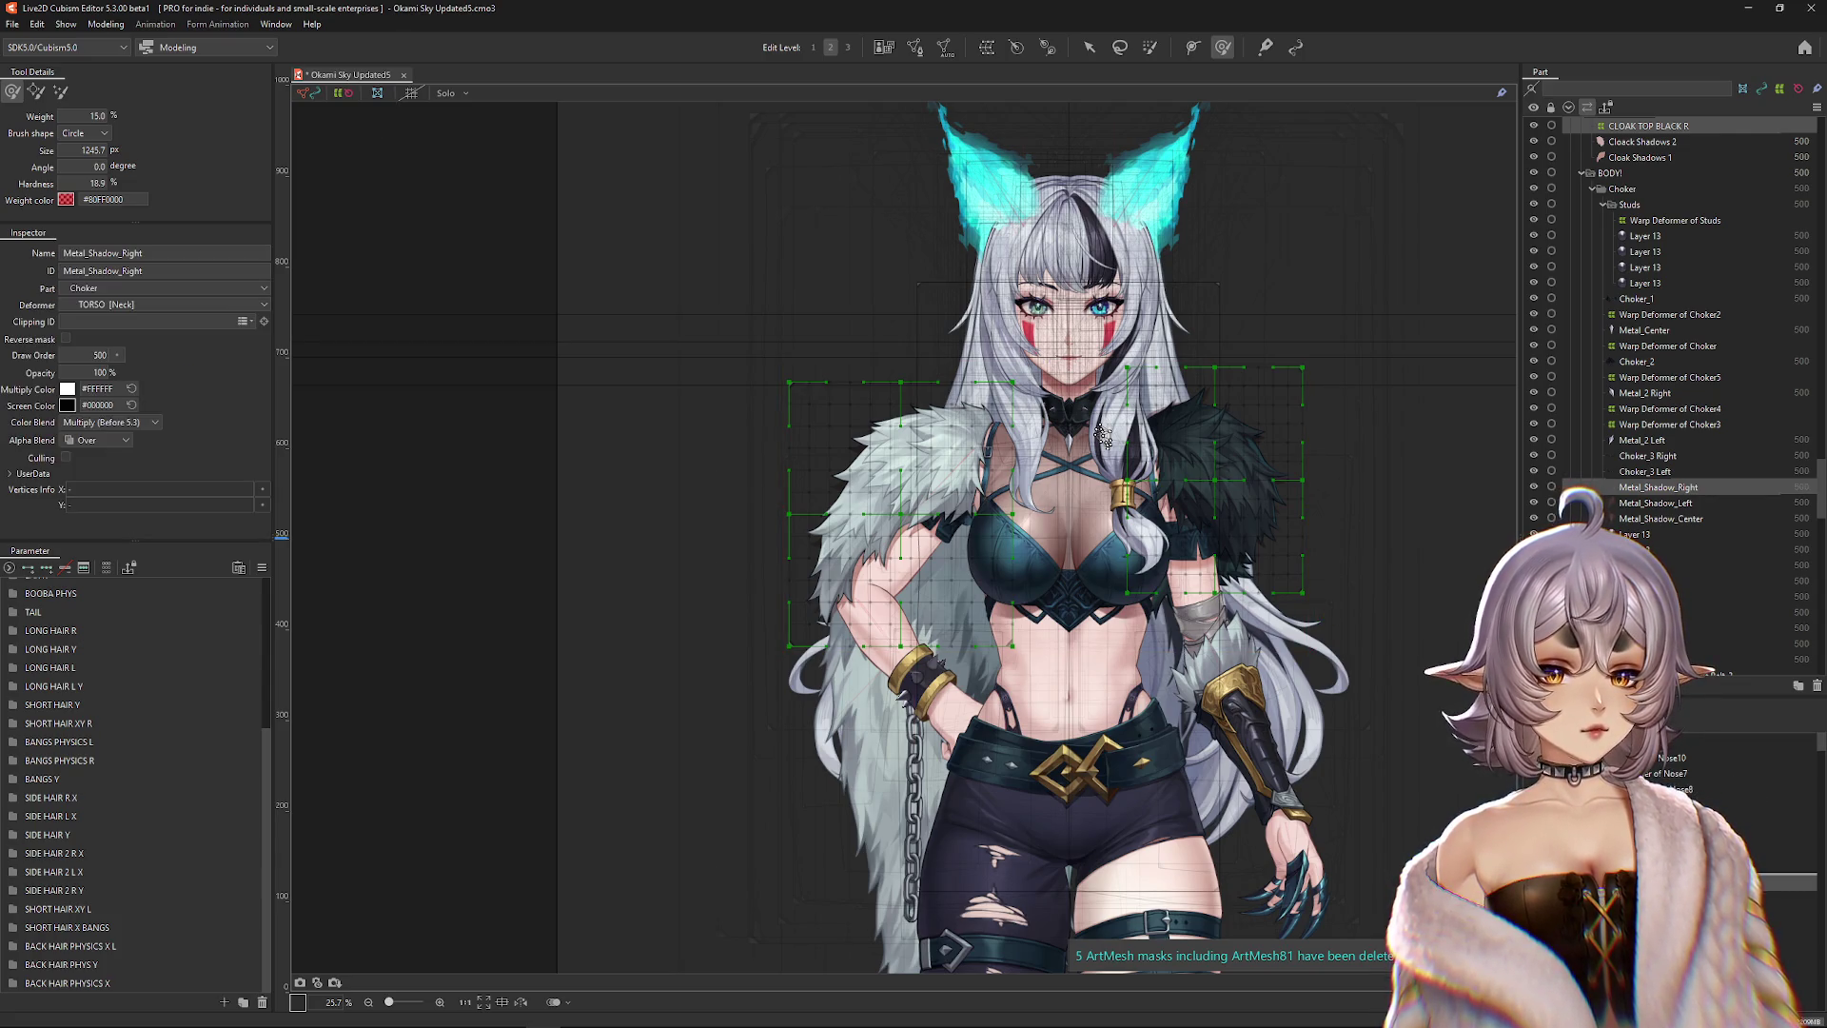
left_click(1102, 436)
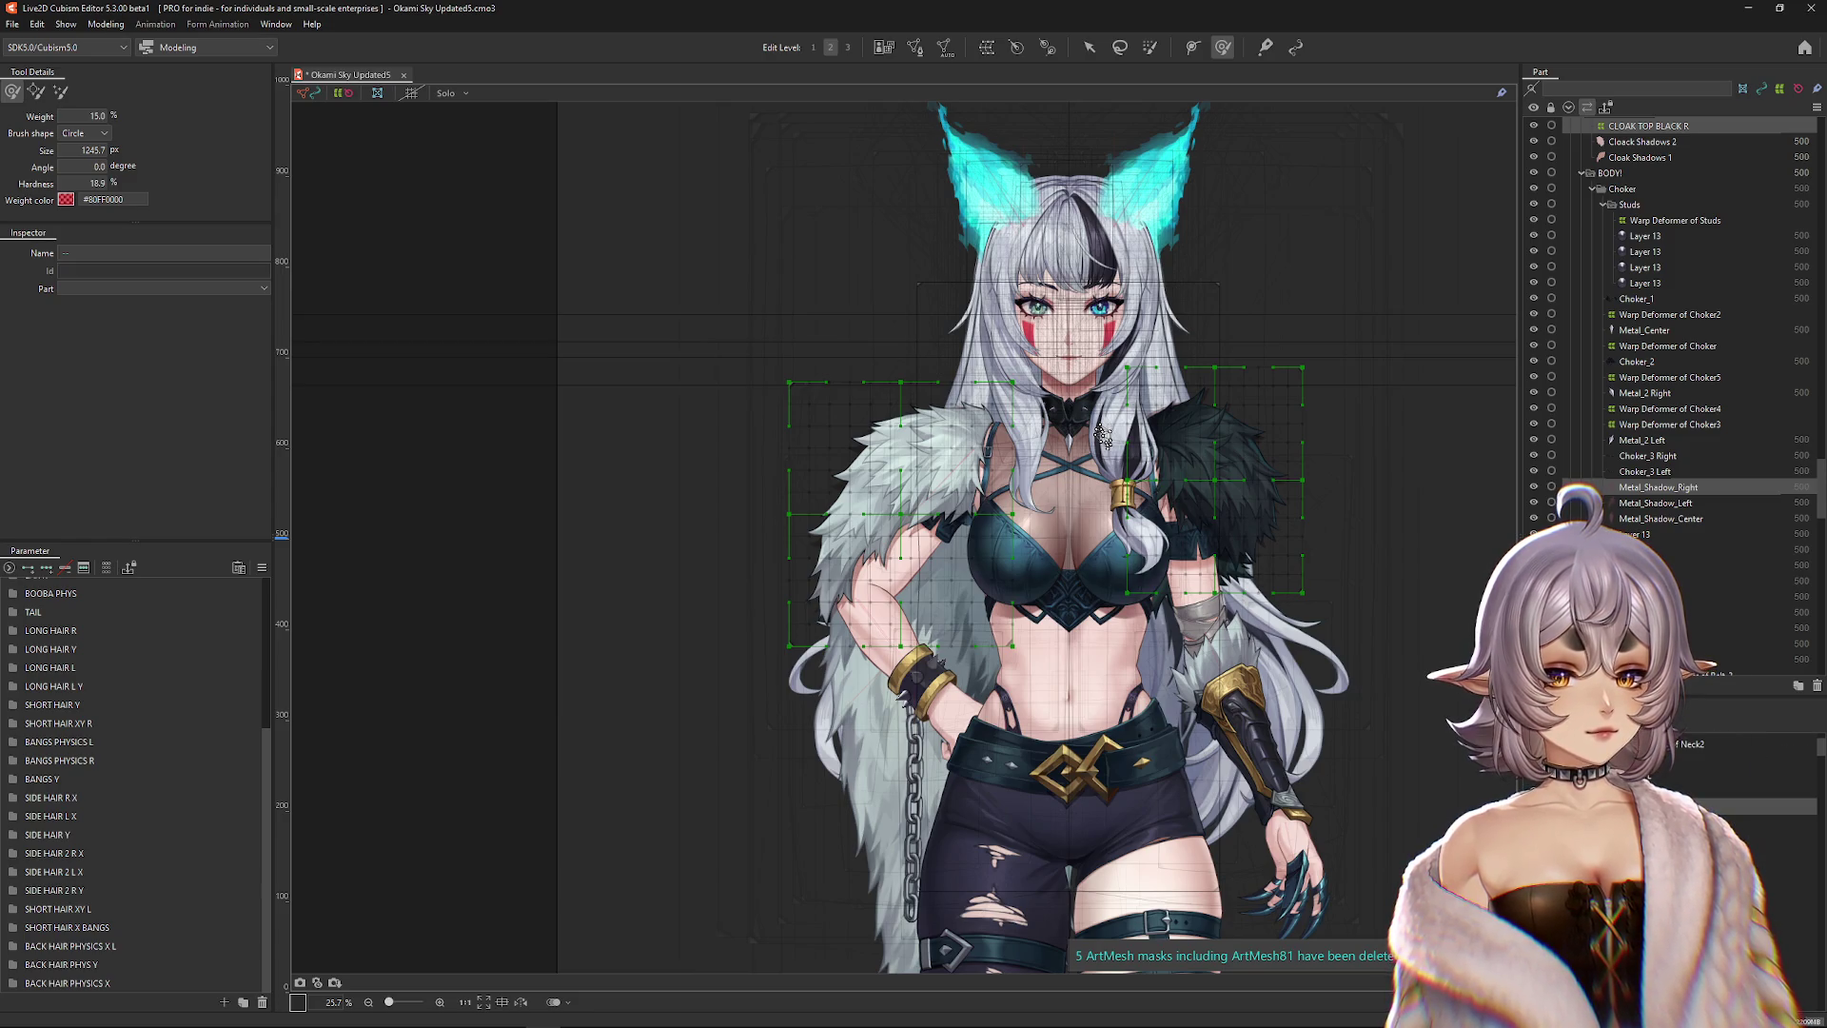
left_click(1102, 436)
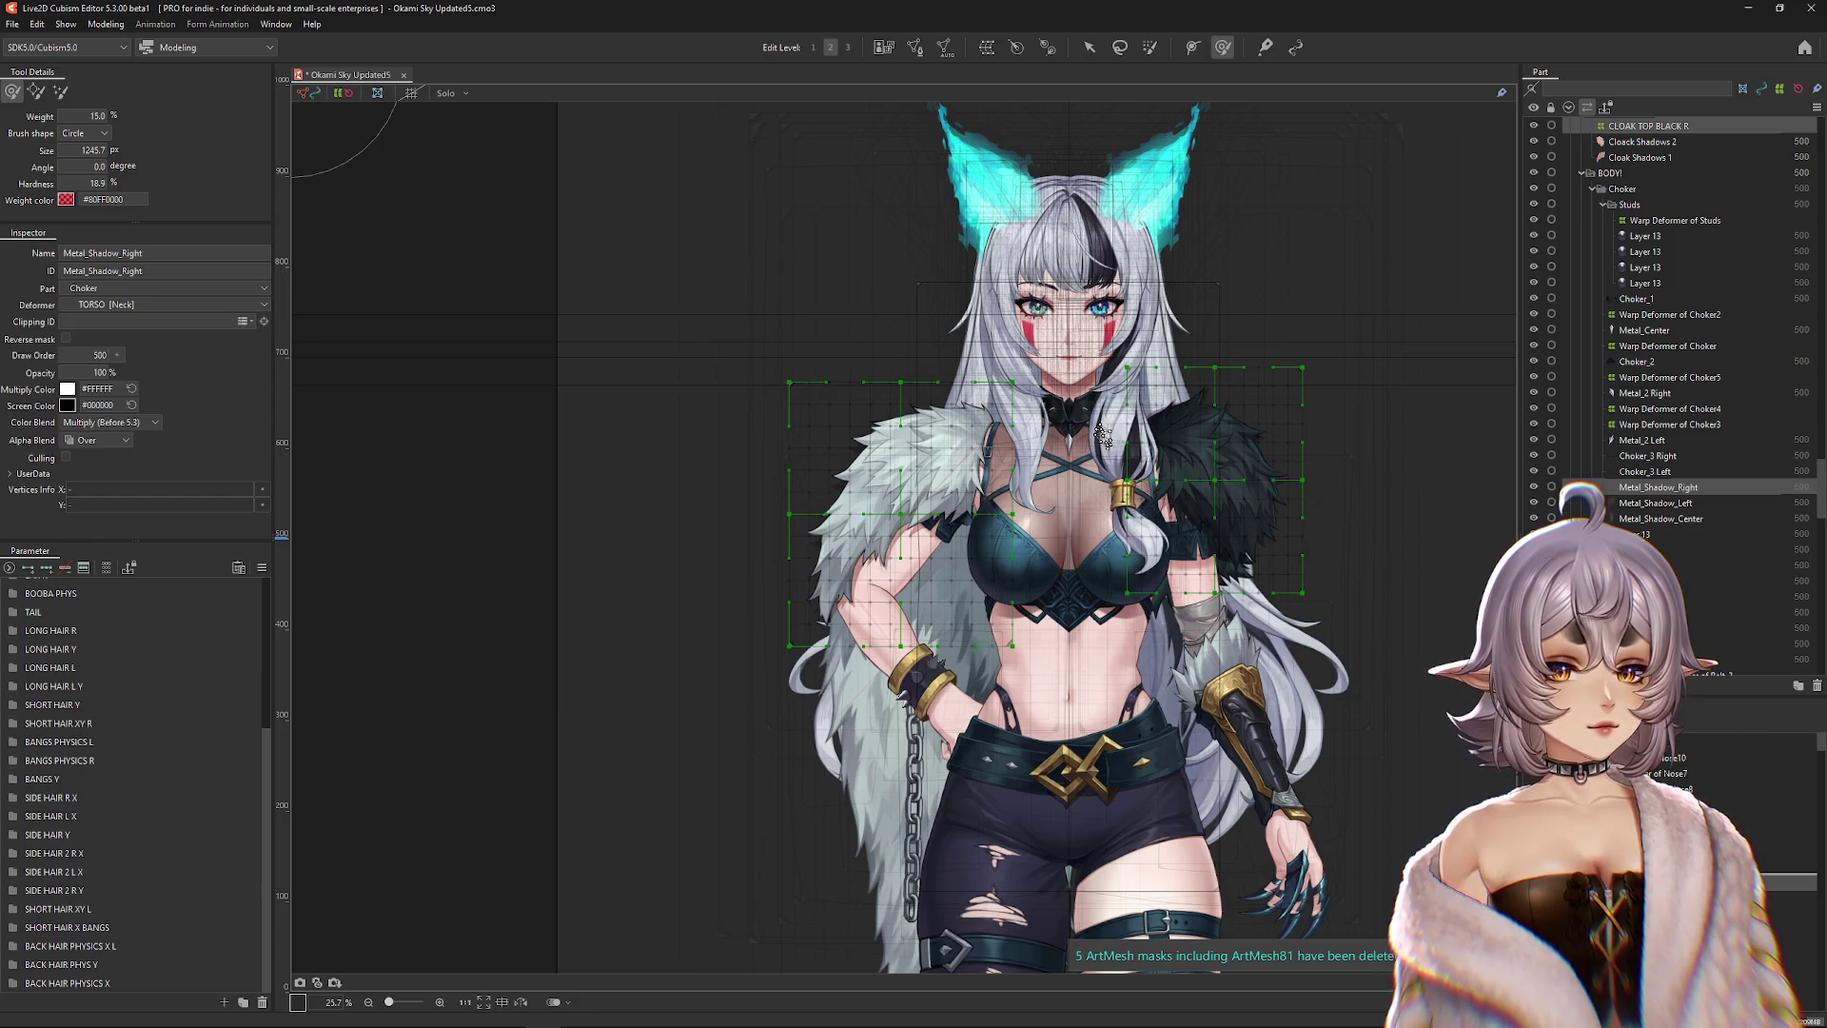
left_click(1102, 435)
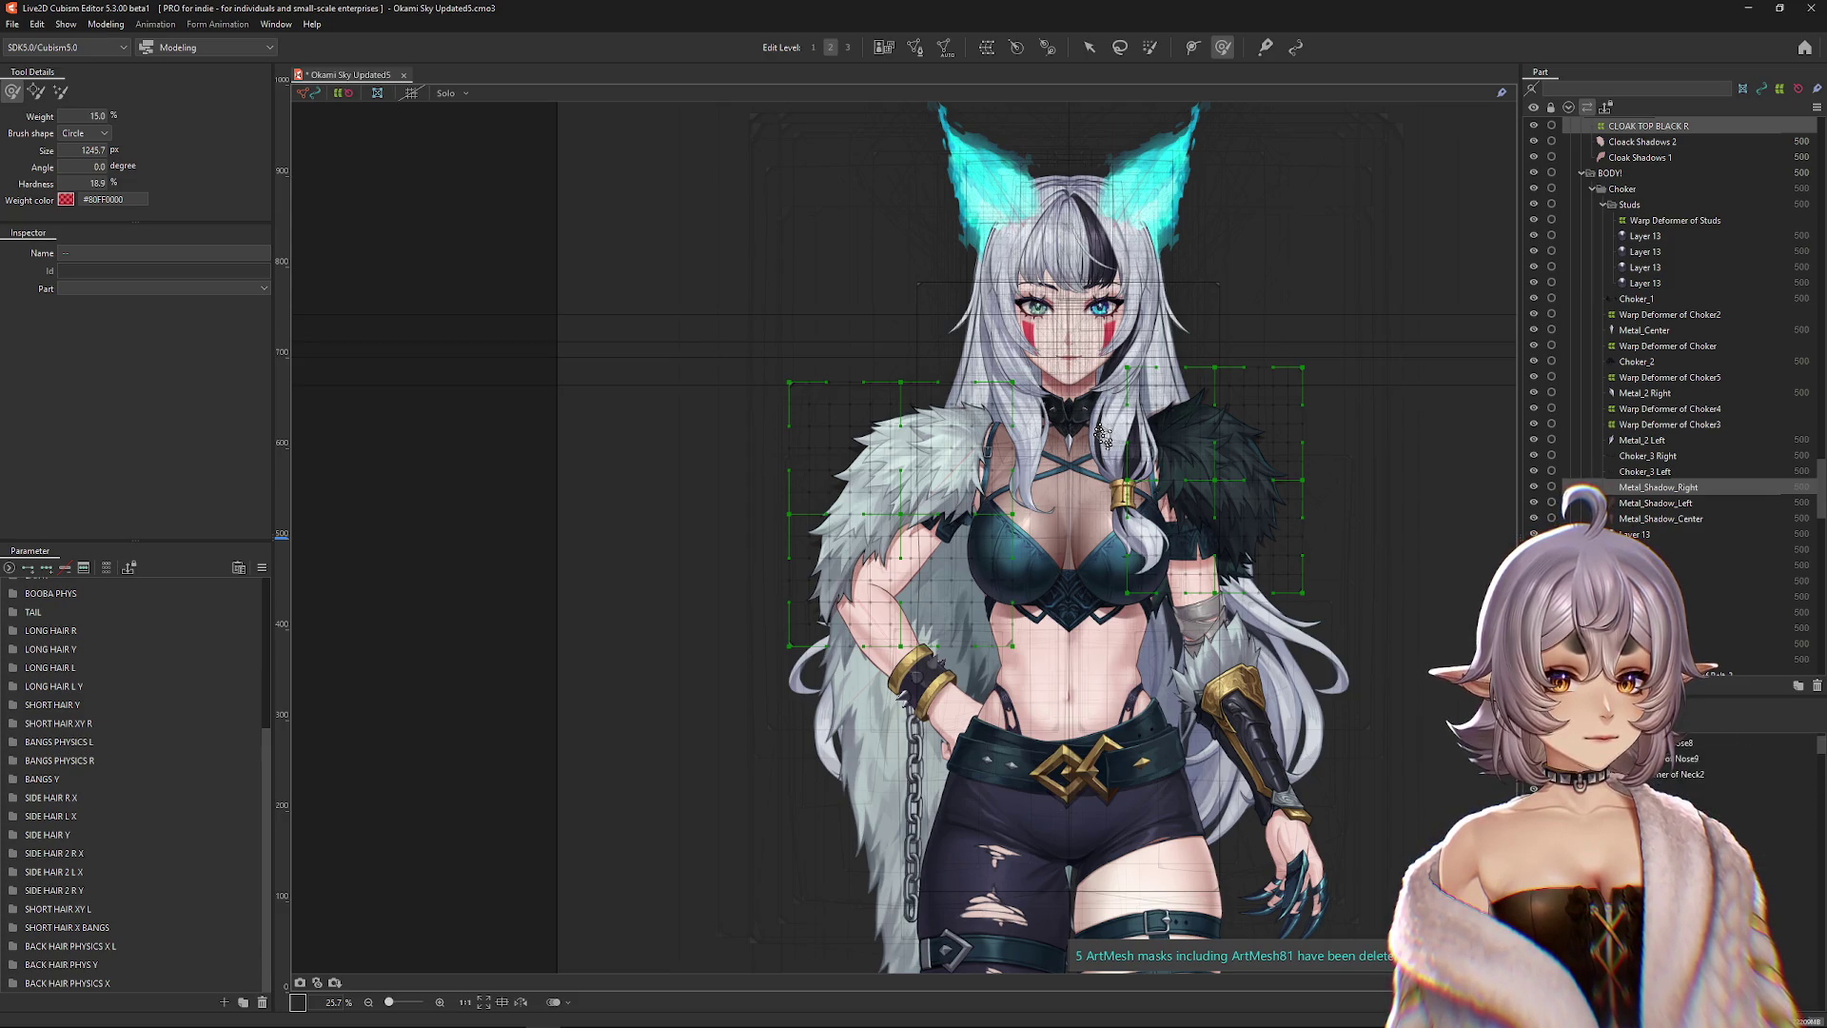
left_click(1102, 435)
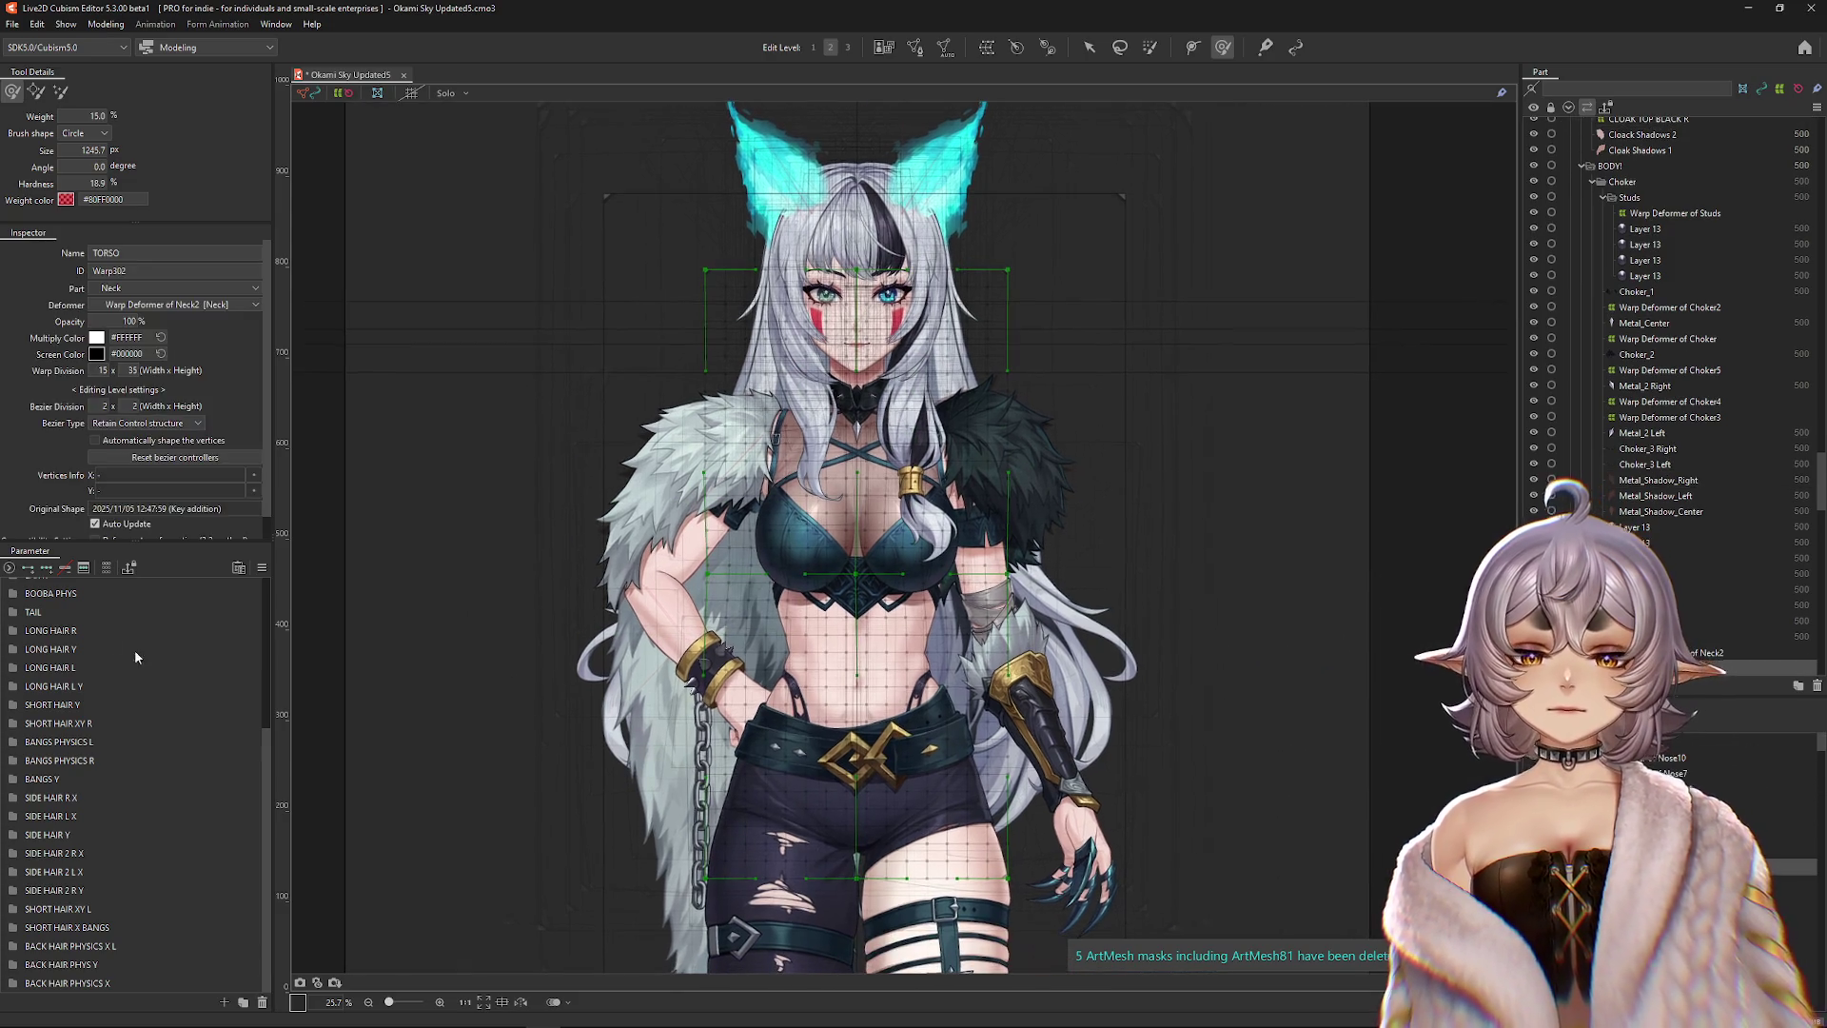
Test Body X AUG at -10, then the ARMS sliders ARM R UP DOWN and FOREARM FUR 1.
left_click(101, 569)
mouse_move(178, 587)
left_mouse_down()
mouse_move(129, 590)
mouse_move(209, 588)
mouse_move(178, 588)
left_mouse_up()
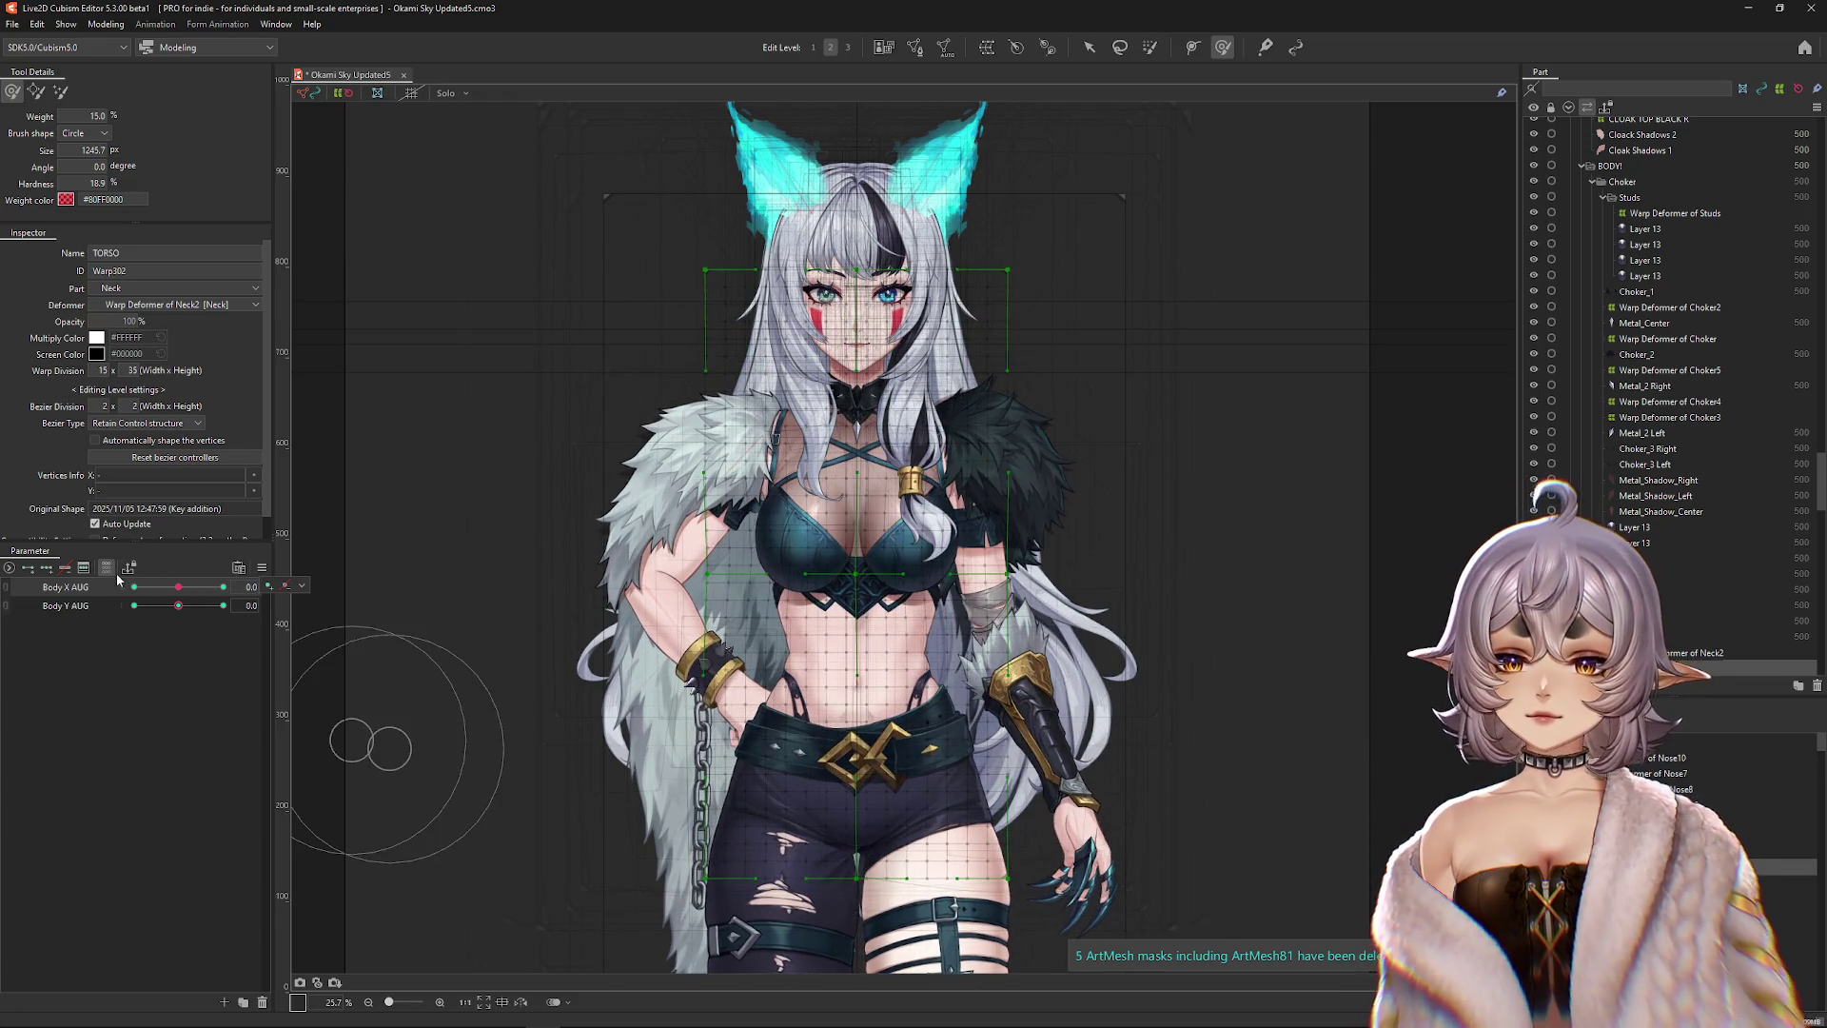
left_click(105, 567)
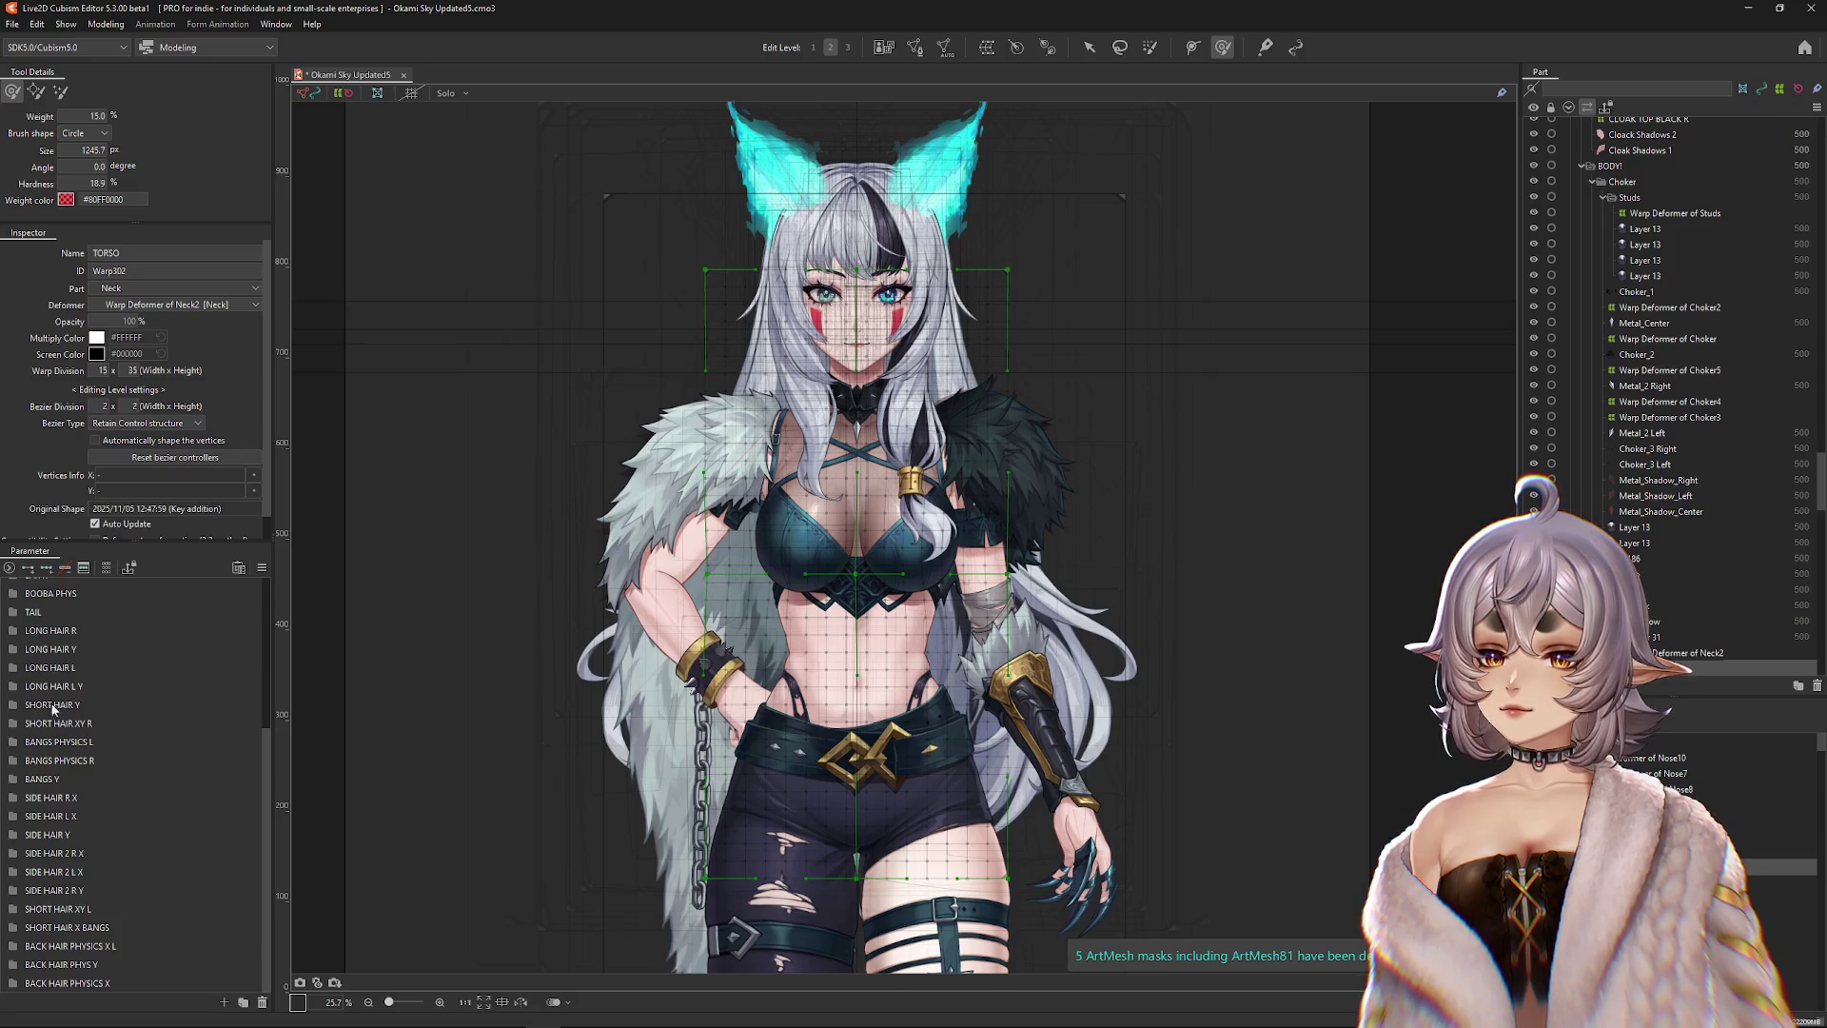
scroll(52, 875, "up", 3)
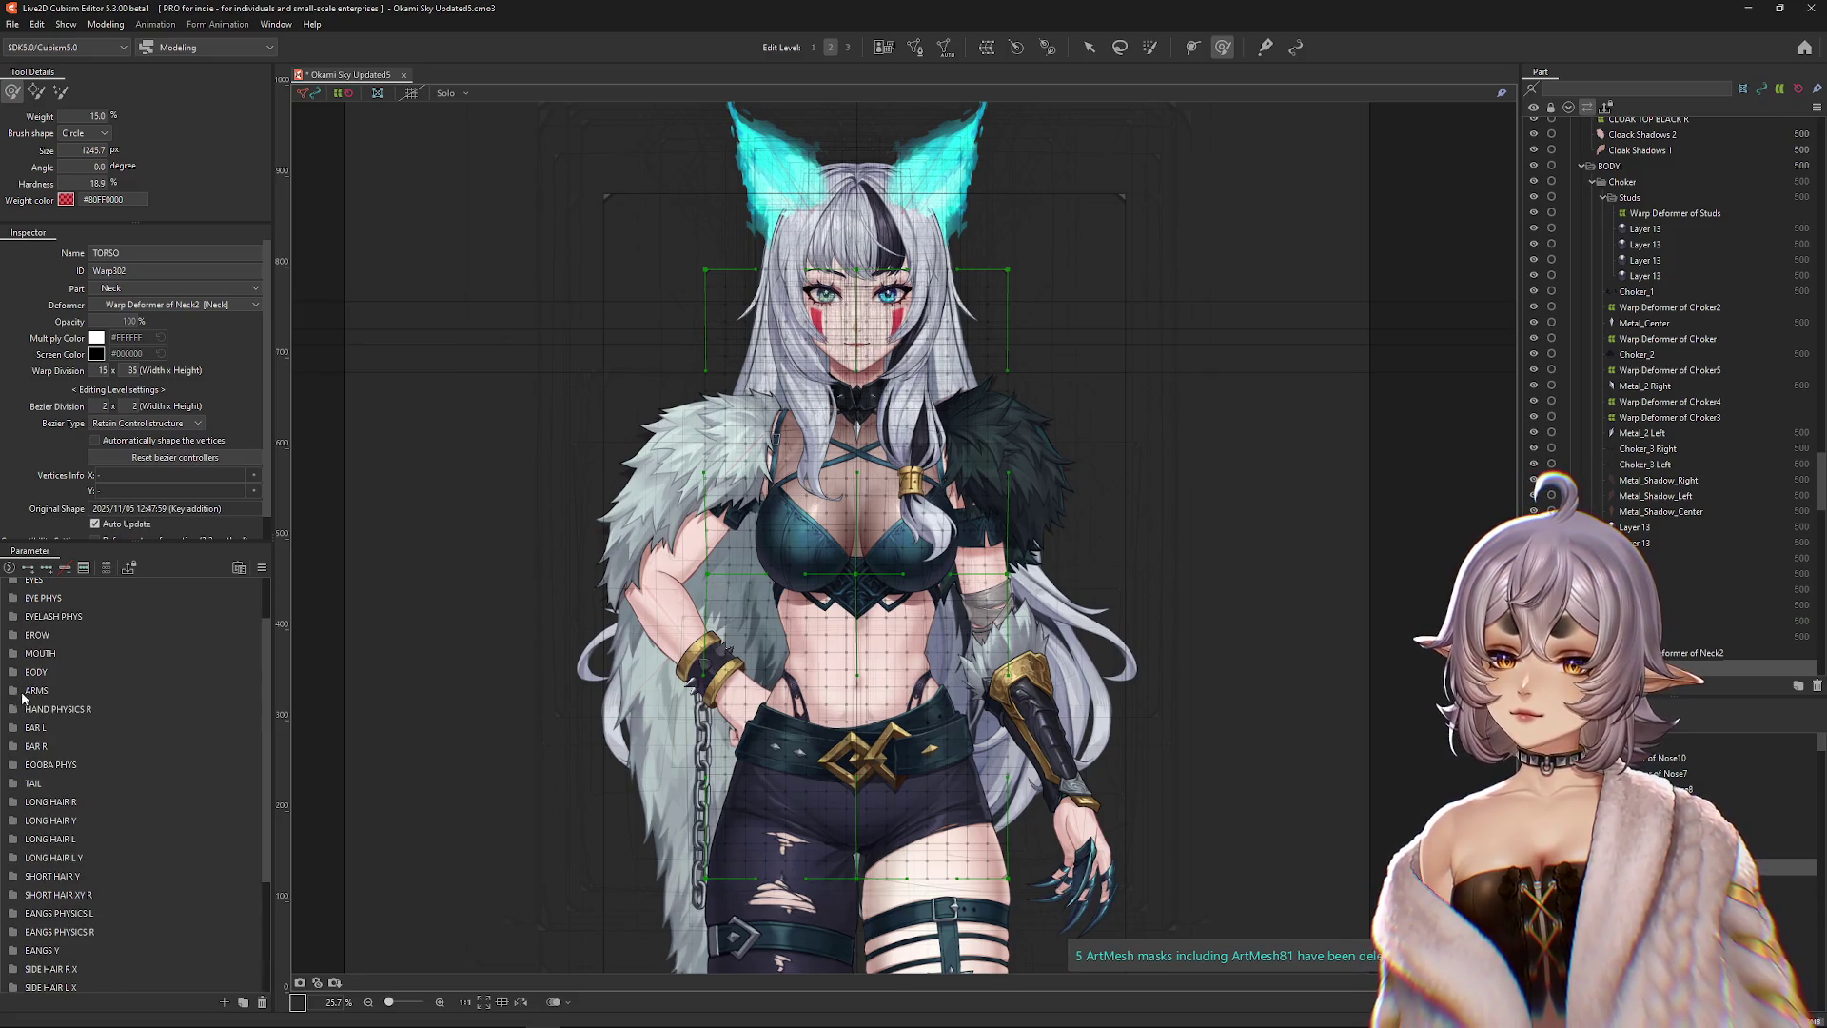
left_click(7, 694)
left_click(176, 712)
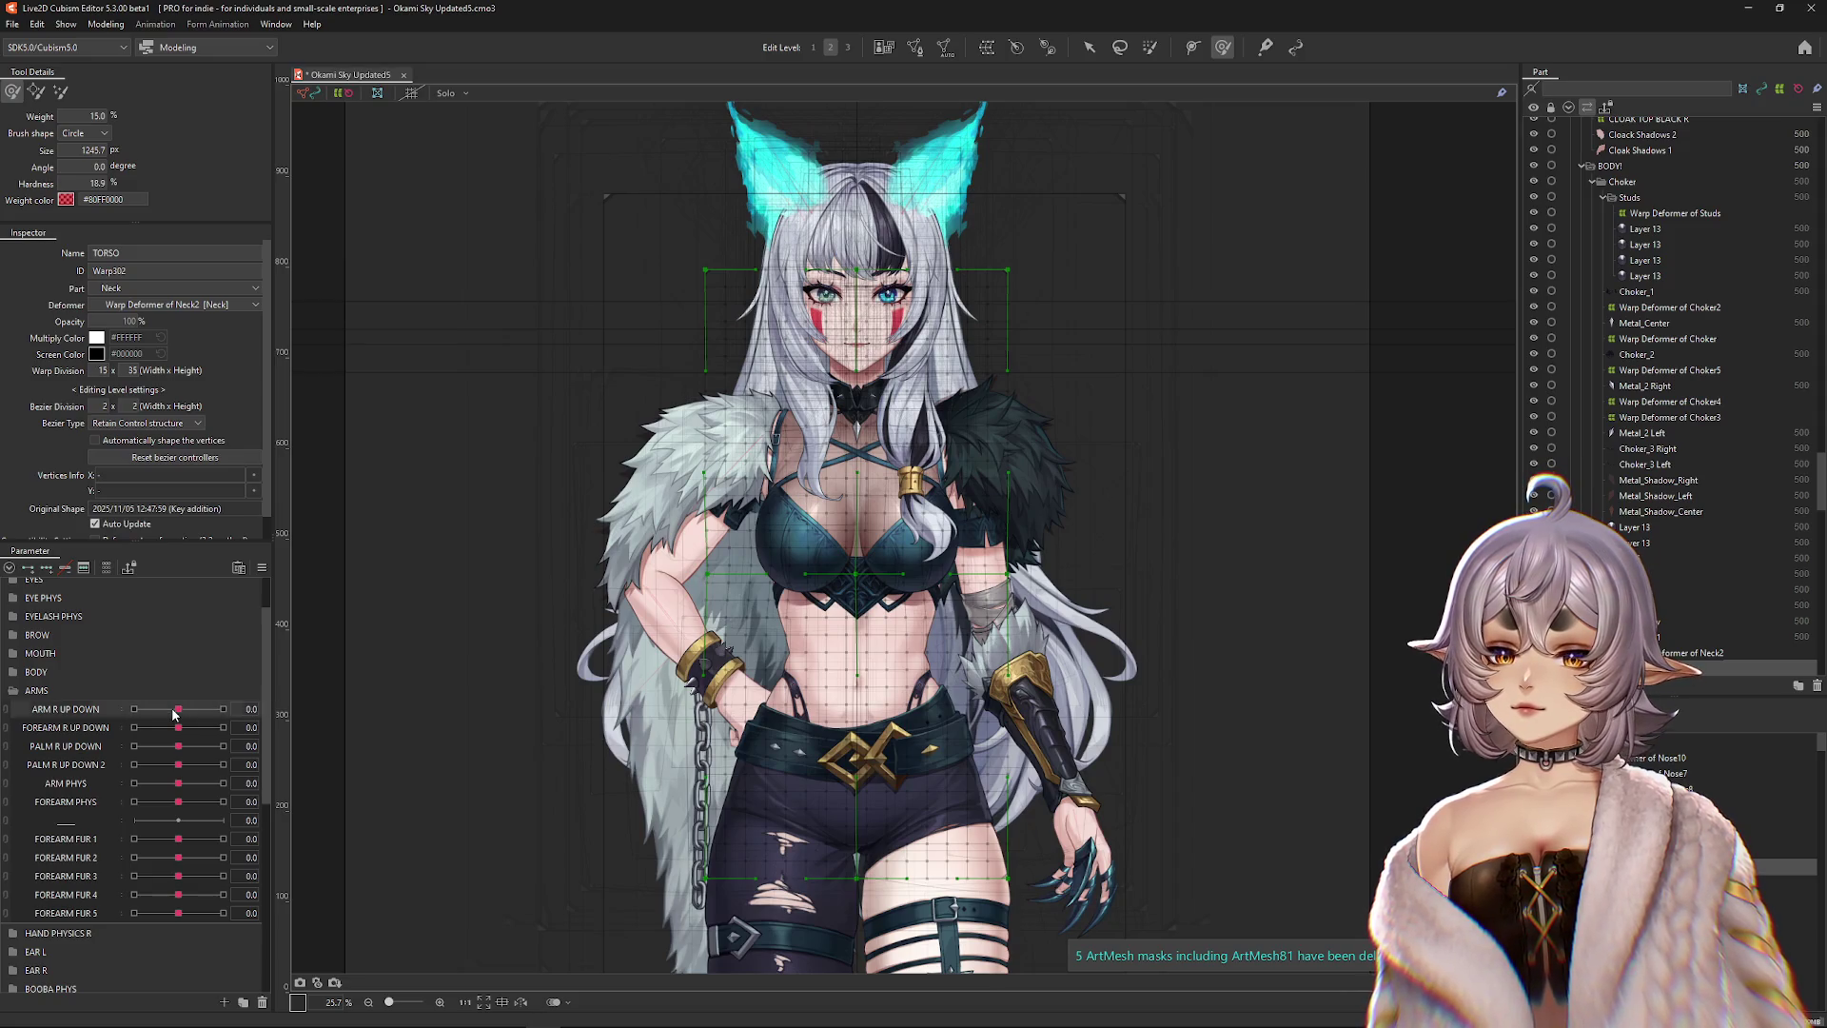
mouse_move(192, 709)
left_mouse_down()
mouse_move(162, 709)
mouse_move(210, 709)
mouse_move(178, 709)
mouse_move(196, 726)
mouse_move(177, 728)
left_mouse_up()
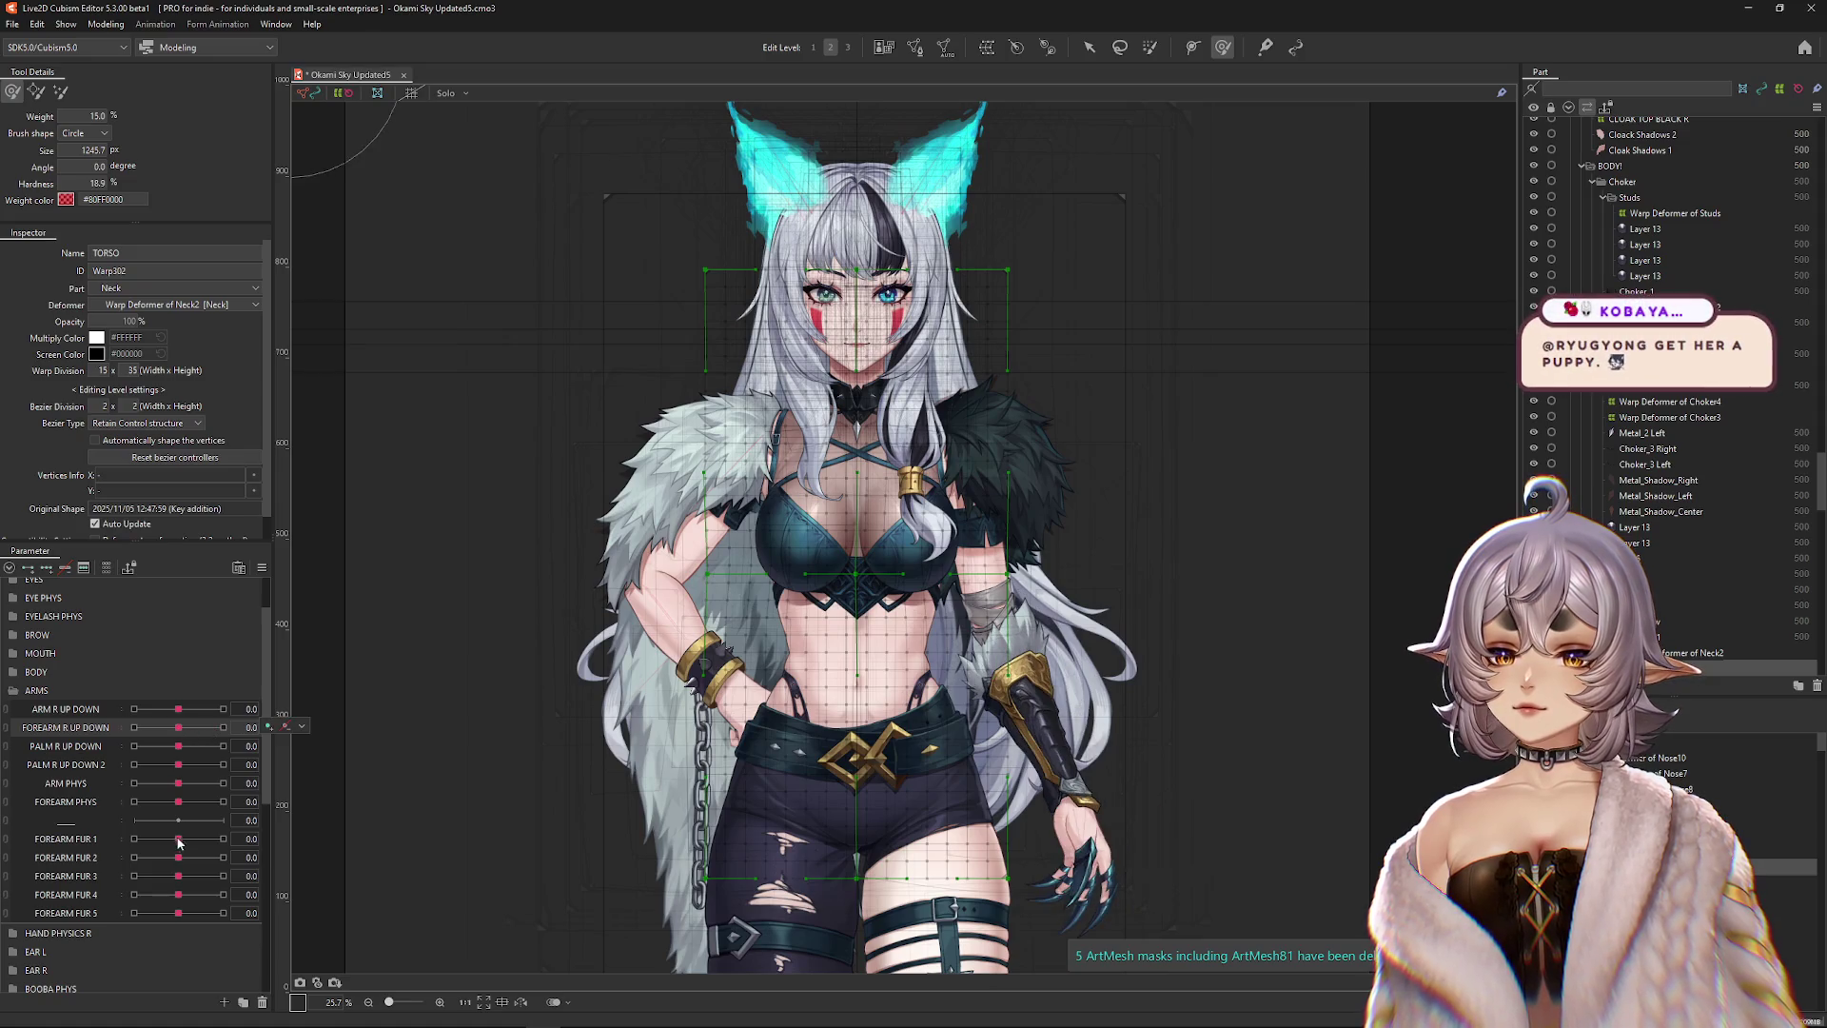
left_click_drag(178, 838, 256, 849)
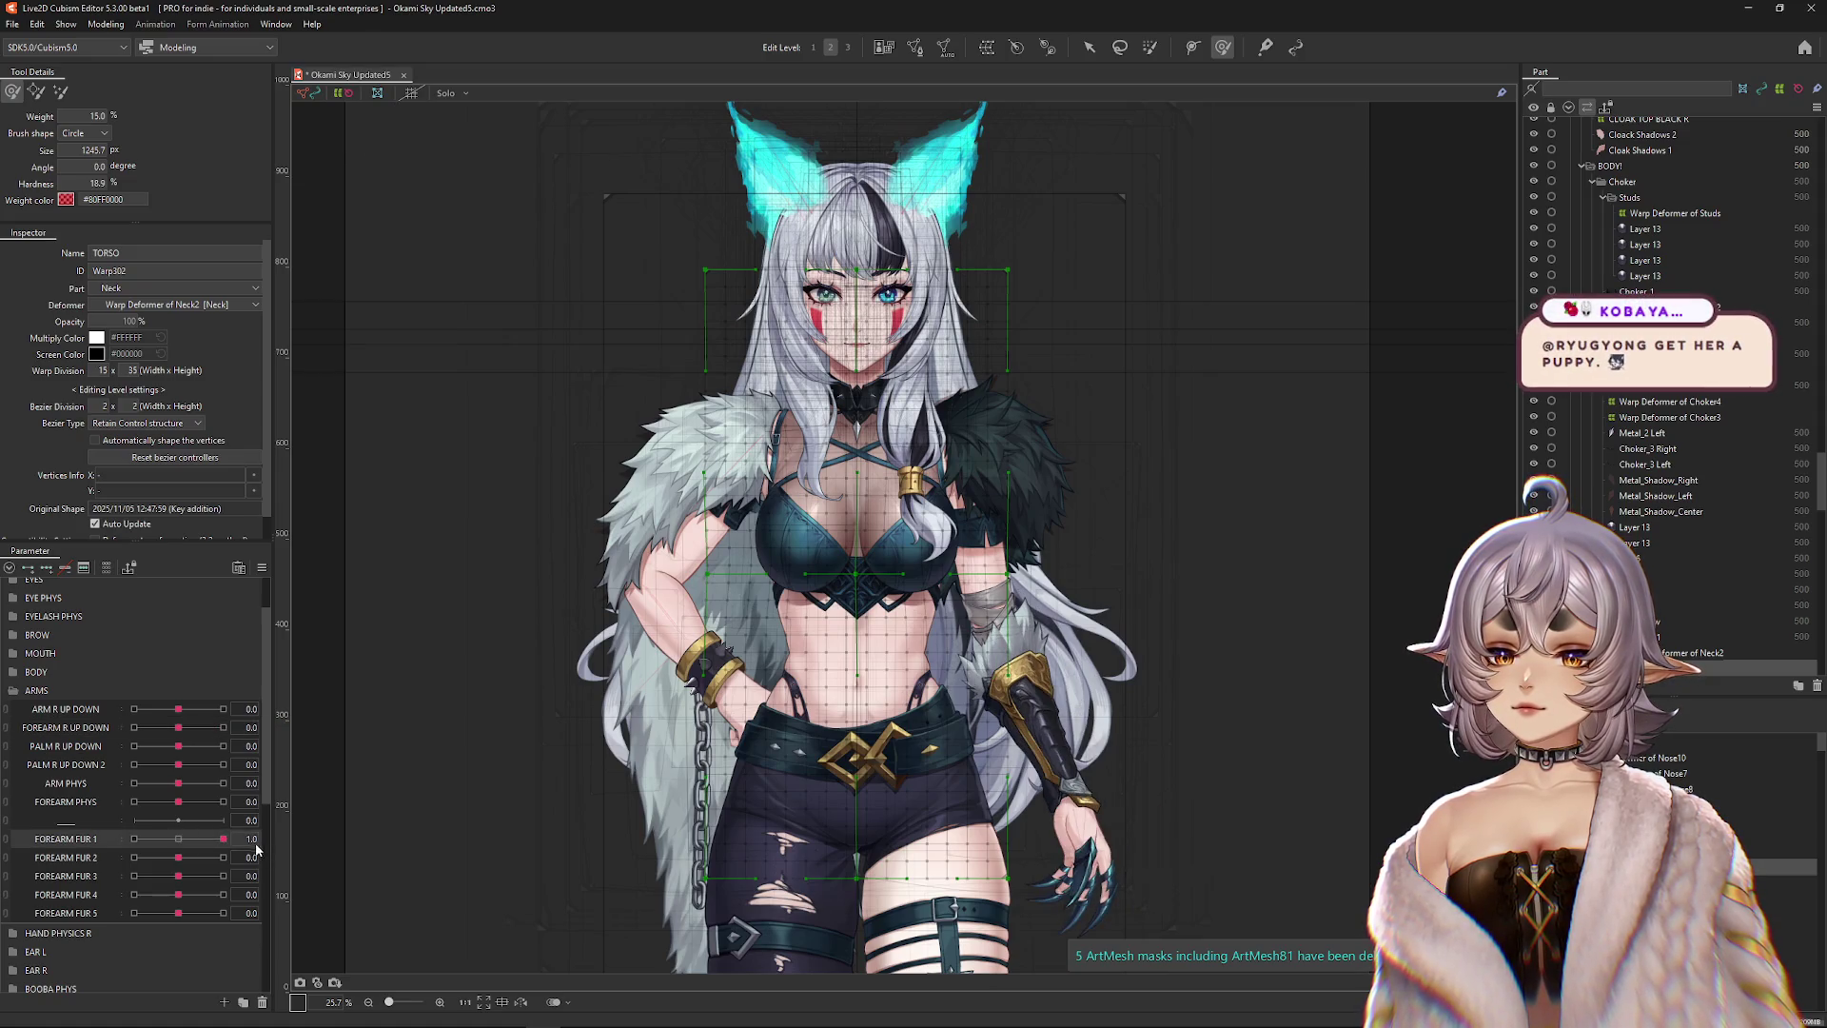
left_click(262, 567)
left_click(407, 795)
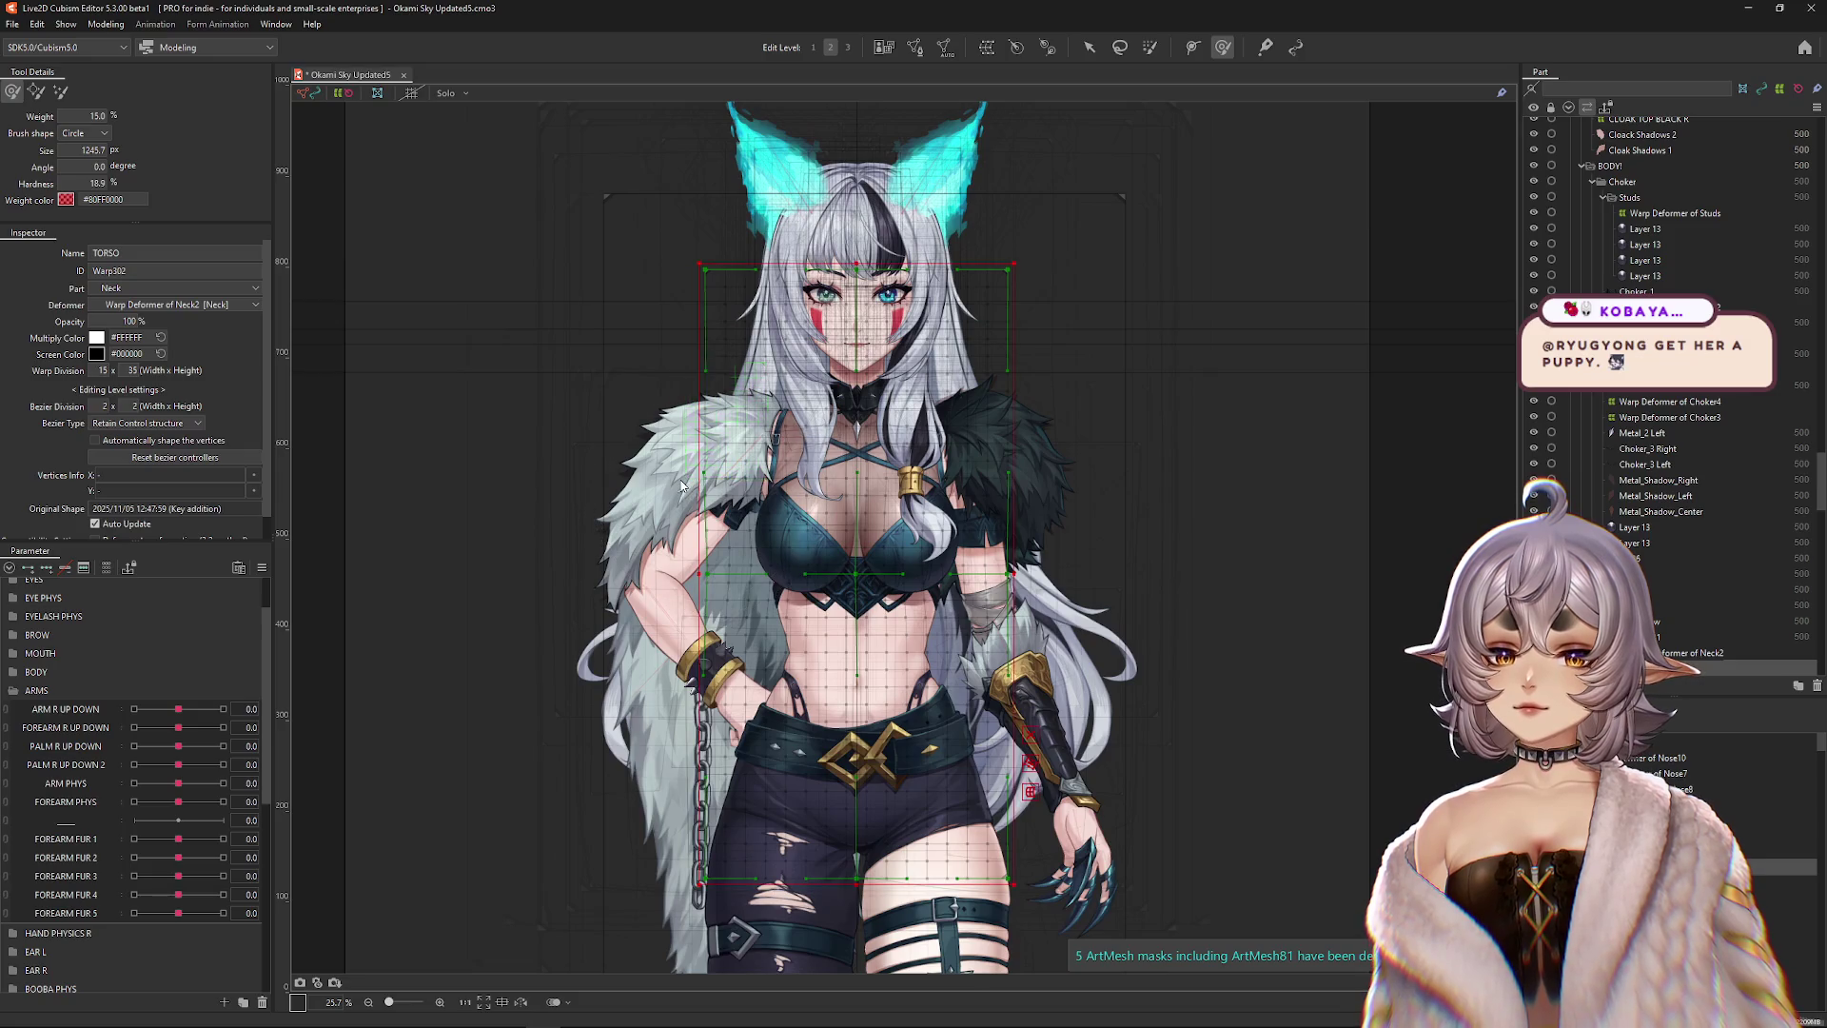
Select the CLOAK_WHITE_TOP, CLOAK TOP BLACK R and sleeve rotation deformers together.
right_click(701, 502)
key("Escape")
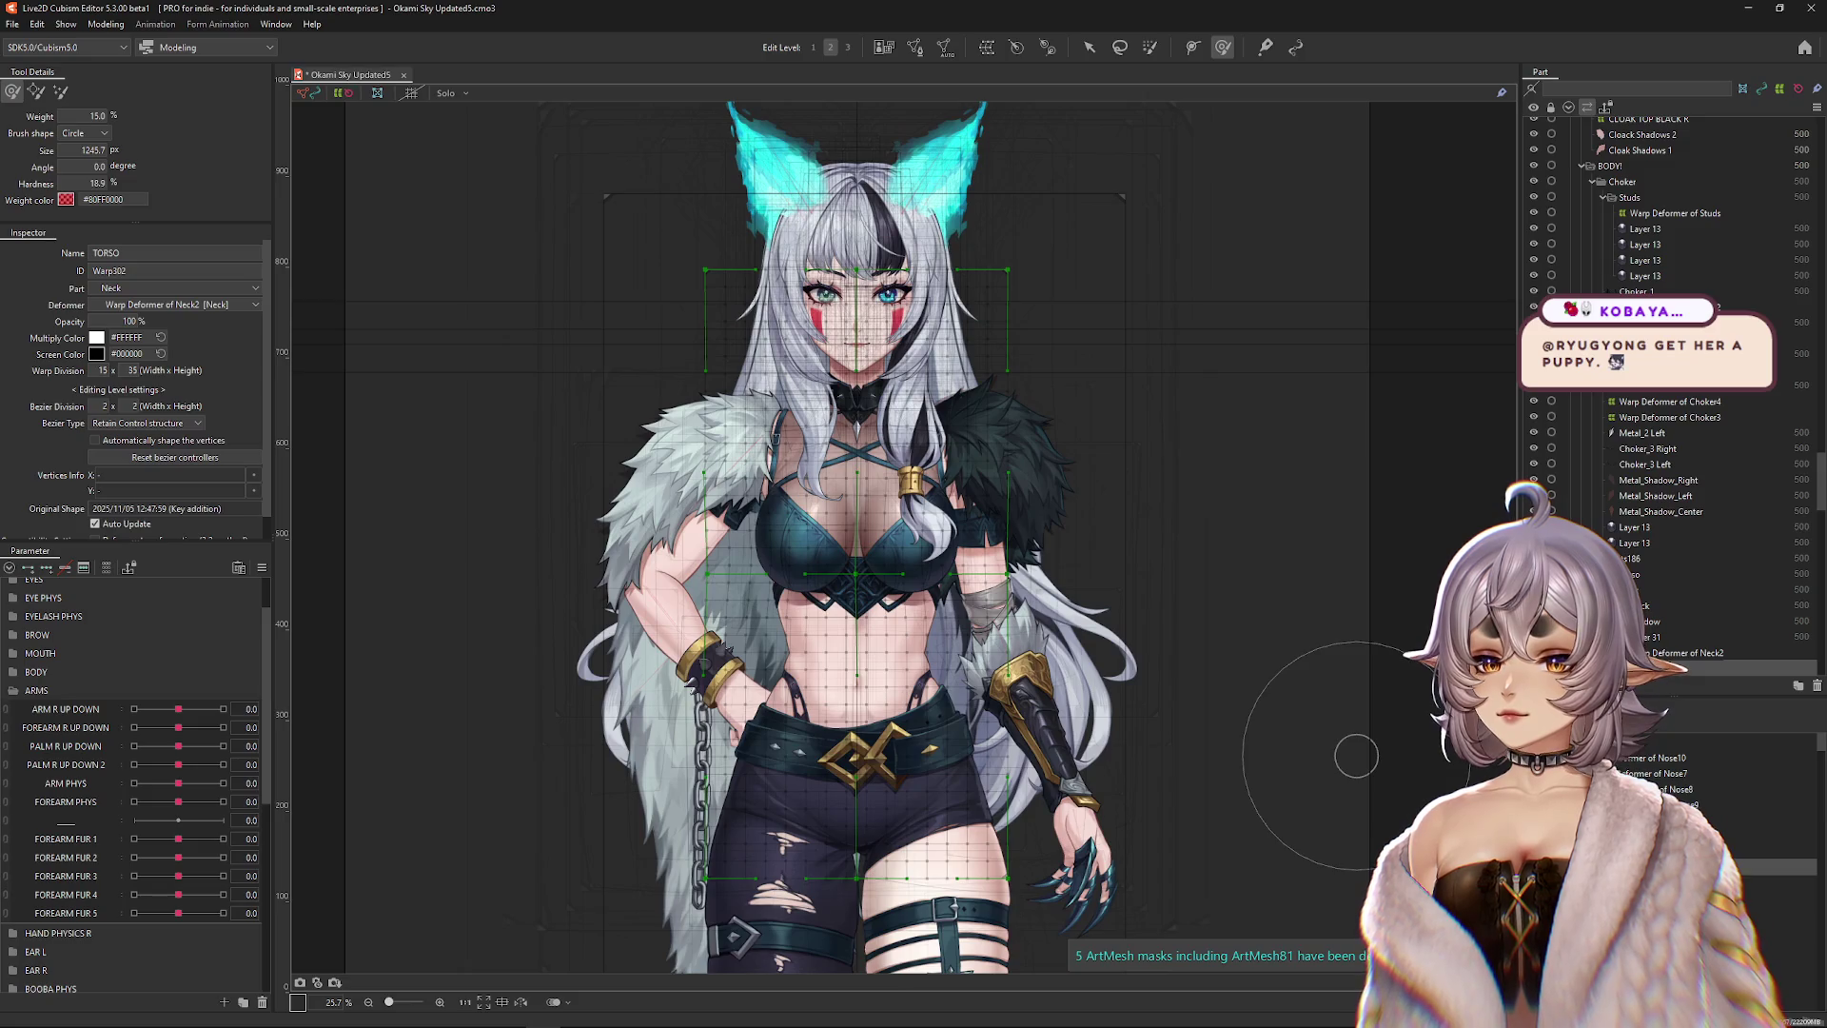
left_click(890, 423)
left_click(666, 447)
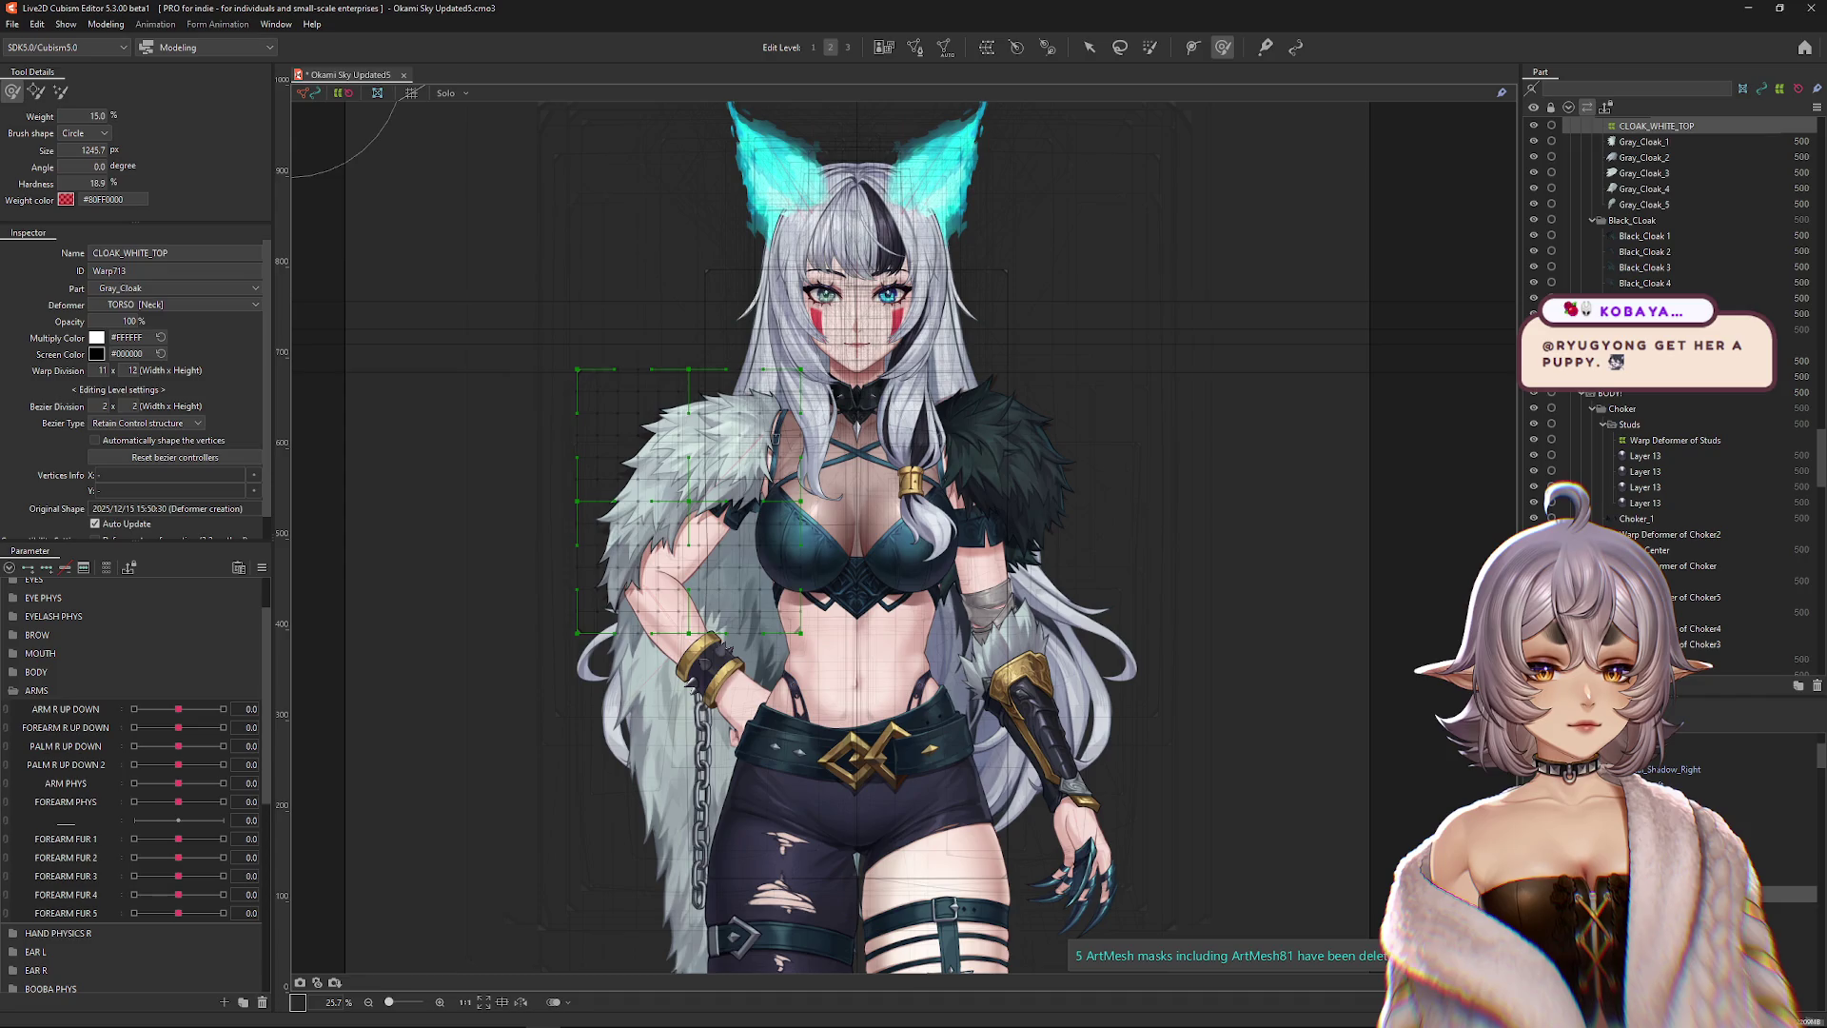
left_click(776, 438)
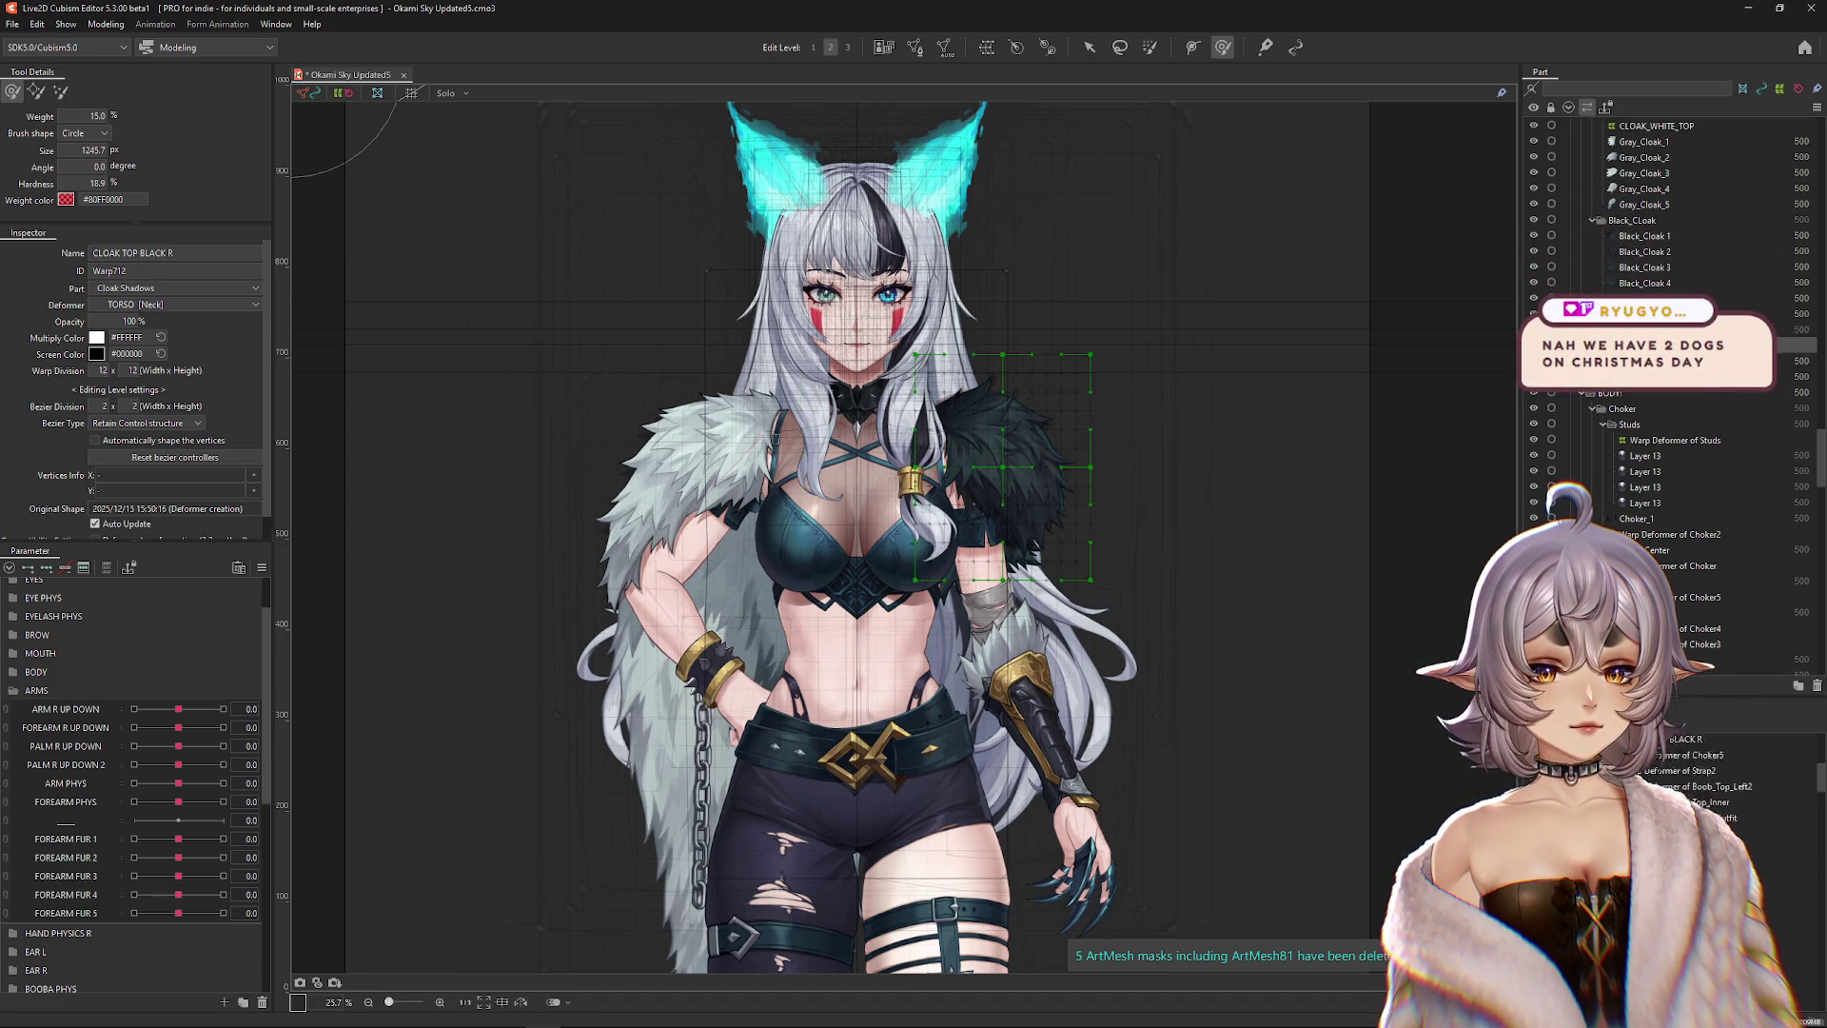
left_click(953, 439)
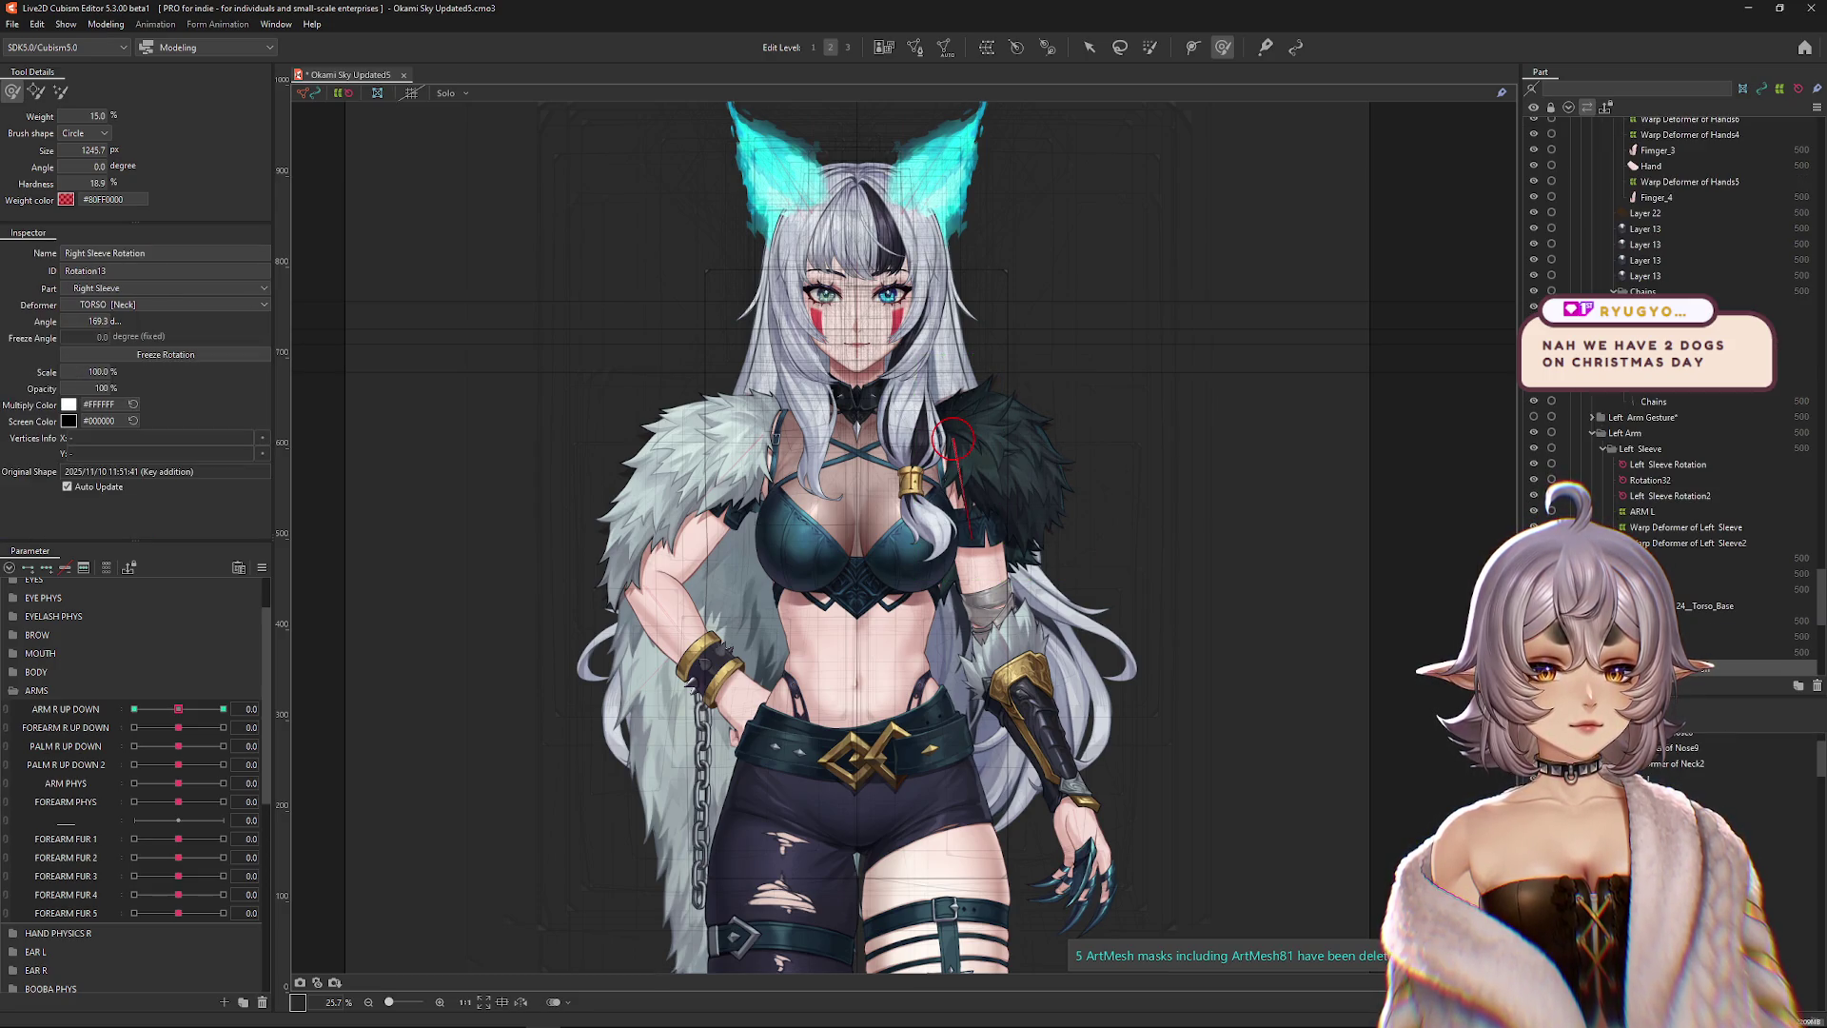
left_click(762, 433, "shift")
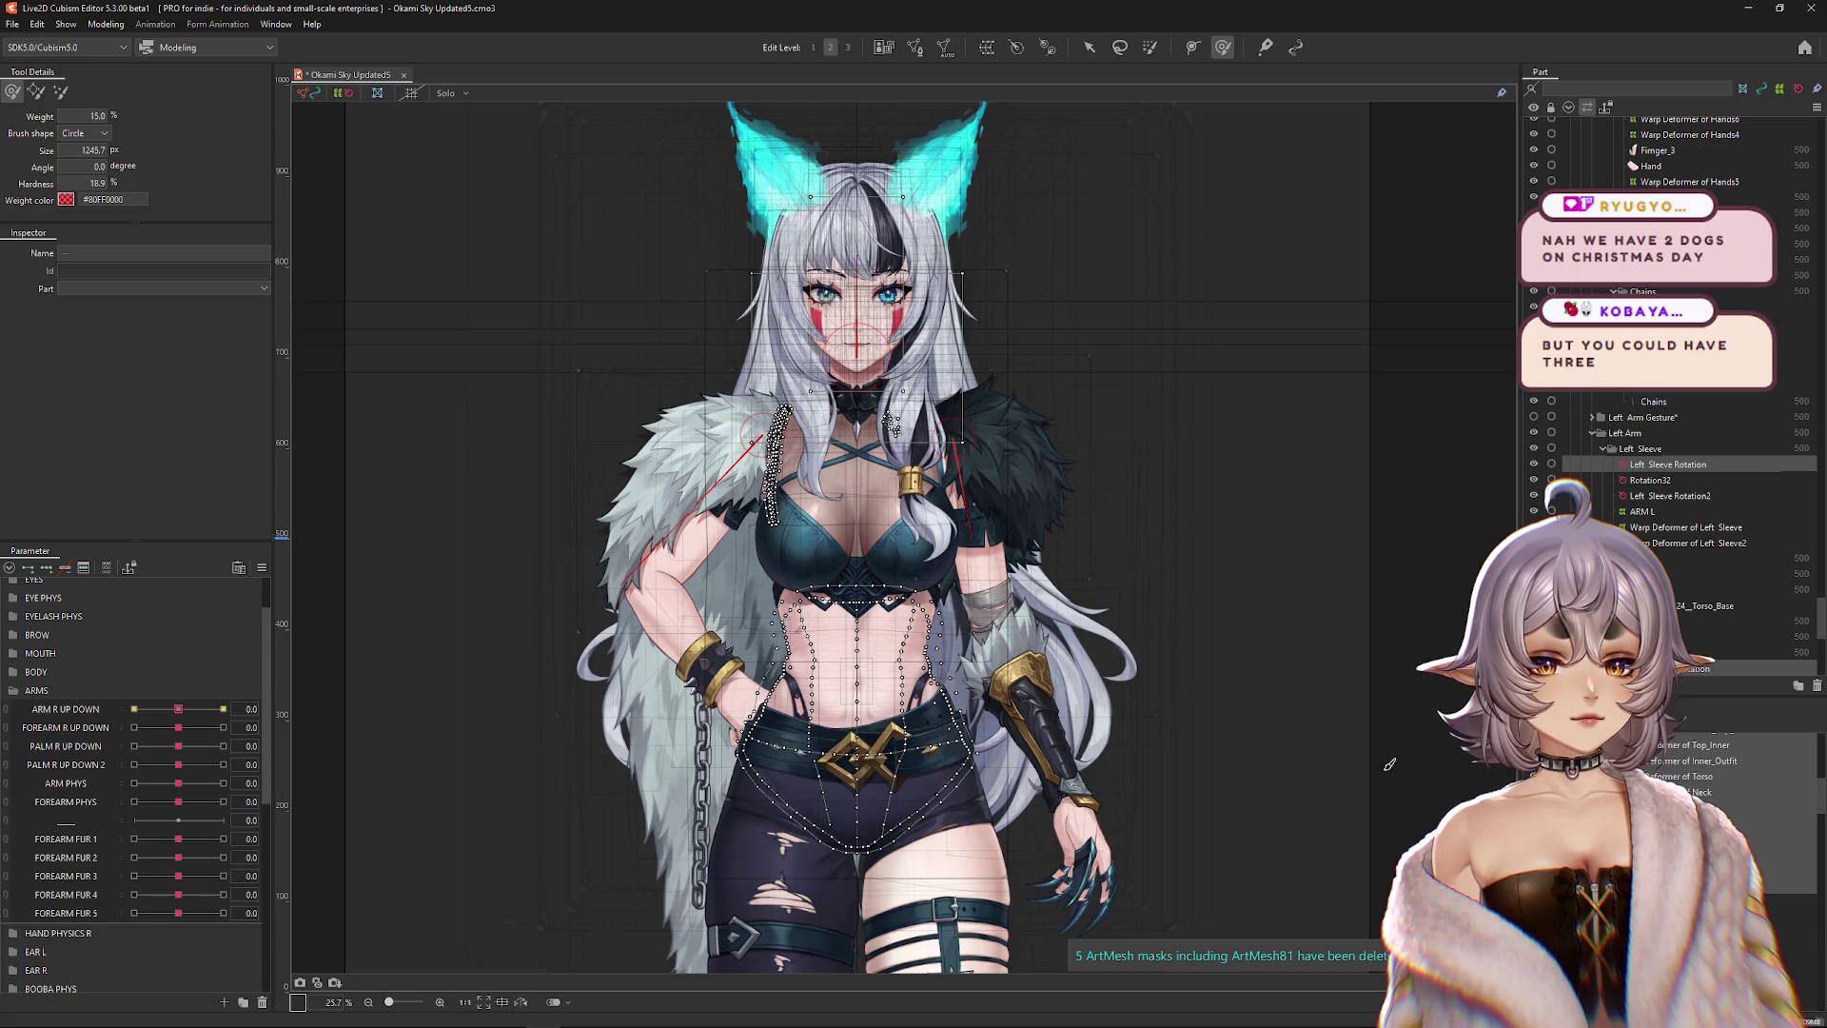
left_click(987, 48)
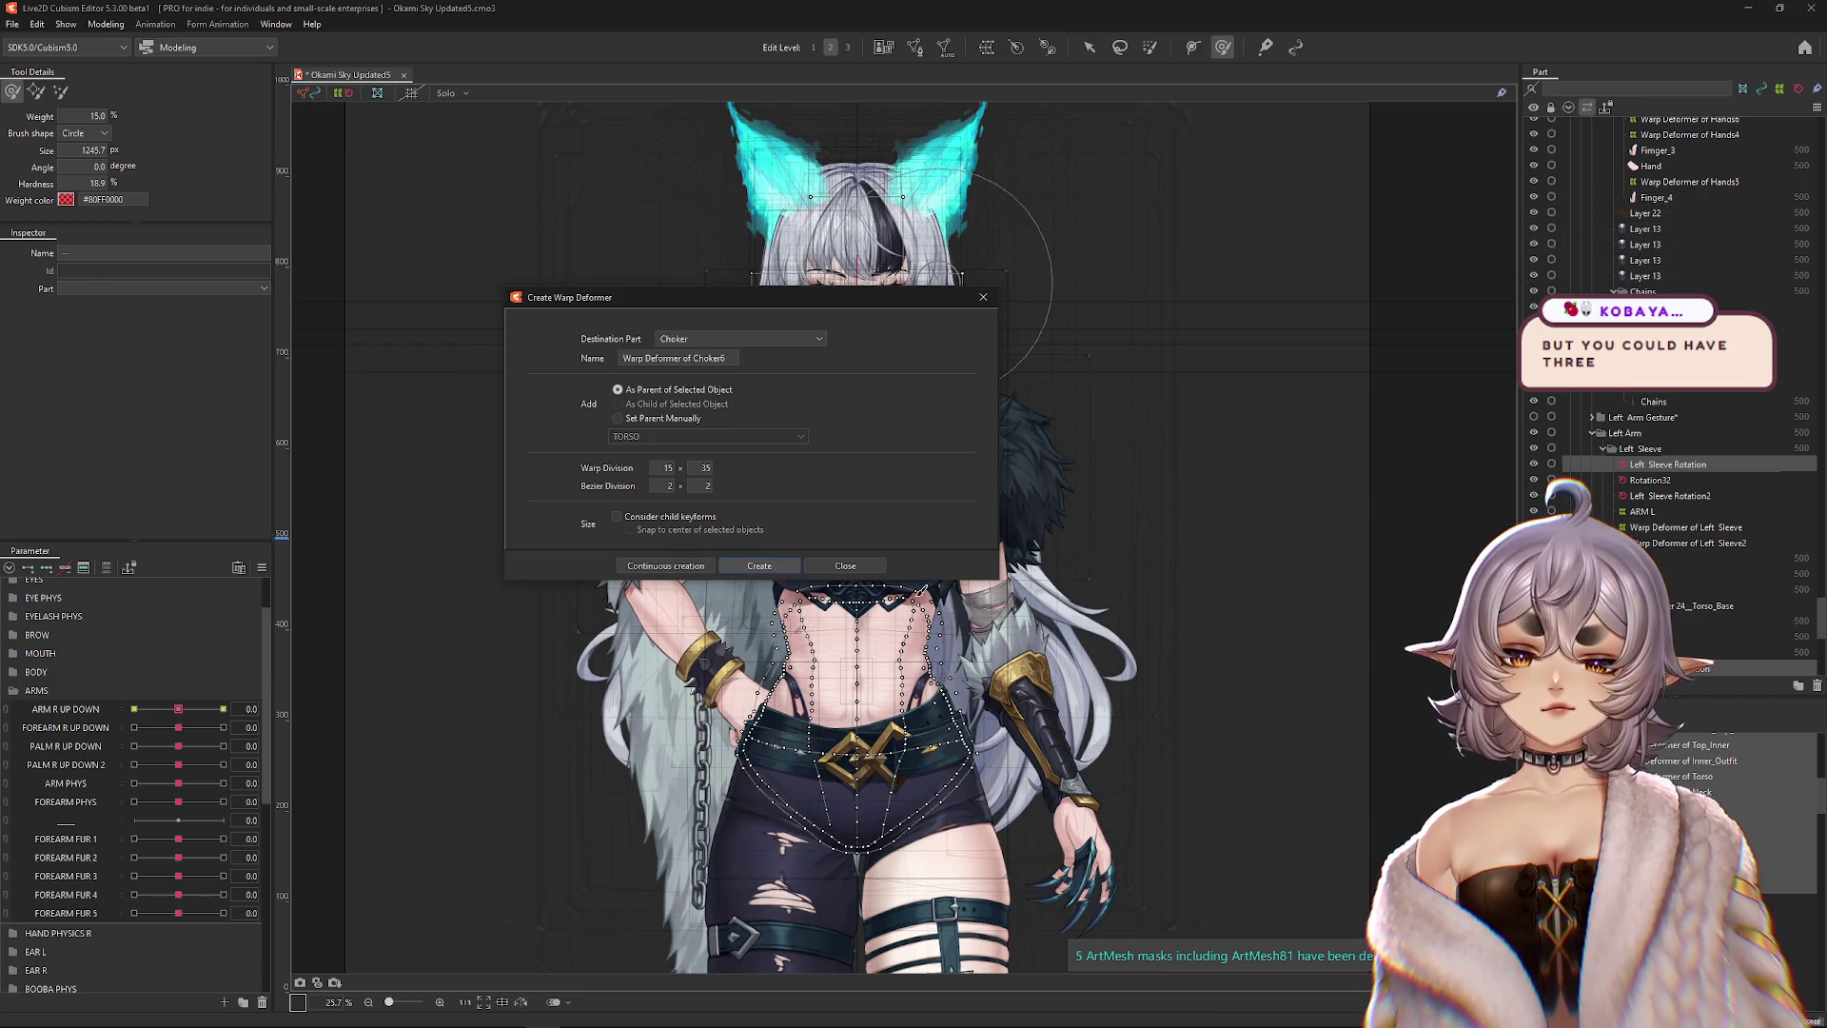
Create the new body-wide warp deformer with a 25-column warp division.
left_click(759, 565)
left_click(1090, 48)
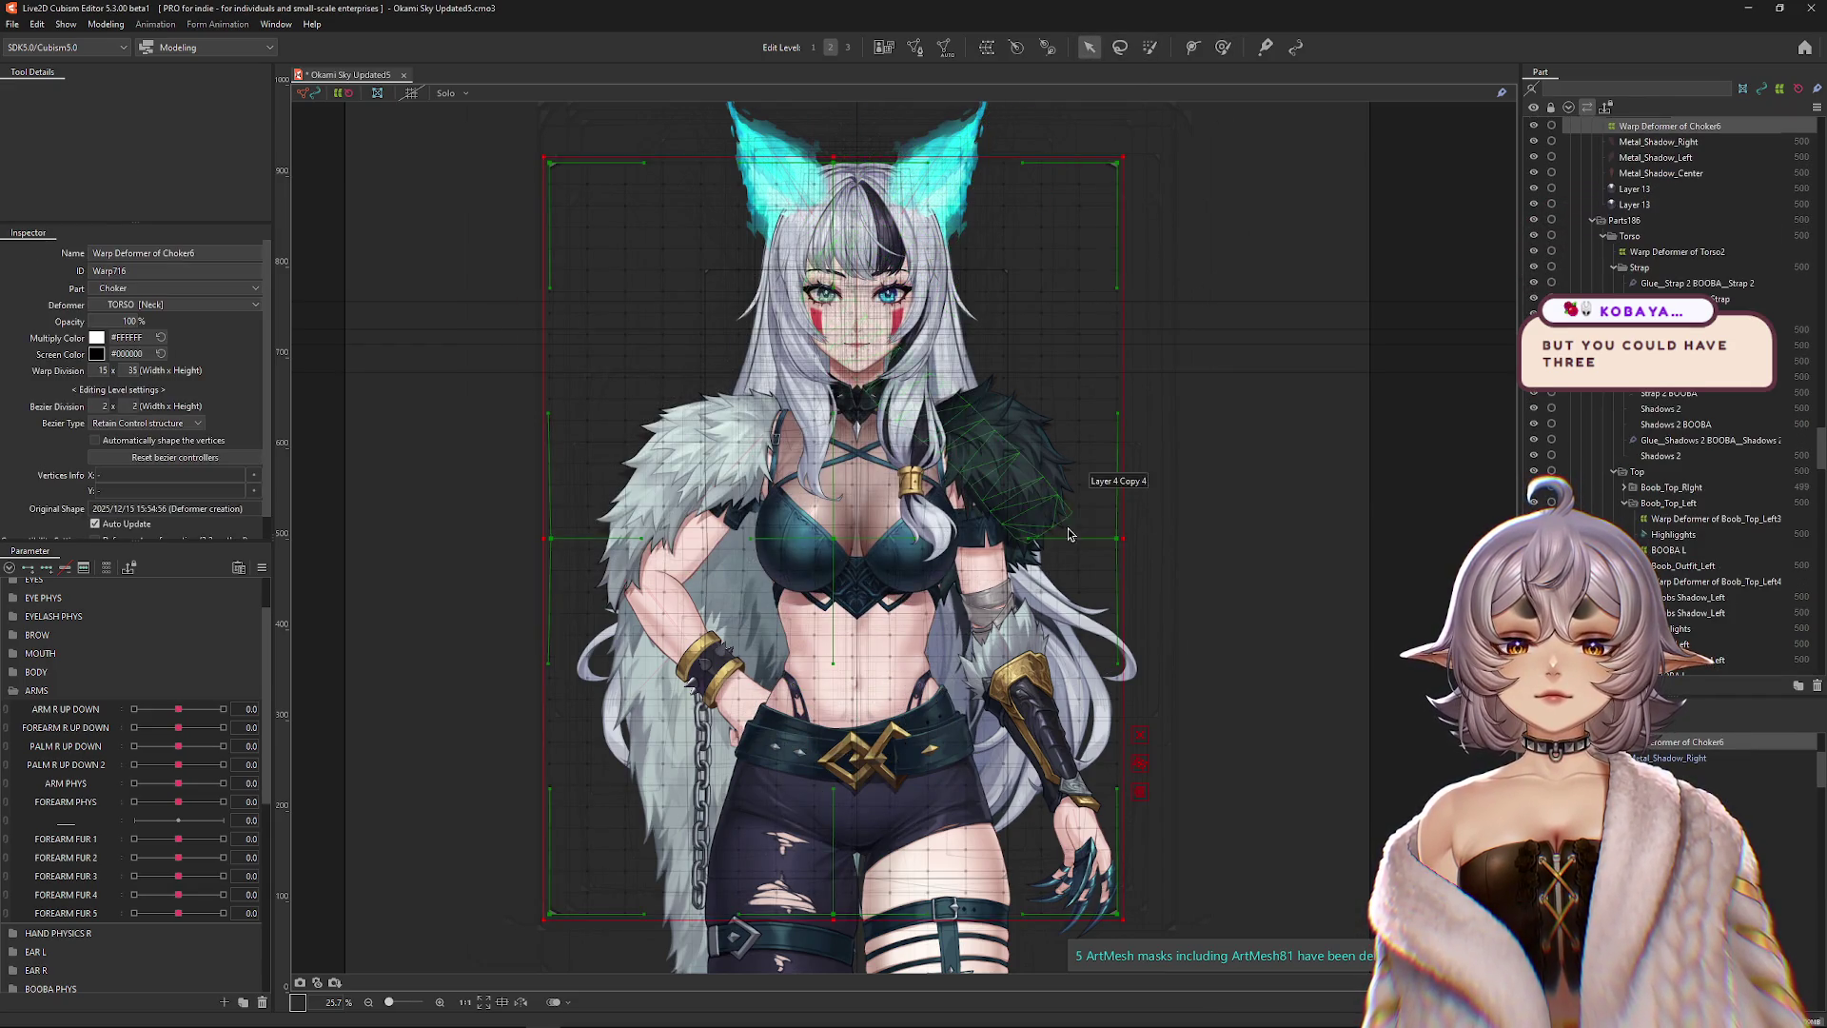
left_click_drag(1123, 538, 1169, 545)
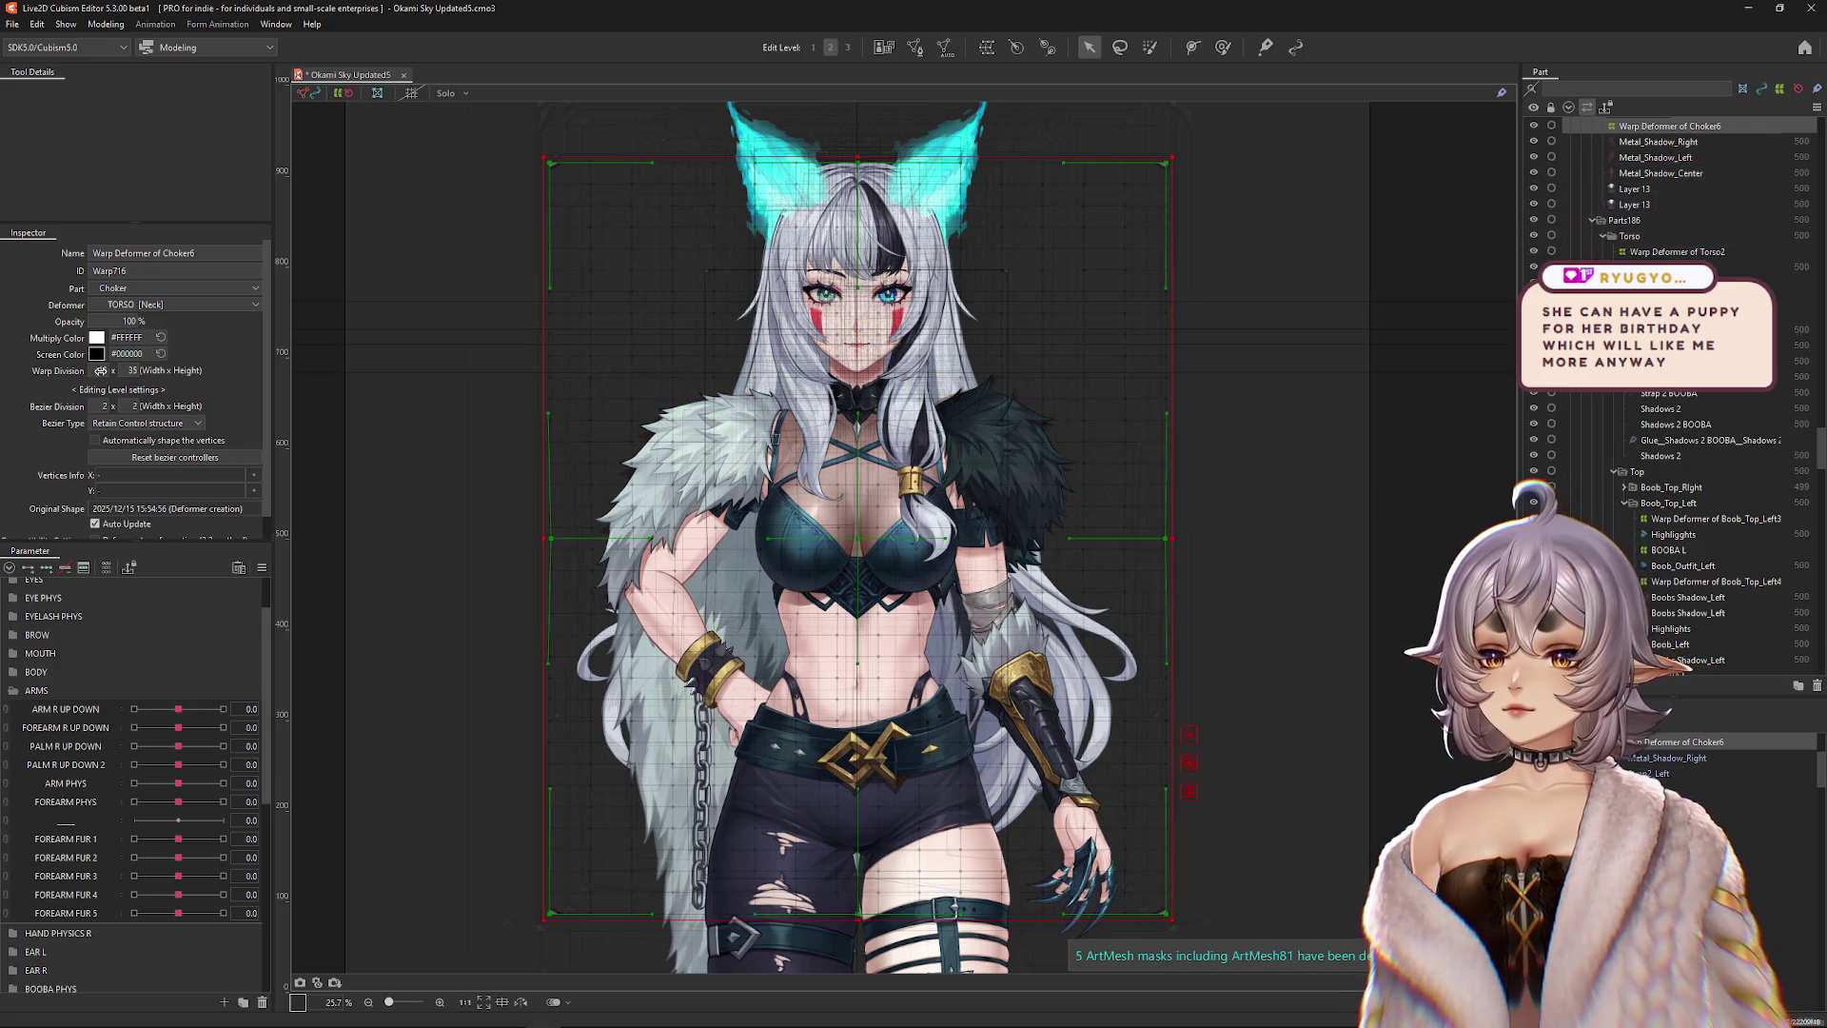
type("25")
key("Return")
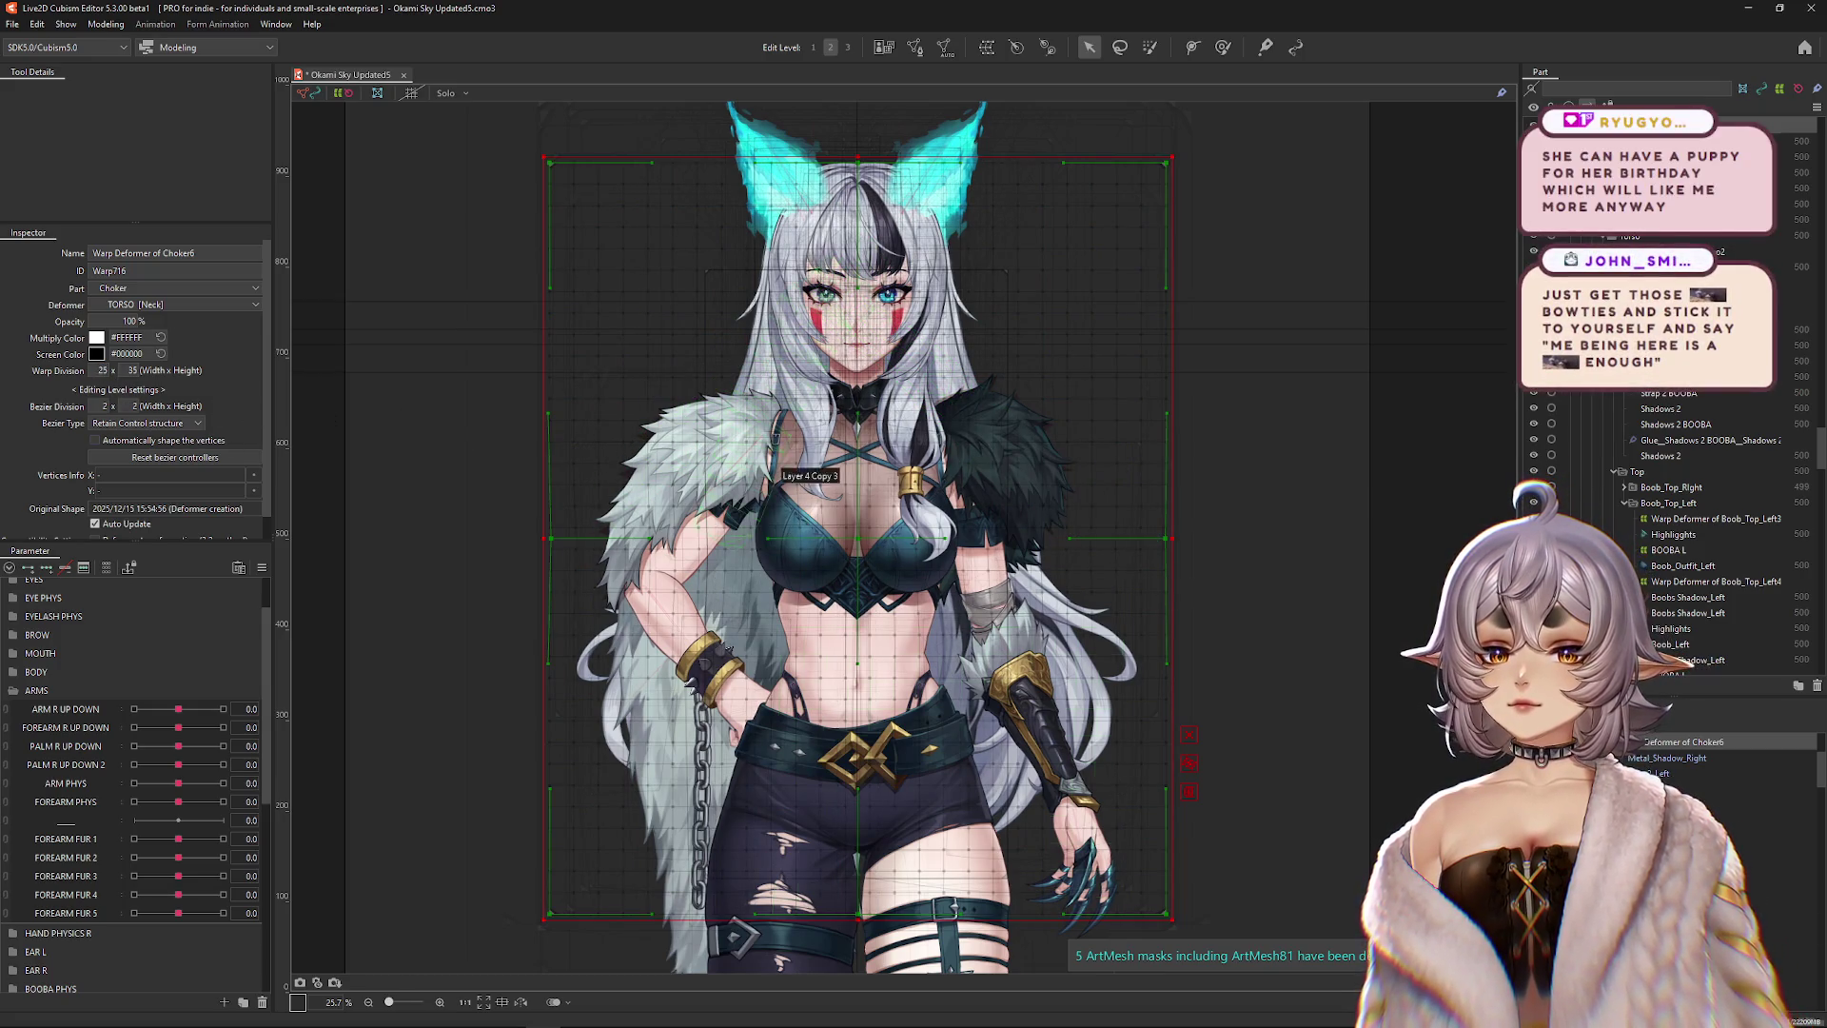
Apply the old TORSO deformer to its child elements, then reselect Warp Deformer of Choker6.
left_click(856, 571)
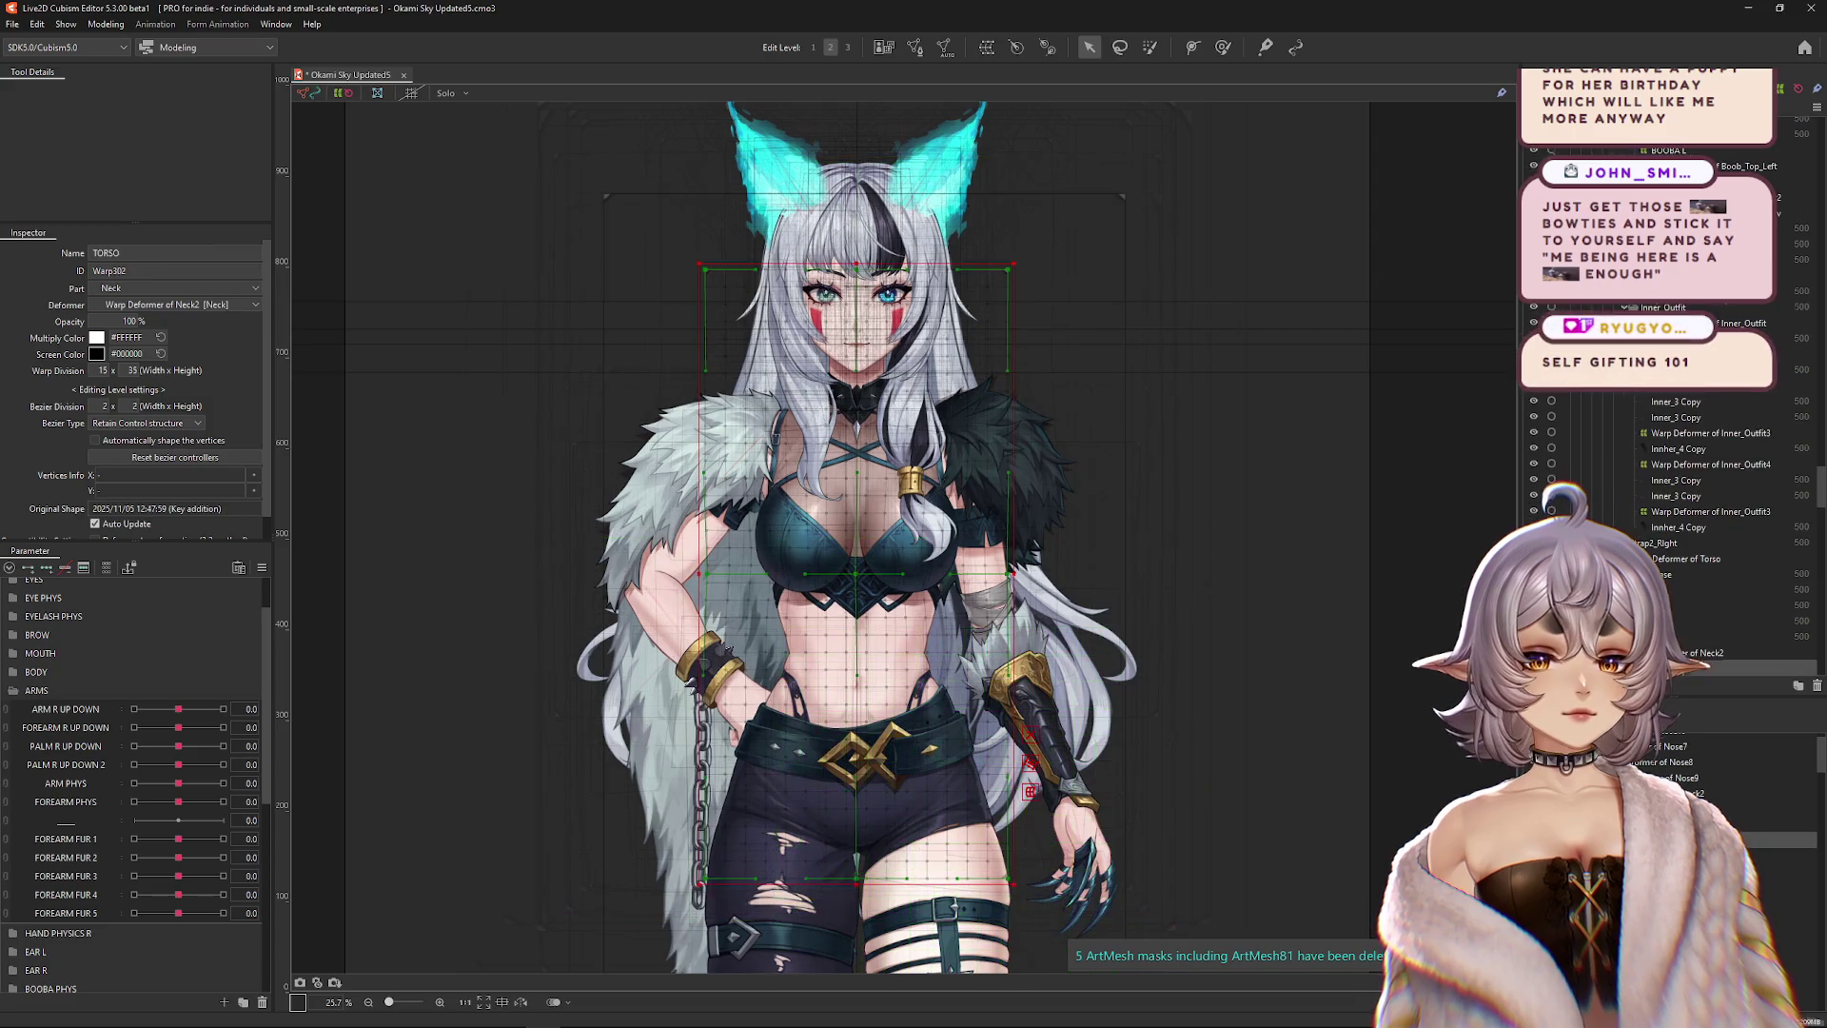
left_click(103, 24)
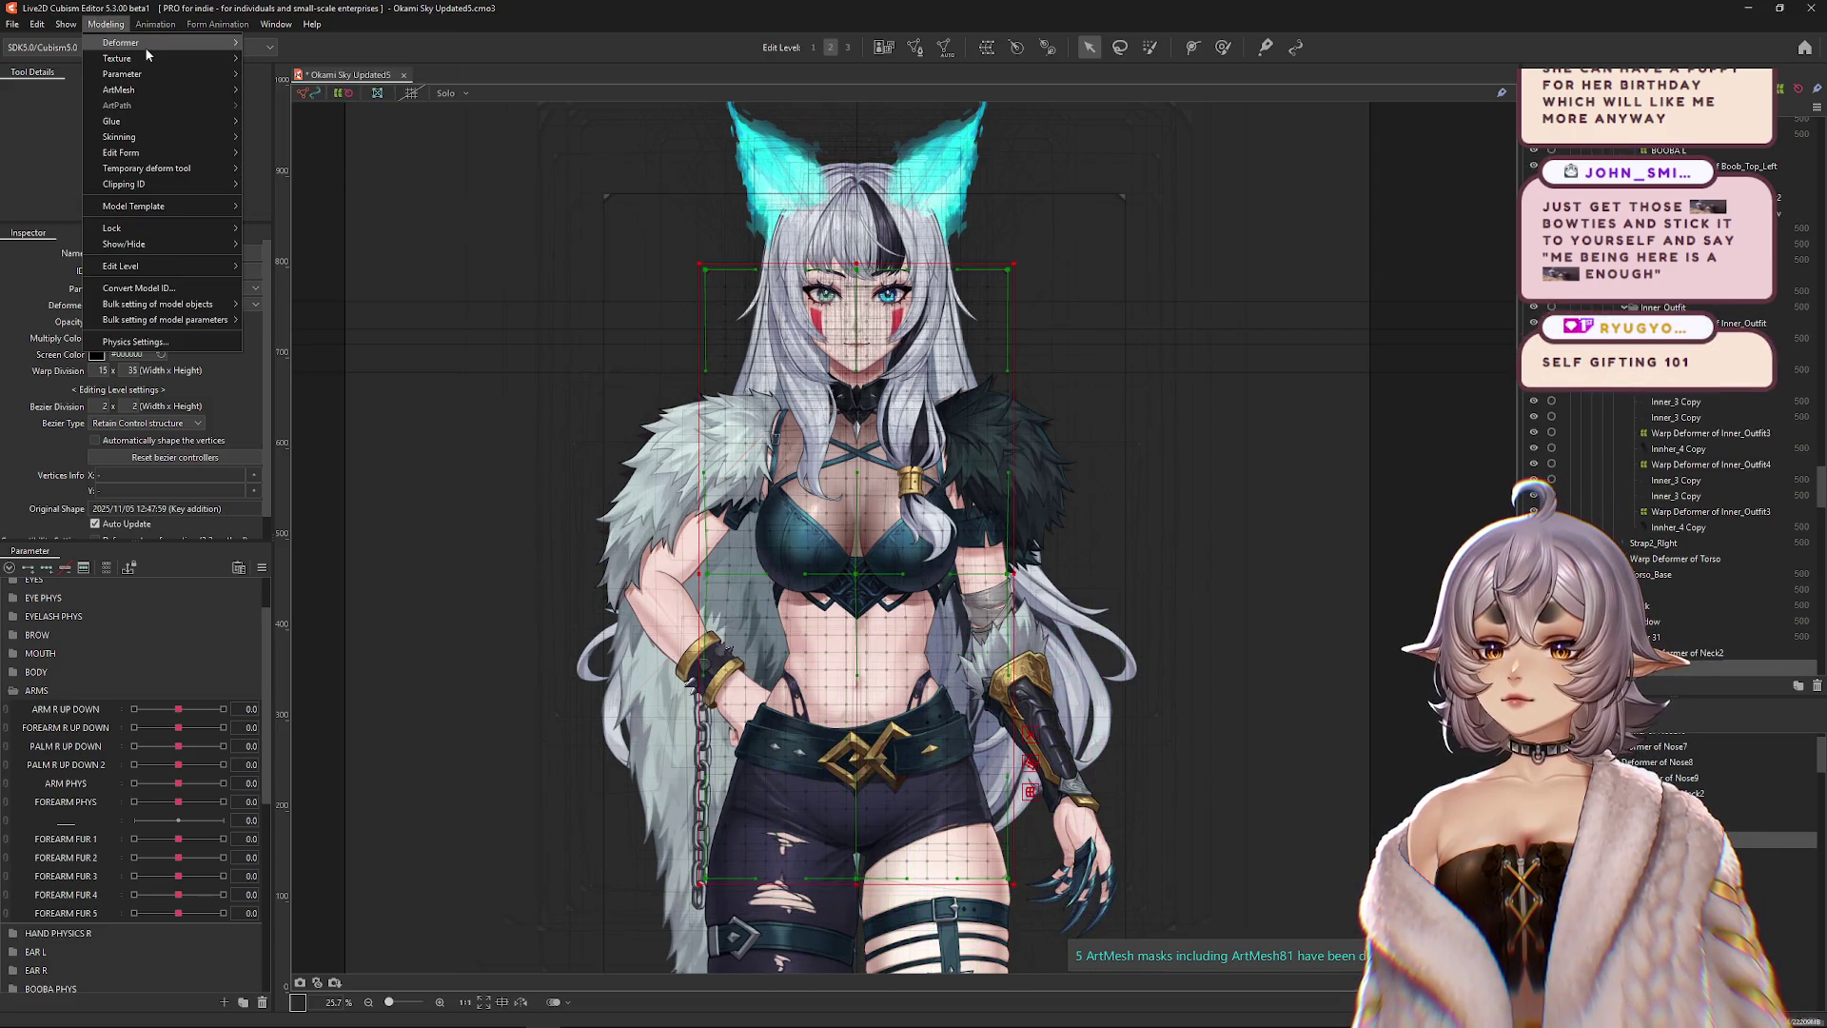
mouse_move(144, 47)
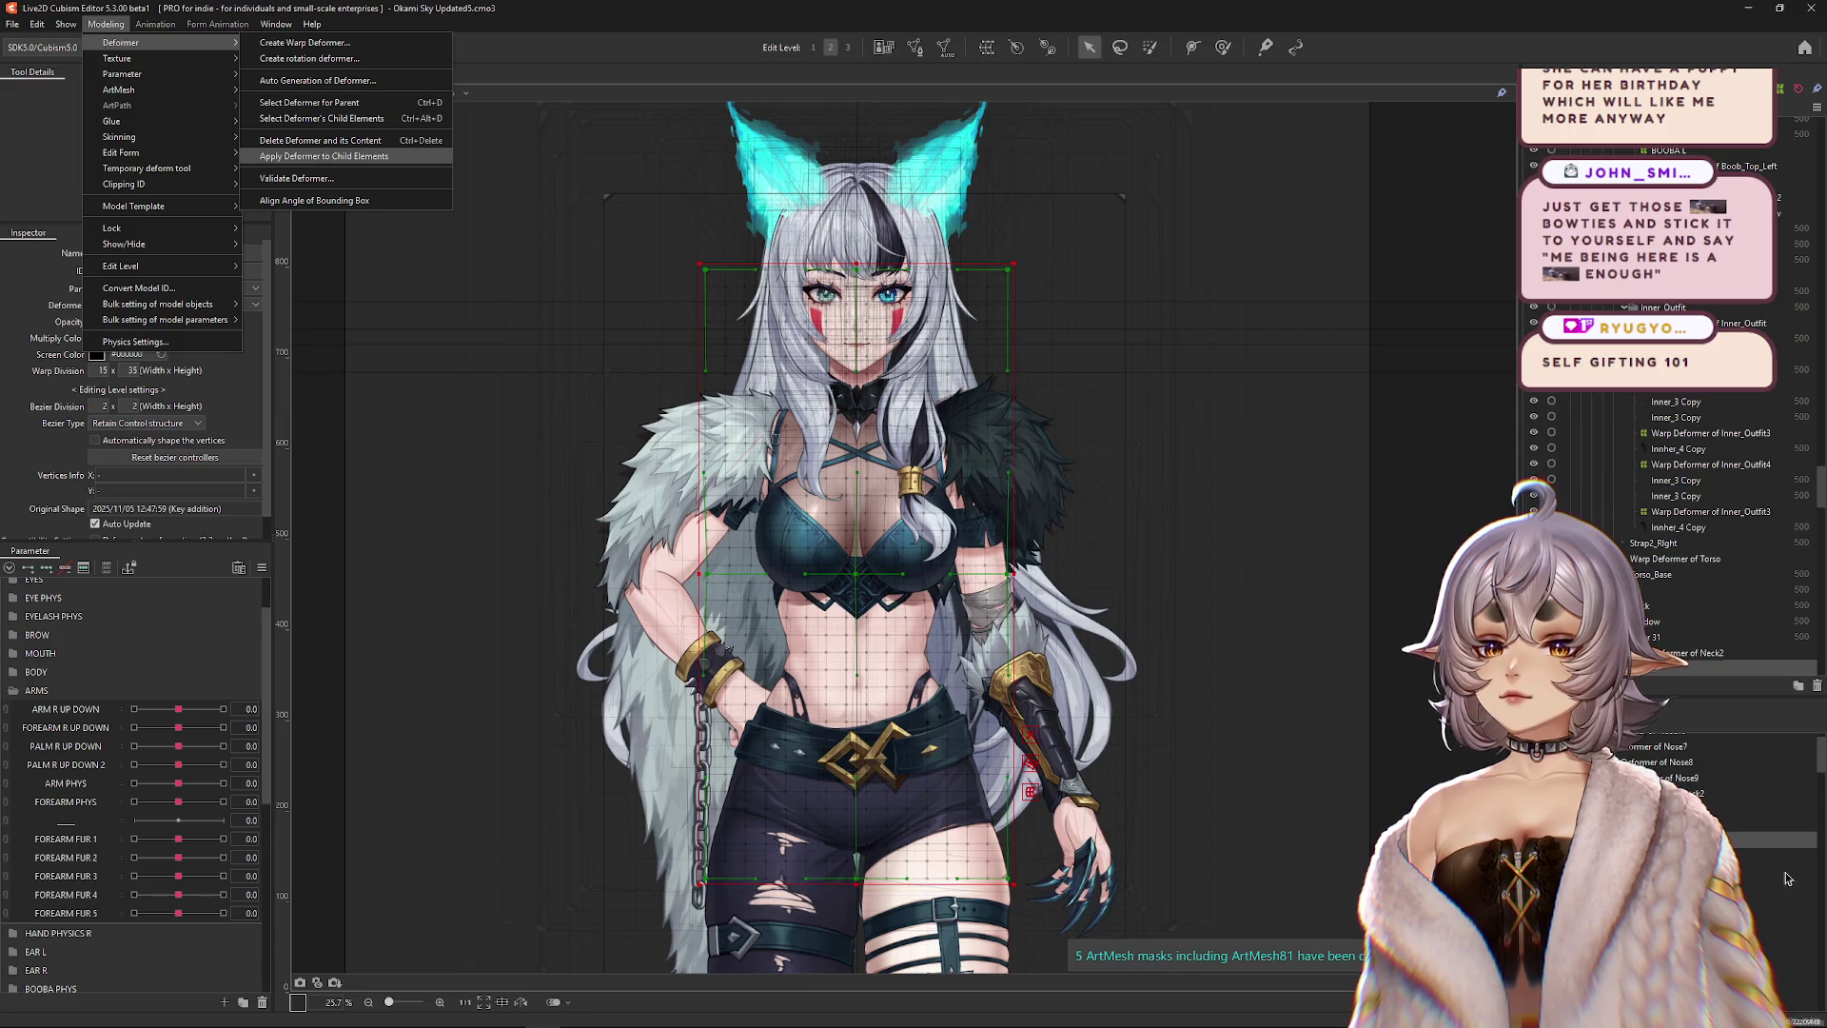
key("Return")
left_click(1750, 807)
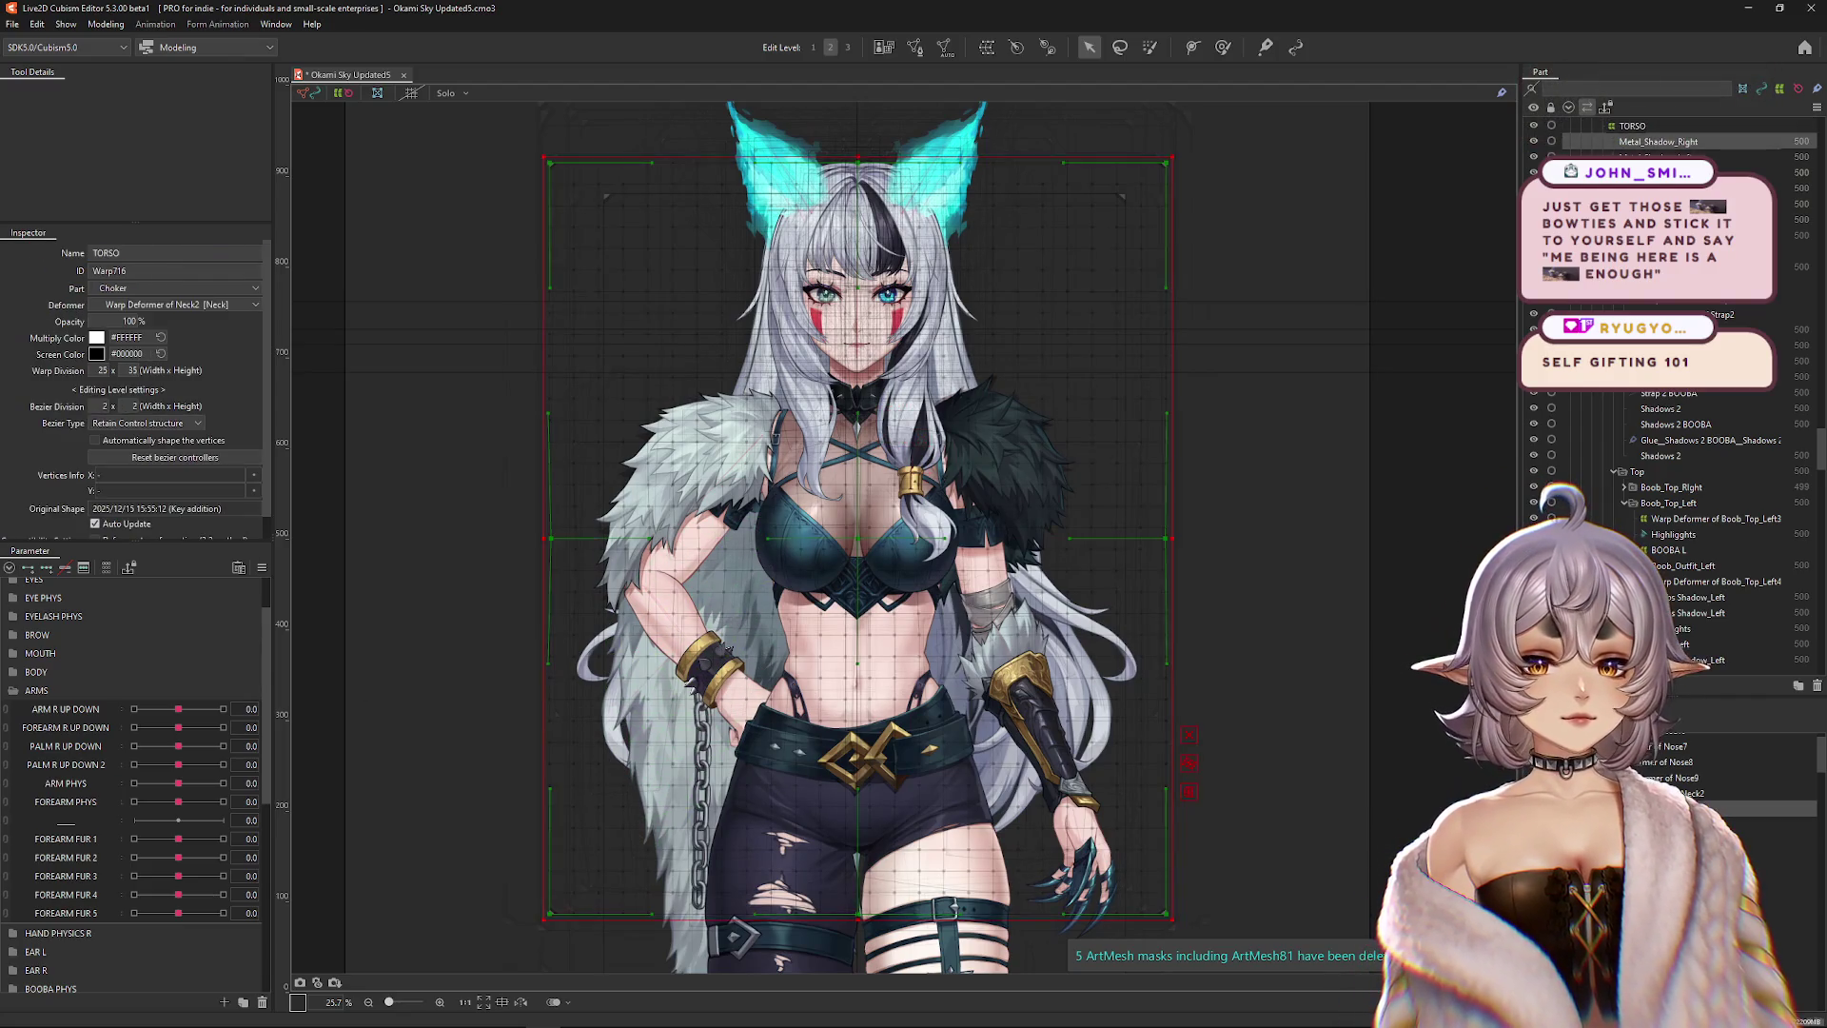
left_click(107, 568)
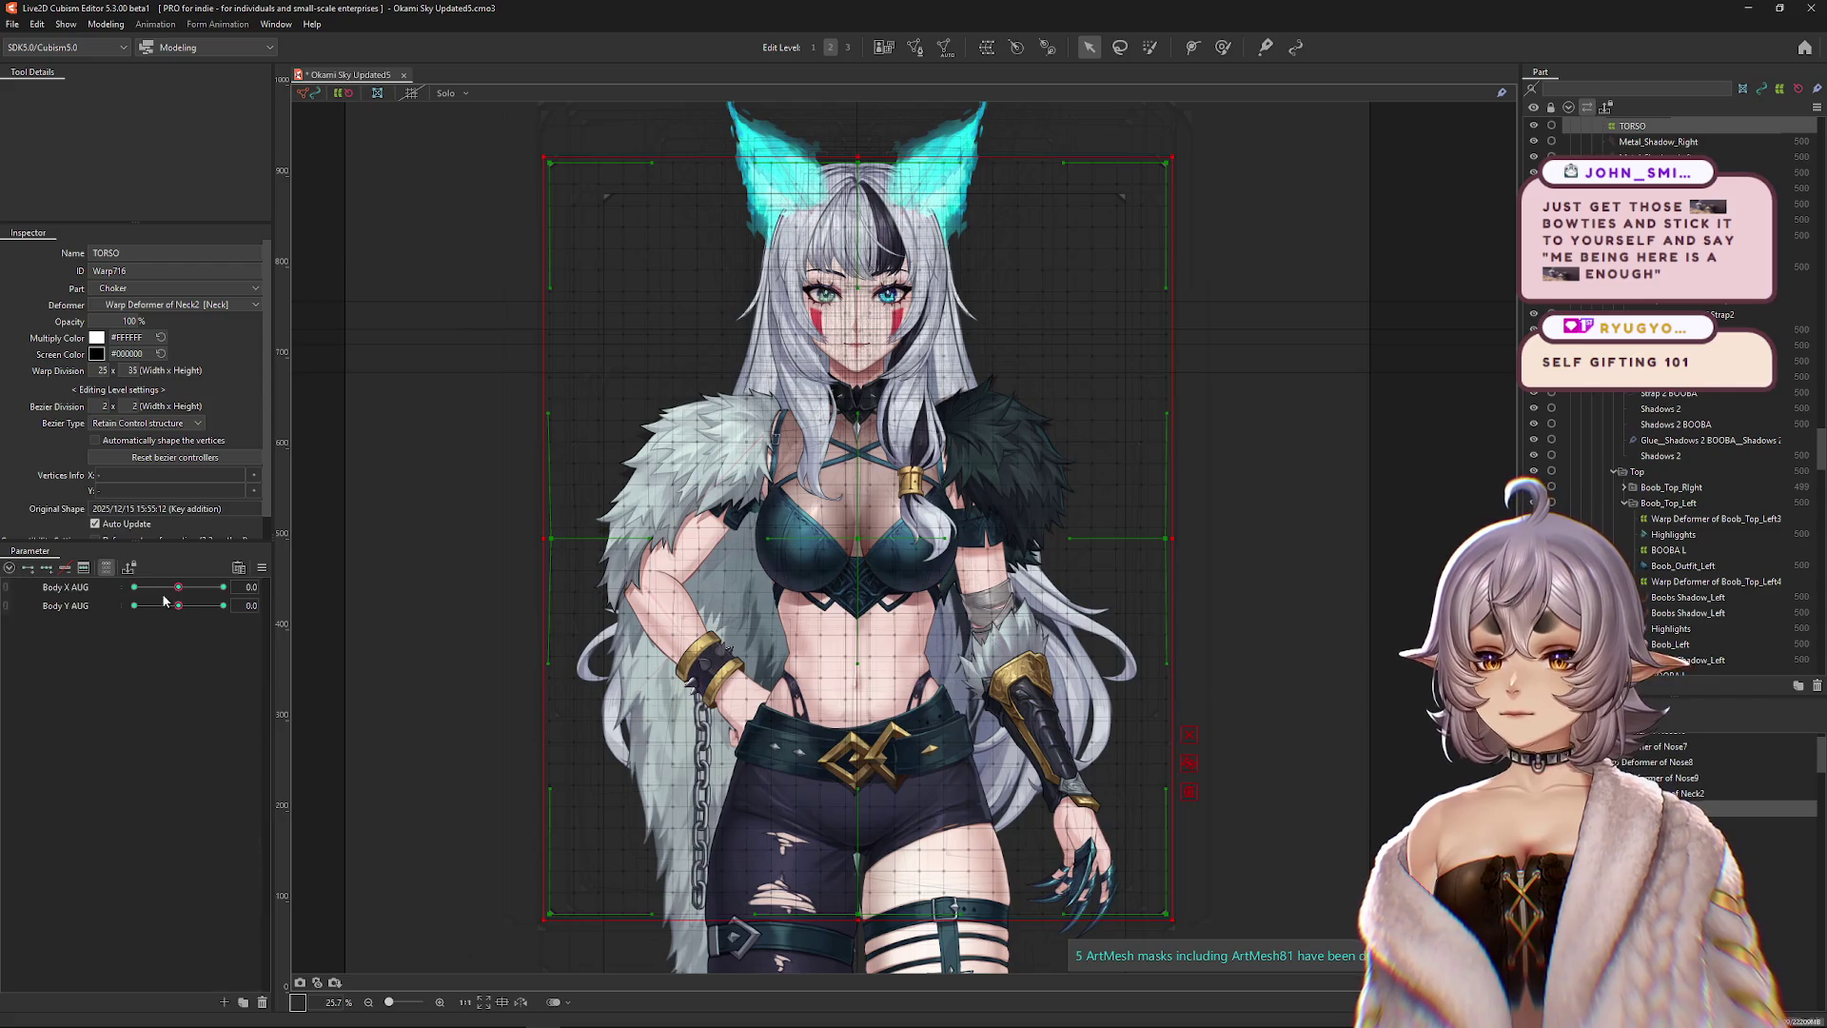
Sway Body X AUG to test the torso warp, then reset it to 0.
mouse_move(178, 587)
left_mouse_down()
mouse_move(132, 585)
mouse_move(195, 586)
mouse_move(138, 586)
mouse_move(177, 586)
mouse_move(120, 608)
mouse_move(216, 590)
mouse_move(186, 591)
left_mouse_up()
key("ctrl+h")
left_click(177, 586)
Select Gray_Cloak_3 from the layers overlapping the white cloak.
left_click(694, 473)
right_click(717, 478)
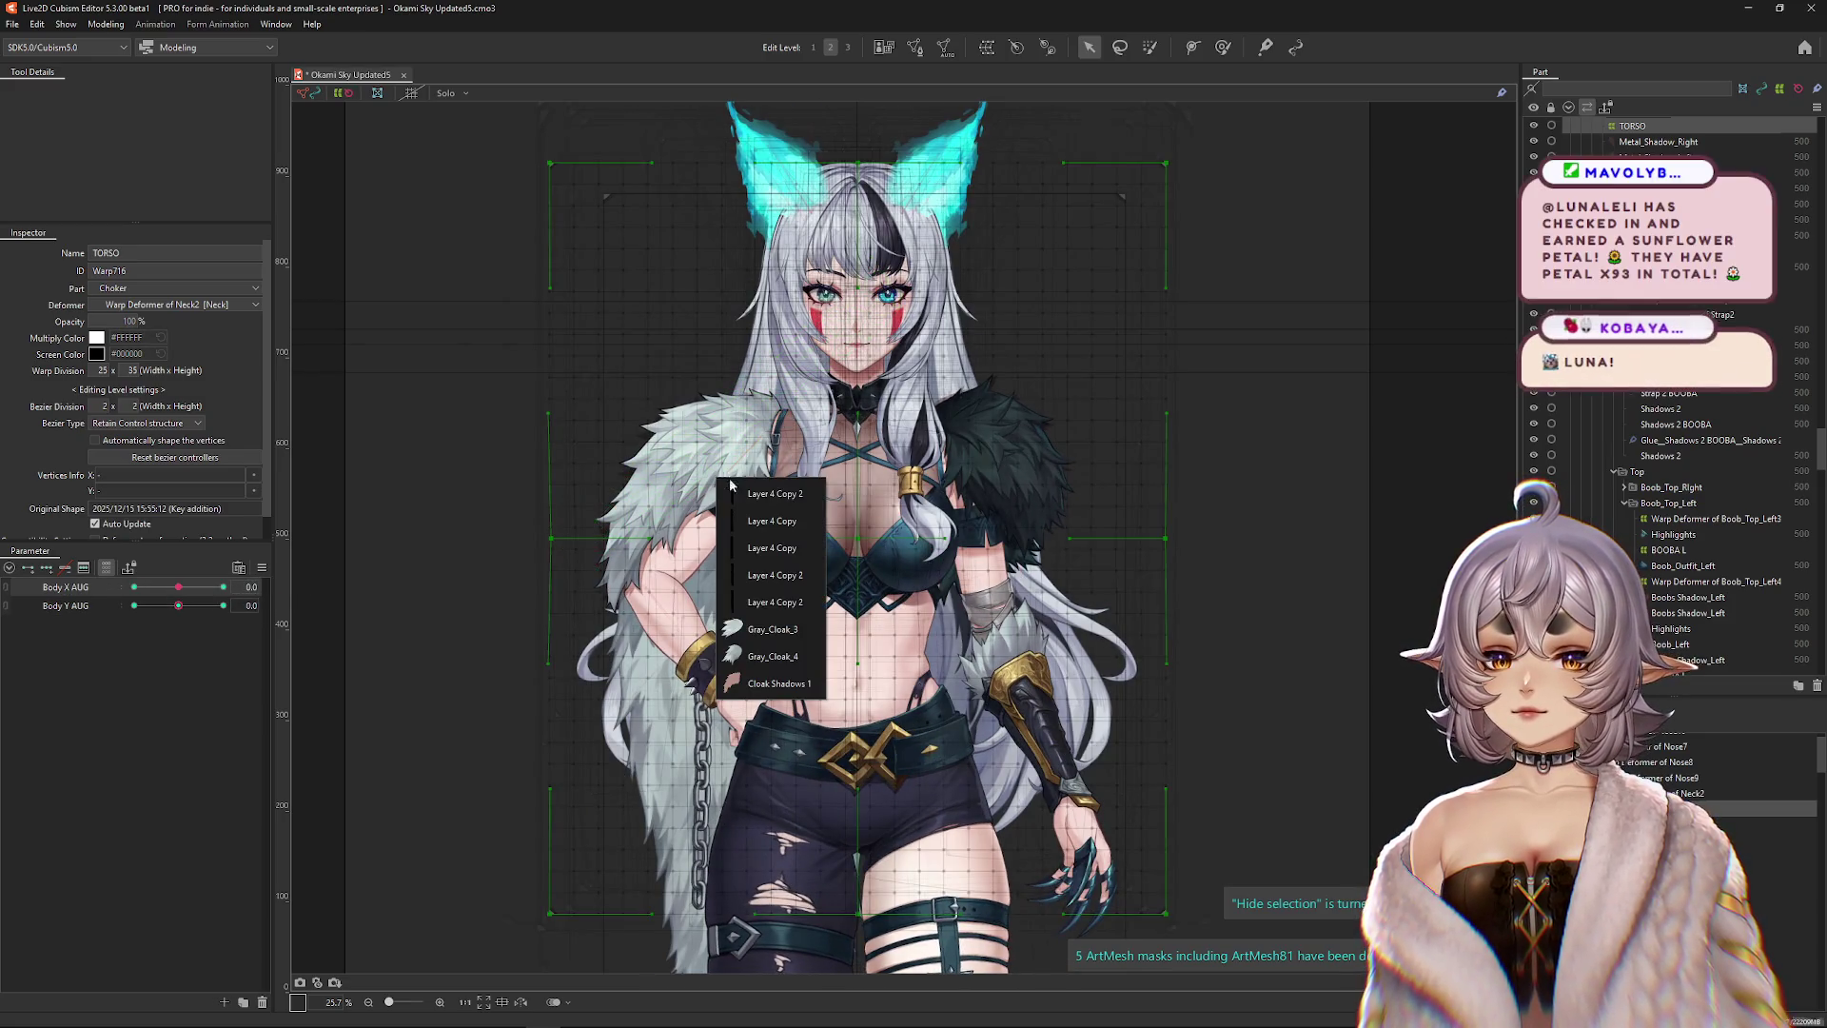
left_click(761, 631)
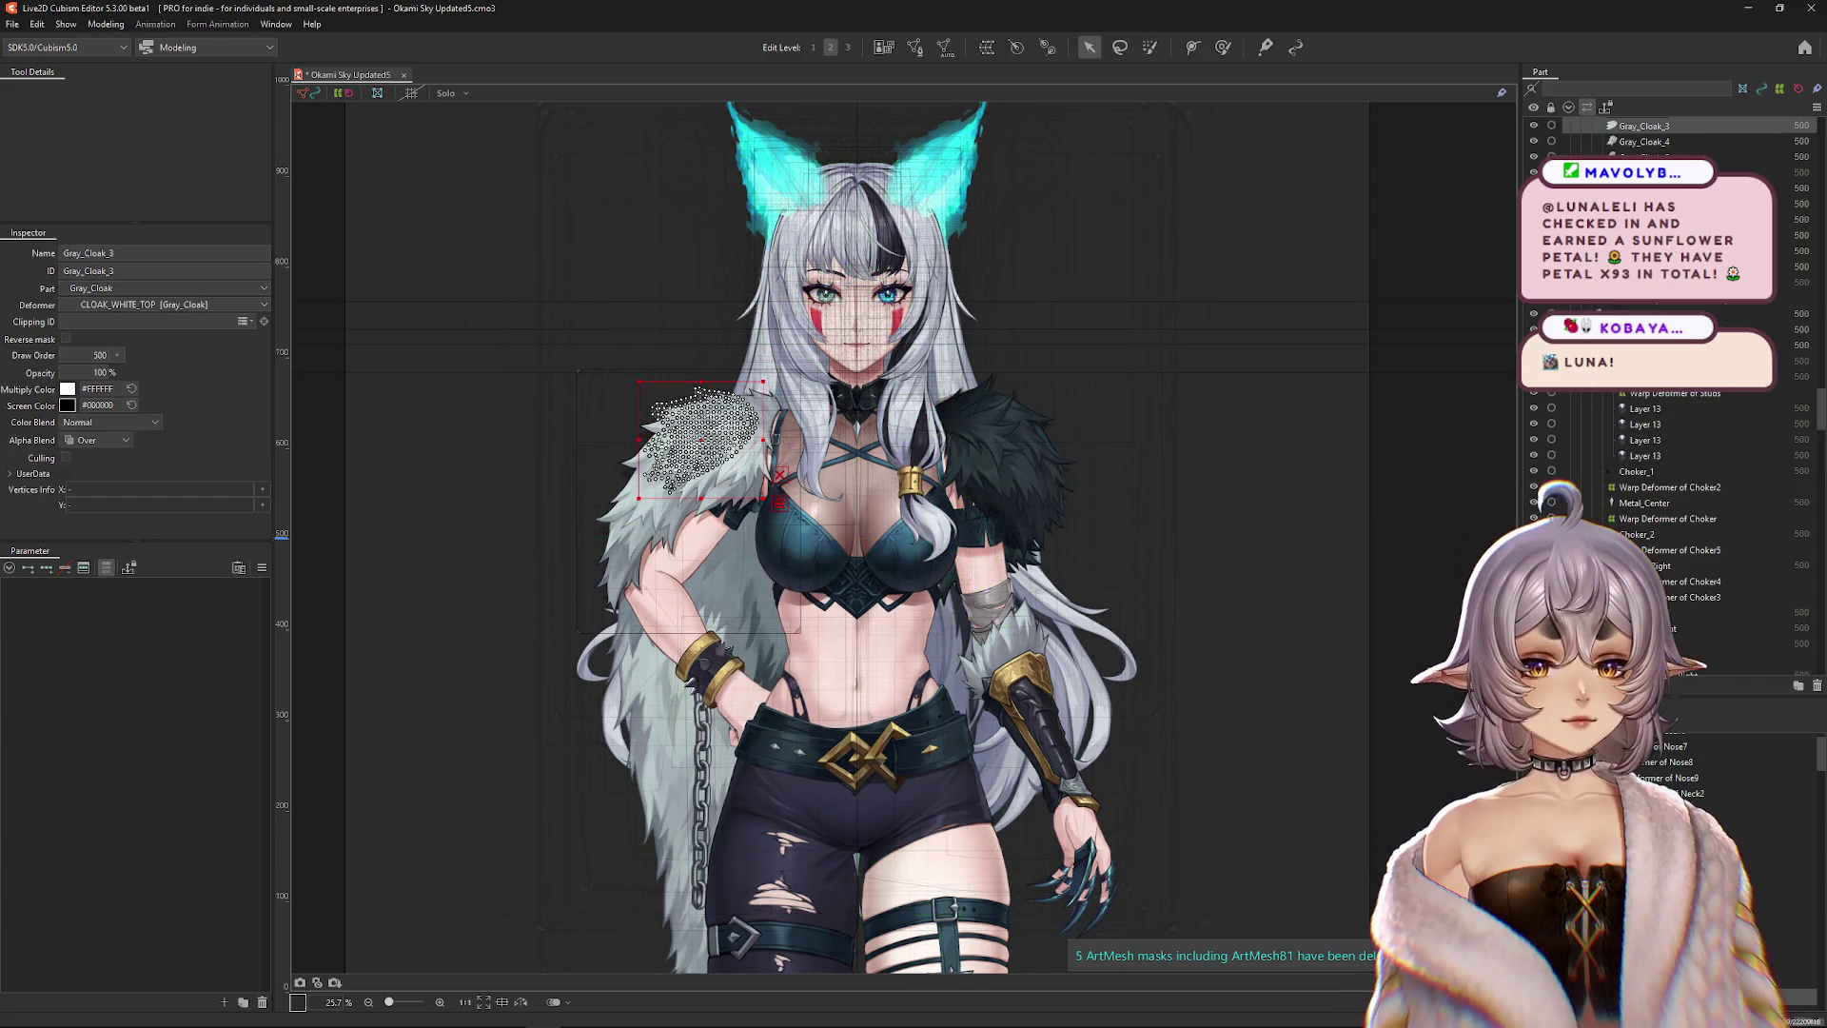
left_click(1223, 47)
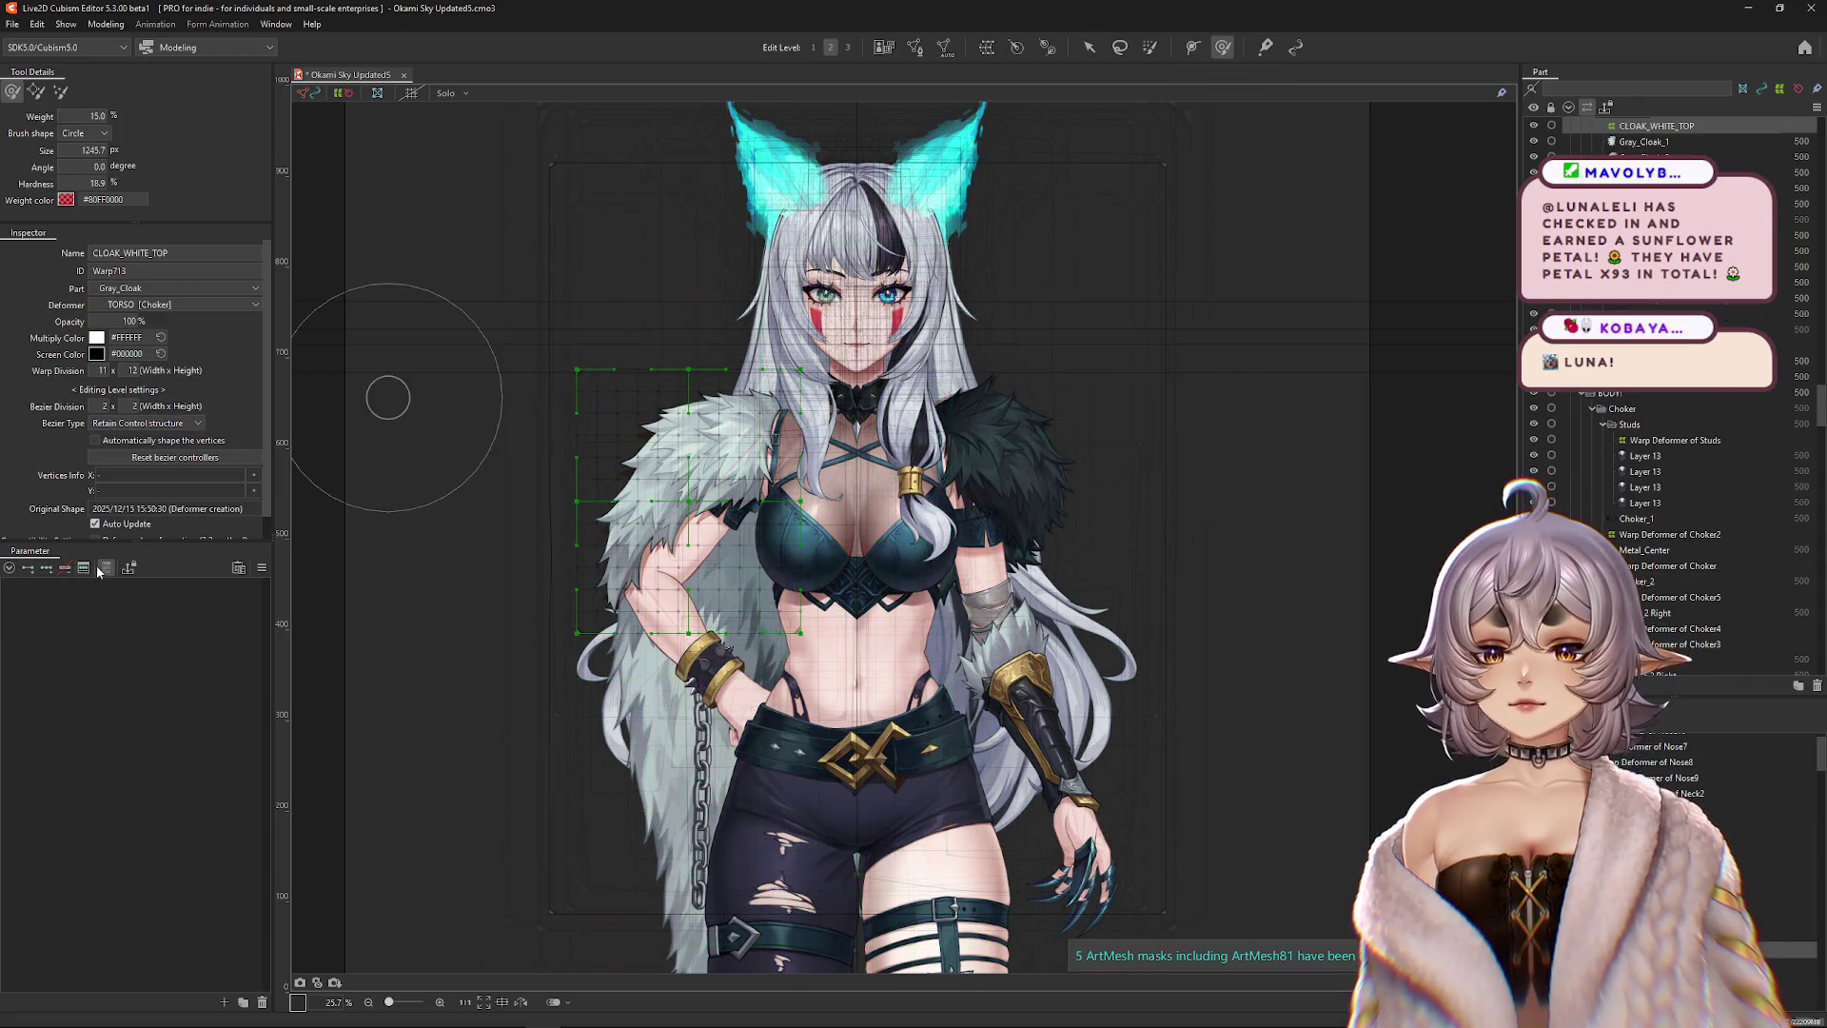
Add Body X AUG keys to the CLOAK_WHITE_TOP deformer and enlarge the brush.
scroll(76, 723, "up", 5)
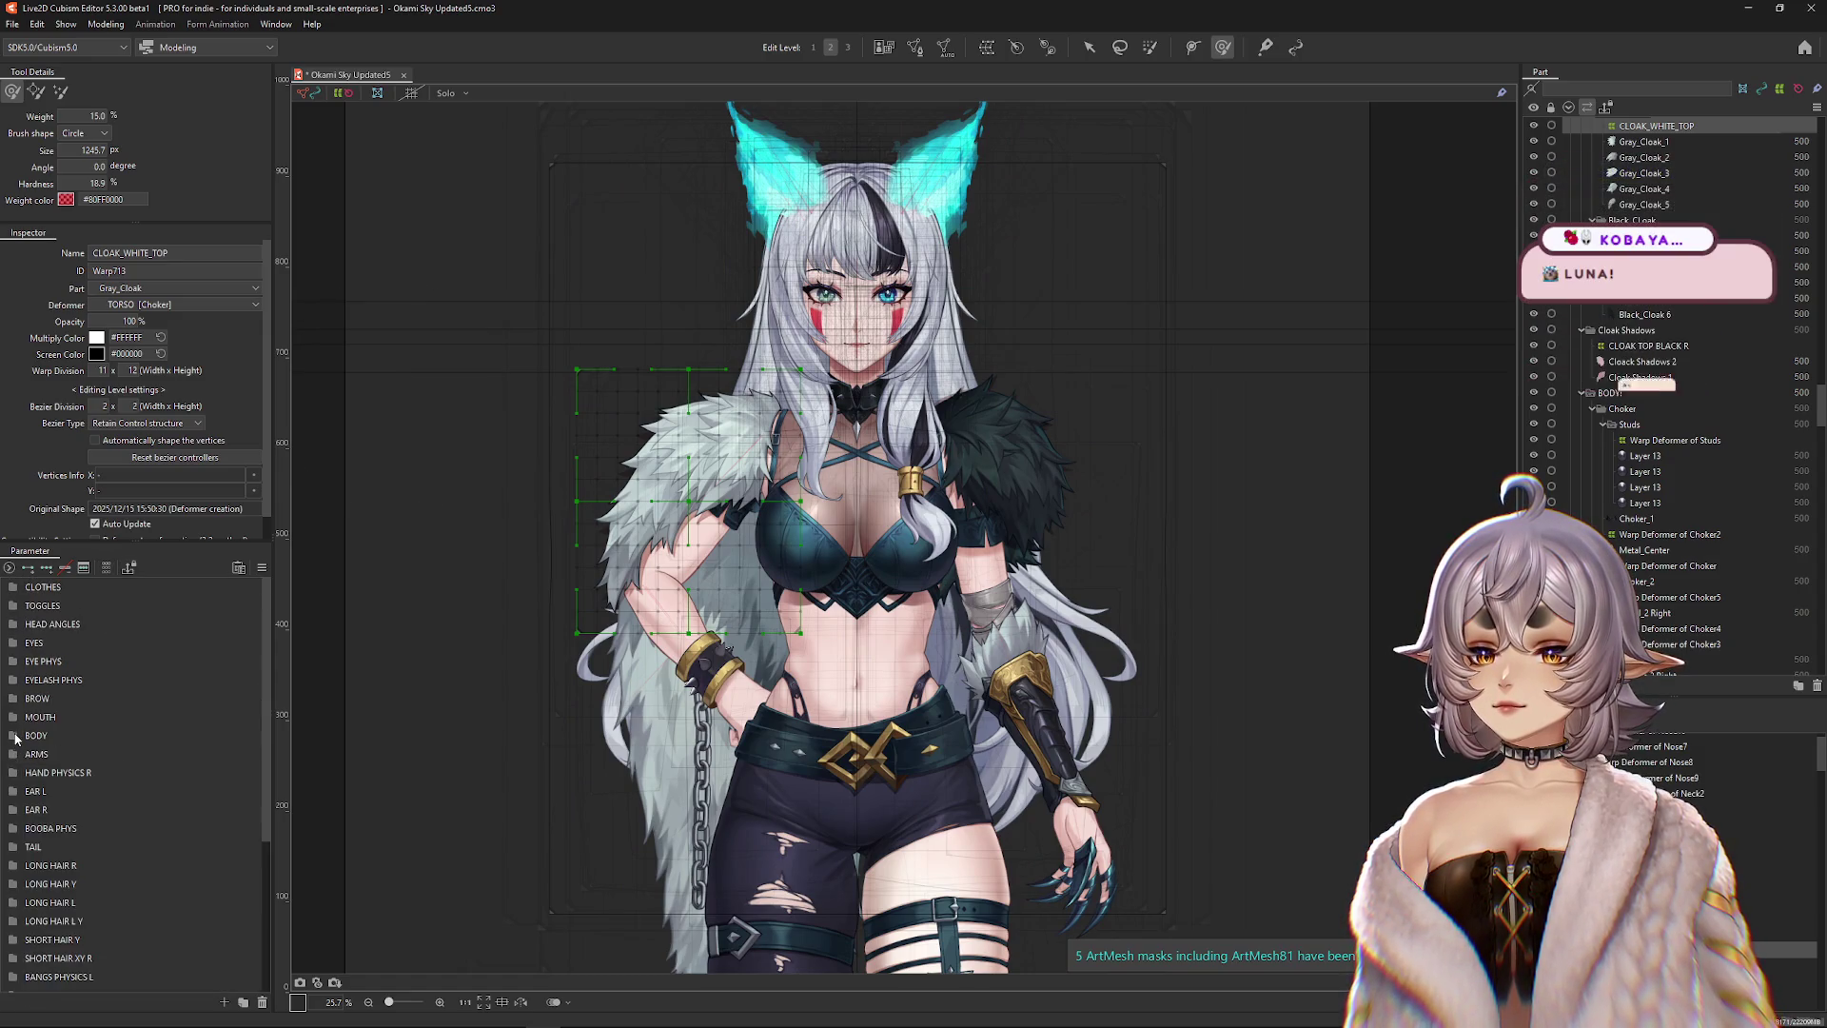
left_click(44, 569)
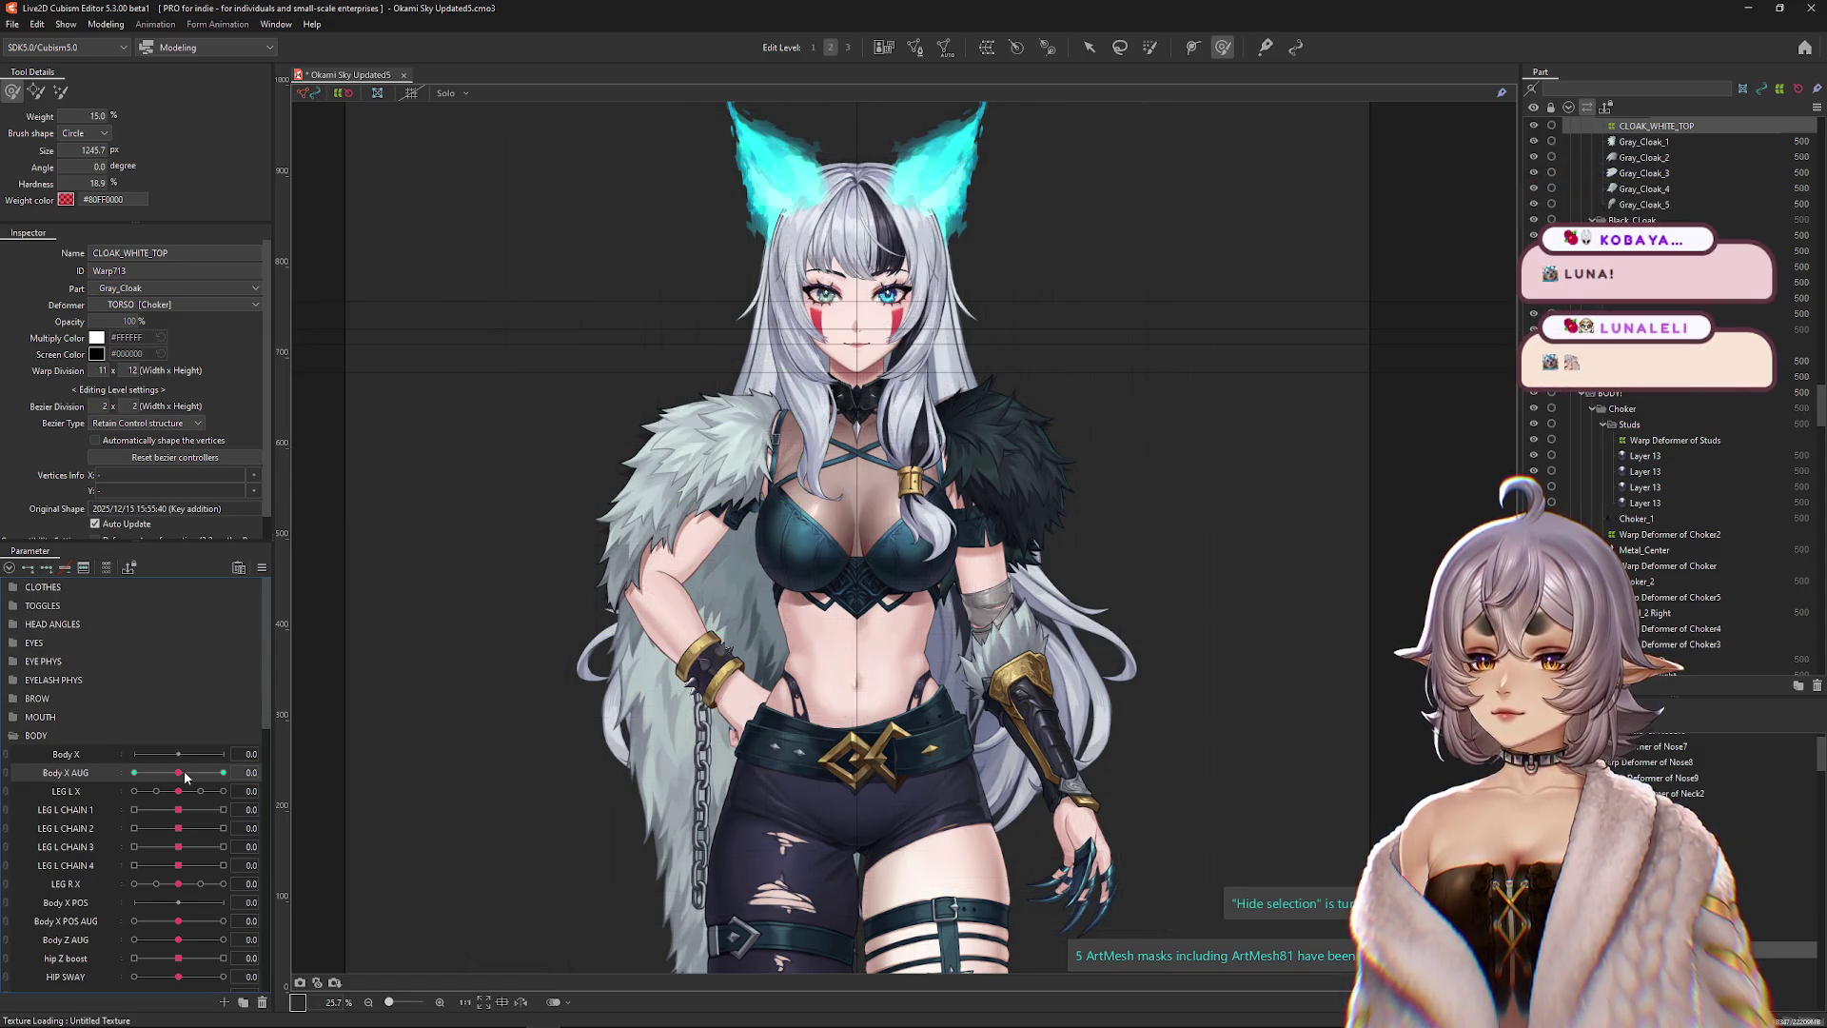
scroll(695, 490, "up", 2)
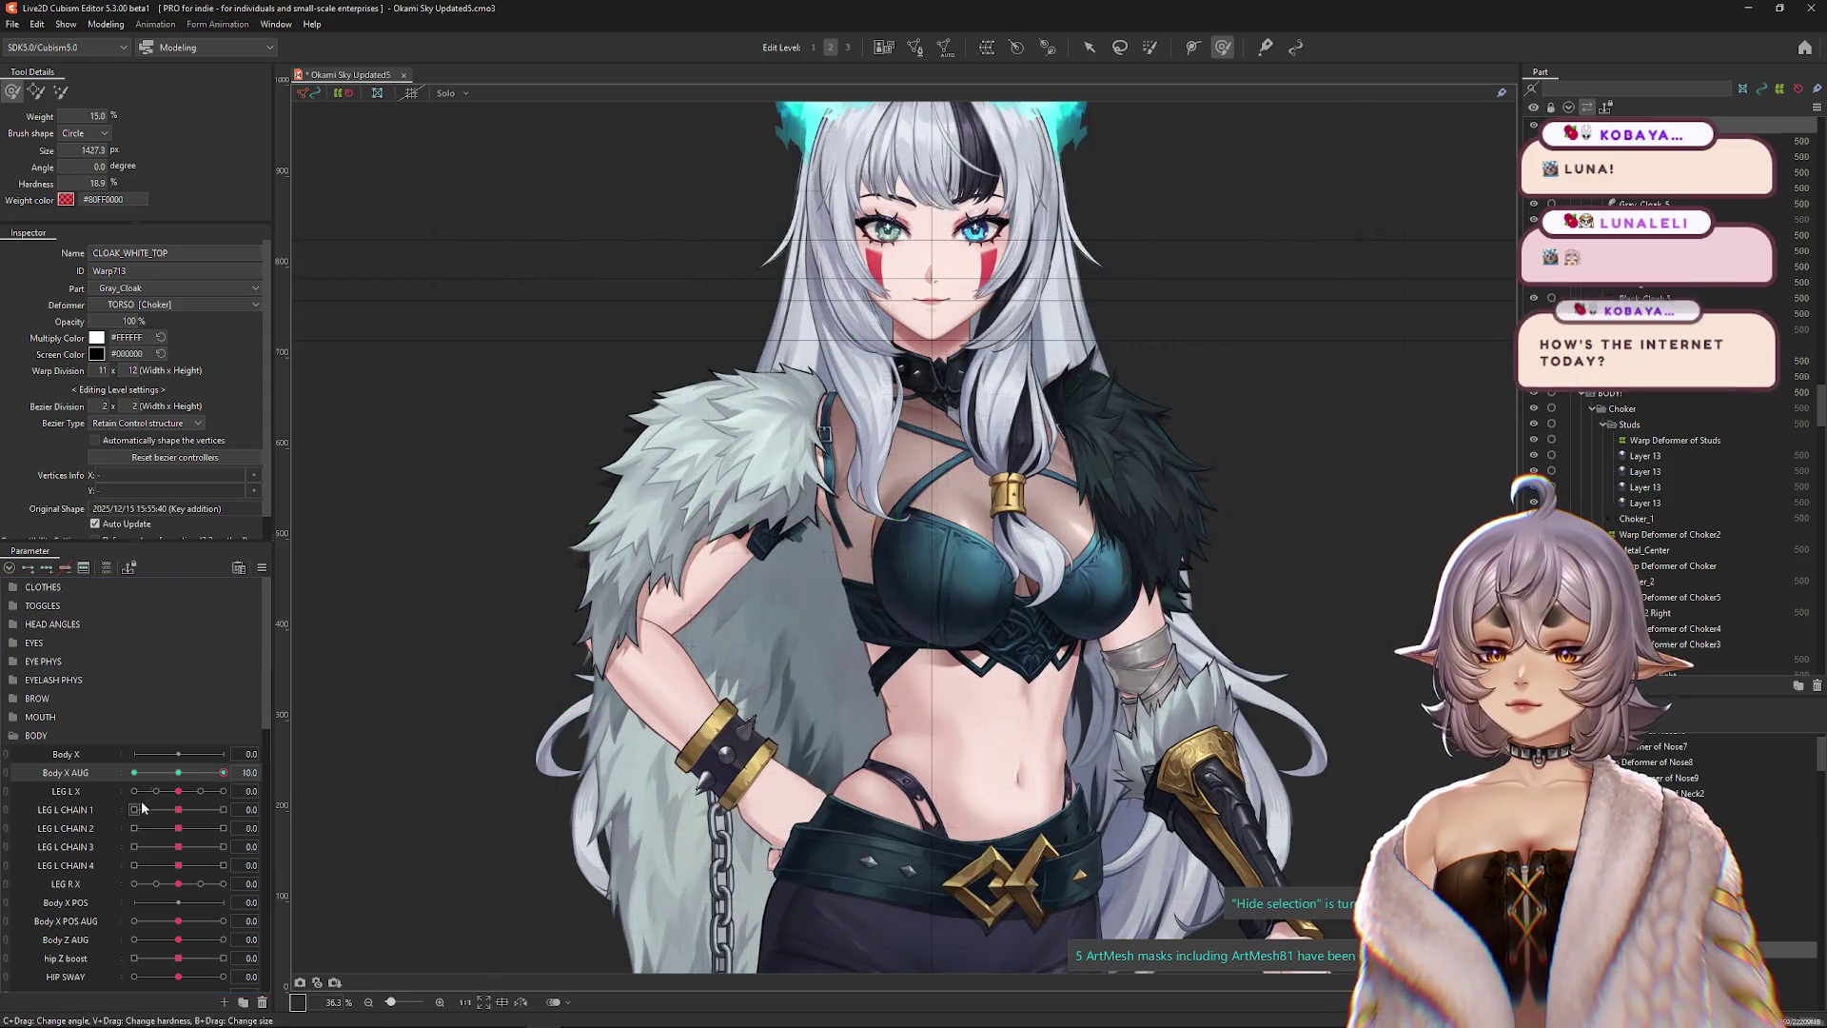
mouse_move(695, 490)
left_mouse_down()
mouse_move(670, 519)
mouse_move(788, 456)
mouse_move(704, 342)
left_mouse_up()
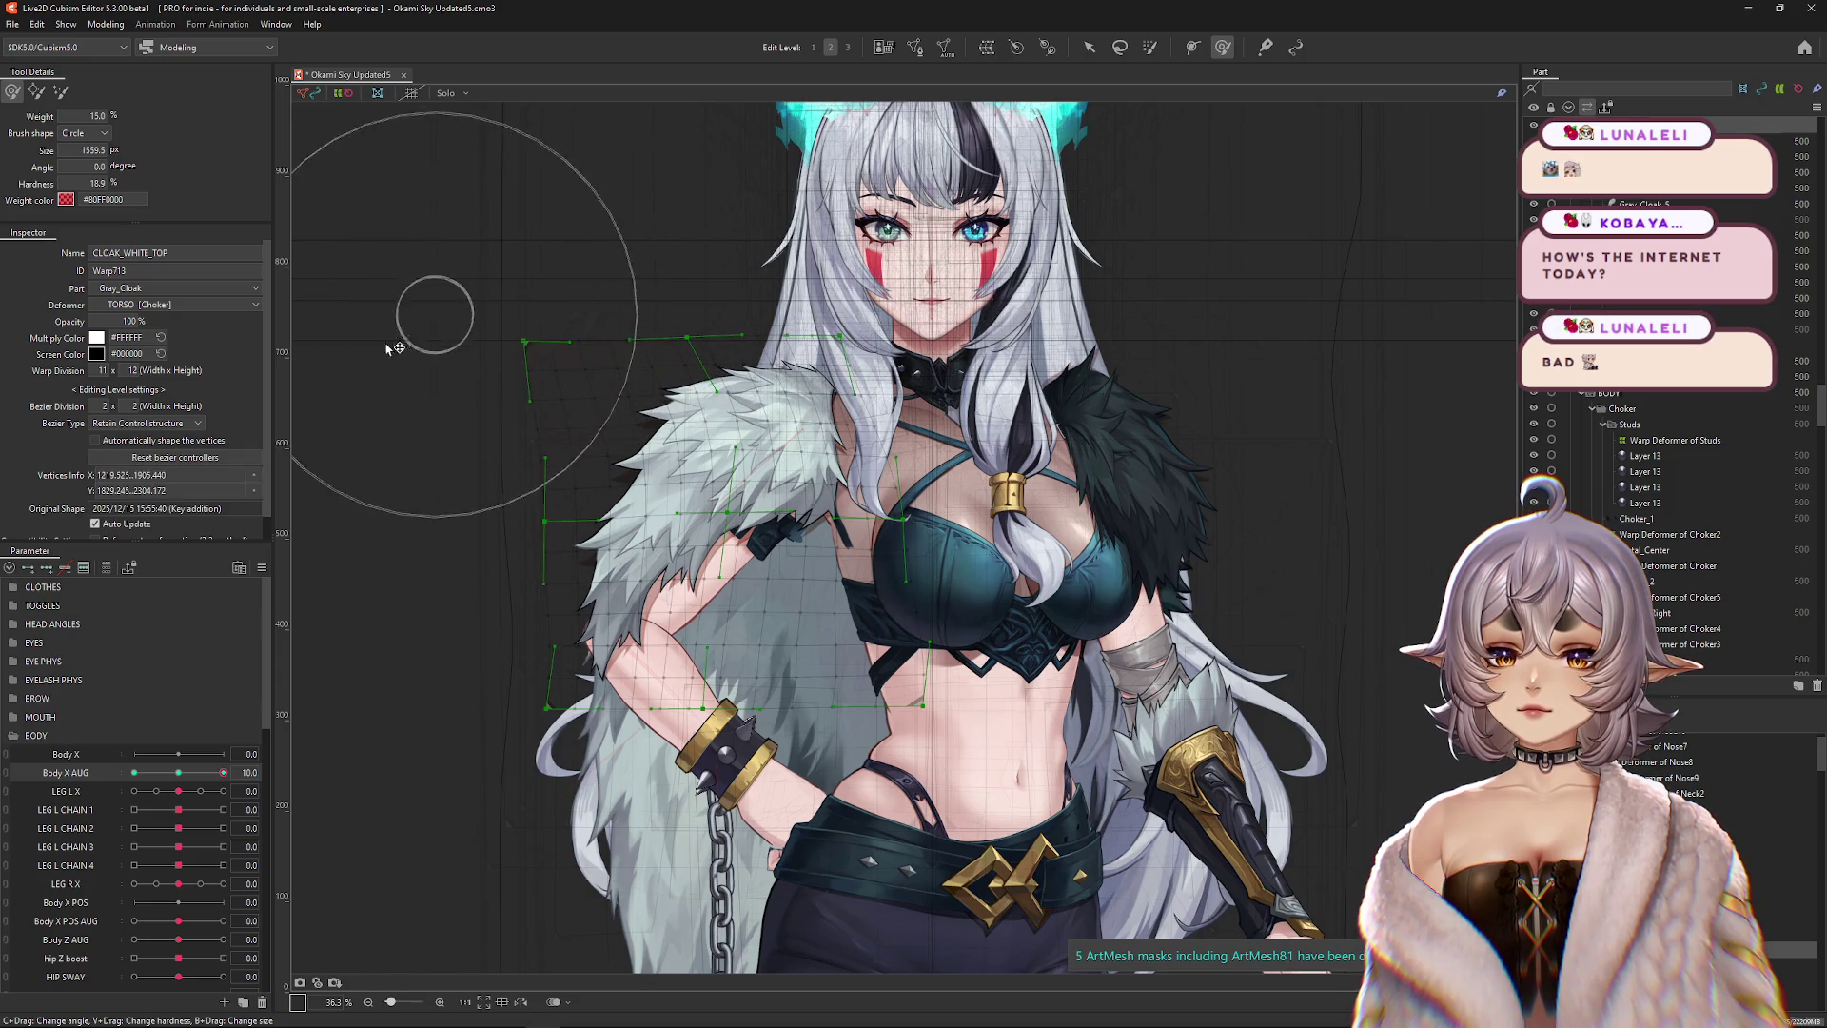
Set Body X AUG to 10 and brush the cloak lattice to follow the sway.
left_click_drag(223, 773, 226, 773)
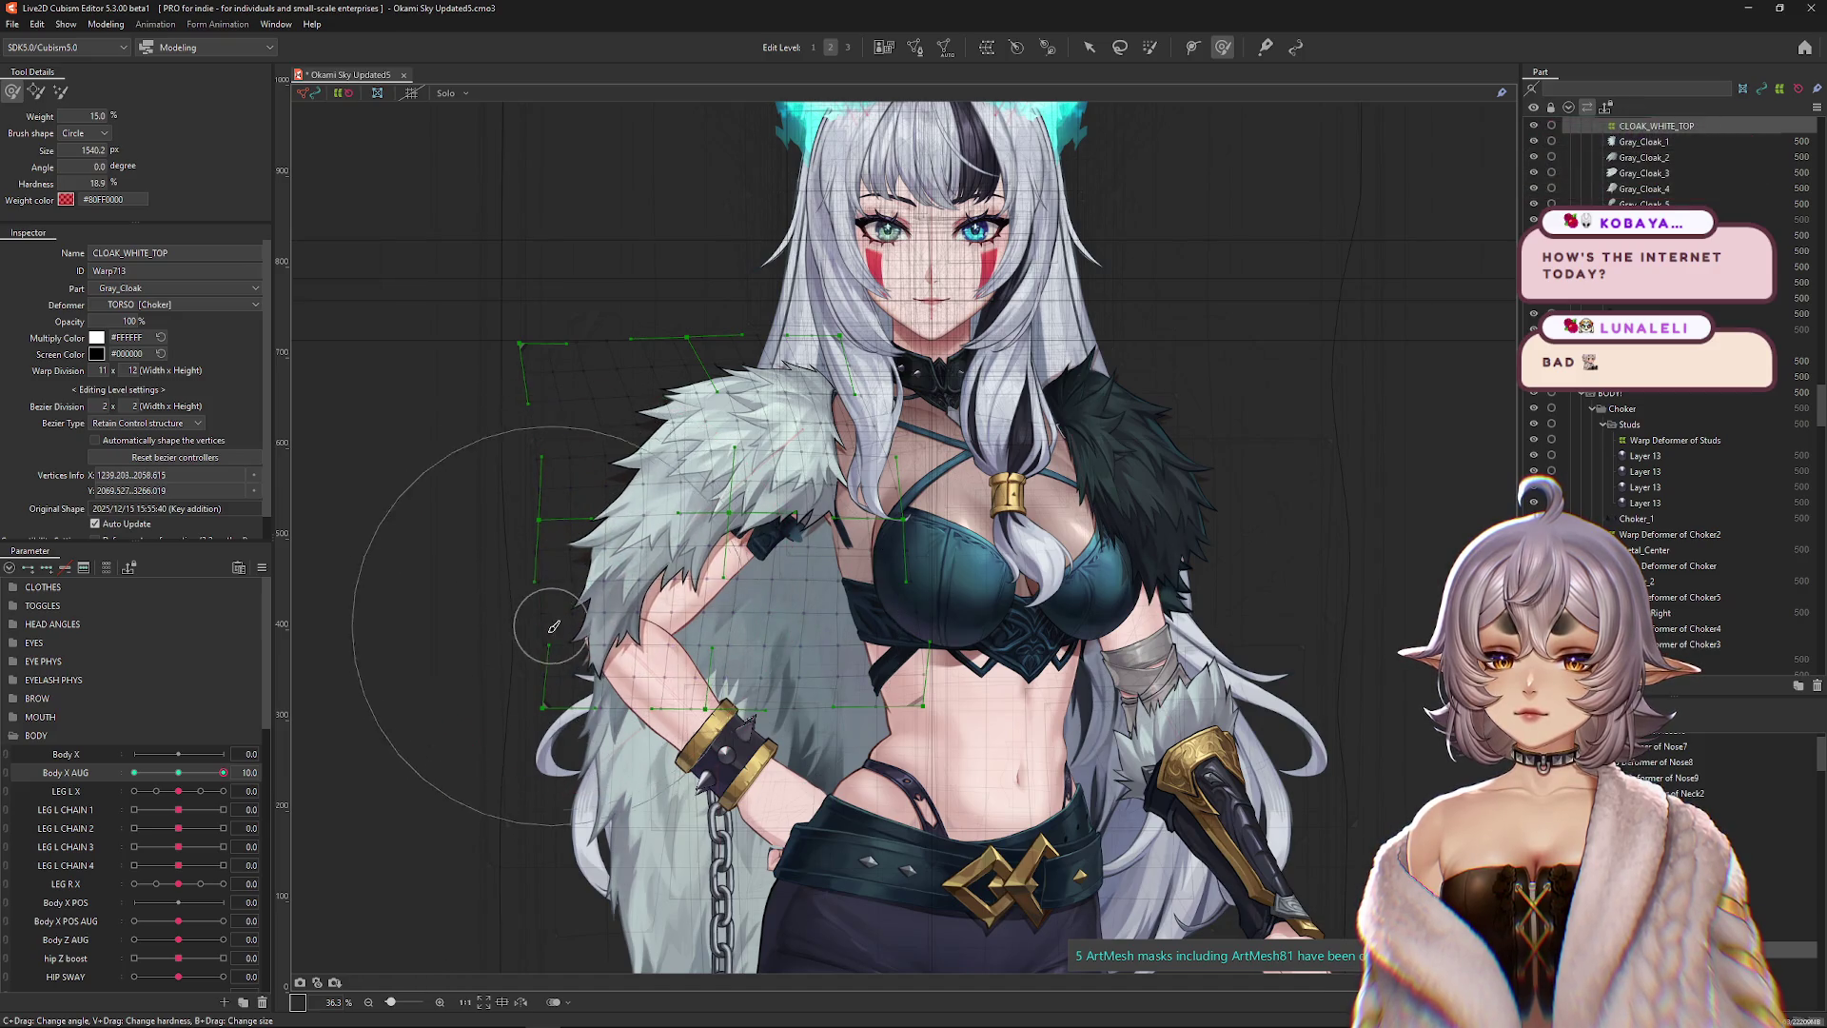
left_click(178, 773)
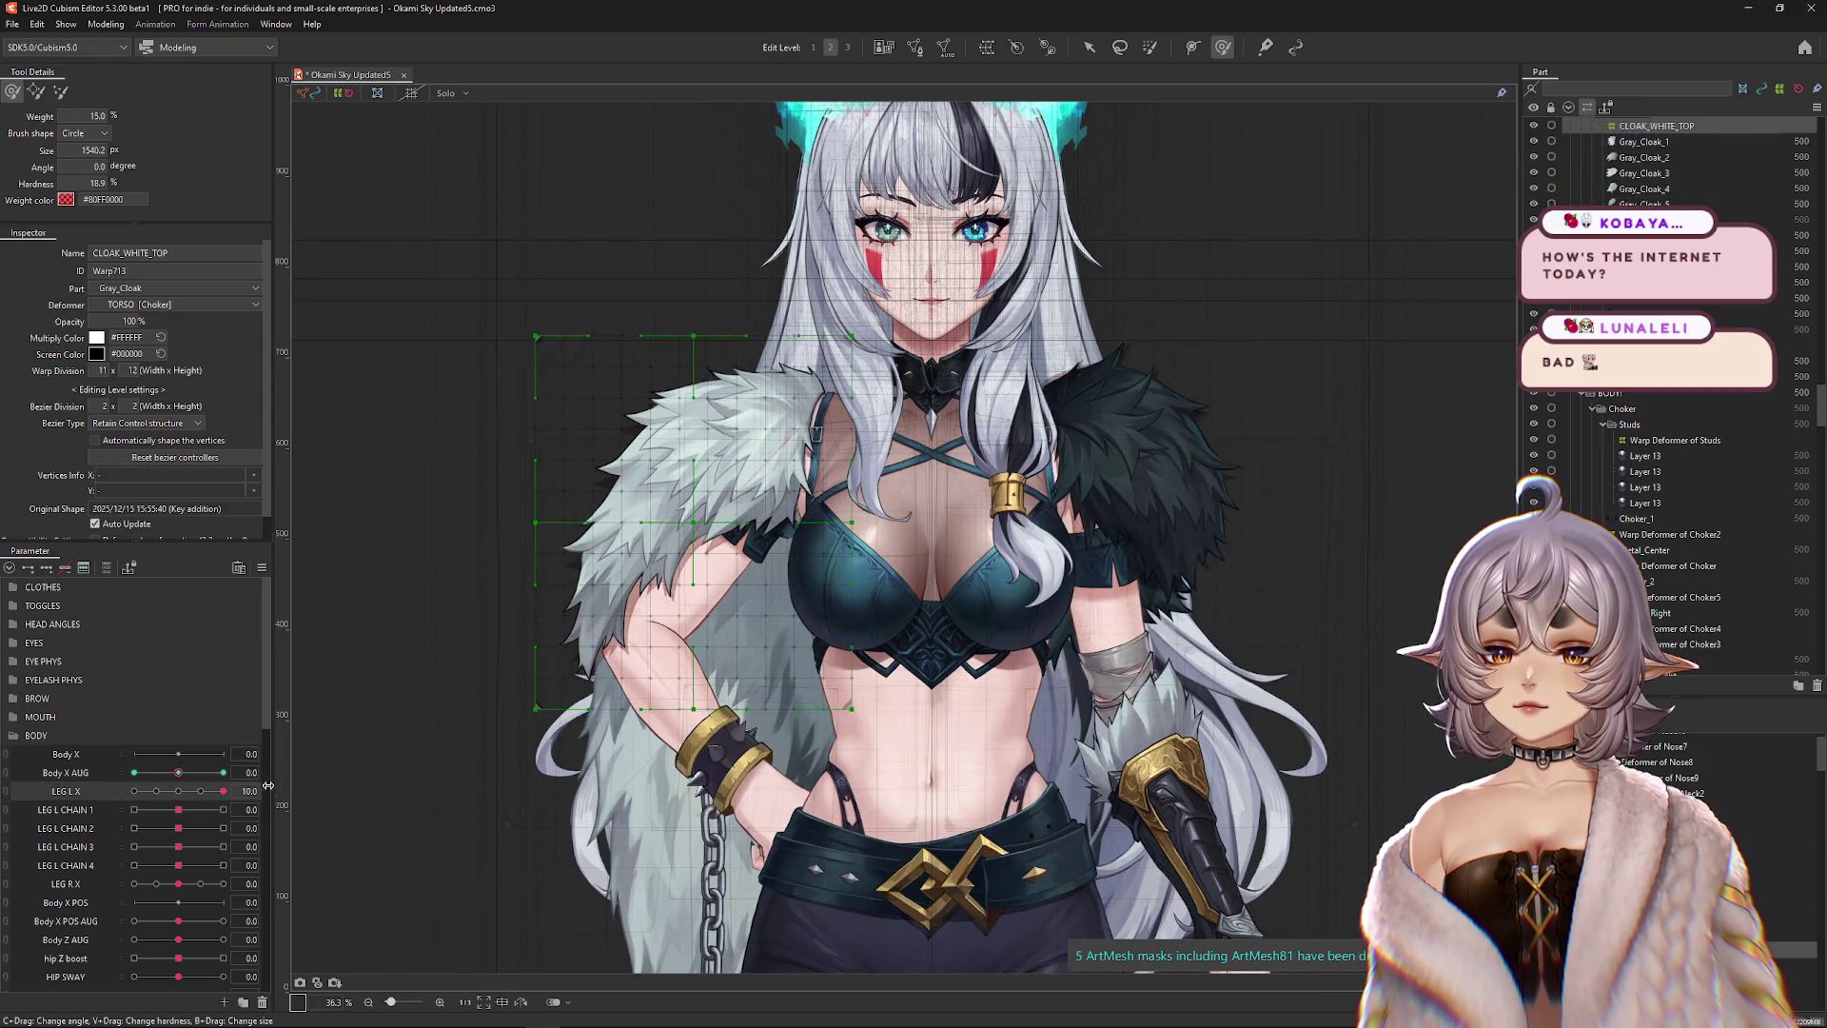
left_click(223, 773)
left_click_drag(552, 543, 530, 510)
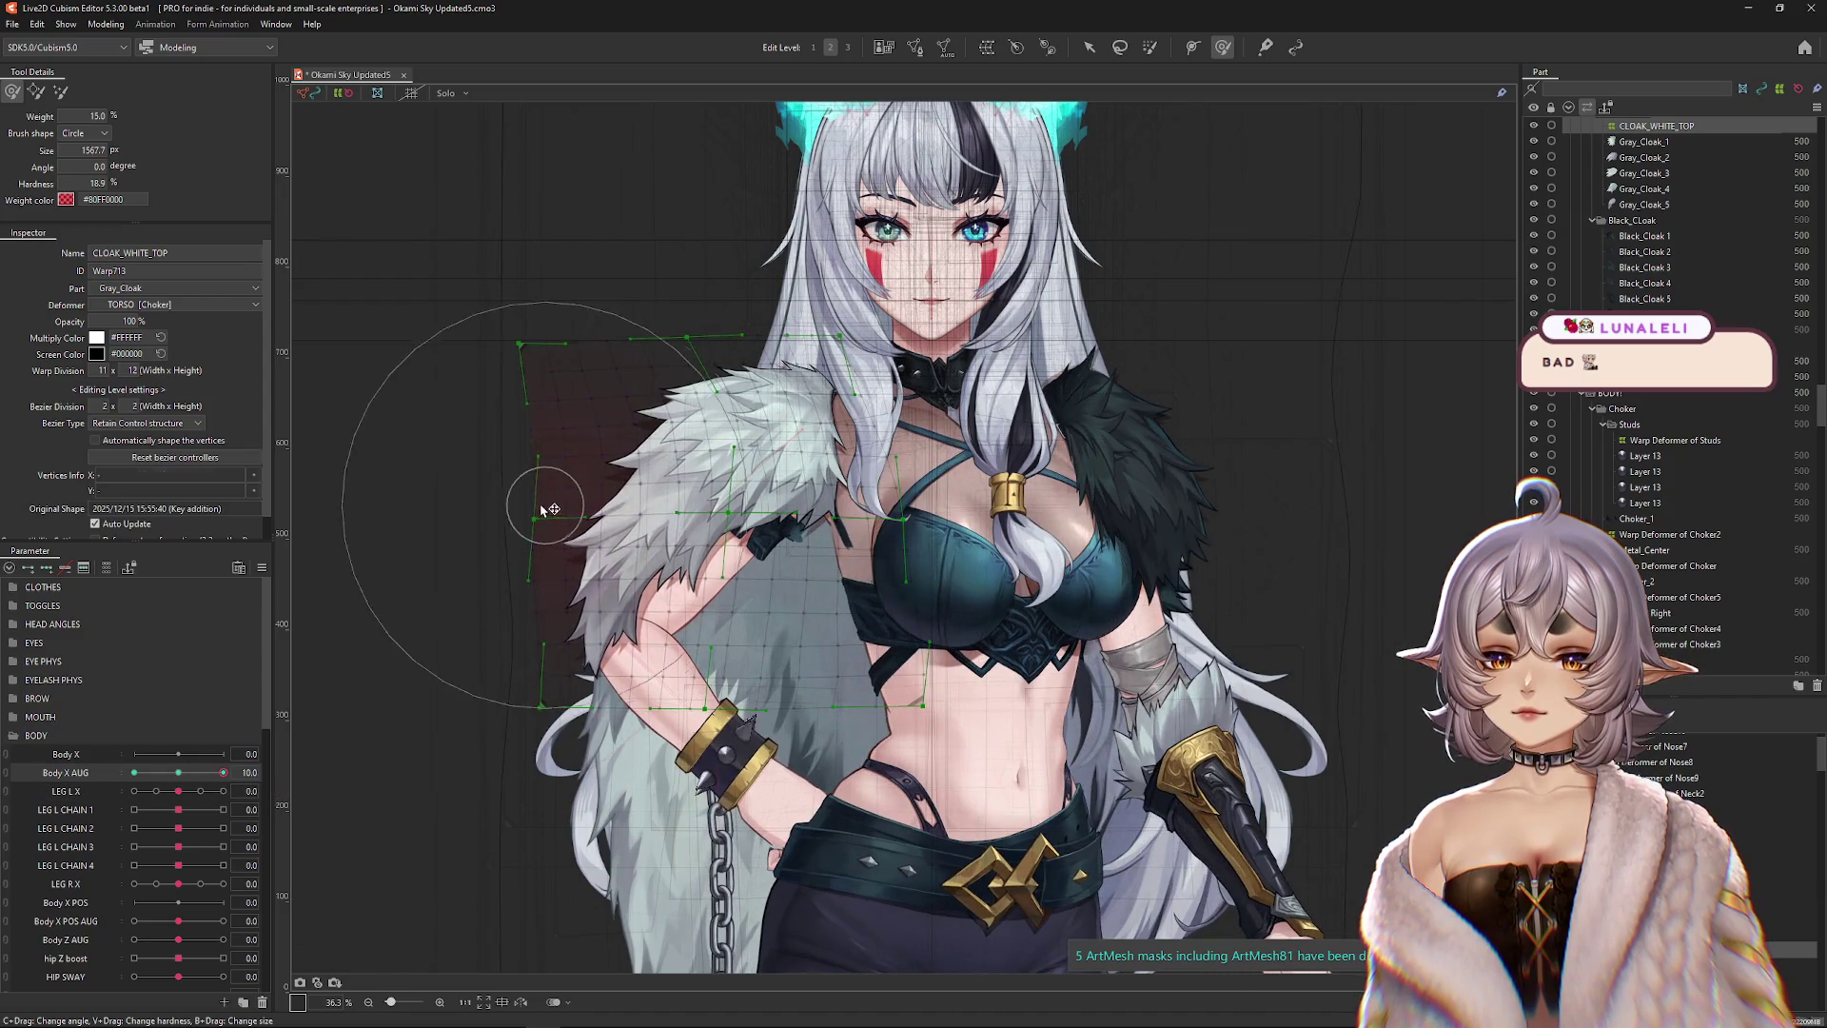
left_click_drag(458, 261, 437, 362)
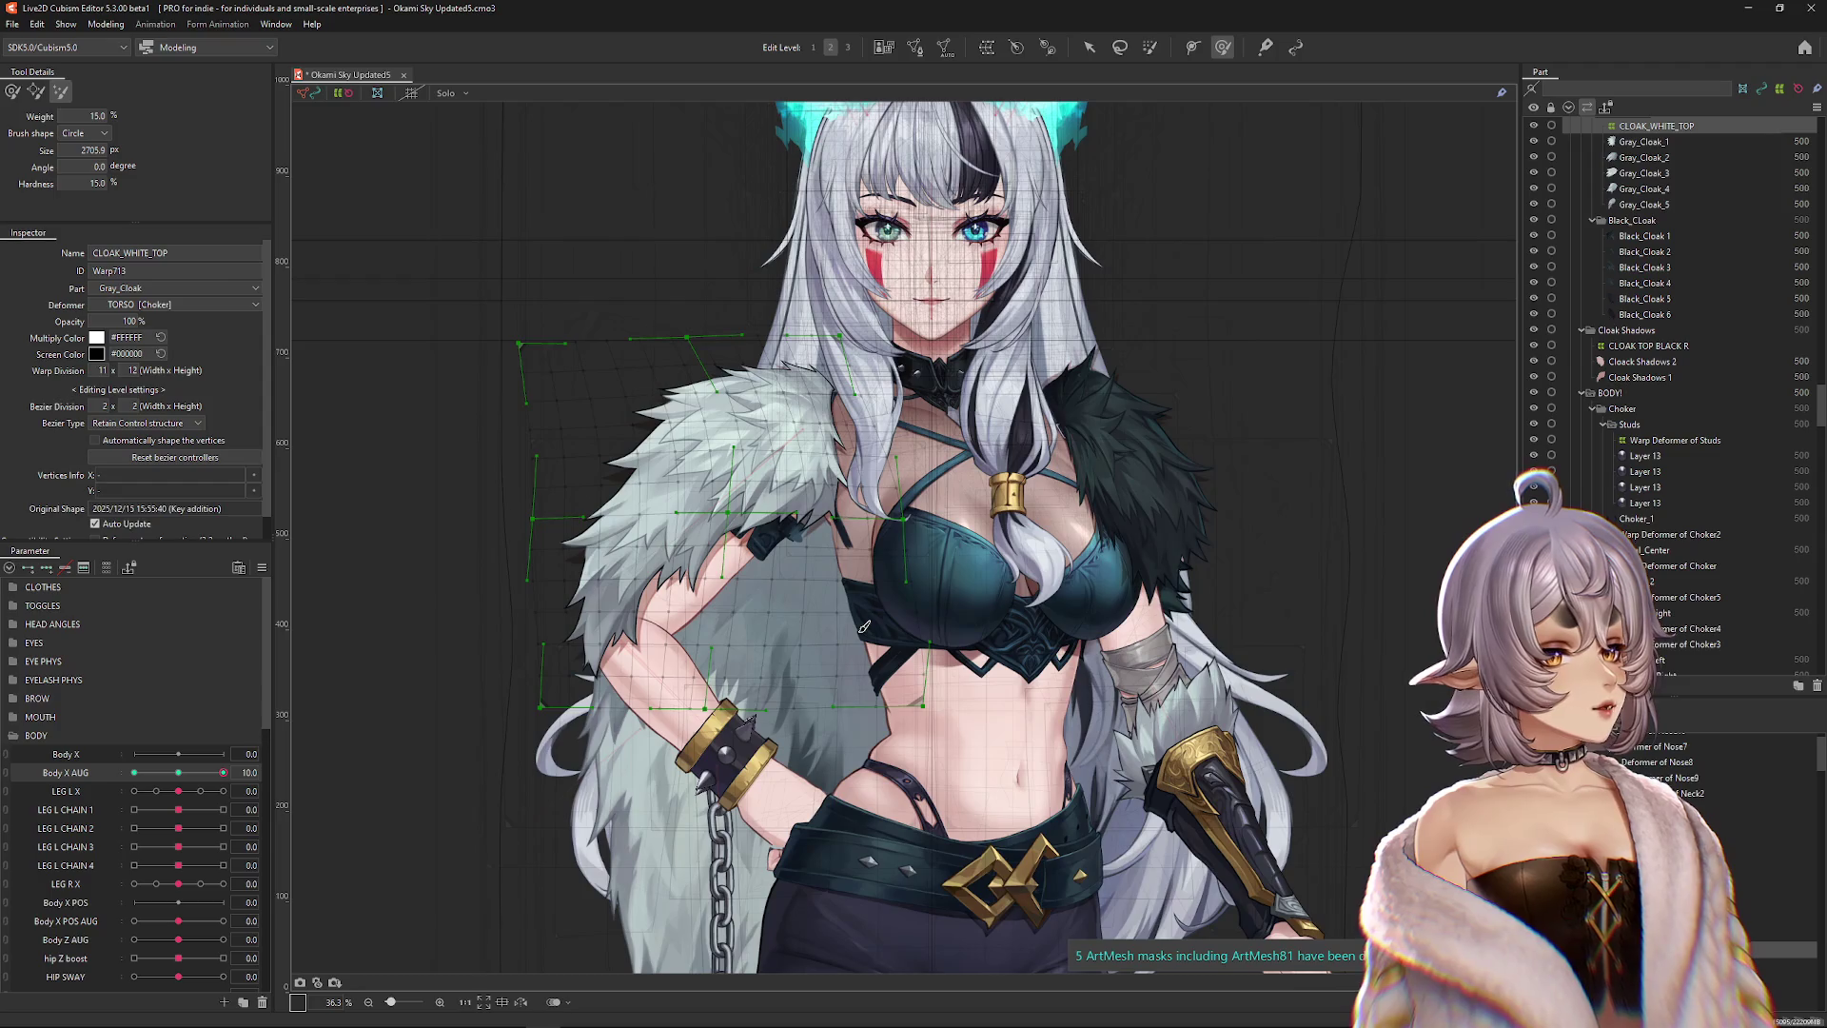
Resize the brush, reshape the left shoulder fur warp at Body X AUG 10, then reset to 0.
key("b")
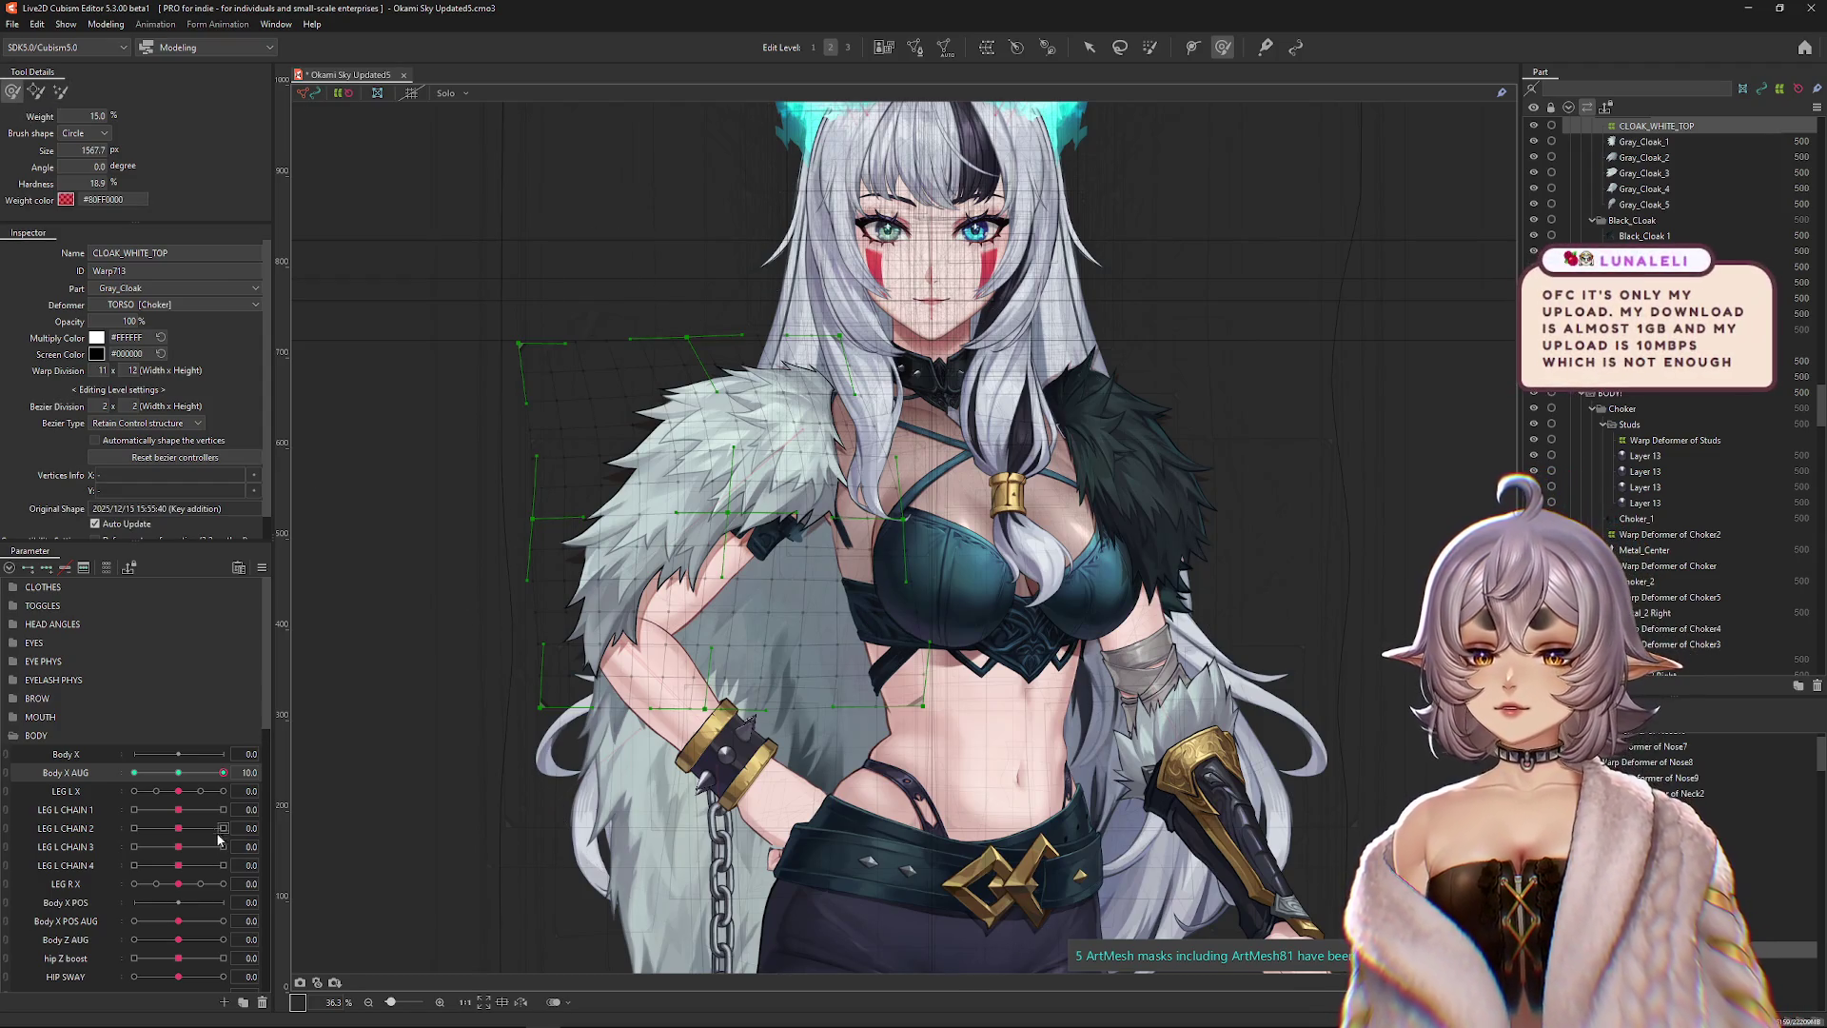
left_click_drag(644, 563, 657, 544)
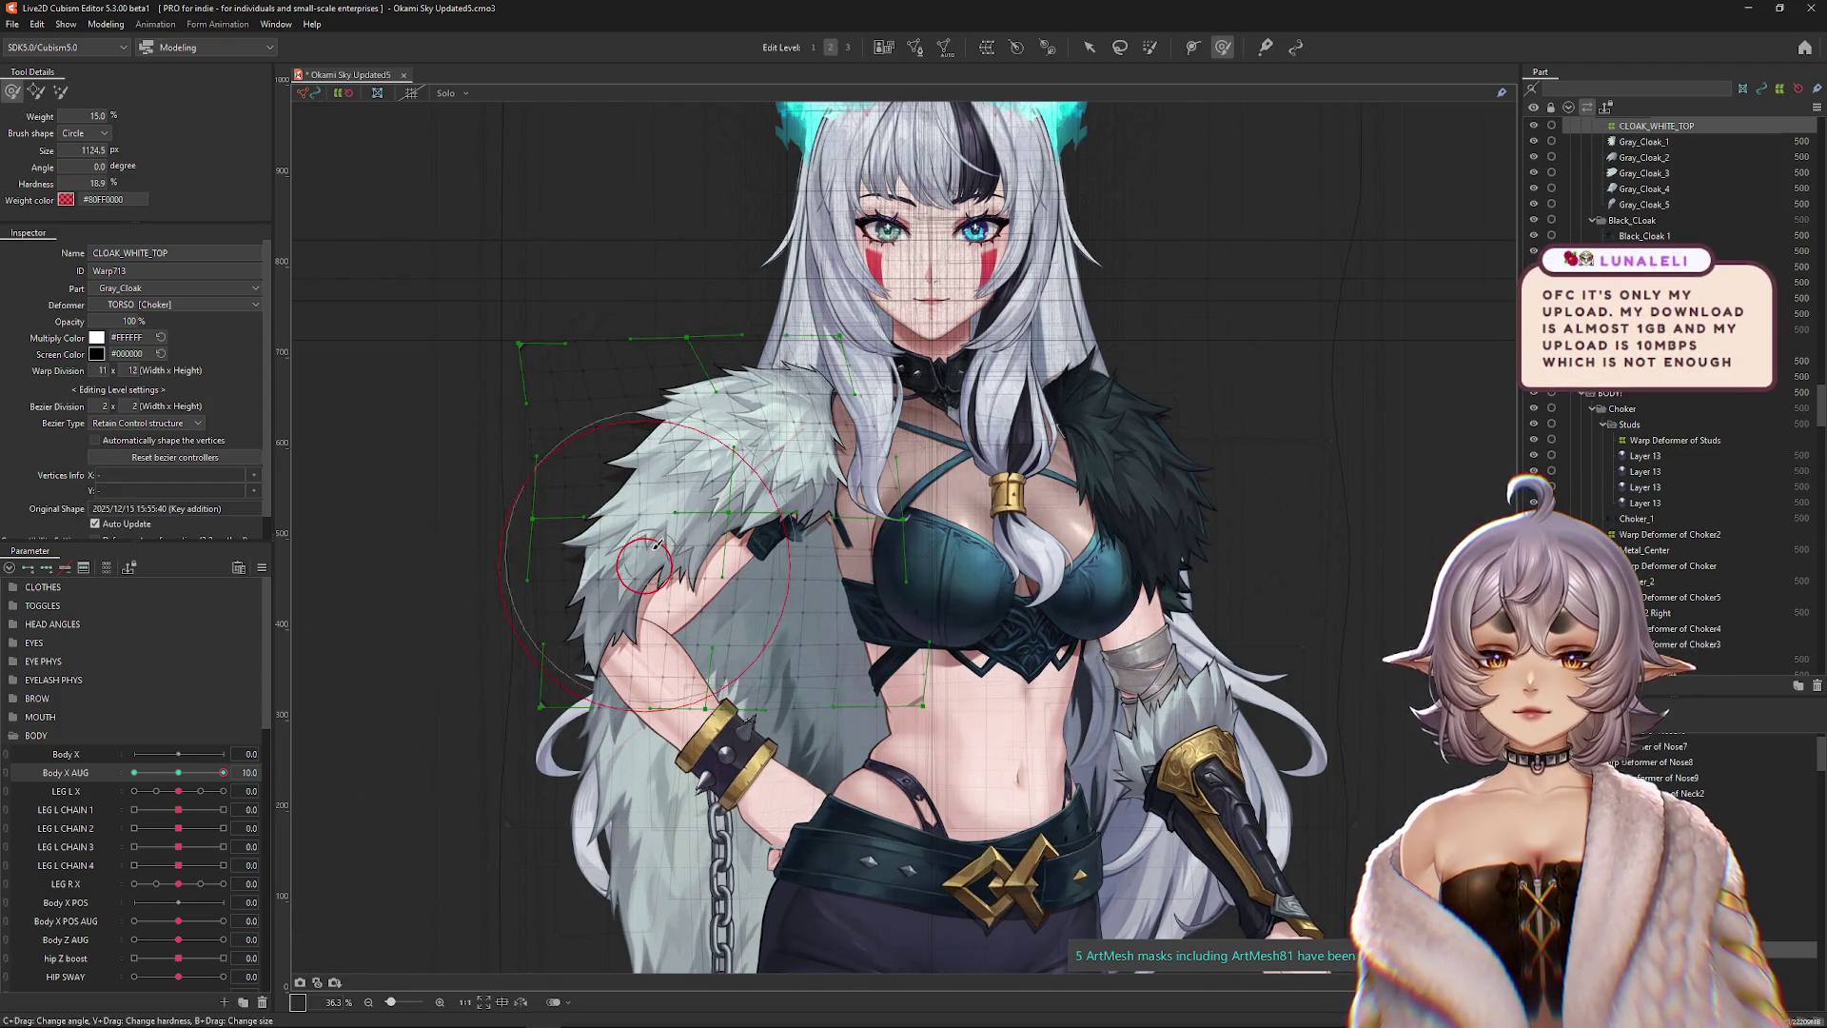
mouse_move(812, 403)
left_mouse_down()
mouse_move(776, 404)
mouse_move(766, 314)
mouse_move(835, 288)
mouse_move(808, 238)
left_mouse_up()
left_click_drag(444, 299, 489, 403)
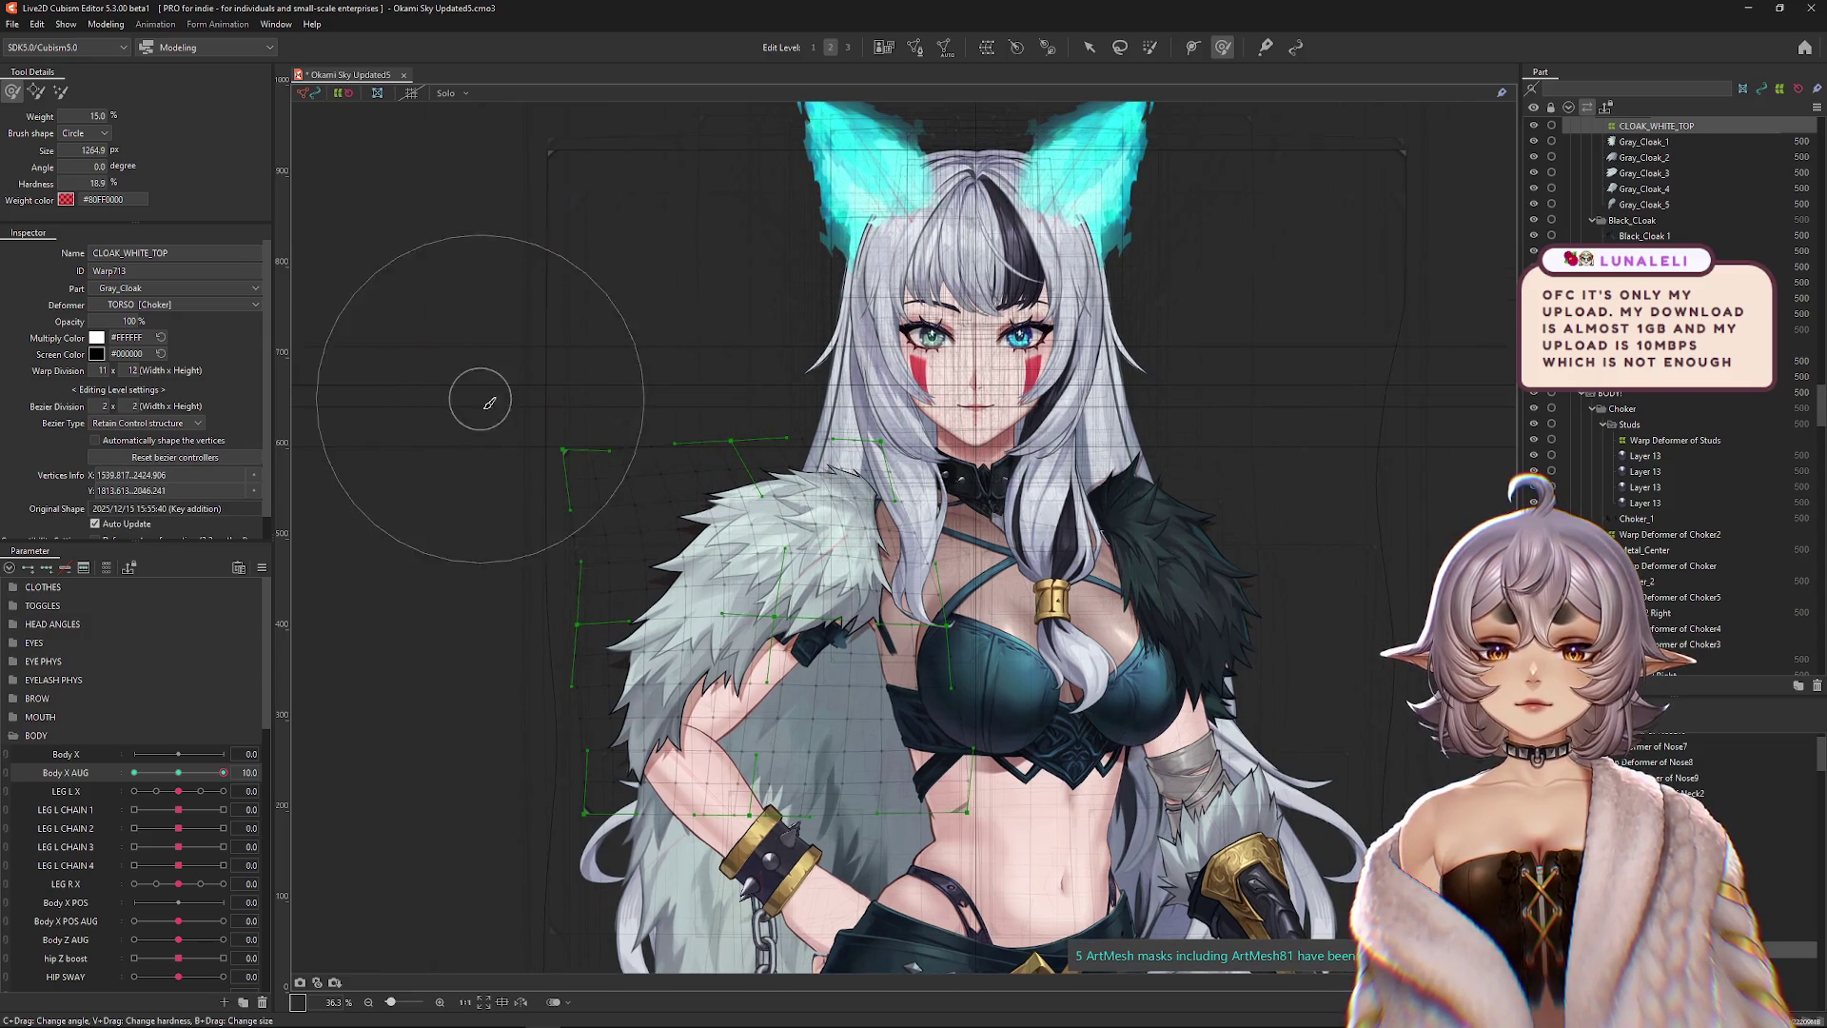
mouse_move(677, 310)
left_mouse_down()
mouse_move(745, 304)
mouse_move(799, 352)
mouse_move(990, 609)
mouse_move(978, 541)
left_mouse_up()
left_click_drag(761, 590, 732, 573)
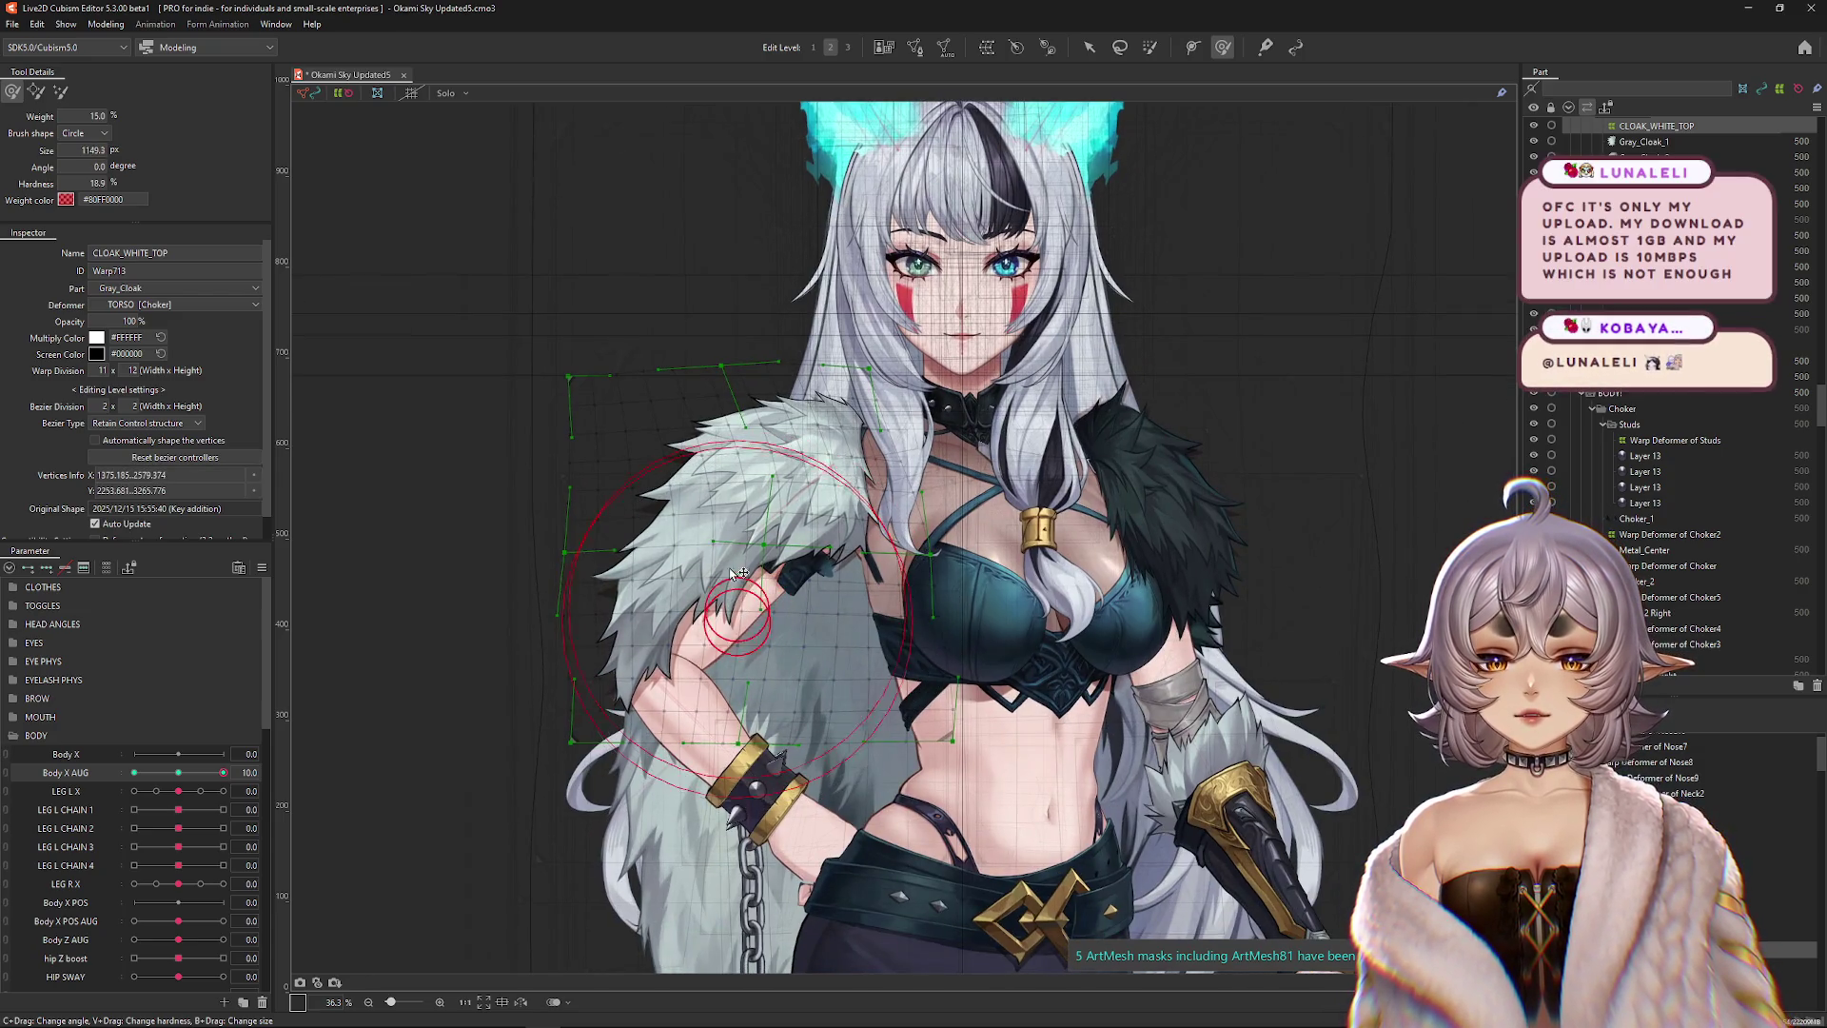
left_click(179, 775)
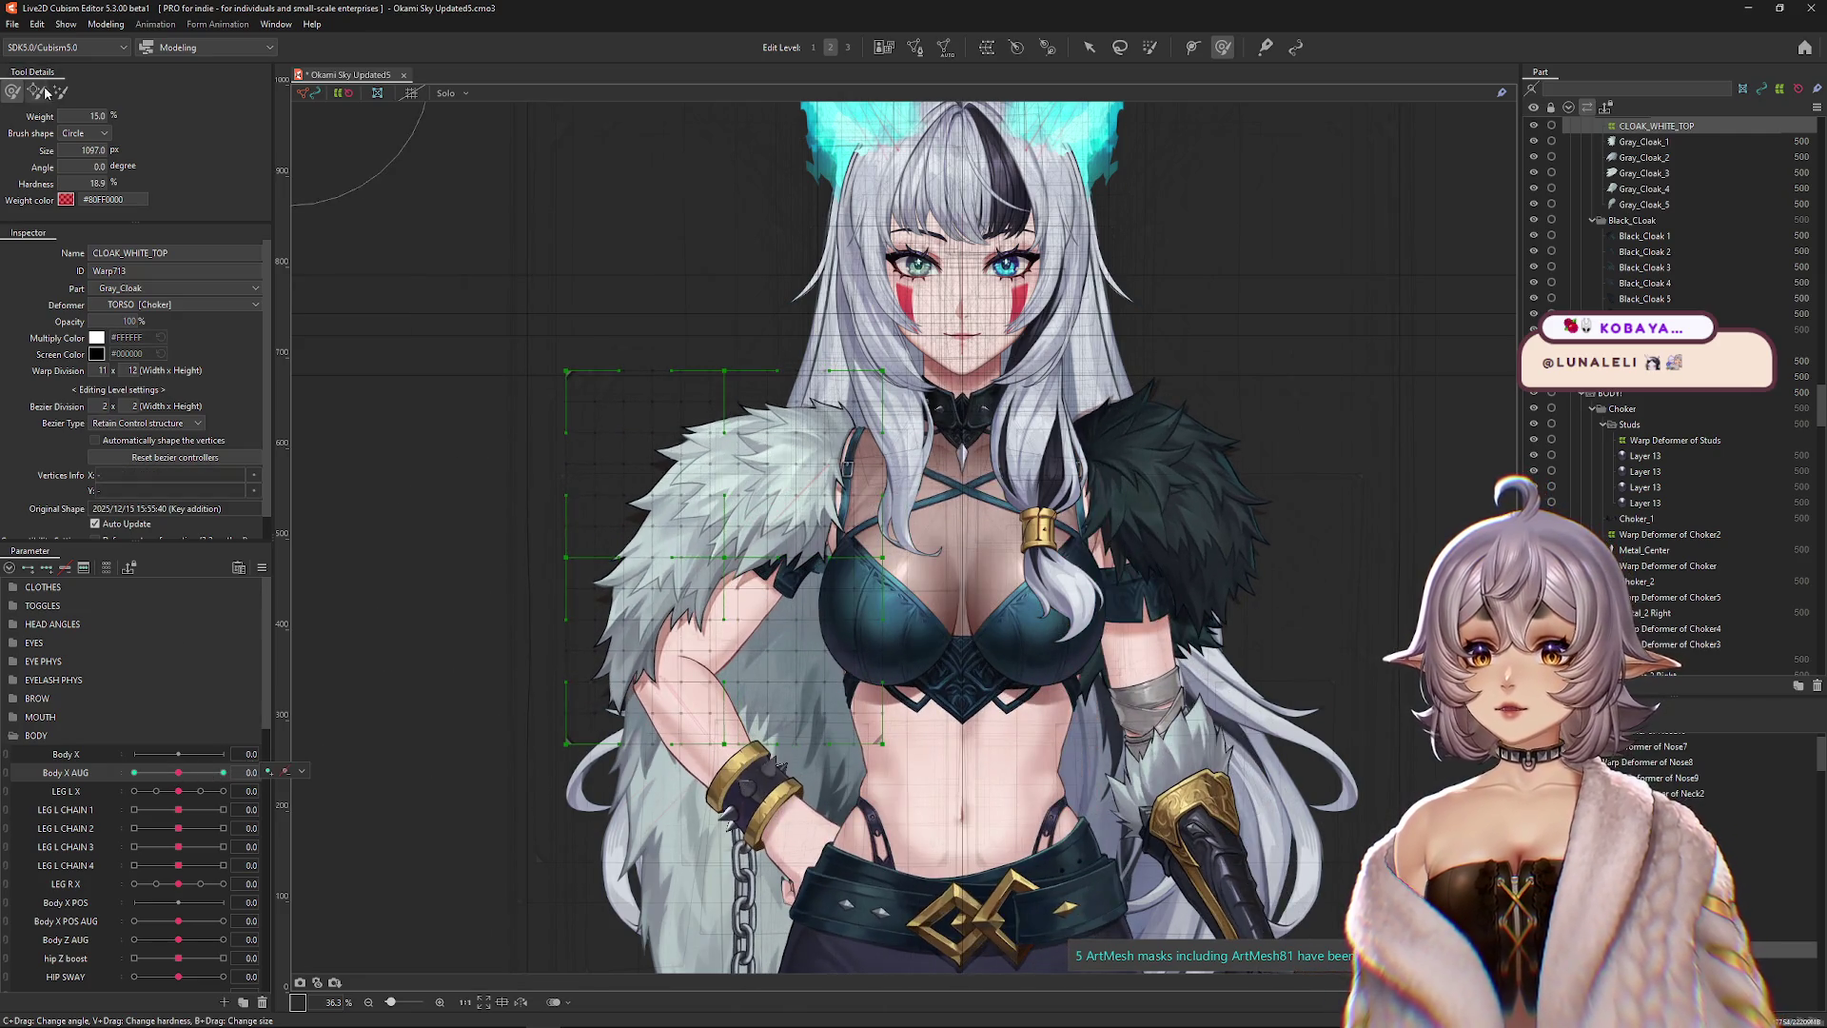
Simplify the cloak lattice to edit level 3 and preview the sway at 3 and 10.
left_click(60, 91)
left_click(222, 771)
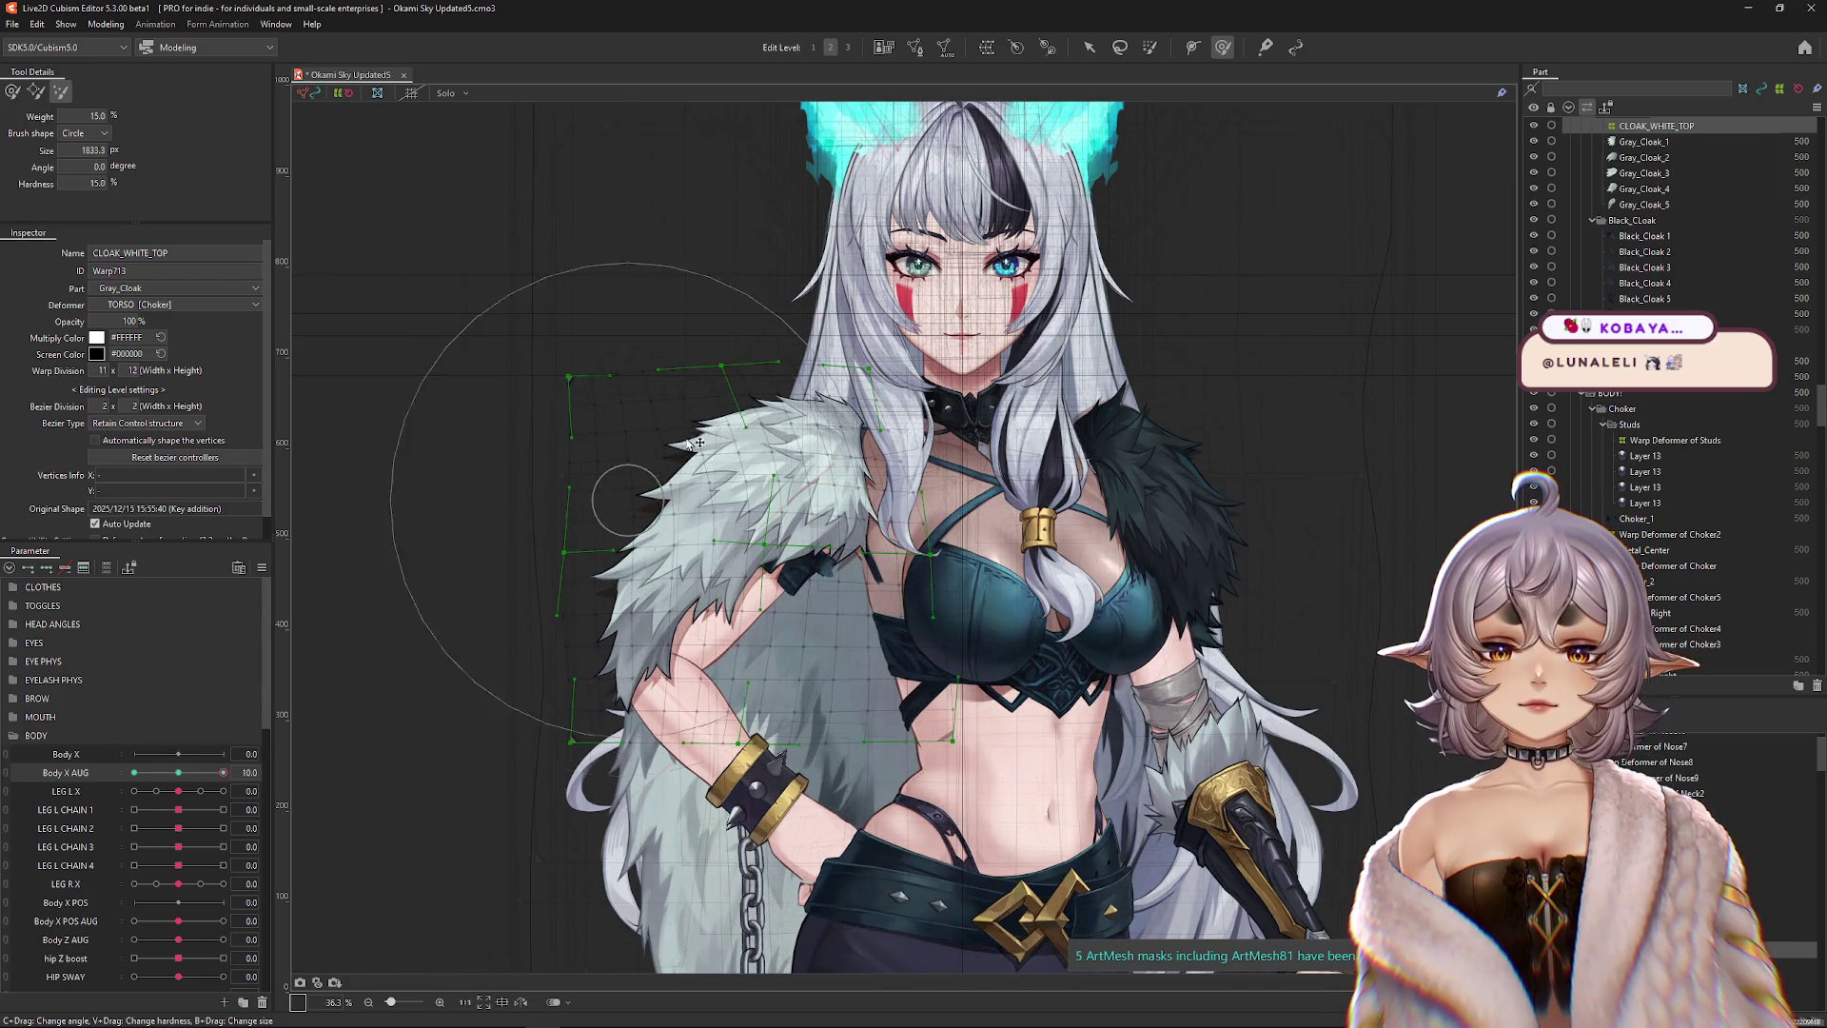
left_click(849, 47)
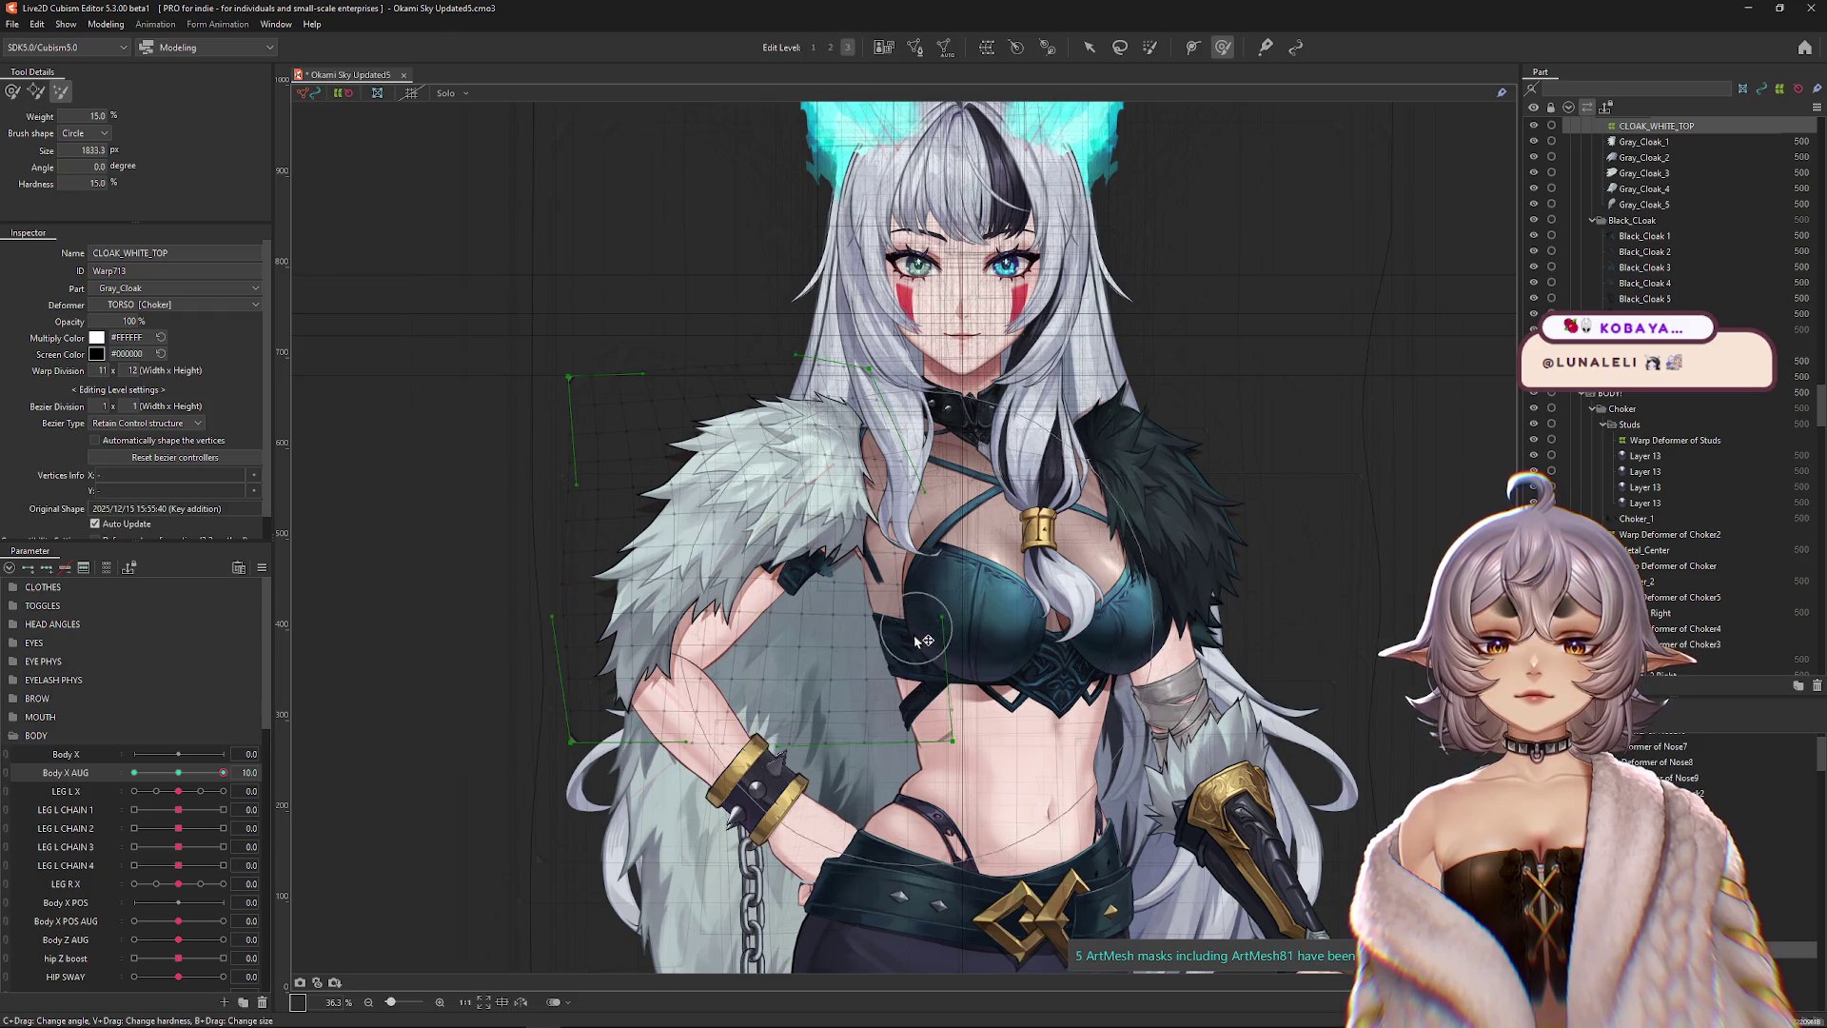
left_click(12, 91)
left_click(194, 774)
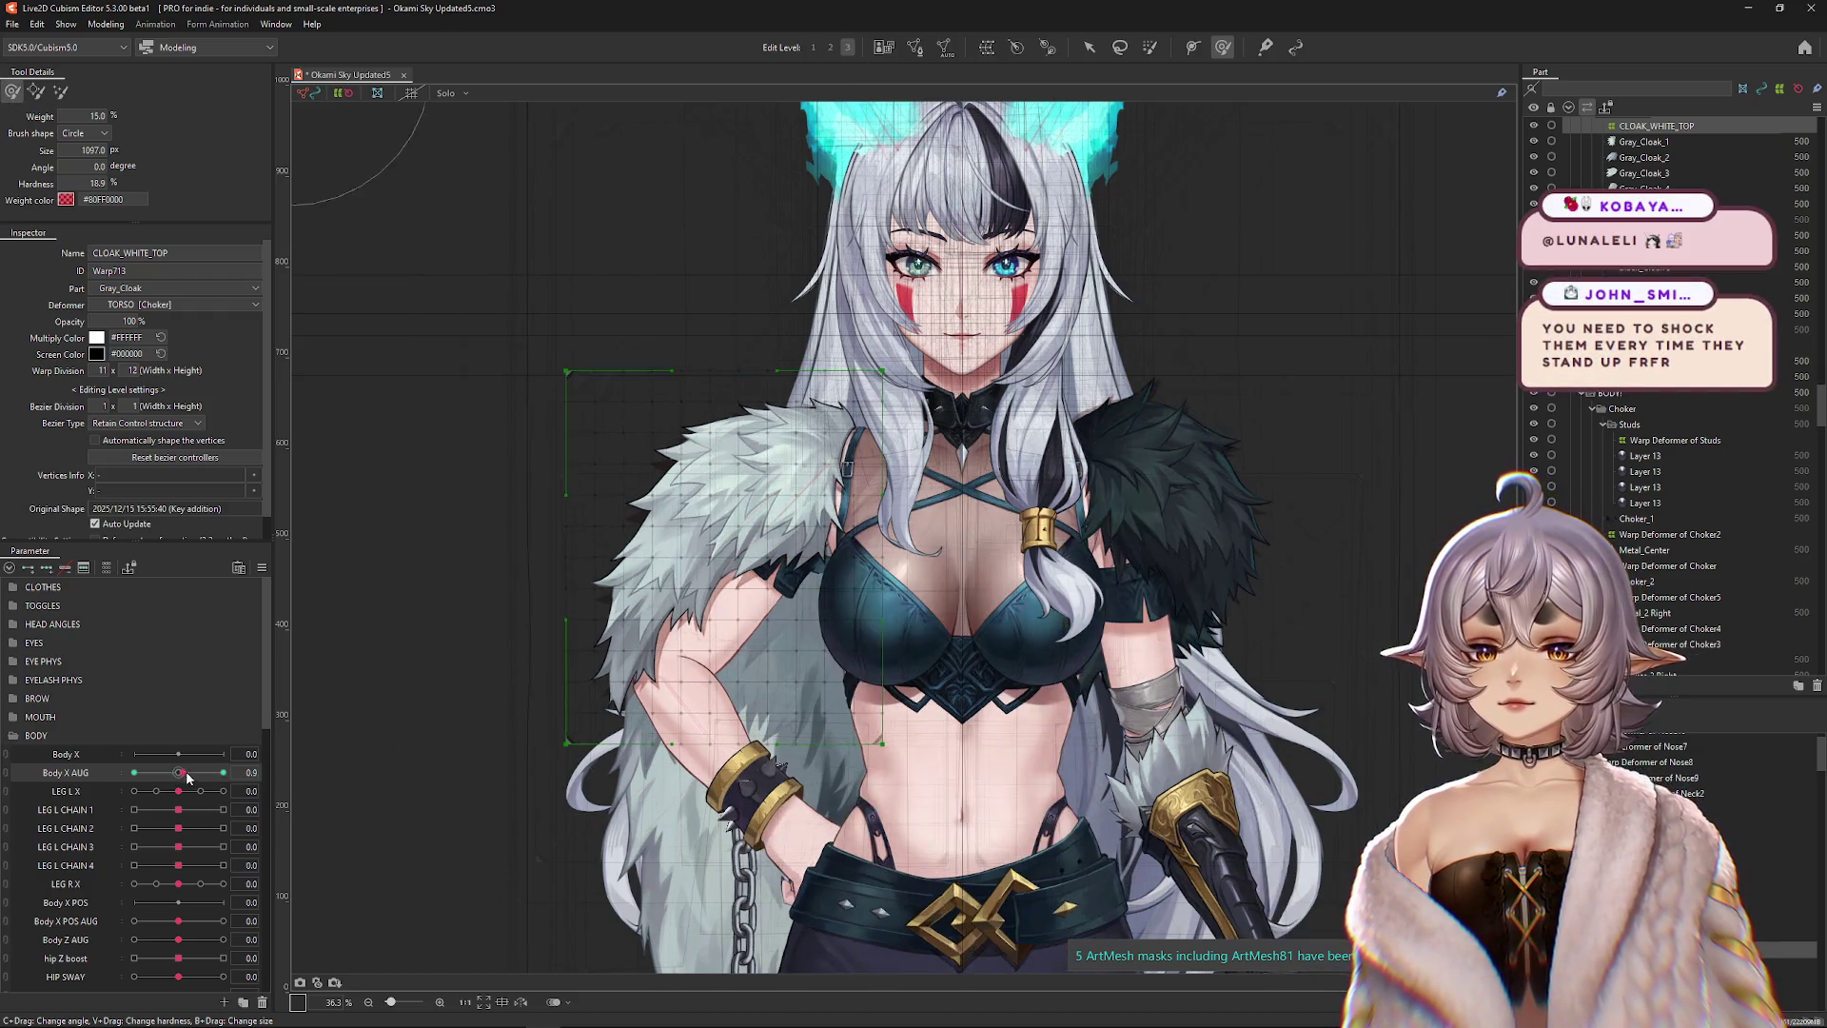
left_click(223, 773)
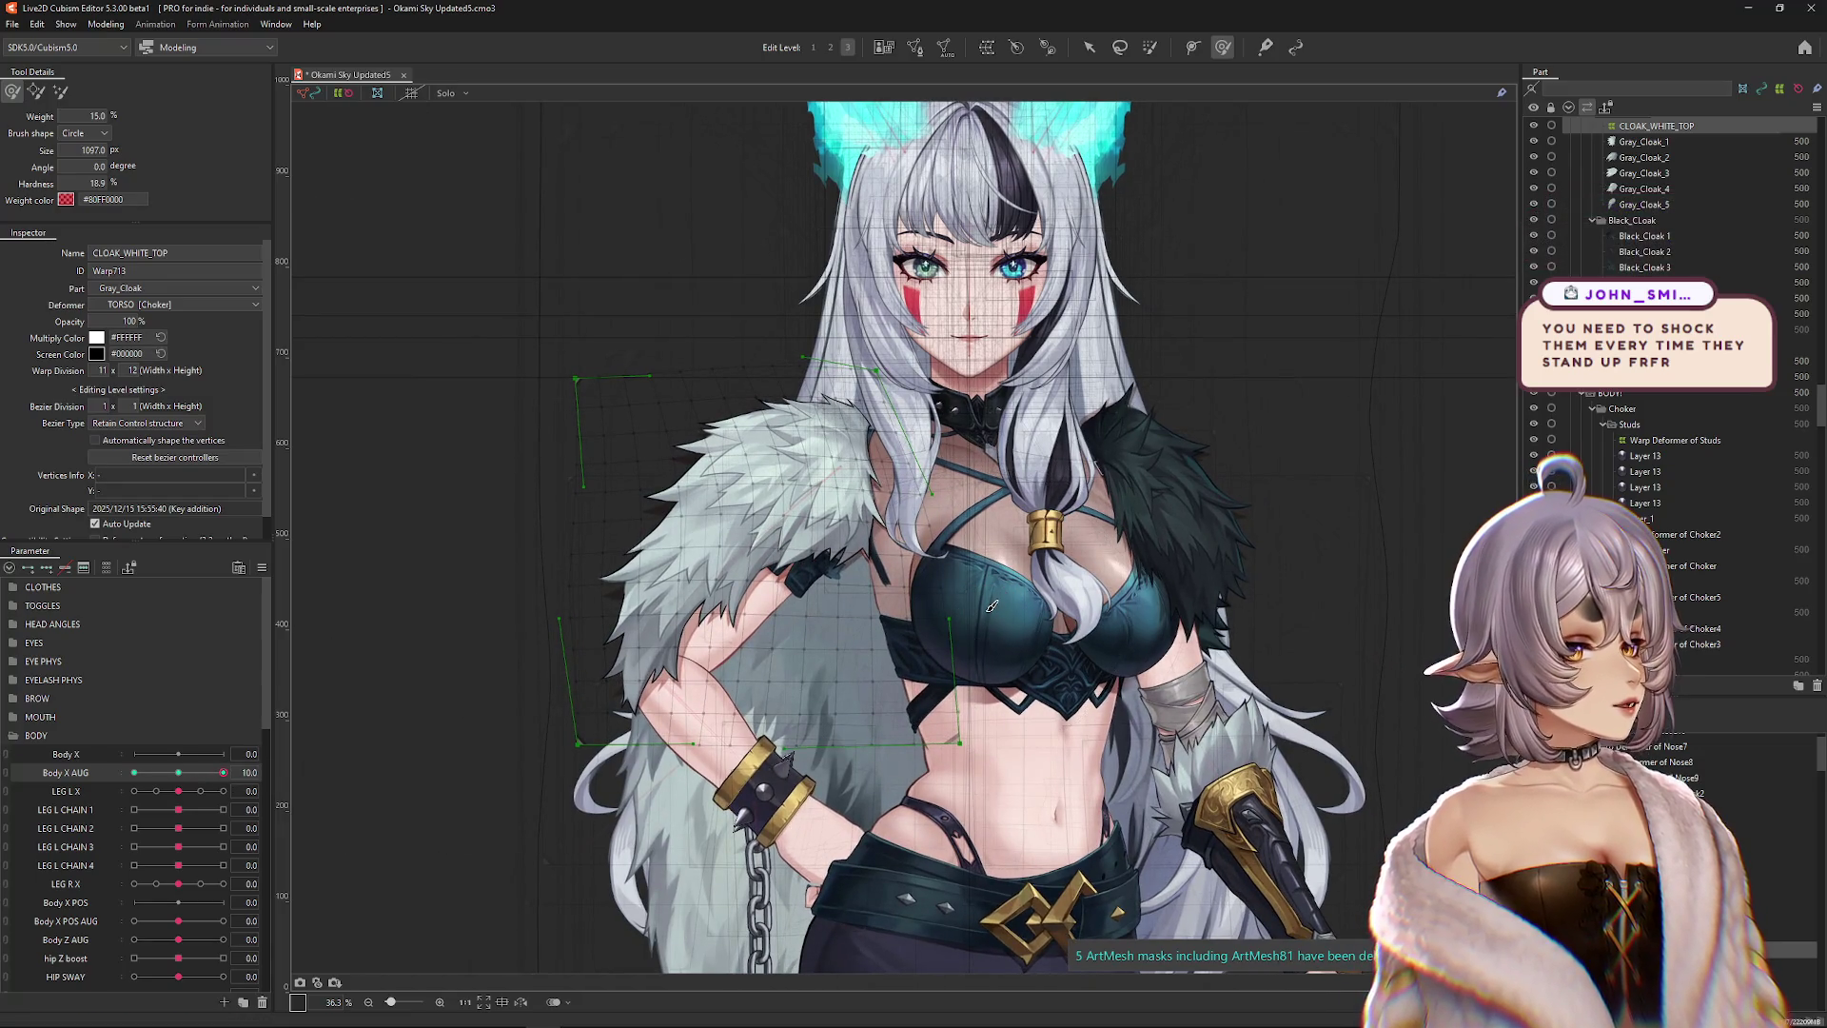
left_click(61, 92)
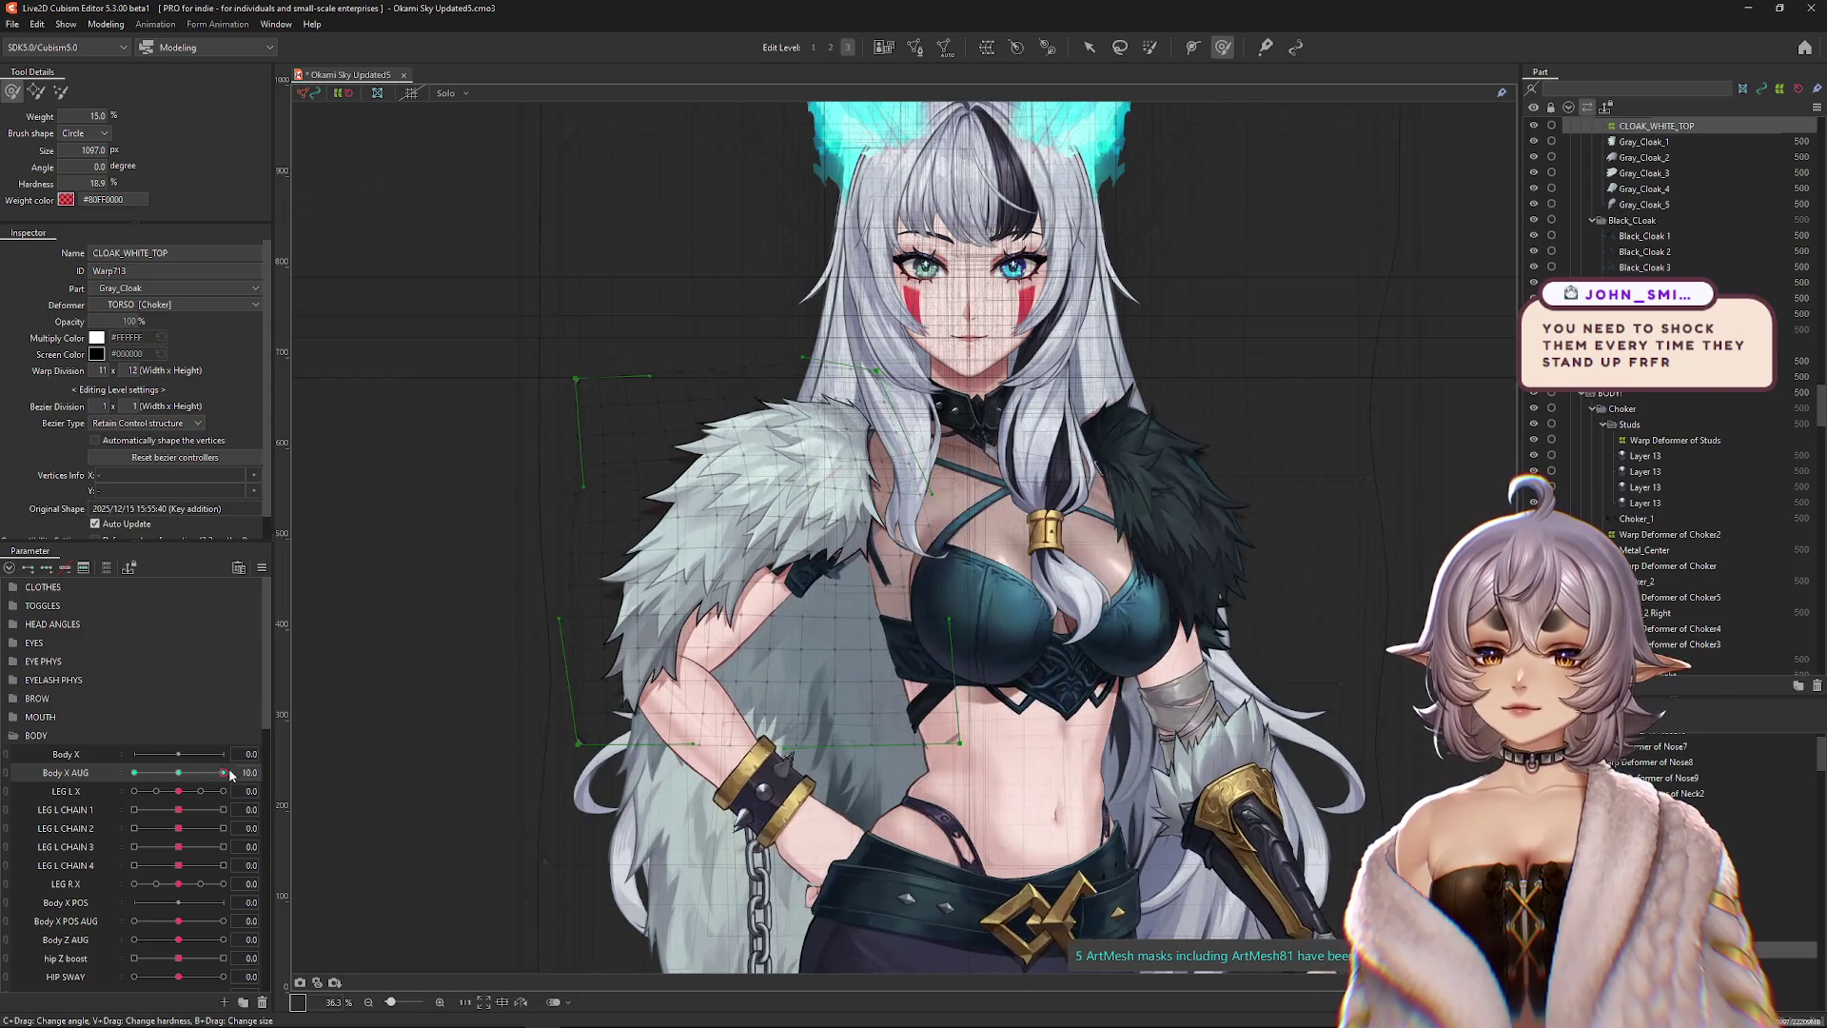
left_click_drag(778, 261, 775, 230)
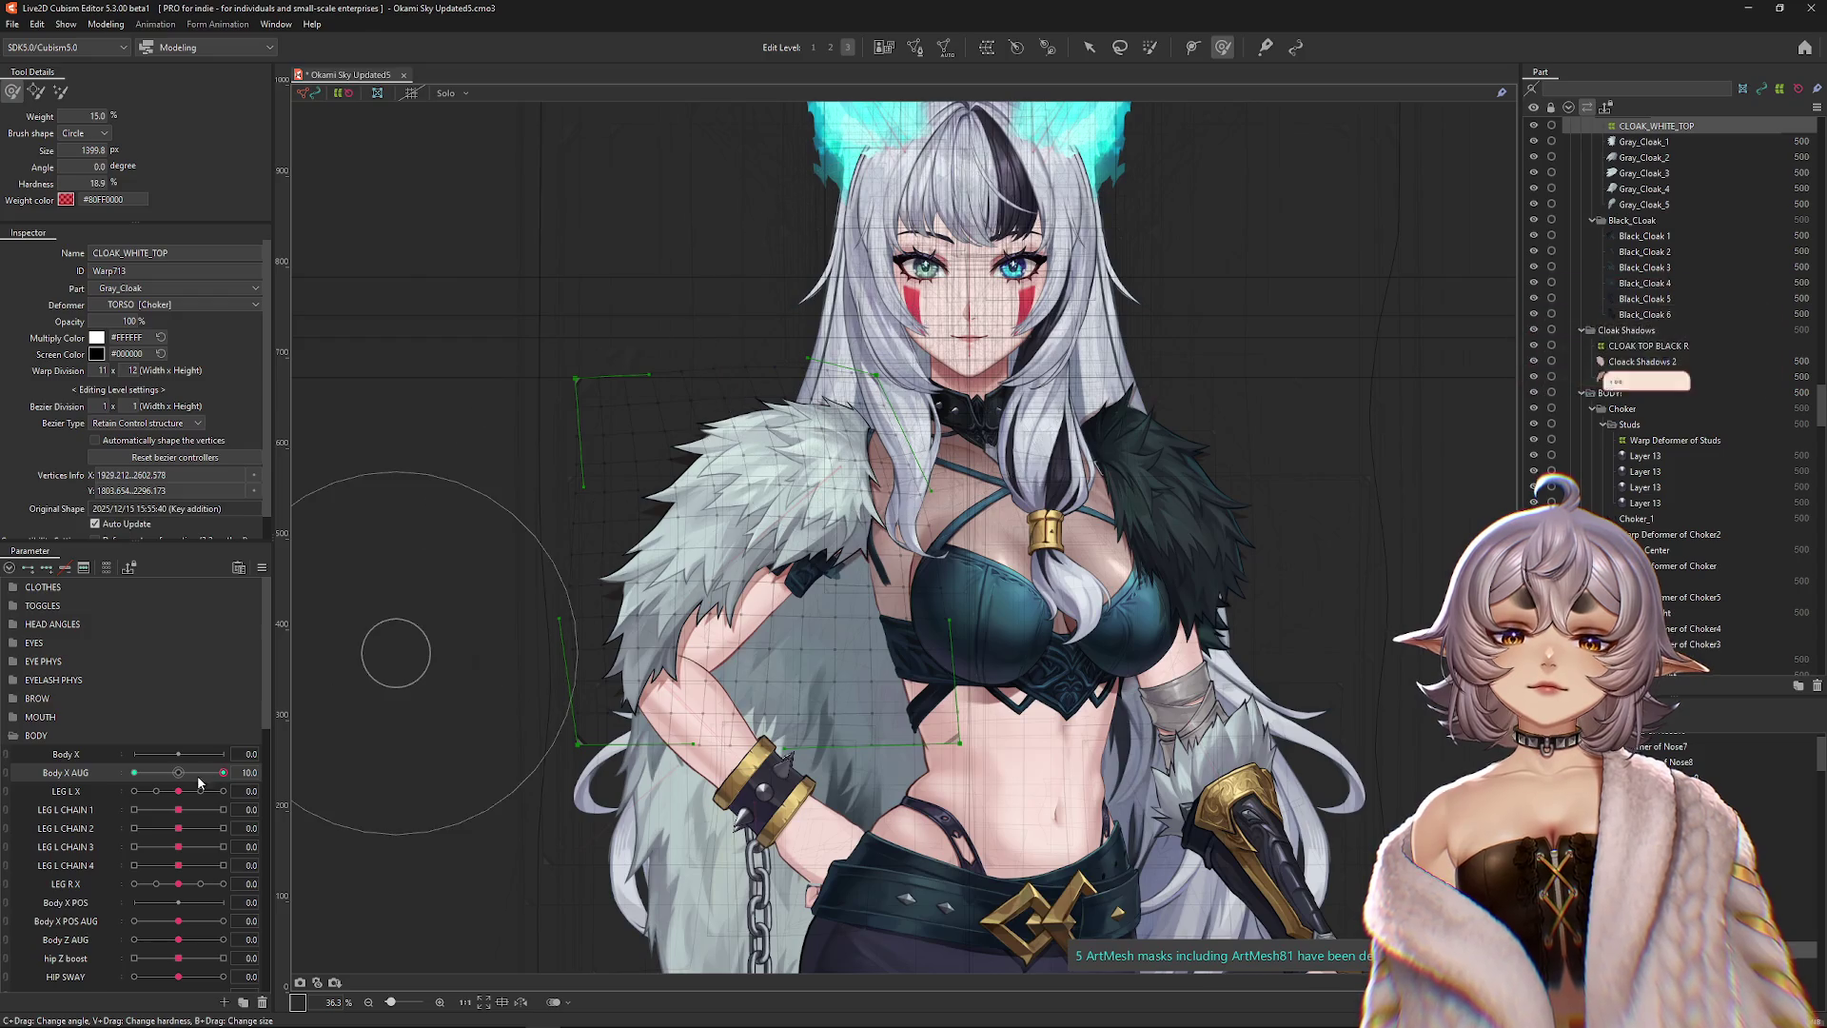
key("Escape")
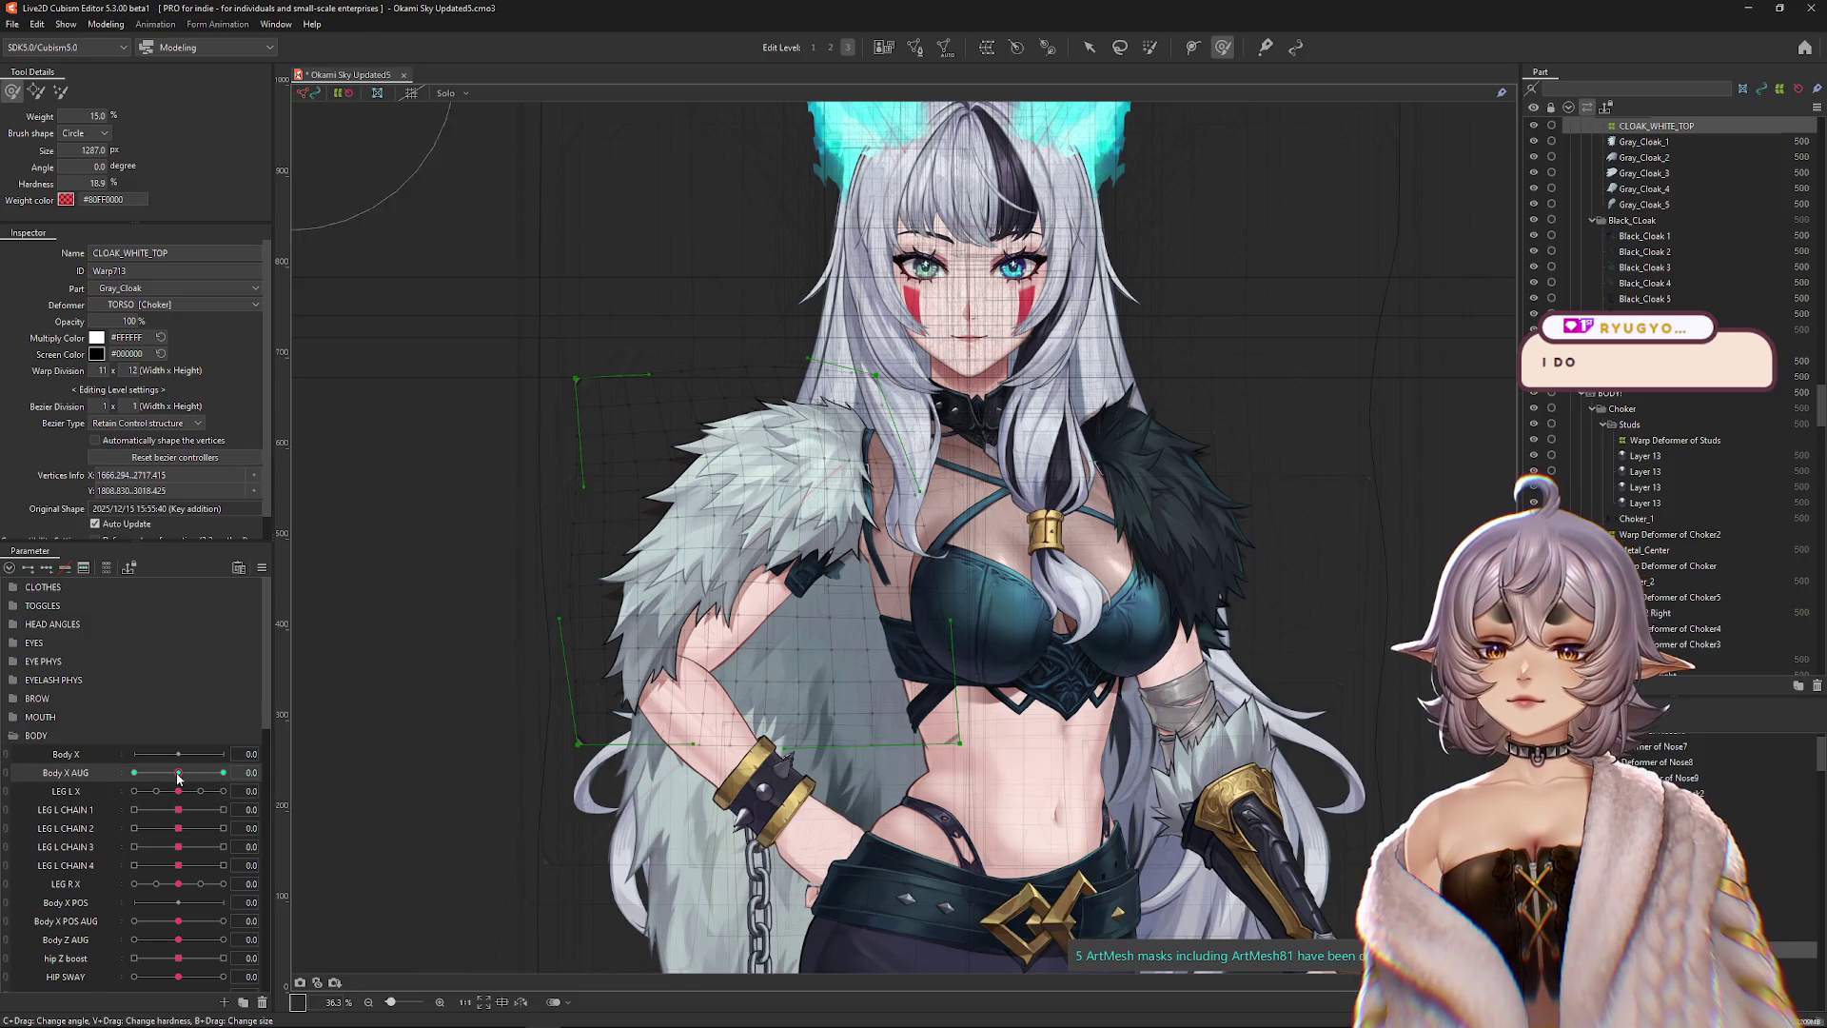
key("Escape")
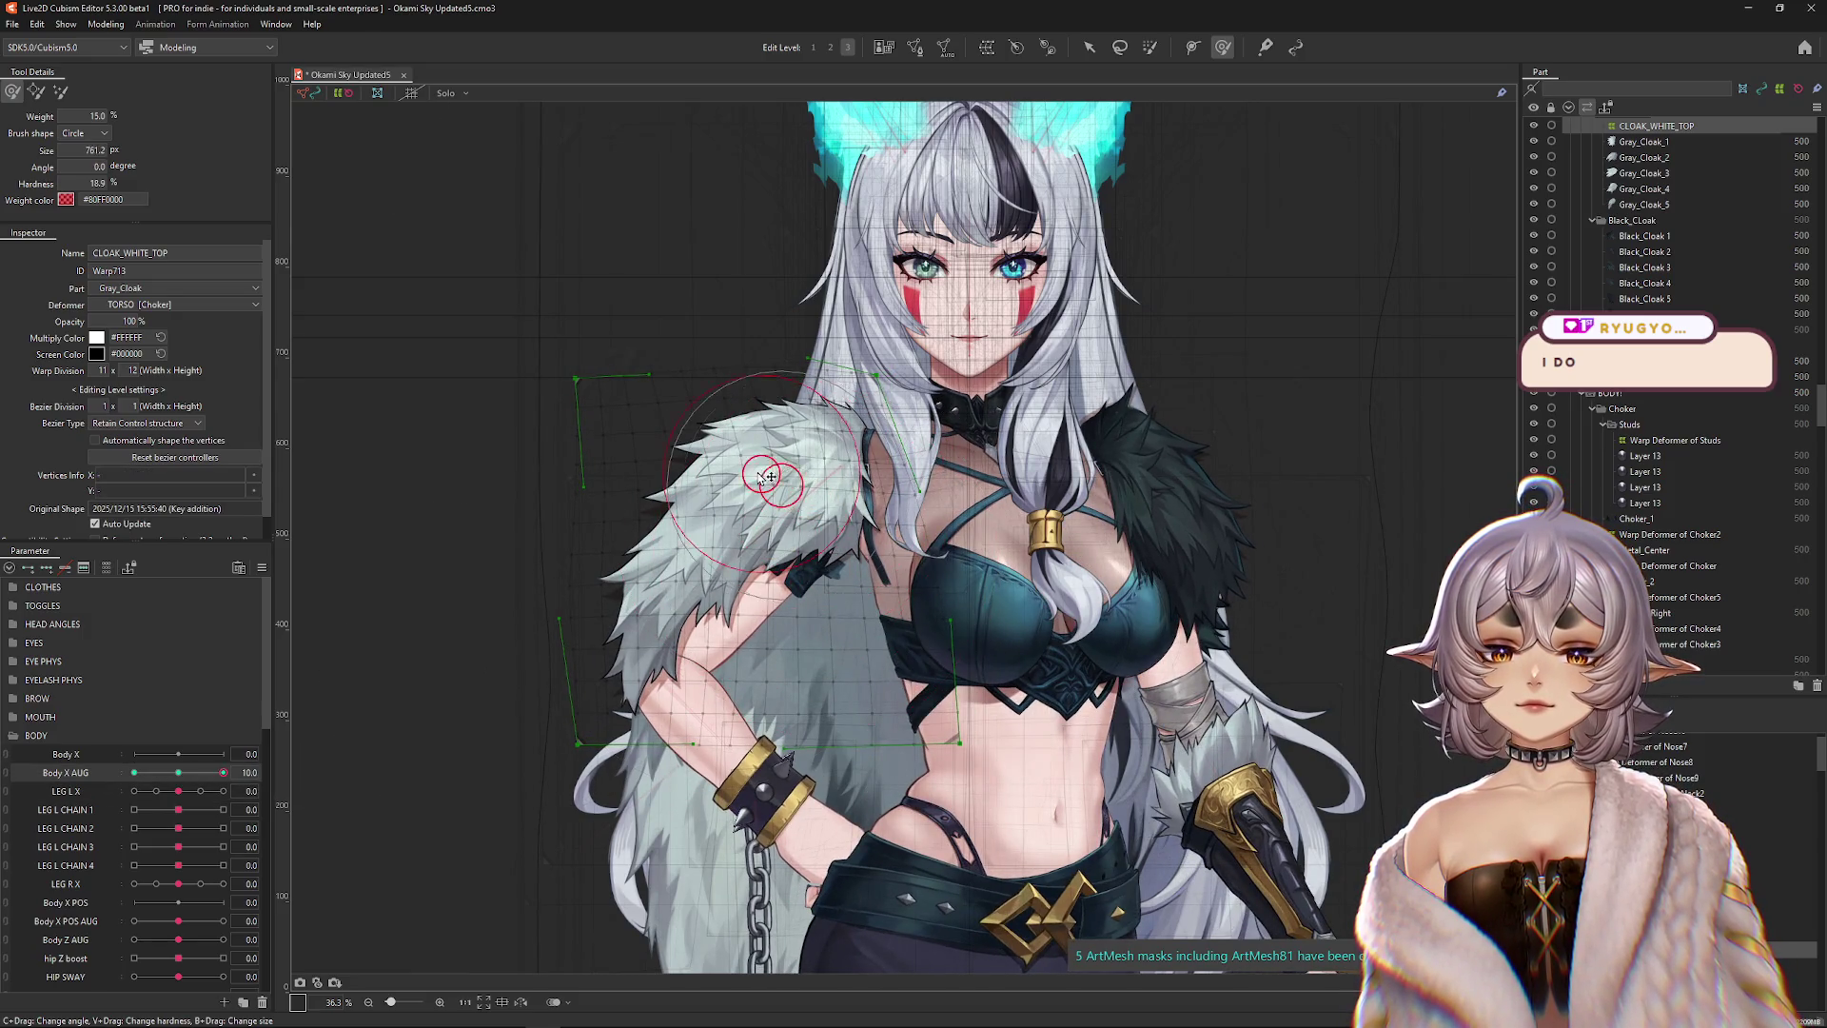
Shift the cloak warp left and bulge its left edge outward, previewing at Body X AUG 4.9.
left_click_drag(947, 528, 895, 542)
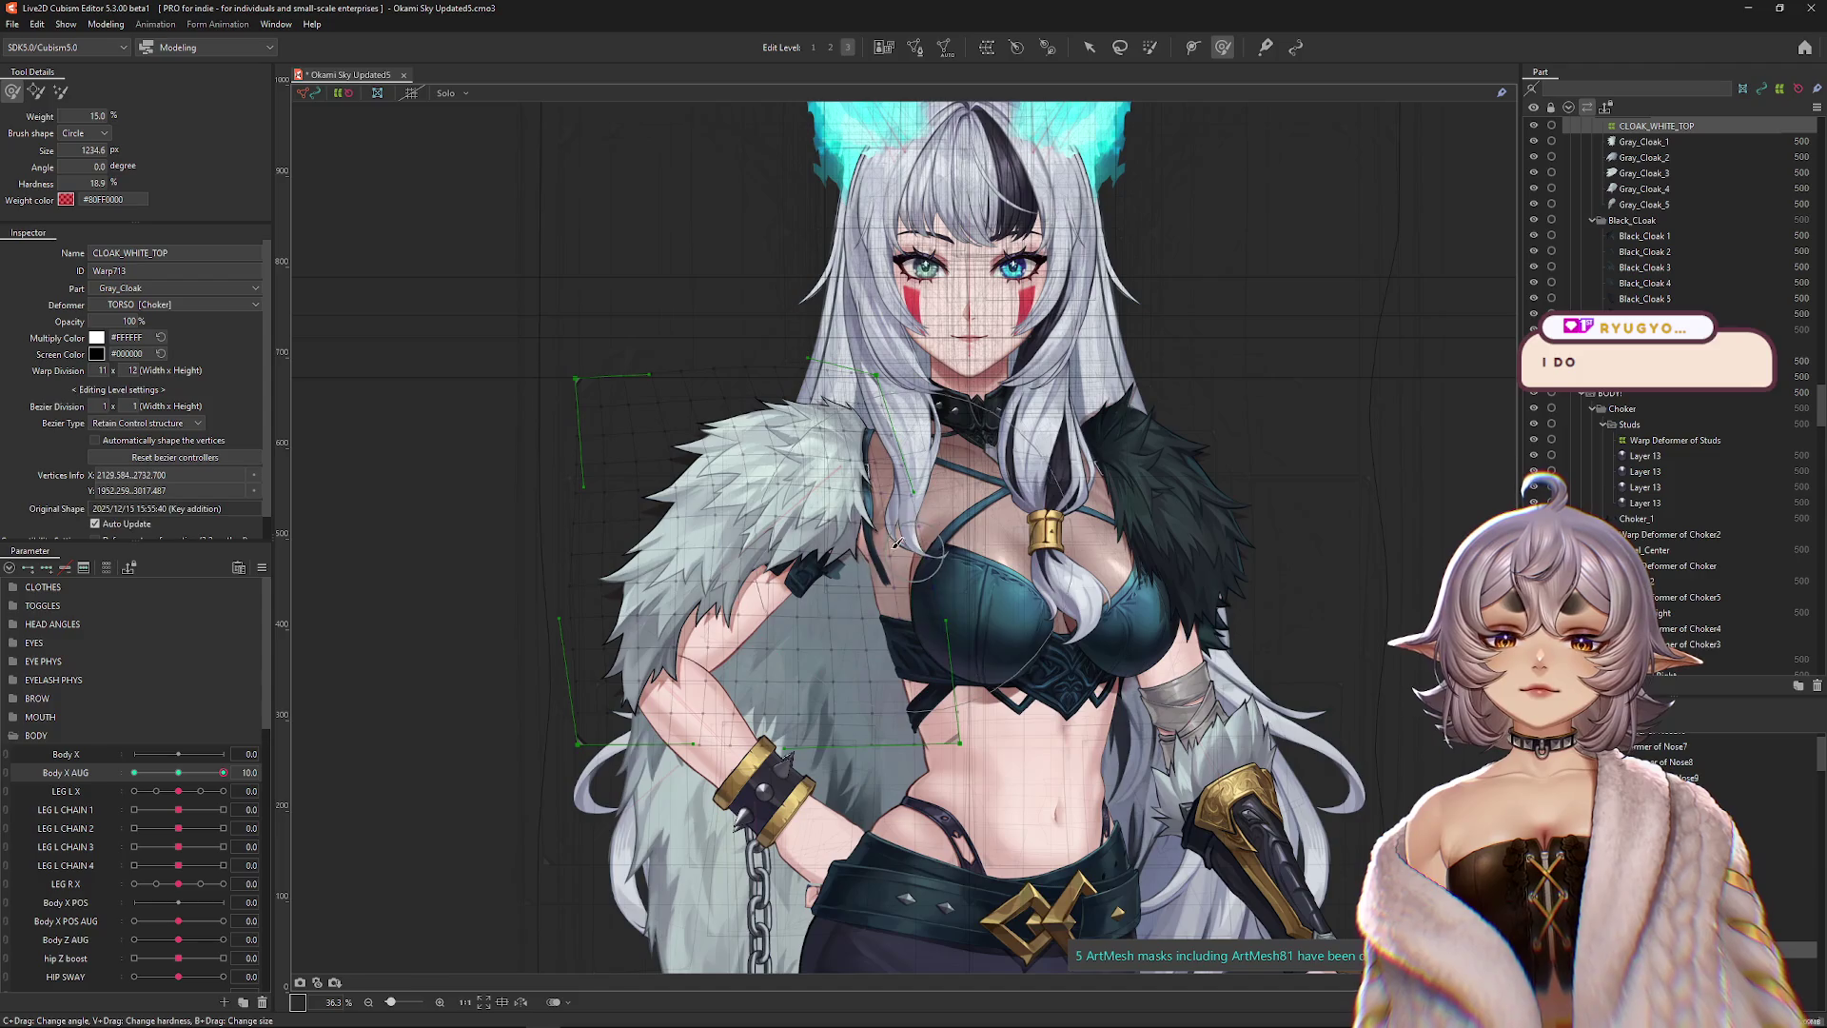
key("Escape")
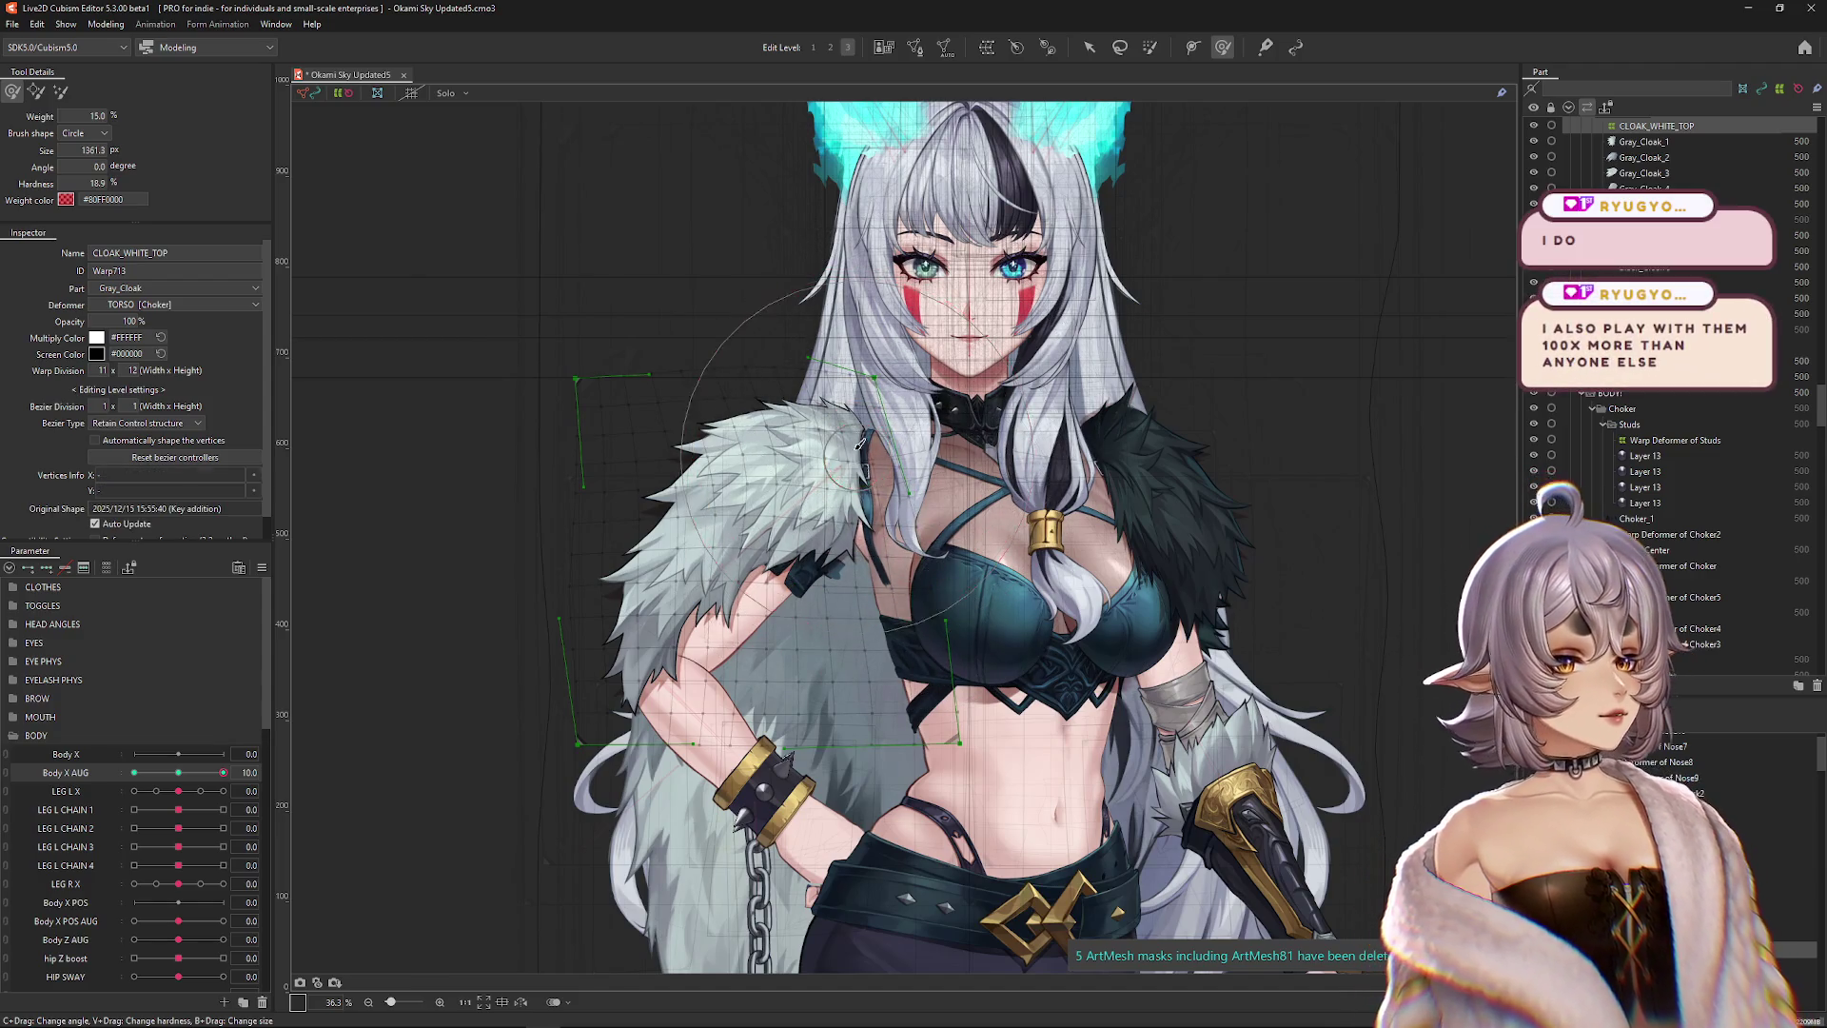
left_click_drag(857, 449, 875, 512)
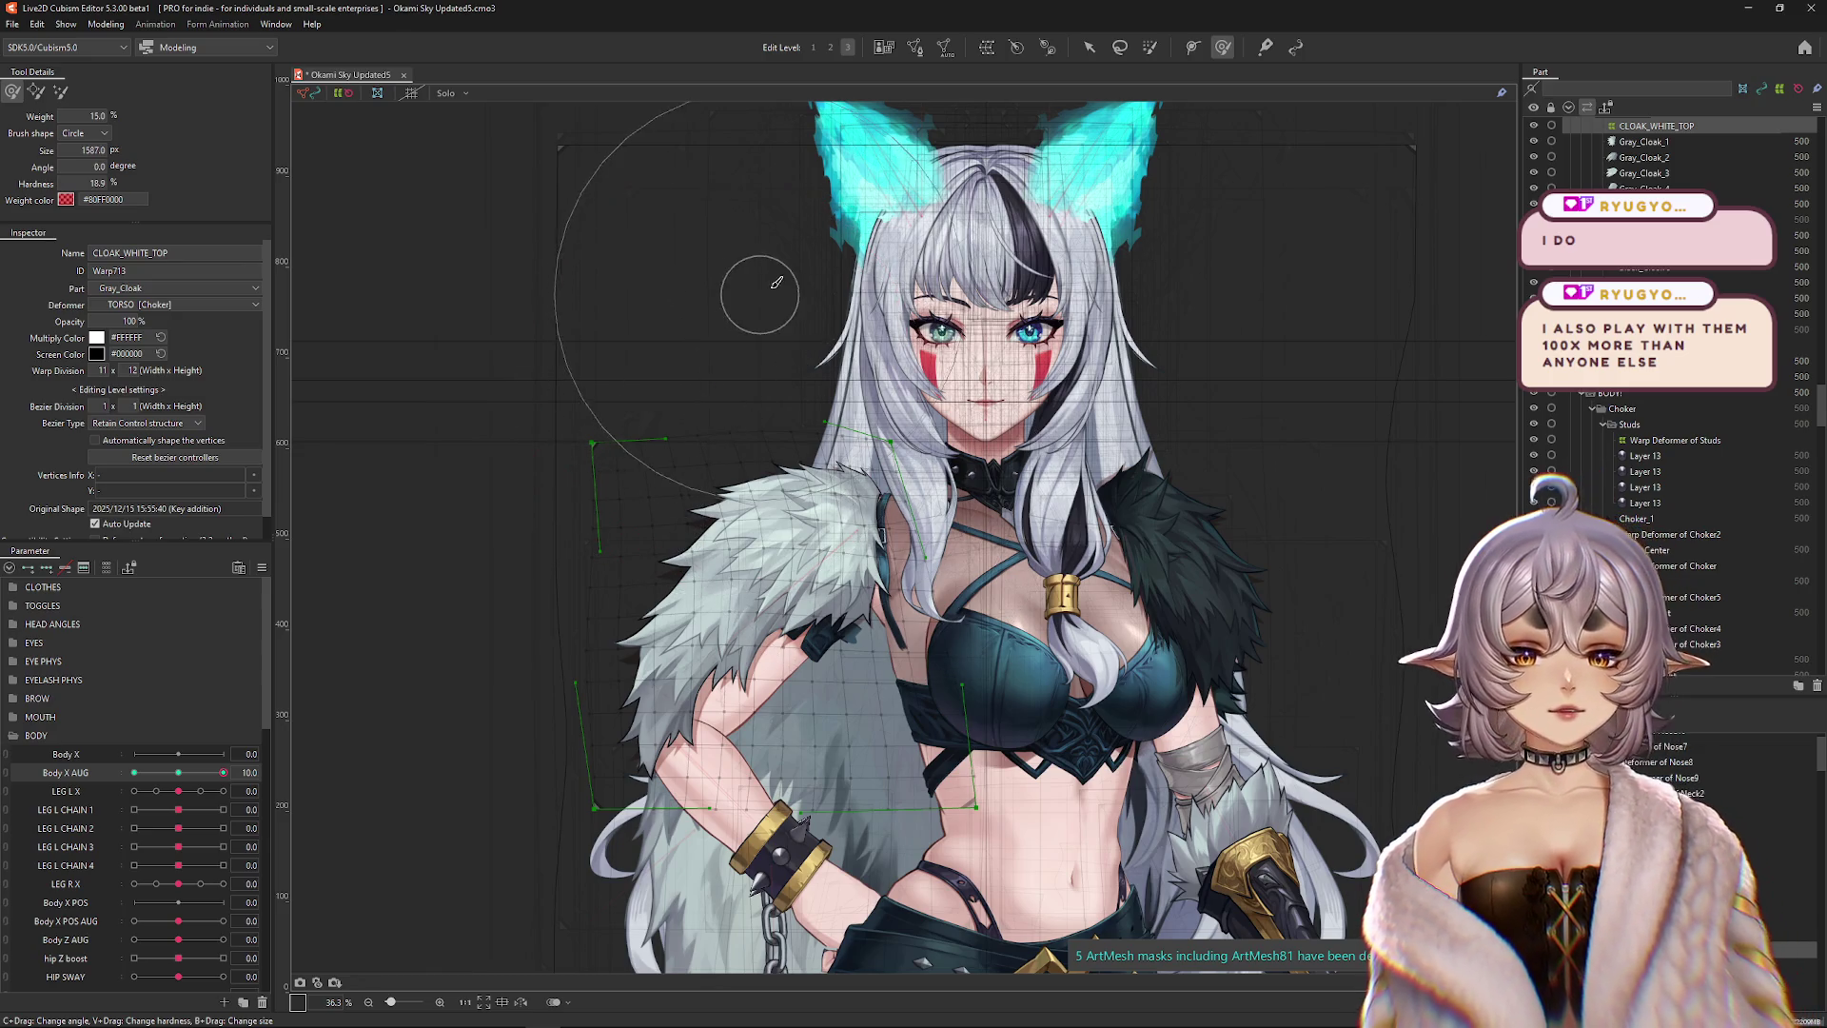
key("ctrl+h")
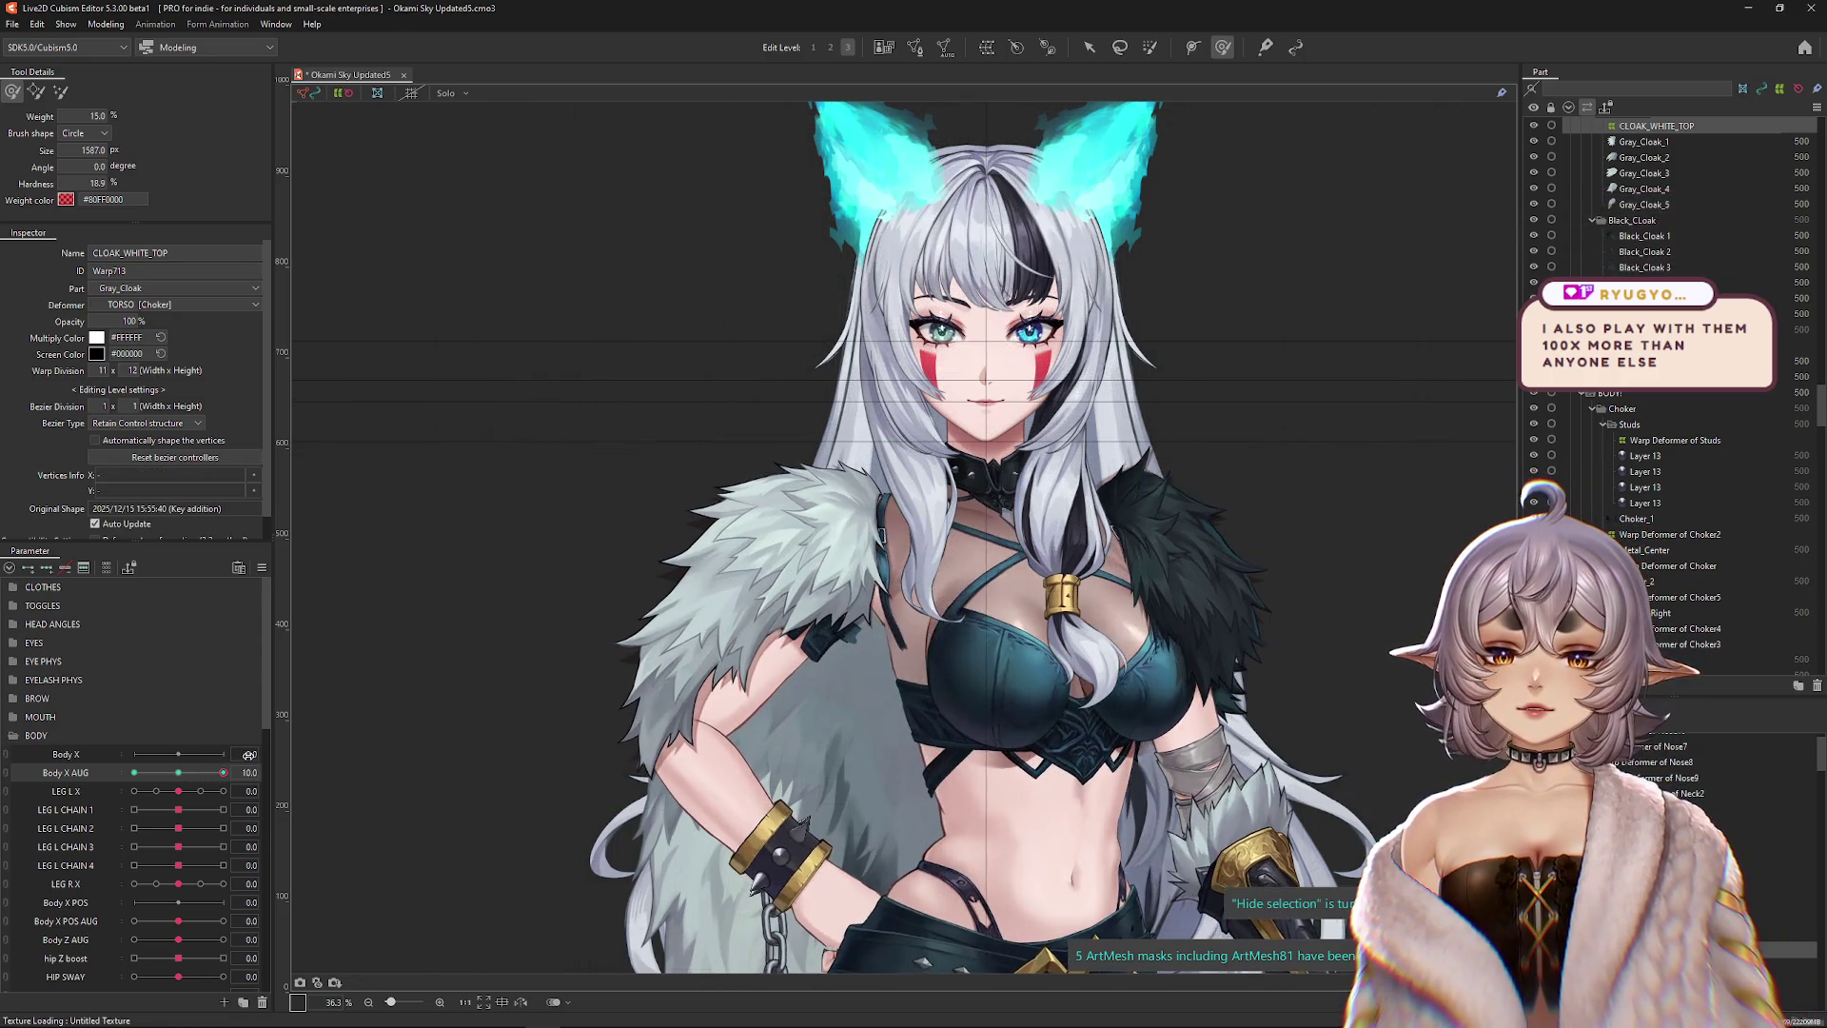
key("ctrl+h")
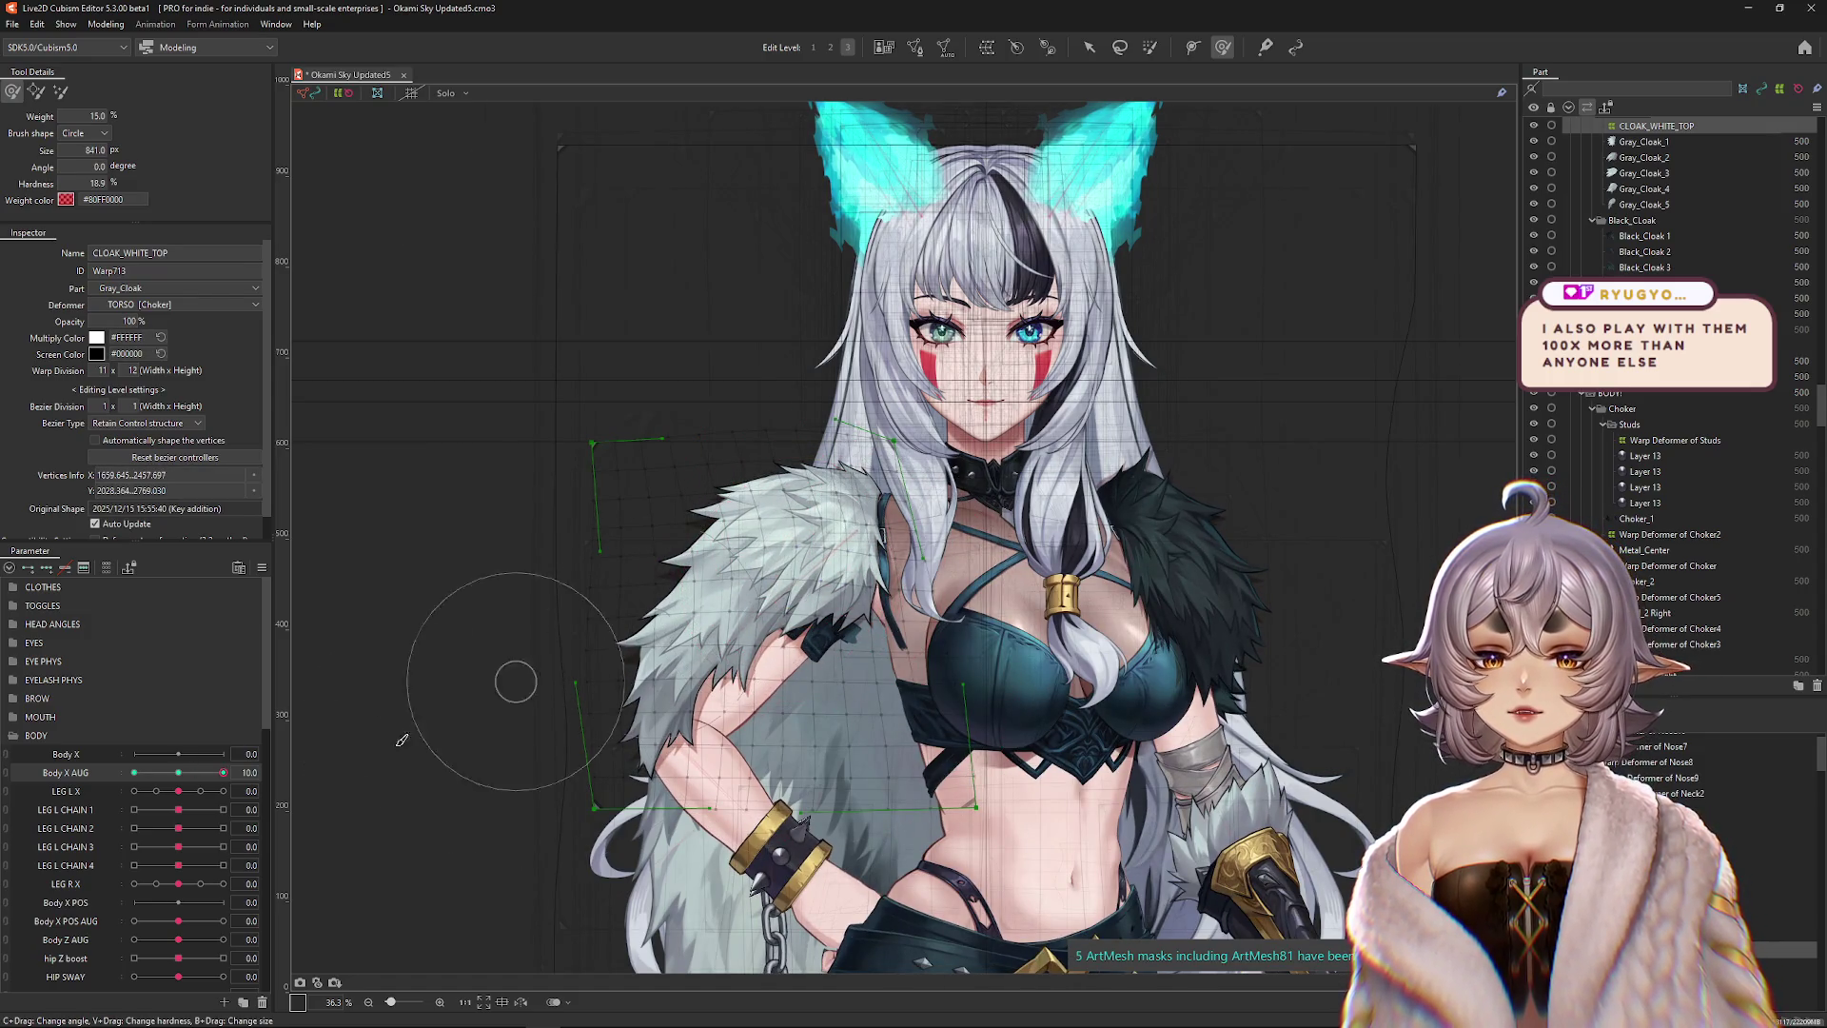
mouse_move(223, 773)
left_mouse_down()
mouse_move(186, 773)
mouse_move(223, 772)
left_mouse_up()
left_click_drag(566, 737, 418, 799)
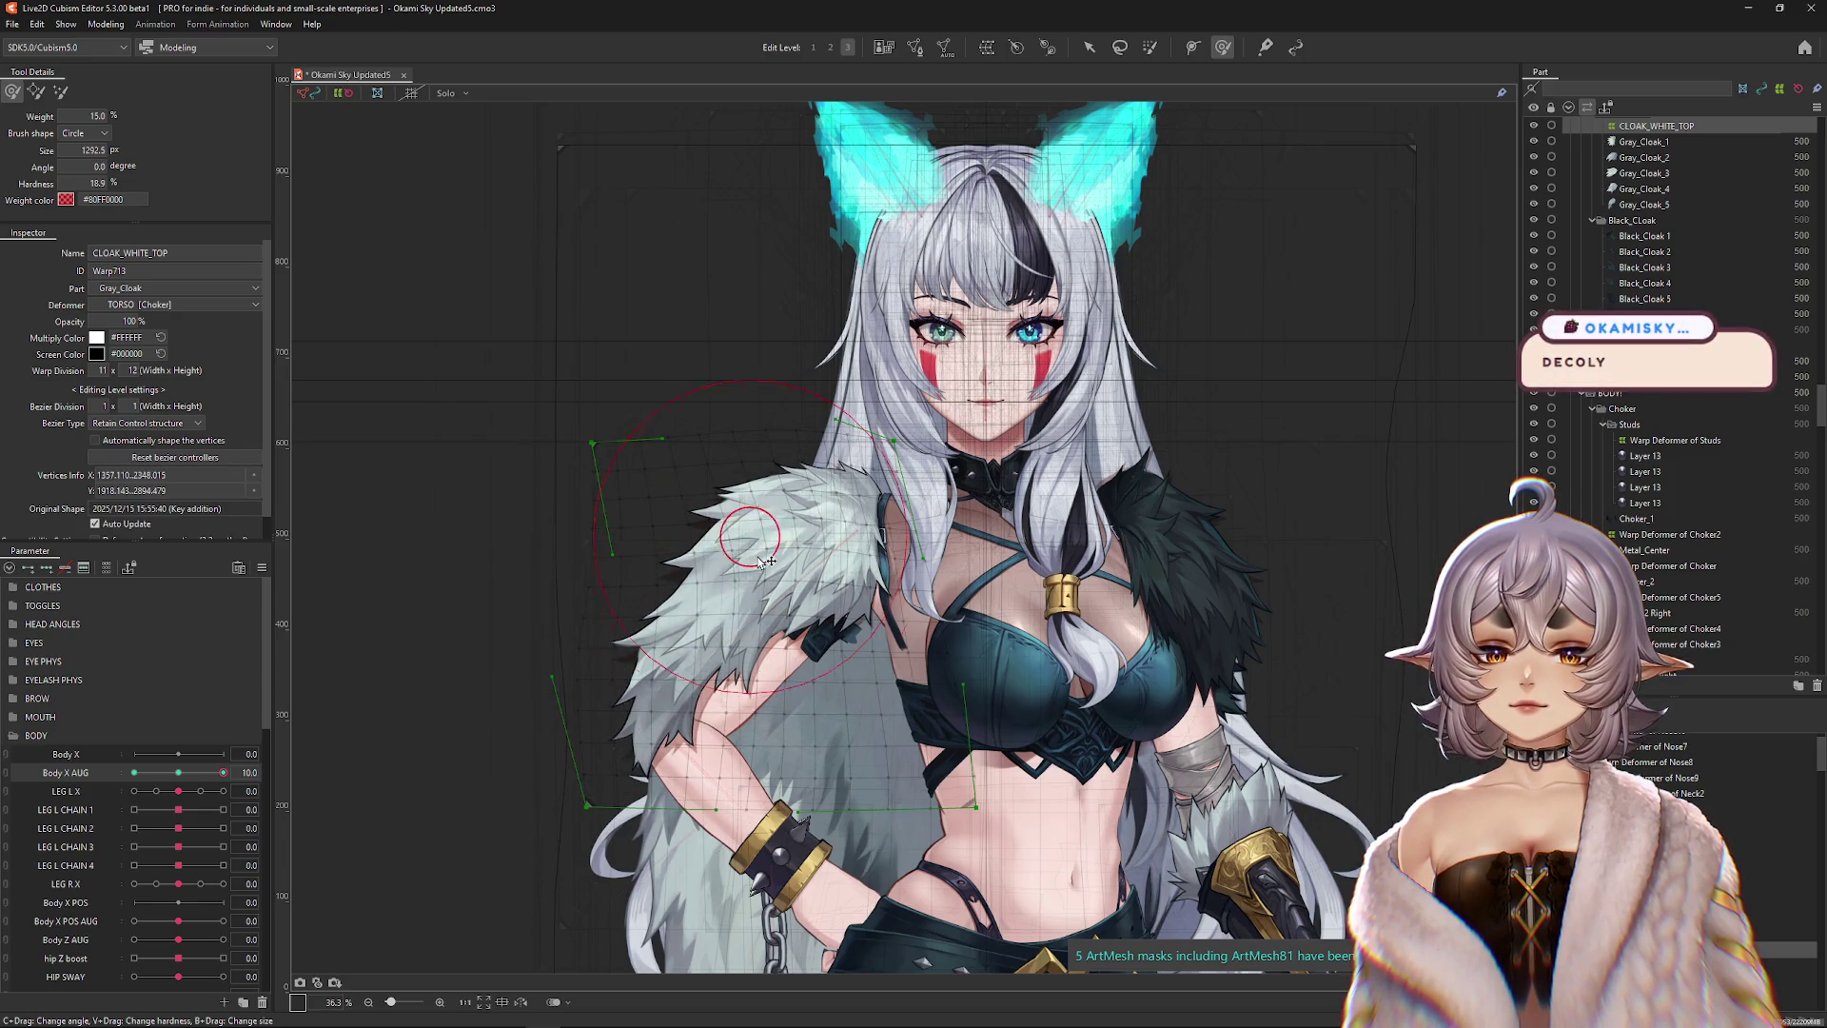
Preview the pose at Body X AUG 8.7 and enlarge the warp deform brush.
mouse_move(563, 403)
left_mouse_down()
mouse_move(540, 501)
mouse_move(481, 523)
left_mouse_up()
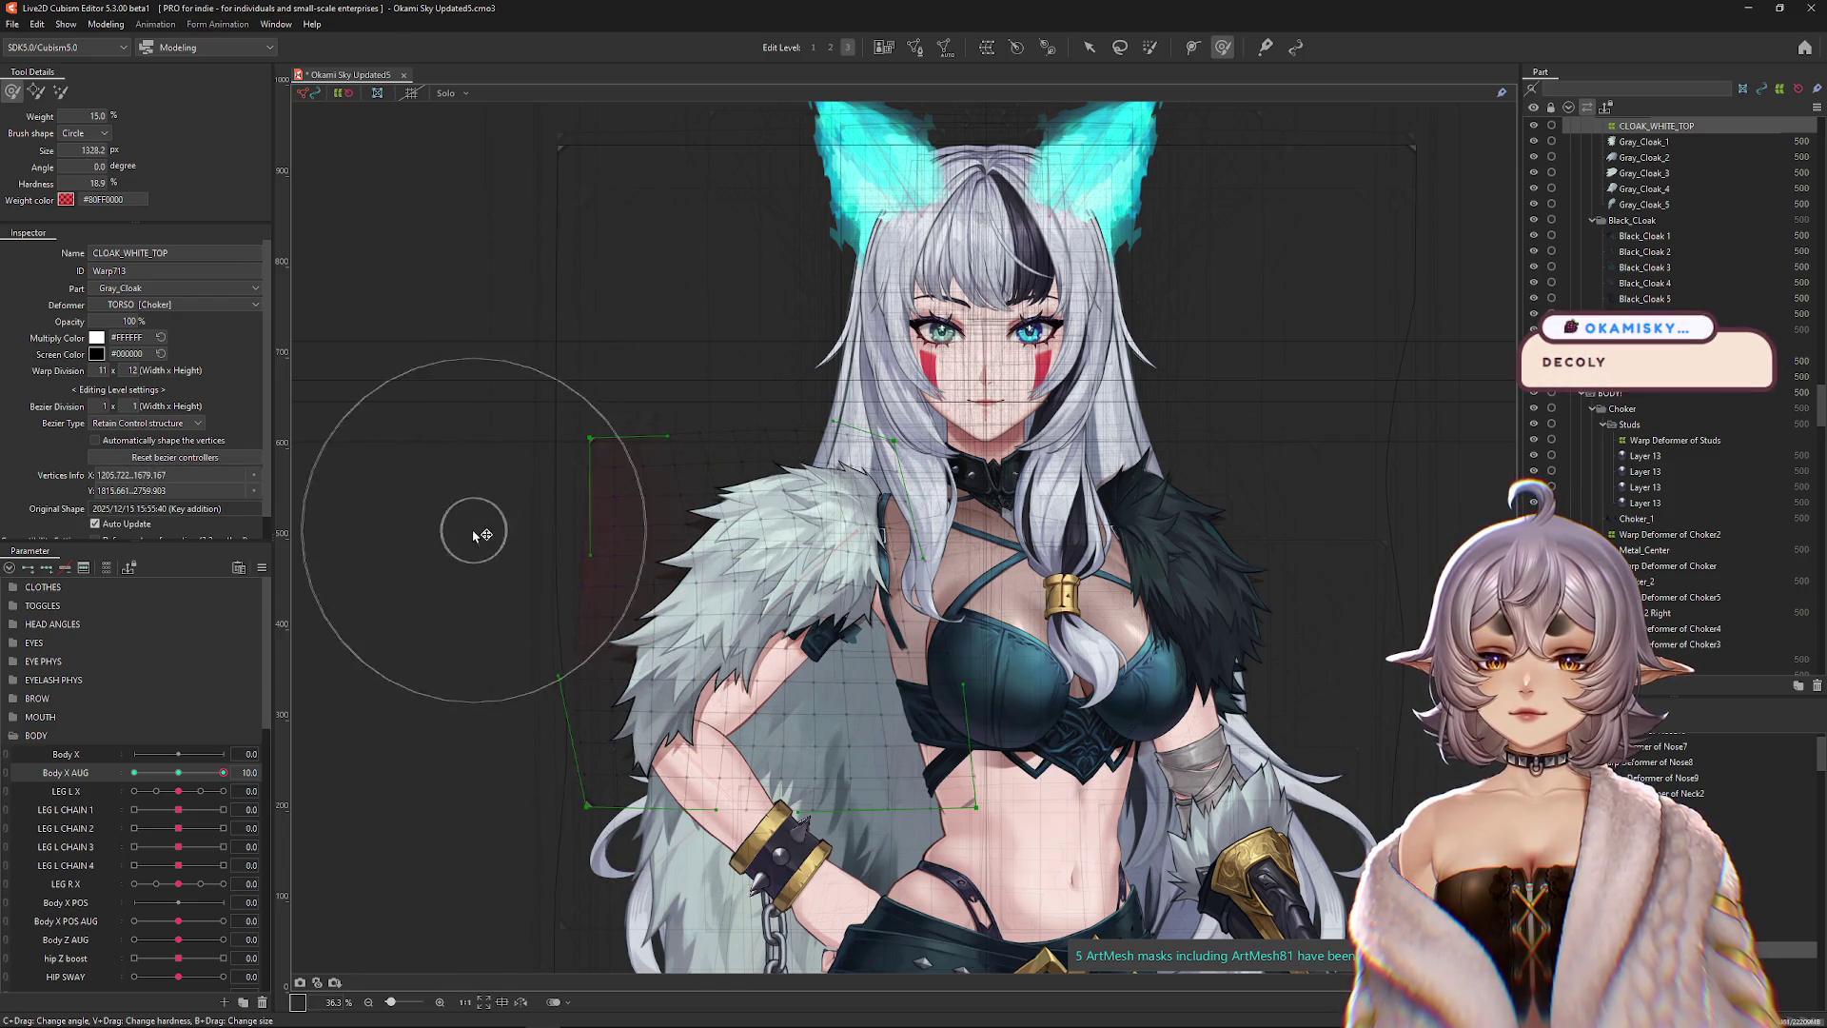
left_click_drag(223, 773, 223, 772)
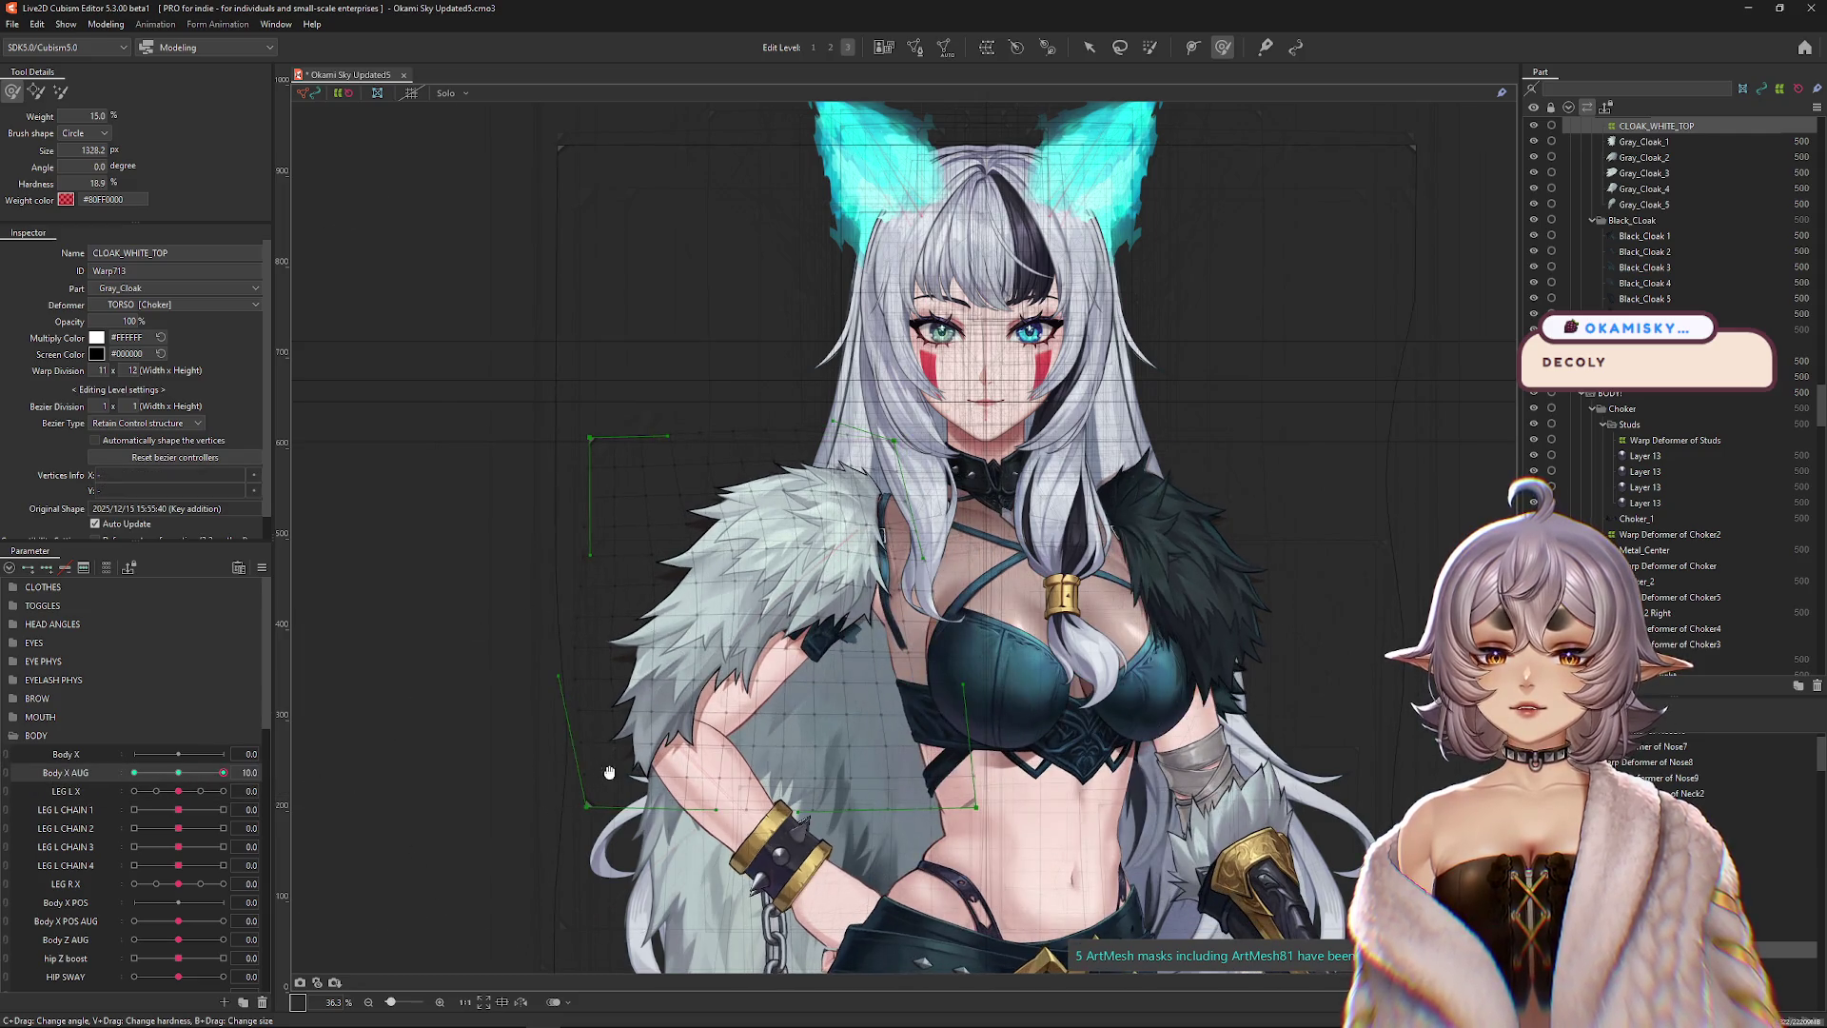
key("w")
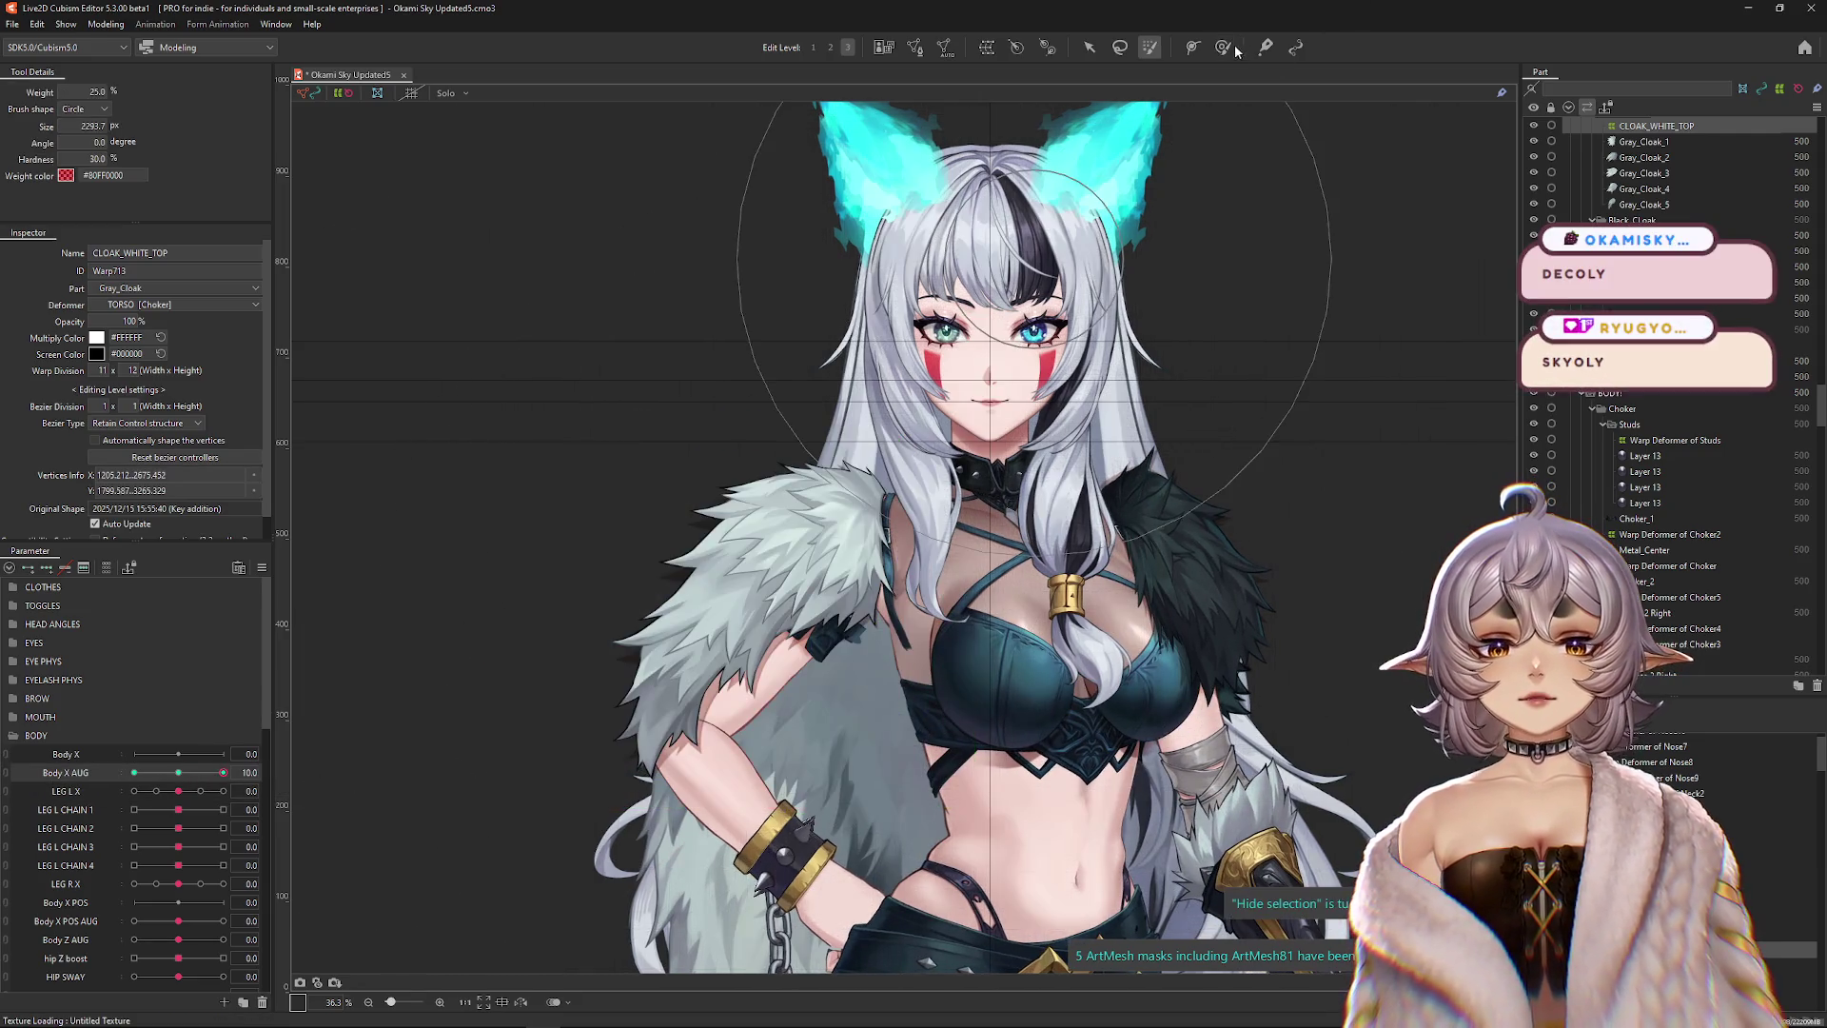
left_click(1223, 47)
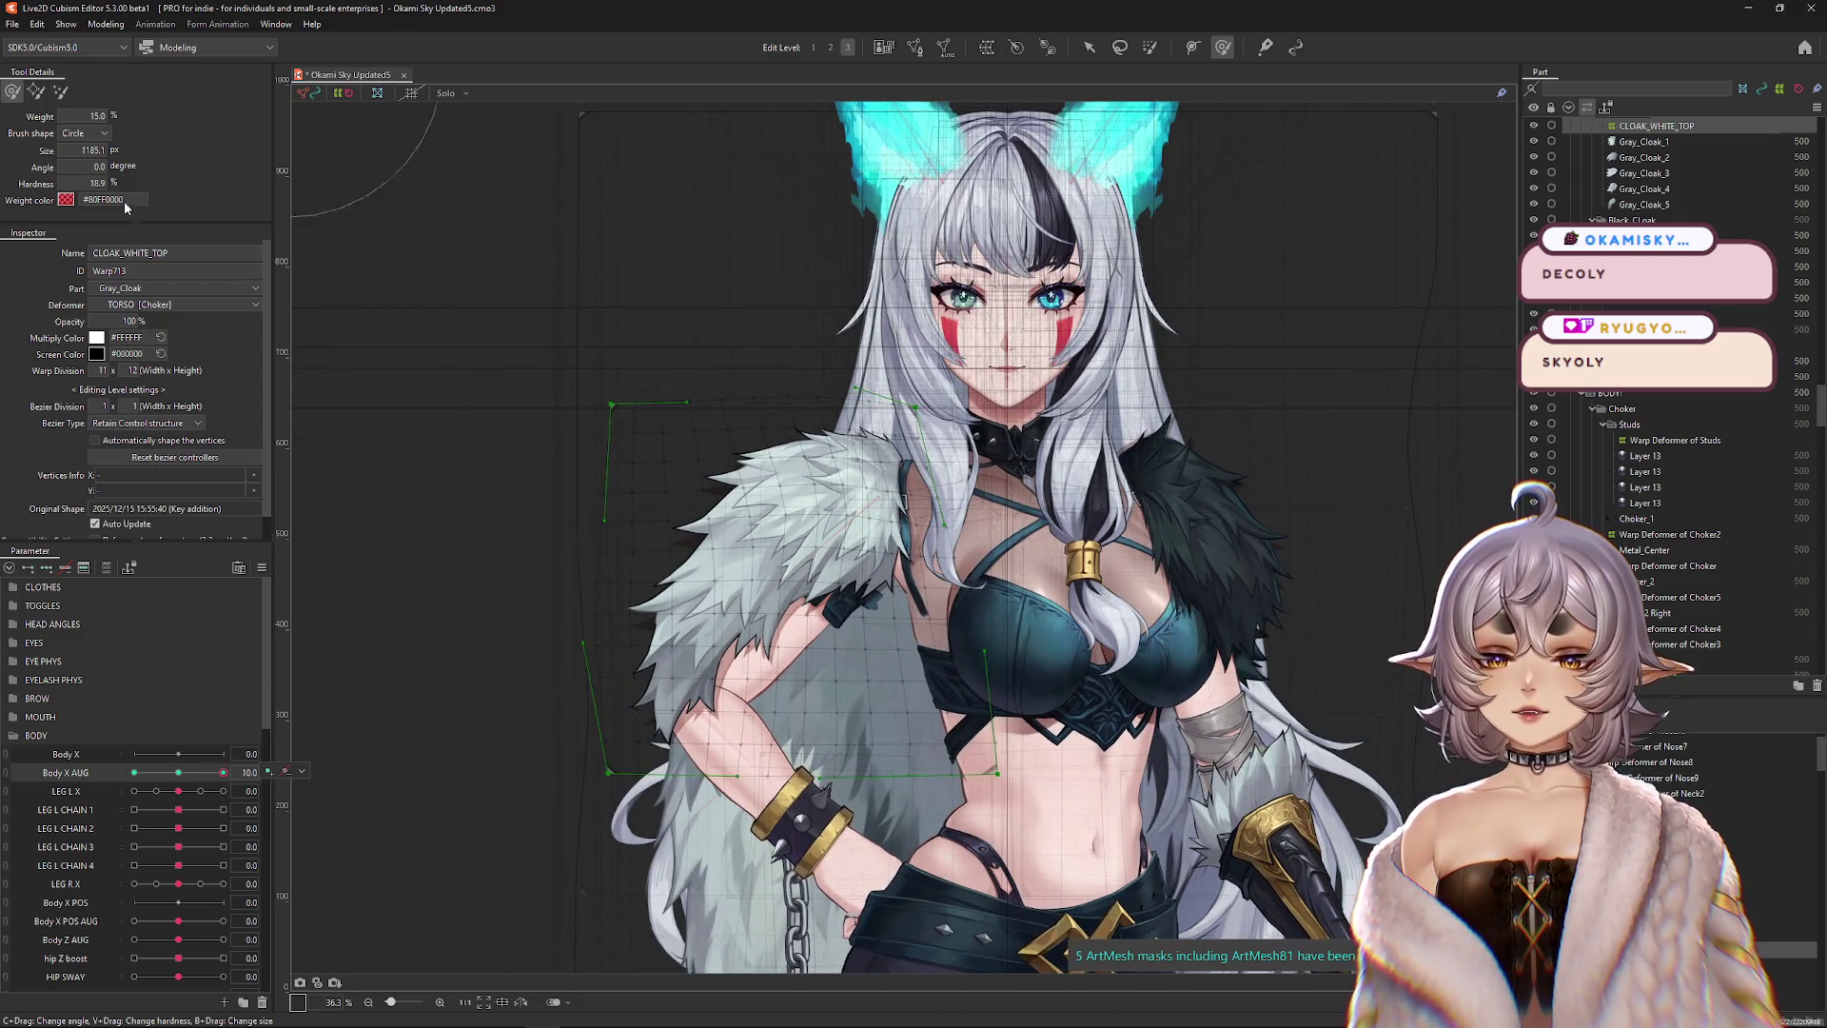
left_click_drag(530, 530, 549, 517)
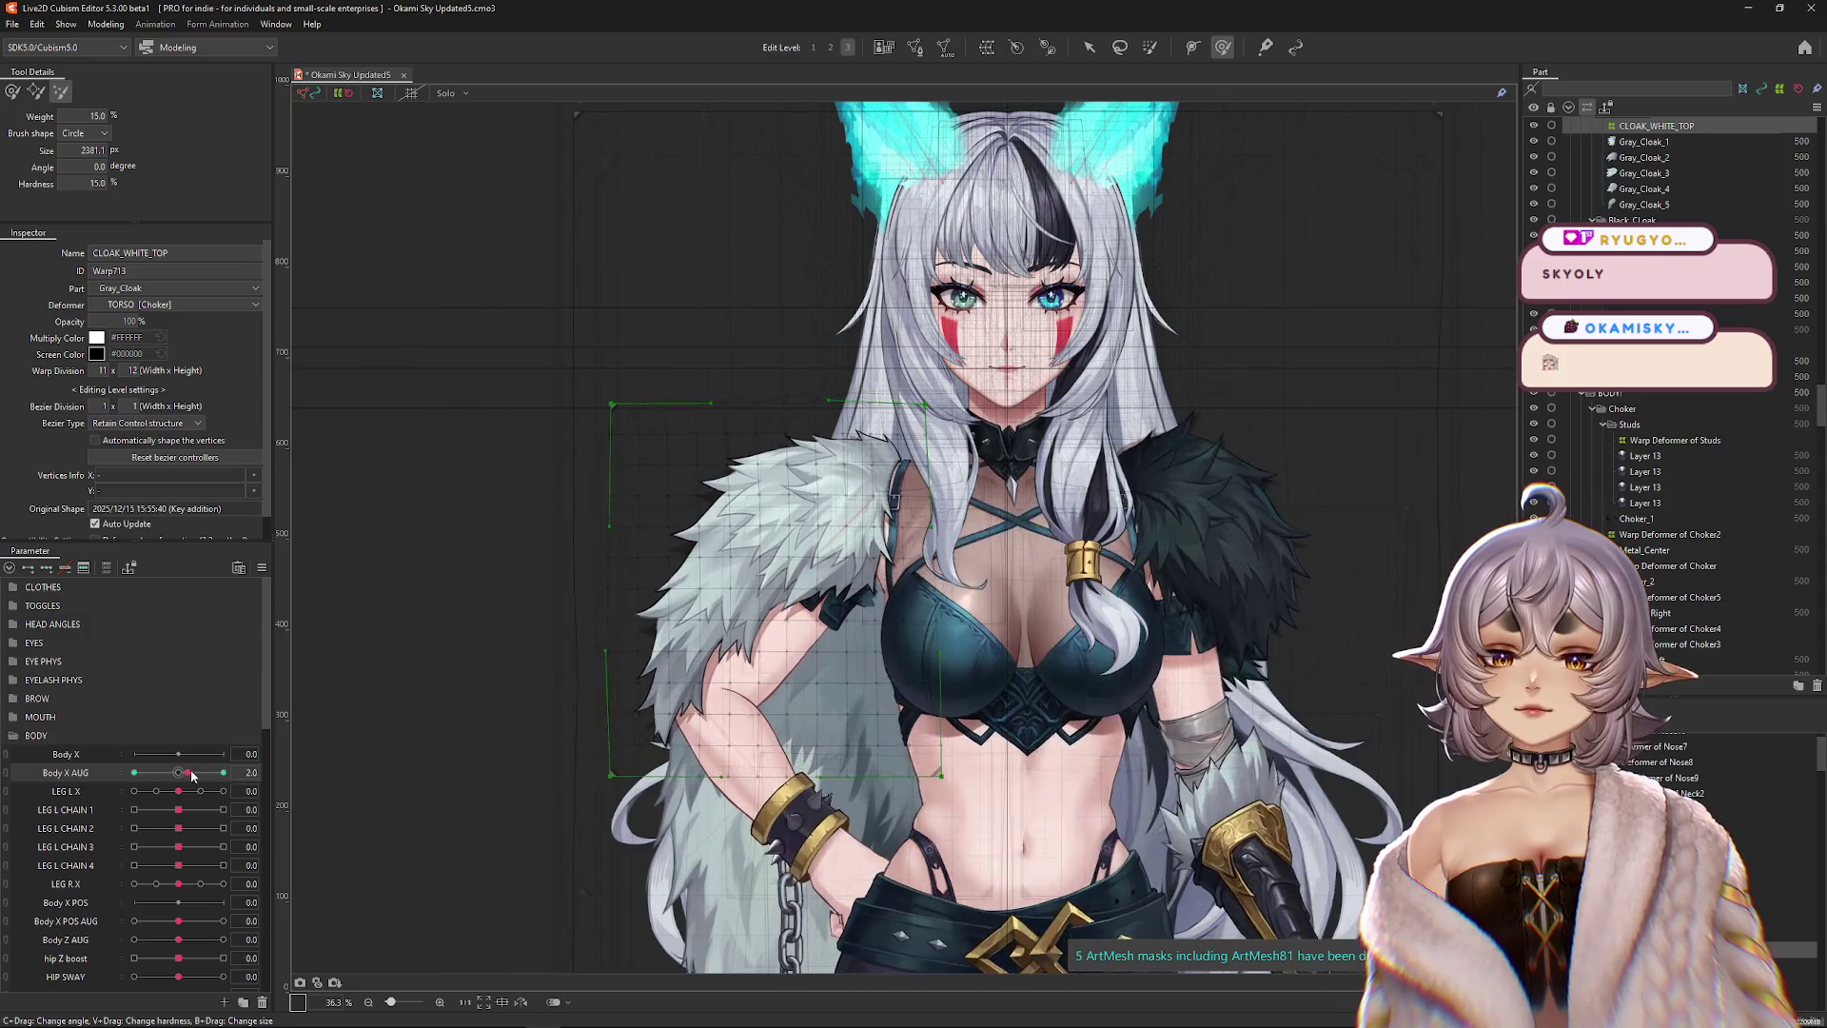
Nudge the torso mesh at Body X AUG 10, then sweep the slider through 5 and -10.
left_click(222, 771)
key("ctrl+h")
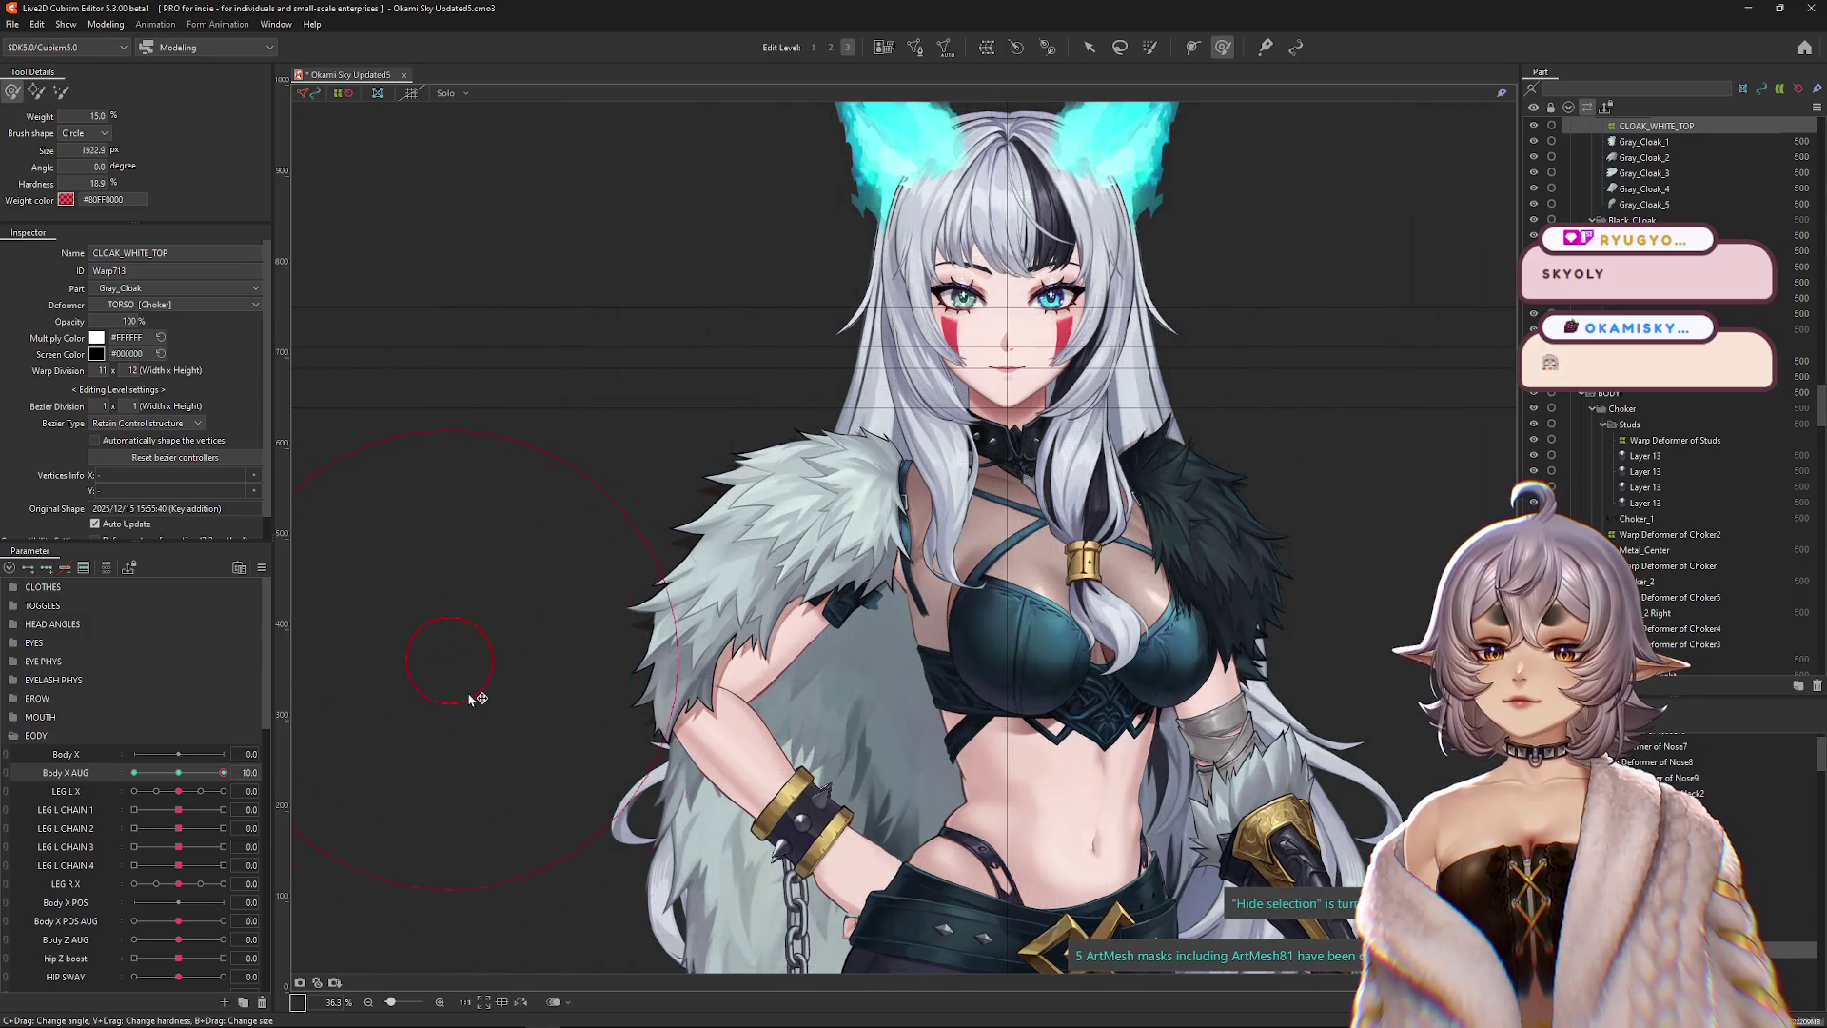
left_click_drag(478, 699, 486, 741)
left_click(223, 772)
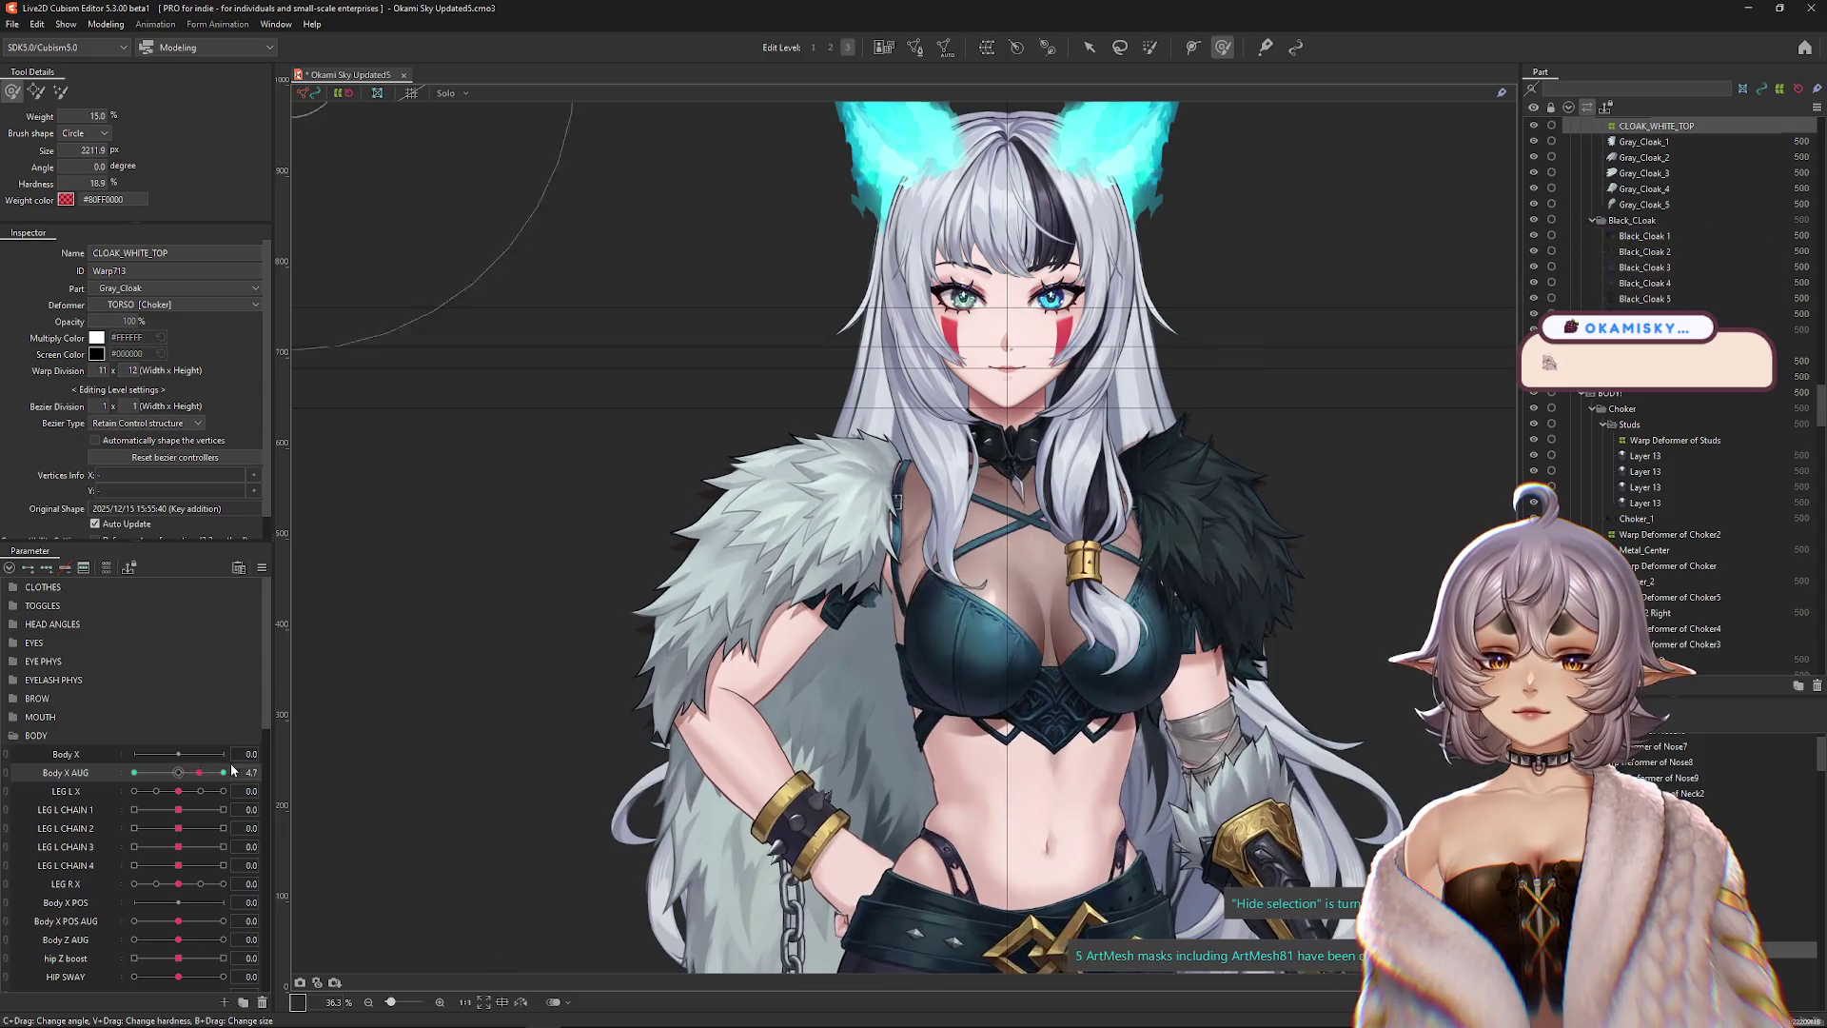
left_click_drag(367, 794, 358, 775)
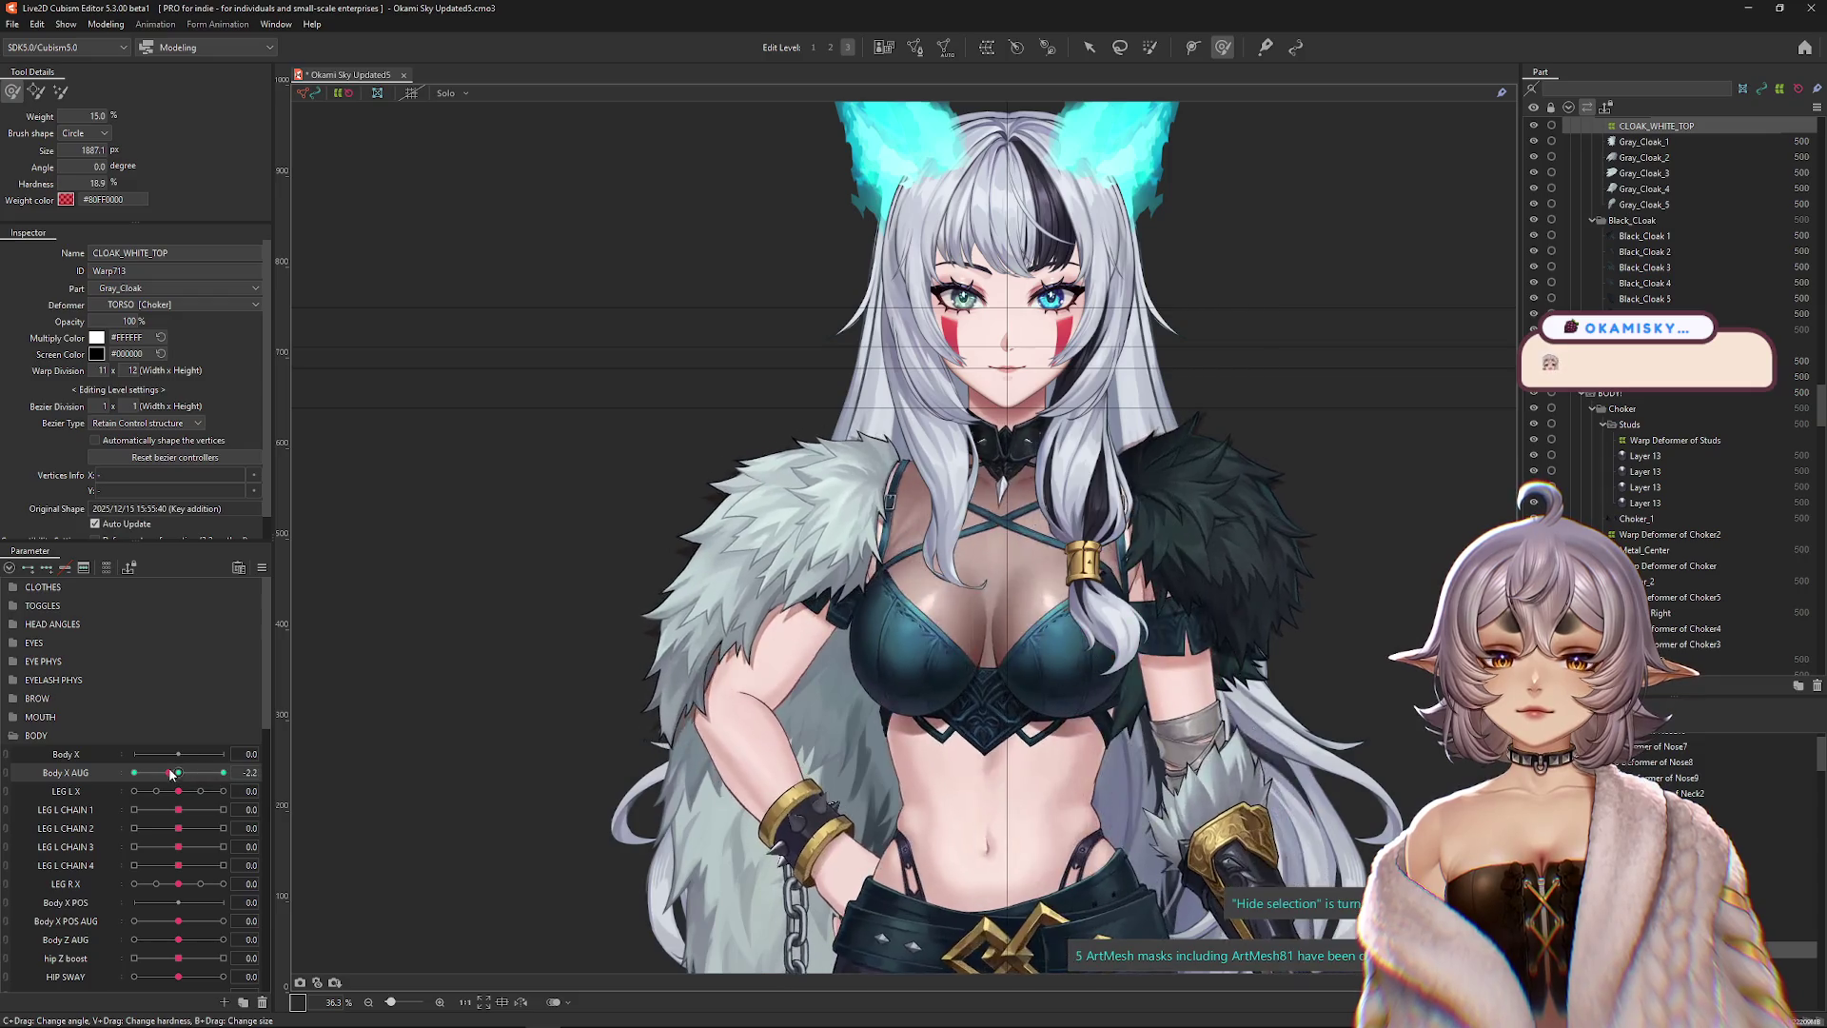
left_click(201, 772)
left_click_drag(205, 771, 107, 779)
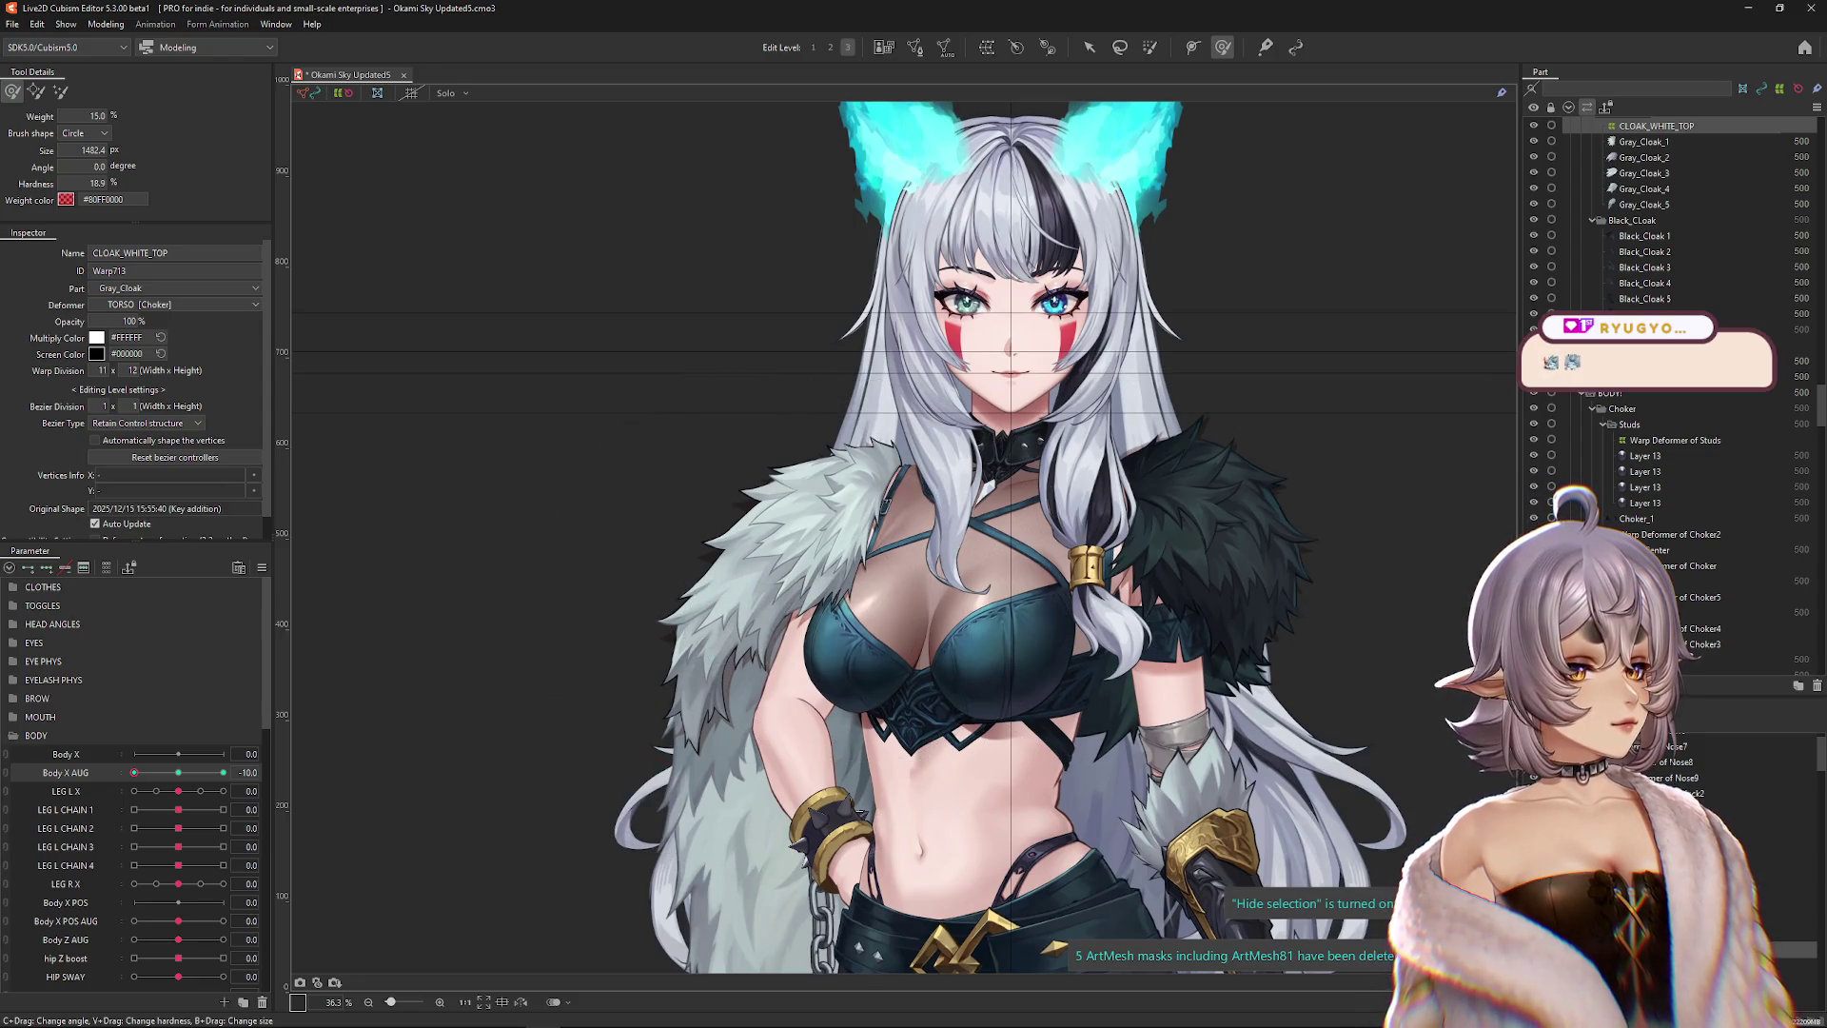
left_click_drag(961, 514, 812, 488)
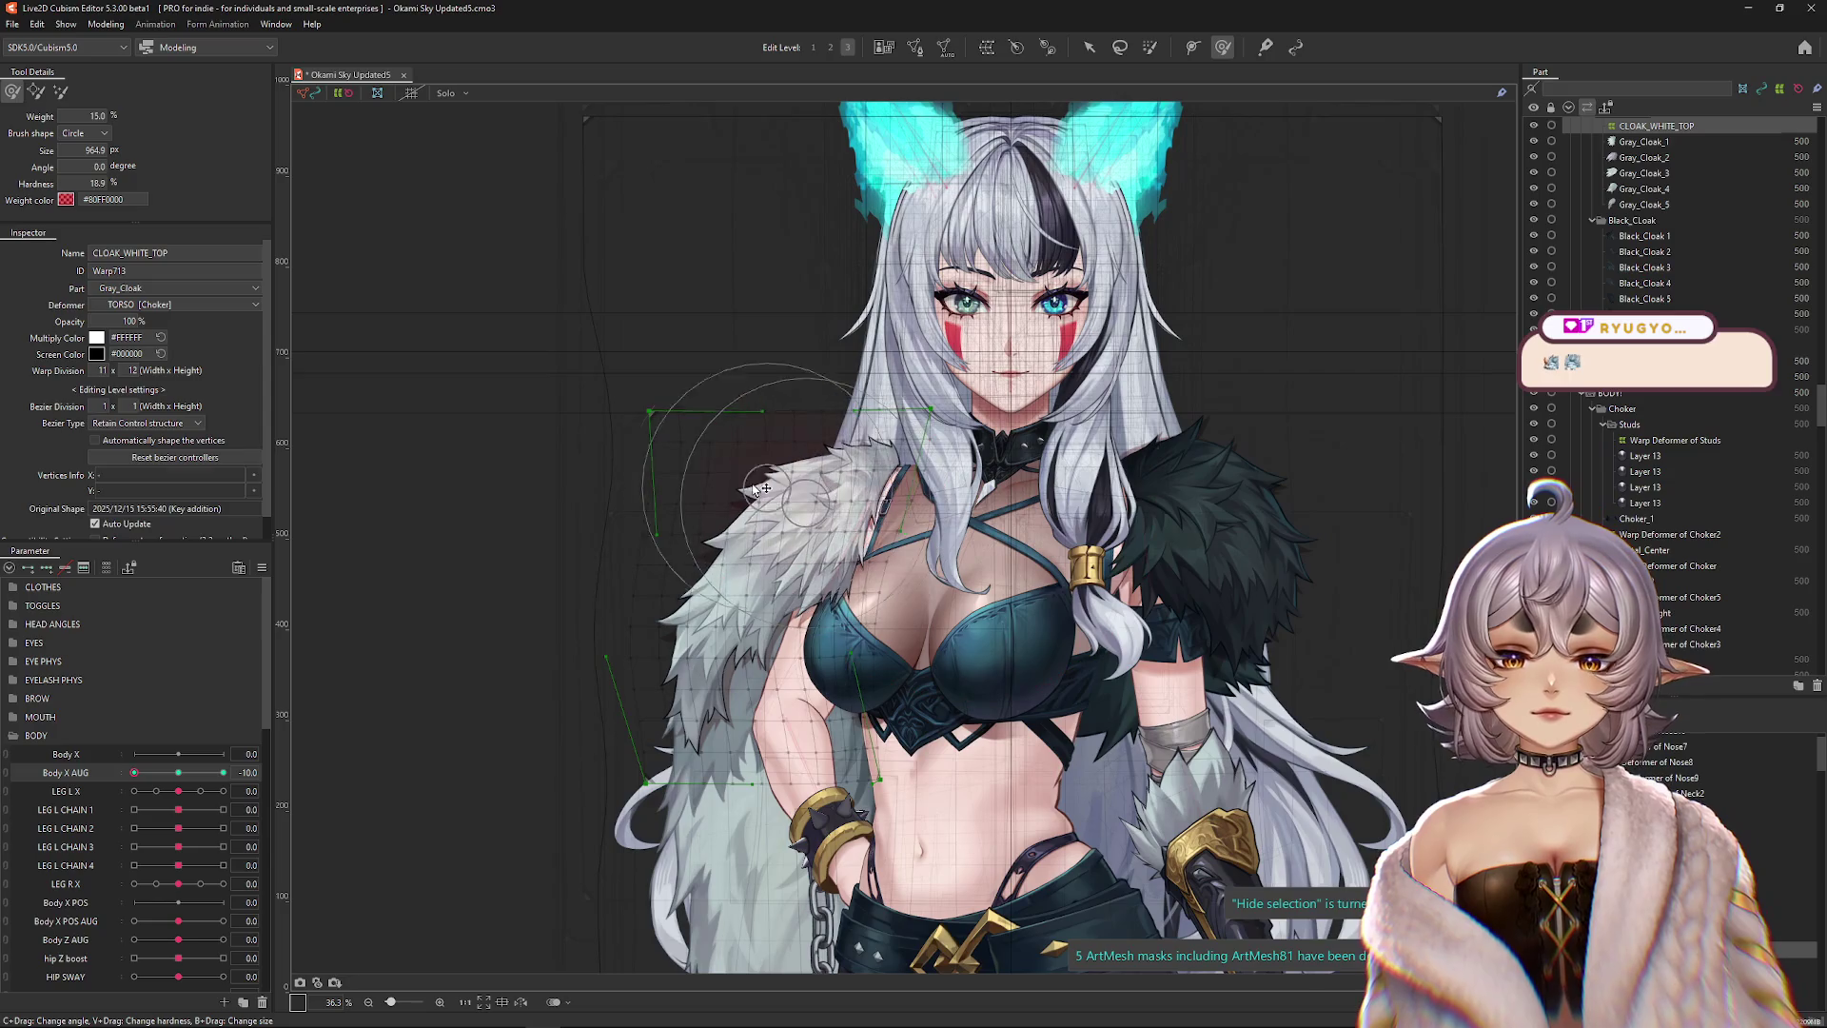
left_click(60, 91)
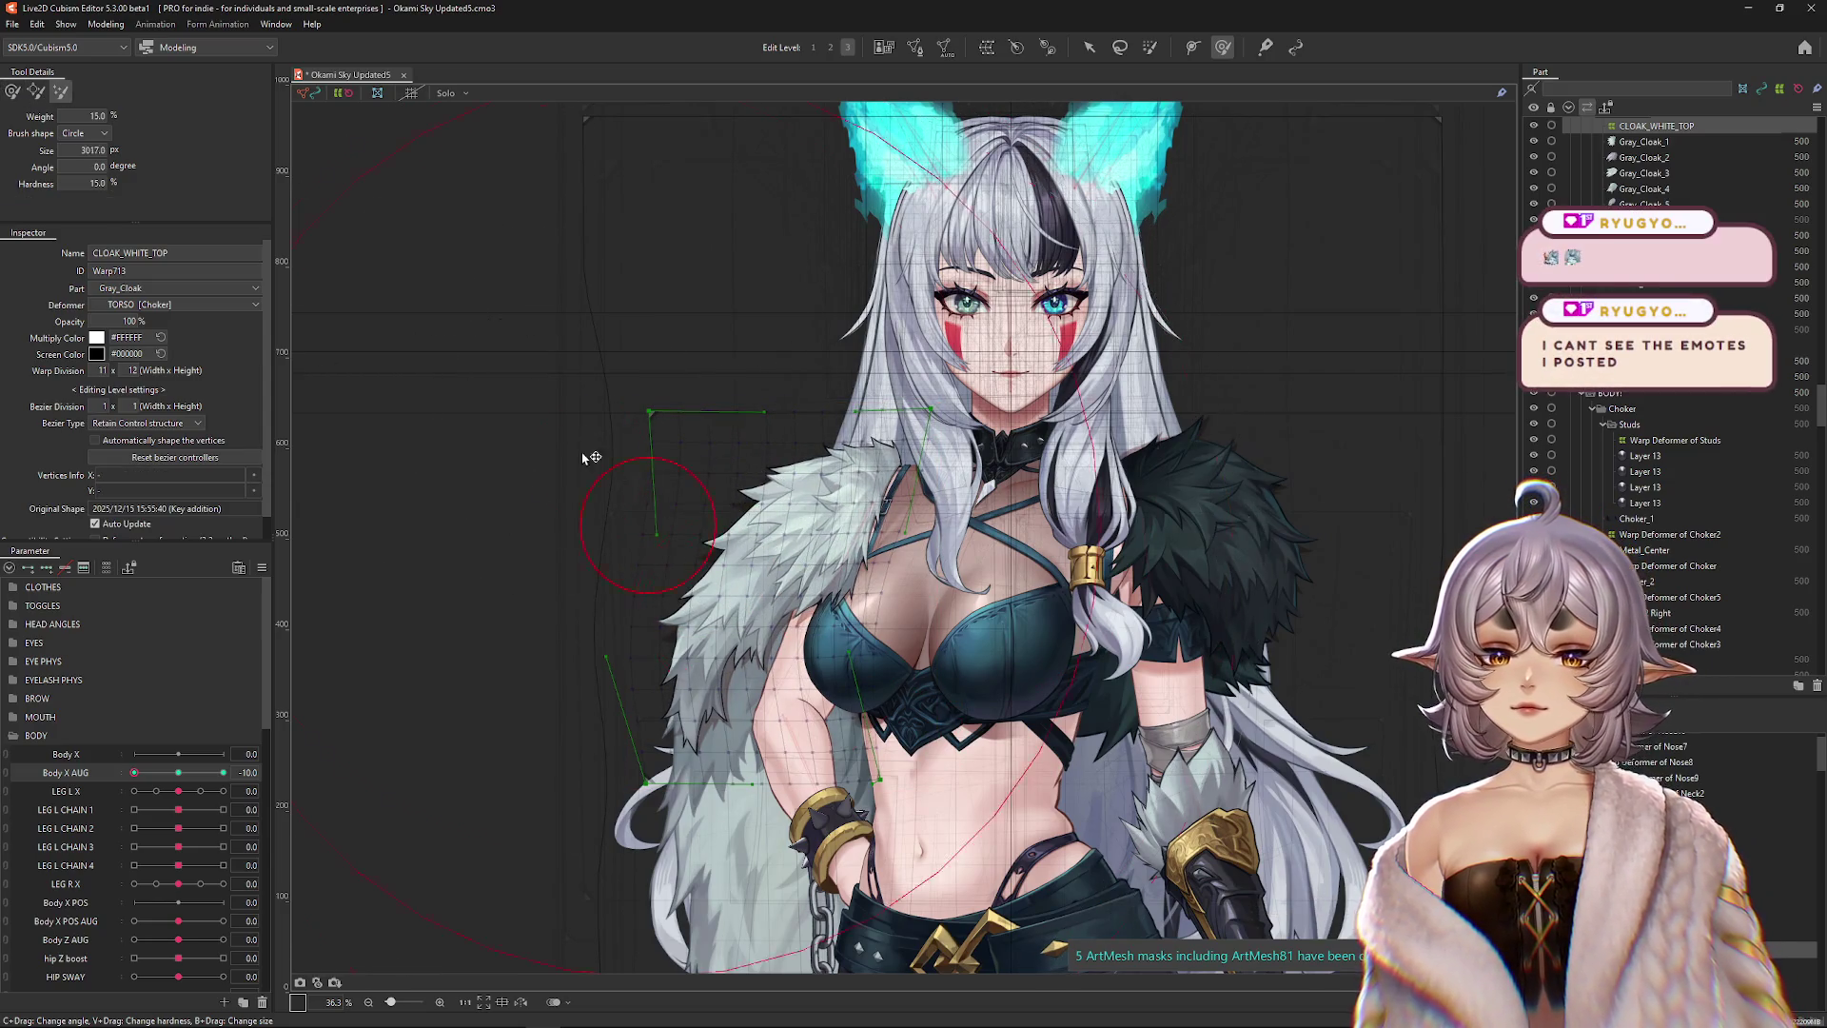
Give the warp 2x2 bezier division and push the left shoulder fur into shape.
left_click_drag(591, 458, 745, 493)
left_click(830, 48)
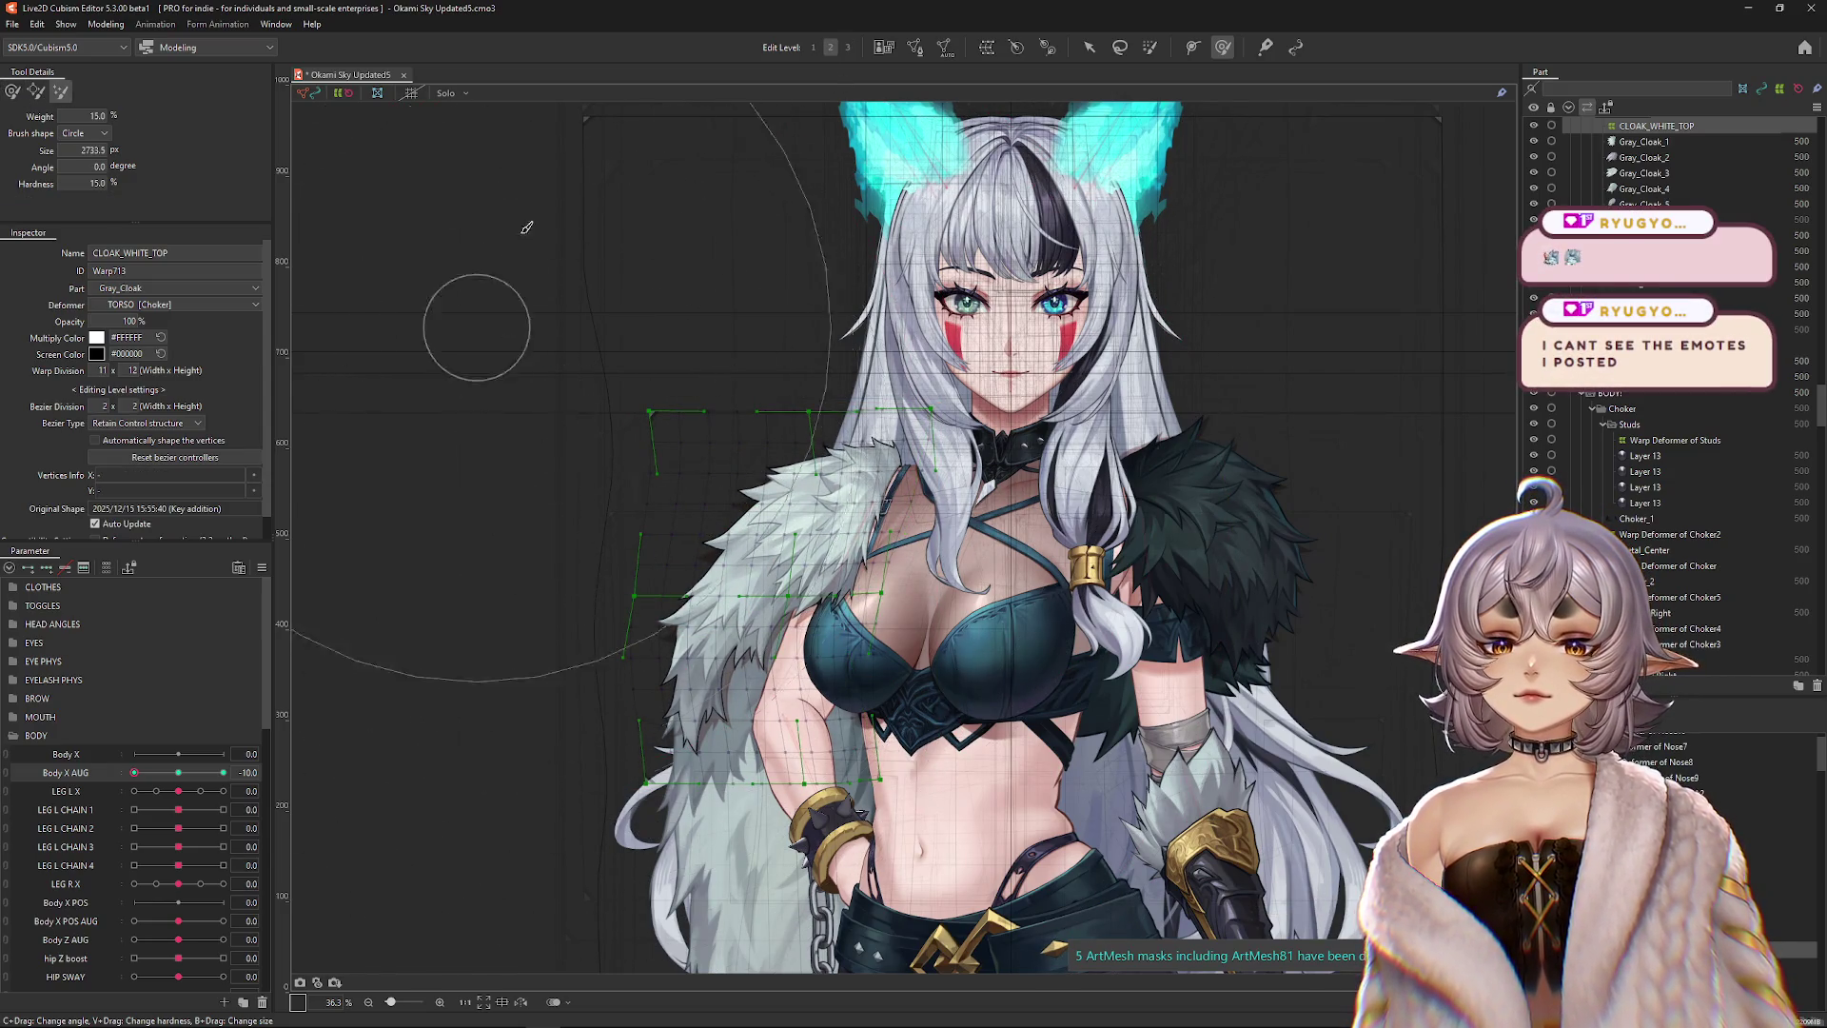
mouse_move(831, 542)
left_mouse_down()
mouse_move(819, 485)
mouse_move(837, 447)
mouse_move(916, 423)
mouse_move(755, 387)
mouse_move(733, 409)
mouse_move(742, 513)
mouse_move(777, 346)
mouse_move(1023, 450)
left_mouse_up()
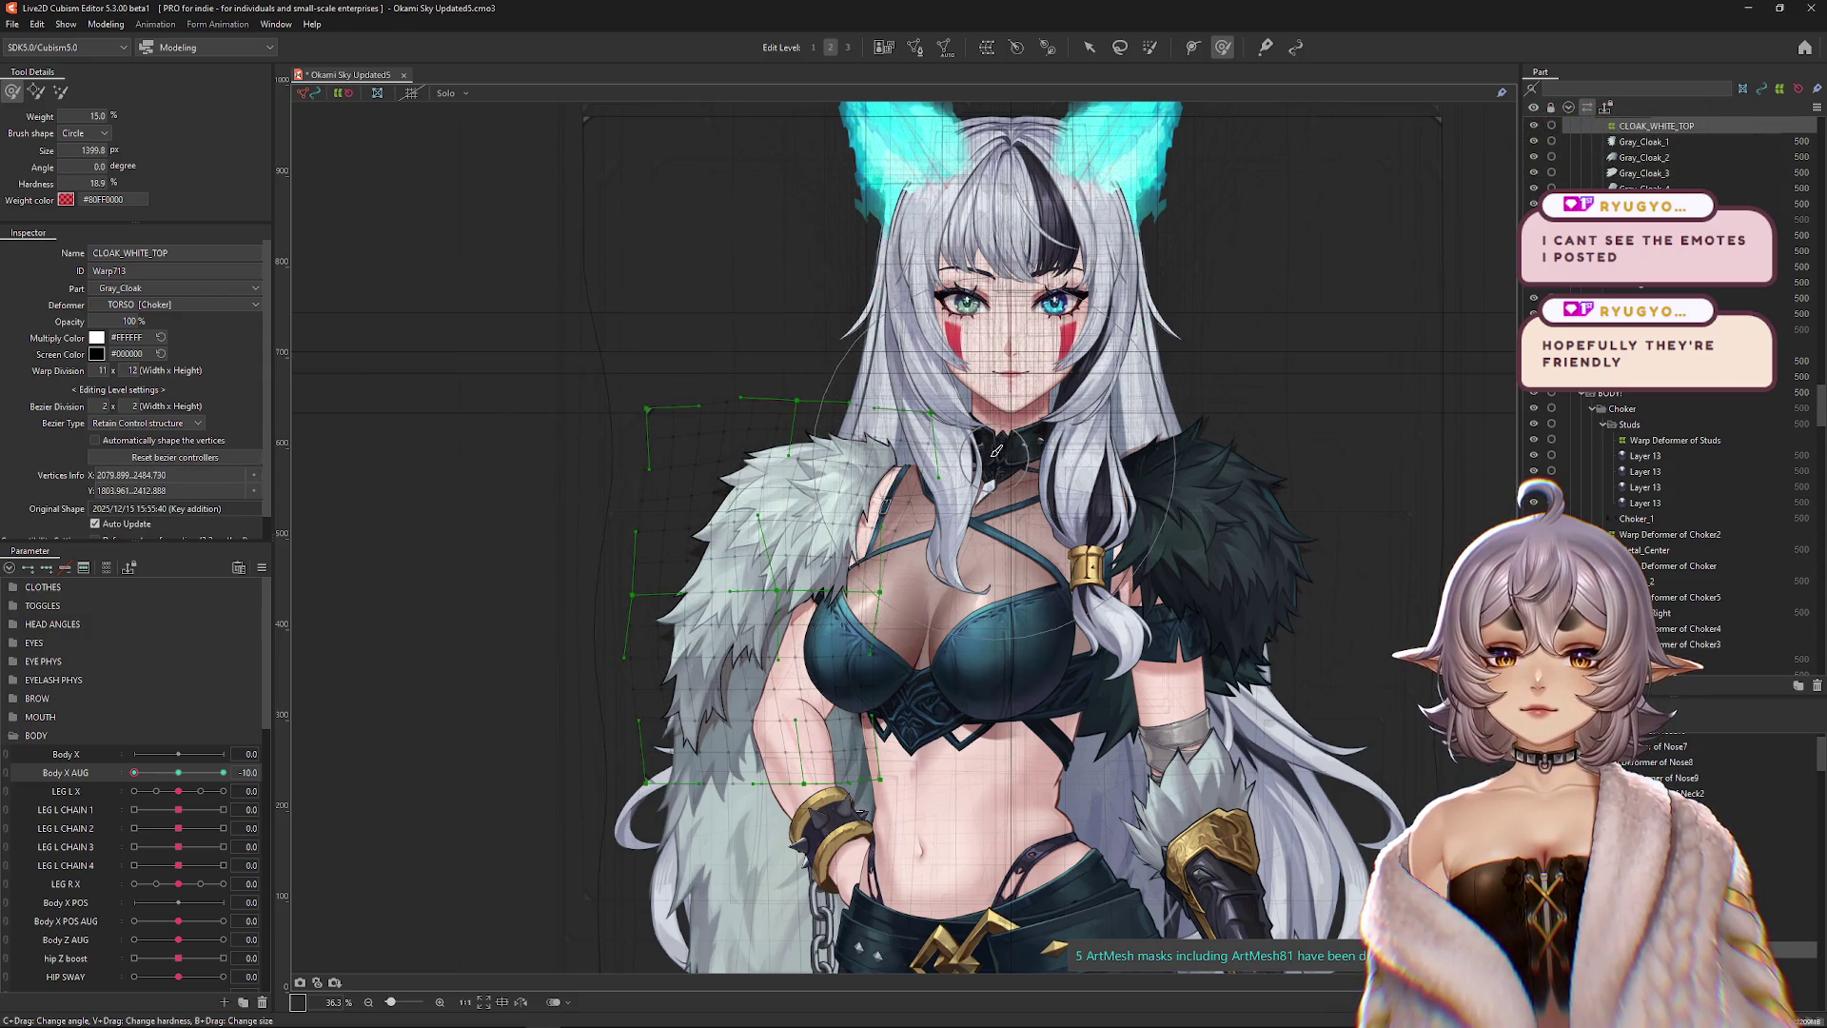
key("ctrl+h")
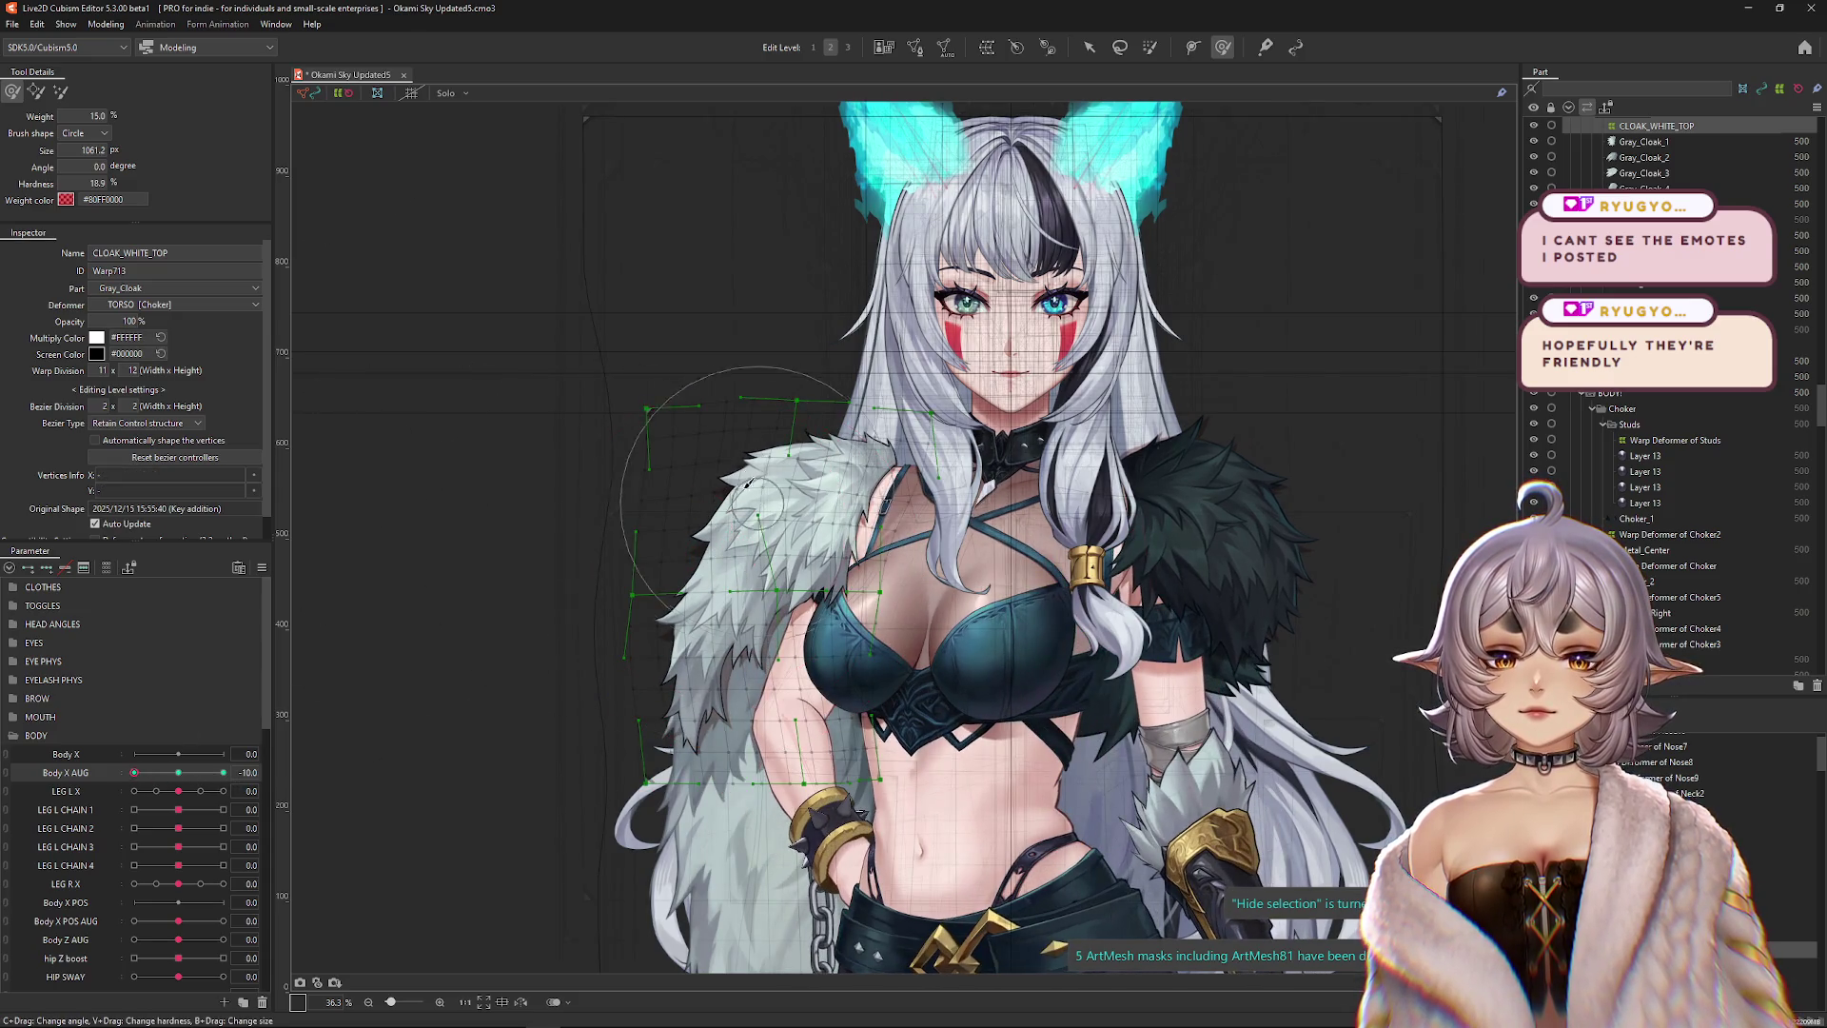
left_click_drag(747, 483, 775, 467)
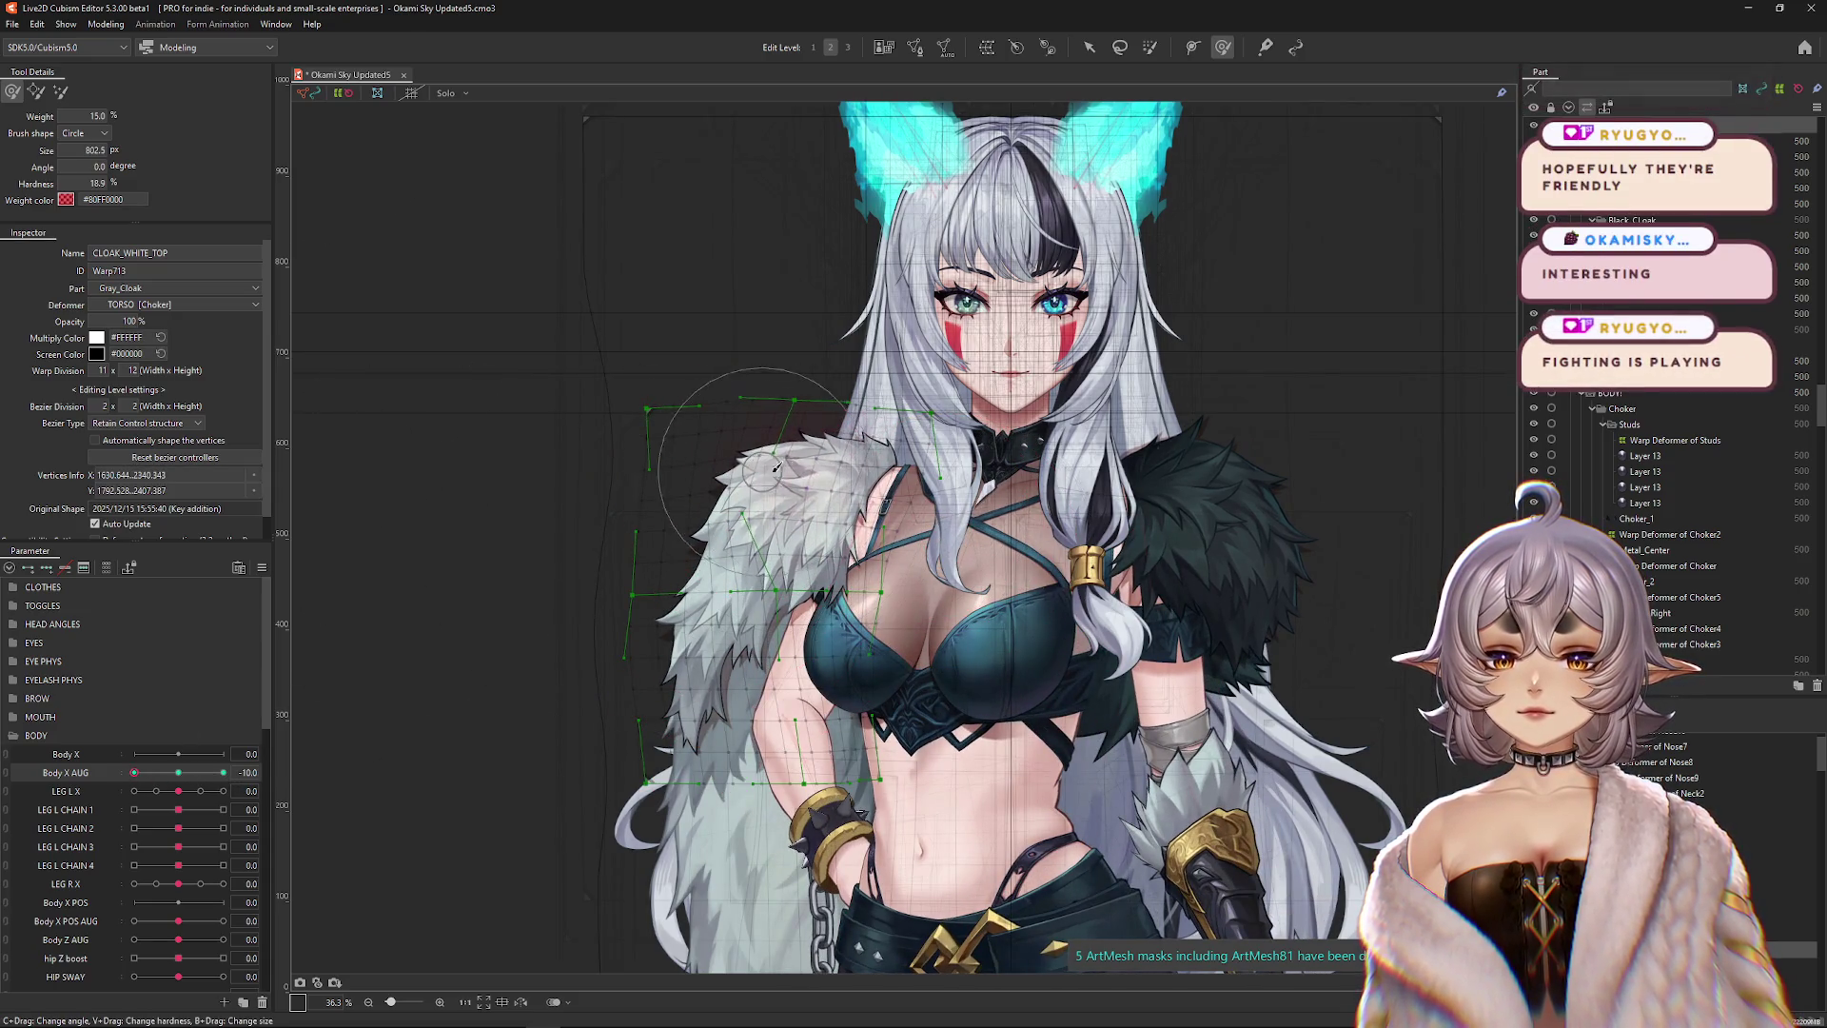
mouse_move(752, 535)
left_mouse_down()
mouse_move(779, 574)
mouse_move(923, 466)
left_mouse_up()
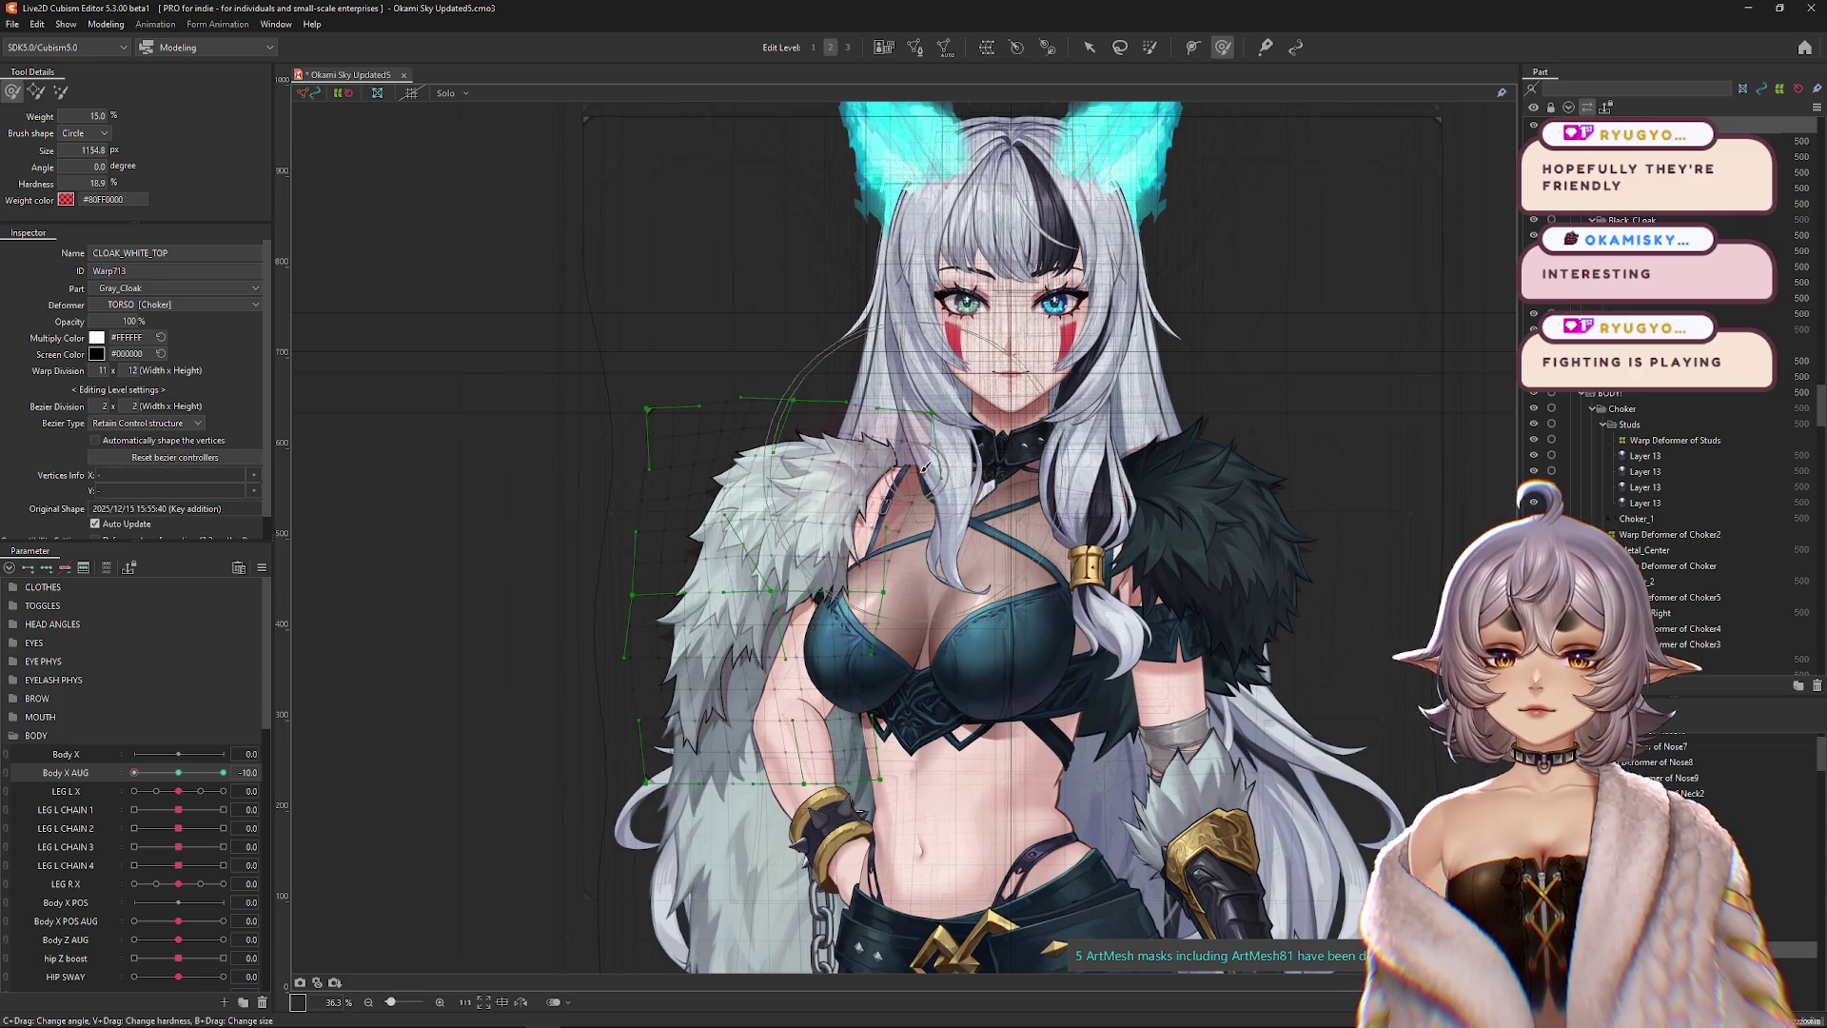
mouse_move(603, 298)
left_mouse_down()
mouse_move(609, 381)
mouse_move(564, 403)
mouse_move(596, 506)
mouse_move(575, 612)
mouse_move(618, 723)
mouse_move(701, 728)
mouse_move(611, 621)
left_mouse_up()
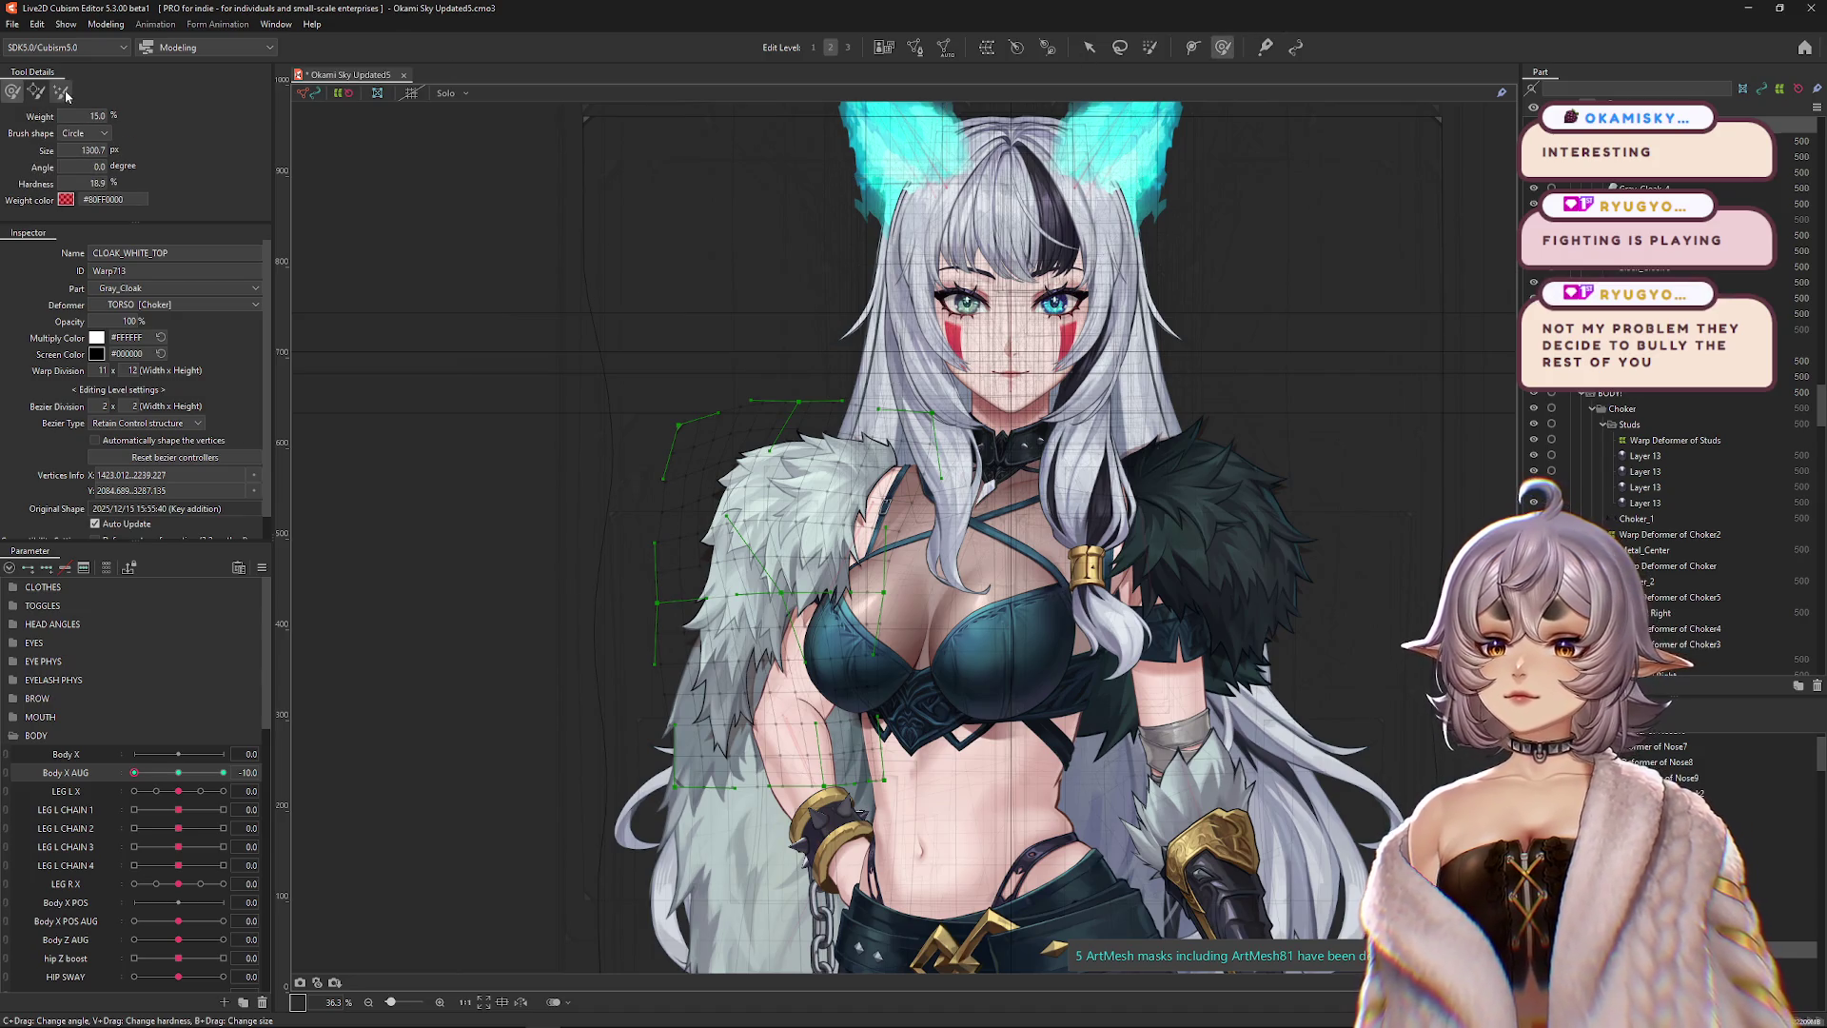
Shift the warp points around the left shoulder and arm fur to the right.
key("b")
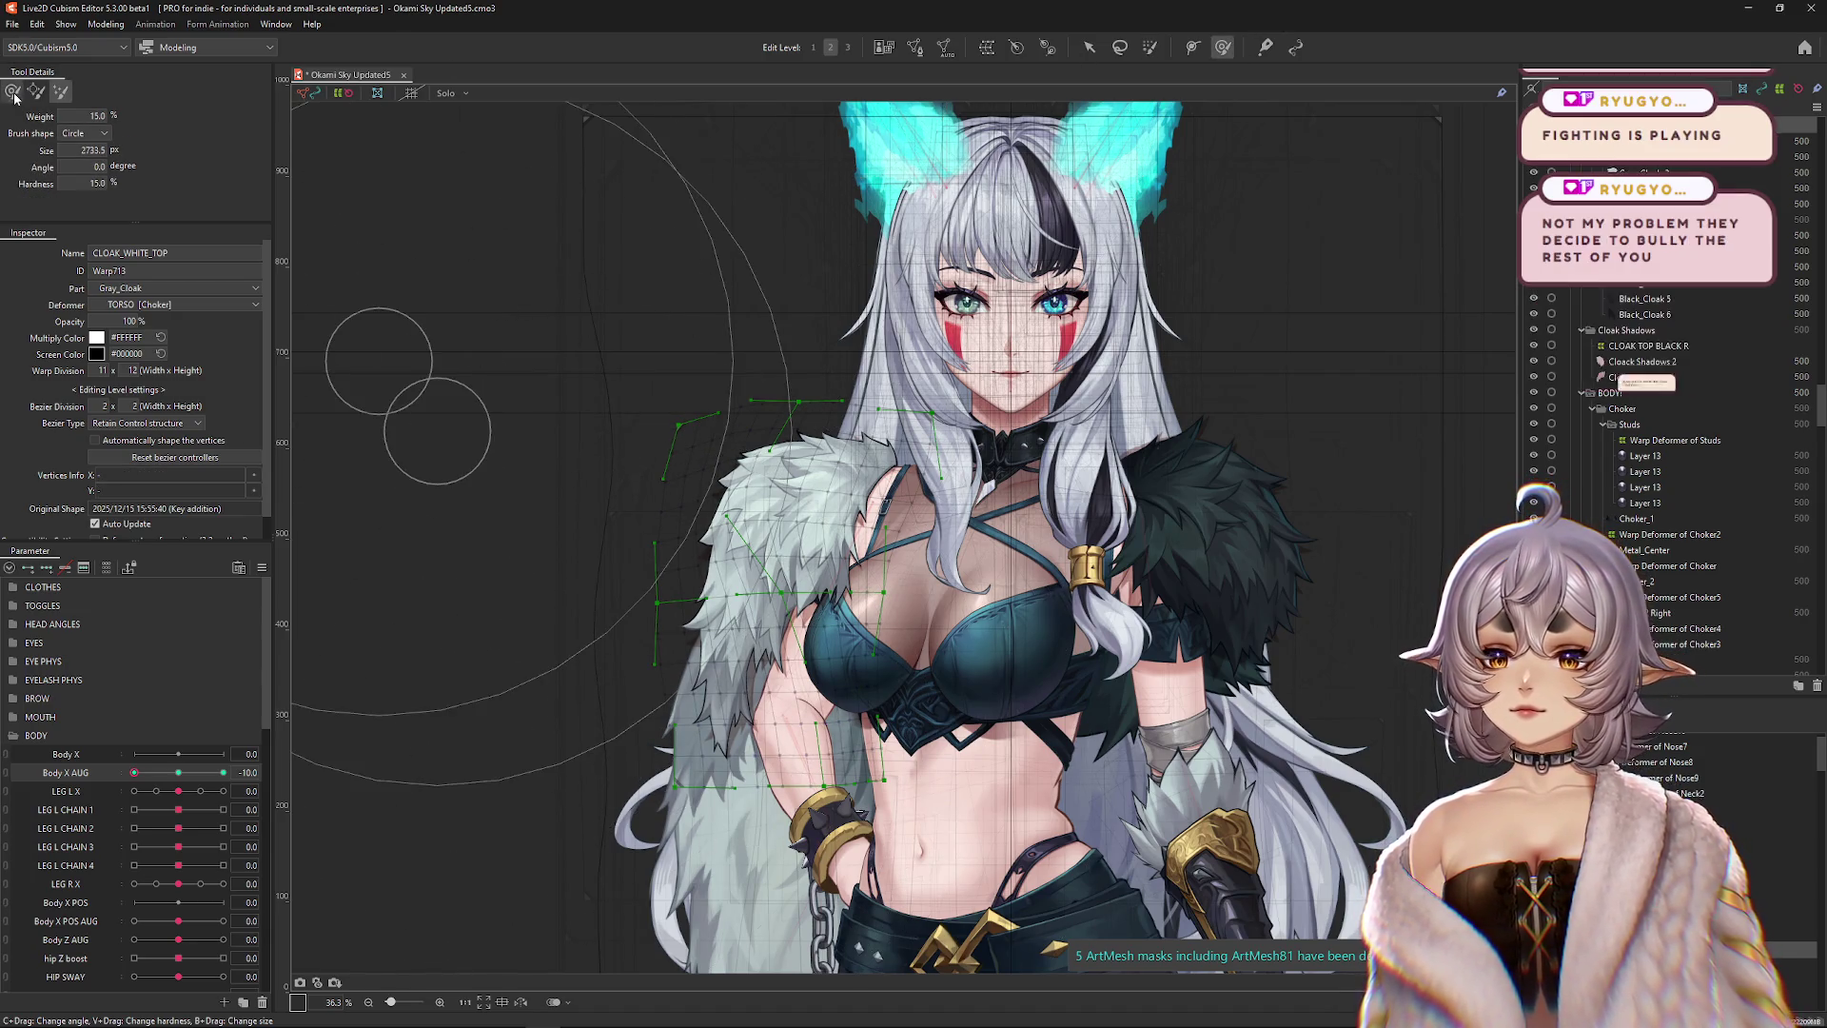
mouse_move(180, 790)
left_mouse_down()
mouse_move(204, 790)
mouse_move(179, 790)
left_mouse_up()
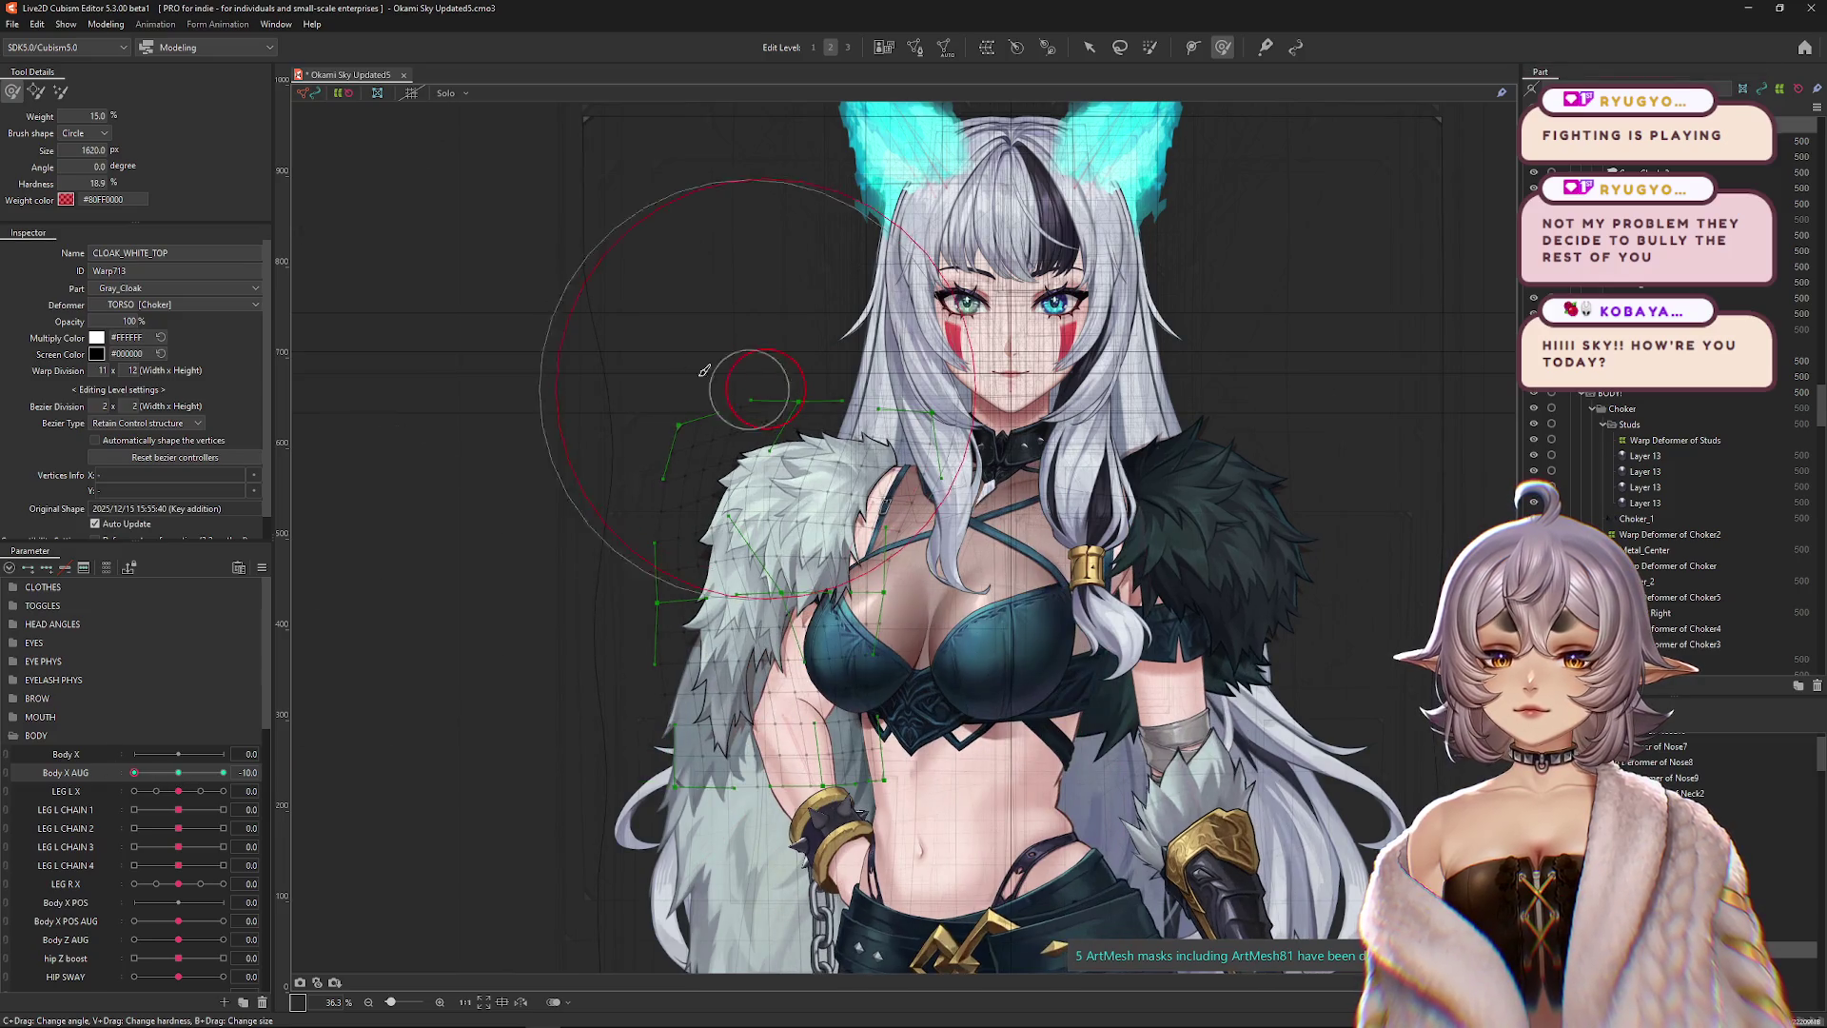
left_click_drag(732, 388, 714, 334)
left_click_drag(836, 318, 782, 445)
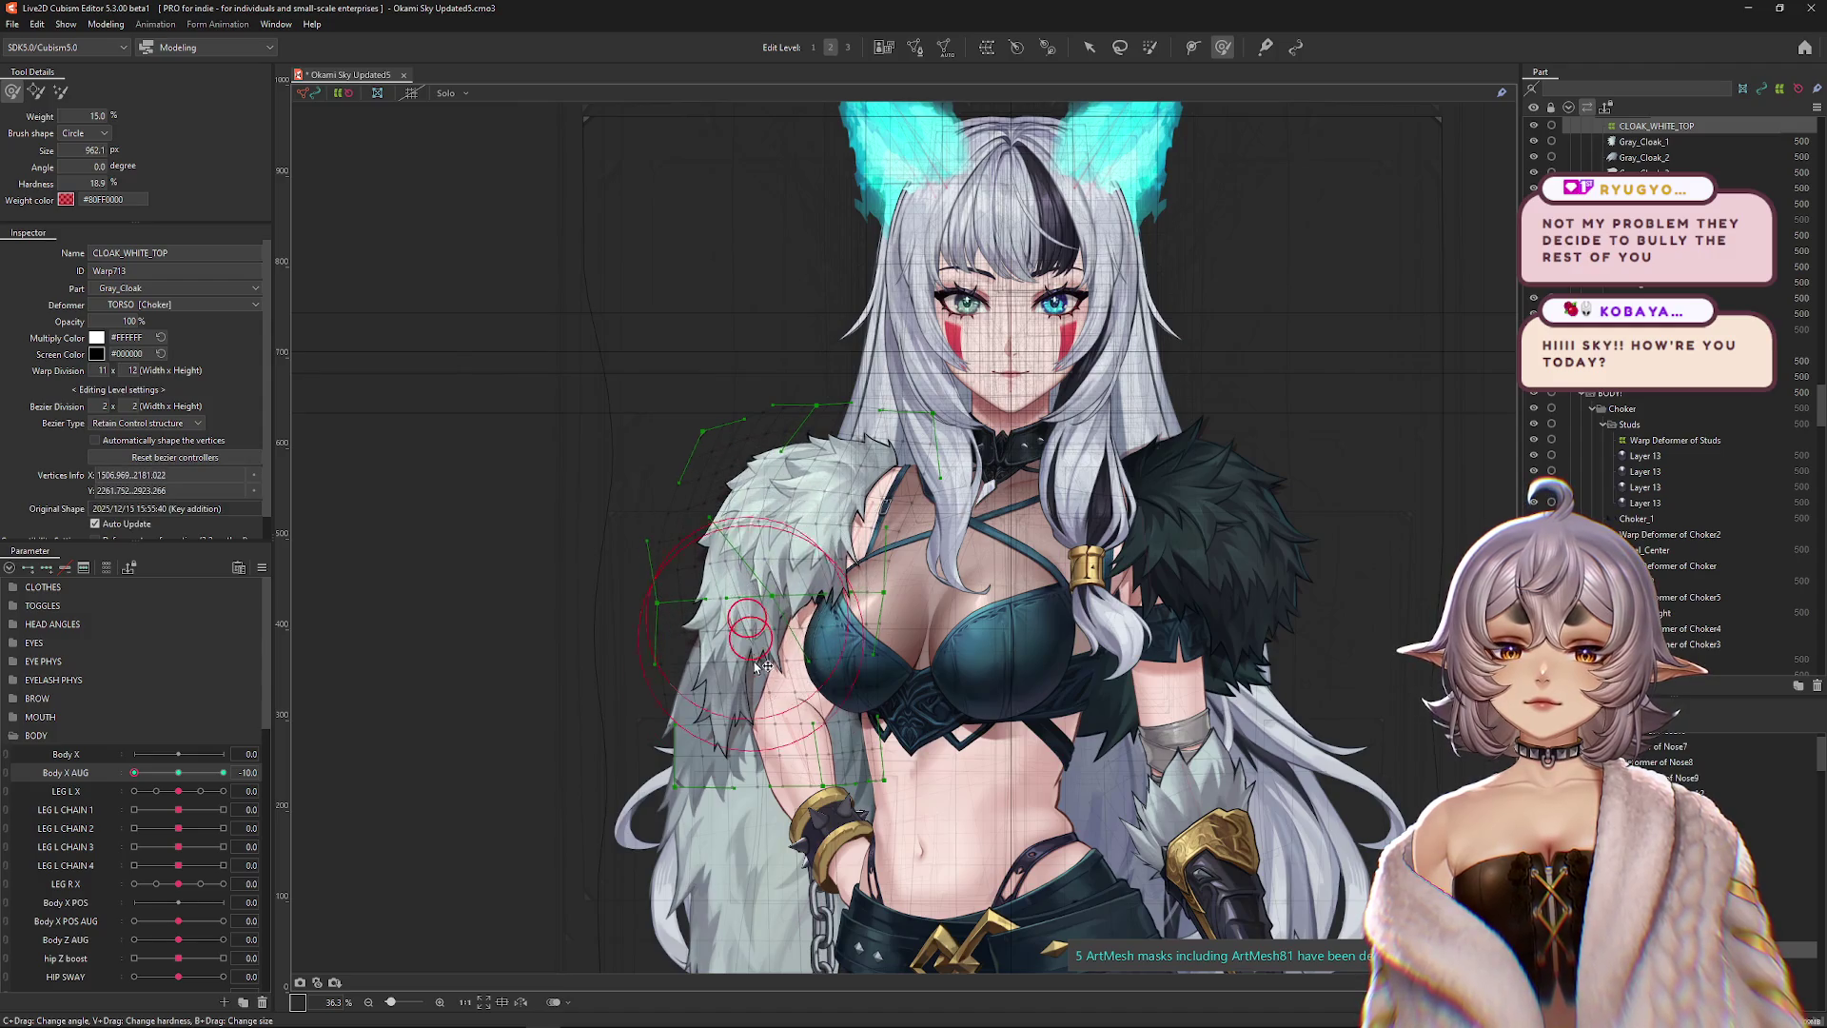
mouse_move(762, 666)
left_mouse_down()
mouse_move(673, 653)
mouse_move(630, 612)
mouse_move(587, 290)
mouse_move(583, 409)
left_mouse_up()
mouse_move(747, 670)
left_mouse_down()
mouse_move(853, 551)
mouse_move(885, 400)
mouse_move(929, 328)
left_mouse_up()
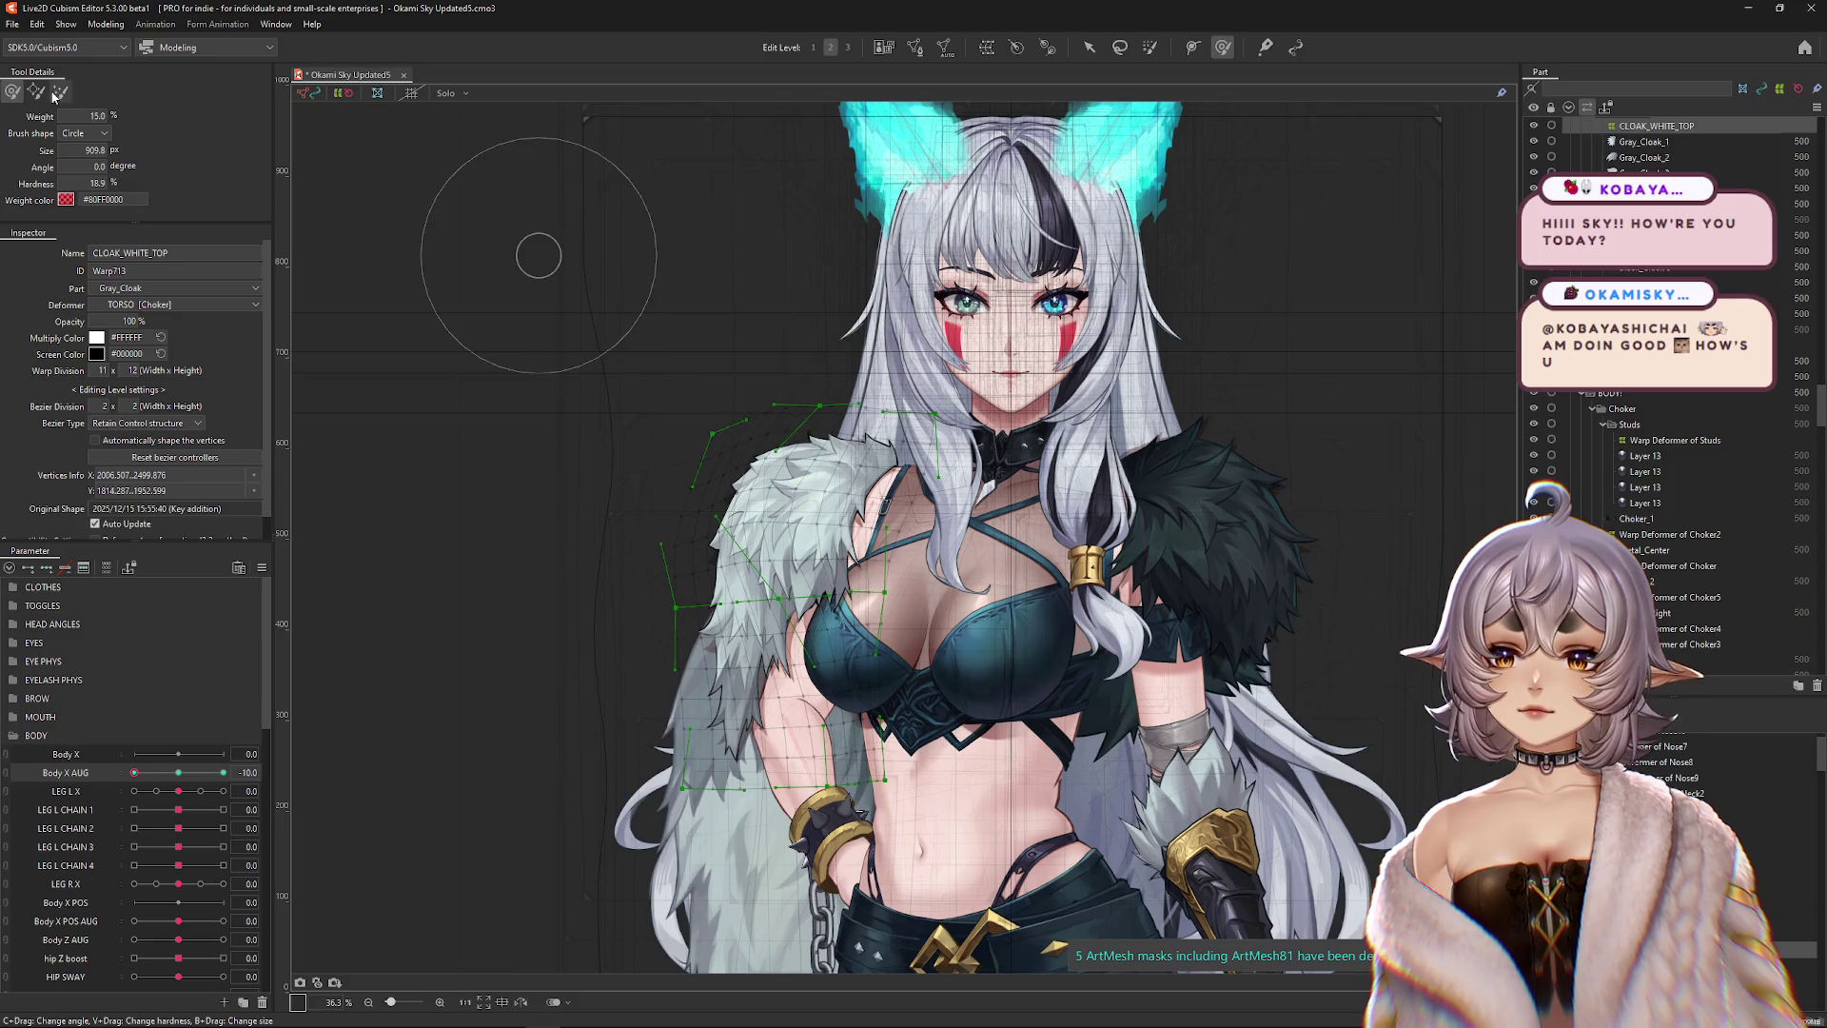
key("shift")
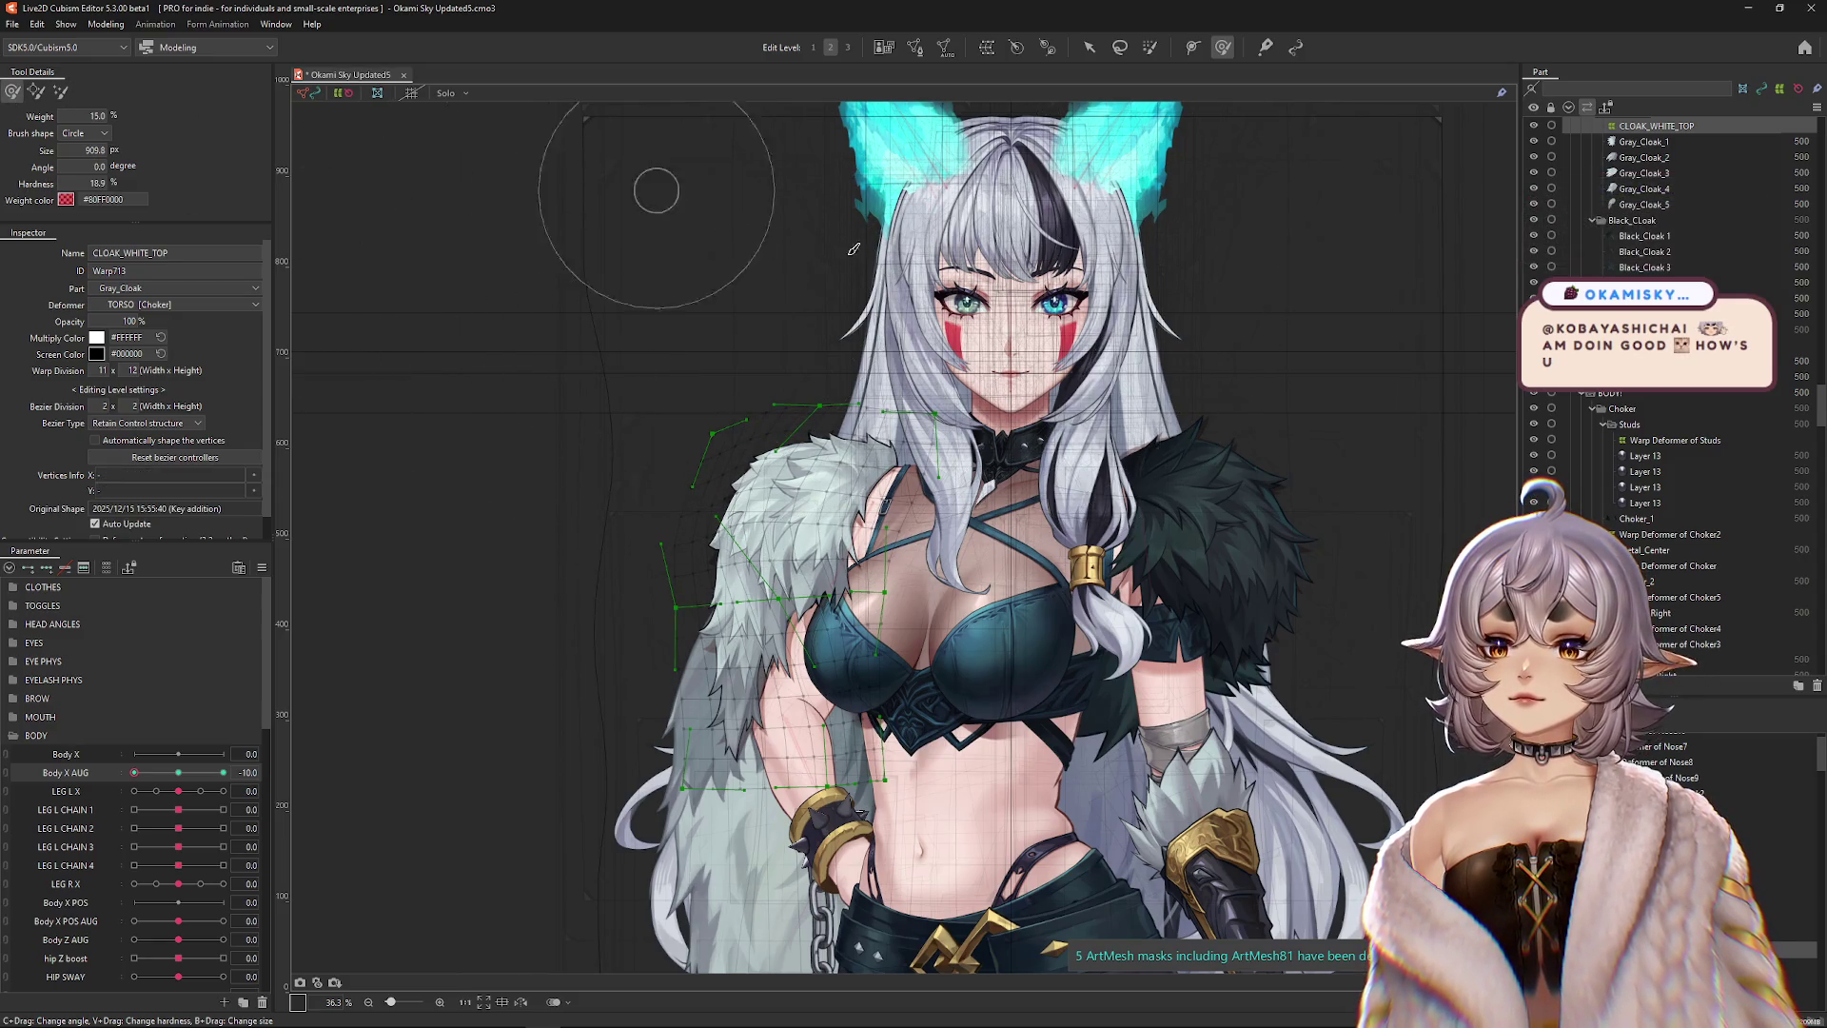
left_click_drag(756, 313, 970, 342)
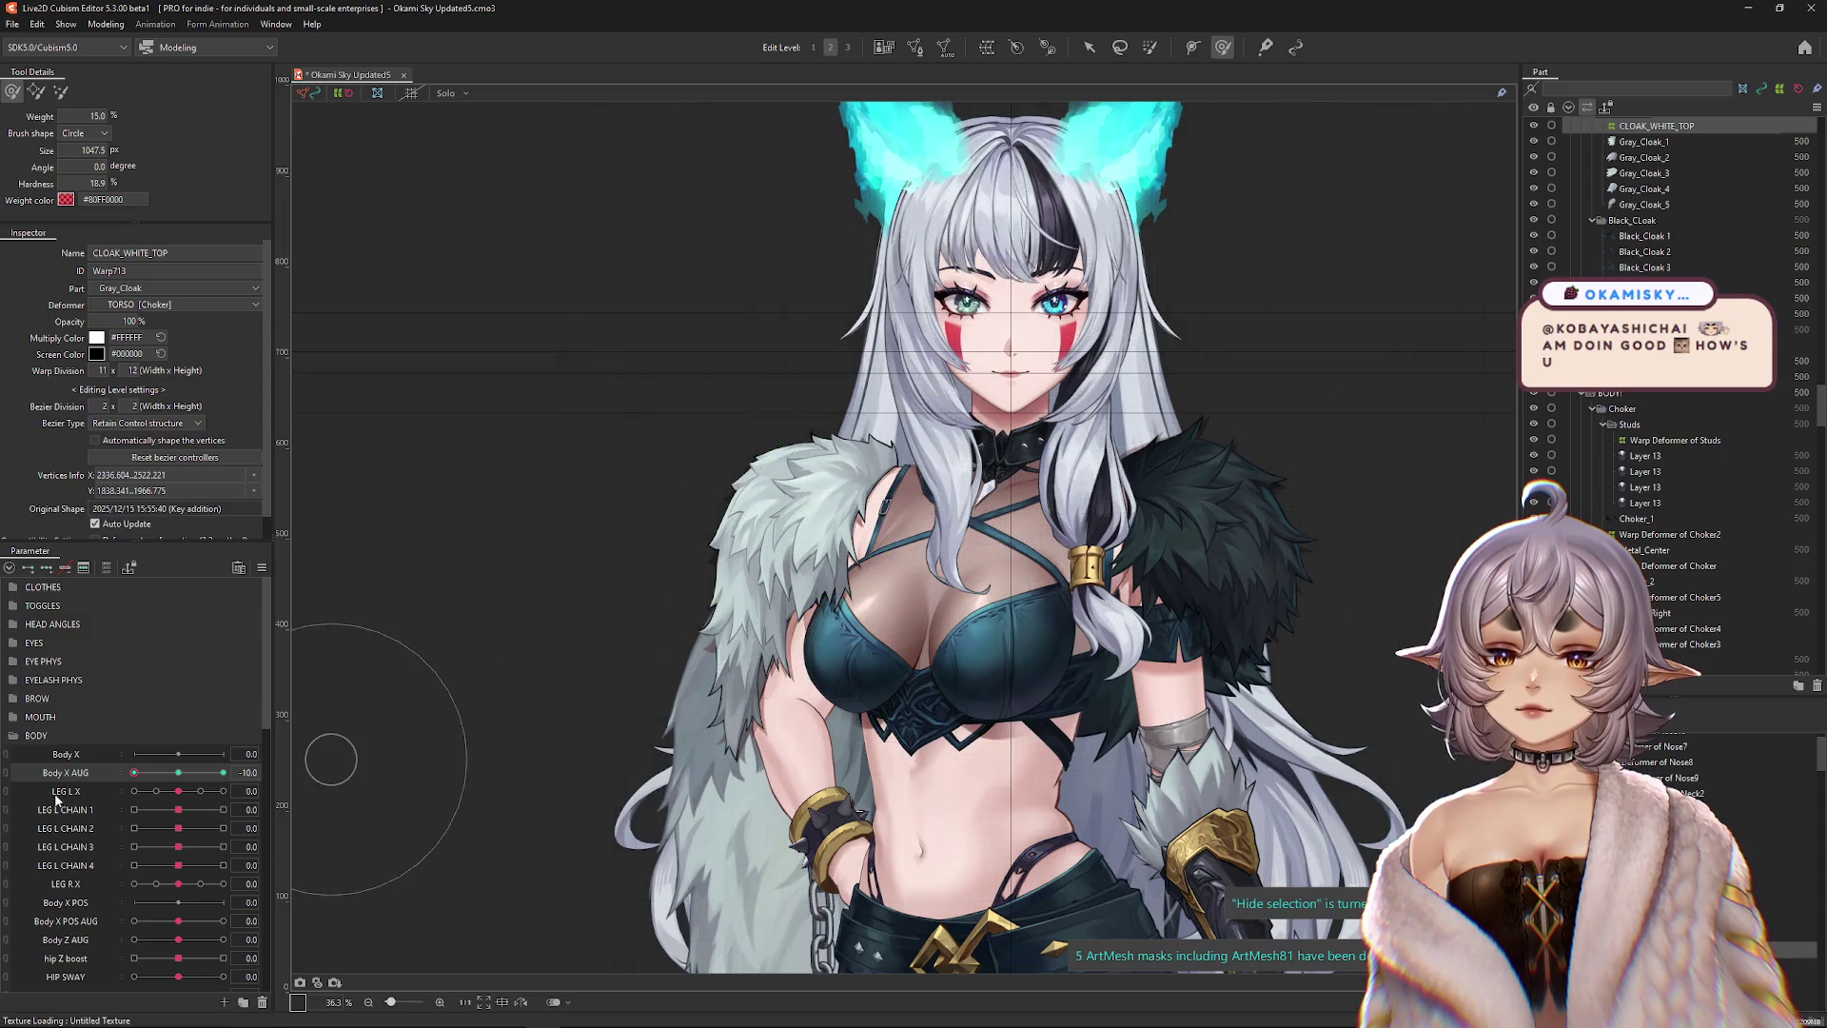
Reshape the shoulder fur mesh and preview it with the lattice hidden.
scroll(880, 529, "up", 3)
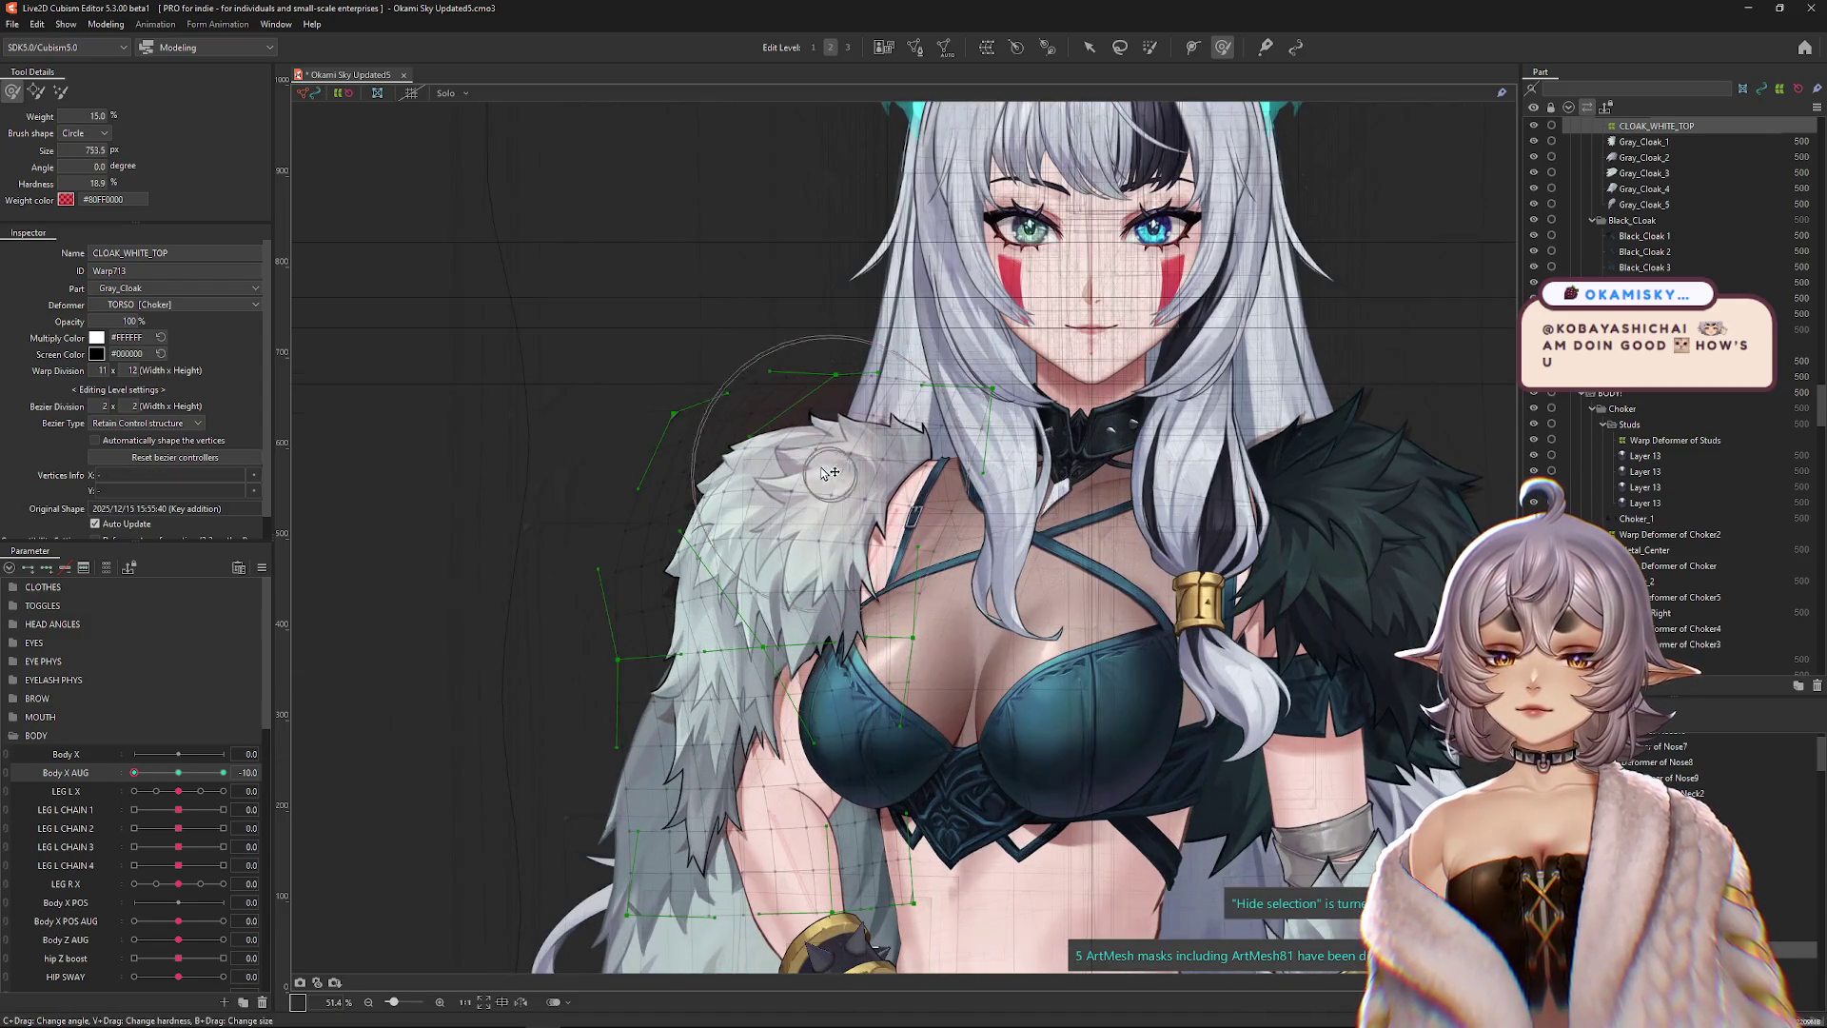
mouse_move(857, 524)
left_mouse_down()
mouse_move(818, 495)
mouse_move(816, 522)
mouse_move(775, 539)
mouse_move(699, 406)
left_mouse_up()
key("ctrl+h")
mouse_move(550, 481)
left_mouse_down()
mouse_move(684, 385)
mouse_move(657, 362)
mouse_move(619, 399)
mouse_move(570, 409)
left_mouse_up()
scroll(571, 409, "down", 3)
At Body X AUG -6.2, pull the white cloak's shoulder fur up and left, then sweep to check.
left_click(178, 773)
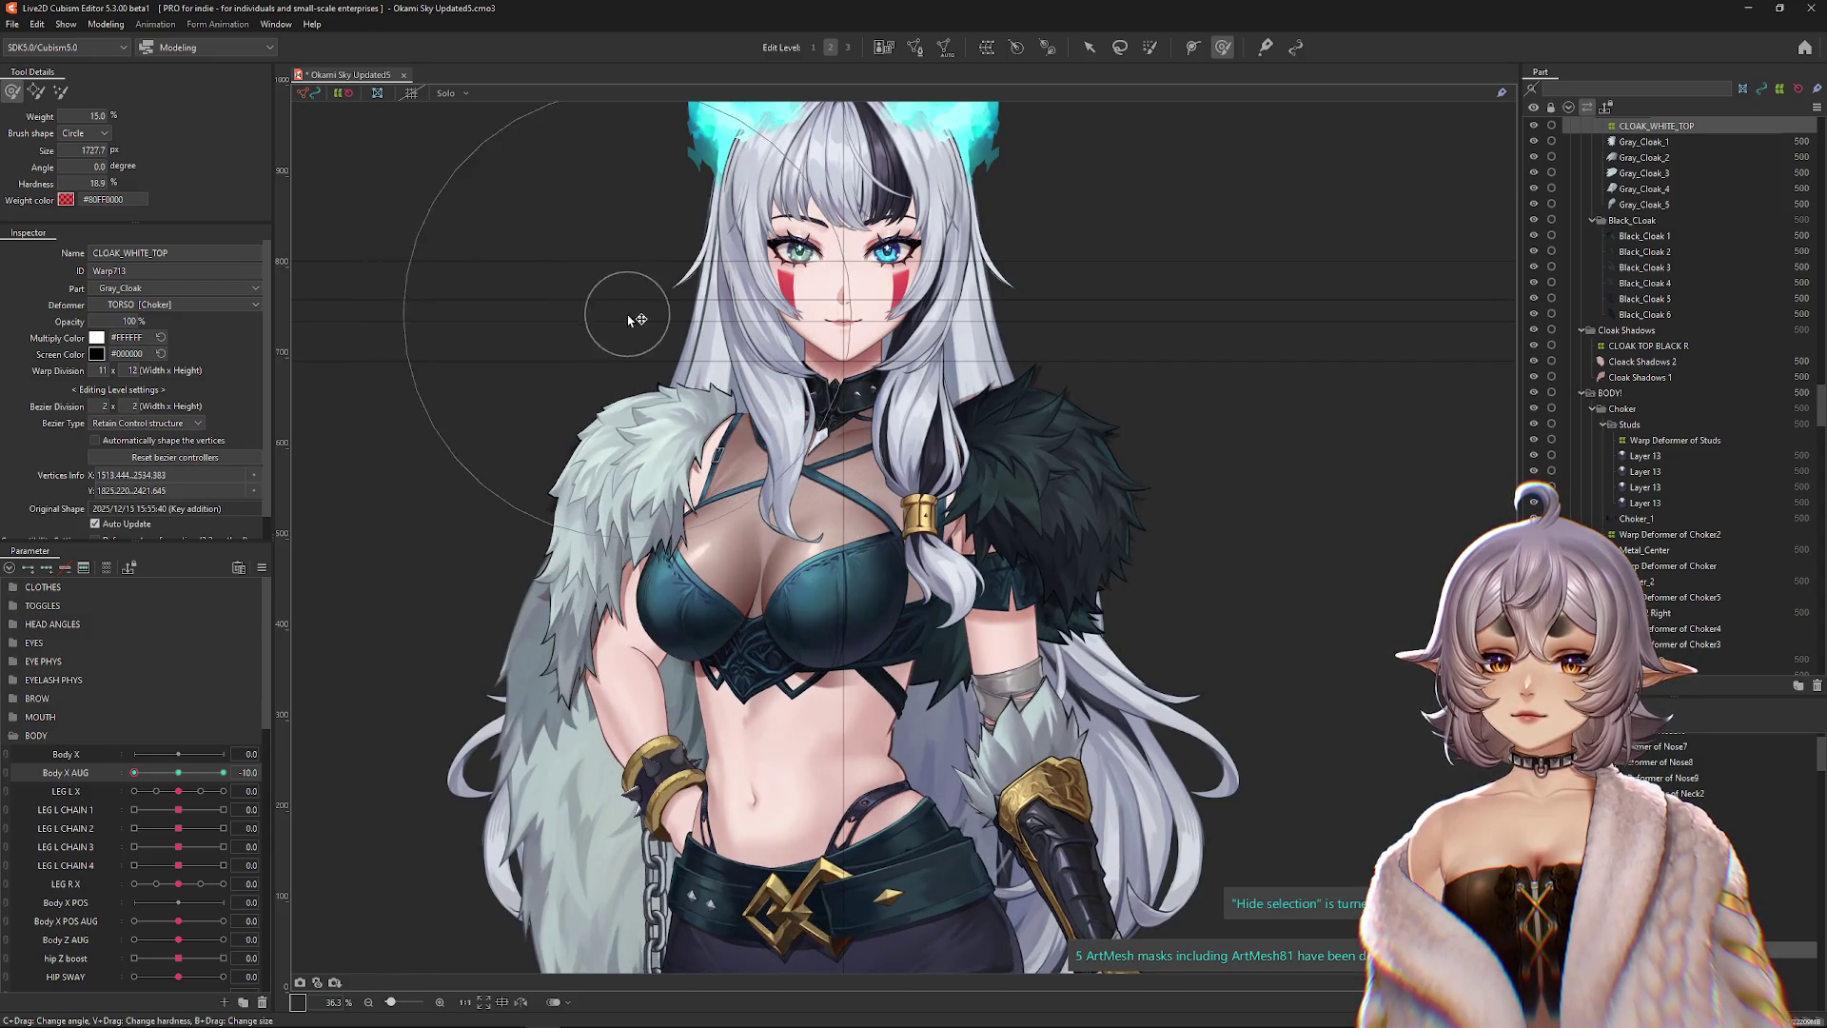
left_click_drag(181, 776, 122, 760)
left_click(685, 655)
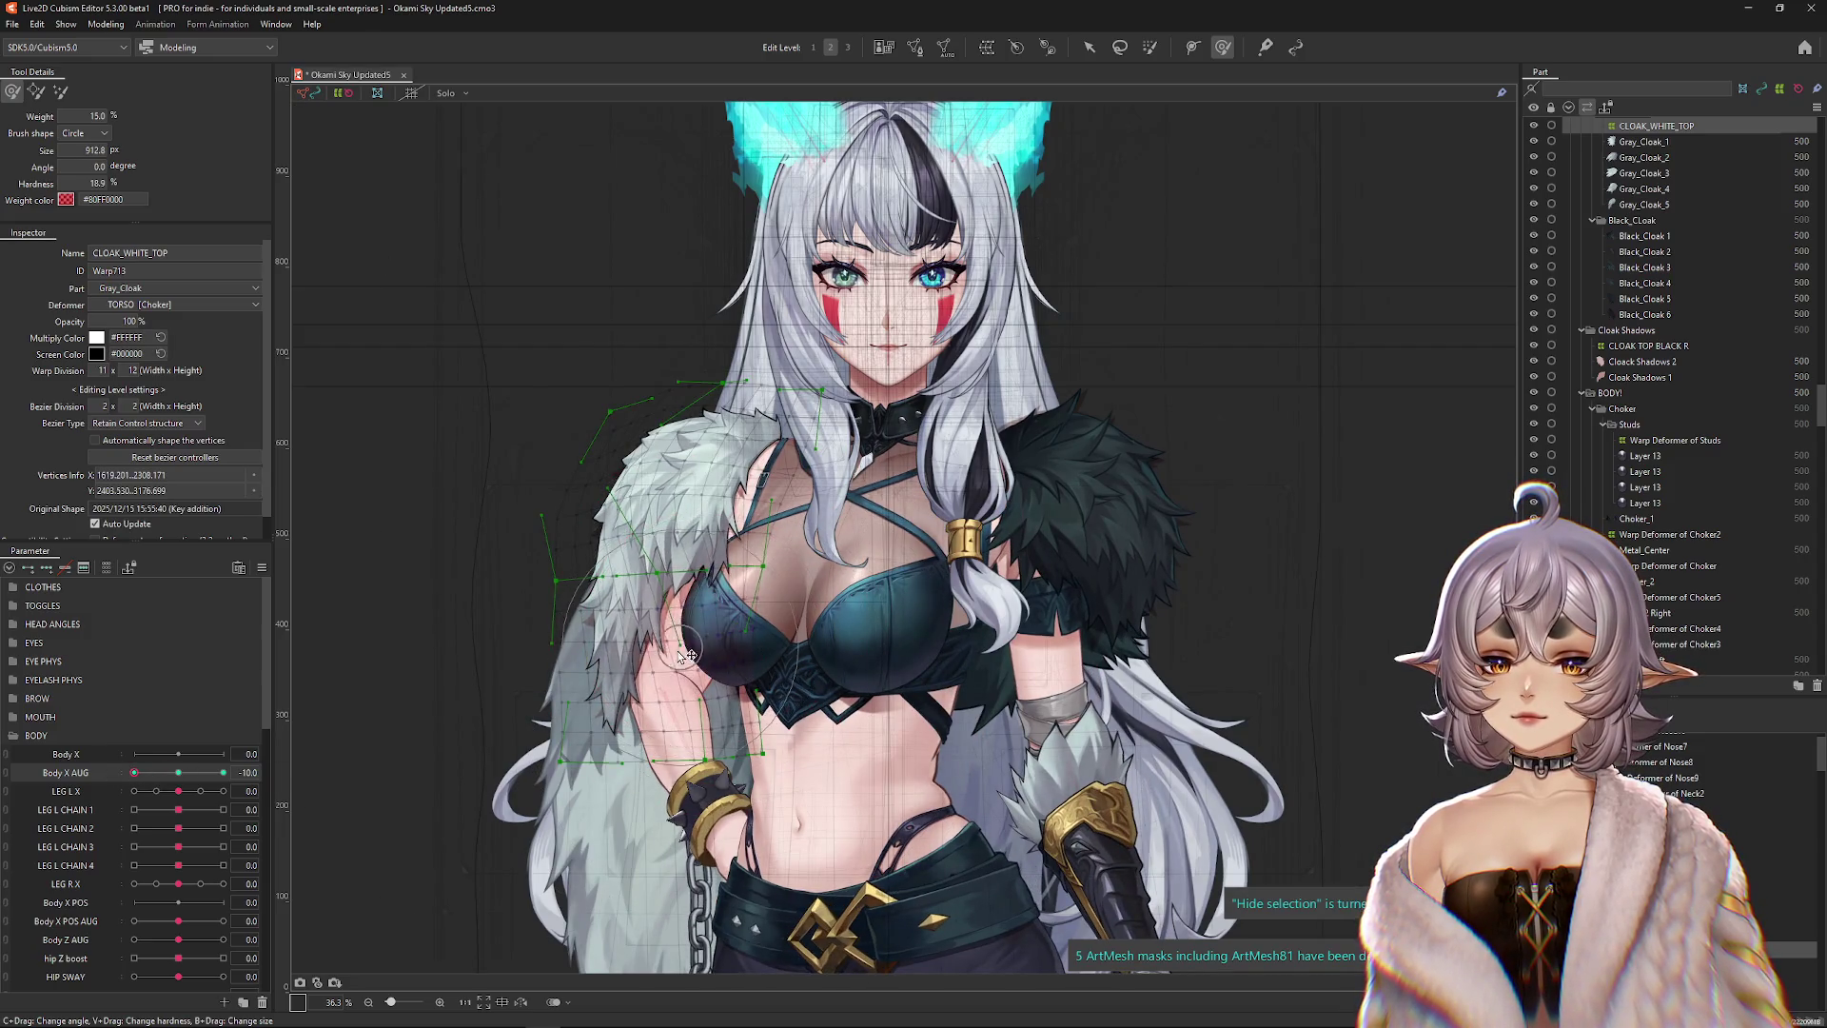
left_click_drag(714, 630, 649, 633)
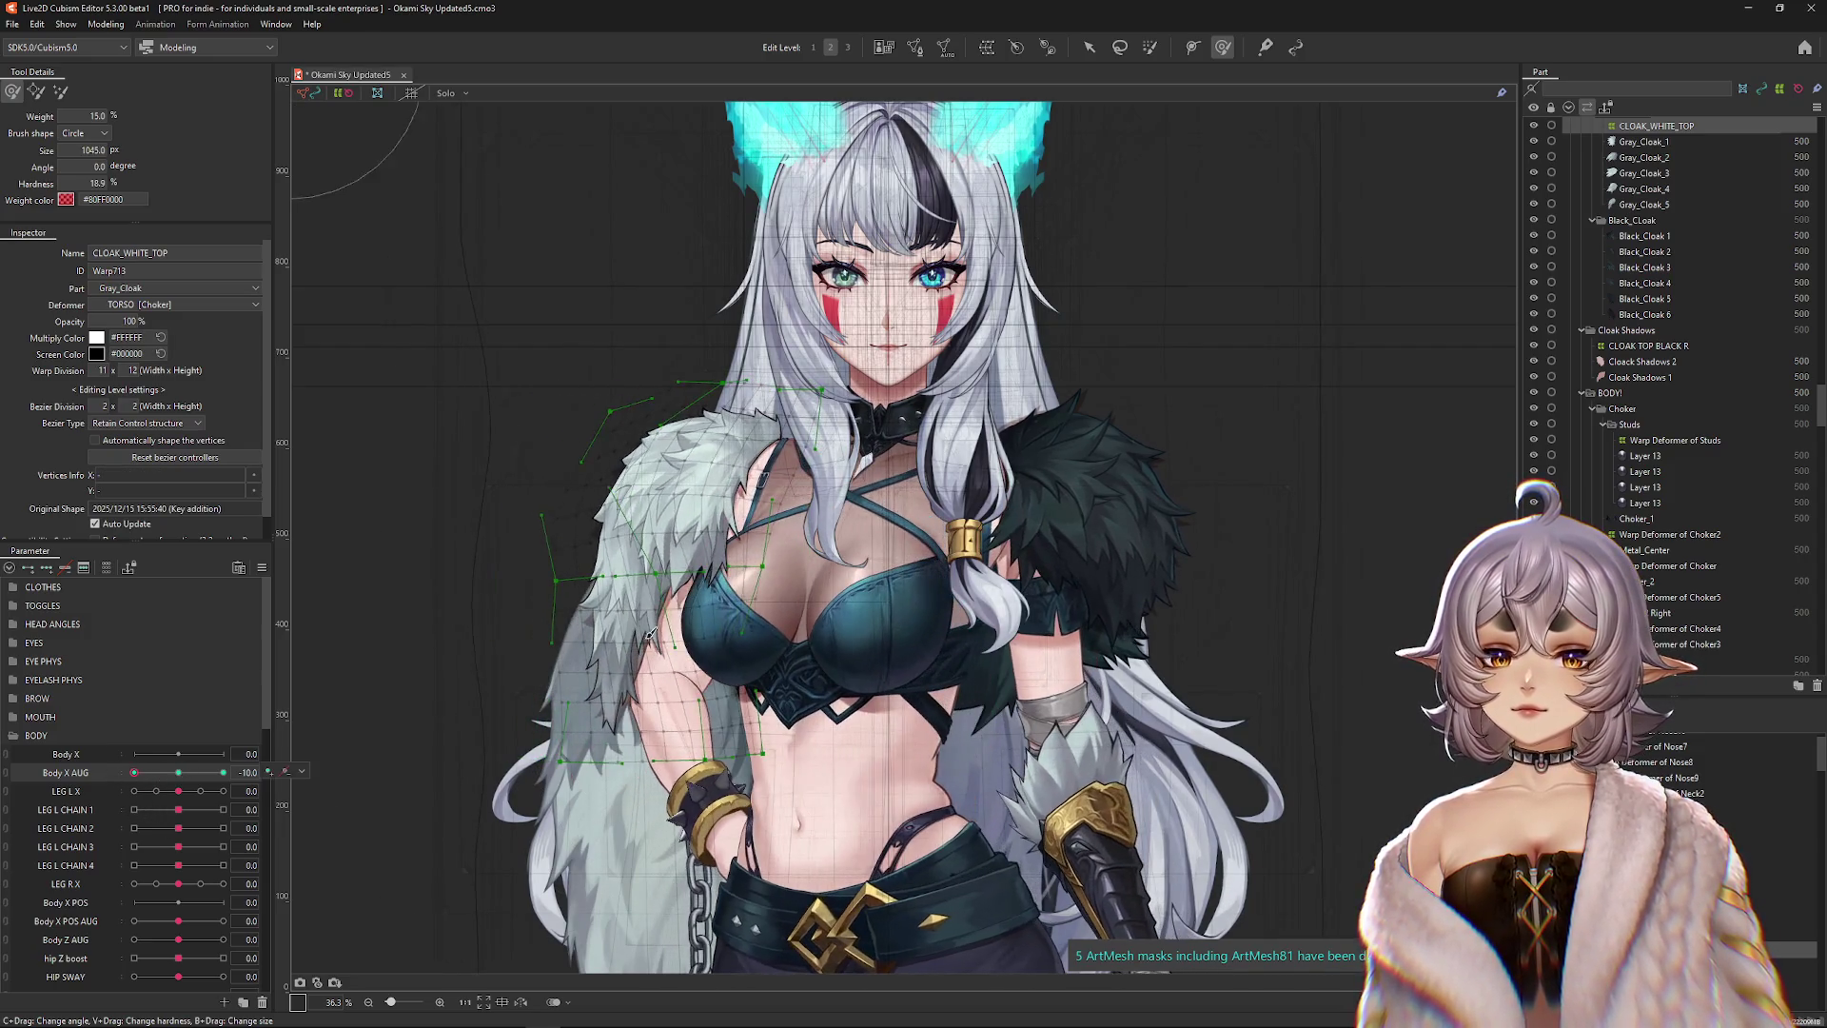
left_click_drag(773, 623, 689, 514)
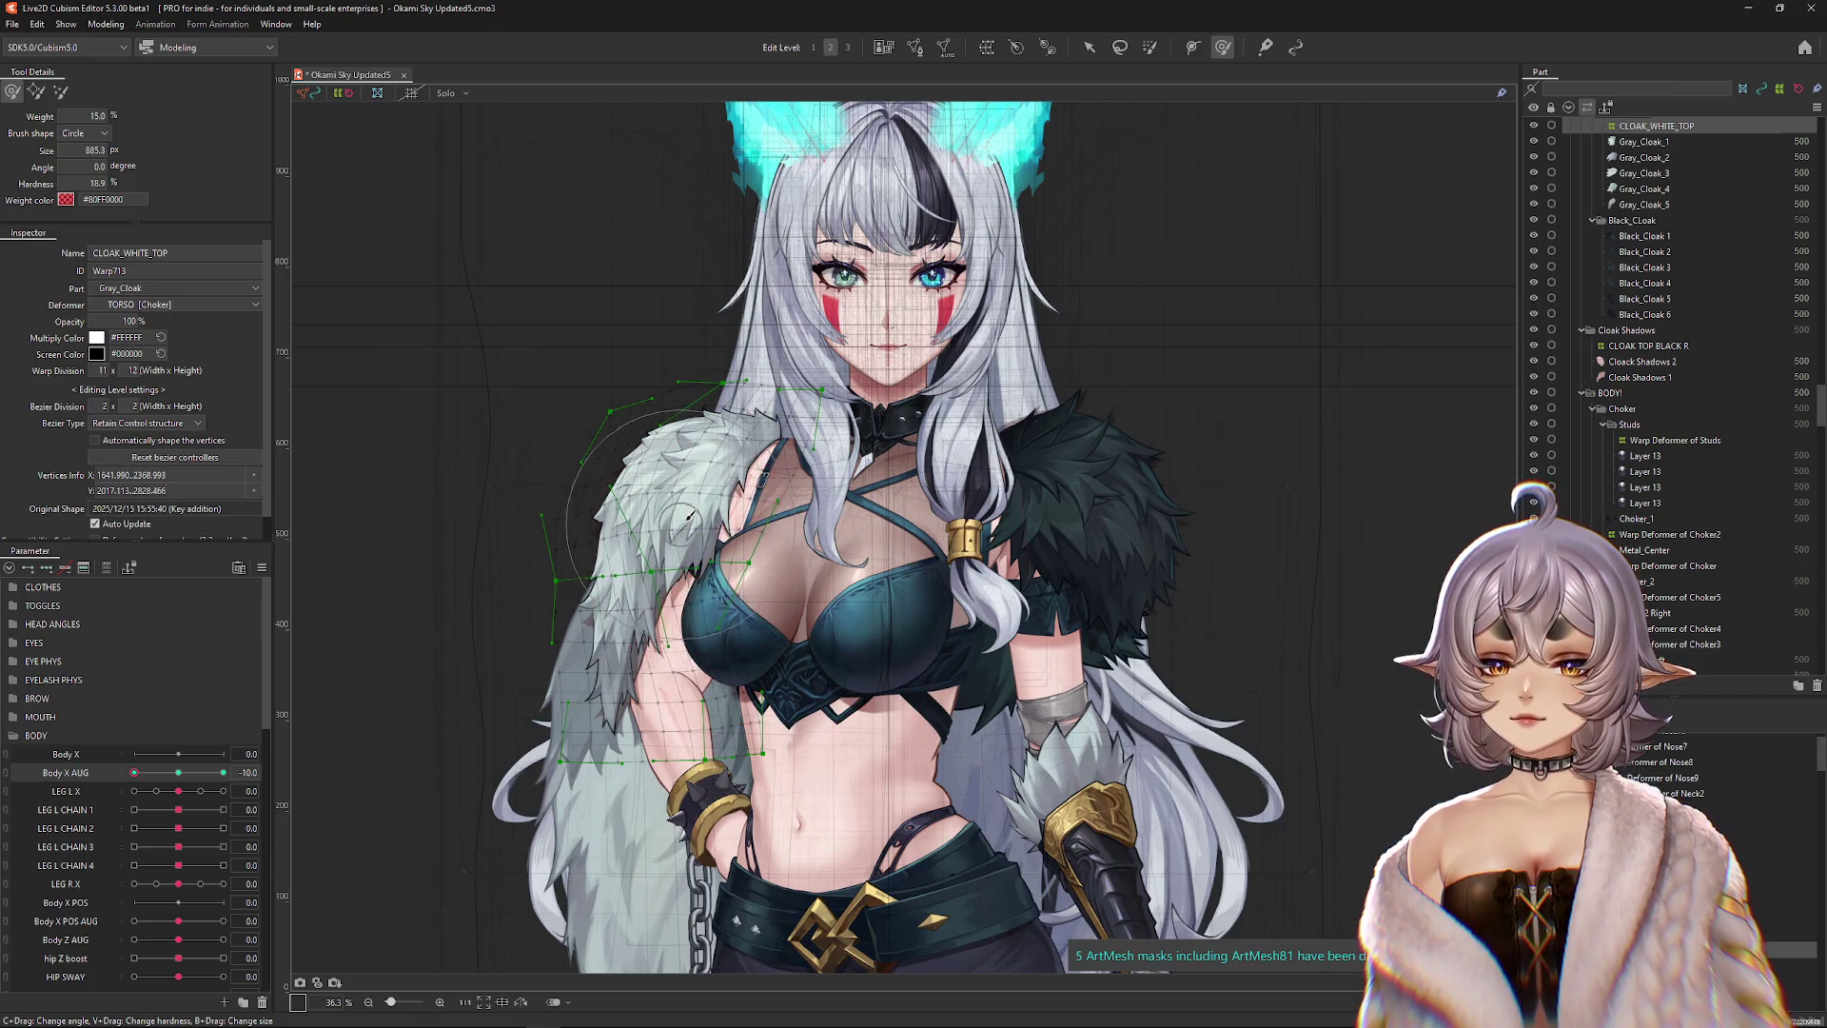
left_click_drag(521, 417, 521, 421)
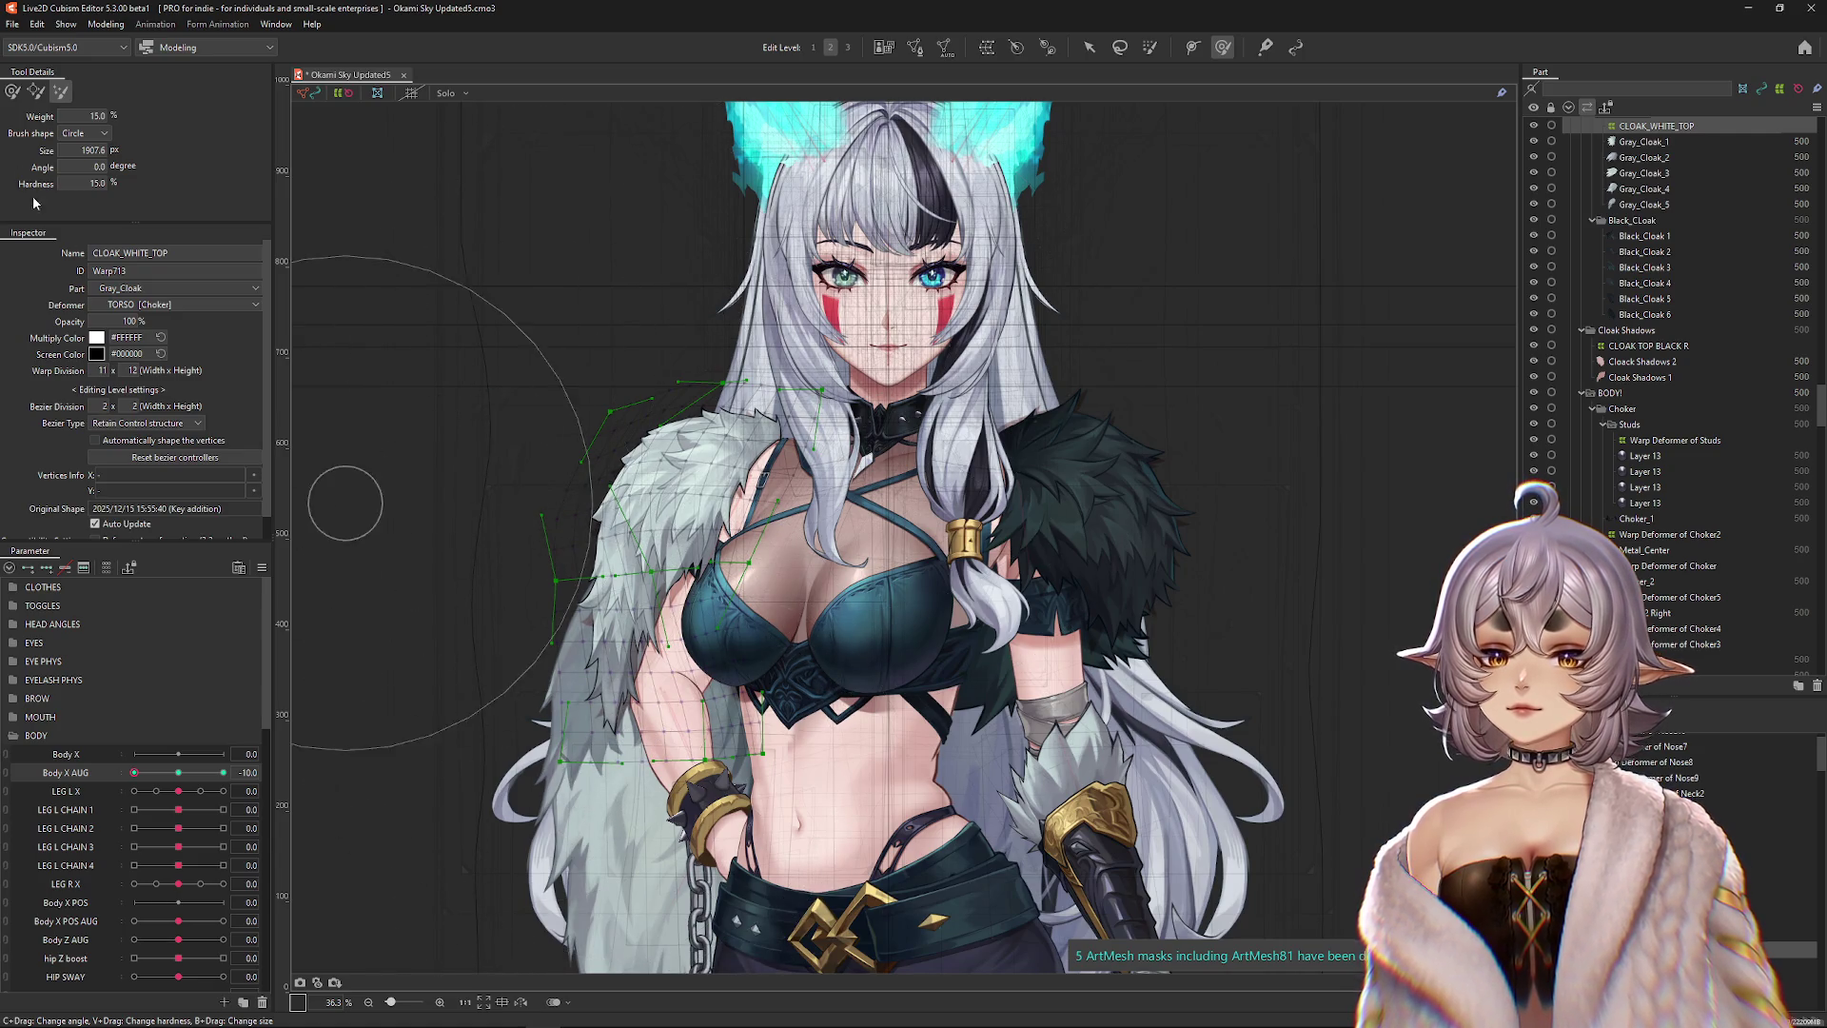
key("h")
mouse_move(184, 771)
left_mouse_down()
mouse_move(157, 772)
mouse_move(205, 772)
mouse_move(134, 772)
left_mouse_up()
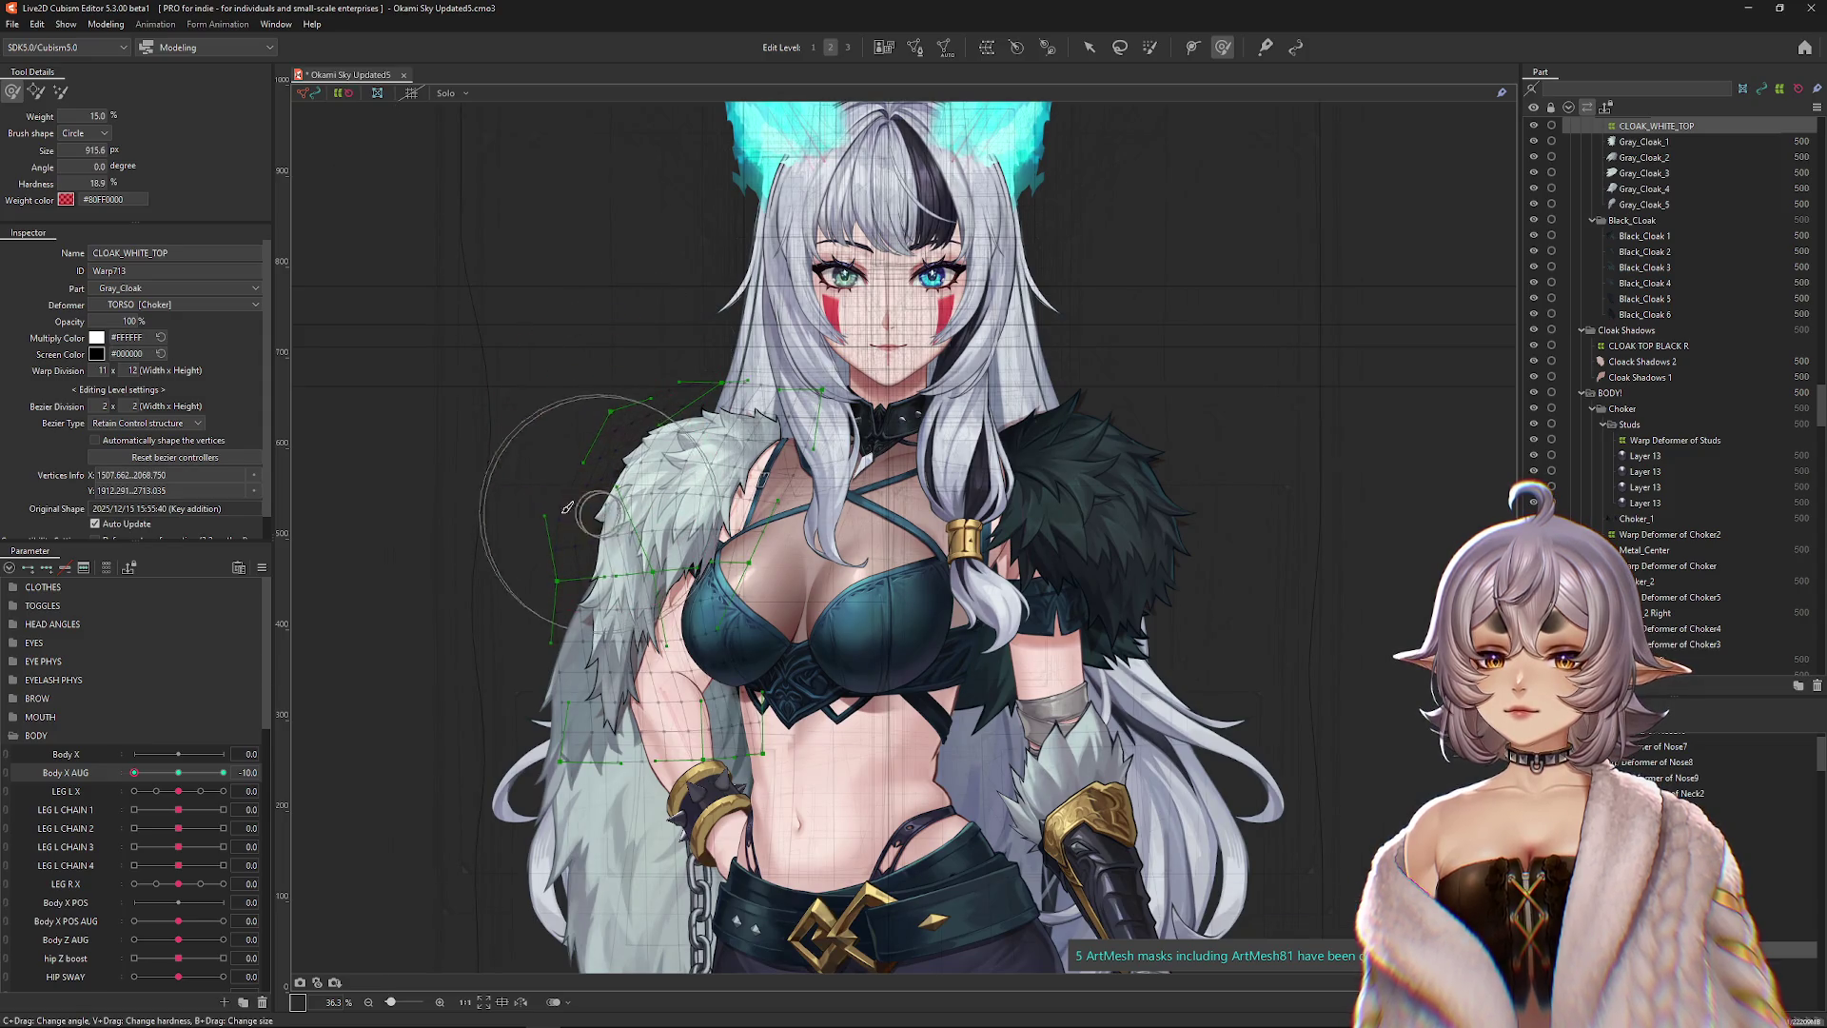
Switch the cloak warp to its coarsest control lattice and test a slightly different Body X AUG sway.
key("s")
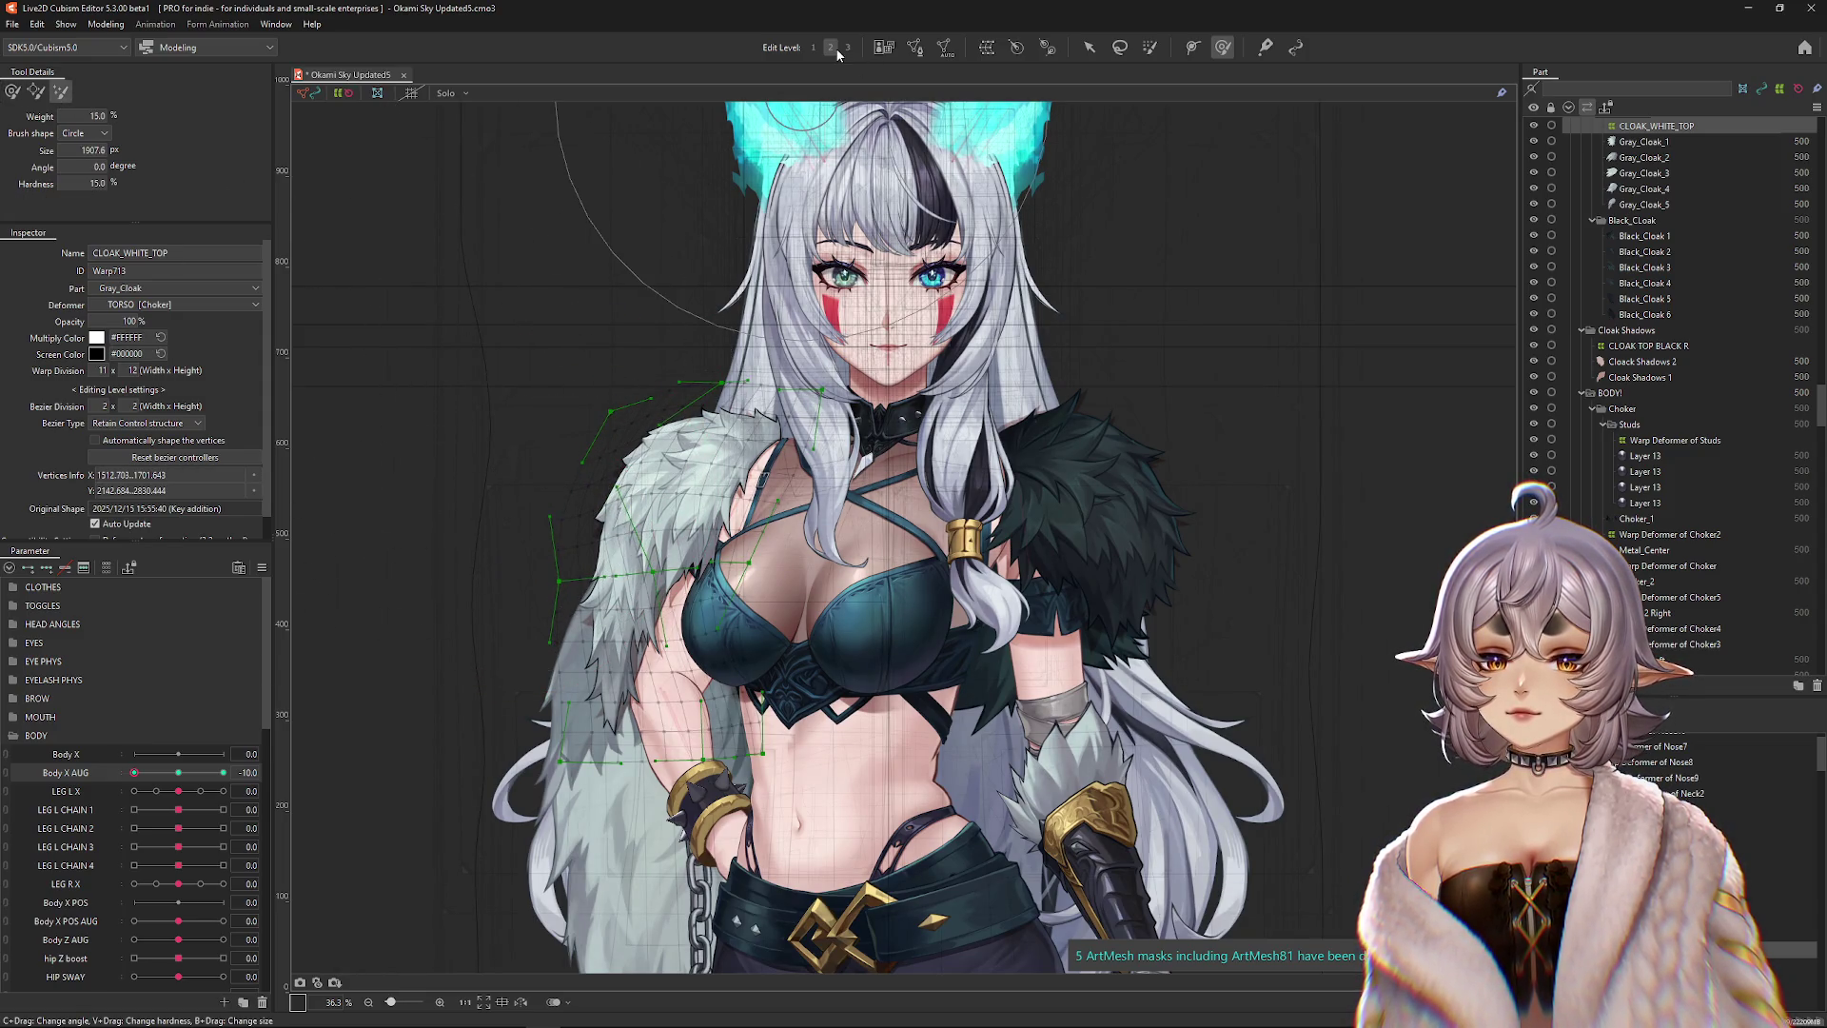
left_click(844, 48)
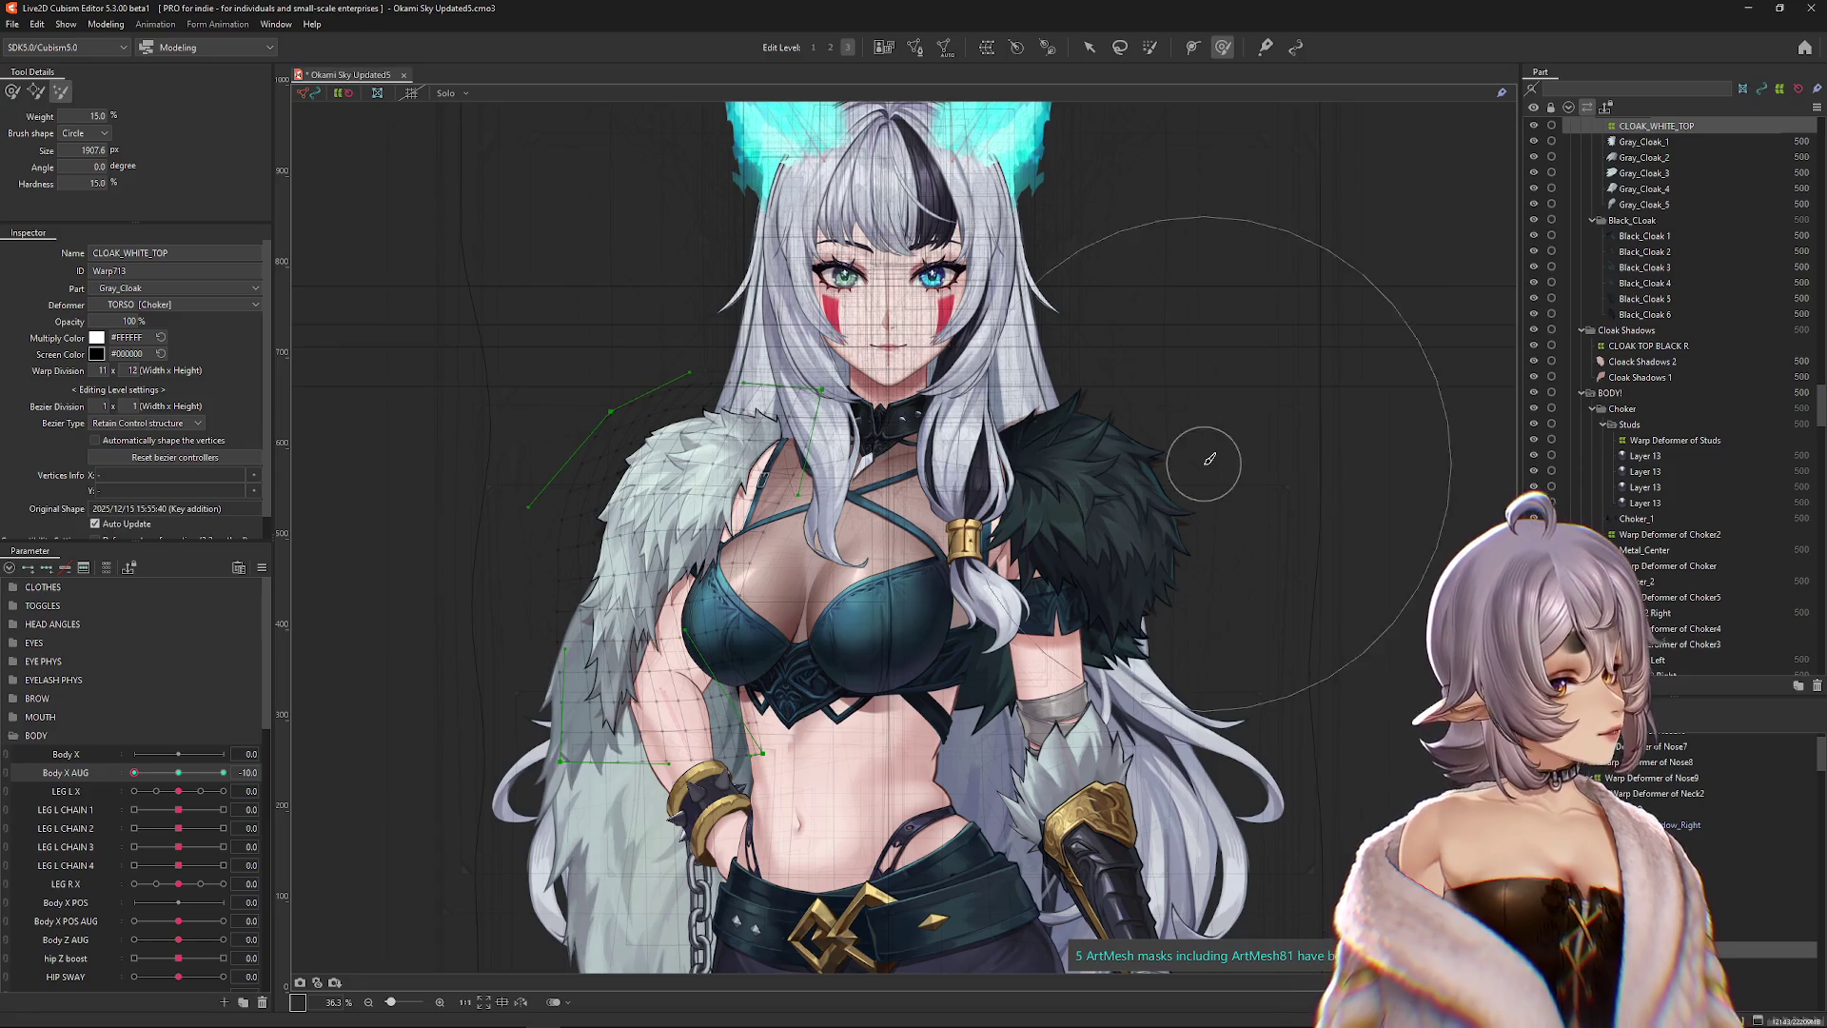
left_click_drag(178, 773, 138, 773)
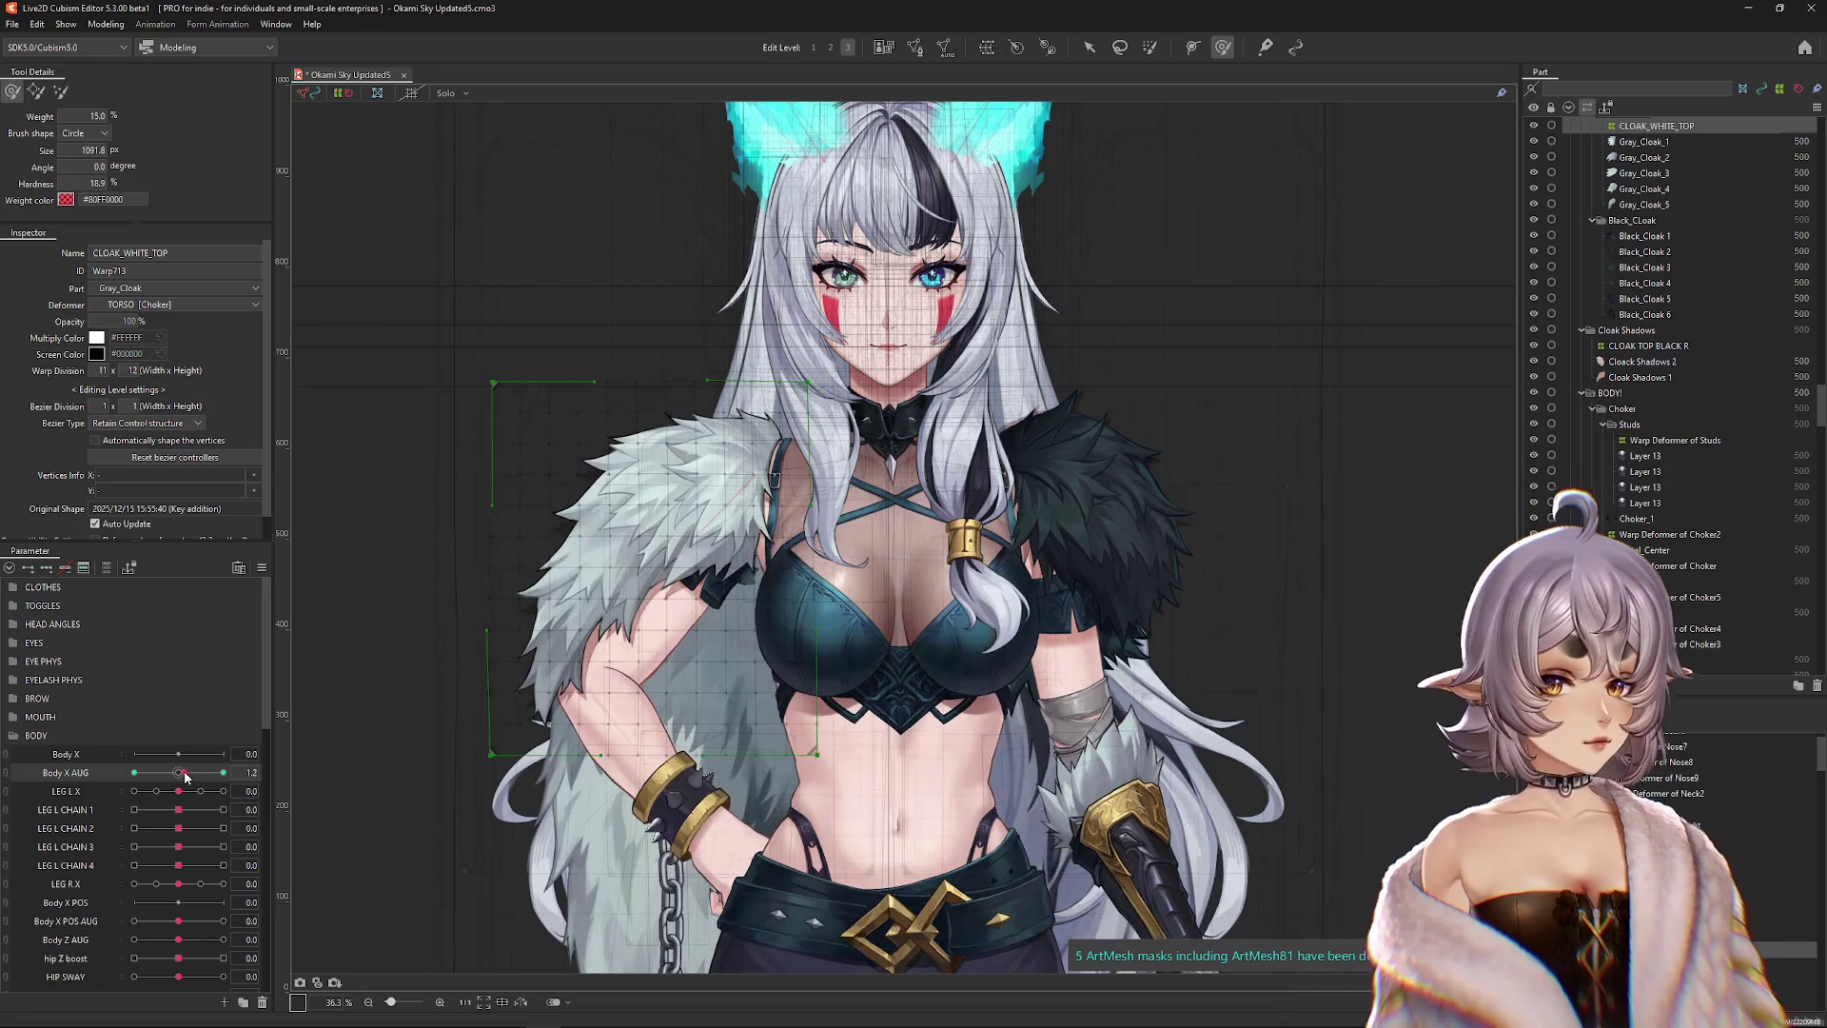
key("ctrl+z")
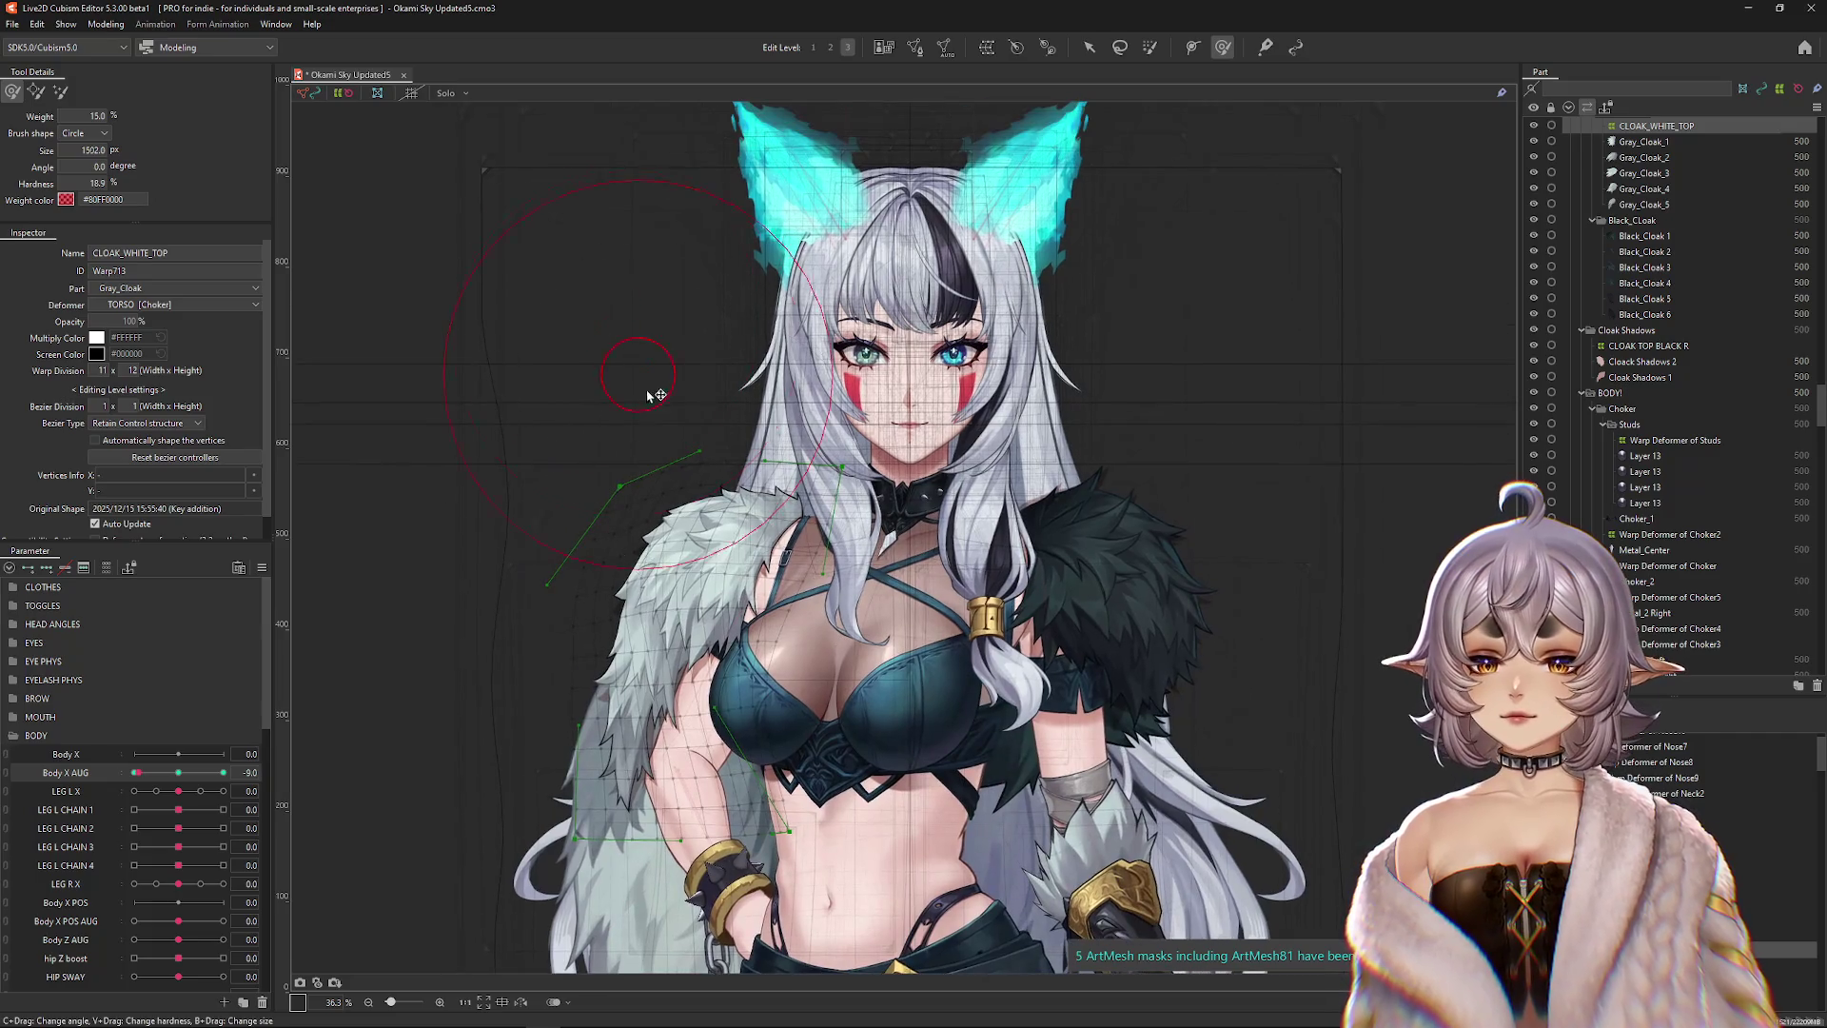
At Body X AUG -10, push the white cloak warp up-left and down toward the chest, then hide the overlay.
mouse_move(539, 346)
left_mouse_down()
mouse_move(725, 287)
mouse_move(518, 232)
mouse_move(517, 419)
mouse_move(614, 379)
left_mouse_up()
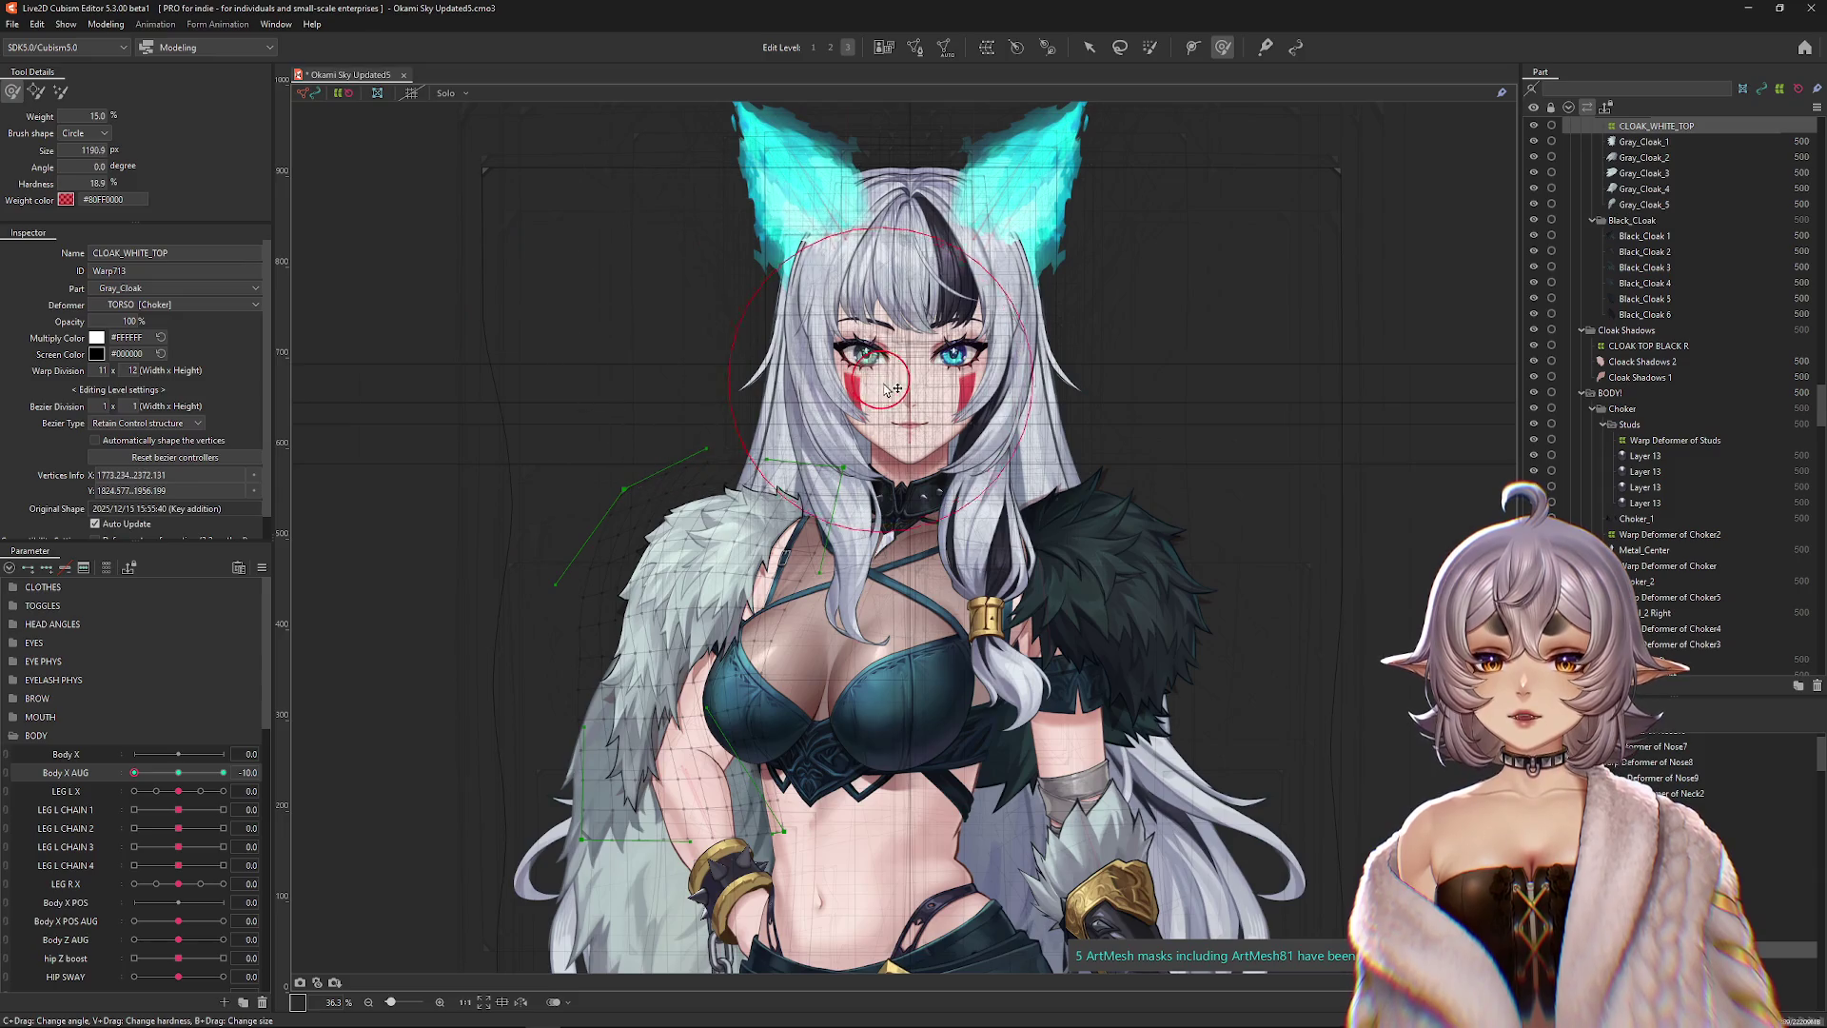
left_click_drag(892, 389, 851, 335)
mouse_move(904, 452)
left_mouse_down()
mouse_move(723, 486)
mouse_move(743, 533)
left_mouse_up()
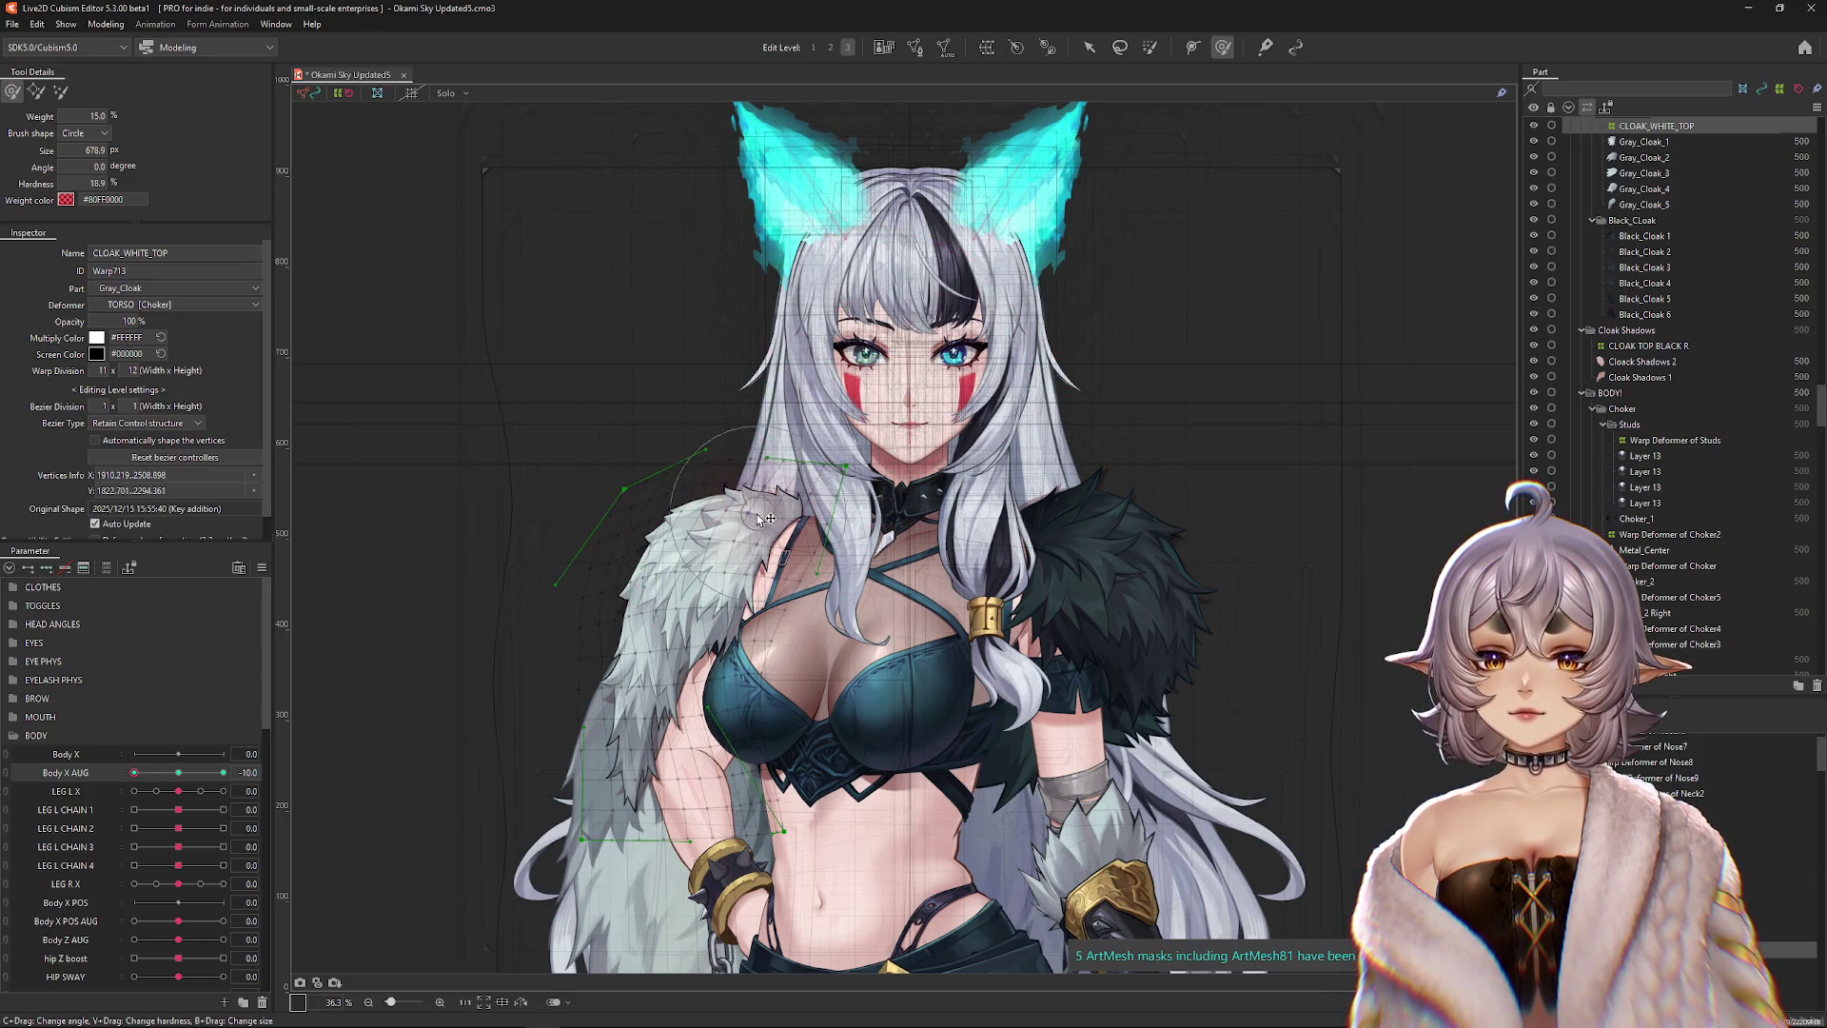
key("ctrl+h")
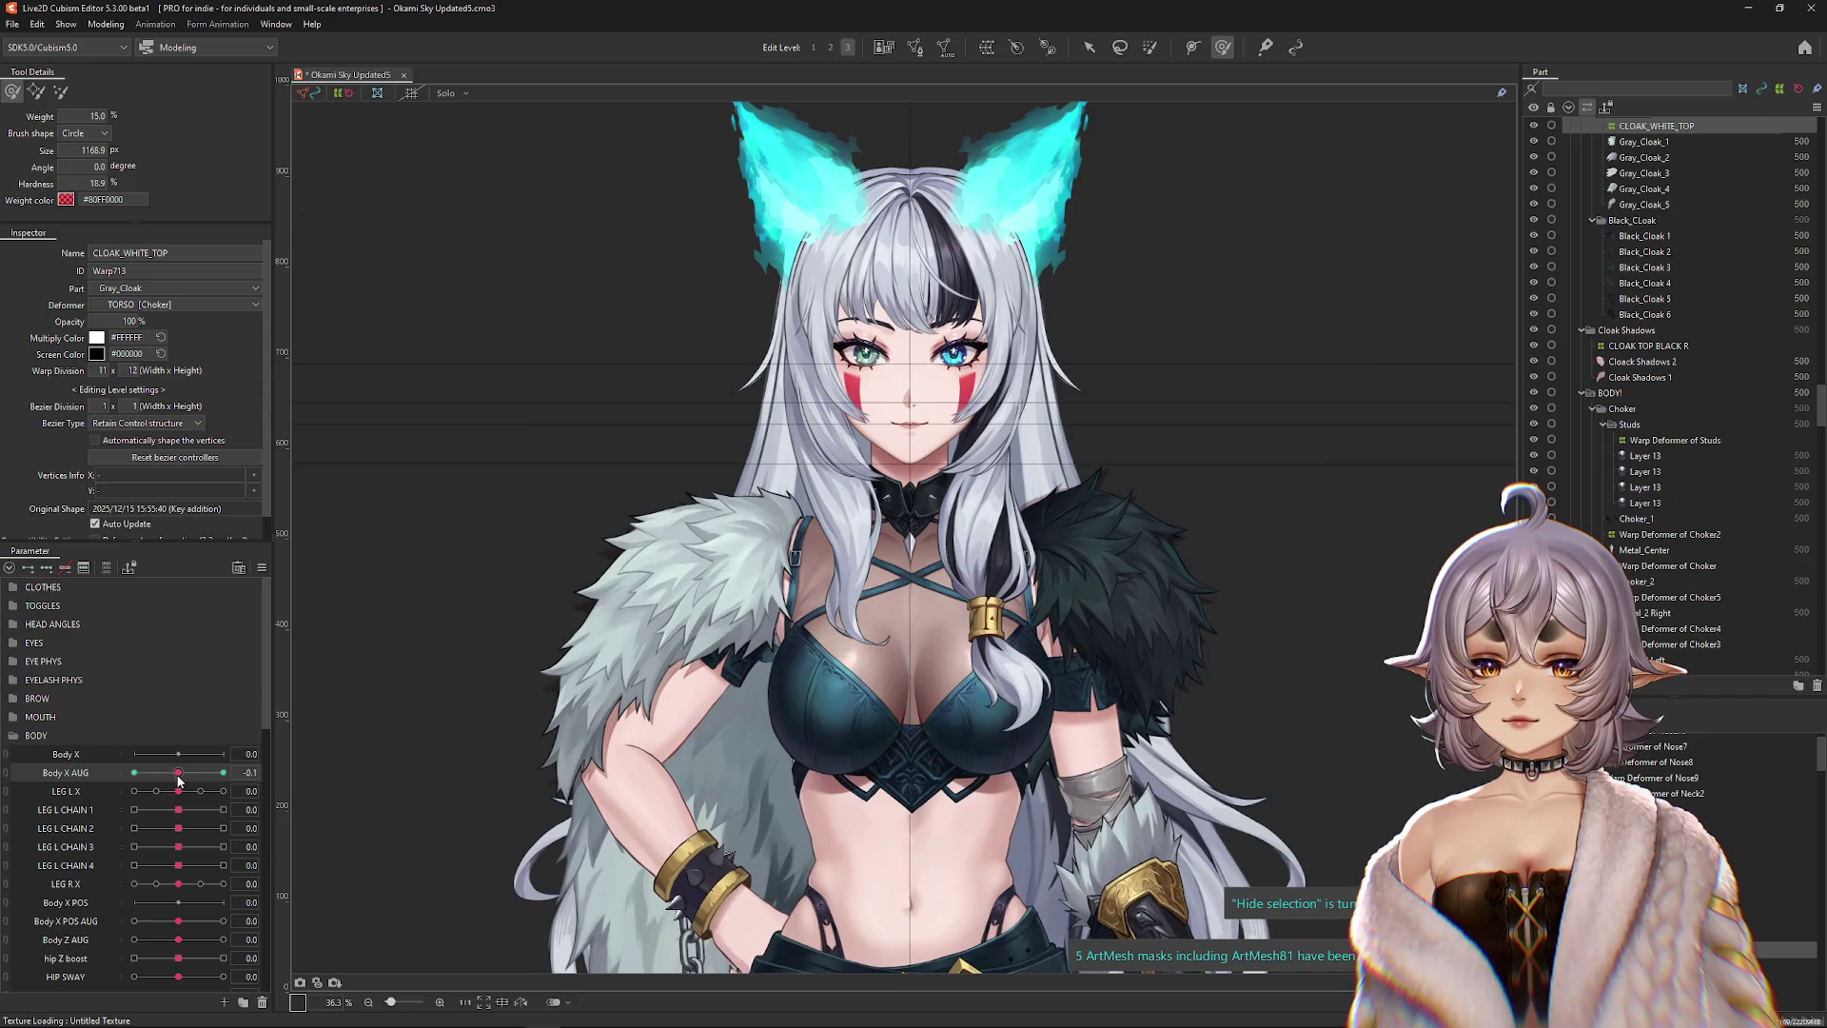
Make the deform brush much larger and return to the finer warp control lattice.
scroll(941, 720, "up", 2)
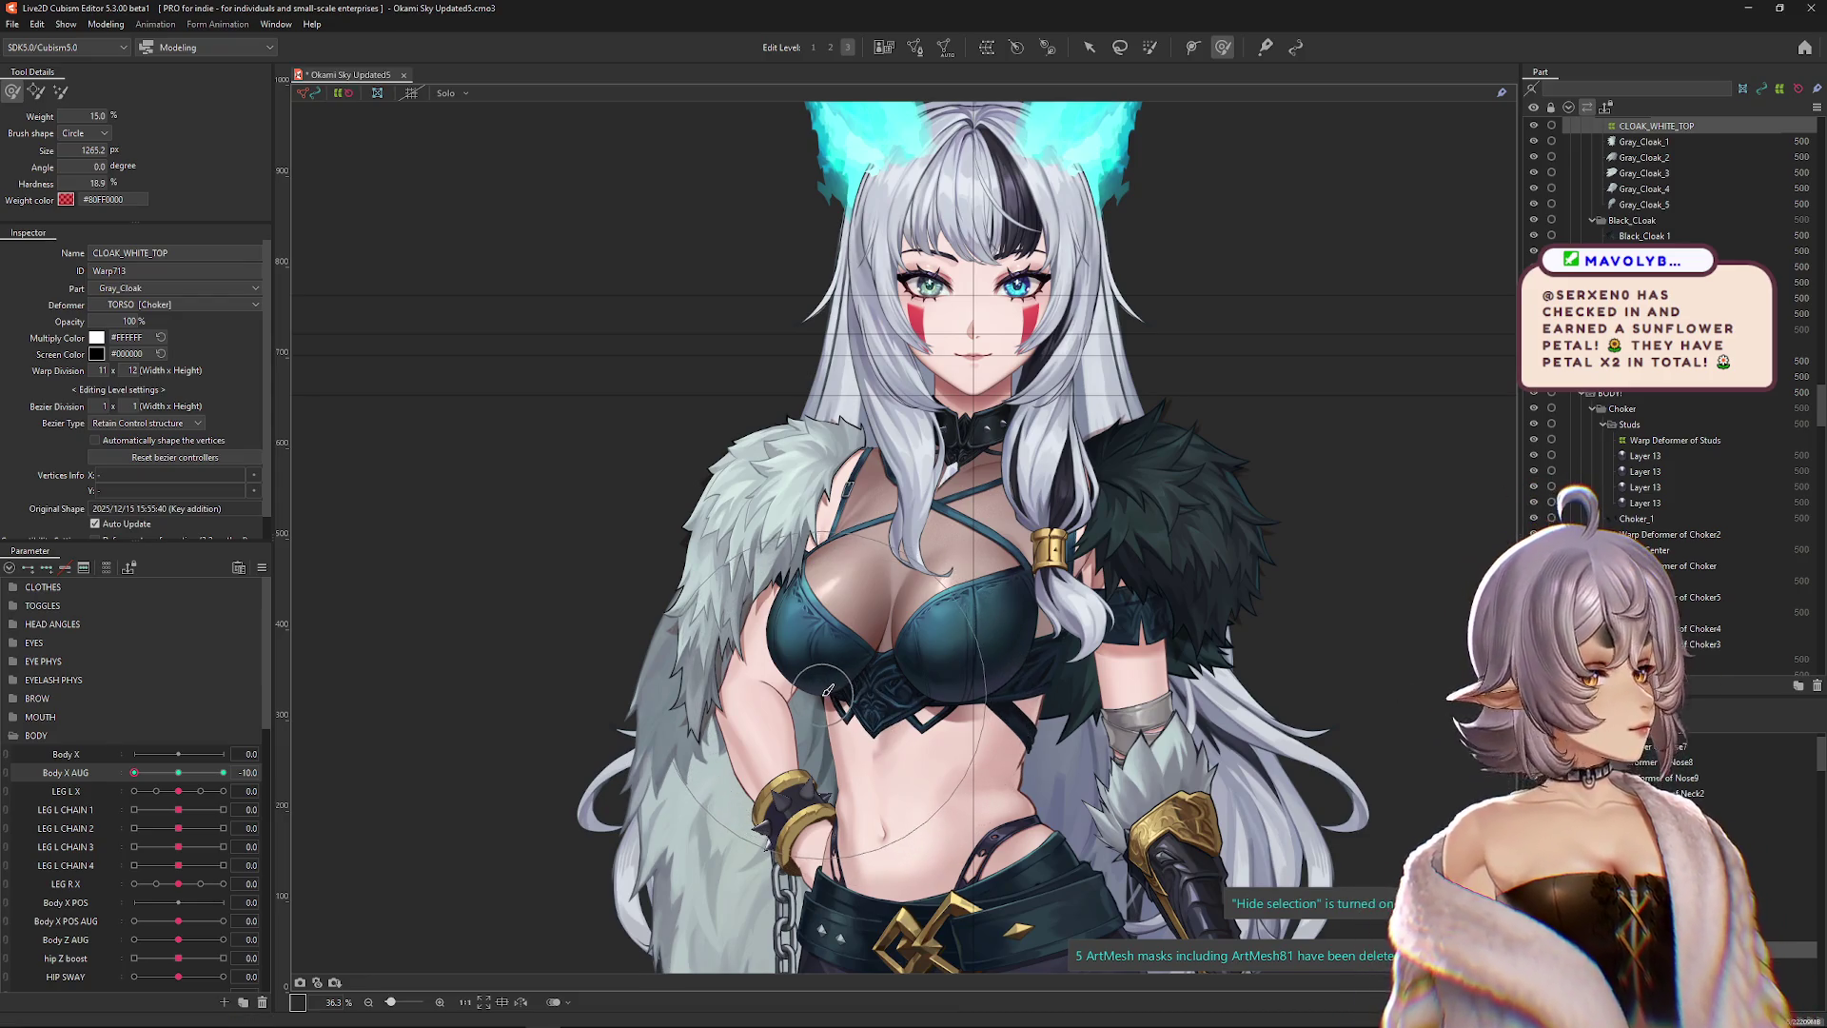
left_click_drag(752, 205, 816, 119)
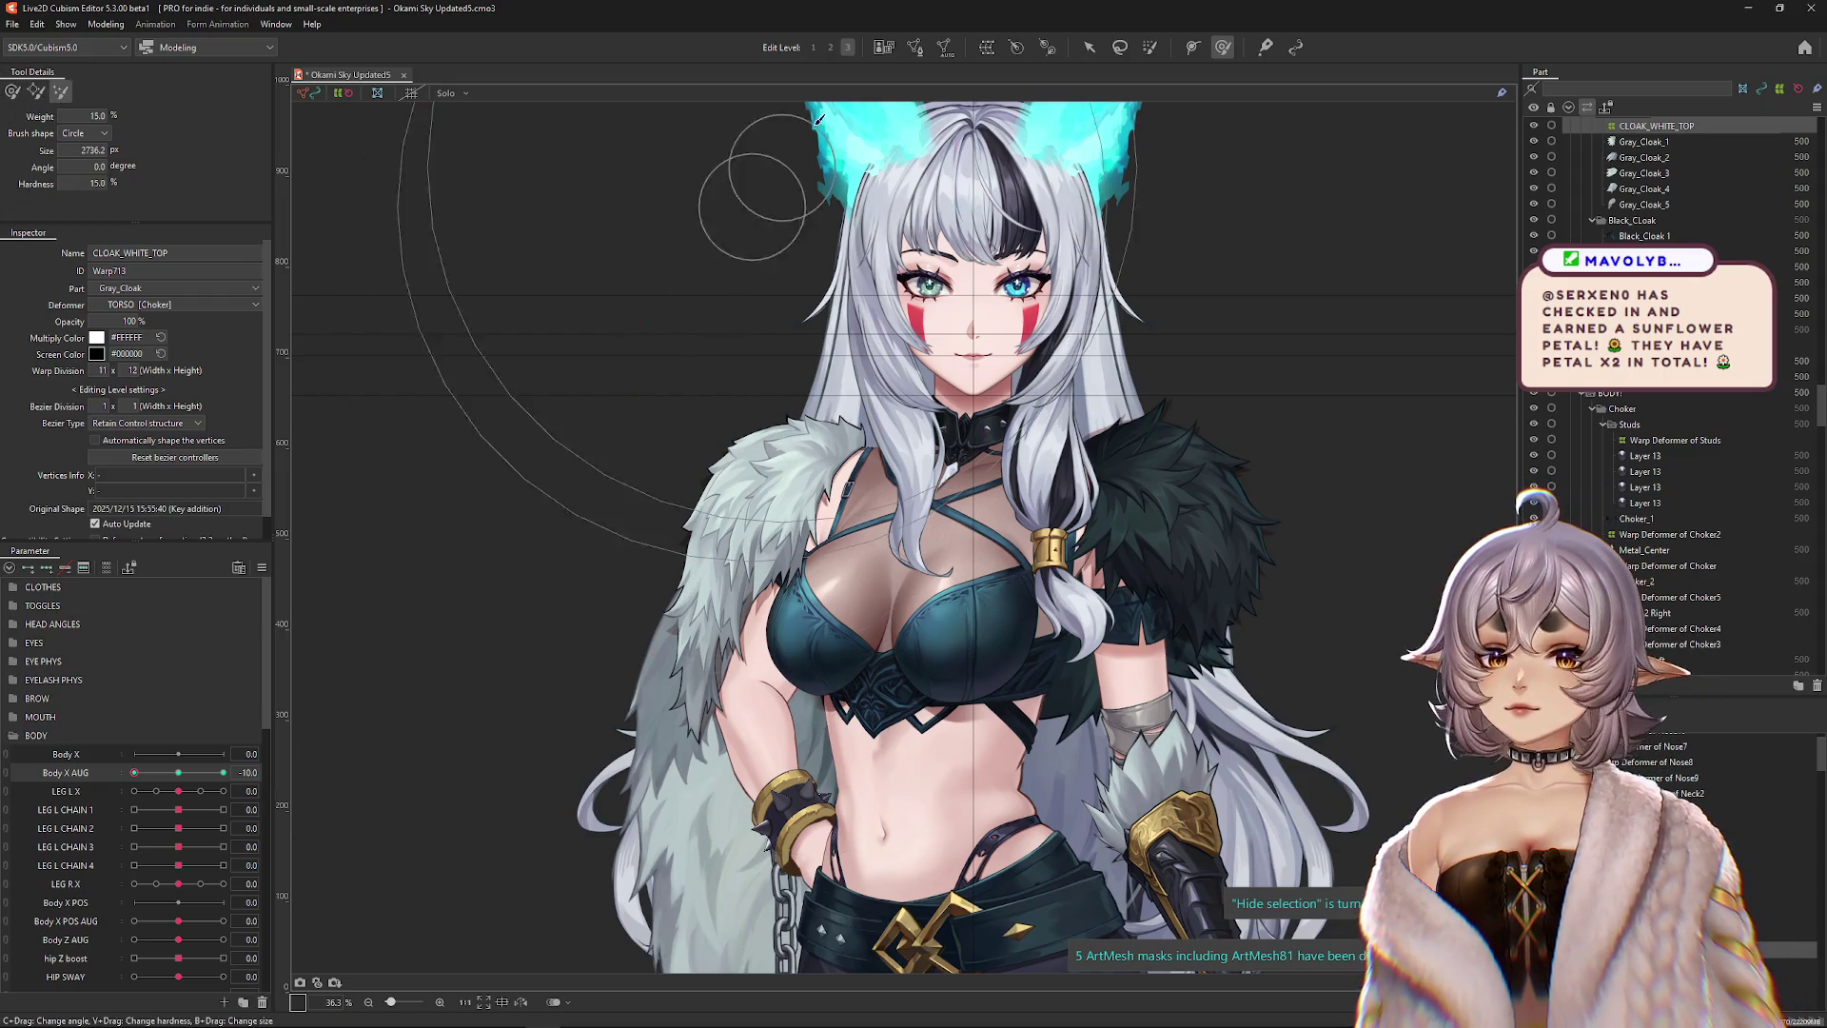
left_click(831, 49)
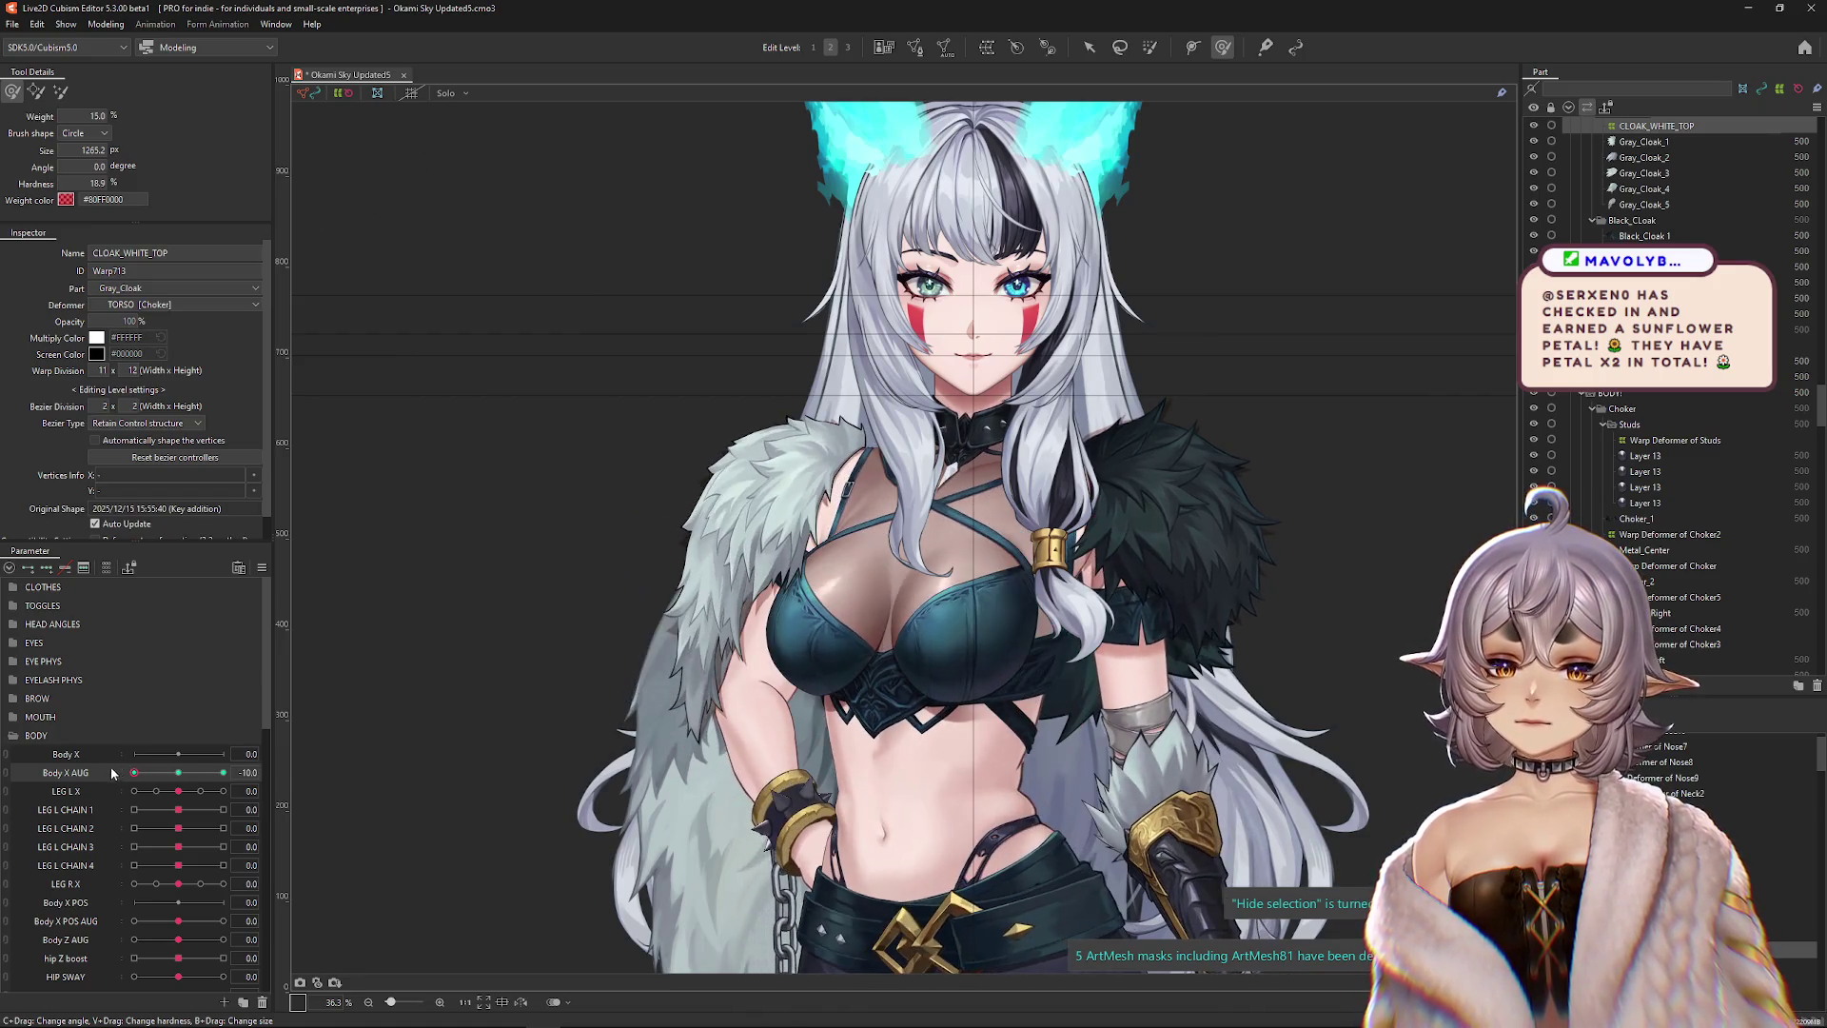
Grab the cloak's shoulder vertices and preview the cloak at Body X AUG -2.3 and -7.6.
left_click_drag(700, 639, 687, 625)
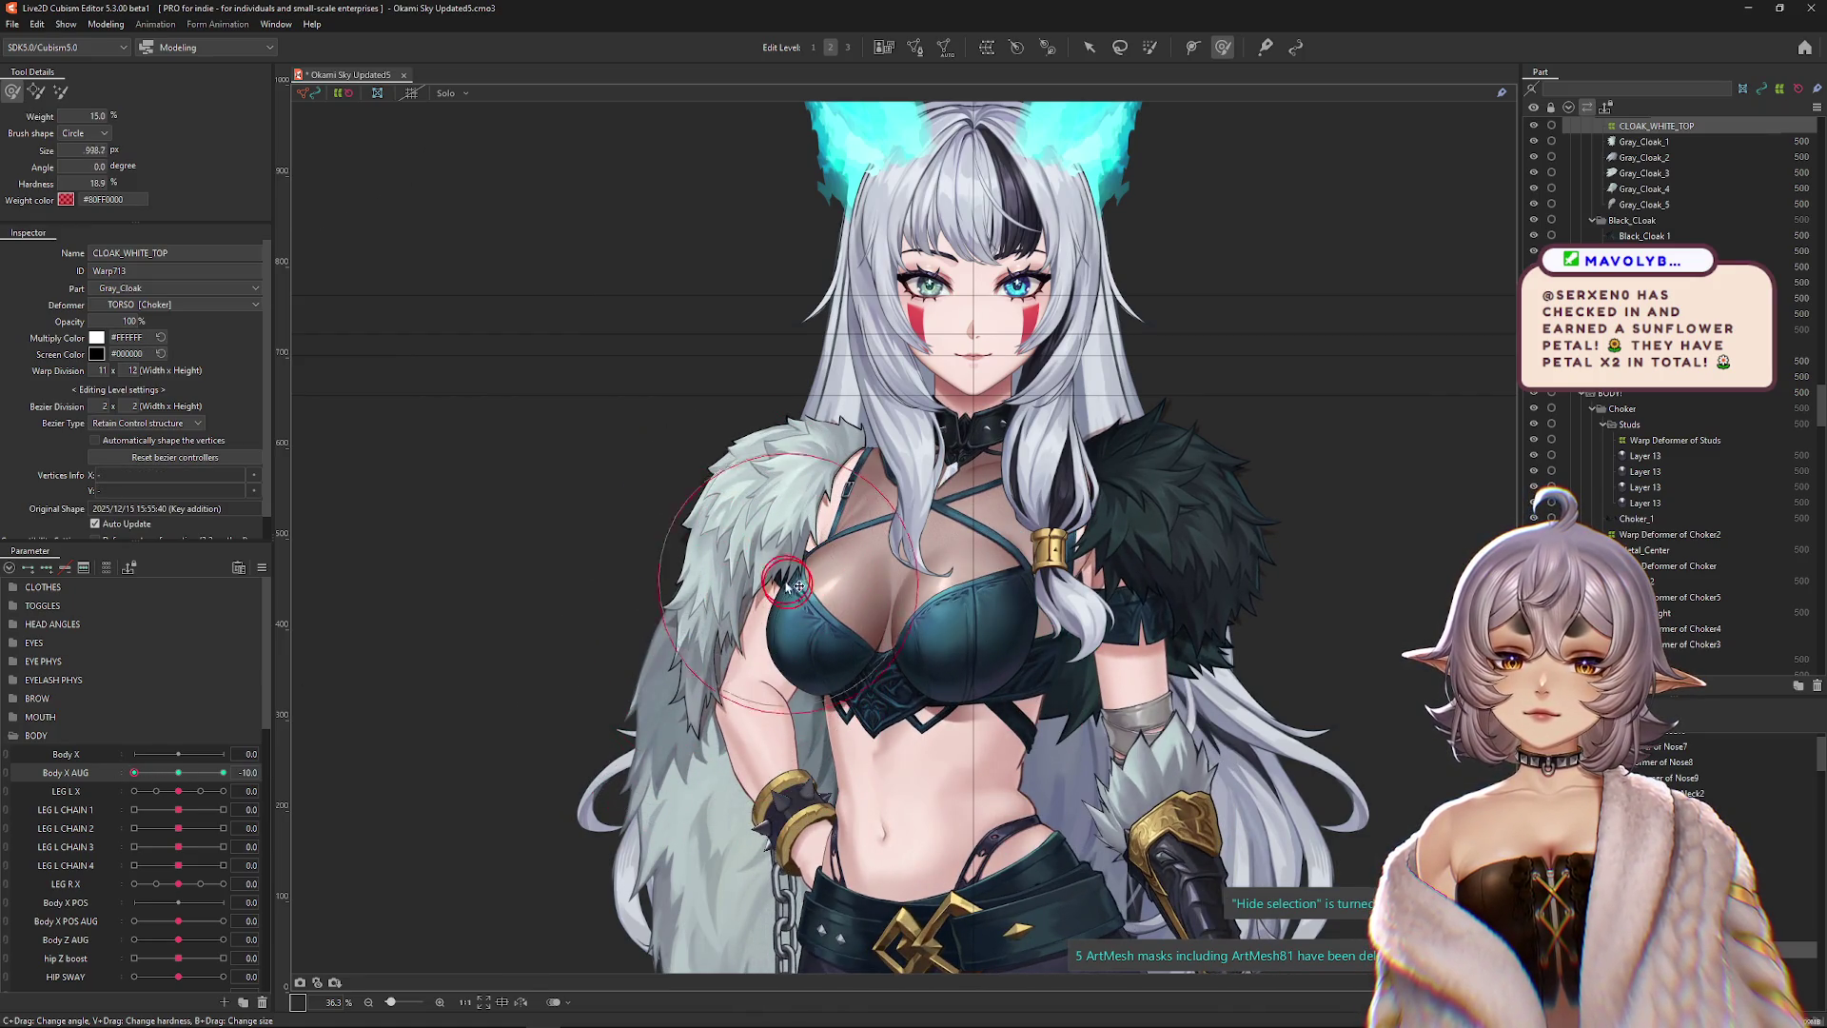
left_click(172, 772)
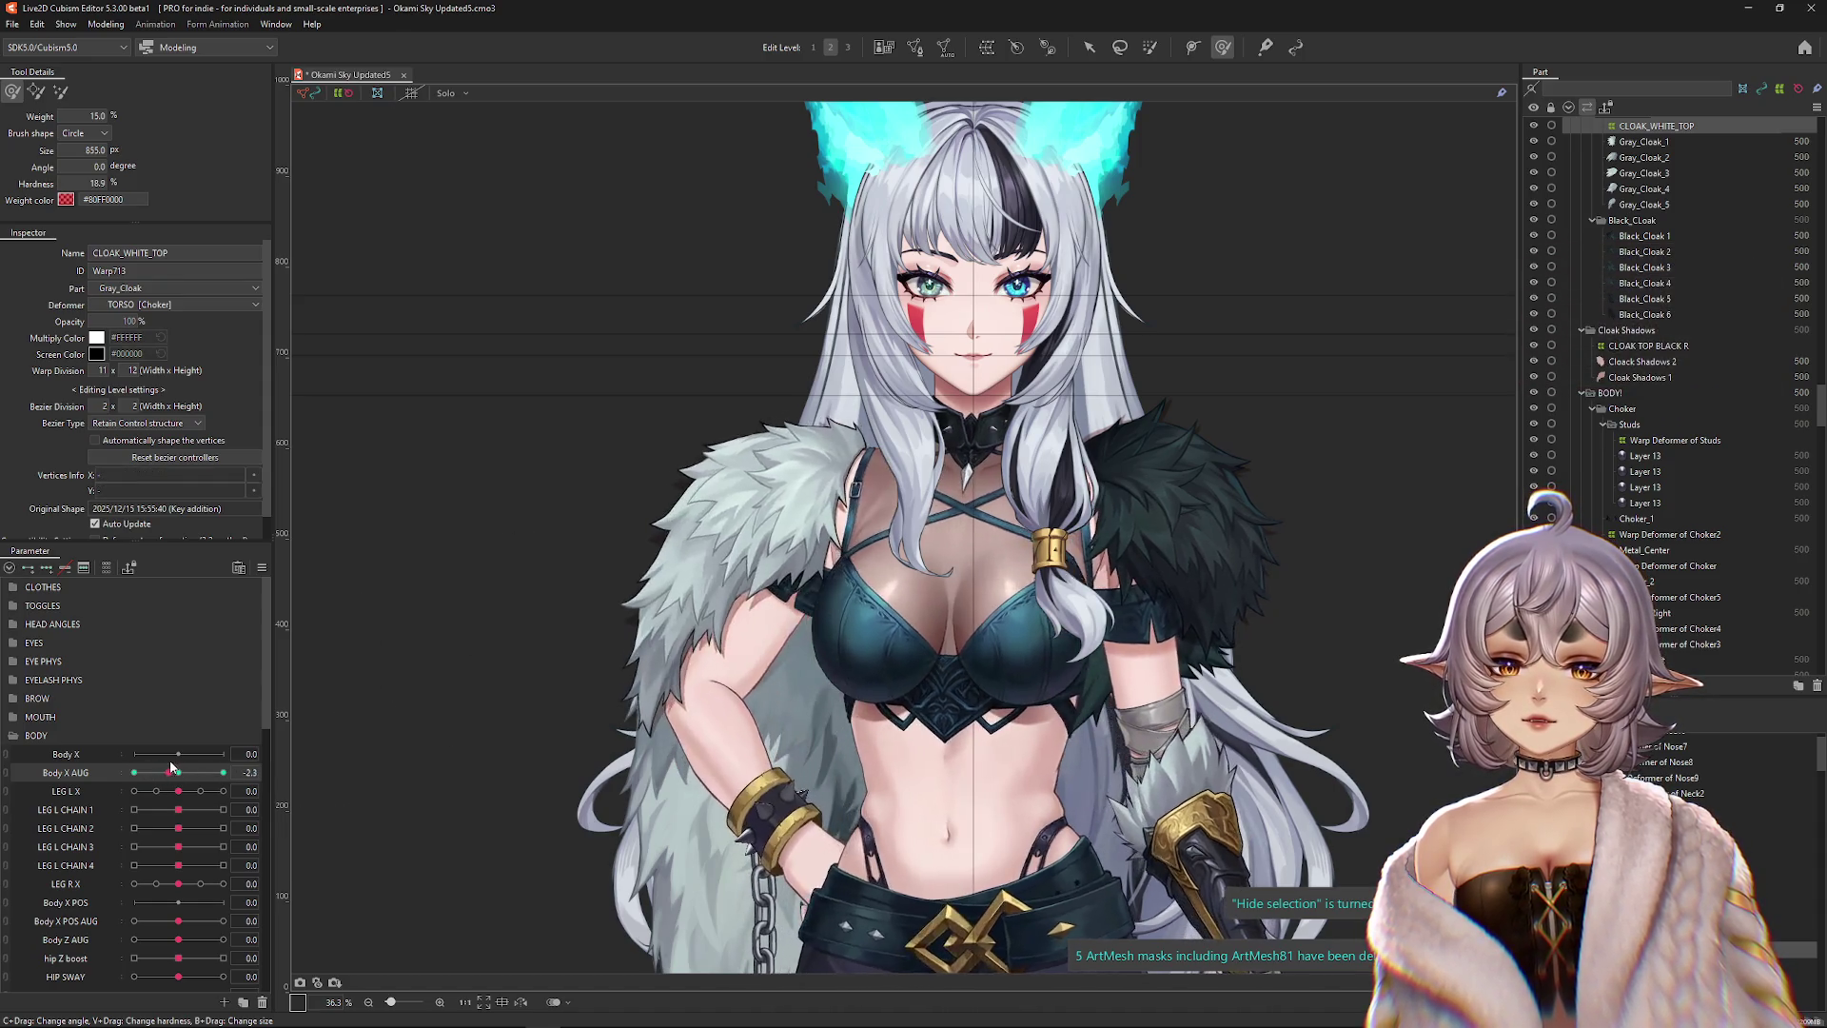
left_click_drag(172, 767, 134, 771)
left_click(714, 416)
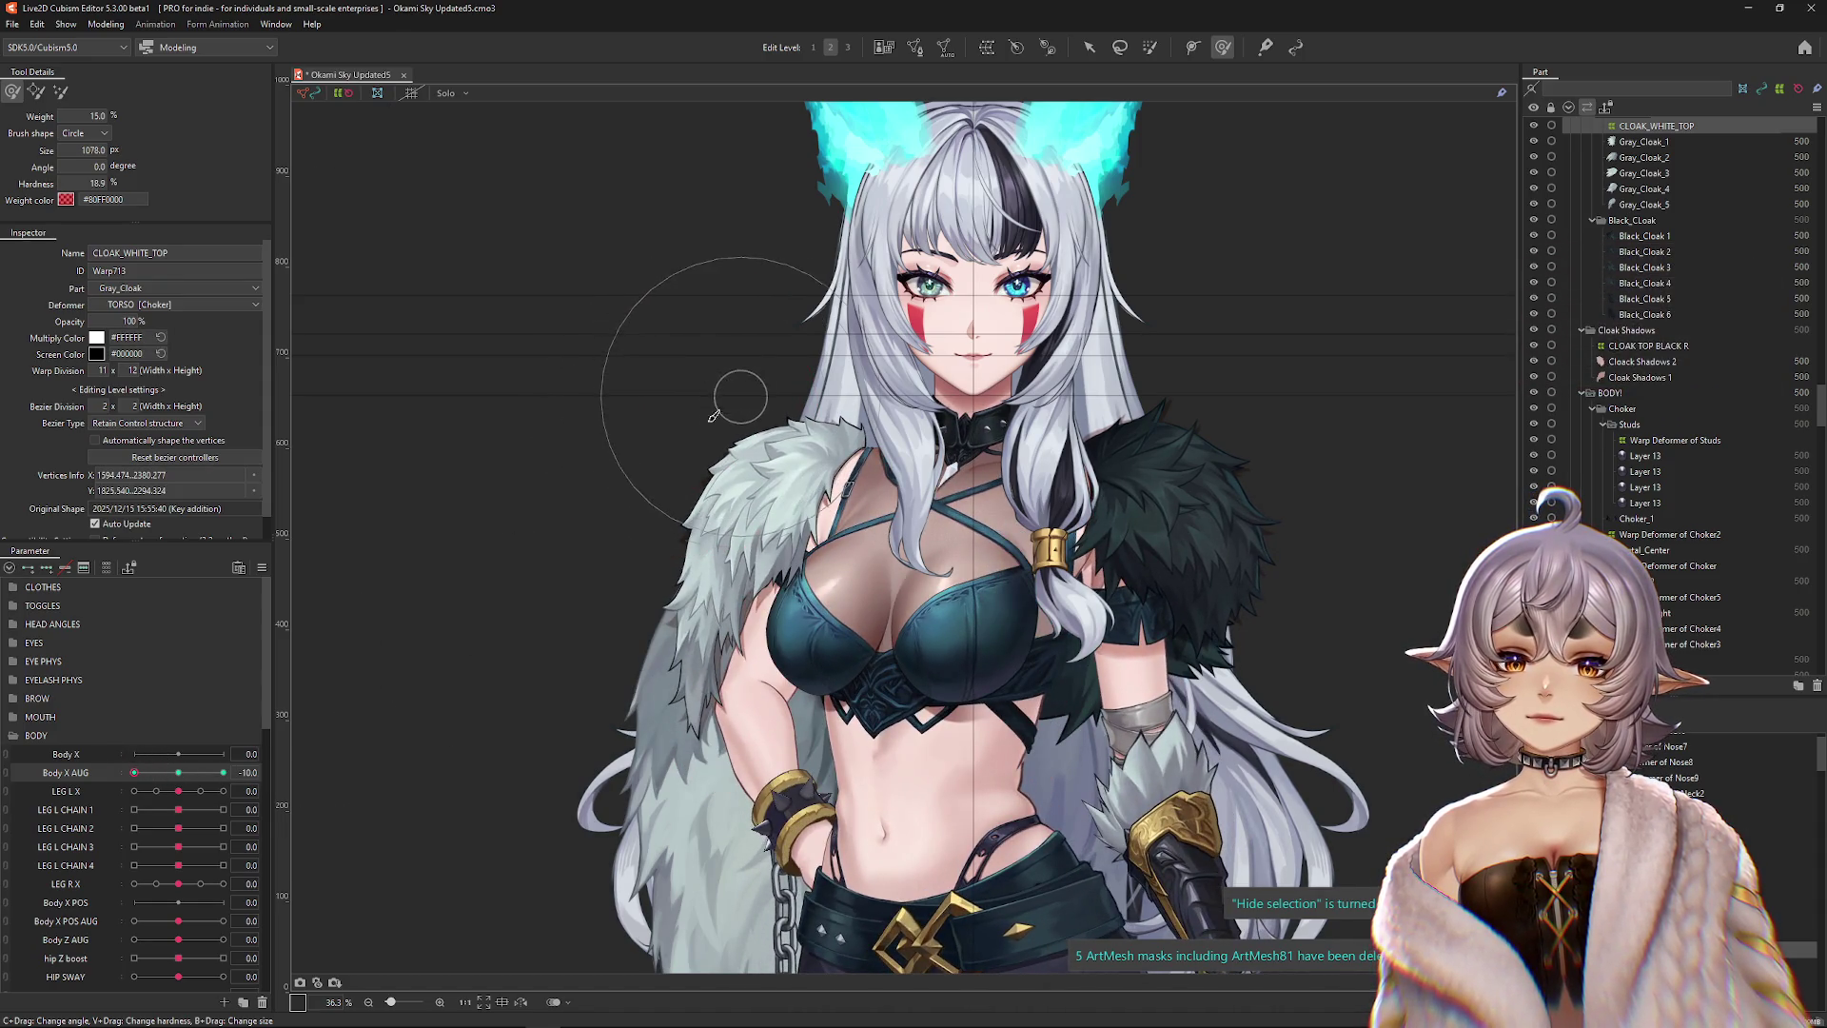
left_click(182, 776)
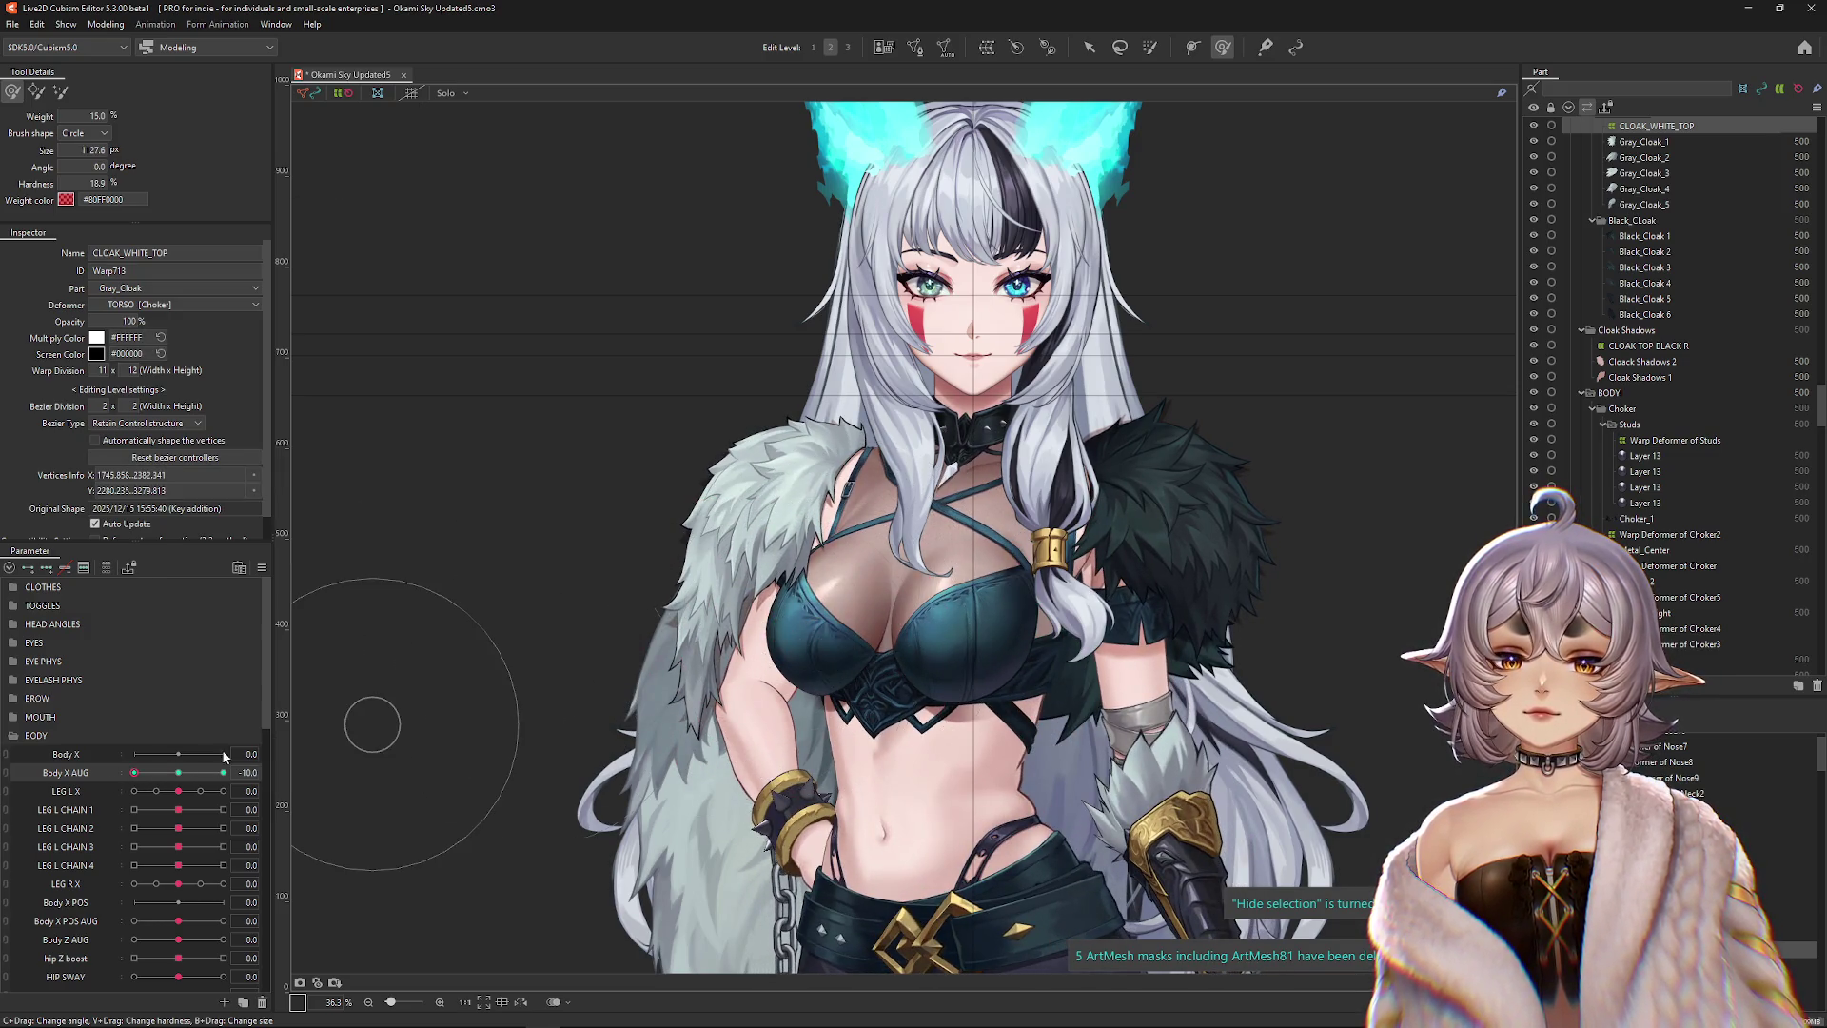
left_click_drag(178, 772, 134, 772)
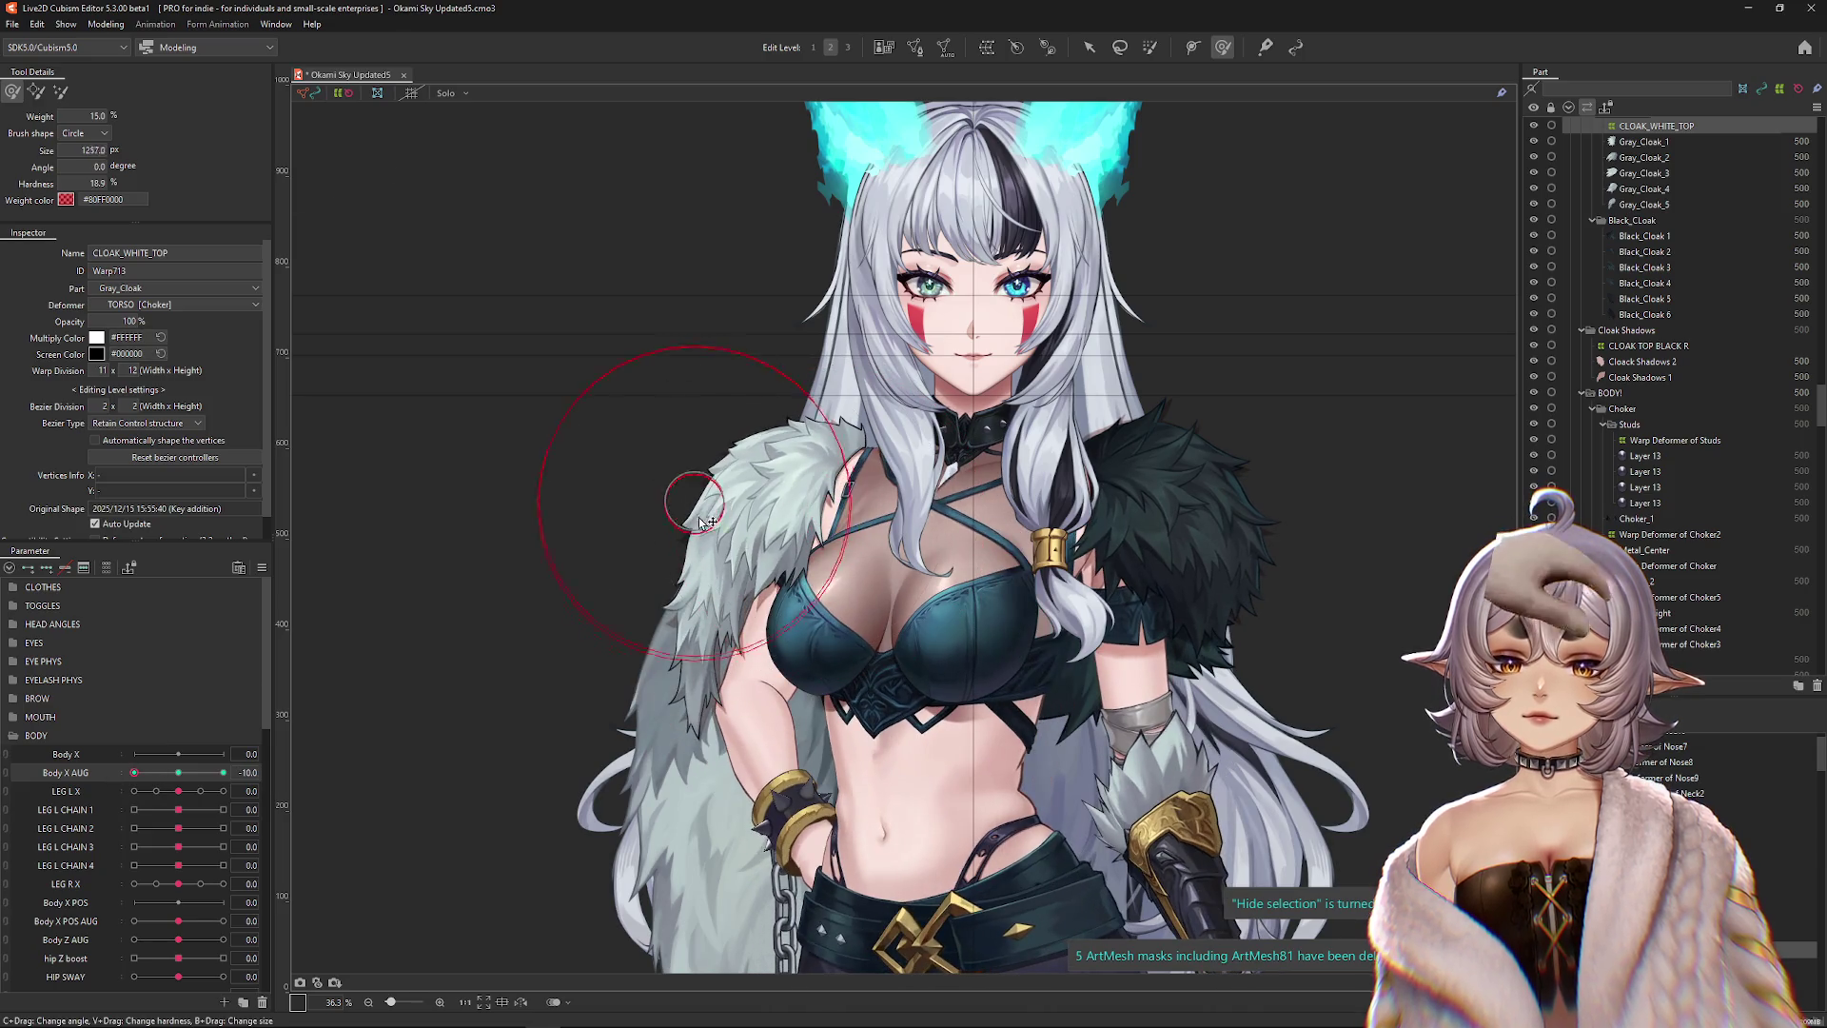
Push the white shoulder fur down and left, then preview the sway at Body X AUG -2.3.
left_click_drag(699, 522, 710, 569)
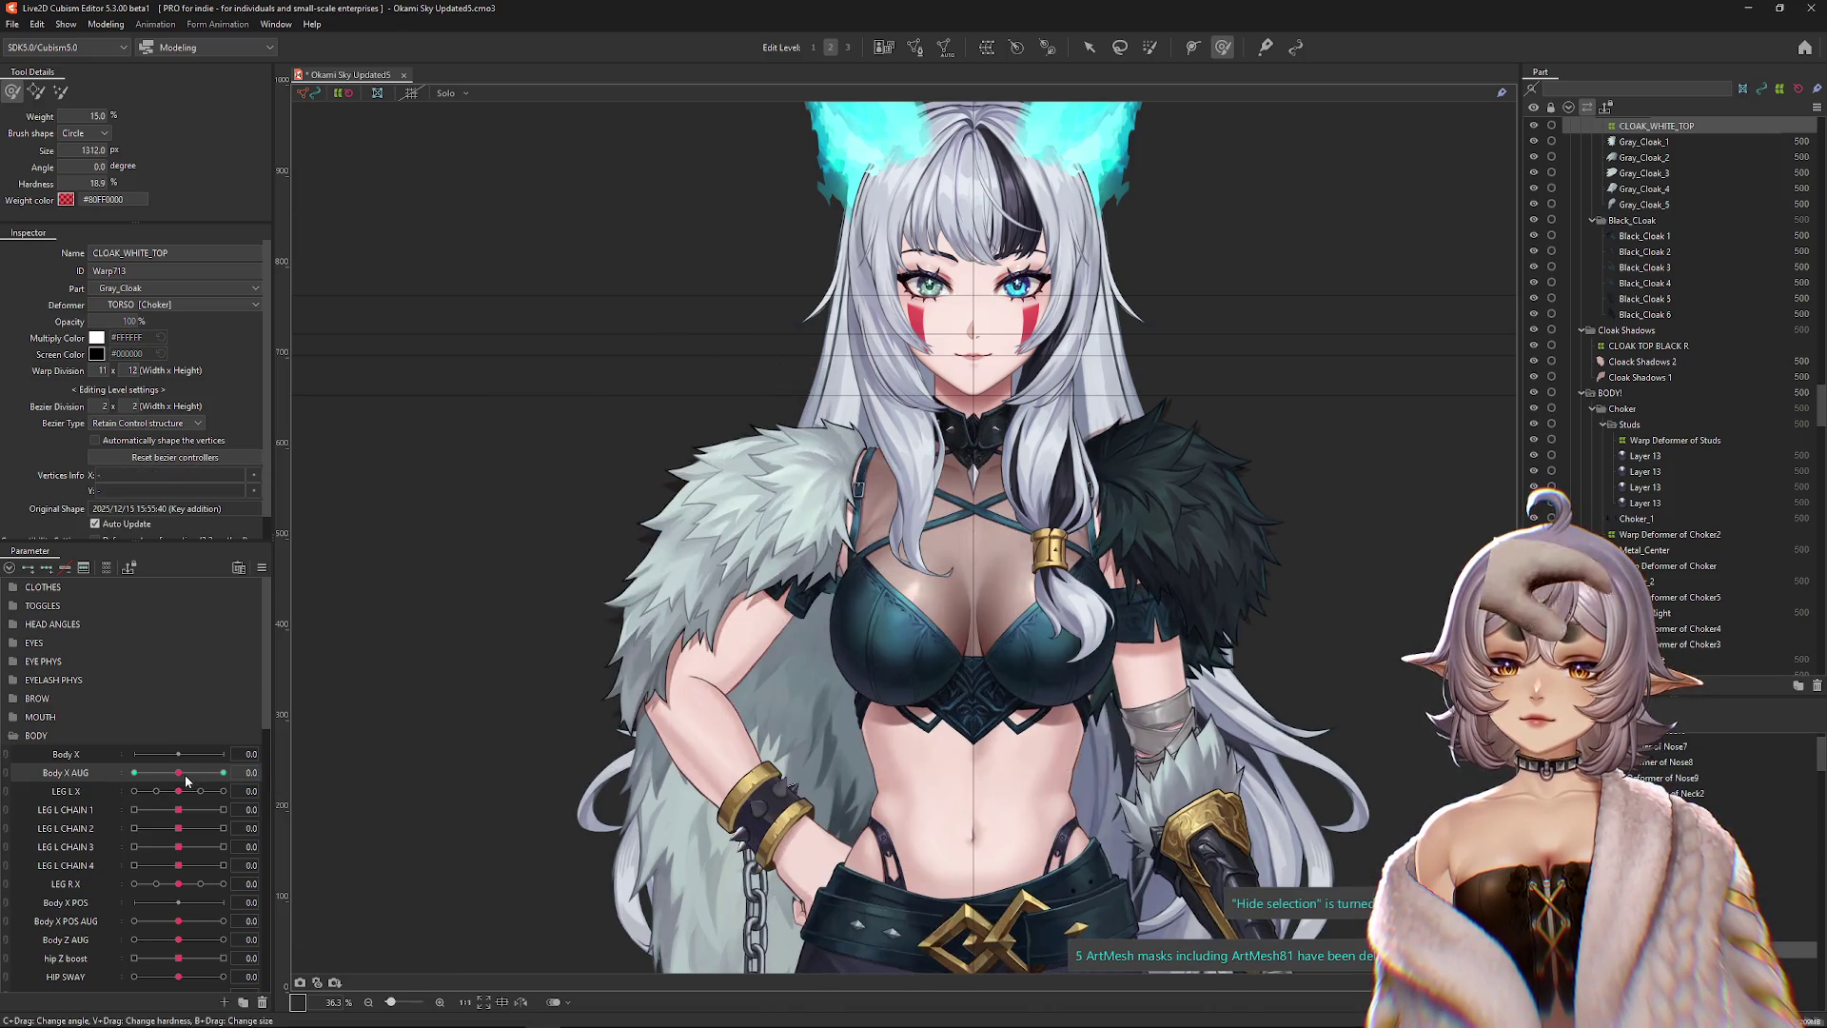
left_click_drag(741, 413, 722, 443)
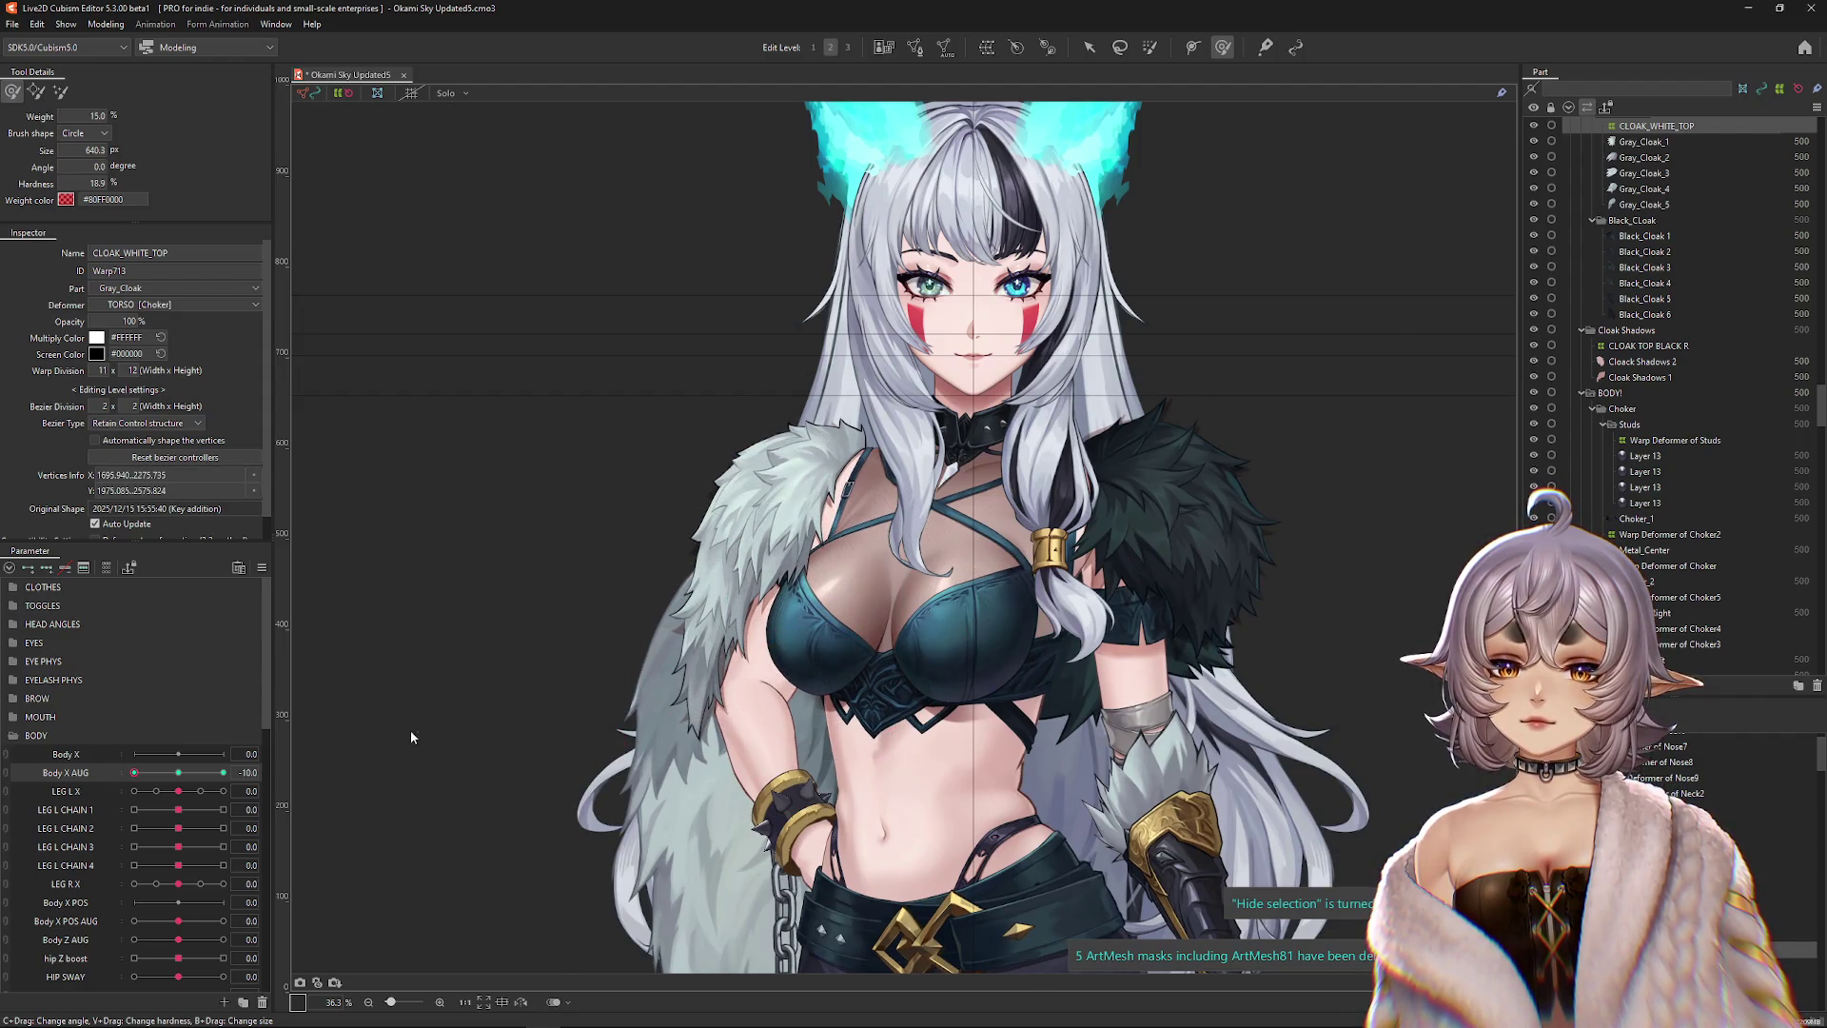
mouse_move(134, 773)
left_mouse_down()
mouse_move(170, 784)
mouse_move(117, 797)
left_mouse_up()
Switch brush mode, shrink the deform brush to about 1000 px, and select Gray_Cloak_1.
left_click(60, 91)
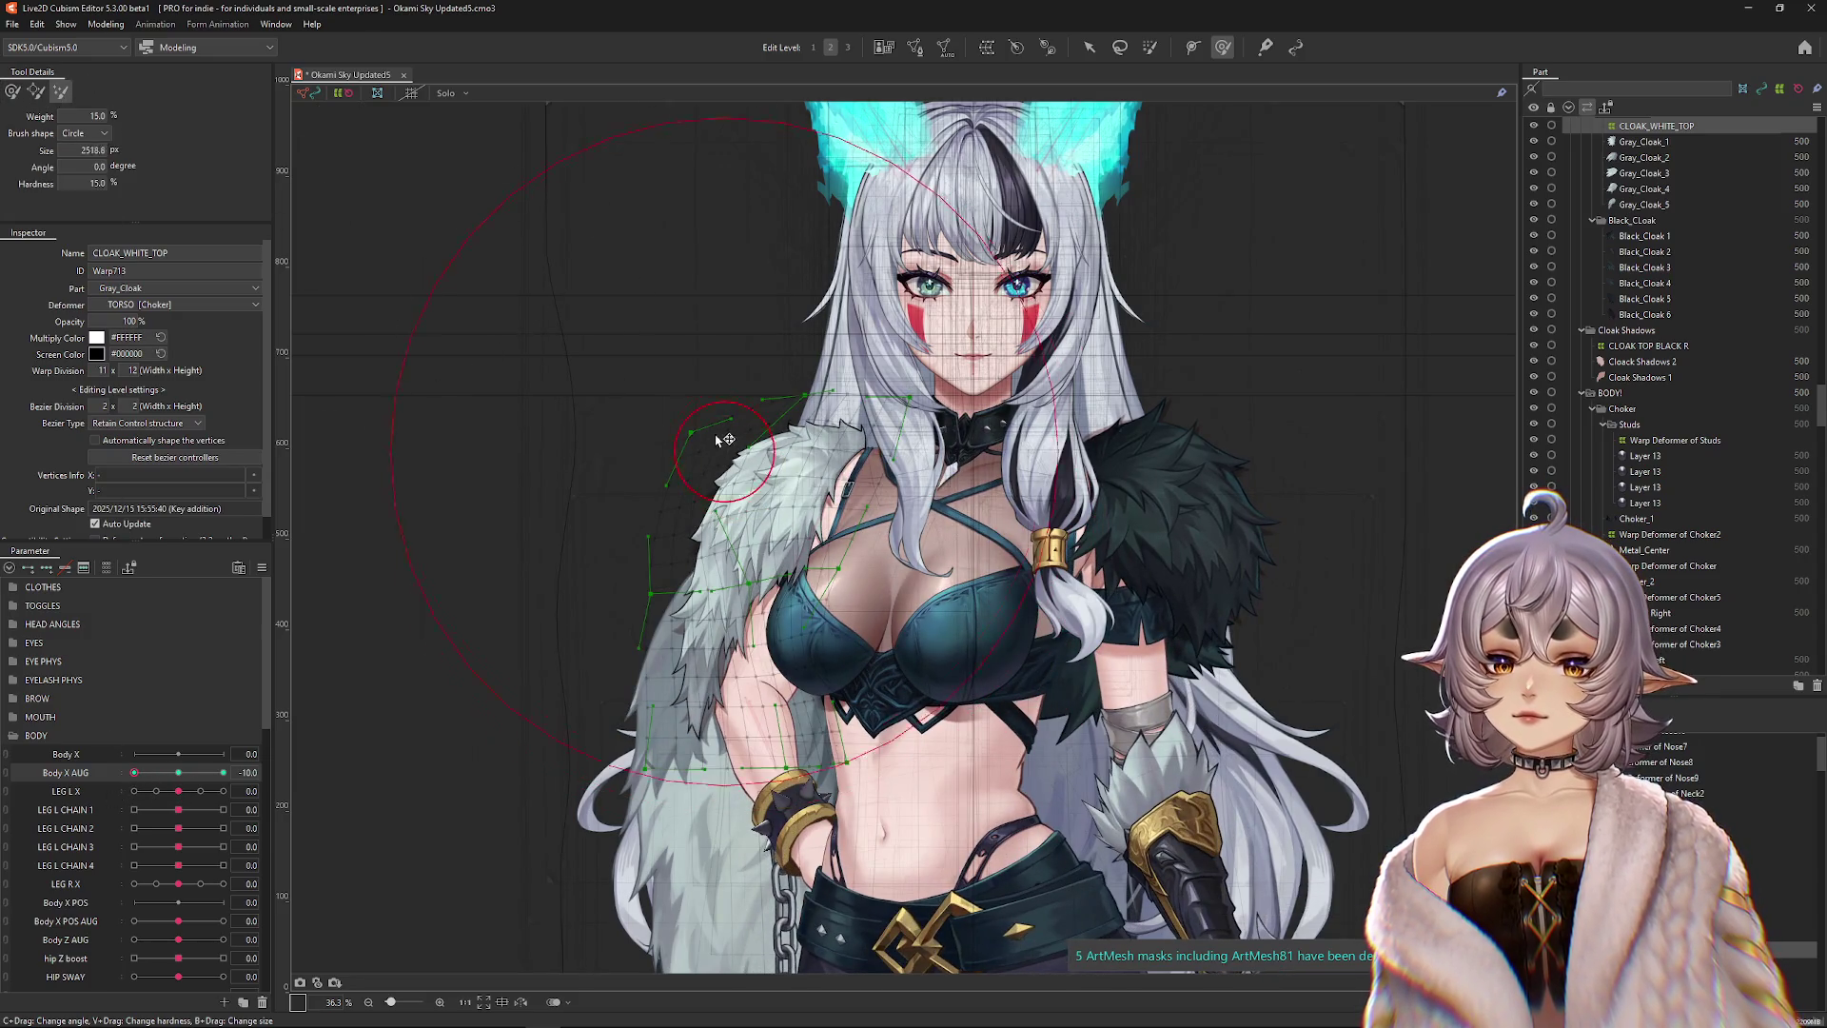
mouse_move(532, 435)
left_mouse_down()
mouse_move(551, 387)
mouse_move(603, 489)
mouse_move(709, 519)
left_mouse_up()
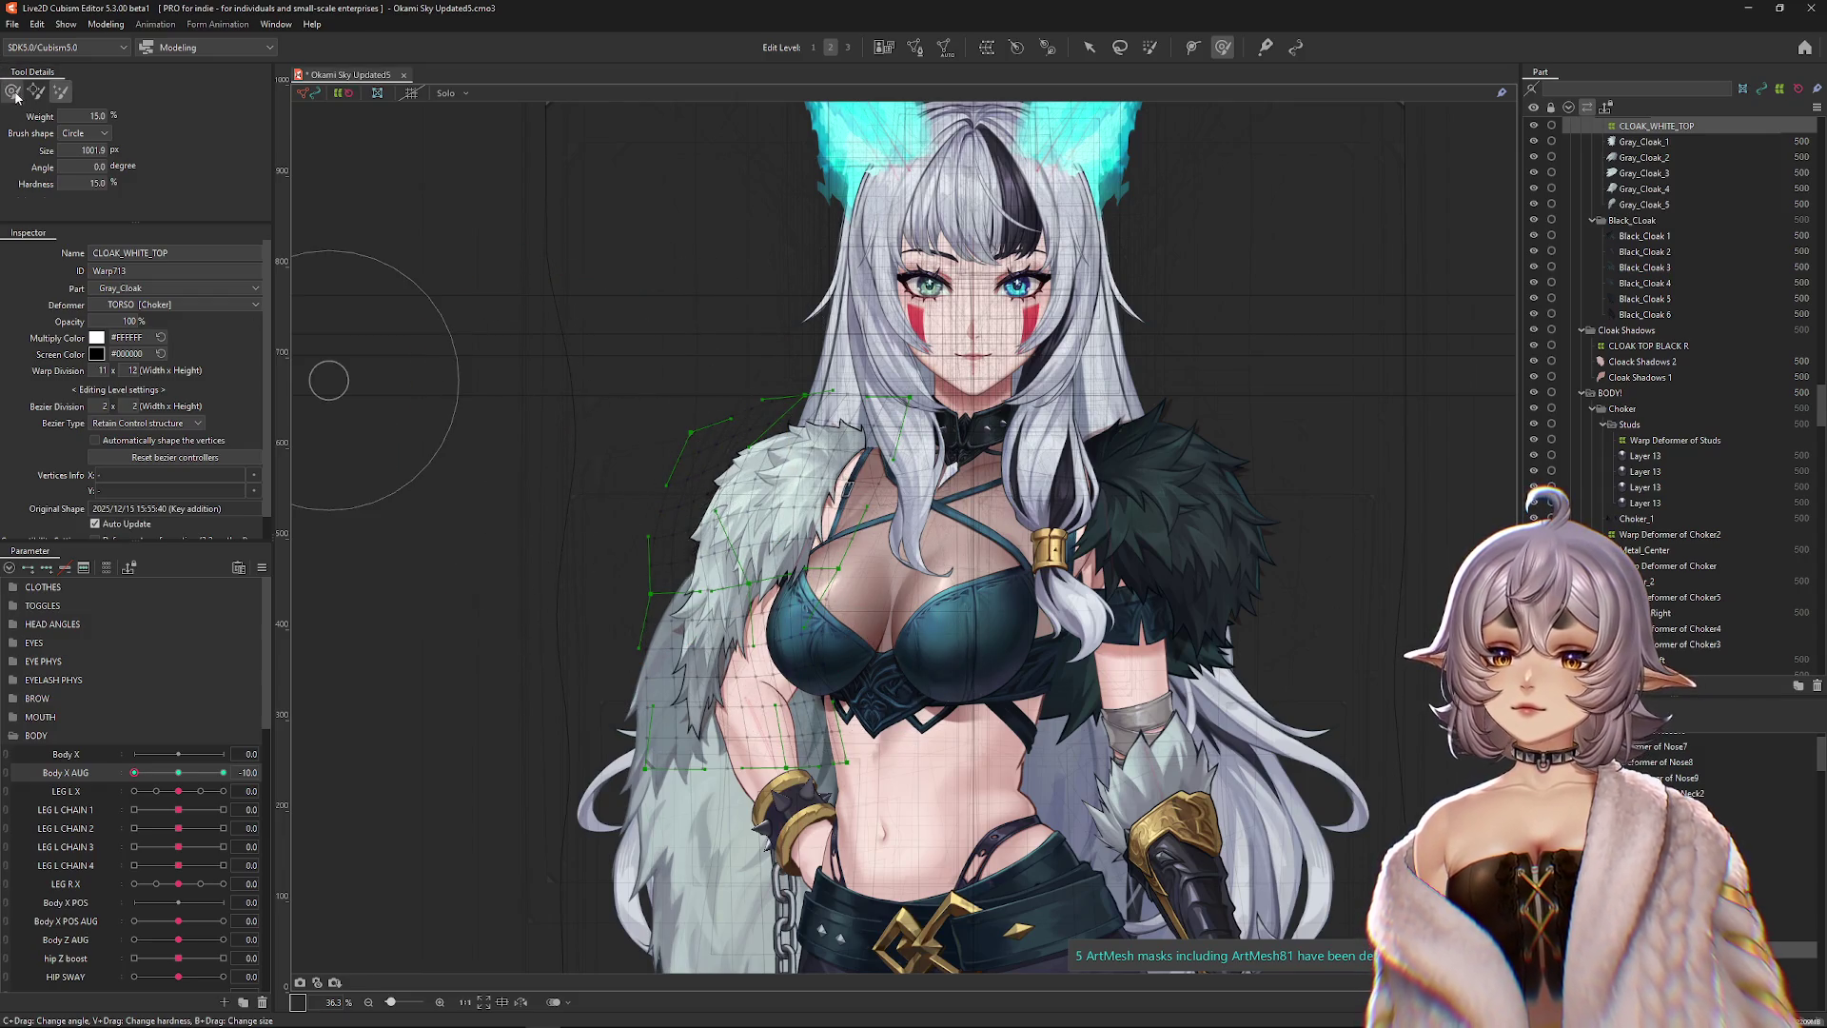
left_click(845, 487)
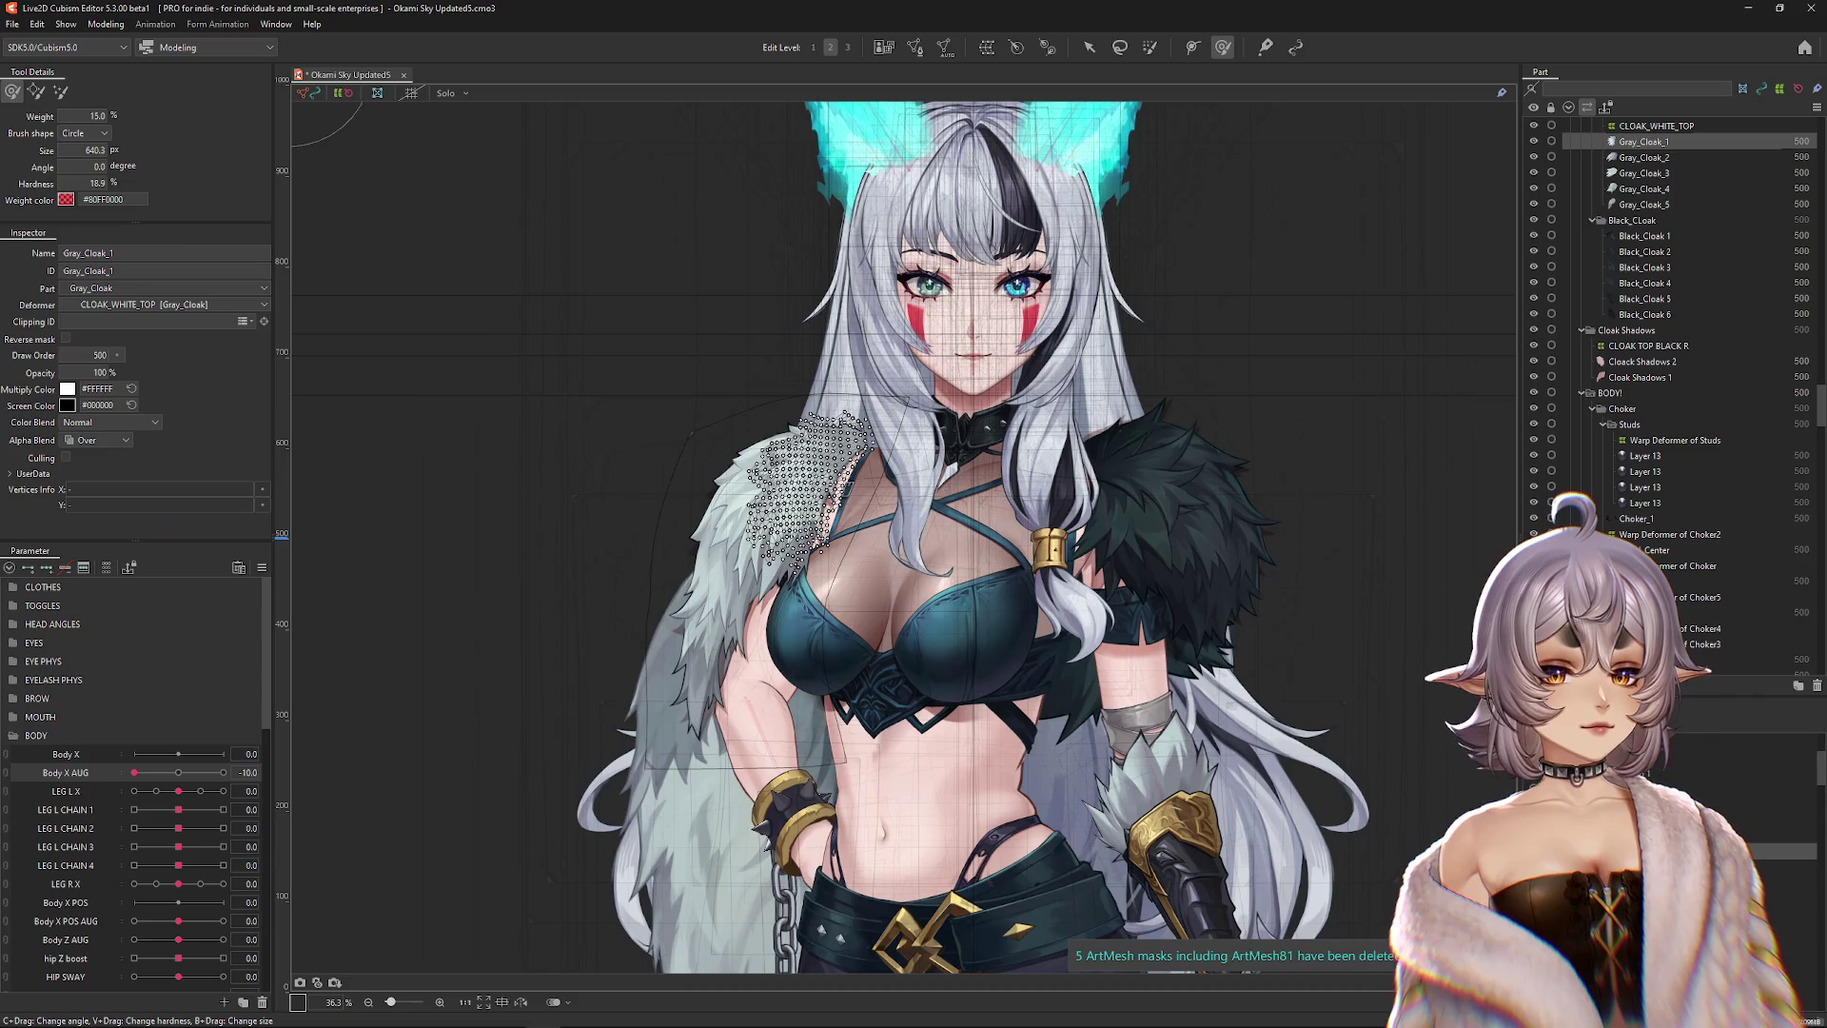
Select the Gray_Cloak_2 and Cloak Shadows meshes and hide the selection overlay to view the cloak.
left_click_drag(666, 409, 837, 751)
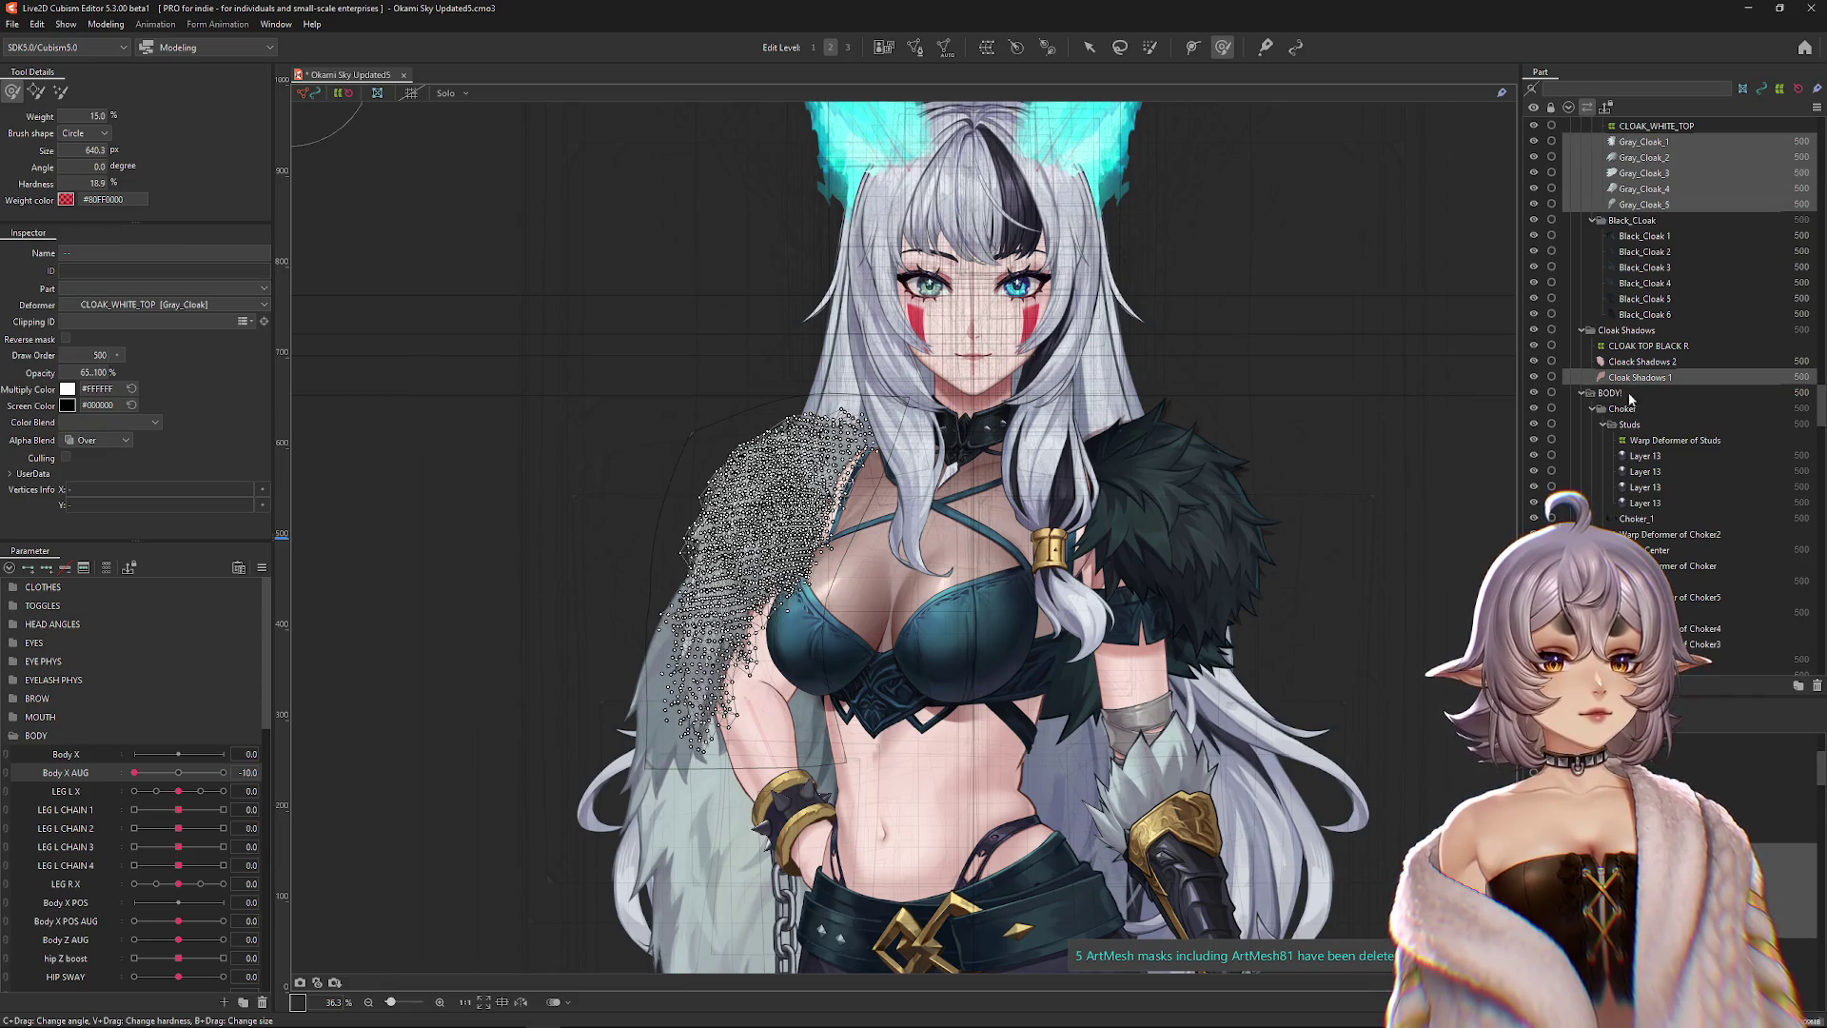
scroll(1650, 376, "up", 1)
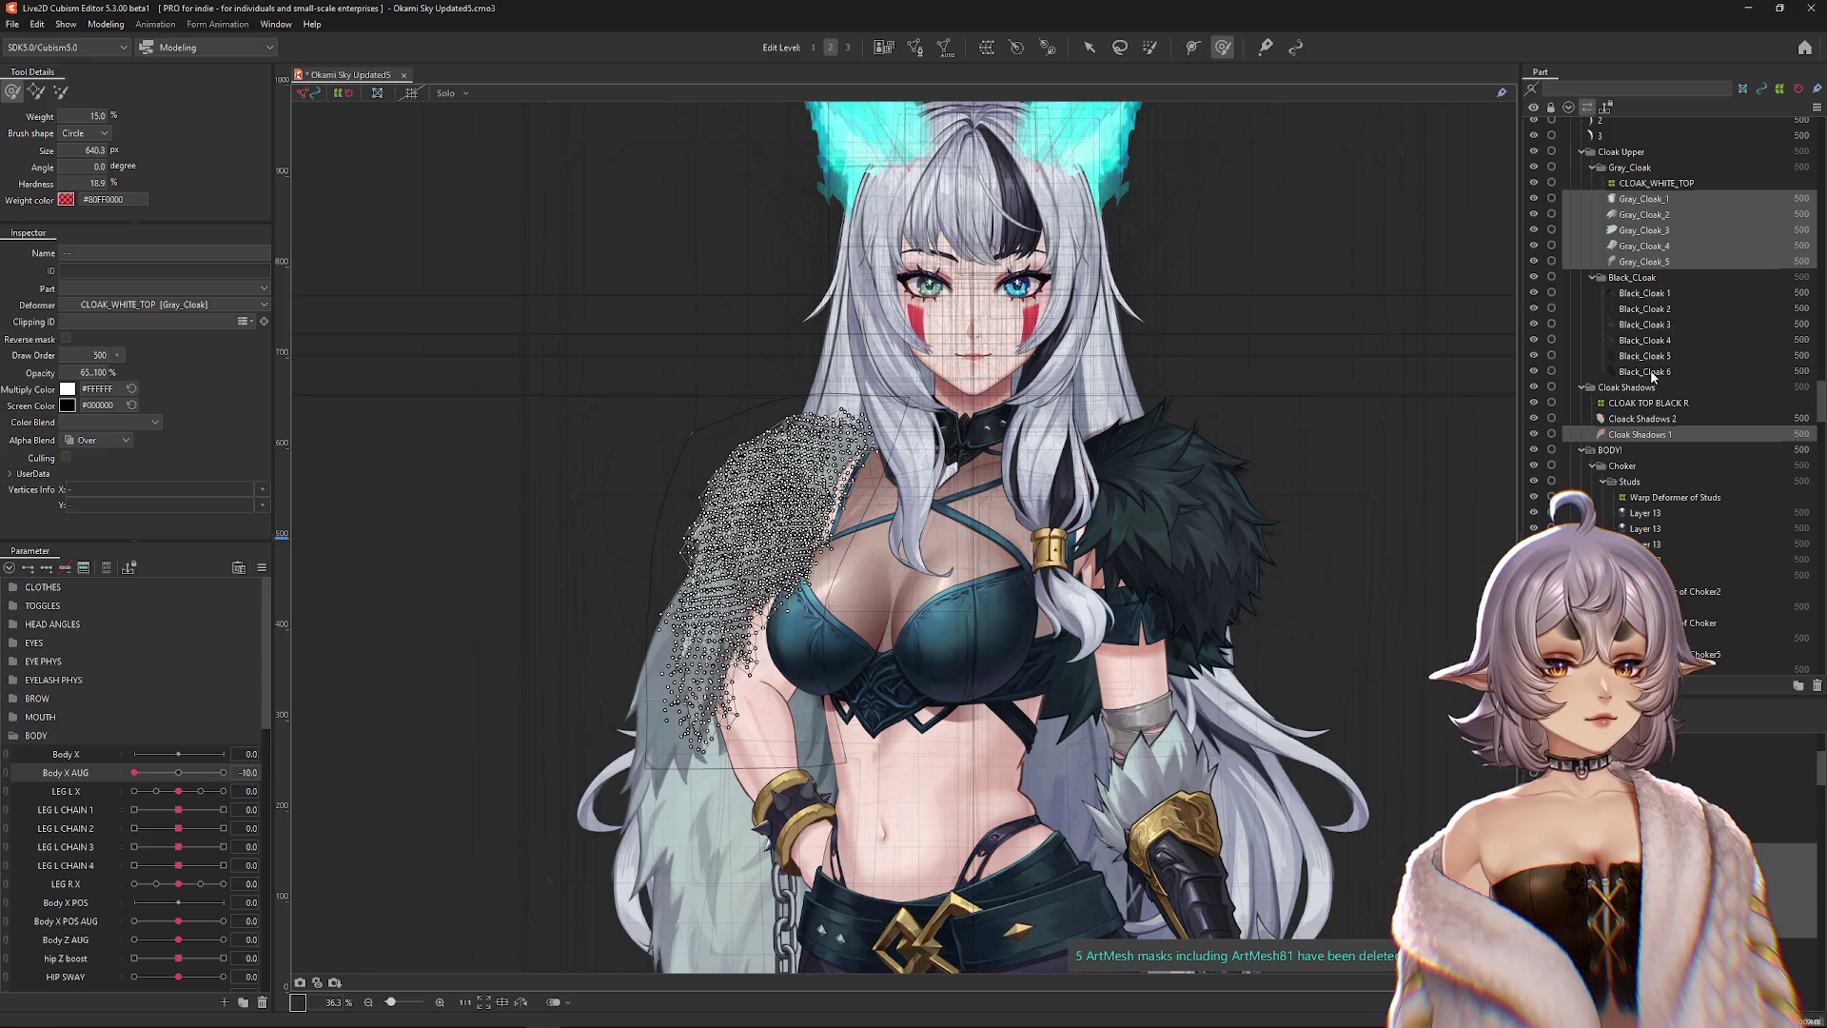
key("ctrl+h")
scroll(1652, 377, "up", 1)
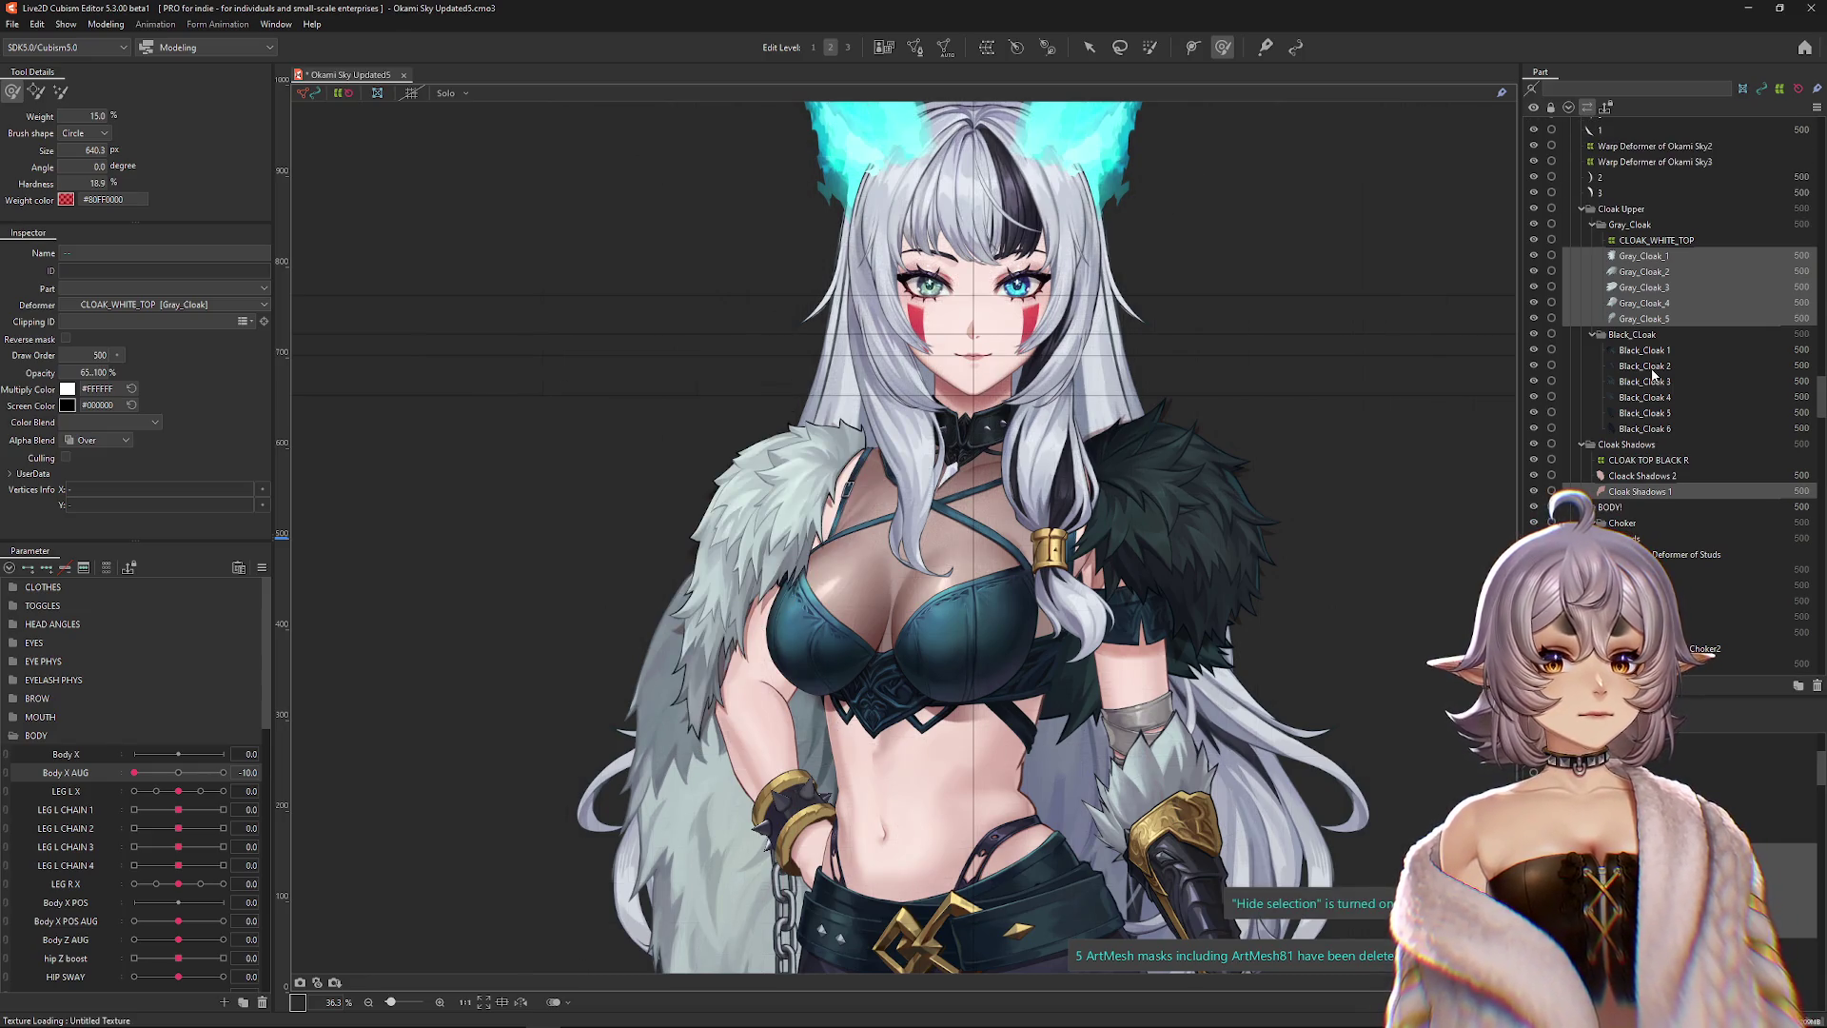
scroll(1651, 376, "up", 1)
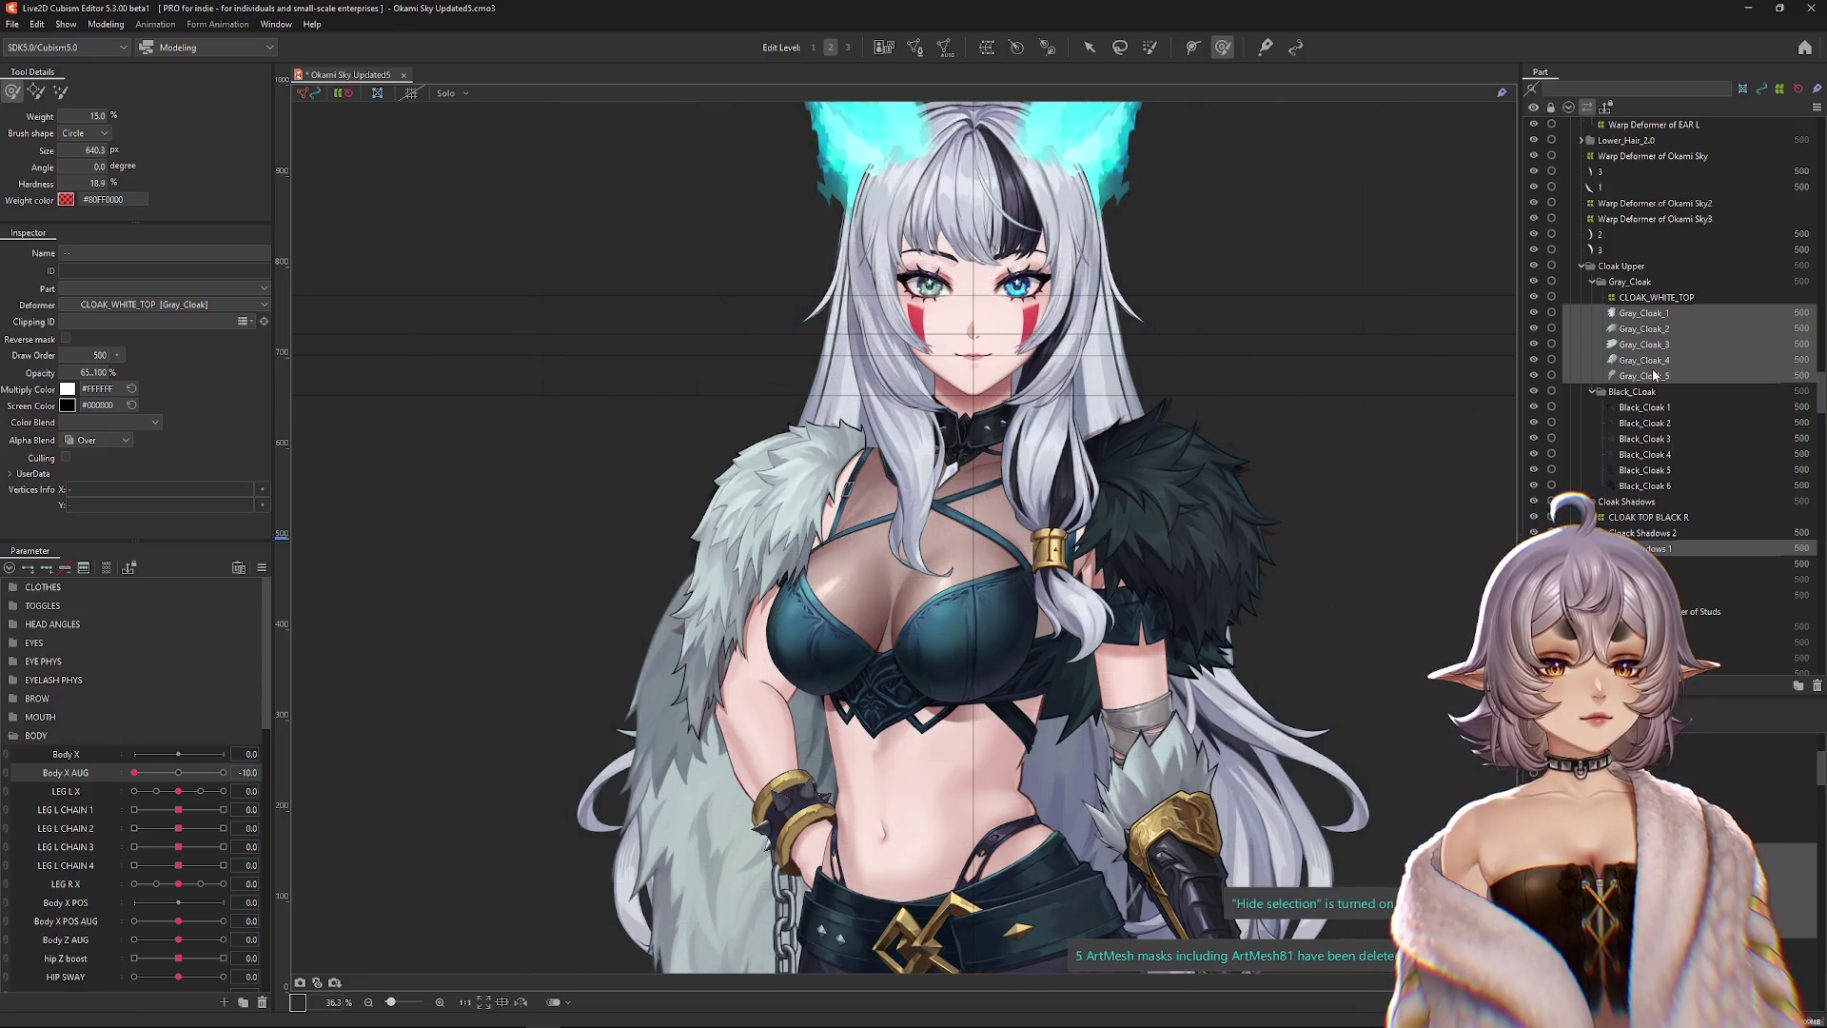
scroll(1653, 376, "down", 8)
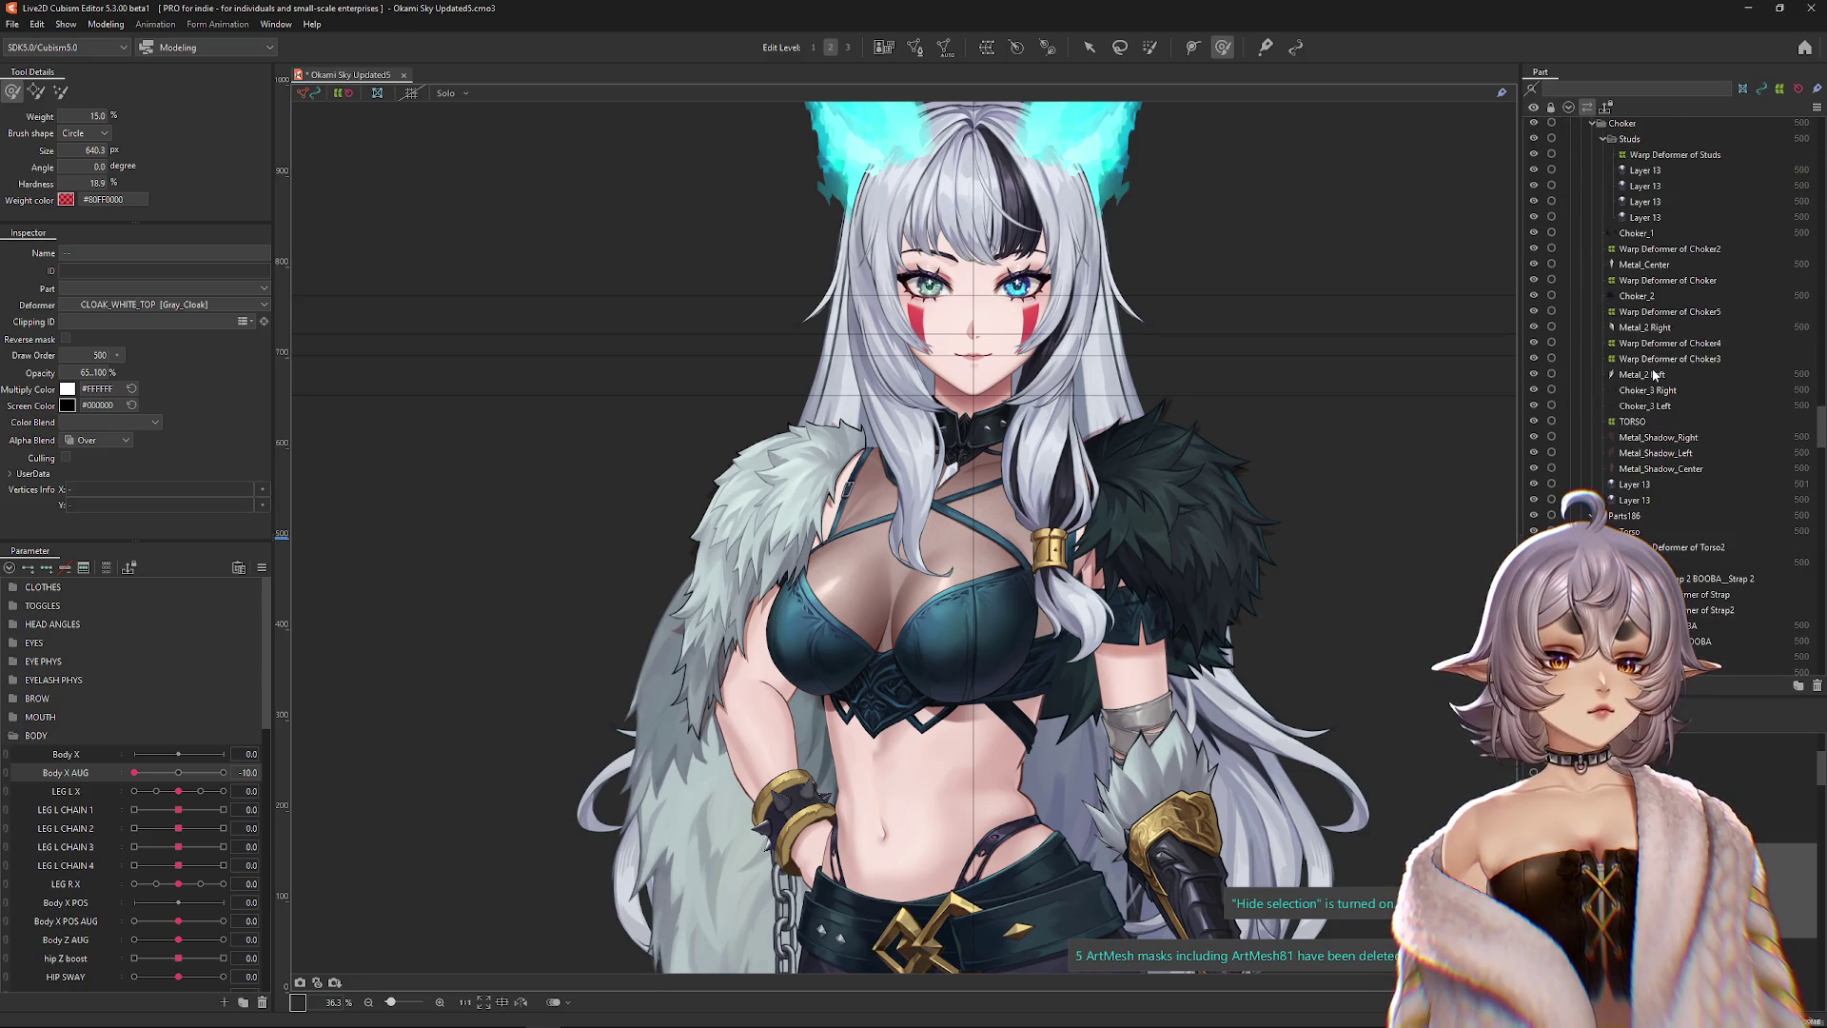
scroll(1653, 376, "down", 1)
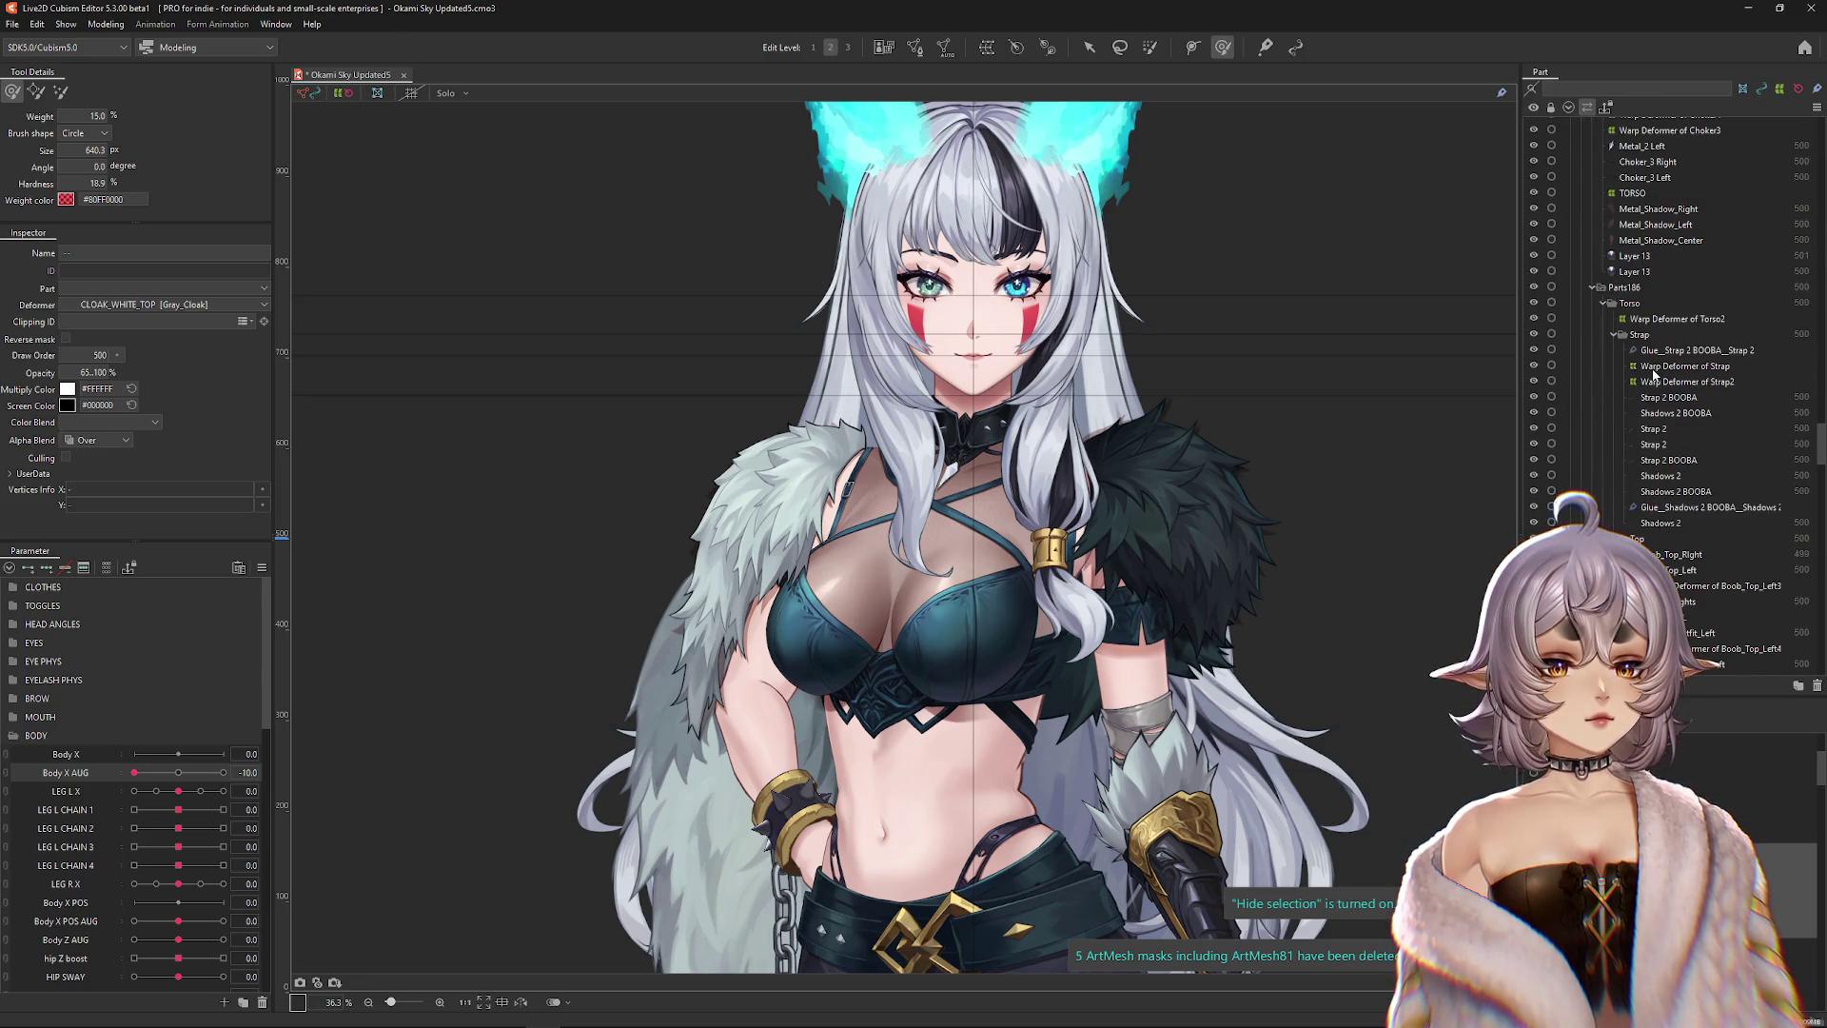
scroll(1652, 373, "up", 2)
scroll(1653, 369, "up", 6)
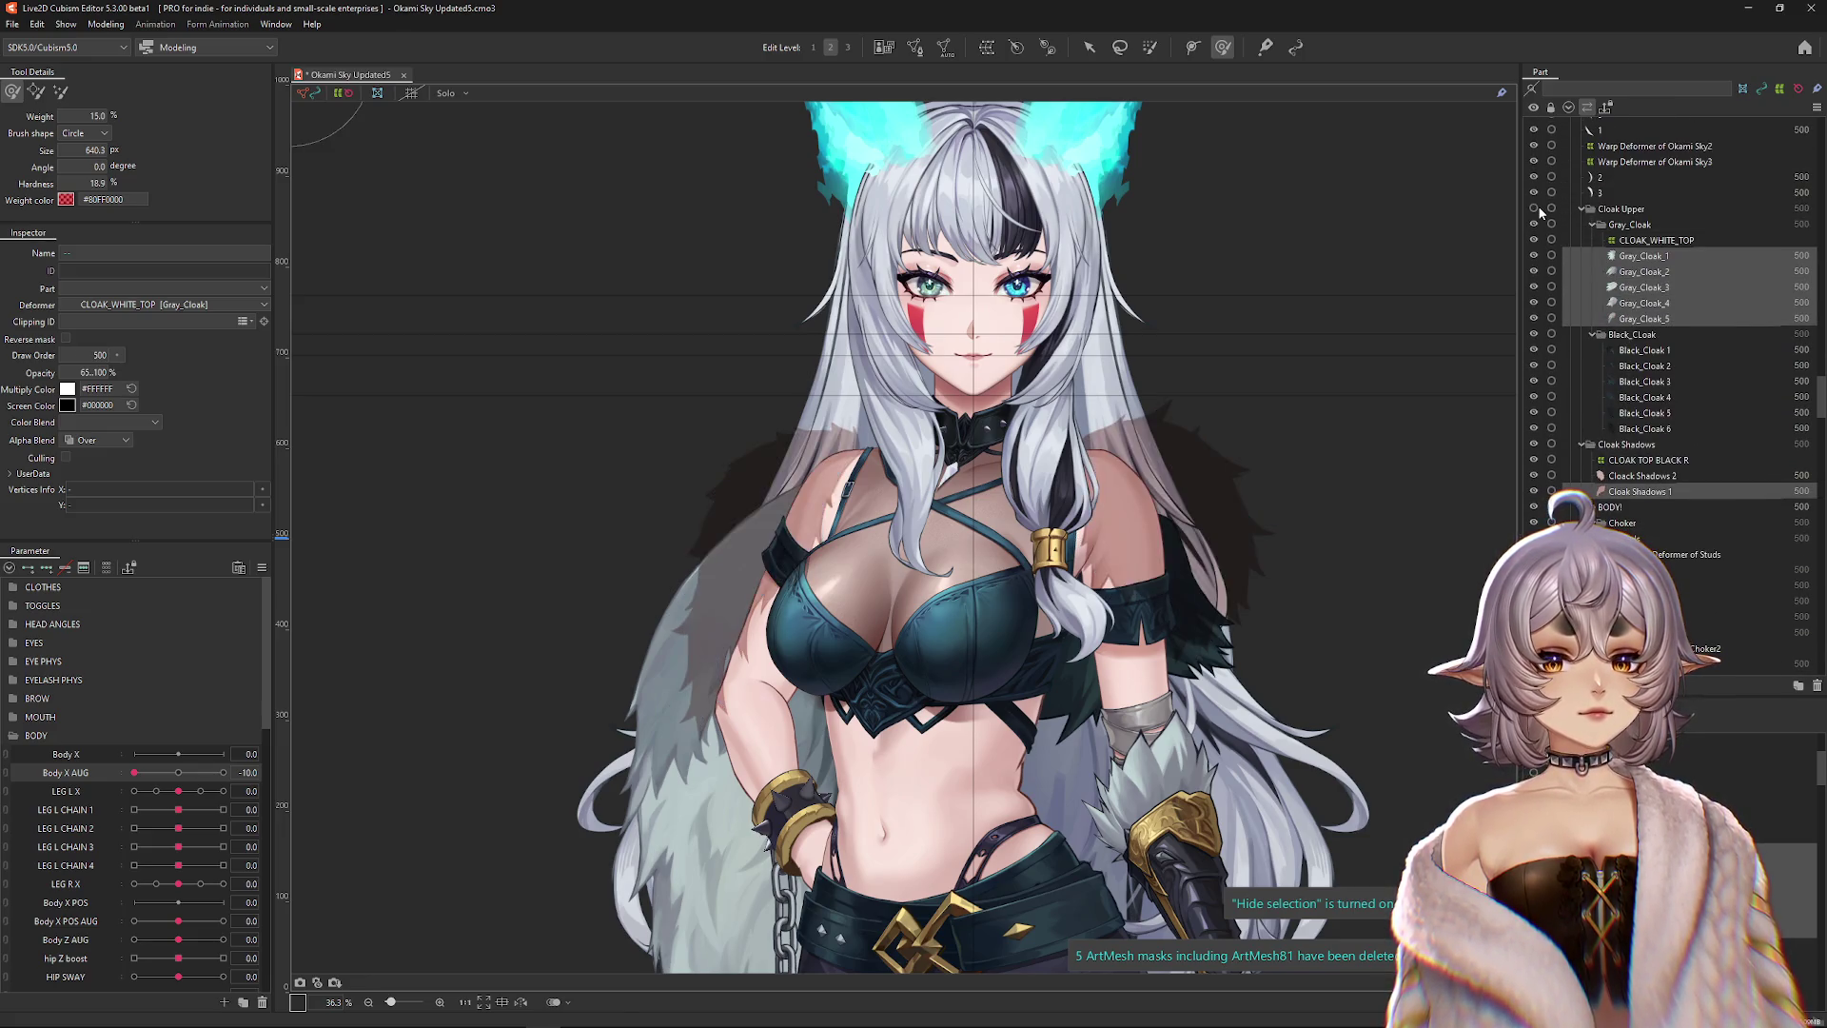
Move the Cloak Upper group below Boob_Top_Left in the Part palette.
left_click(1636, 210)
scroll(1684, 467, "down", 15)
left_click_drag(1682, 461, 1685, 625)
scroll(1693, 495, "down", 2)
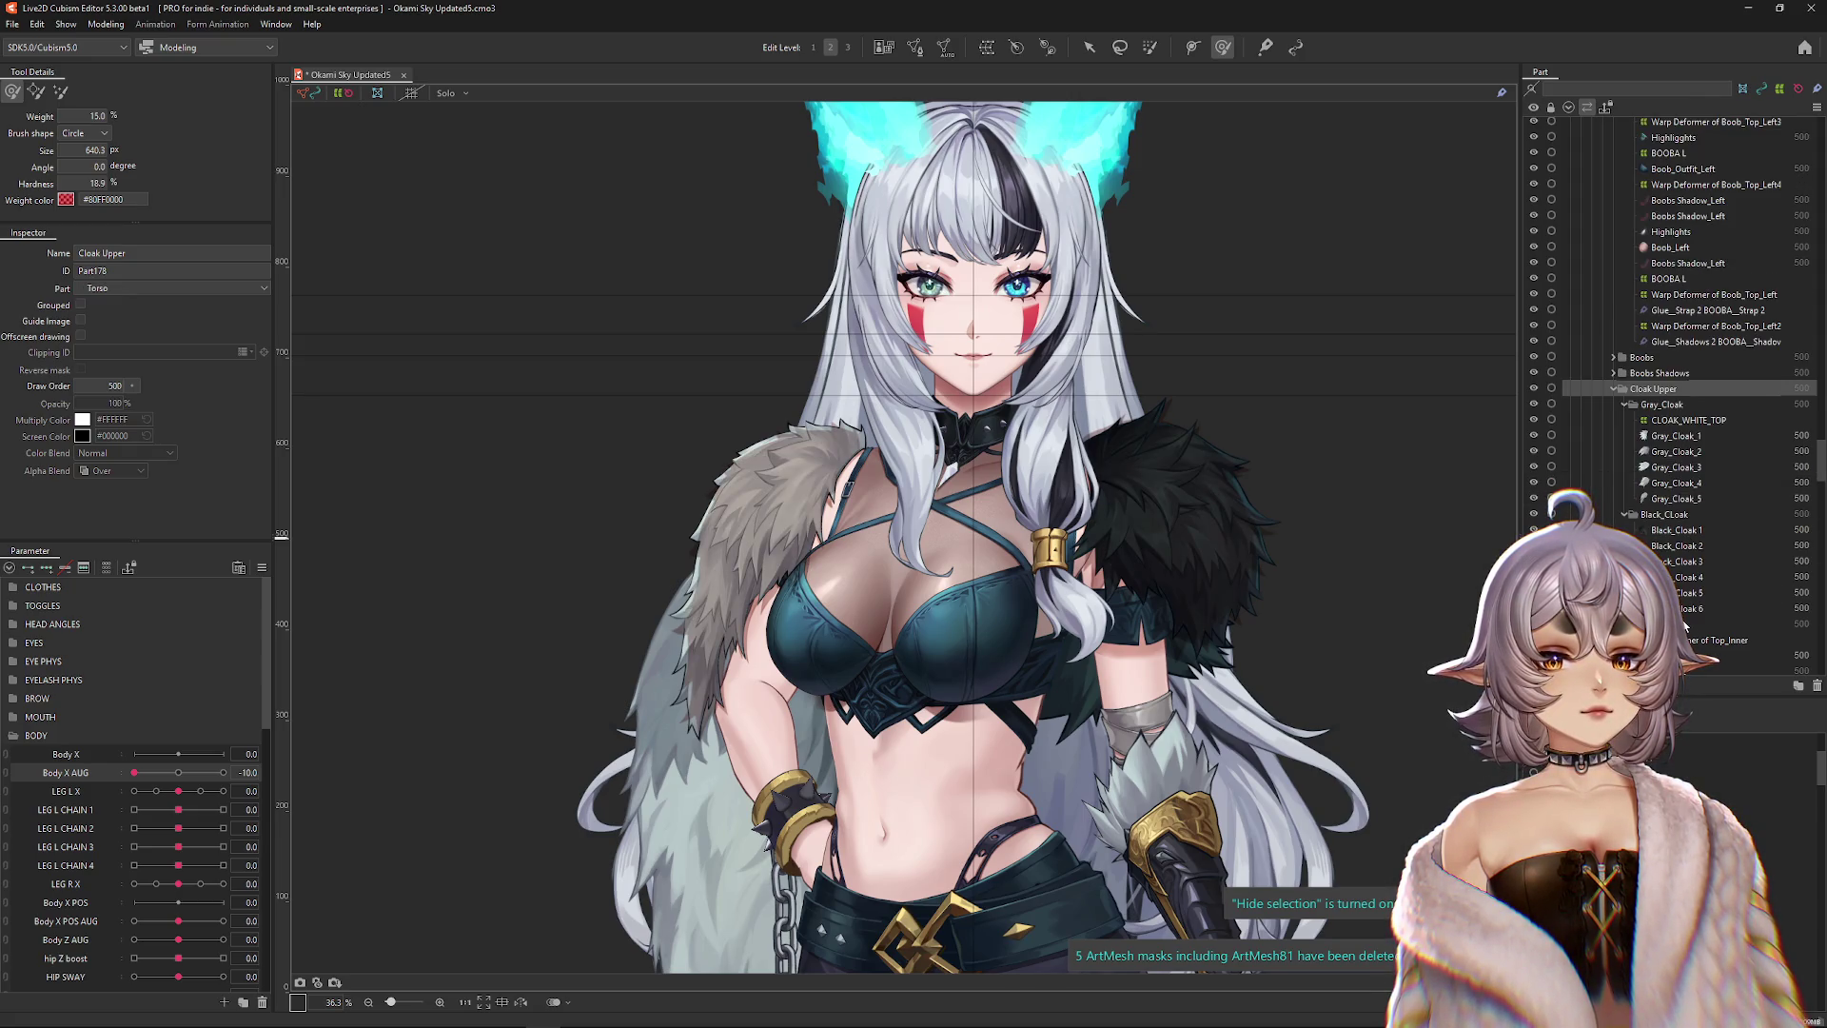
scroll(1681, 571, "up", 9)
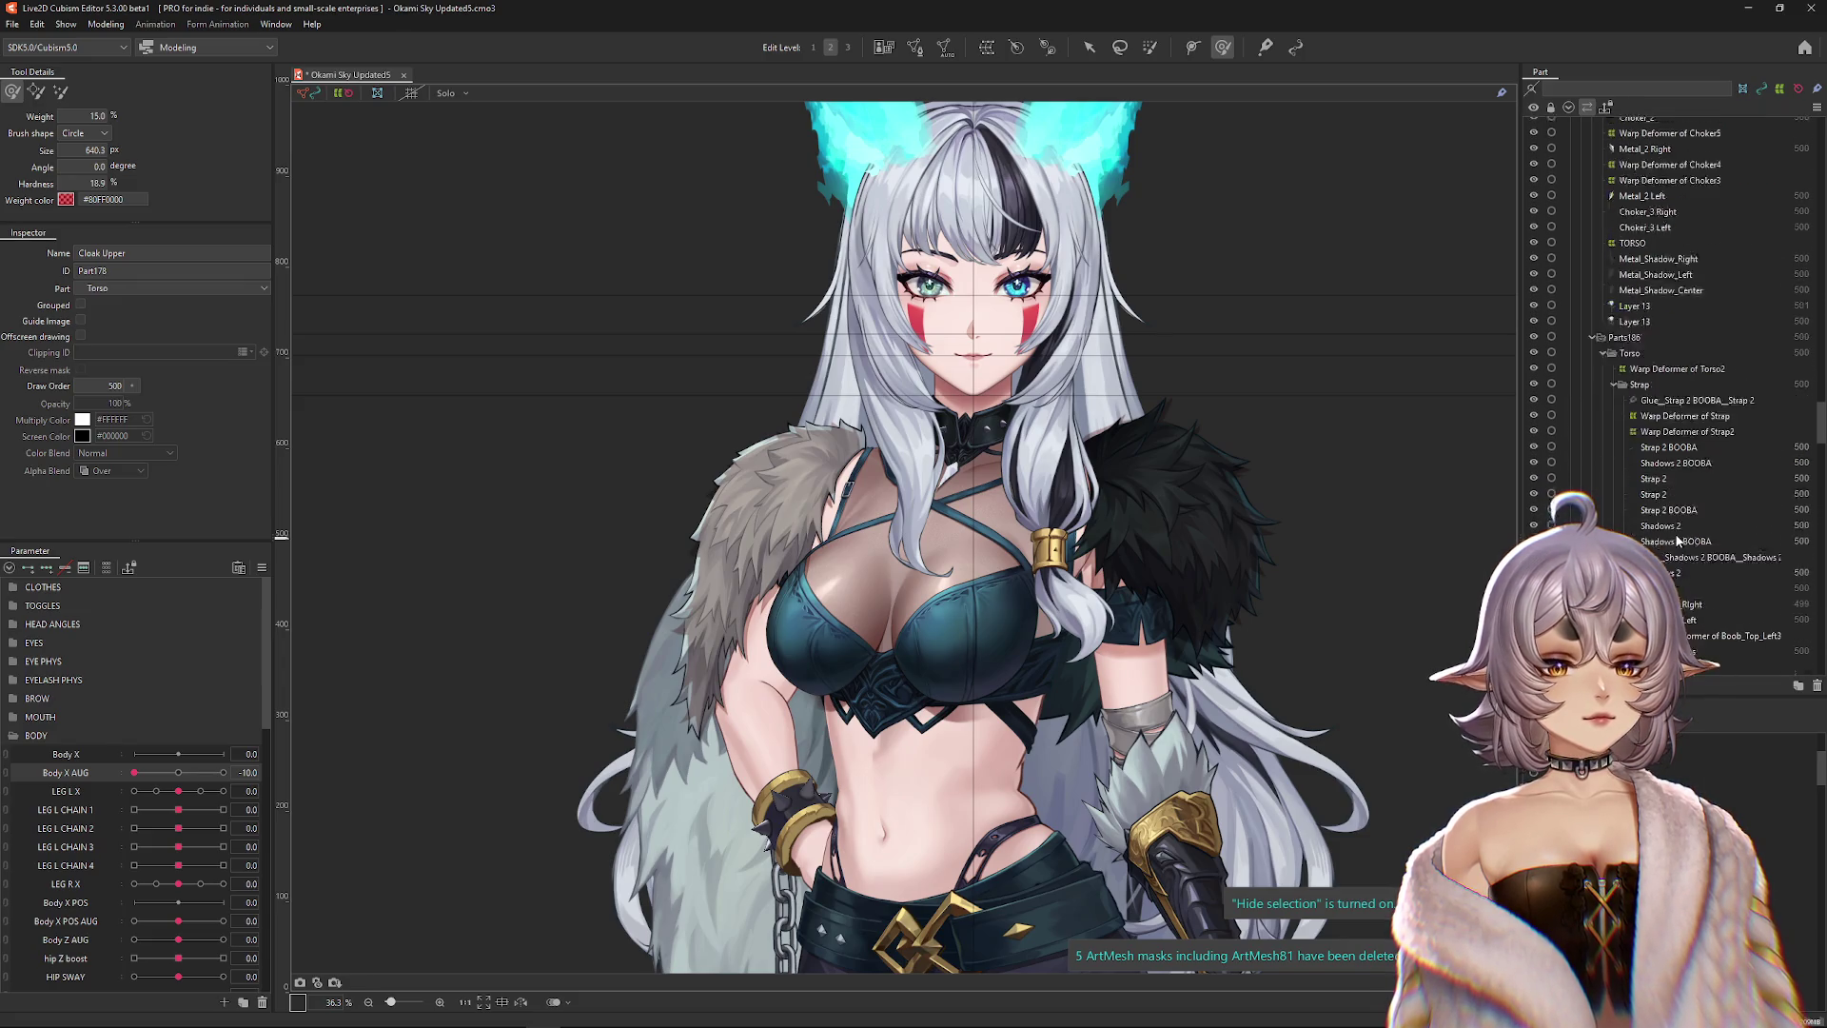
scroll(1673, 523, "up", 3)
scroll(1636, 489, "up", 6)
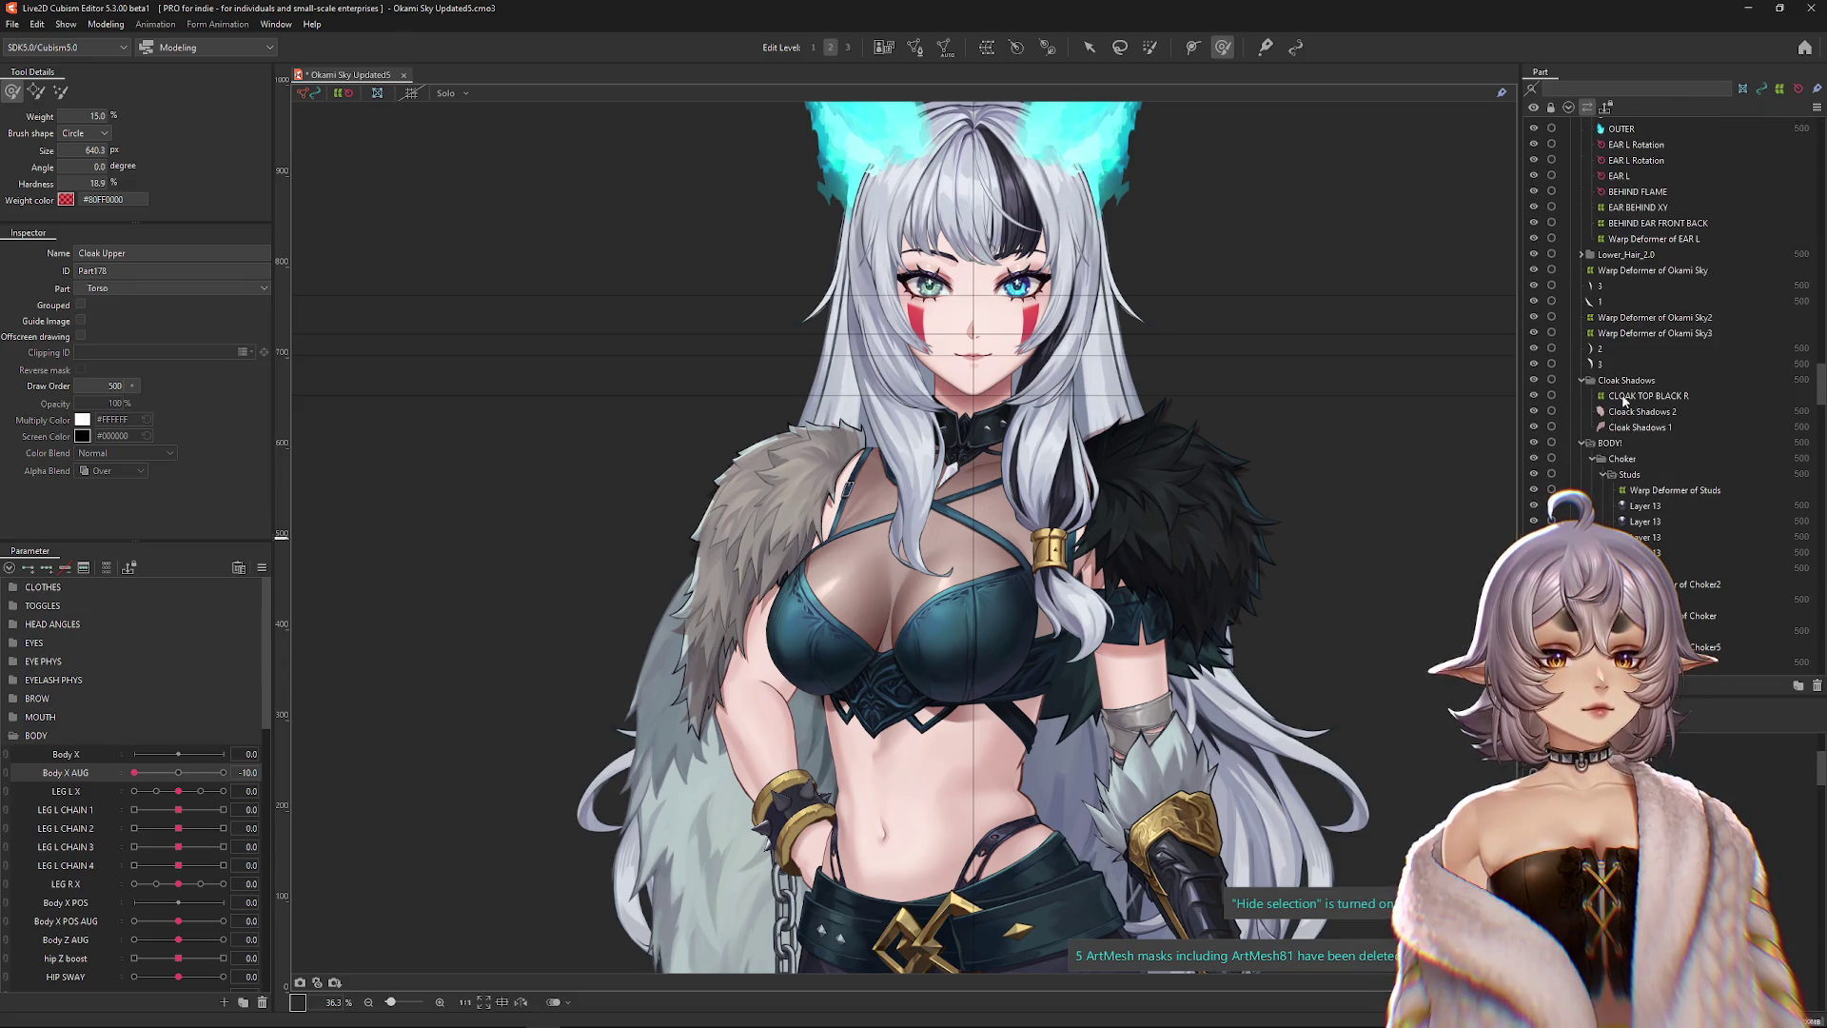
Drag Cloak Shadows into the Cloak Upper group below Black_Cloak, then select CLOAK_WHITE_TOP.
left_click(1611, 382)
mouse_move(1701, 531)
left_mouse_down()
mouse_move(1708, 466)
mouse_move(1686, 514)
left_mouse_up()
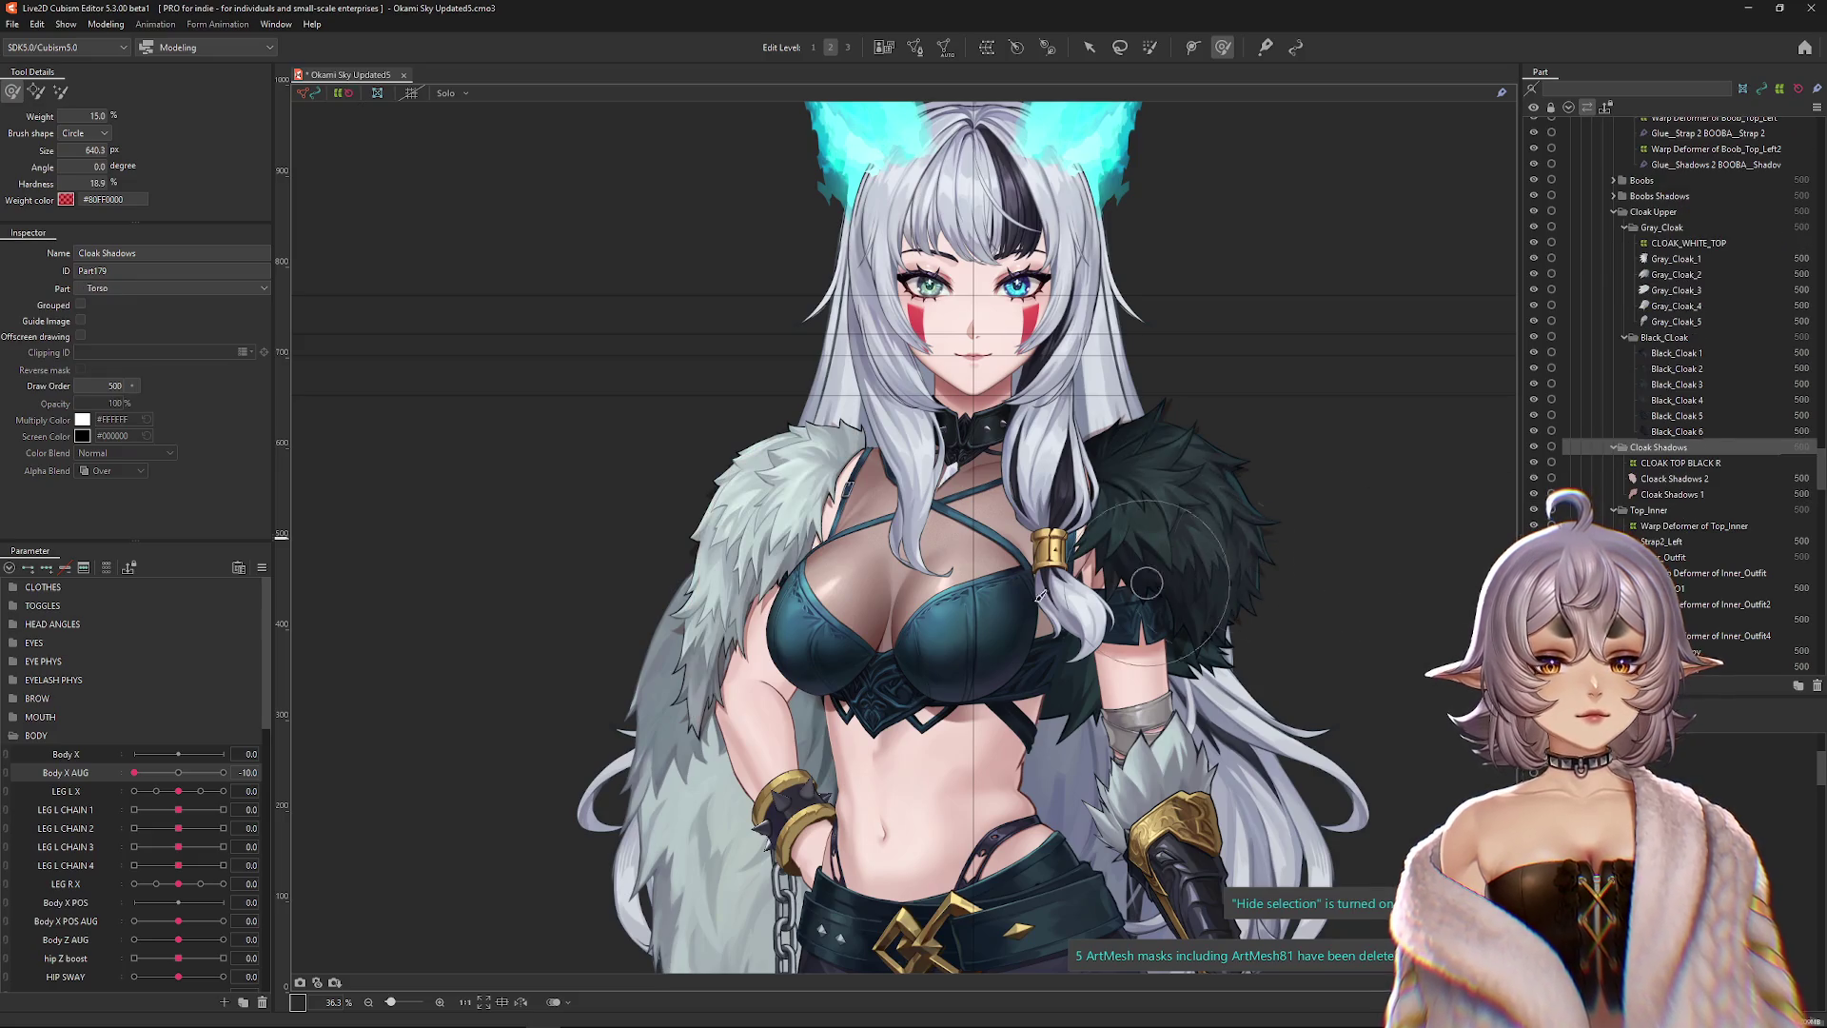
mouse_move(135, 773)
left_mouse_down()
mouse_move(229, 772)
mouse_move(95, 767)
mouse_move(190, 775)
mouse_move(109, 783)
mouse_move(175, 781)
left_mouse_up()
left_click(436, 890)
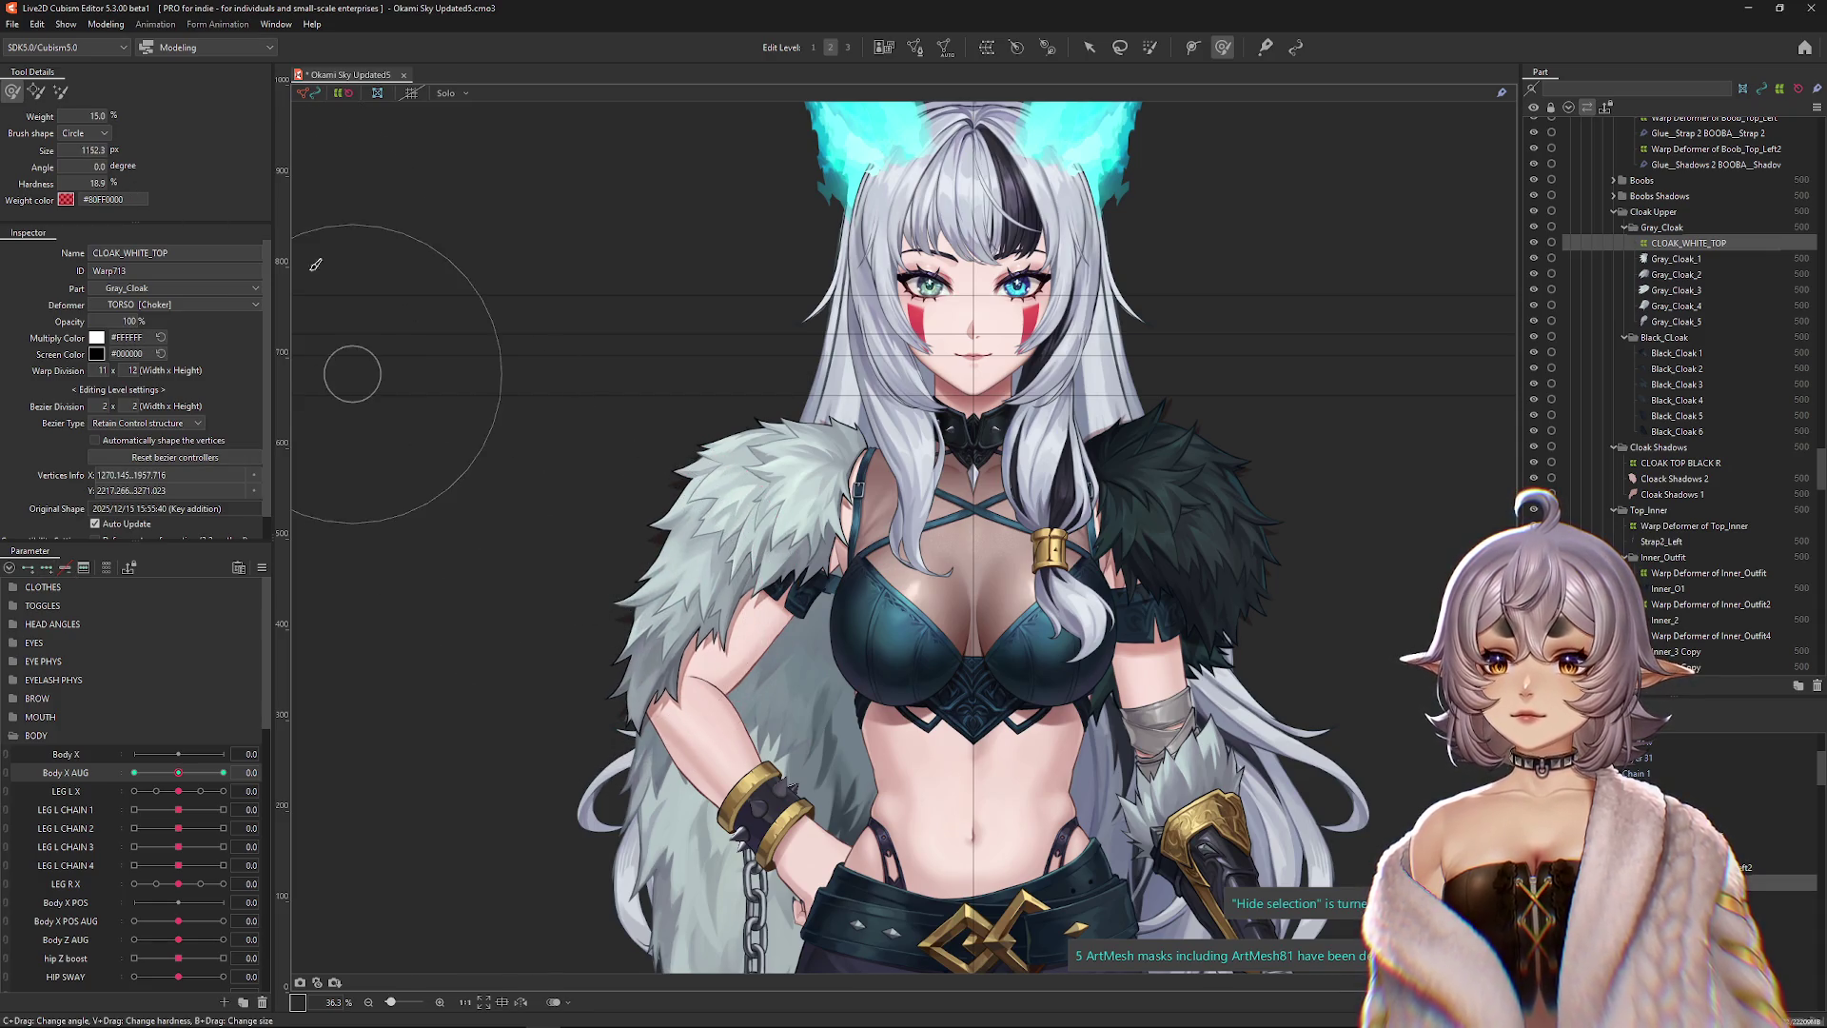
Resize the deform brush and sculpt the white cloak to fit the torso at Body X AUG -10 and 10.
left_click_drag(347, 368, 615, 551)
left_click(619, 549)
left_click_drag(181, 773, 134, 772)
left_click_drag(753, 371, 775, 403)
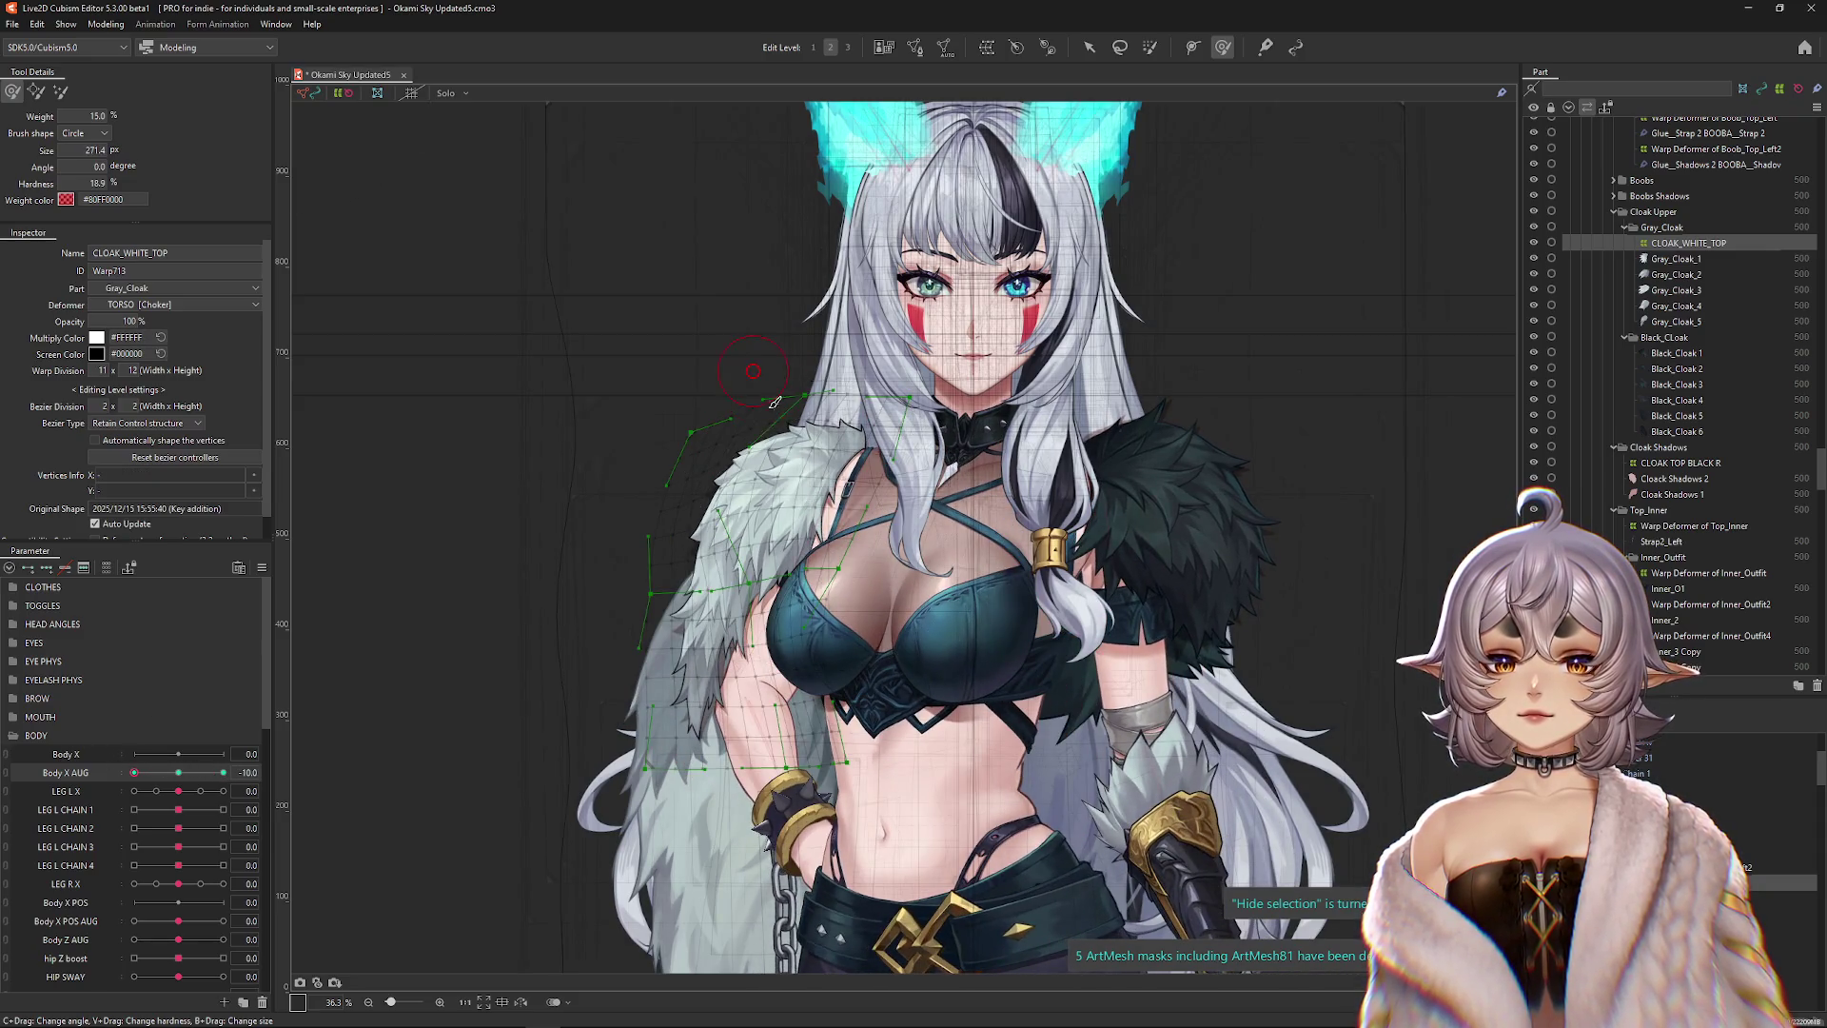
left_click_drag(134, 772, 230, 790)
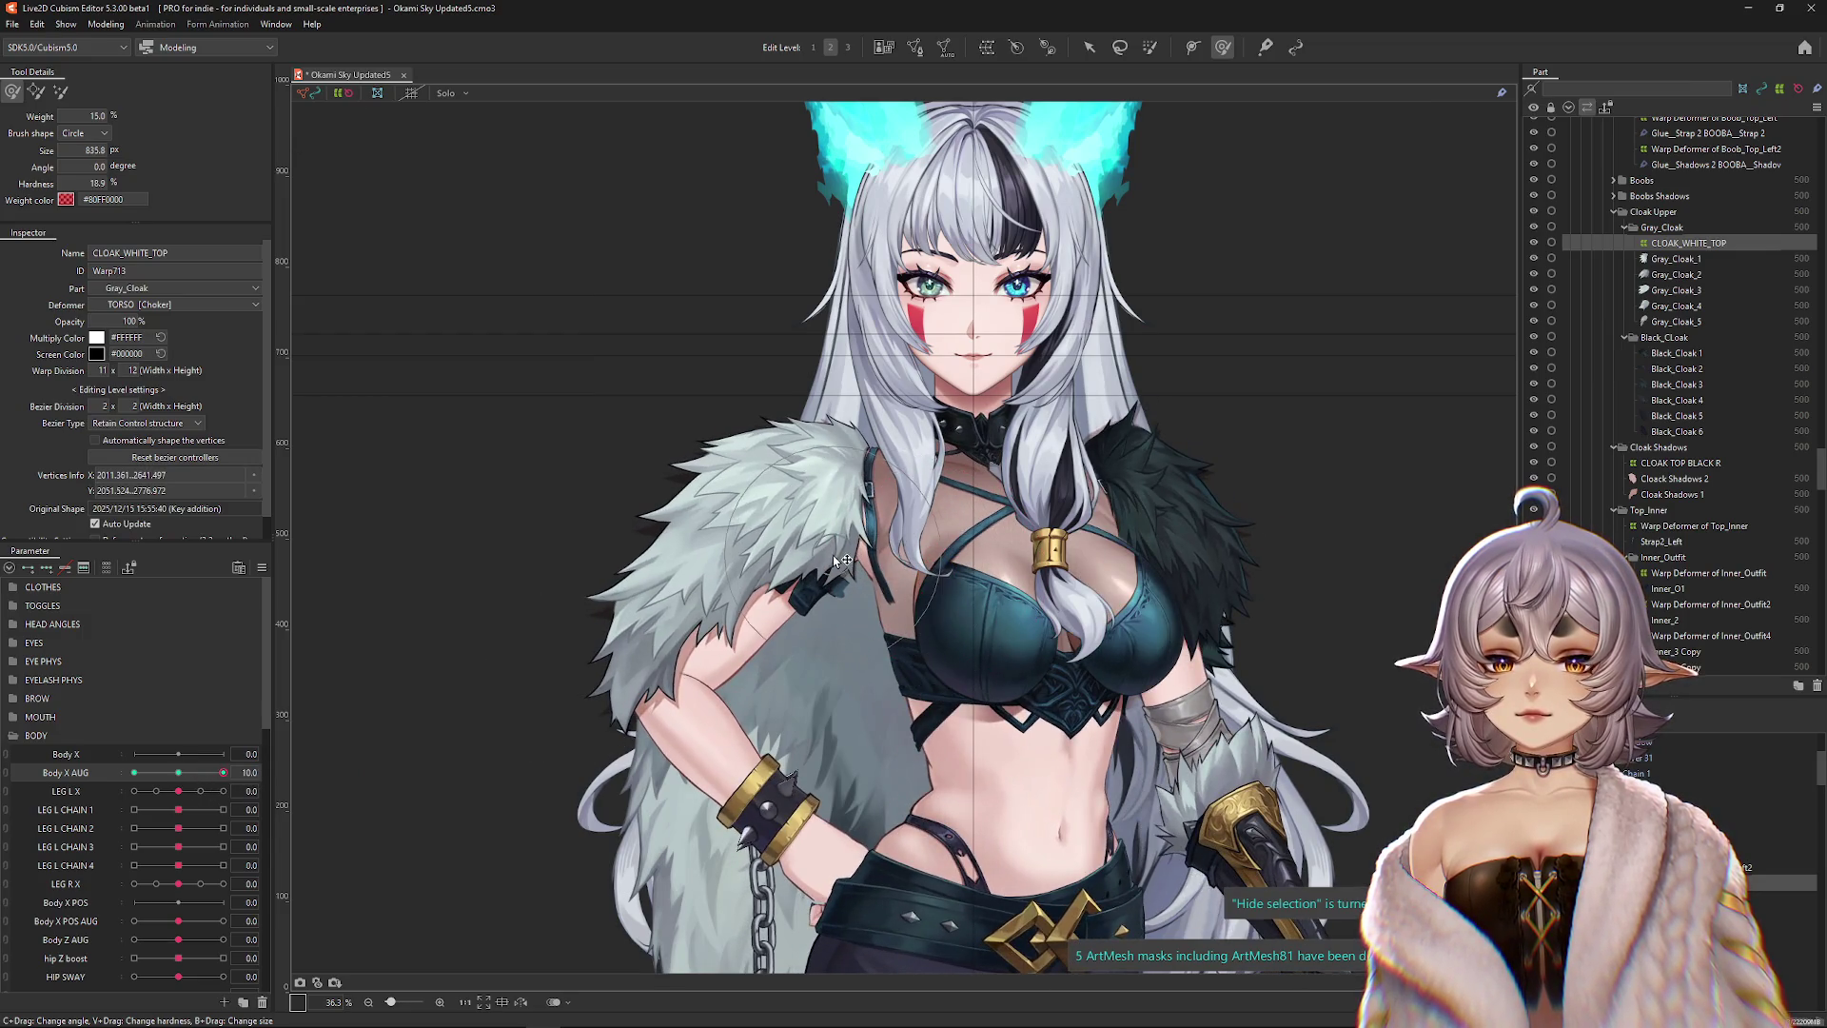
left_click_drag(405, 730, 133, 816)
Push the white cloak fur to follow the torso at Body X AUG -10, comparing against neutral 0.
left_click(178, 772)
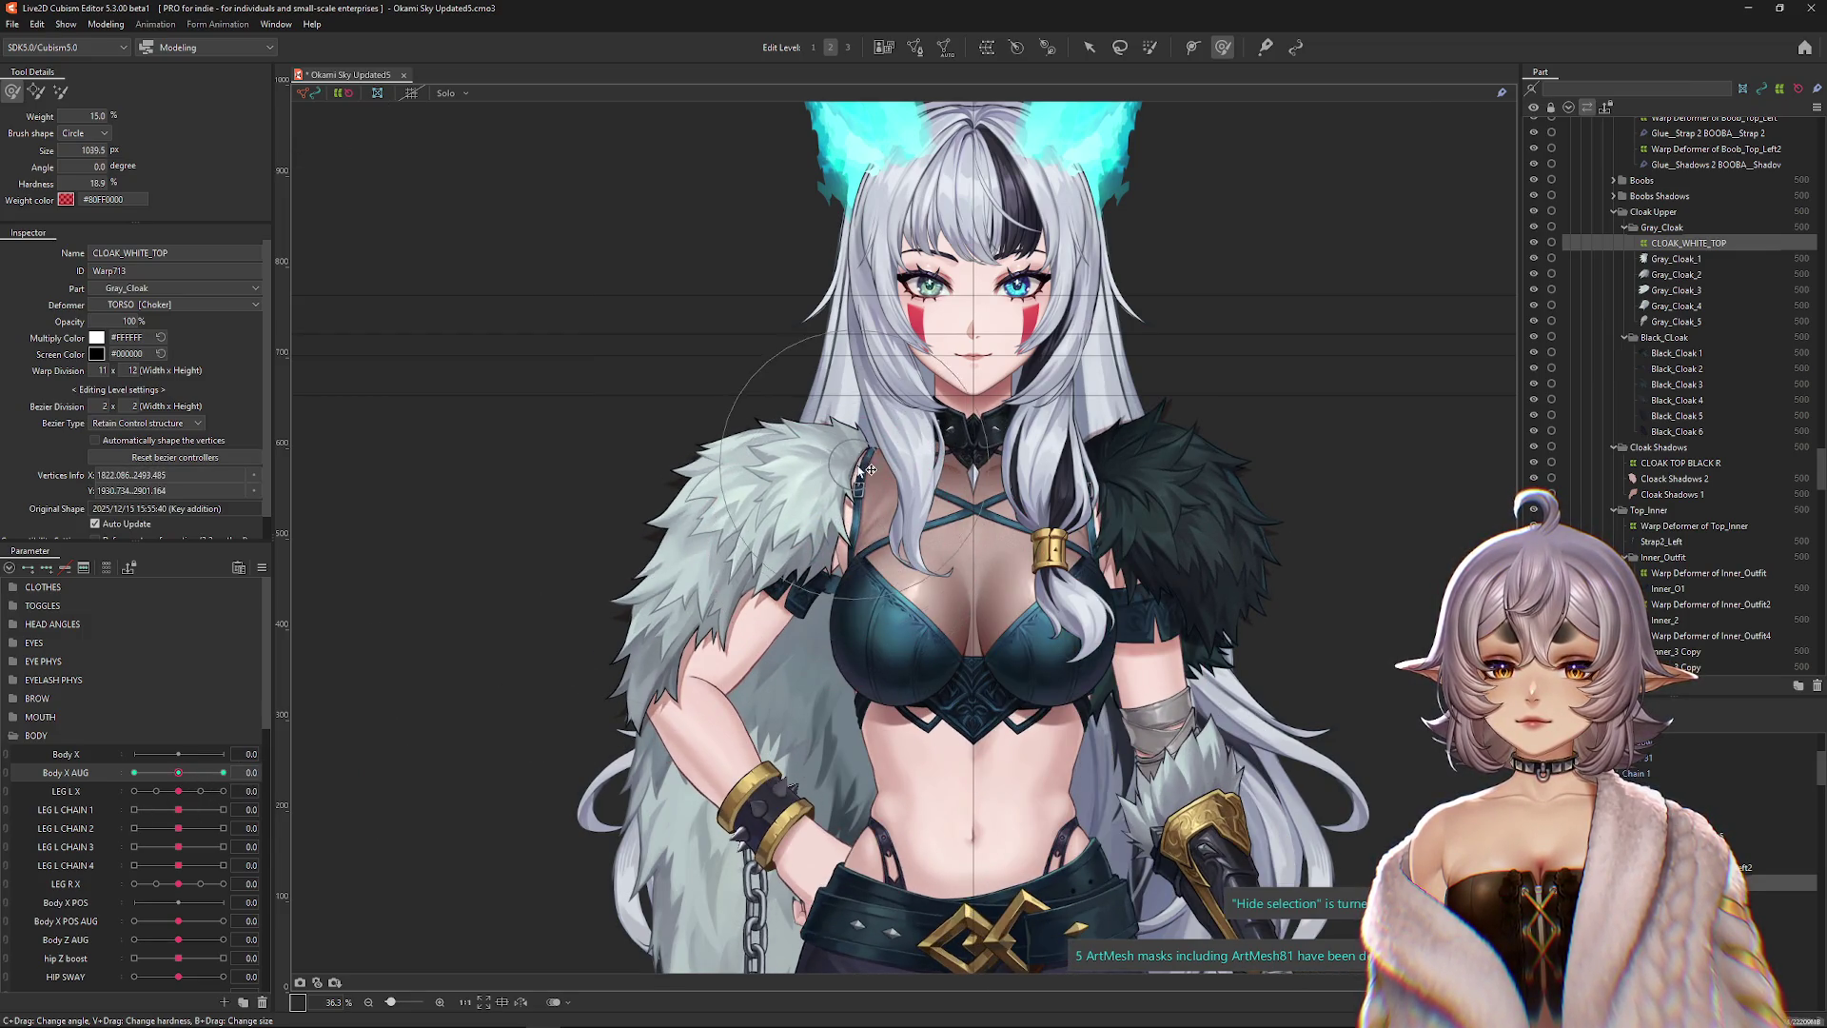
left_click(134, 773)
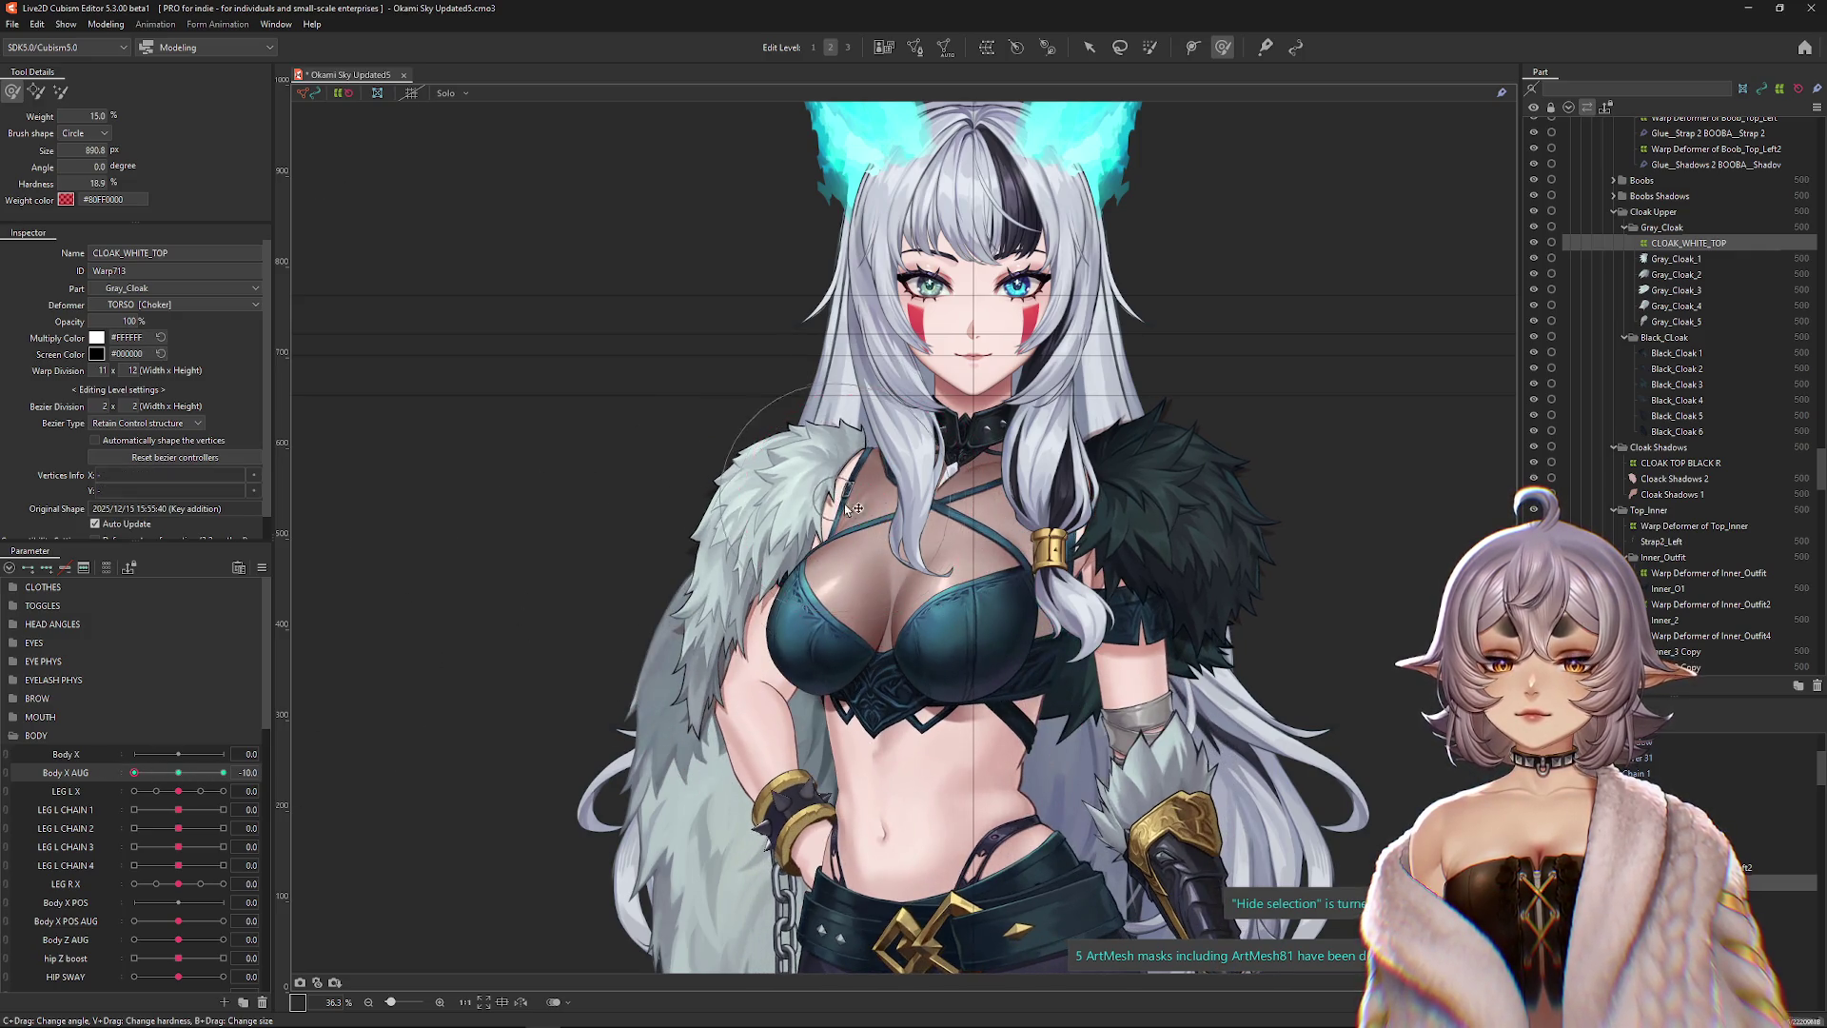
left_click_drag(847, 509, 899, 505)
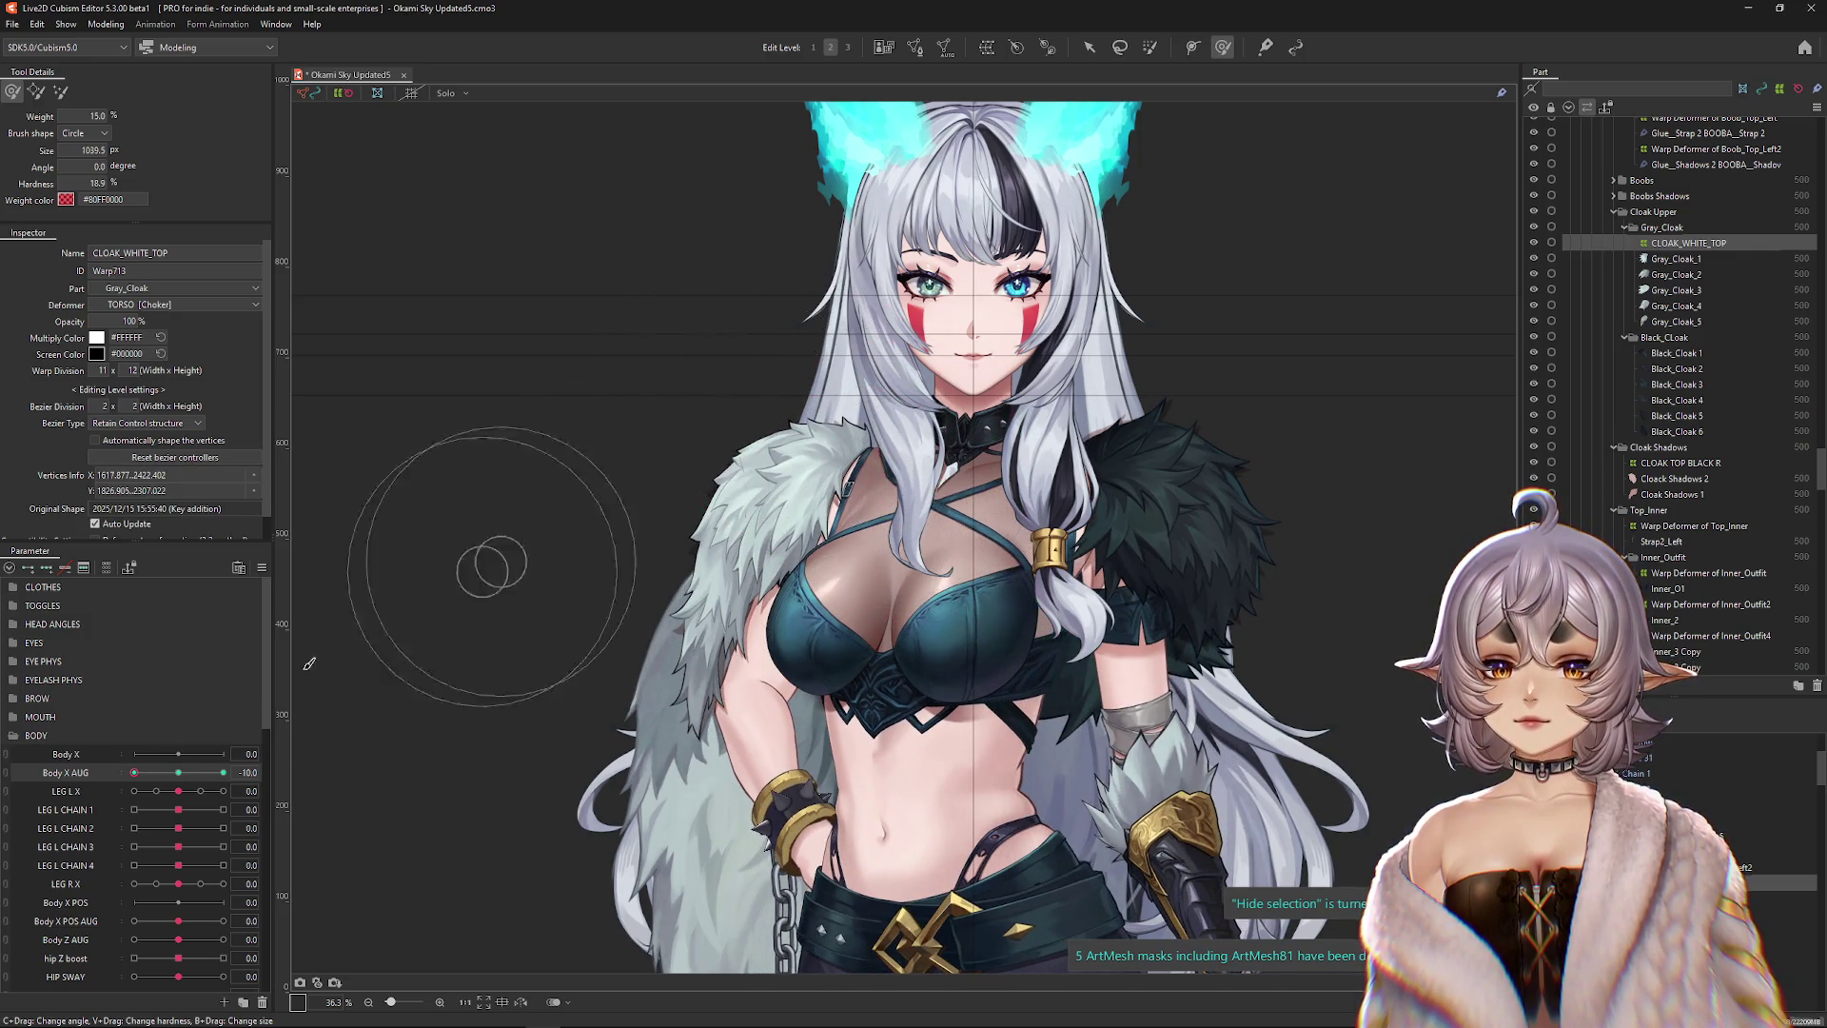
left_click(127, 773)
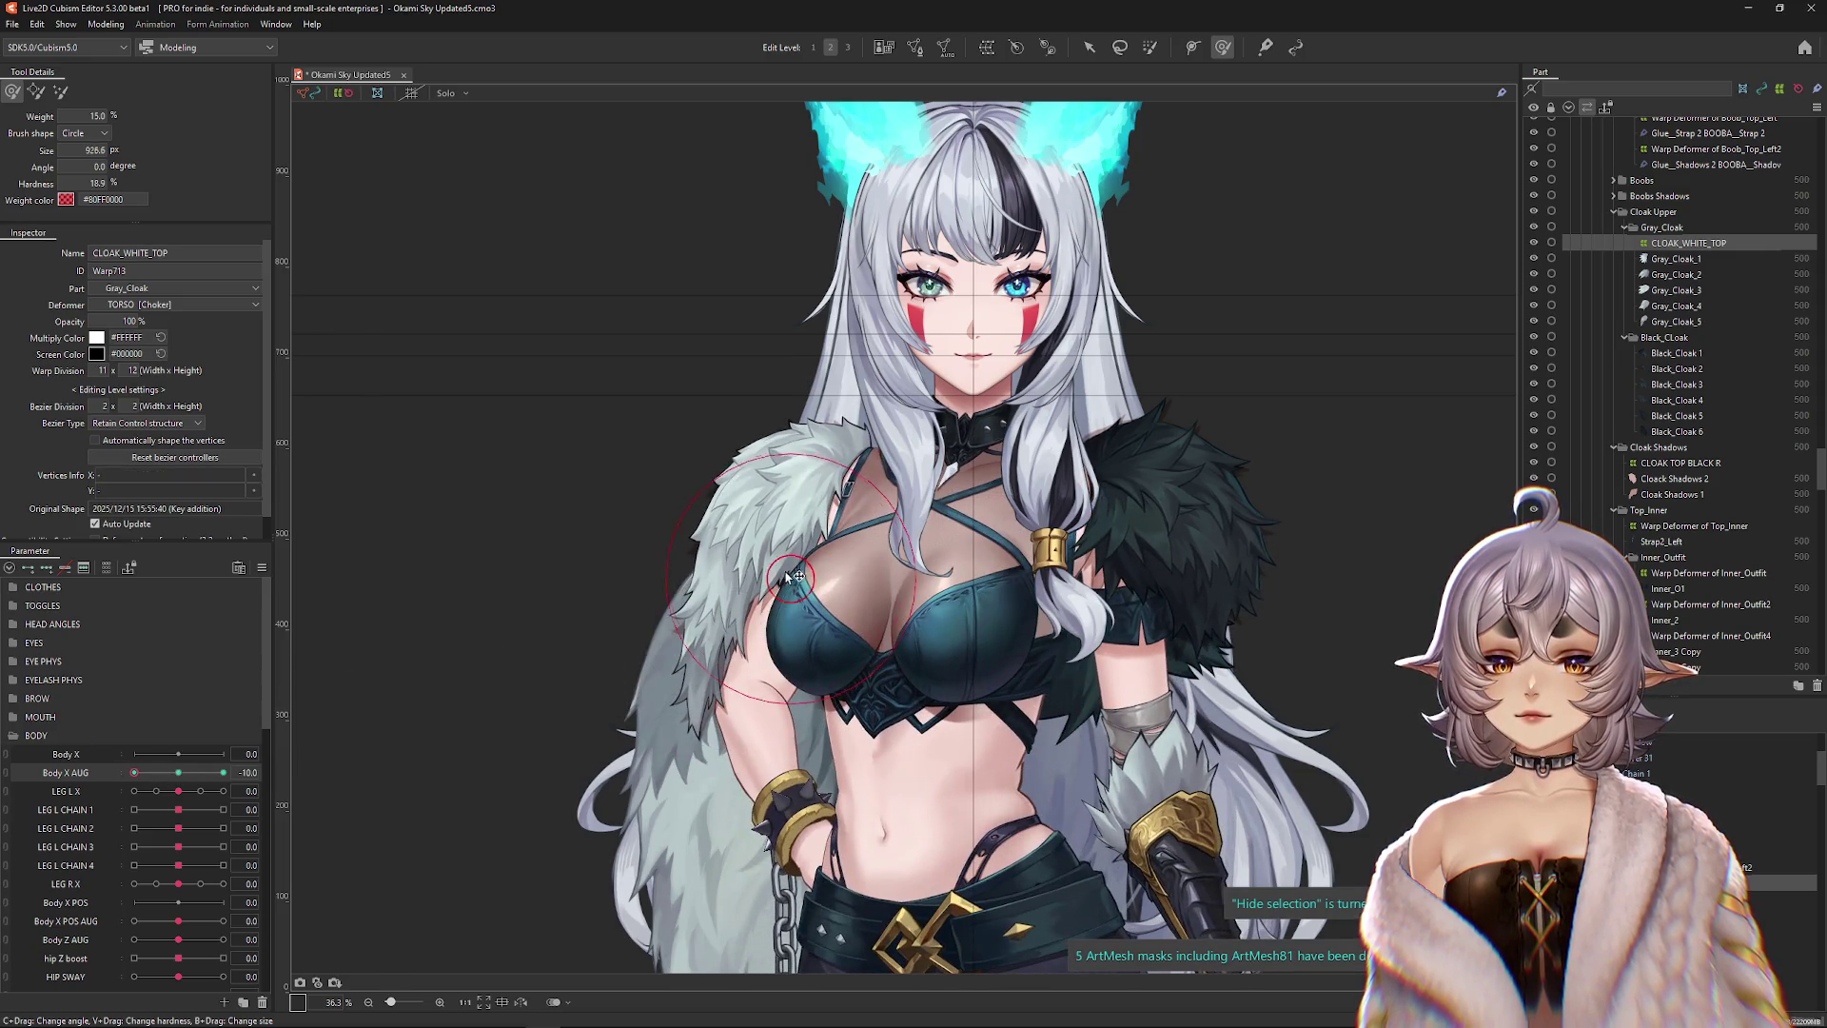
left_click(181, 773)
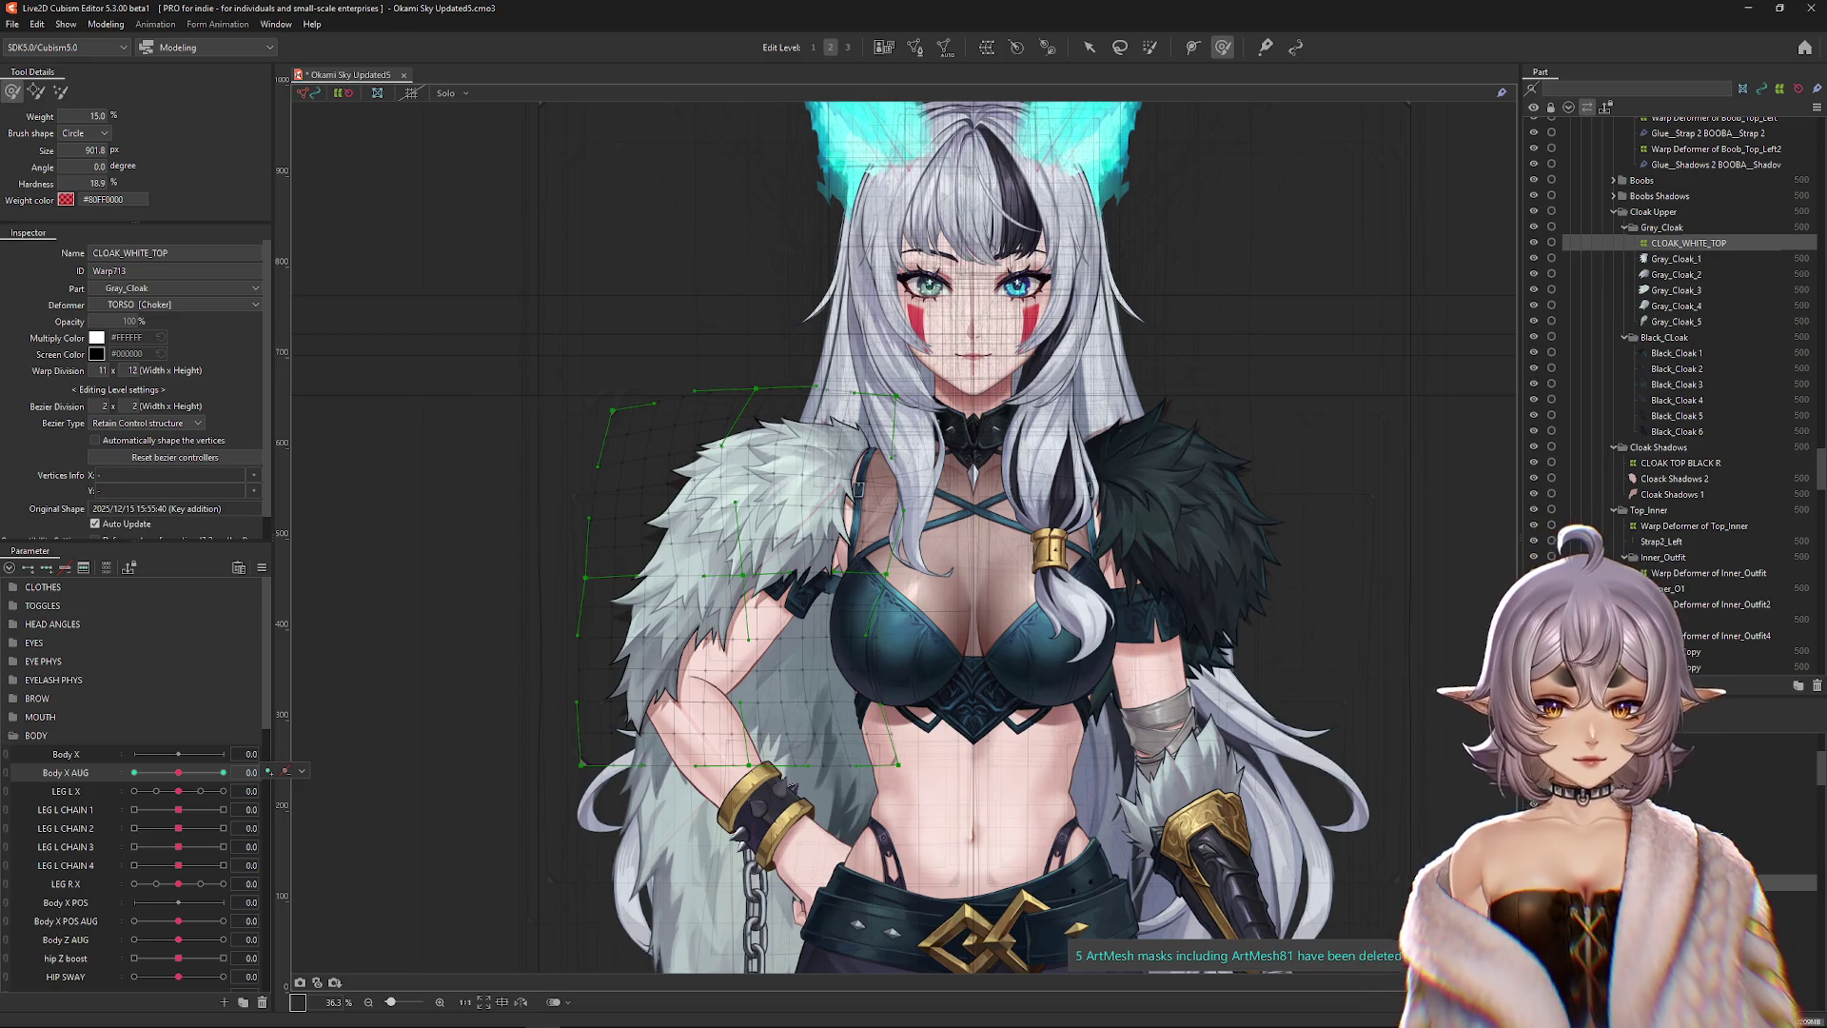
left_click(134, 772)
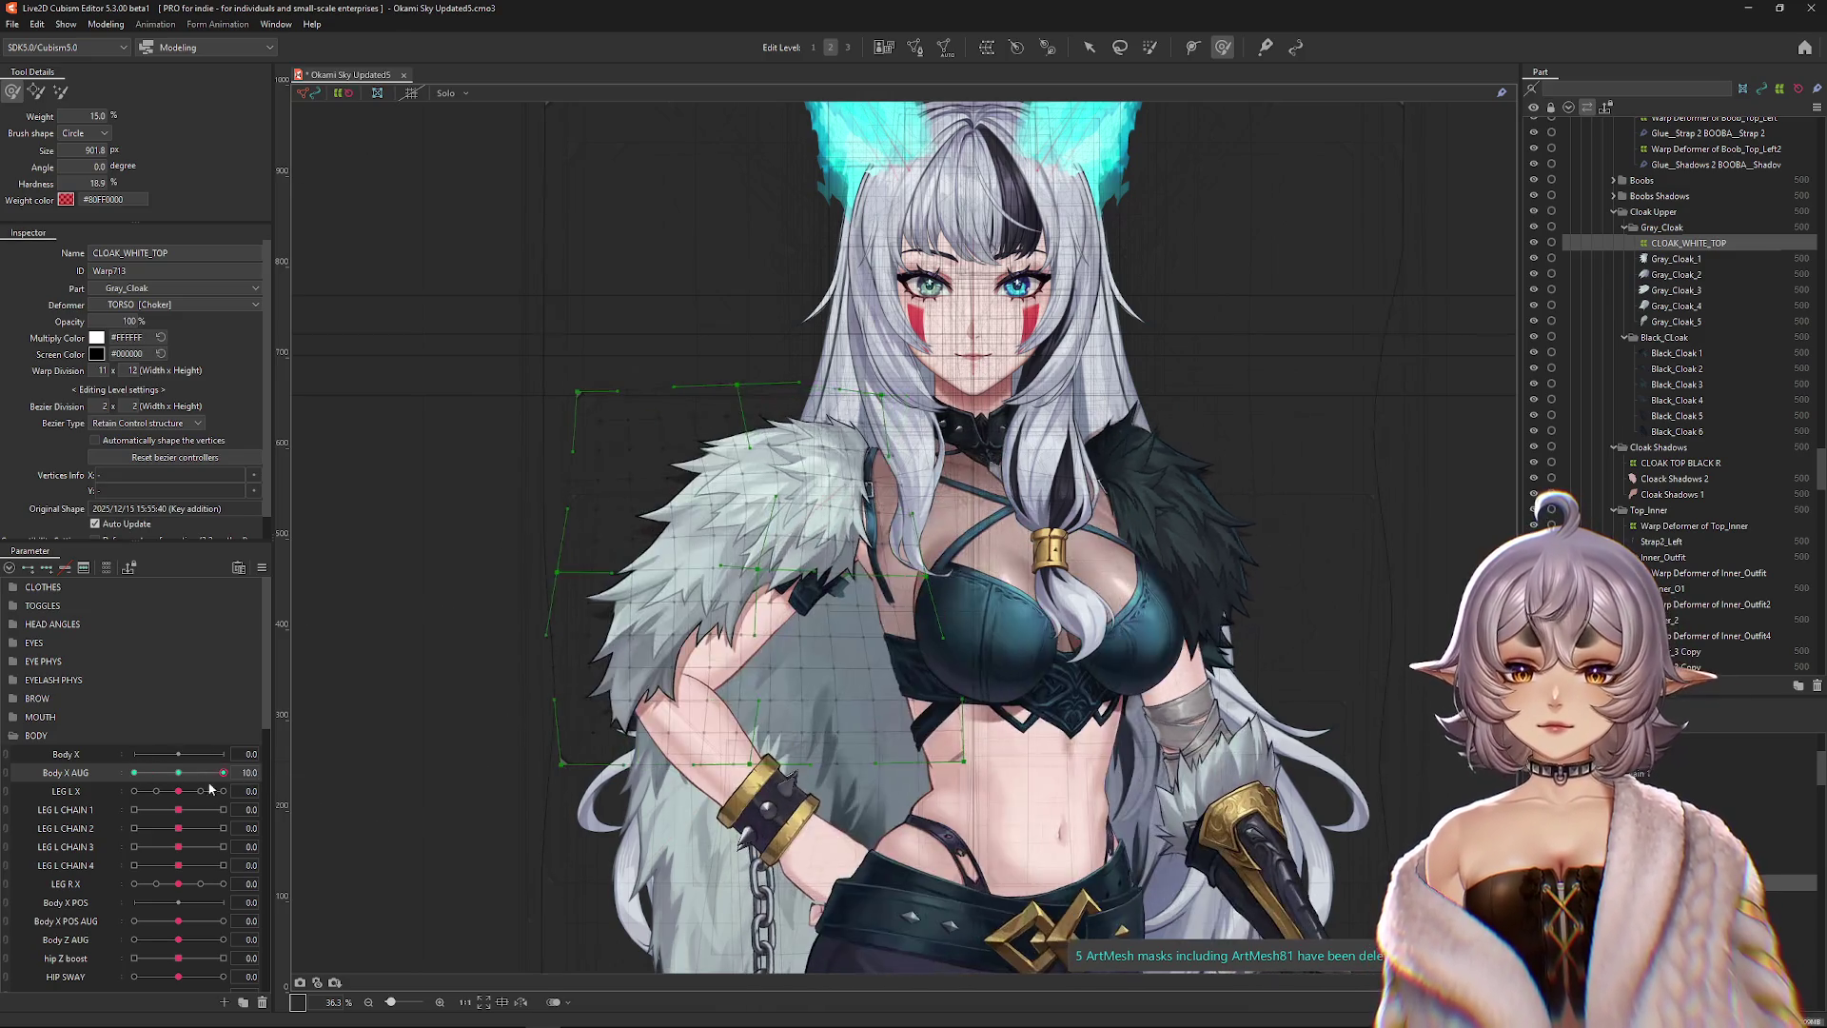
Hide the warp overlay, return Body X AUG to 0, and pick the Black_Cloak 1 mesh.
key("ctrl+h")
left_click_drag(842, 737, 690, 756)
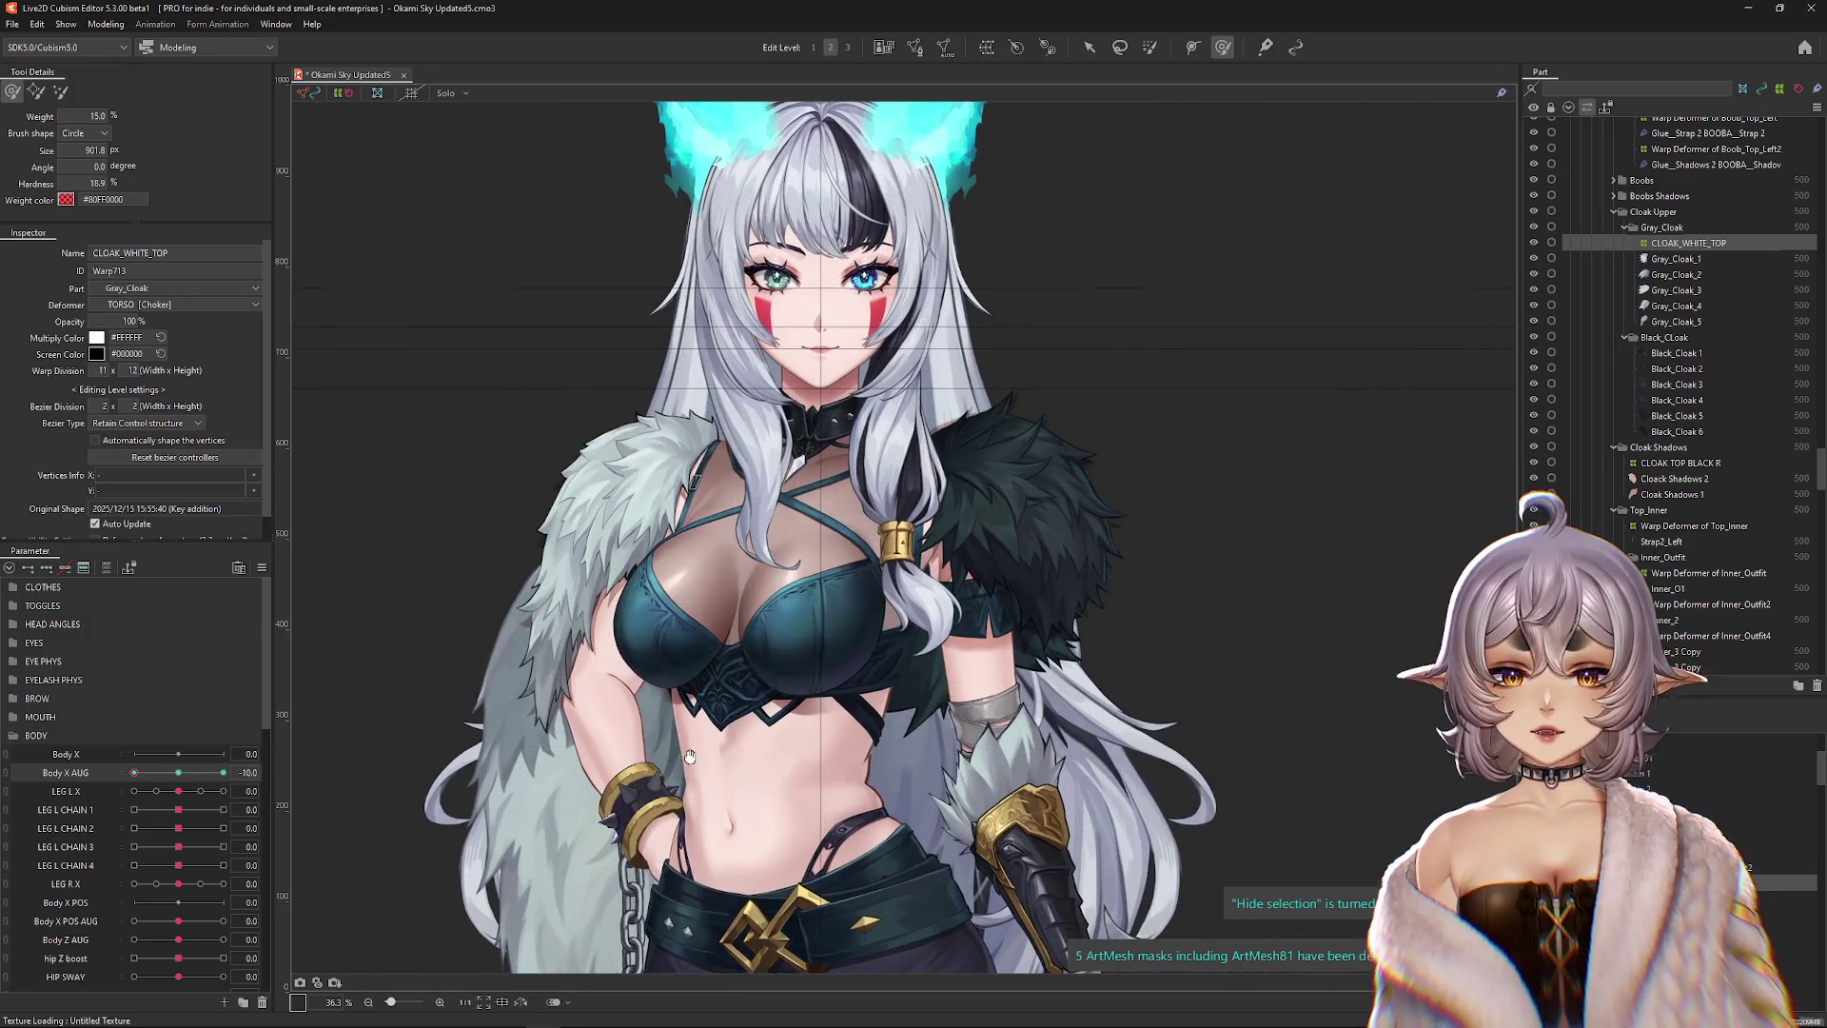
left_click(185, 777)
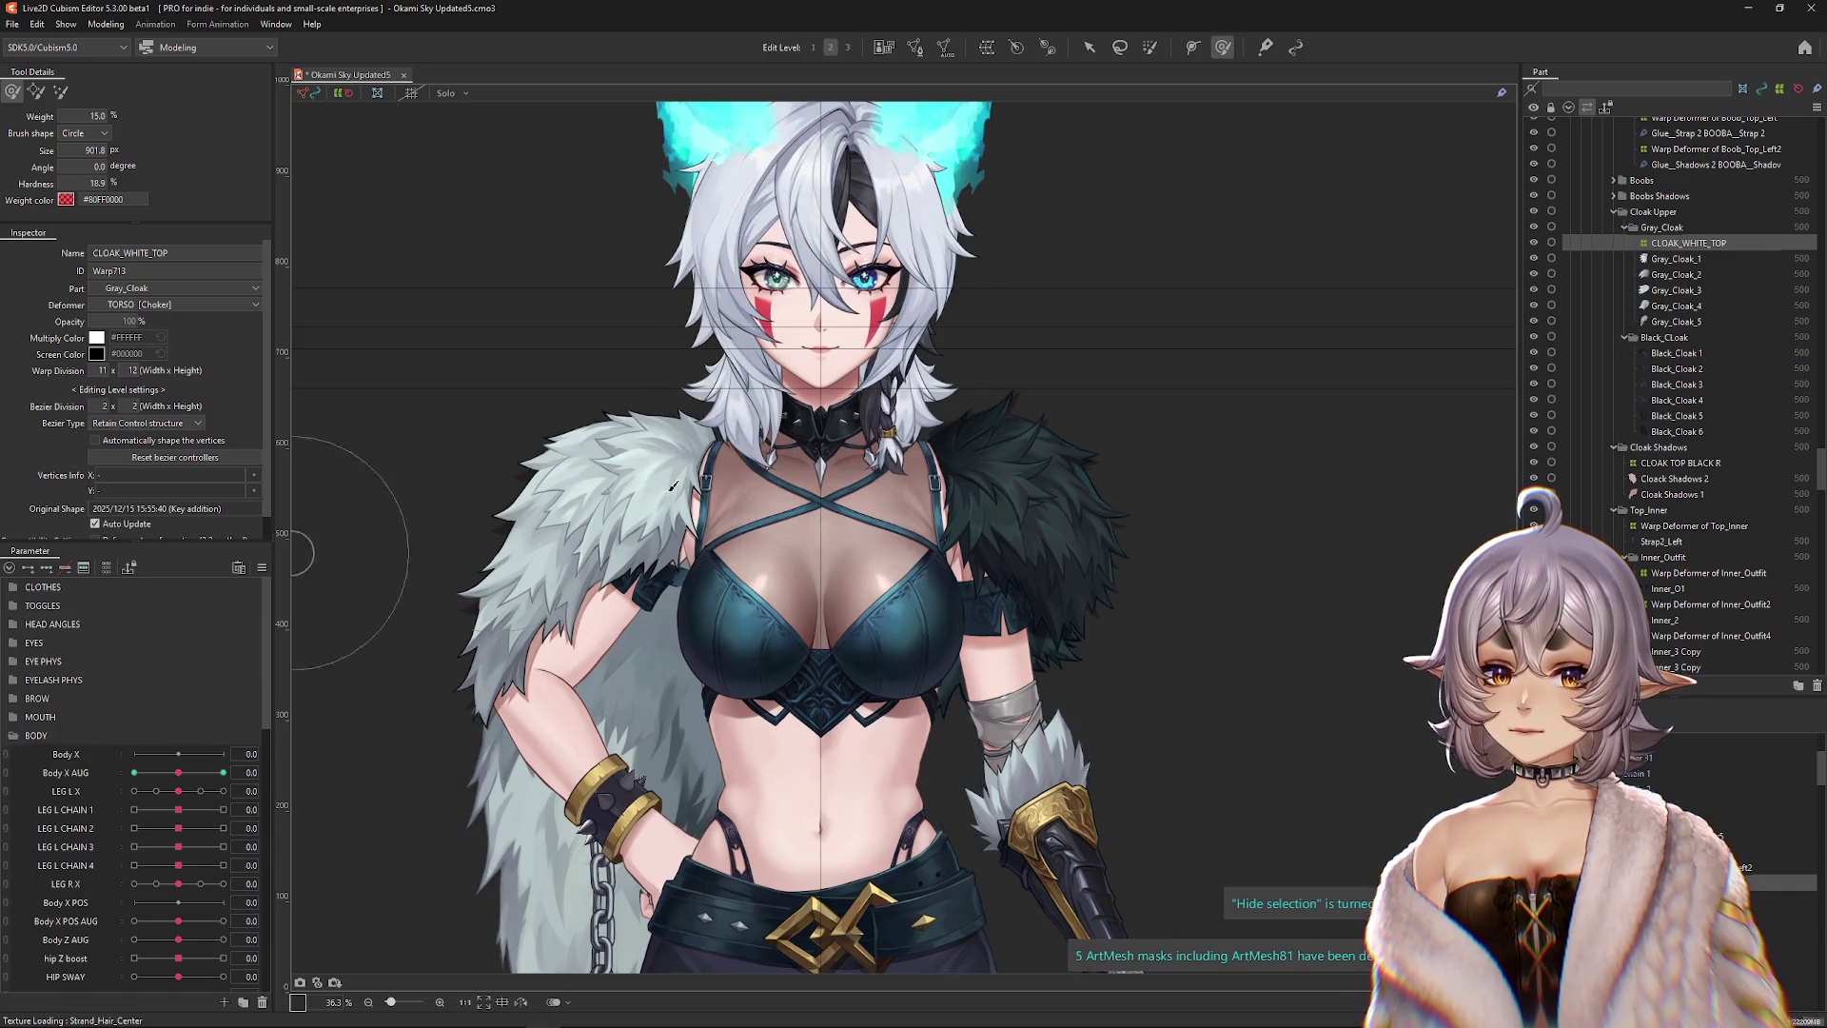
right_click(1007, 483)
left_click(1109, 734)
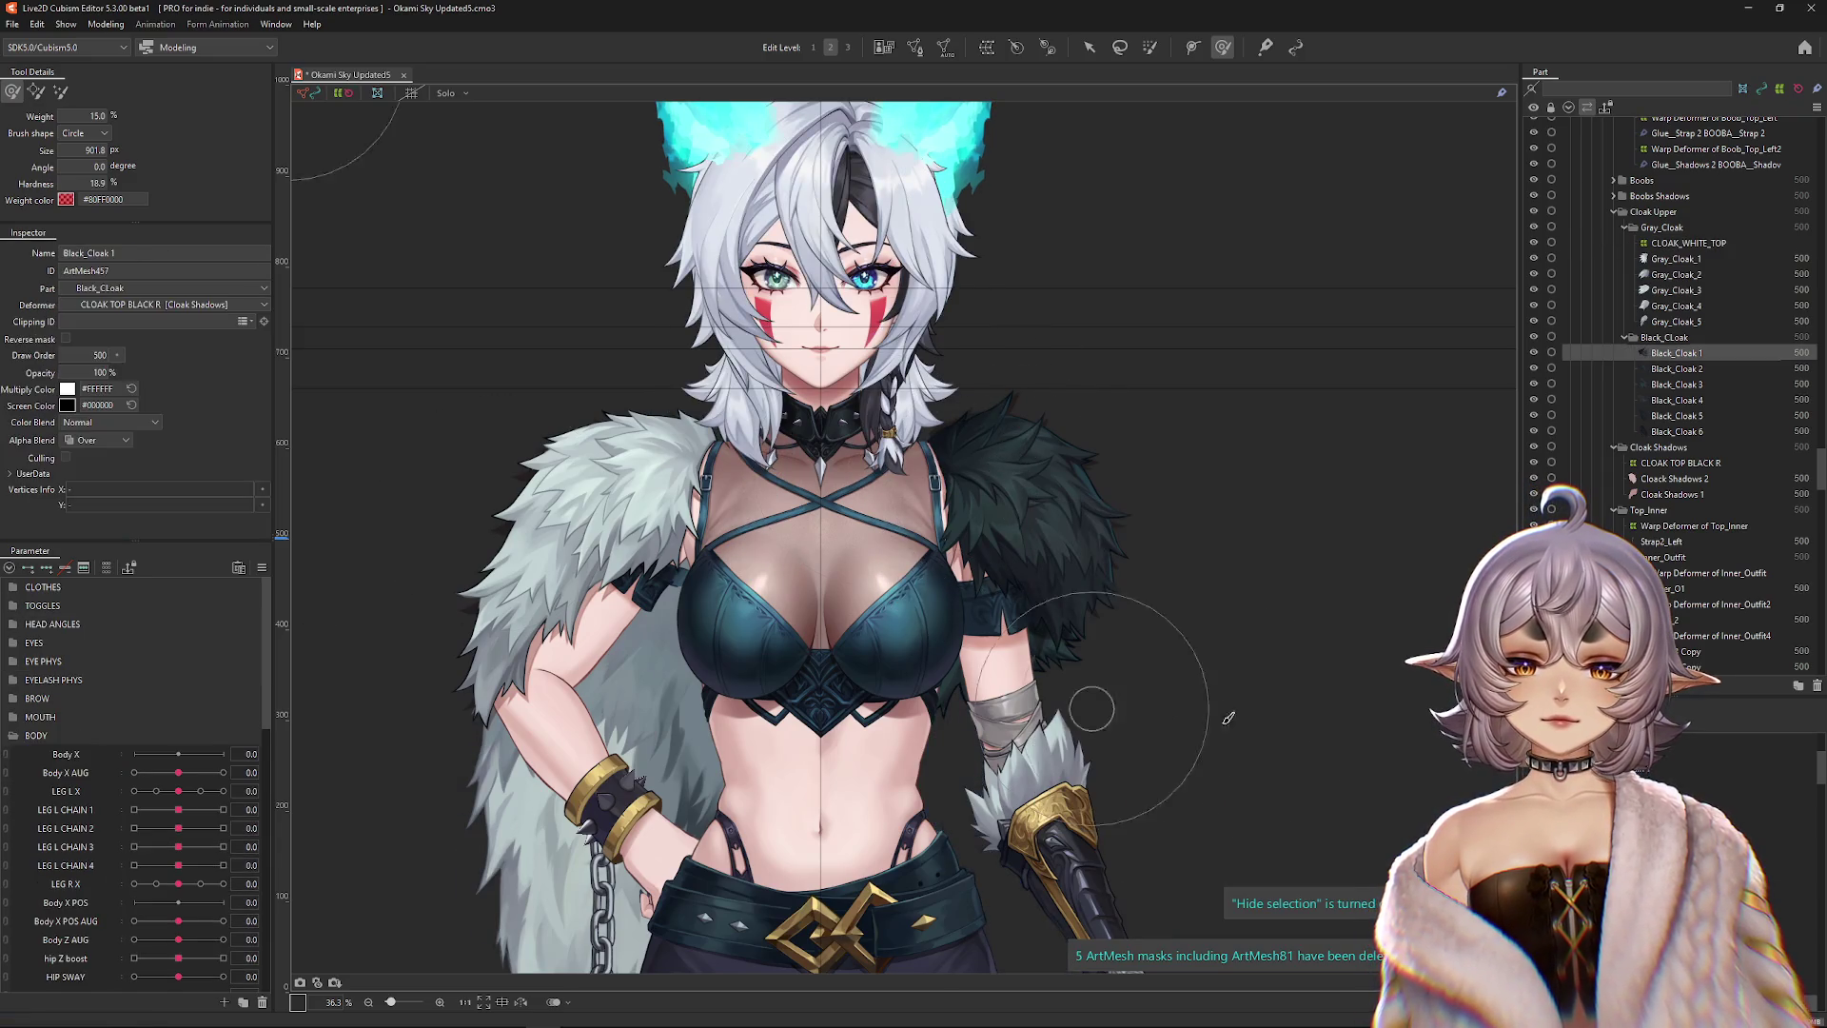
Select the CLOAK TOP BLACK R deformer and push its black fur left at Body X AUG -10.
left_click(1680, 462)
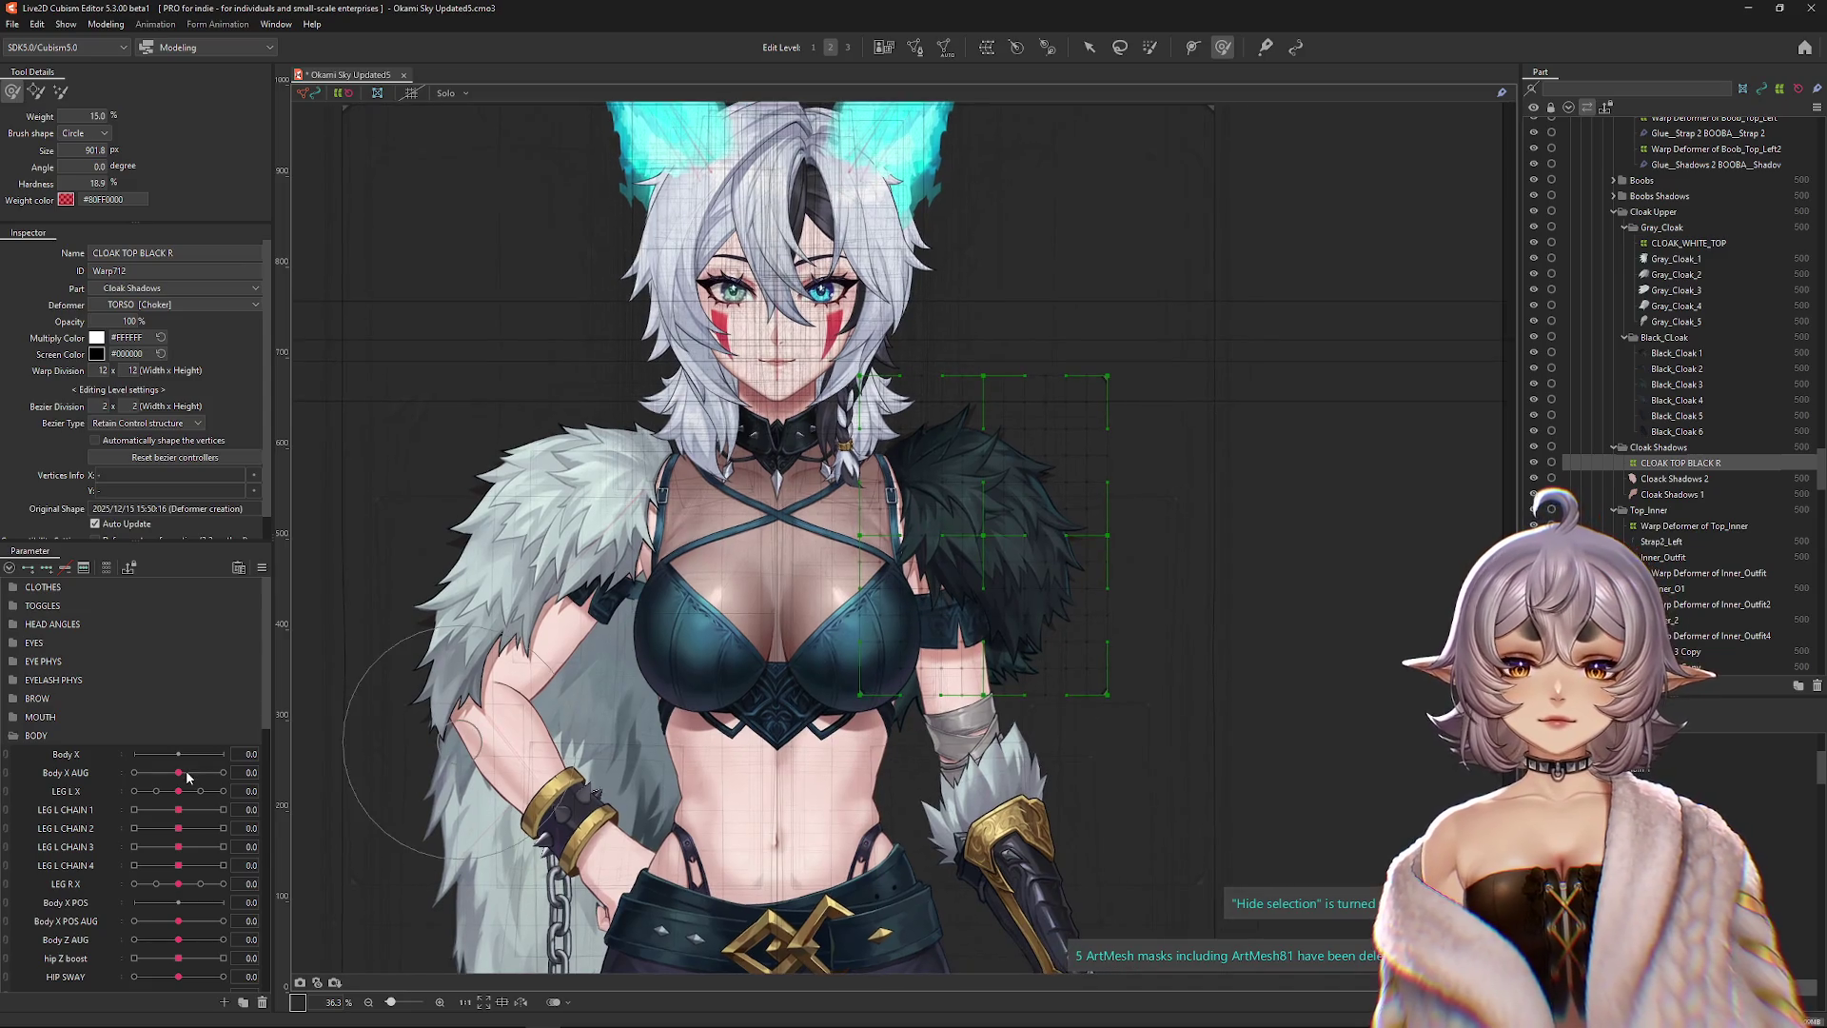
left_click_drag(181, 775, 134, 773)
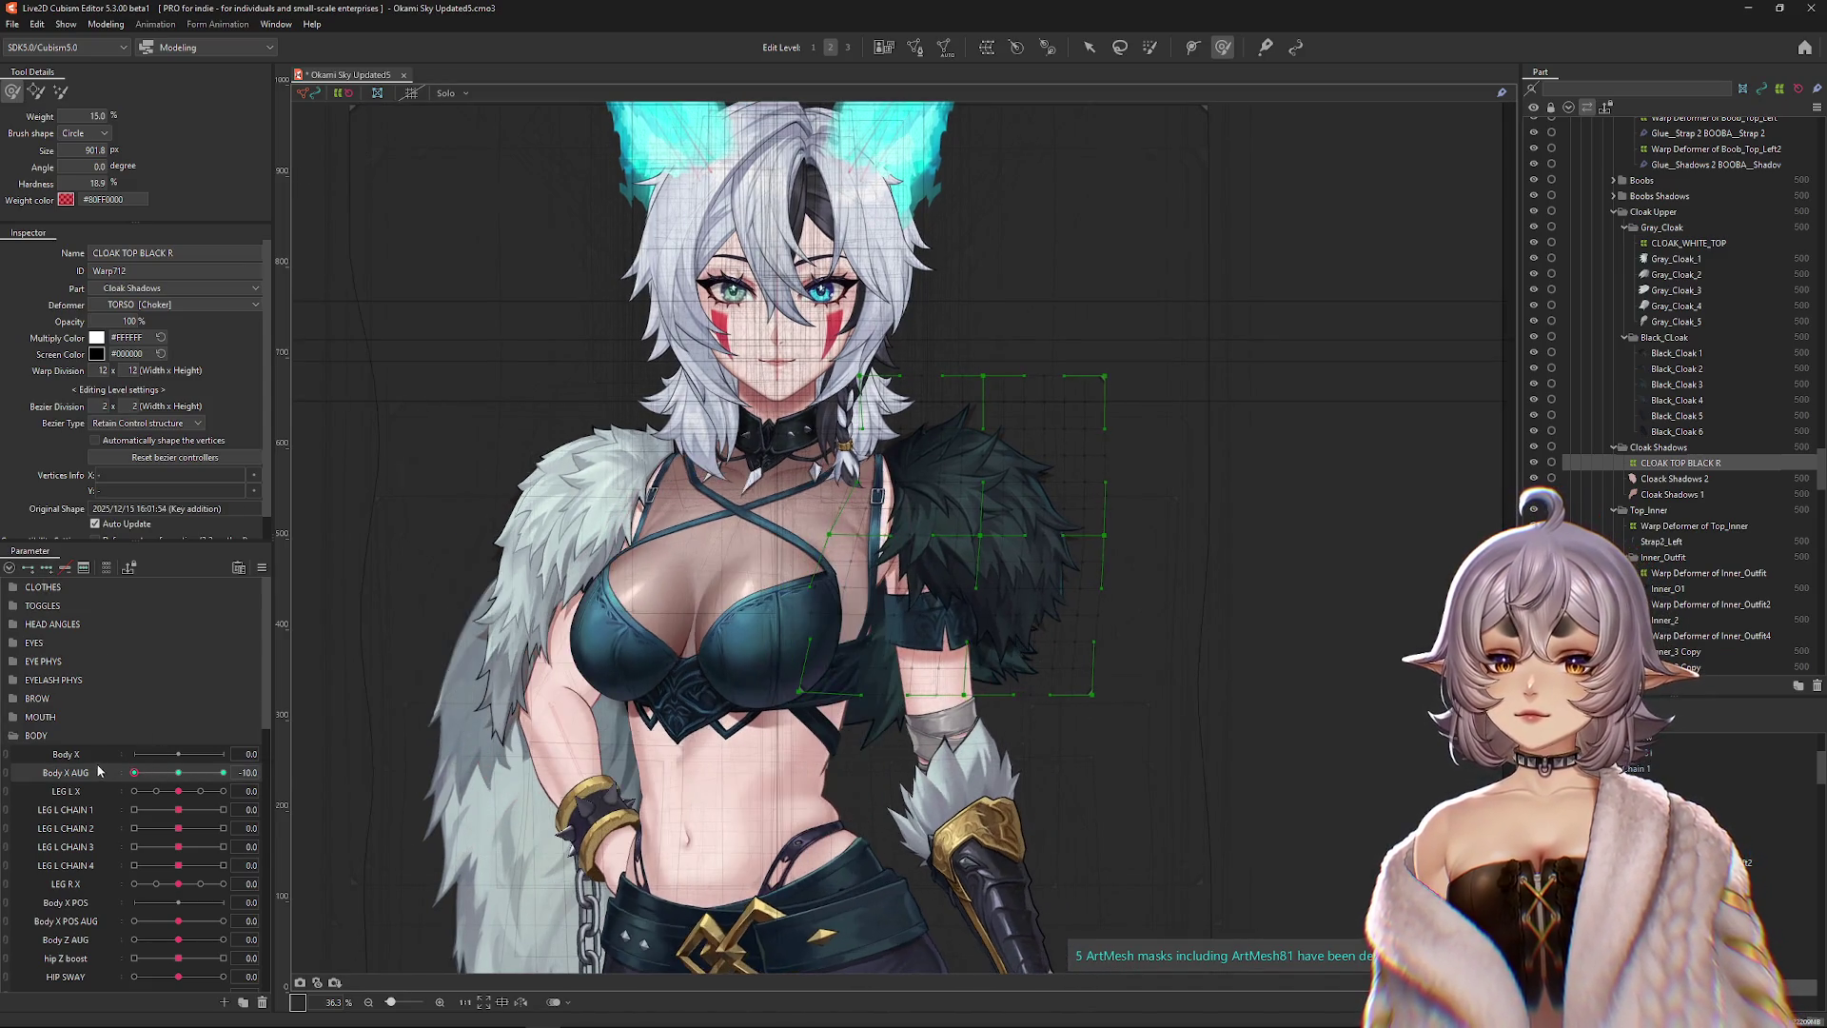
scroll(1038, 520, "up", 2)
mouse_move(958, 515)
left_mouse_down()
mouse_move(898, 491)
mouse_move(938, 522)
mouse_move(918, 481)
mouse_move(709, 542)
left_mouse_up()
Reshape the black cloak across the shoulder and chest at Body X AUG -10, undoing one edit.
mouse_move(177, 773)
left_mouse_down()
mouse_move(134, 773)
mouse_move(223, 773)
mouse_move(134, 773)
left_mouse_up()
left_click_drag(815, 552, 427, 657)
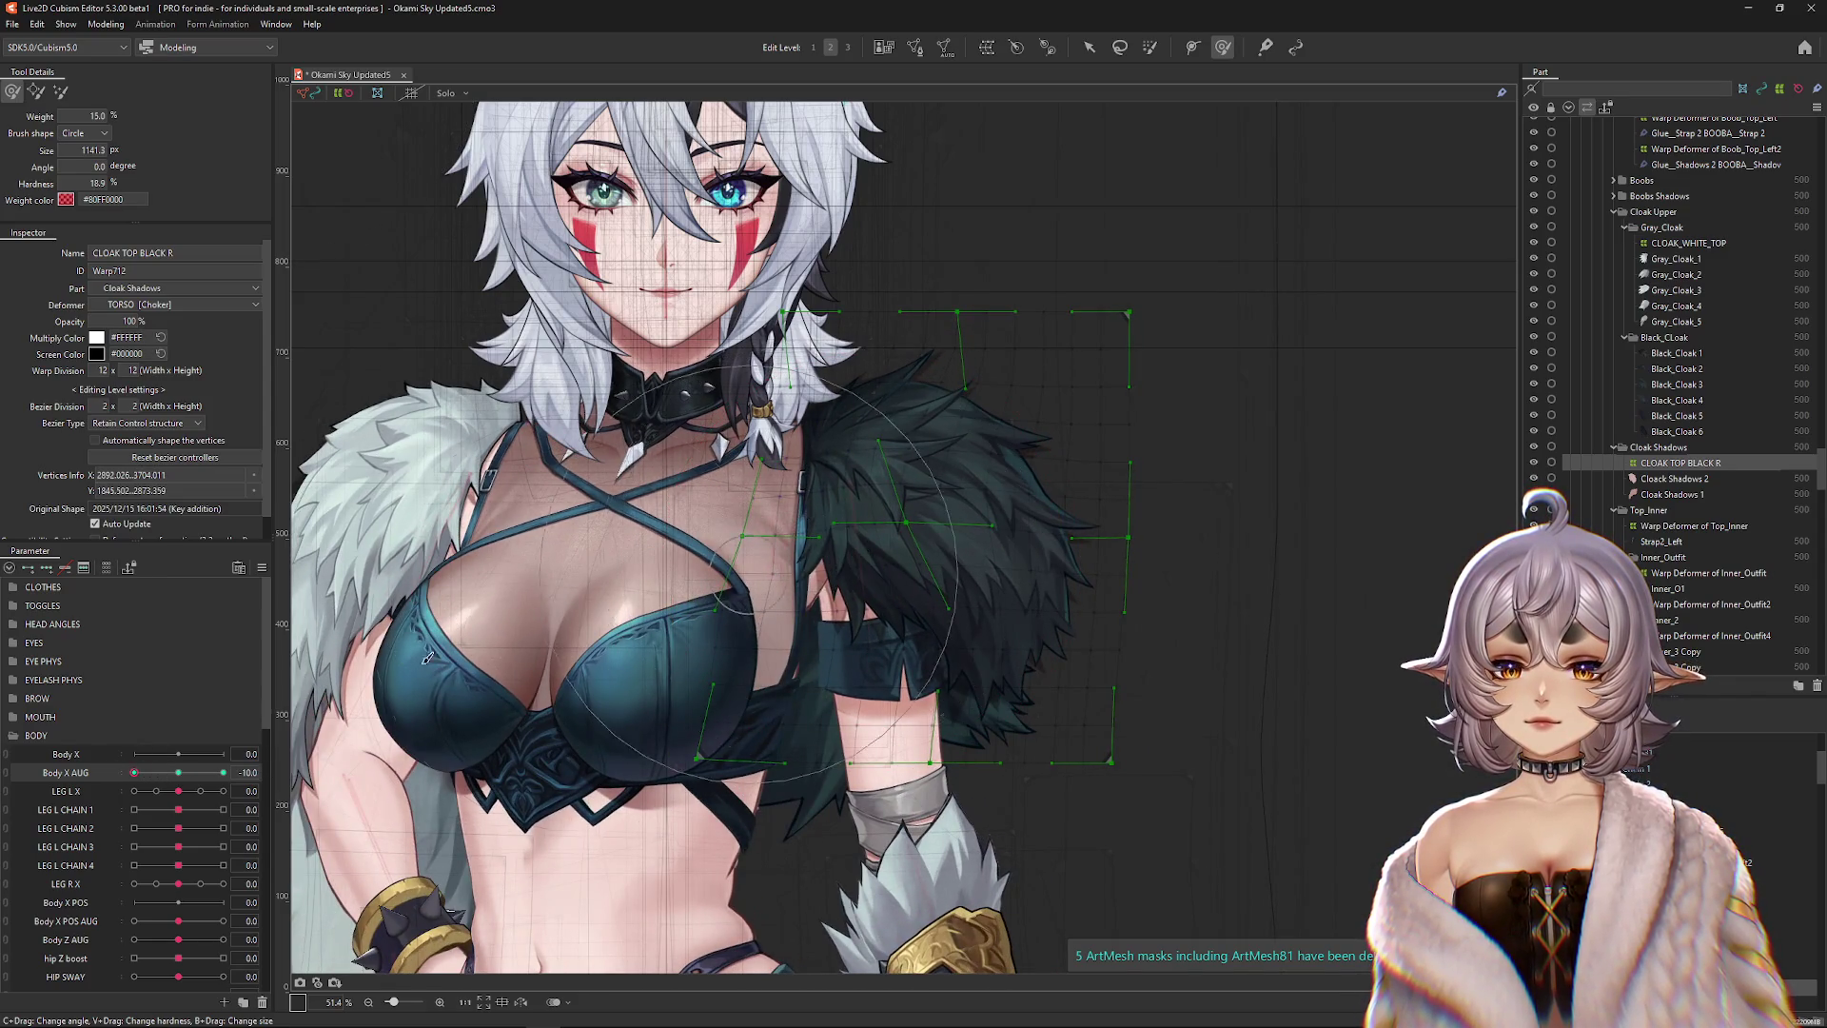
left_click_drag(894, 495, 942, 447)
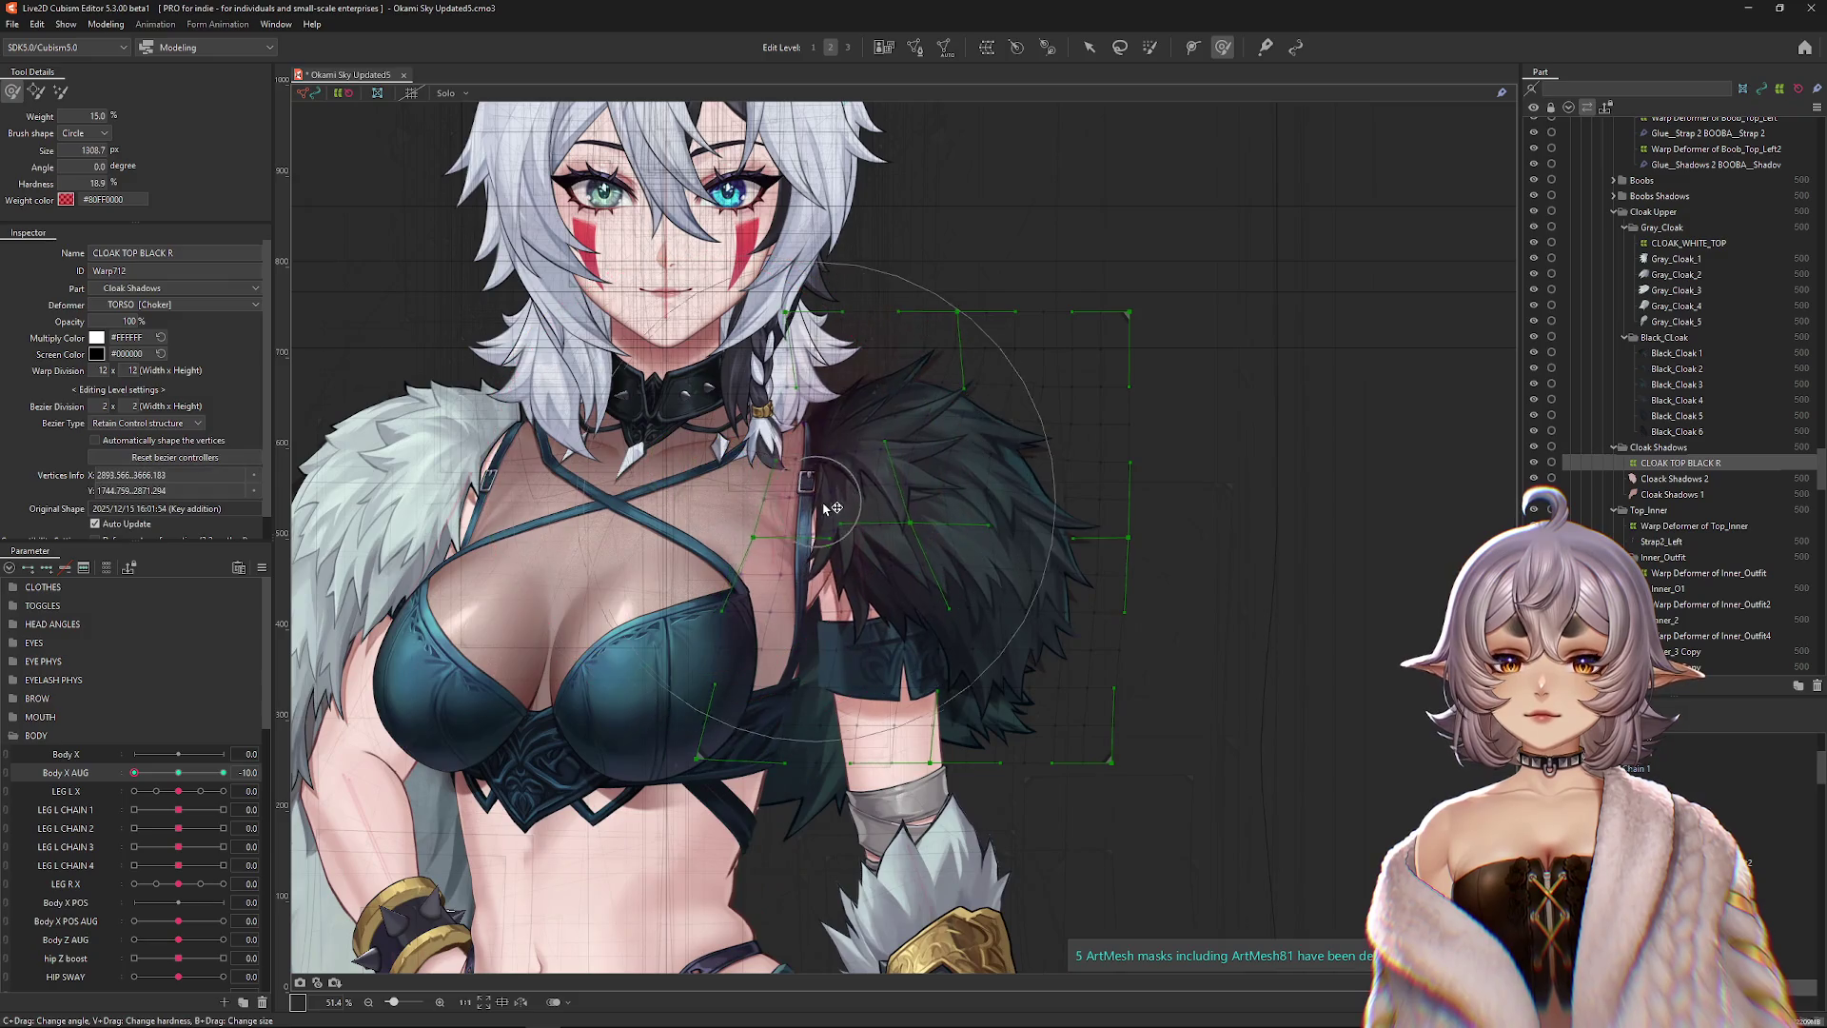
key("ctrl+z")
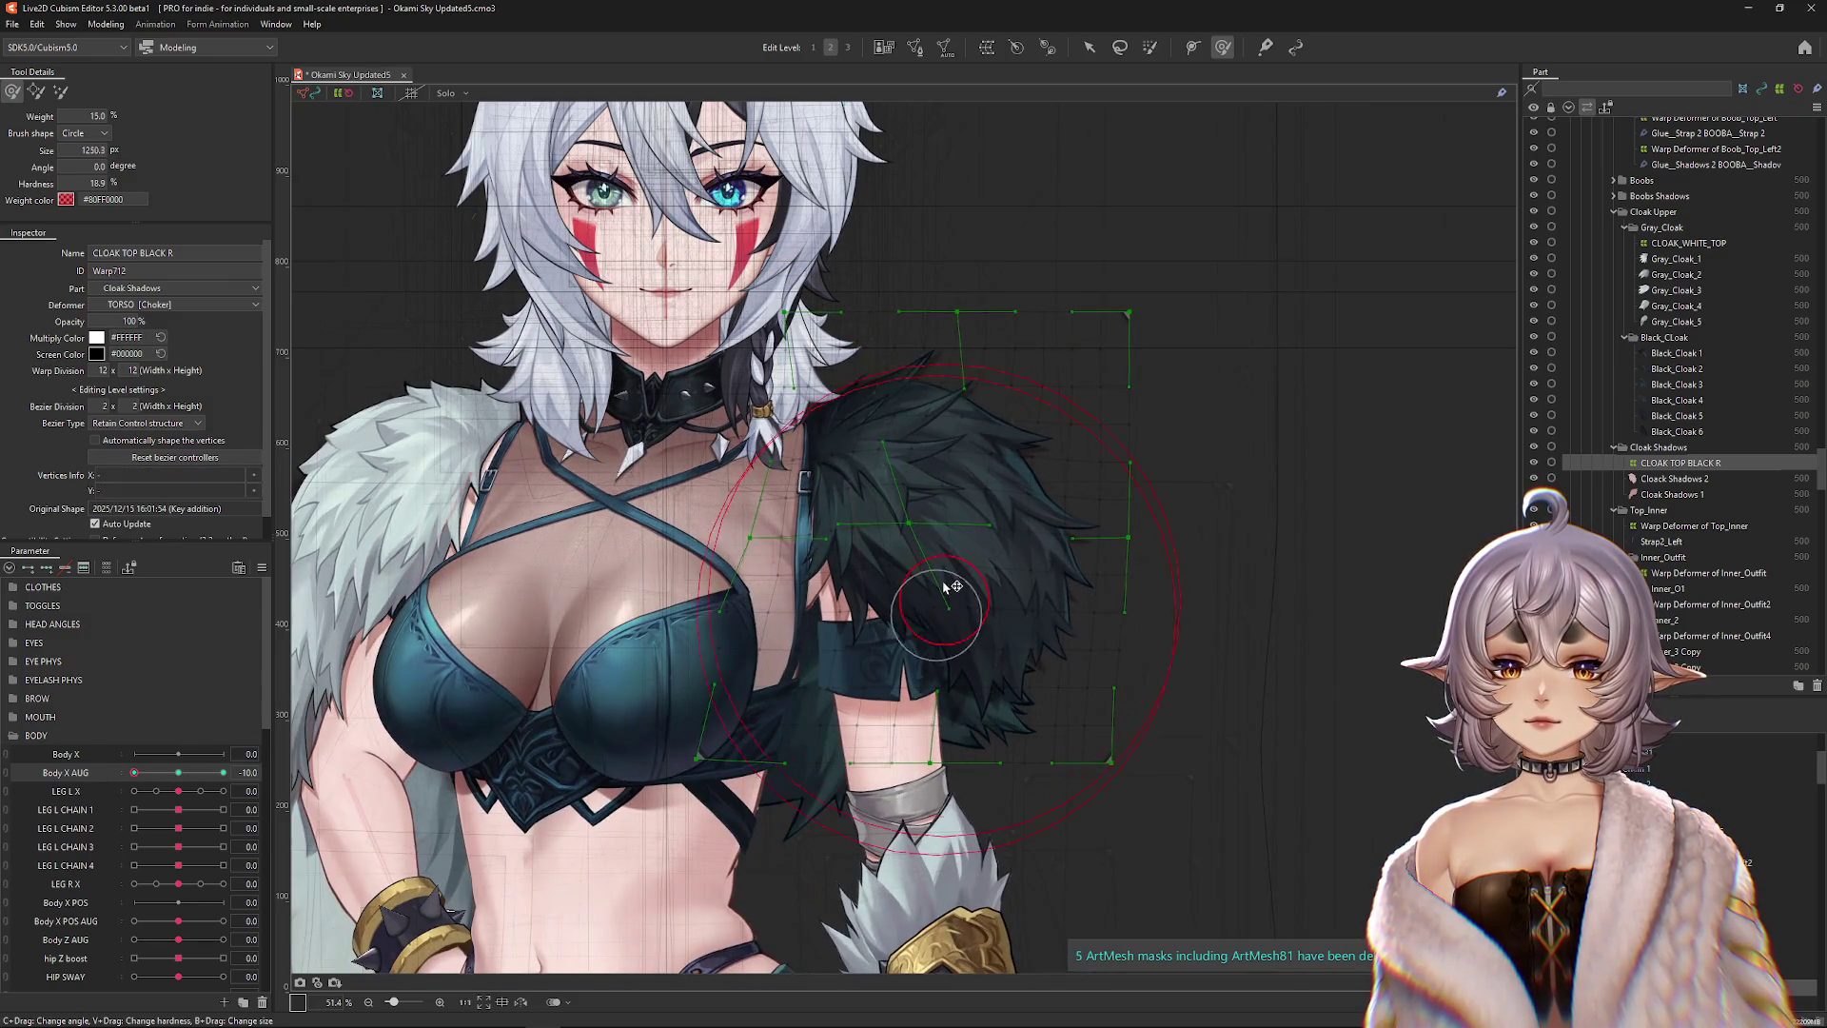
left_click_drag(960, 604, 942, 515)
key("ctrl+h")
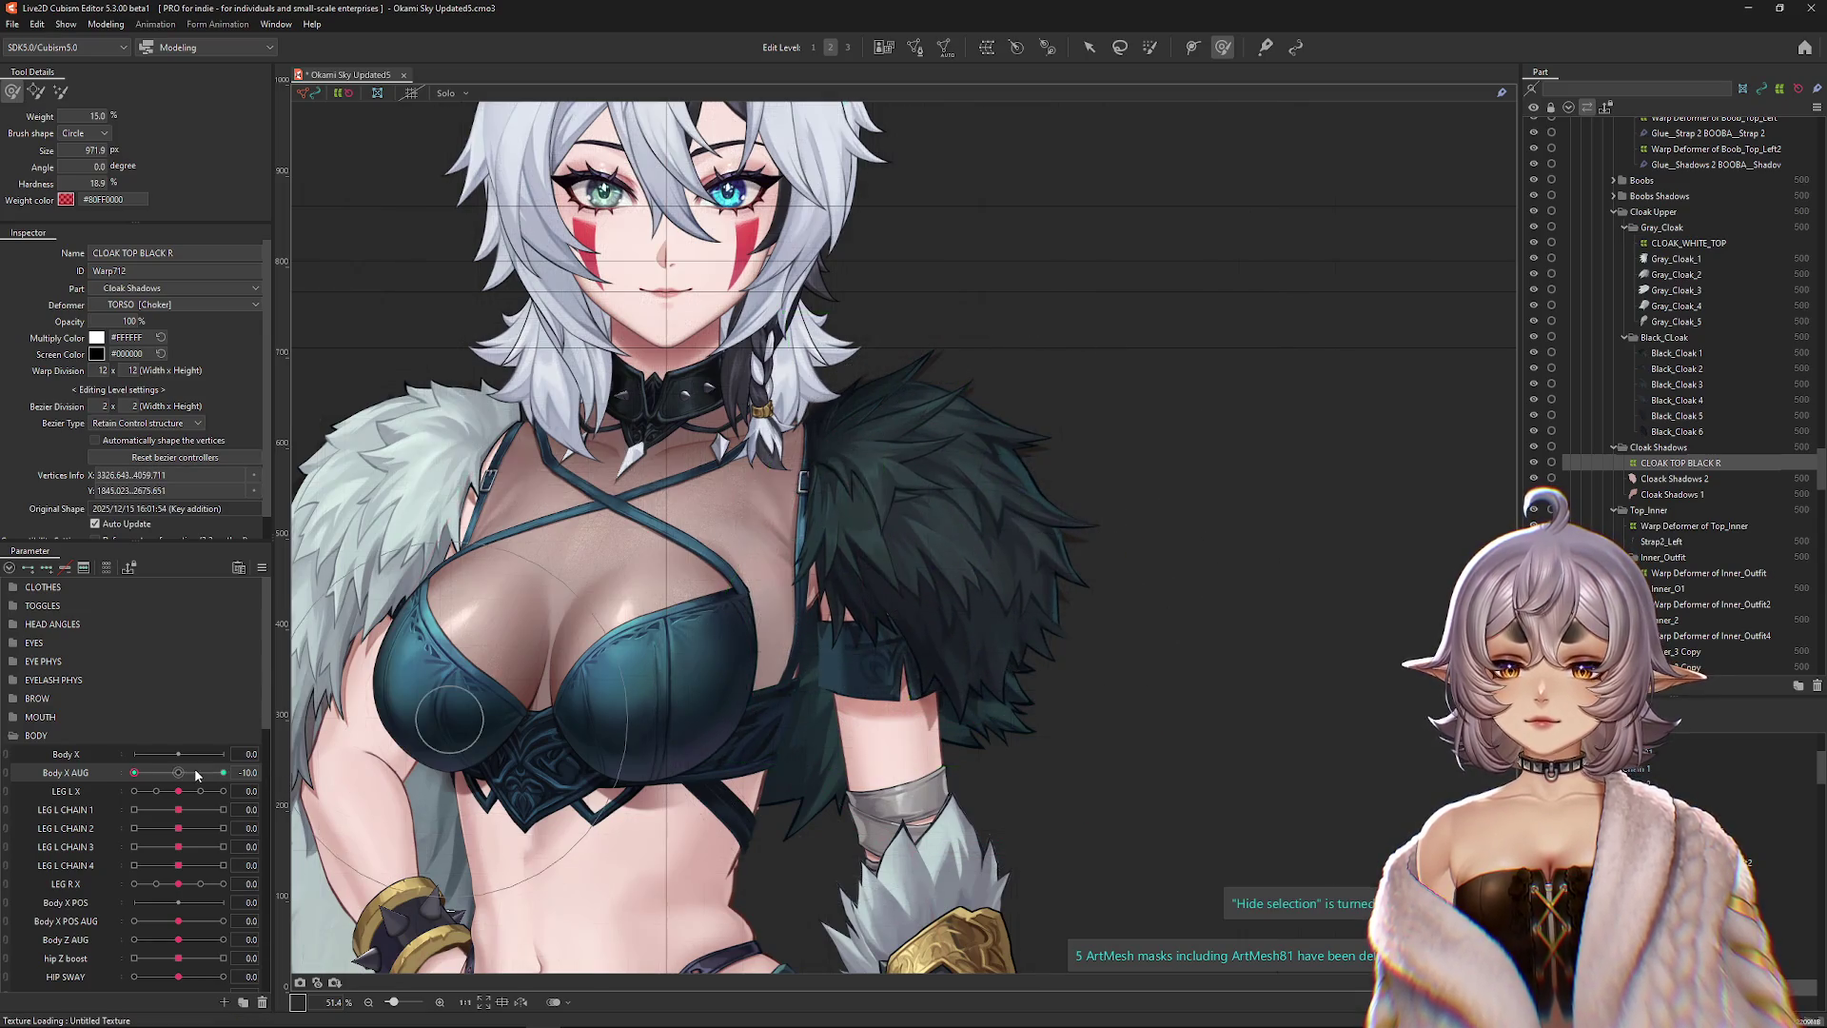
Preview Body X AUG at -3.4 and push the black cloak up and right with an enlarged brush.
mouse_move(223, 772)
left_mouse_down()
mouse_move(134, 772)
mouse_move(222, 773)
left_mouse_up()
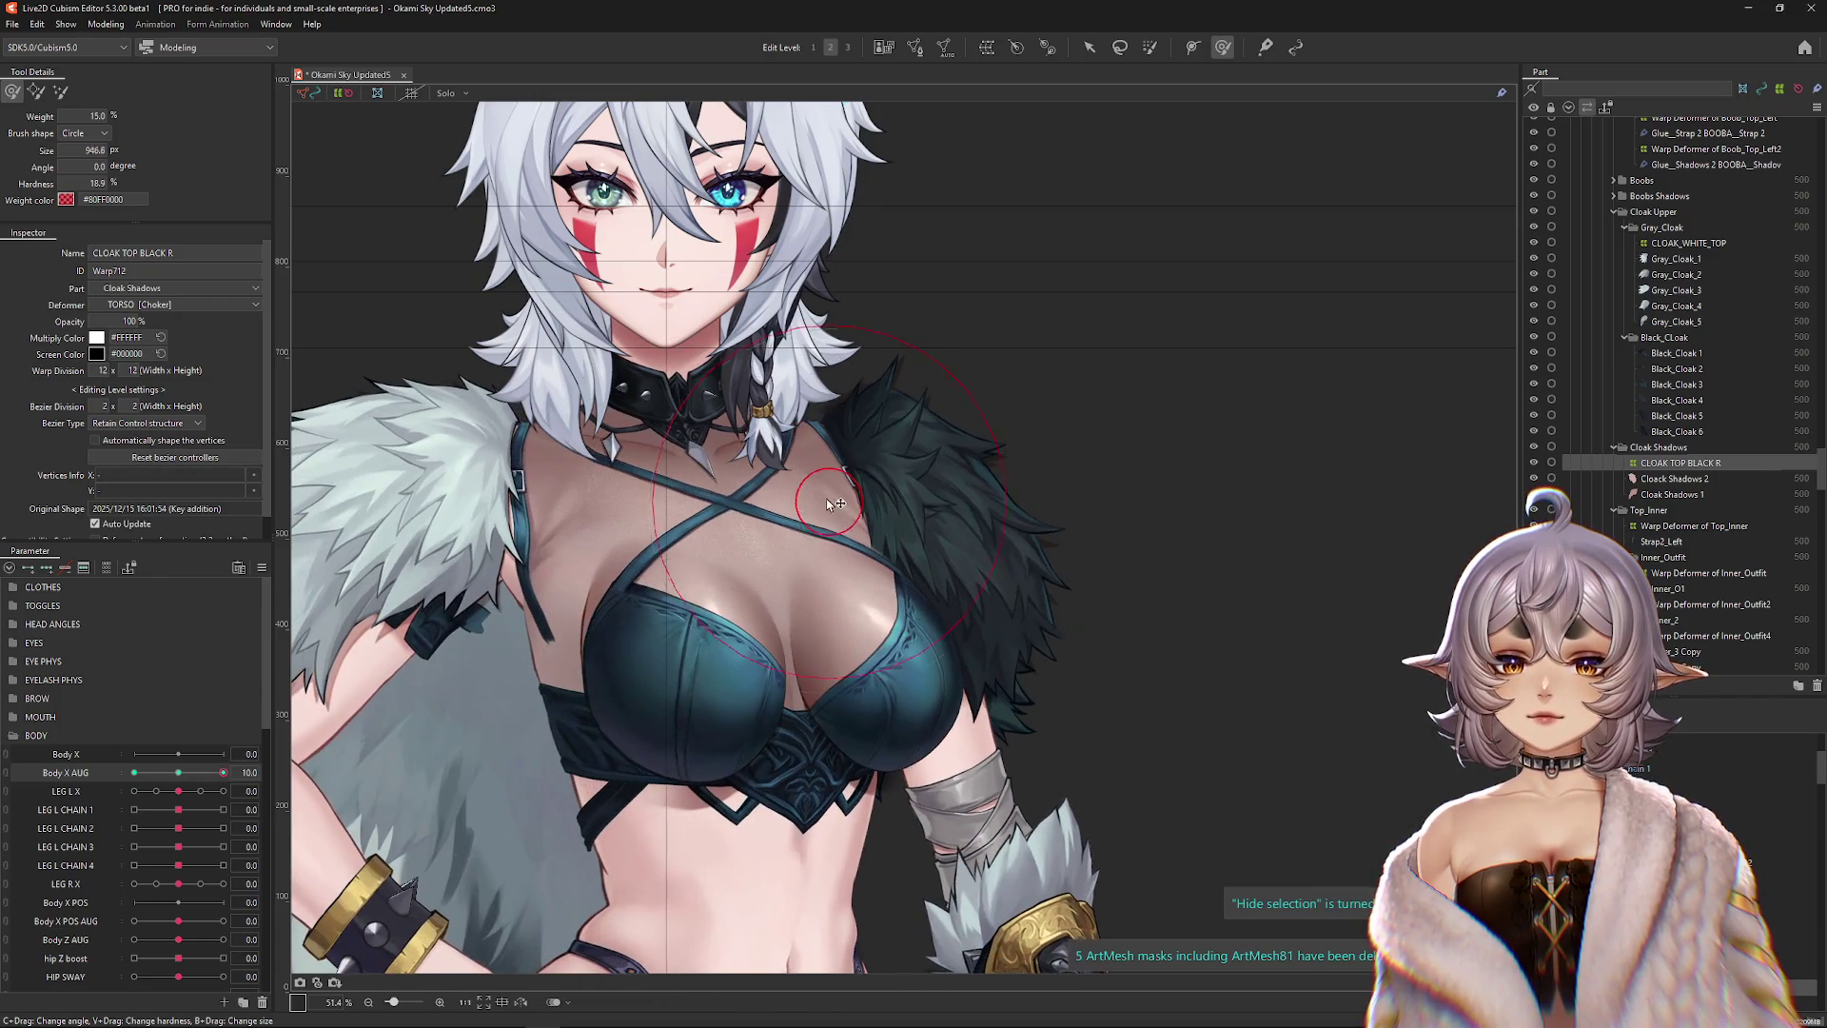
left_click(60, 90)
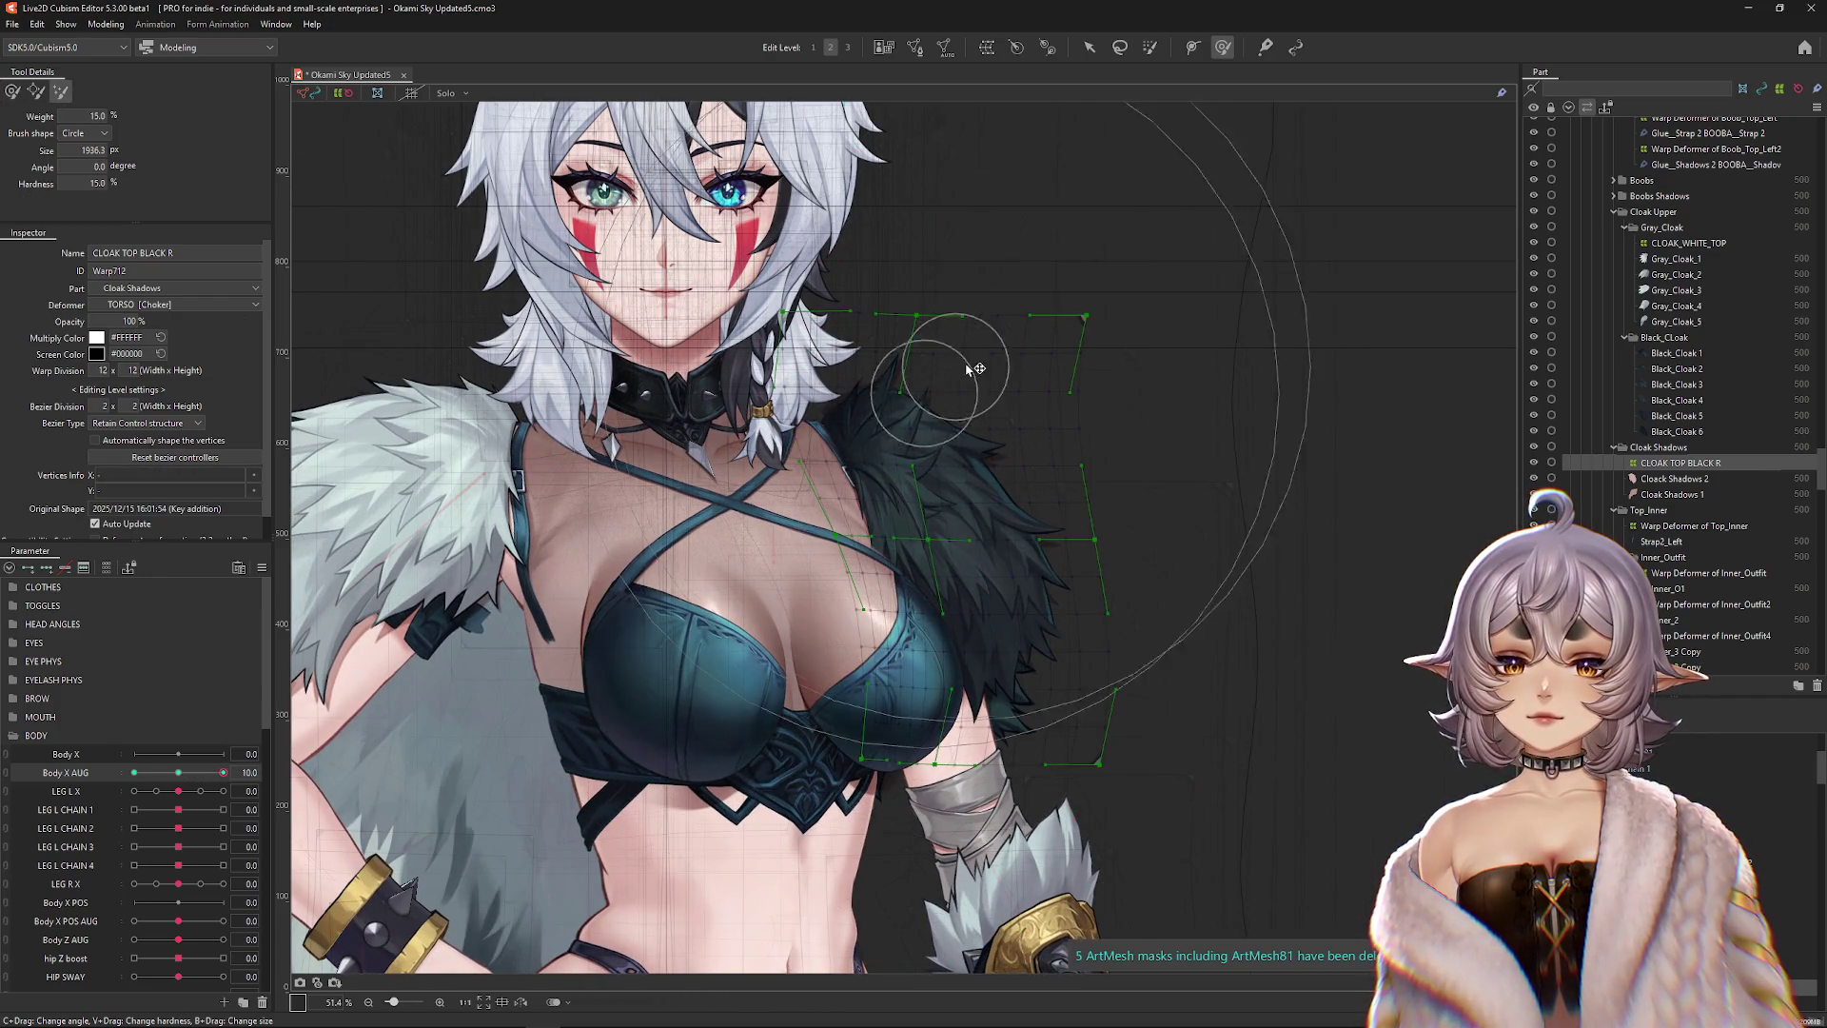
left_click(12, 91)
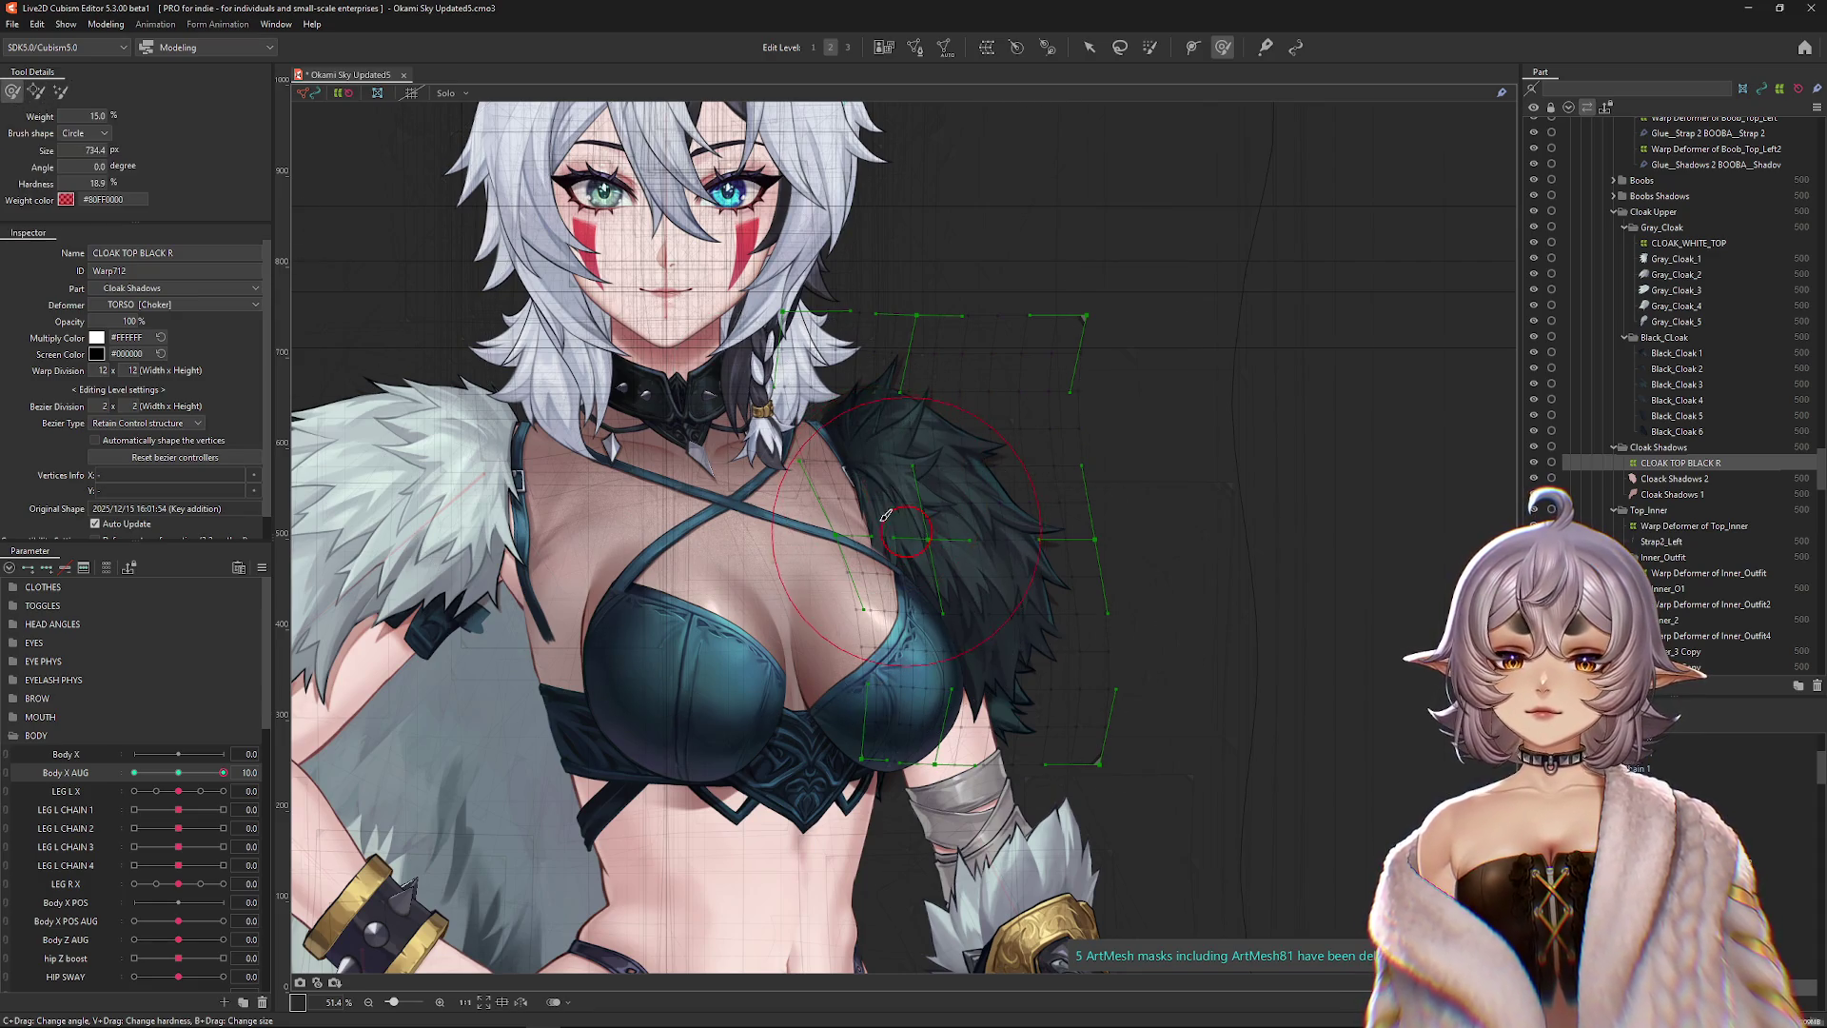
left_click_drag(886, 515, 985, 473)
mouse_move(1023, 587)
left_mouse_down()
mouse_move(971, 485)
mouse_move(959, 519)
mouse_move(1019, 638)
mouse_move(1006, 526)
mouse_move(980, 495)
left_mouse_up()
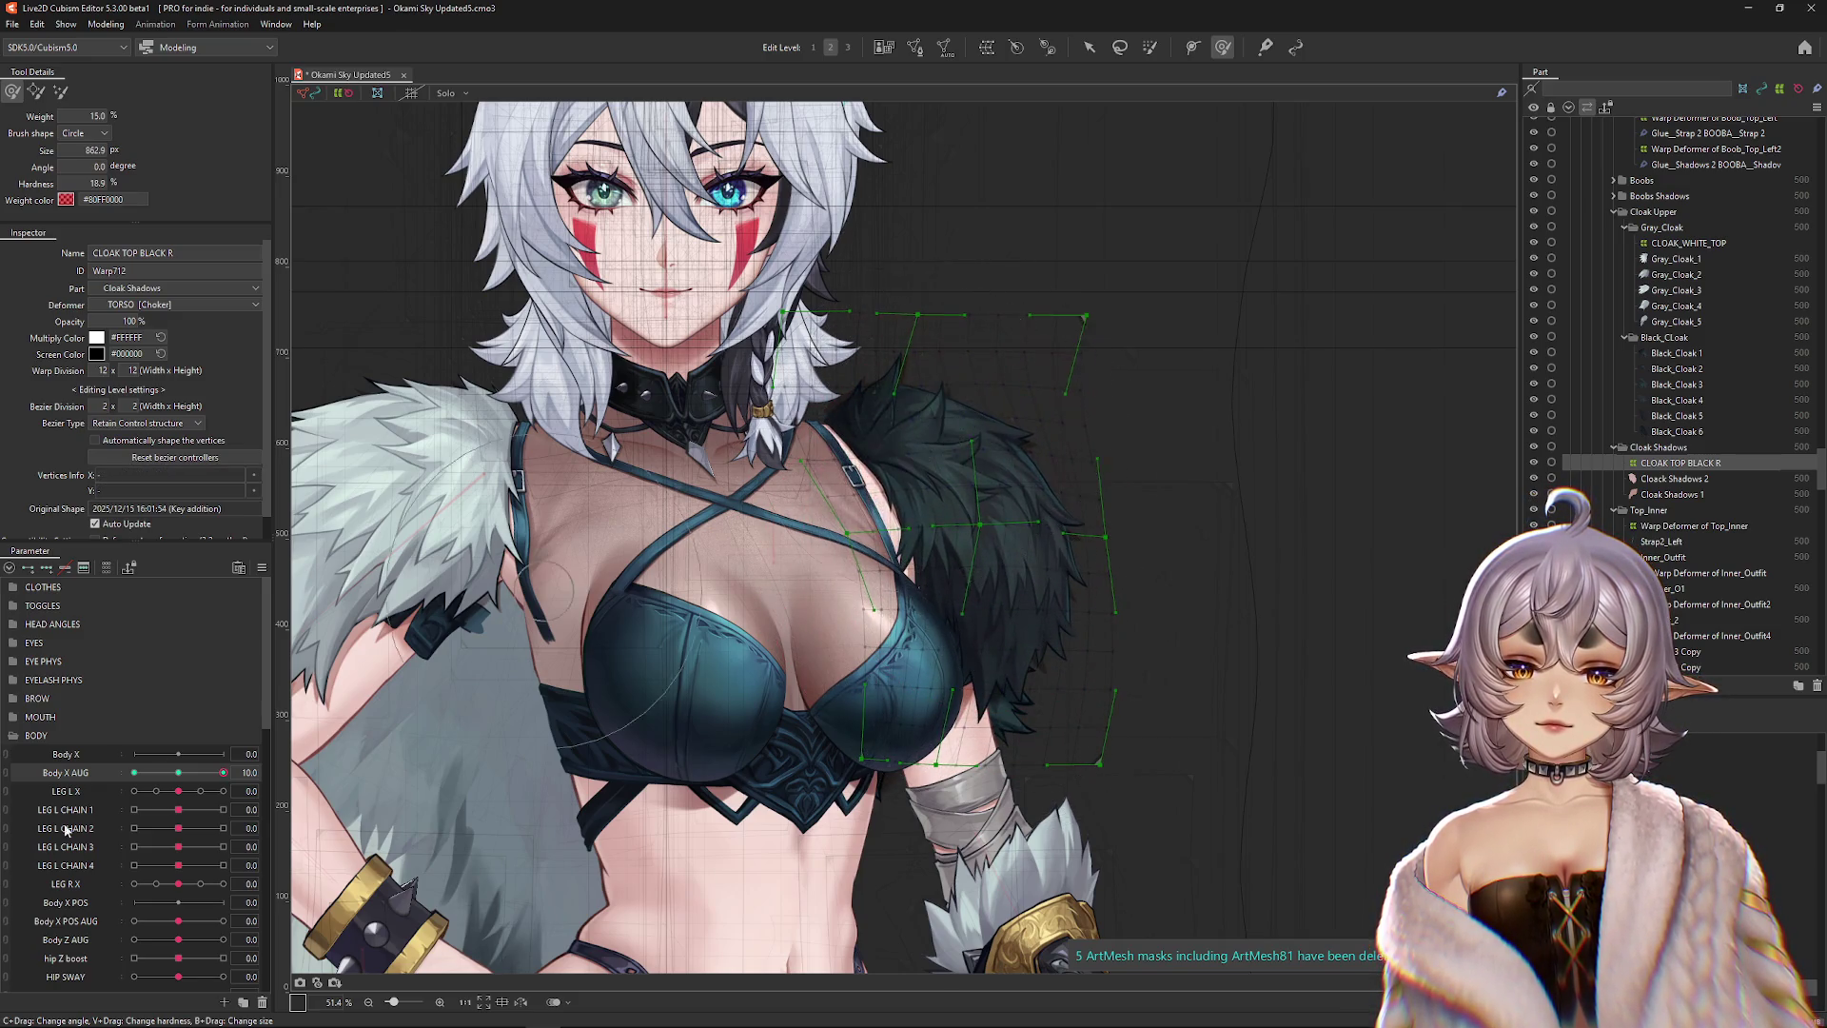
Inspect the Black_Cloak 3 and Black_Cloak 1 meshes, then reselect the CLOAK TOP BLACK R deformer.
key("ctrl+h")
key("ctrl+h")
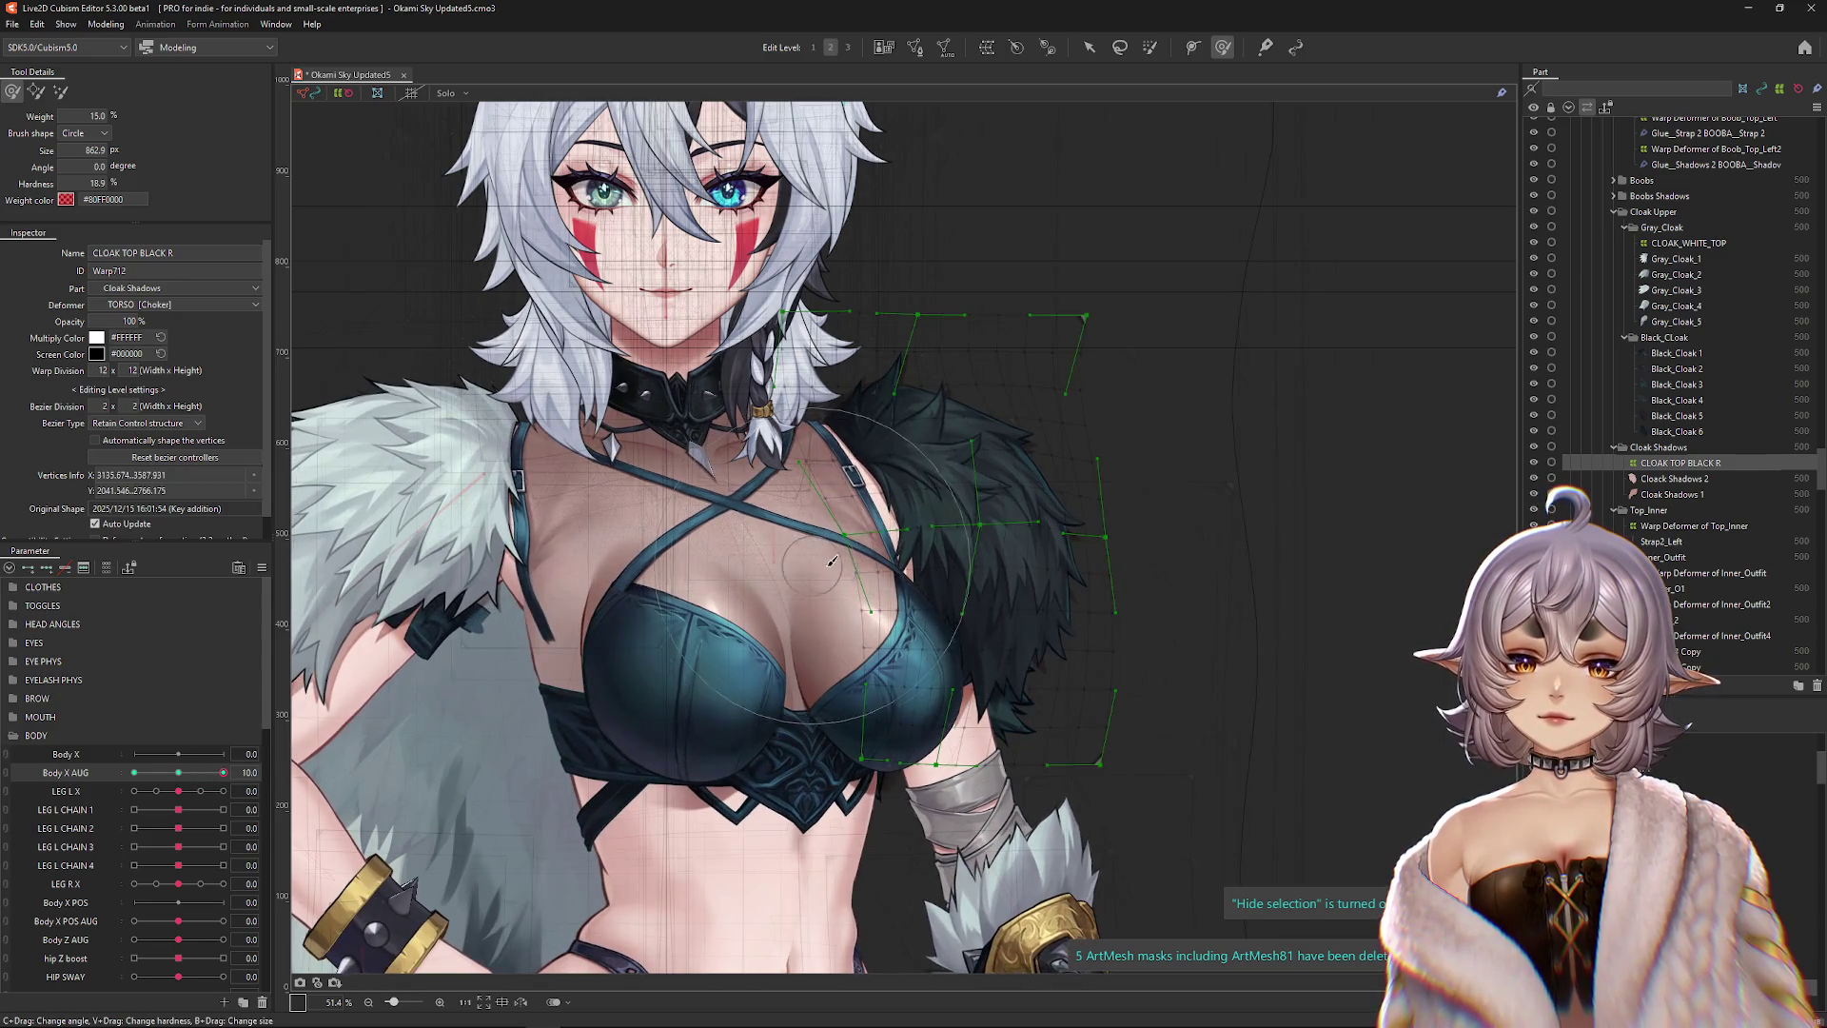
left_click(856, 428)
left_click(890, 578)
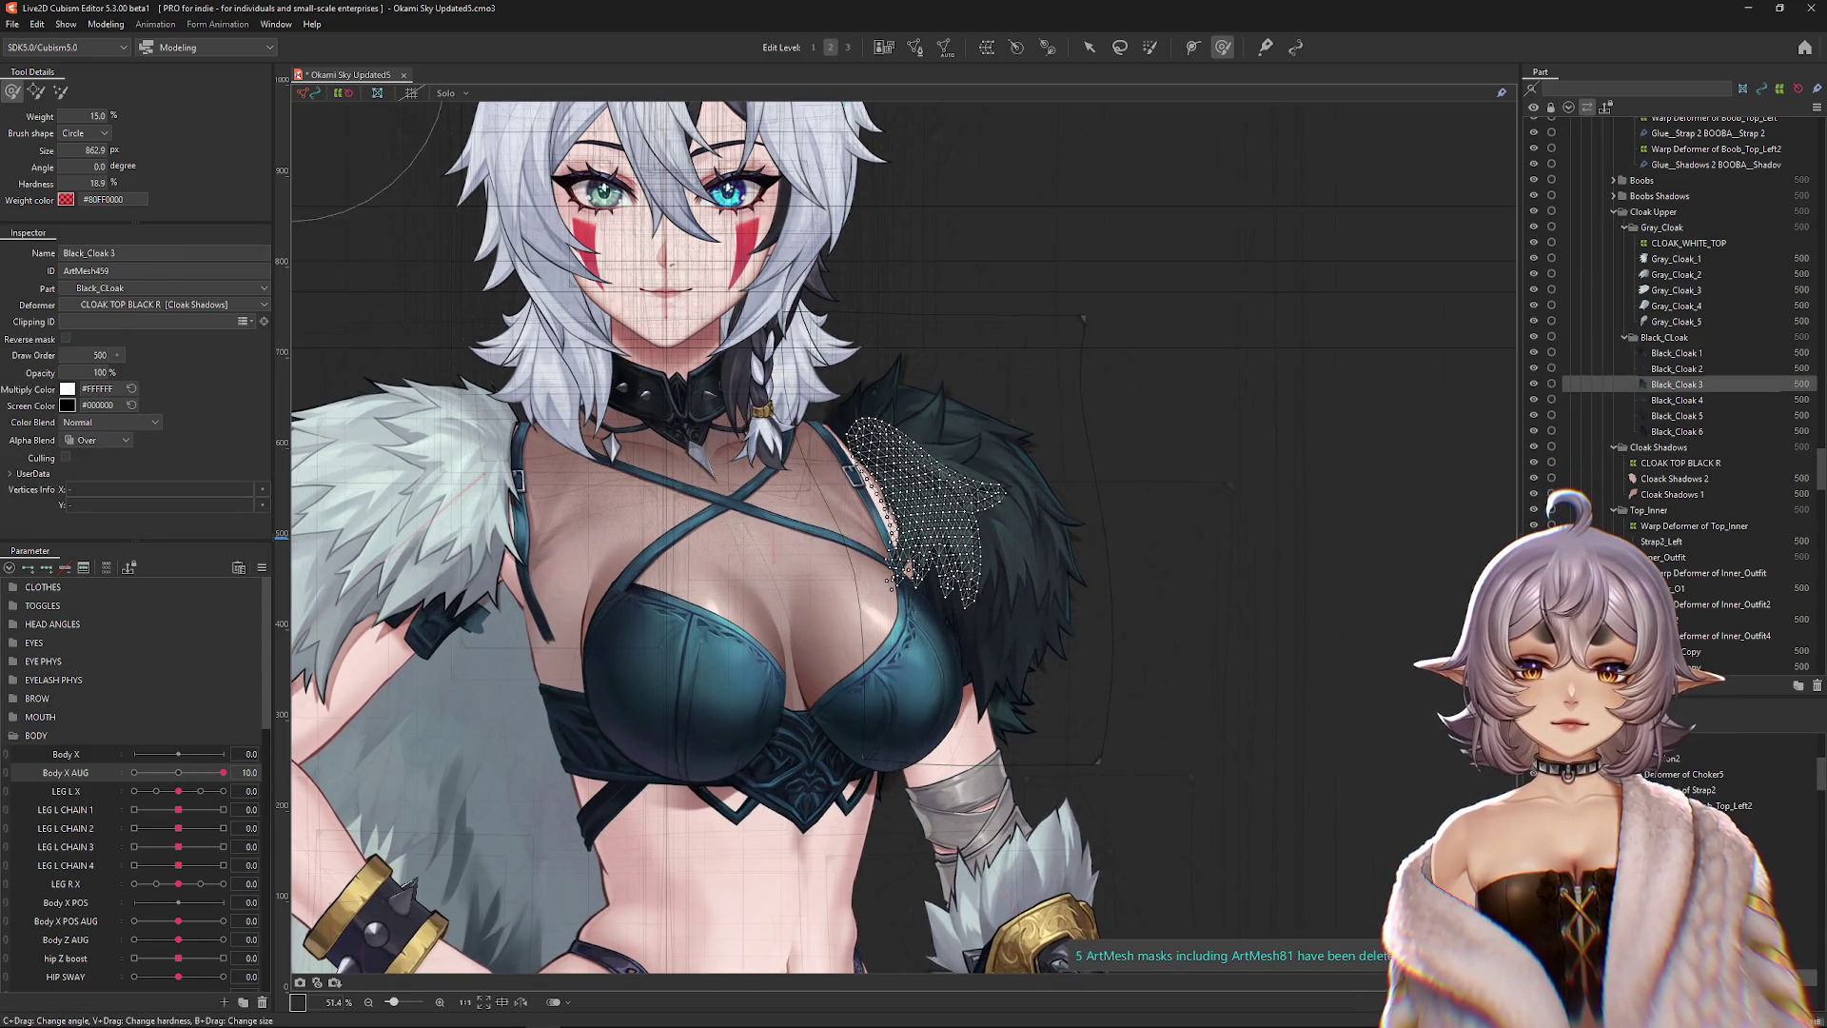
left_click(887, 518)
left_click(1680, 463)
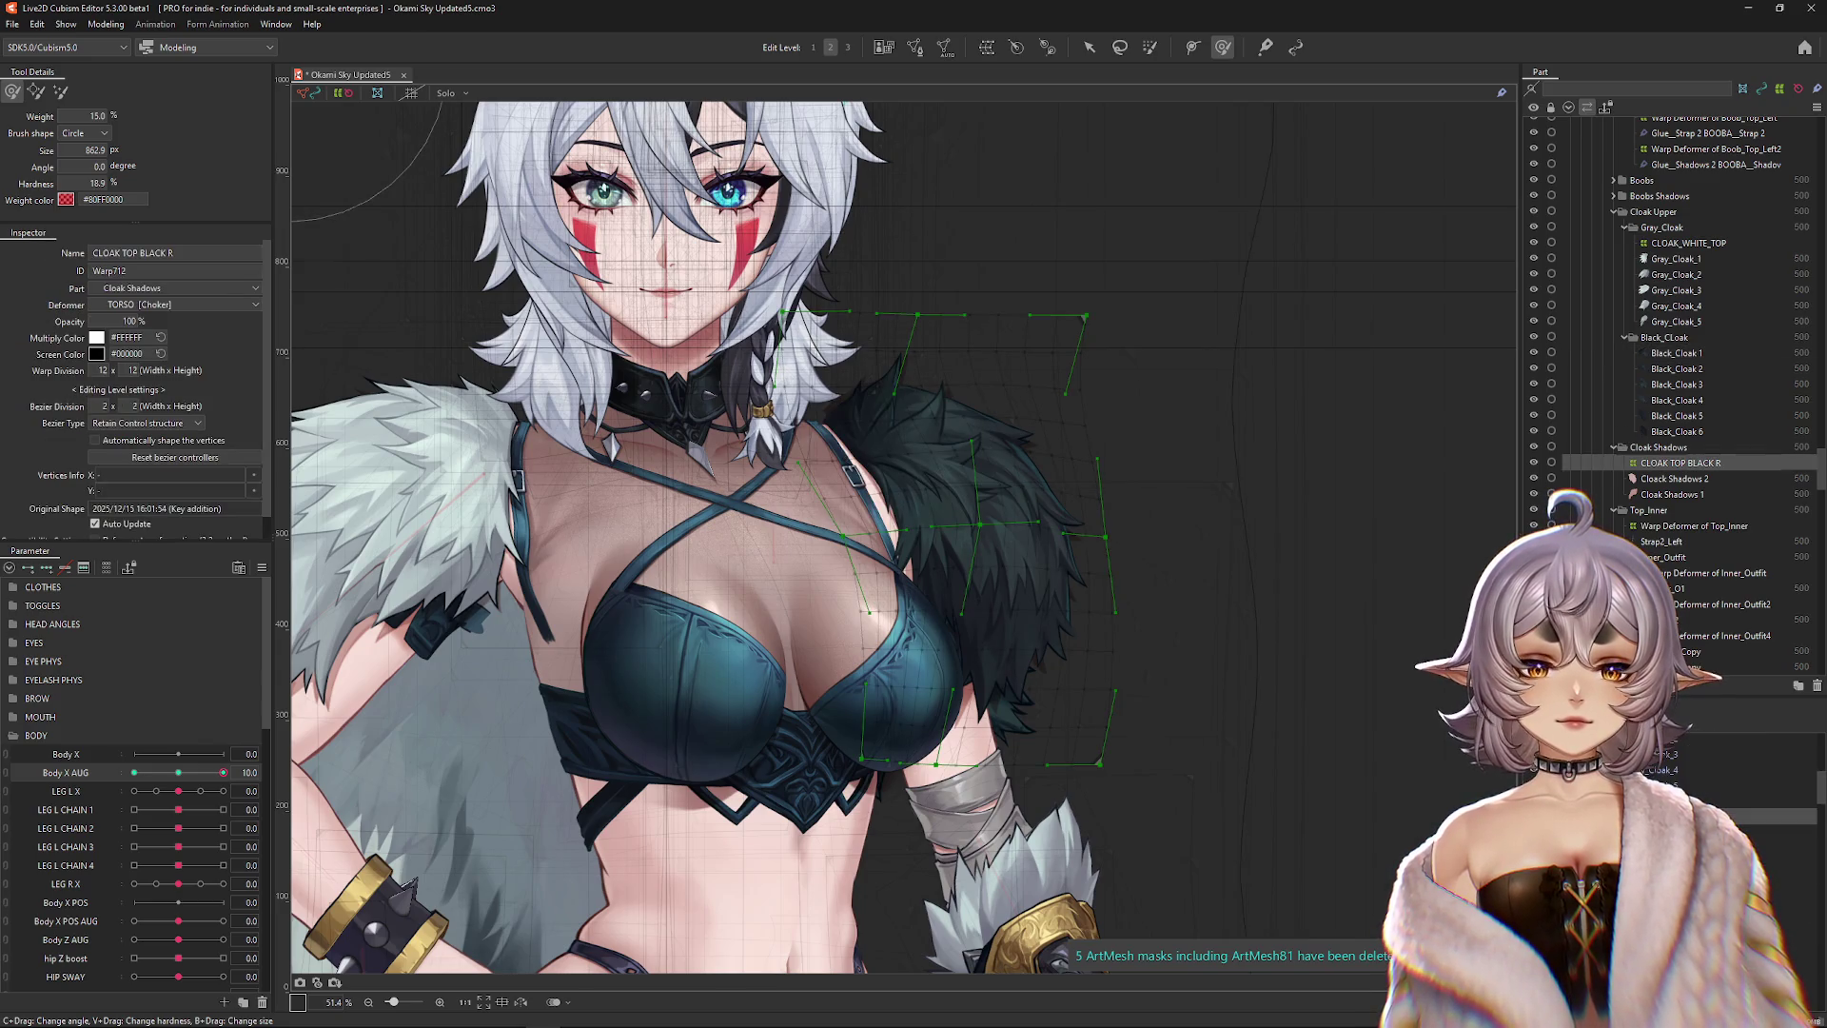
Resize the deform brush over the cloak while toggling the mesh overlay and previewing the Body X AUG turn.
left_click_drag(1266, 799, 1224, 755)
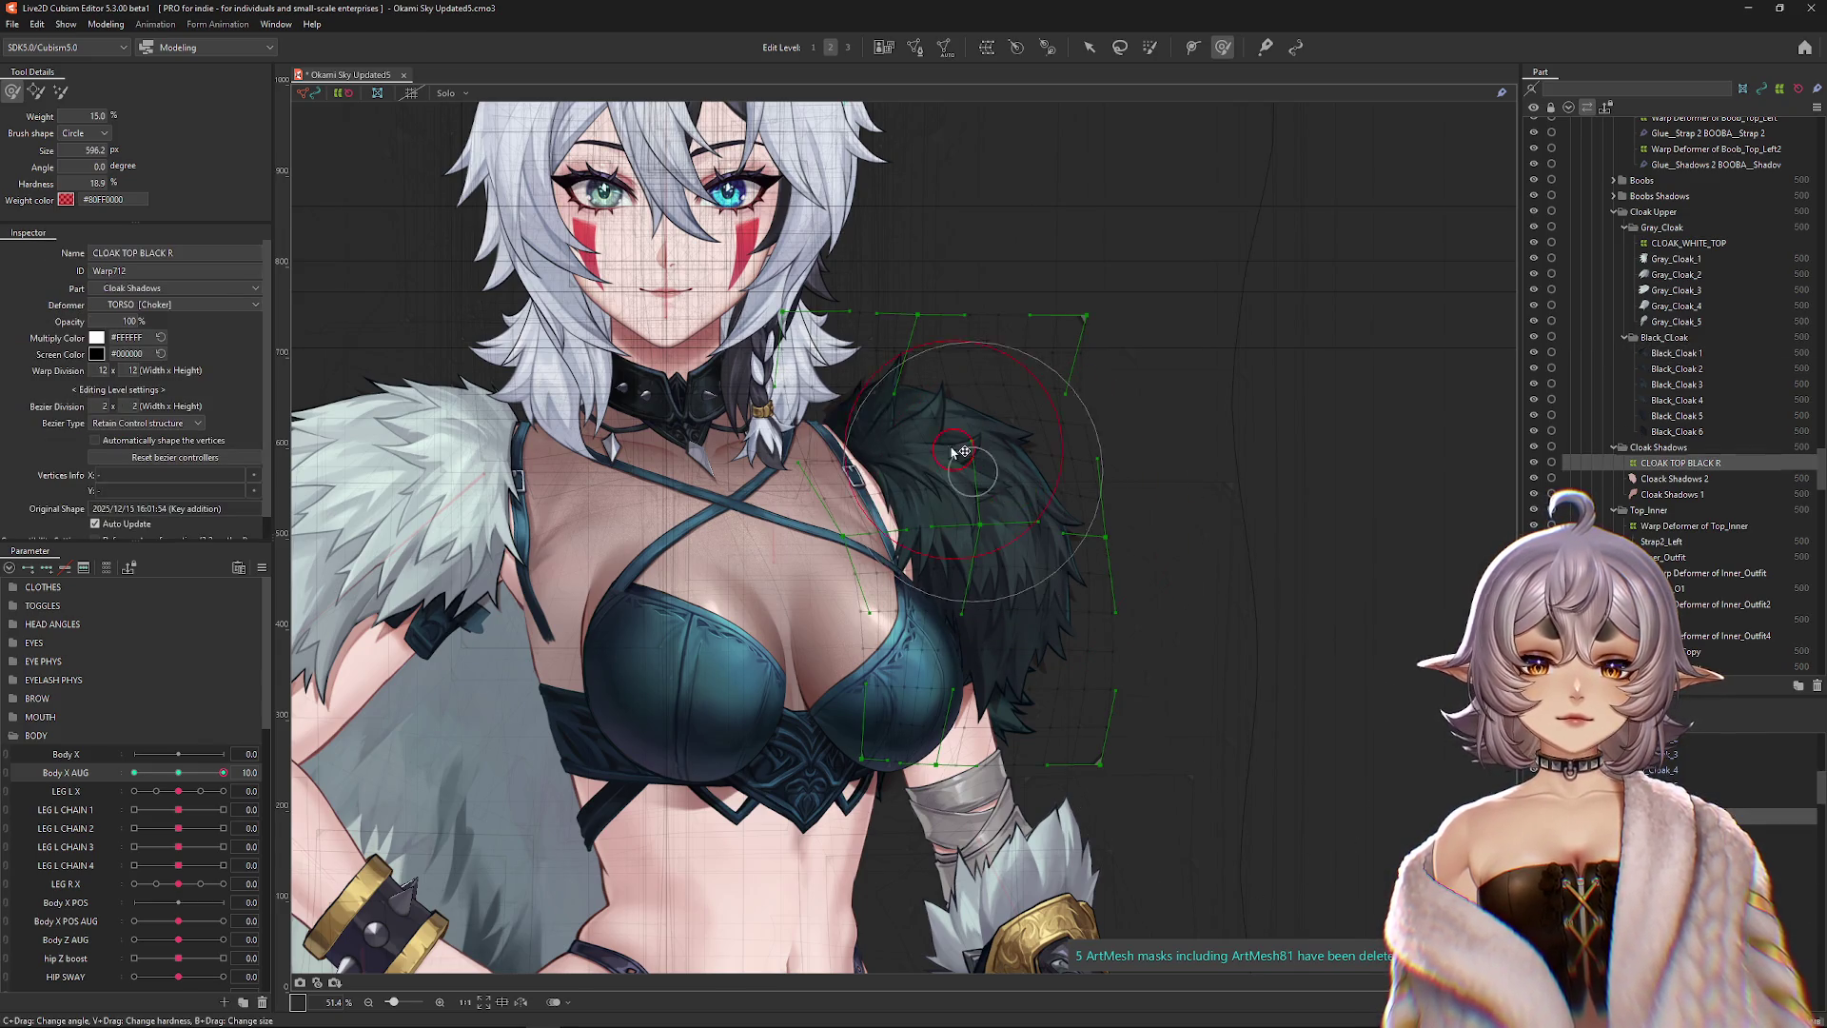
key("ctrl+h")
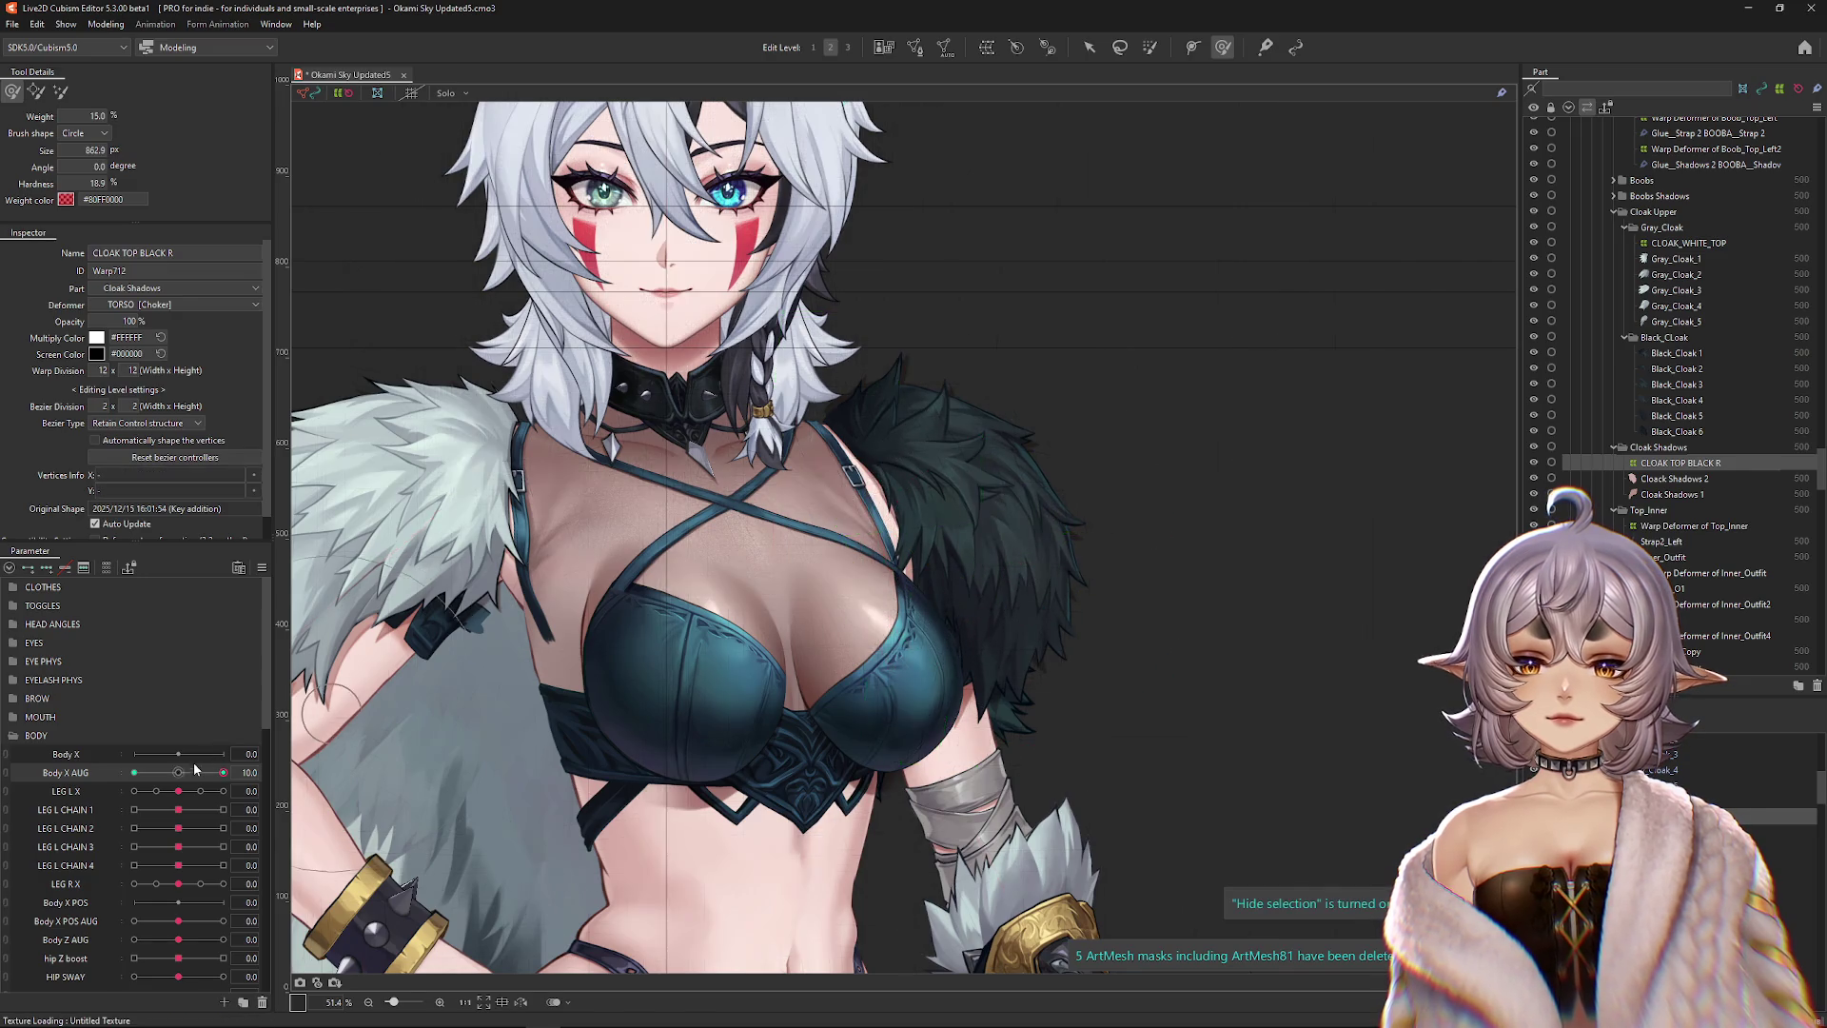
left_click_drag(1032, 588, 1059, 795)
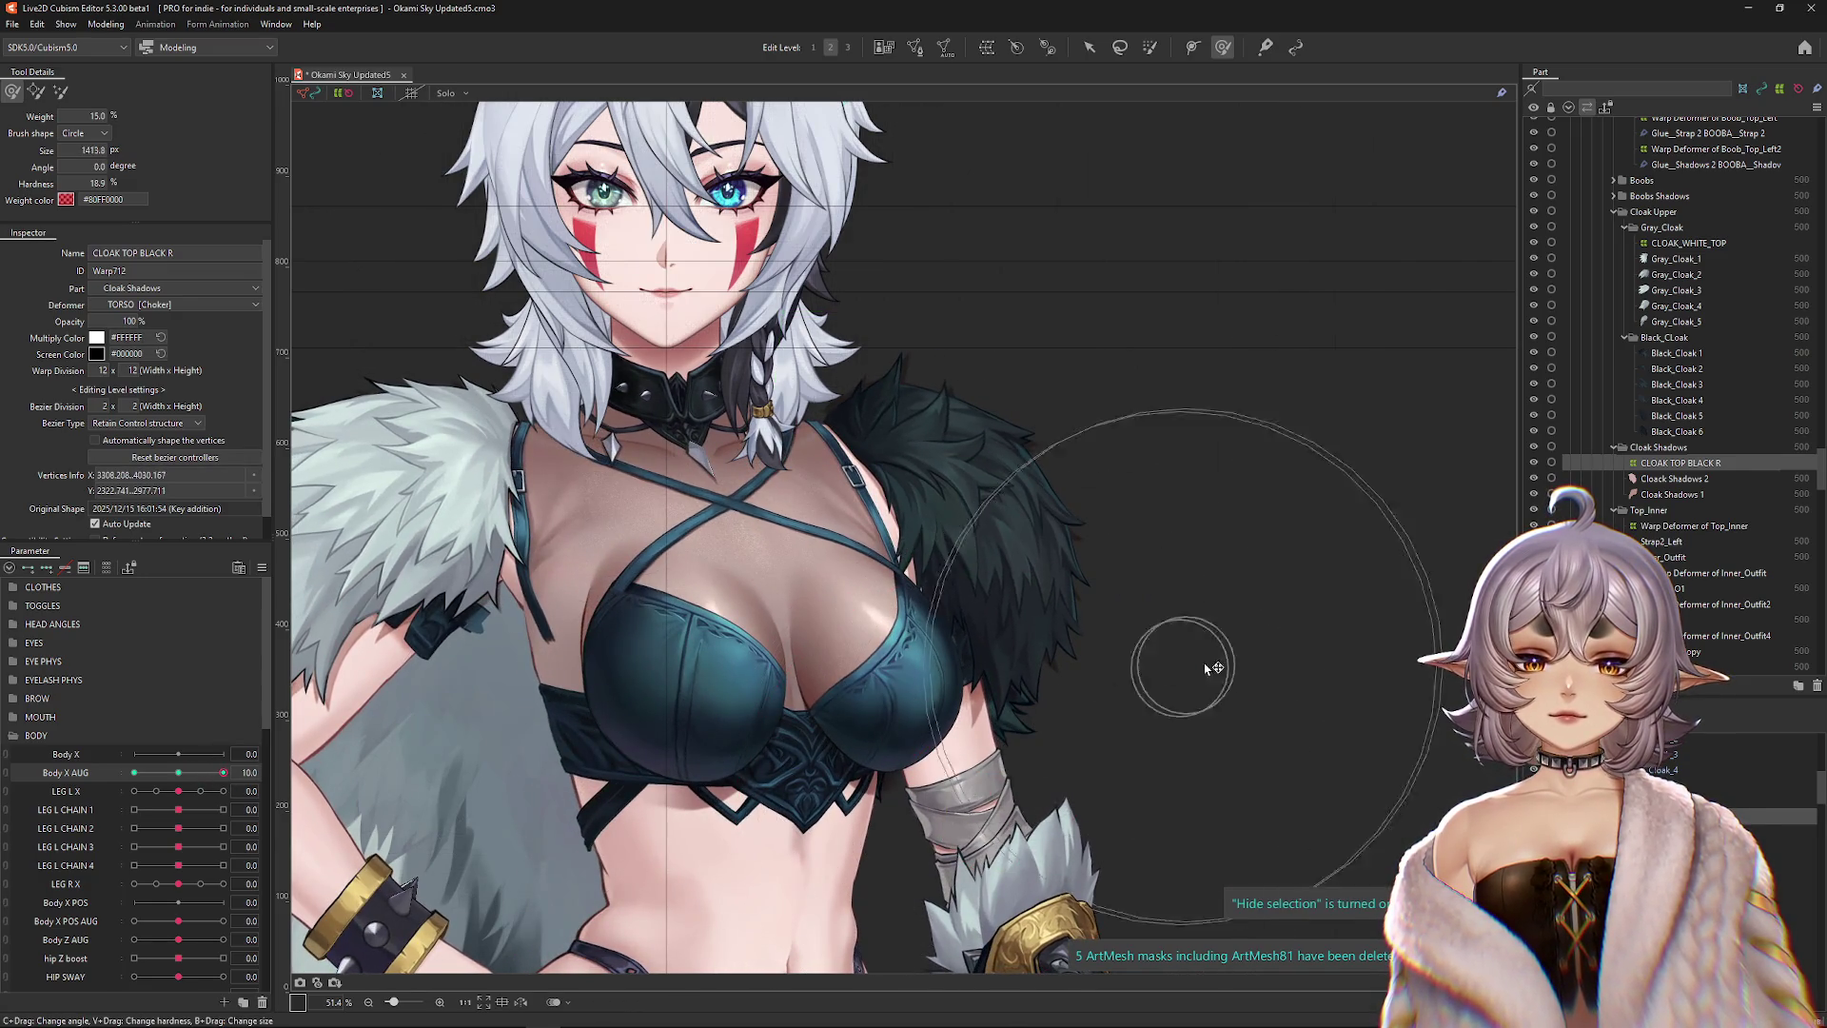
key("ctrl+h")
mouse_move(1208, 713)
left_mouse_down()
mouse_move(1189, 505)
mouse_move(1204, 352)
mouse_move(1284, 380)
mouse_move(1266, 707)
left_mouse_up()
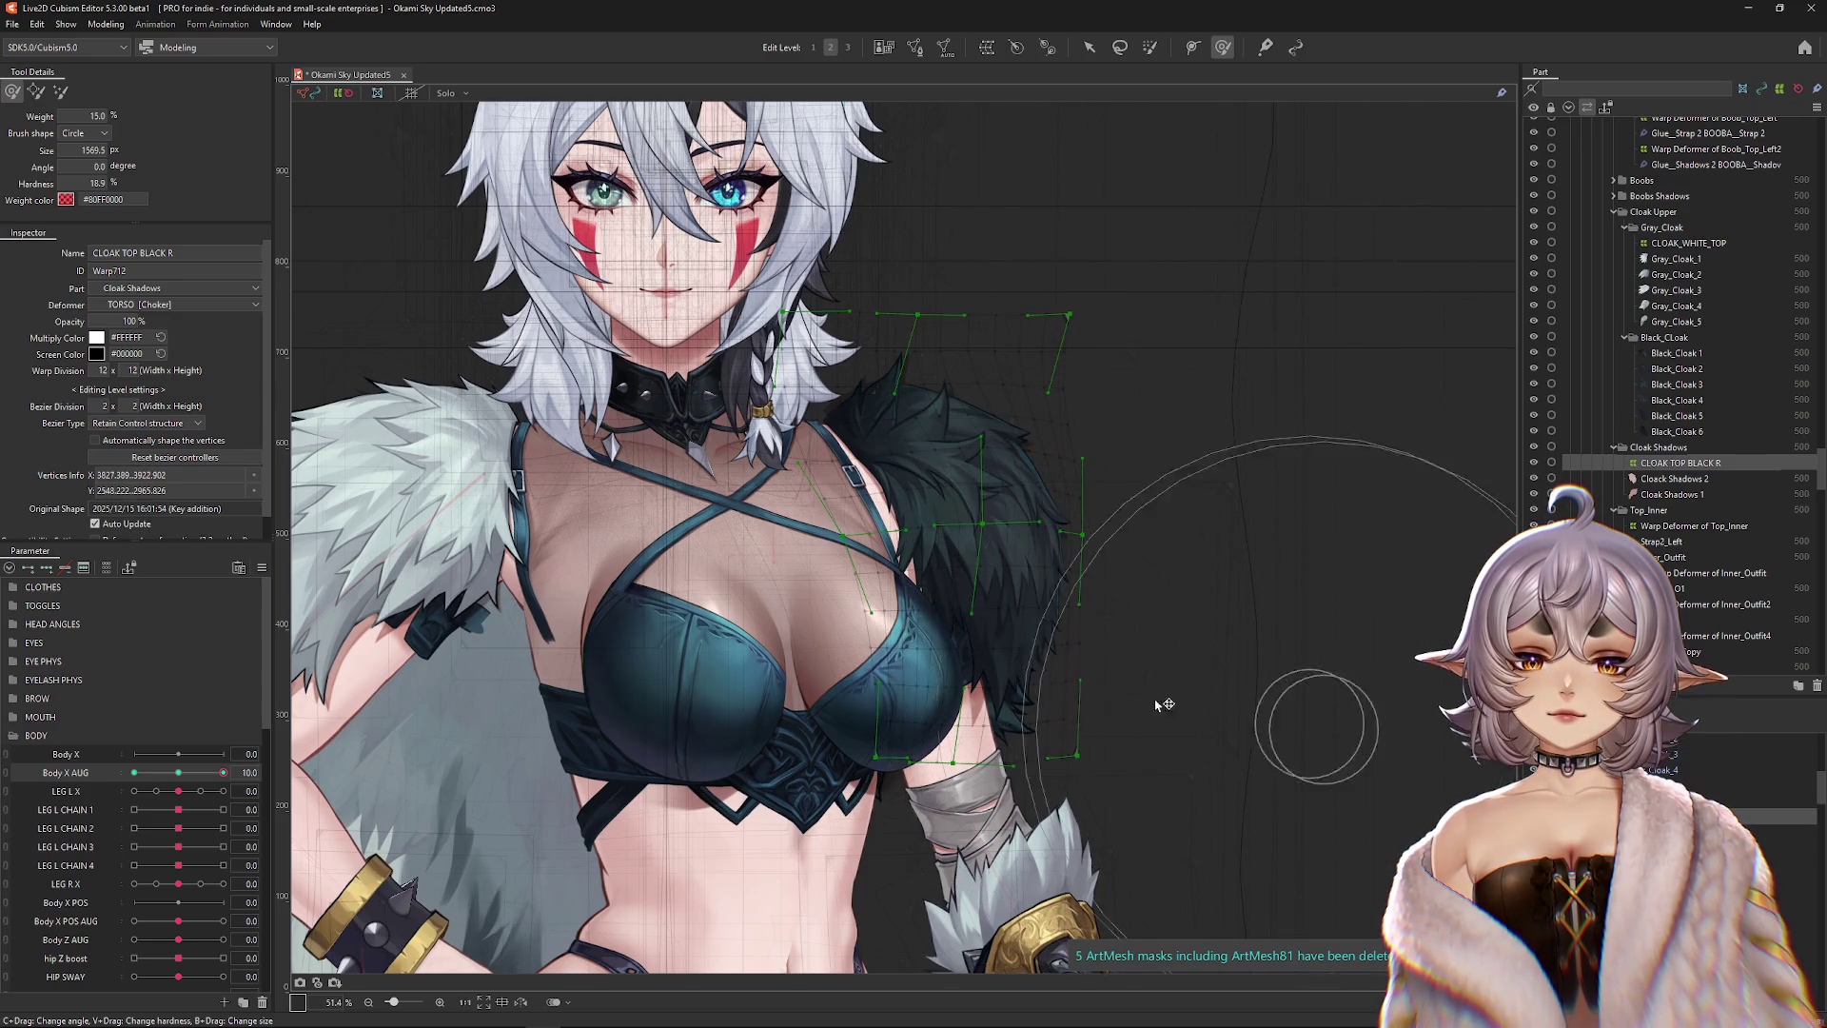
key("ctrl+h")
mouse_move(223, 773)
left_mouse_down()
mouse_move(181, 777)
mouse_move(238, 774)
left_mouse_up()
key("ctrl+h")
key("ctrl+h")
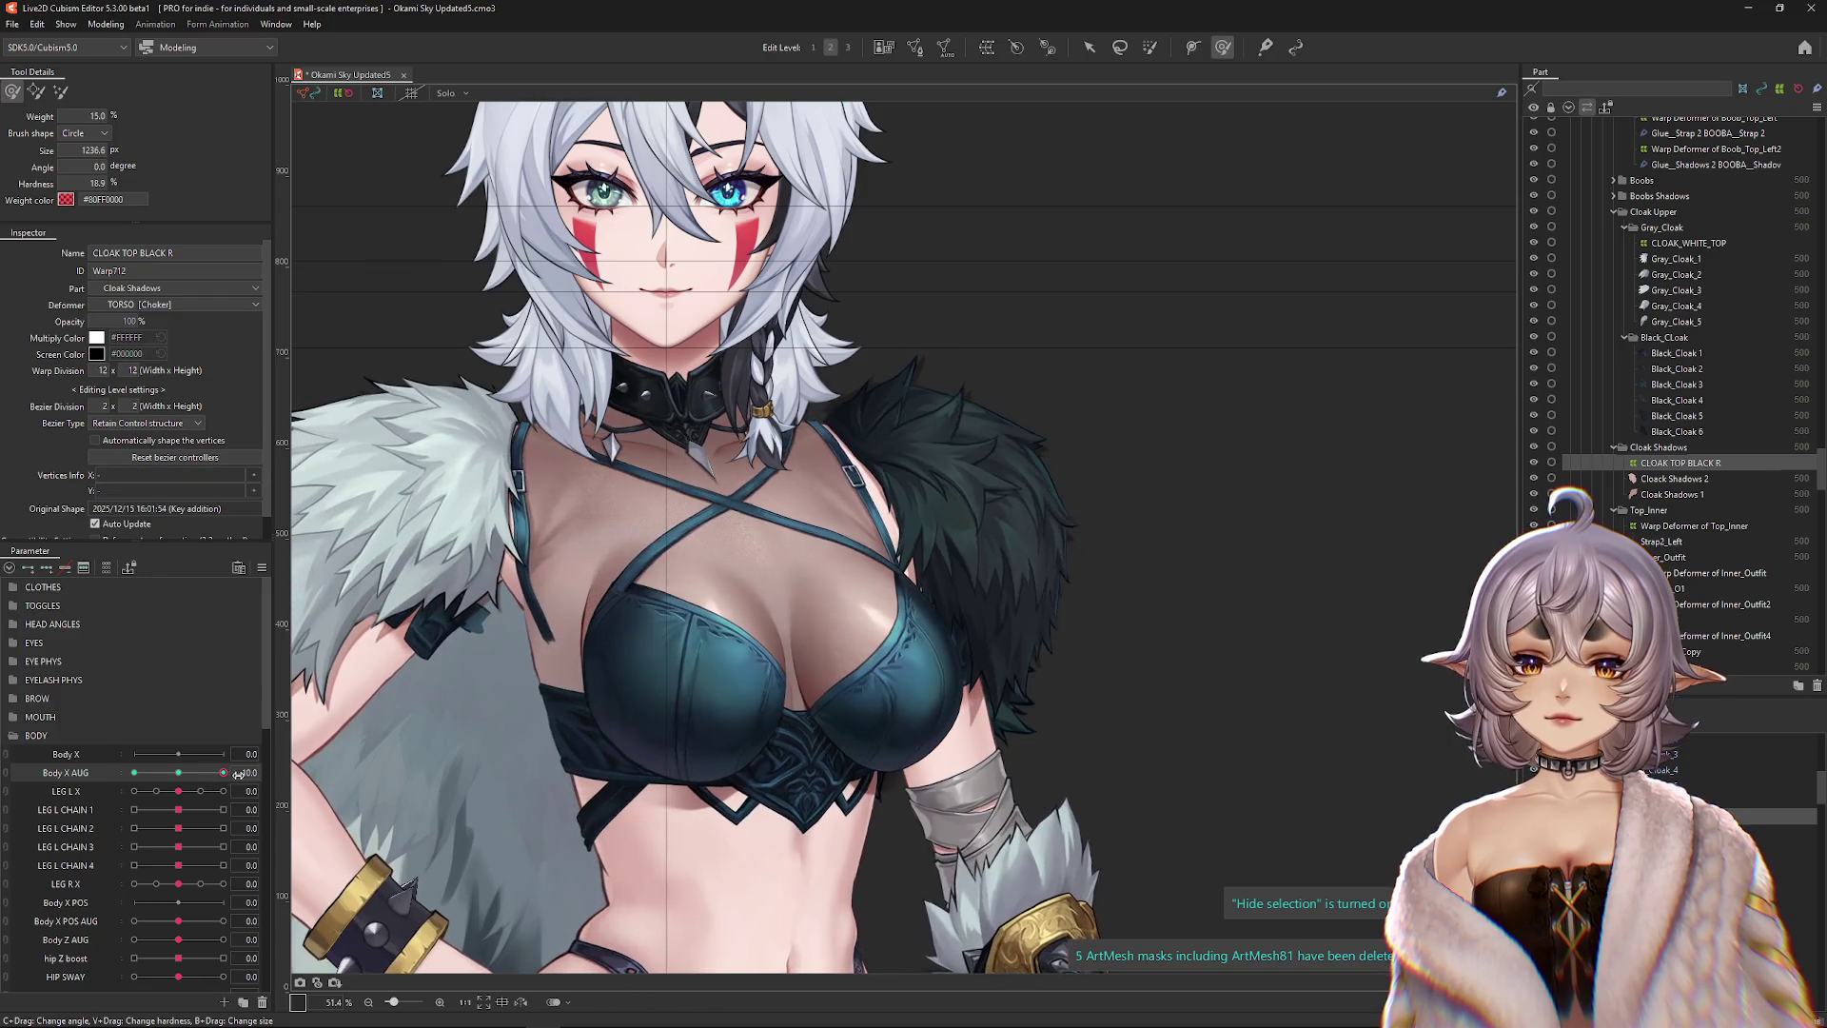
At maximum Body X AUG, nudge the black cloak's shoulder edge into shape with a smaller brush.
mouse_move(918, 314)
left_mouse_down()
mouse_move(968, 285)
mouse_move(1000, 298)
left_mouse_up()
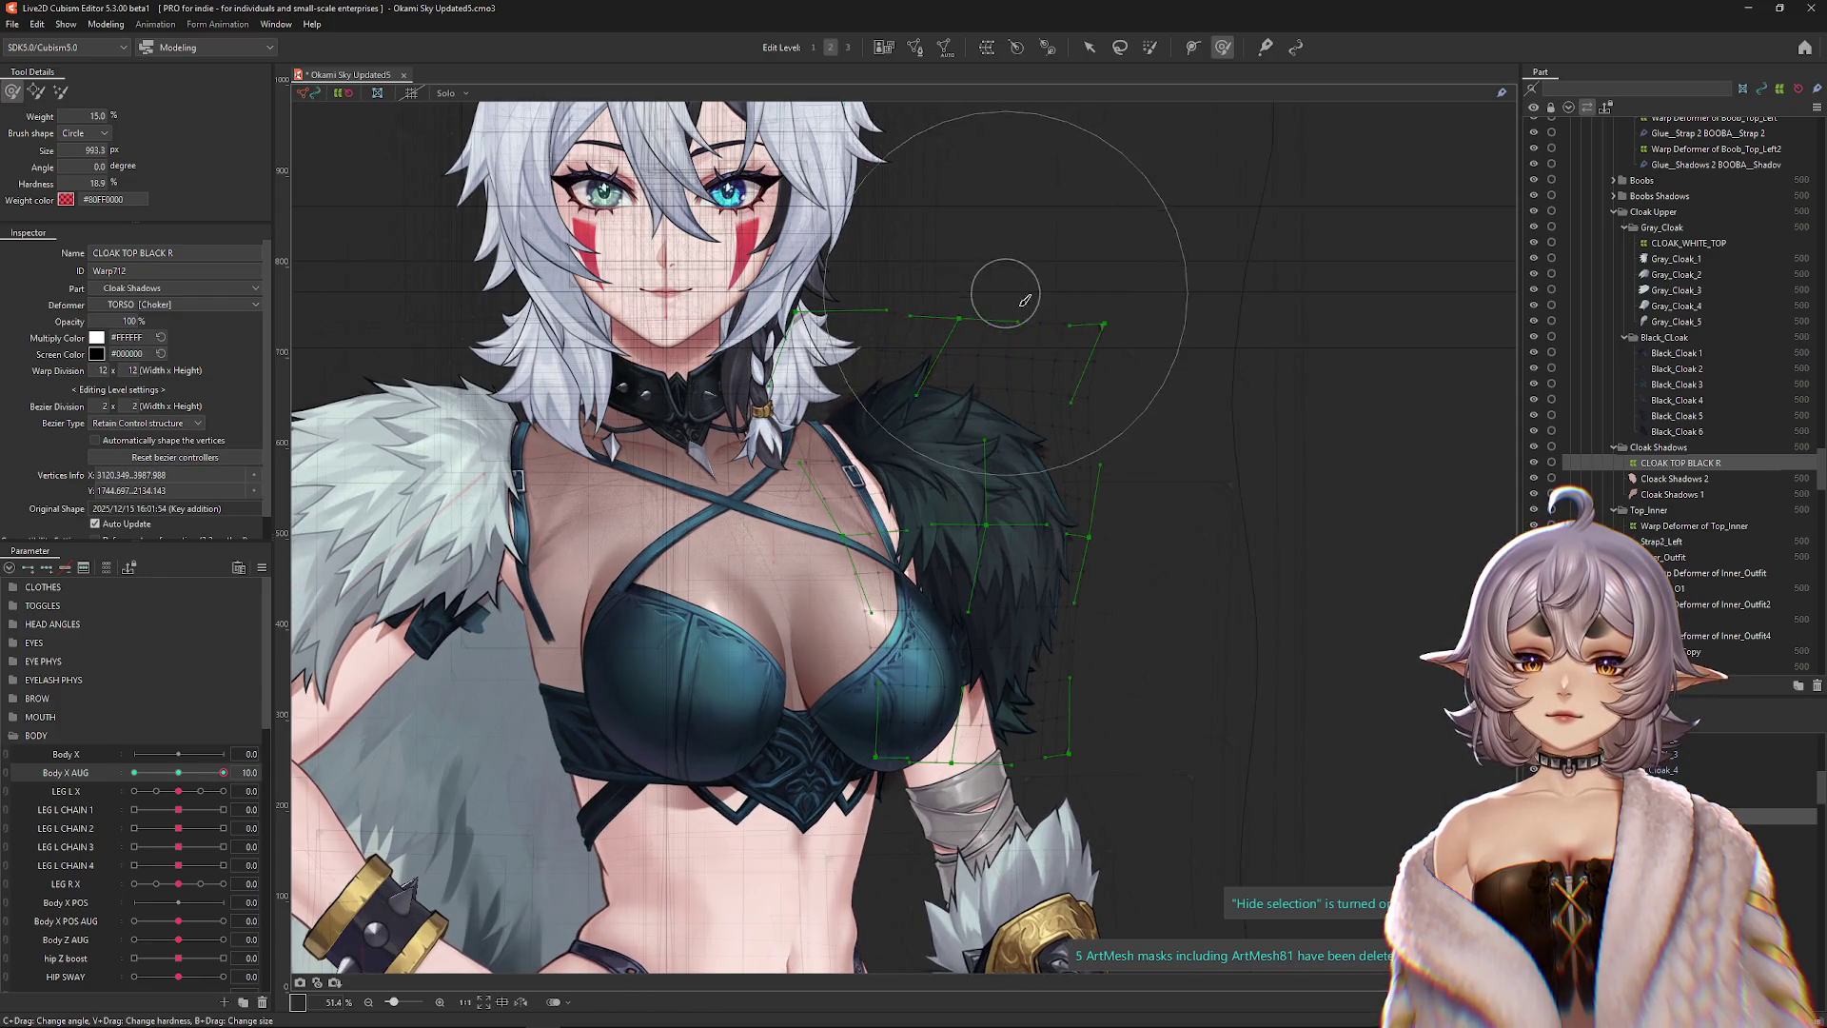
key("ctrl+h")
left_click_drag(162, 773, 239, 771)
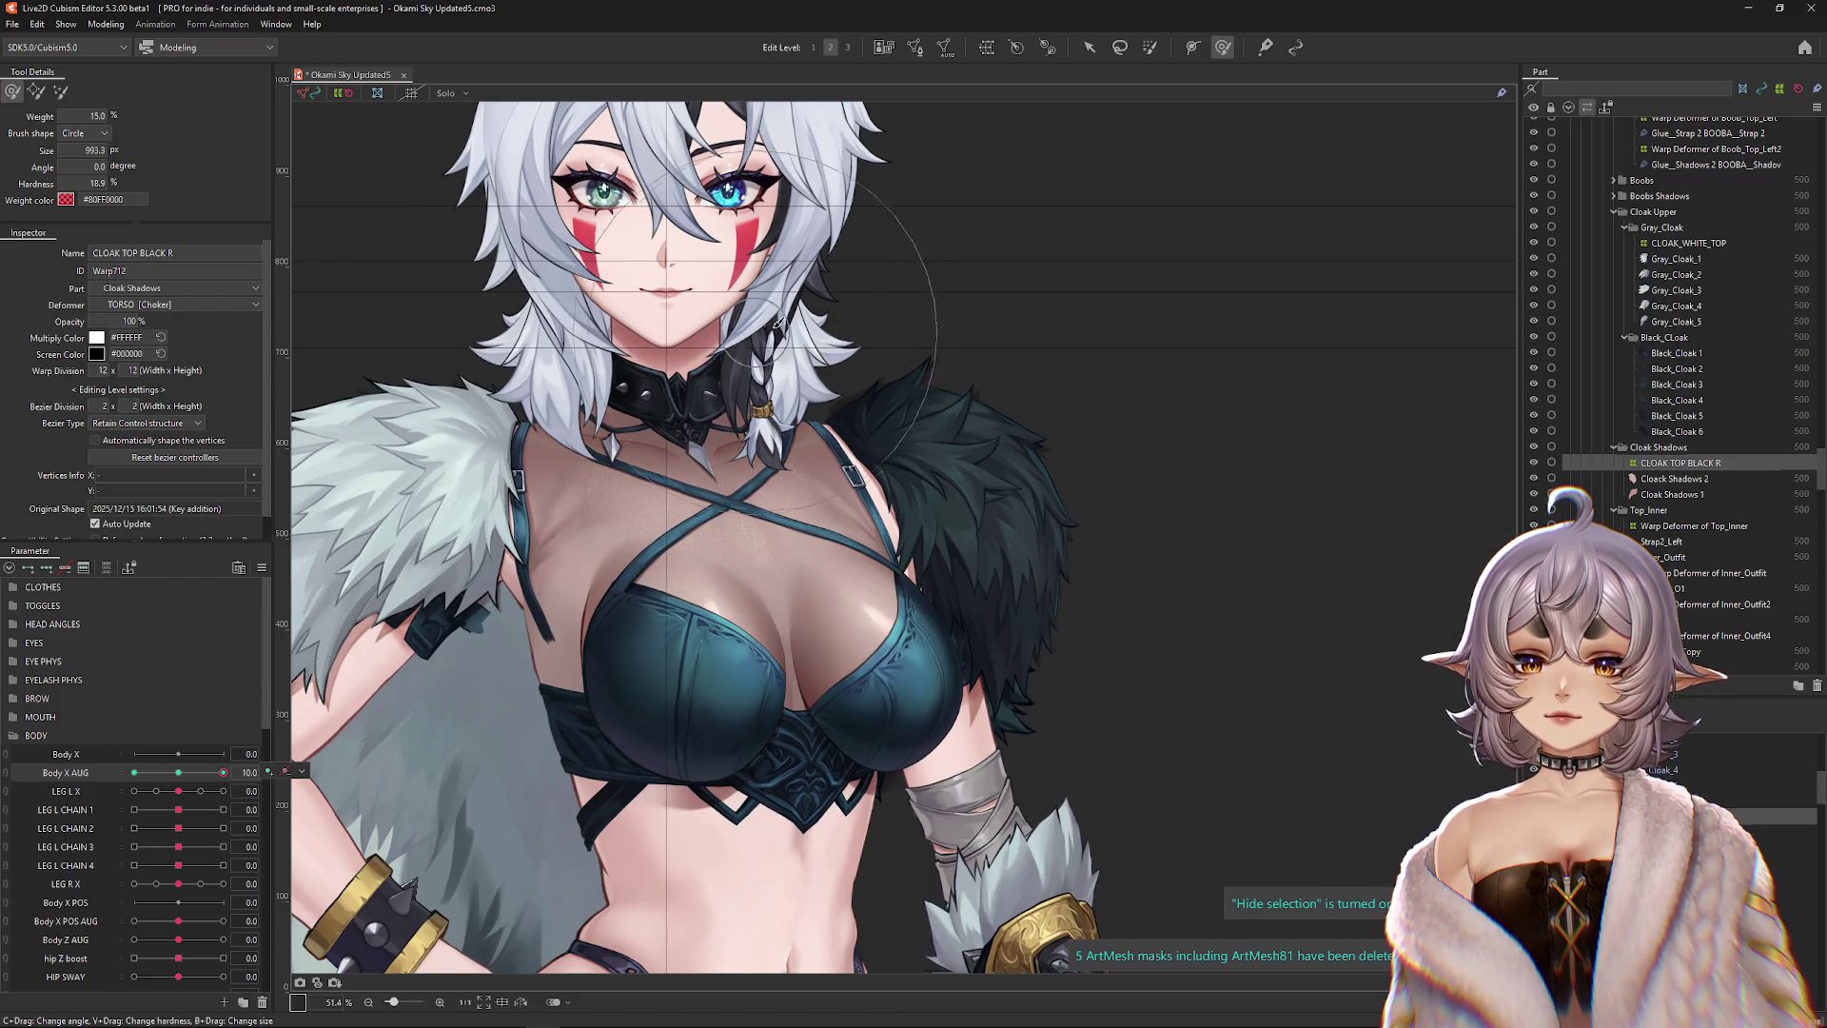
left_click_drag(776, 324, 827, 381)
left_click_drag(894, 447, 921, 488)
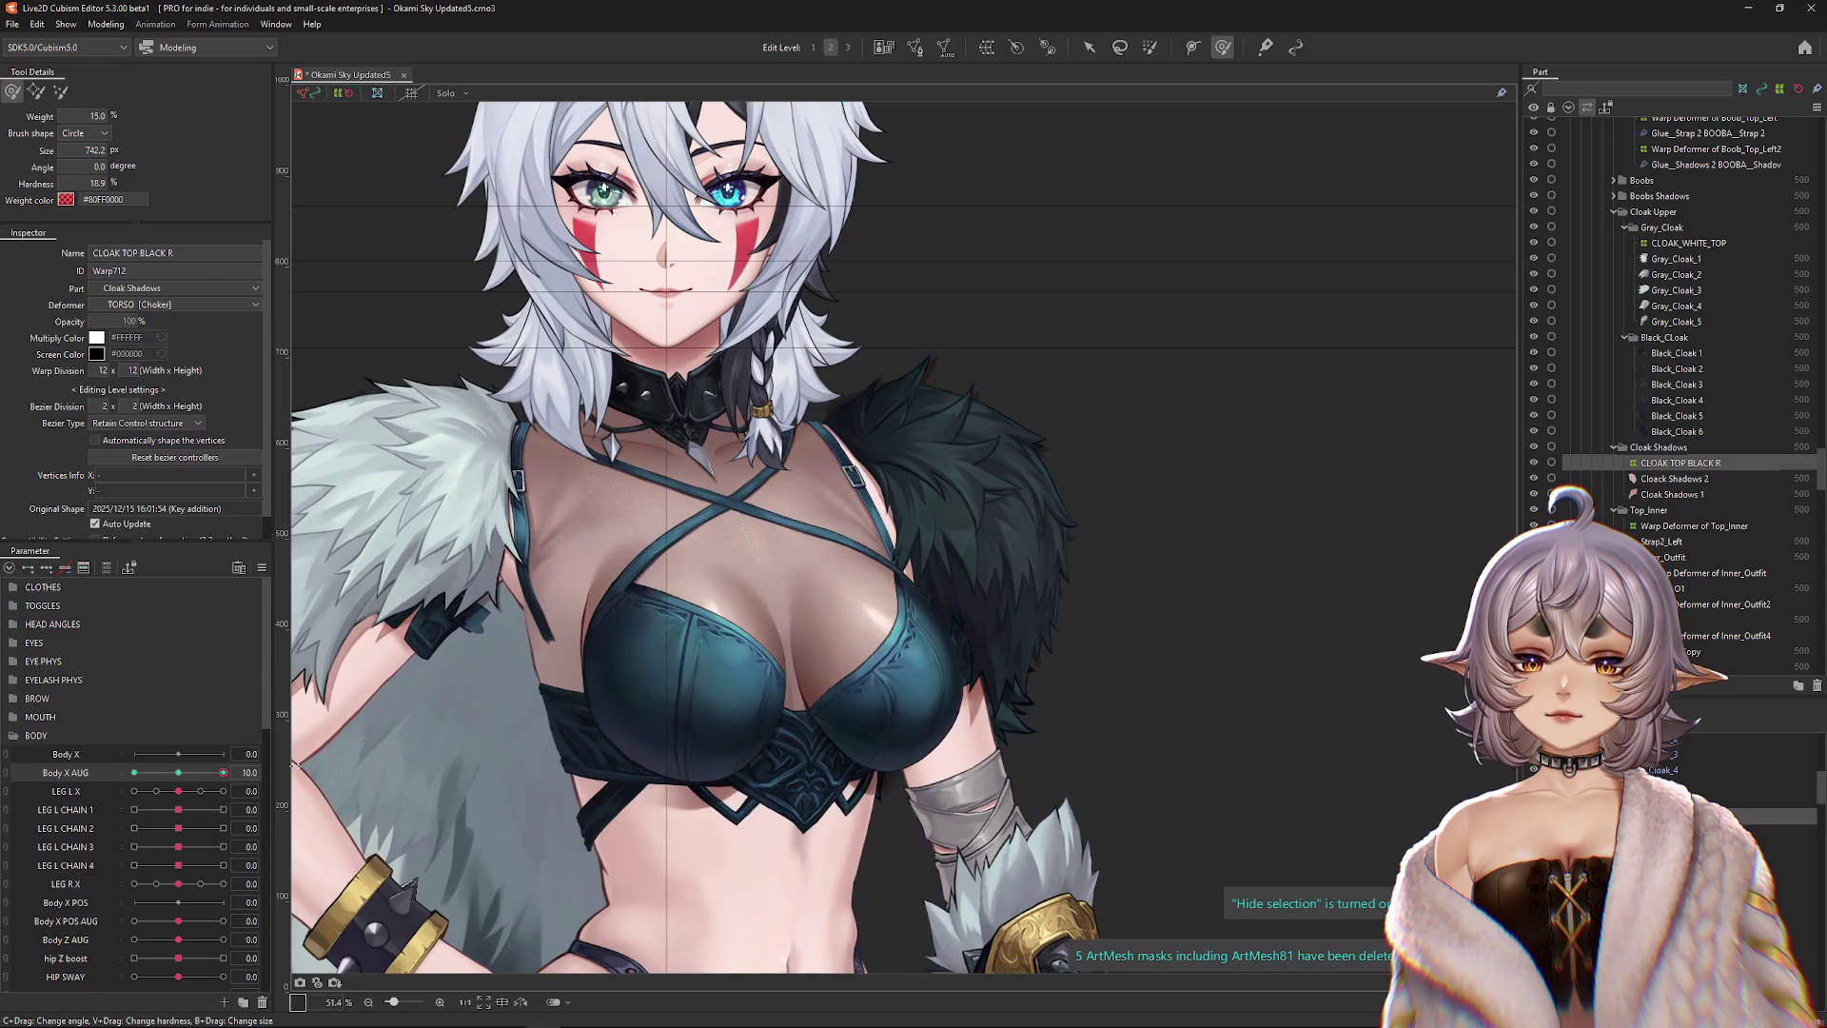
left_click_drag(1007, 577, 1003, 572)
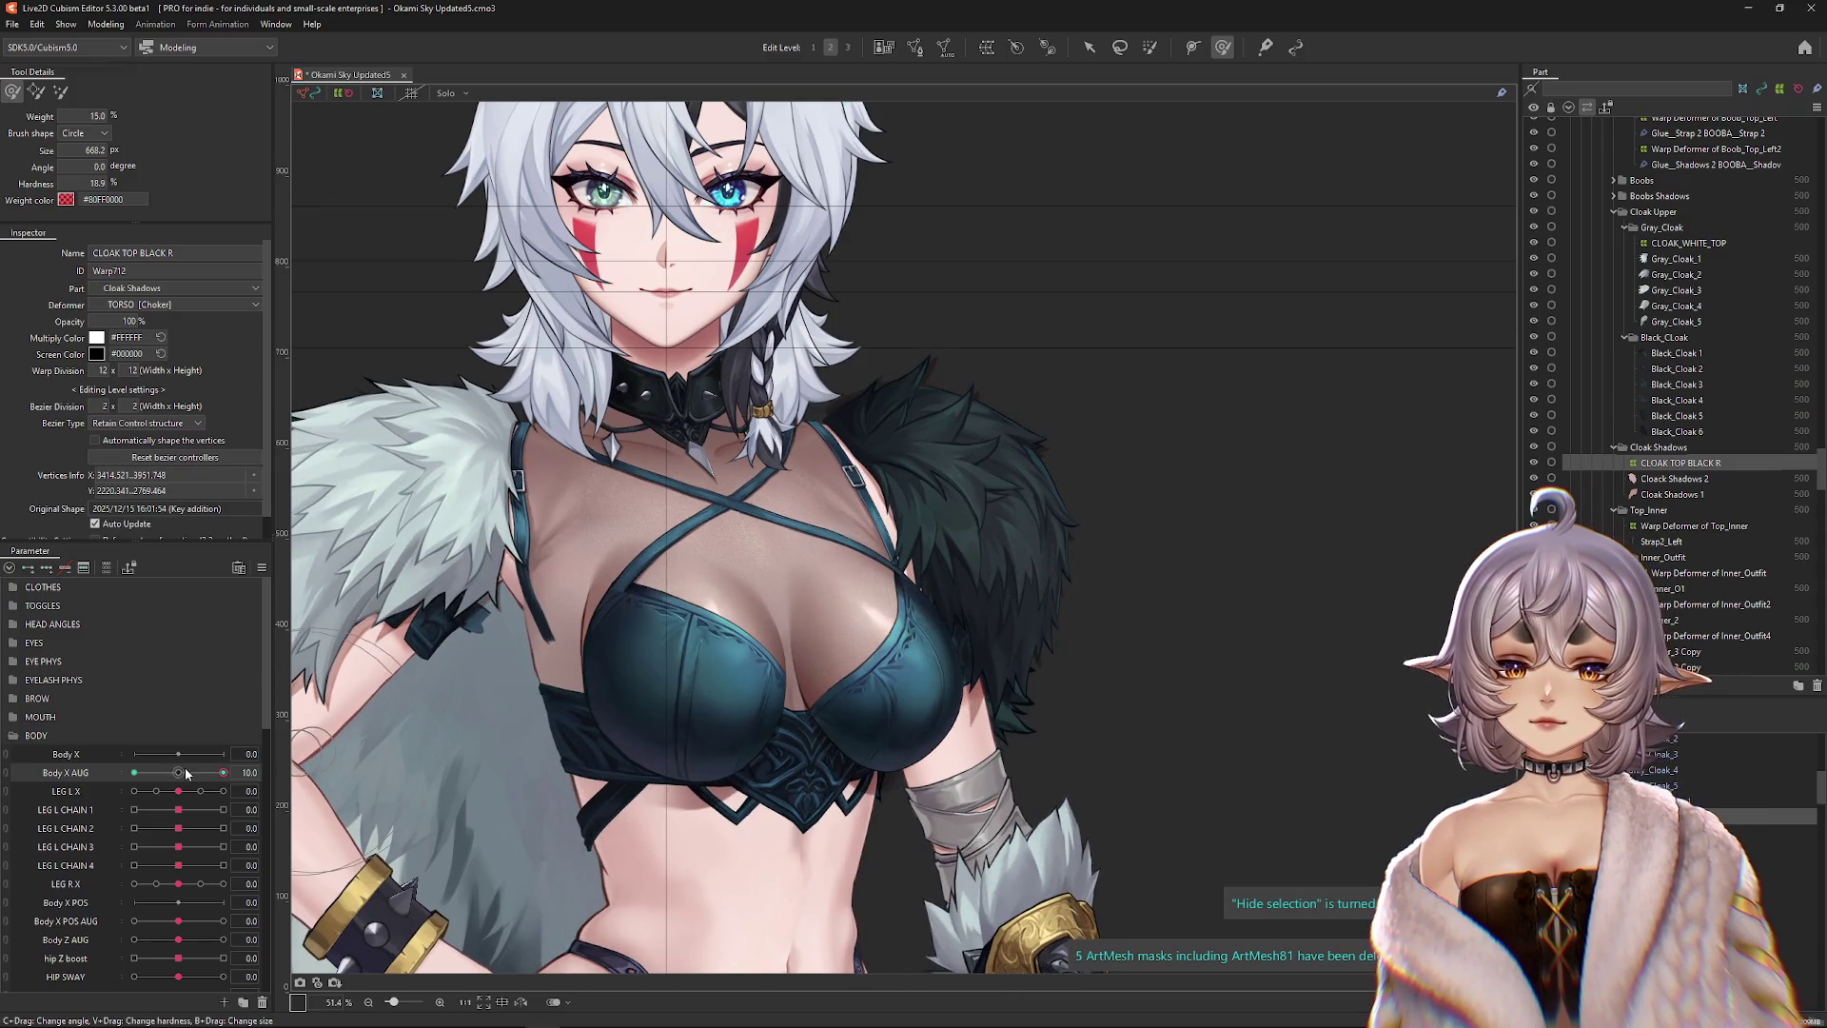
Swing Body X AUG to -10 and enlarge the brush over the upper cloak and right shoulder fur.
left_click_drag(186, 774, 134, 773)
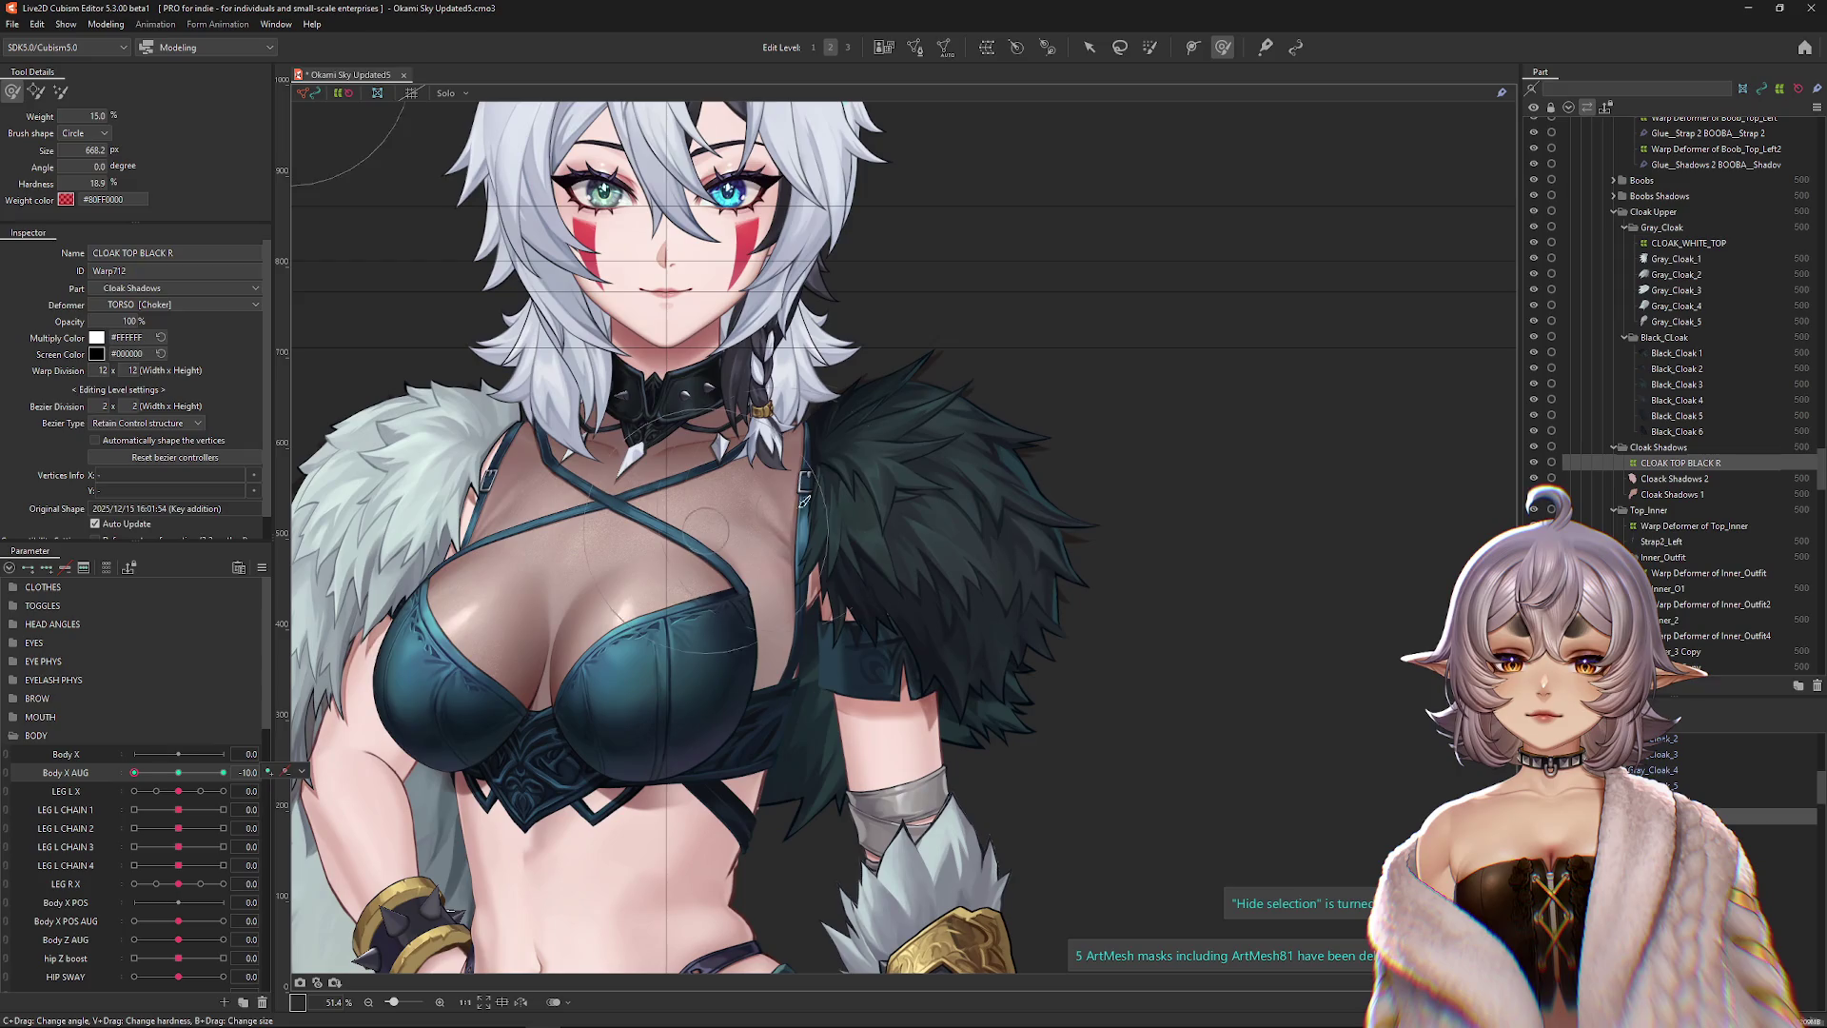
left_click_drag(804, 501, 911, 545)
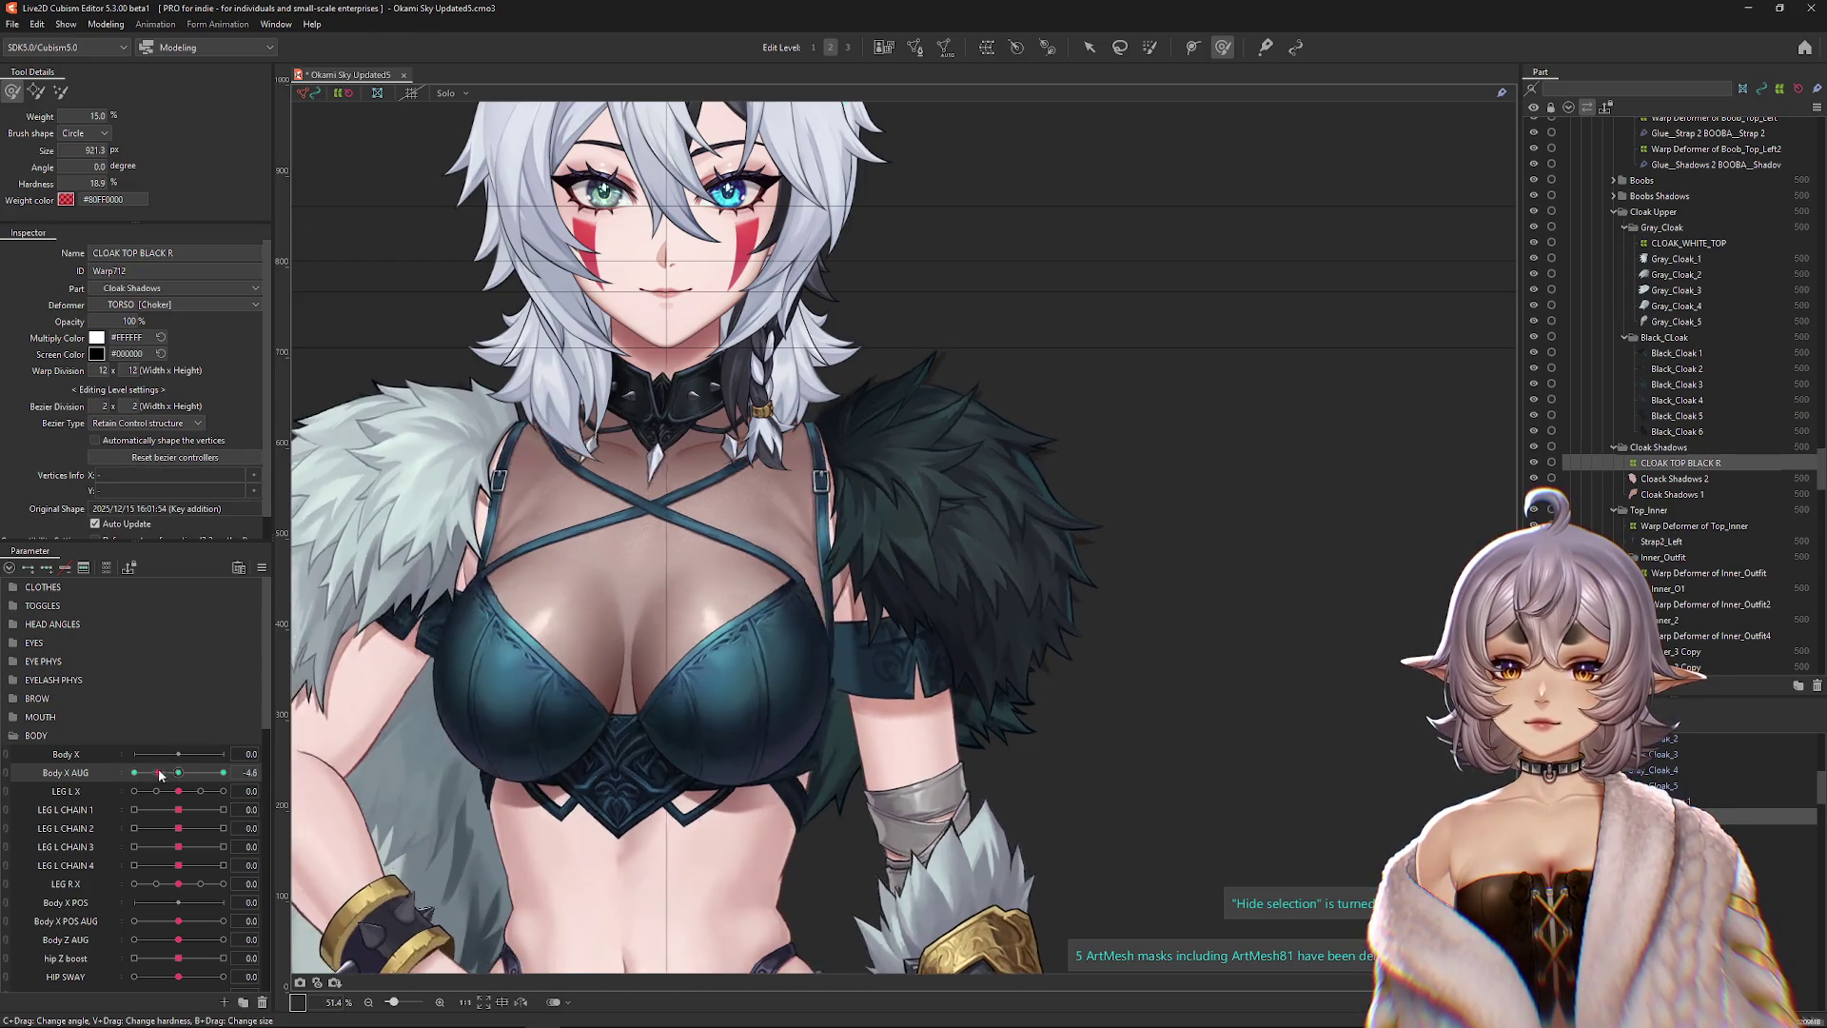
left_click_drag(900, 303, 905, 324)
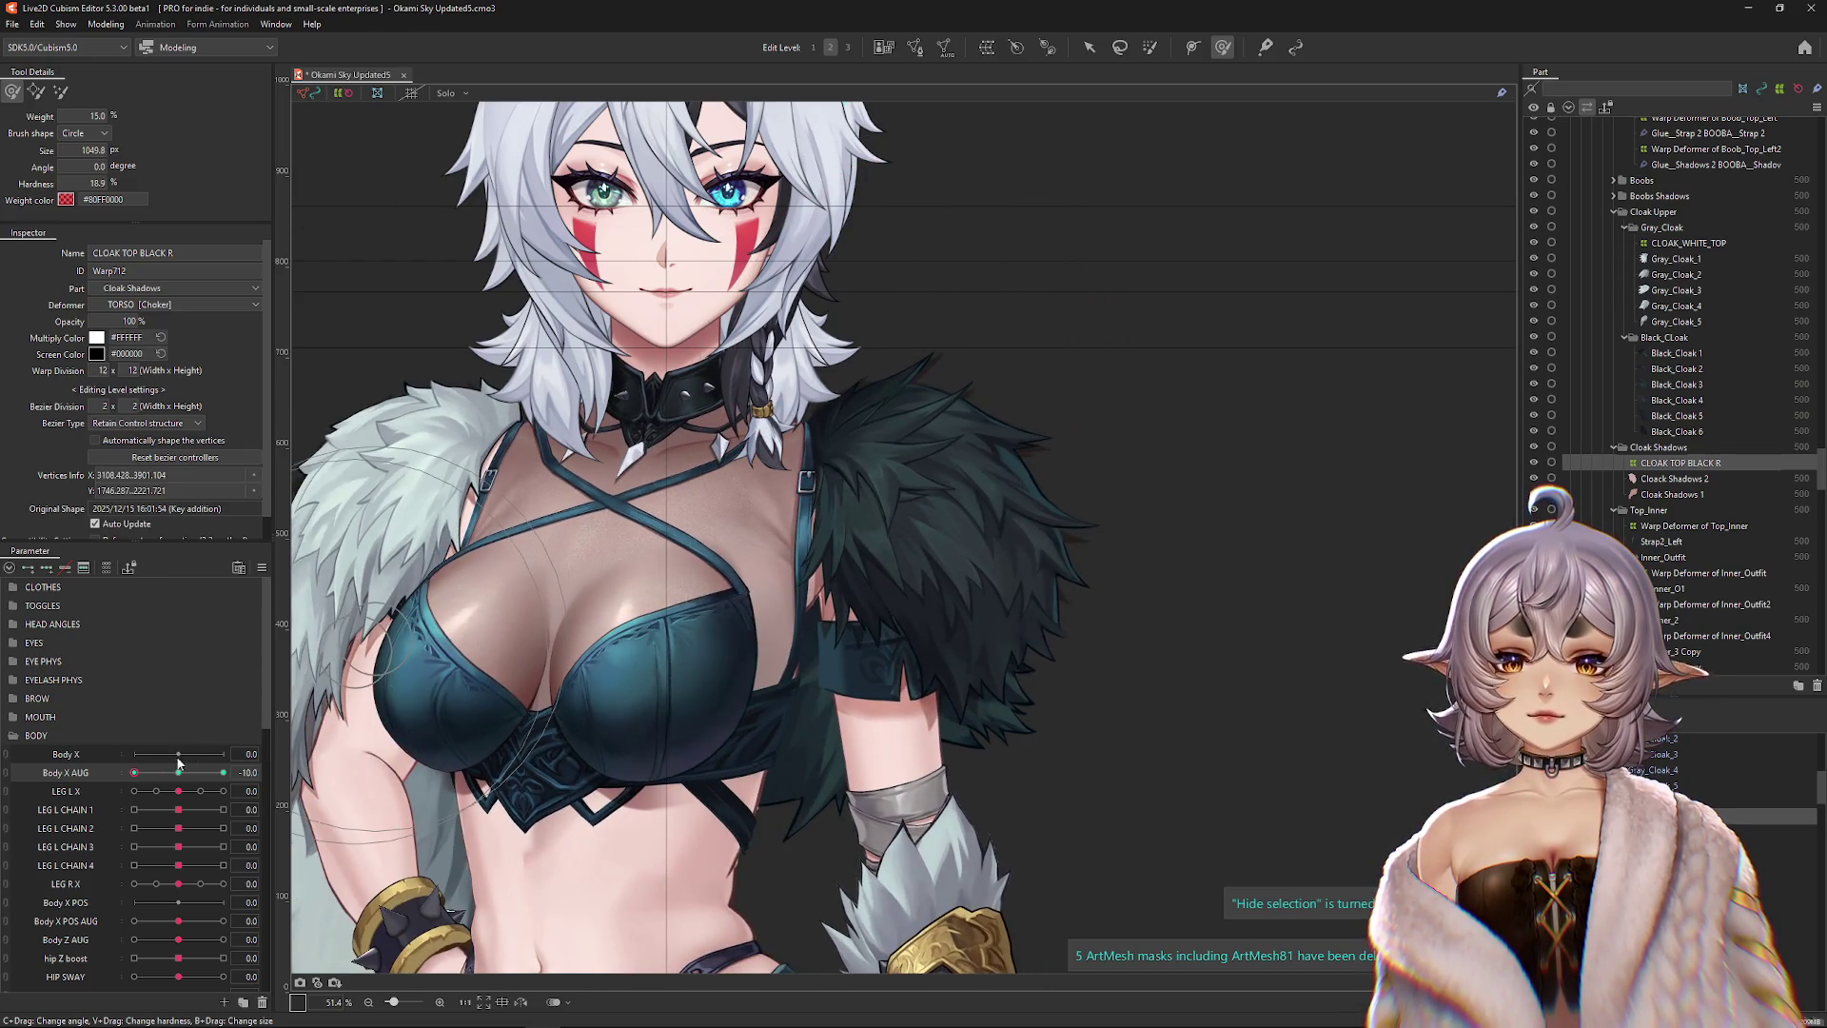
left_click(135, 772)
left_click(134, 773)
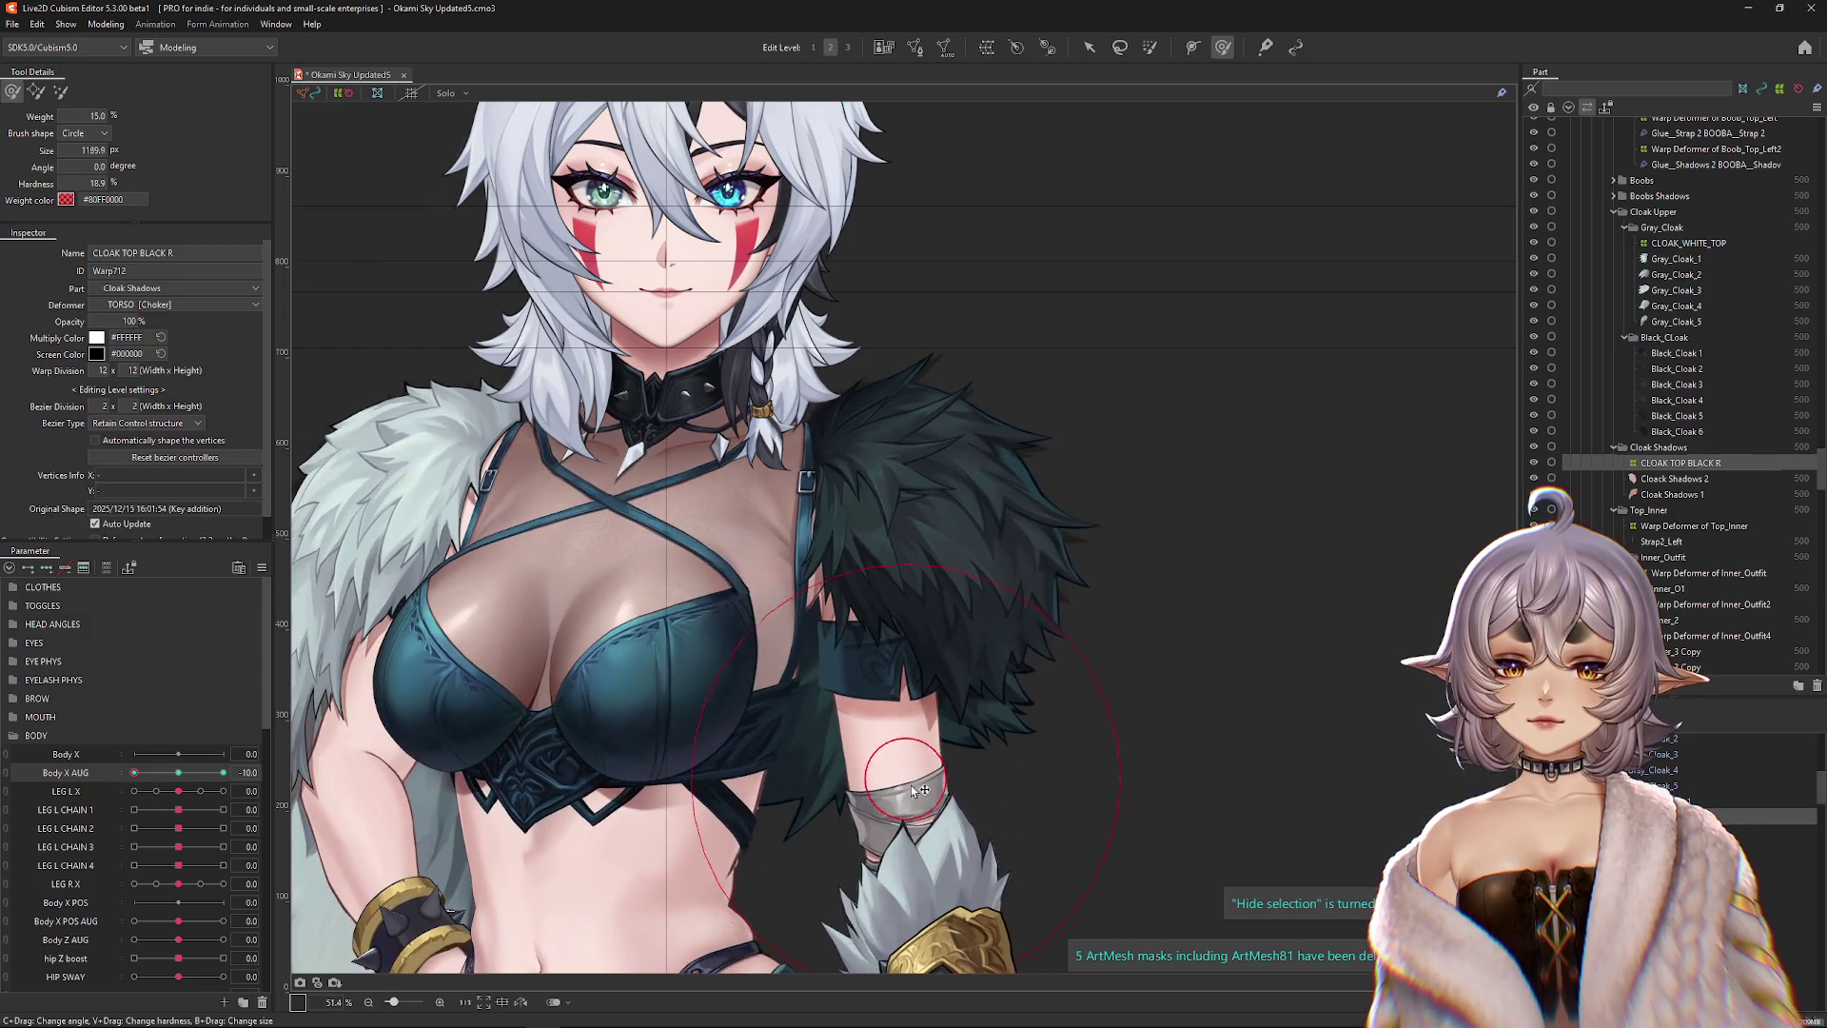
Zoom out and toggle Body X AUG between 0 and 10 to preview the full-figure turn.
scroll(1001, 764, "down", 3)
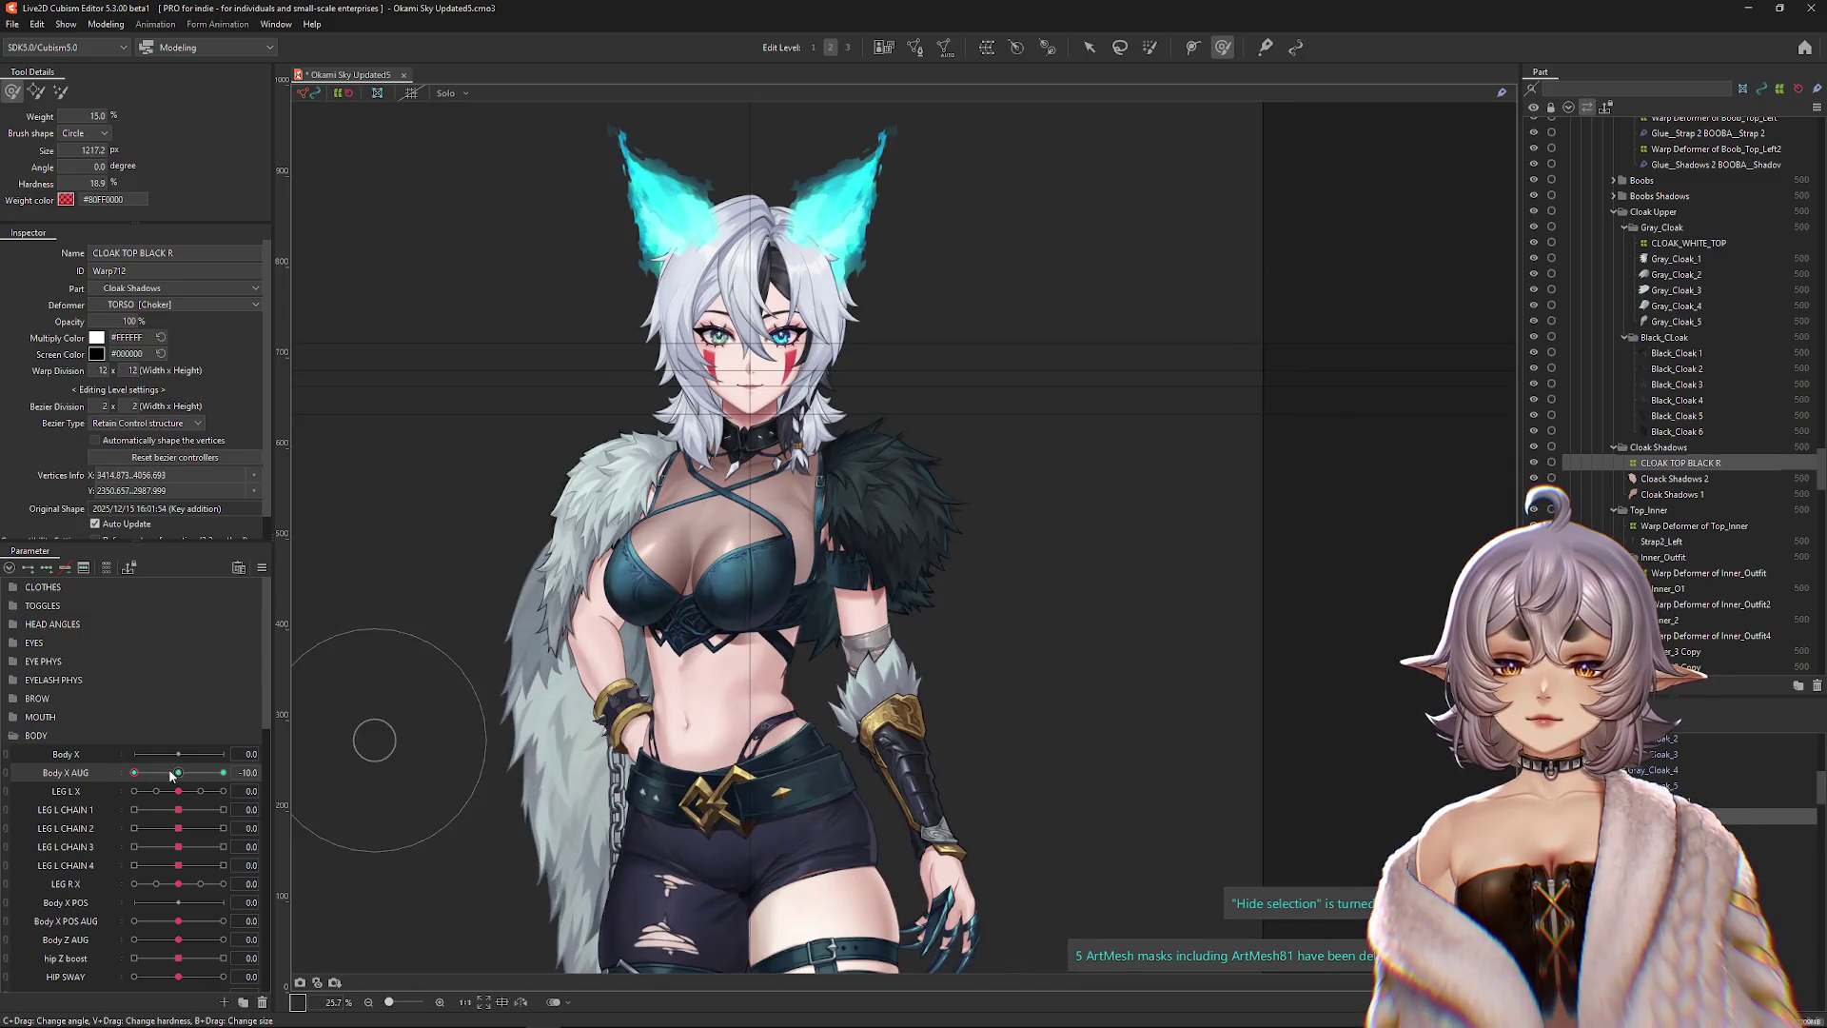
left_click(223, 772)
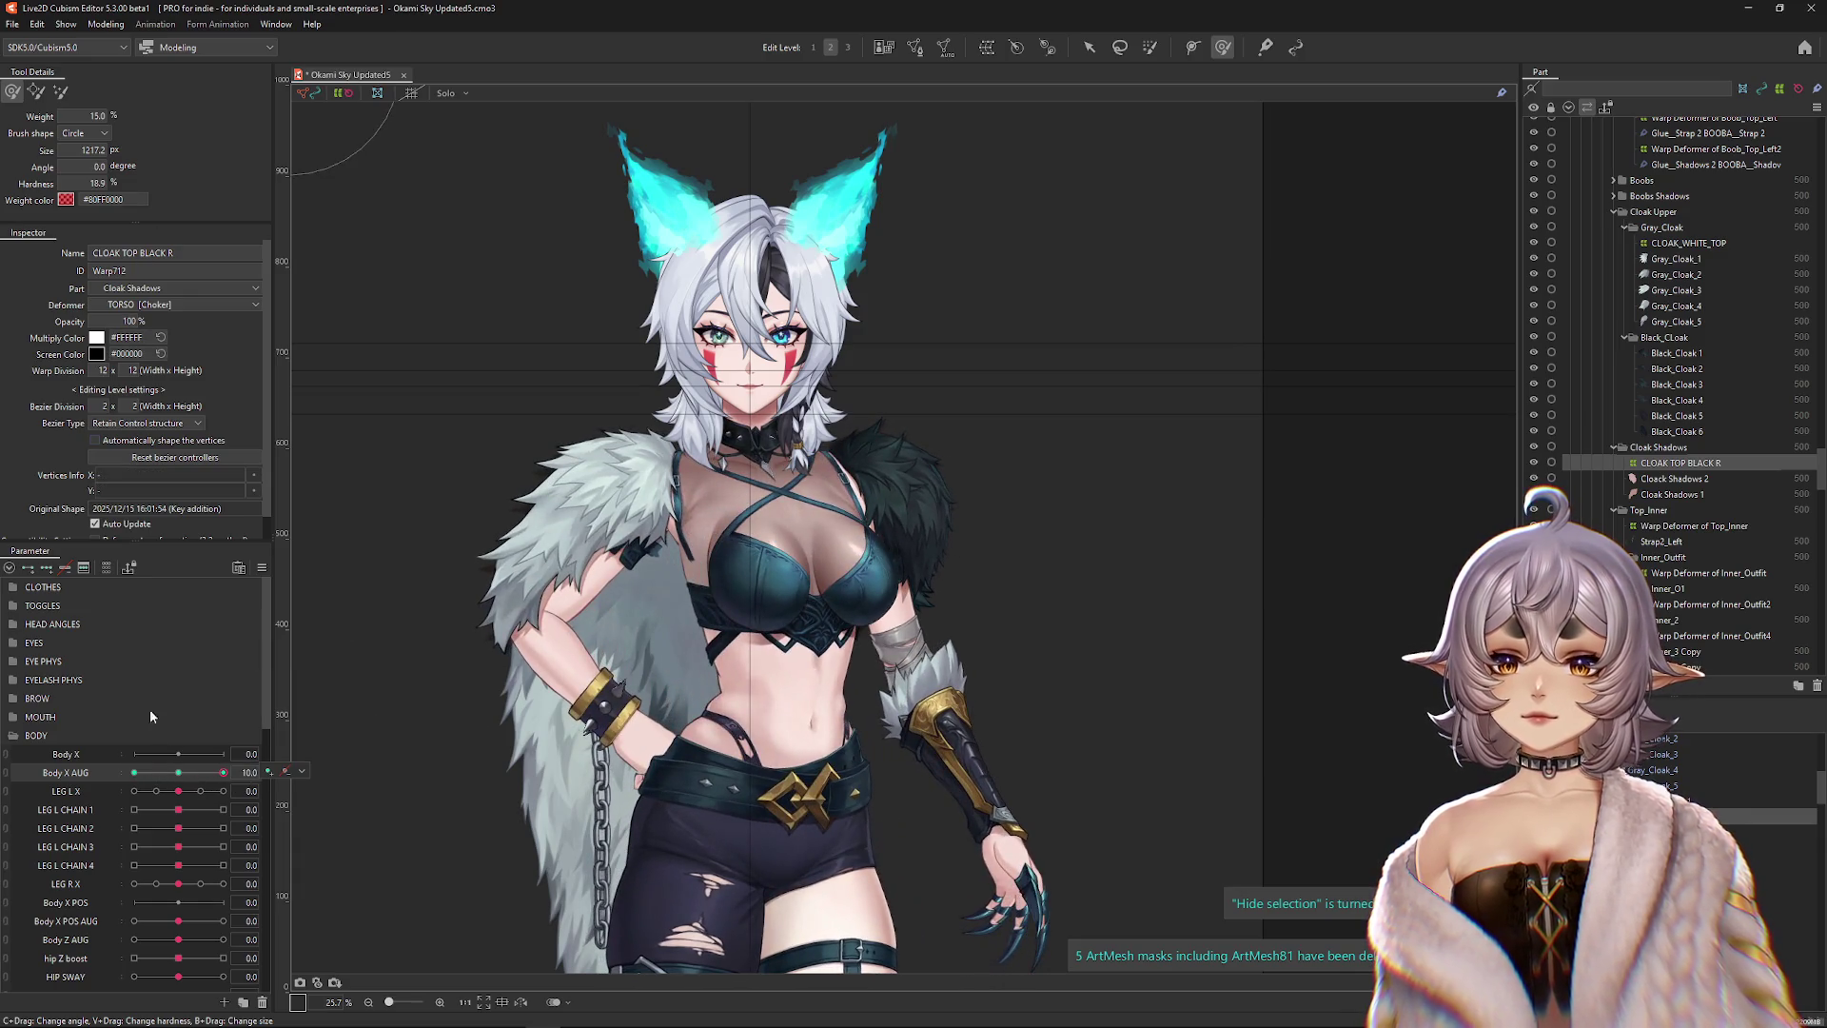
left_click(179, 772)
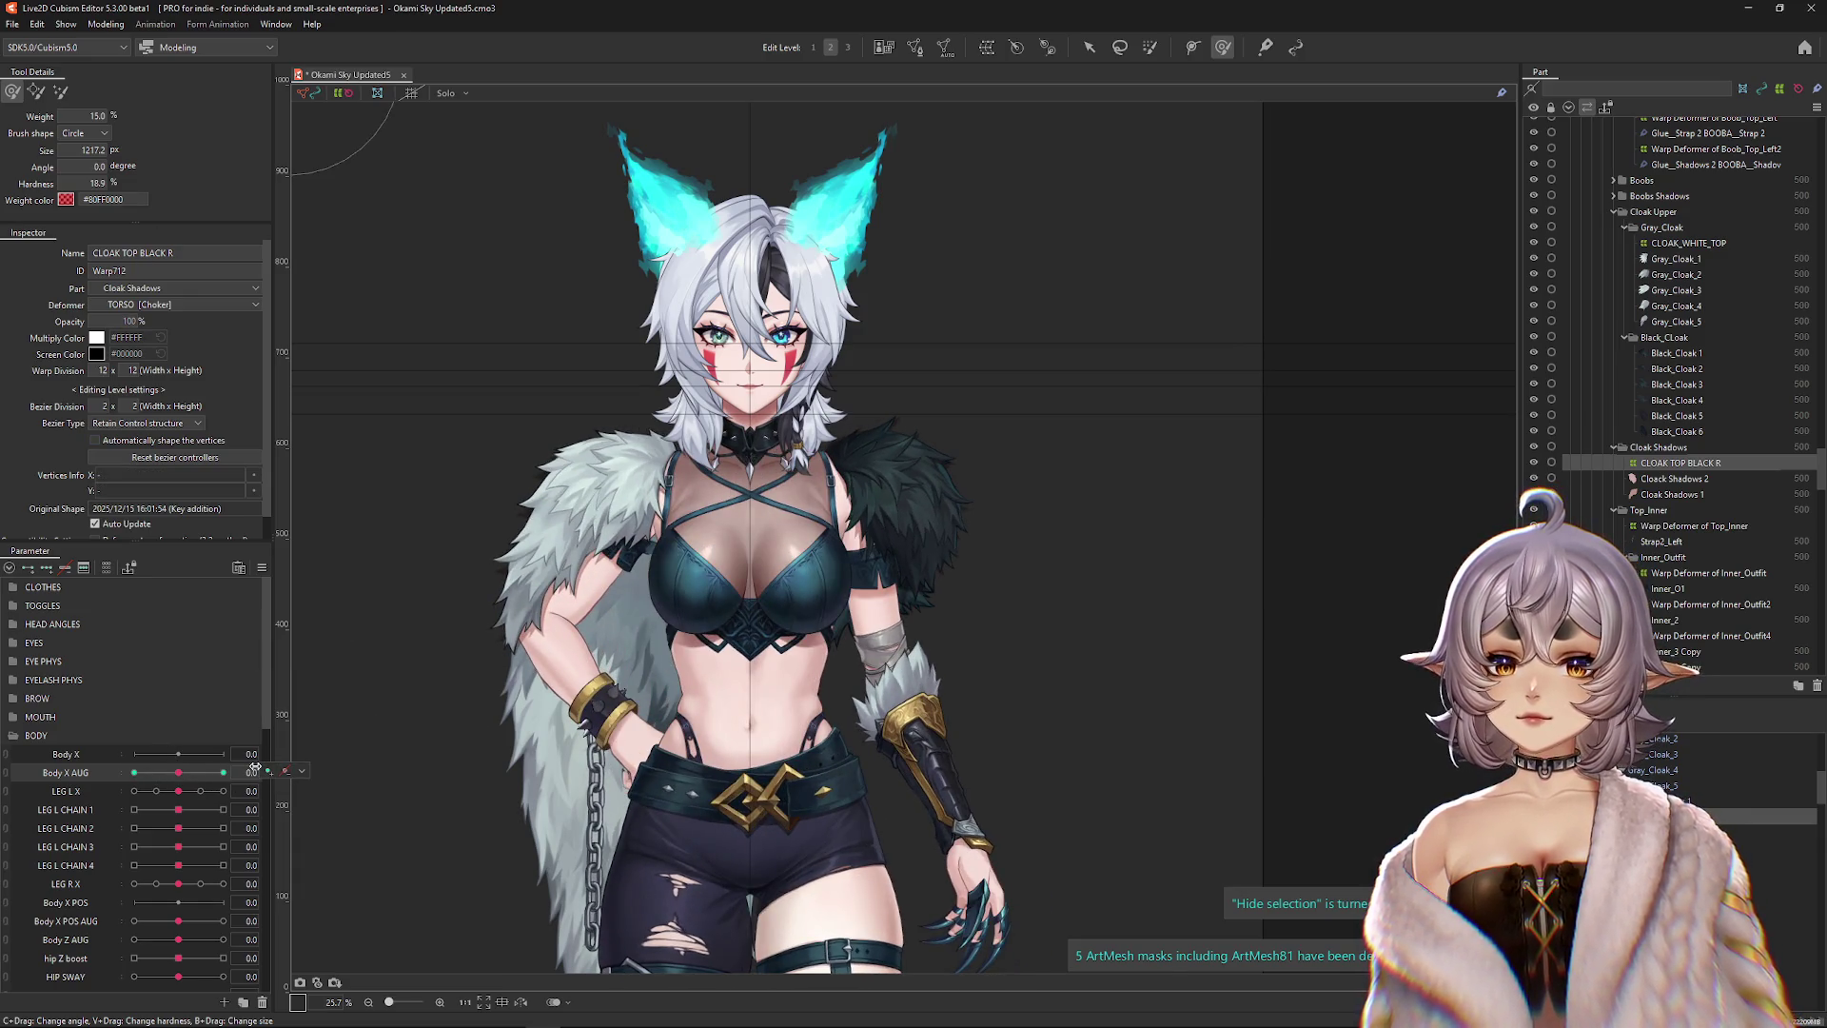
scroll(568, 632, "up", 2)
left_click(223, 773)
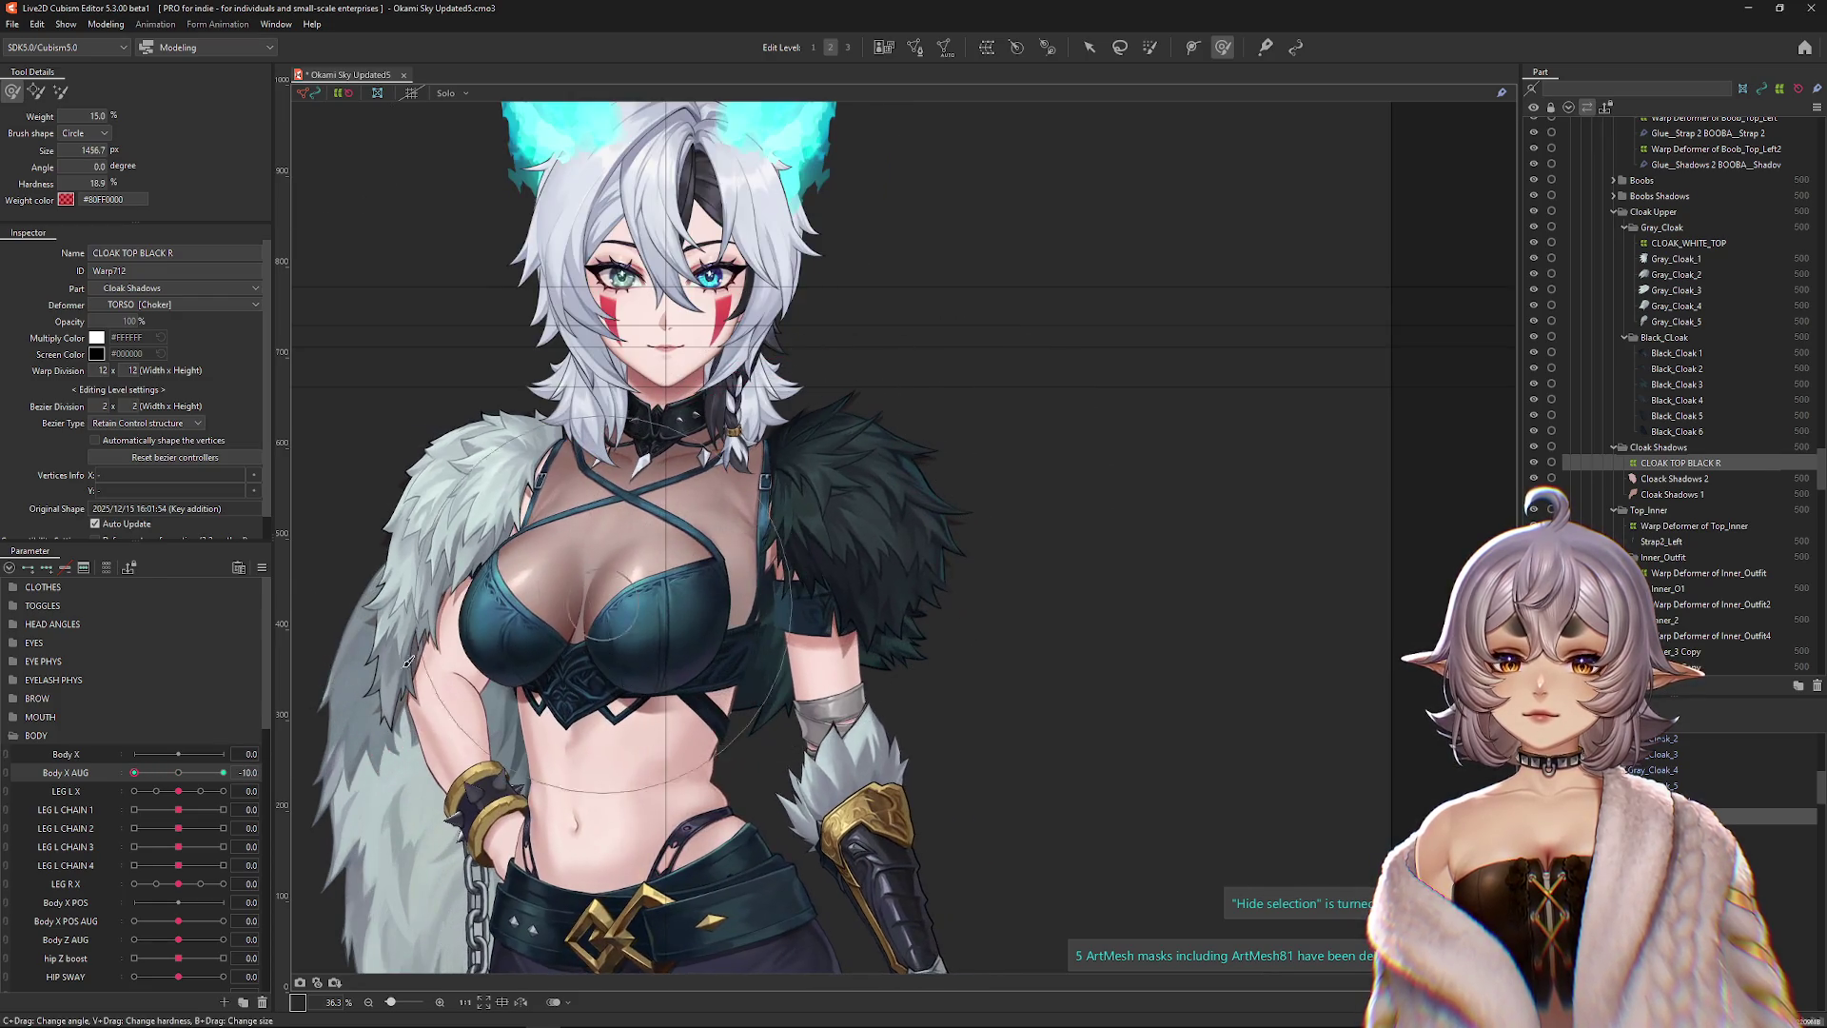
left_click(179, 771)
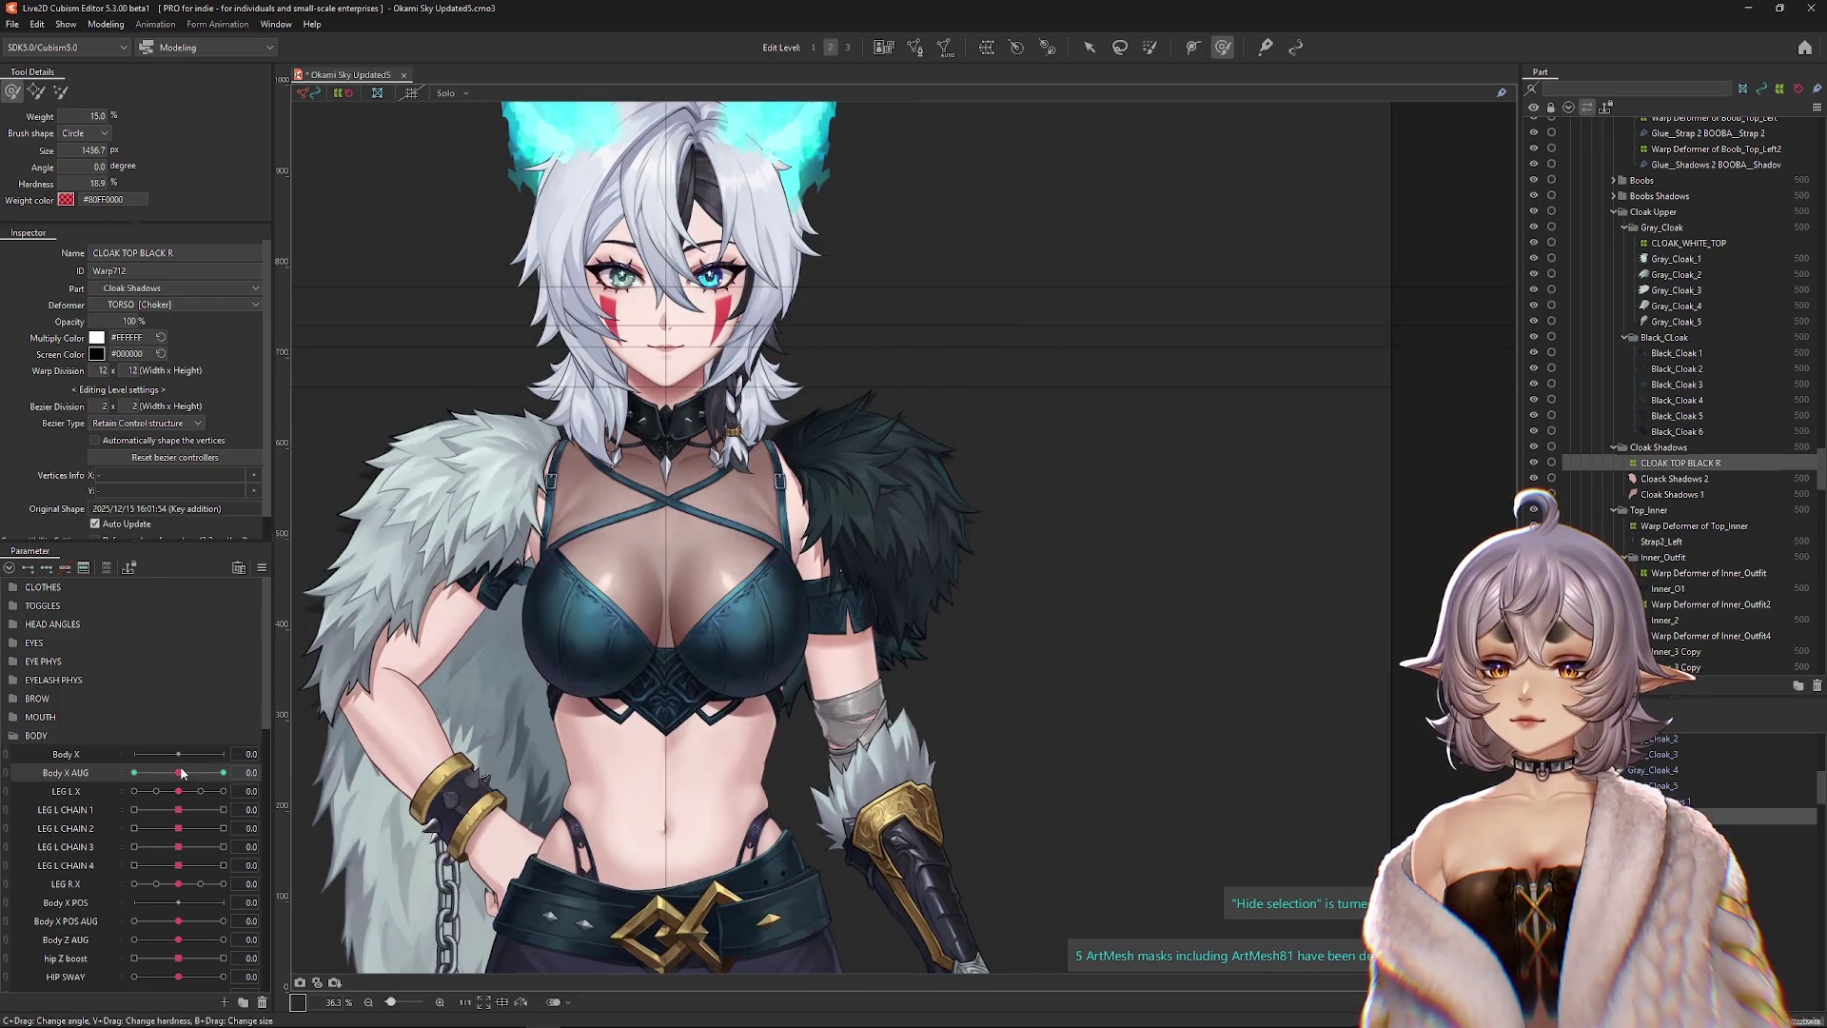
Brush-select cloak warp vertices up toward the collar, checking against Body X AUG 10.
left_click_drag(784, 568, 802, 554)
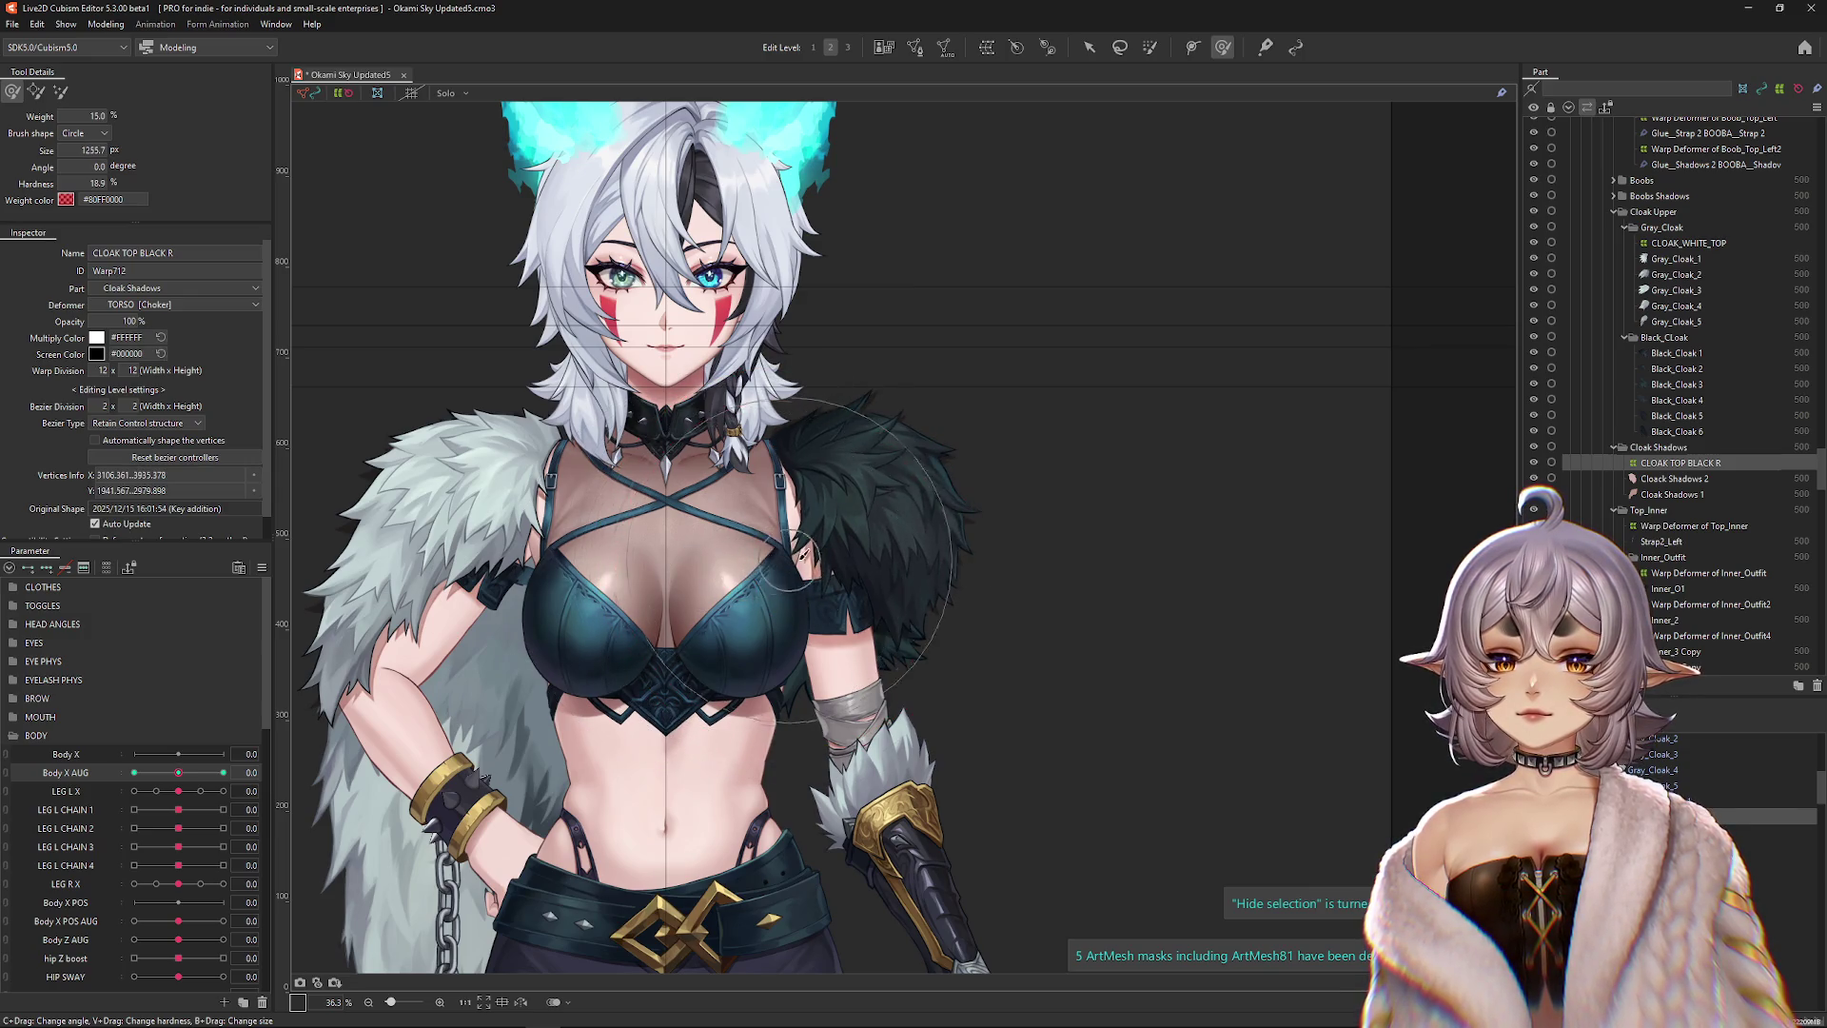
left_click_drag(749, 436, 782, 511)
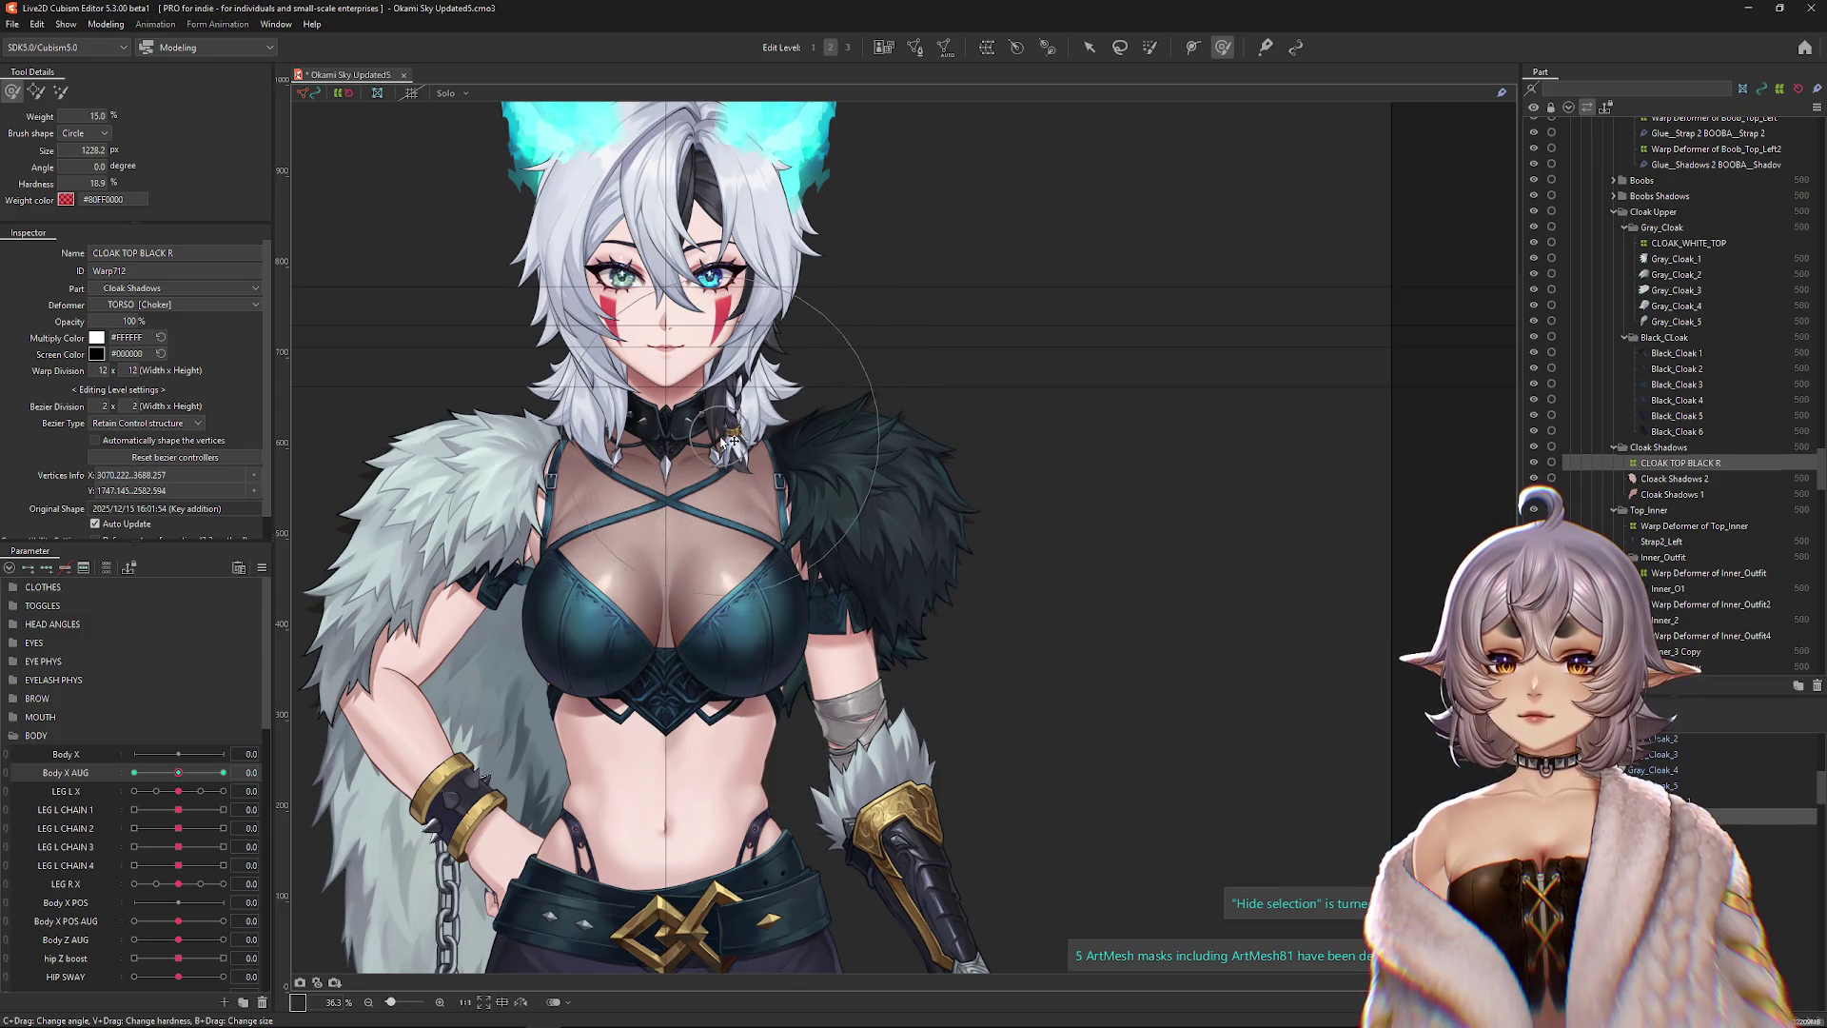
left_click(222, 772)
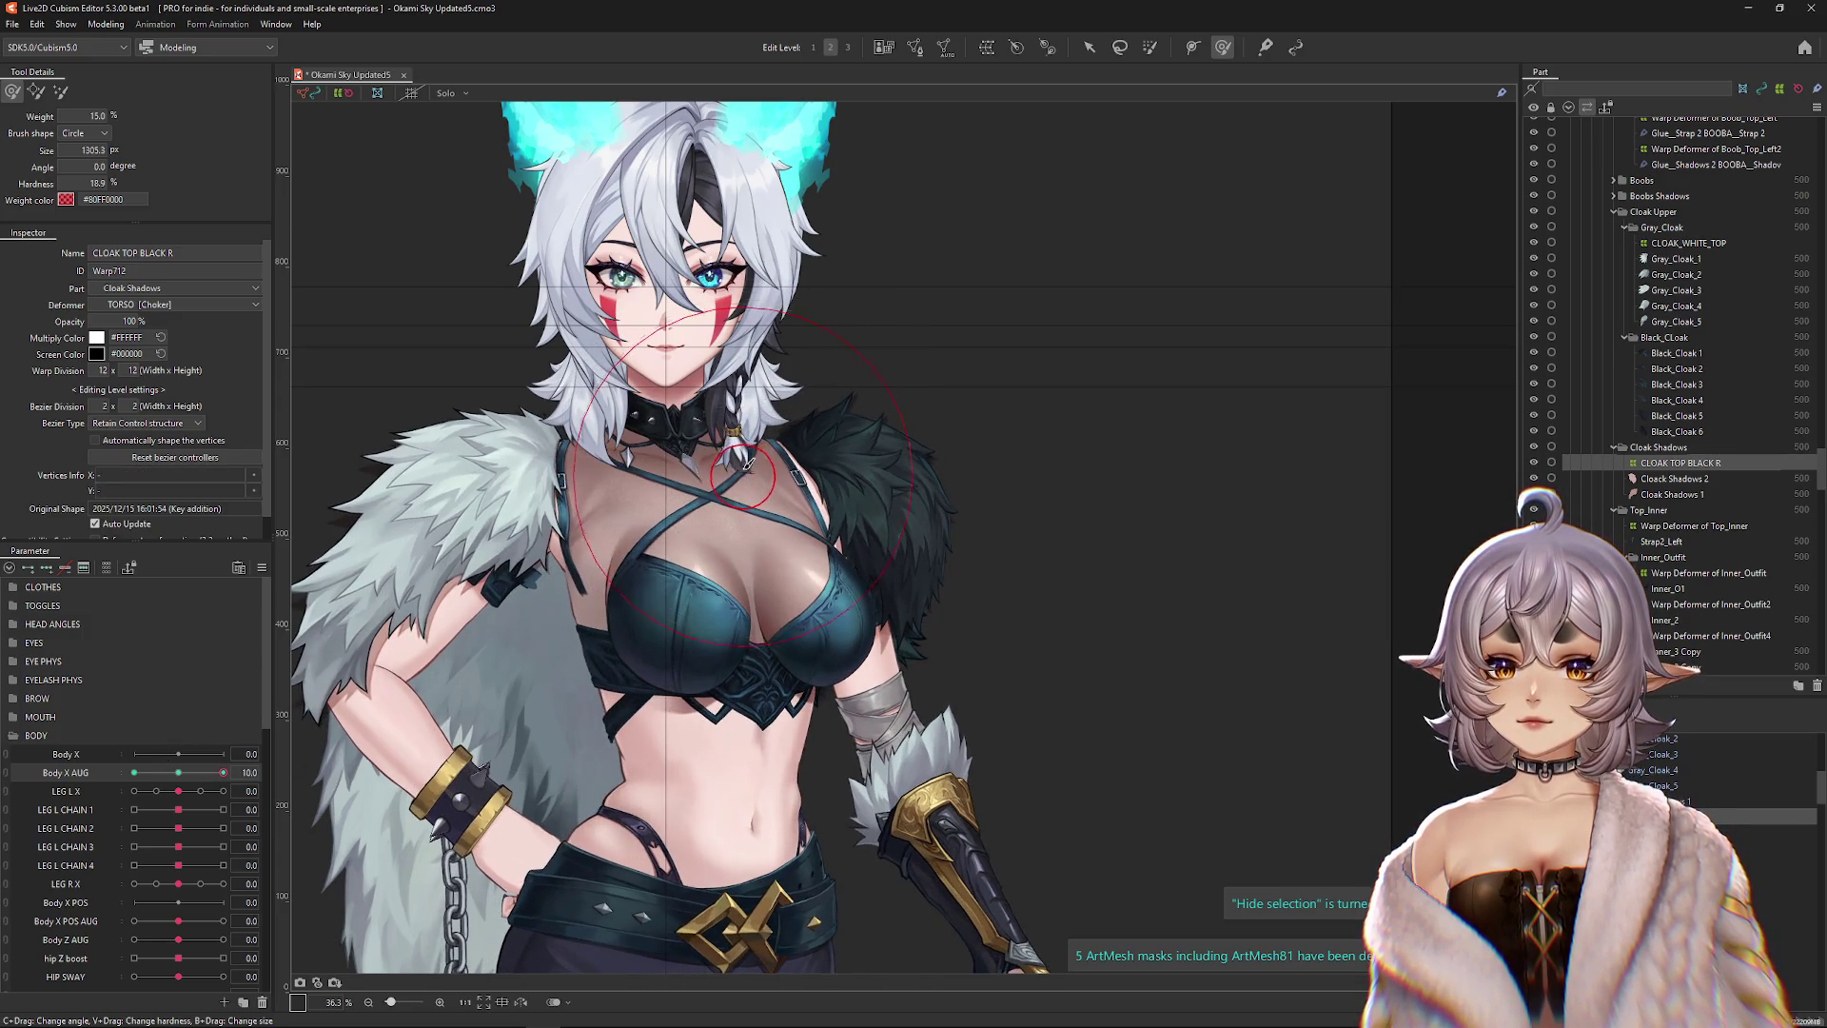
left_click_drag(932, 437, 895, 364)
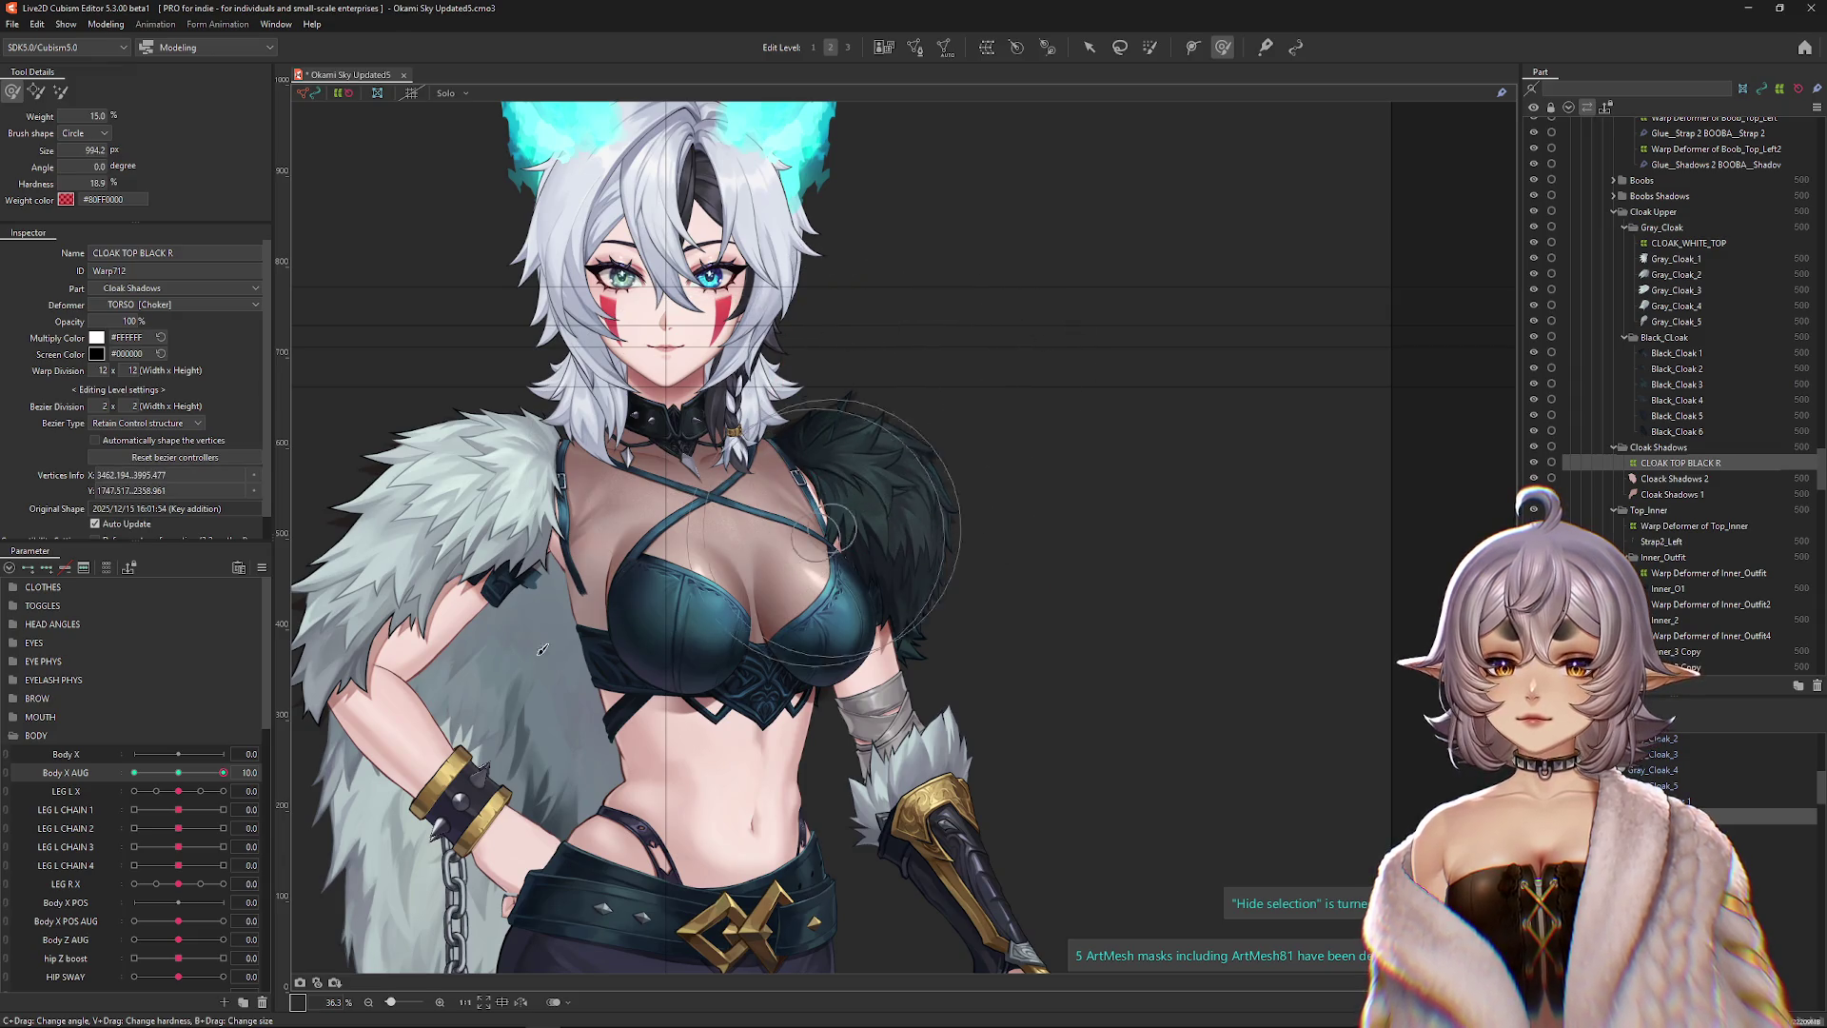
left_click_drag(189, 772, 113, 772)
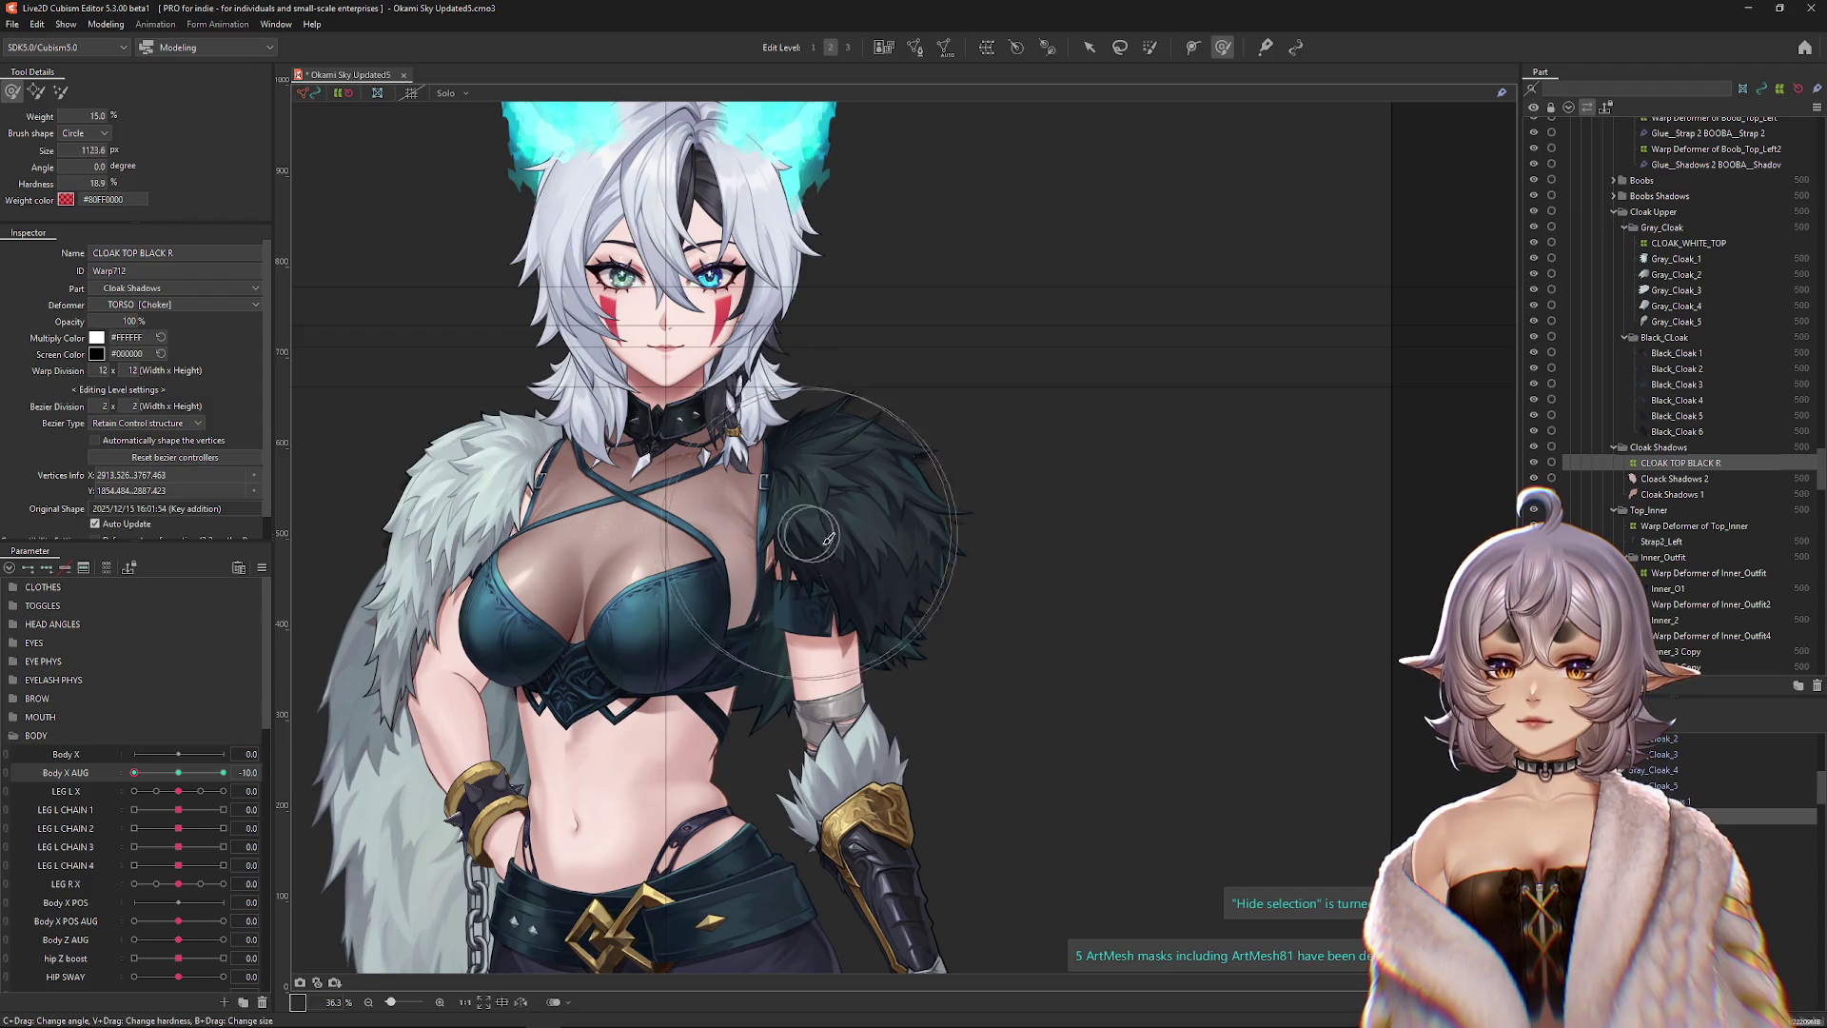
left_click_drag(828, 540, 459, 637)
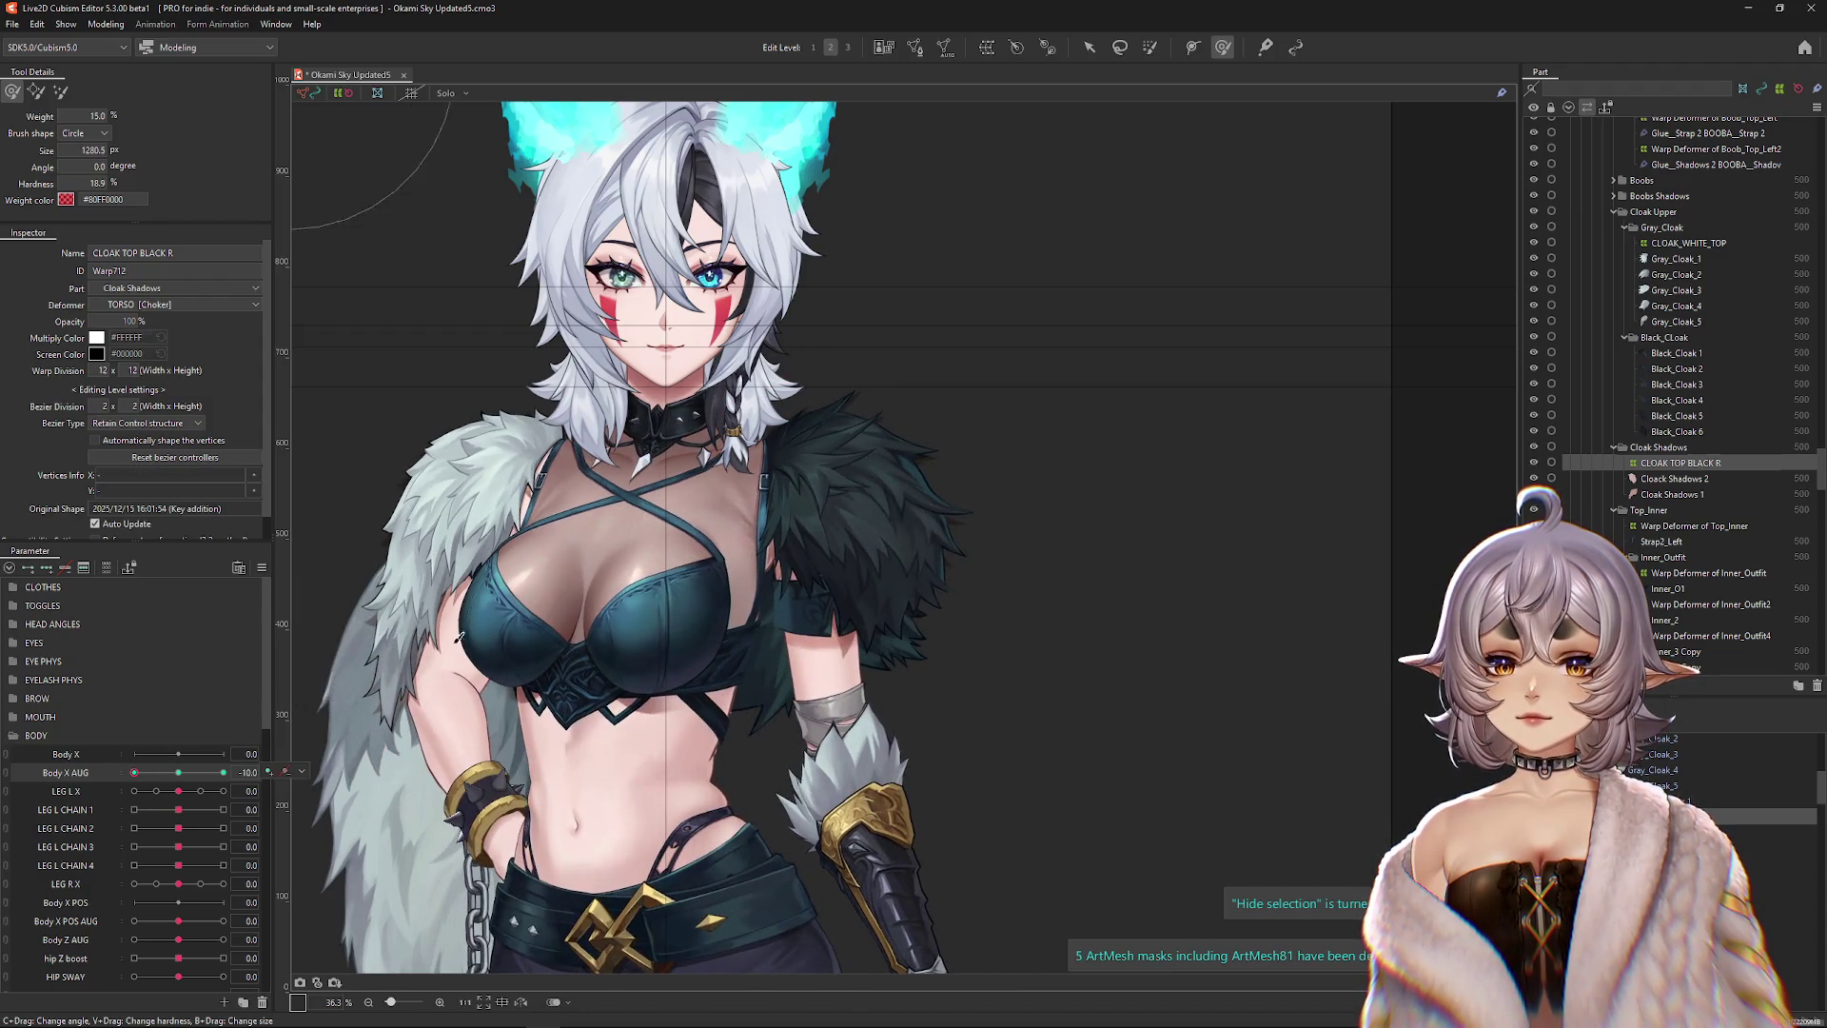
Preview Body X AUG at 5, switch to the brush mode without weight colour, and reset to neutral.
left_click_drag(134, 772, 224, 776)
left_click(63, 92)
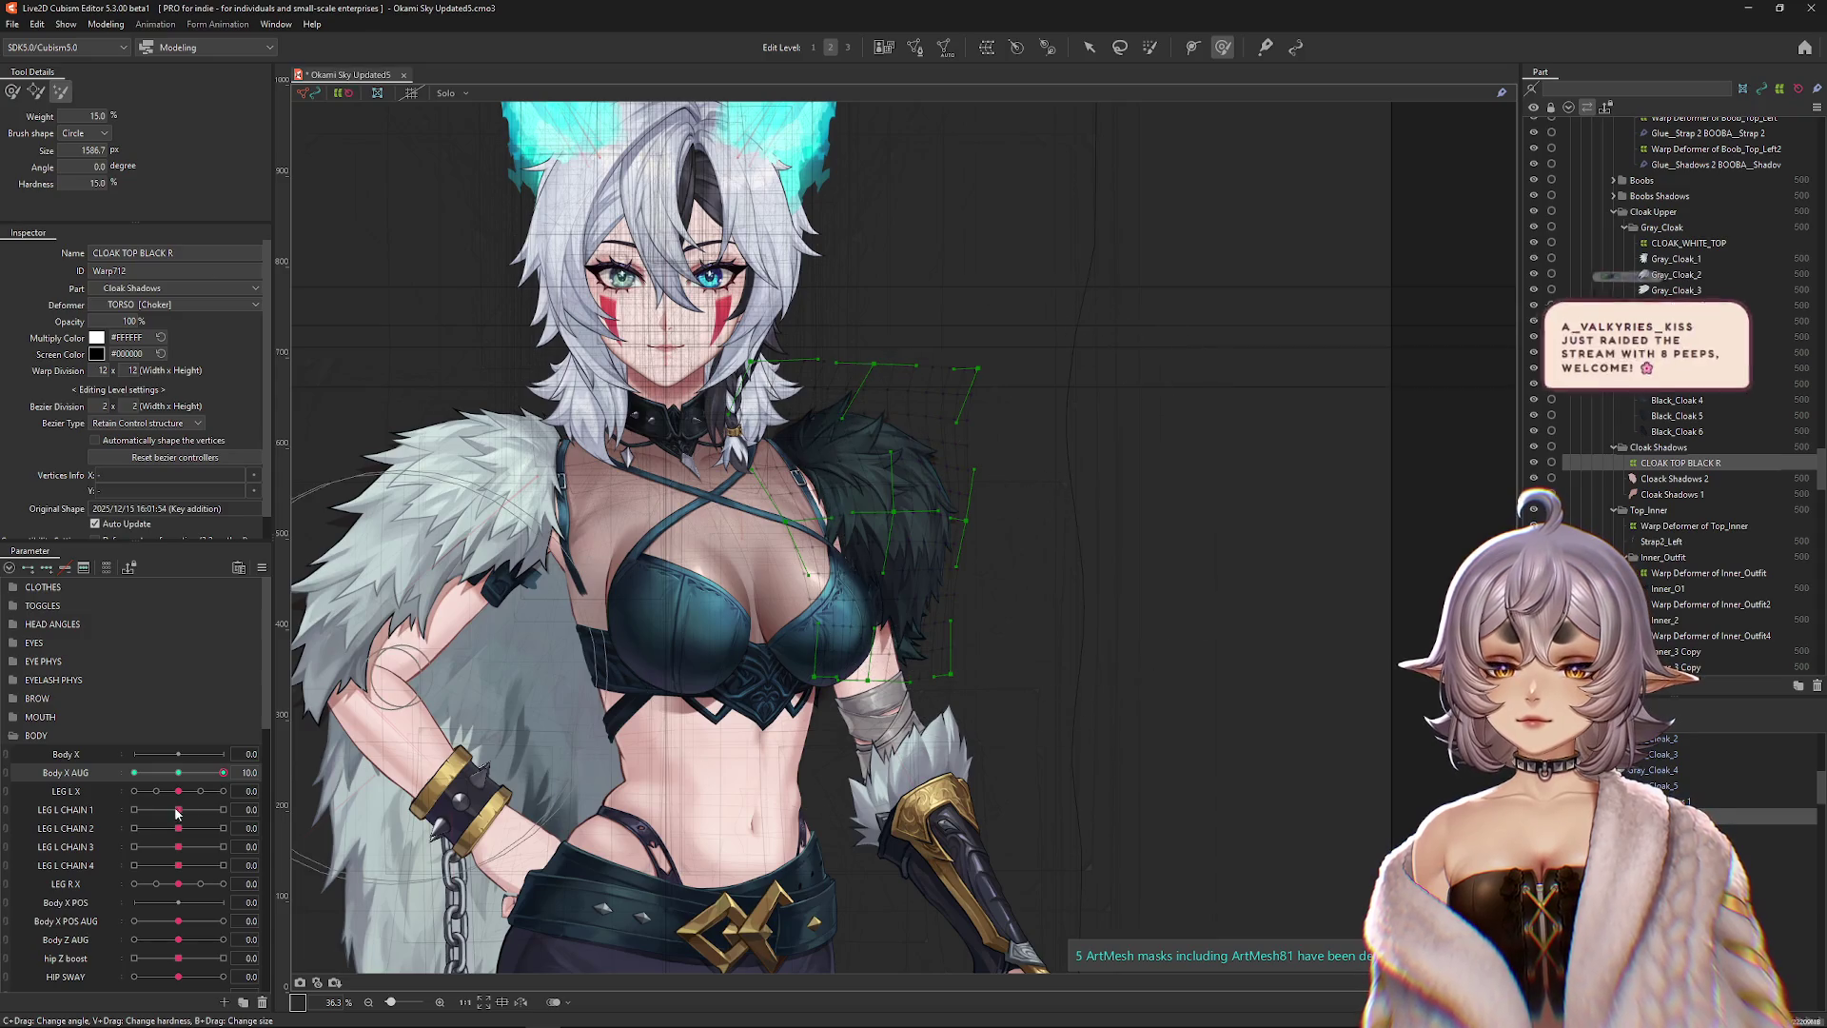
key("ctrl+z")
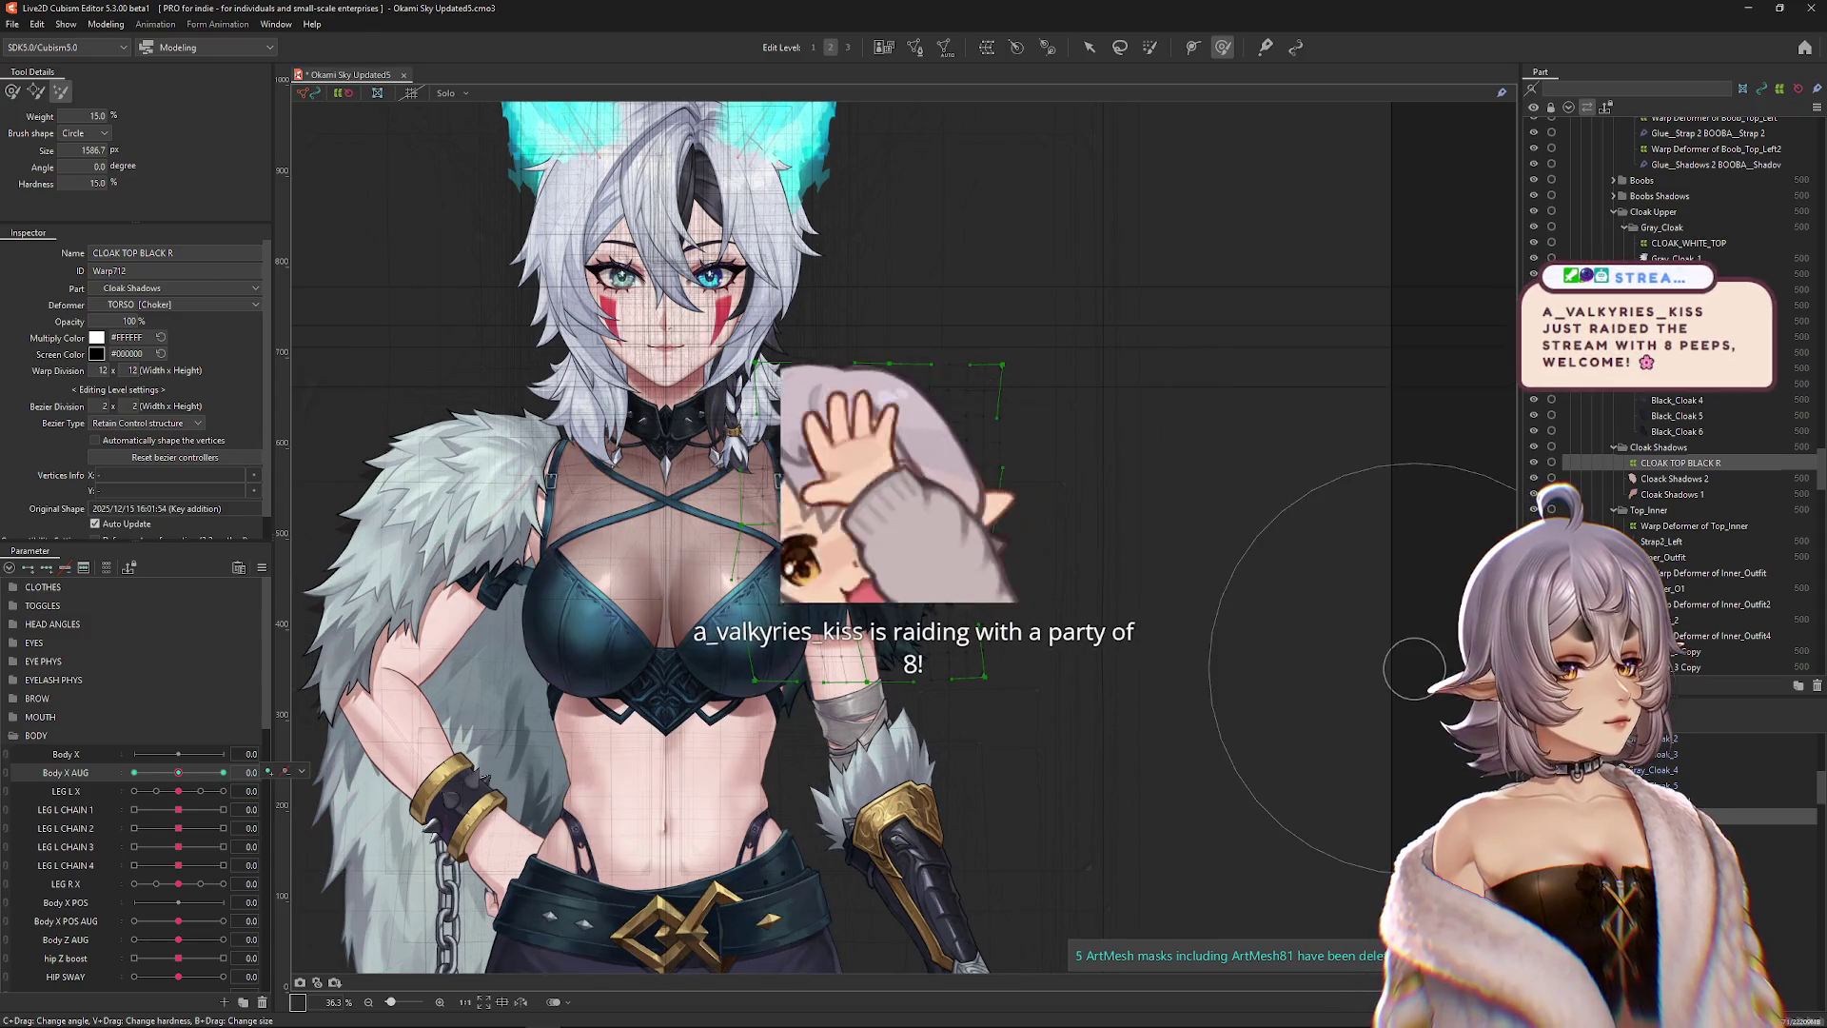
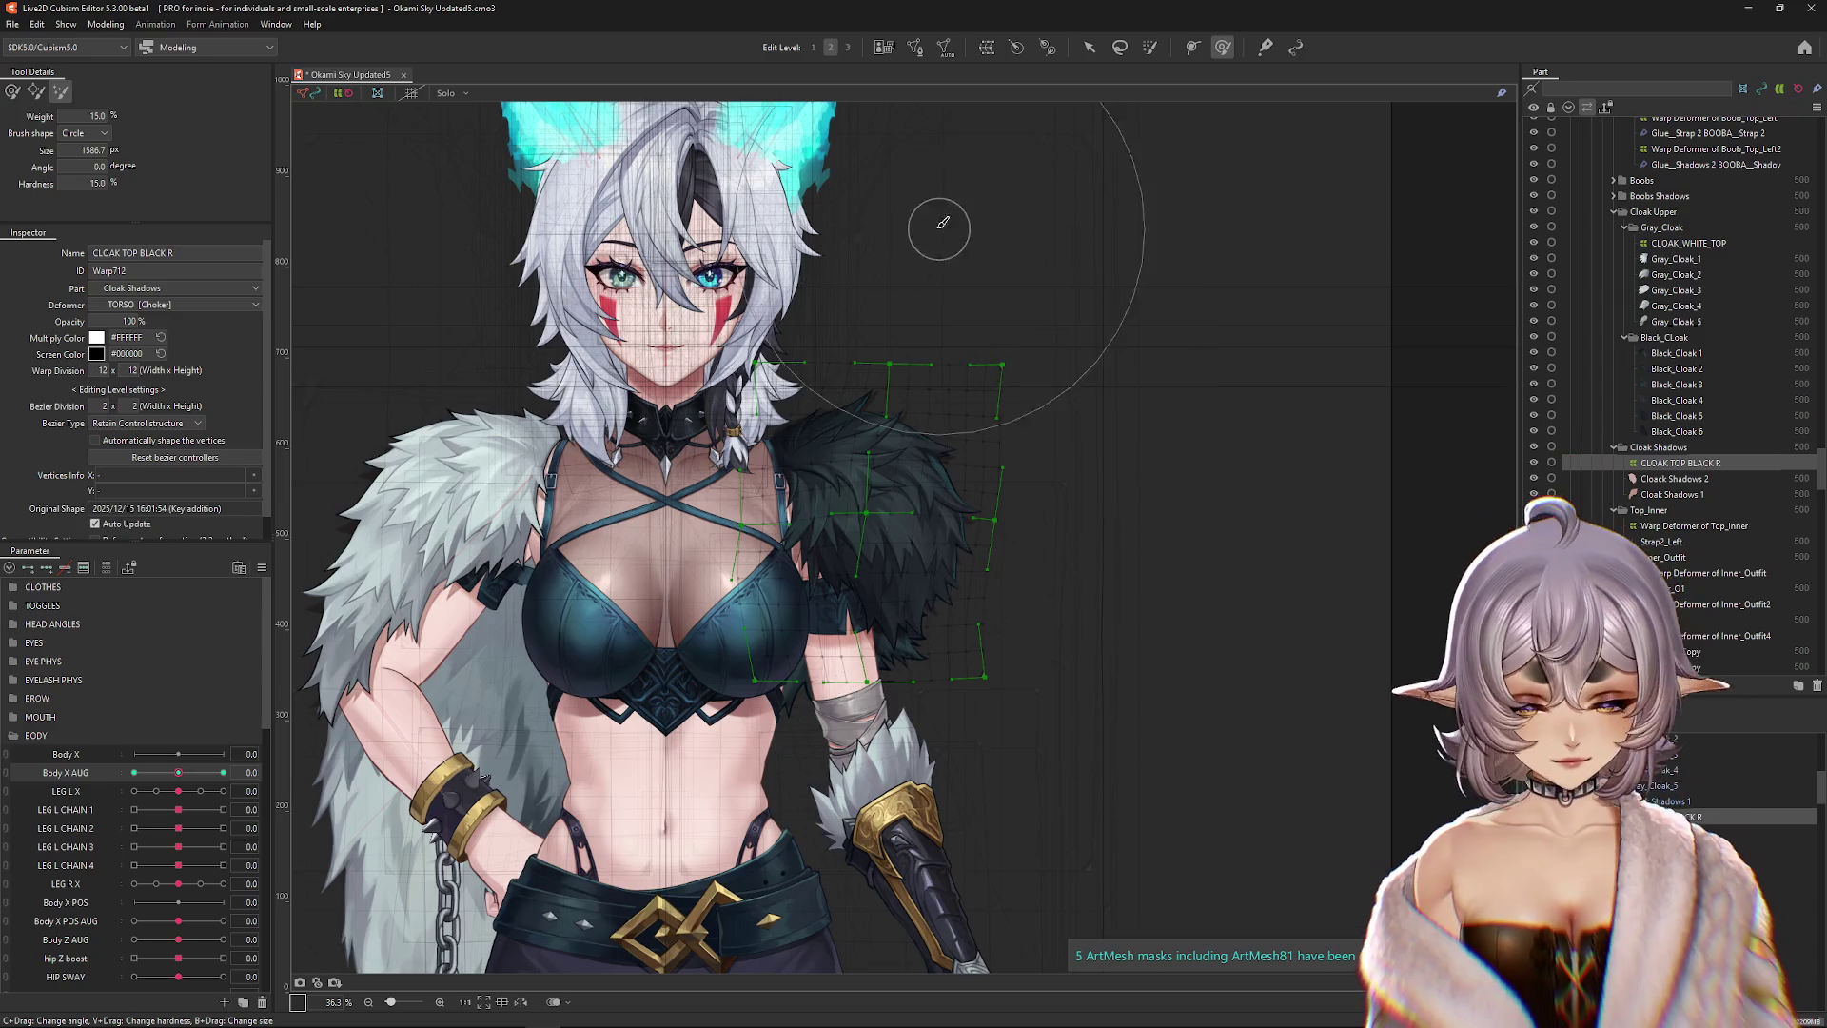
Size the brush over the right shoulder and turn Body X AUG fully to one side.
left_click_drag(1025, 377, 1069, 402)
mouse_move(1166, 539)
left_mouse_down()
mouse_move(1110, 338)
mouse_move(1201, 413)
left_mouse_up()
left_click_drag(828, 398, 828, 398)
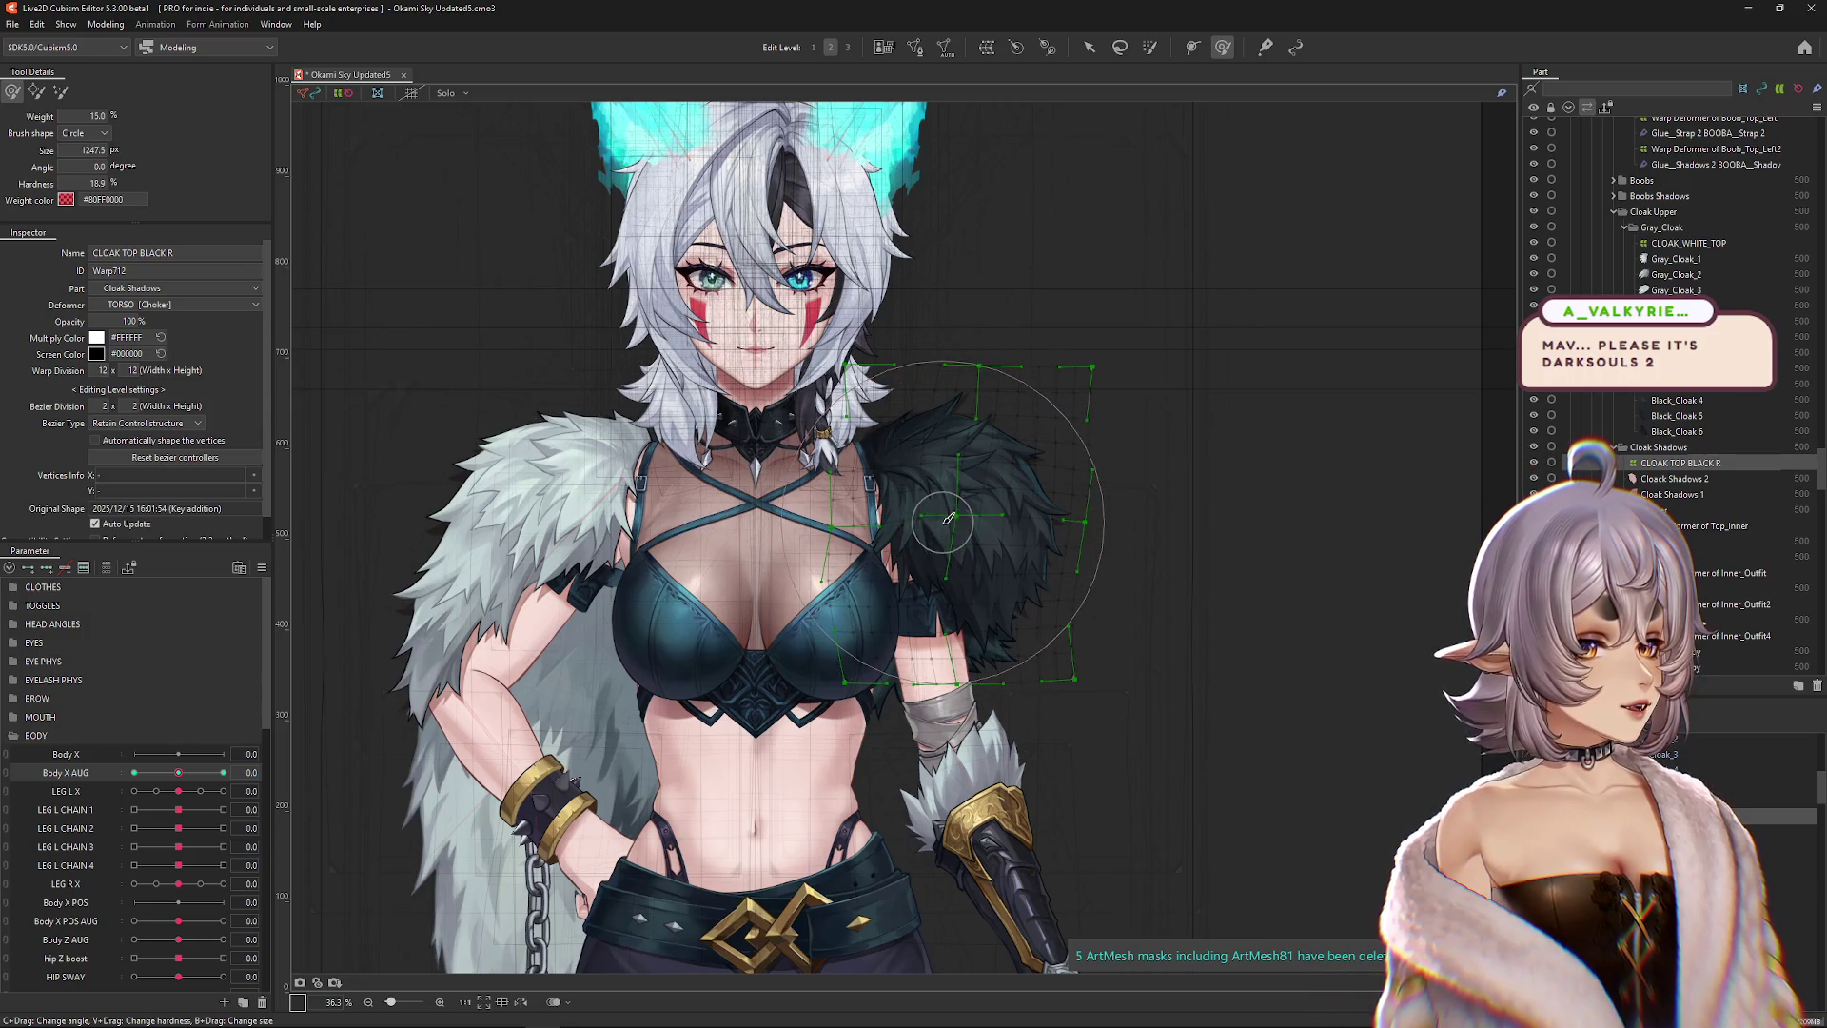
left_click_drag(1056, 581, 1042, 599)
left_click_drag(939, 550, 355, 770)
left_click_drag(187, 775, 222, 773)
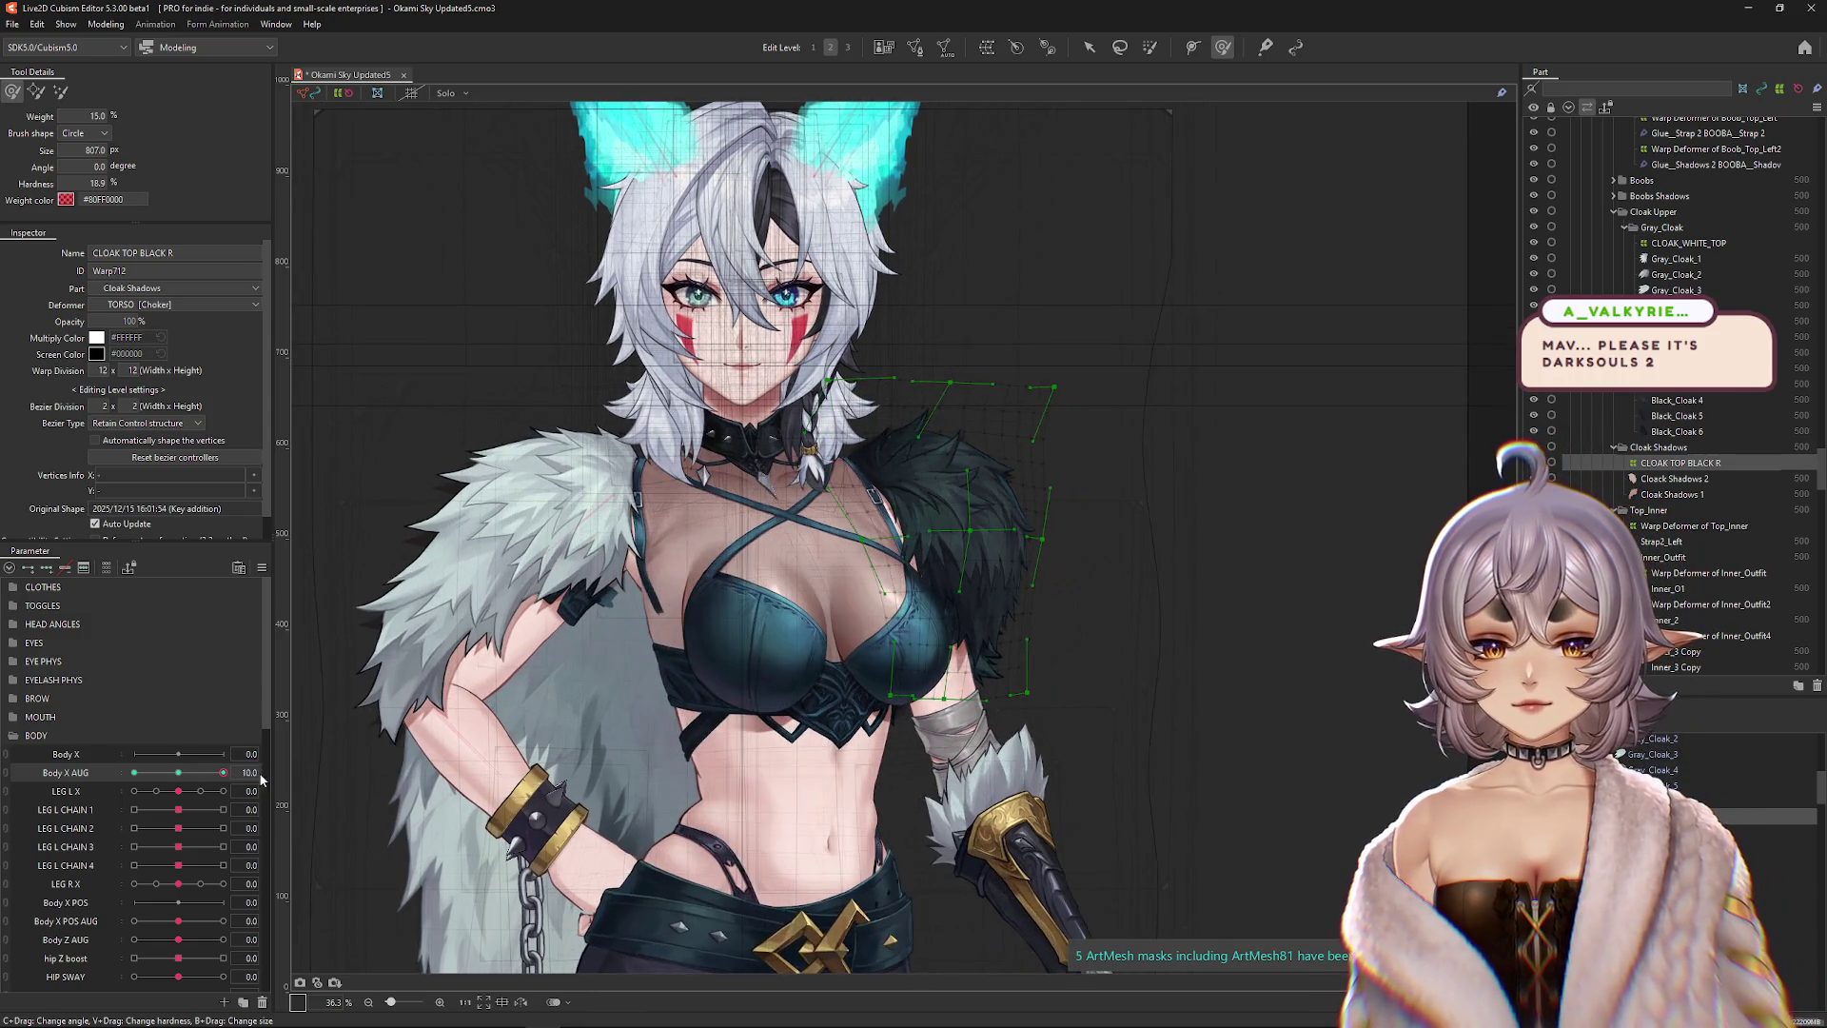
scroll(970, 447, "up", 5)
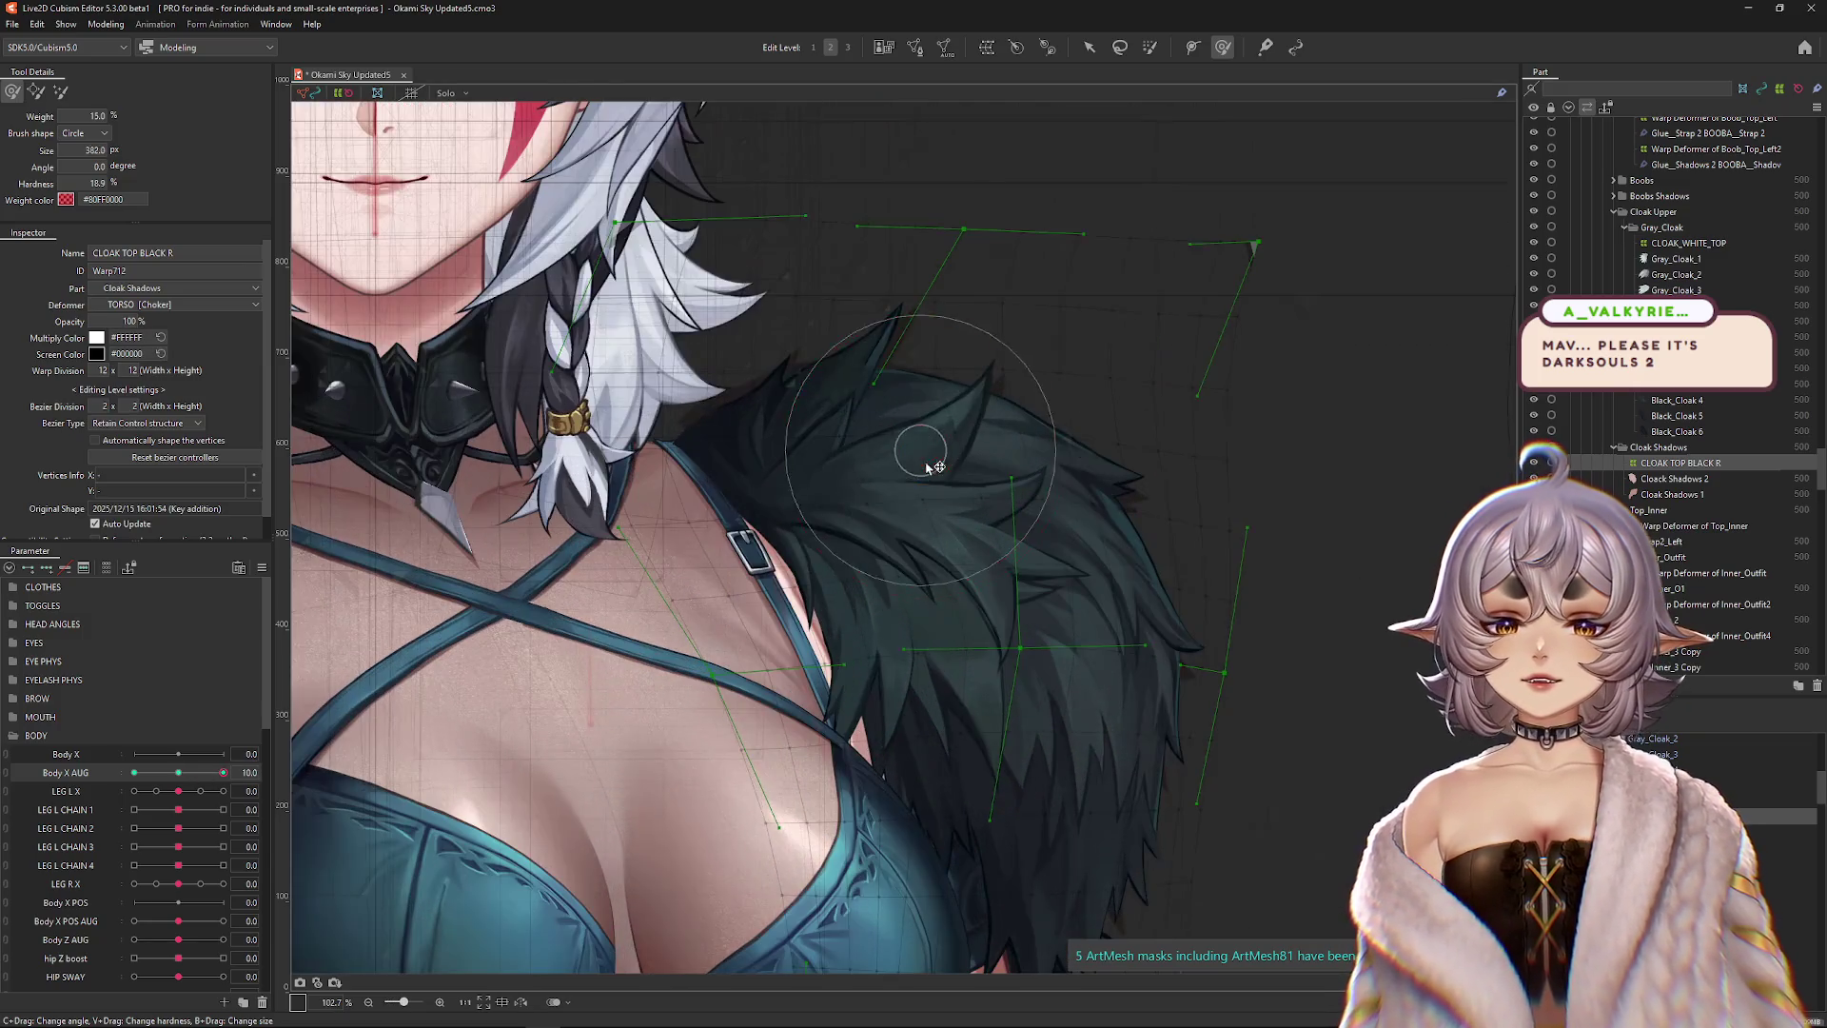
scroll(1015, 514, "down", 3)
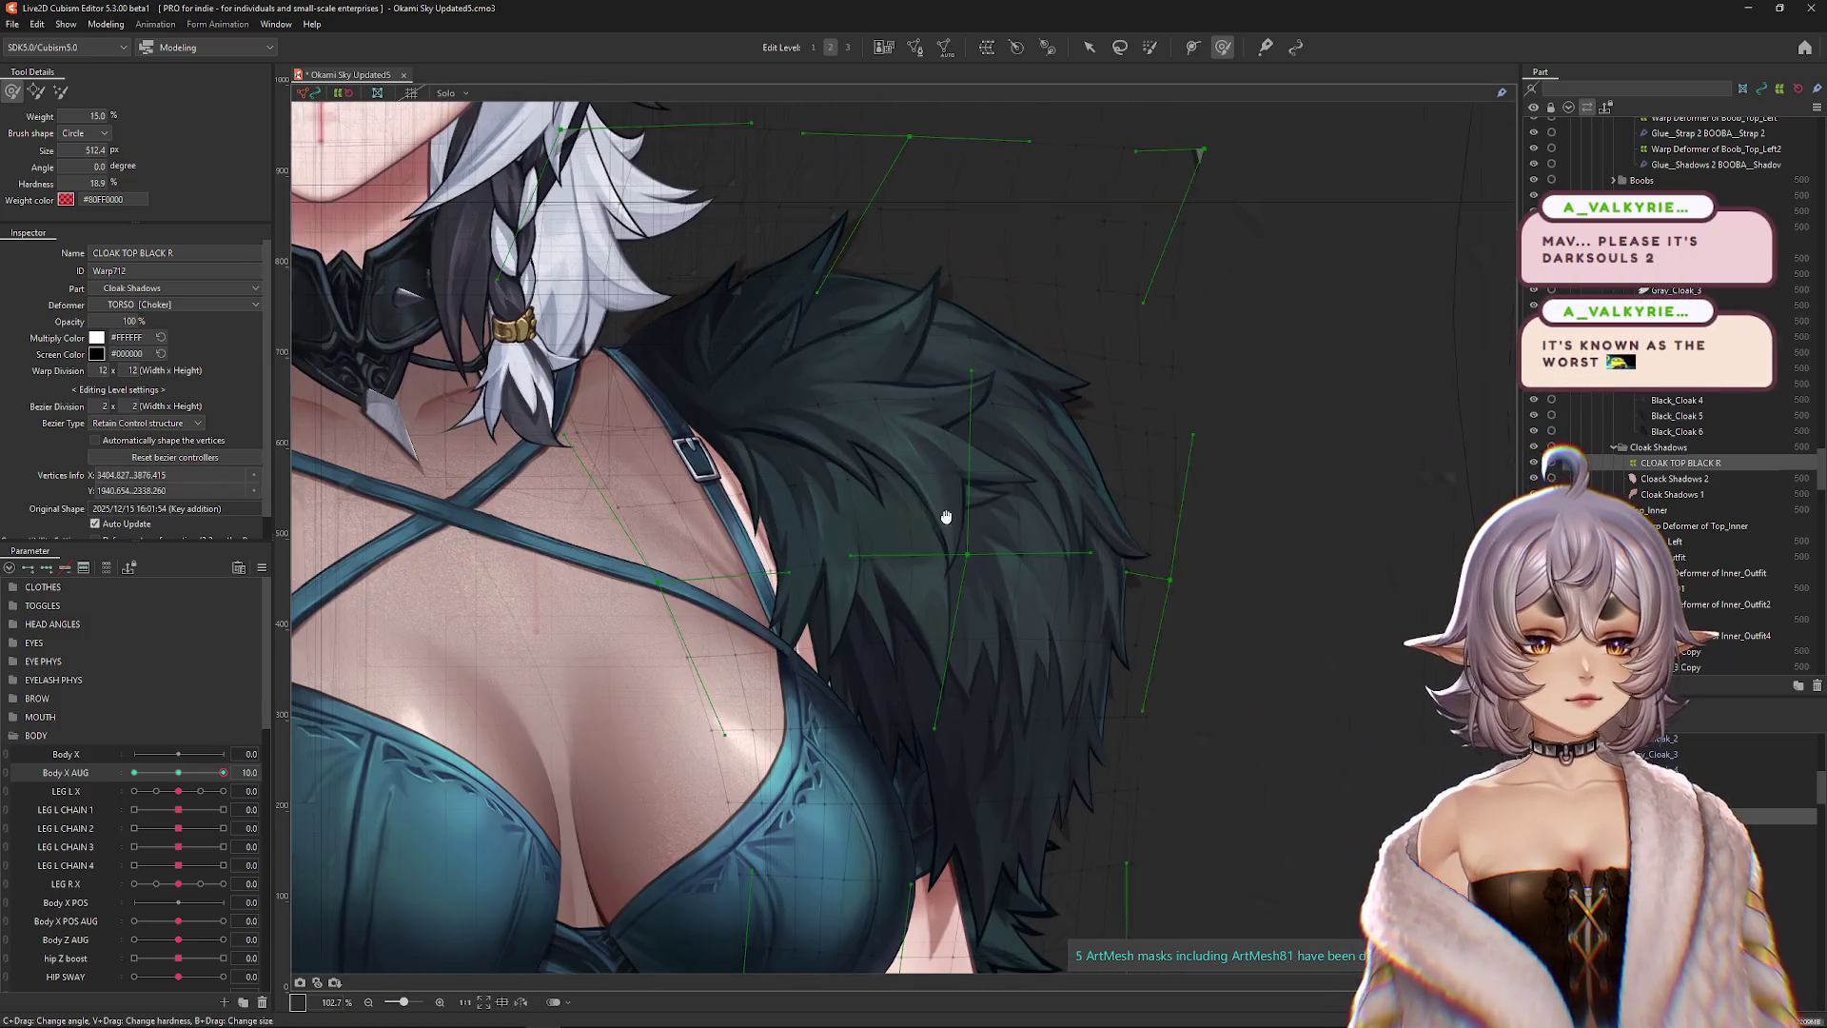
Switch brush mode and edit level, then nudge the CLOAK TOP BLACK R warp lattice left.
left_click(60, 91)
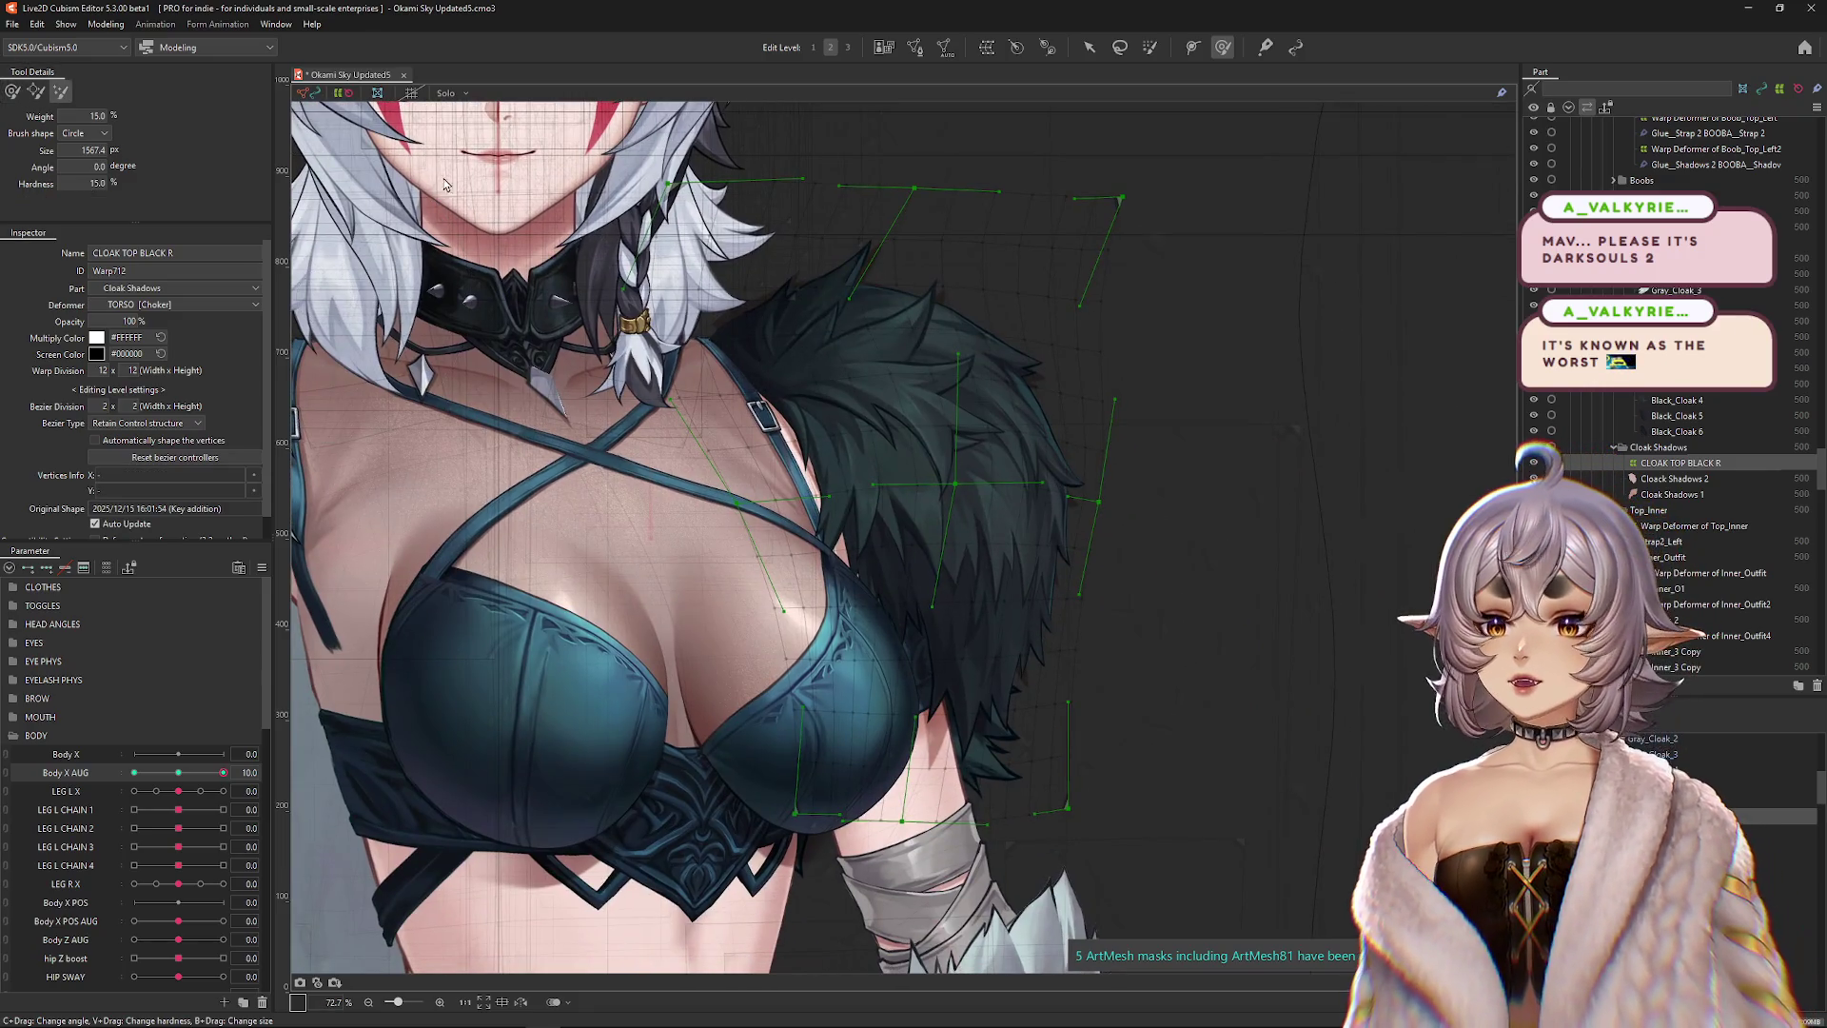
left_click_drag(1014, 117, 995, 342)
left_click_drag(856, 196, 906, 371)
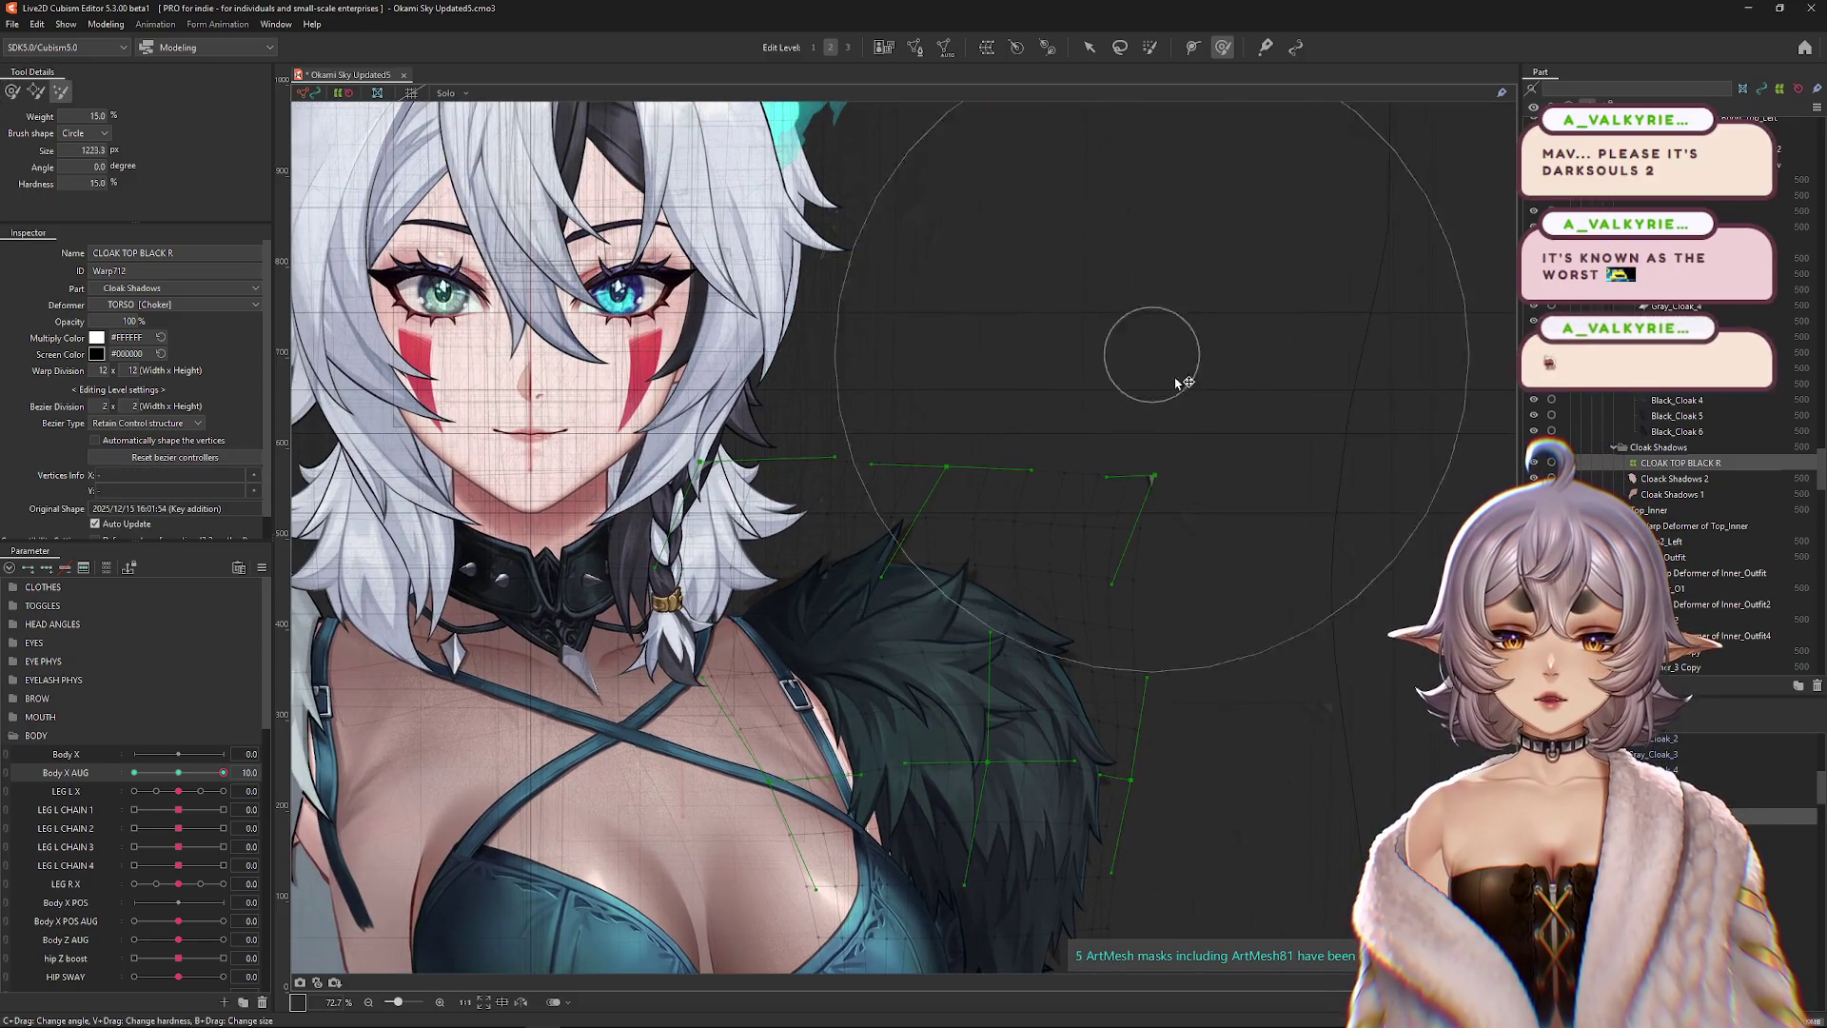
left_click_drag(1170, 666, 1104, 292)
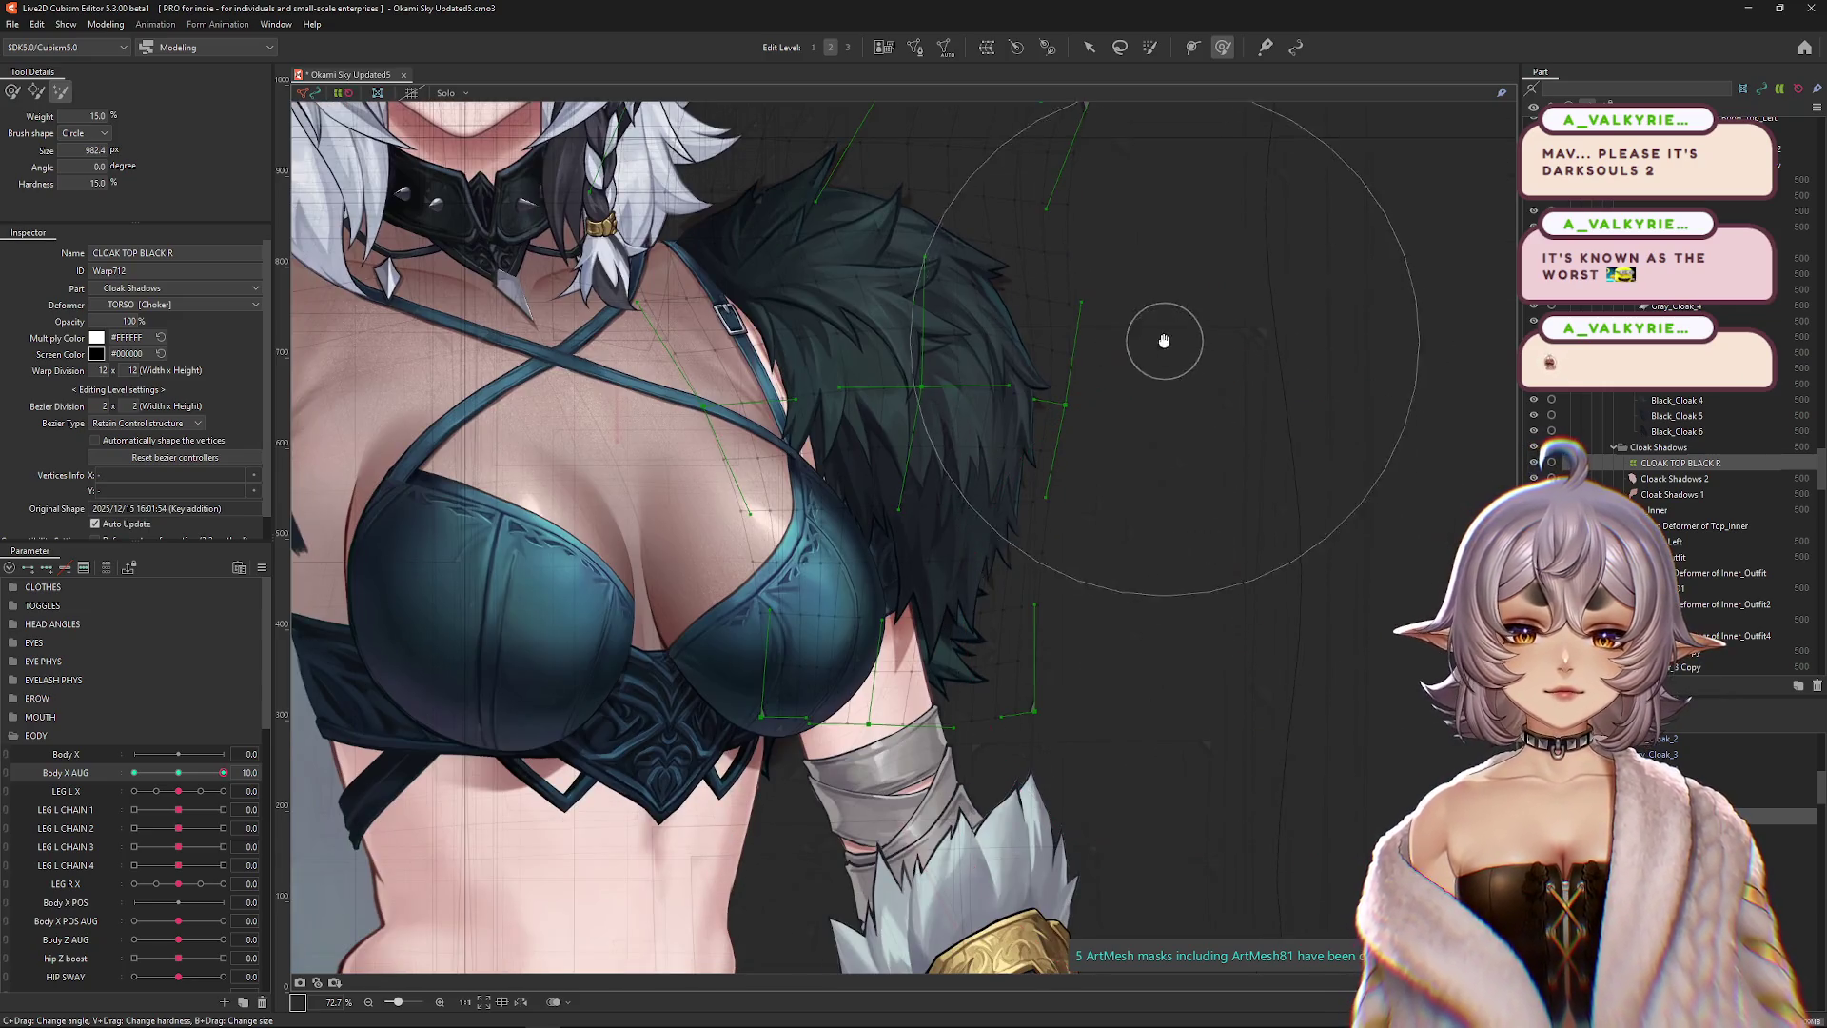
scroll(1162, 347, "up", 3)
left_click(847, 47)
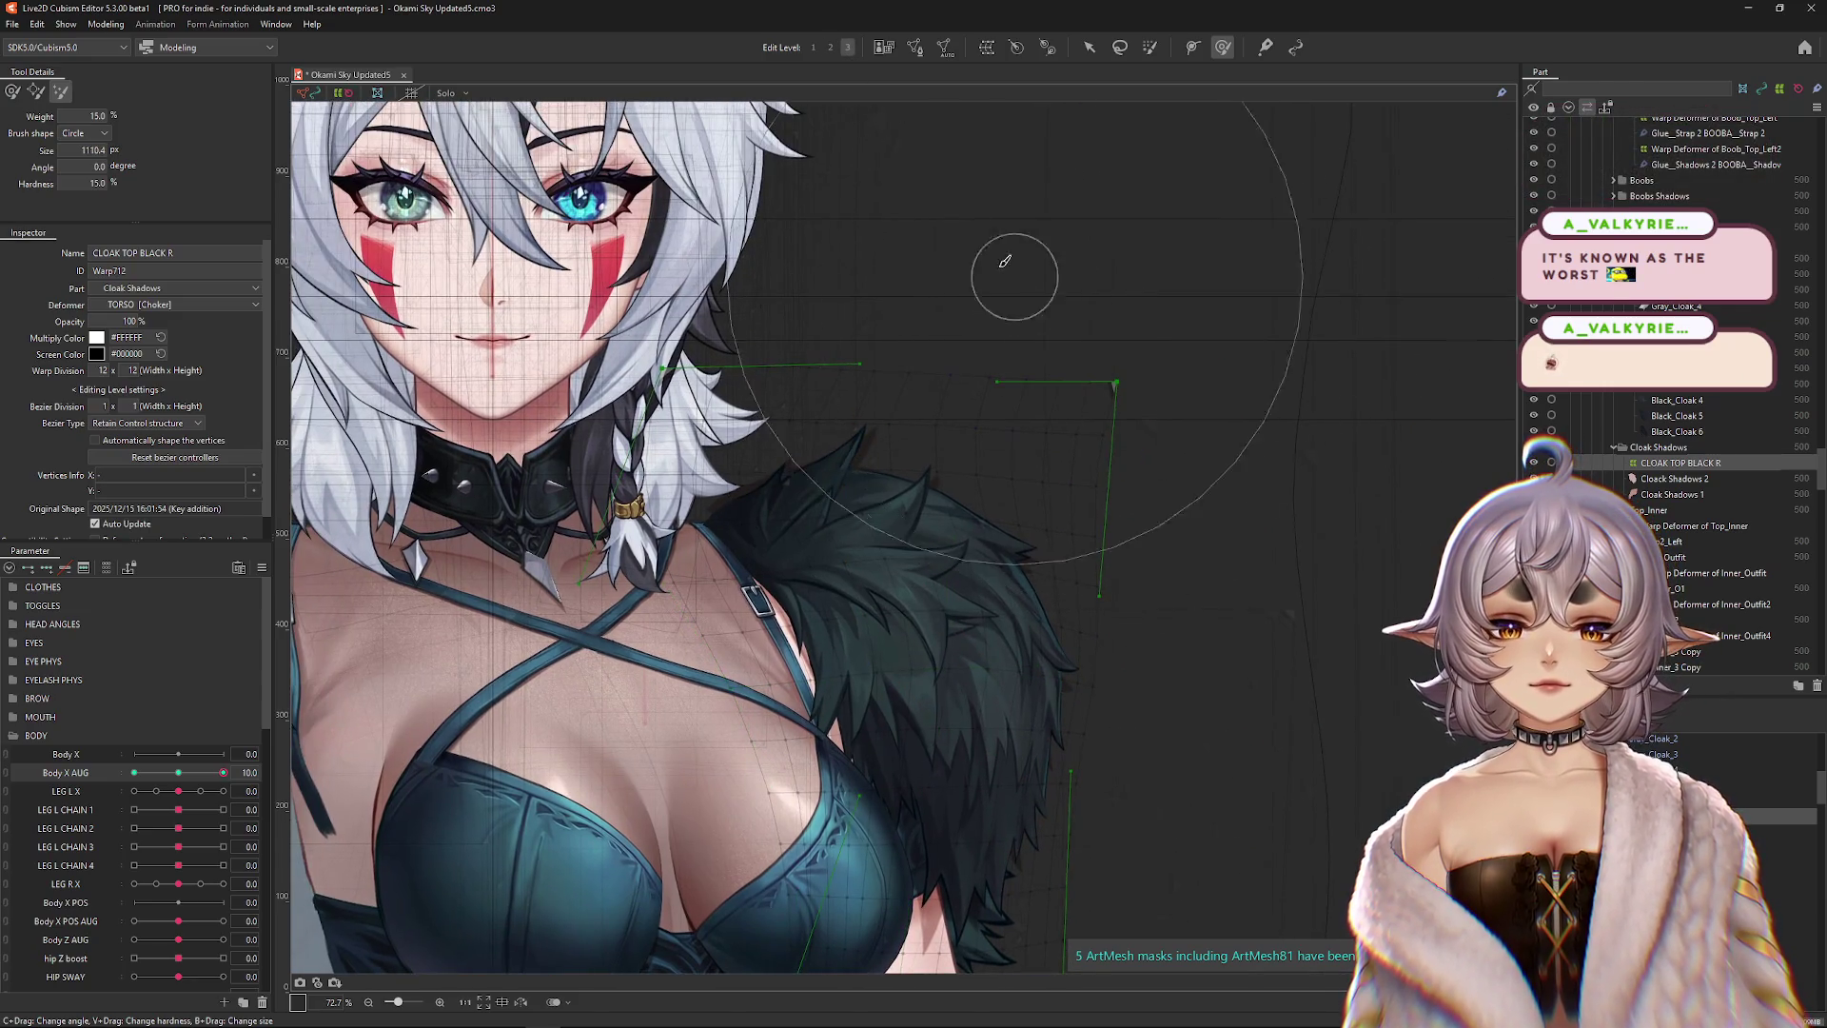
scroll(1154, 367, "down", 3)
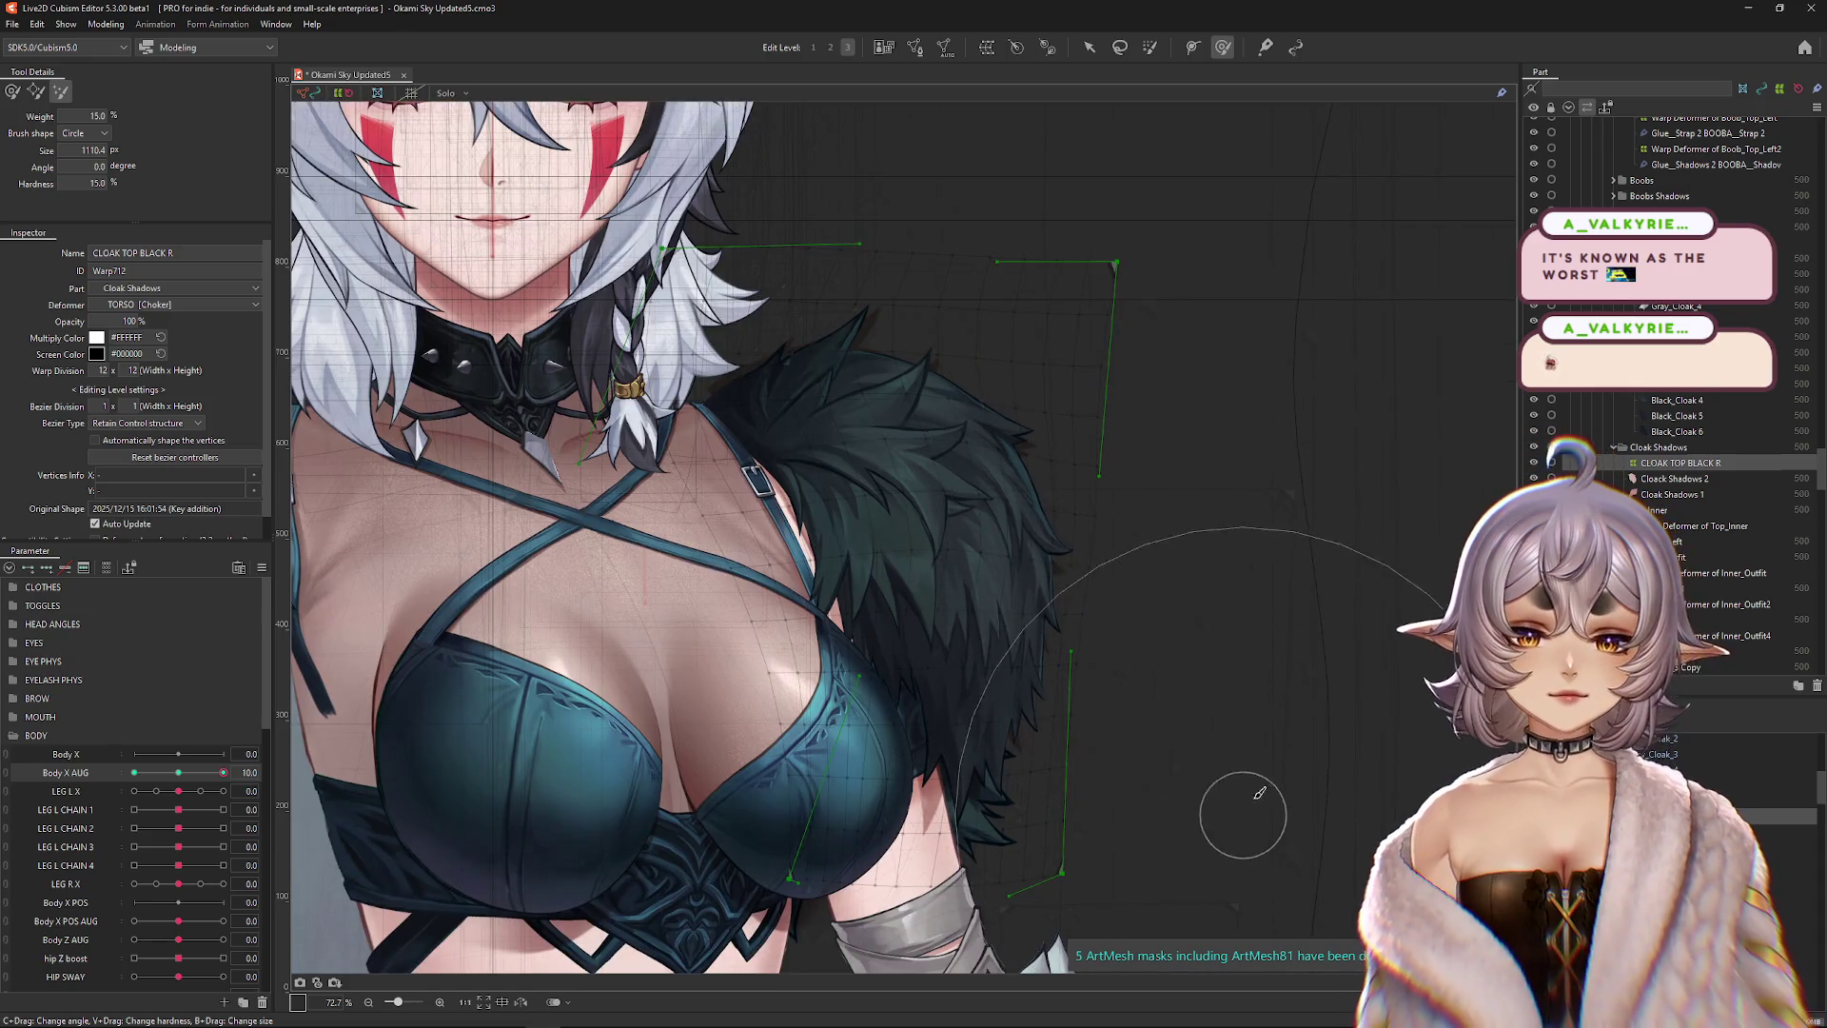
left_click(38, 95)
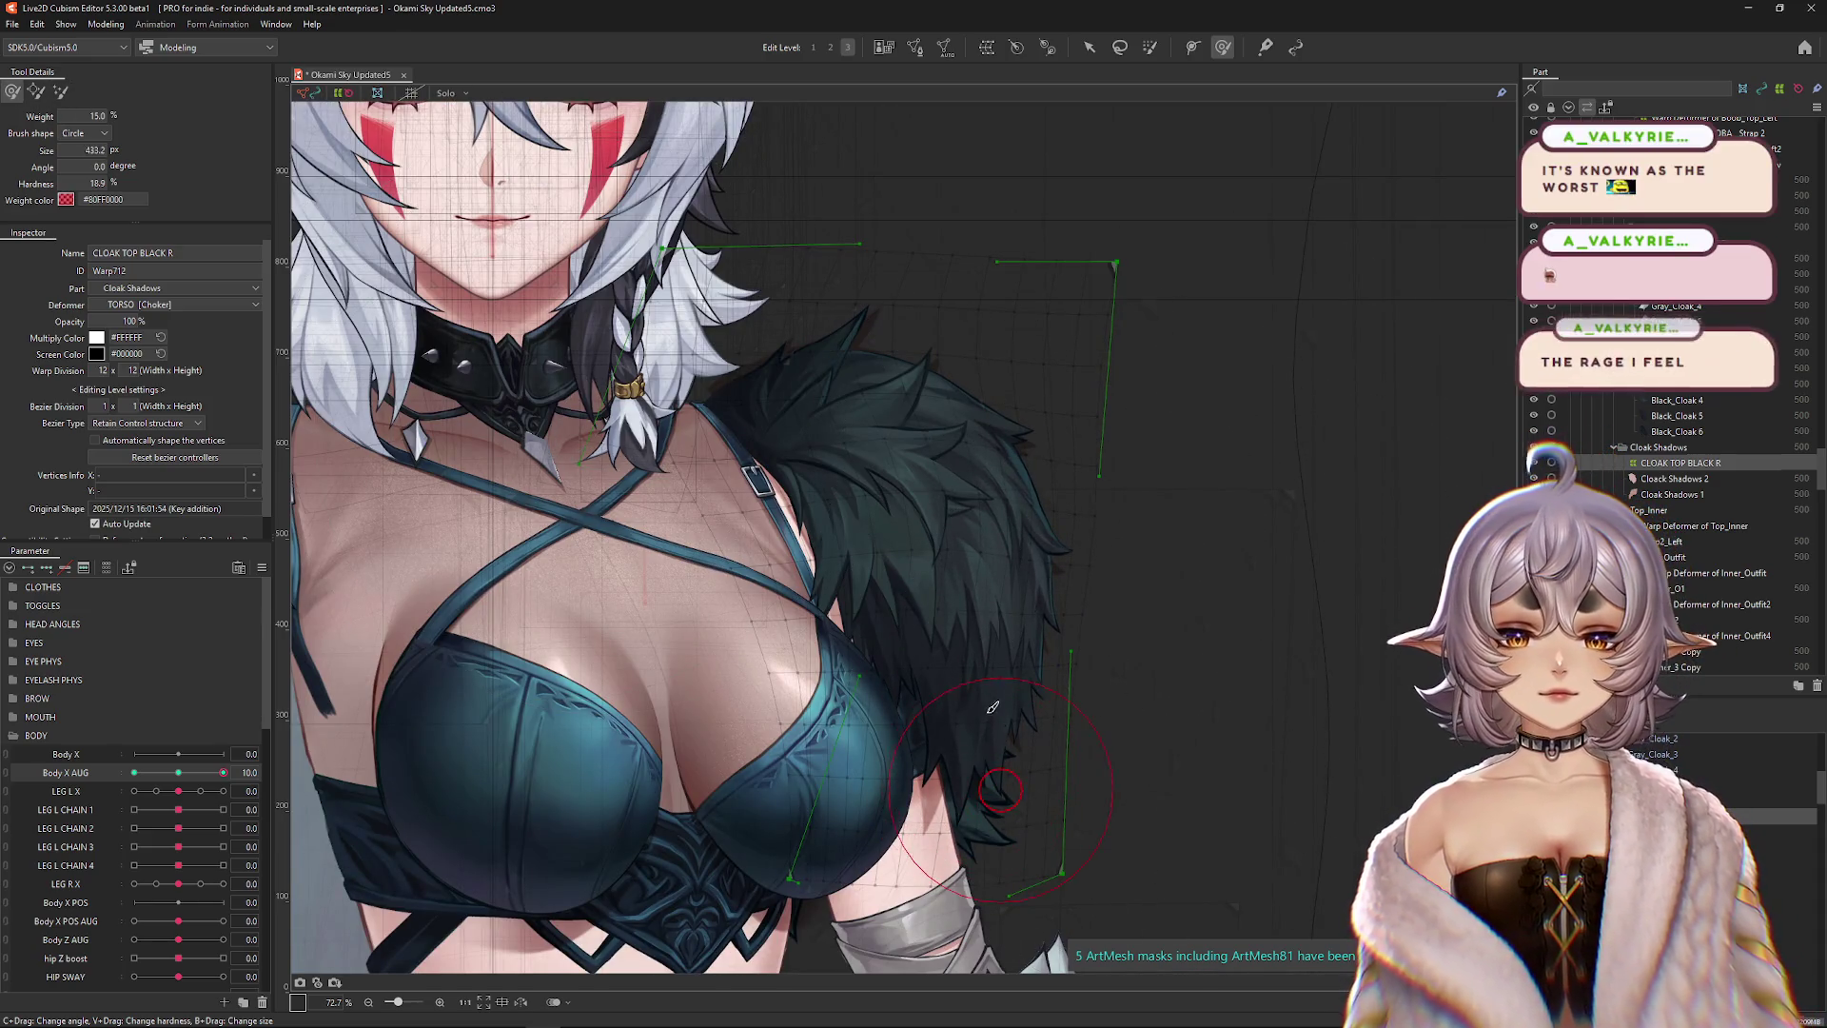
scroll(1008, 475, "up", 3)
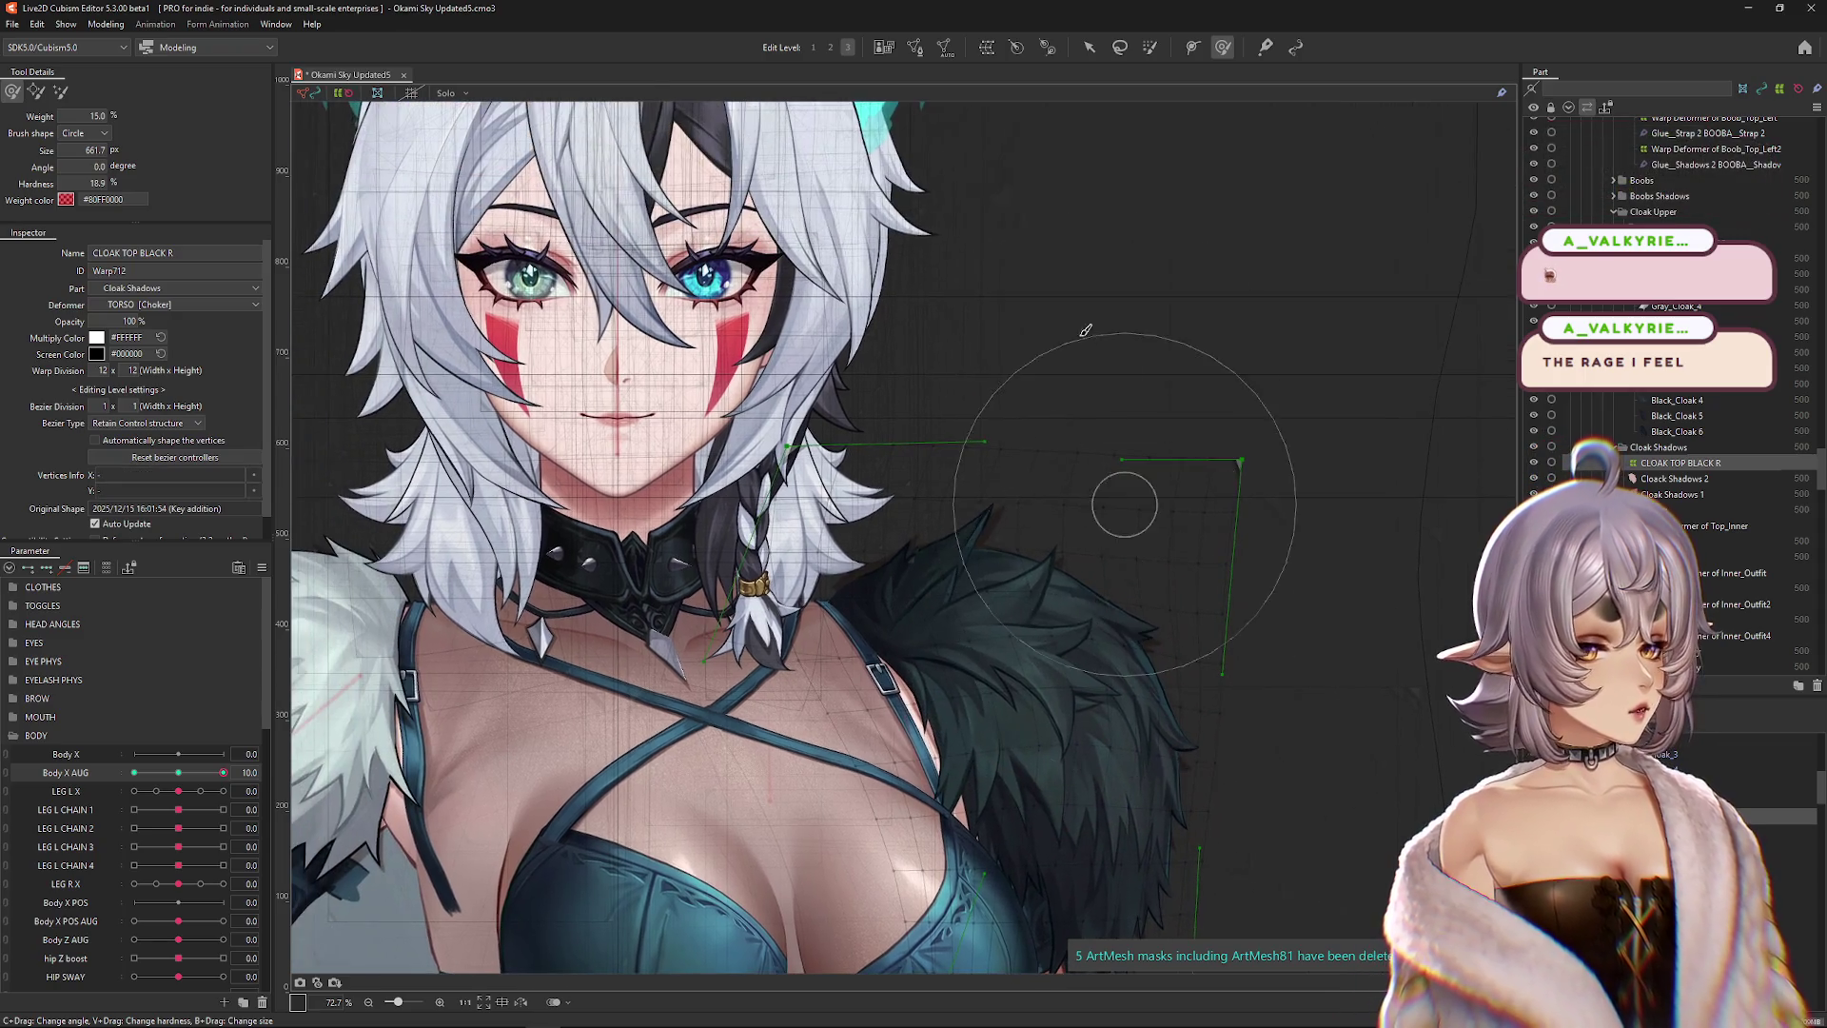
left_click_drag(1086, 330, 853, 343)
scroll(853, 342, "down", 3)
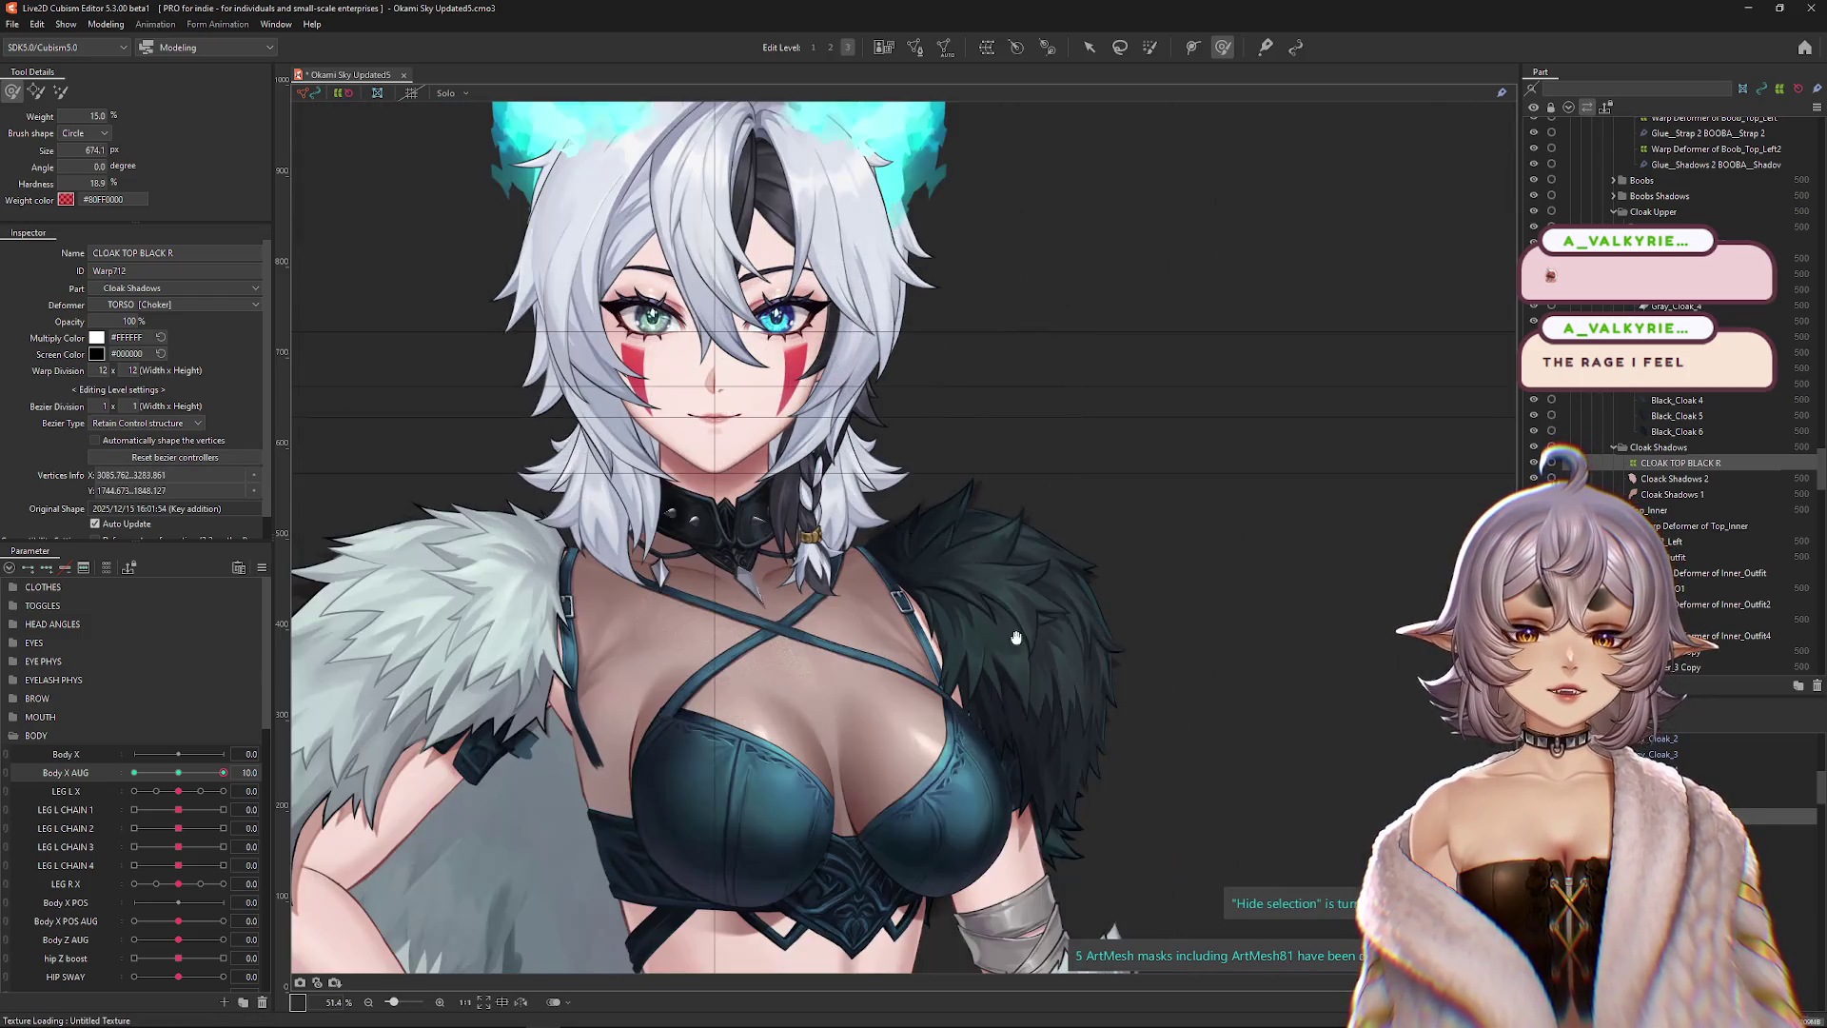
Centre Body X AUG, then set it to -10 and 10 to check the cloak.
mouse_move(222, 772)
left_mouse_down()
mouse_move(179, 772)
mouse_move(216, 790)
mouse_move(187, 773)
mouse_move(223, 771)
mouse_move(135, 773)
left_mouse_up()
left_click(781, 541)
left_click(790, 747)
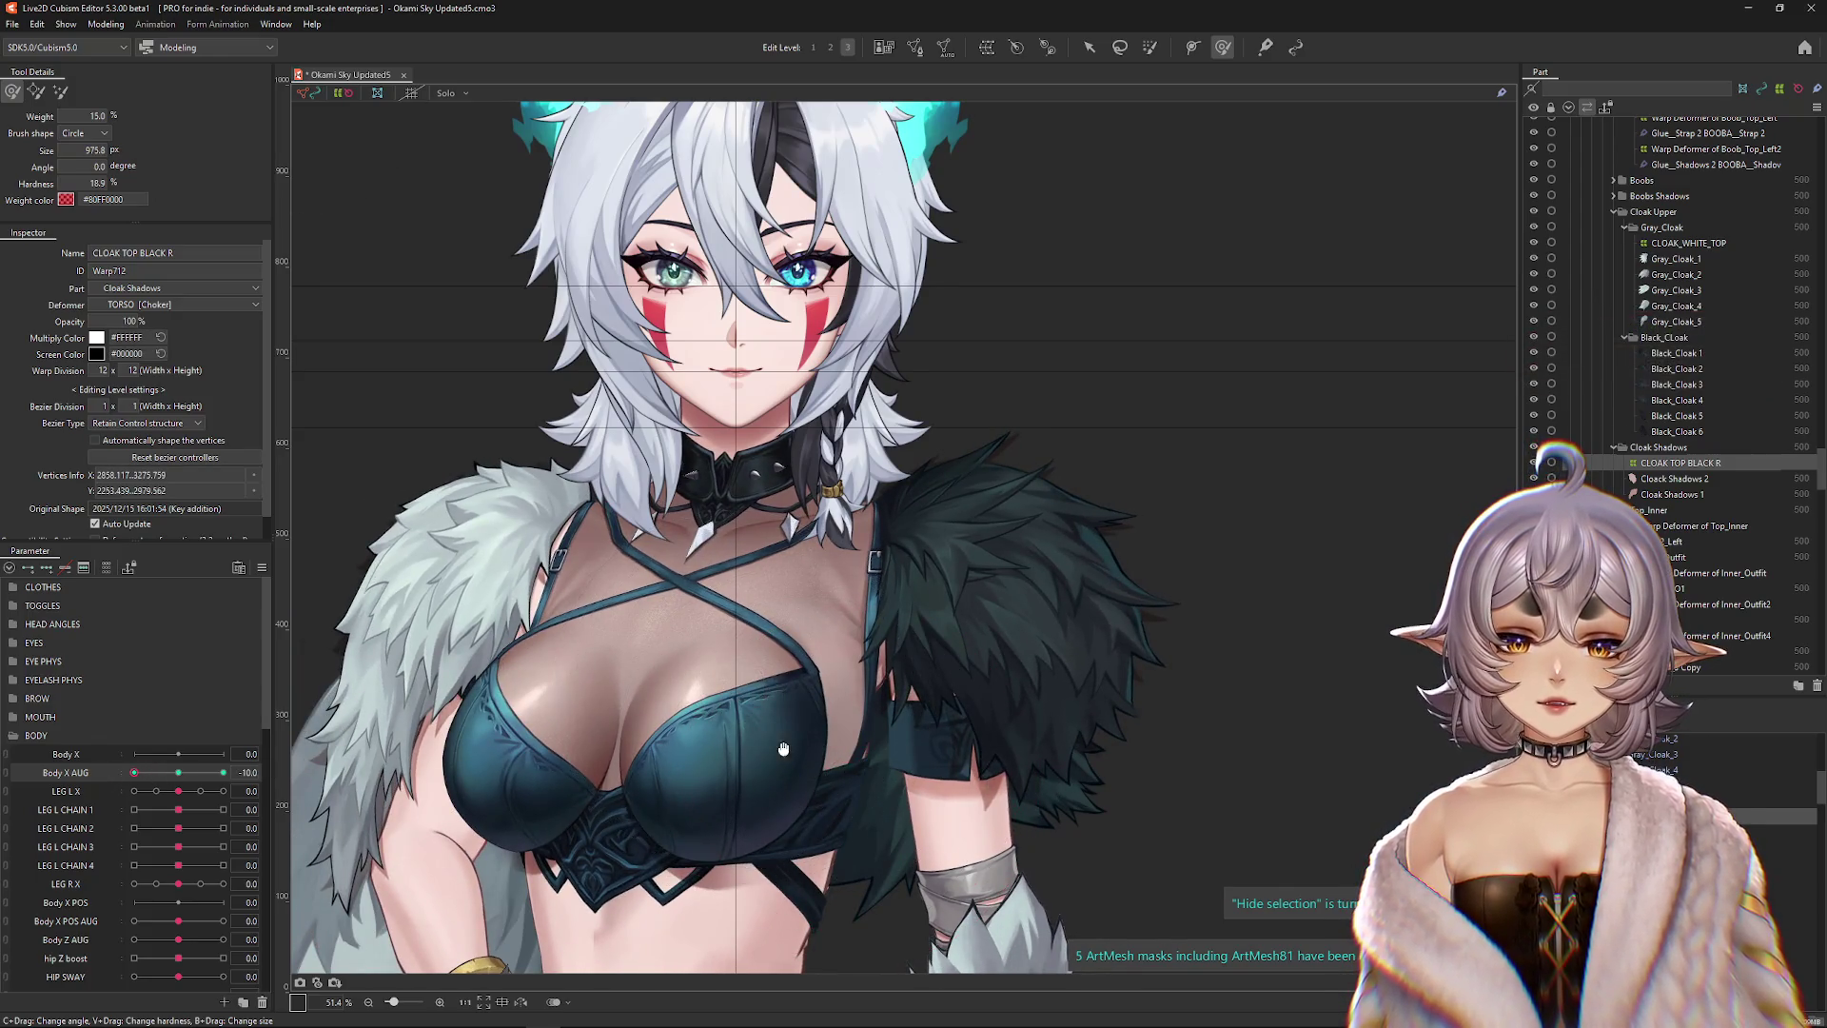
Show the finer level-2 warp grid and sway Body X AUG across to the other side.
left_click_drag(780, 742, 695, 751)
left_click_drag(278, 349, 346, 298)
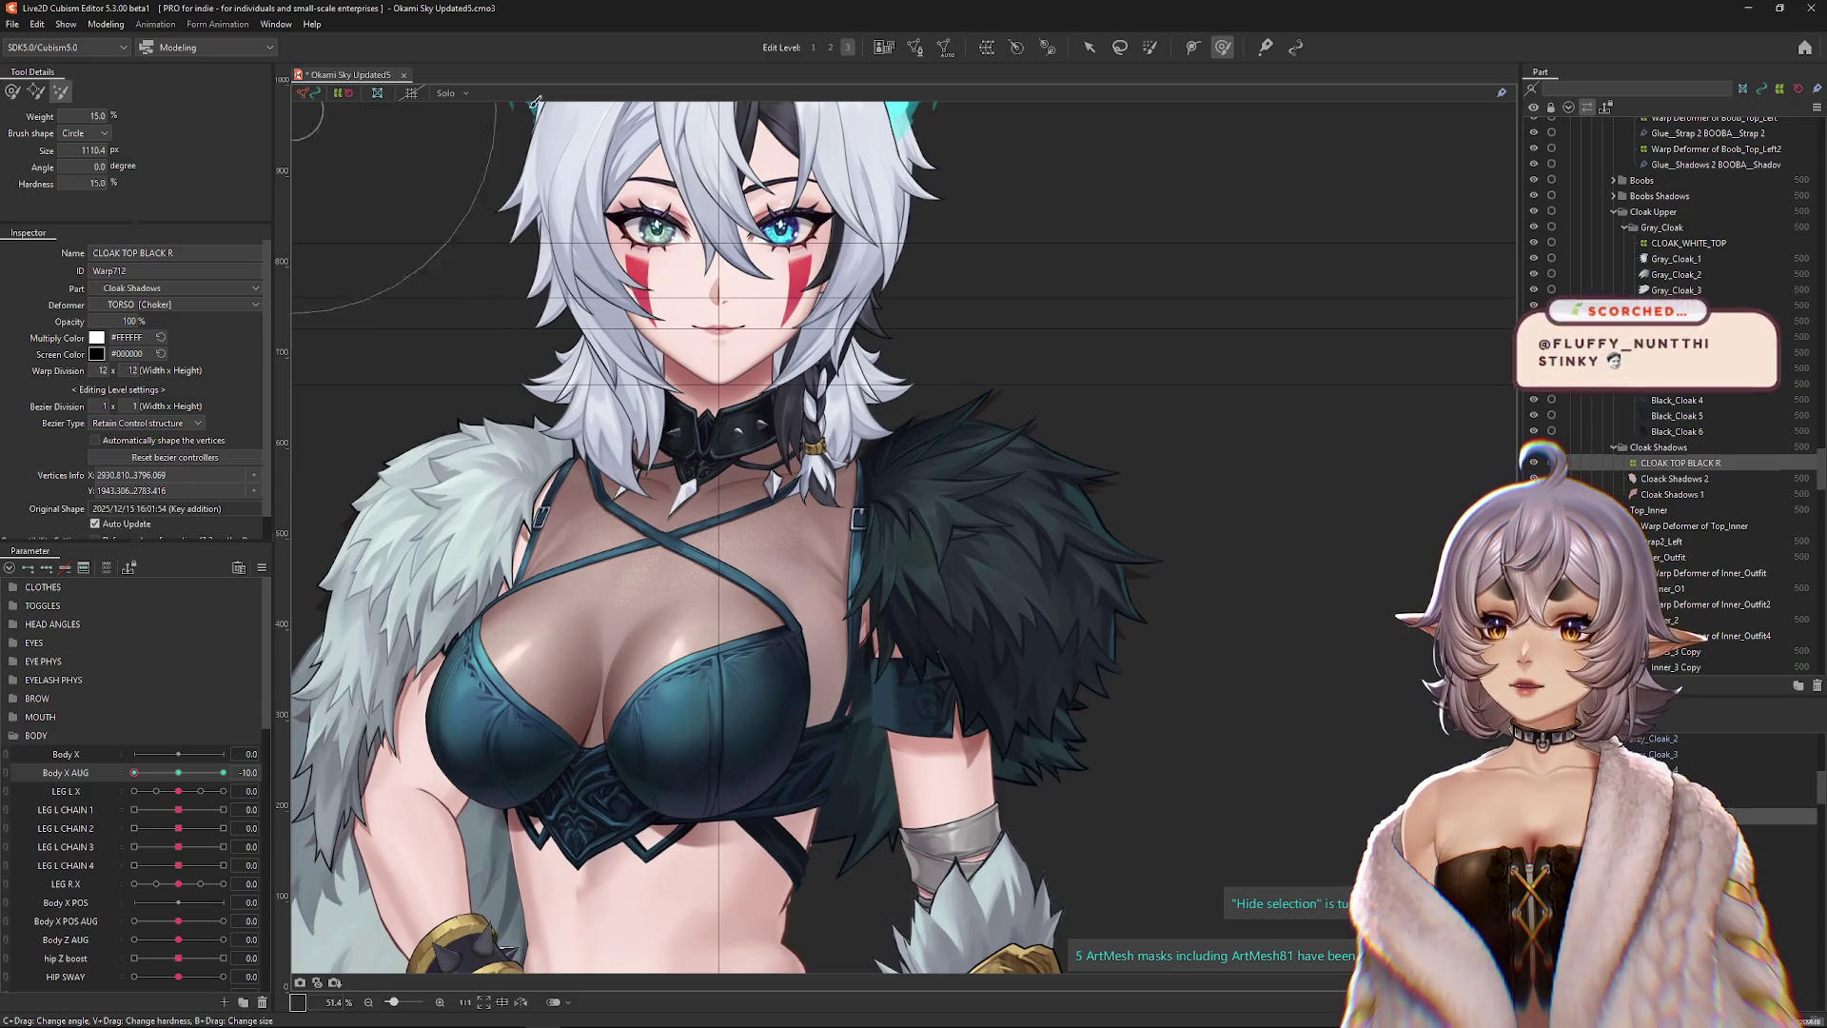
key("2")
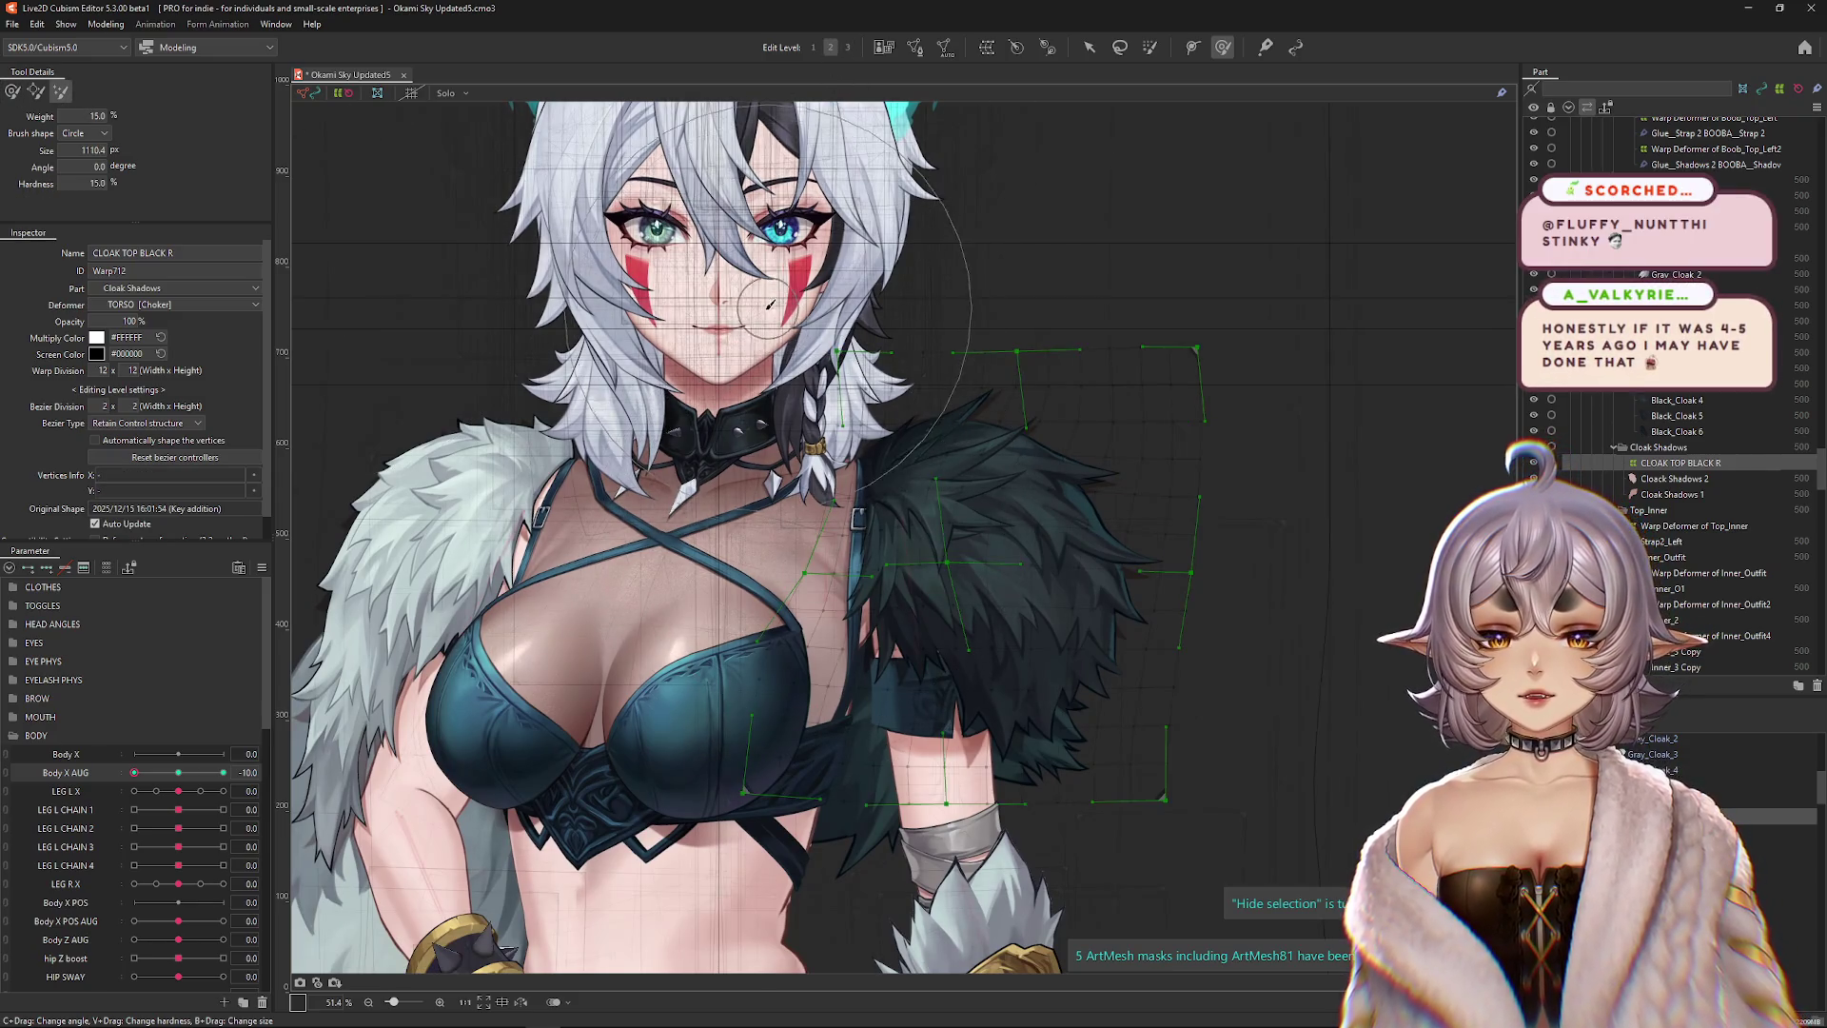
left_click_drag(1101, 510, 1160, 498)
mouse_move(1083, 620)
left_mouse_down()
mouse_move(1035, 589)
mouse_move(1103, 614)
left_mouse_up()
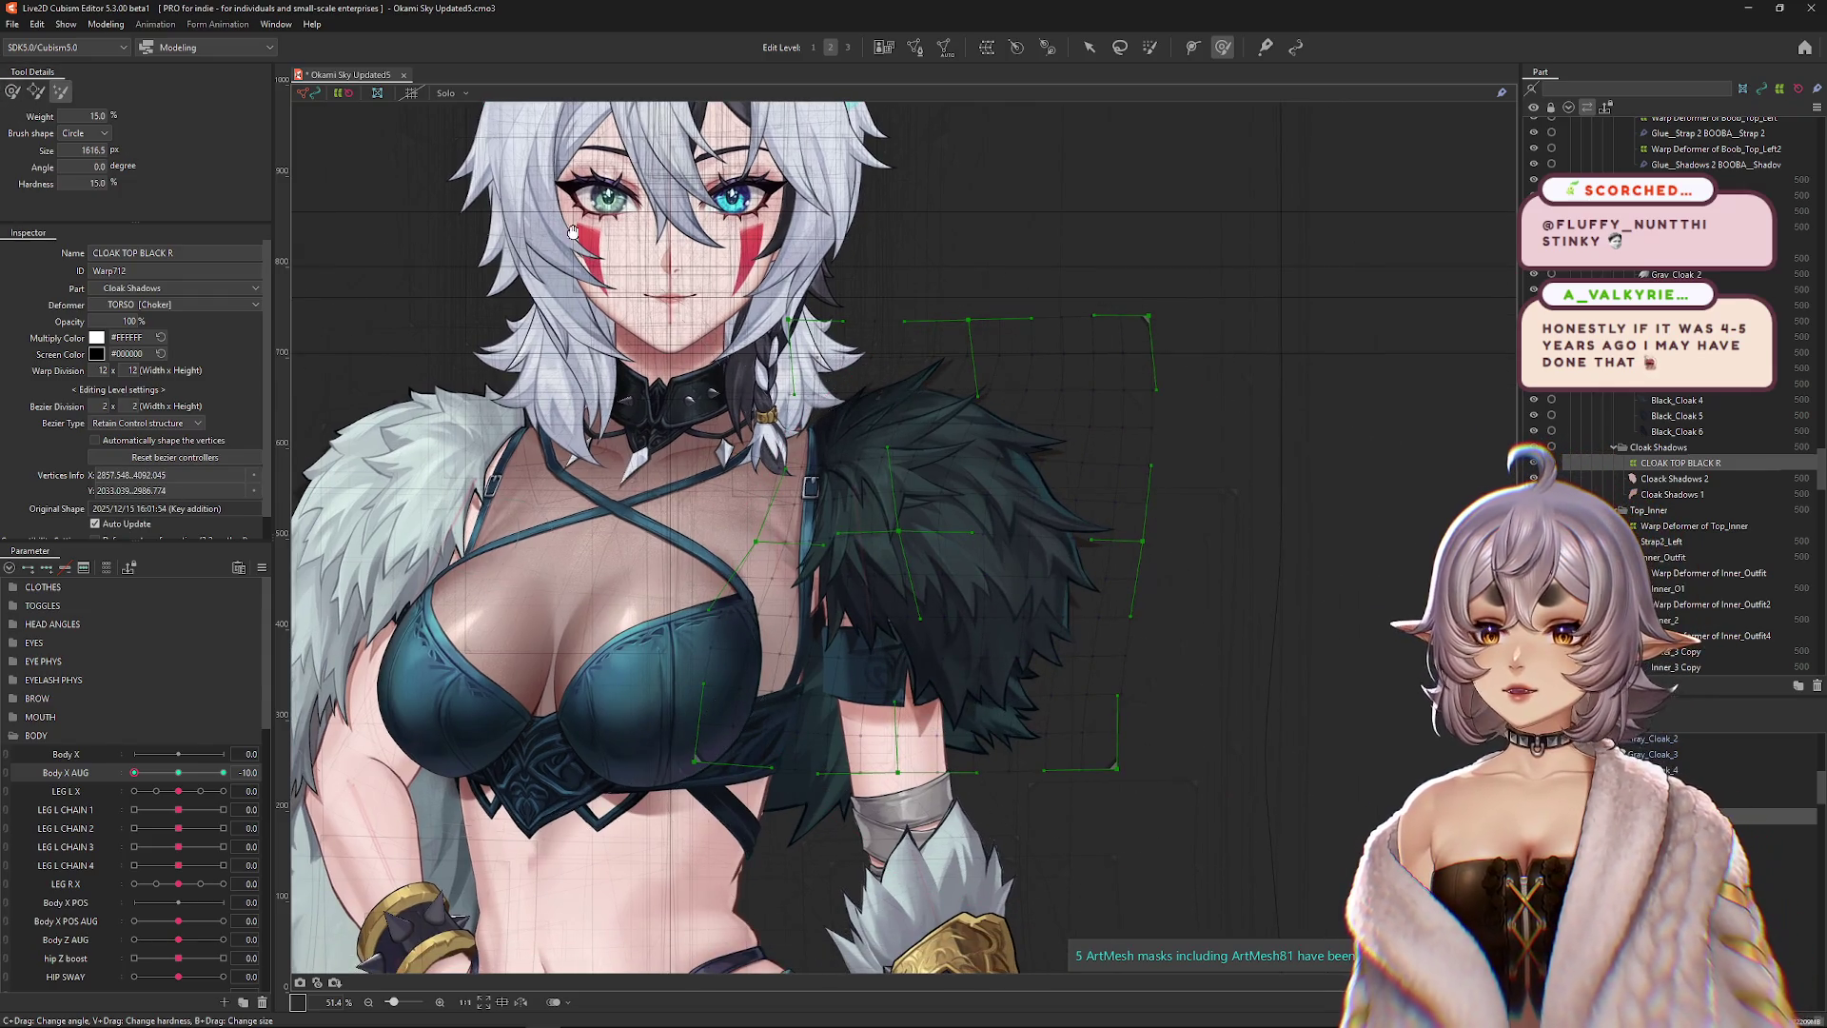
scroll(492, 209, "down", 3)
key("ctrl+h")
left_click_drag(135, 772, 223, 771)
scroll(571, 381, "up", 2)
key("ctrl+h")
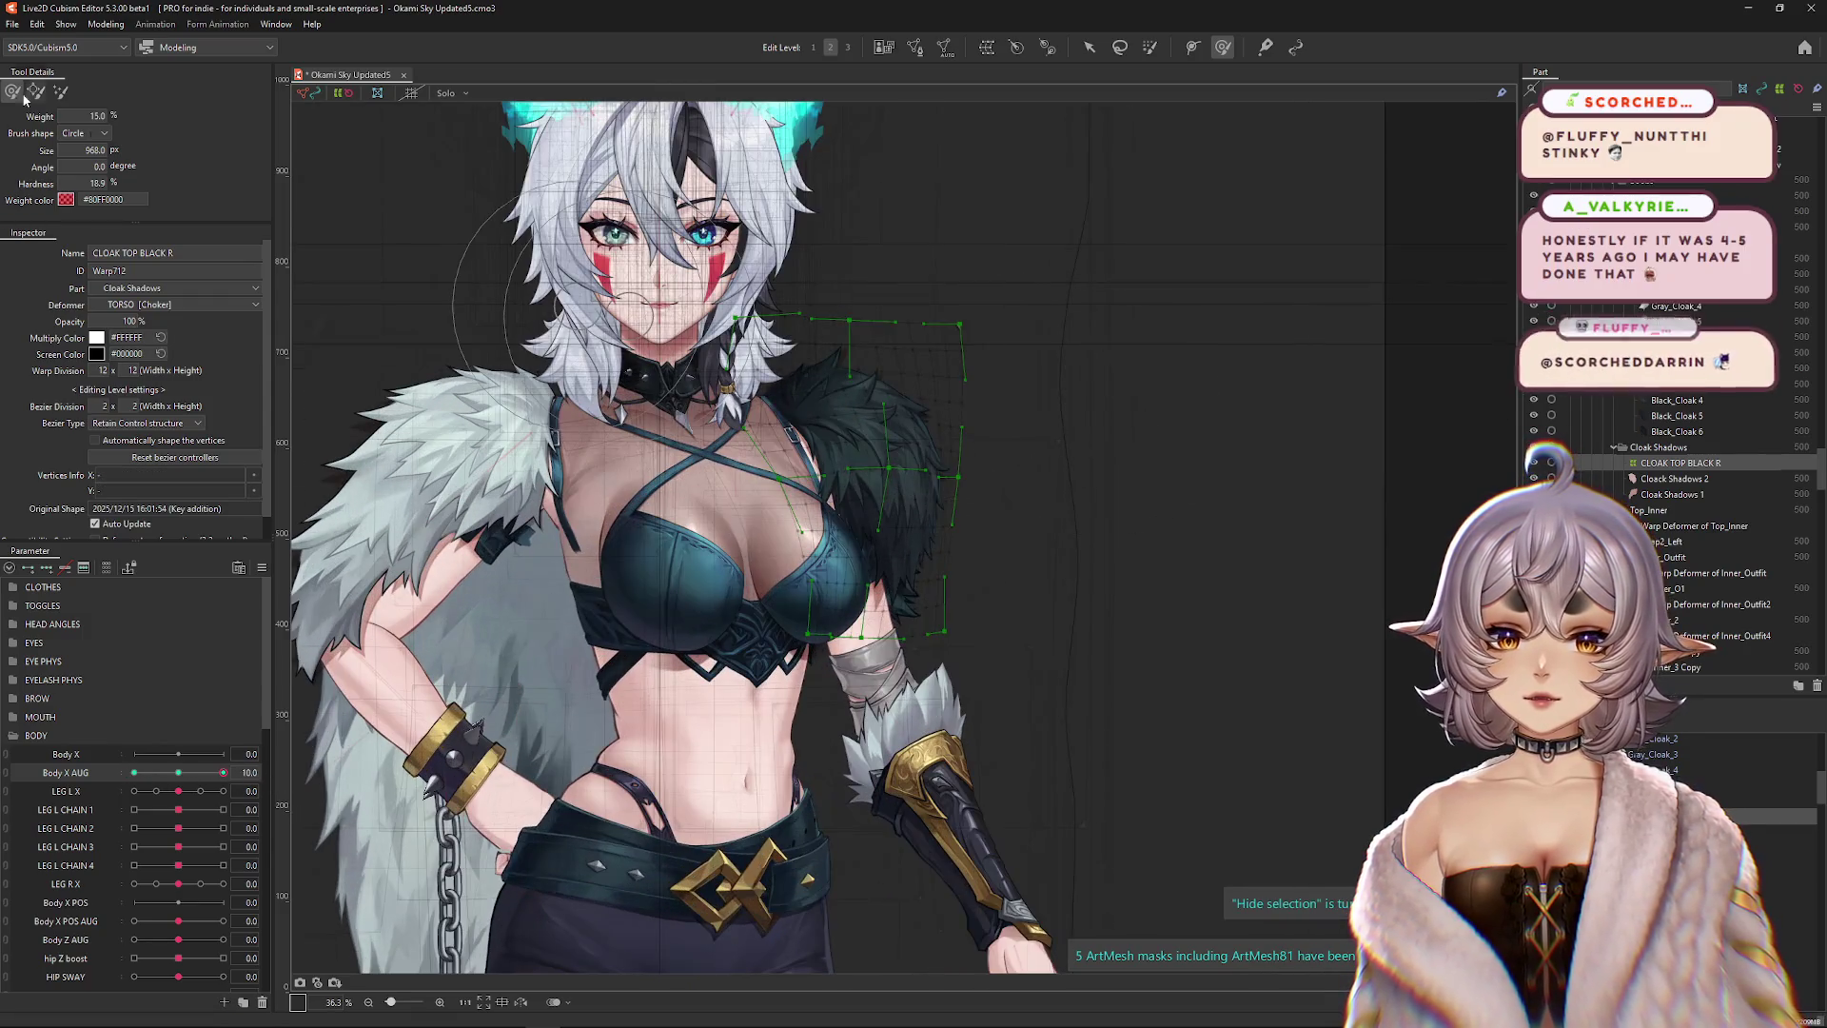
Use edit level 3 and the weight brush, resizing it over the shoulder cloak.
left_click(60, 91)
key("3")
left_click_drag(966, 602, 956, 653)
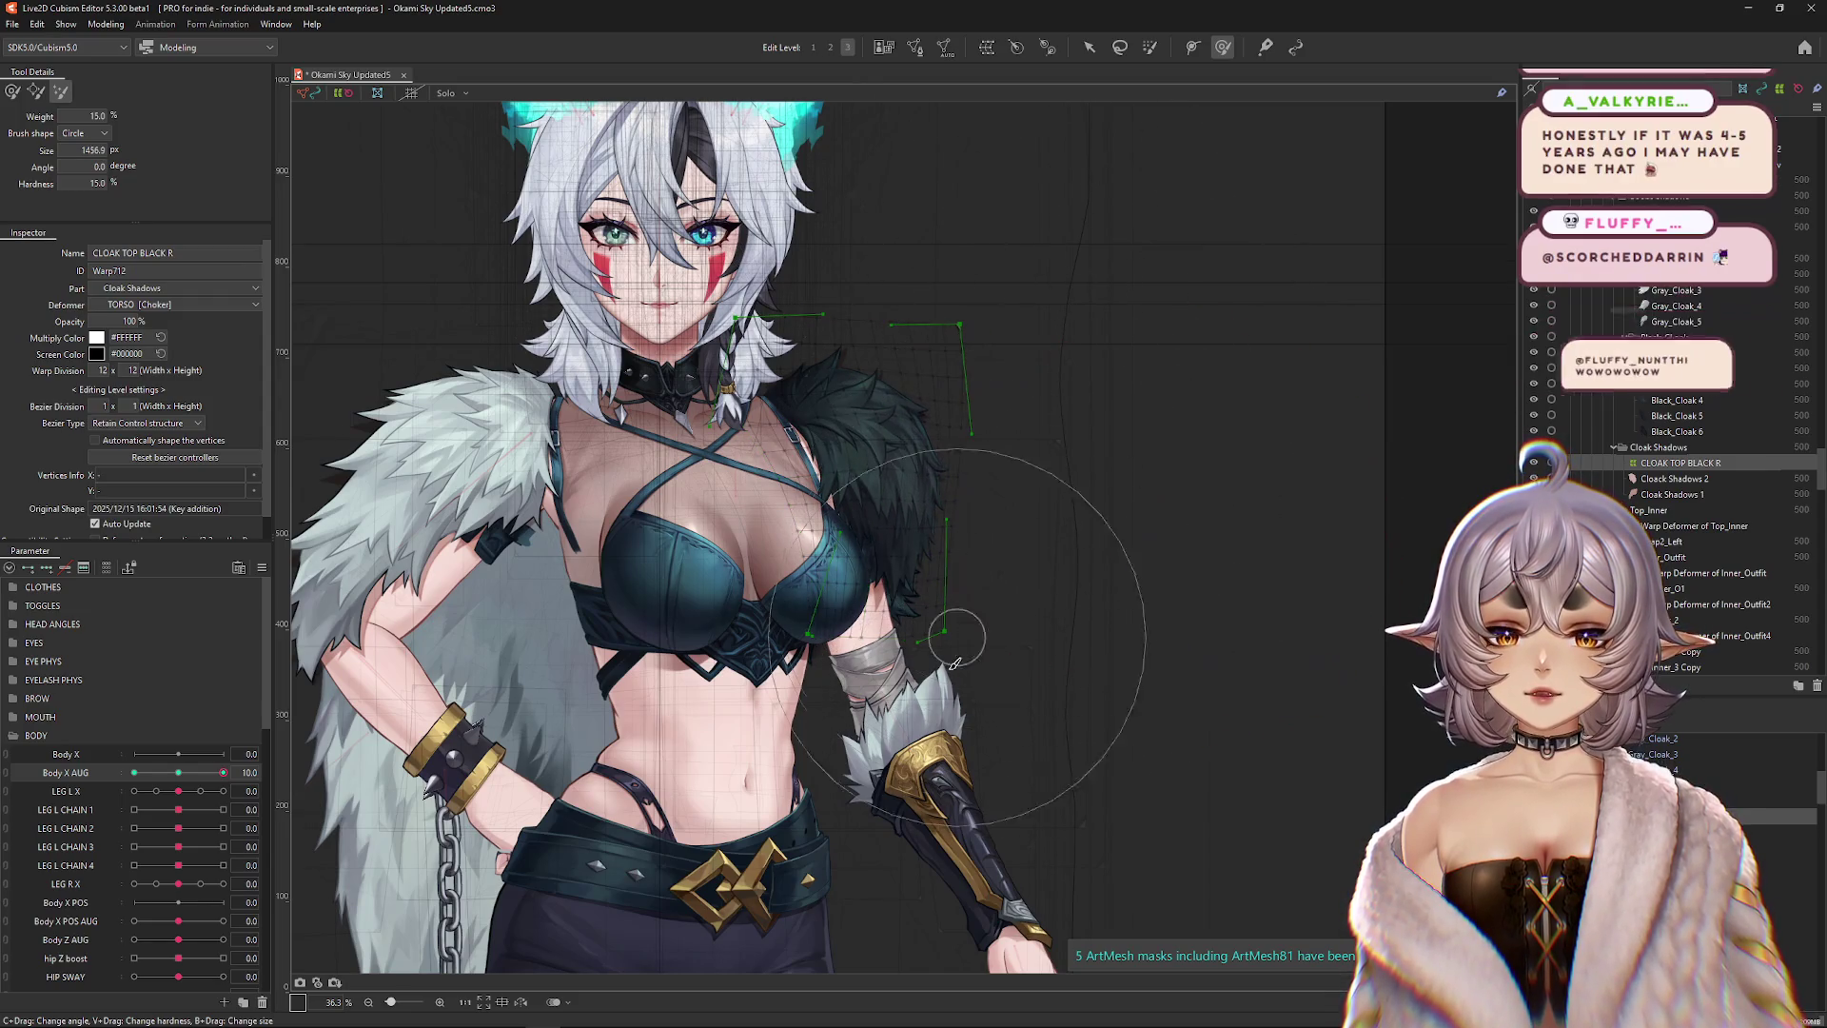
scroll(1056, 428, "up", 1)
left_click(13, 90)
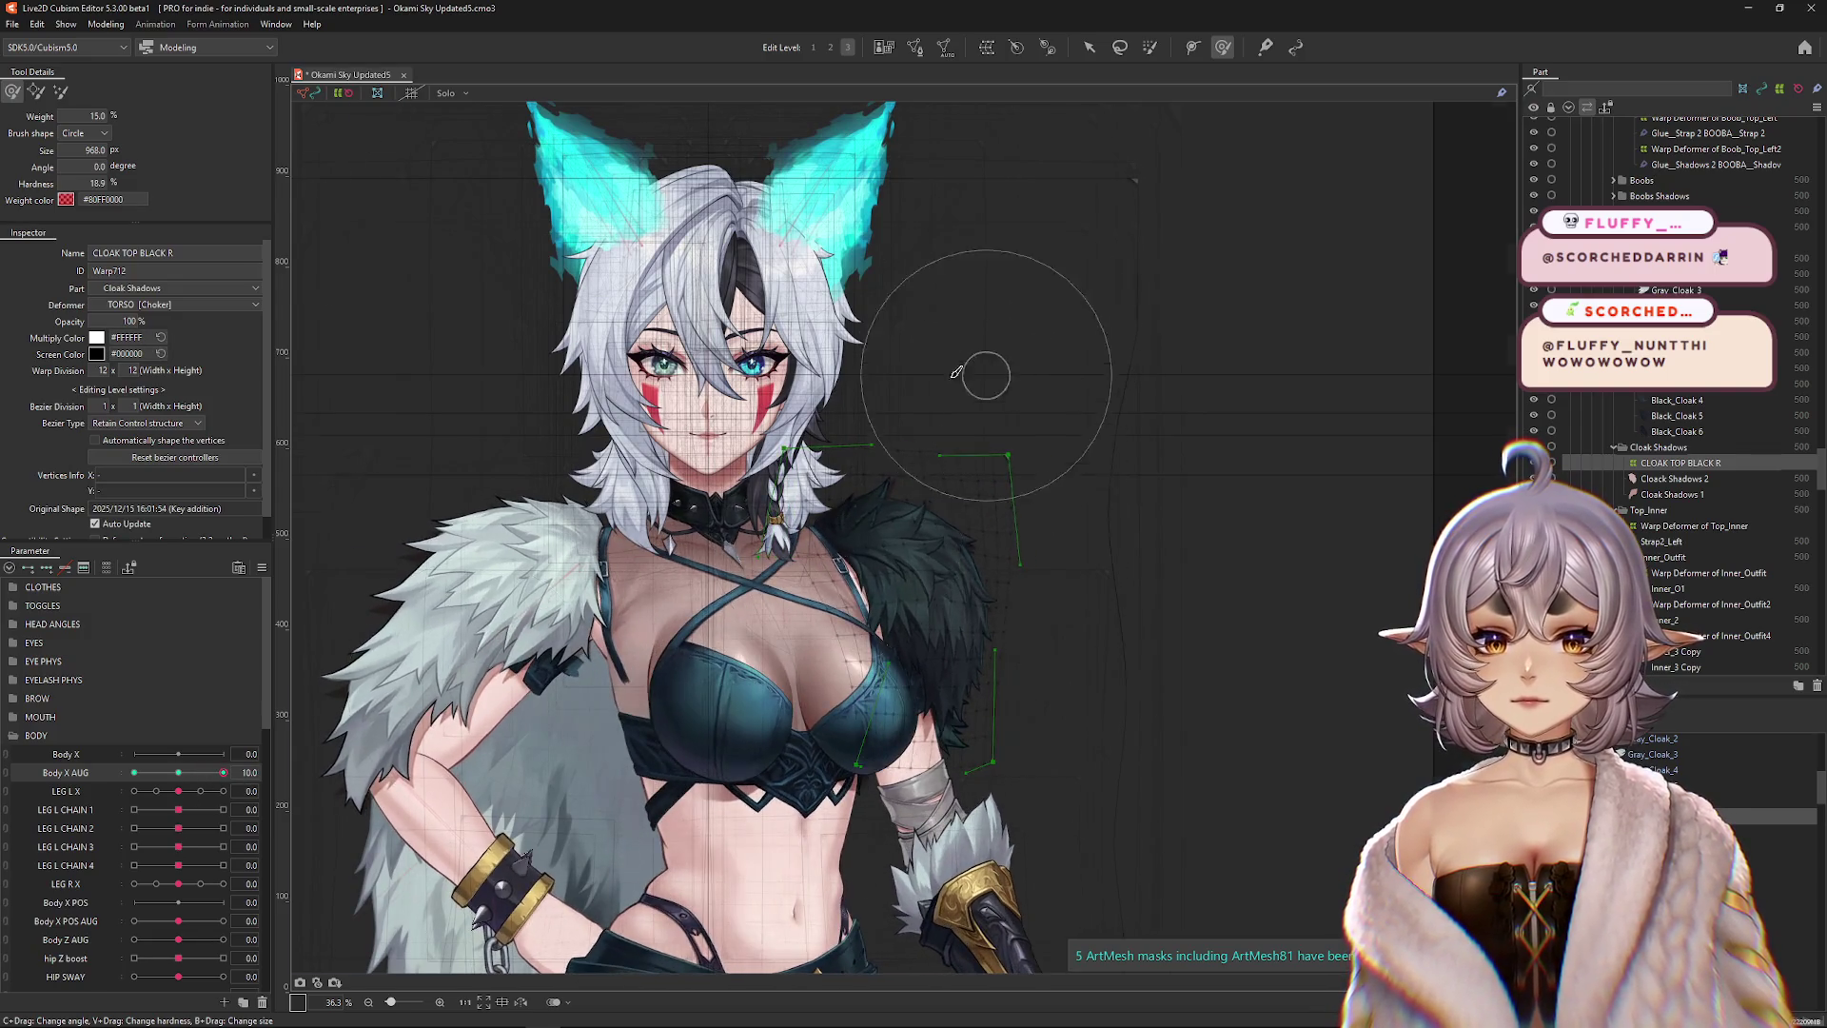
scroll(893, 403, "up", 1)
left_click_drag(967, 583, 1094, 543)
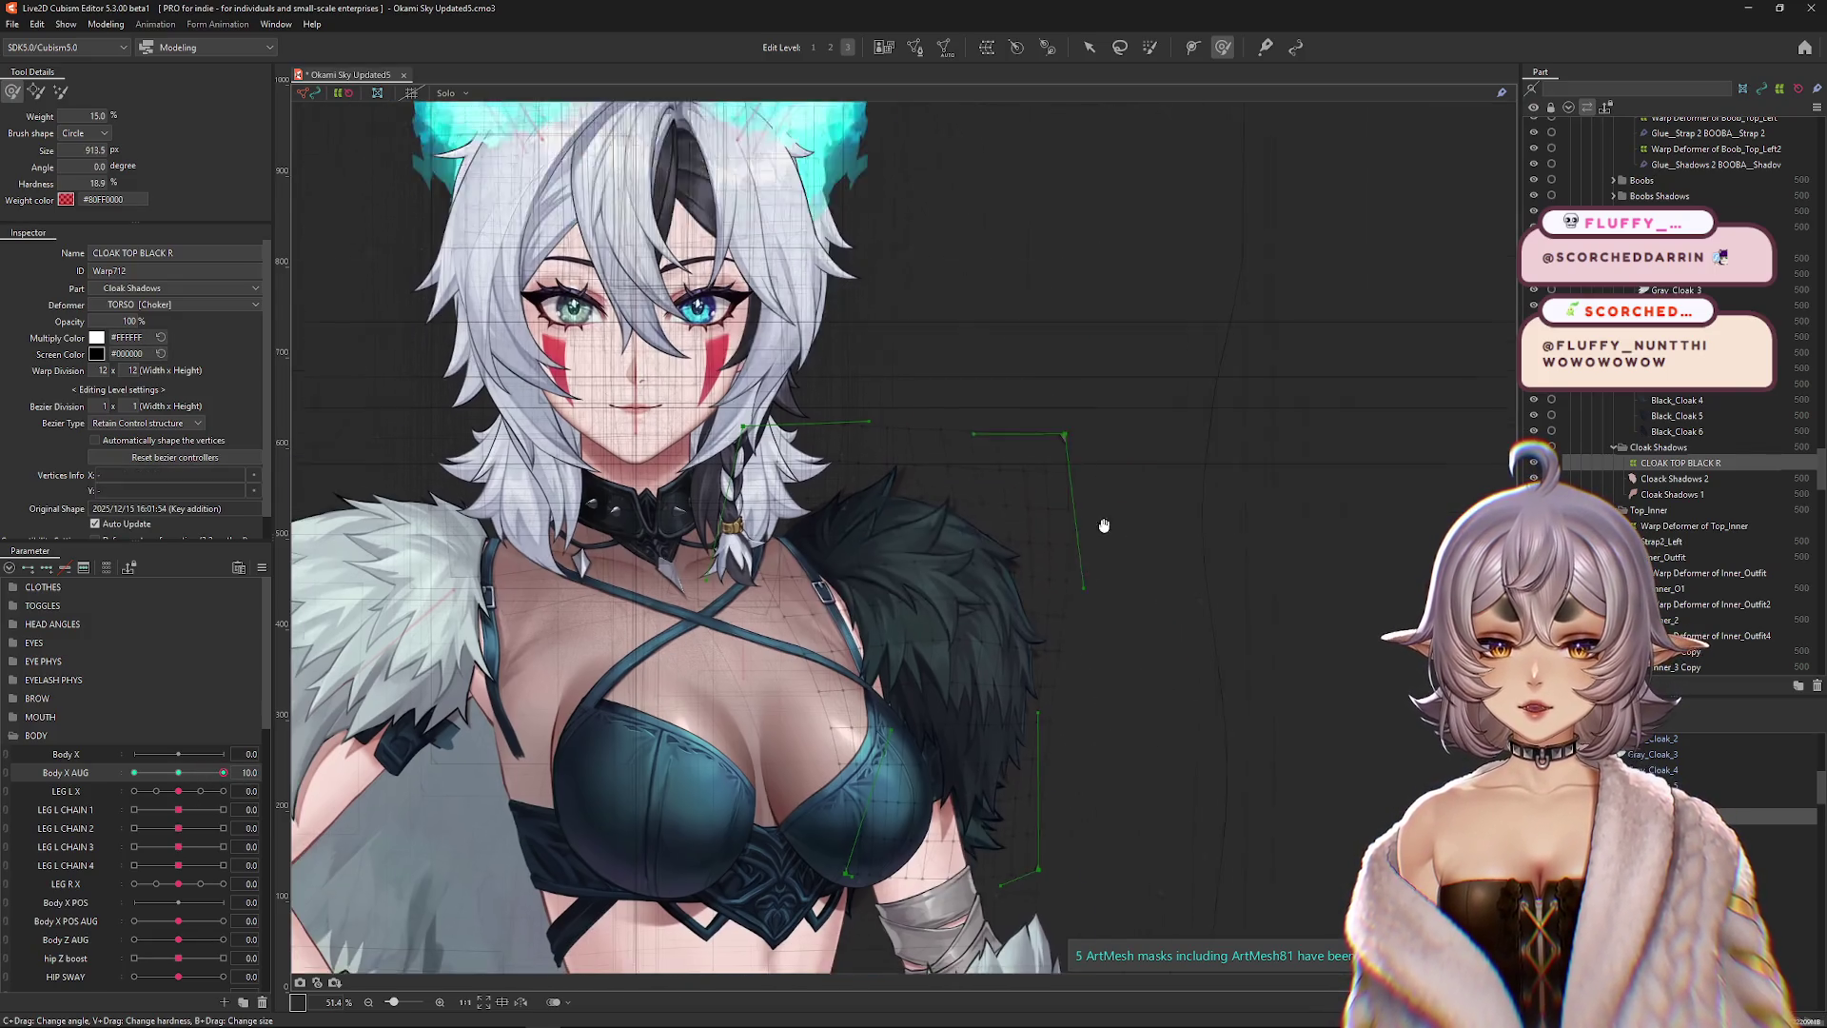
mouse_move(1185, 678)
left_mouse_down()
mouse_move(1119, 690)
mouse_move(1209, 685)
left_mouse_up()
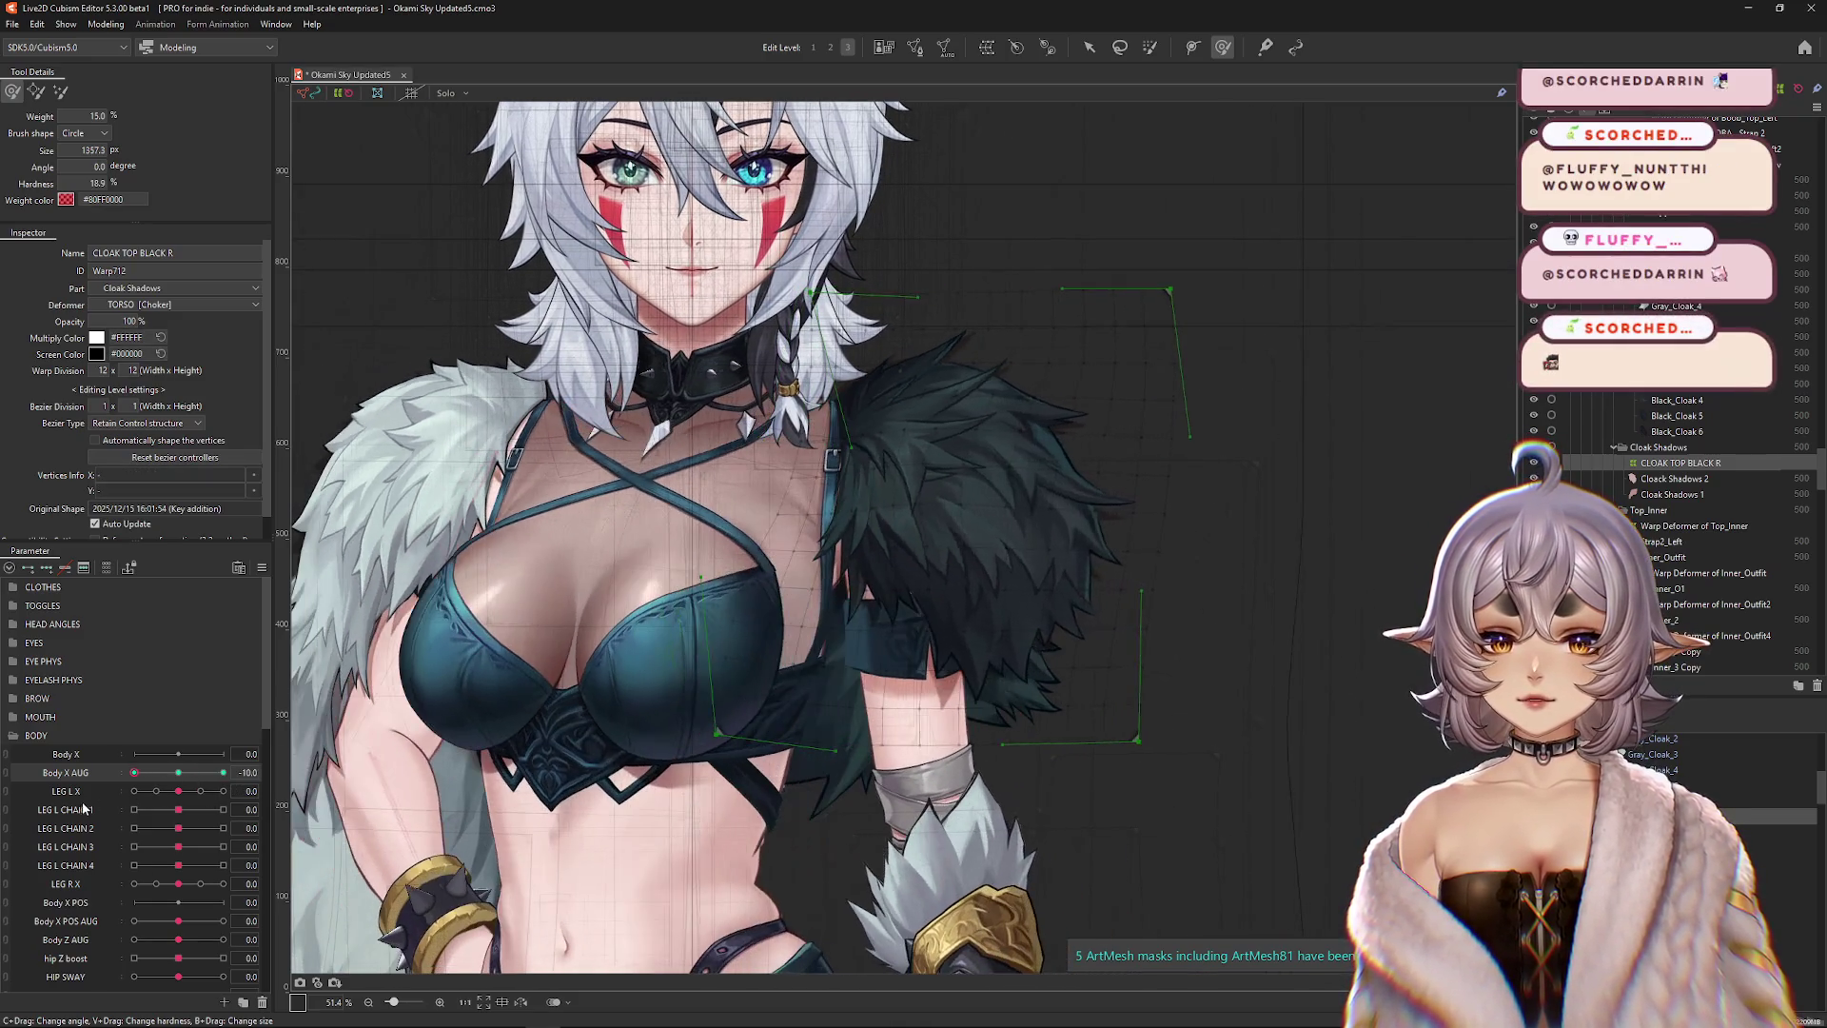
left_click_drag(939, 224, 714, 381)
mouse_move(1195, 498)
left_mouse_down()
mouse_move(1211, 359)
mouse_move(1103, 742)
left_mouse_up()
scroll(1055, 767, "down", 3)
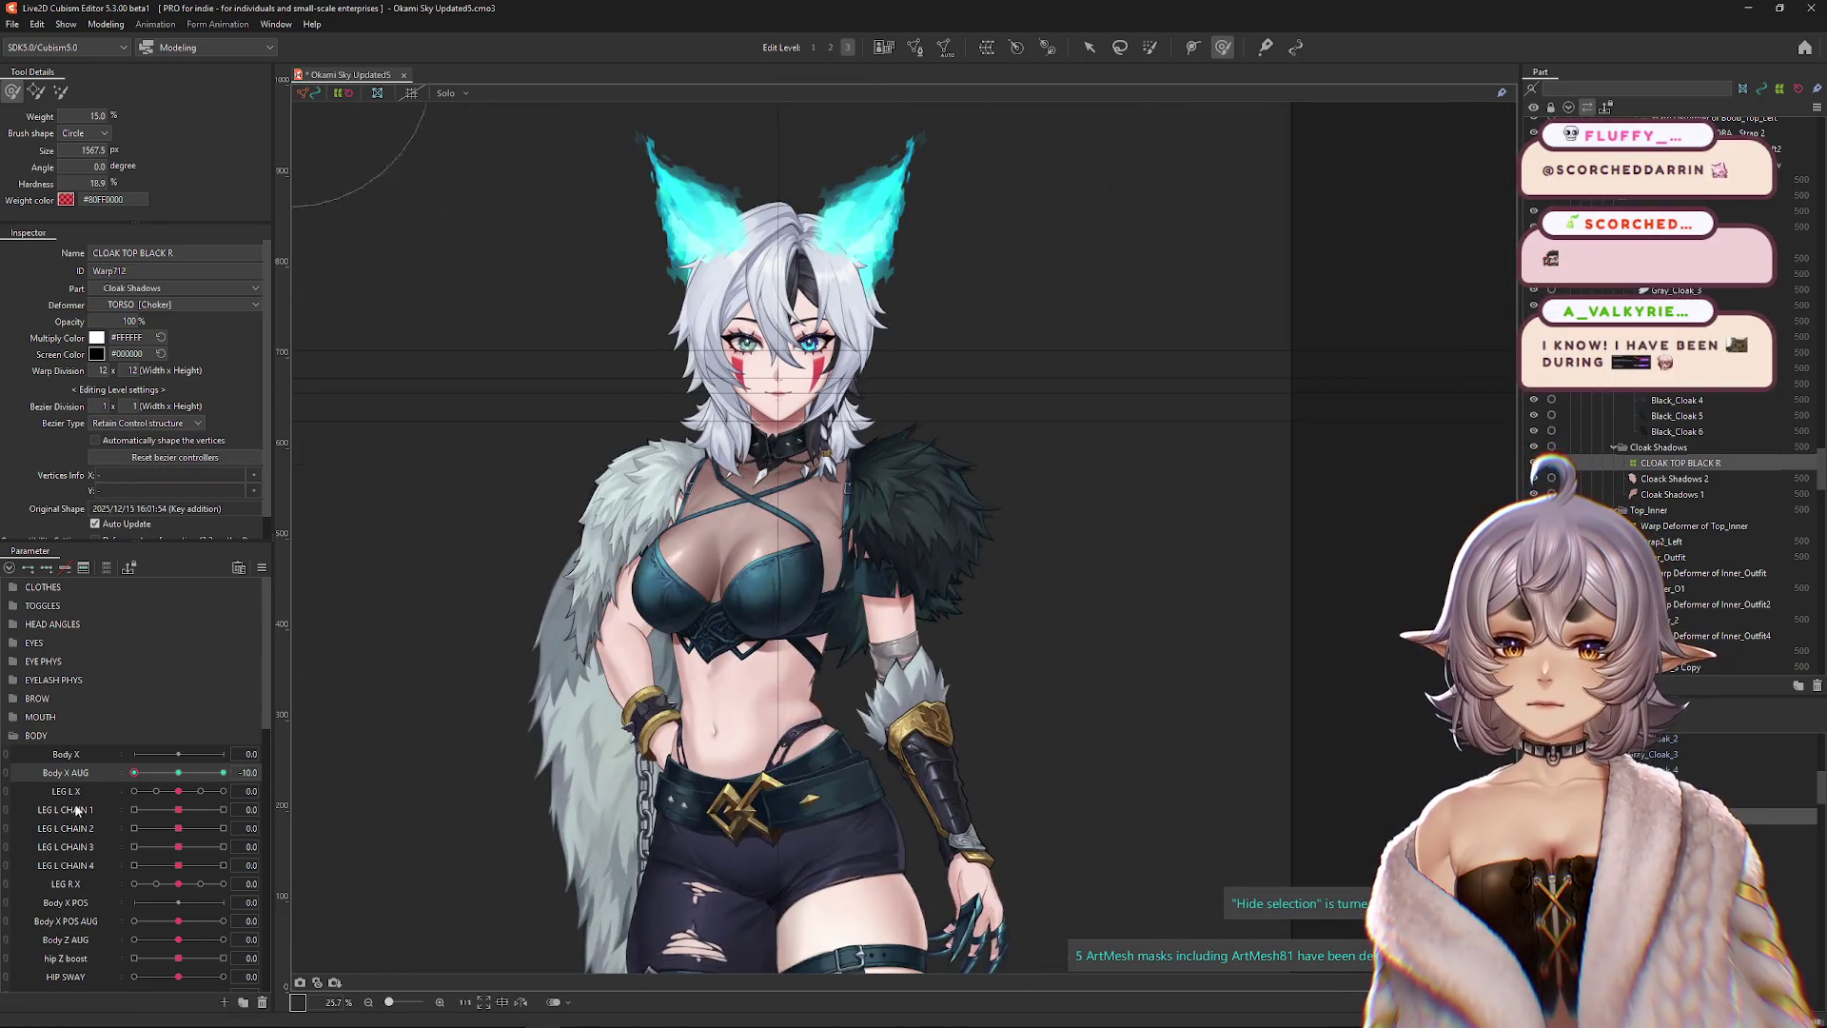
Test the left leg and upper torso rotation both ways, then straighten the torso.
left_click(175, 795)
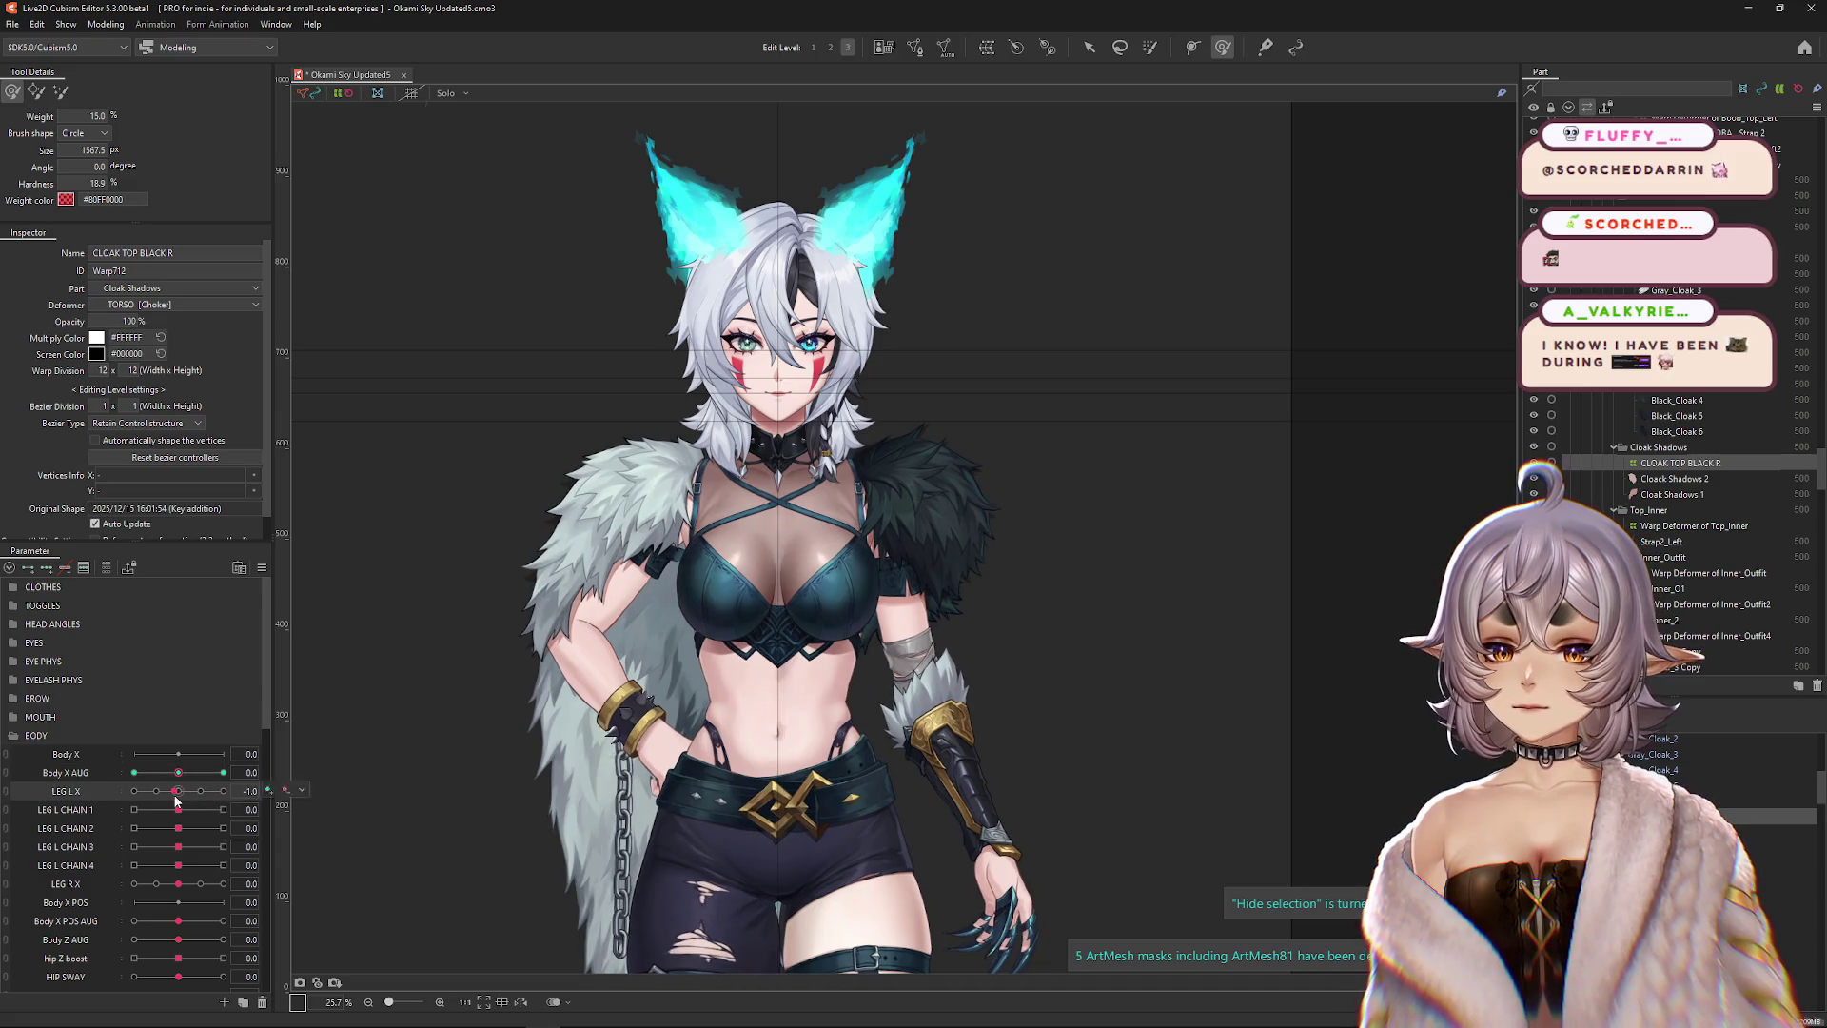
scroll(184, 967, "down", 2)
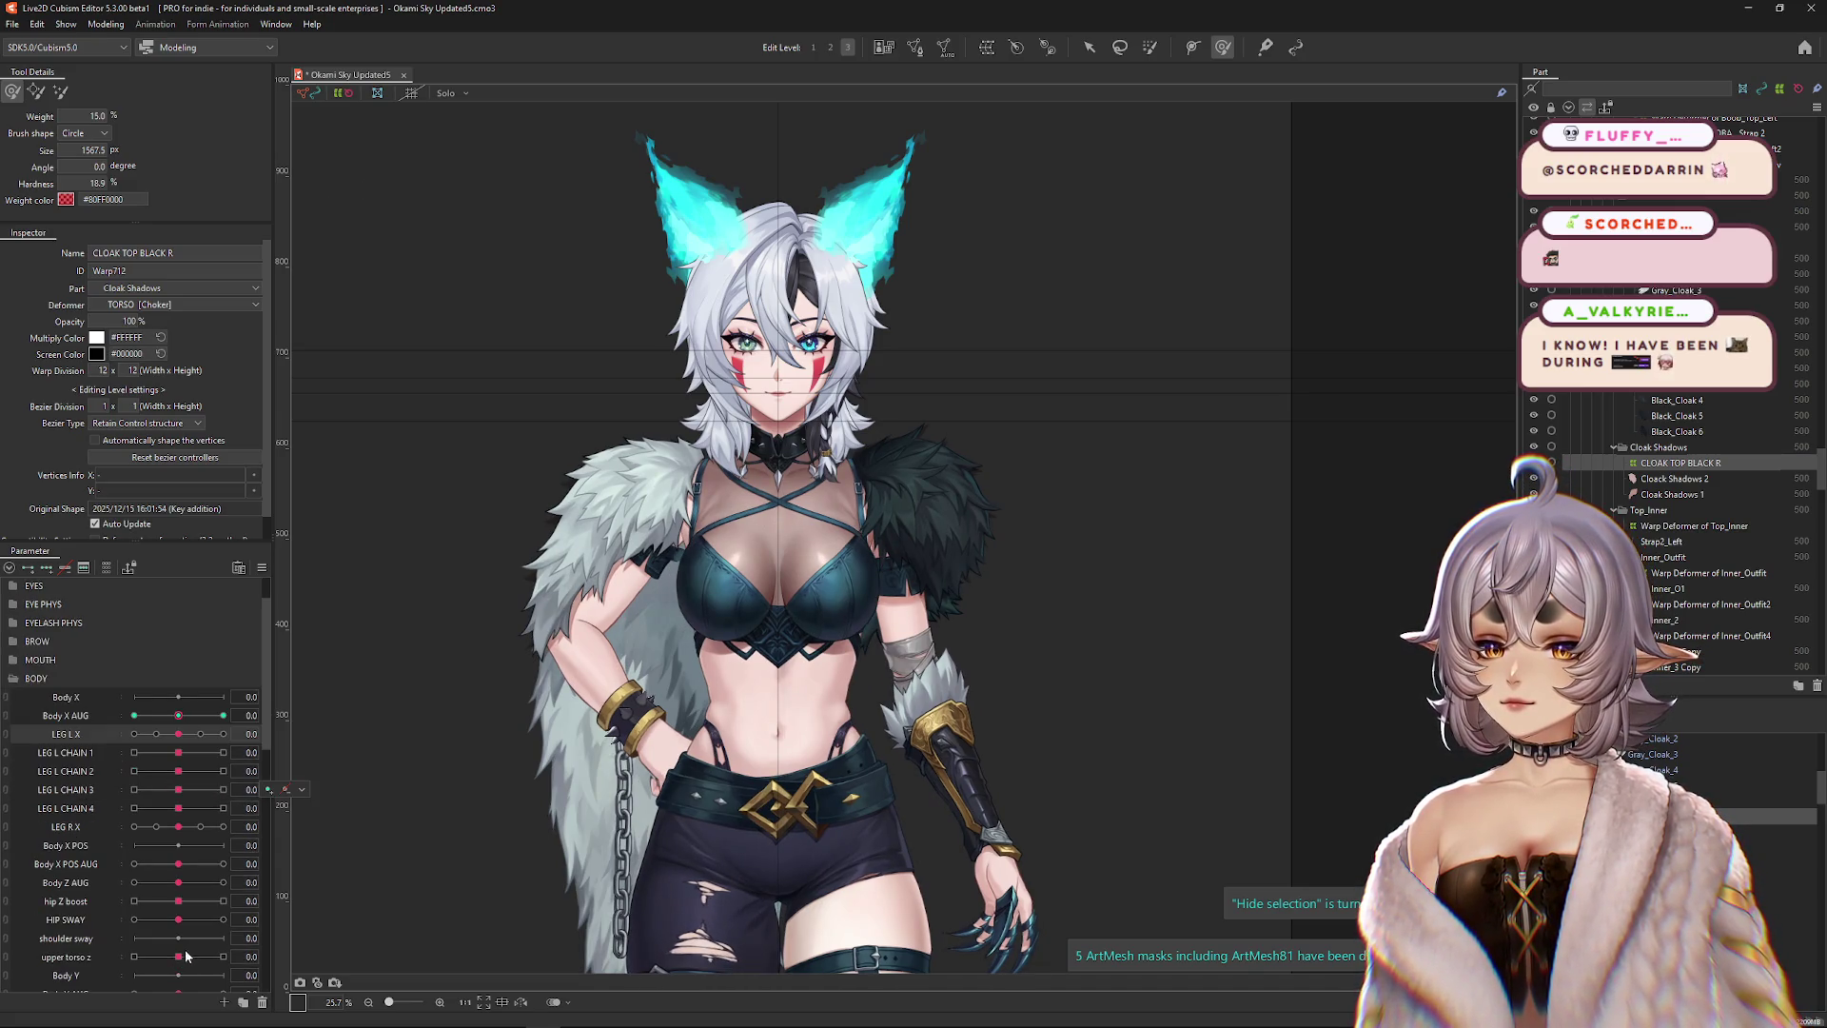
left_click(223, 899)
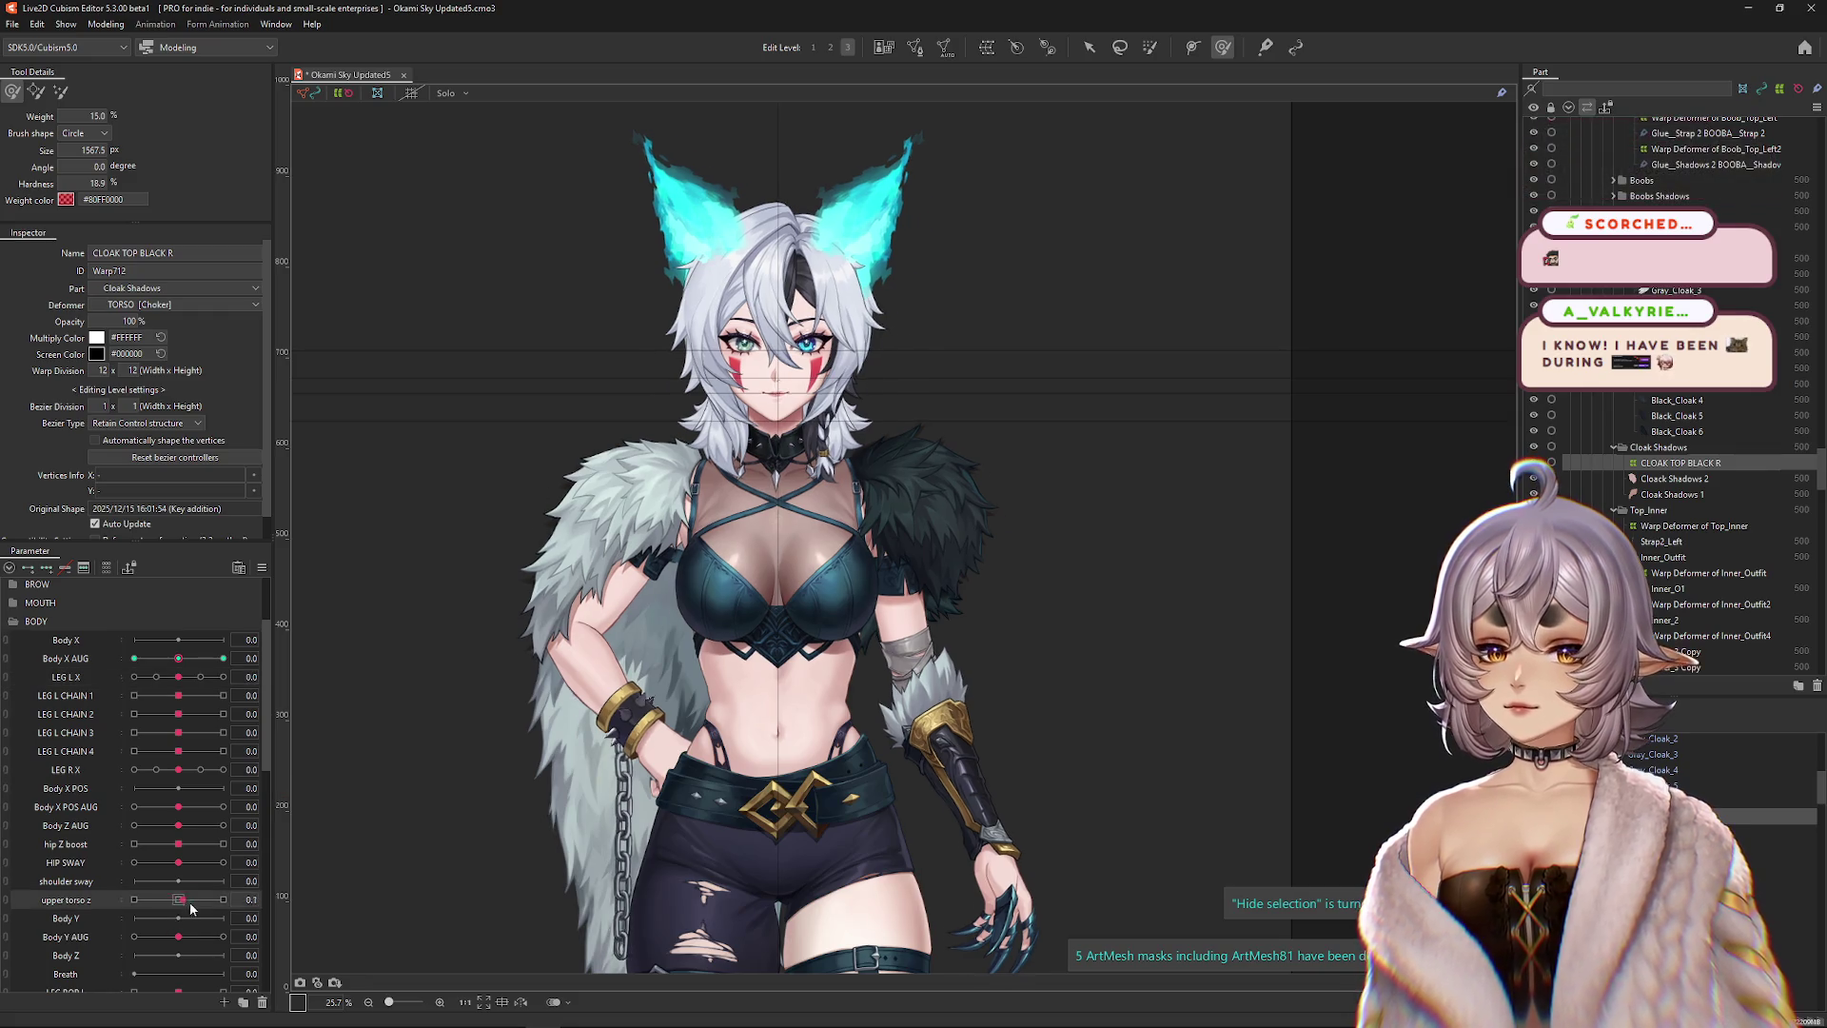
left_click(134, 899)
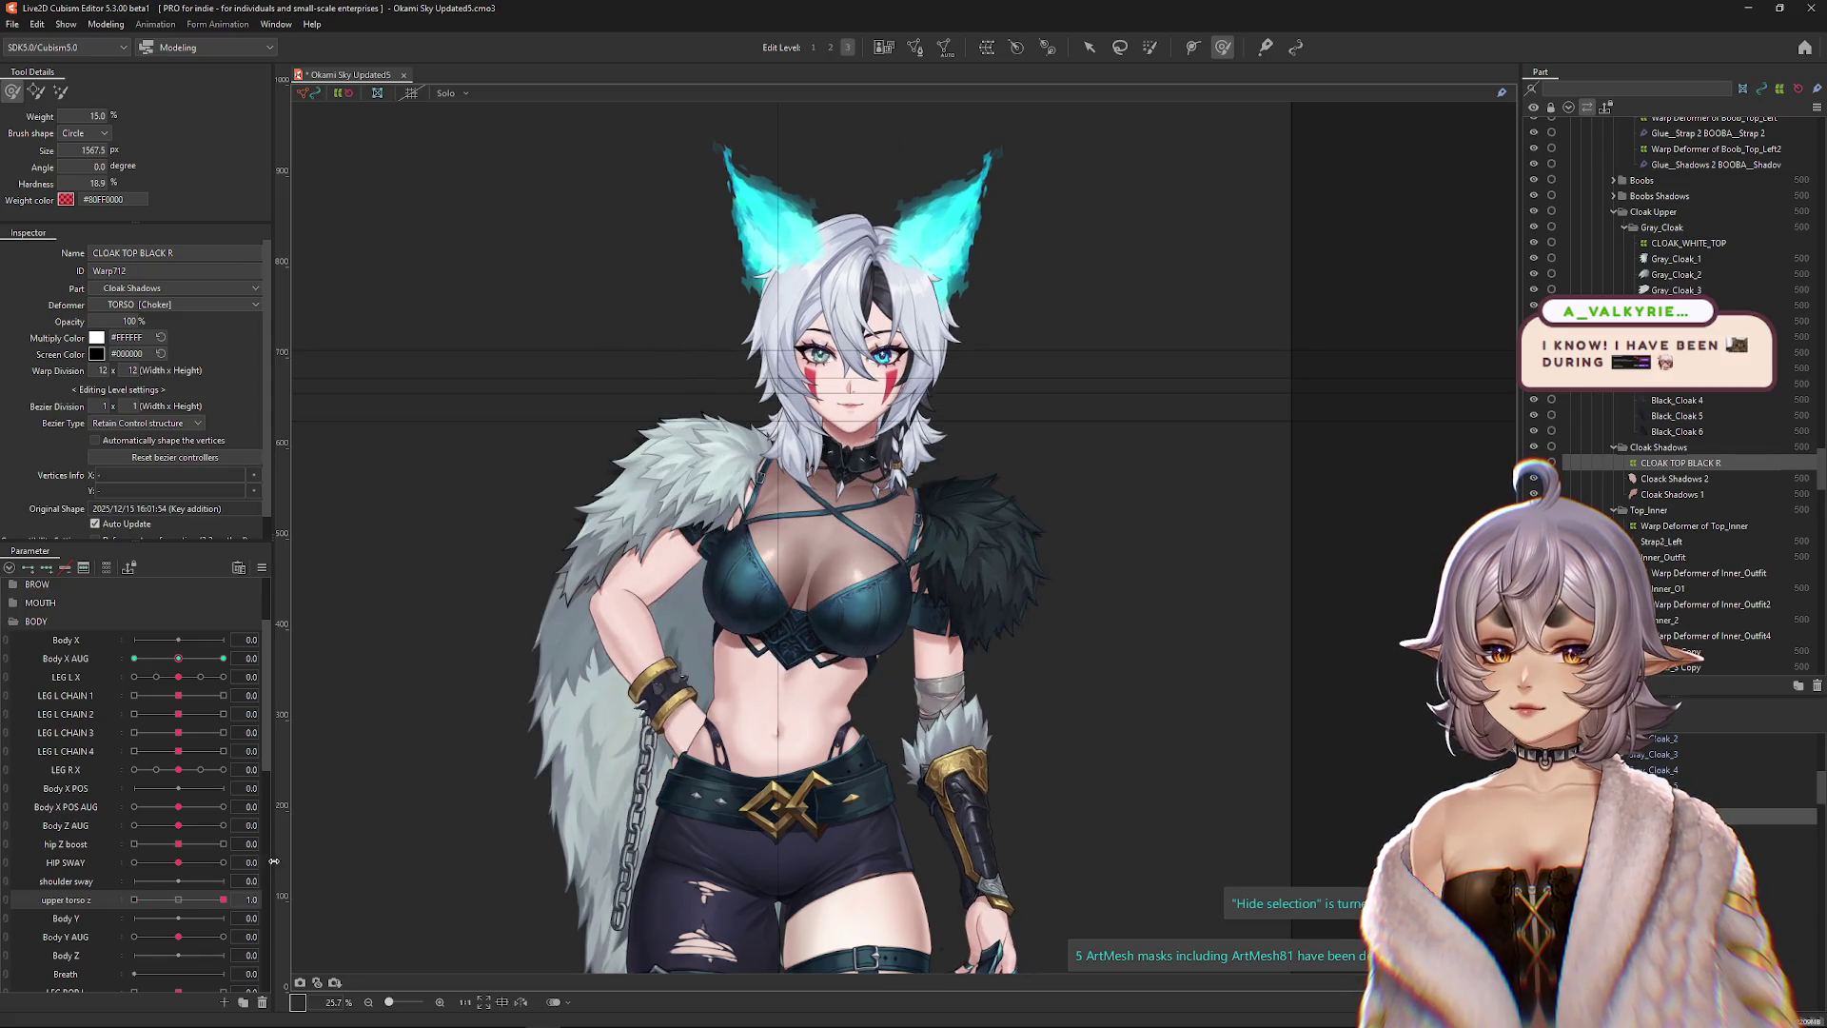
left_click(178, 899)
scroll(176, 940, "down", 1)
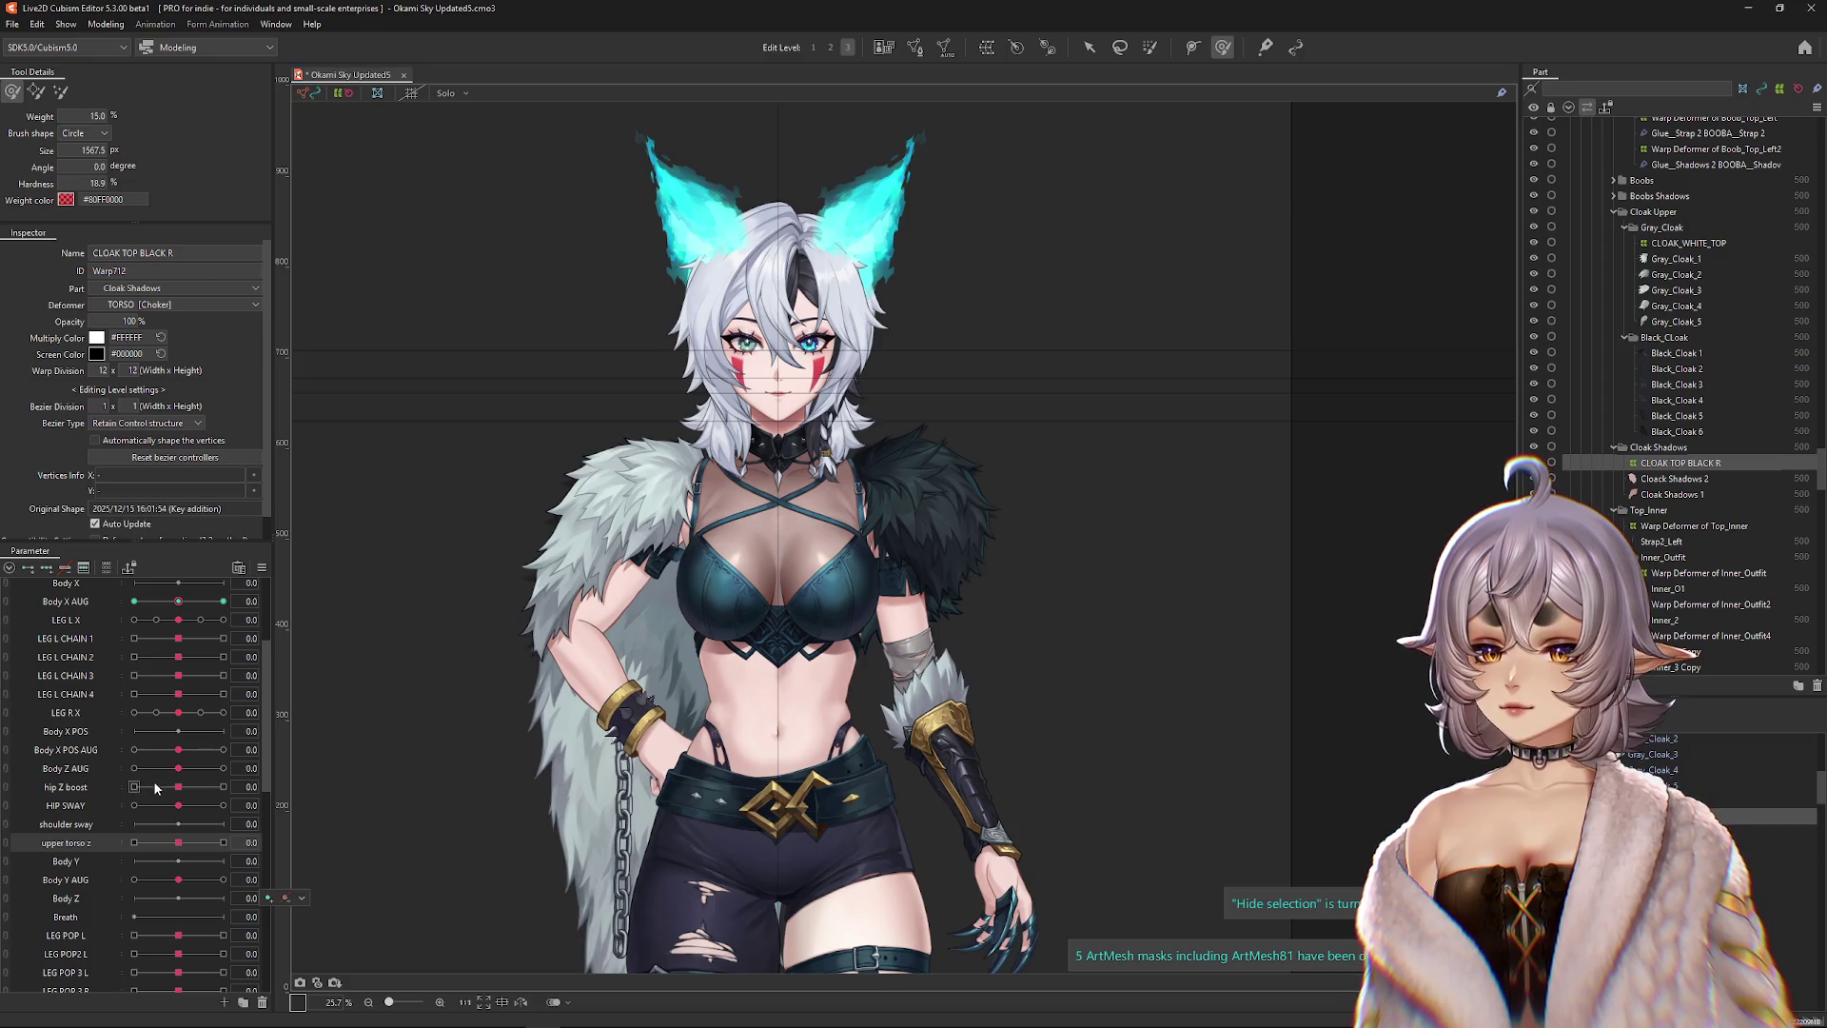
scroll(152, 782, "up", 1)
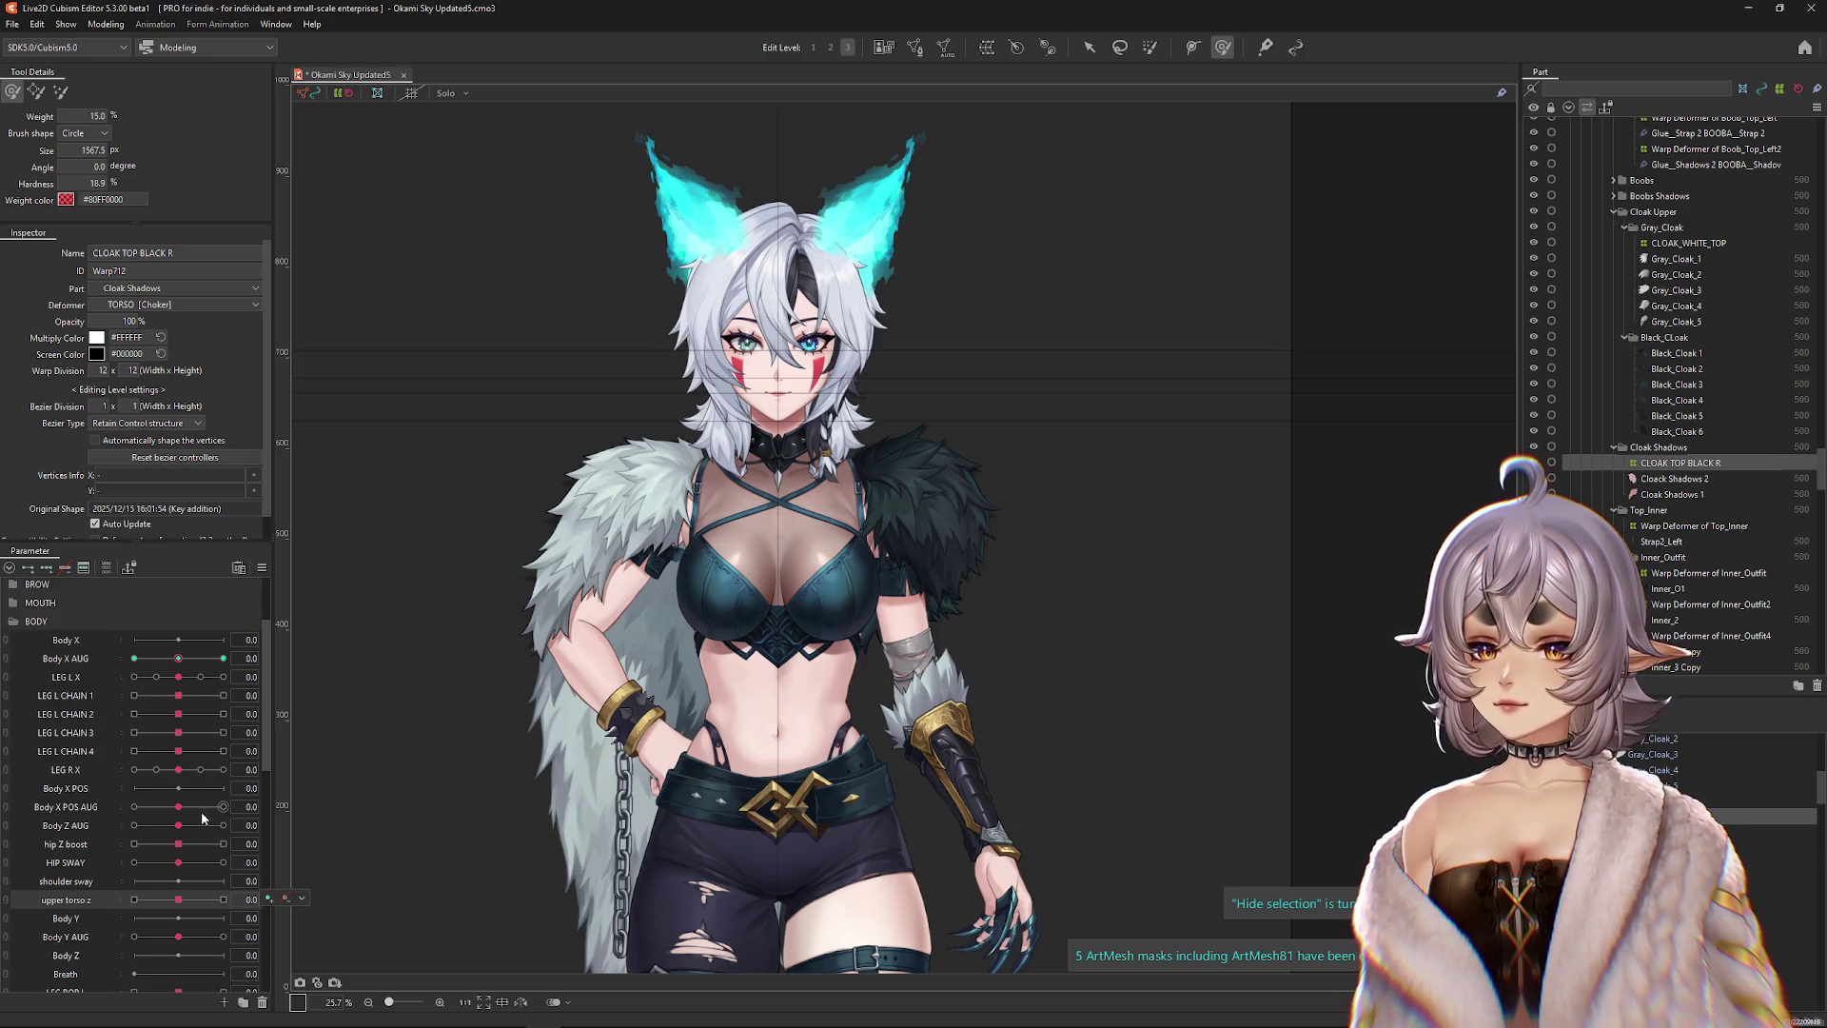
Undo a vertical body offset, reframe the model, and preview Body Y AUG motion.
left_click_drag(178, 936, 175, 936)
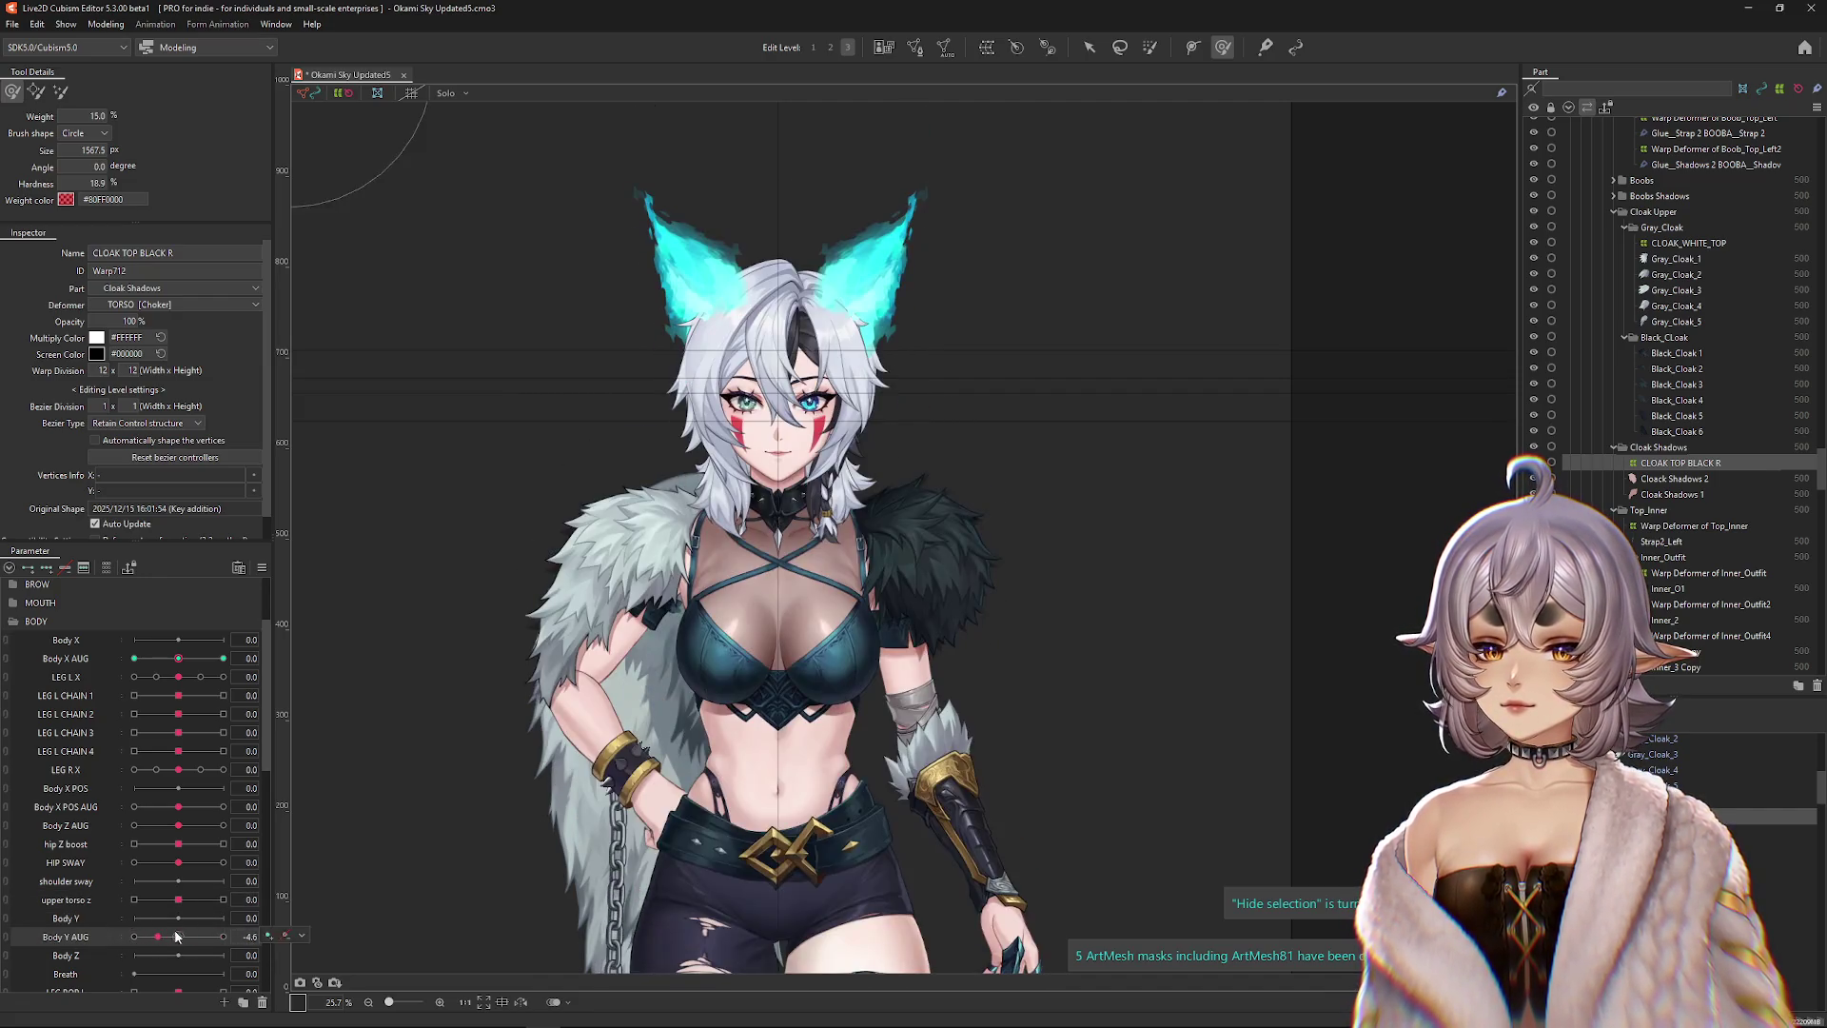
key("ctrl+z")
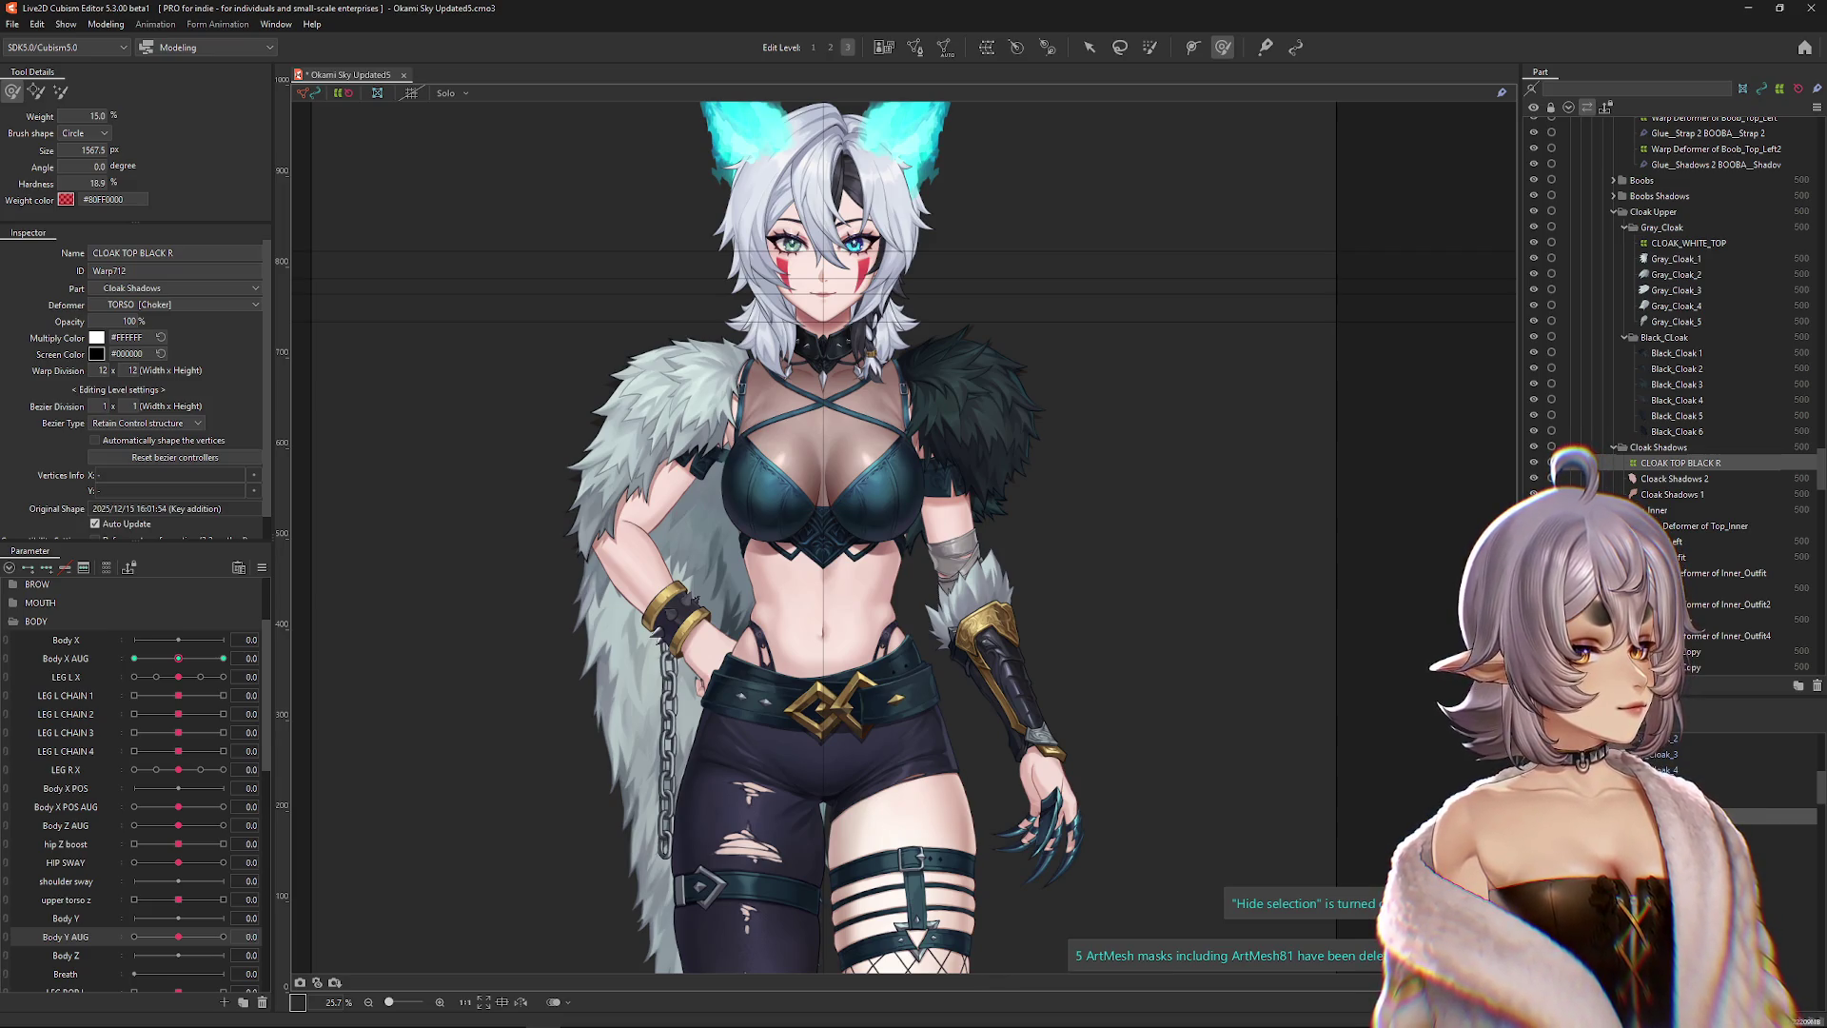
scroll(1259, 520, "down", 2)
left_click_drag(1211, 565, 1133, 498)
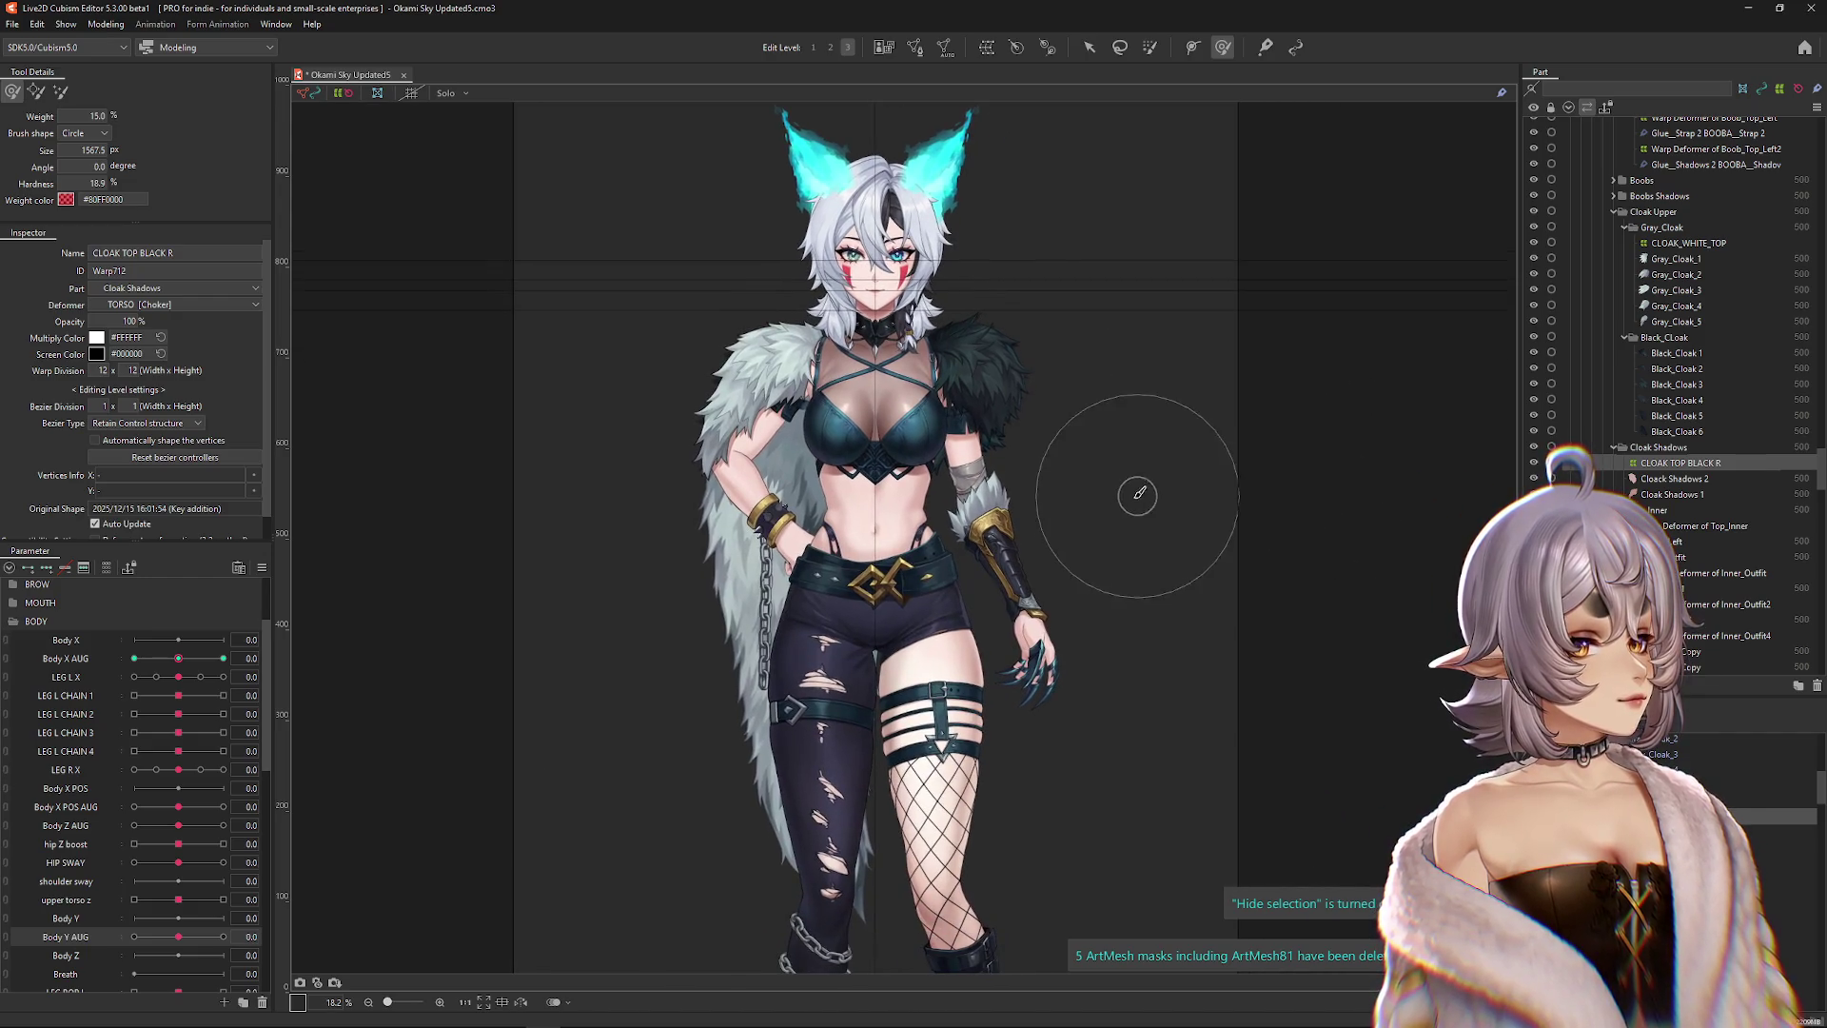
scroll(1046, 495, "up", 2)
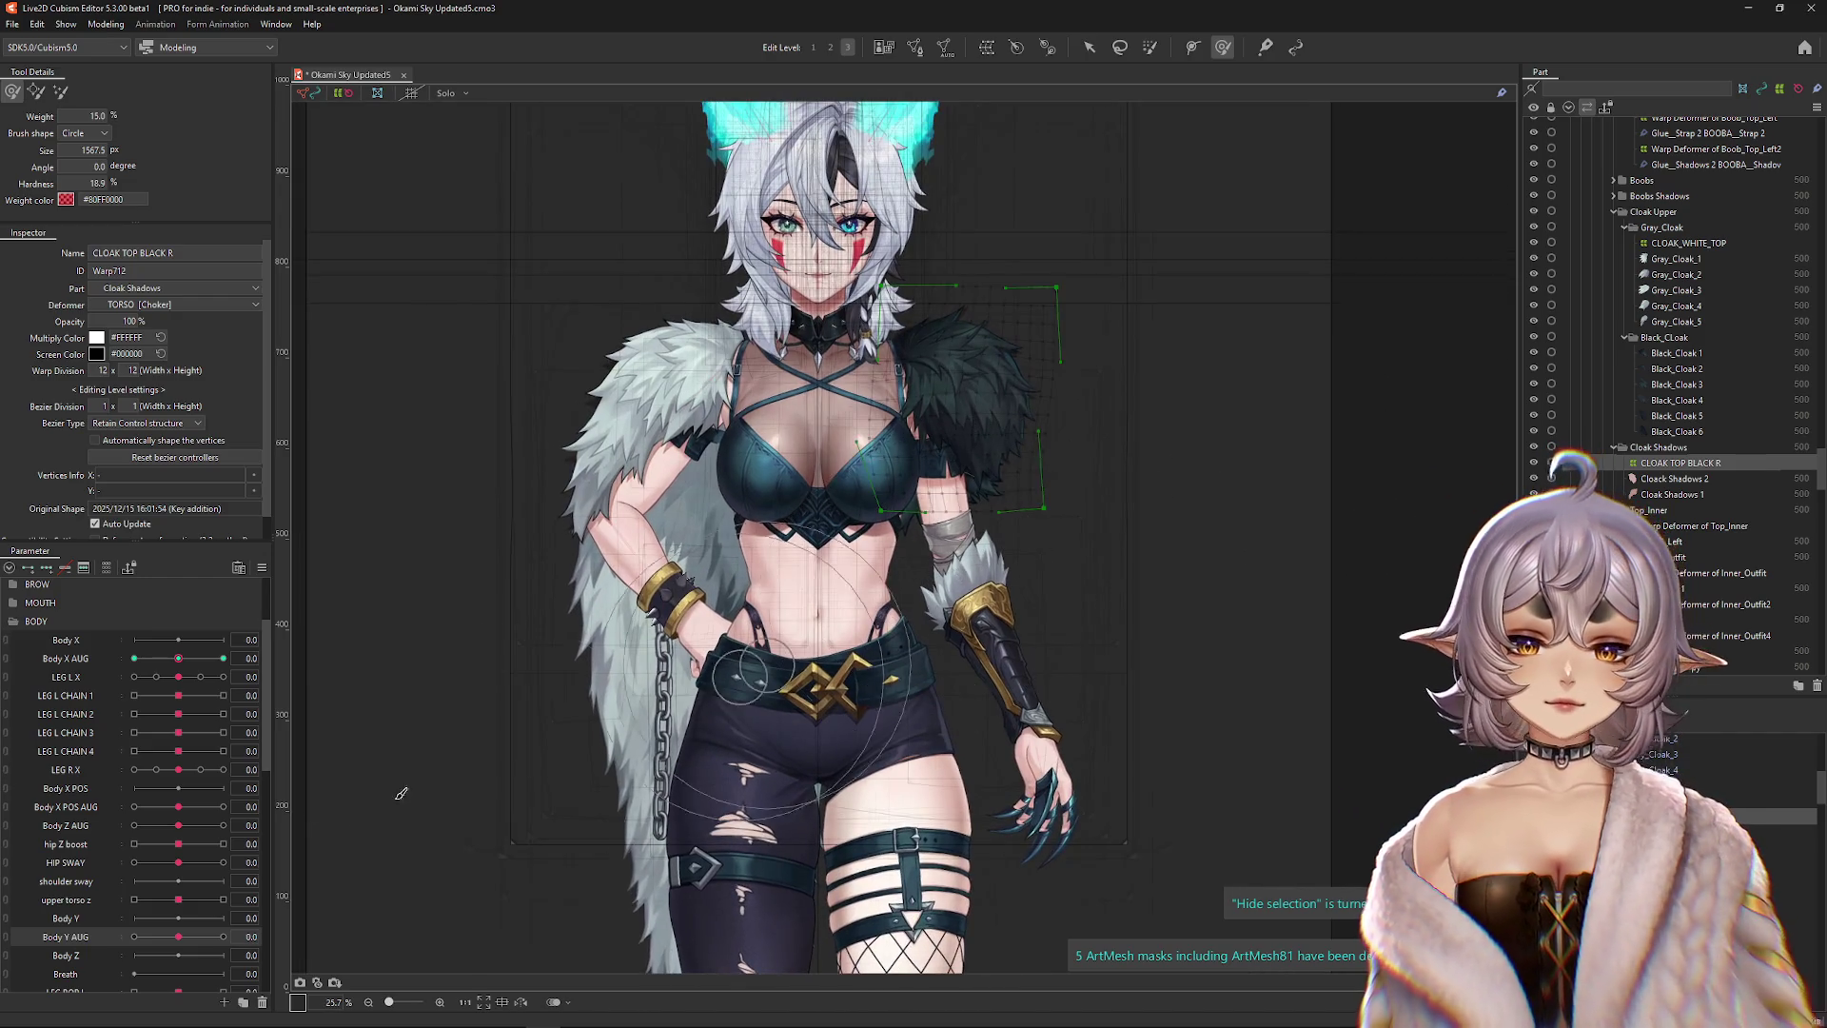
left_click_drag(191, 942, 182, 945)
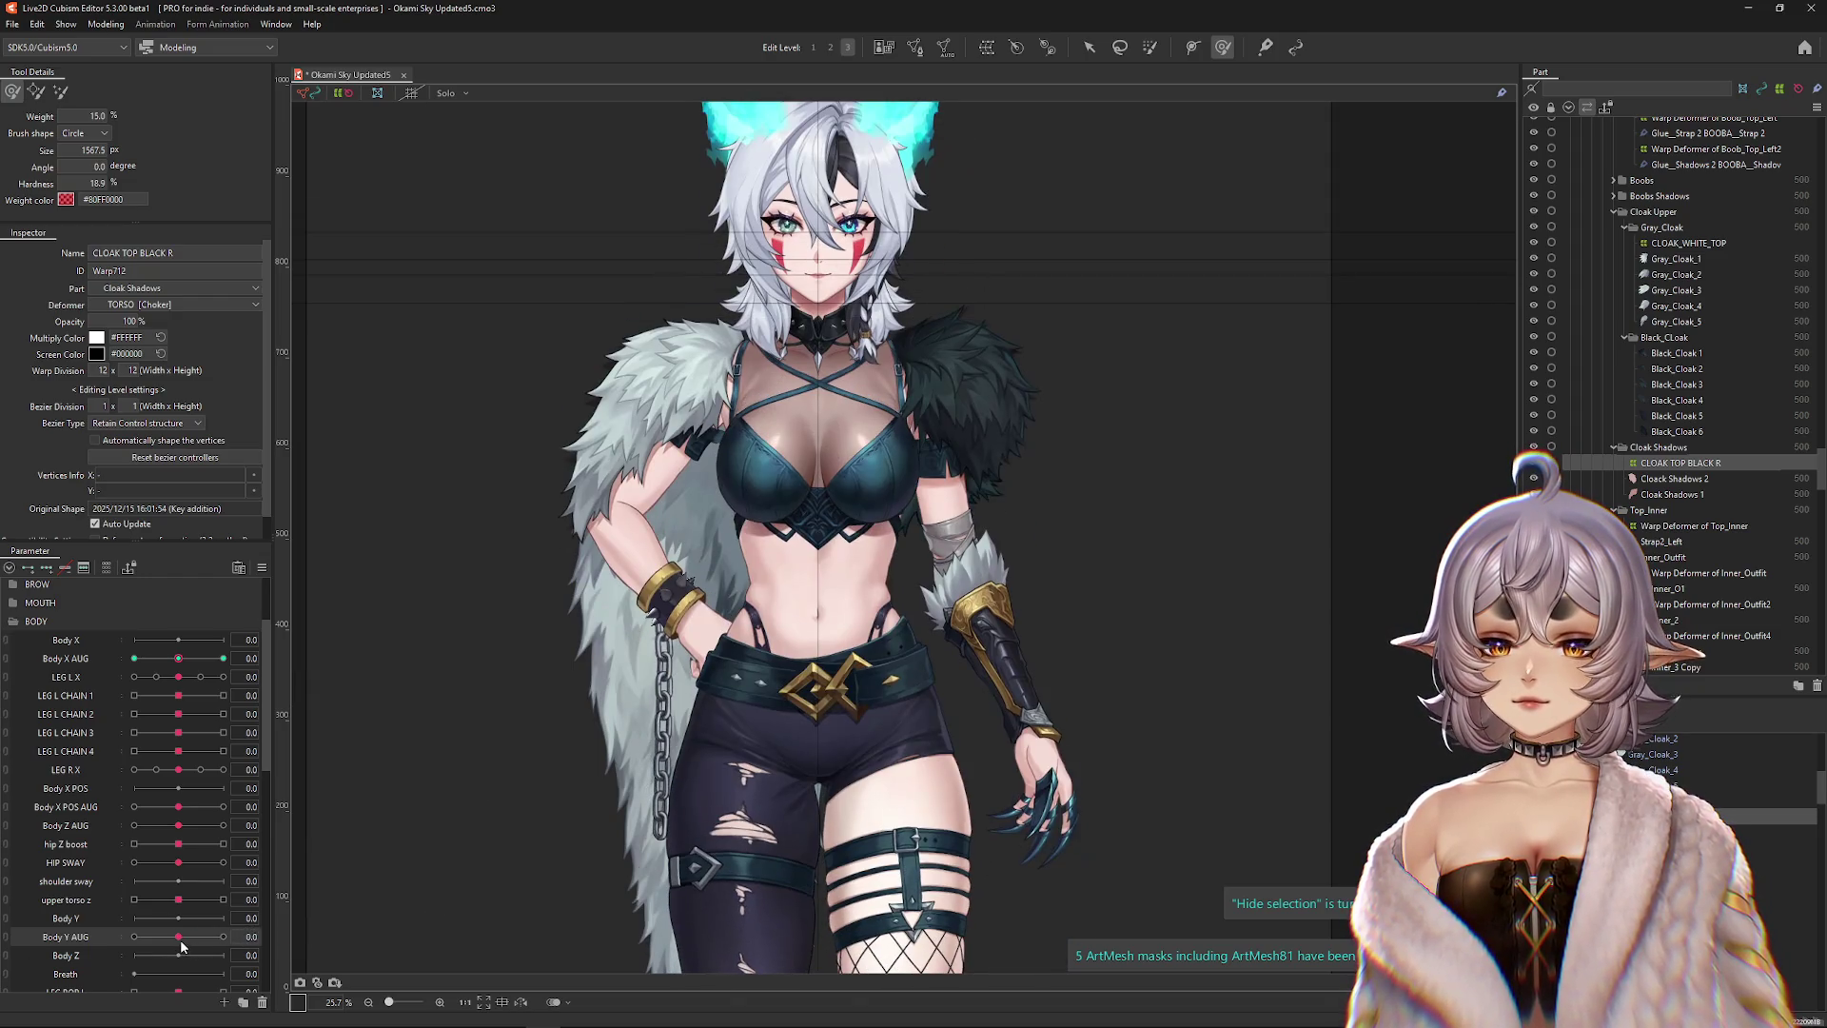
right_click(690, 642)
Select Gray_Back_Cloak_3 and the gray and black cloak deformers, then reset all parameters to default.
right_click(655, 704)
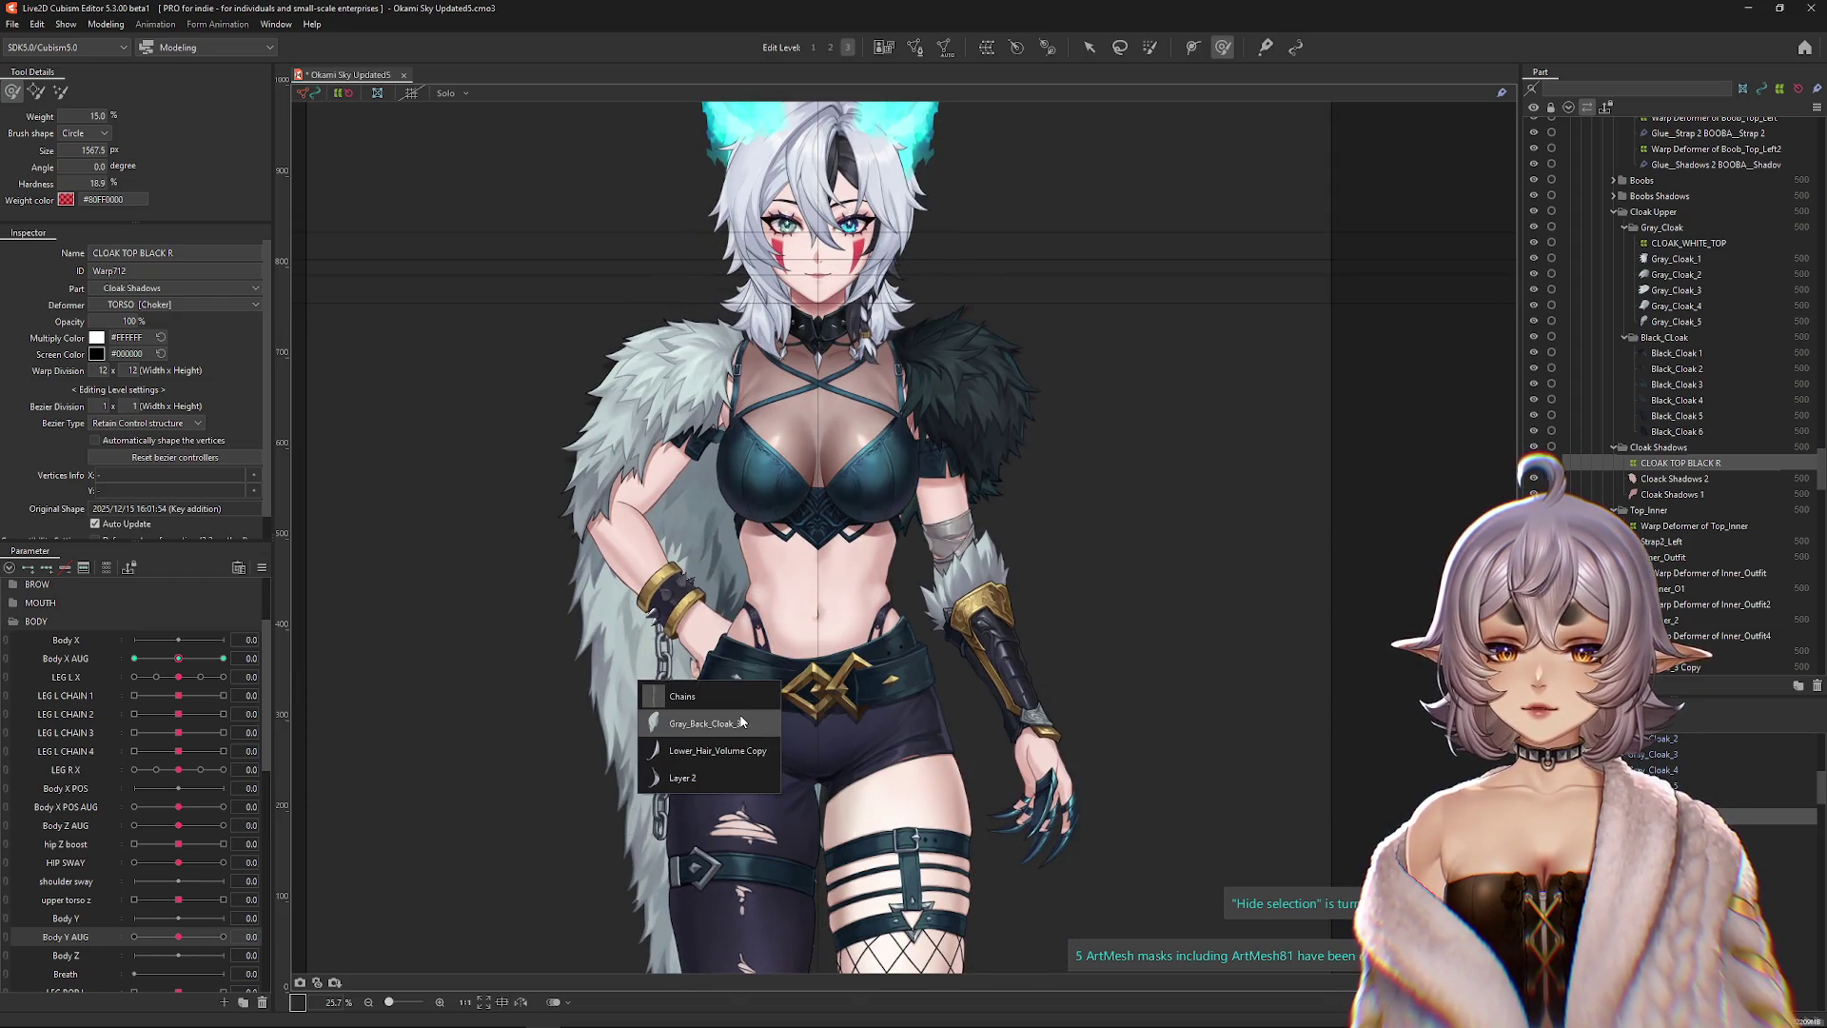
left_click(742, 719)
left_click(1703, 622)
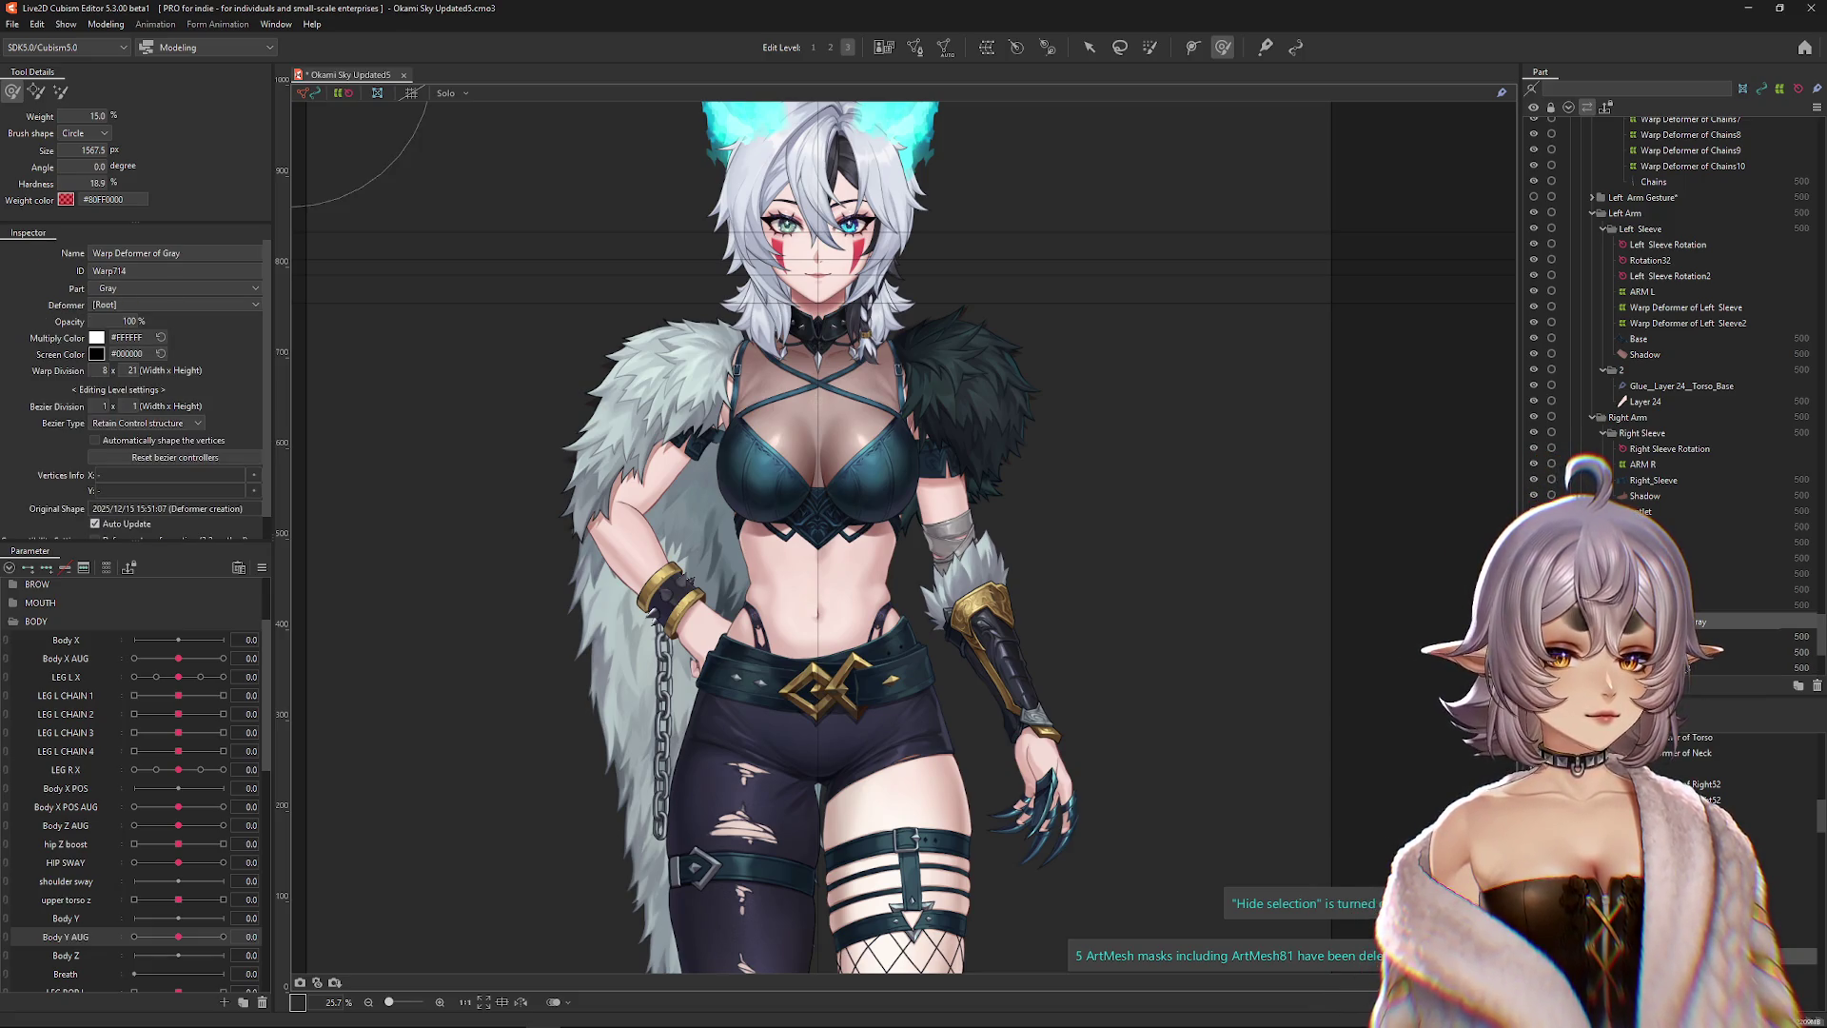
scroll(1703, 621, "down", 2)
left_click(1703, 668, "ctrl")
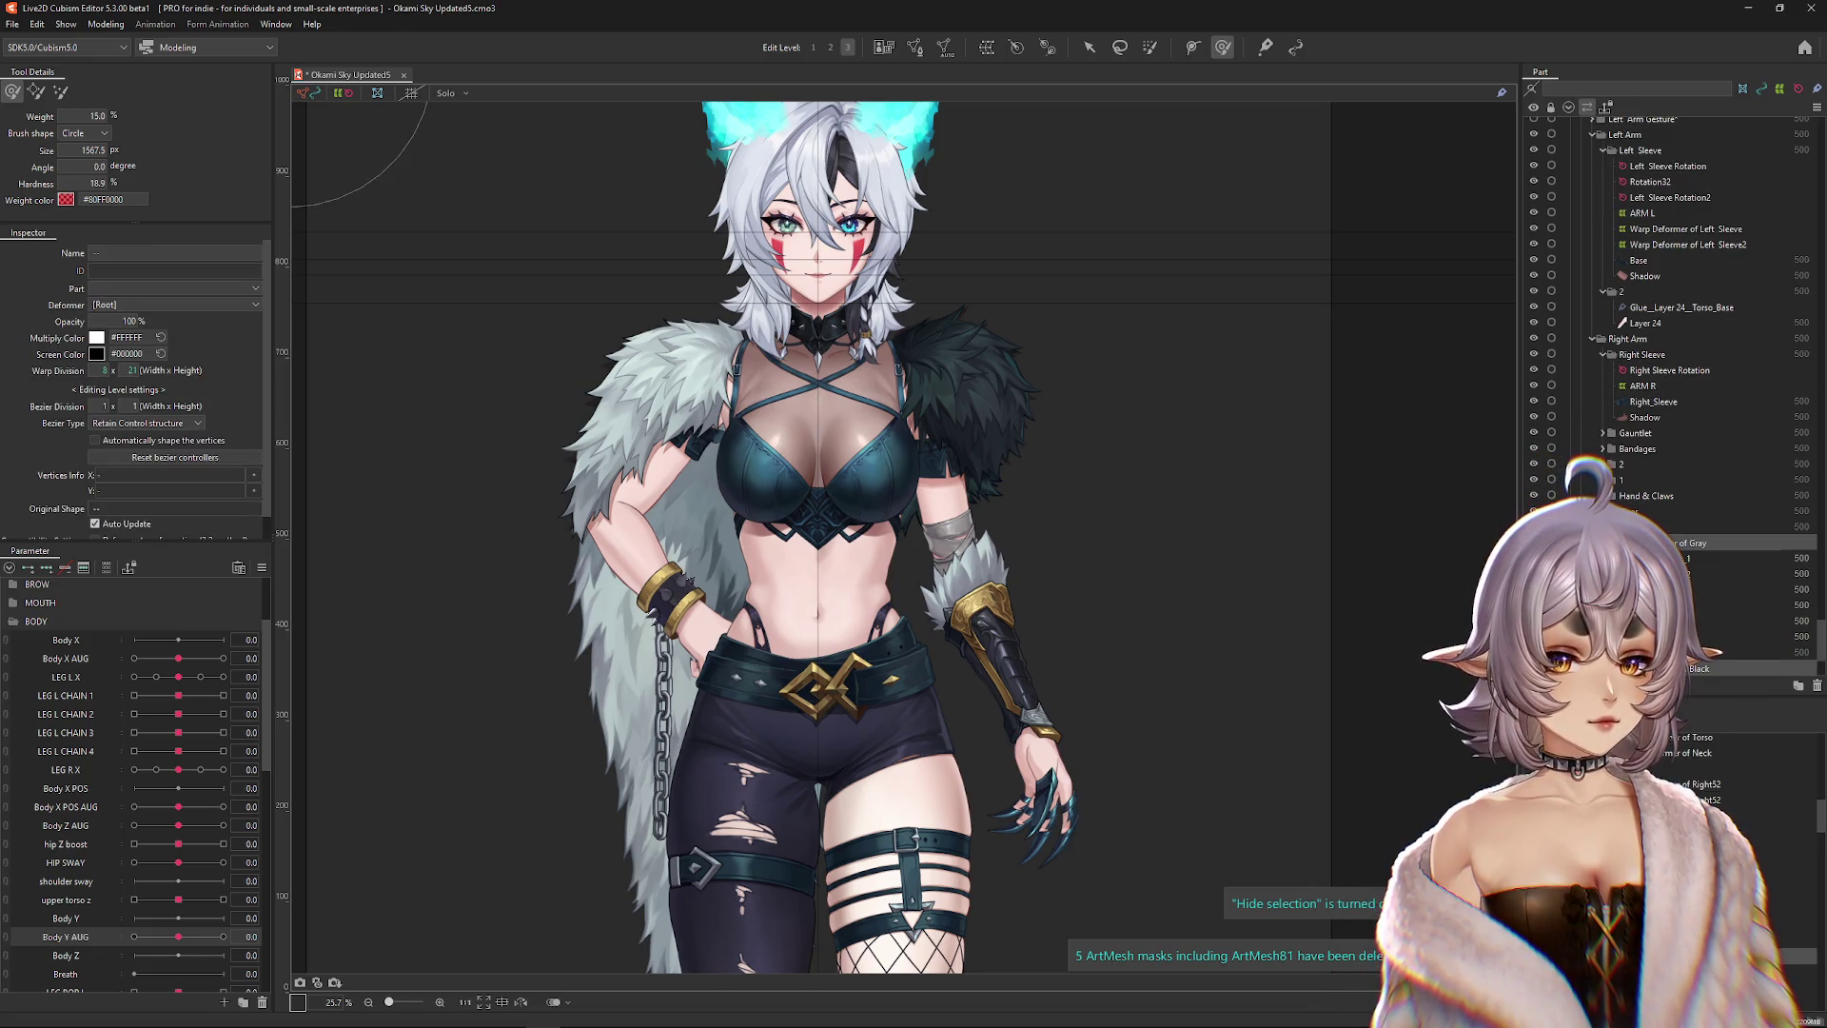
left_click(262, 567)
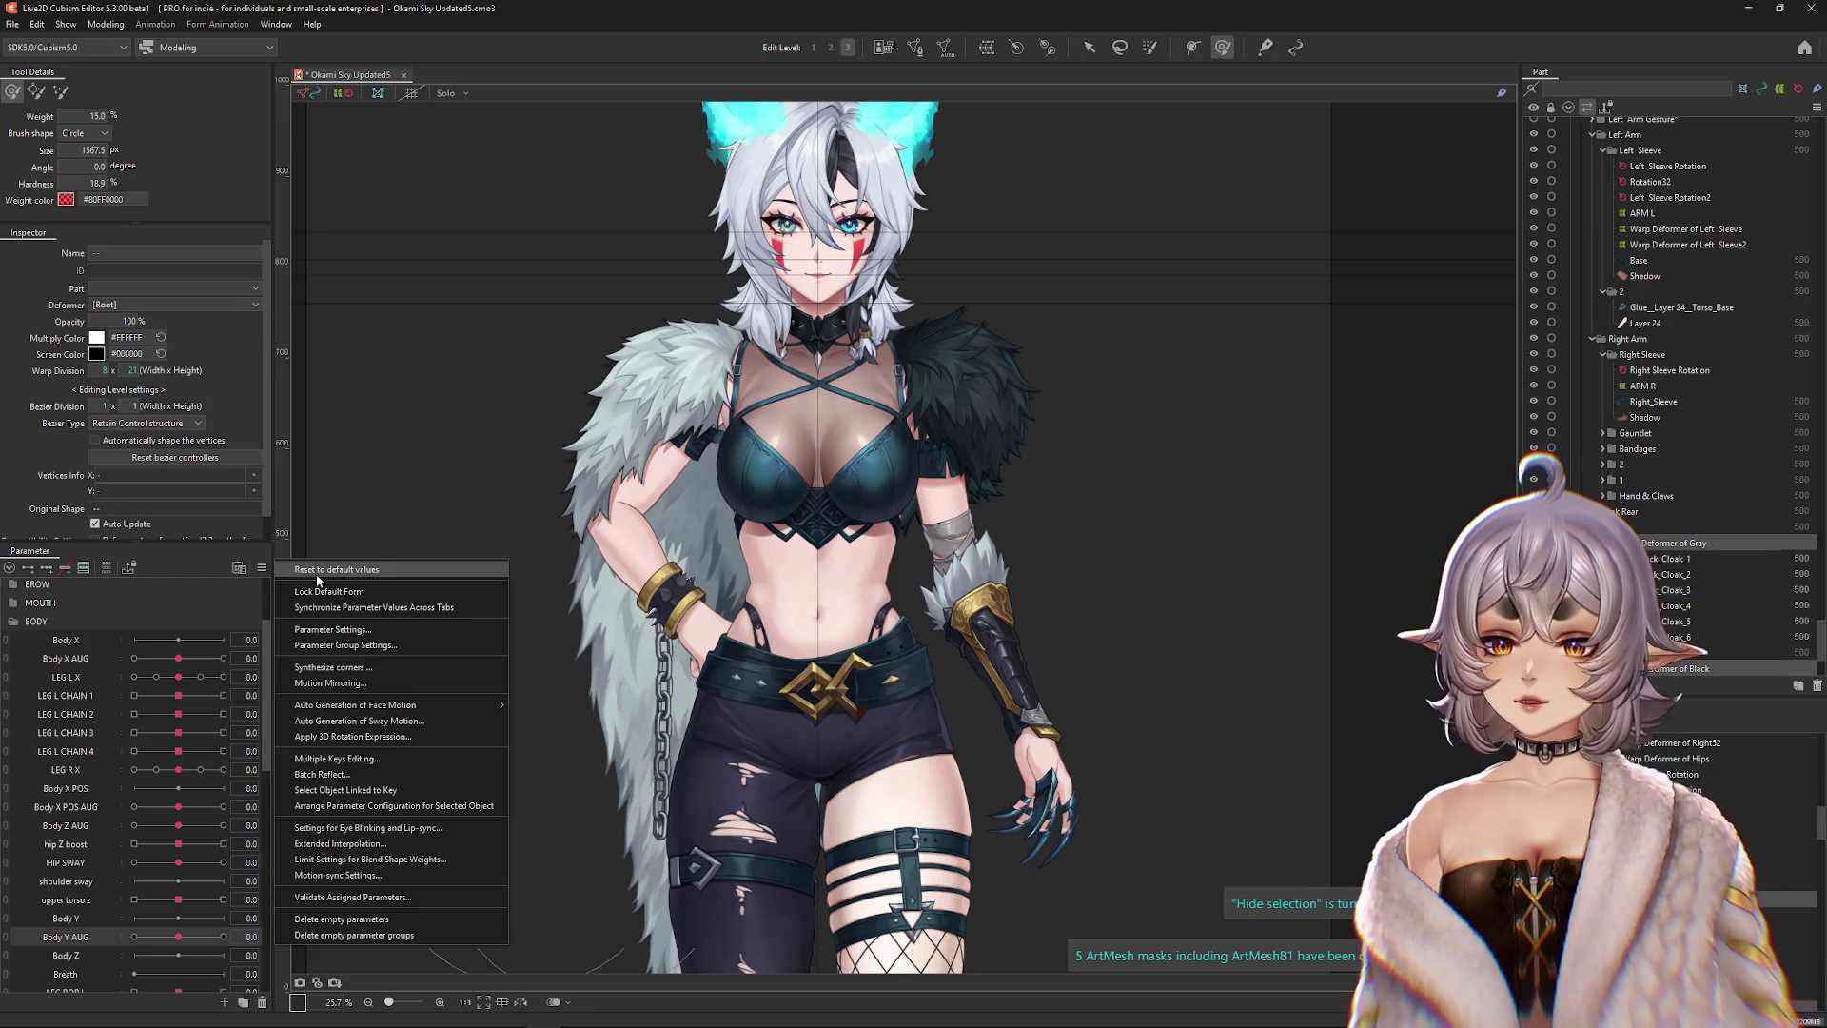
left_click(461, 597)
Filter parameters to the selection and inspect Warp Deformers of Gray, Nose10, Nose7, Nose8 and Nose9.
left_click(1698, 543)
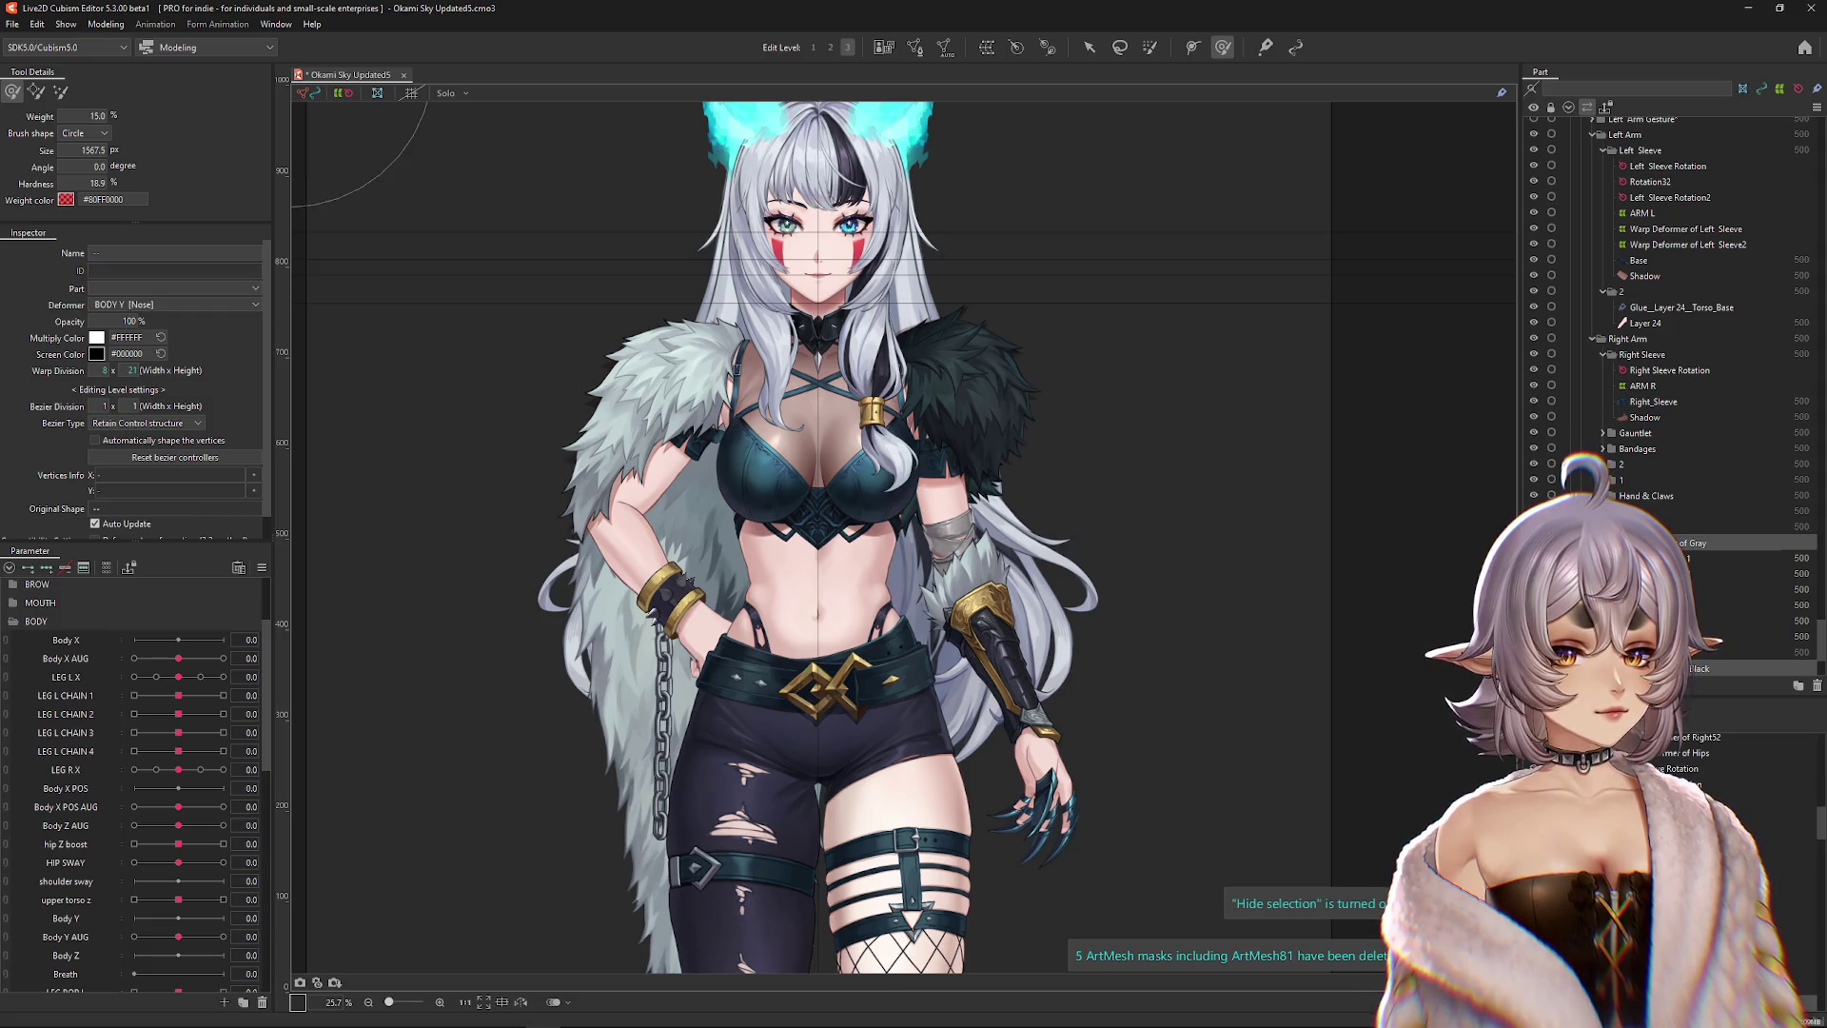
scroll(195, 826, "up", 2)
mouse_move(187, 890)
left_mouse_down()
mouse_move(214, 883)
mouse_move(152, 883)
mouse_move(179, 883)
left_mouse_up()
left_click(1689, 542)
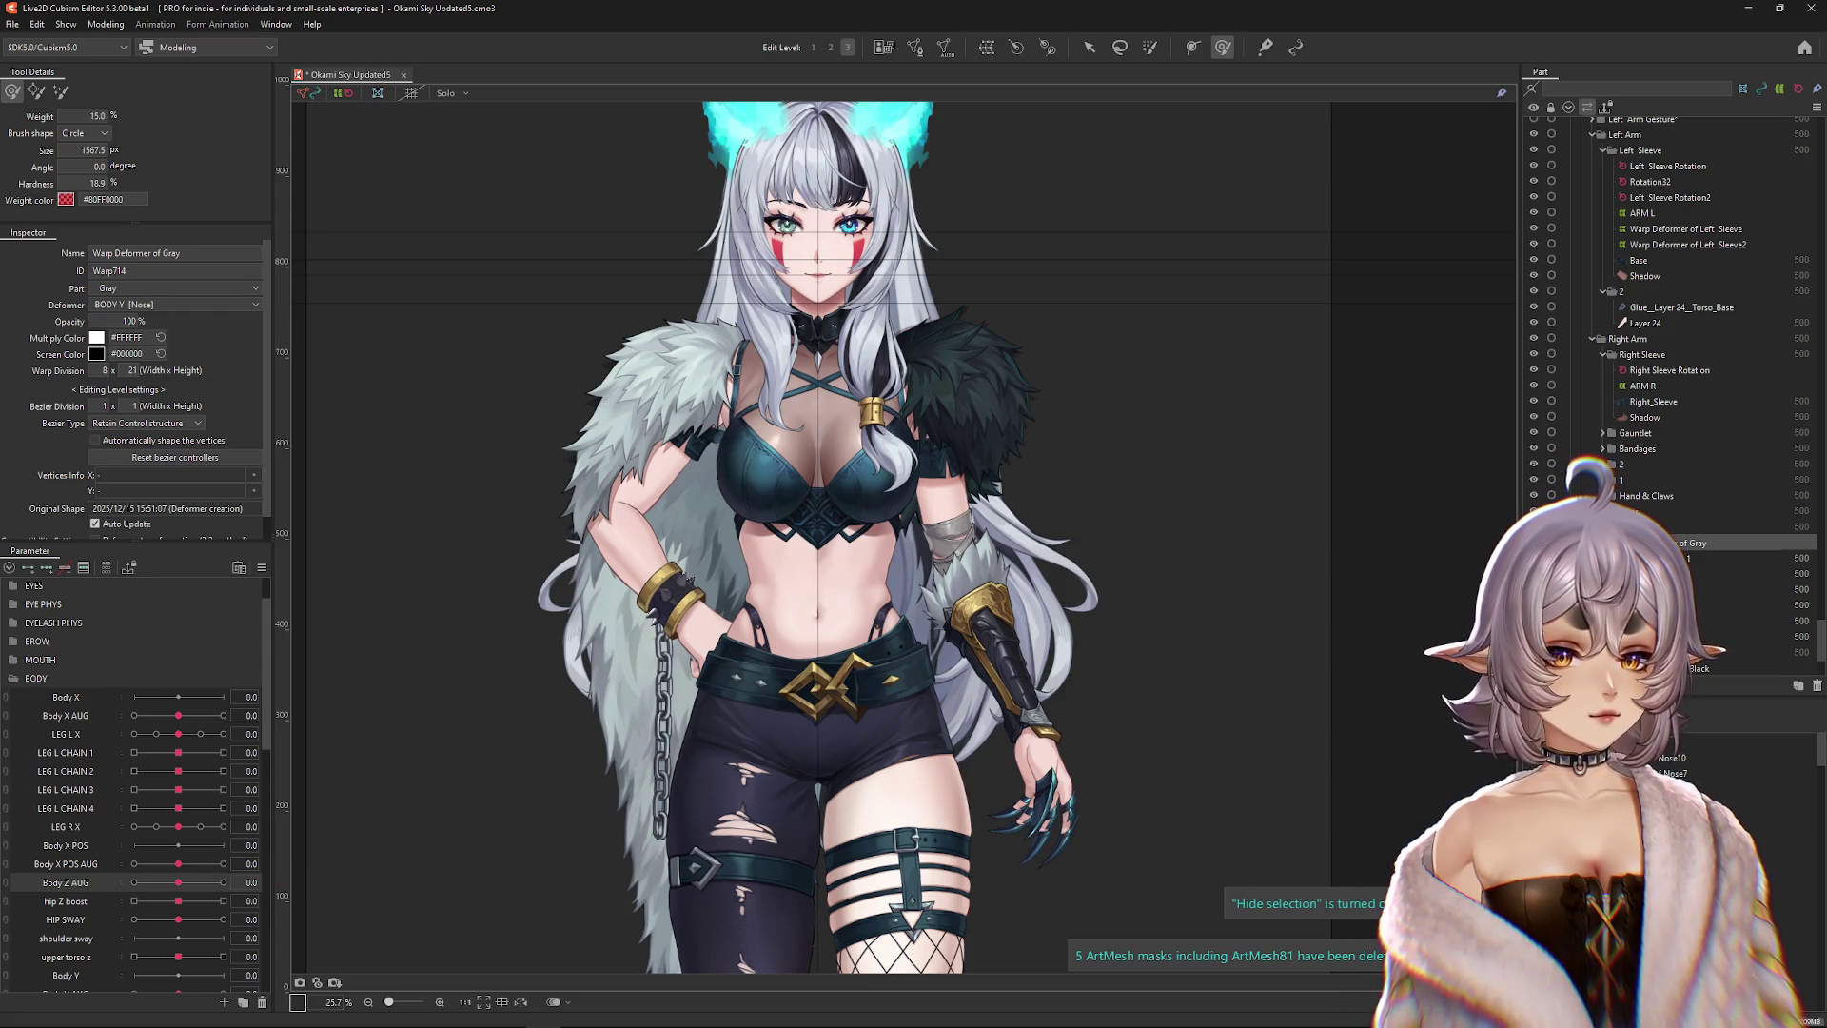
left_click(1675, 757)
left_click(106, 566)
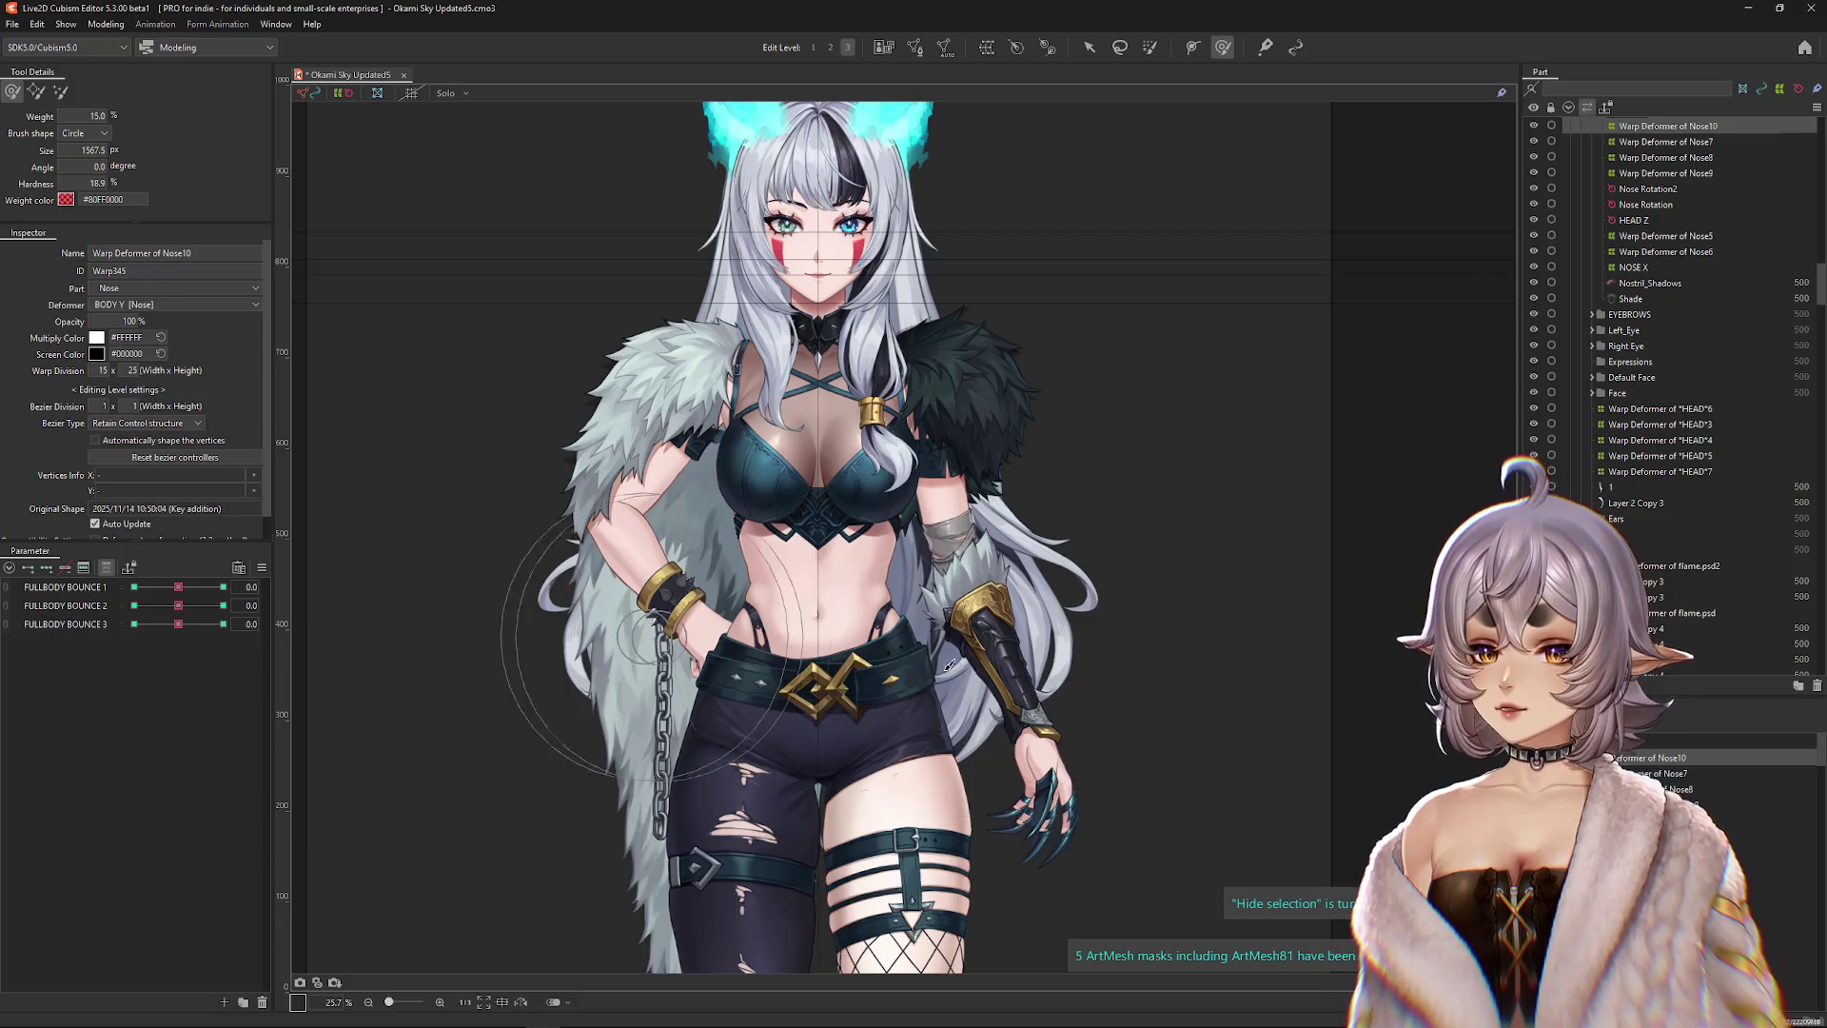
left_click(1675, 773)
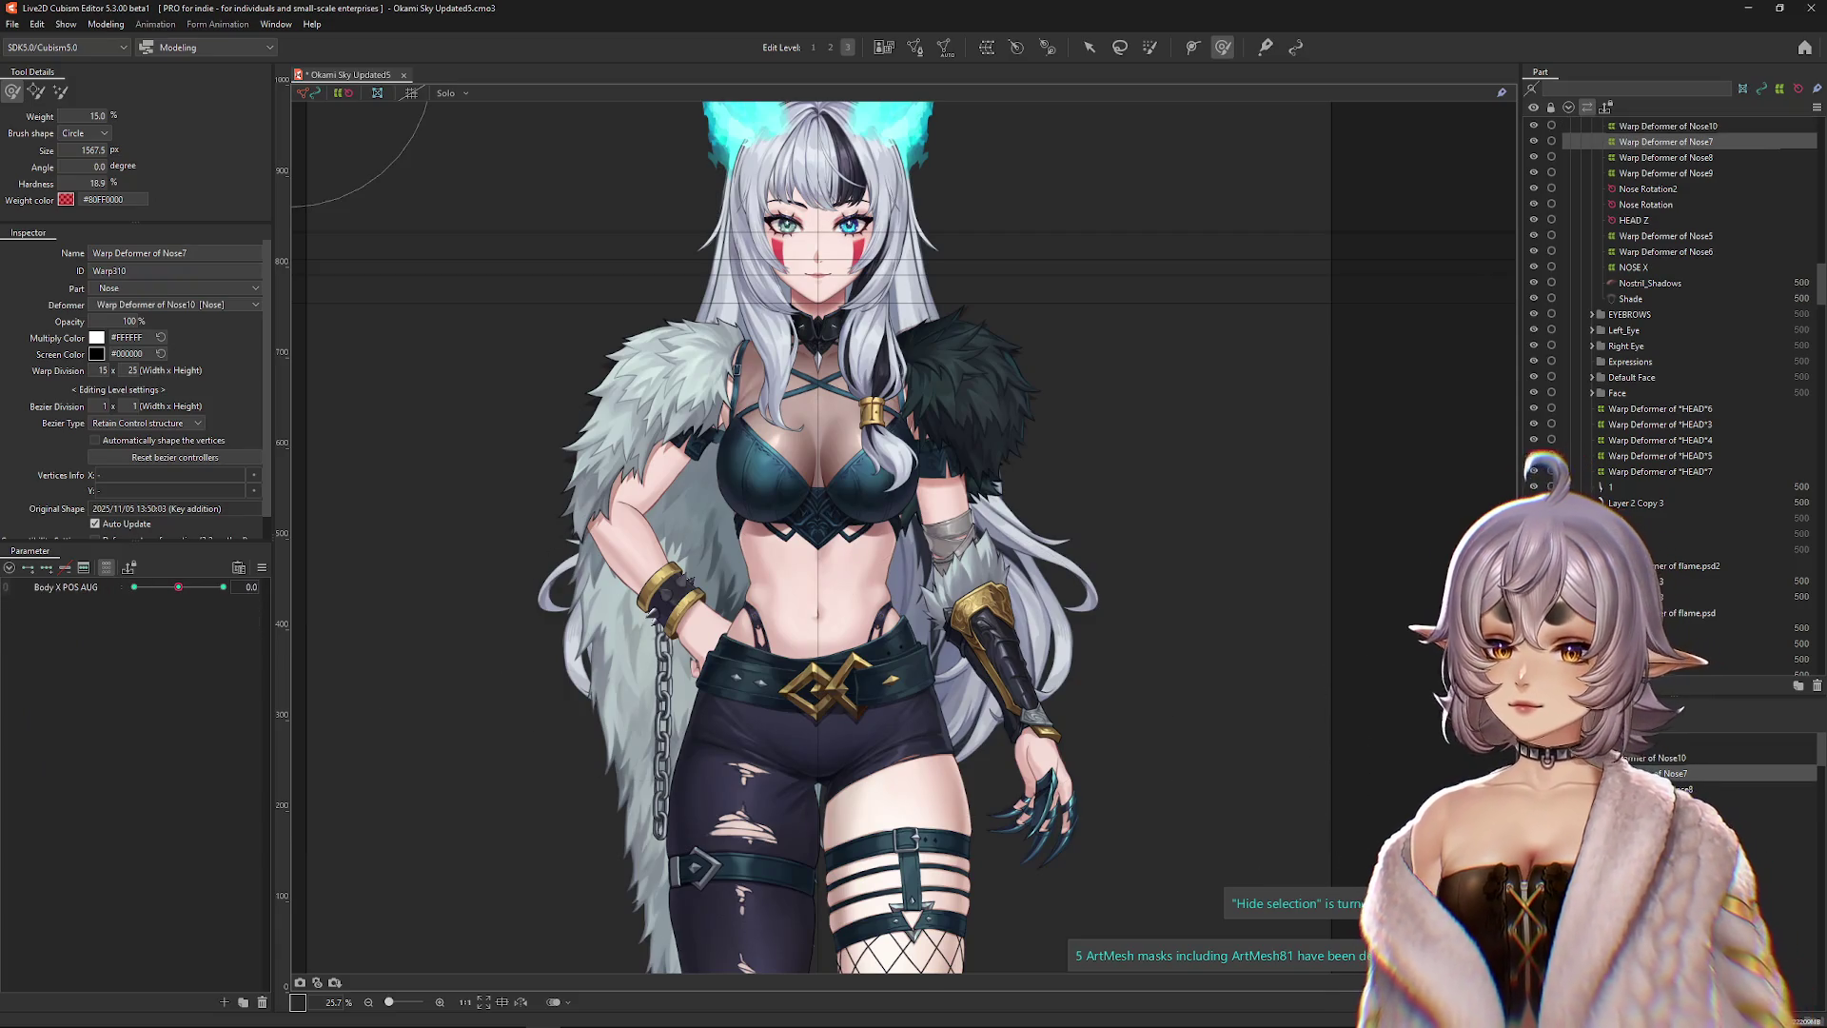
left_click(1675, 789)
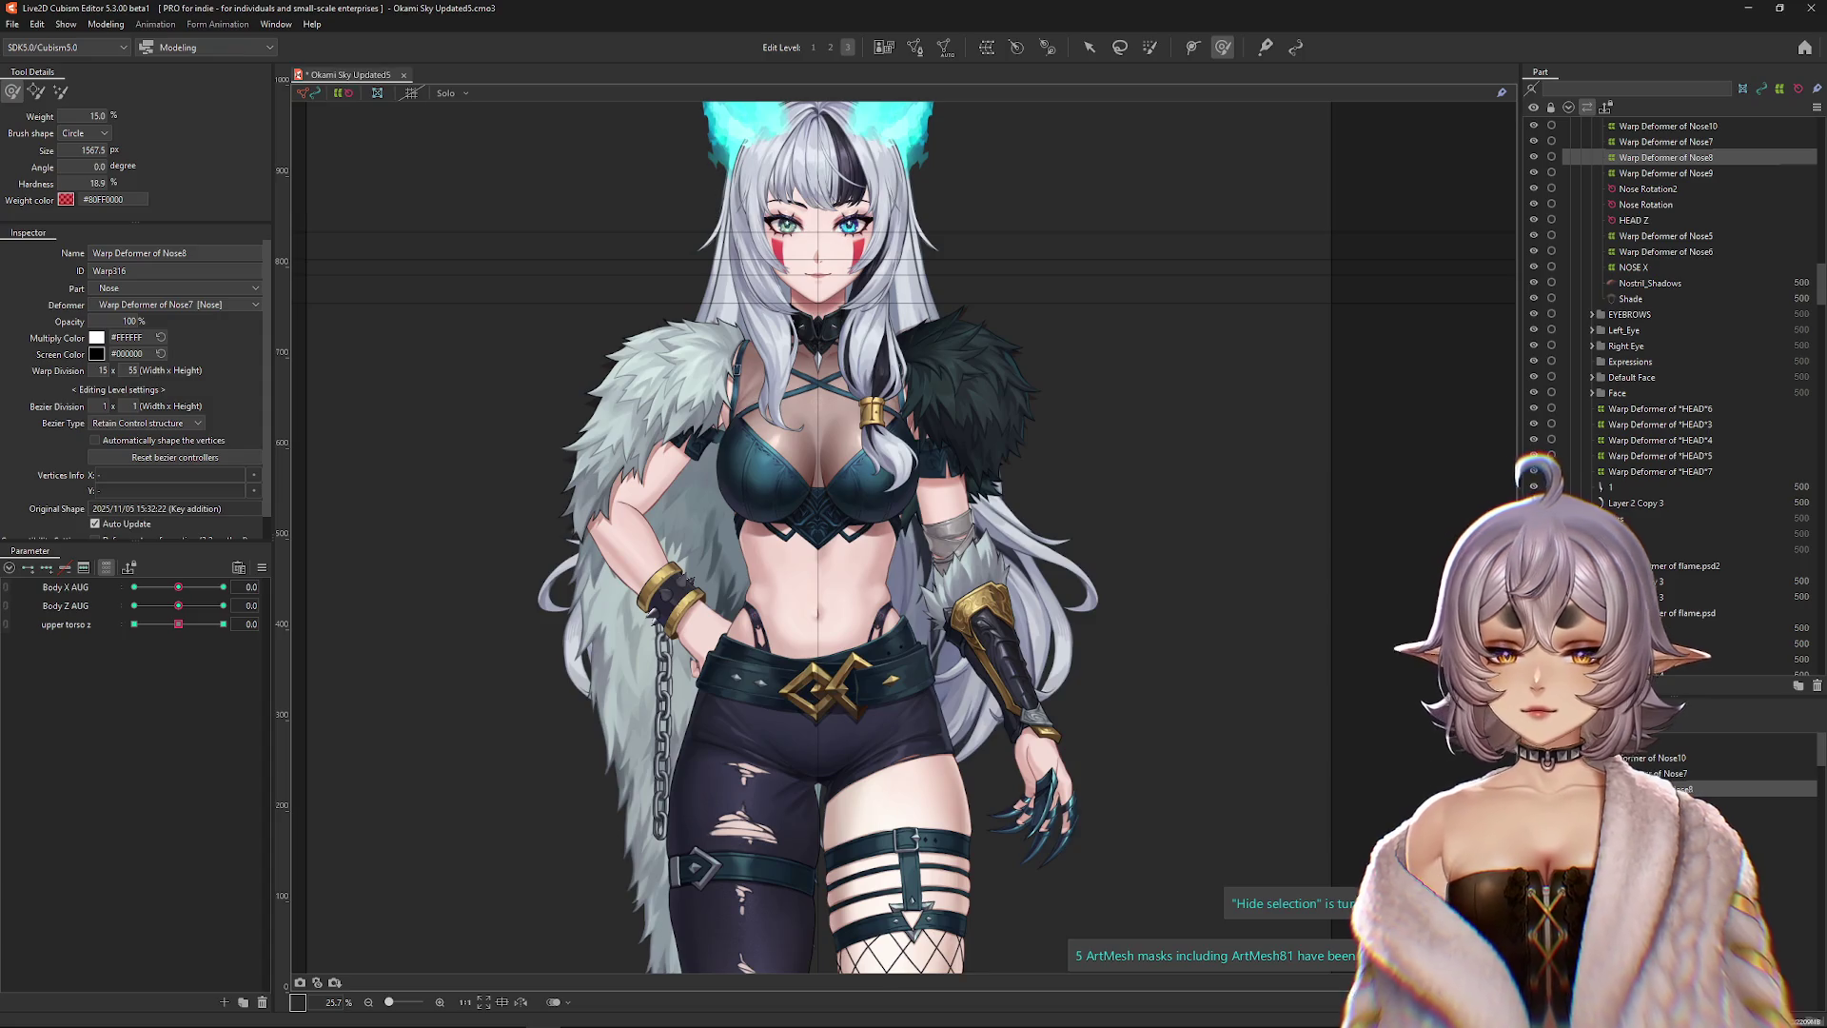
left_click(1675, 804)
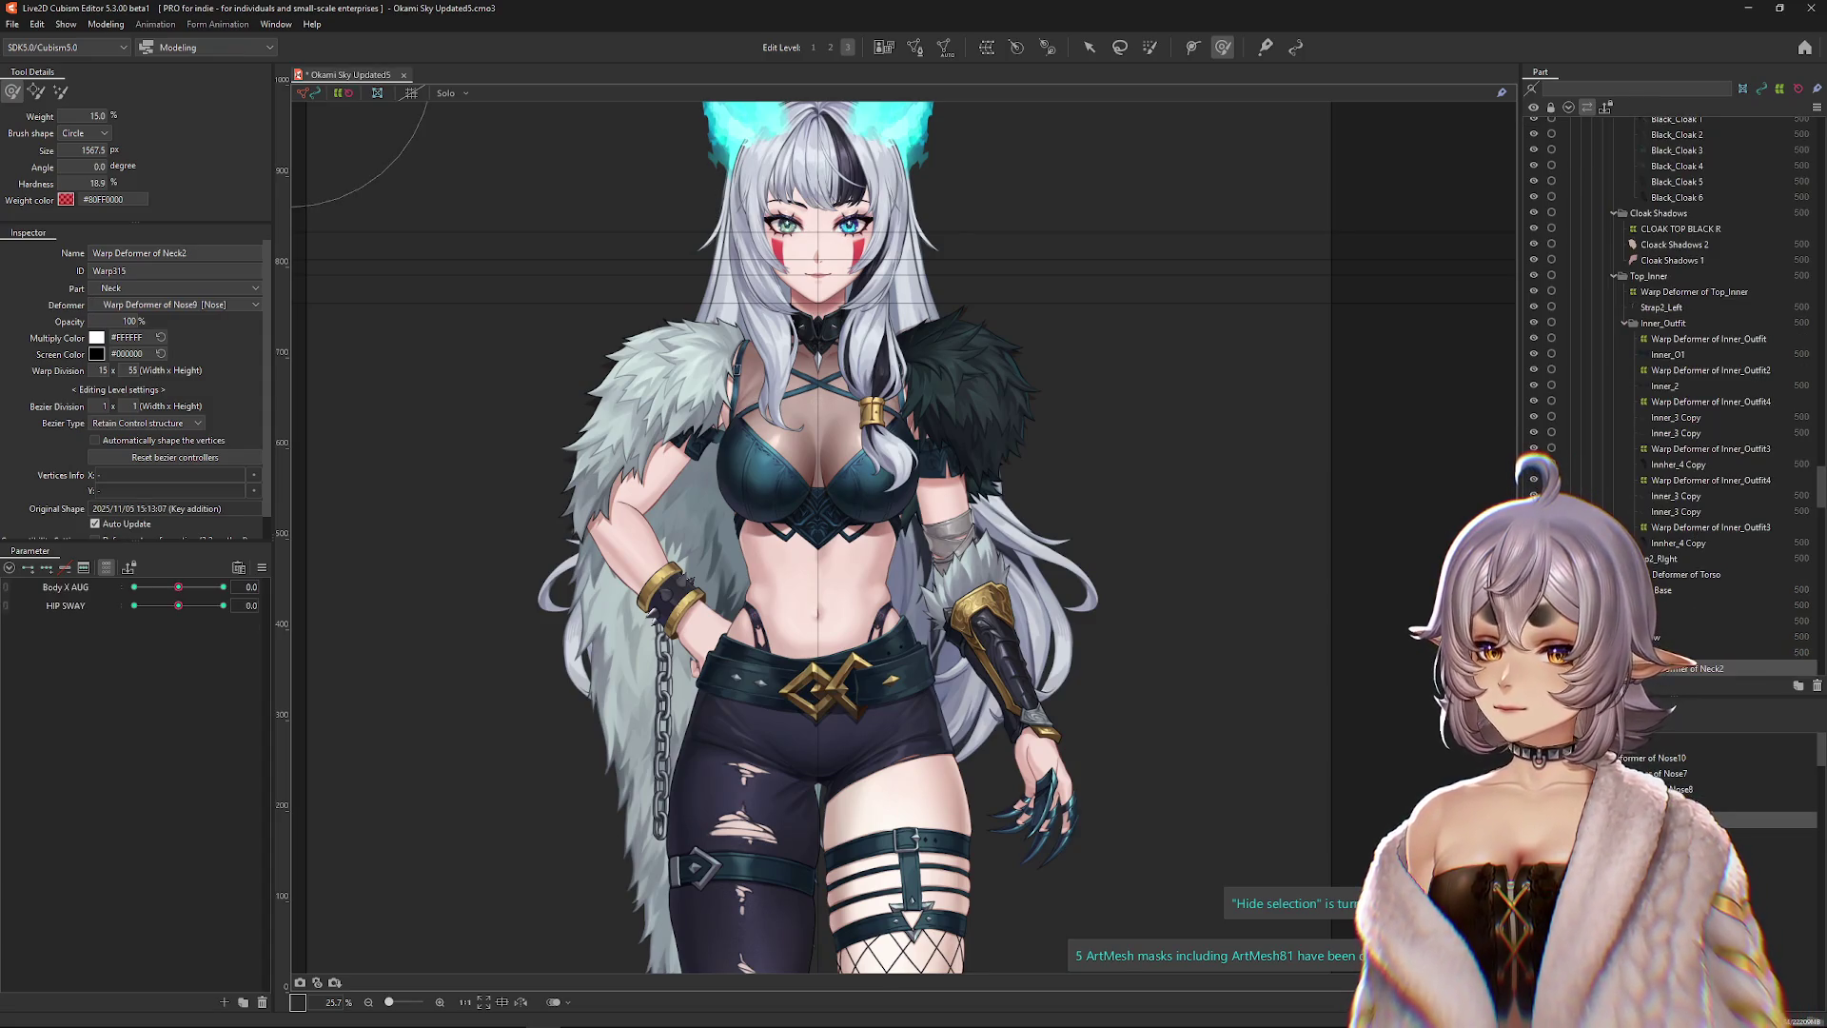
left_click(1674, 789)
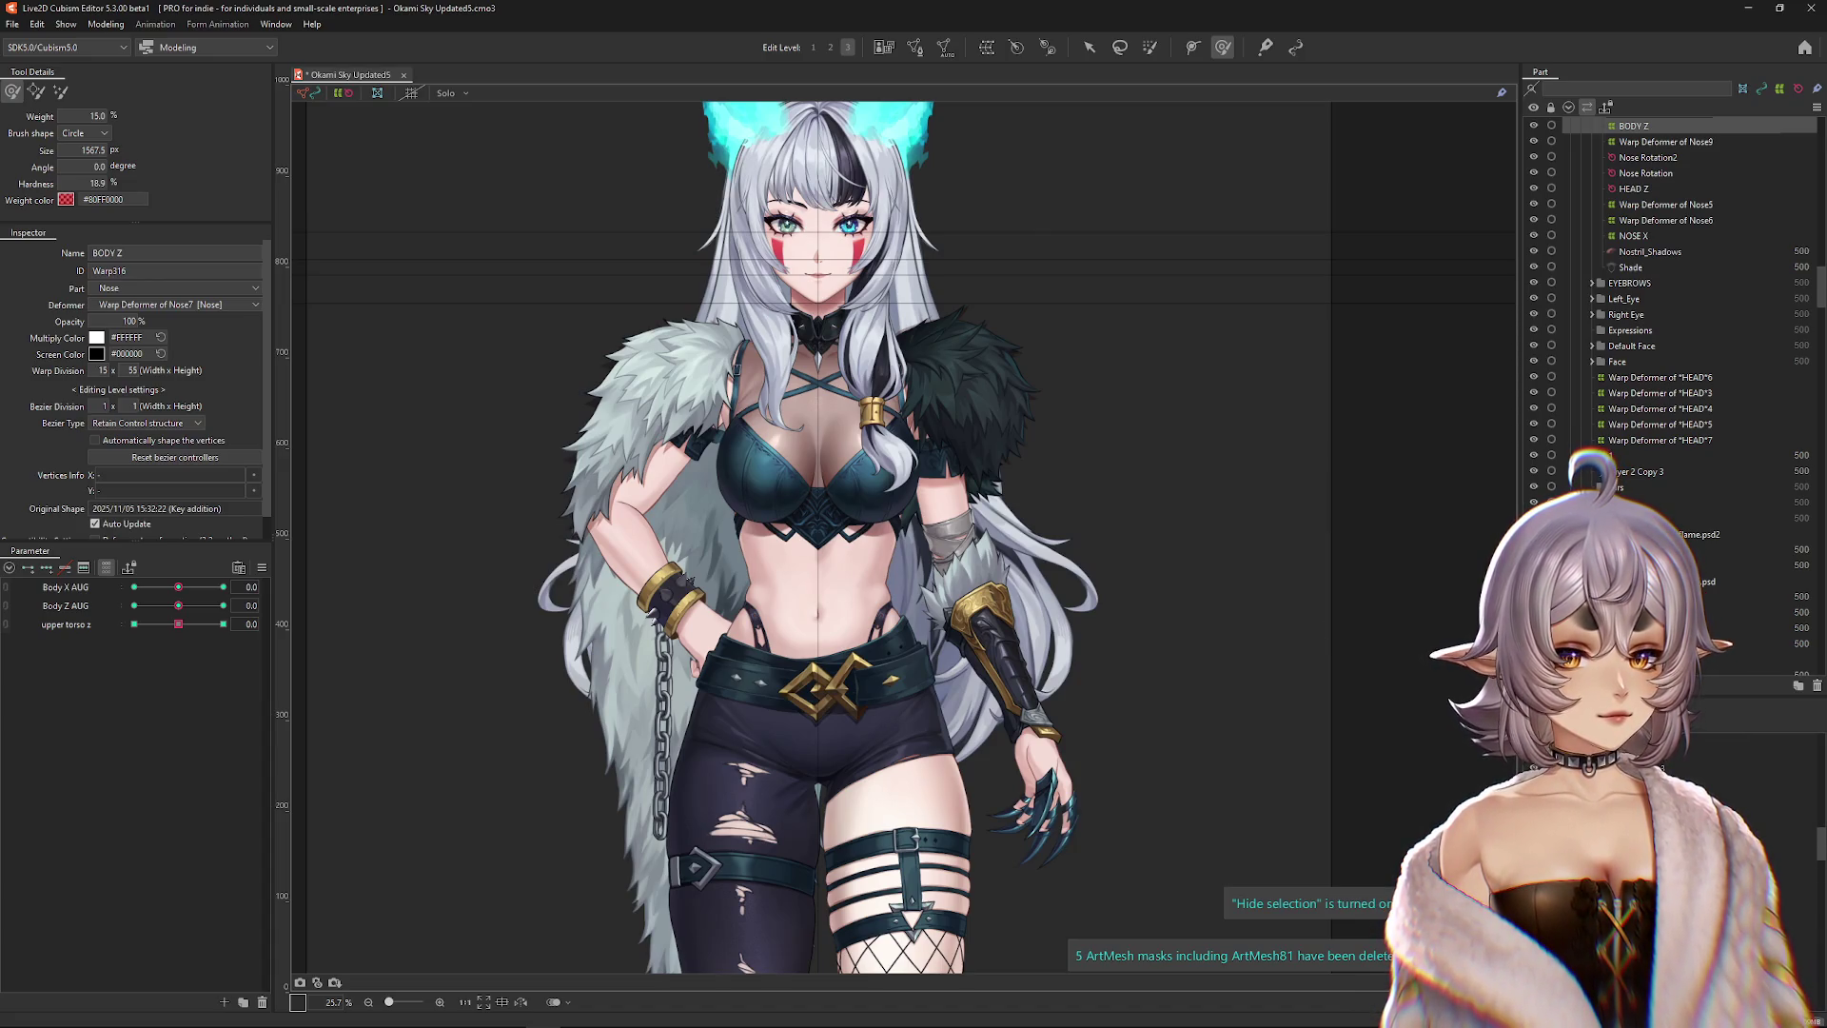
Select the BODY Z deformer and test upper torso z with combined Body X/Z AUG.
scroll(1675, 381, "down", 5)
left_click(1713, 542)
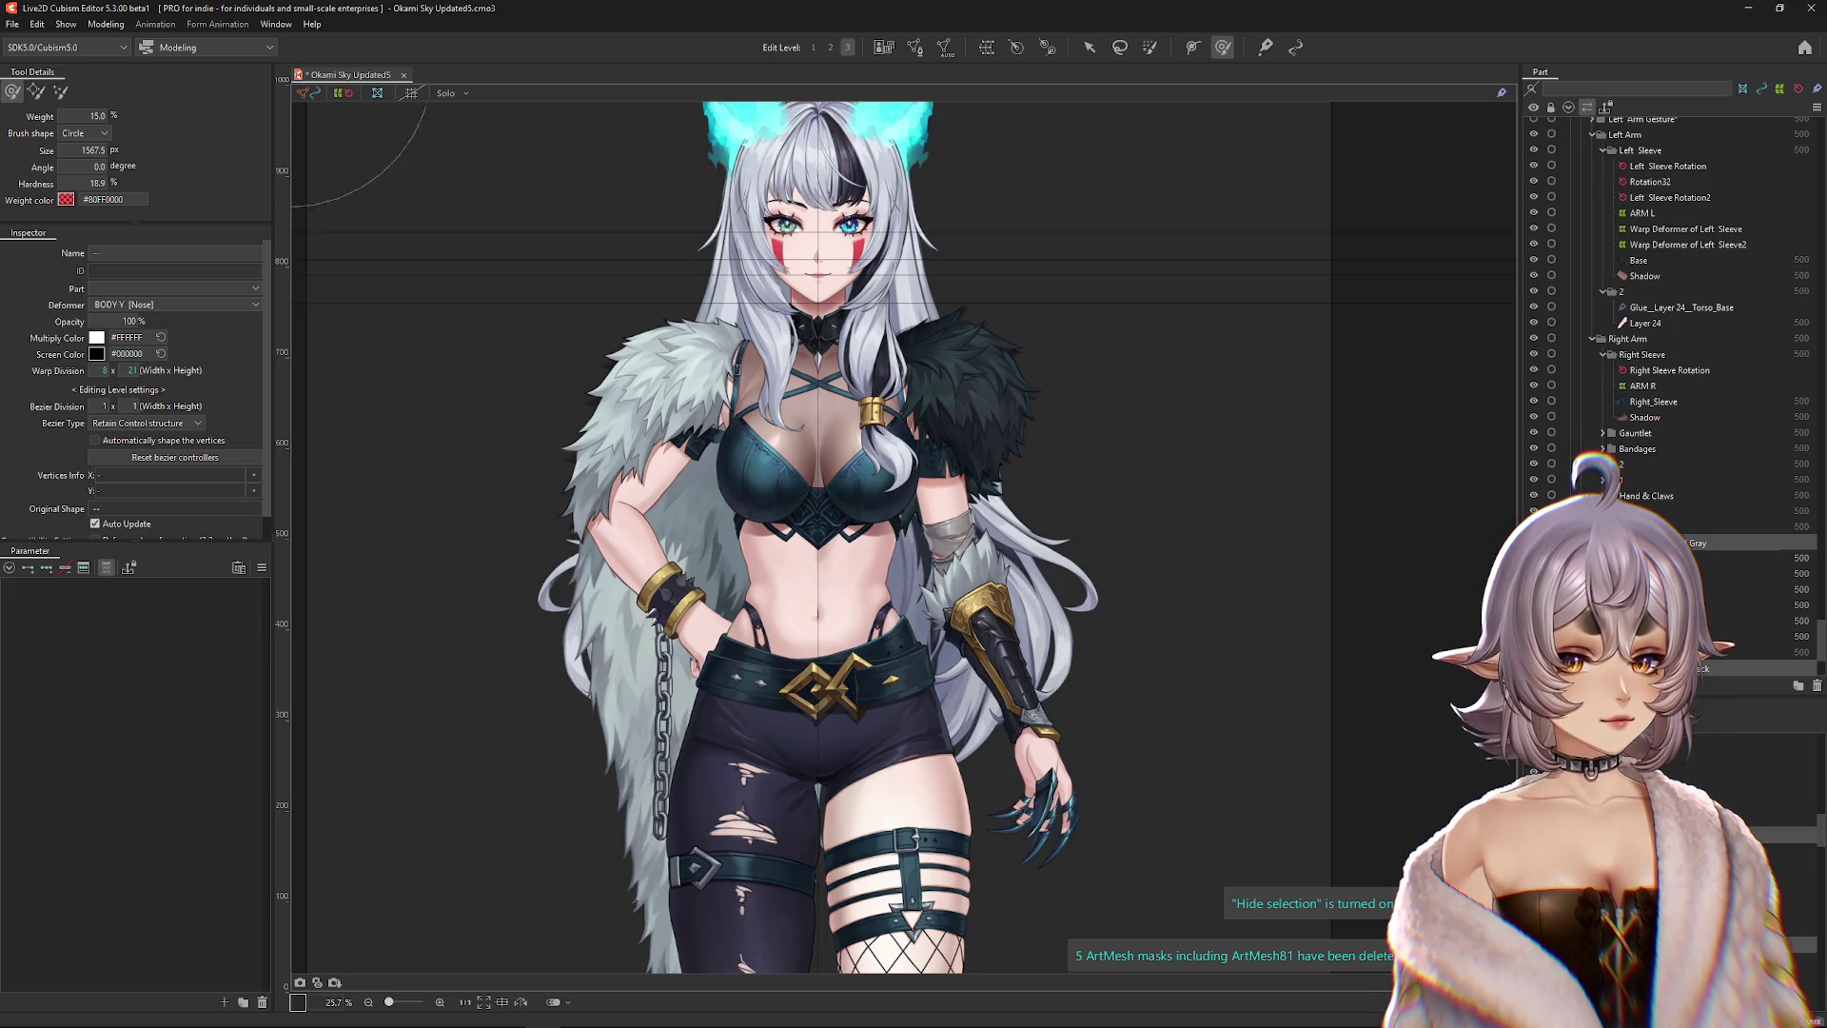
left_click(262, 569)
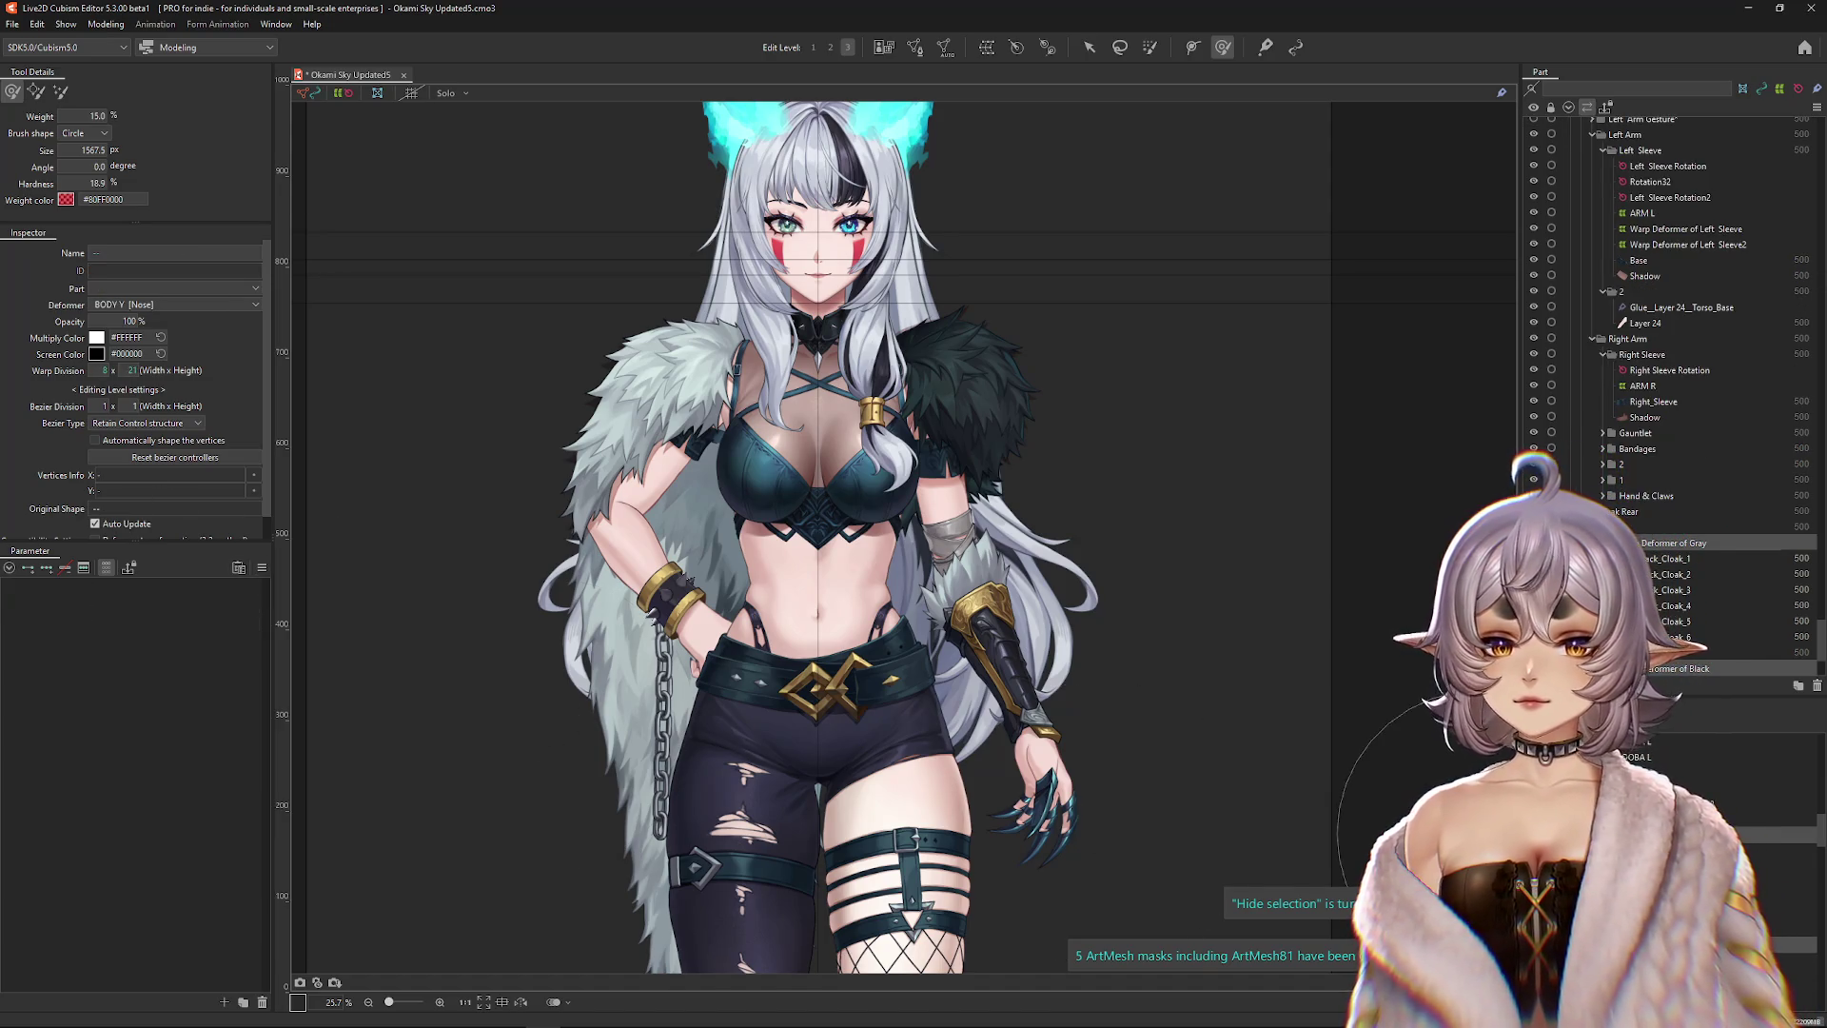
left_click(1765, 862)
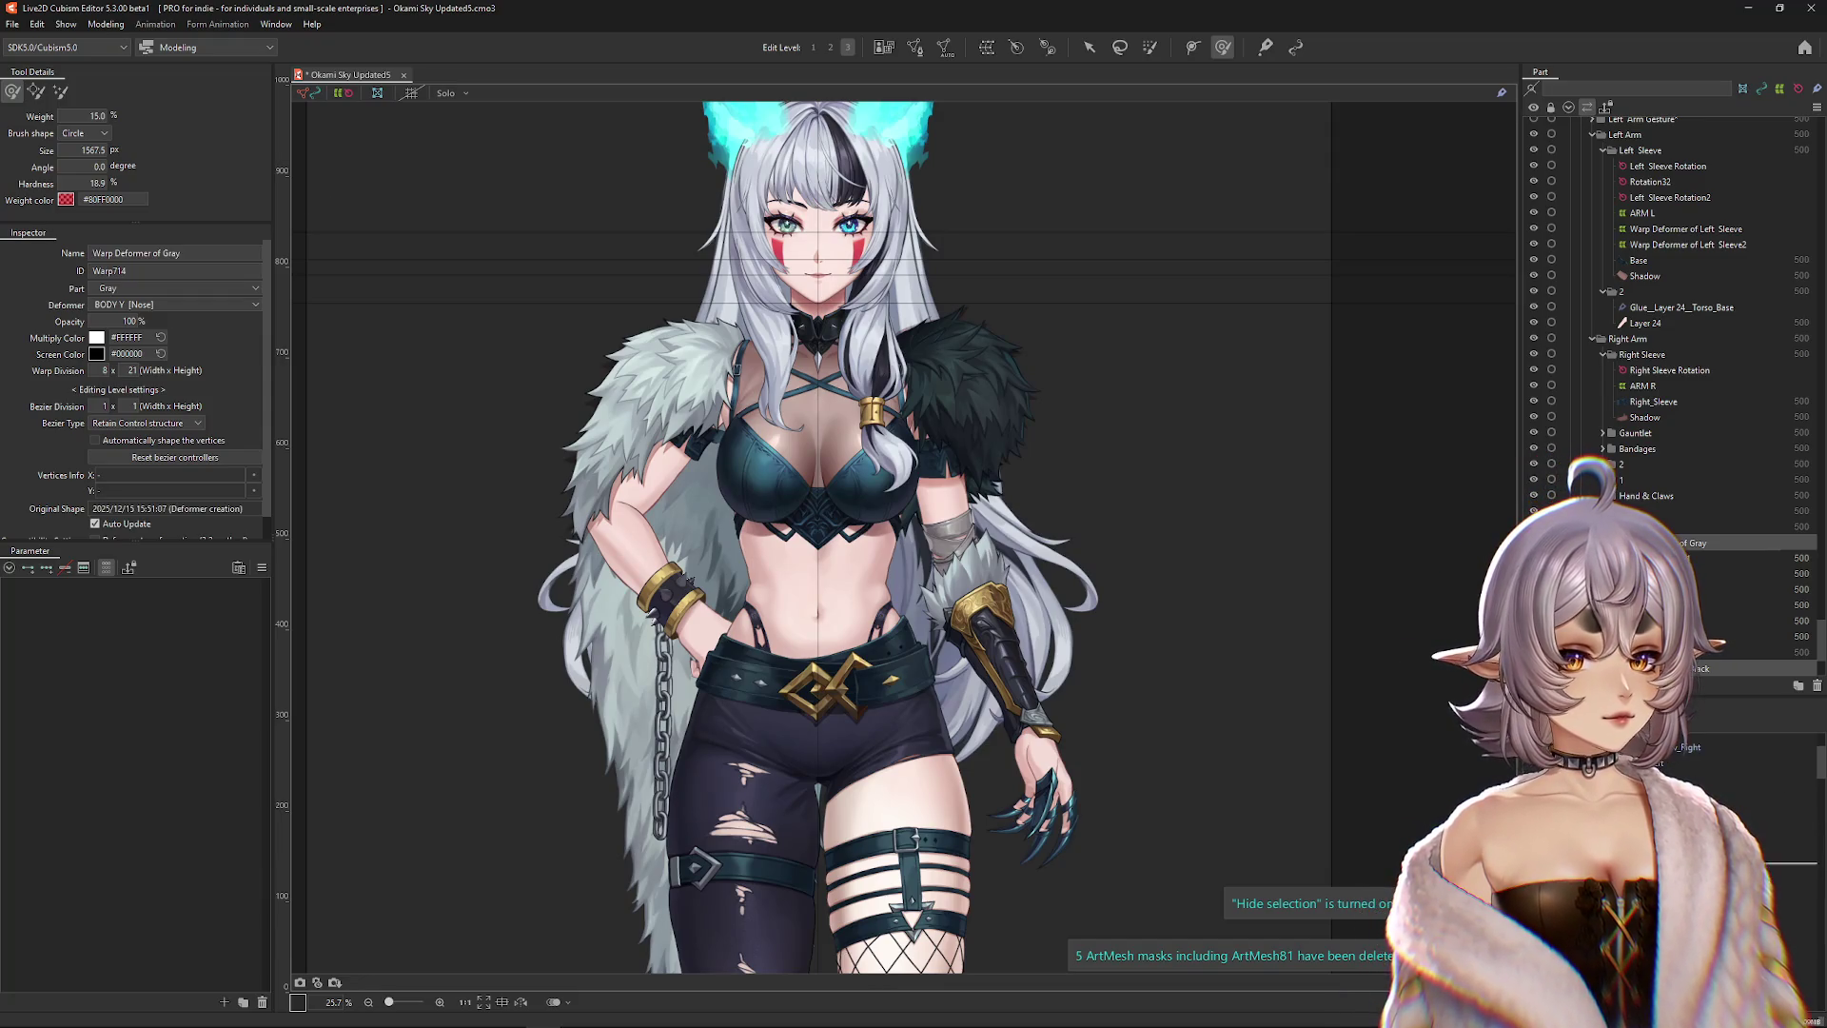
left_click(1703, 769, "shift")
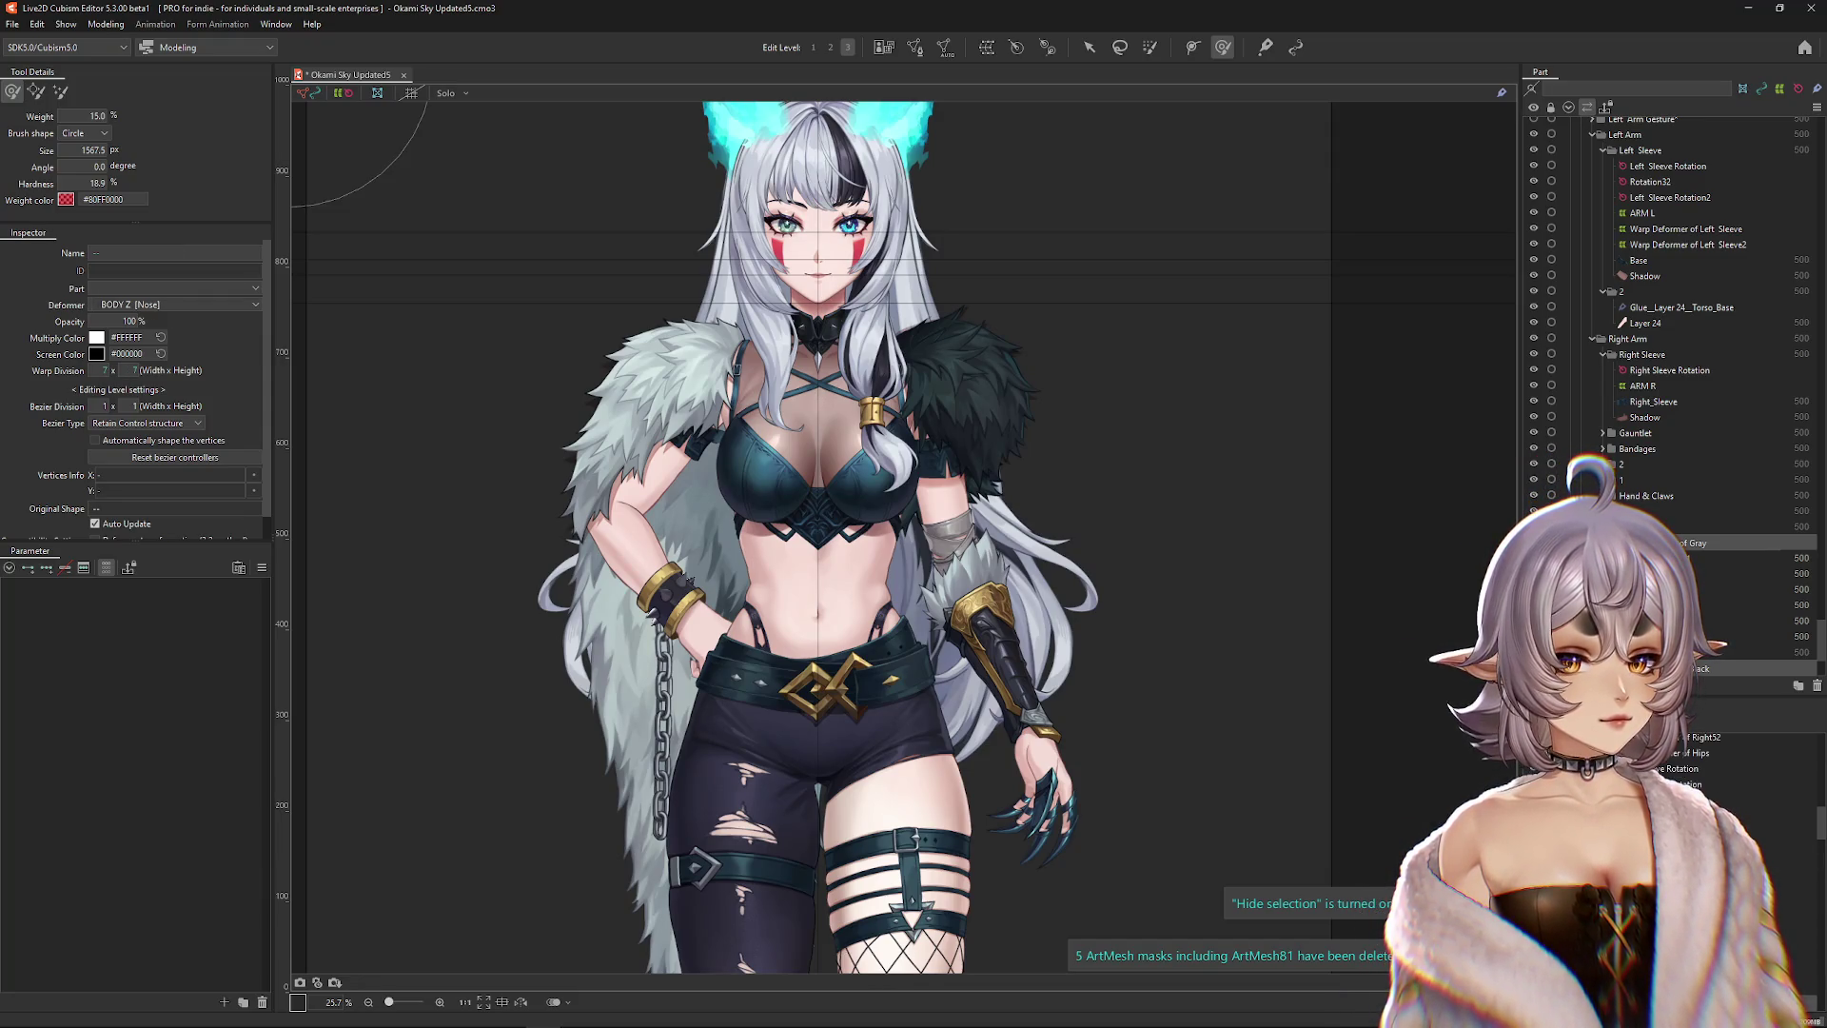
key("ctrl+z")
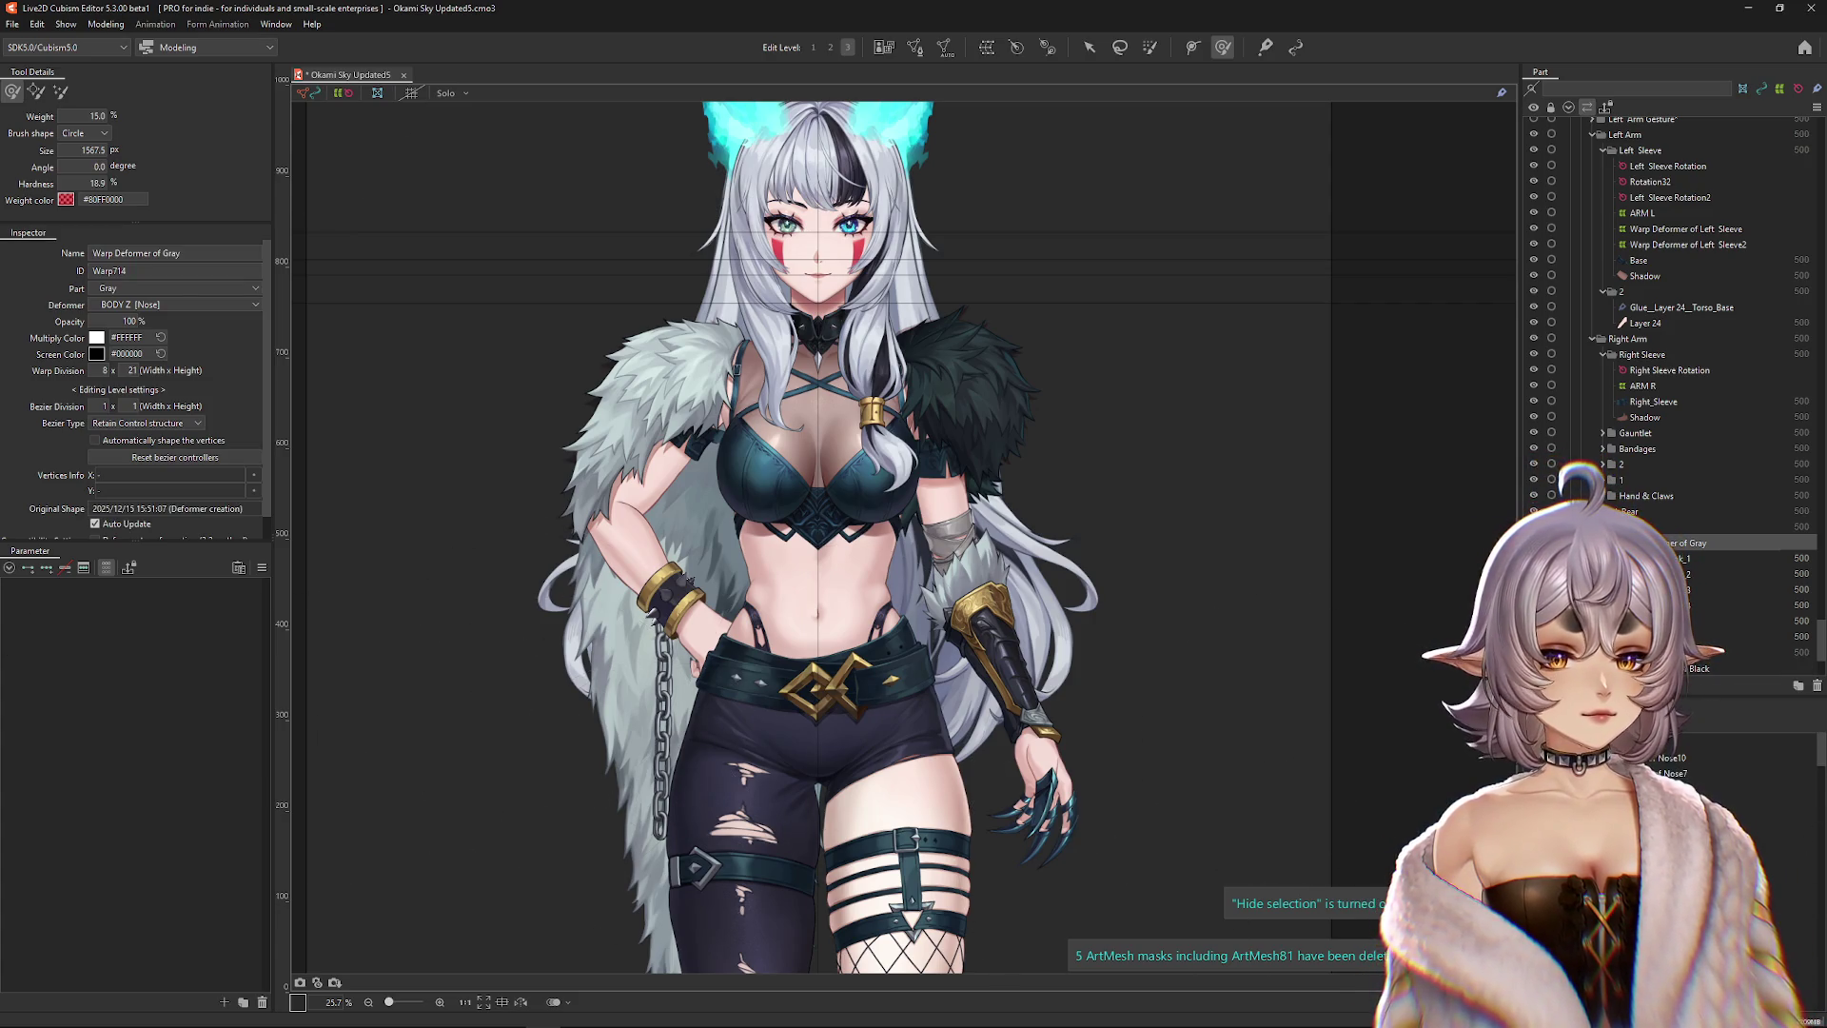
left_click(1713, 788)
mouse_move(181, 632)
left_mouse_down()
mouse_move(223, 628)
mouse_move(136, 638)
mouse_move(143, 591)
mouse_move(178, 590)
left_mouse_up()
scroll(340, 635, "down", 3)
left_click_drag(178, 606, 96, 618)
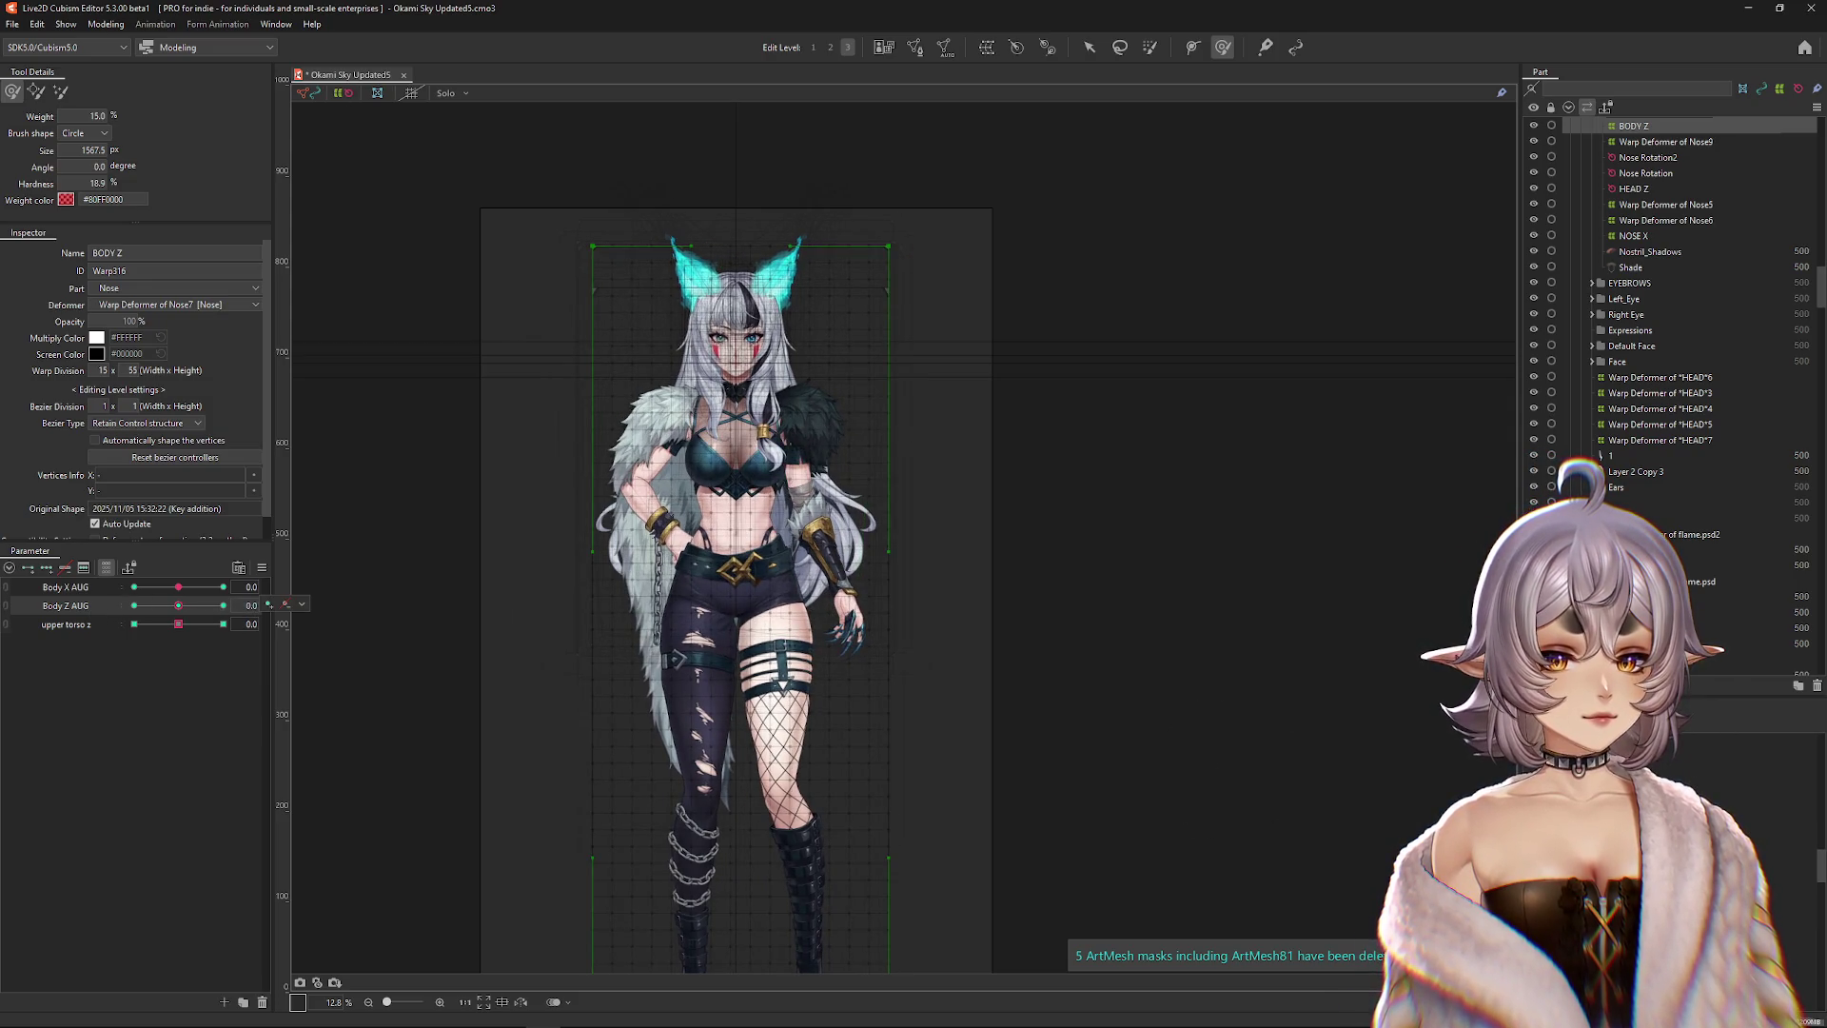
Select only the Warp Deformer of Gray, hide the selection overlay, and set Body X AUG to 10.
left_click(970, 814)
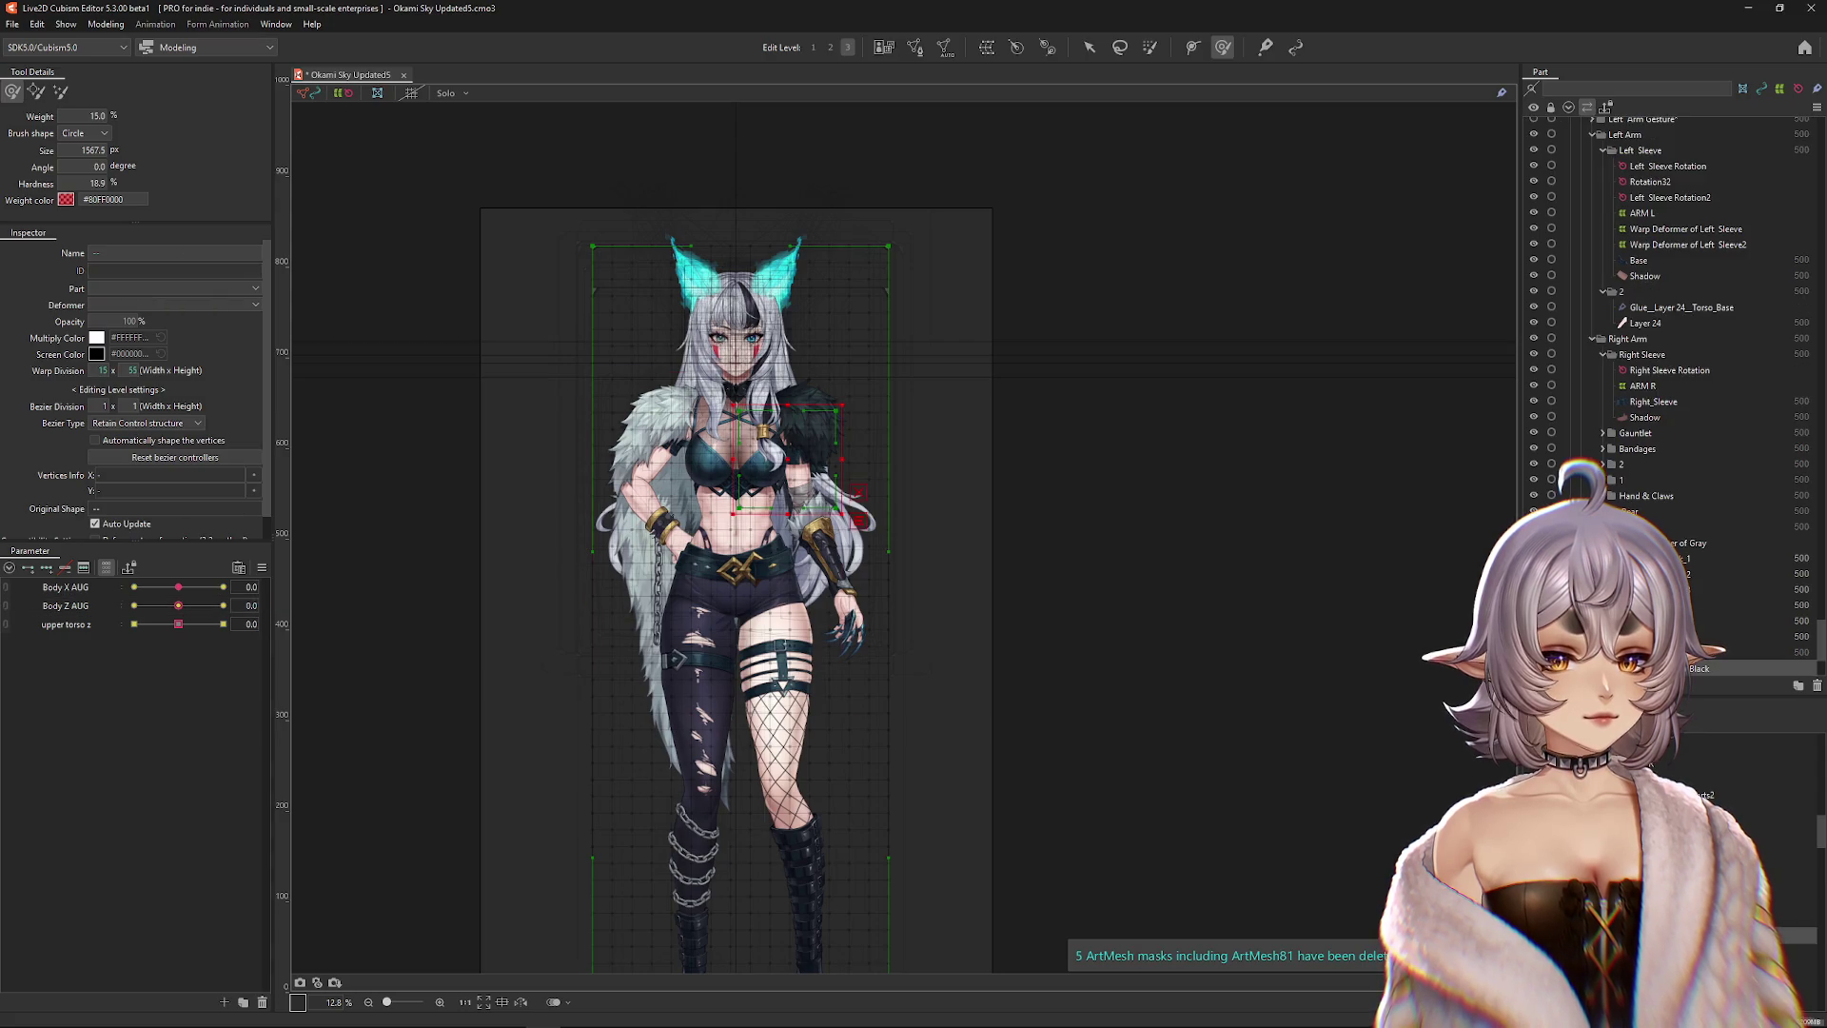
left_click_drag(132, 591, 191, 591)
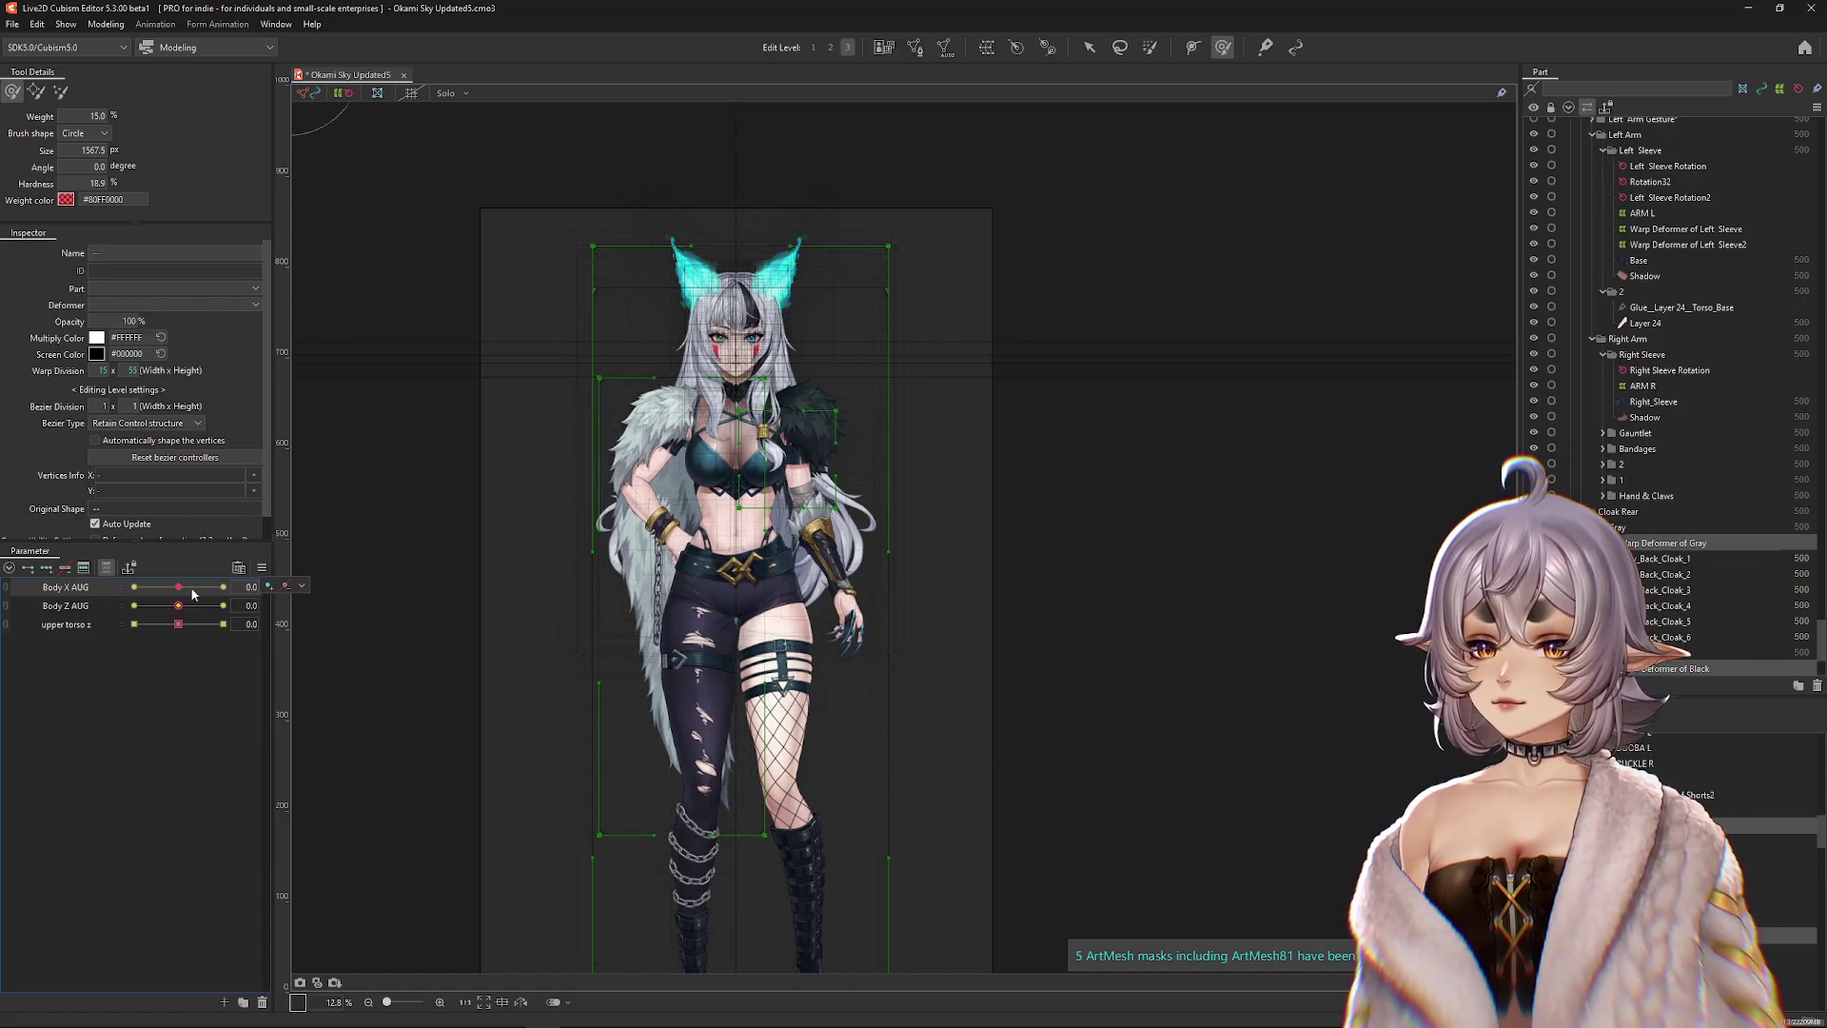
left_click(84, 628)
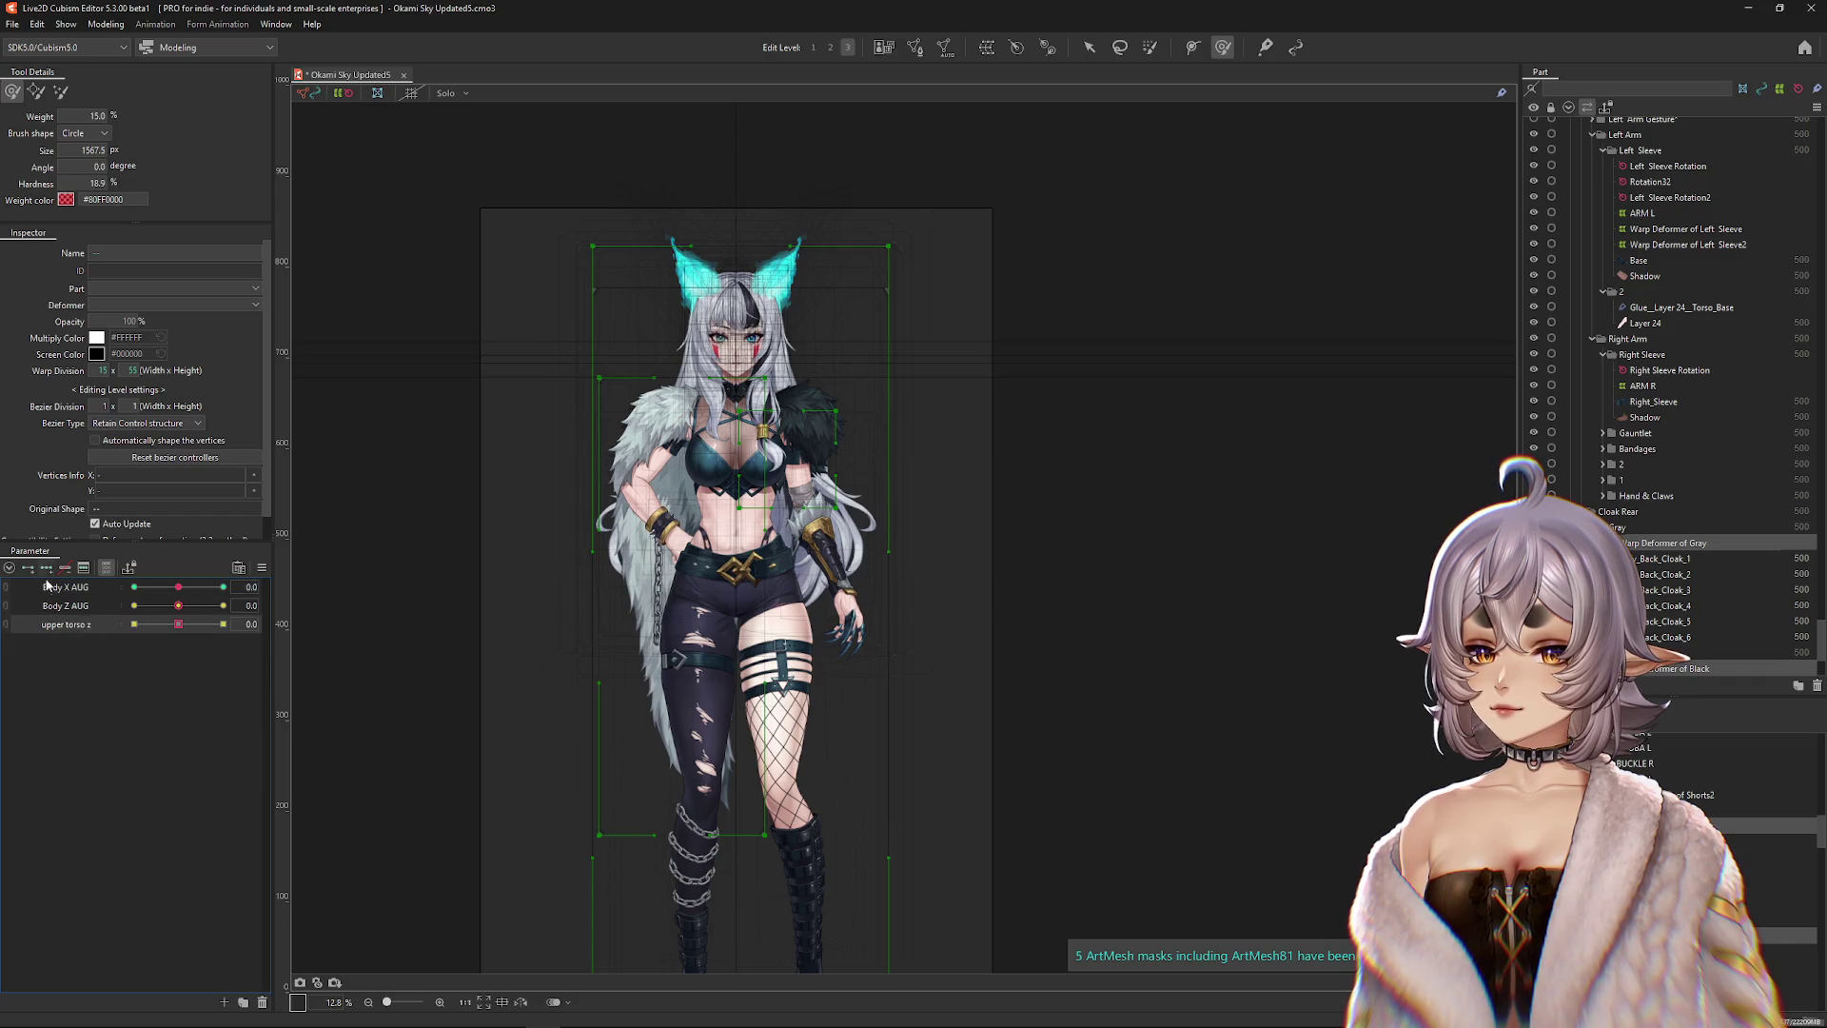
left_click(1674, 542)
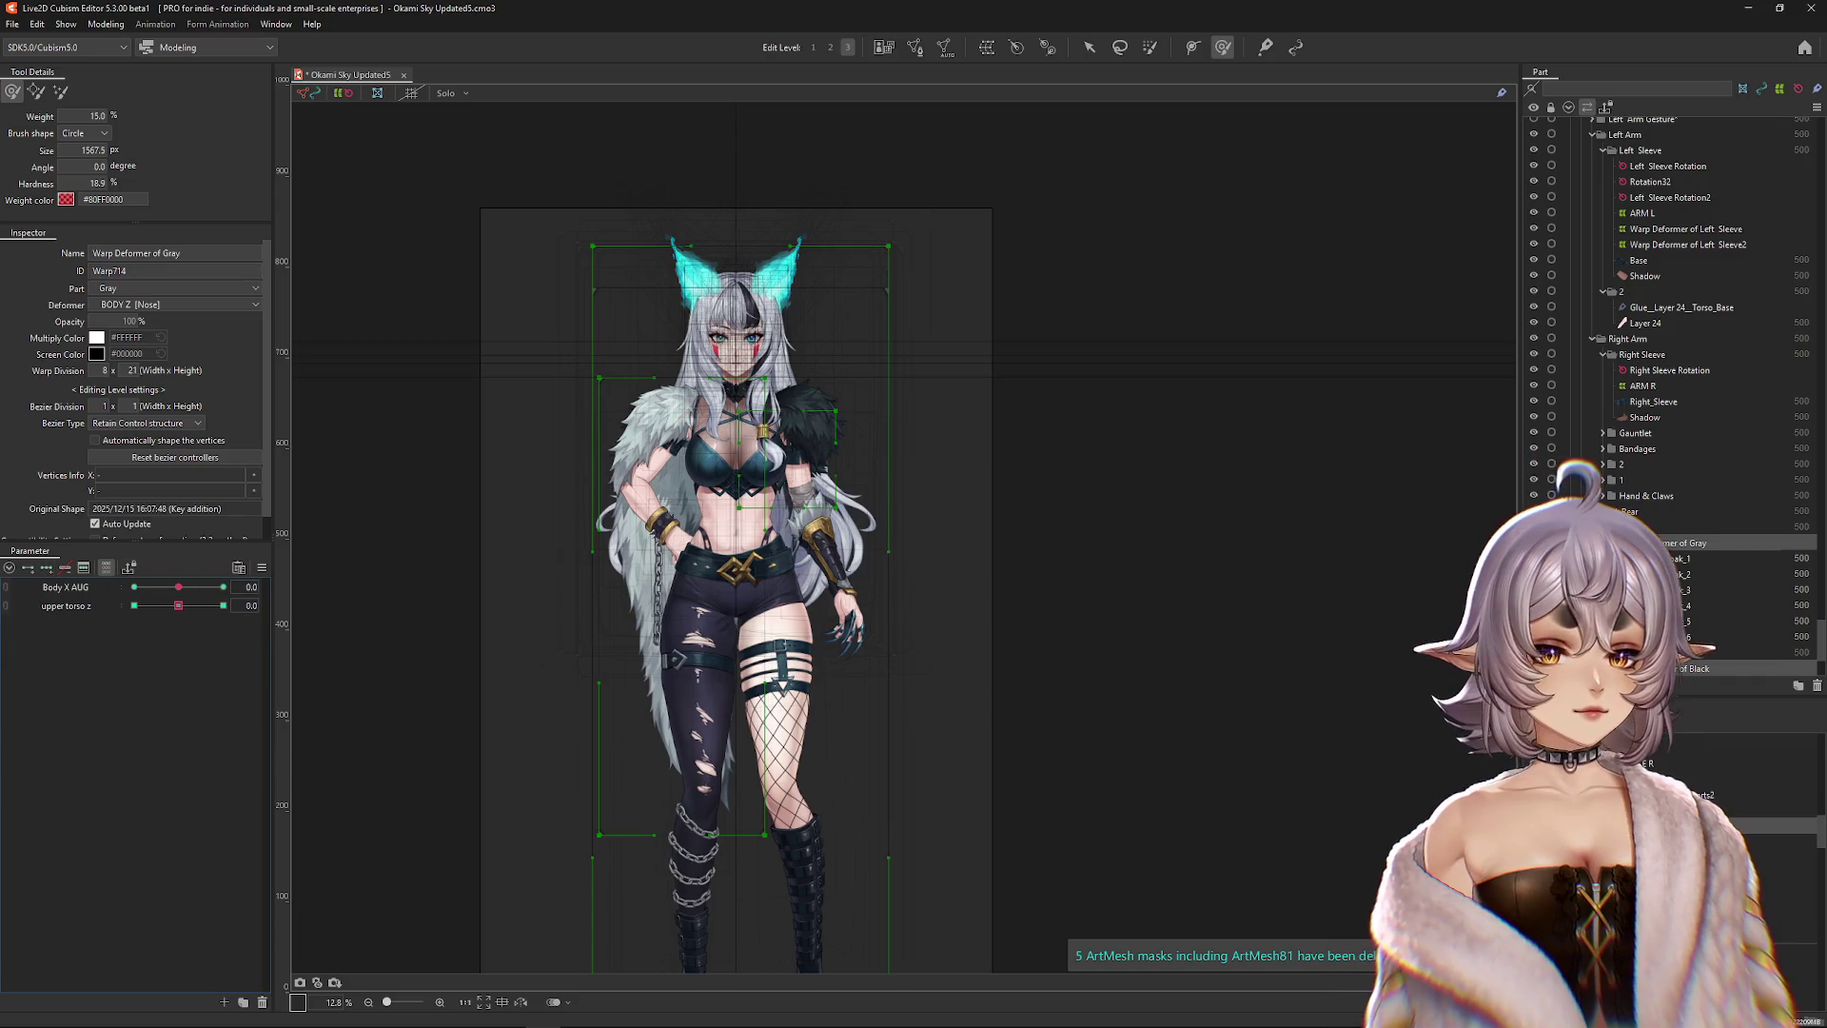
scroll(522, 748, "up", 2)
key("ctrl+h")
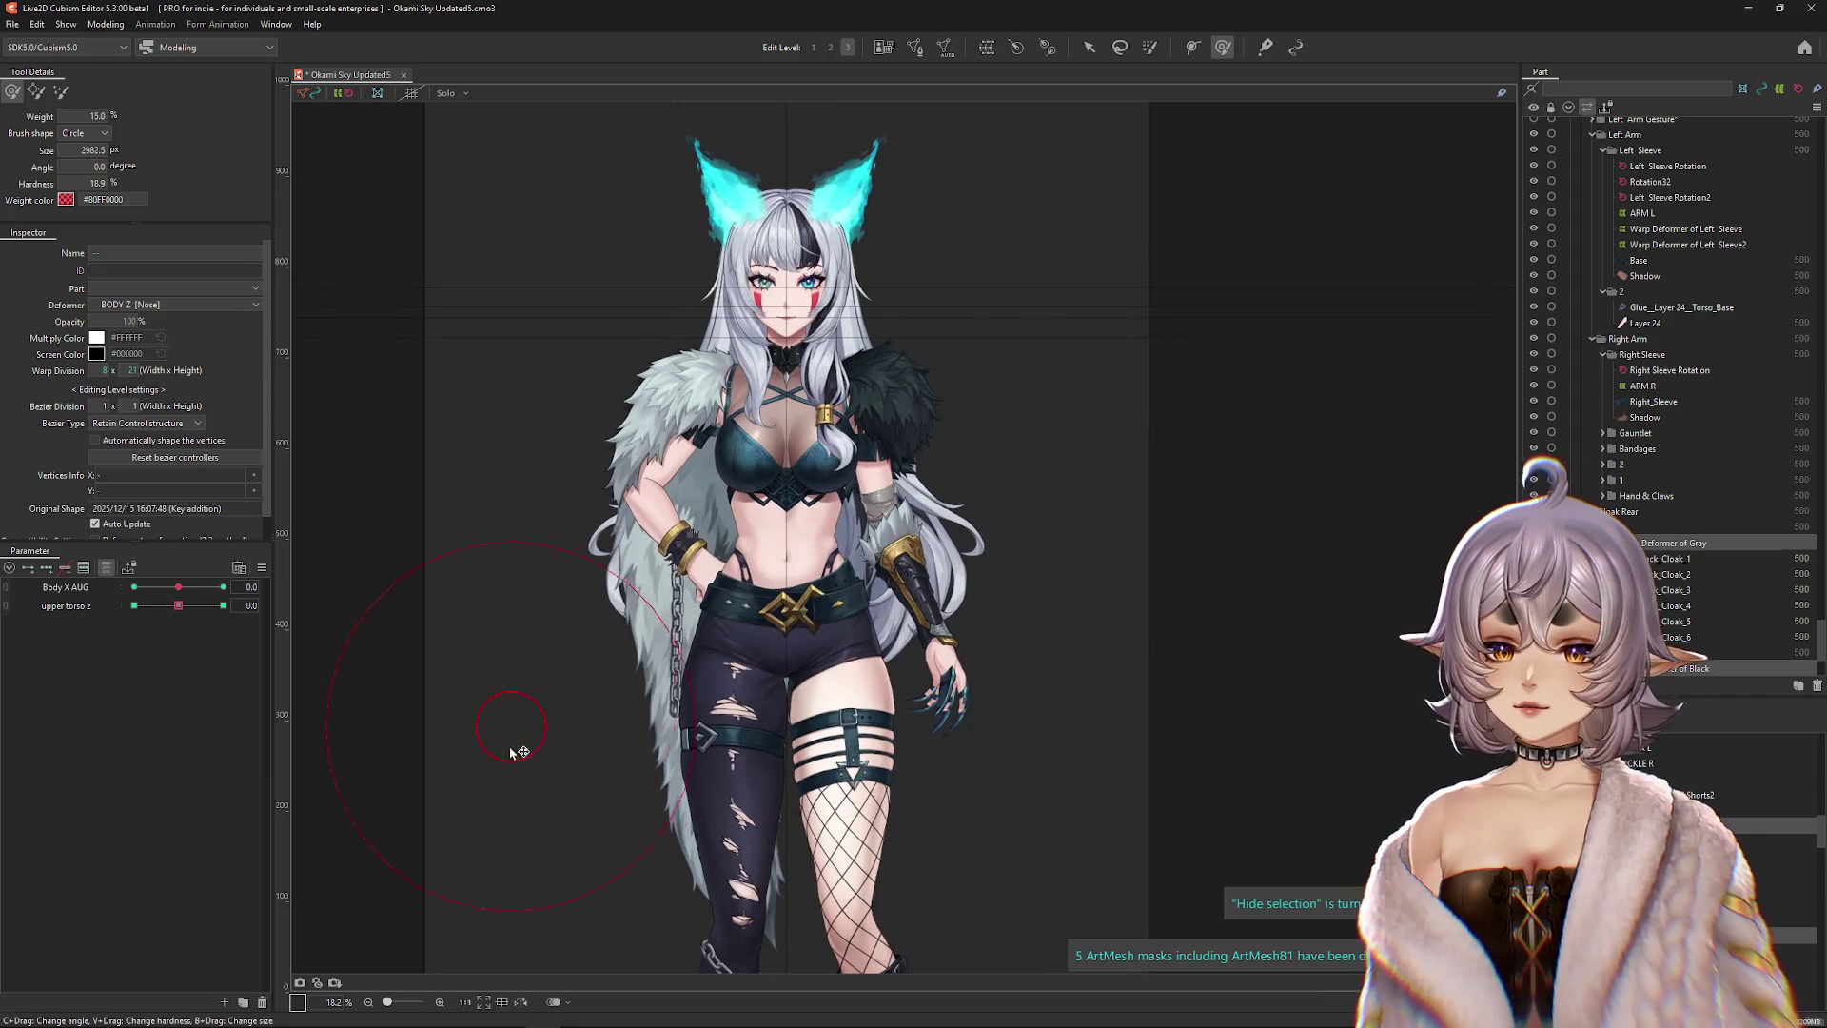
left_click_drag(177, 591, 222, 587)
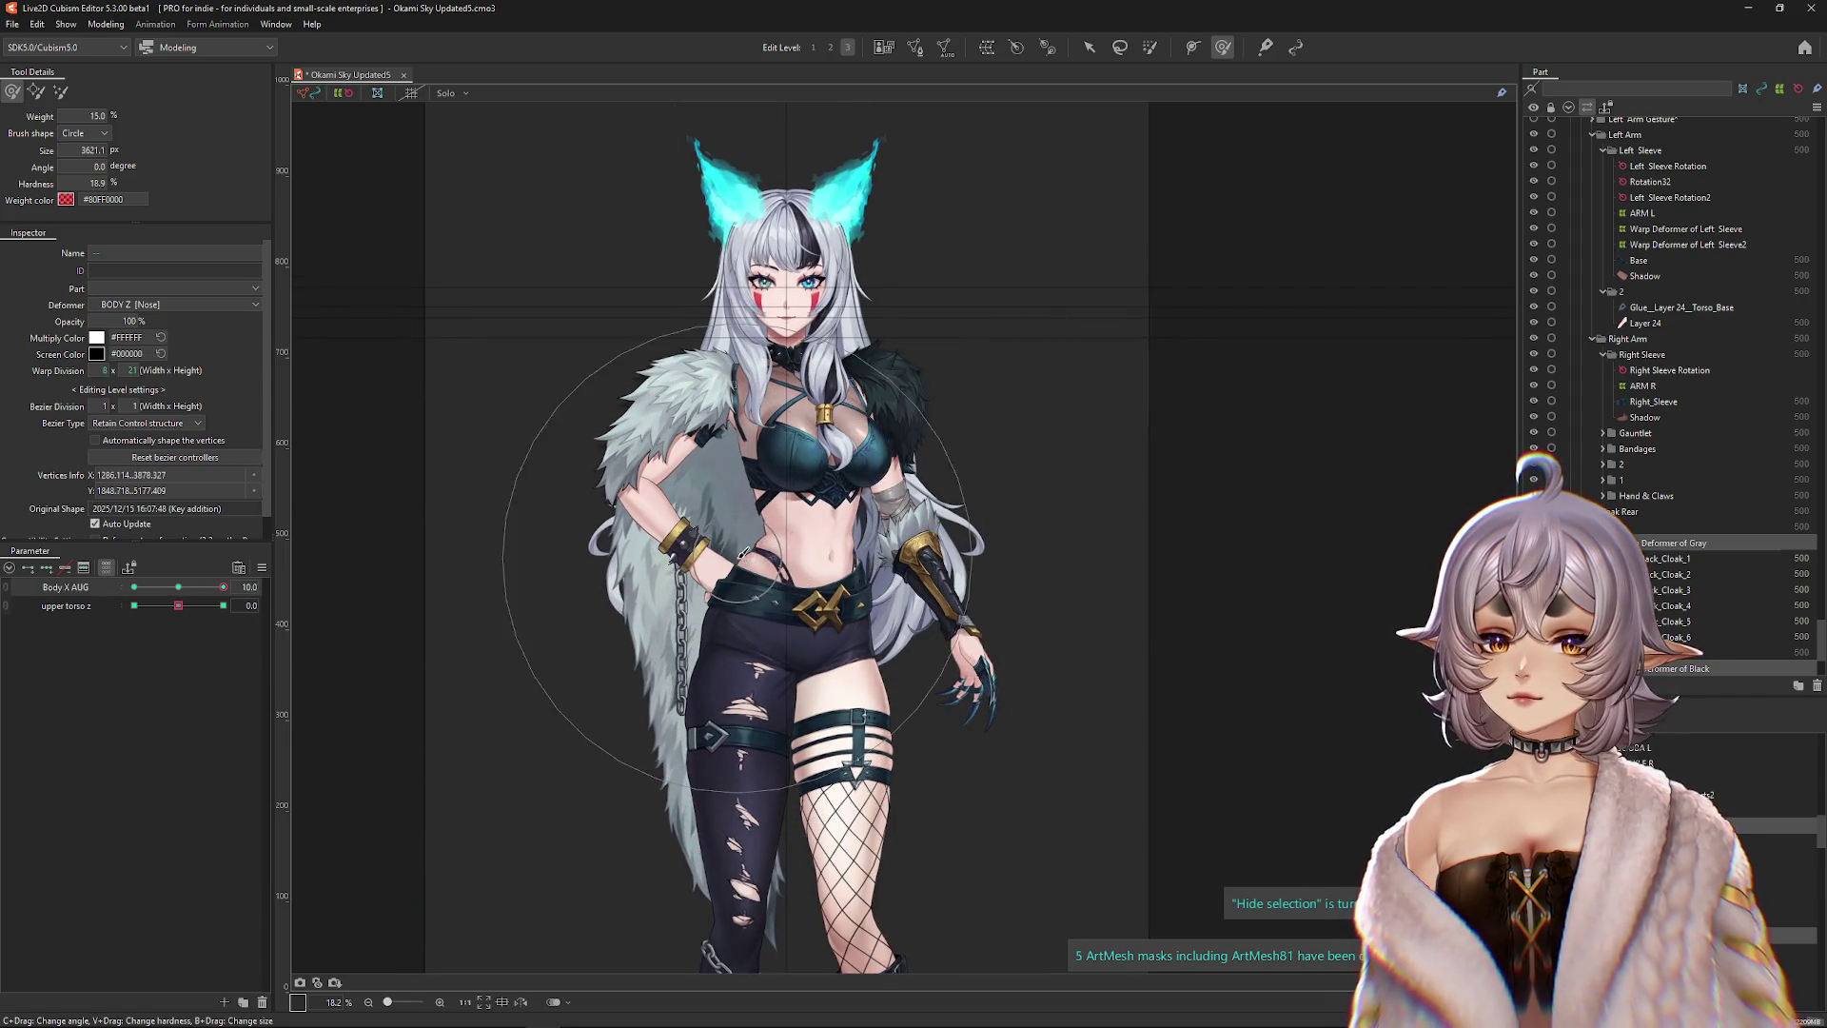
Reshape the gray cloak's vertices around the waist and hips, then return Body X AUG to 0.
mouse_move(761, 541)
left_mouse_down()
mouse_move(814, 875)
mouse_move(781, 827)
mouse_move(751, 666)
mouse_move(721, 609)
mouse_move(603, 758)
mouse_move(621, 695)
mouse_move(489, 600)
left_mouse_up()
mouse_move(223, 587)
left_mouse_down()
mouse_move(195, 594)
mouse_move(223, 586)
left_mouse_up()
left_click_drag(749, 577, 793, 580)
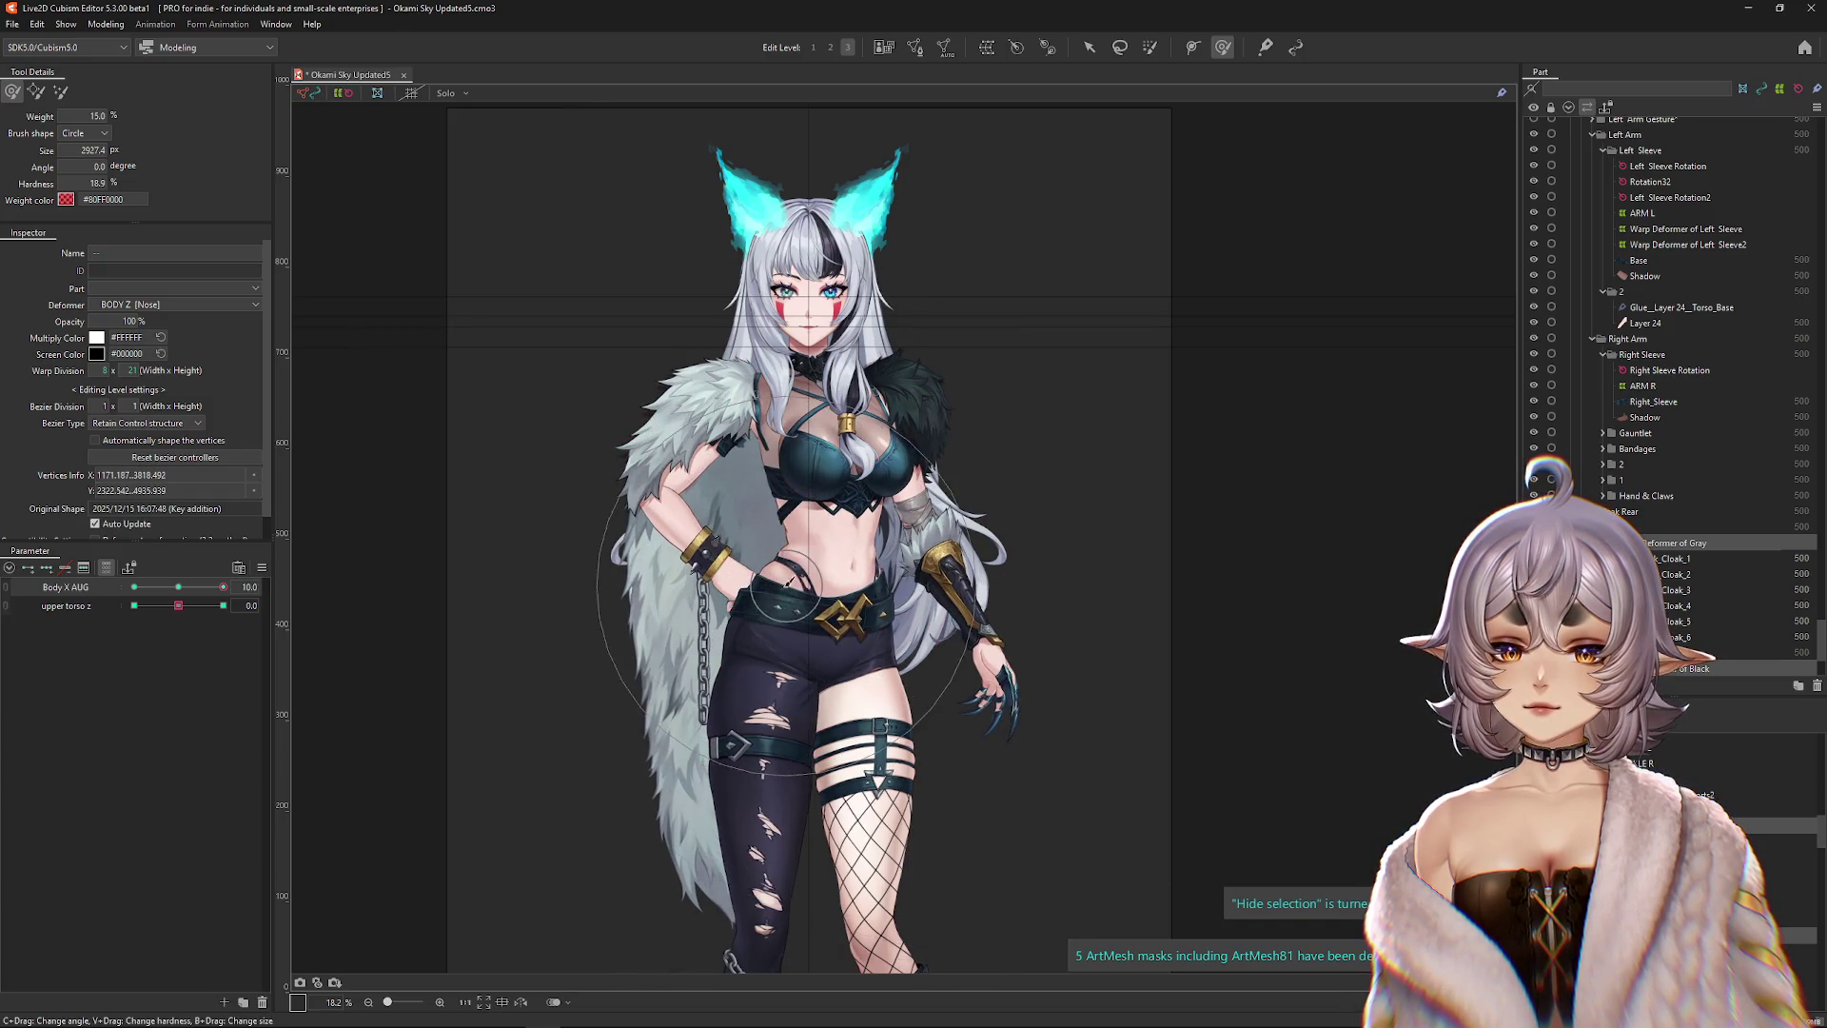
mouse_move(609, 806)
left_mouse_down()
mouse_move(533, 609)
mouse_move(575, 498)
mouse_move(612, 550)
mouse_move(704, 583)
mouse_move(326, 733)
left_mouse_up()
left_click_drag(179, 587, 134, 587)
mouse_move(681, 758)
left_mouse_down()
mouse_move(899, 642)
mouse_move(857, 613)
mouse_move(571, 619)
left_mouse_up()
left_click(181, 587)
left_click_drag(809, 571, 849, 470)
left_click(1703, 668)
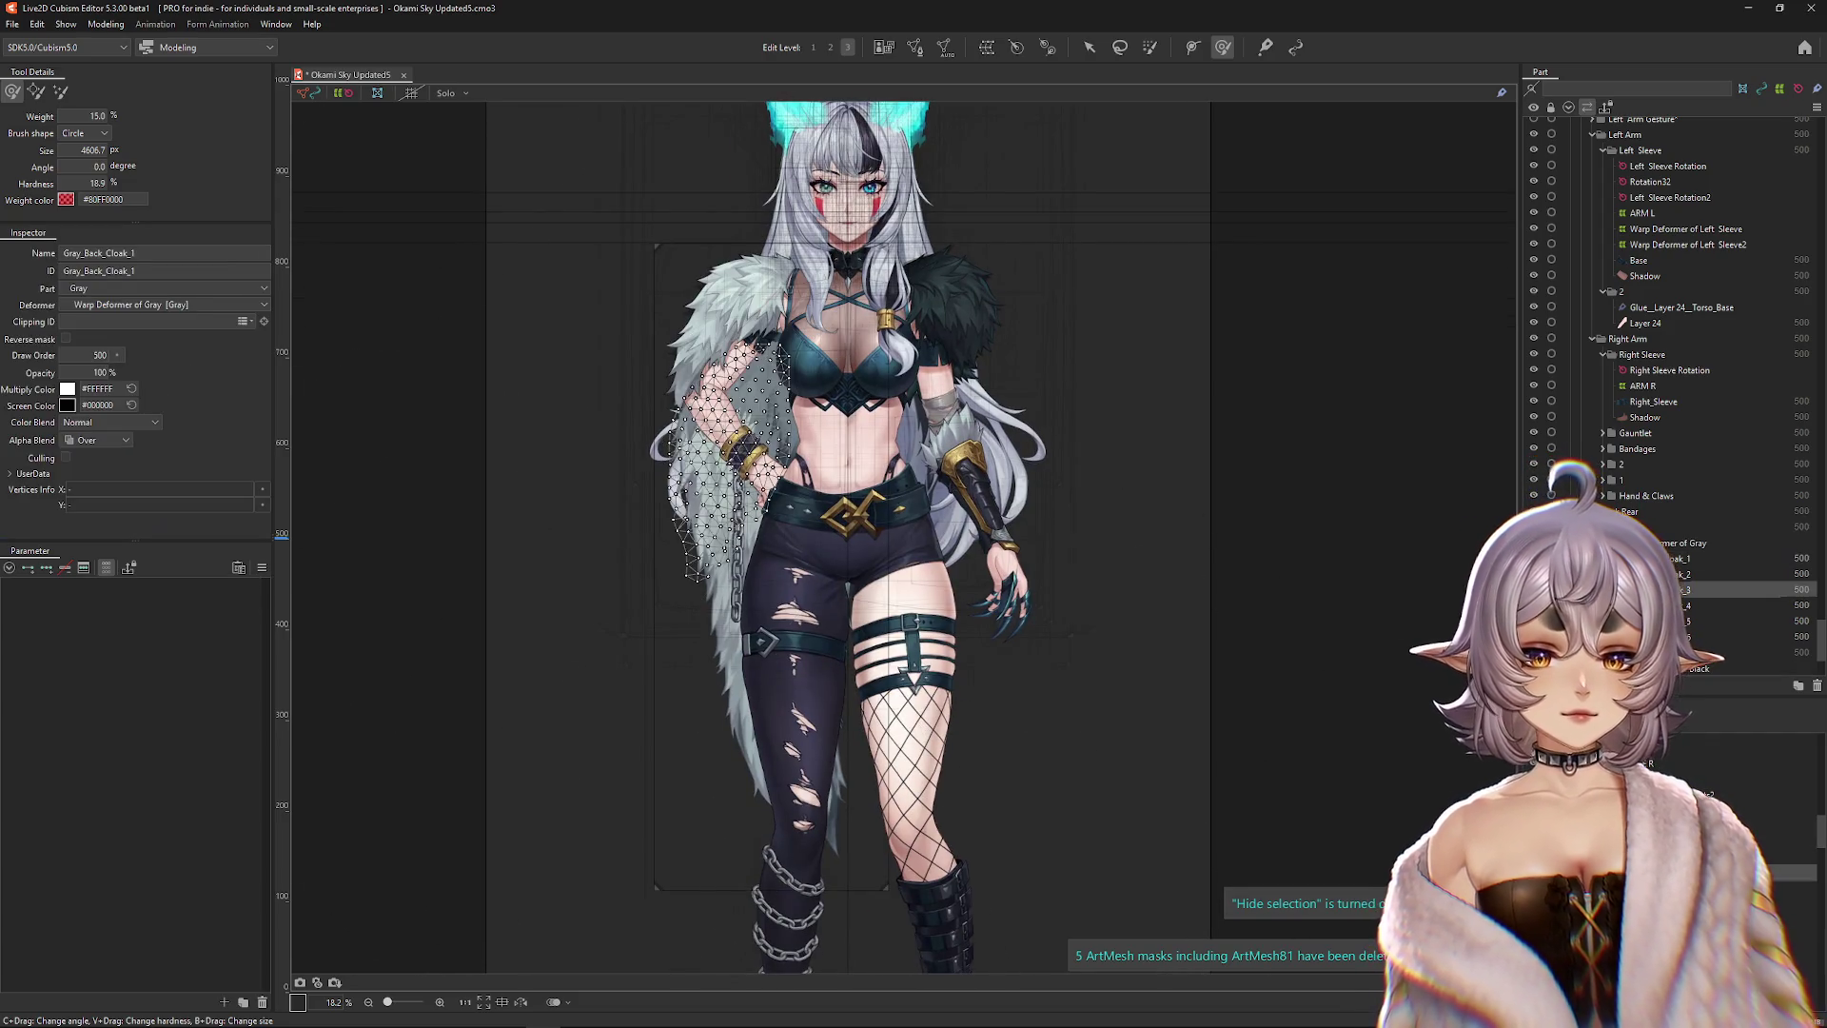
left_click(1703, 636)
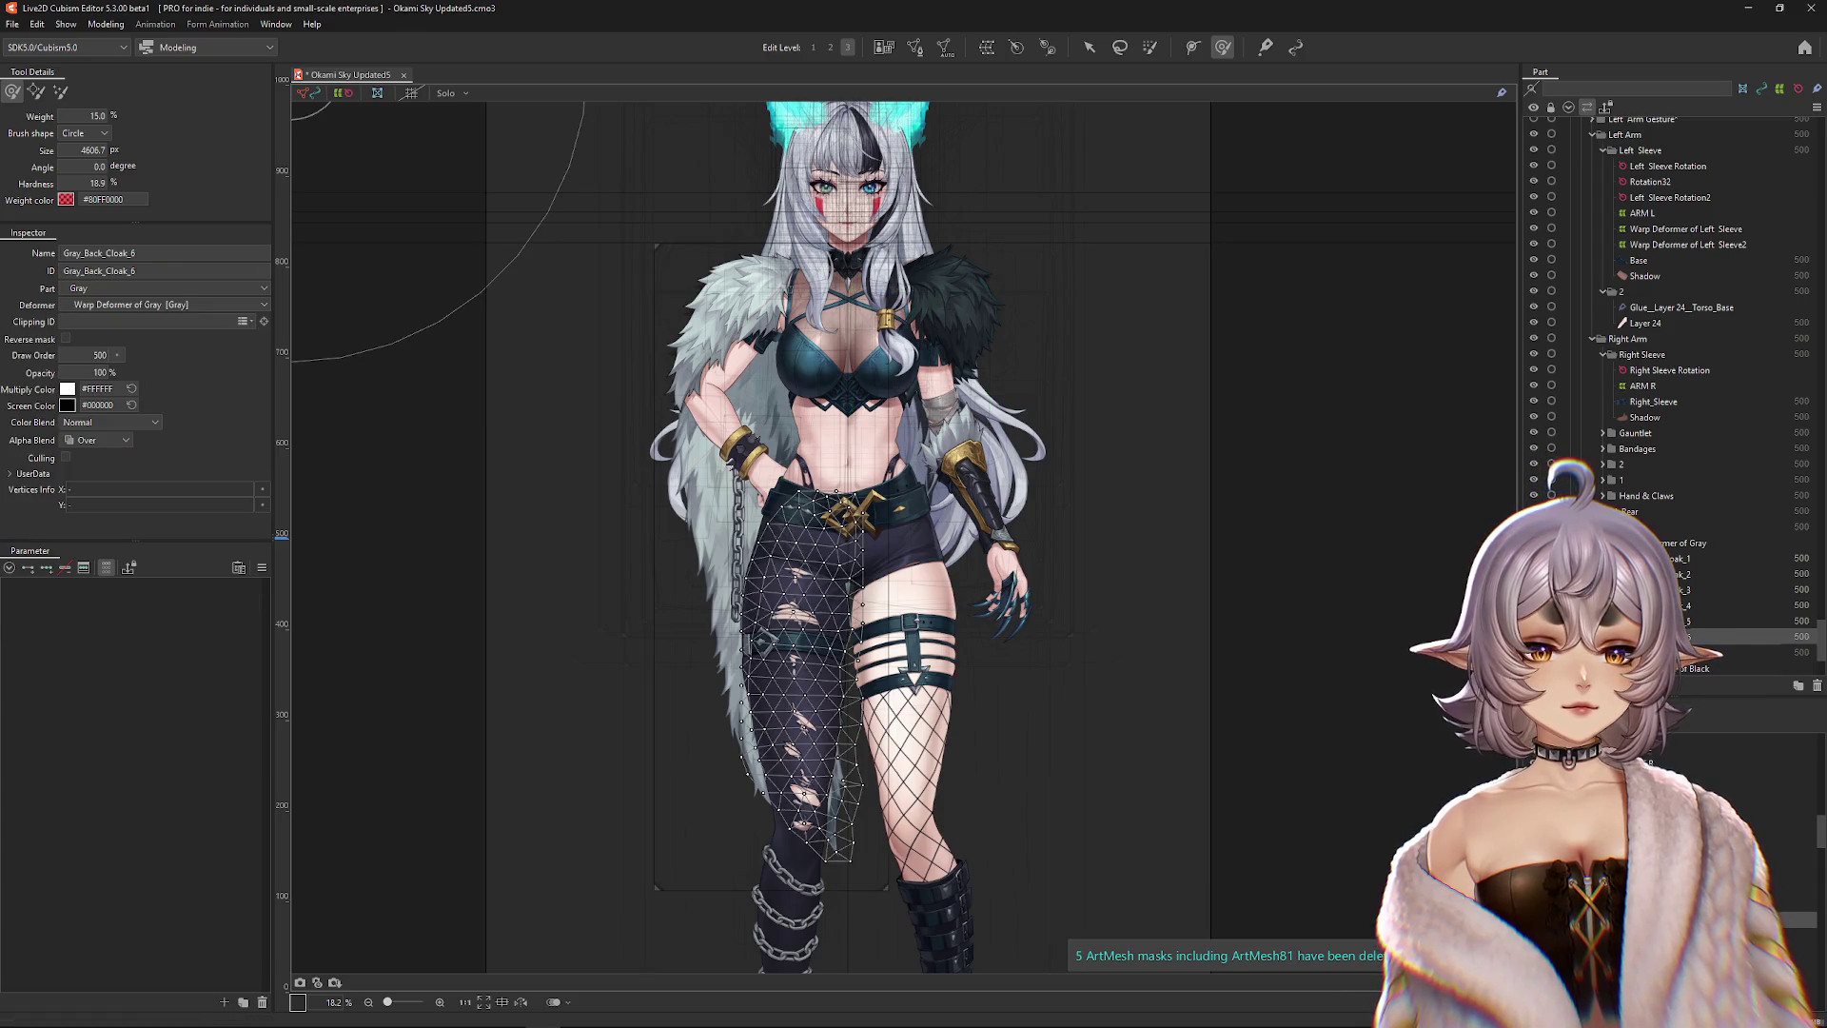
left_click(1675, 559, "shift")
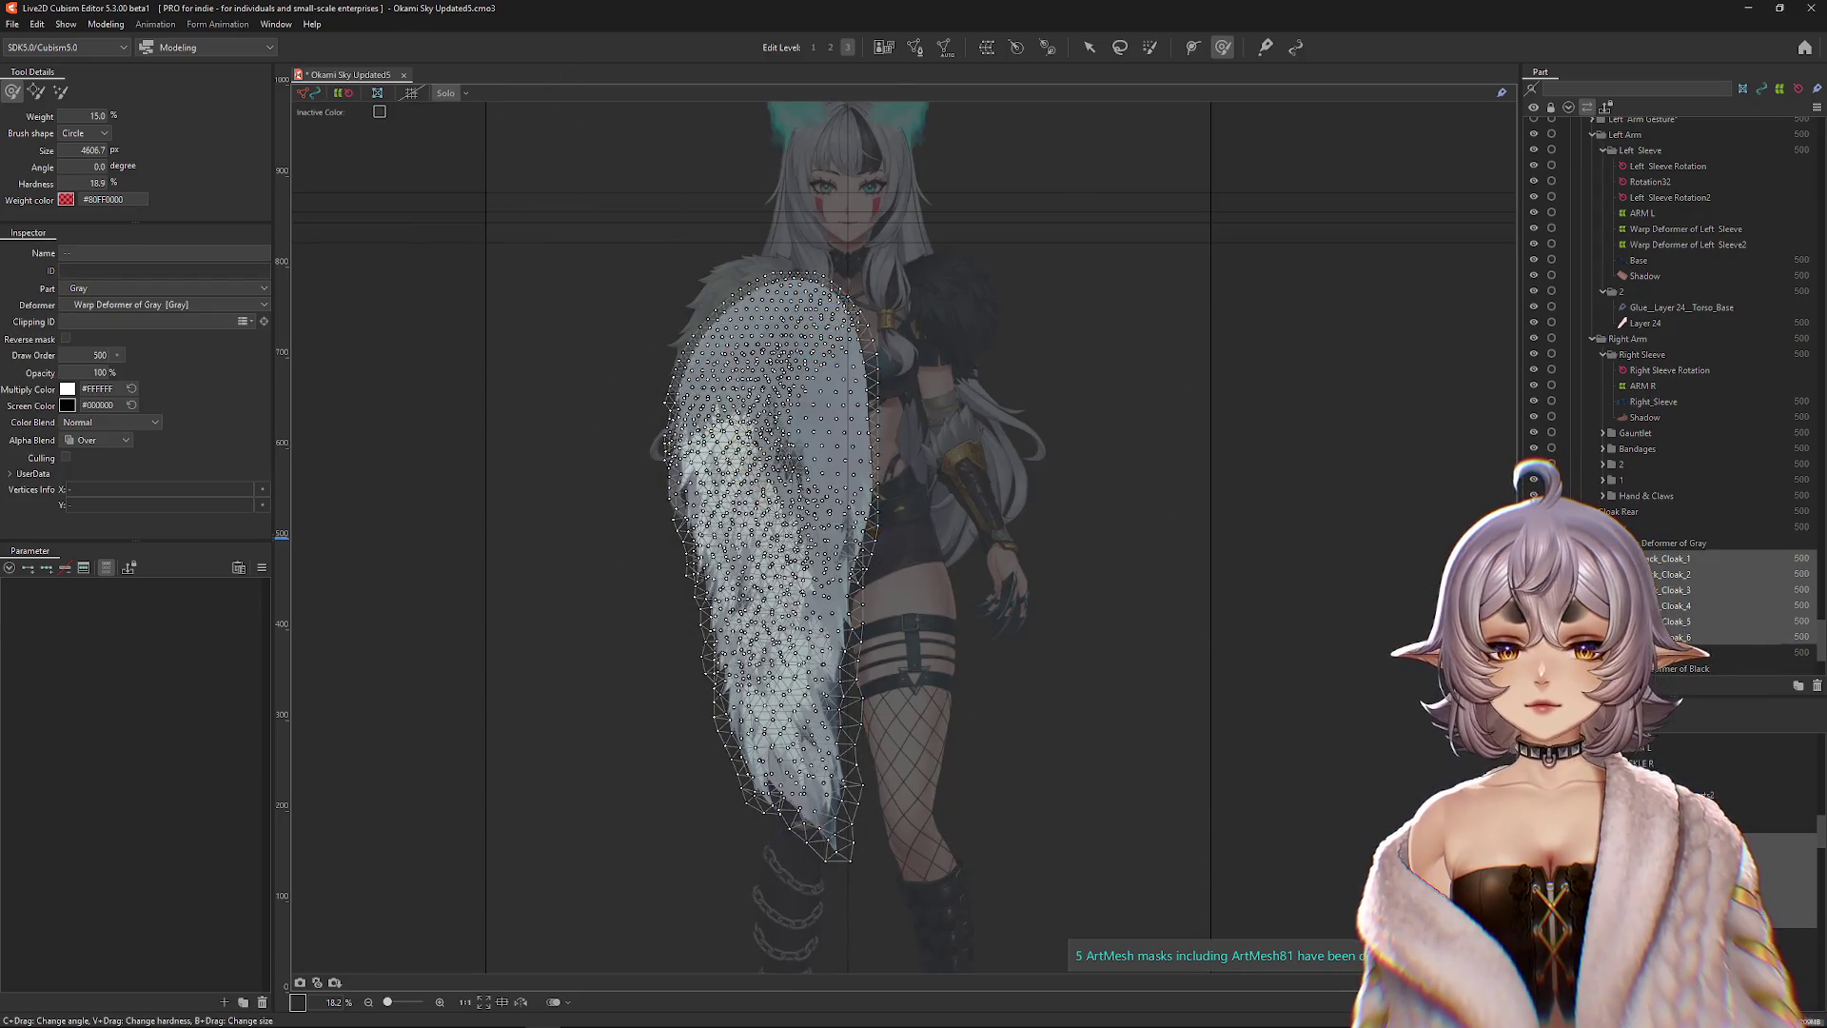
left_click(1684, 637)
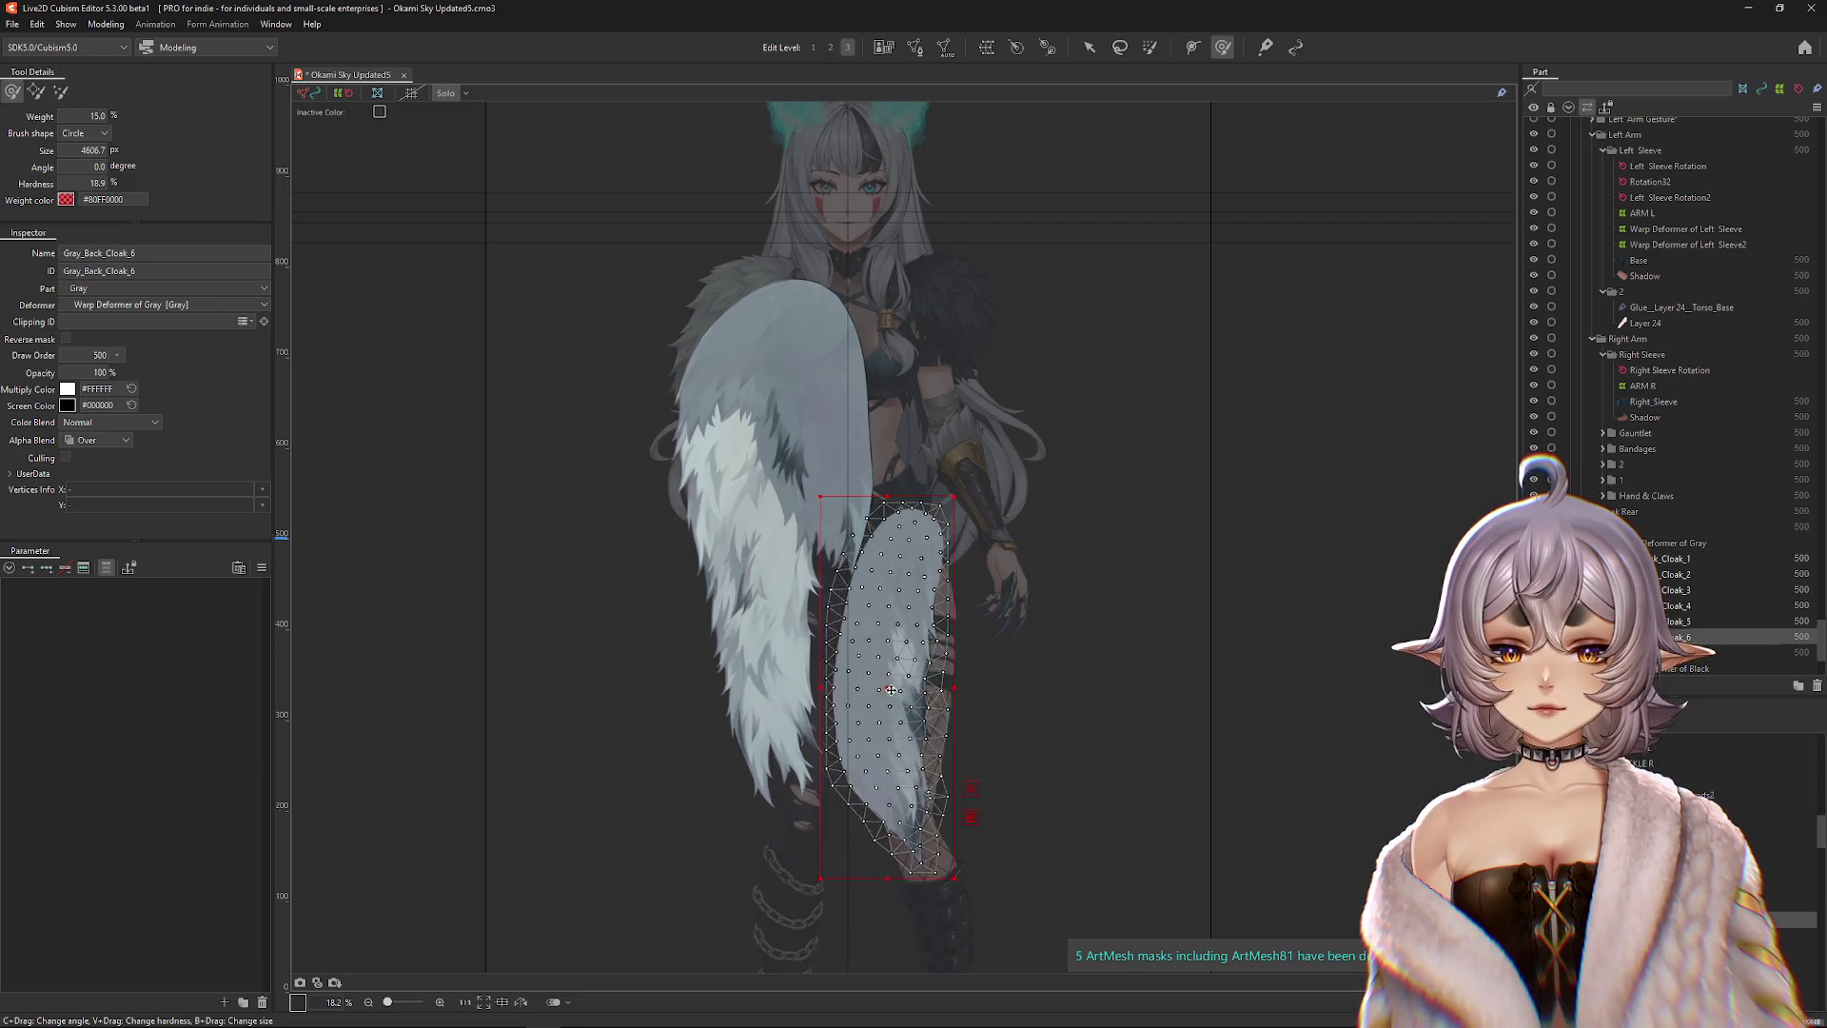
left_click(854, 465)
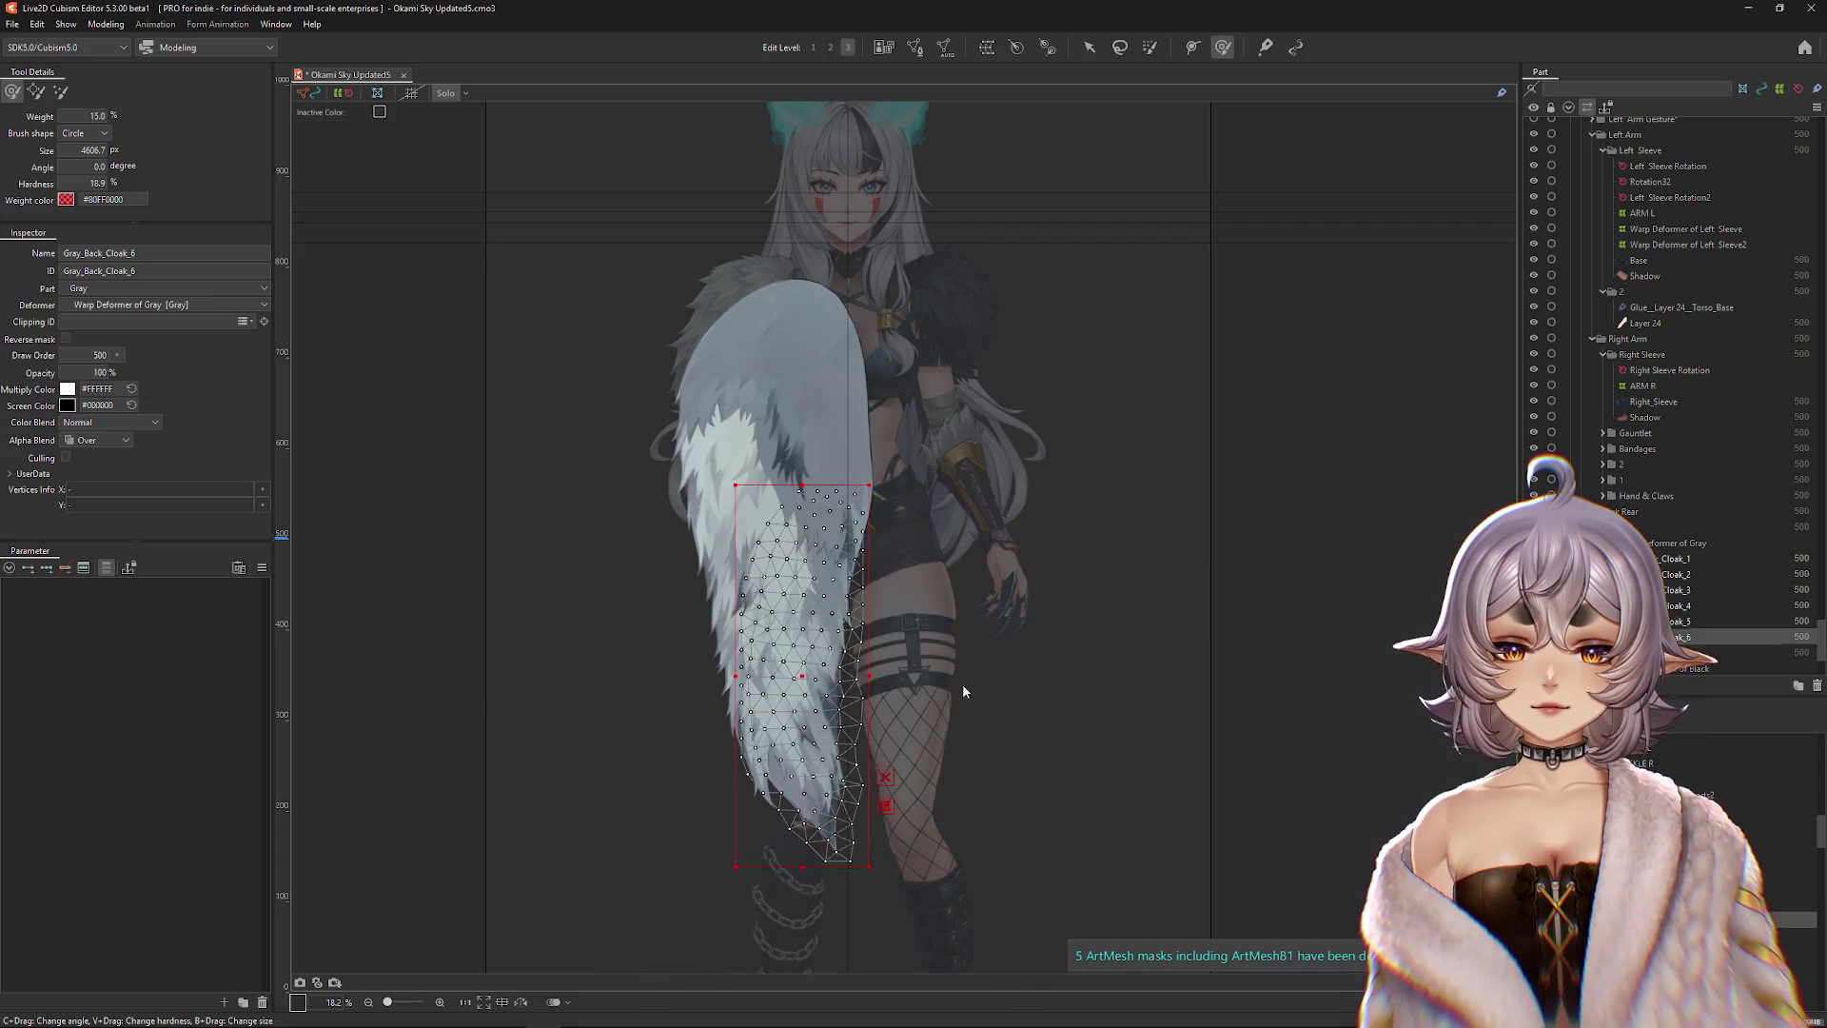
left_click(829, 442)
left_click_drag(829, 443, 1044, 443)
key("ctrl+z")
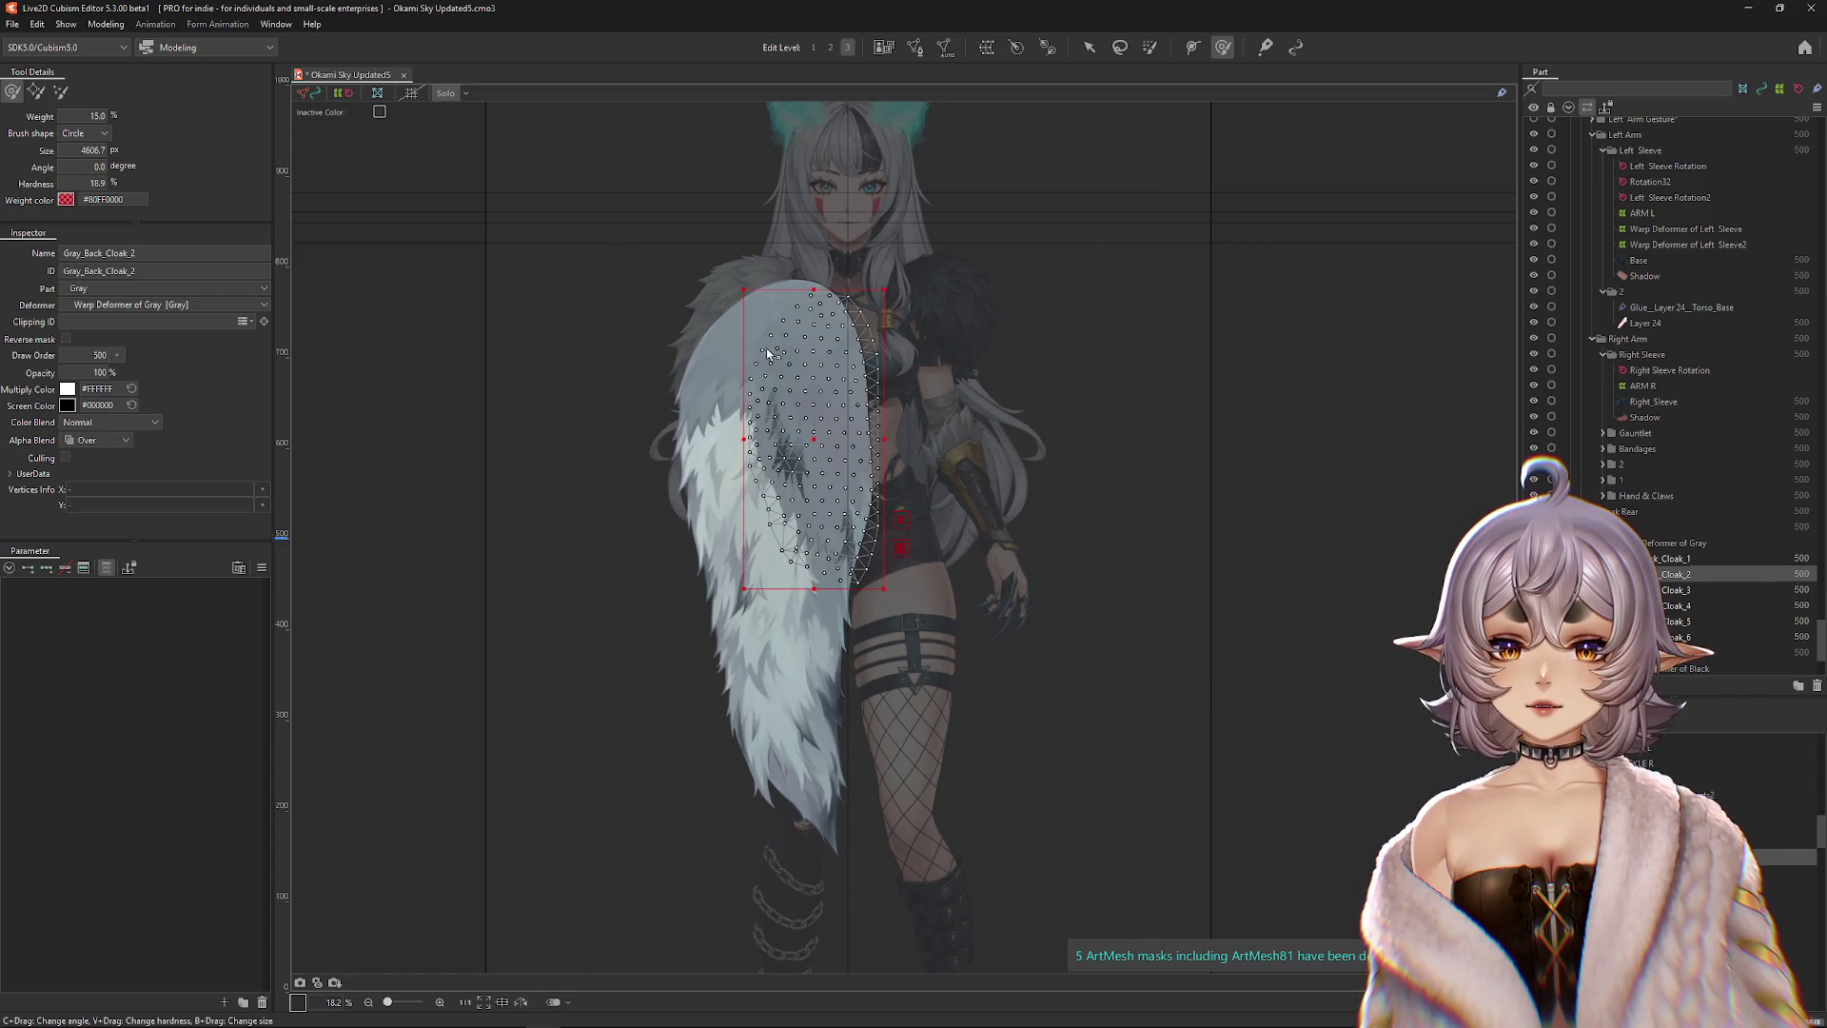
left_click(741, 369)
scroll(741, 369, "up", 2)
left_click_drag(749, 364, 1108, 407)
key("ctrl+z")
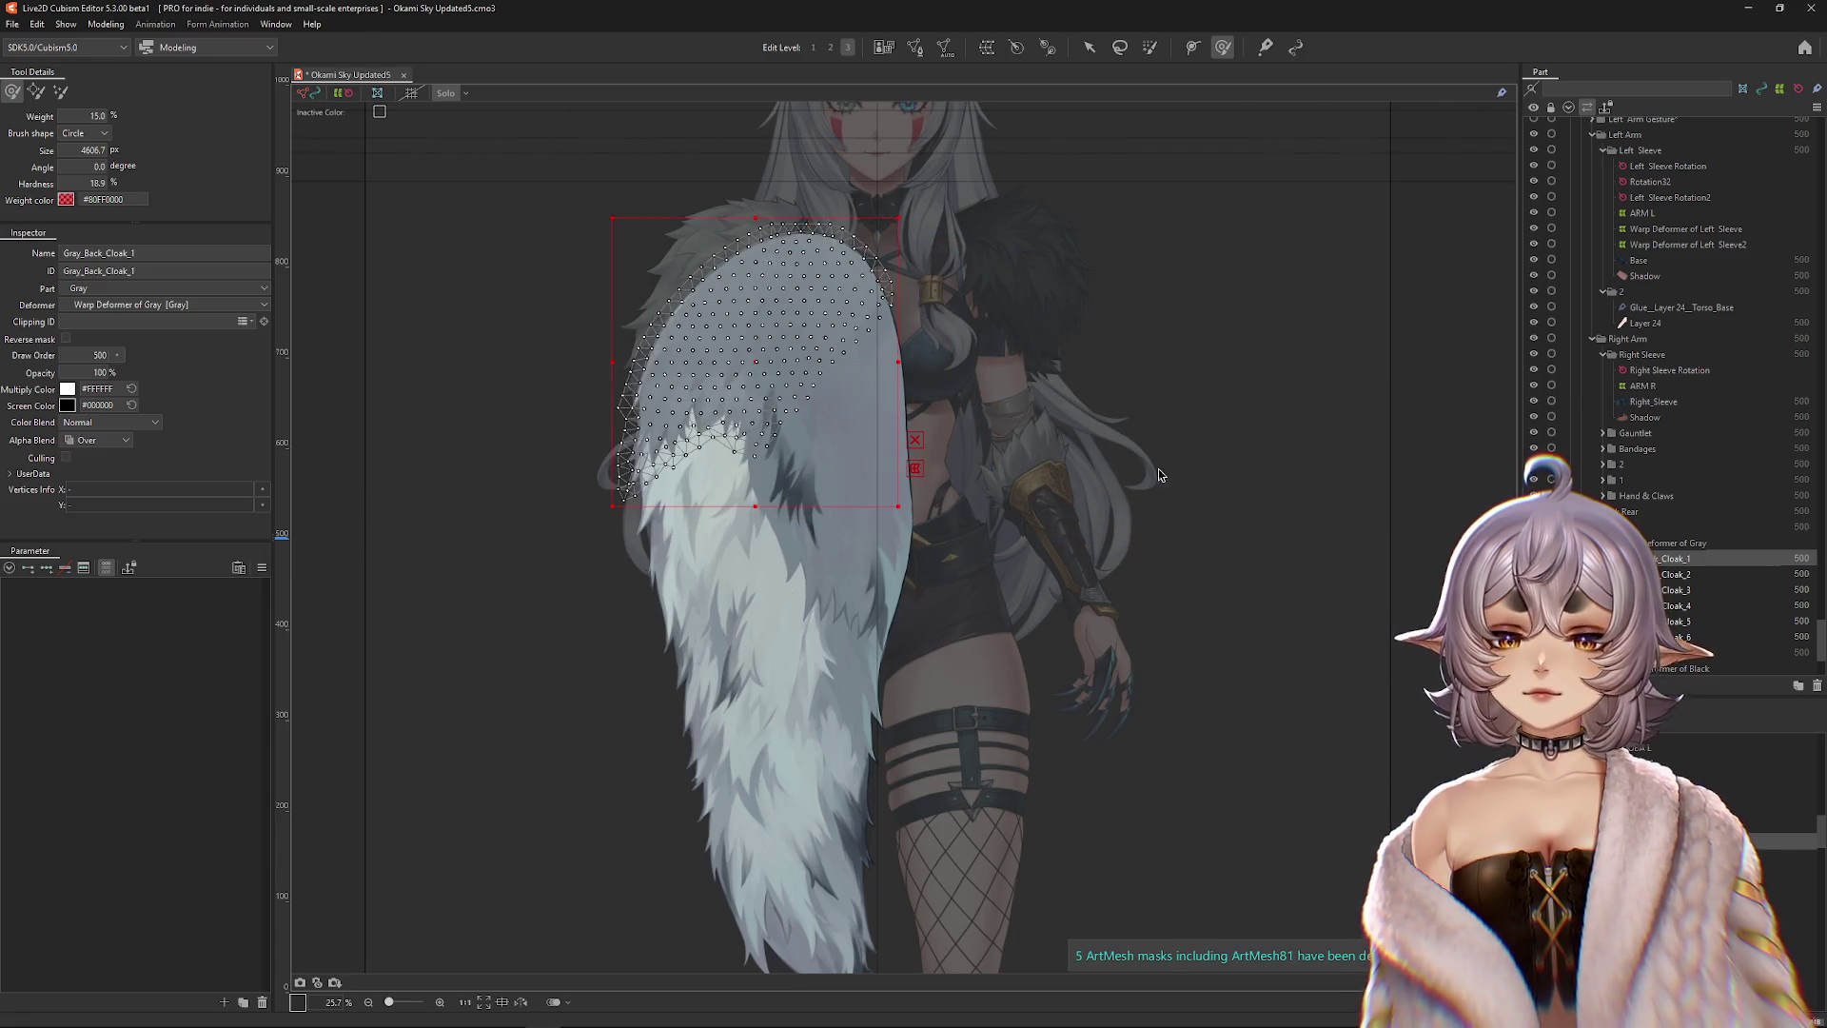
key("ctrl+s")
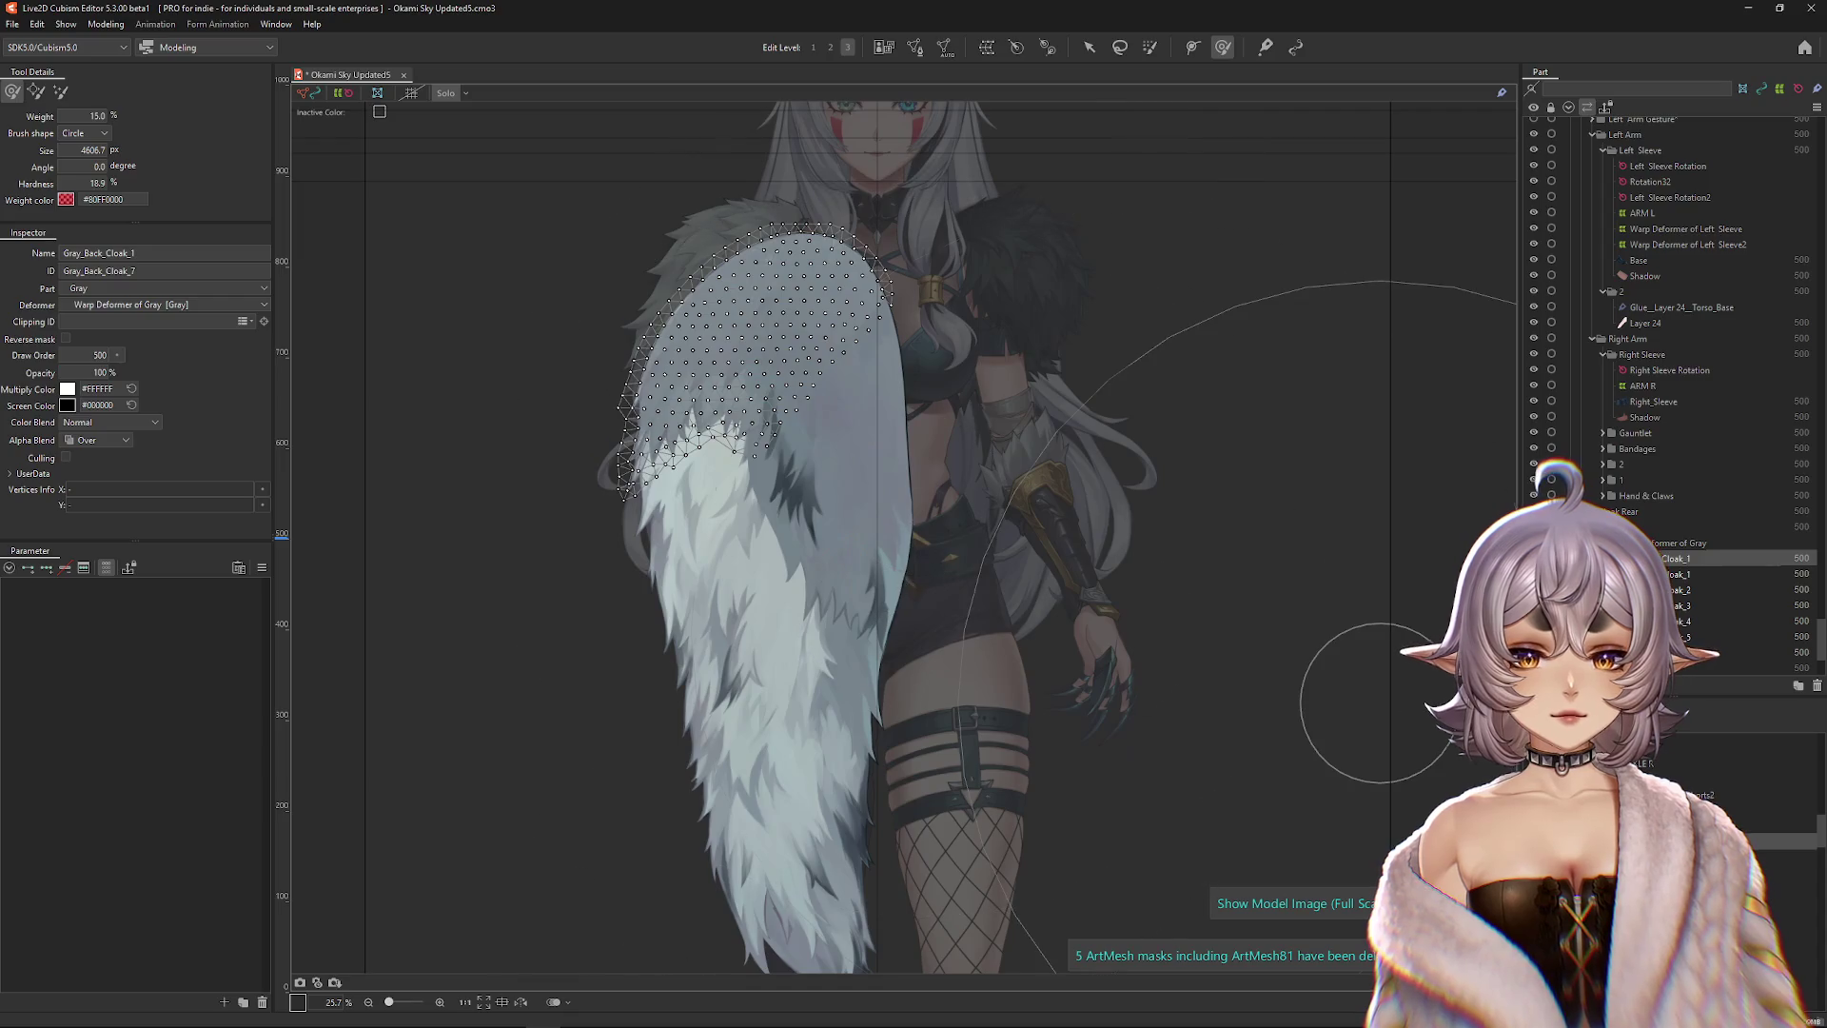
left_click(1694, 652, "shift")
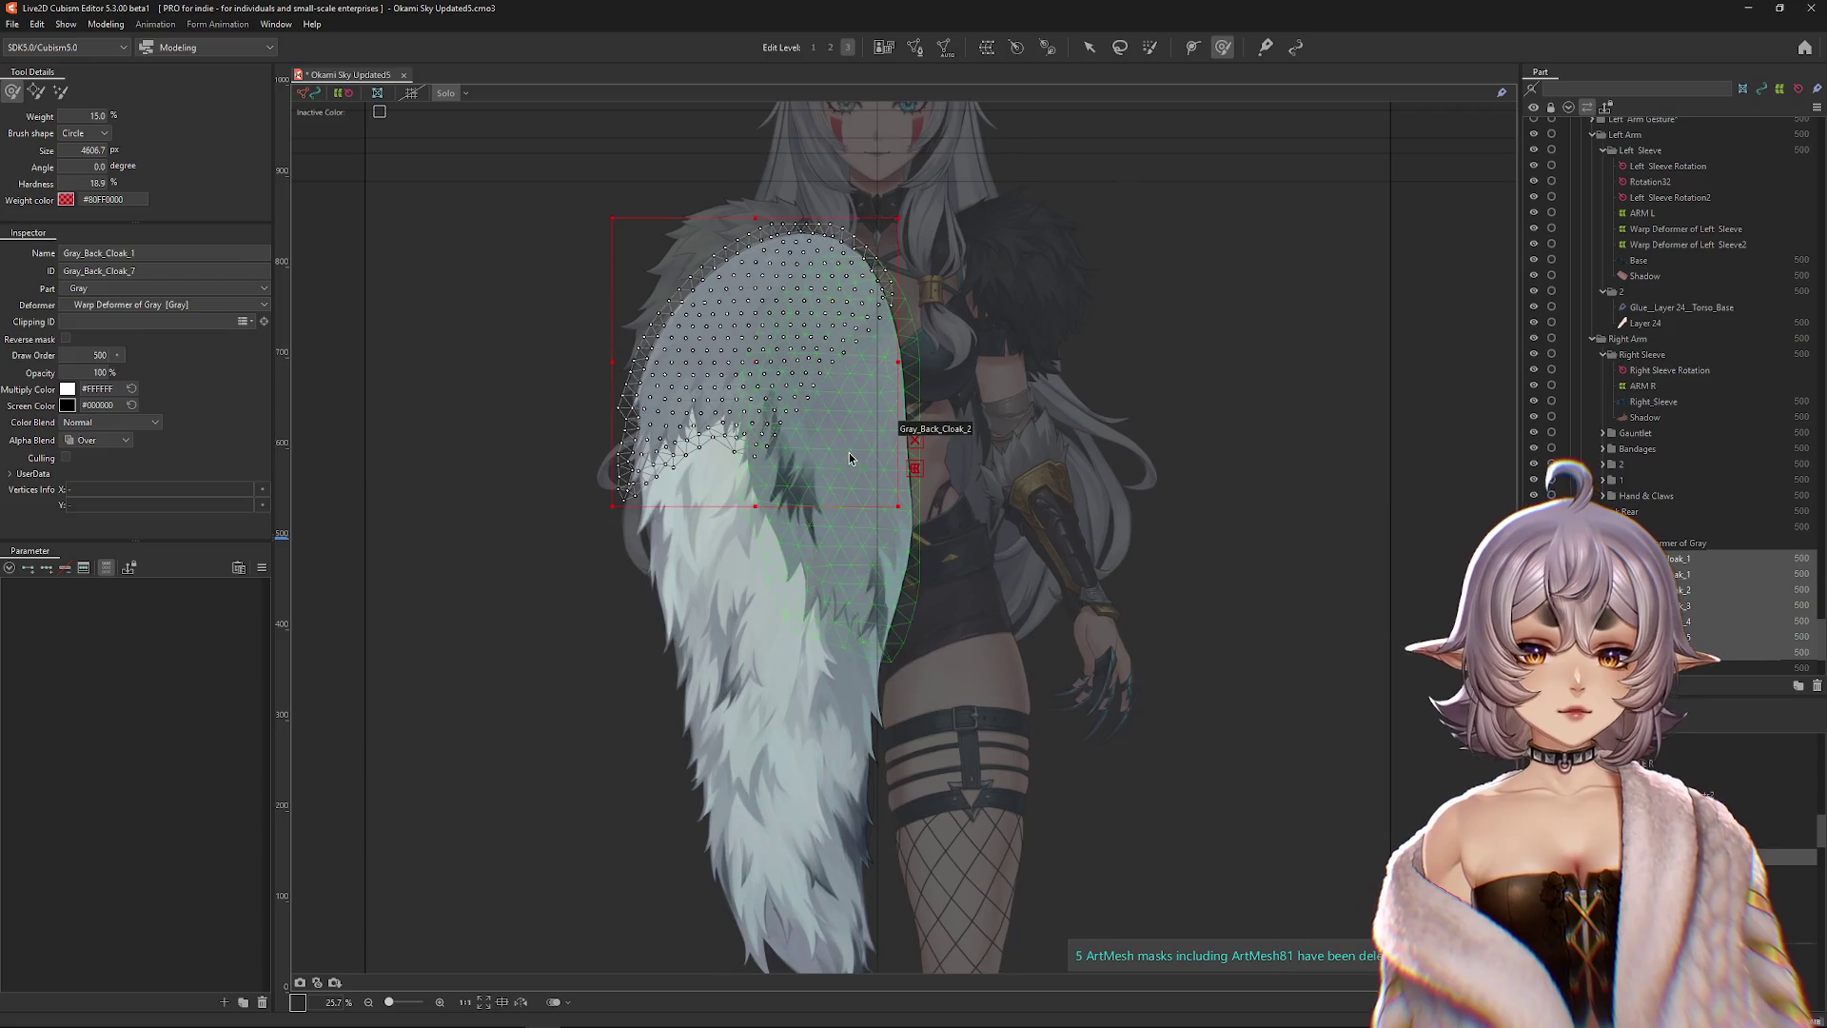
left_click(1088, 48)
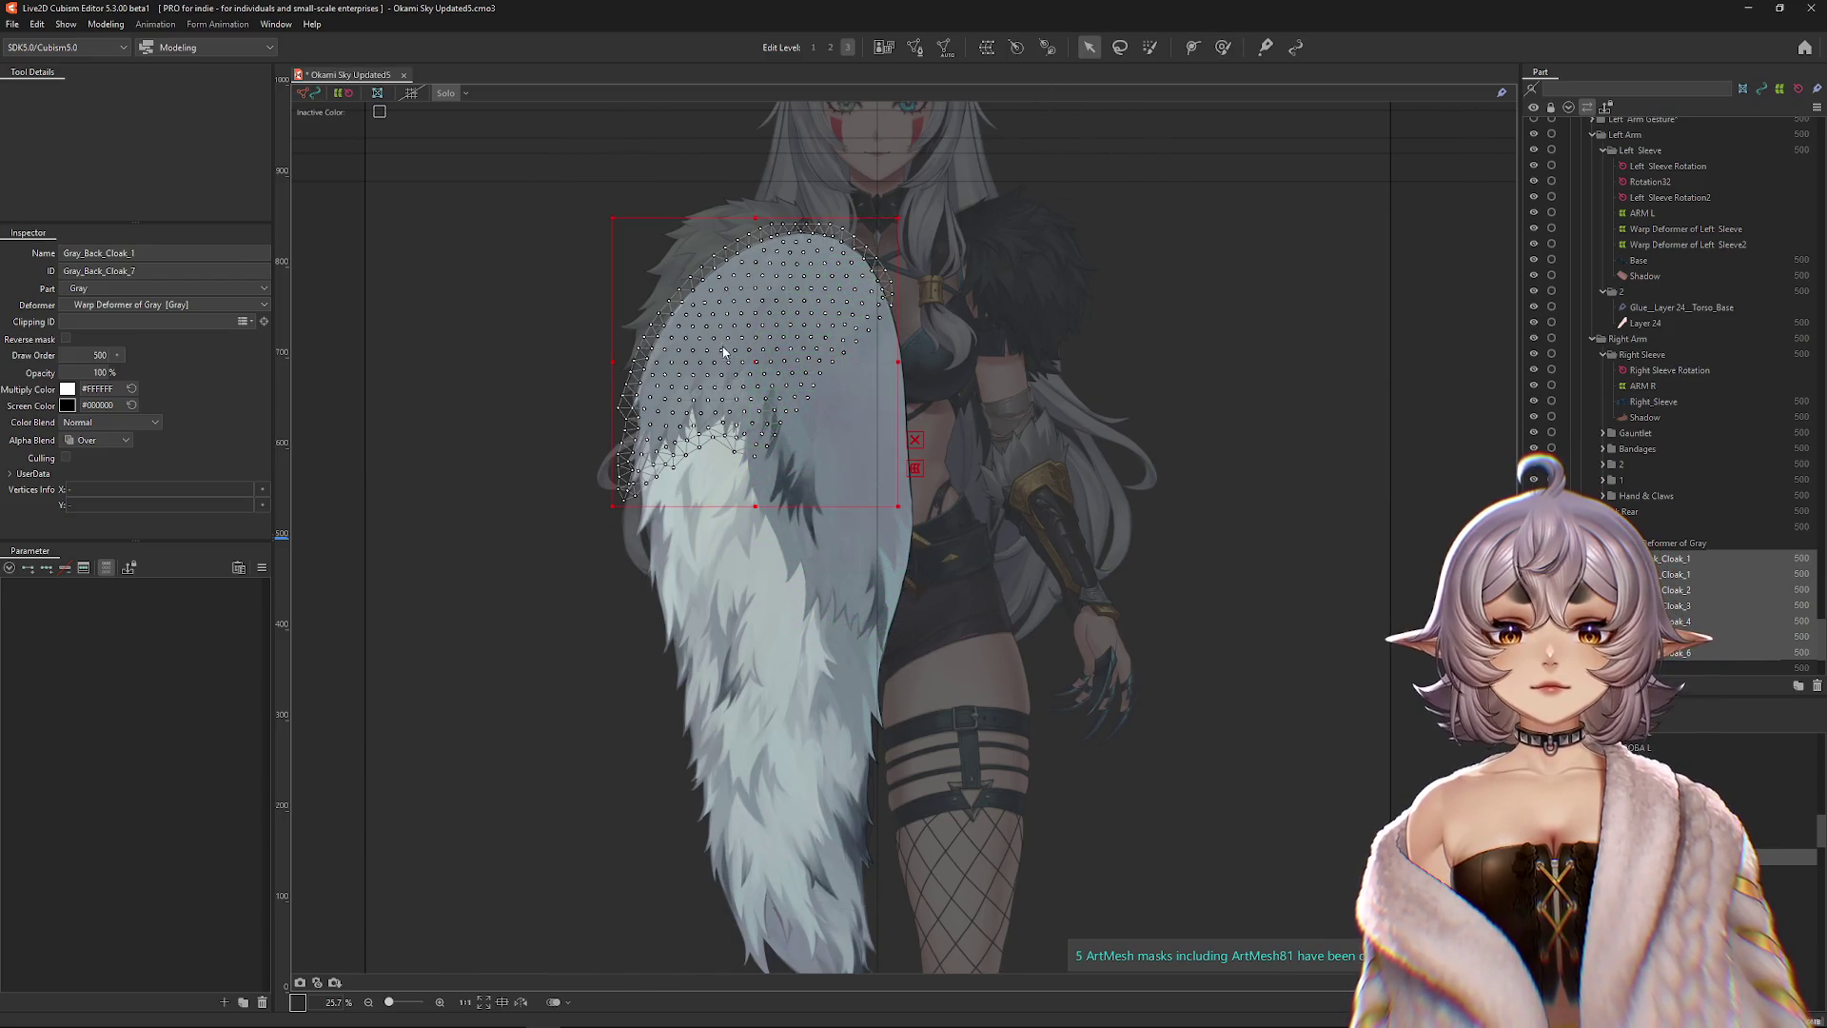
Flip the selected cloak mesh horizontally and drag it left over the left cloak wing.
right_click(782, 699)
left_click(794, 650)
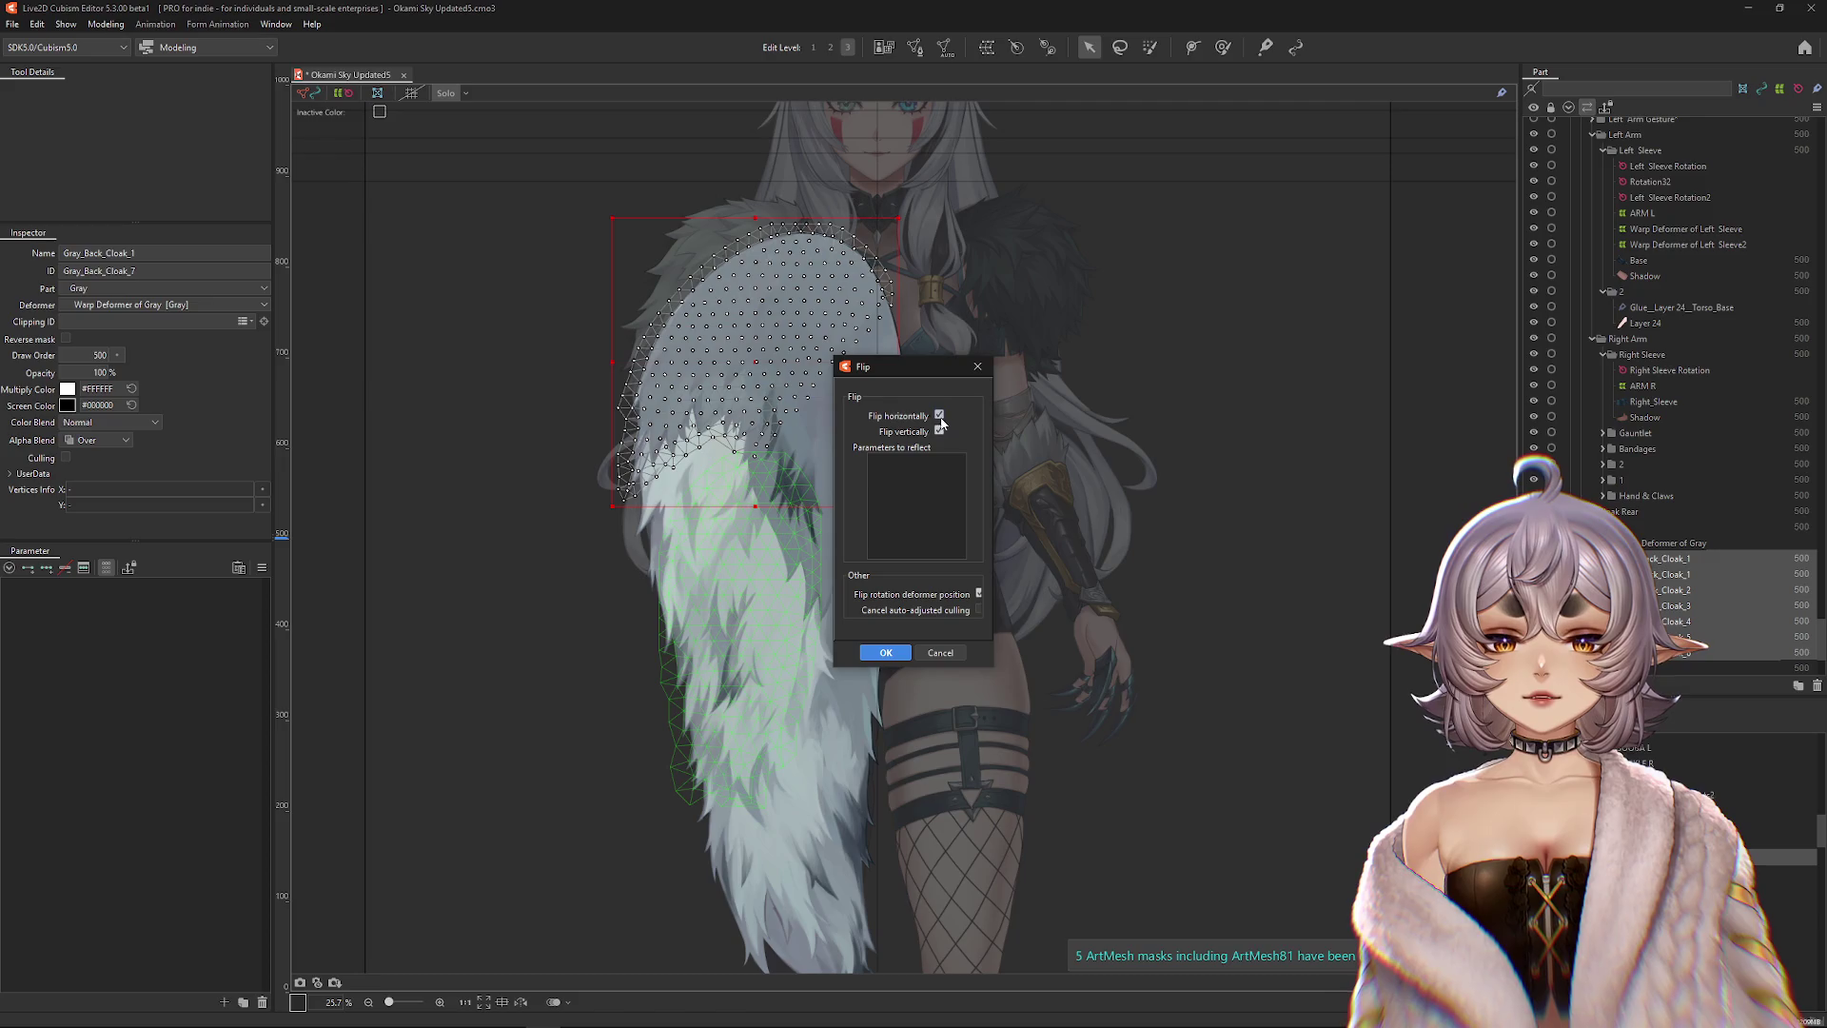
left_click(879, 653)
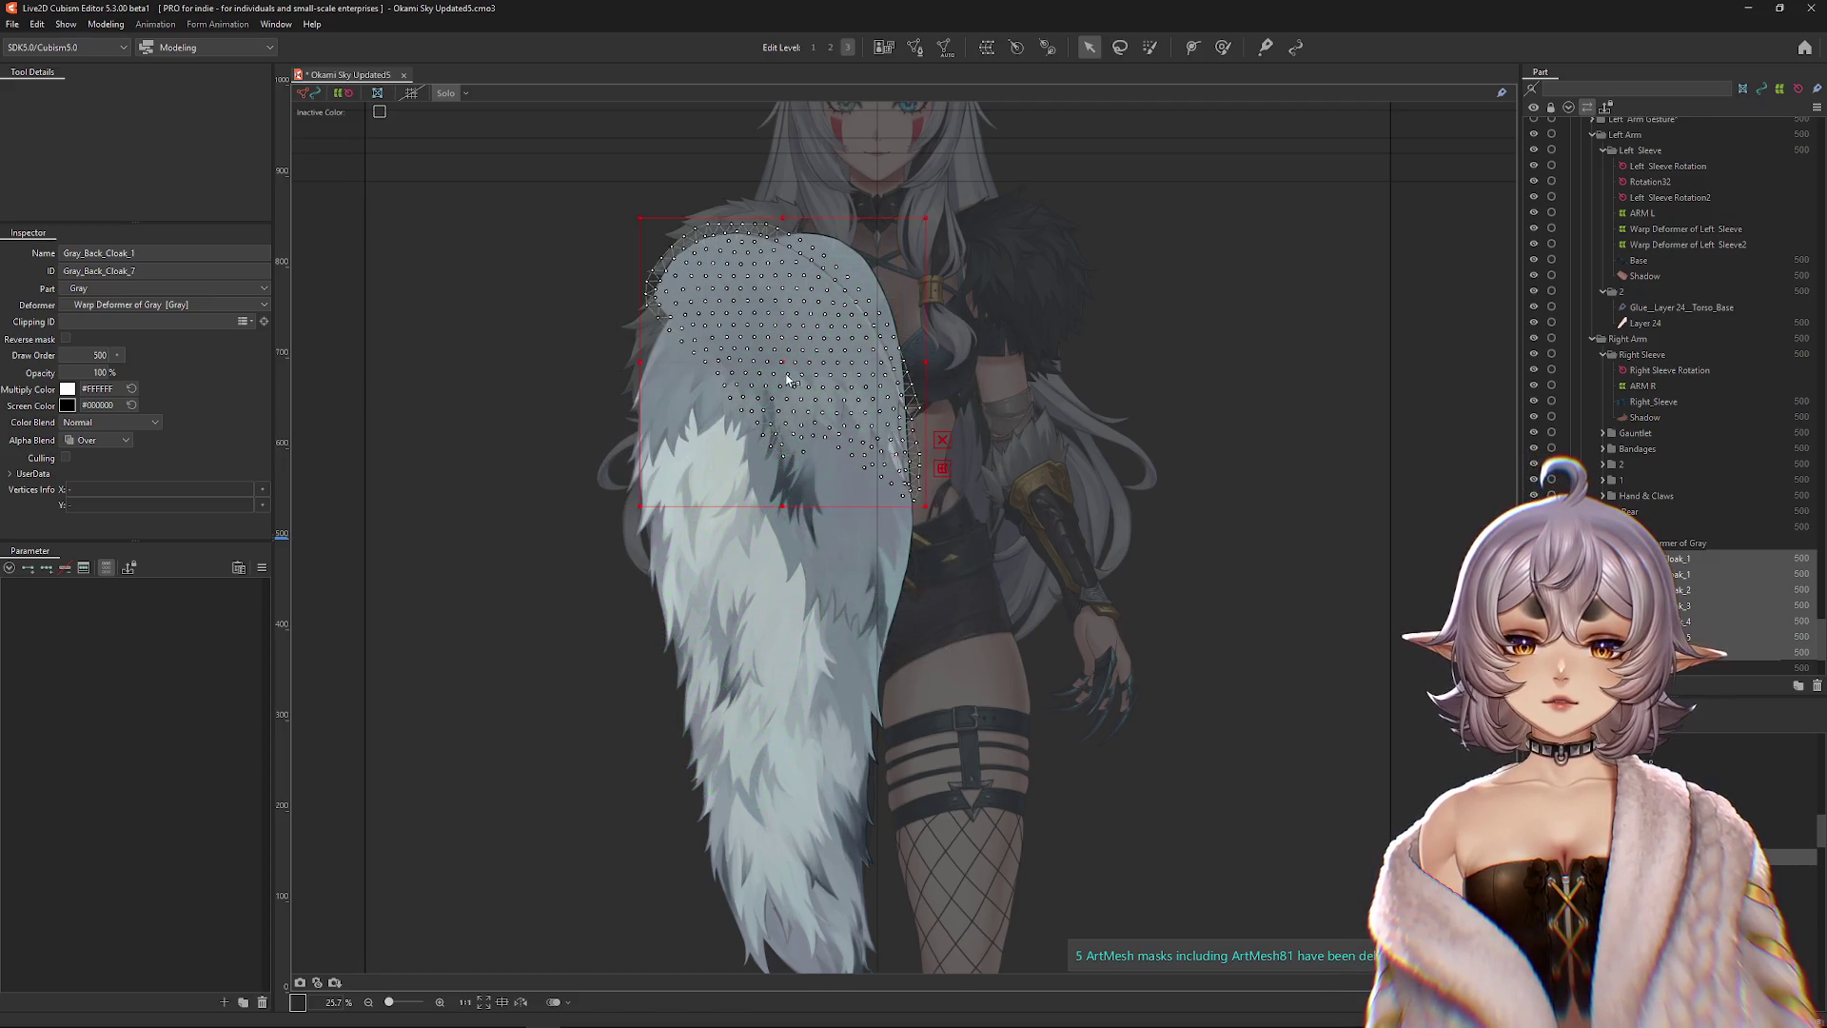
key("ctrl+h")
left_click_drag(1016, 411, 836, 376)
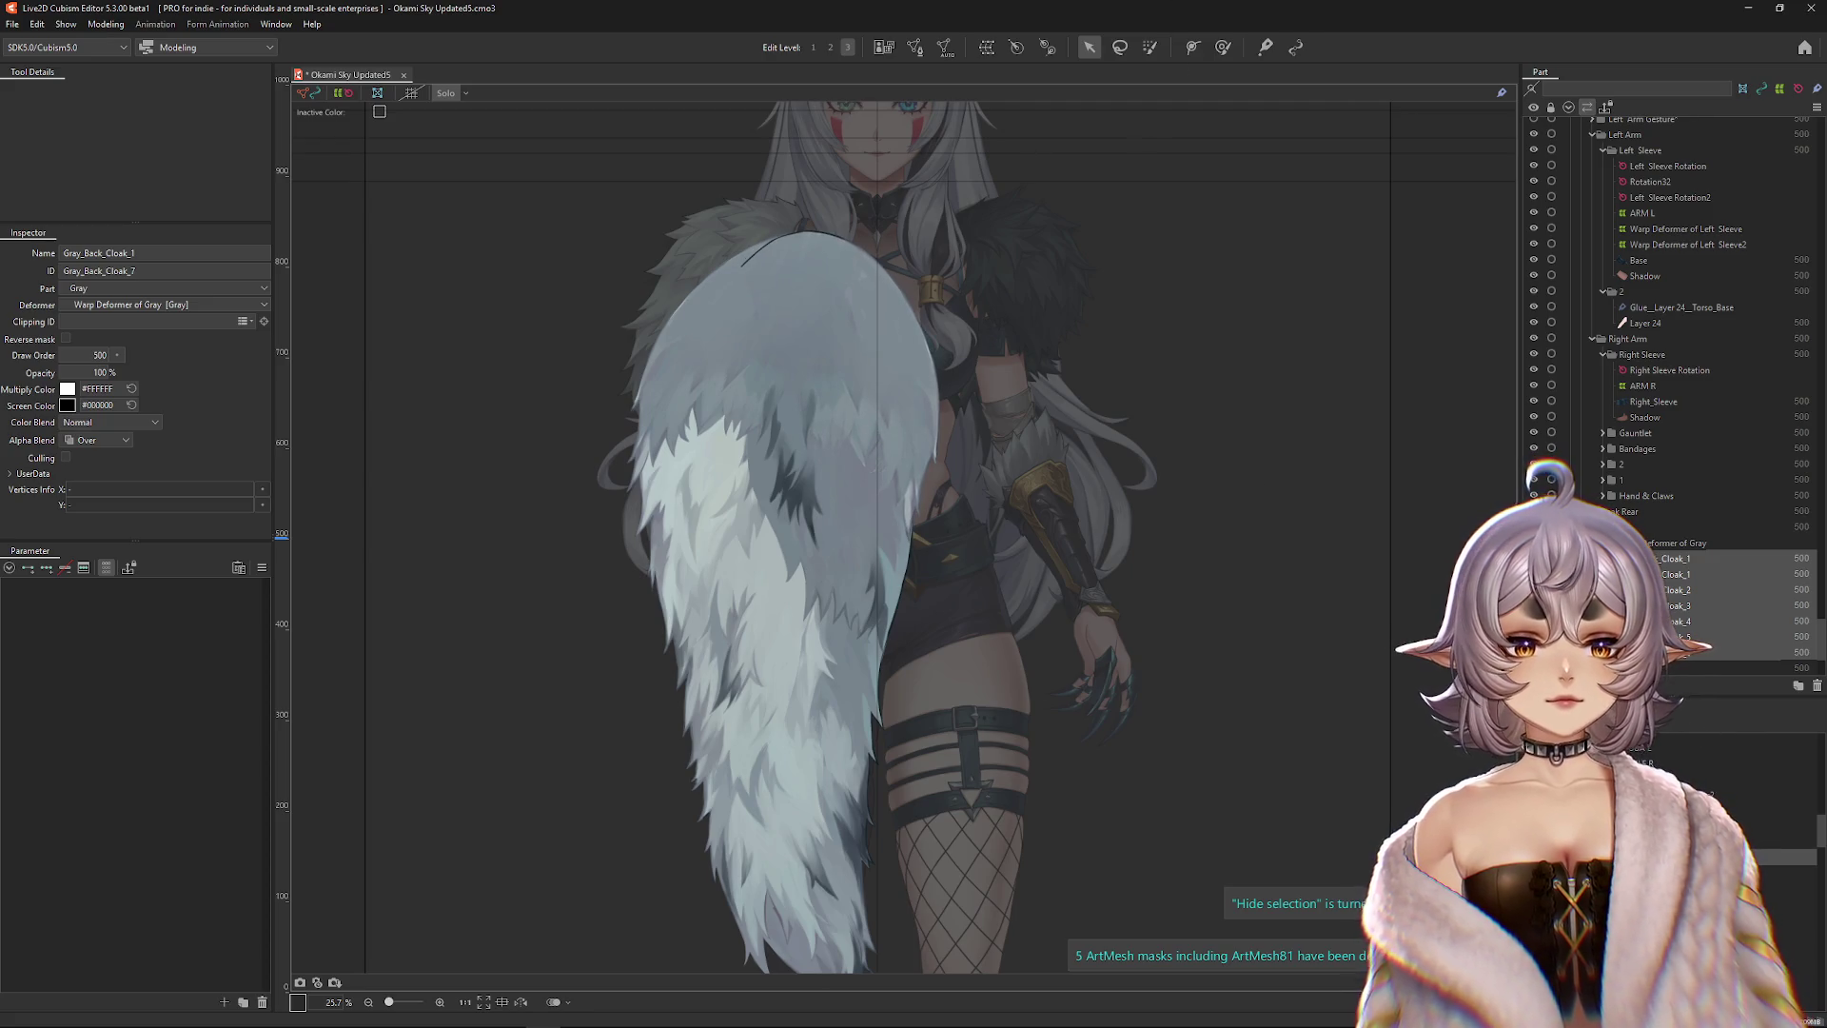
Select the Cloak_1 row and move the cloak mesh up one place in the Part palette.
left_click(1713, 574)
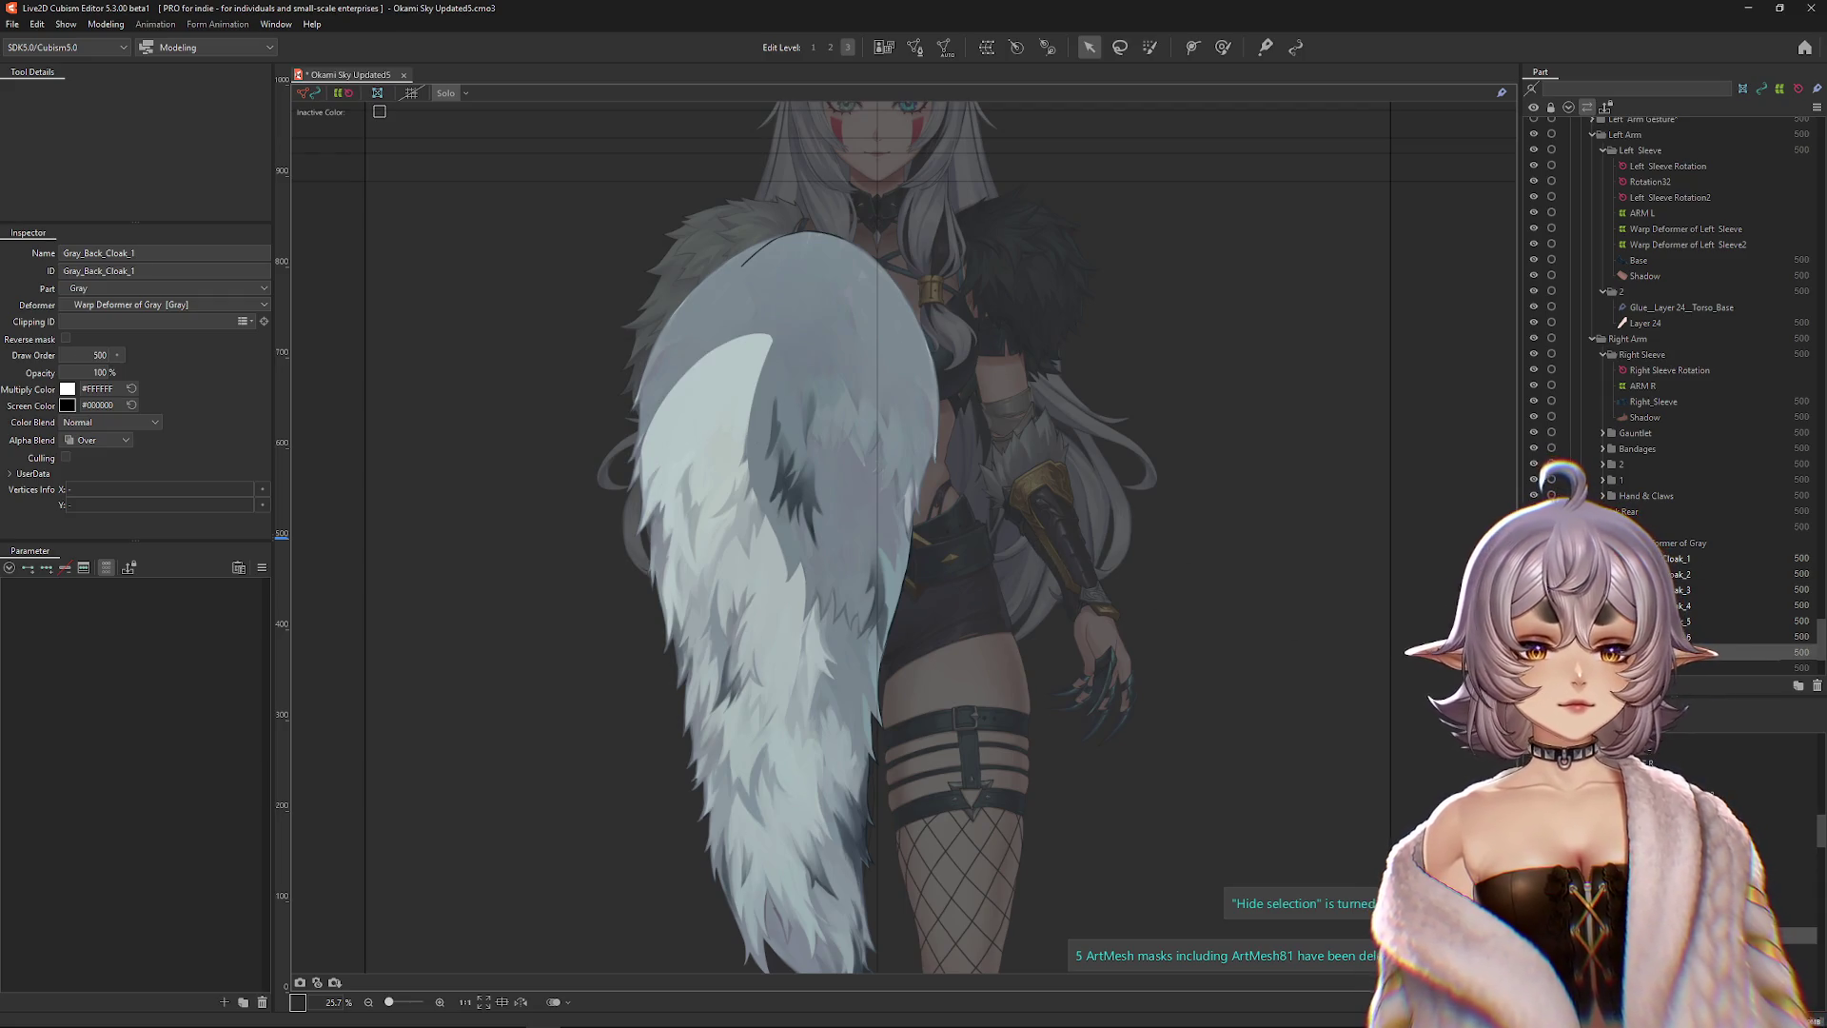
key("ctrl+z")
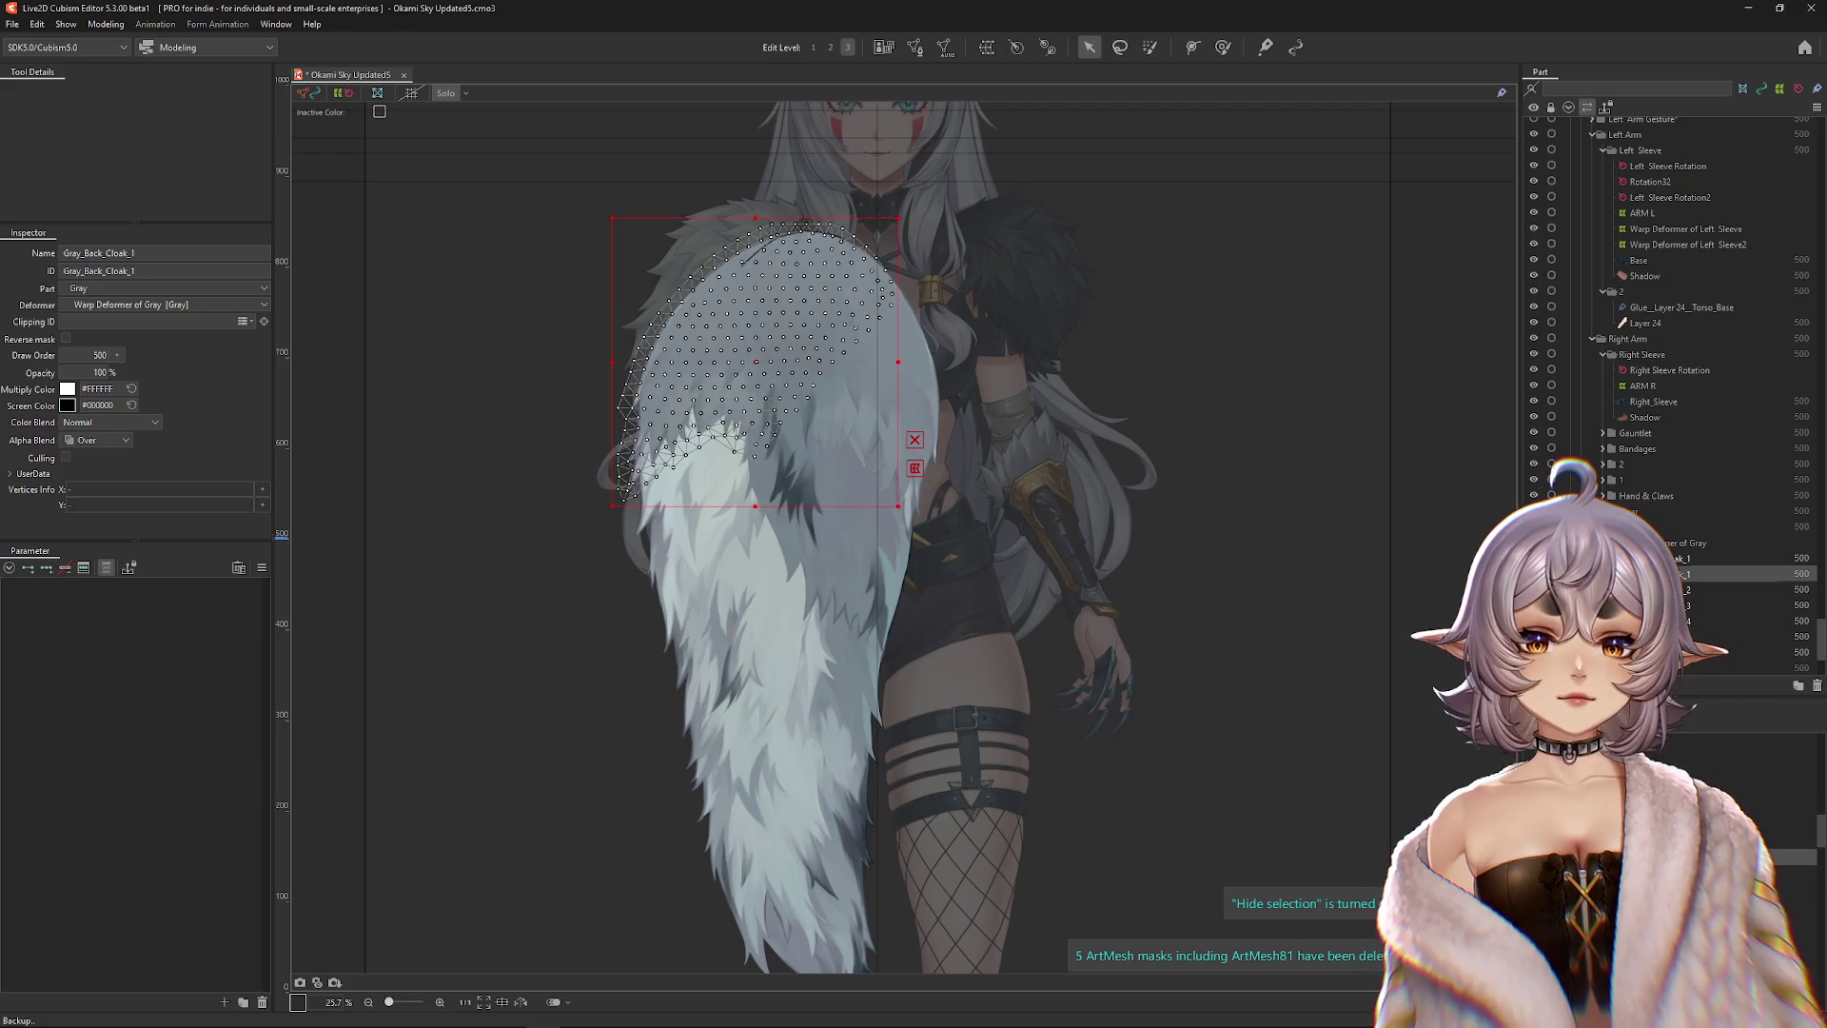
left_click(1703, 558)
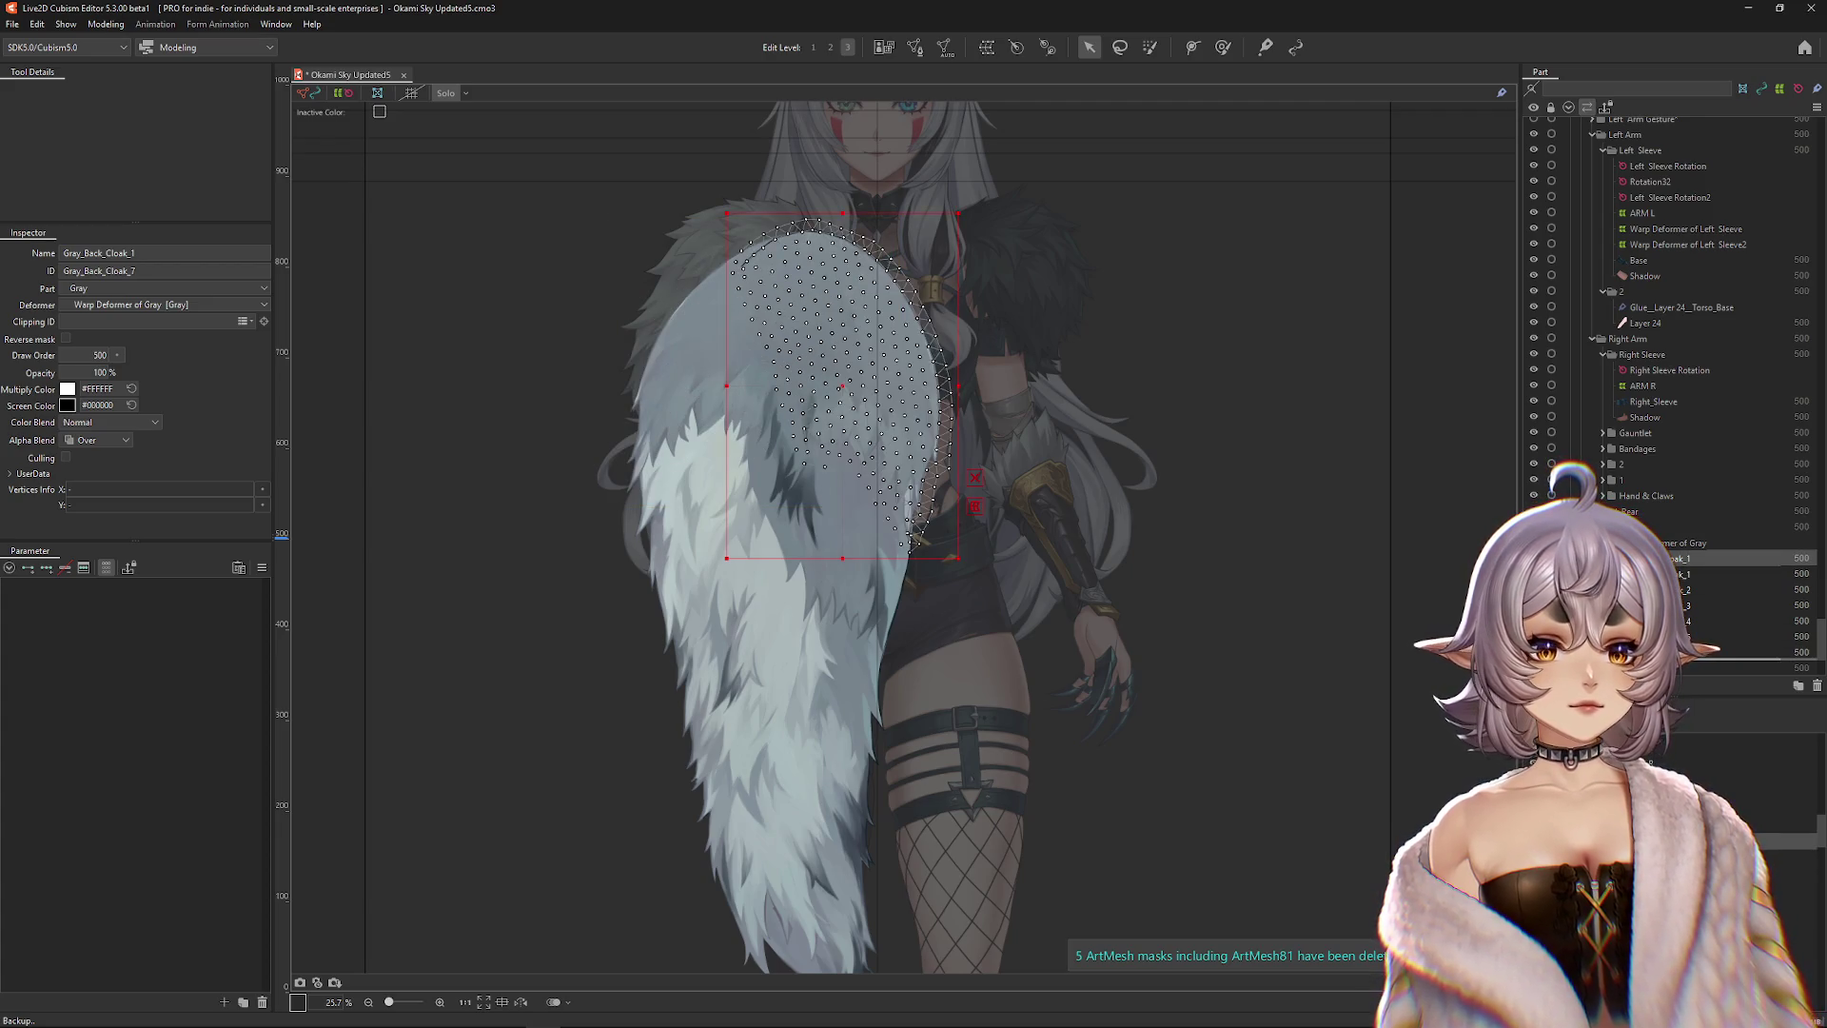
key("ctrl+y")
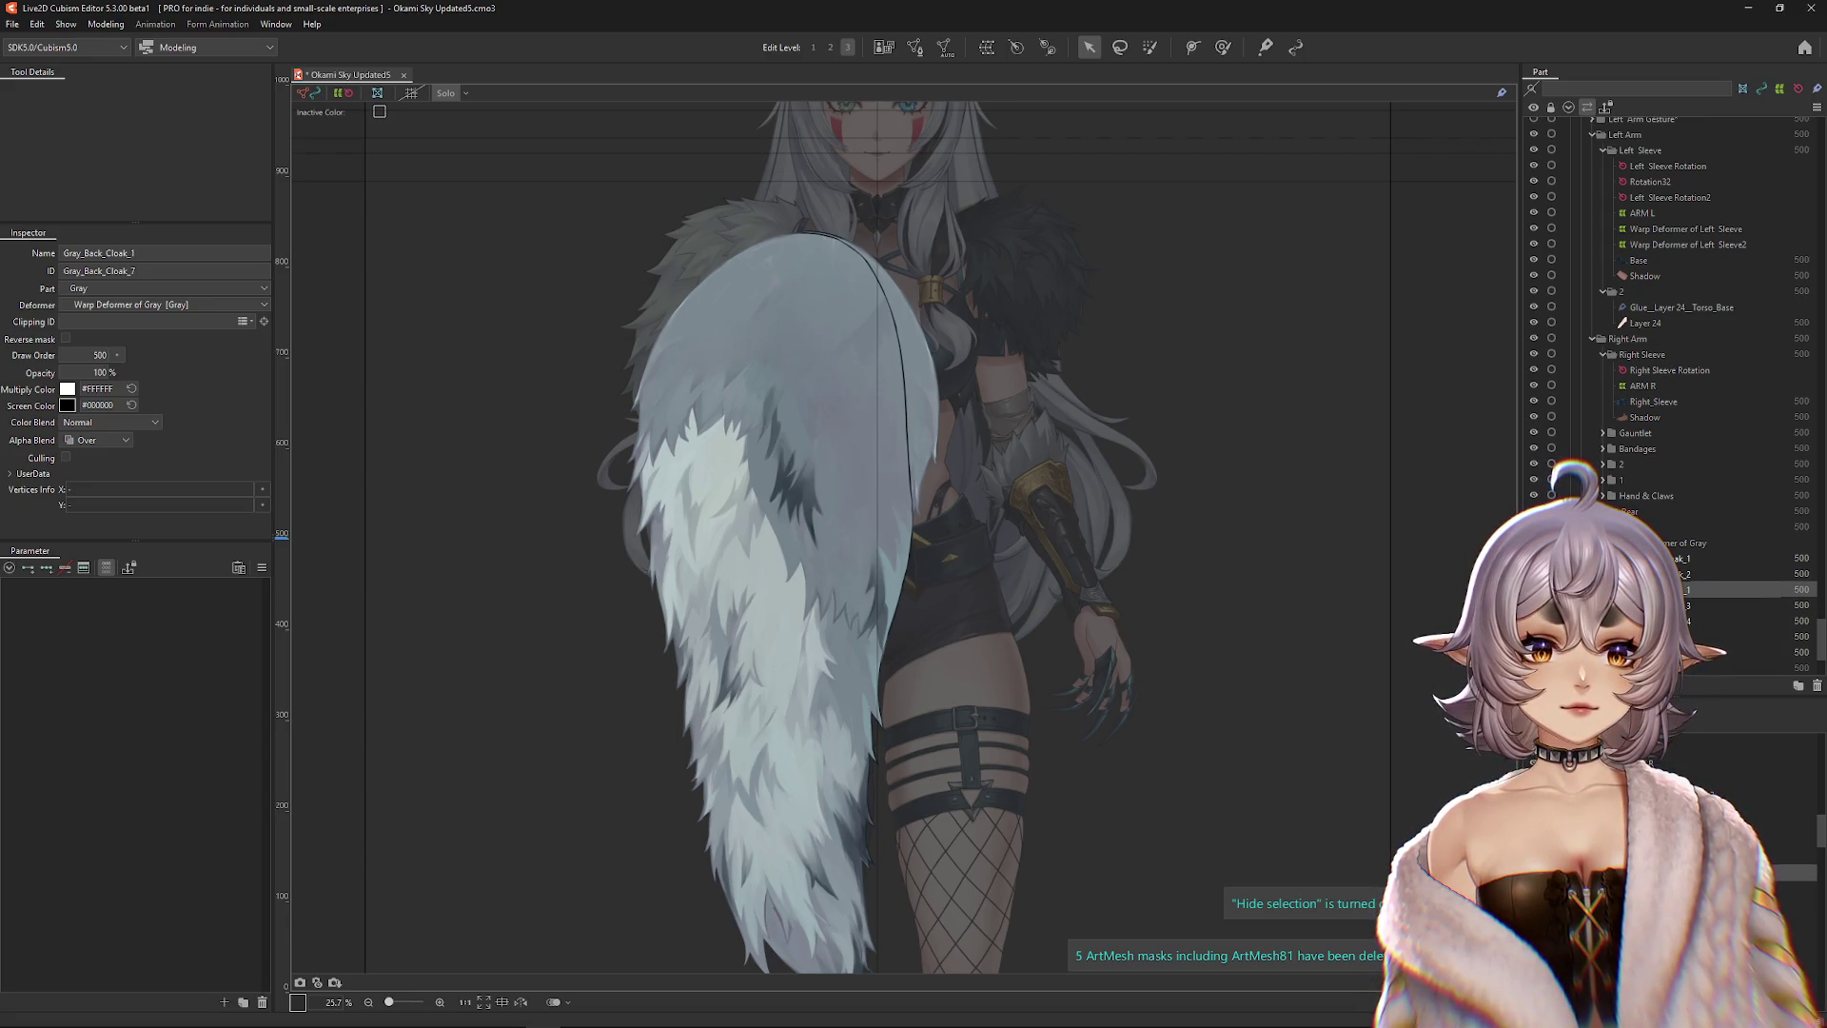
left_click_drag(1713, 589, 1712, 573)
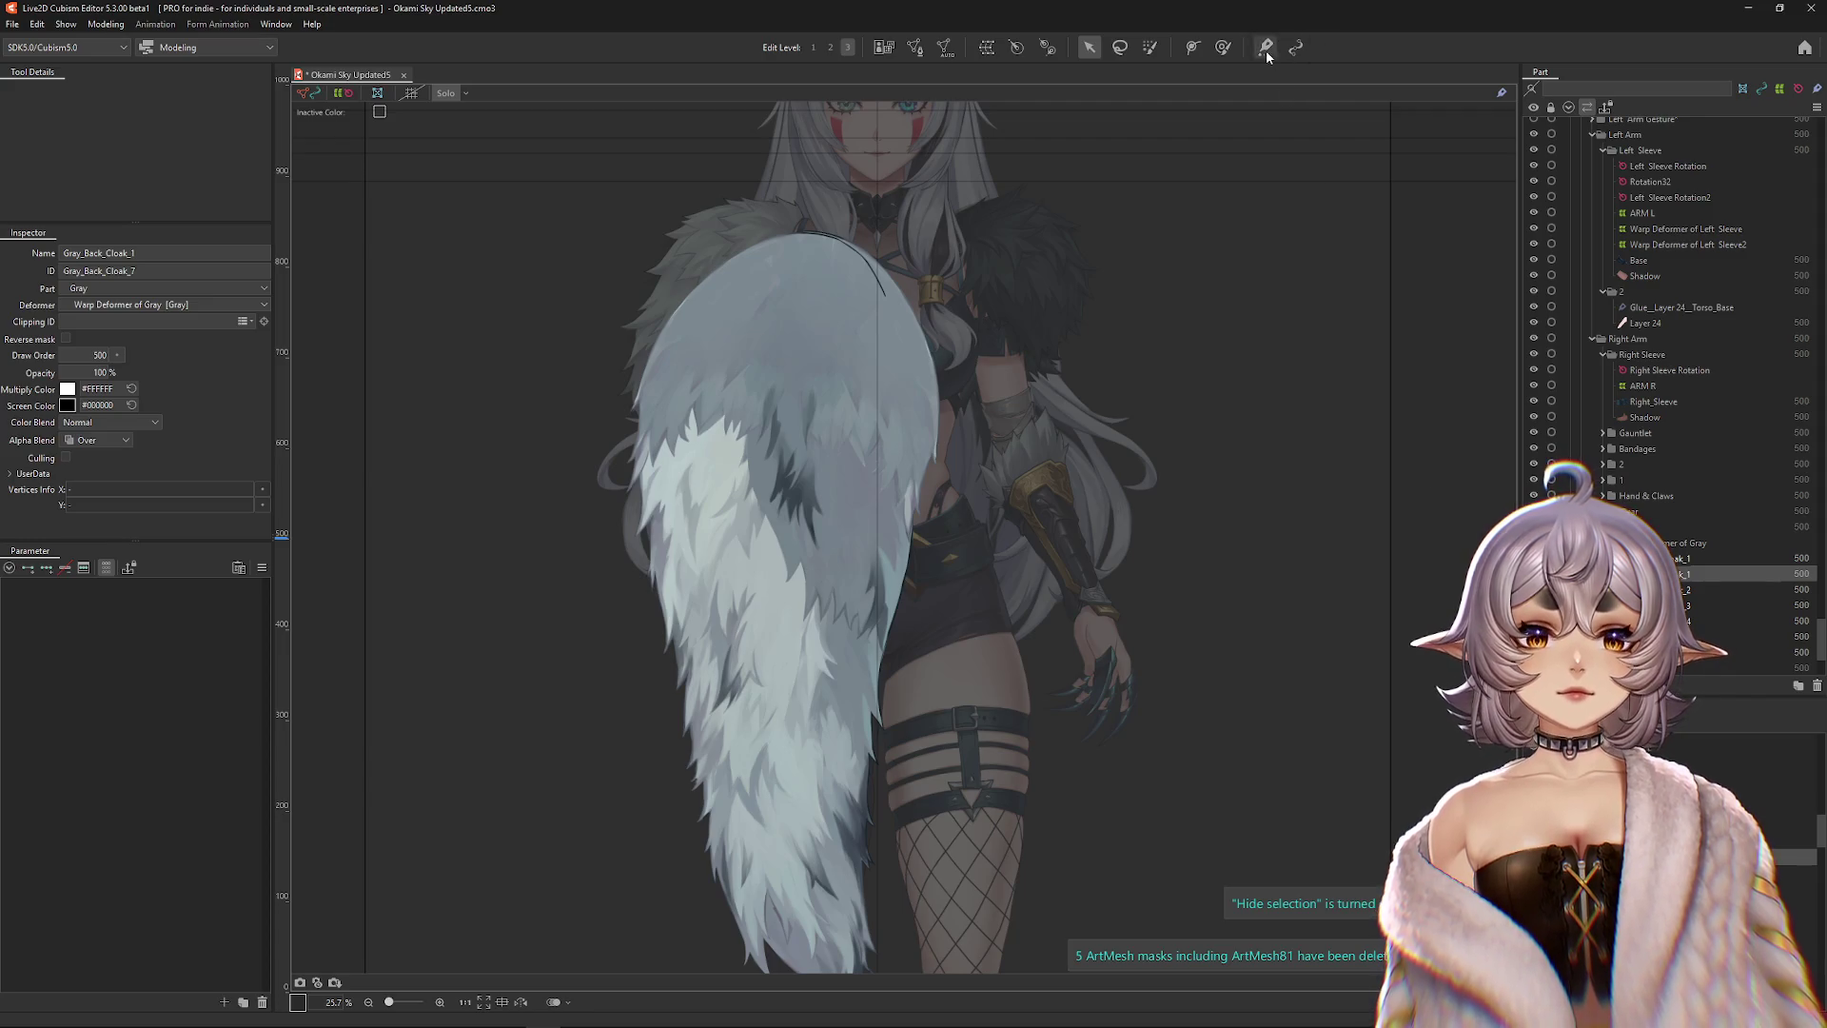
Soft-brush-select vertices across the cape and chest, then pick Gray_Back_Cloak_1 and Gray_Back_Cloak_7.
left_click(1222, 47)
left_click_drag(826, 309, 1385, 490)
mouse_move(1161, 326)
left_mouse_down()
mouse_move(872, 490)
mouse_move(856, 523)
left_mouse_up()
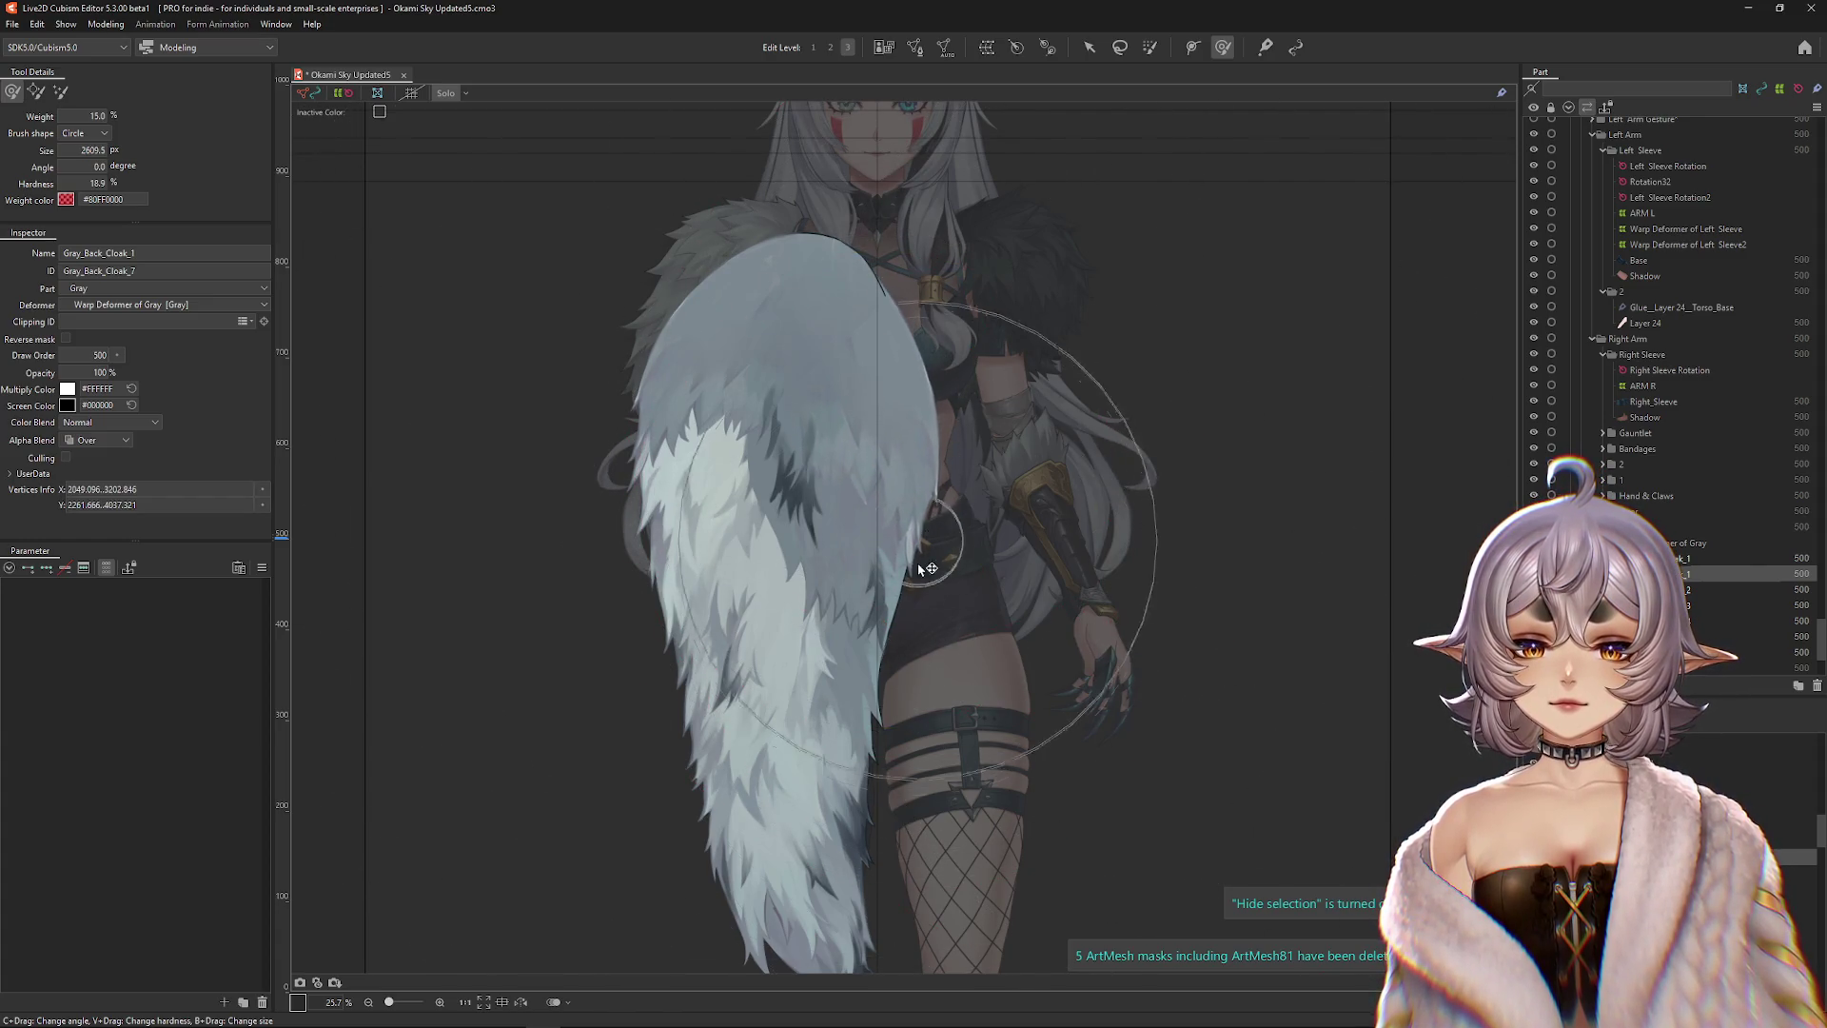
left_click_drag(711, 372, 784, 361)
left_click_drag(938, 261, 923, 283)
left_click_drag(830, 478, 897, 350)
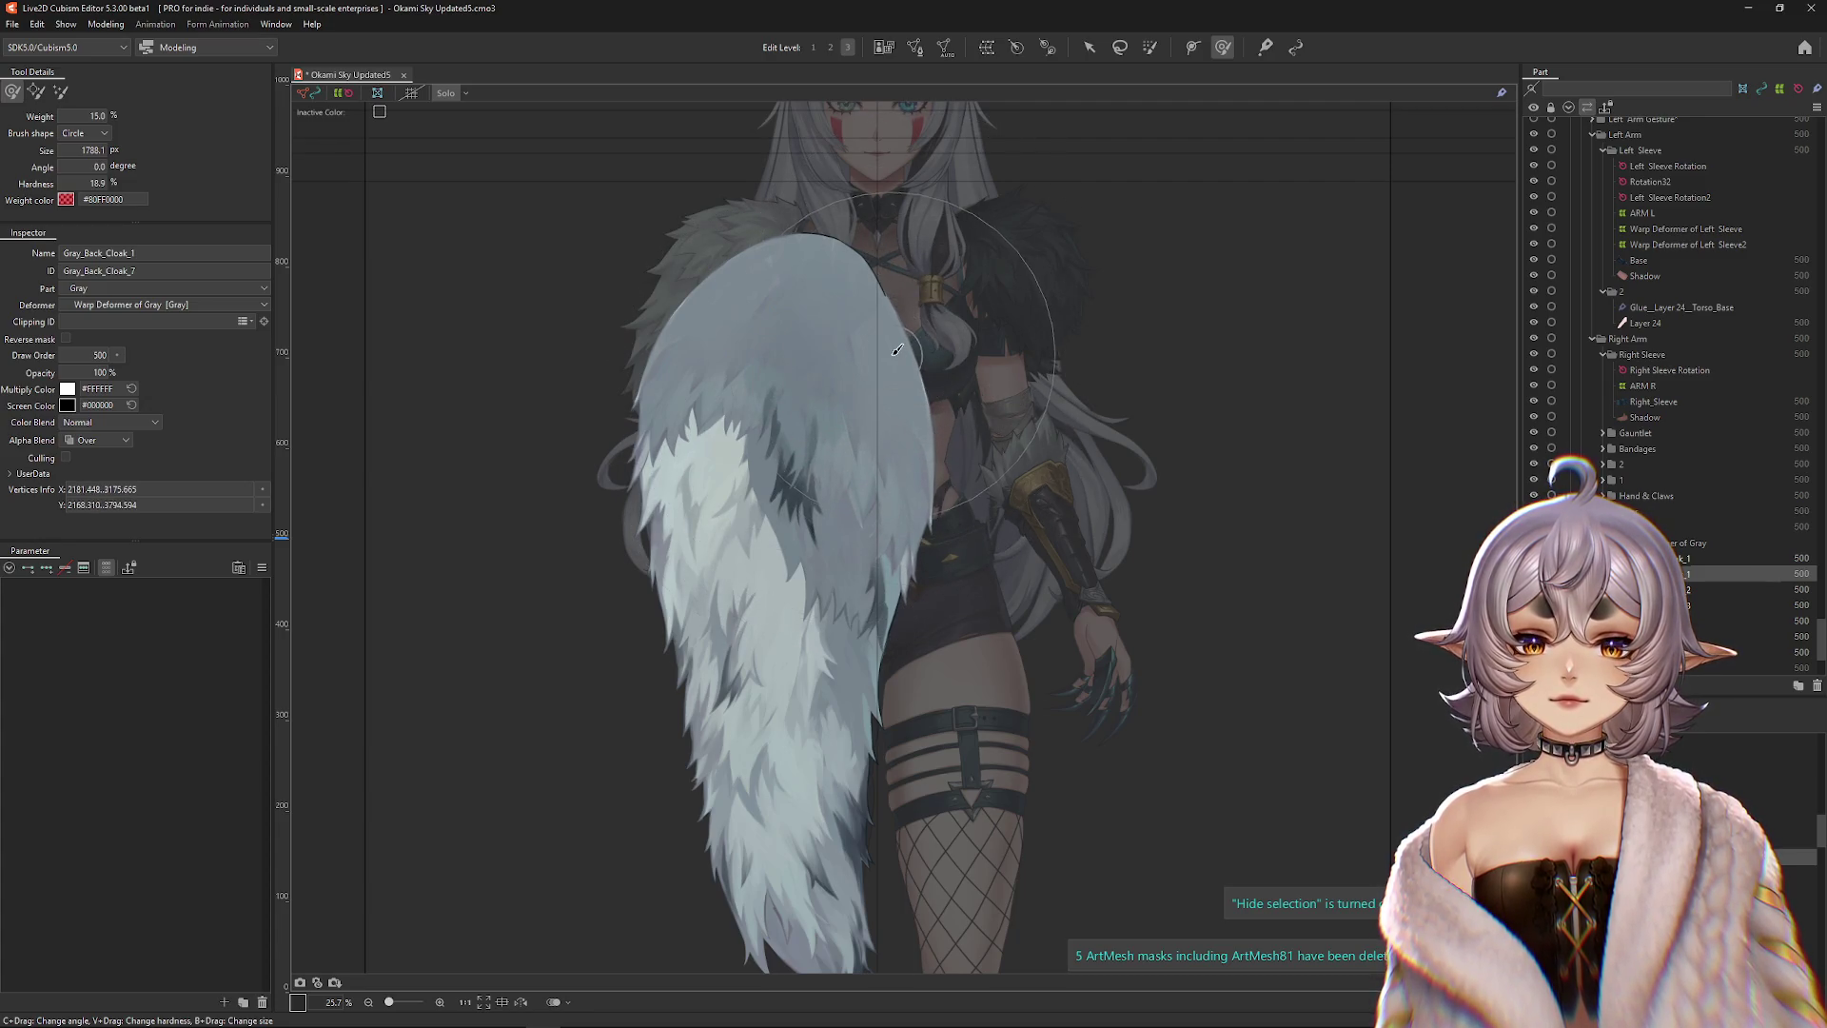
left_click(682, 408)
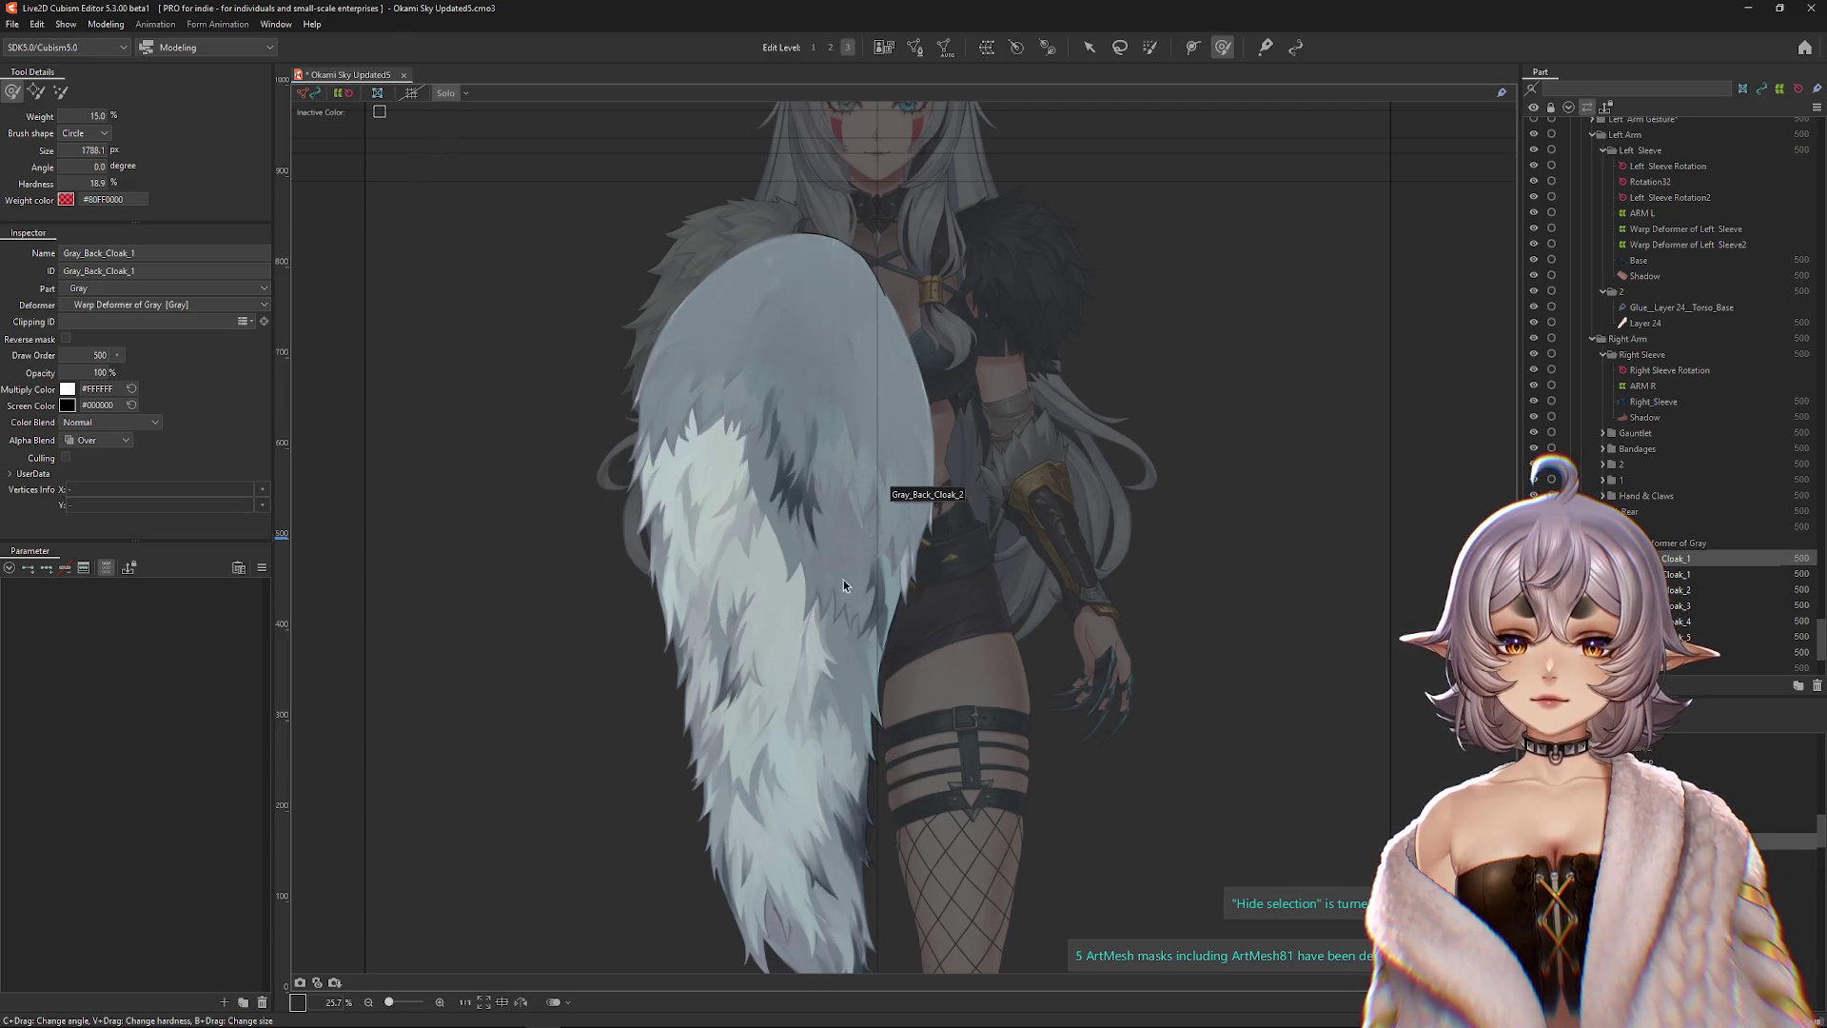
left_click(899, 445)
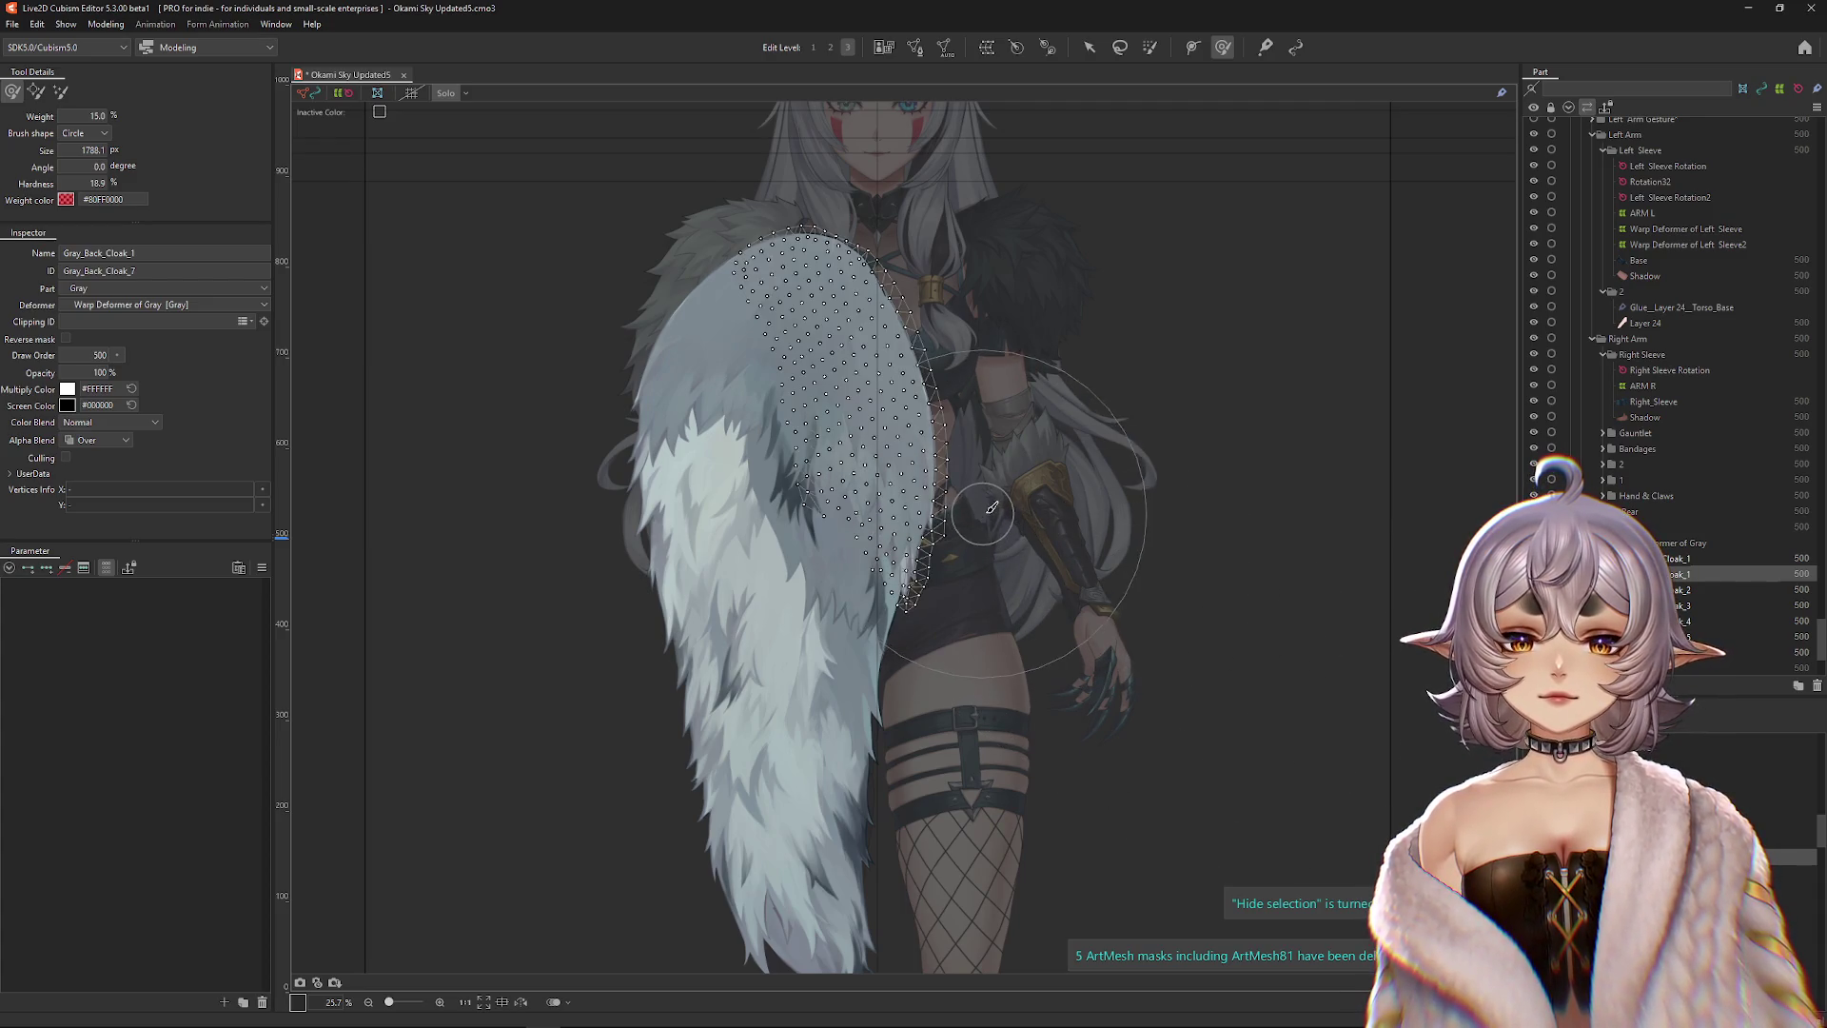
right_click(981, 563)
Try a vertical flip on the cloak mesh, then undo it and the previous change.
left_click(1041, 830)
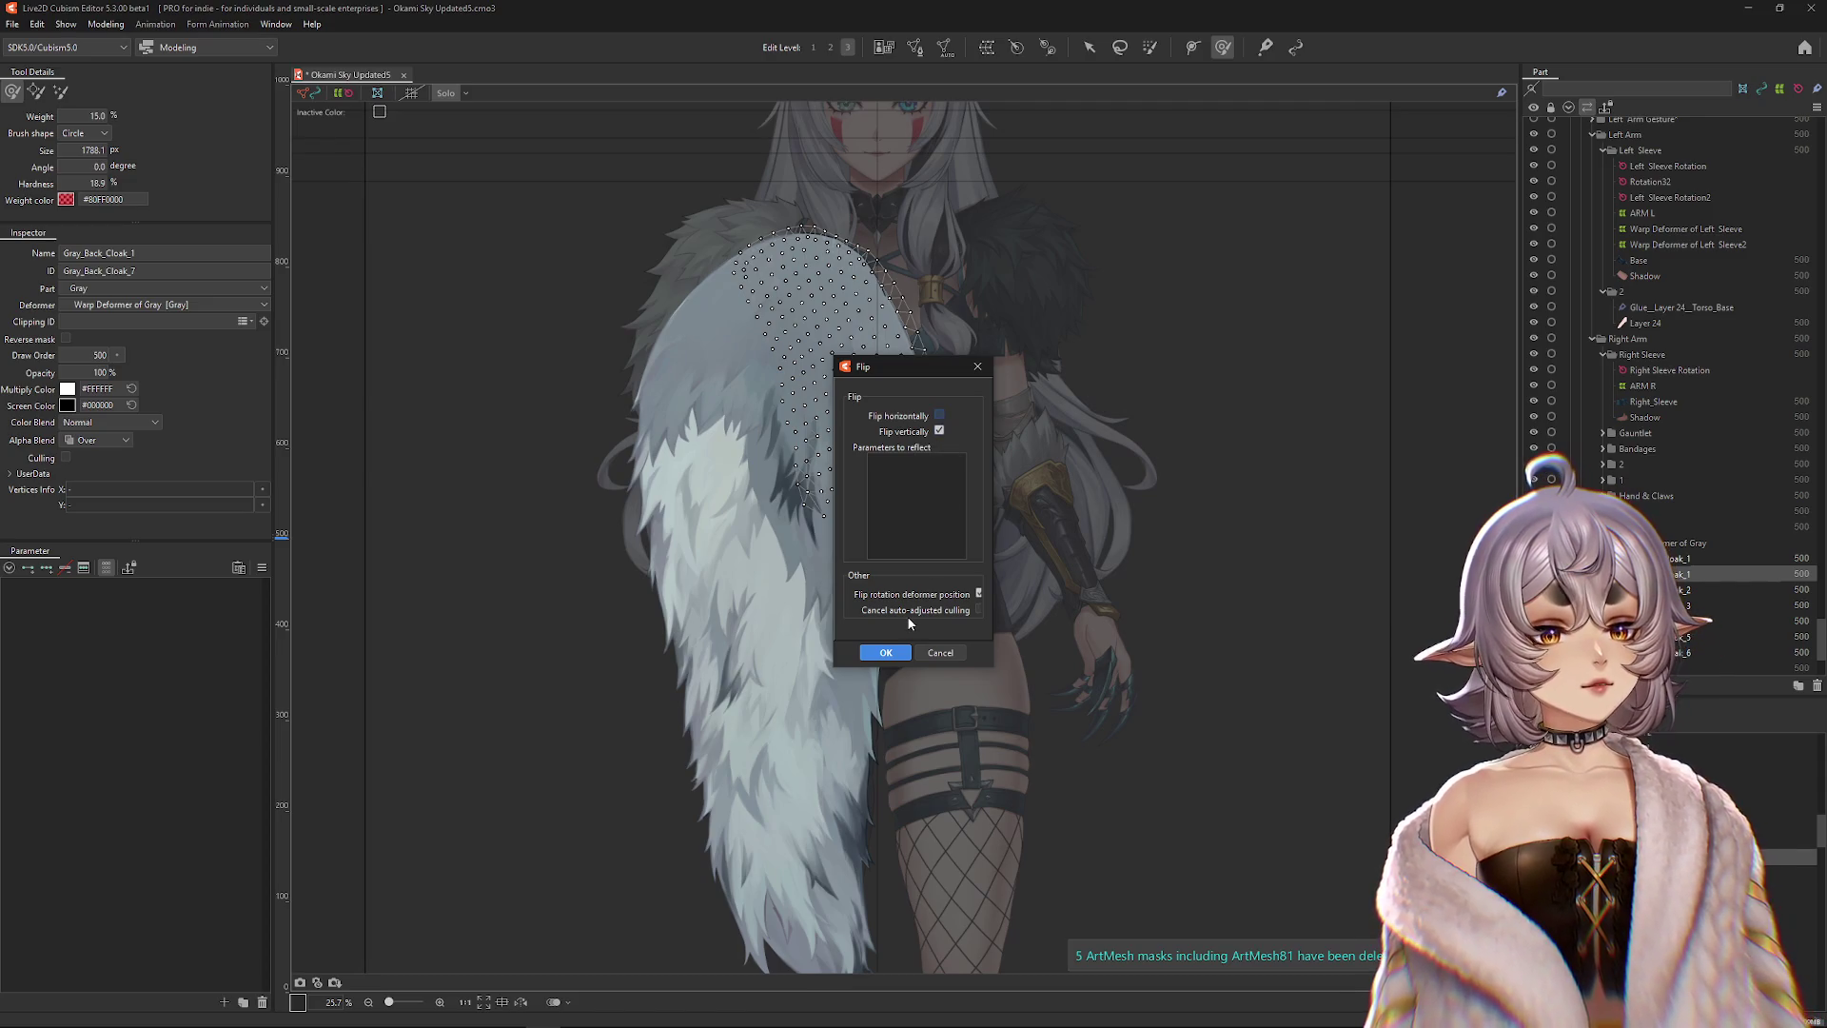
left_click(885, 654)
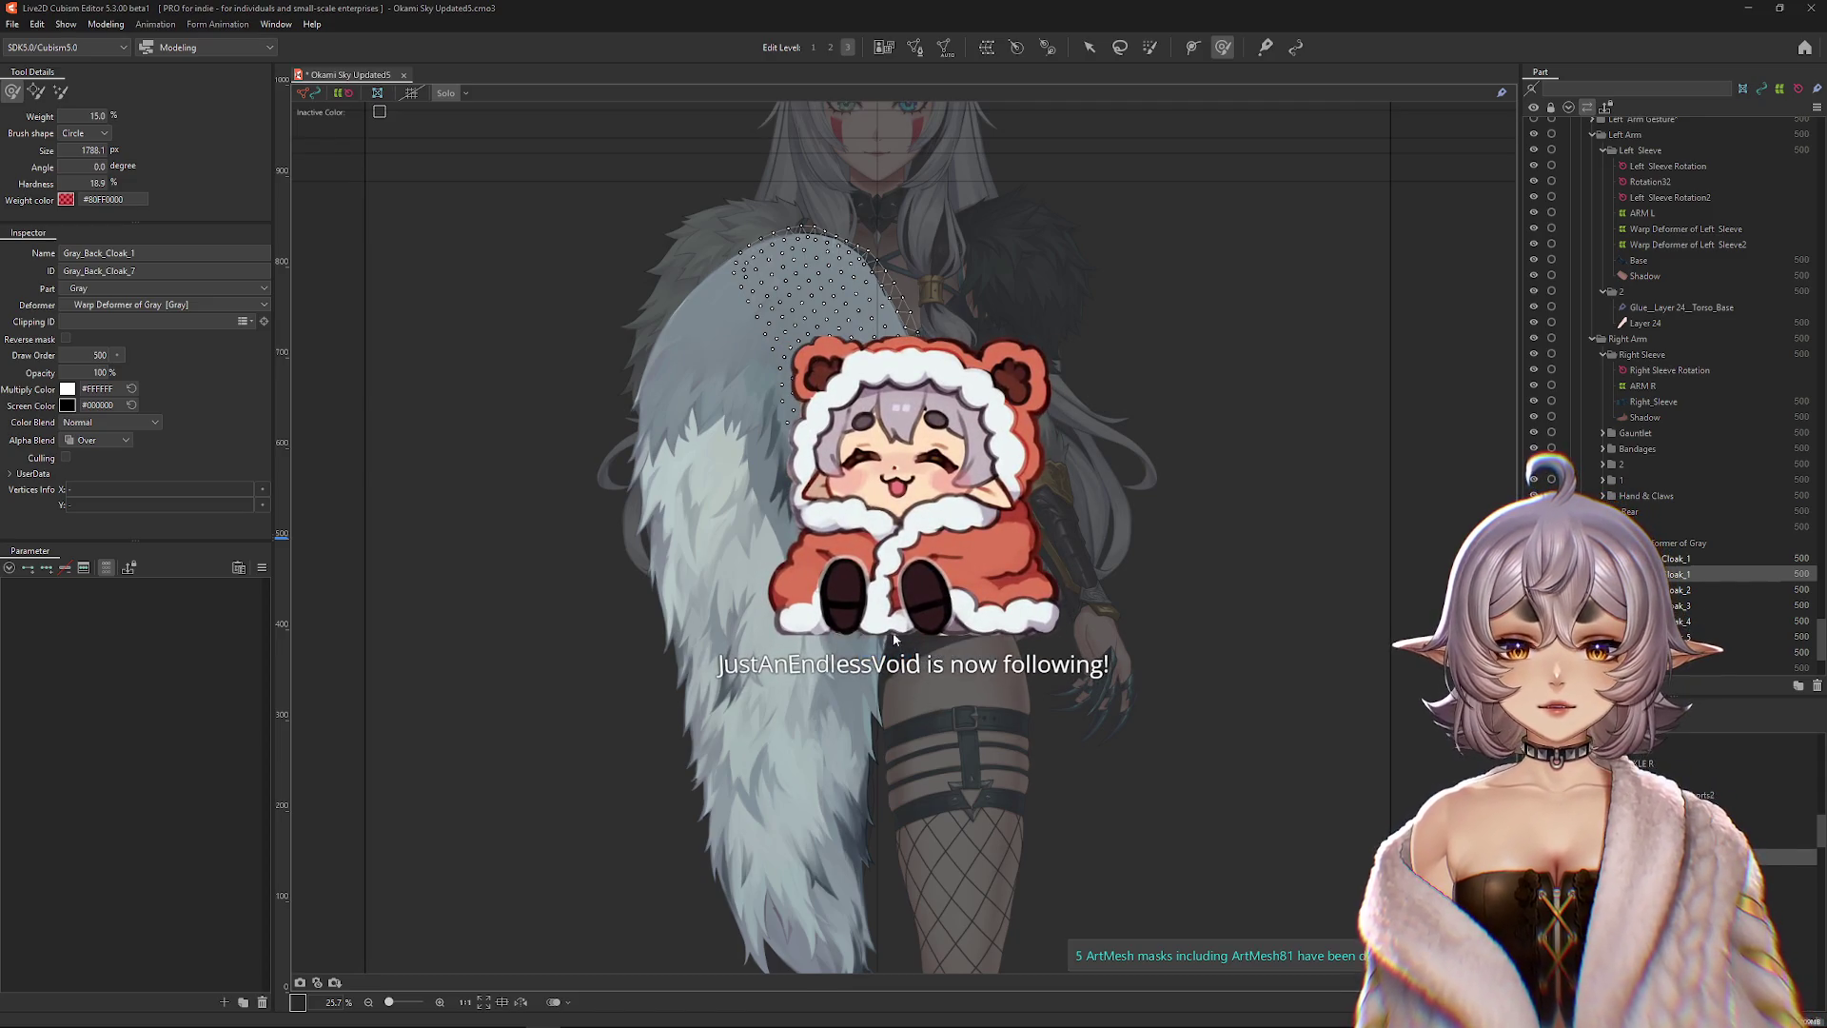
key("ctrl+z")
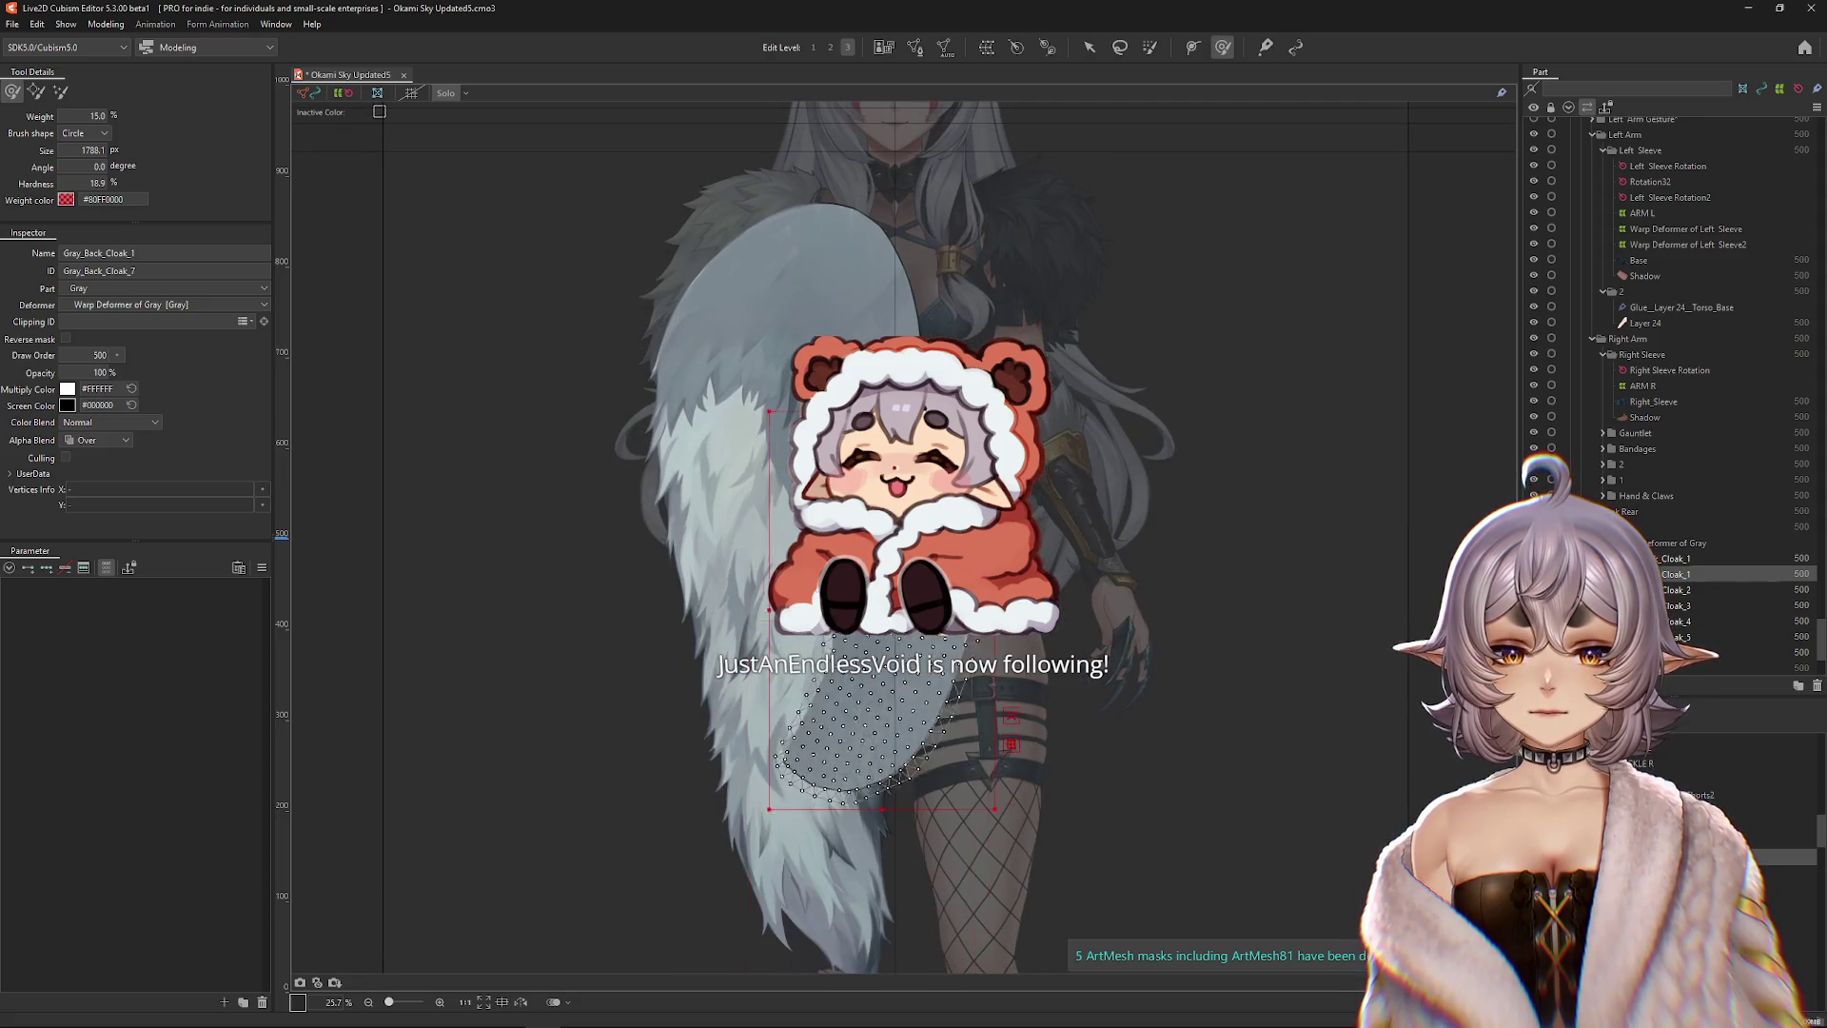
key("ctrl+z")
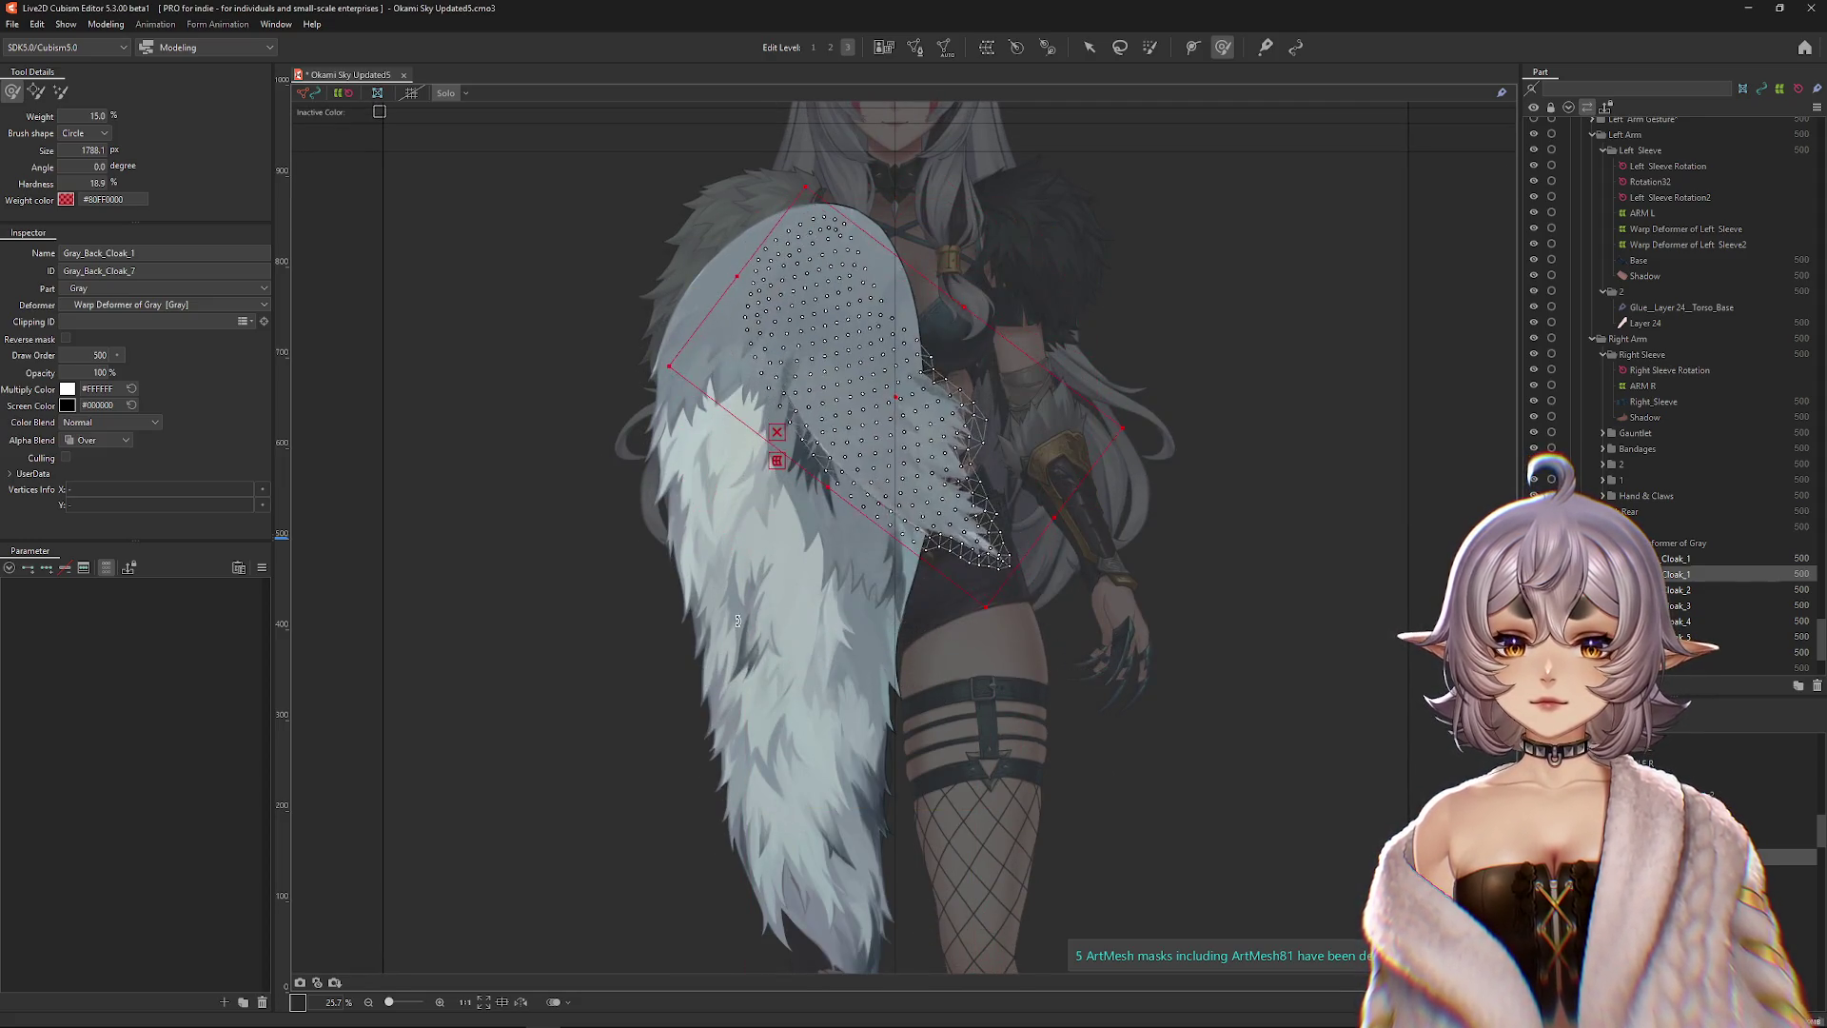
Brush-select vertices across the cloak and chest, then save the model.
key("ctrl+h")
mouse_move(897, 387)
left_mouse_down()
mouse_move(843, 468)
mouse_move(861, 476)
left_mouse_up()
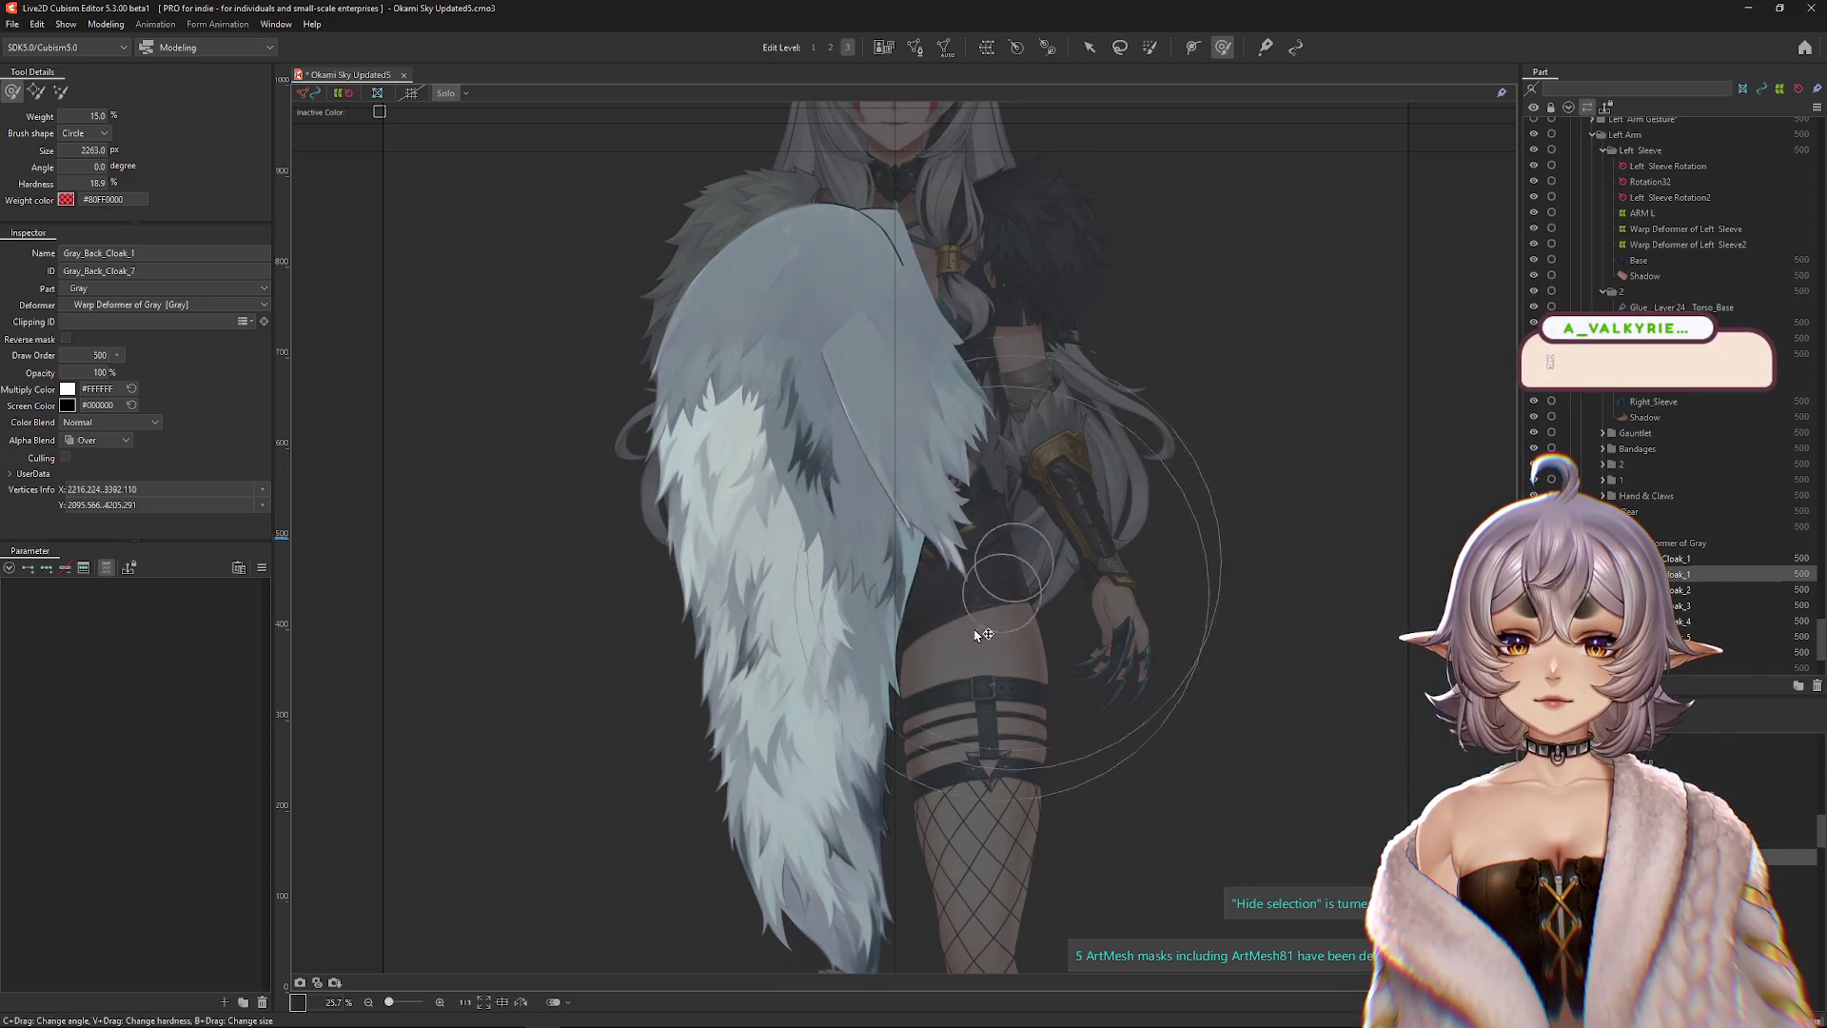
left_click_drag(872, 543, 828, 409)
mouse_move(1037, 285)
left_mouse_down()
mouse_move(1003, 276)
mouse_move(820, 103)
mouse_move(876, 375)
mouse_move(775, 317)
left_mouse_up()
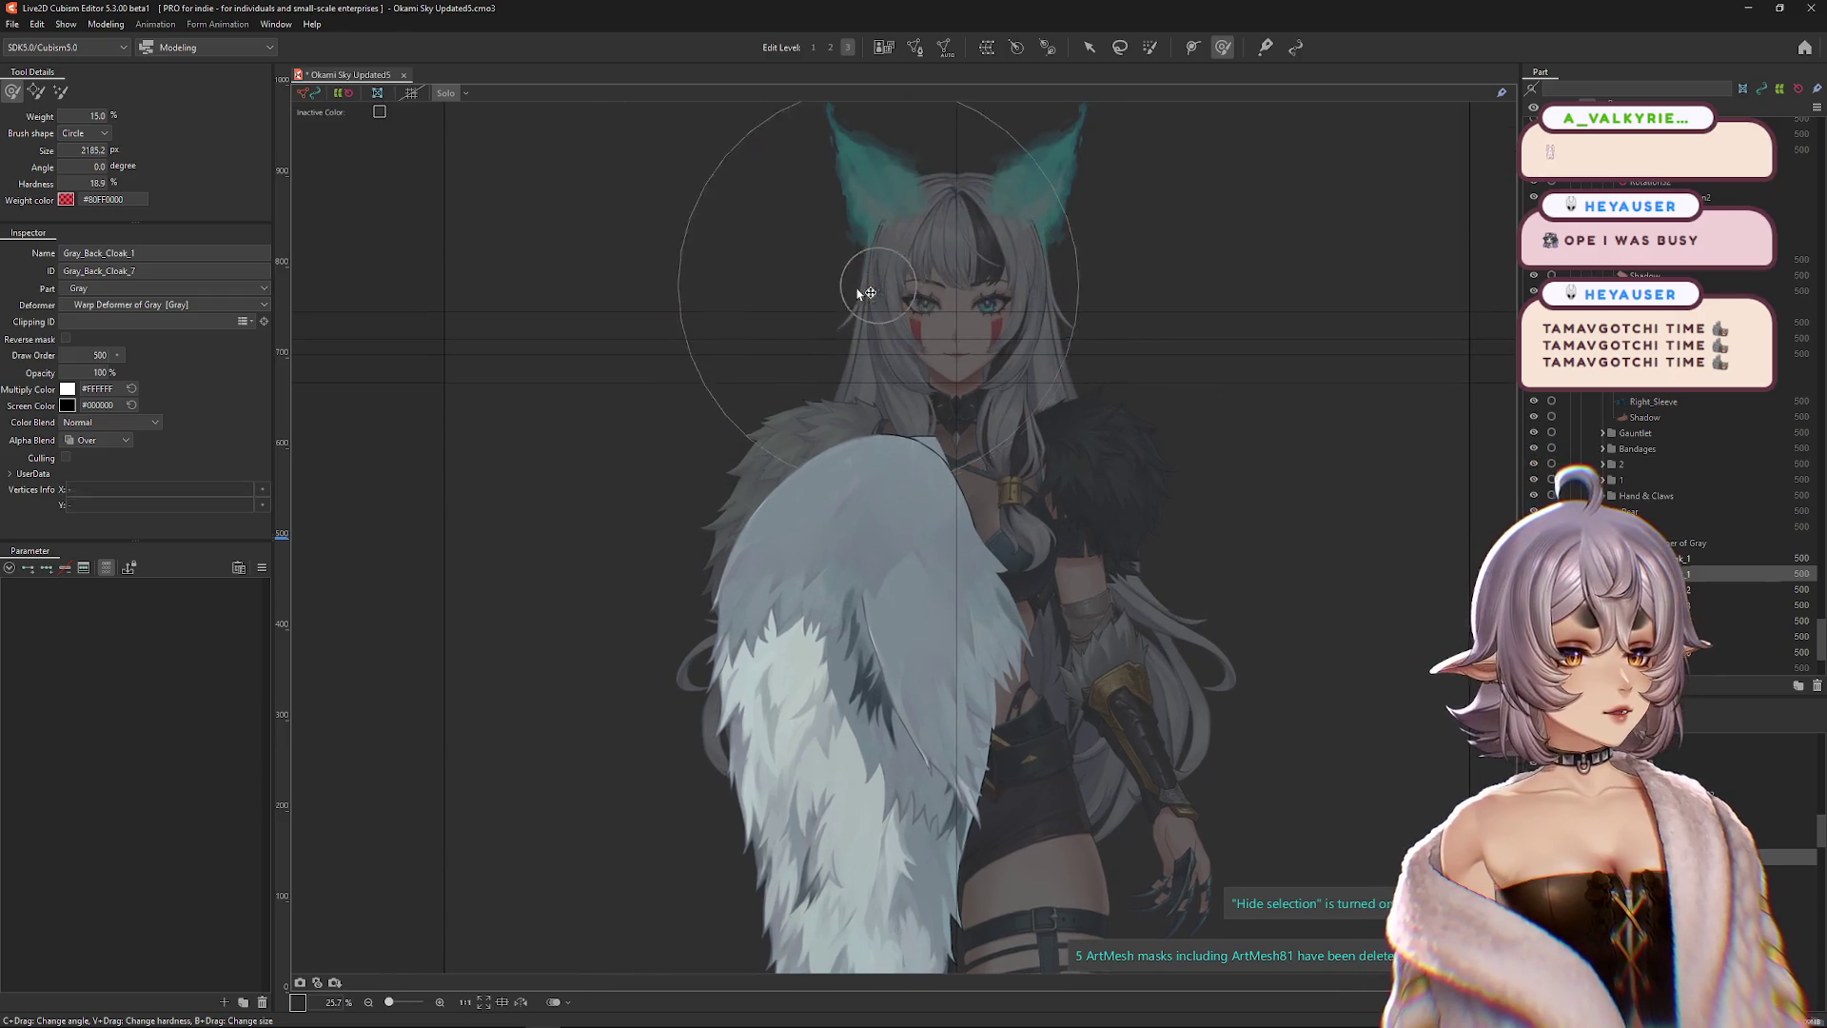
mouse_move(900, 436)
left_mouse_down()
mouse_move(930, 424)
mouse_move(952, 533)
mouse_move(934, 439)
left_mouse_up()
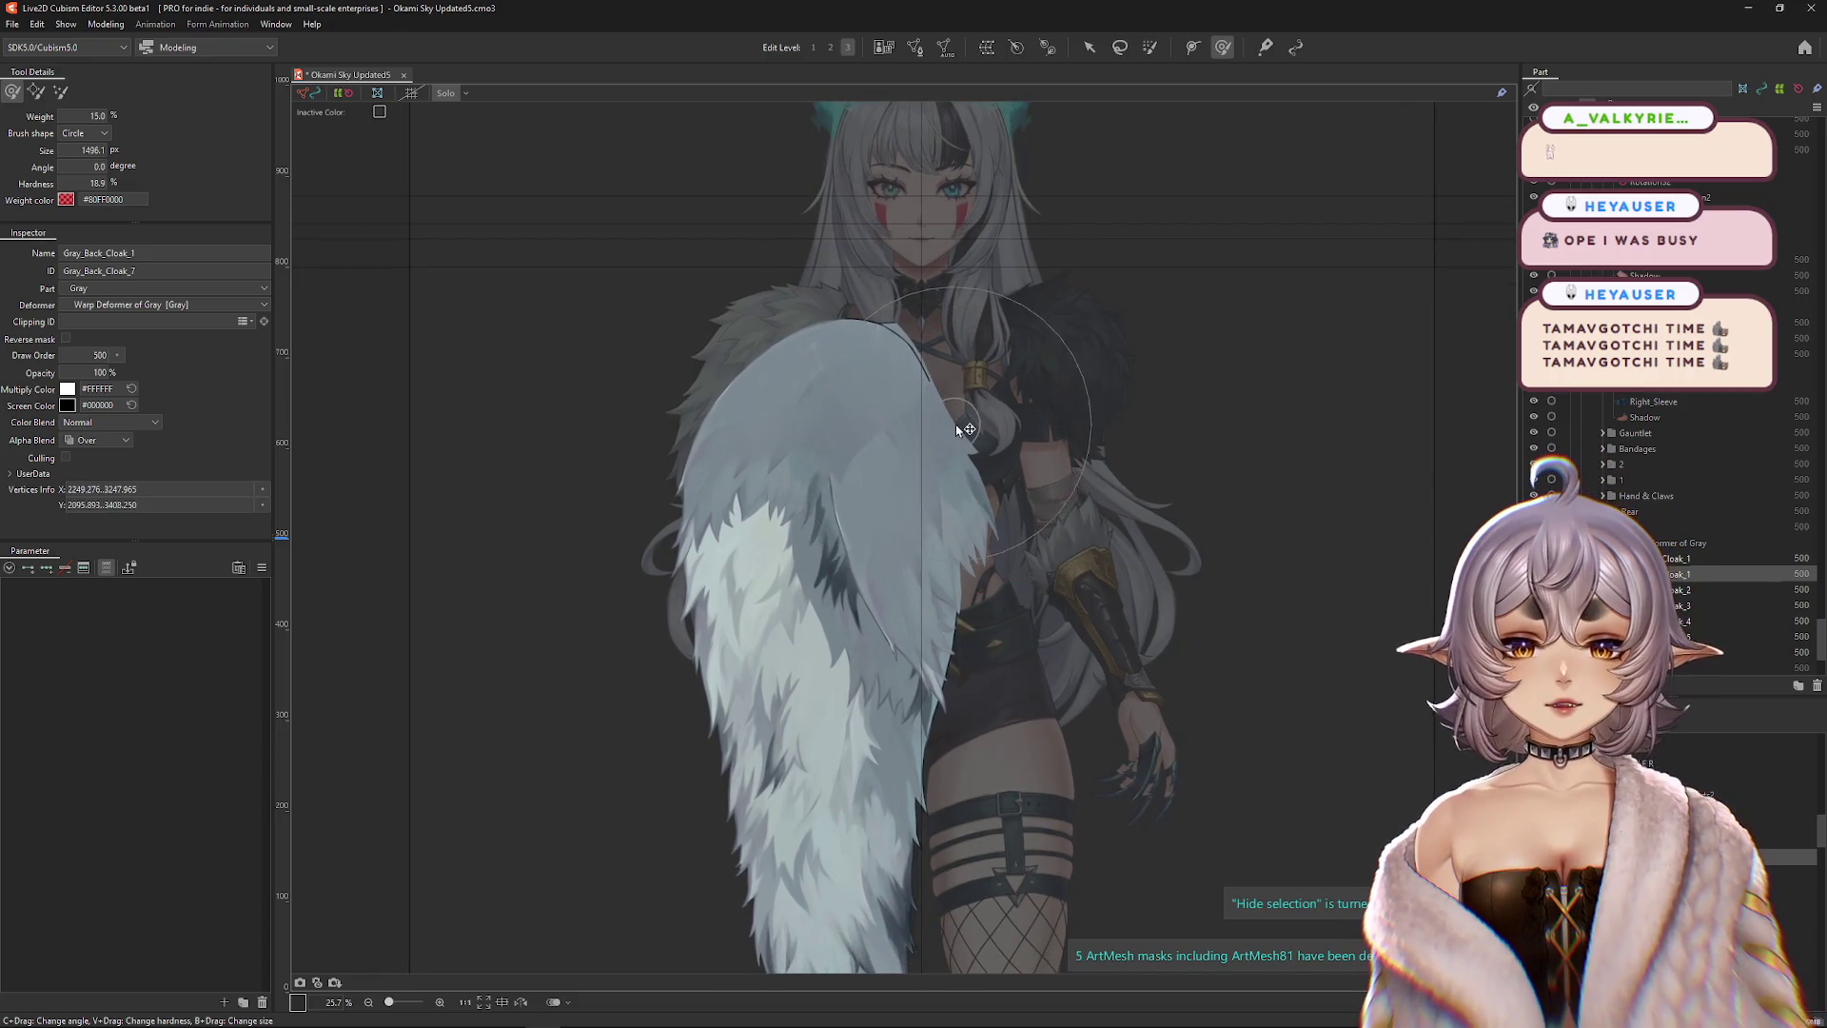
mouse_move(780, 276)
left_mouse_down()
mouse_move(810, 264)
mouse_move(984, 481)
mouse_move(1008, 448)
mouse_move(970, 590)
mouse_move(904, 568)
left_mouse_up()
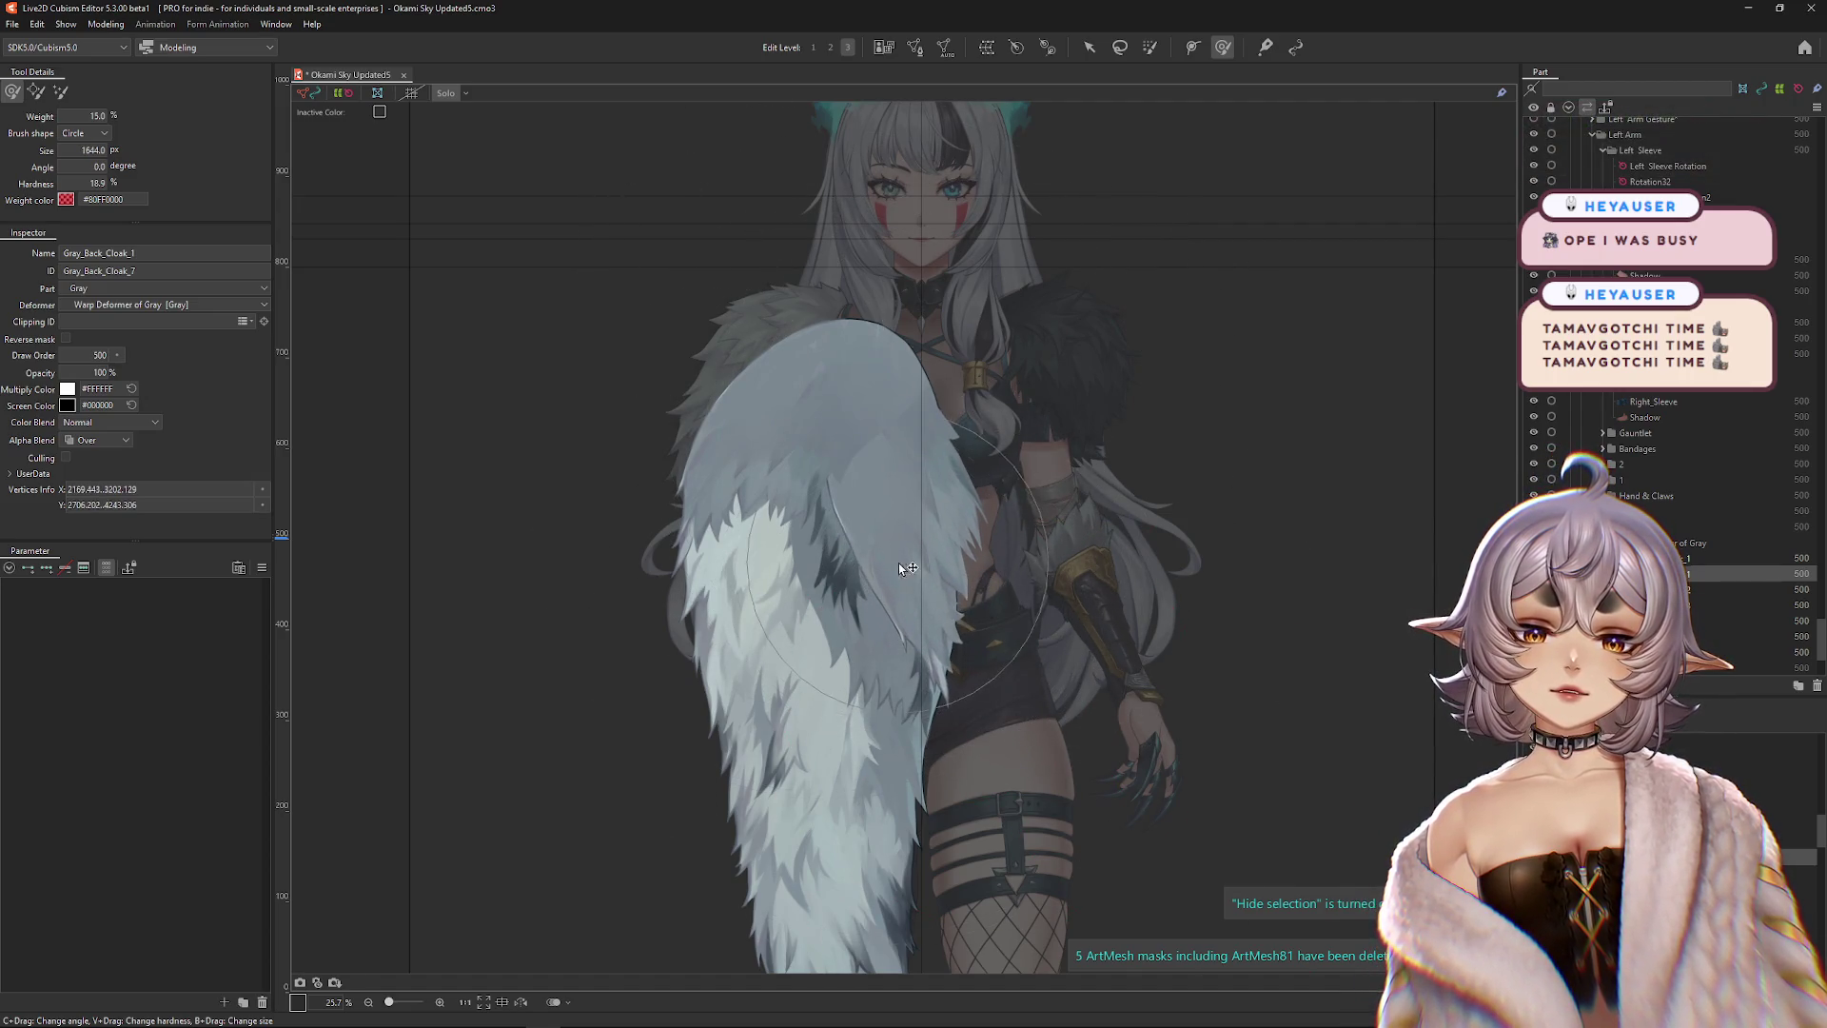
left_click_drag(867, 460, 851, 380)
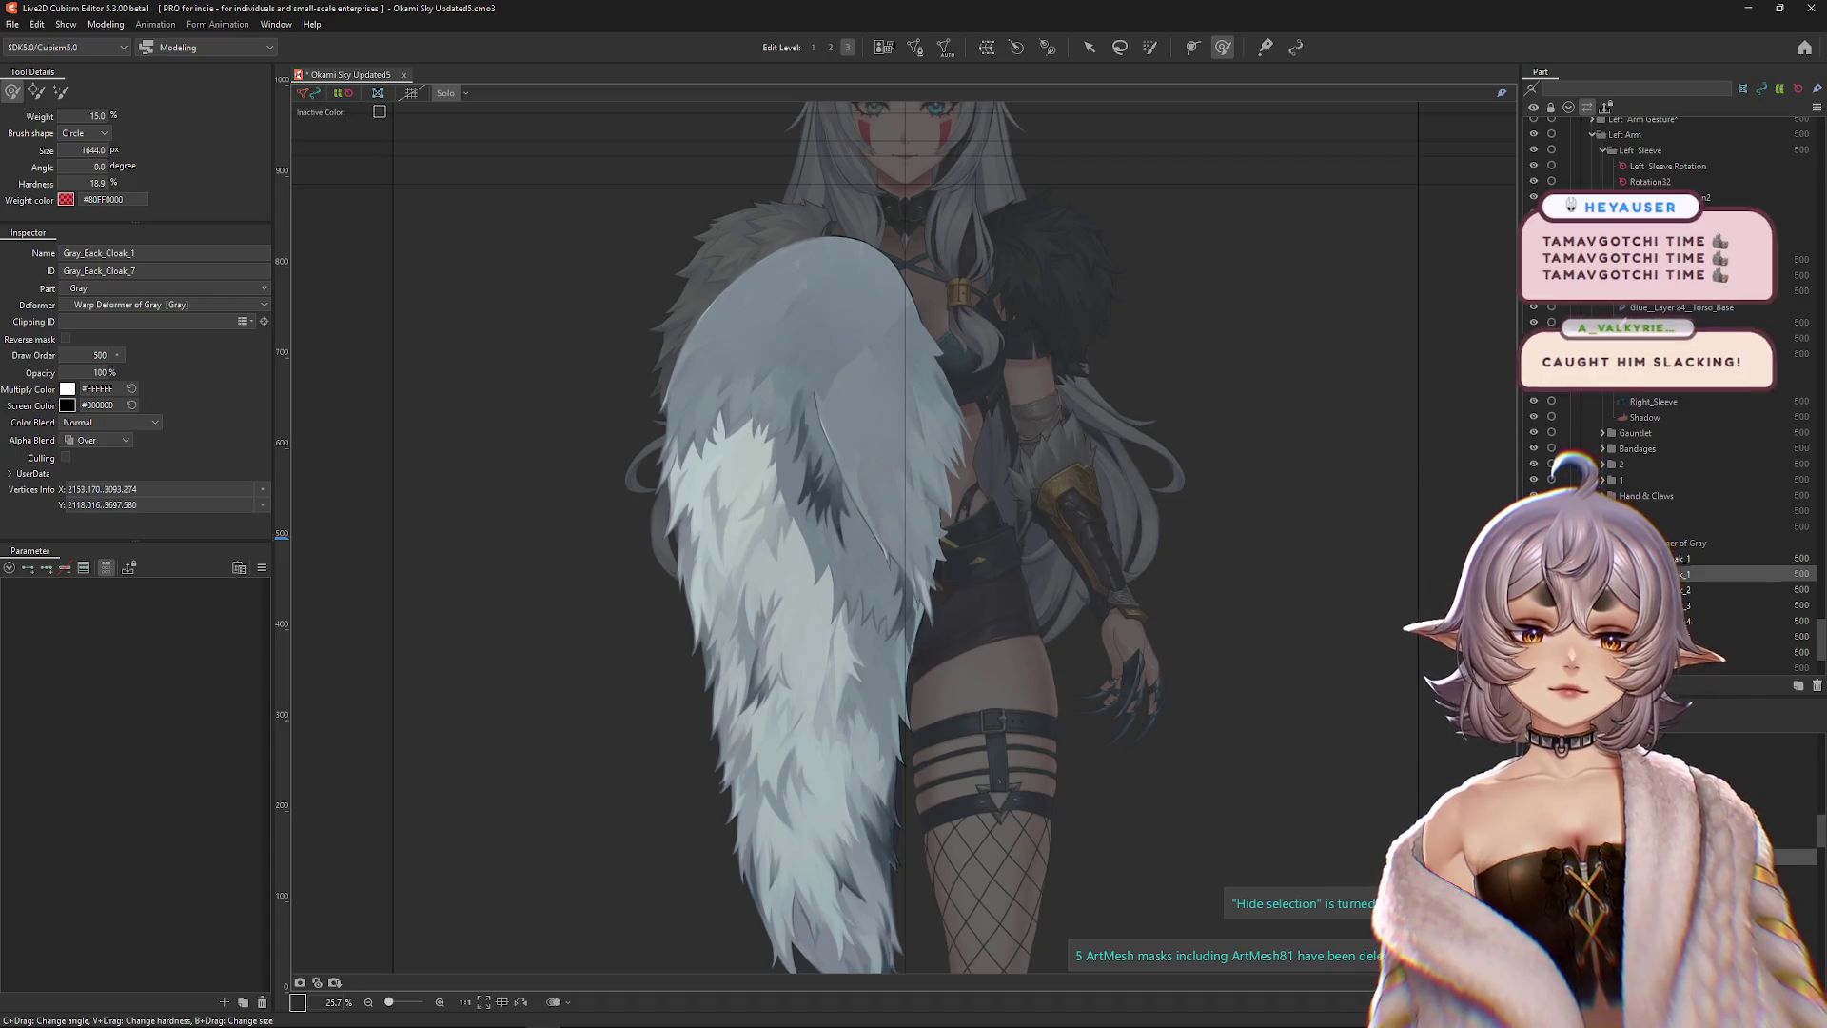
key("ctrl+s")
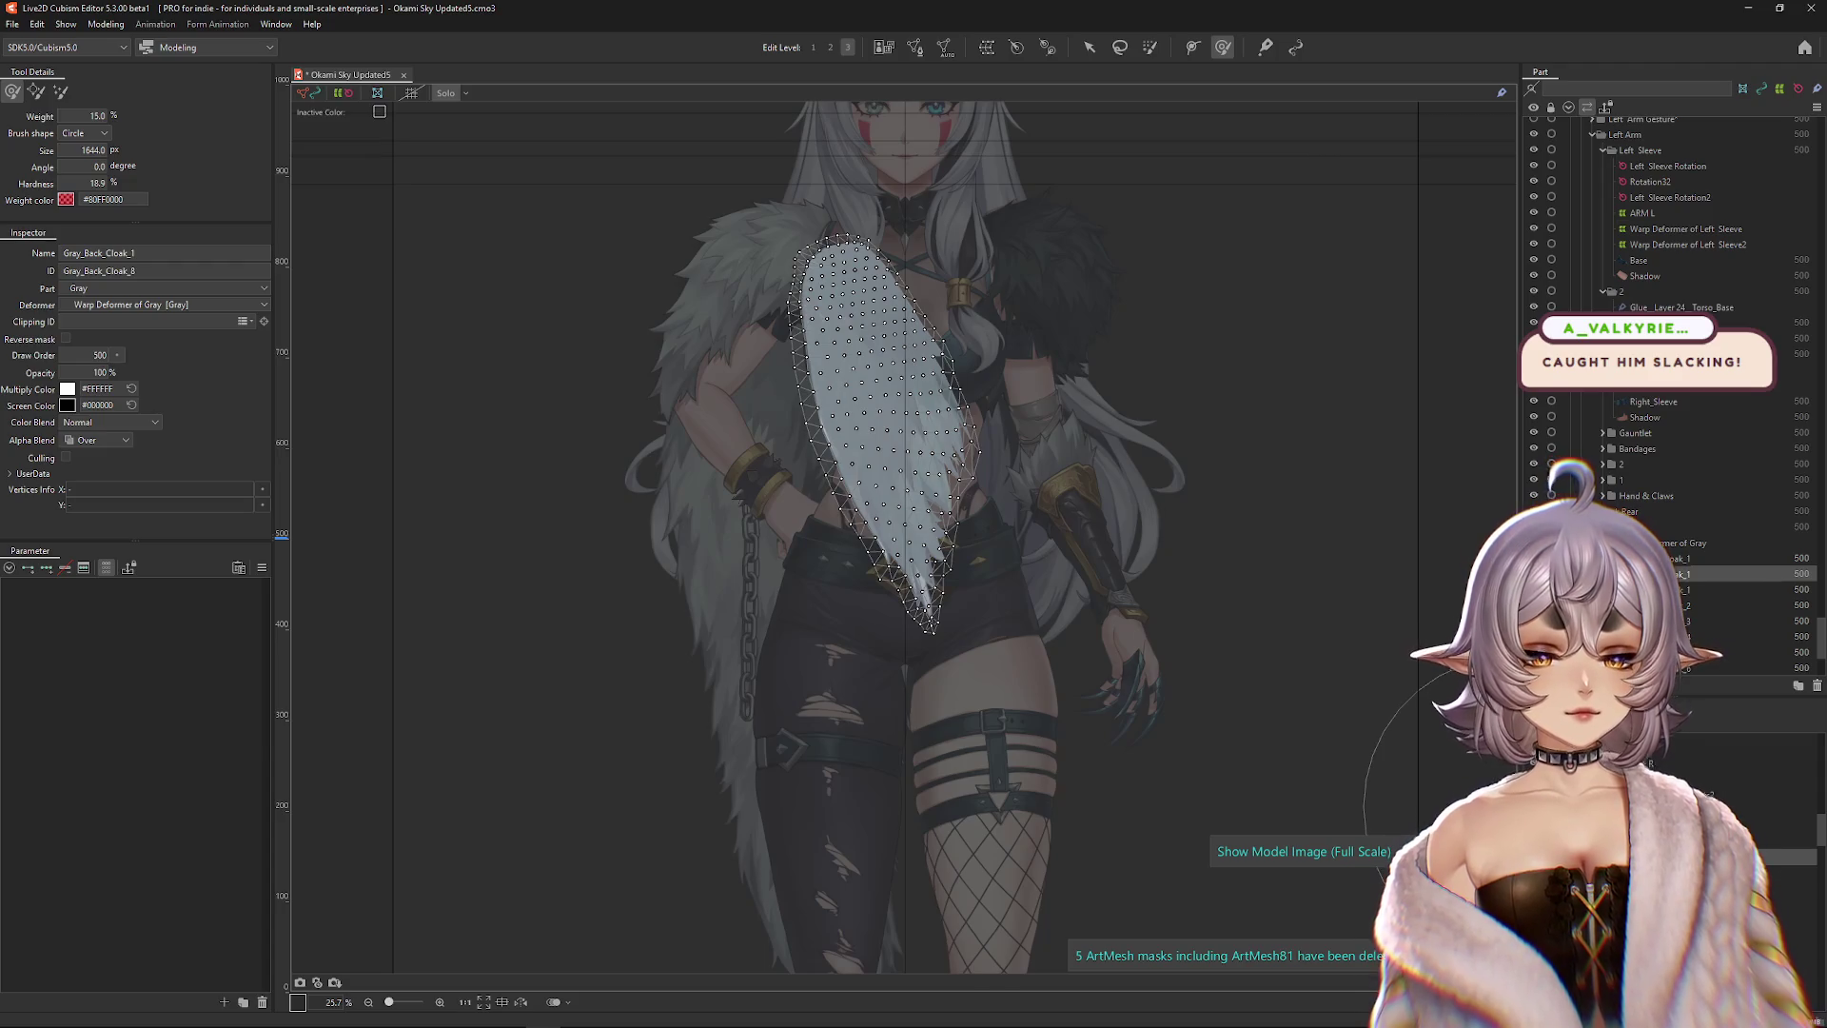
left_click(1703, 558)
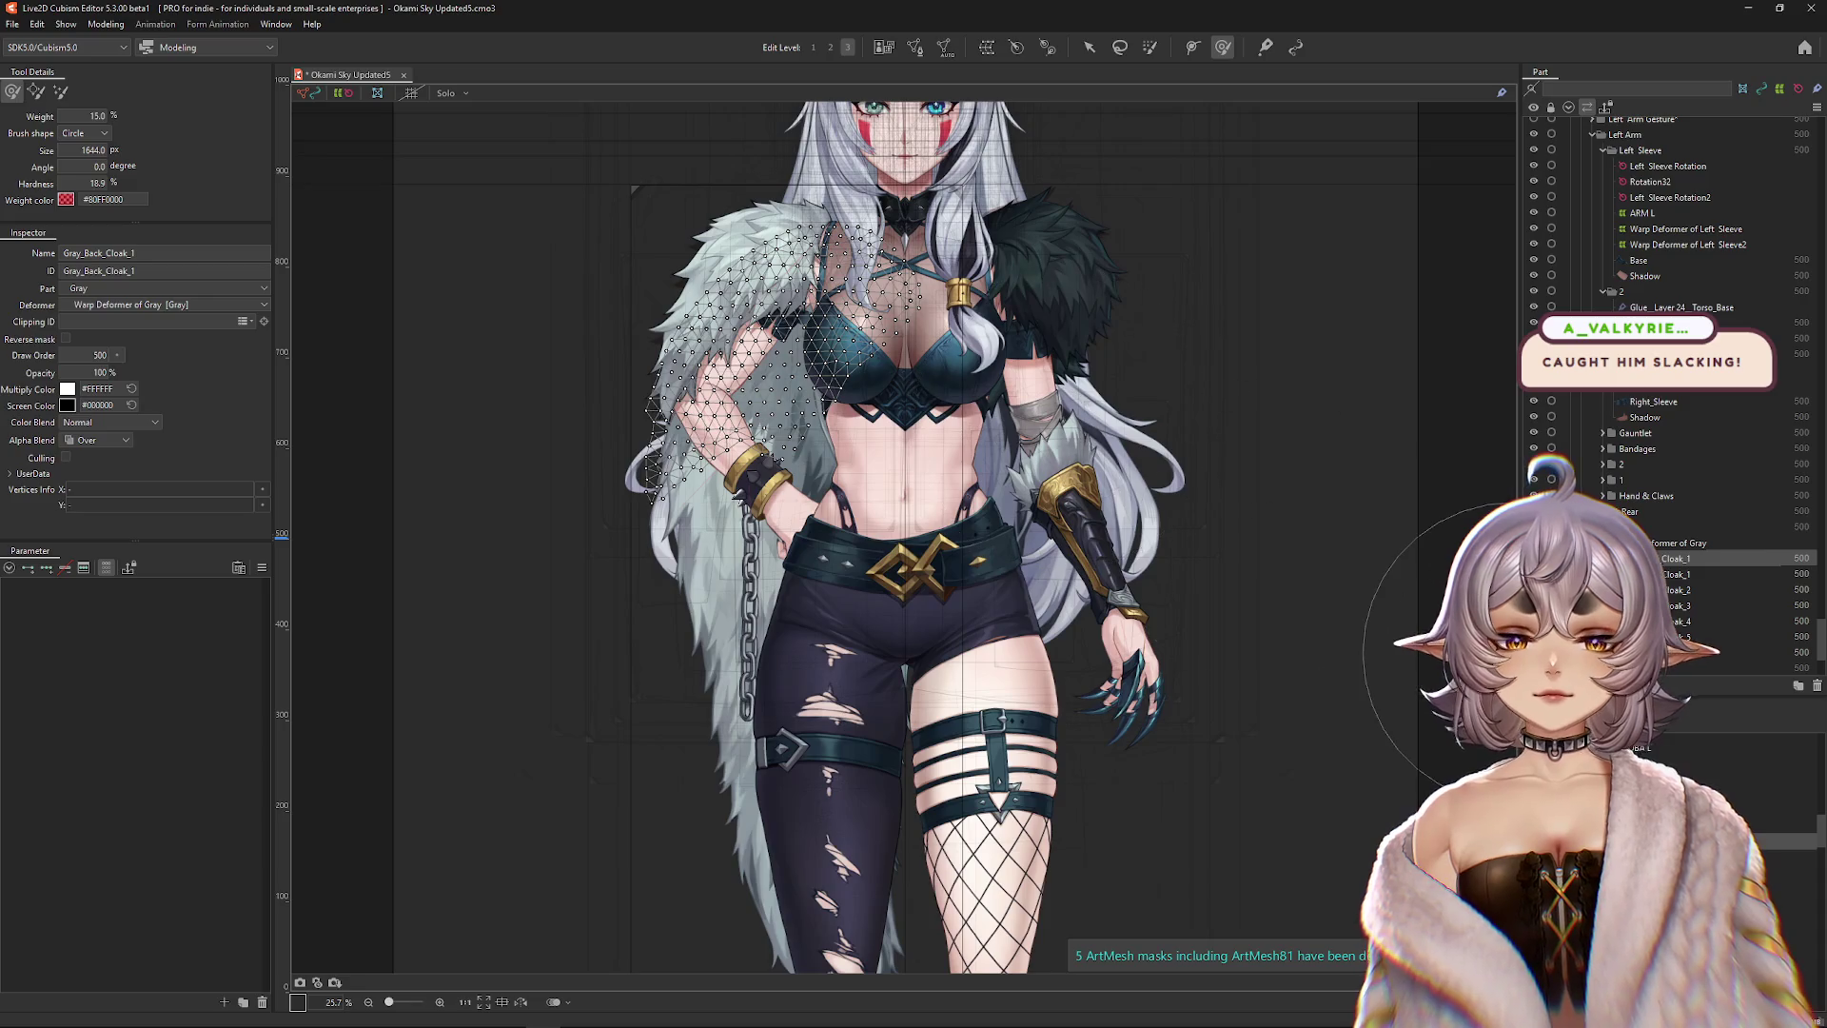
Solo the five Gray_Back_Cloak meshes on the canvas and bring up Flip from the mesh's context menu.
left_click(1675, 652, "shift")
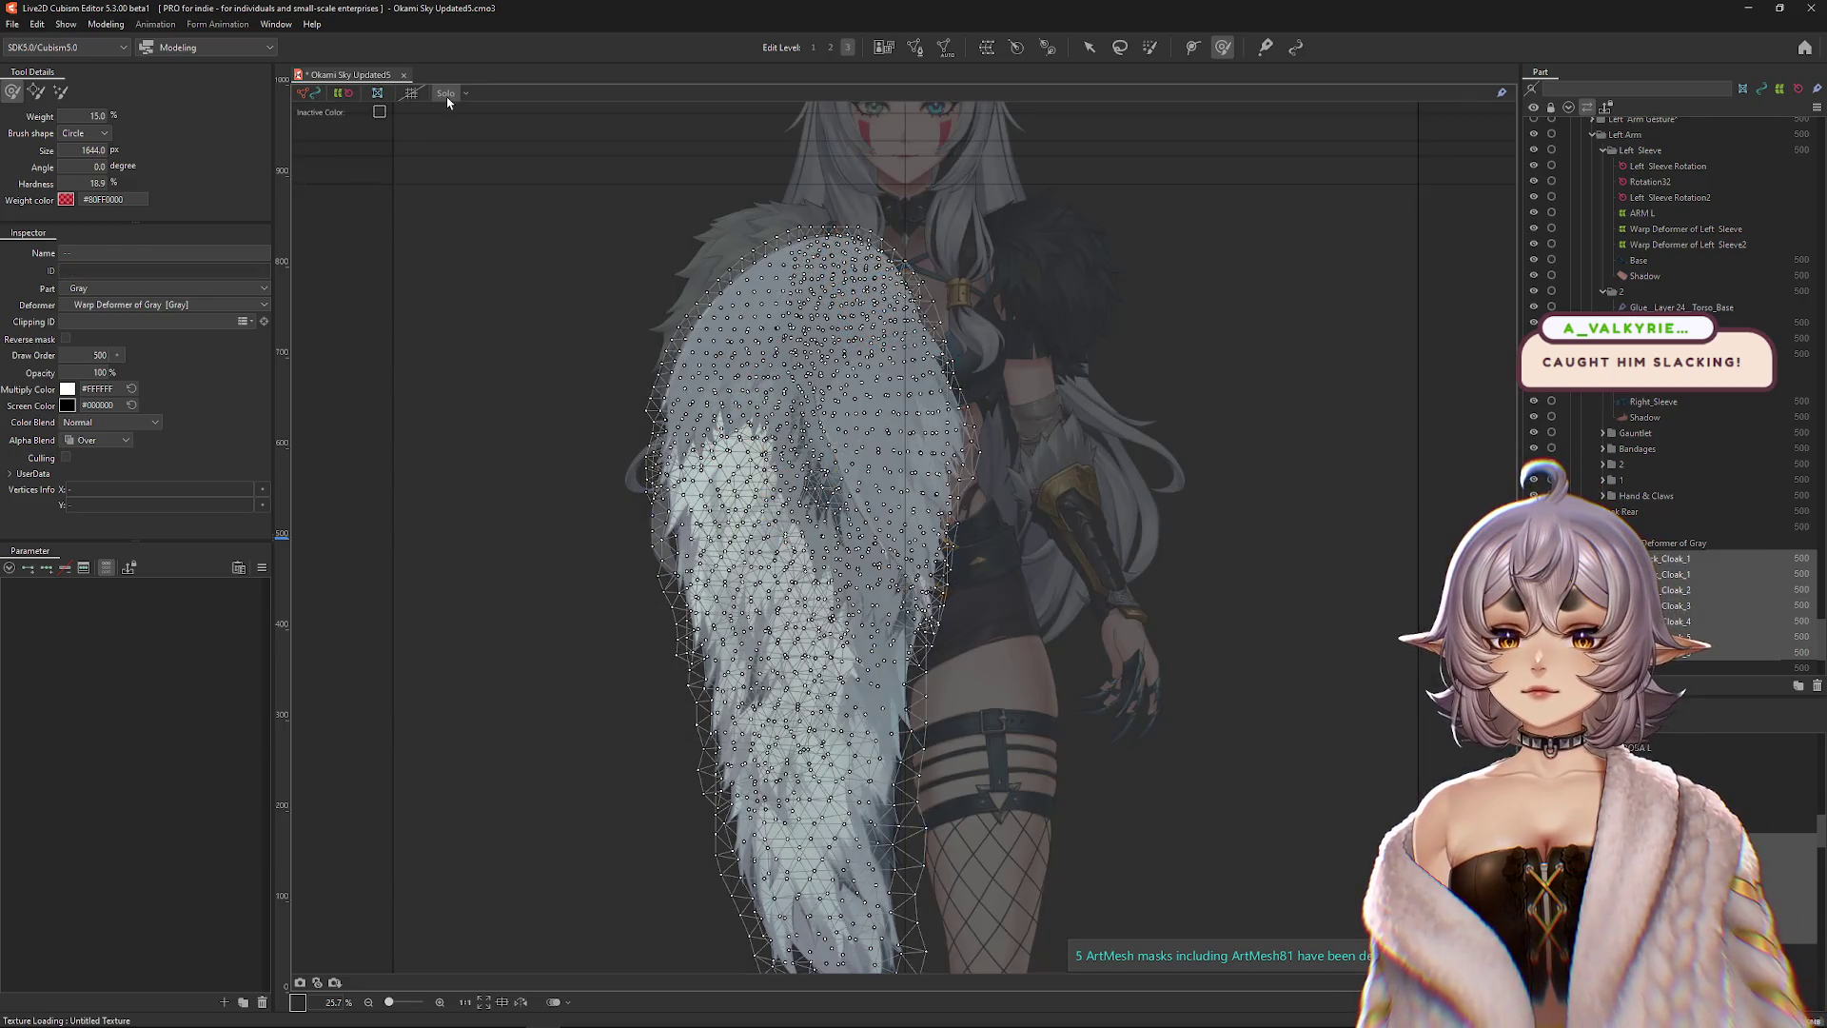
left_click(446, 94)
left_click(446, 93)
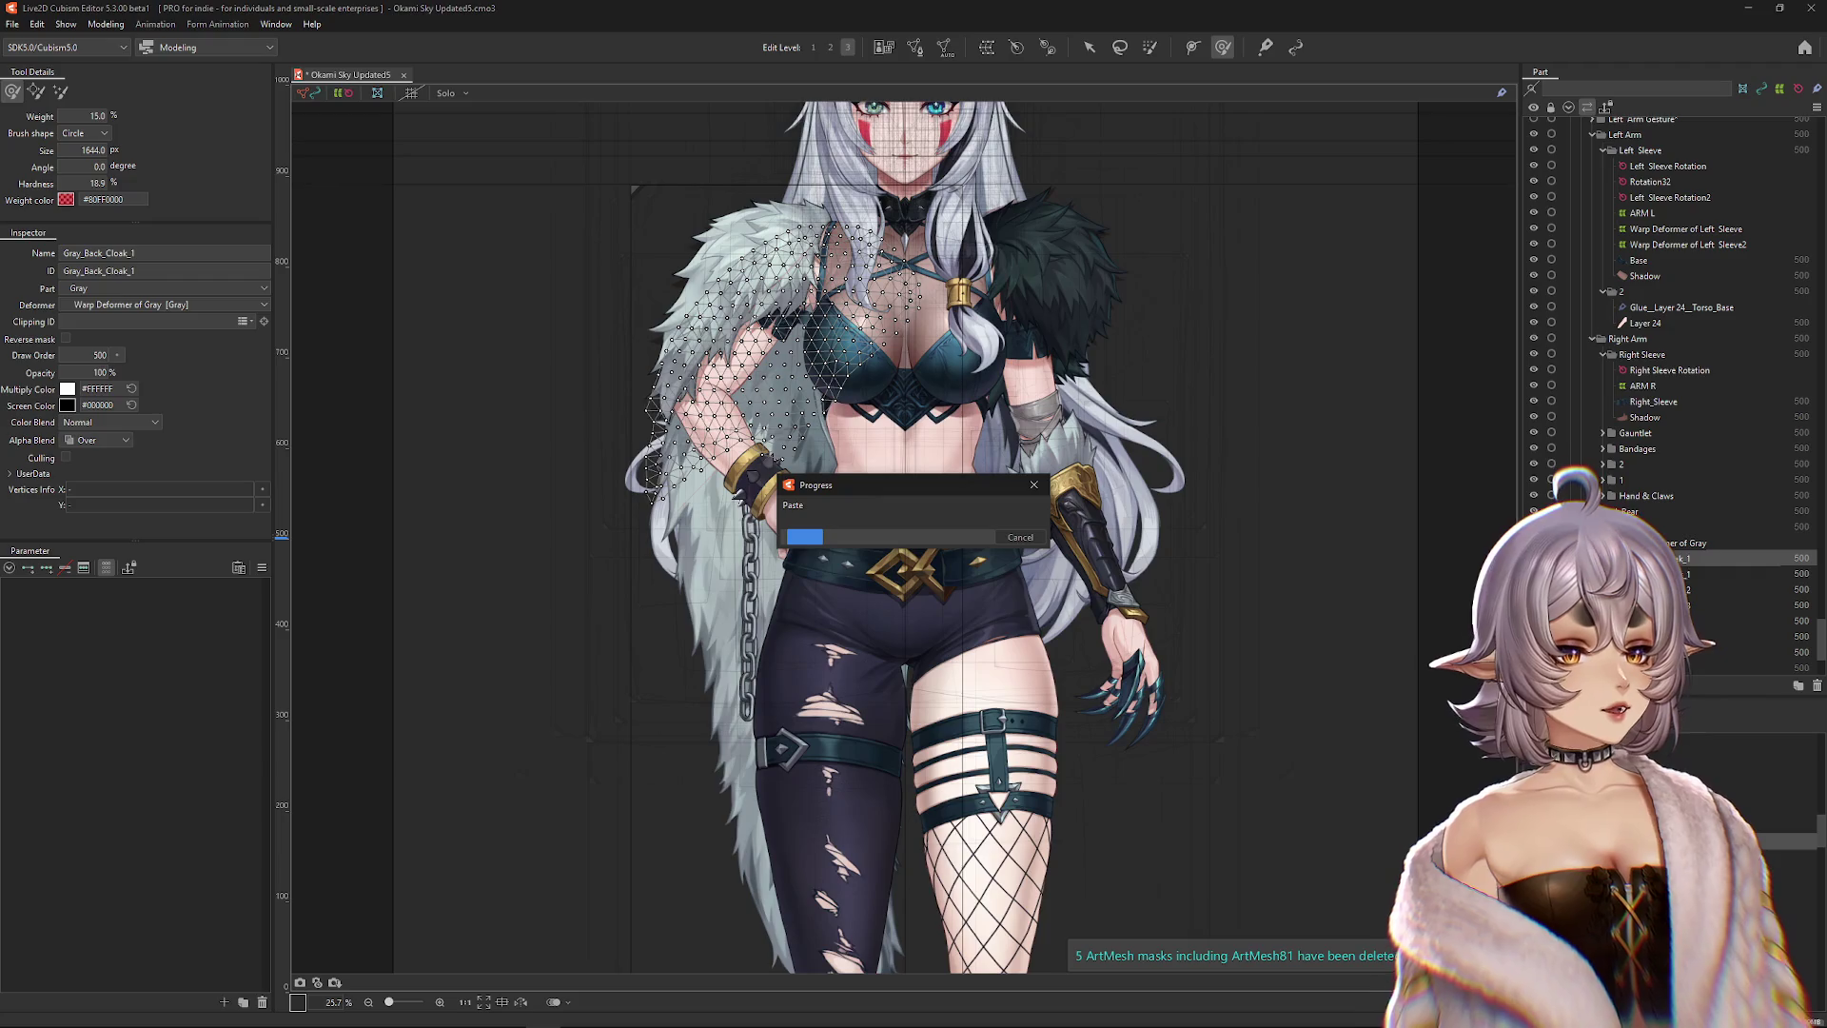
left_click(443, 93)
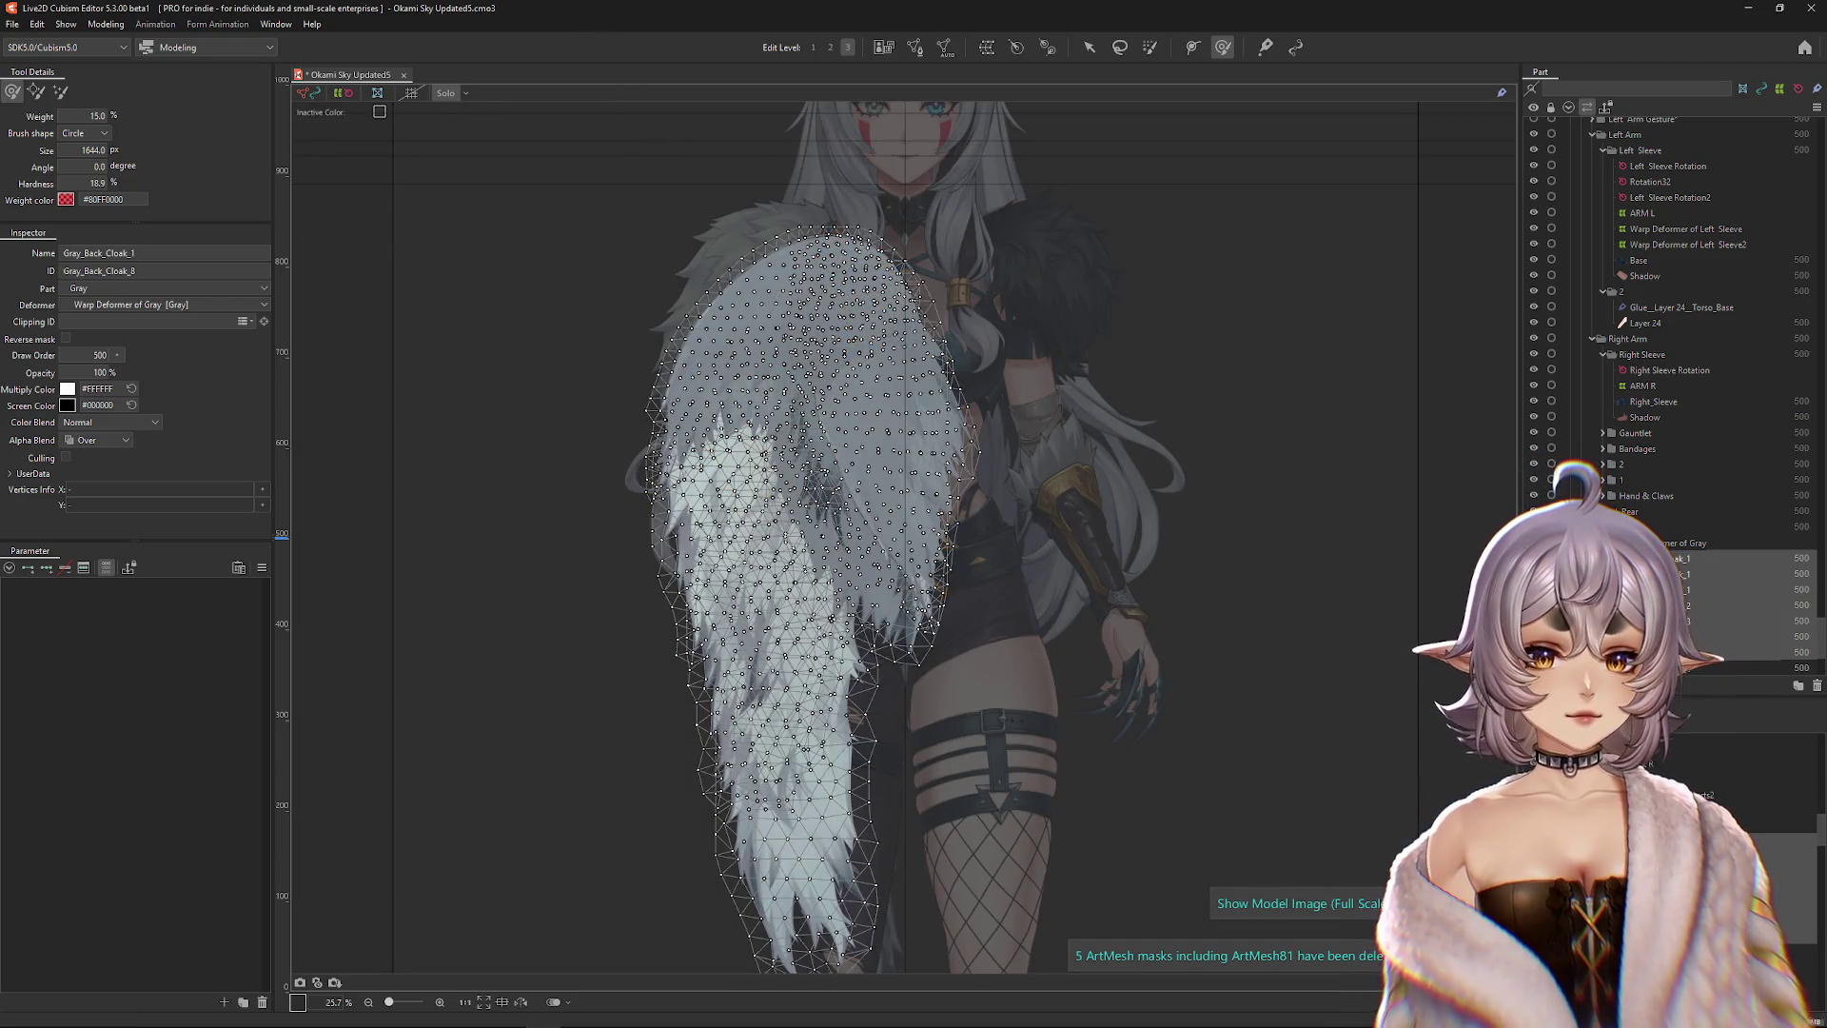
right_click(817, 287)
left_click(909, 714)
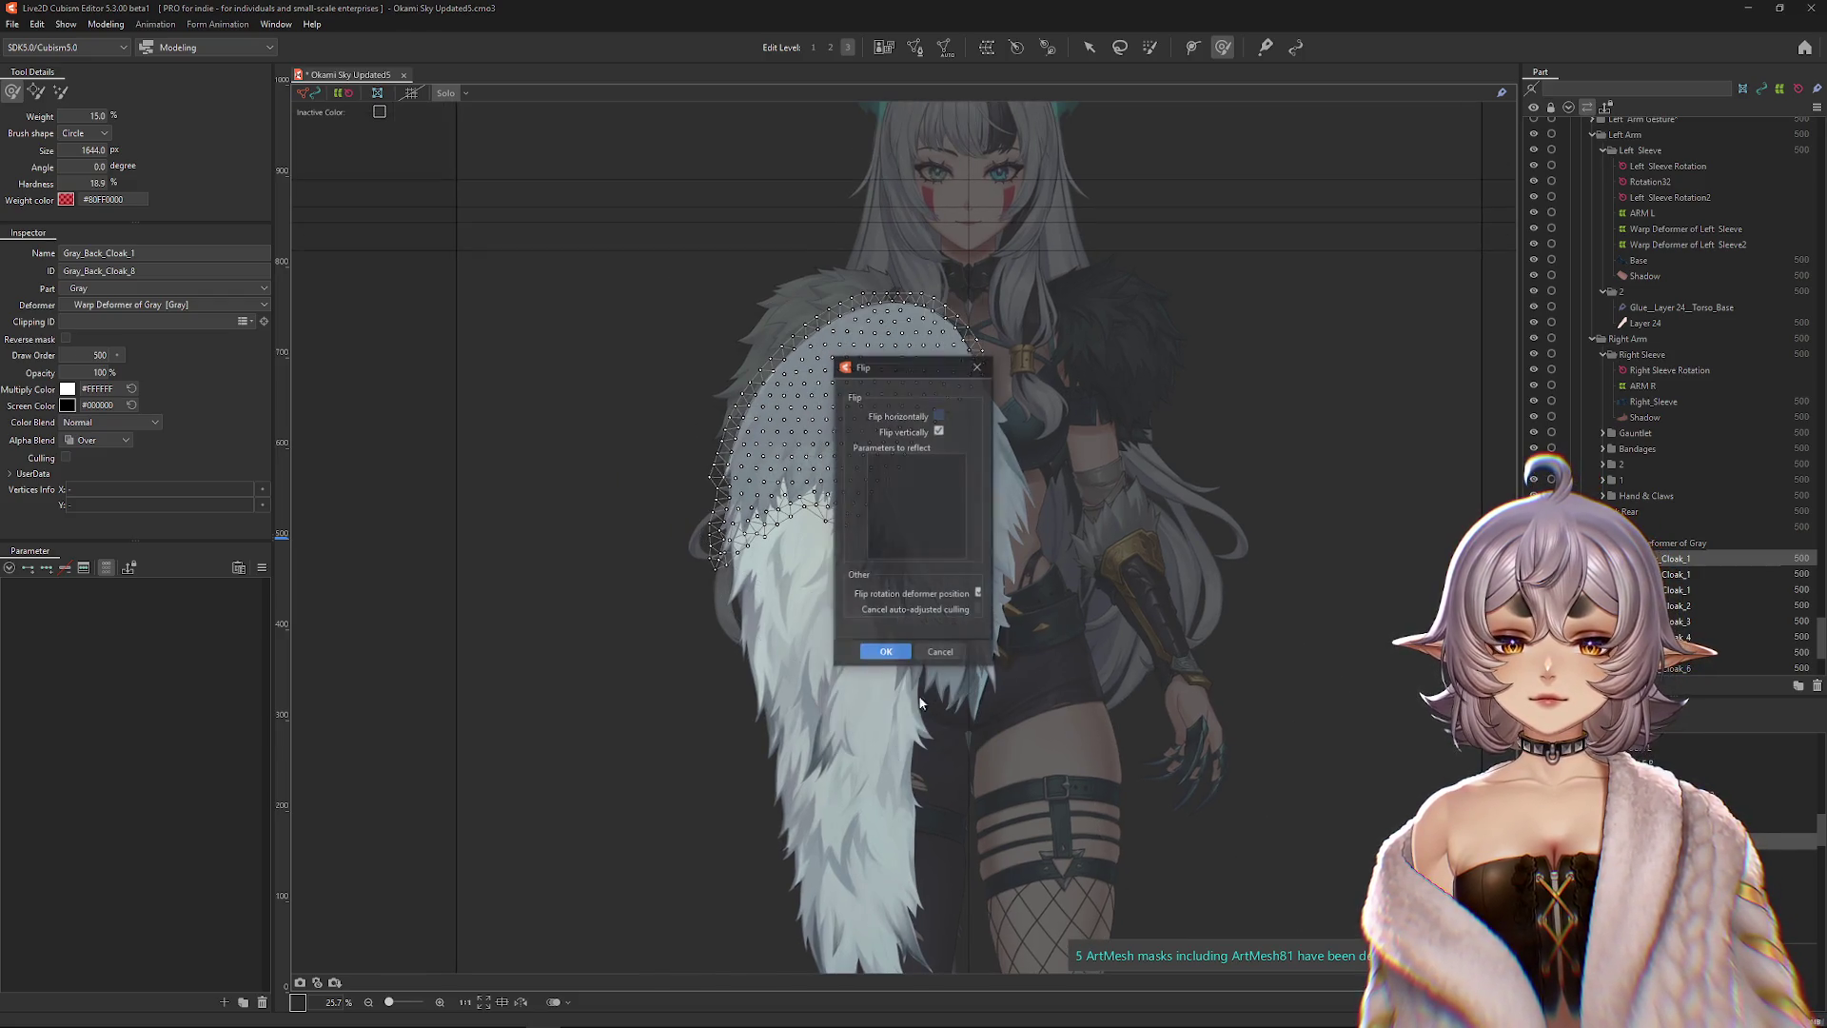
Flip the Gray_Back_Cloak_8 mesh horizontally.
left_click(885, 650)
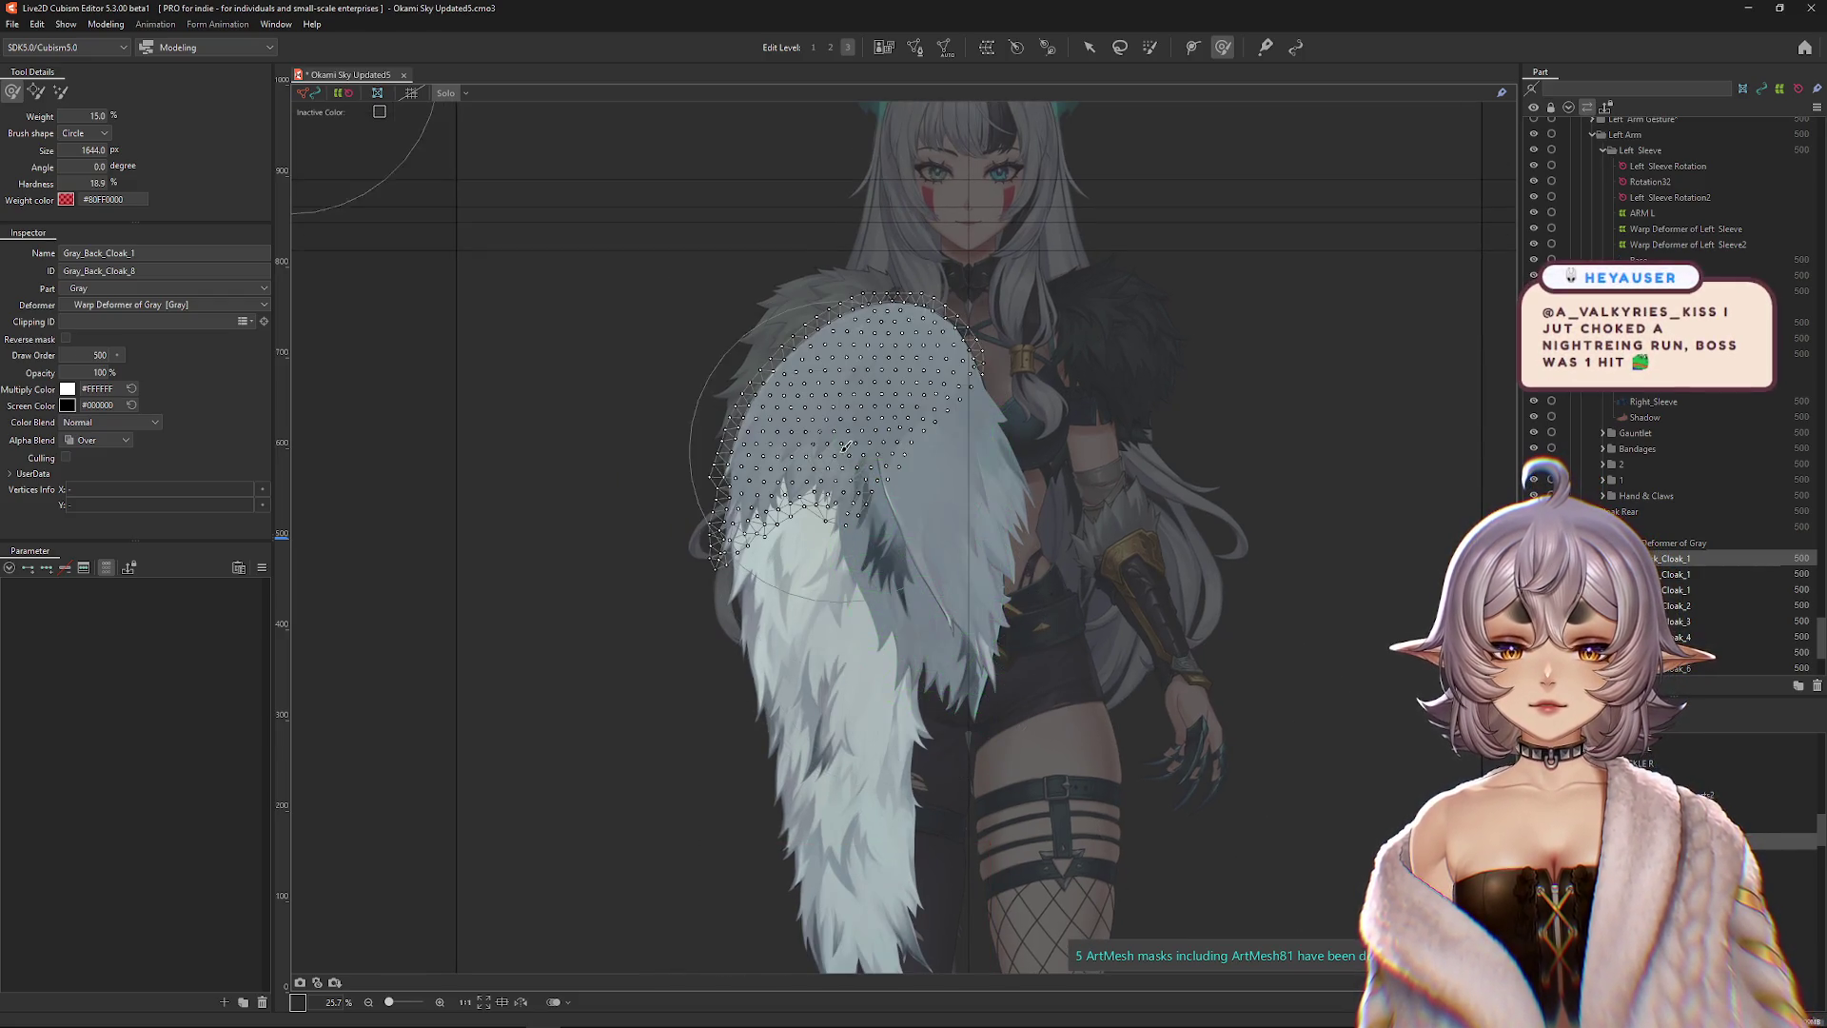
right_click(833, 291)
left_click(909, 718)
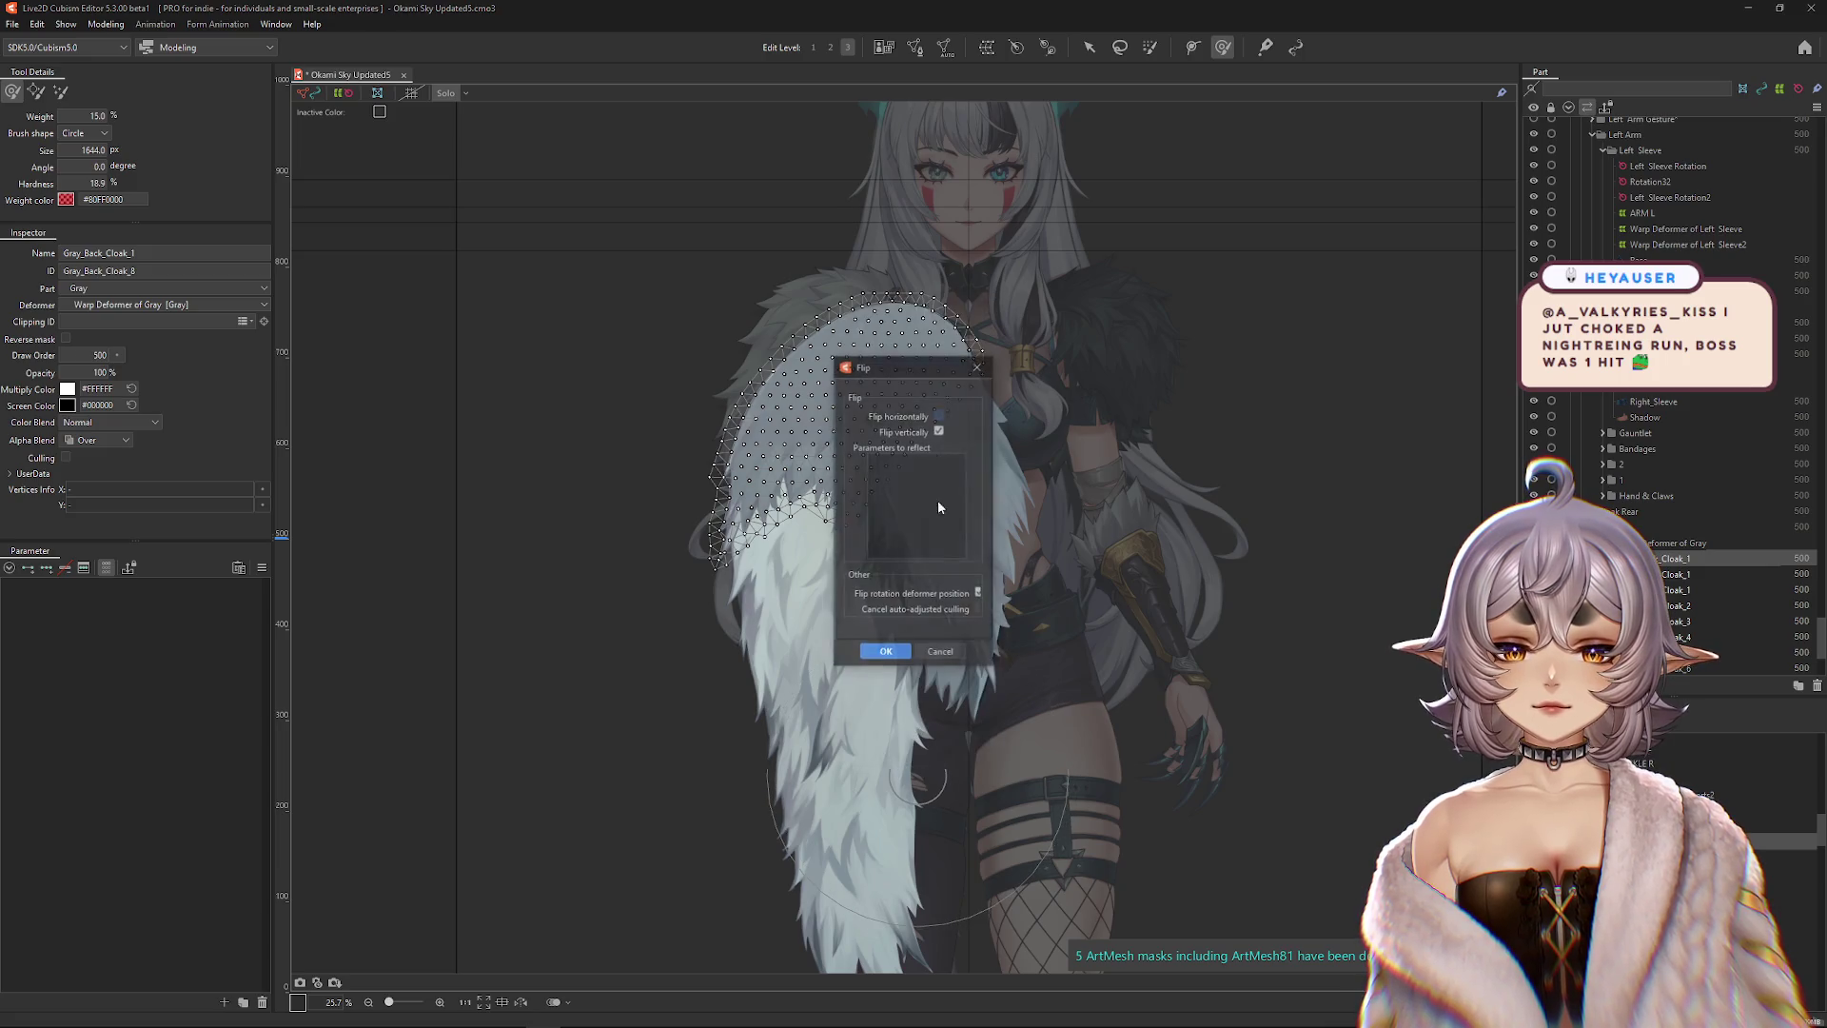
left_click(885, 651)
Tilt the cloak mesh clockwise, nudge it down, and widen and round out its top.
key("ctrl+h")
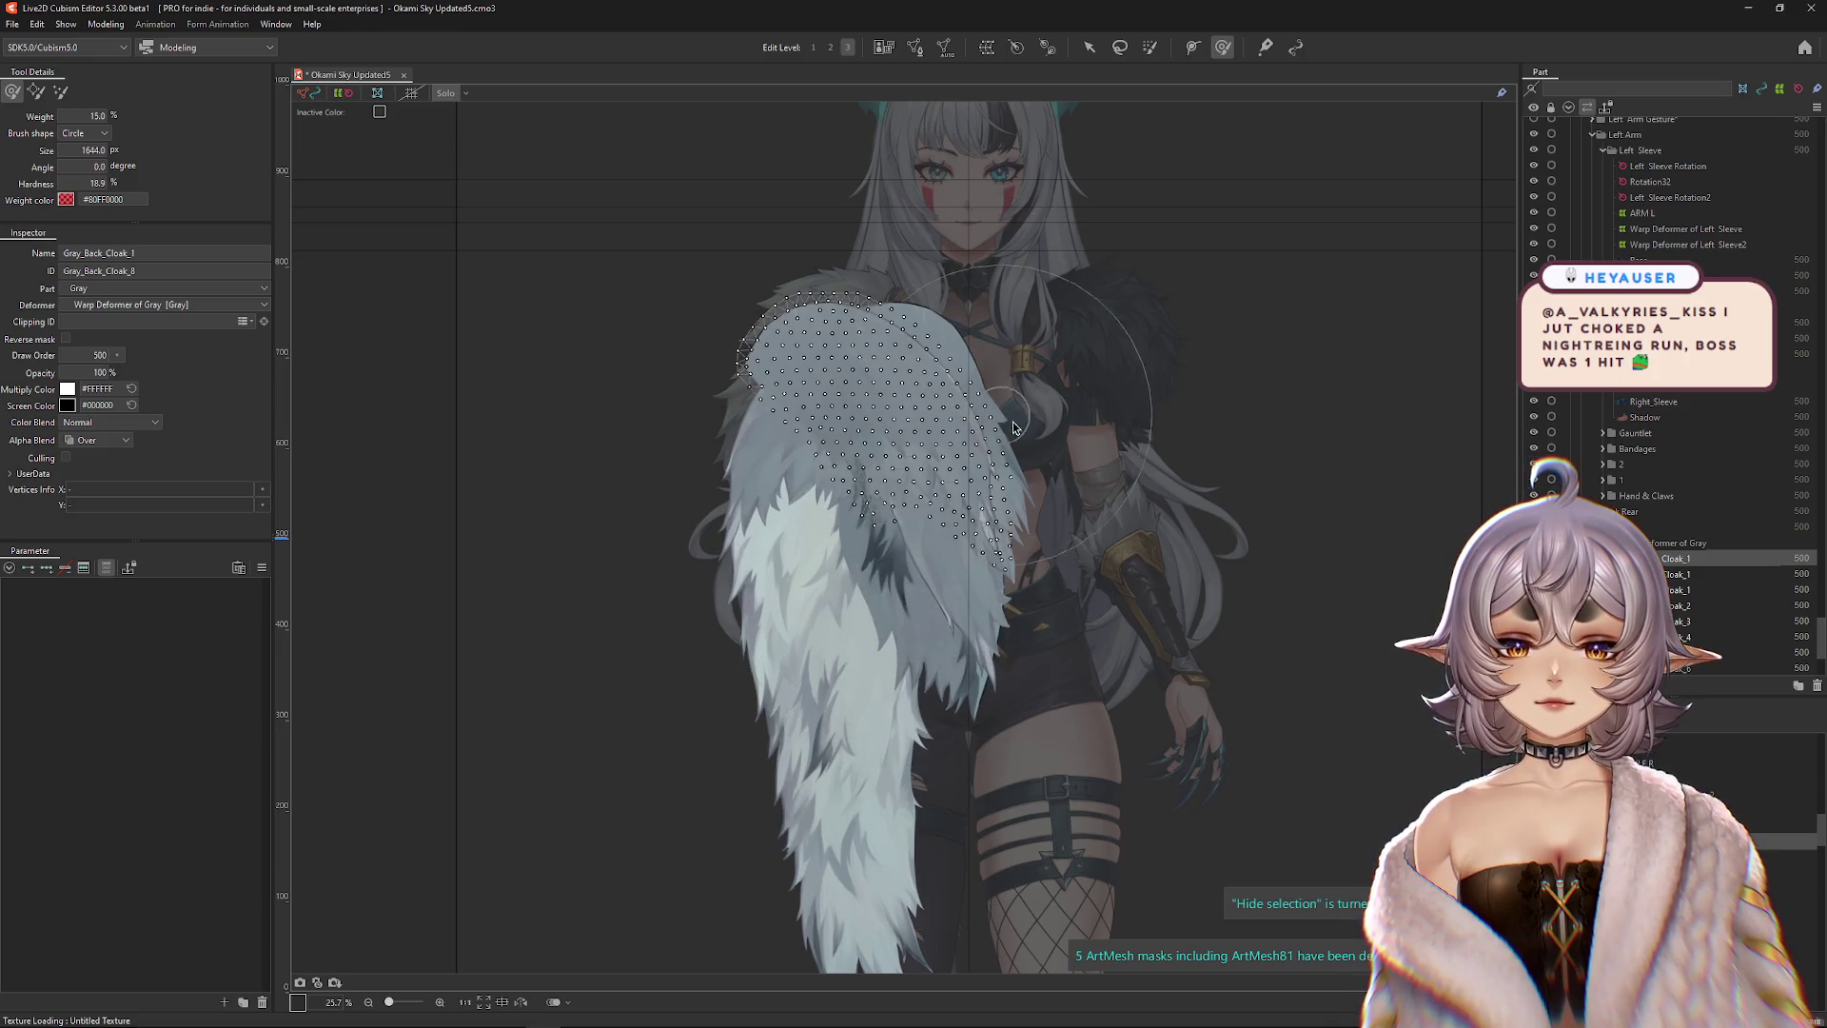
left_click_drag(1027, 432, 1068, 374)
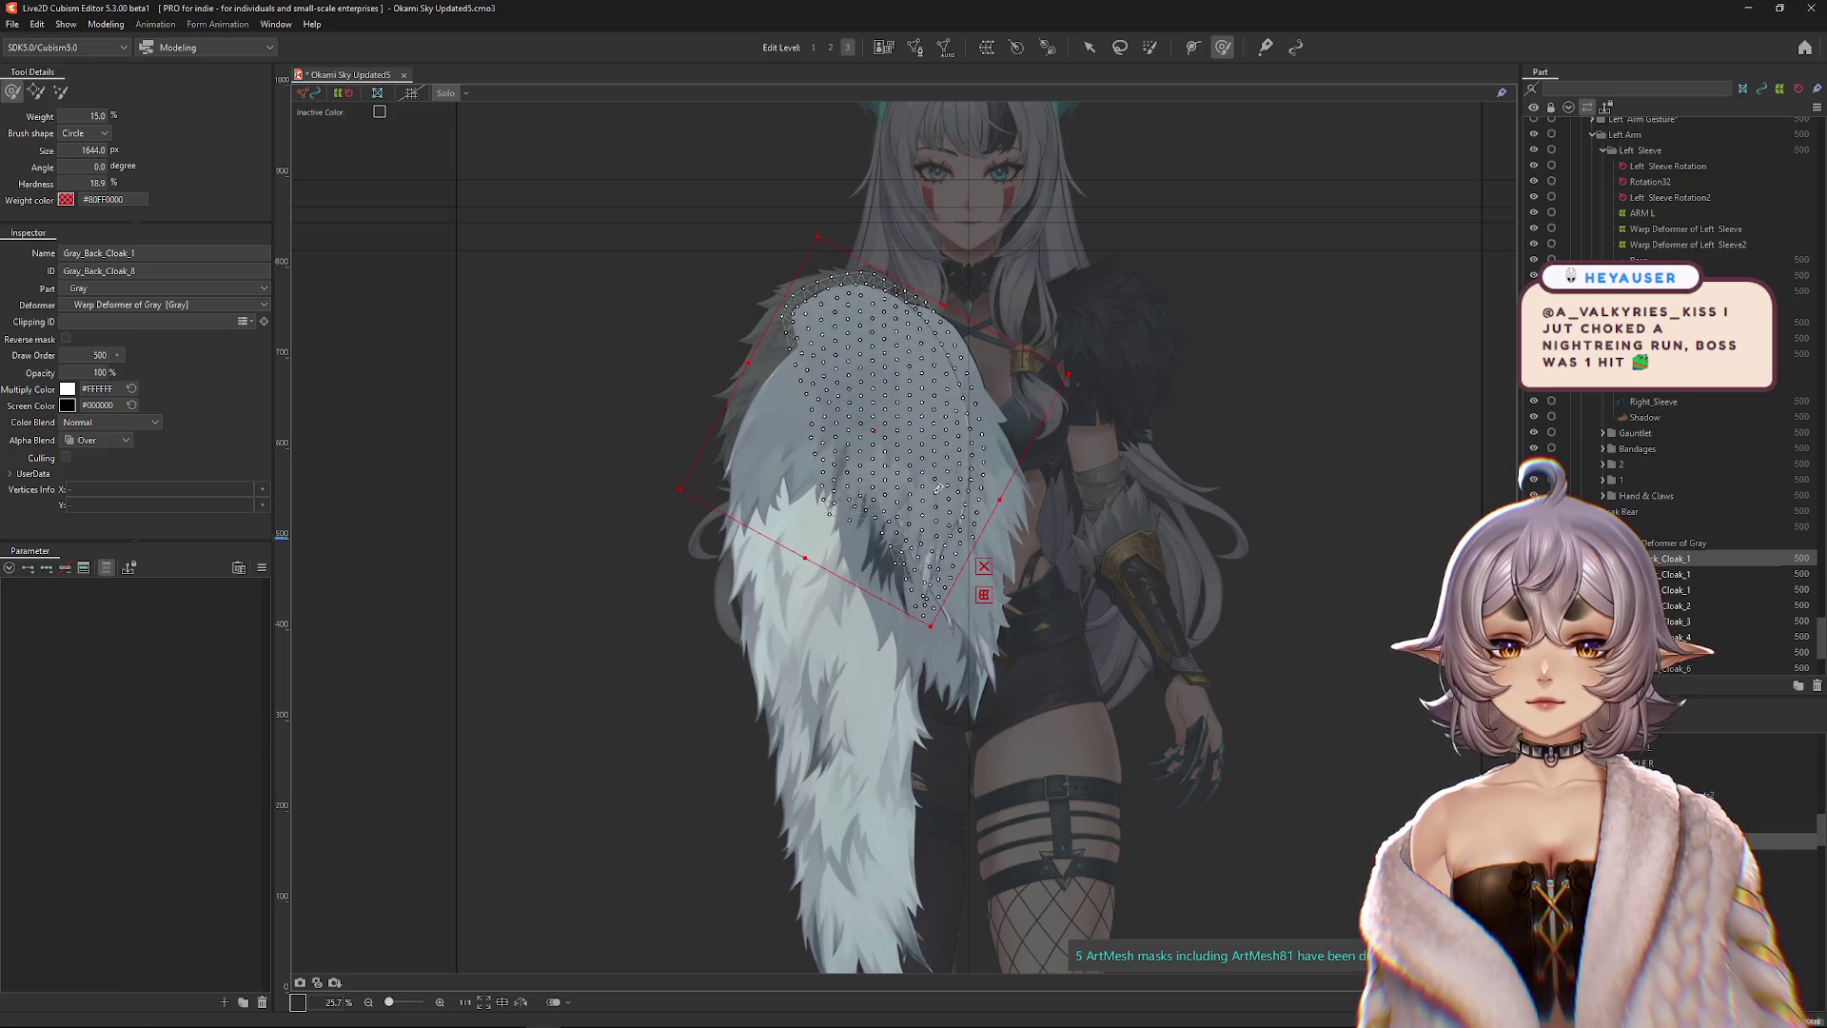
left_click_drag(877, 436, 874, 447)
key("ctrl+h")
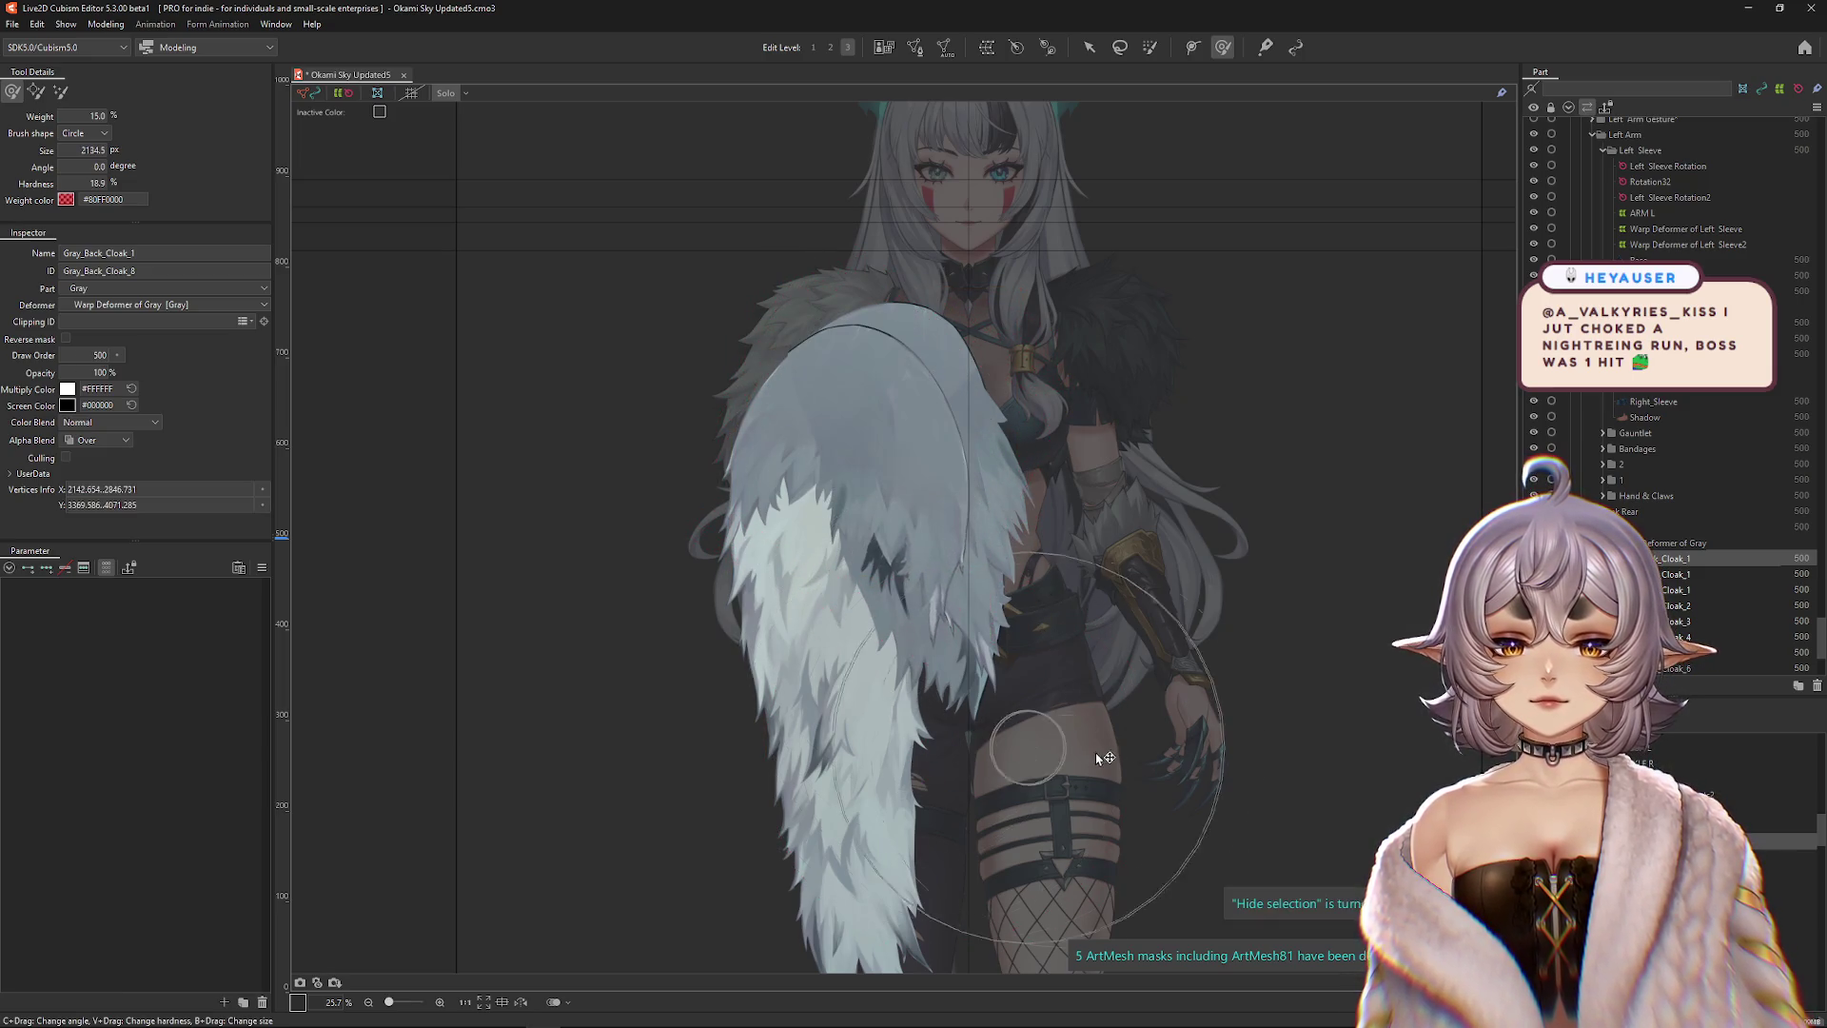
mouse_move(951, 447)
left_mouse_down()
mouse_move(984, 476)
mouse_move(962, 563)
mouse_move(847, 489)
mouse_move(1019, 490)
left_mouse_up()
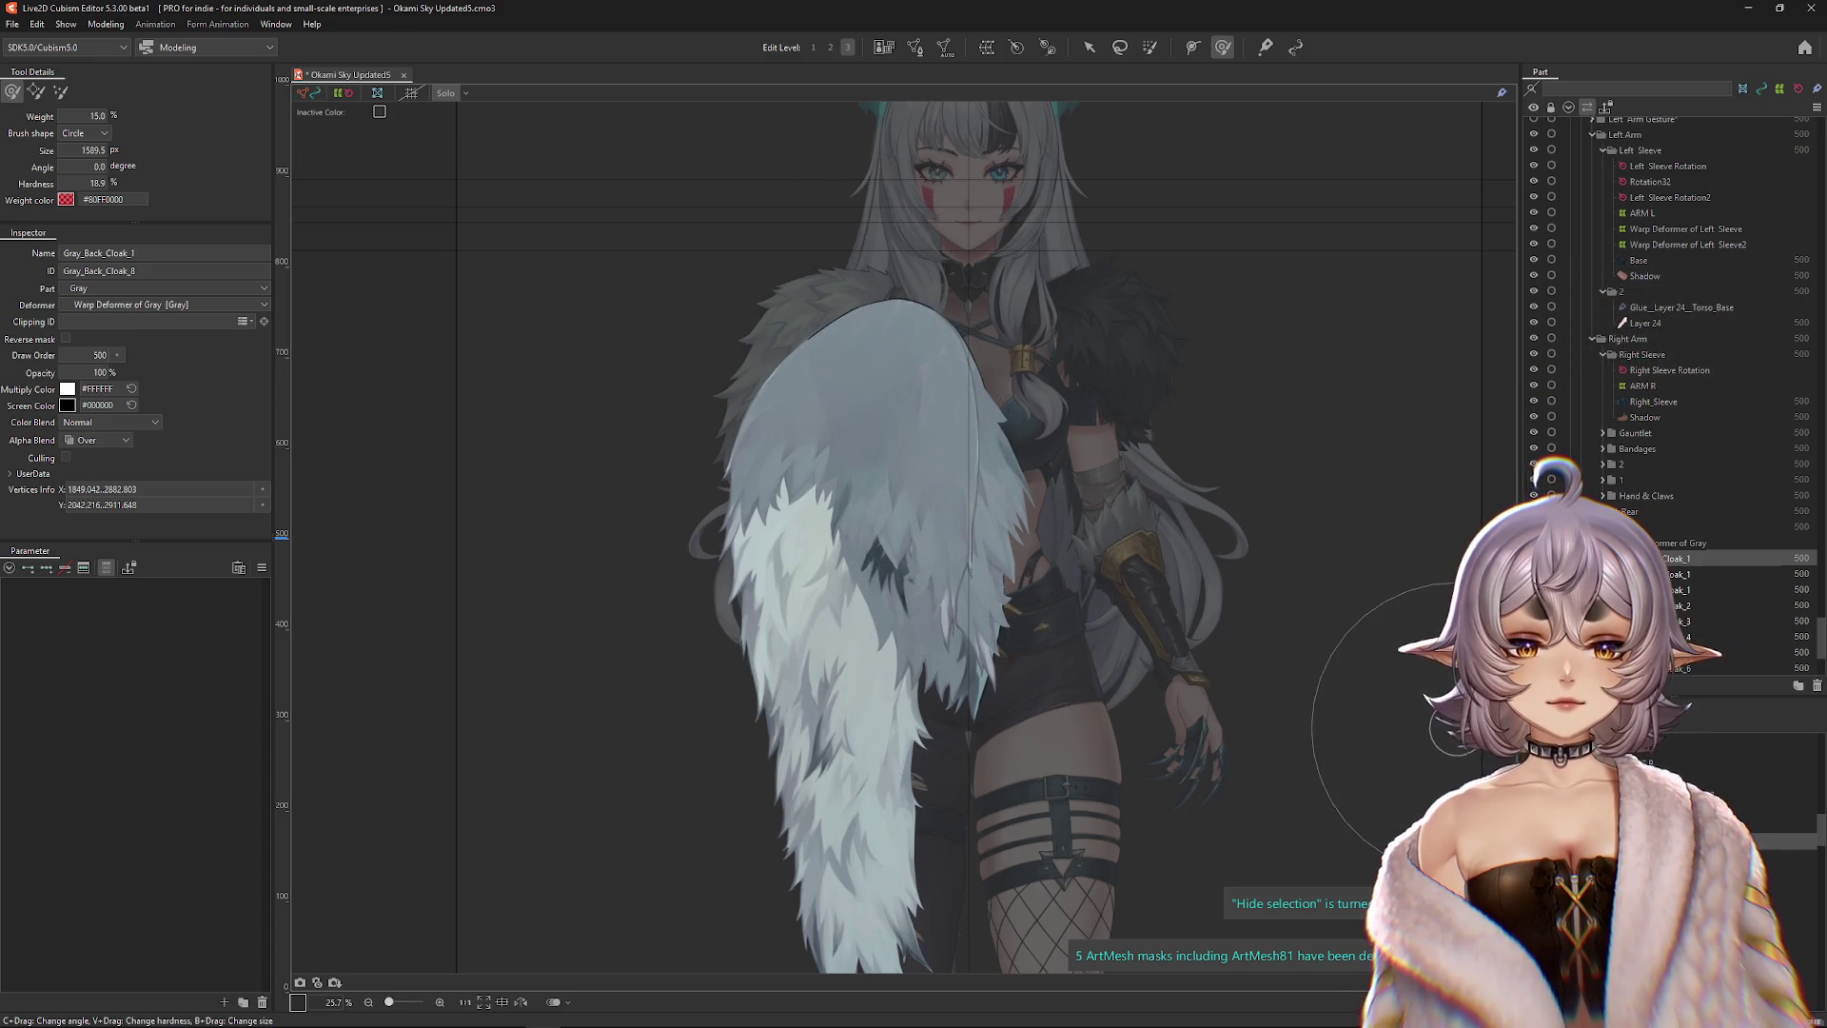
left_click(837, 399)
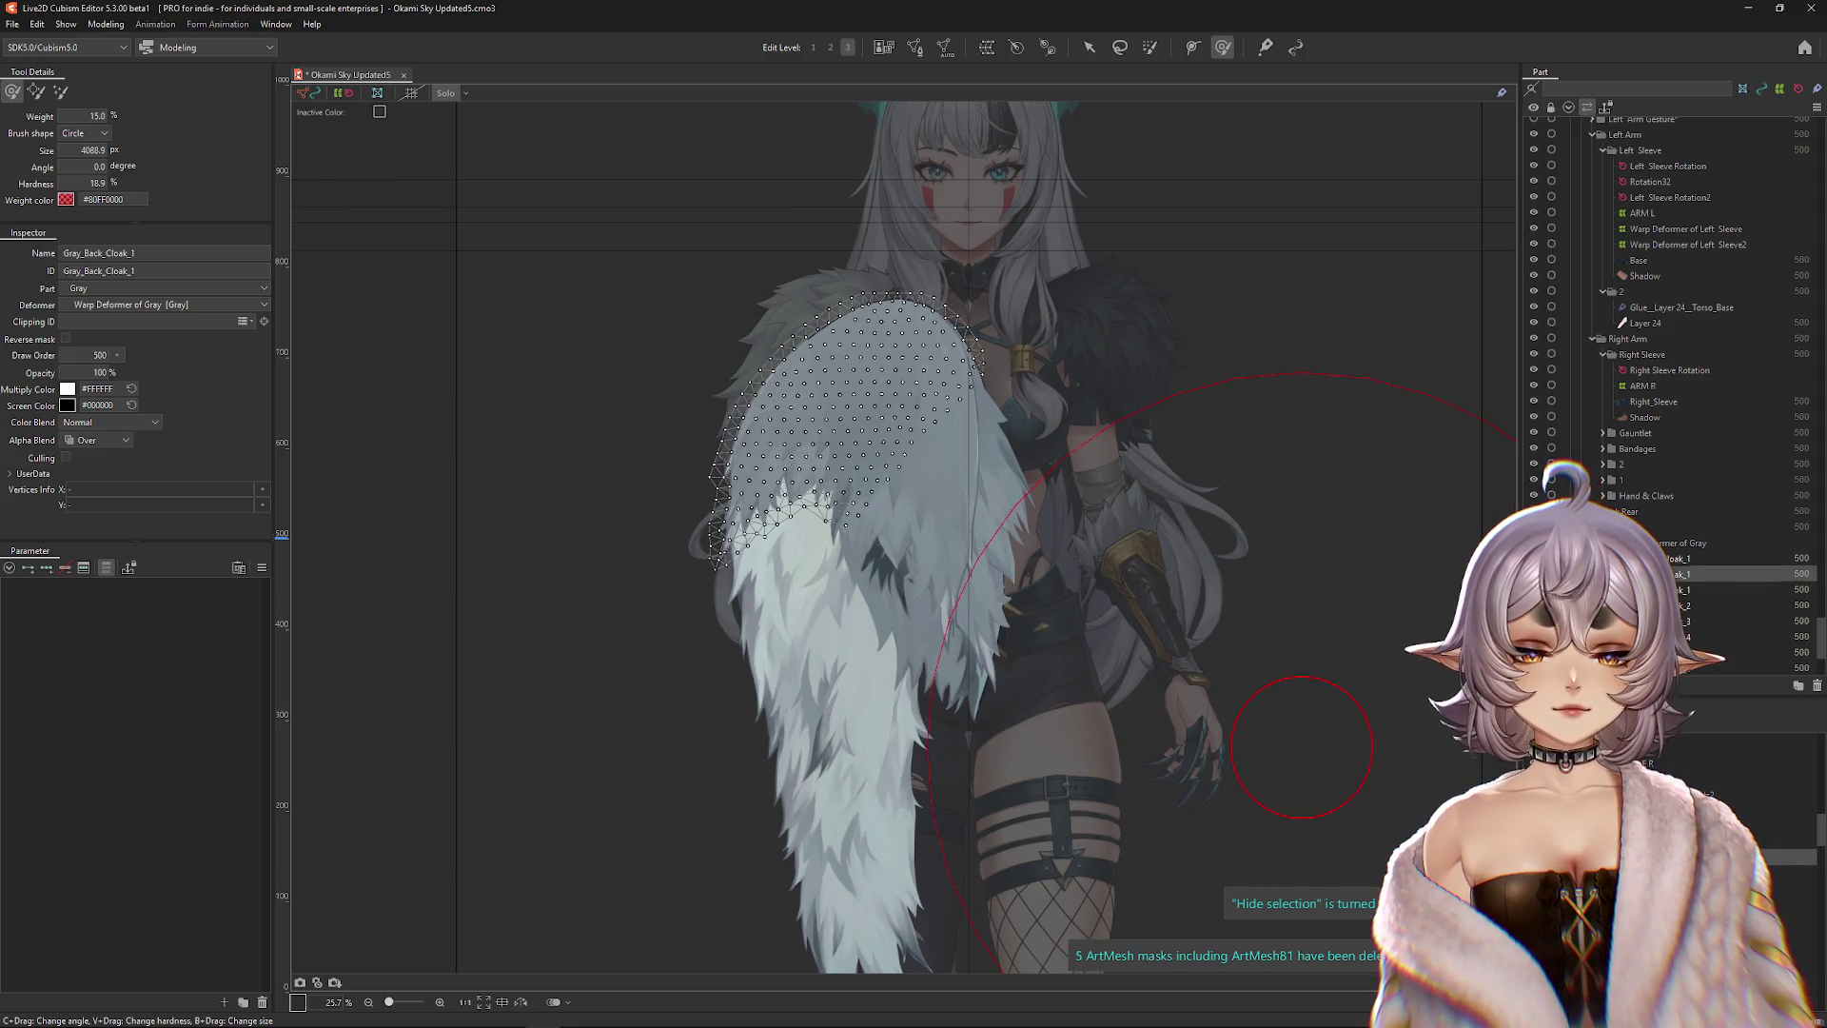
Select Gray_Back_Cloak_7 and toggle Solo isolation off and back on.
left_click(880, 752)
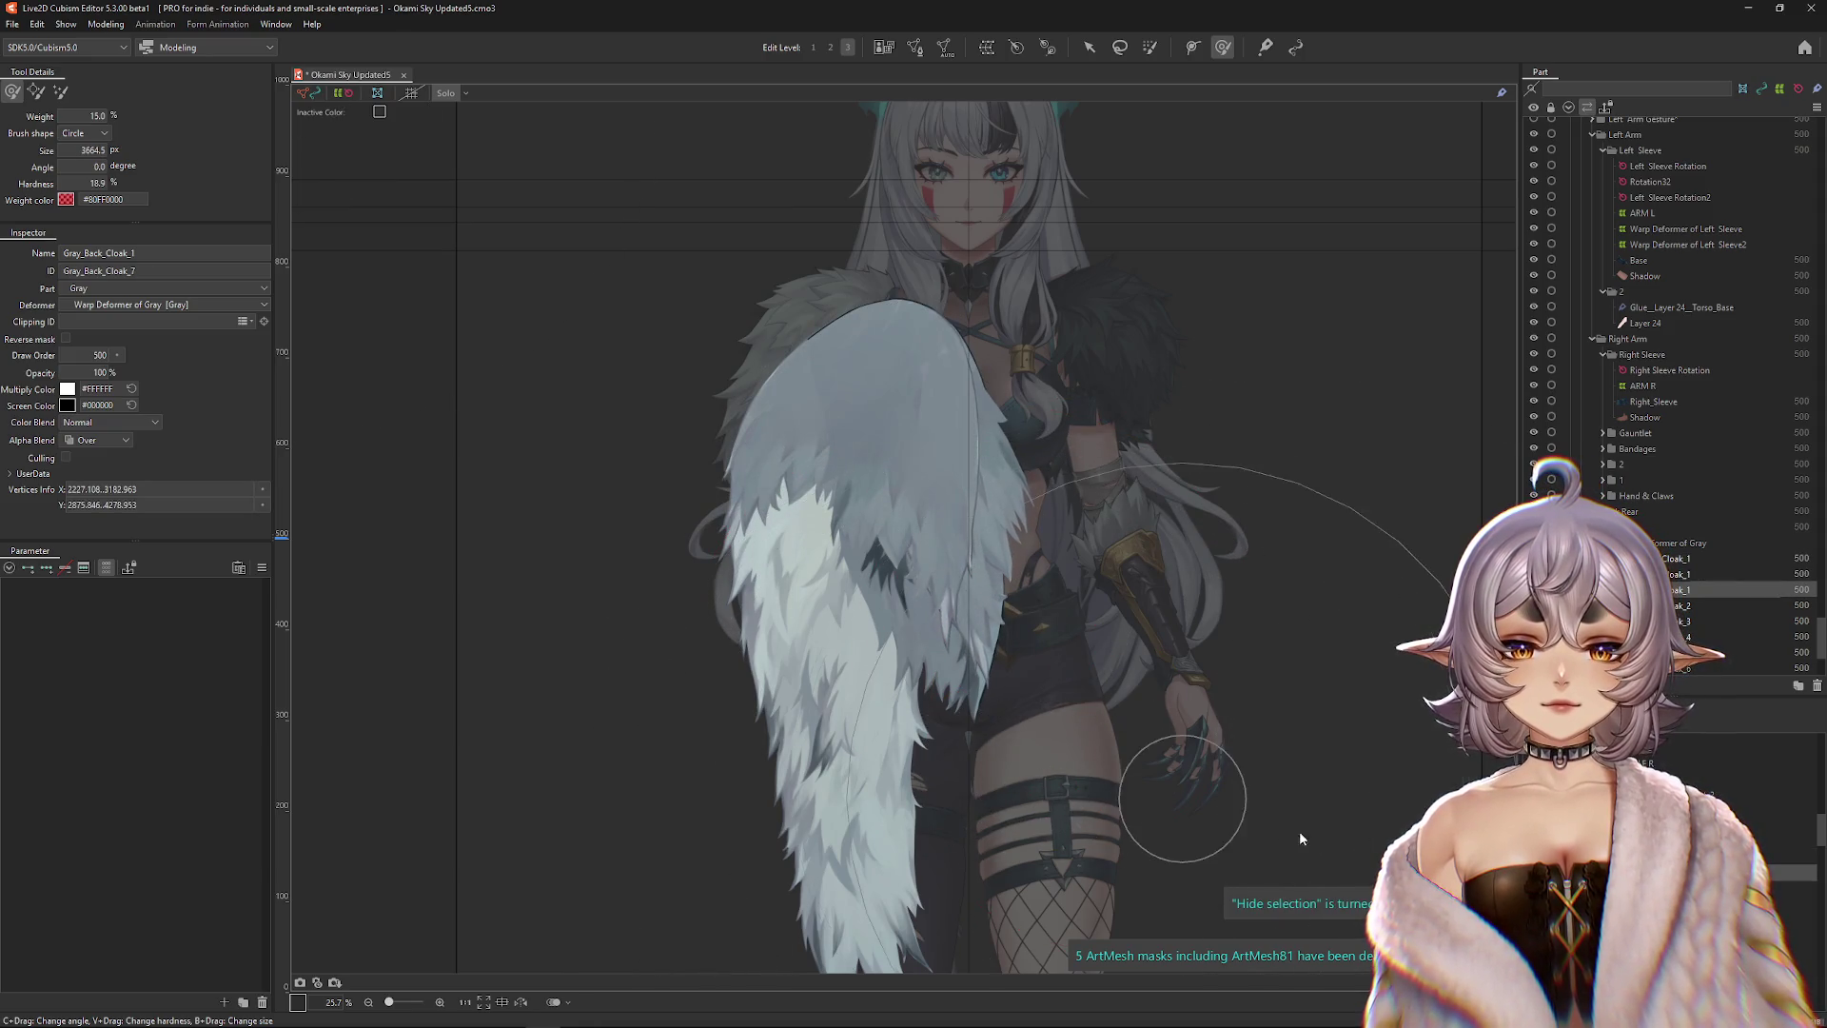
scroll(946, 552, "down", 5)
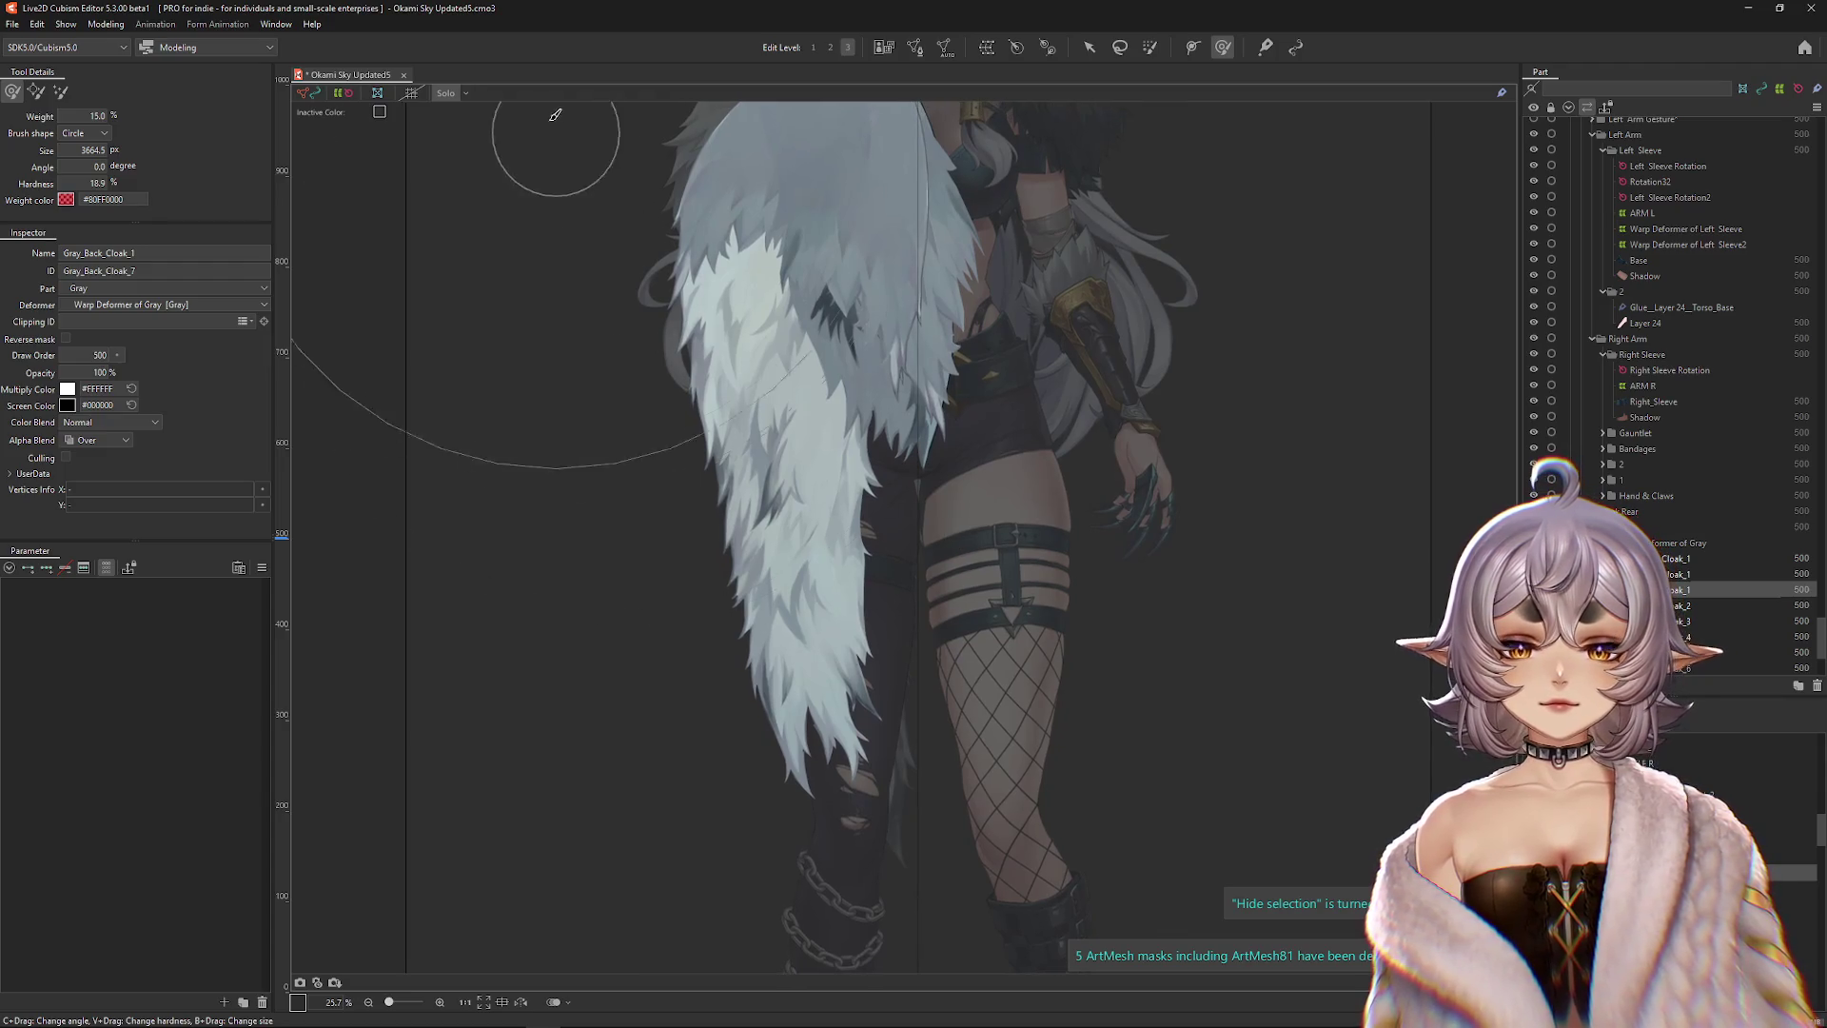
left_click(449, 88)
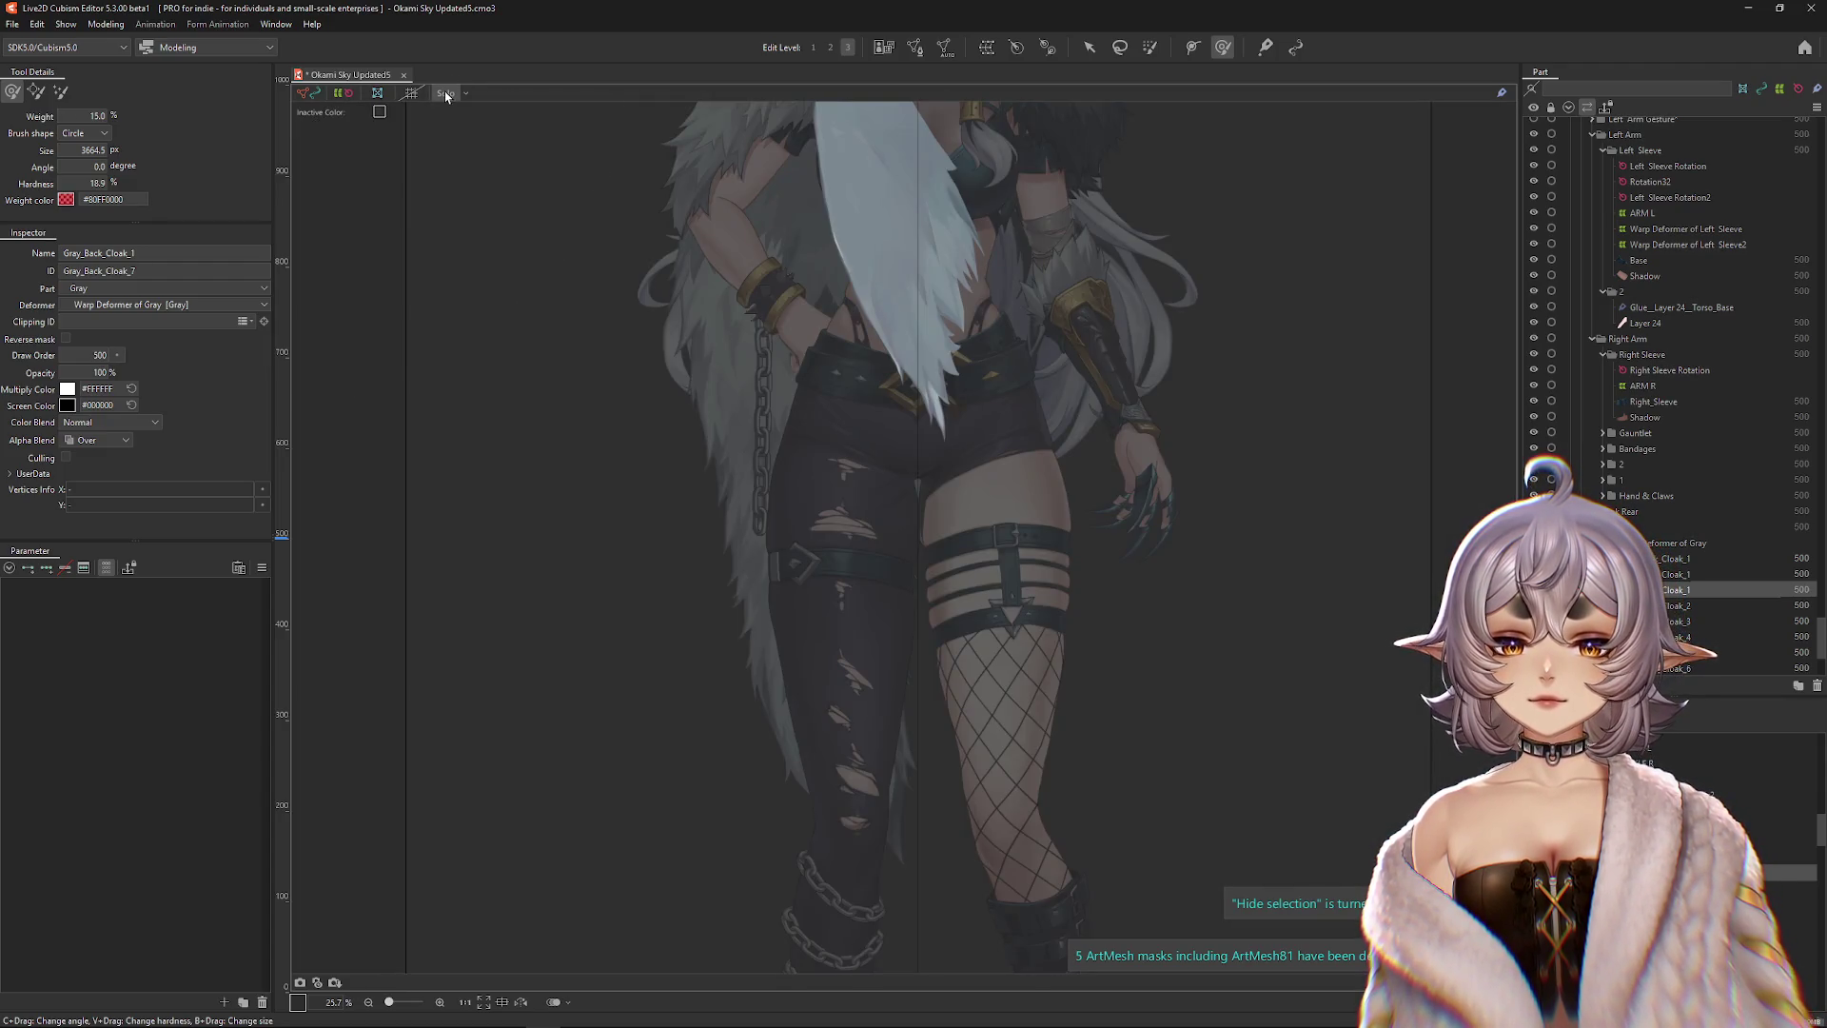
left_click(446, 94)
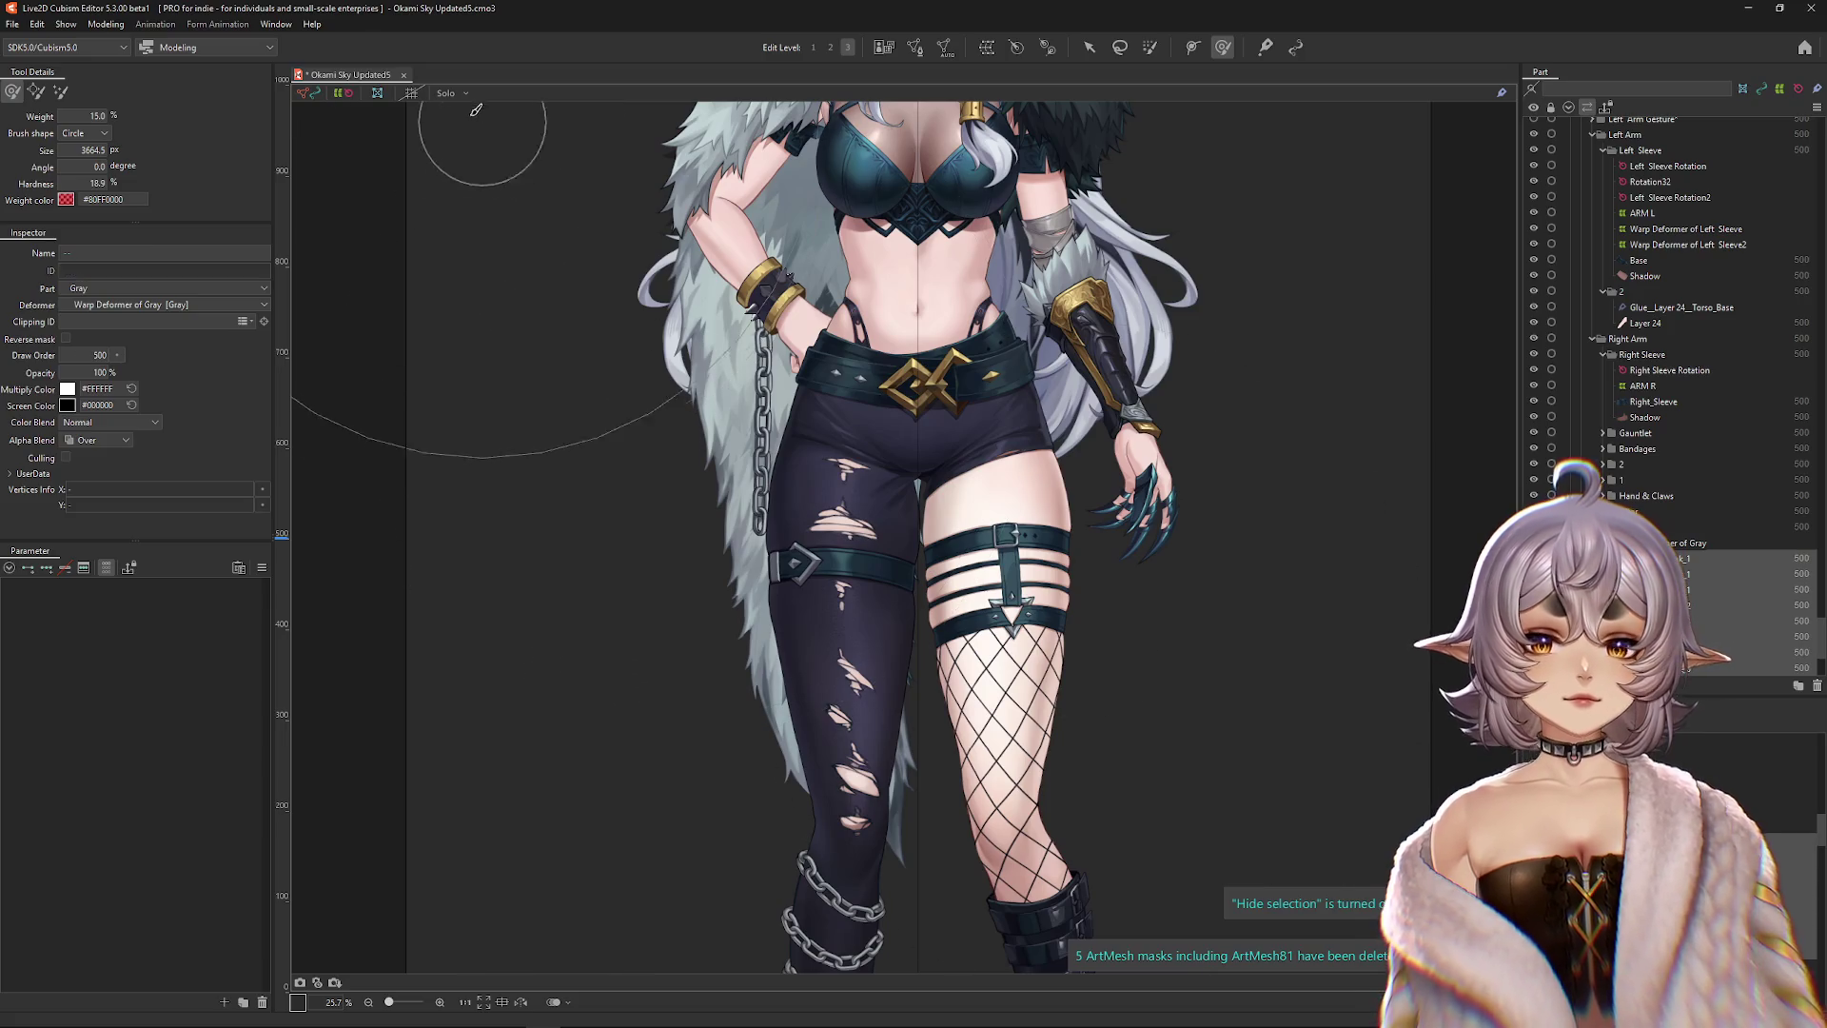
left_click(446, 92)
Turn Solo off to show the whole model and select Warp Deformer of Gray.
left_click_drag(844, 497, 853, 668)
scroll(854, 668, "down", 2)
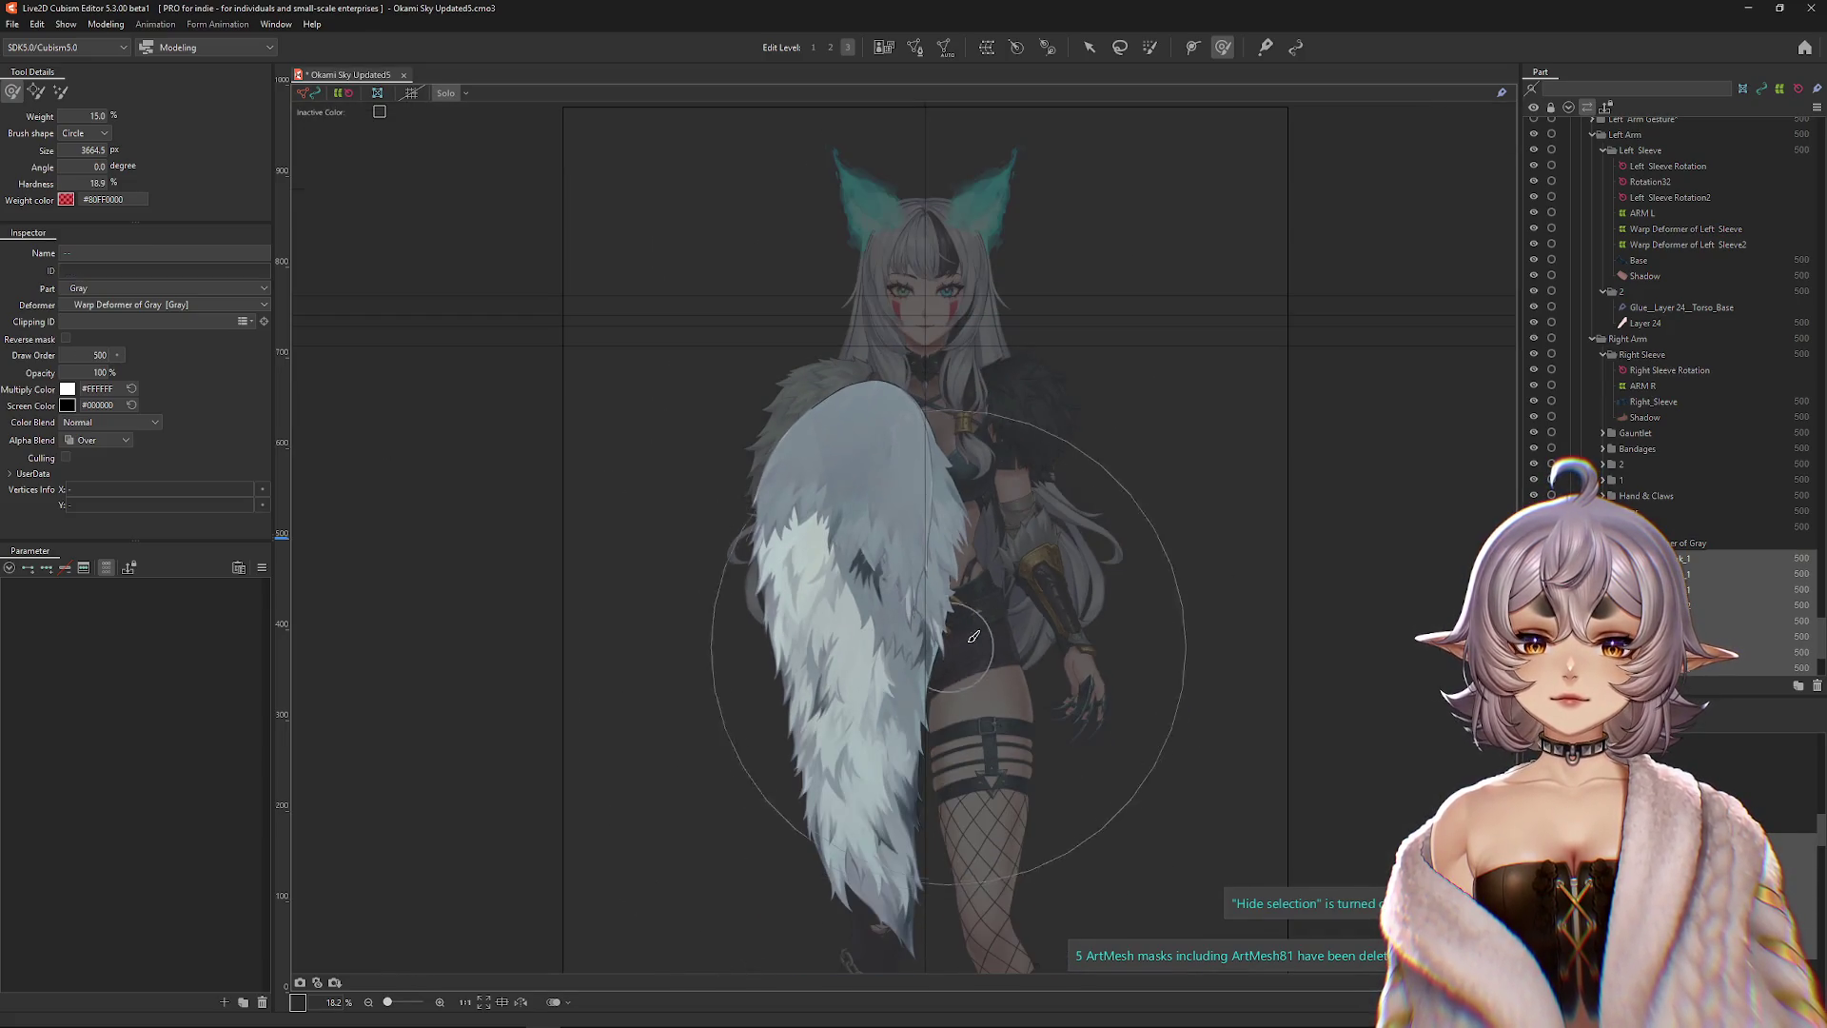
left_click(446, 92)
left_click(1679, 542)
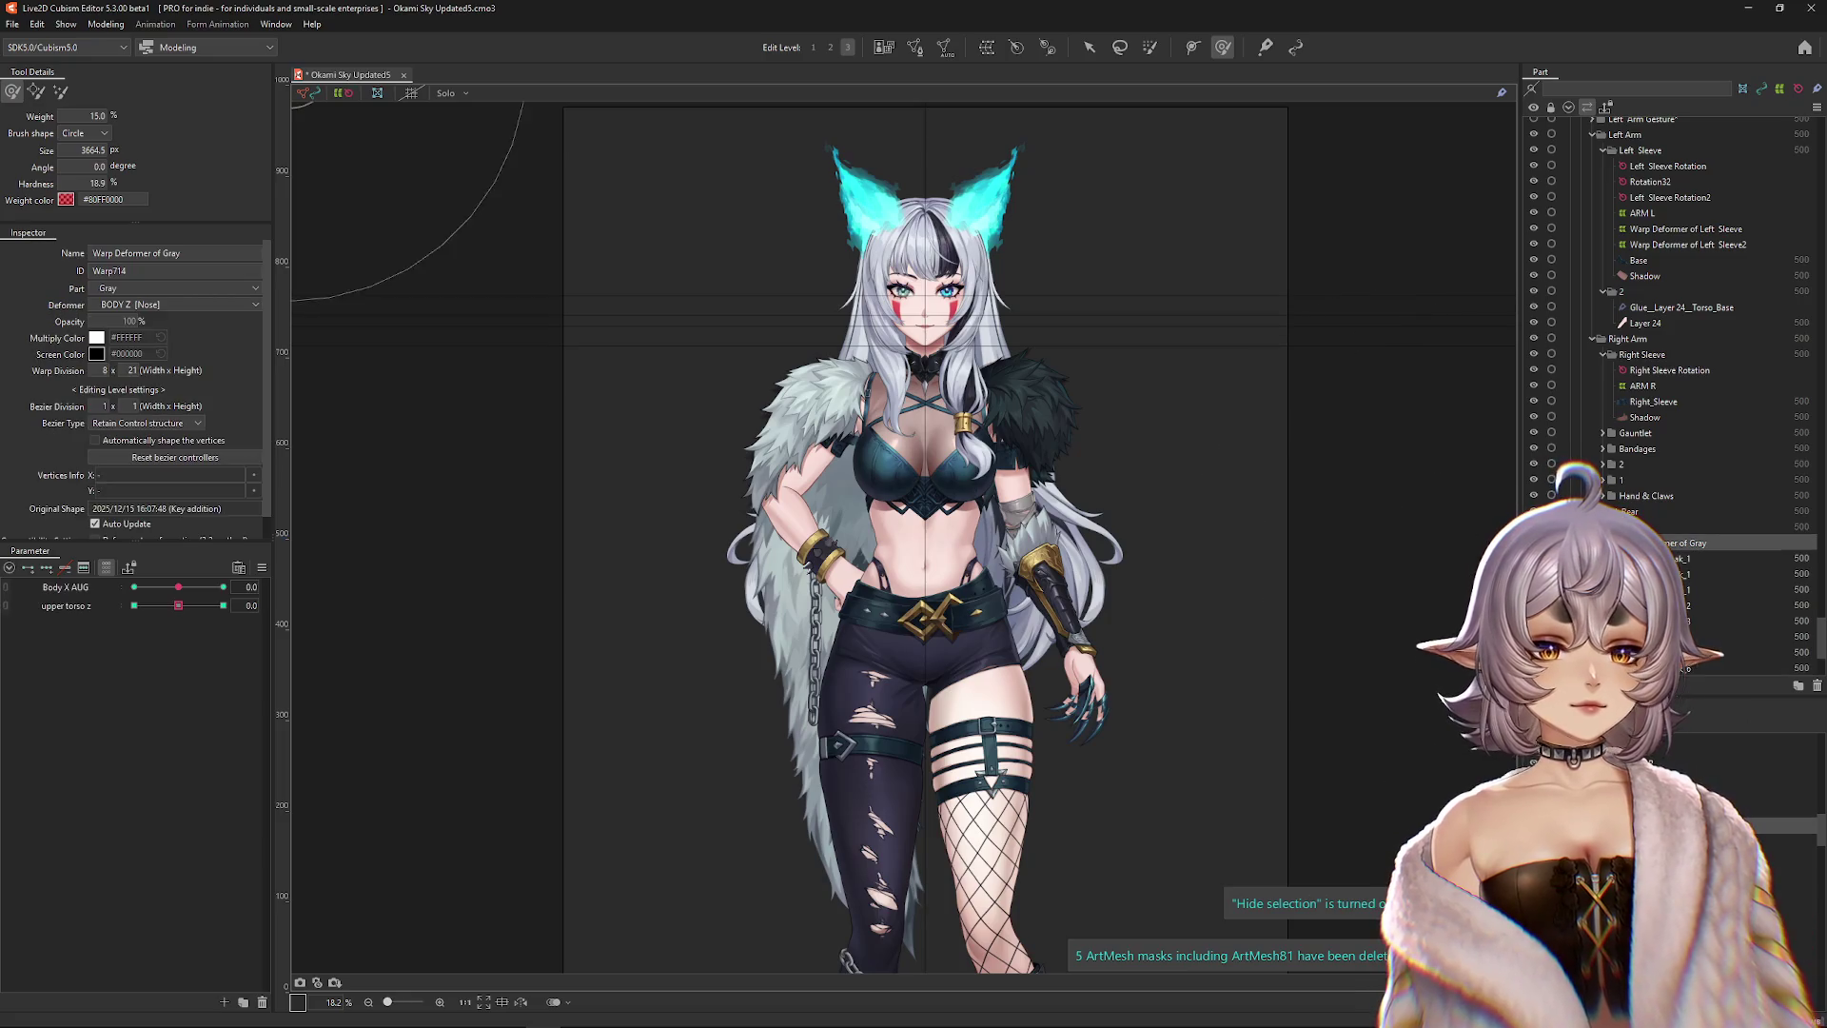
Sway the body with the Body X AUG slider to check the cloak's movement.
left_click_drag(200, 587, 134, 587)
scroll(935, 348, "up", 3)
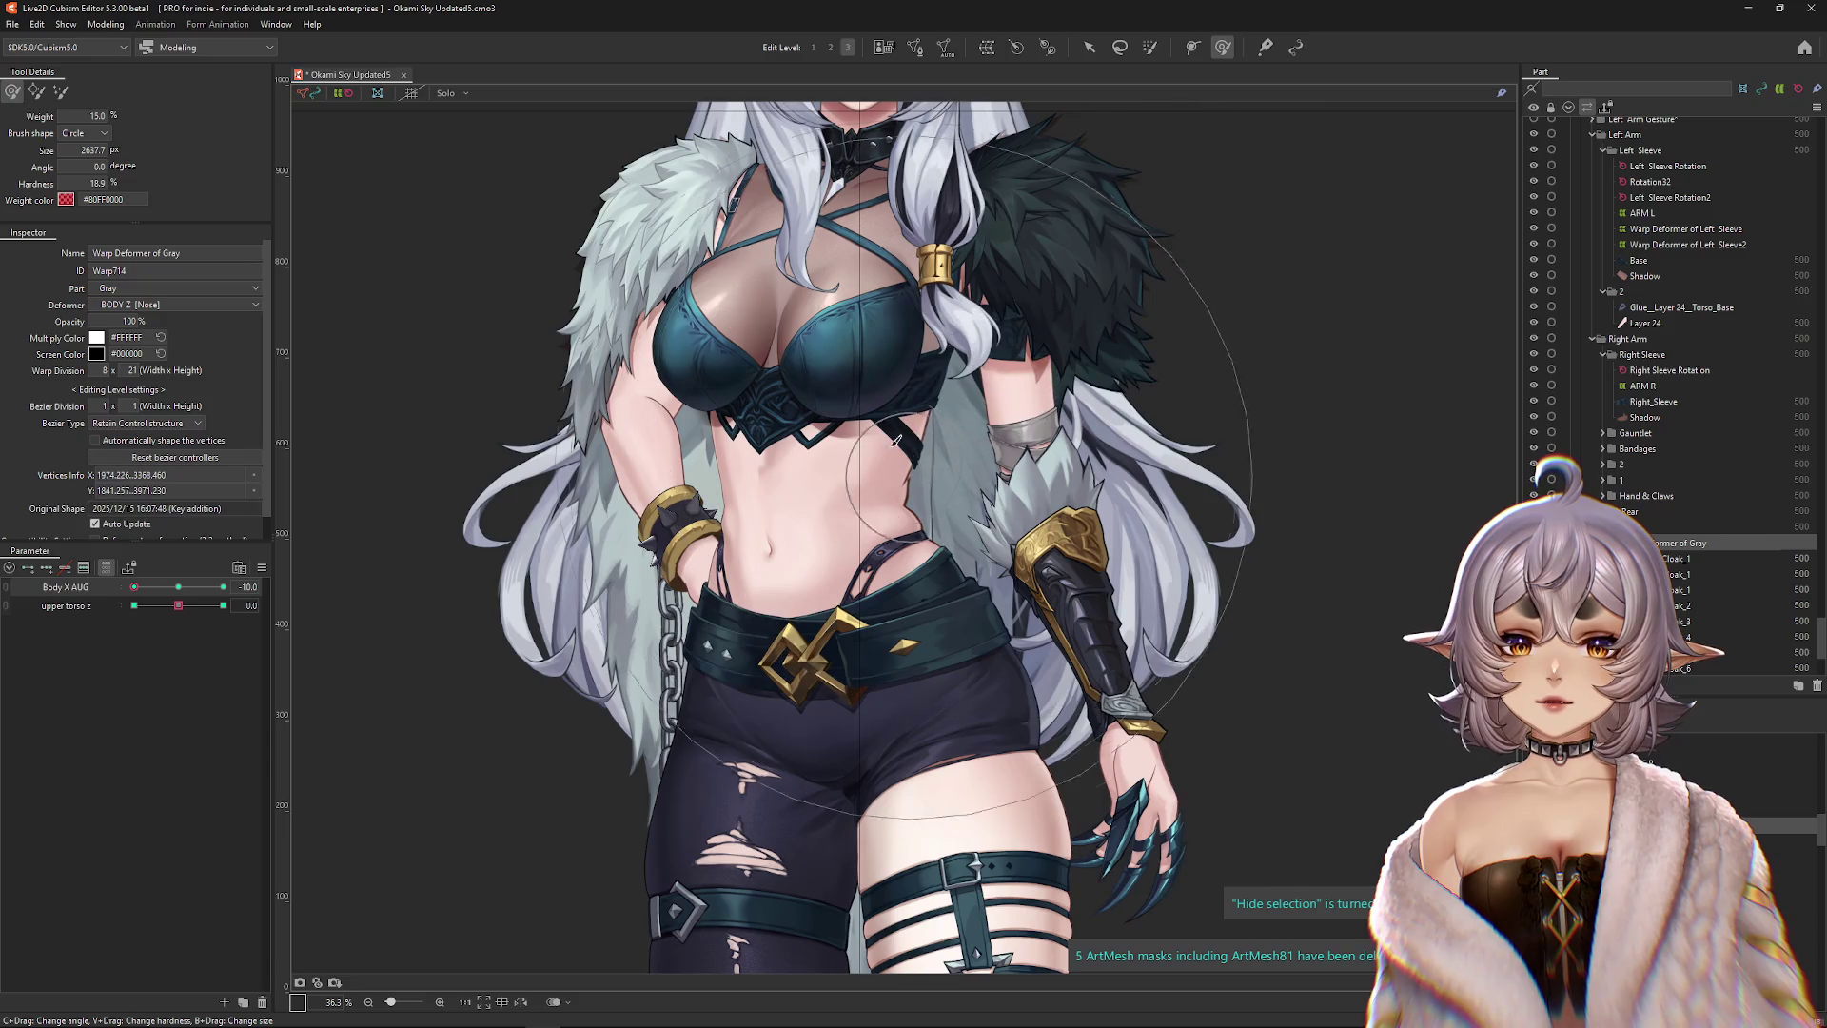
left_click_drag(917, 306, 909, 294)
mouse_move(134, 587)
left_mouse_down()
mouse_move(176, 587)
mouse_move(97, 605)
left_mouse_up()
left_click_drag(1042, 450, 1019, 585)
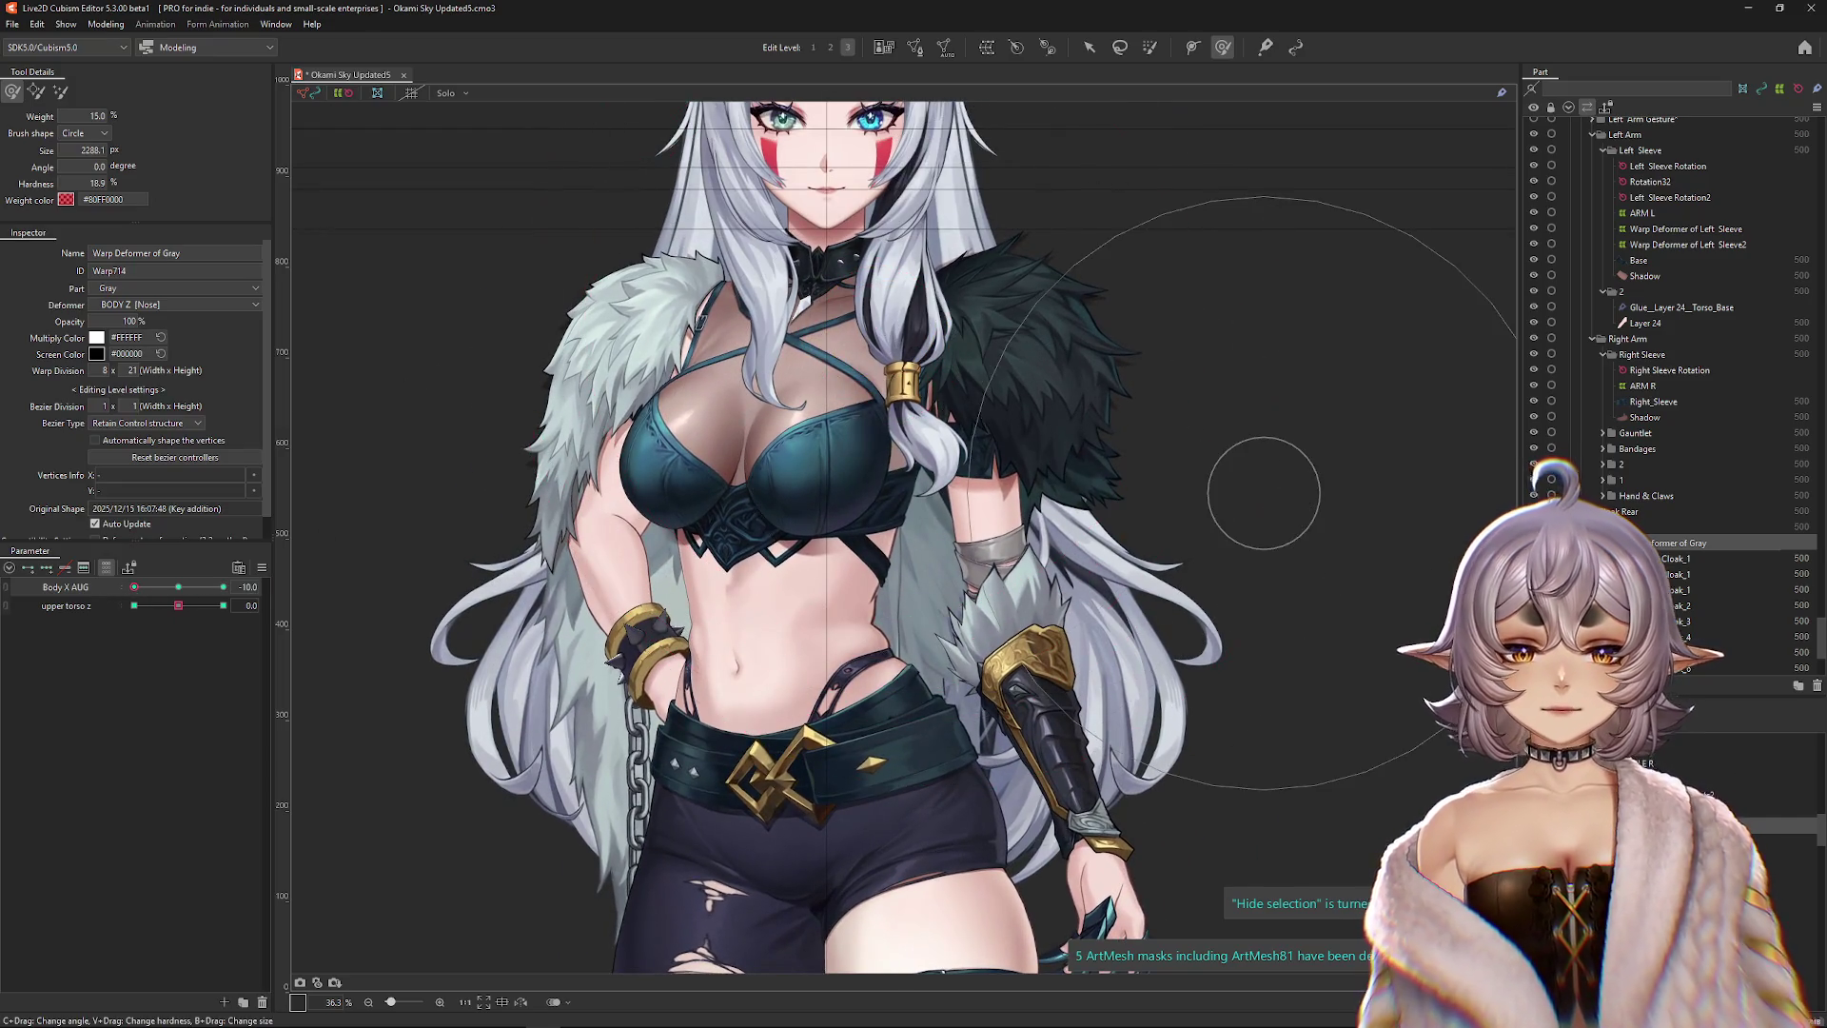
Reset Body X AUG to 0 and select all ArtMeshes bound to it.
left_click(178, 588)
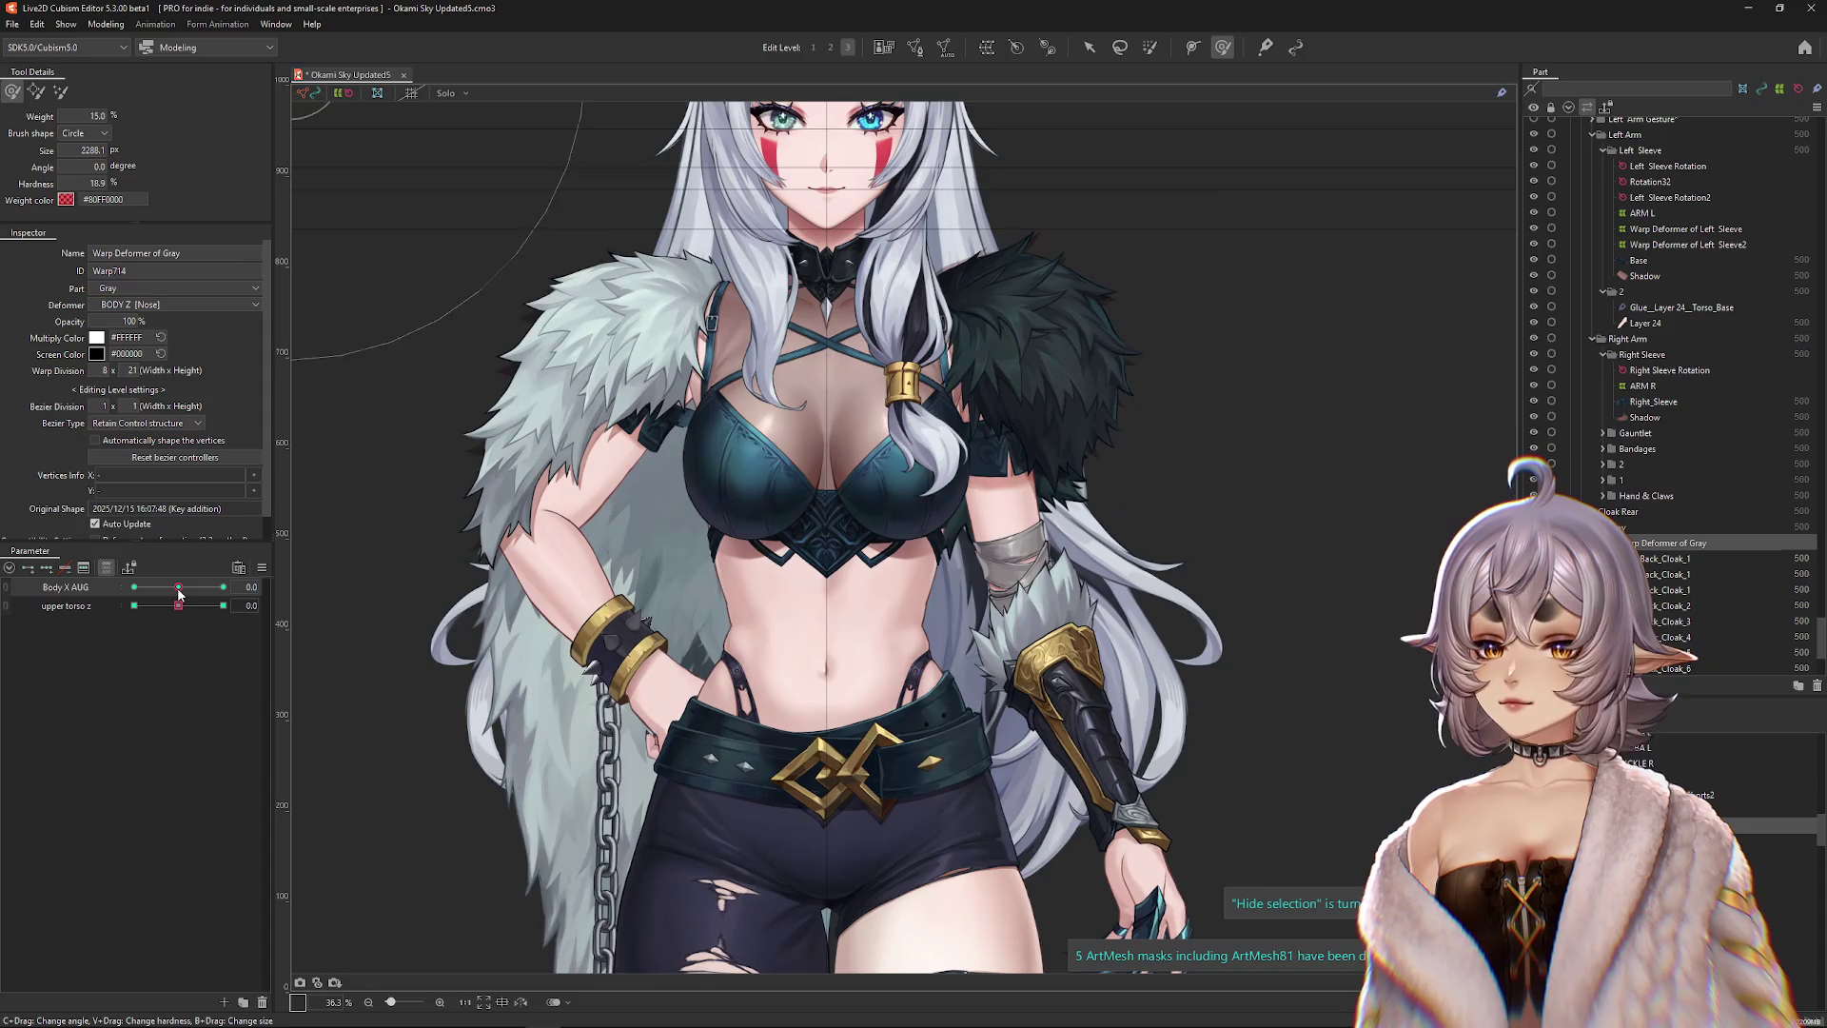
left_click(285, 586)
left_click(325, 587)
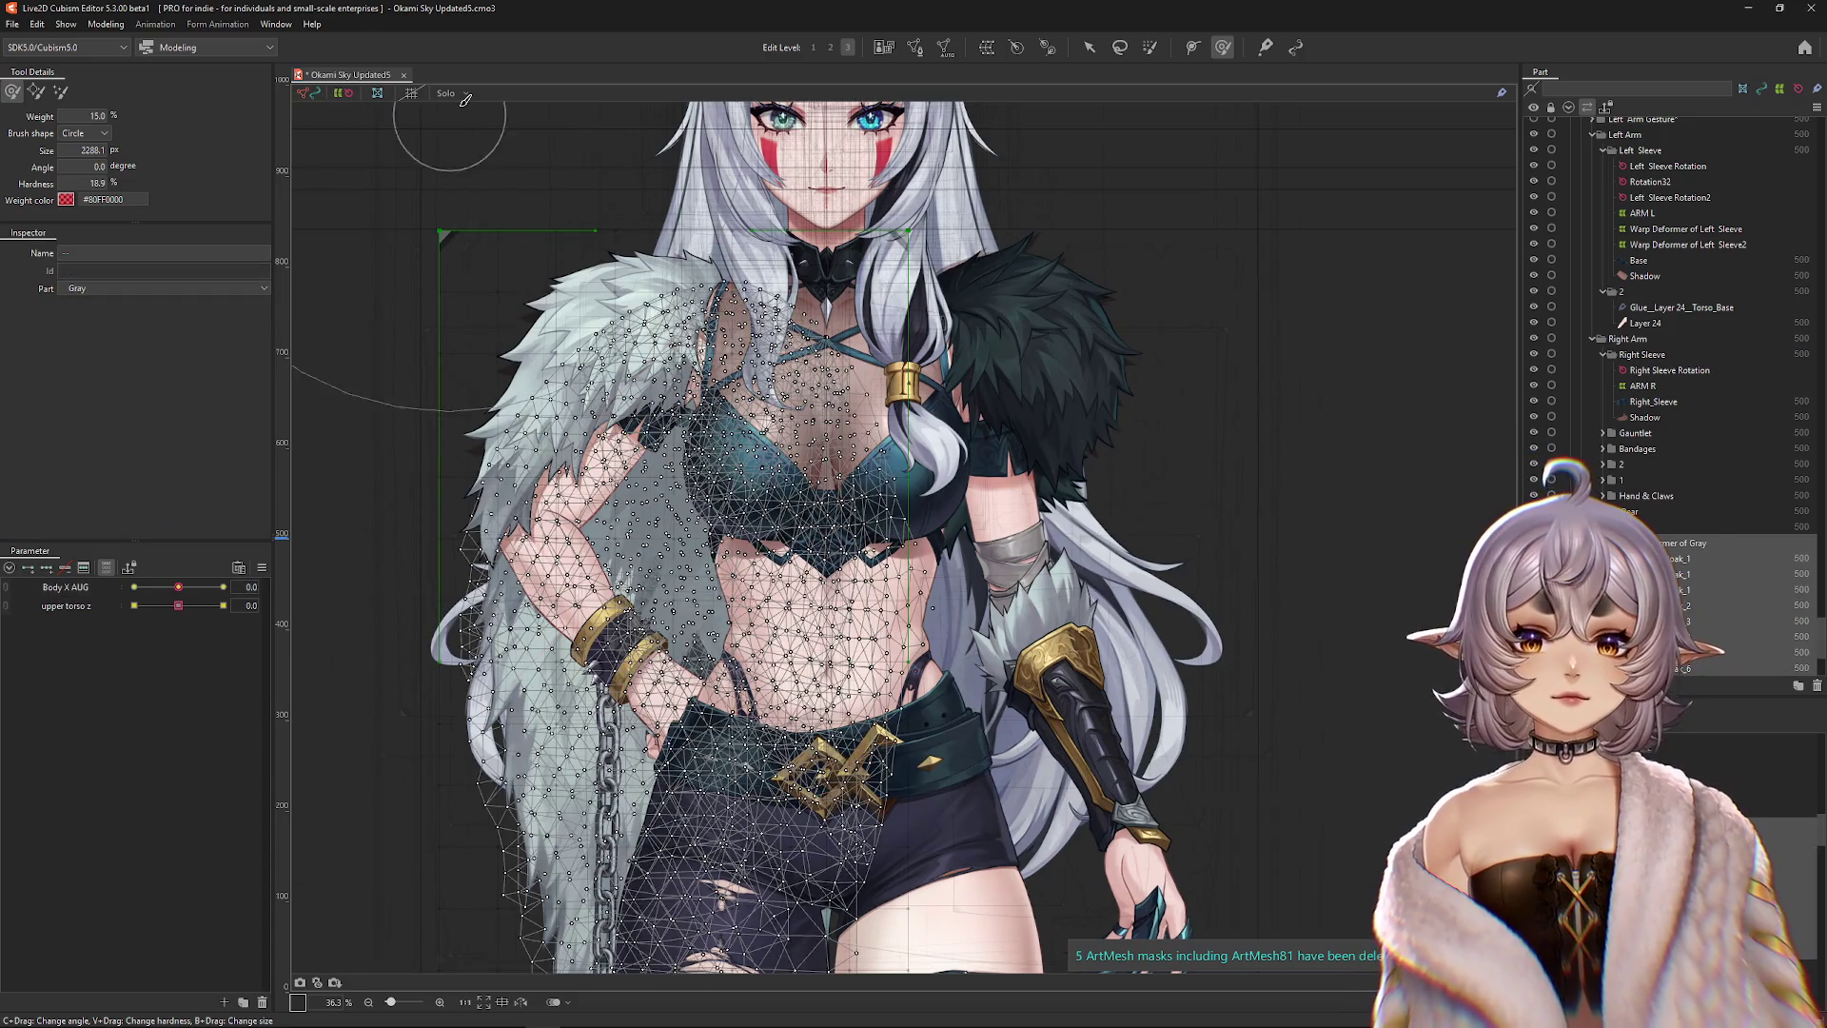
Solo Warp Deformer of Gray, push Body X AUG to 10, and shrink the deform brush.
left_click(453, 92)
left_click(531, 245)
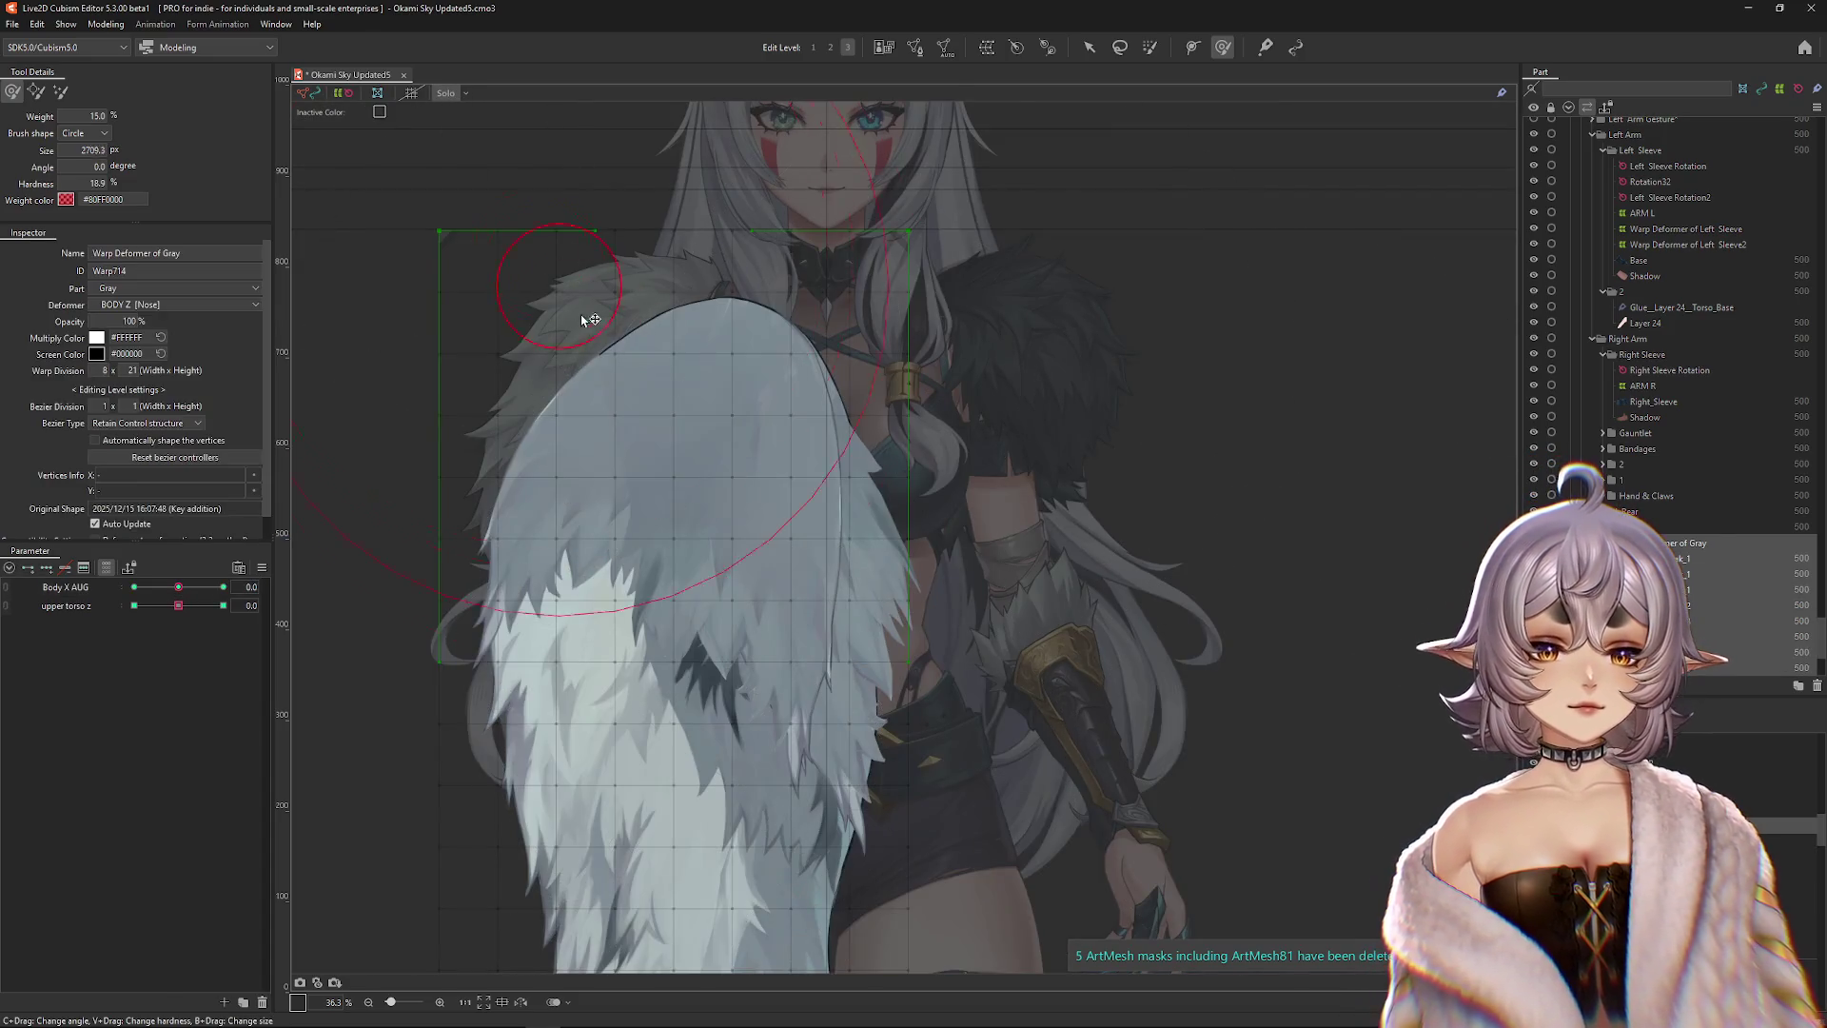
scroll(923, 515, "down", 3)
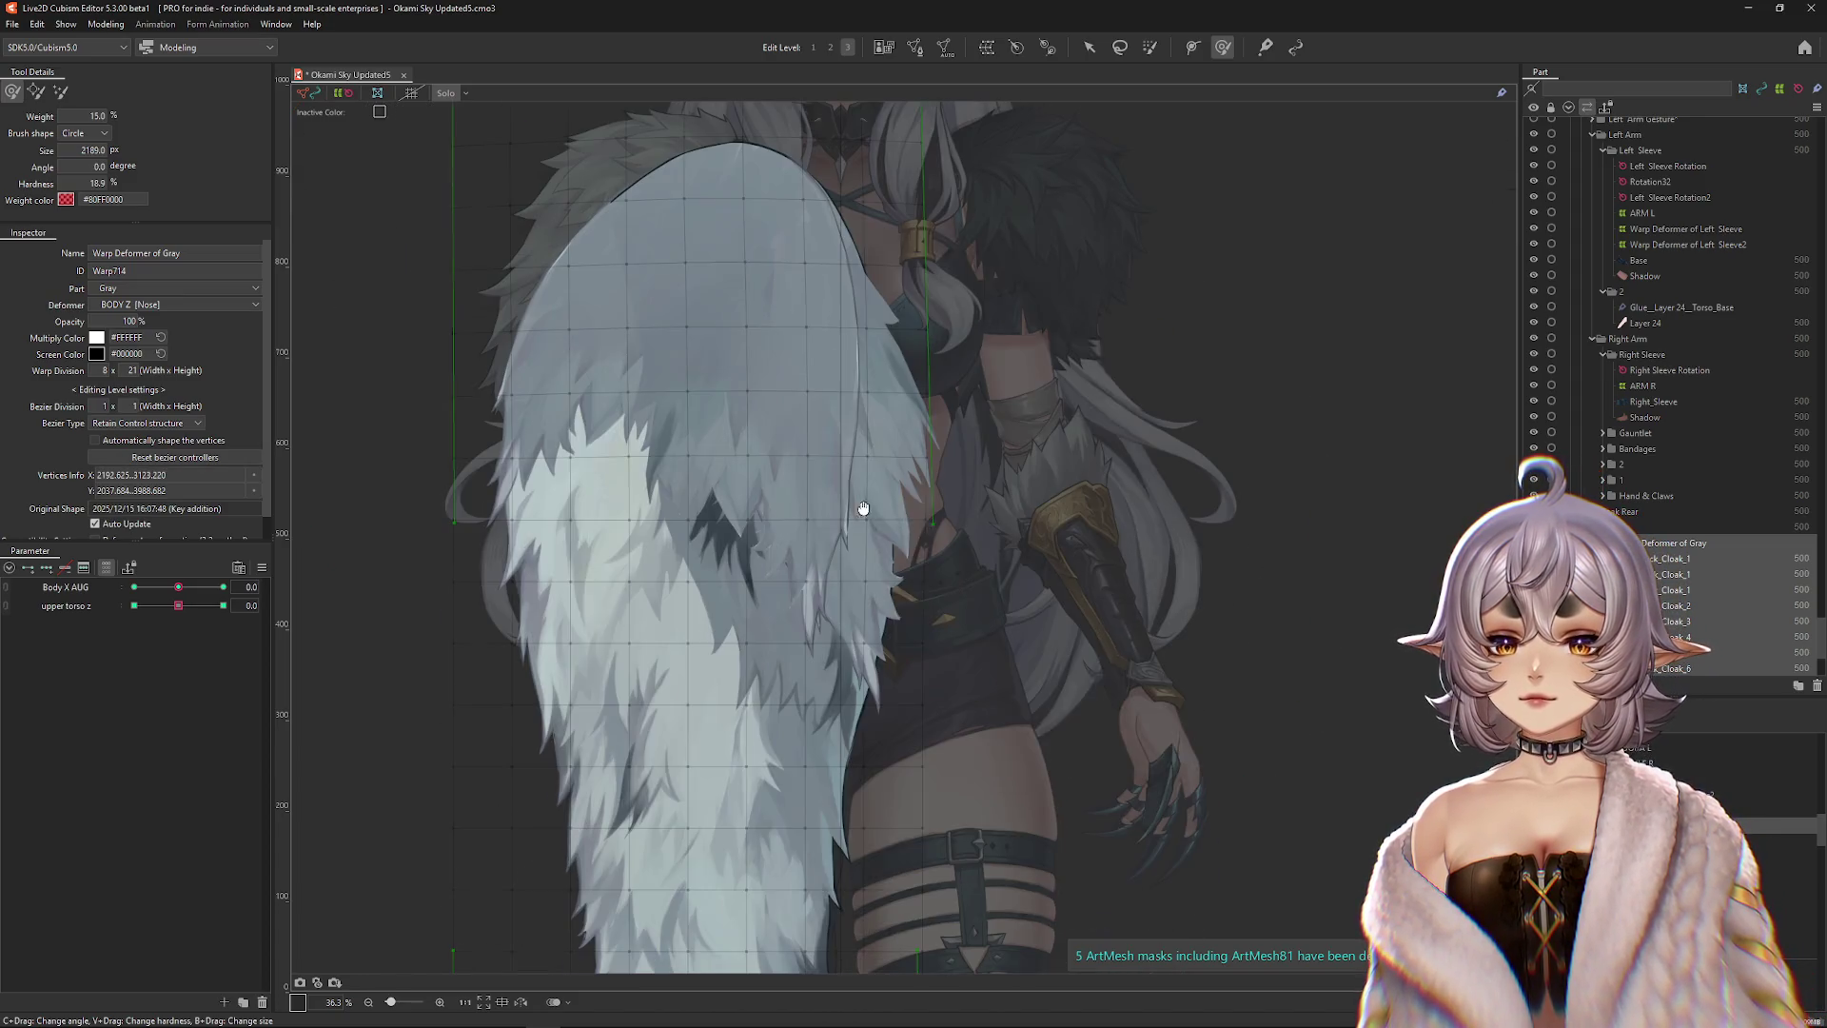
scroll(942, 619, "down", 2)
left_click_drag(178, 587, 279, 606)
mouse_move(624, 604)
left_mouse_down()
mouse_move(600, 563)
mouse_move(761, 538)
left_mouse_up()
left_click(36, 92)
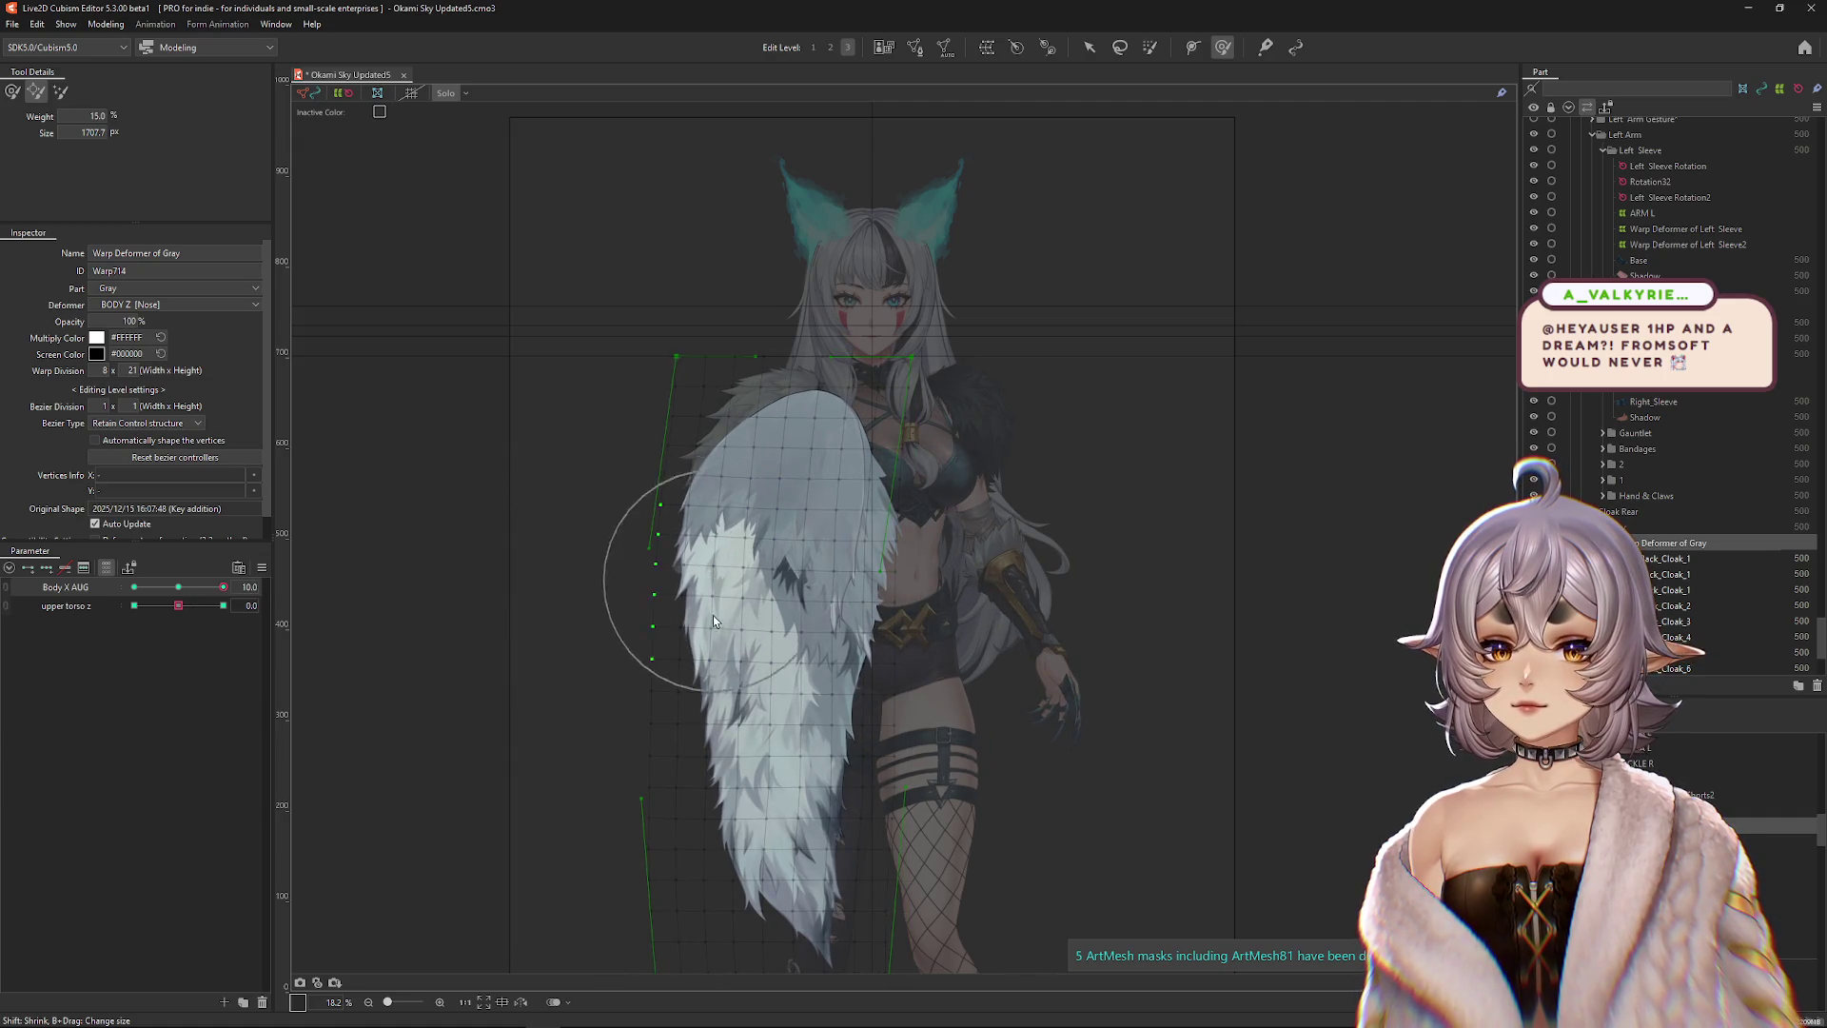
Swing Body X AUG from 10 to -10, switching brush modes, to watch the cloak.
left_click_drag(181, 587, 92, 601)
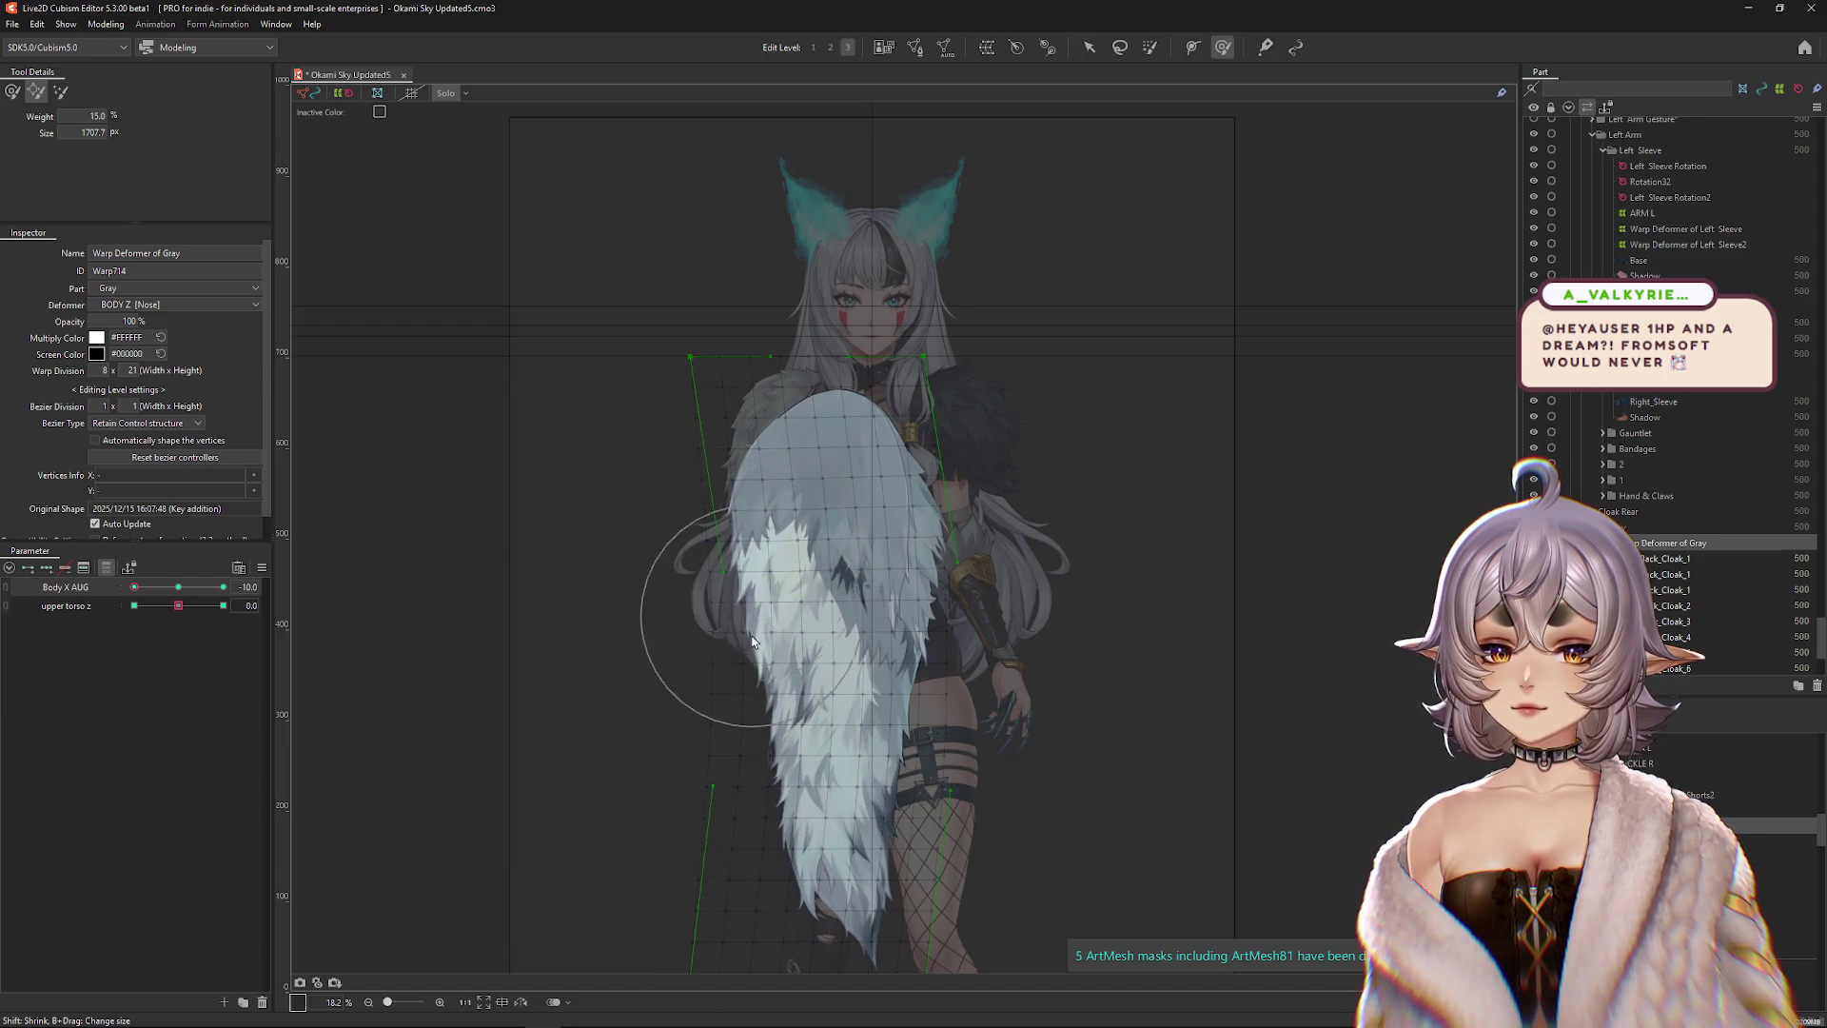
key("b")
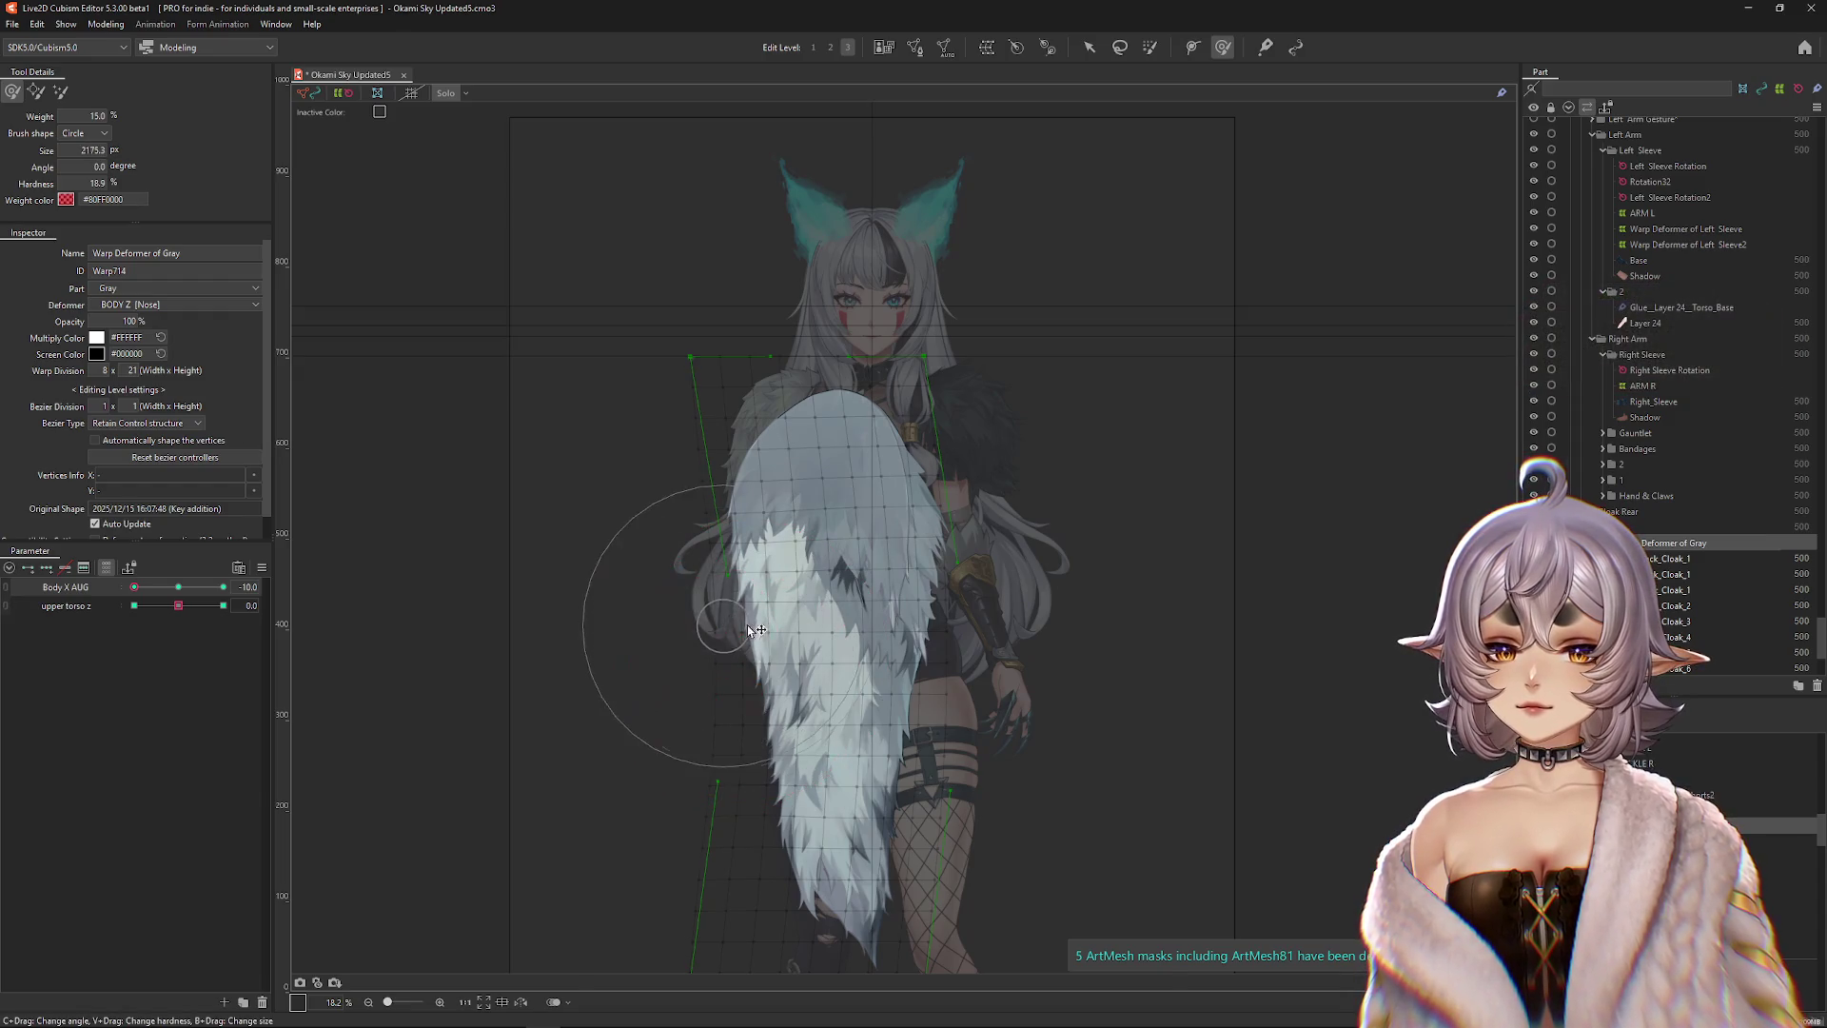
key("ctrl+h")
left_click(170, 587)
left_click_drag(170, 587, 36, 403)
left_click(35, 92)
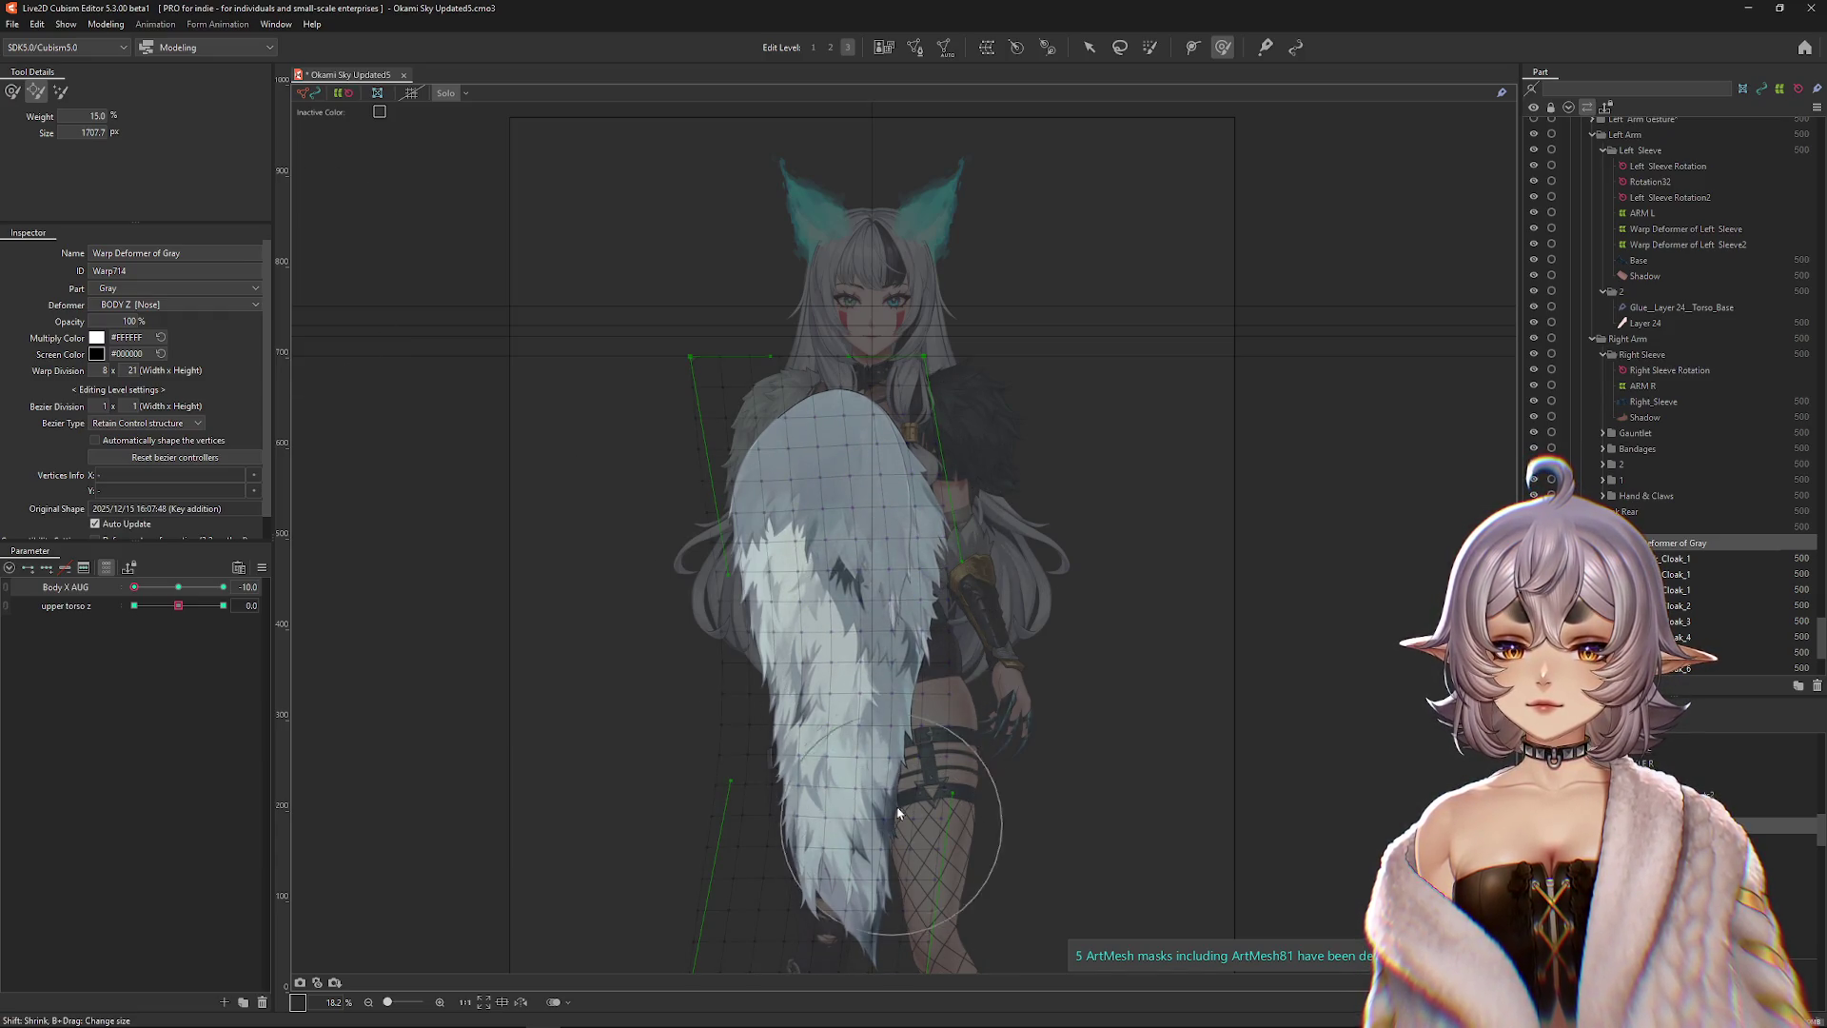
mouse_move(184, 589)
left_mouse_down()
mouse_move(200, 587)
mouse_move(178, 587)
left_mouse_up()
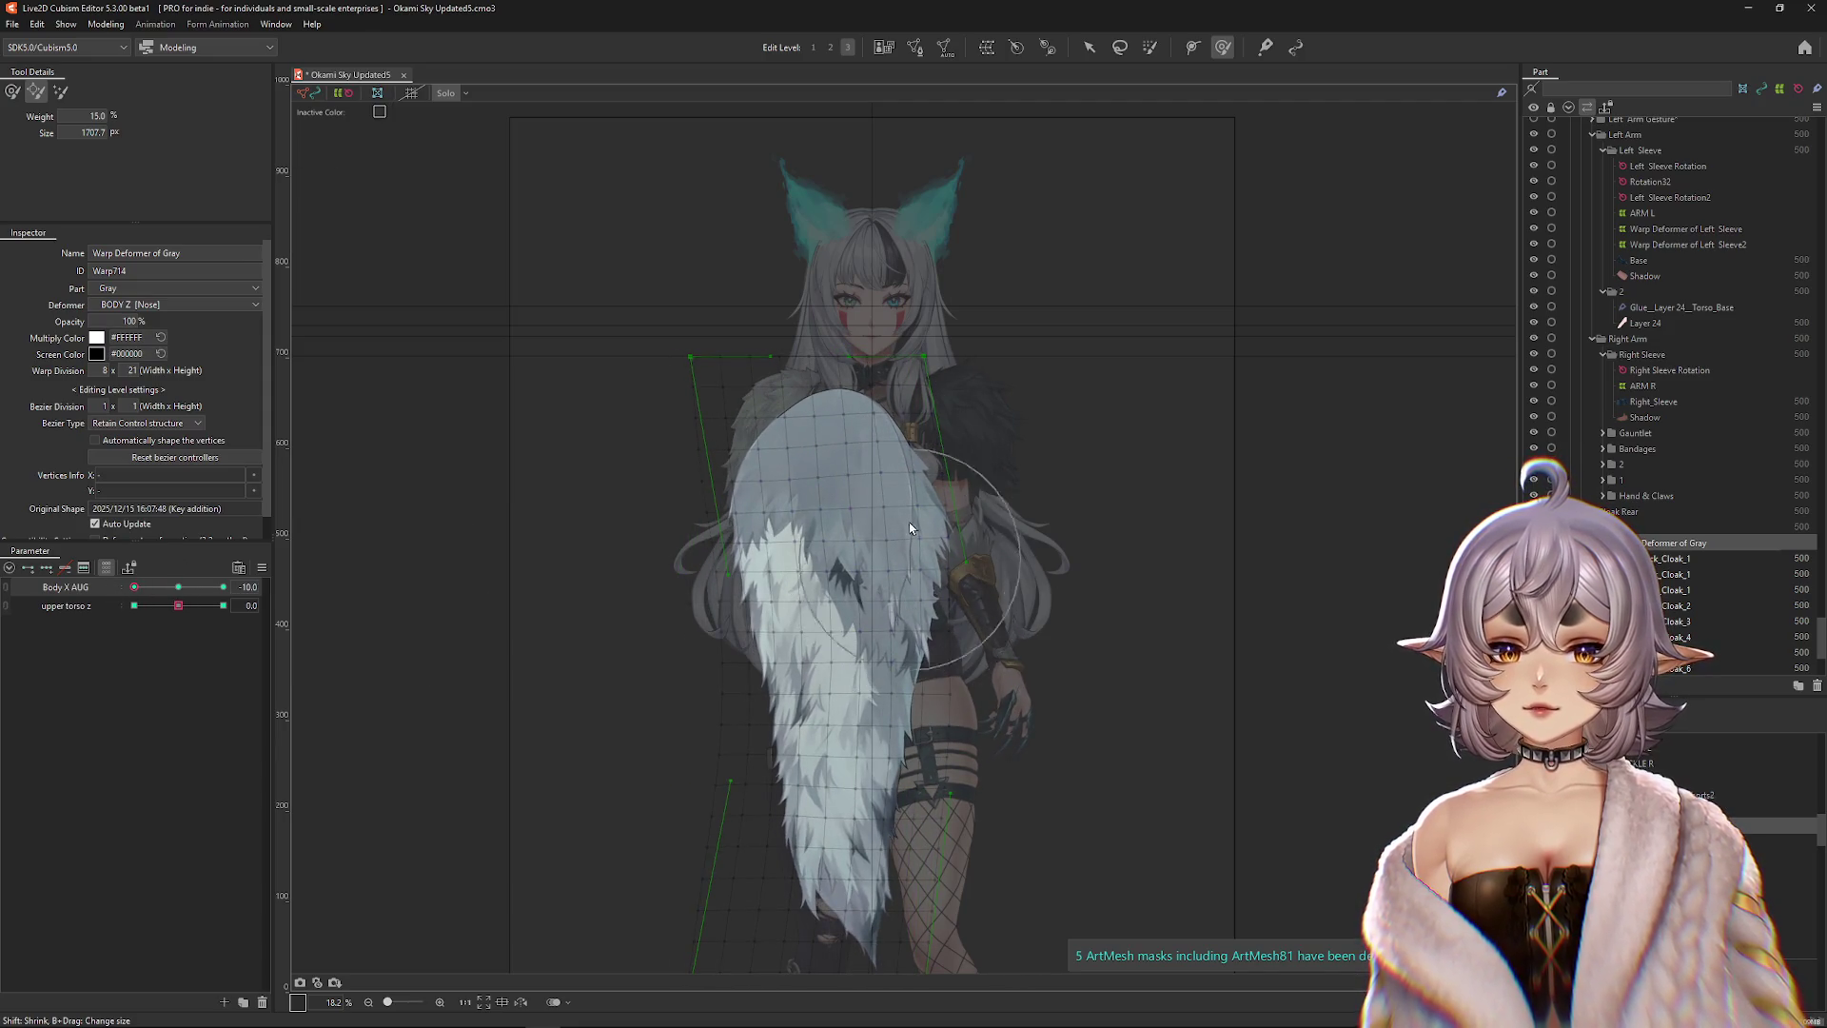
scroll(689, 592, "down", 3)
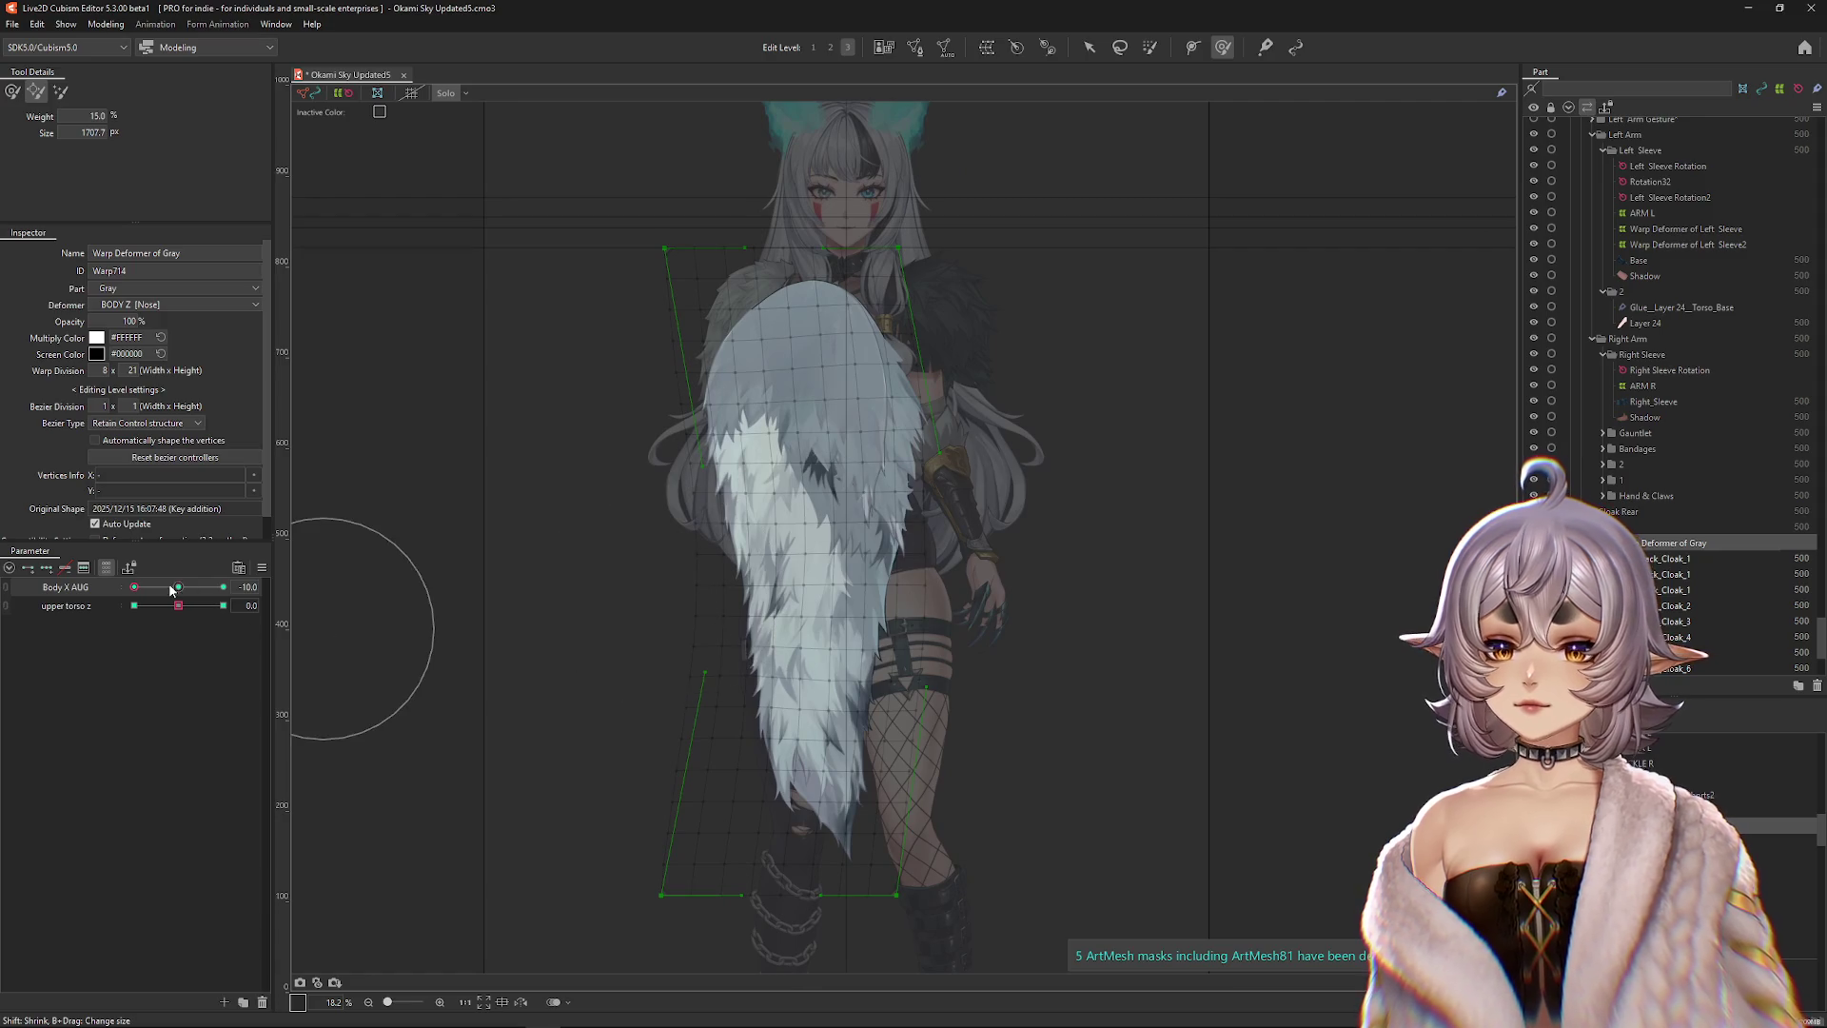
At Body X AUG 10, reshape the cloak's warp mesh so the fur hangs more vertically.
left_click_drag(173, 590, 281, 603)
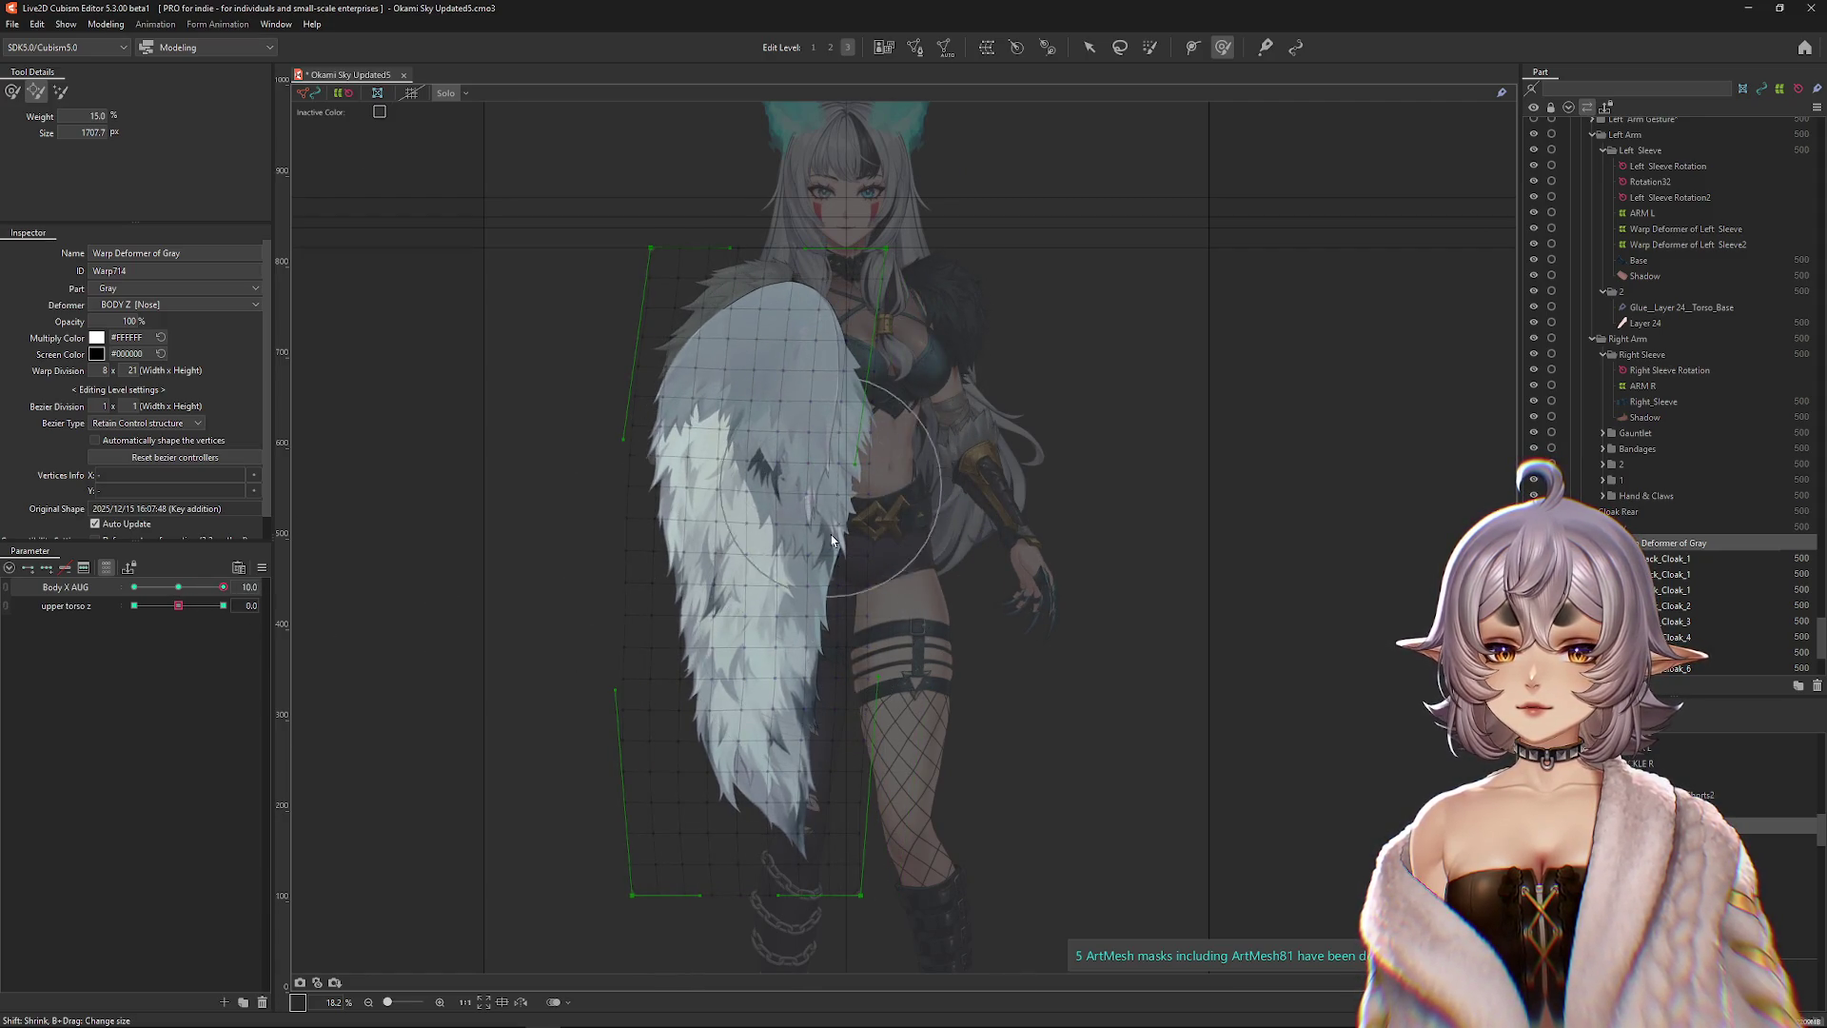
mouse_move(814, 490)
left_mouse_down()
mouse_move(818, 466)
mouse_move(818, 590)
mouse_move(820, 573)
left_mouse_up()
key("w")
left_click_drag(223, 587, 134, 588)
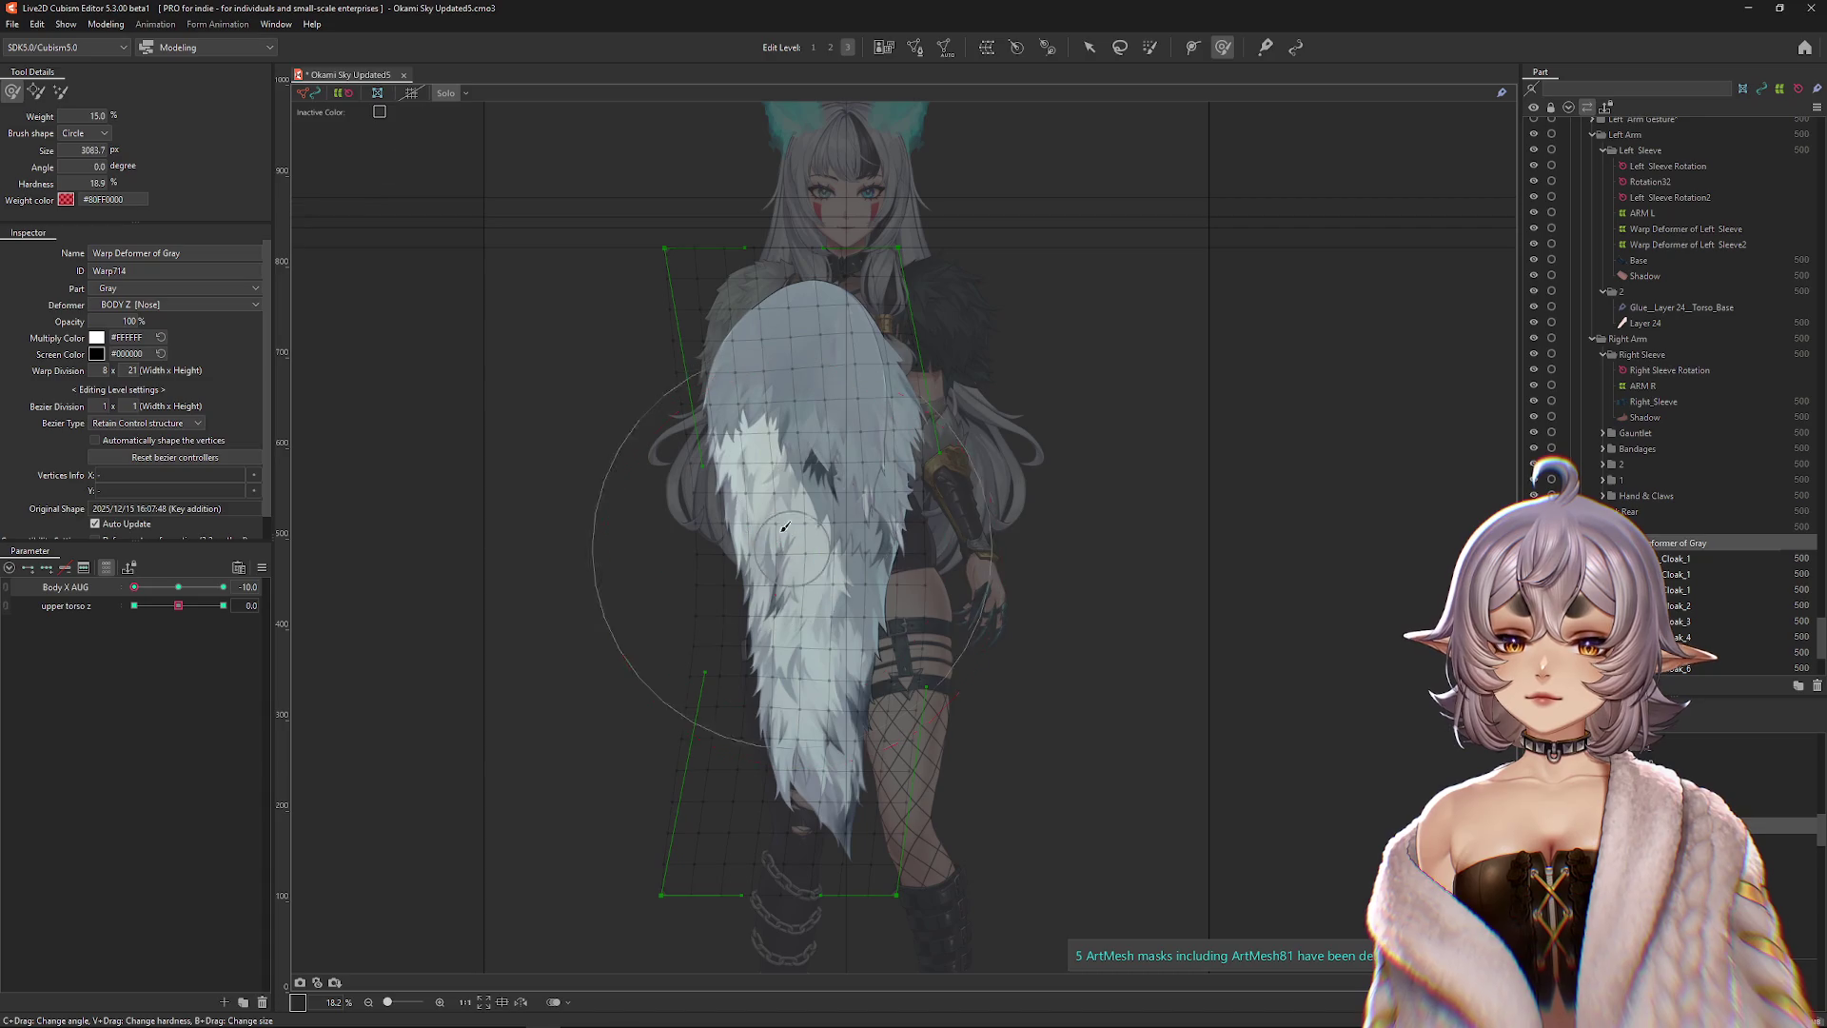
left_click_drag(826, 582, 694, 685)
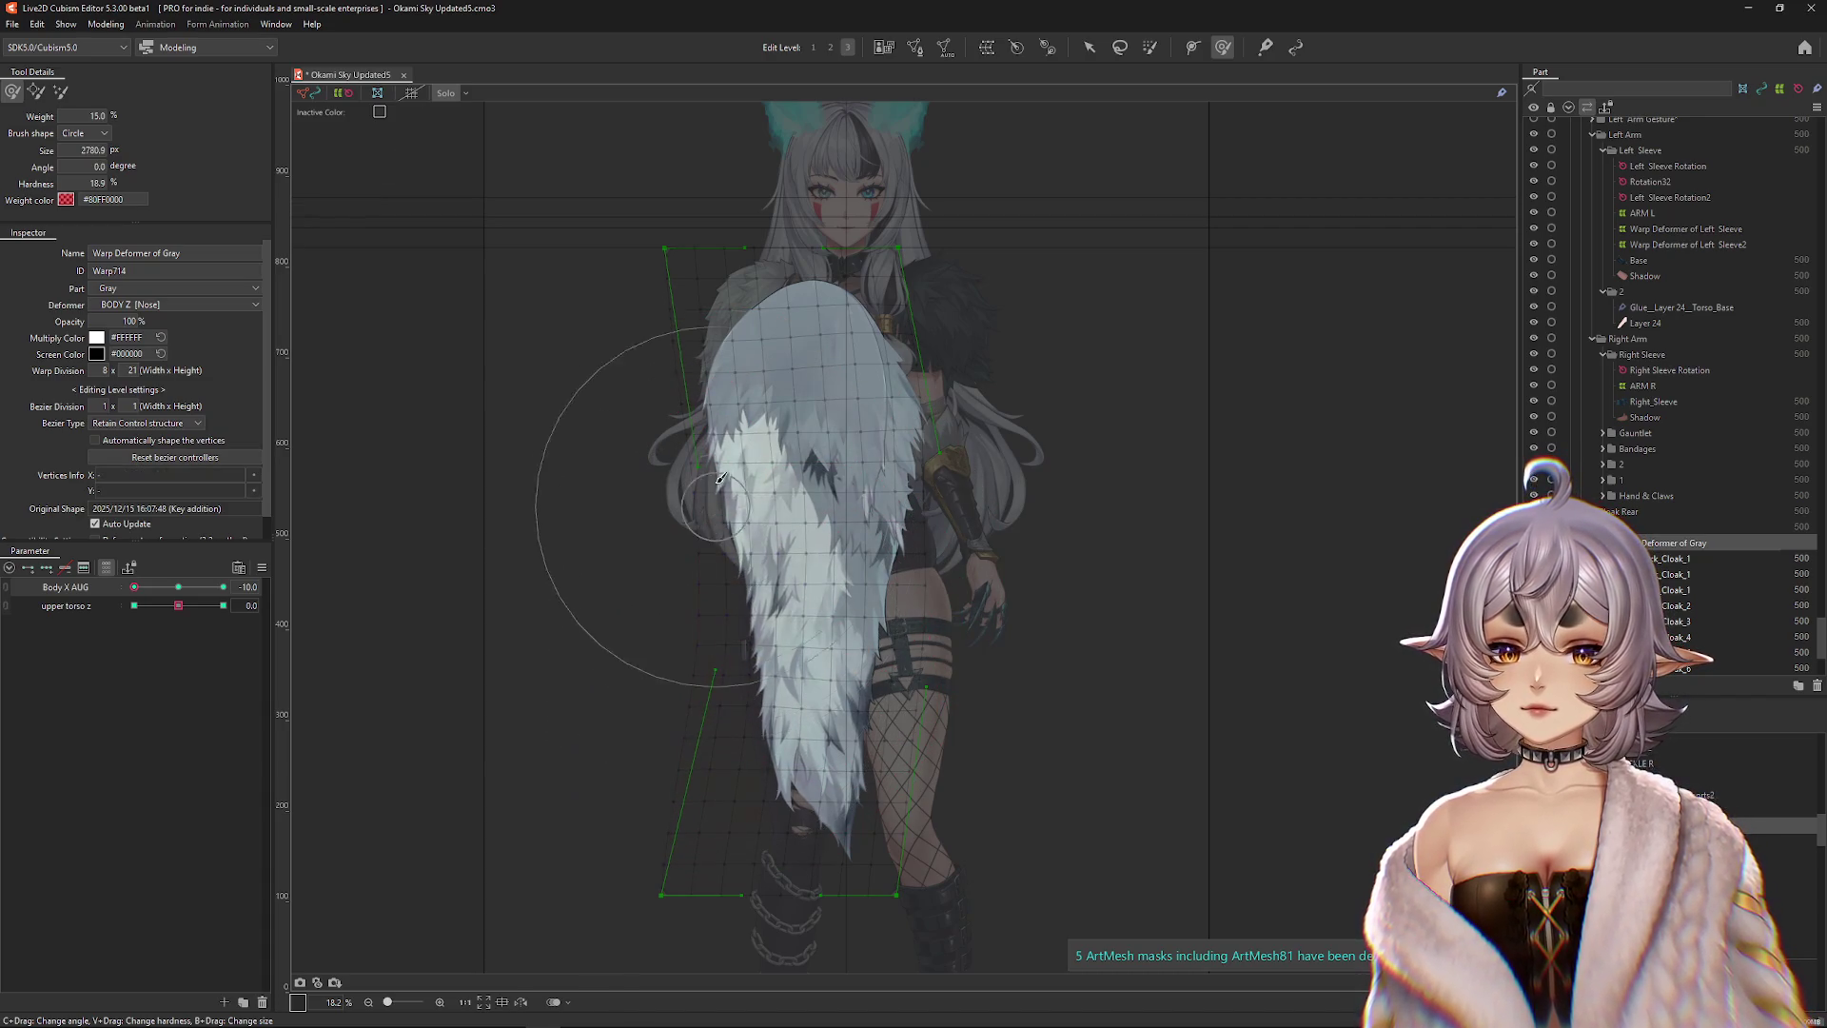
mouse_move(544, 656)
left_mouse_down()
mouse_move(609, 790)
mouse_move(395, 628)
left_mouse_up()
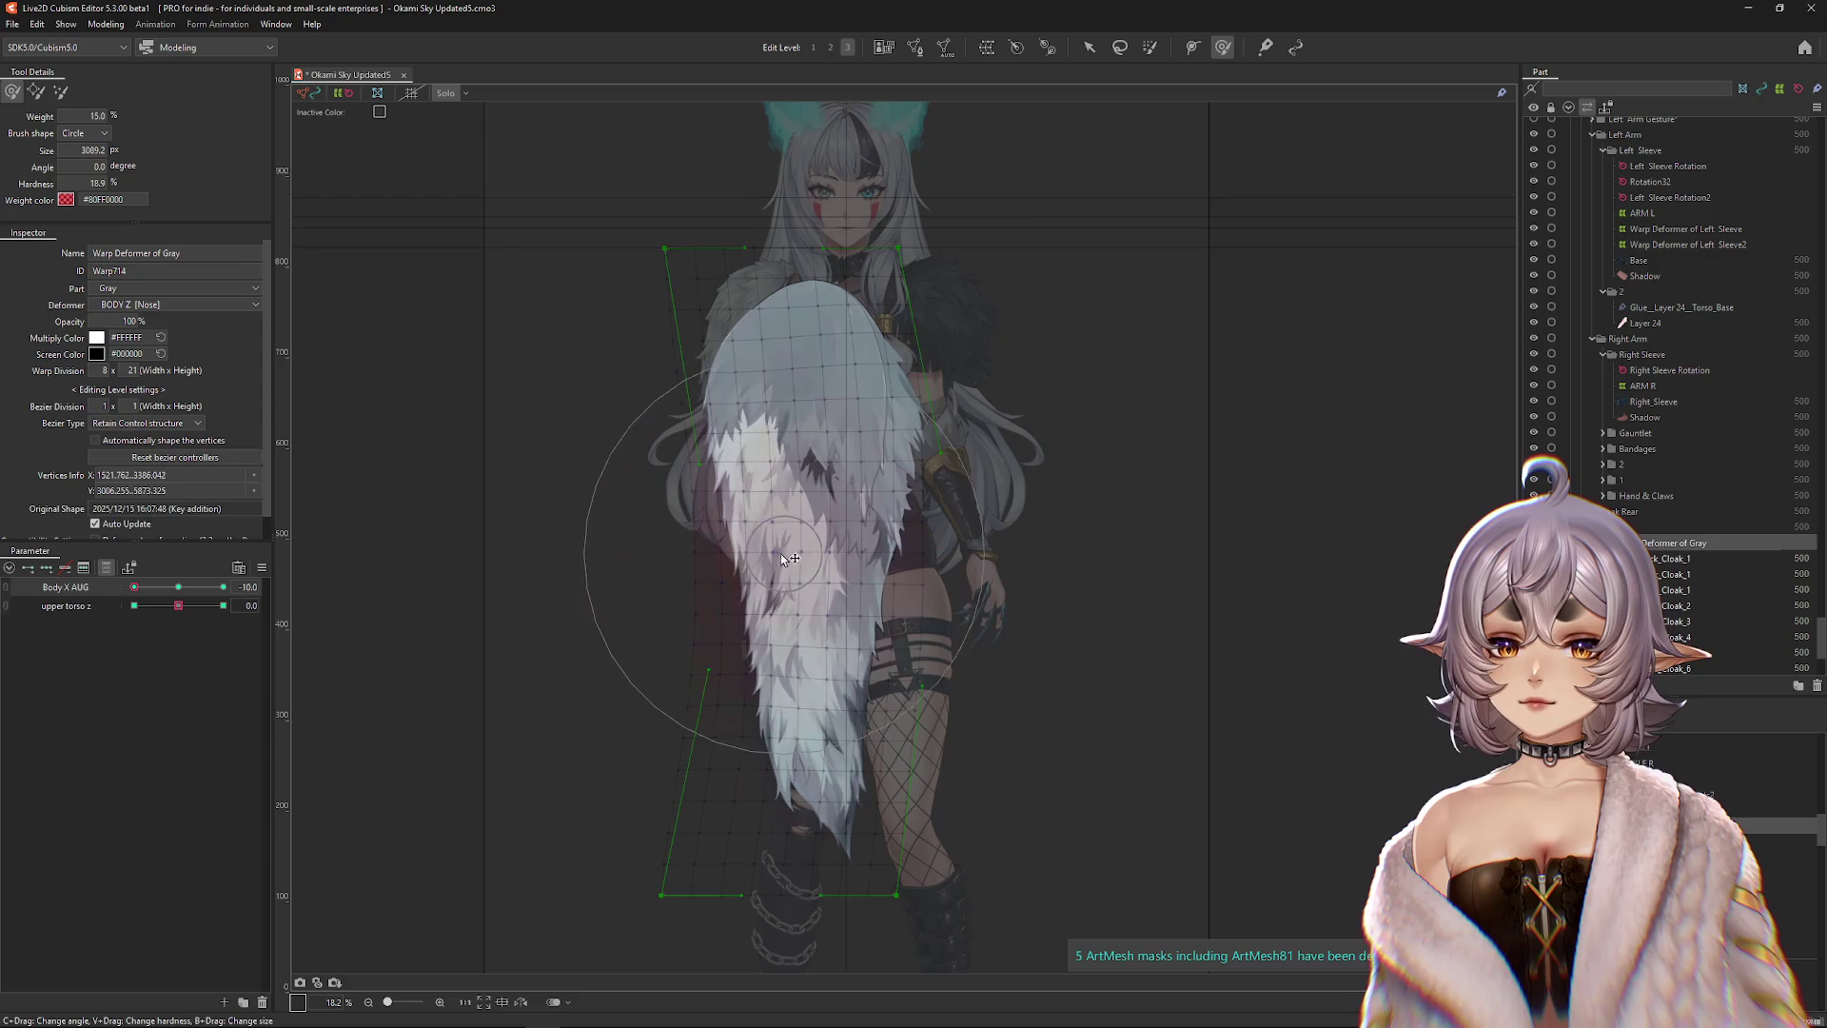
Push the cloak warp's left edge into shape and preview it across Body X AUG values.
left_click_drag(178, 587, 129, 596)
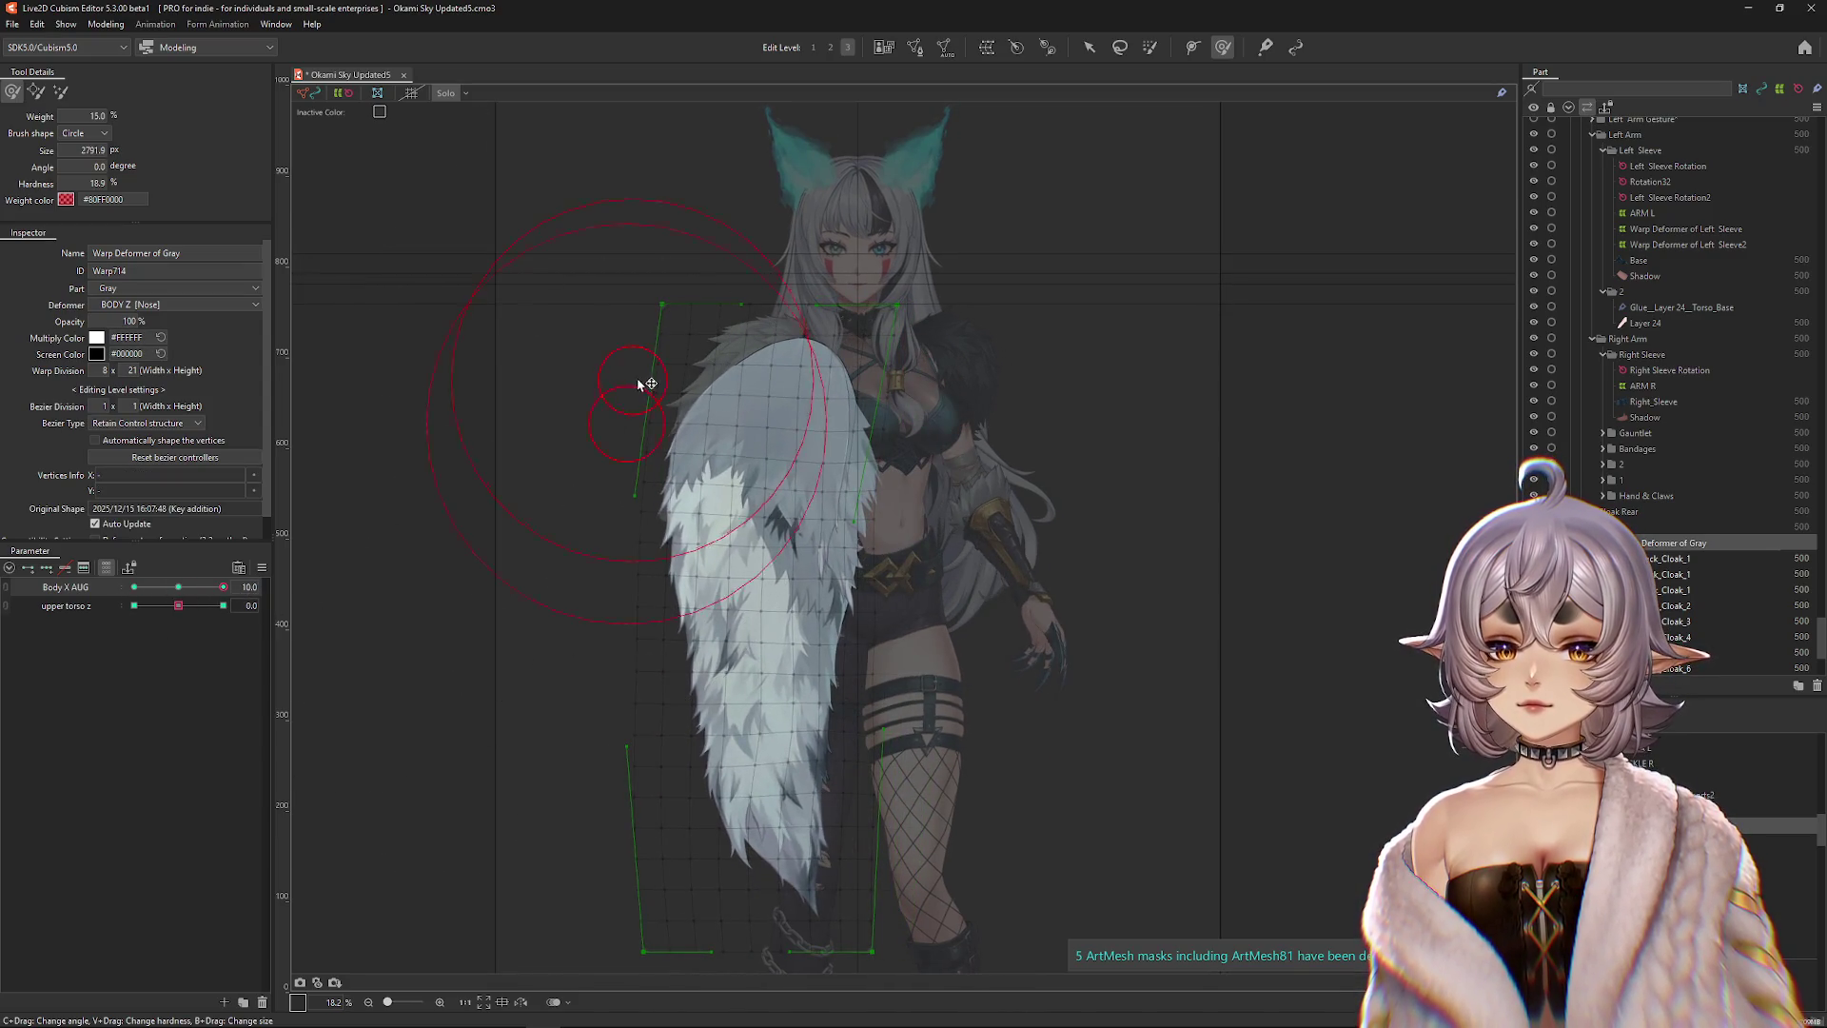
mouse_move(558, 399)
left_mouse_down()
mouse_move(640, 582)
mouse_move(611, 585)
left_mouse_up()
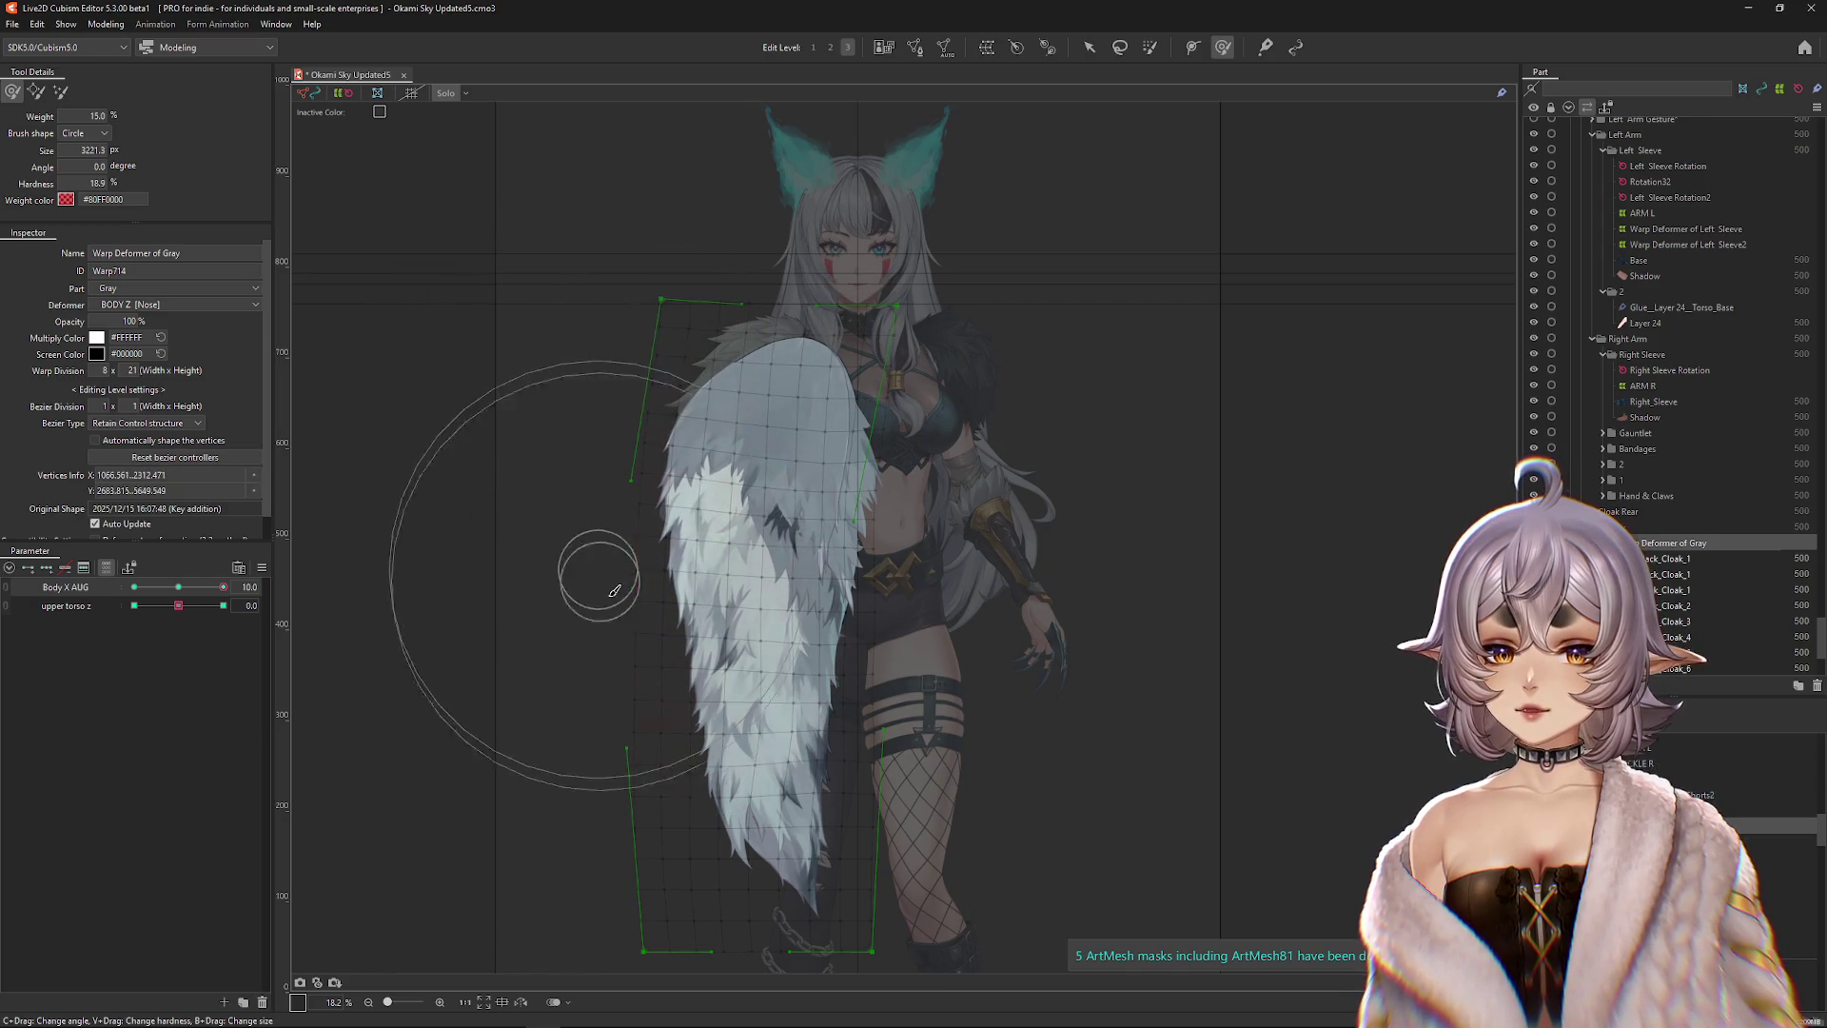
mouse_move(174, 588)
left_mouse_down()
mouse_move(143, 587)
mouse_move(223, 587)
left_mouse_up()
left_click_drag(890, 447, 844, 656)
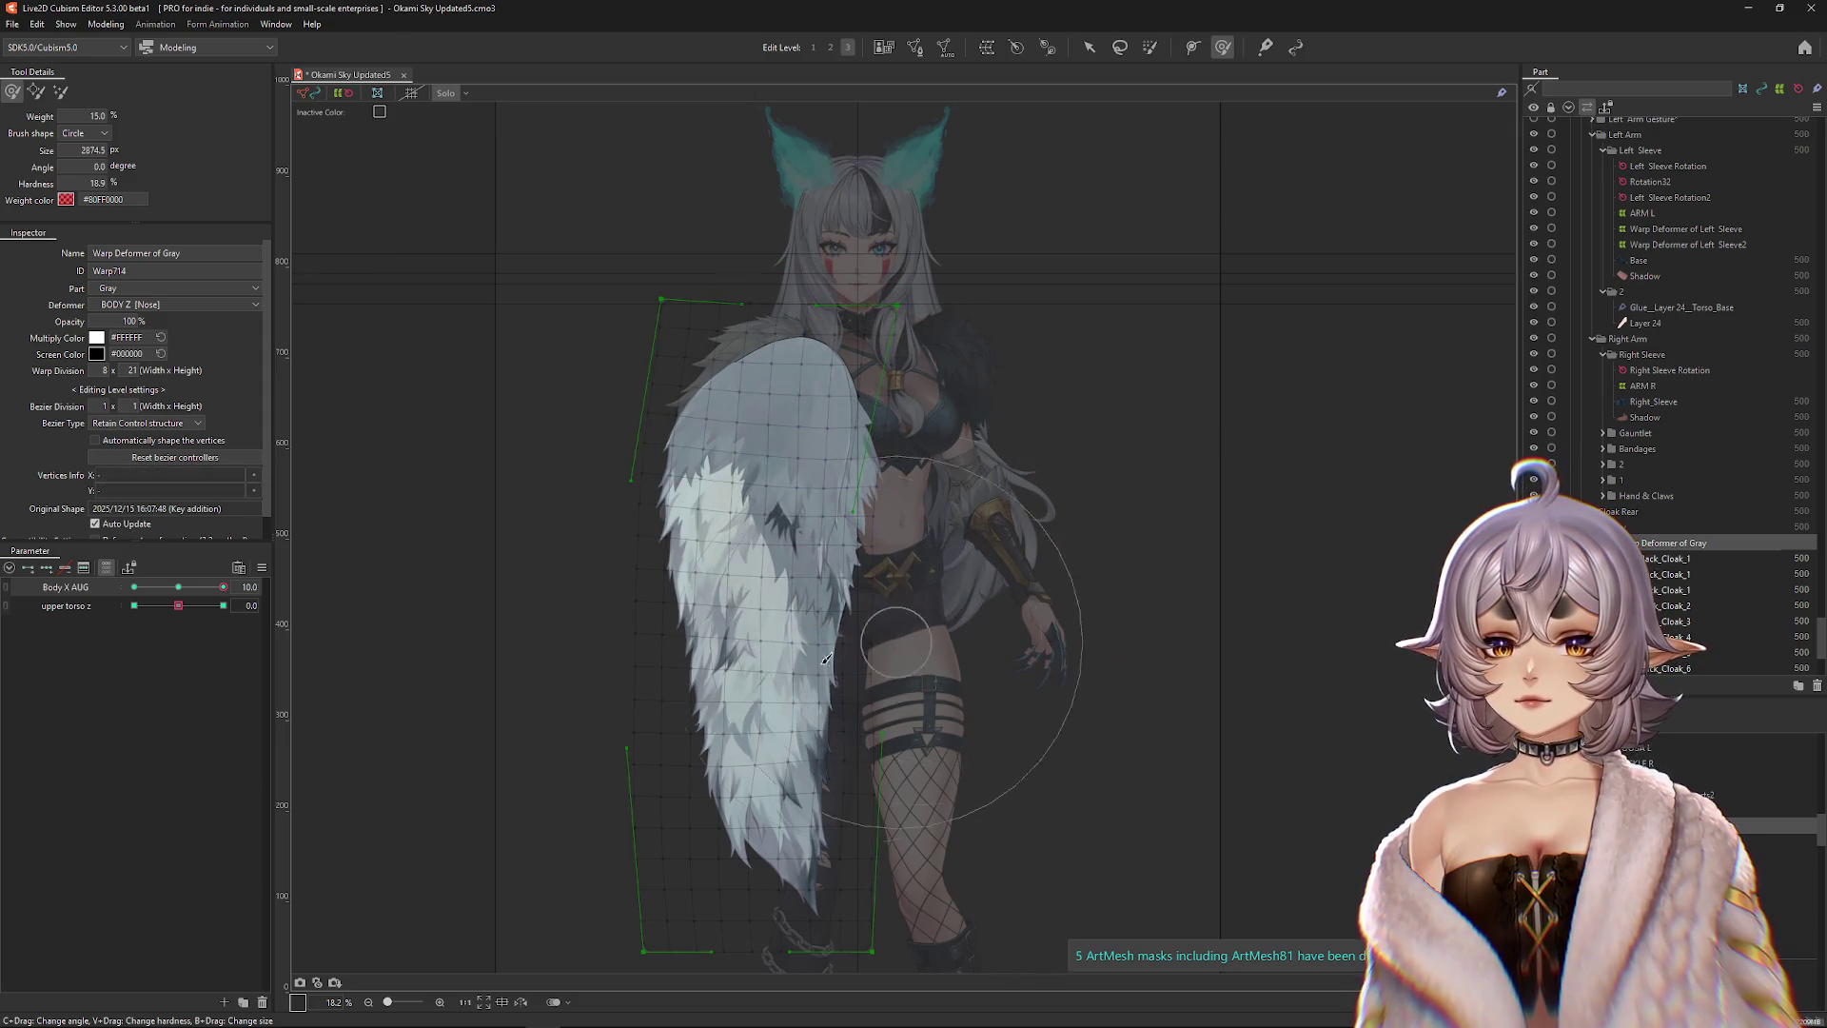
left_click_drag(704, 713, 643, 555)
Turn Solo off and check the full character at Body X AUG 8.7 and 6.5, returning to 10.
left_click(443, 99)
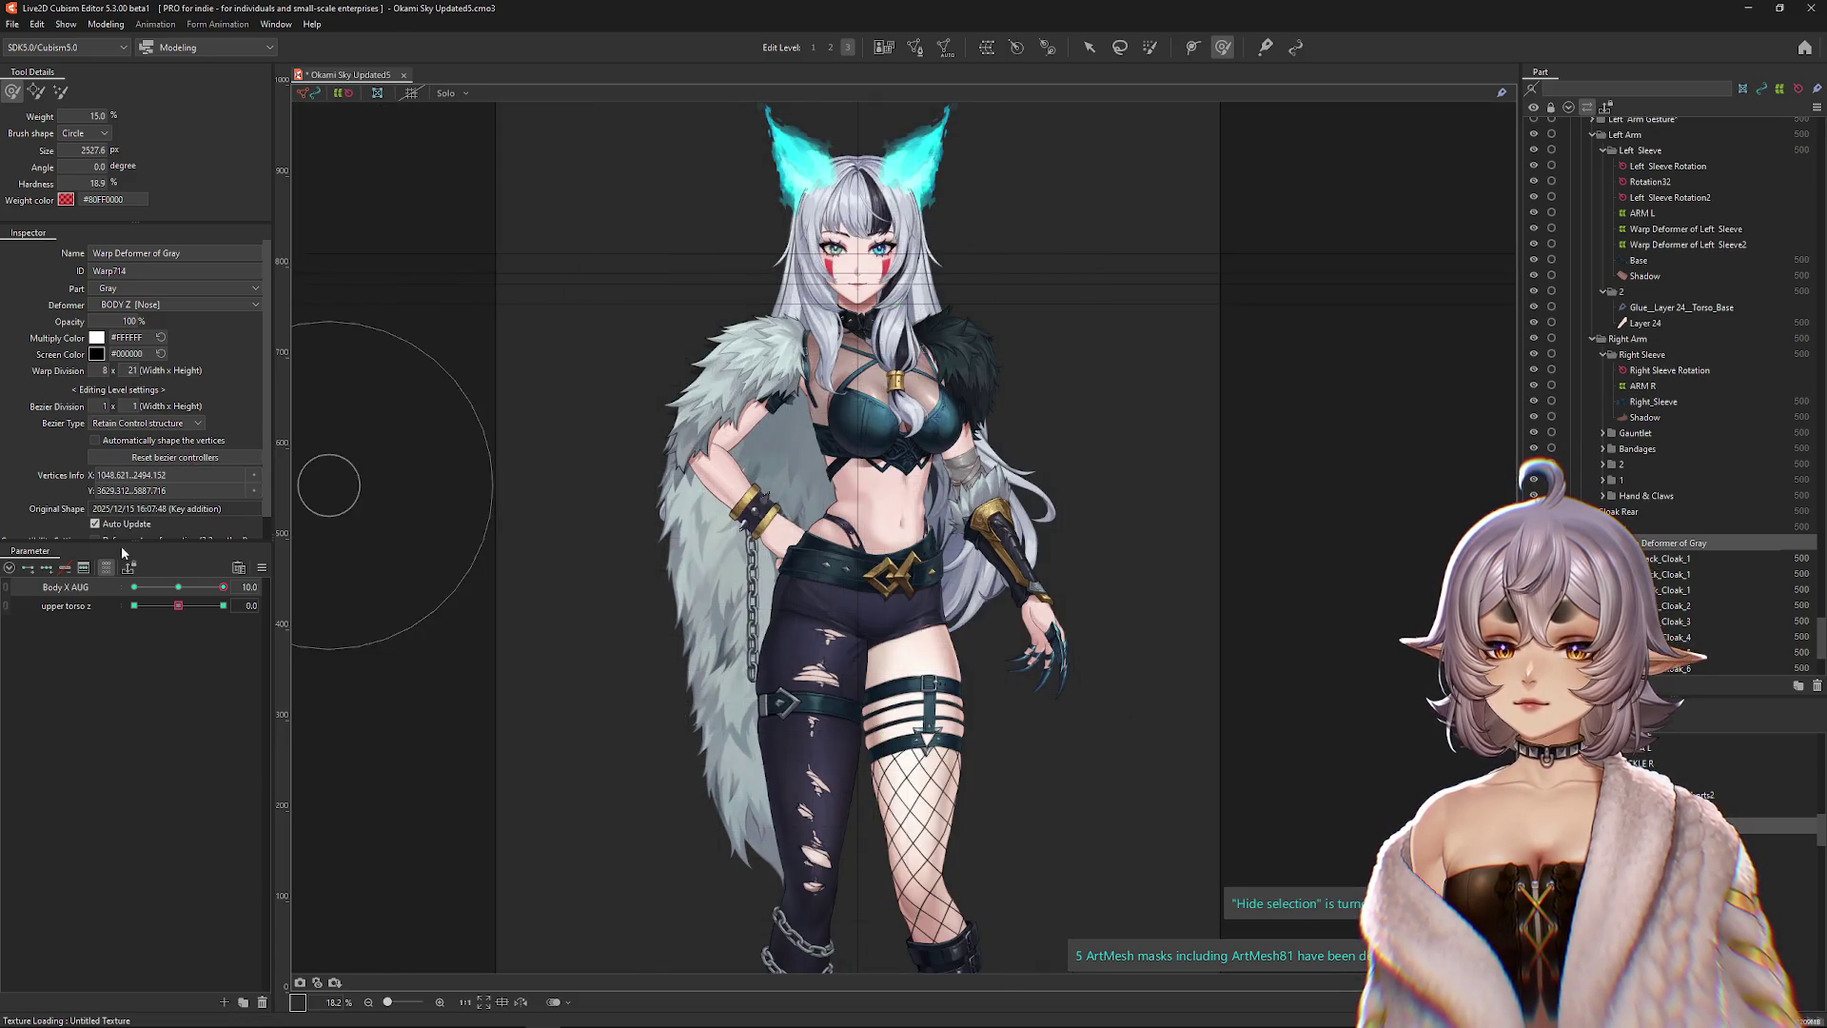
left_click_drag(223, 587, 216, 597)
left_click(223, 587)
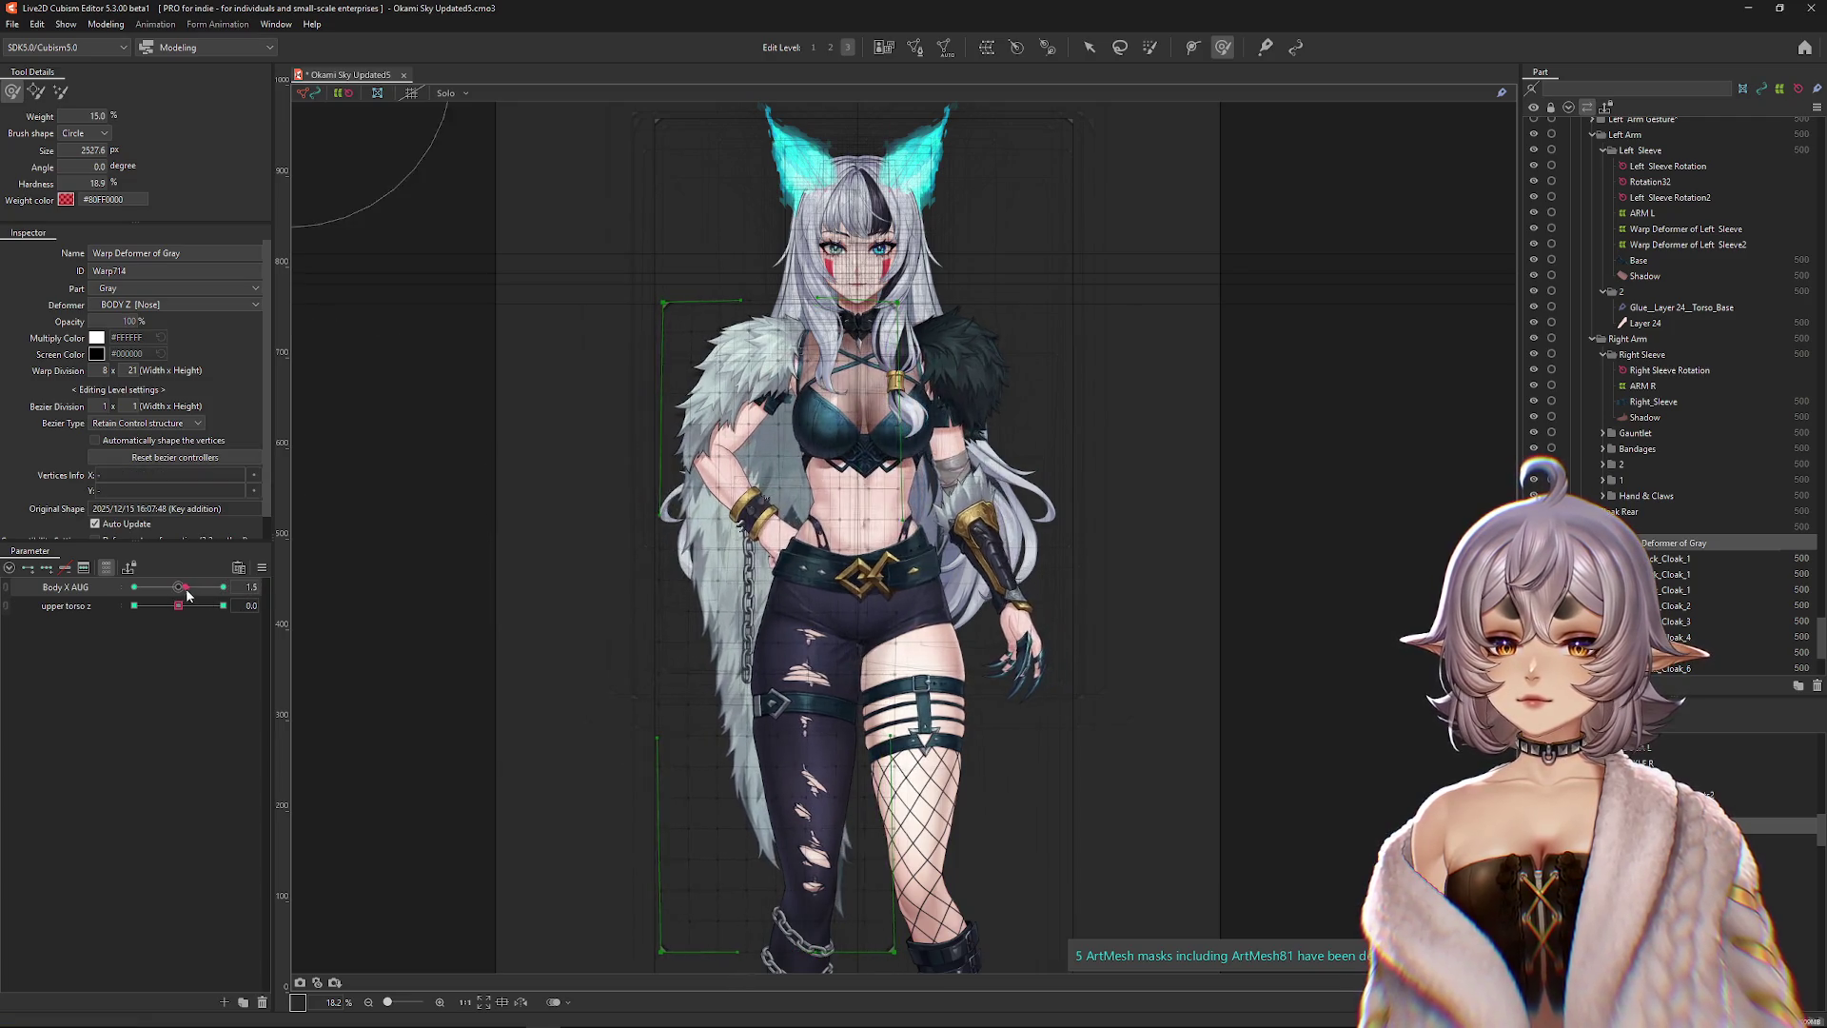
left_click_drag(447, 380, 662, 428)
key("ctrl+h")
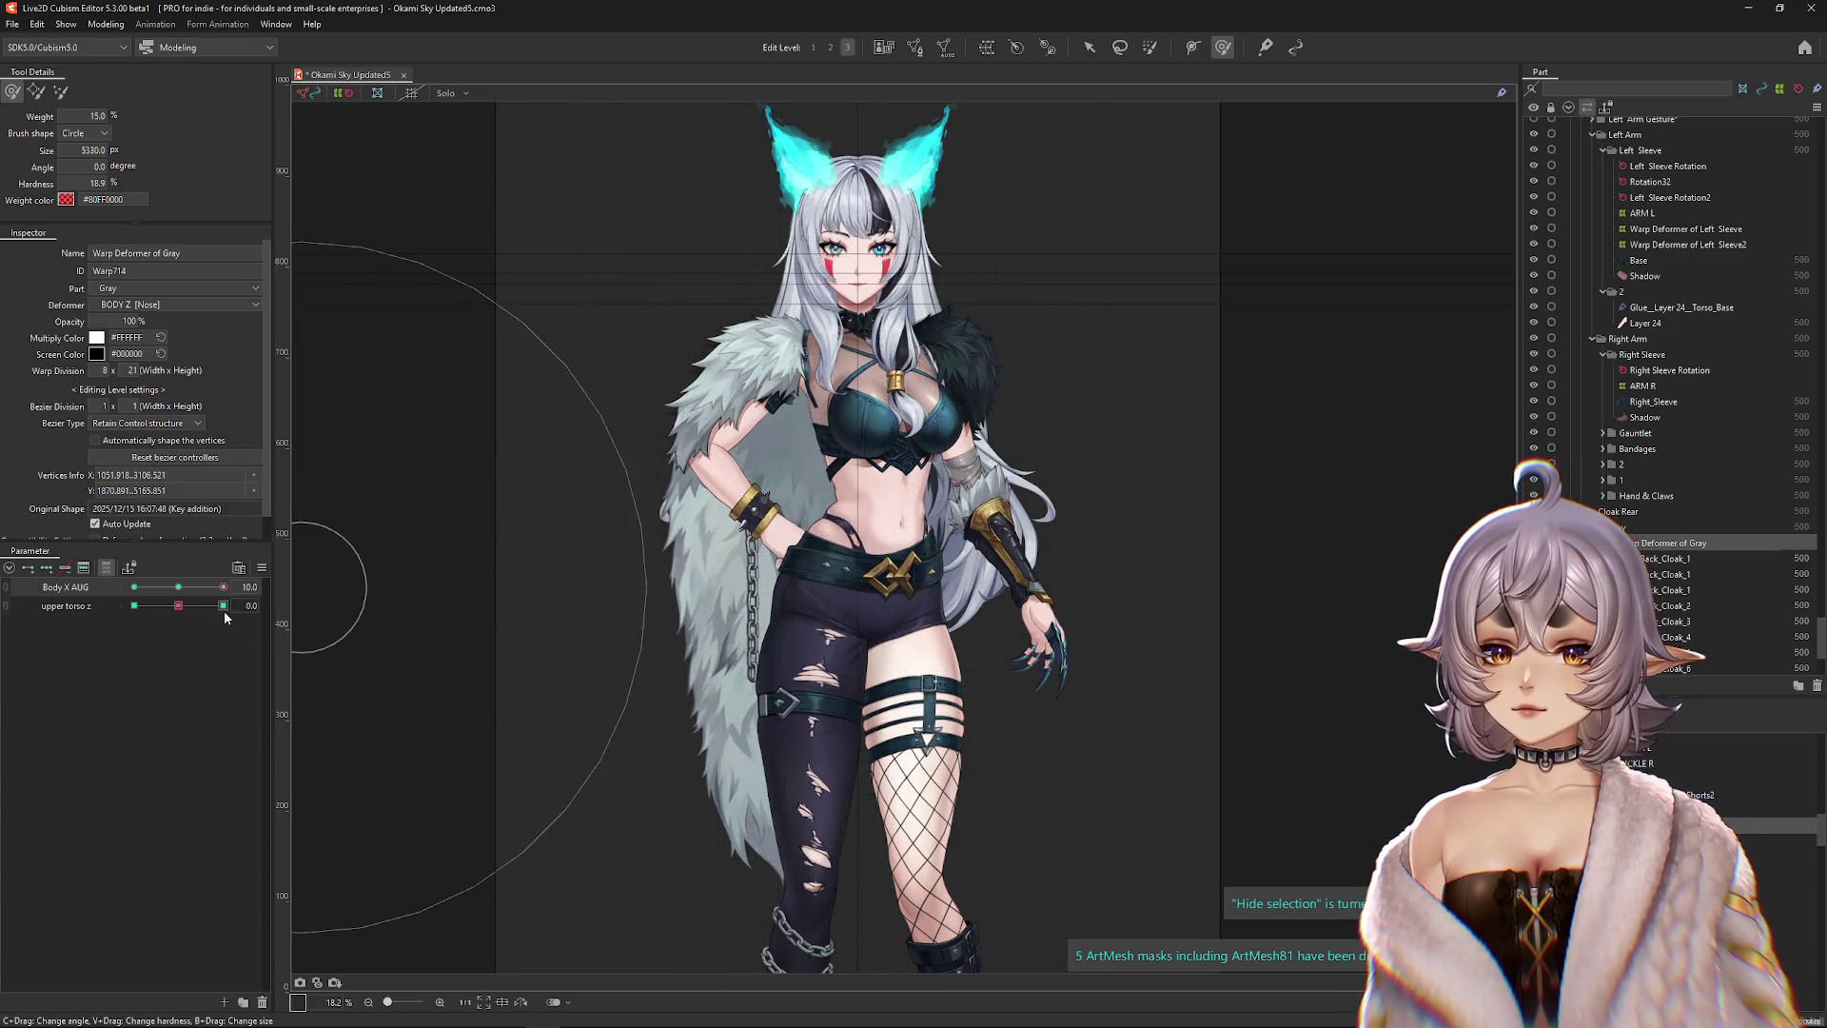
mouse_move(856, 571)
left_mouse_down()
mouse_move(929, 595)
mouse_move(666, 571)
left_mouse_up()
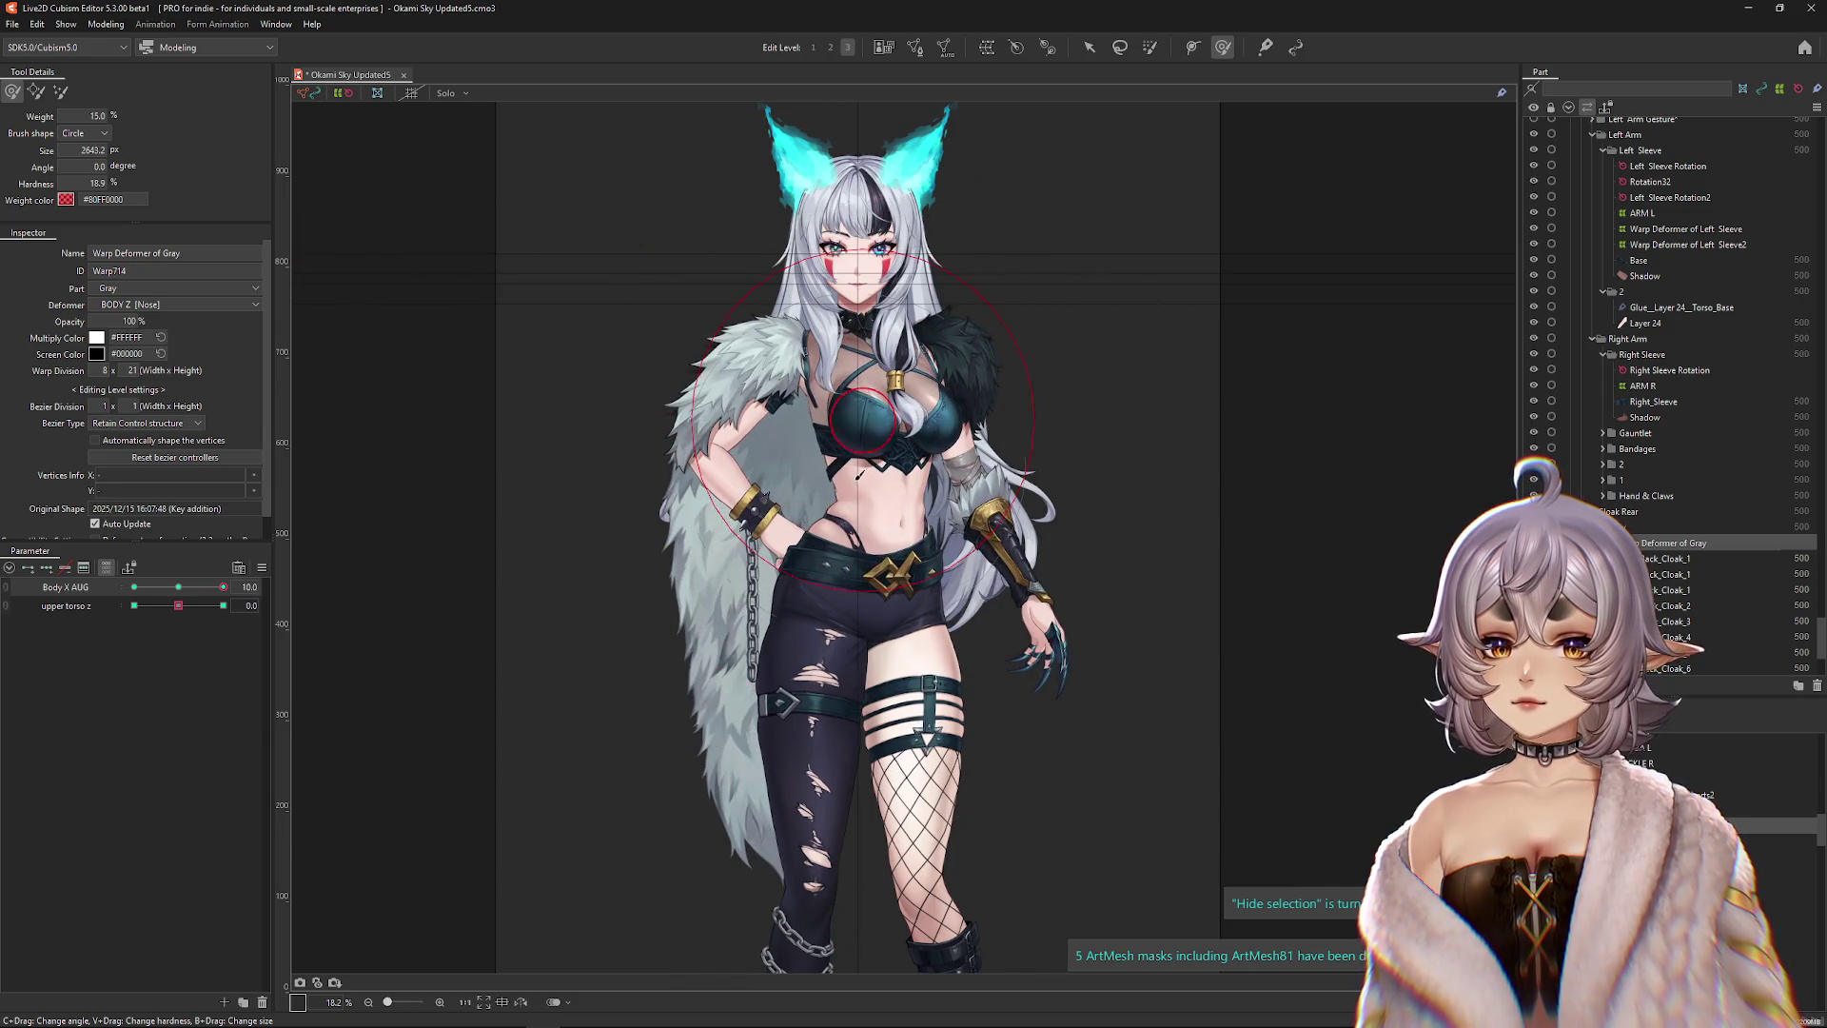
left_click_drag(223, 587, 207, 587)
left_click(222, 587)
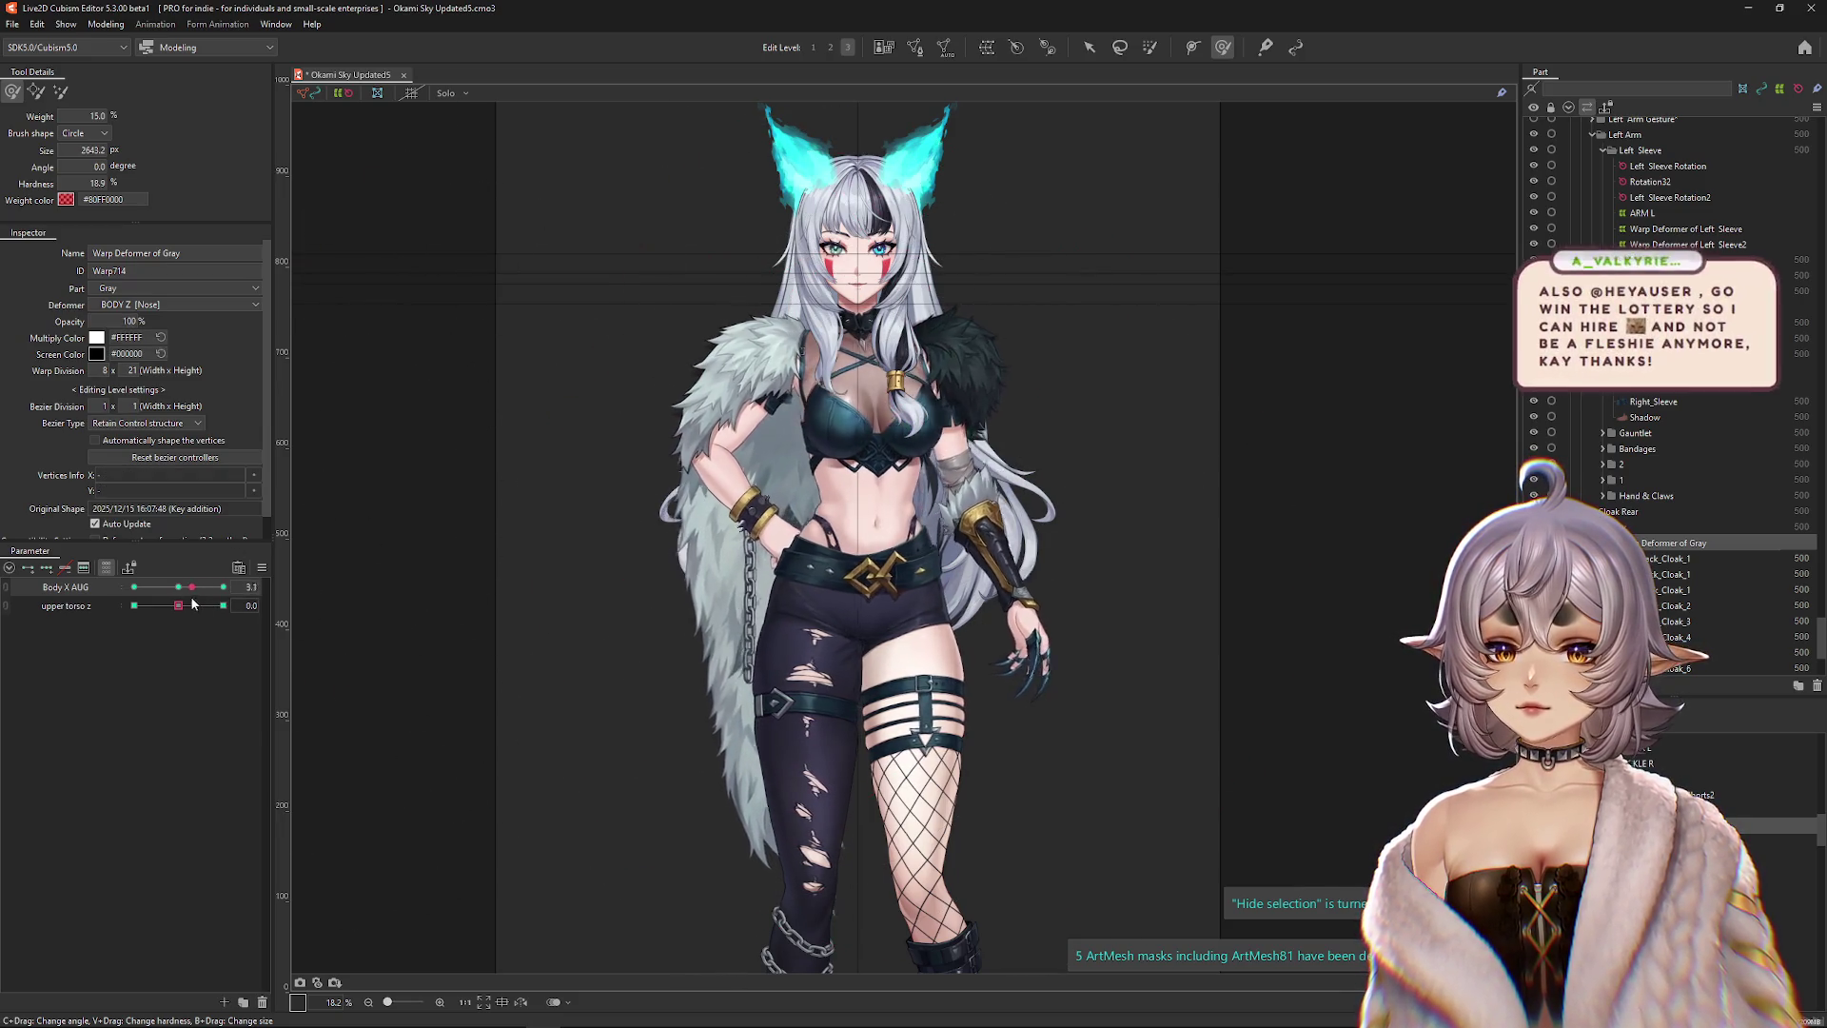
Test the torso twist and lightly reshape the cloak across the body with the brush.
mouse_move(530, 387)
left_mouse_down()
mouse_move(674, 570)
mouse_move(663, 811)
left_mouse_up()
mouse_move(178, 605)
left_mouse_down()
mouse_move(200, 605)
mouse_move(135, 587)
left_mouse_up()
left_click_drag(673, 653, 917, 693)
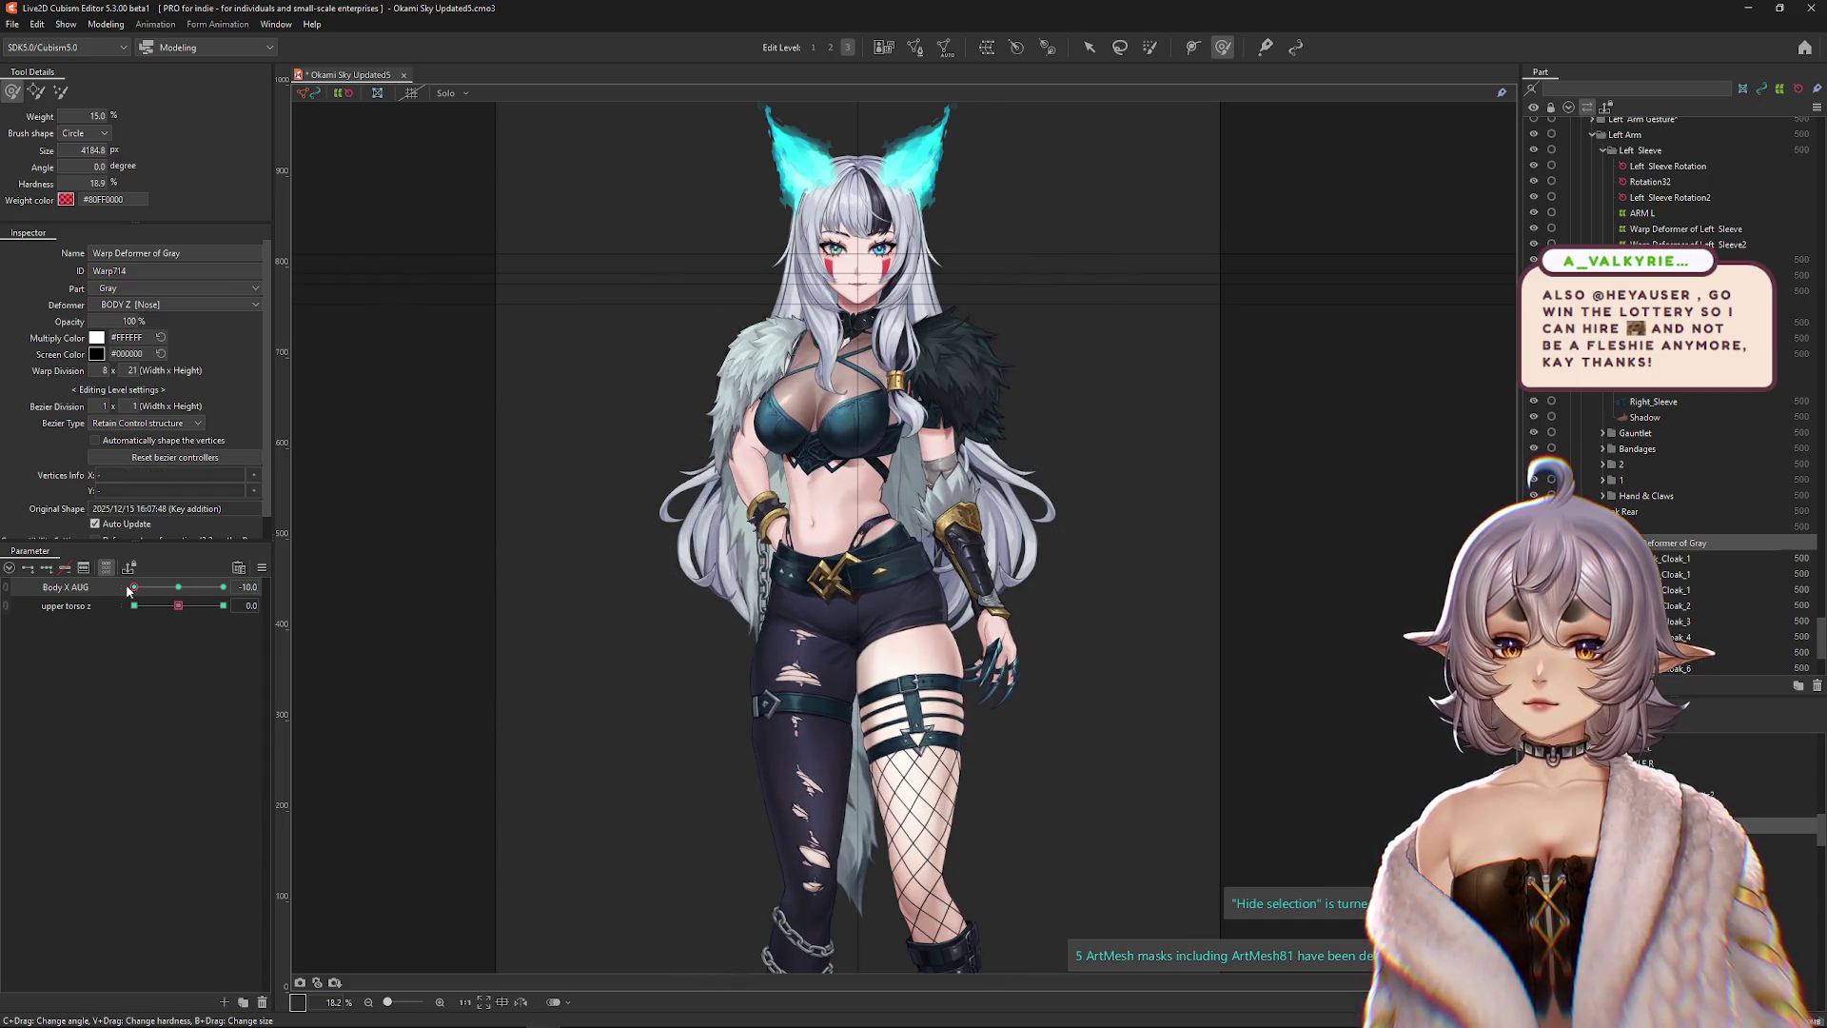
left_click_drag(531, 578, 462, 624)
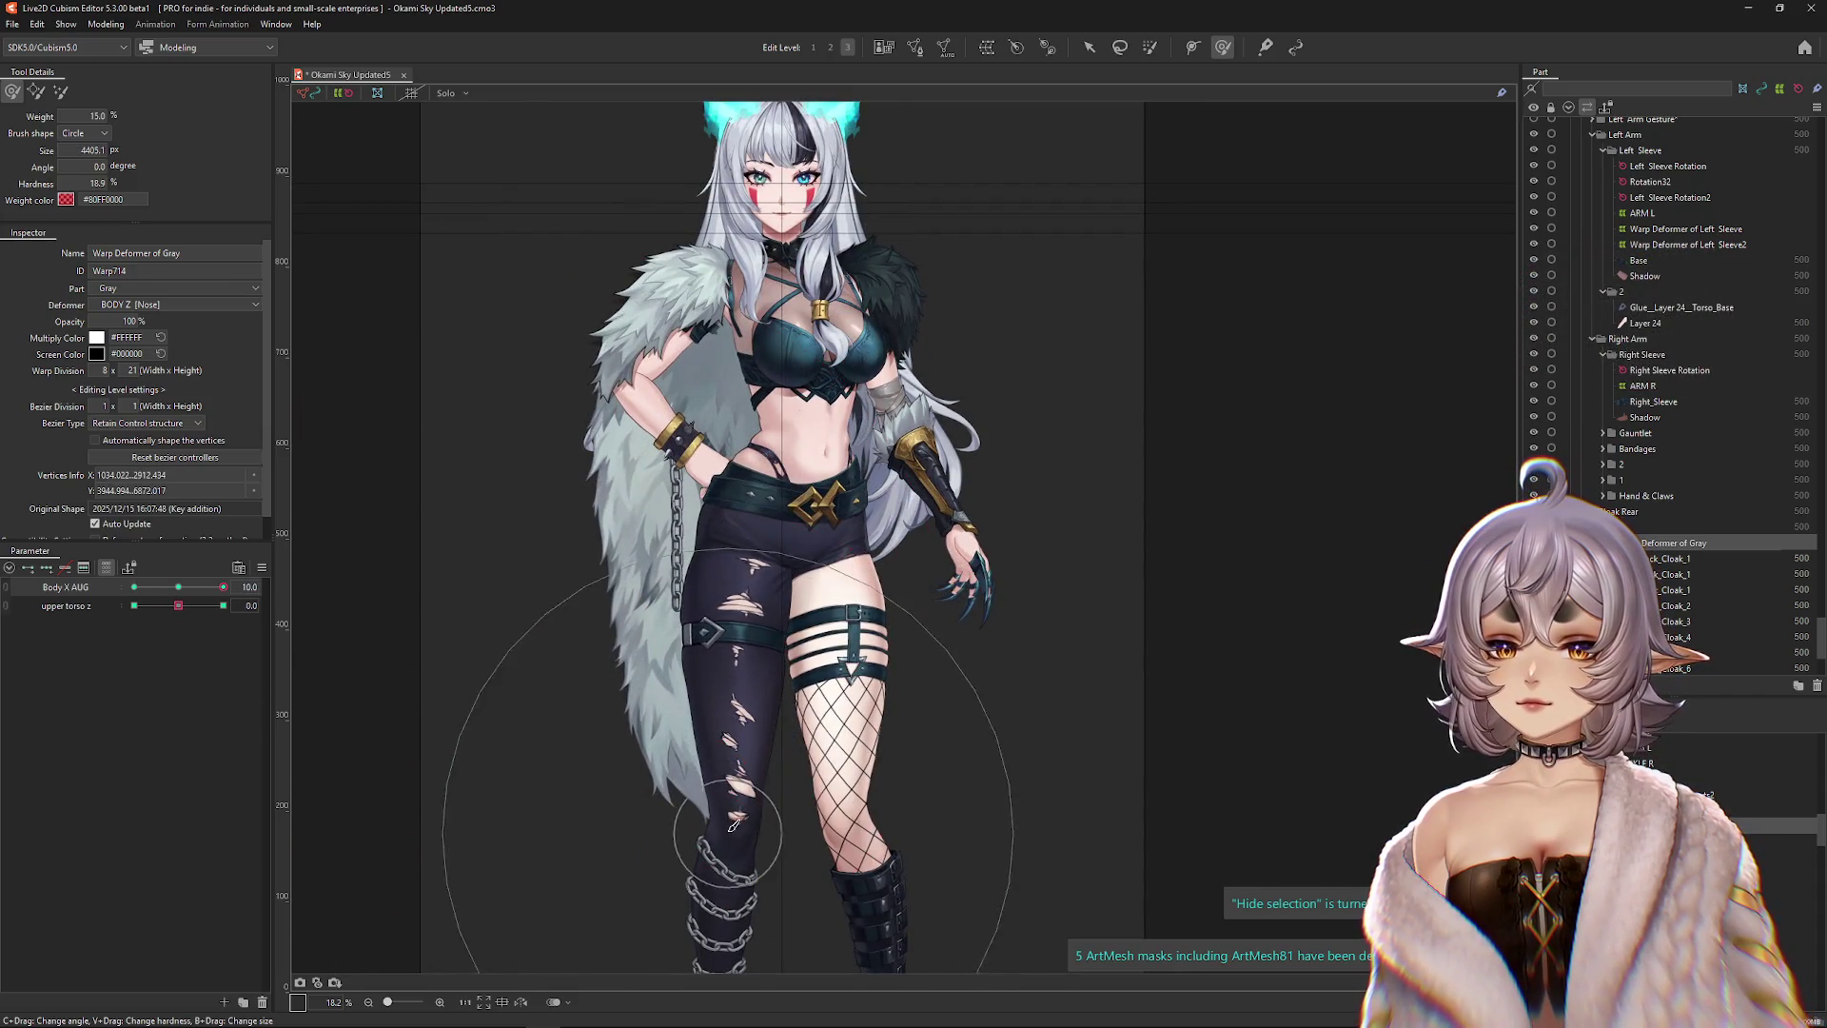
left_click(42, 95)
left_click(60, 92)
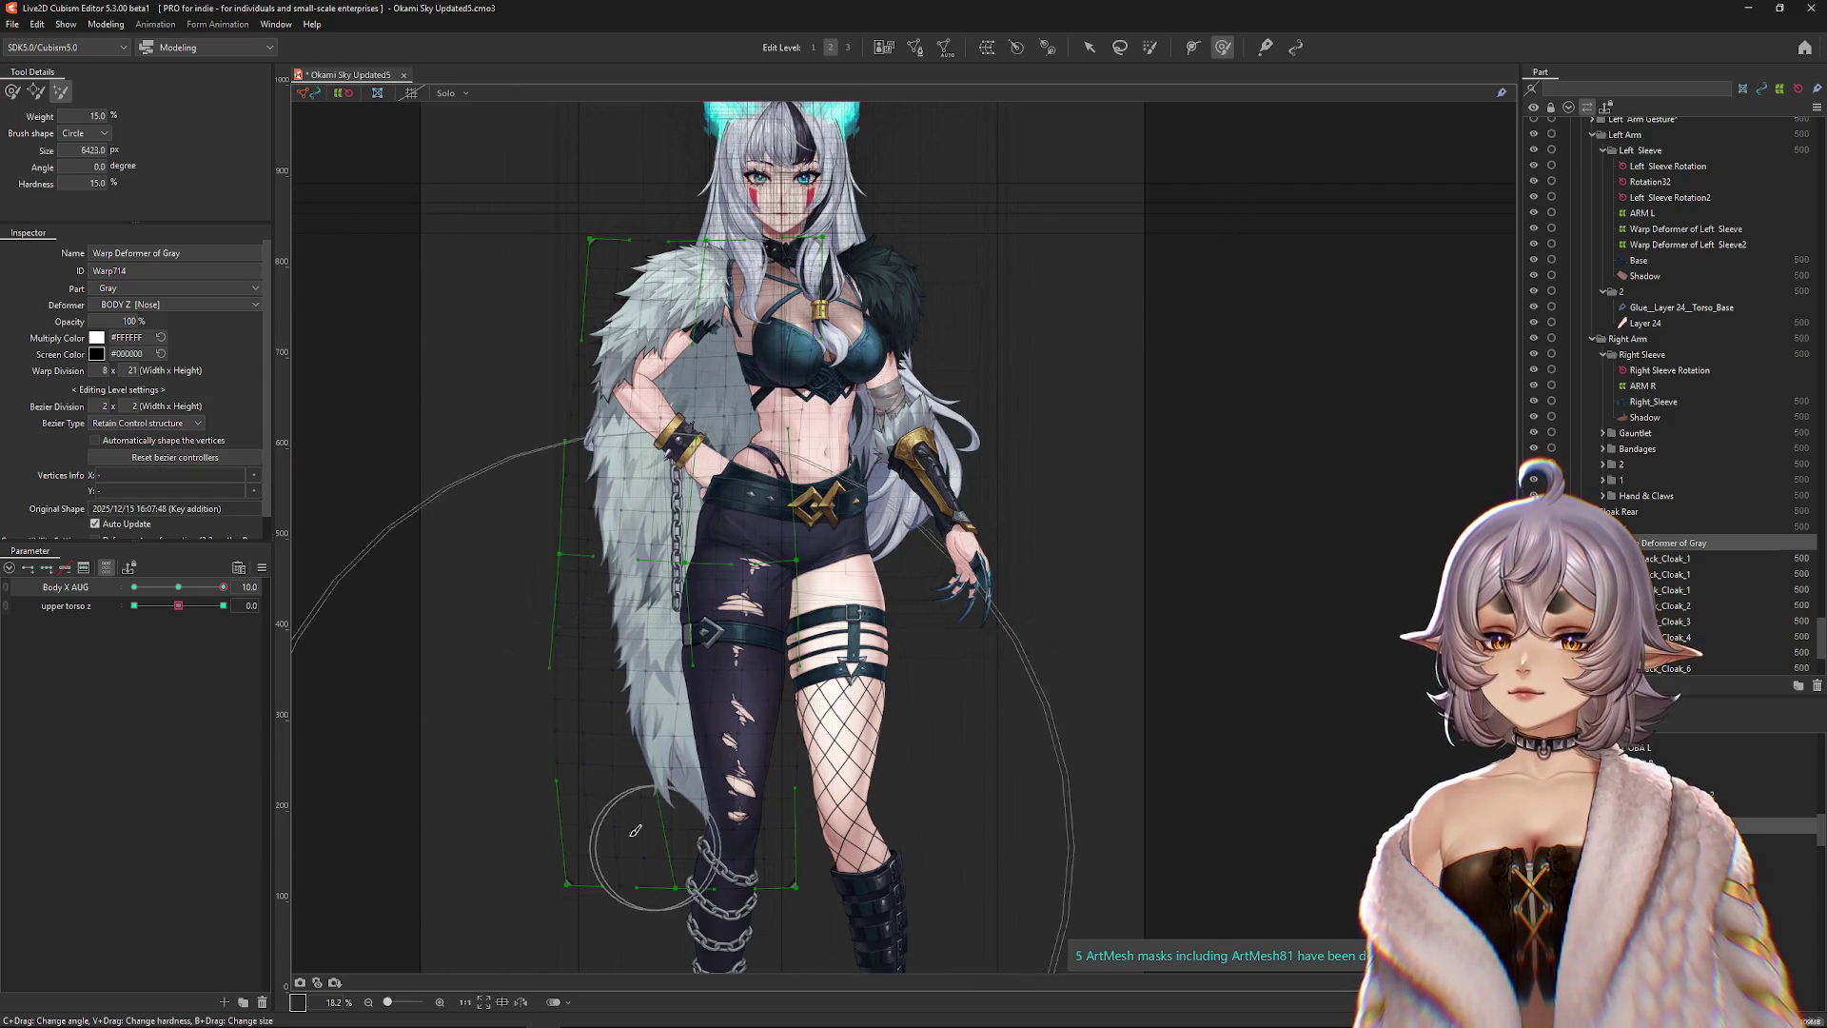
Switch to Edit Level 2 and step Body X AUG through its -10 and 0 keyforms.
key("2")
left_click(135, 587)
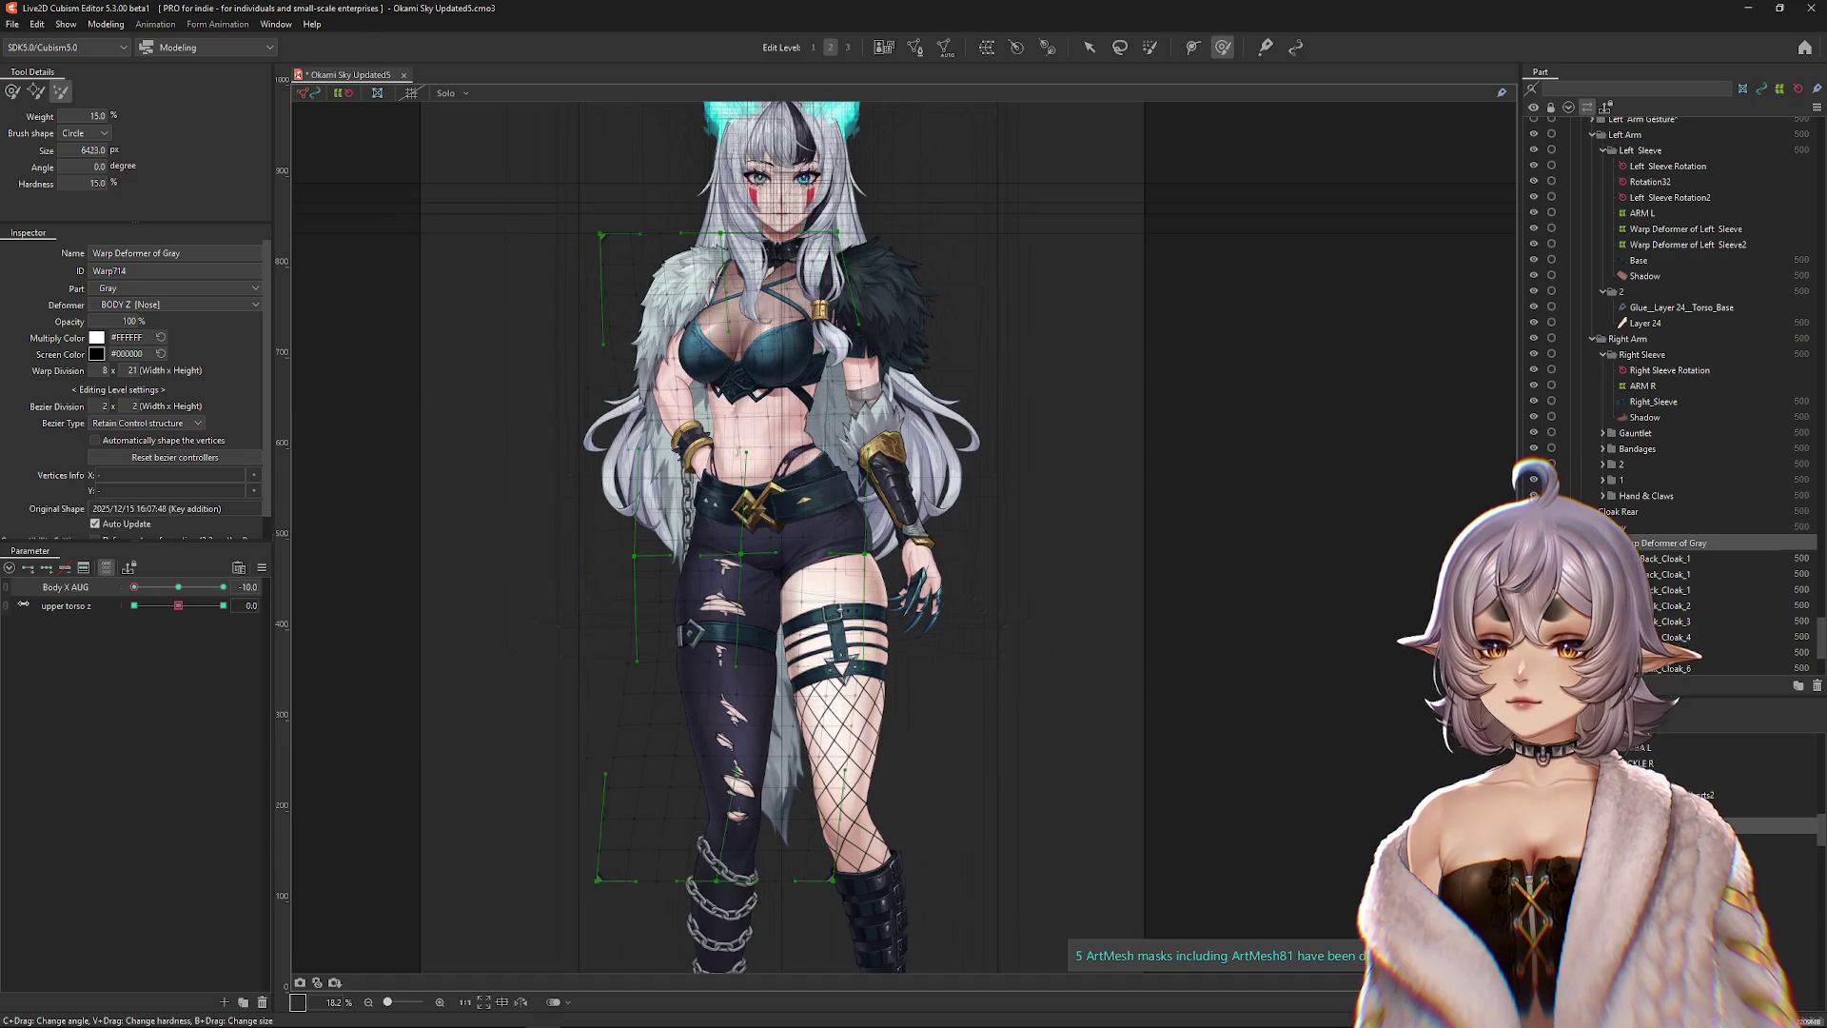
left_click(192, 587)
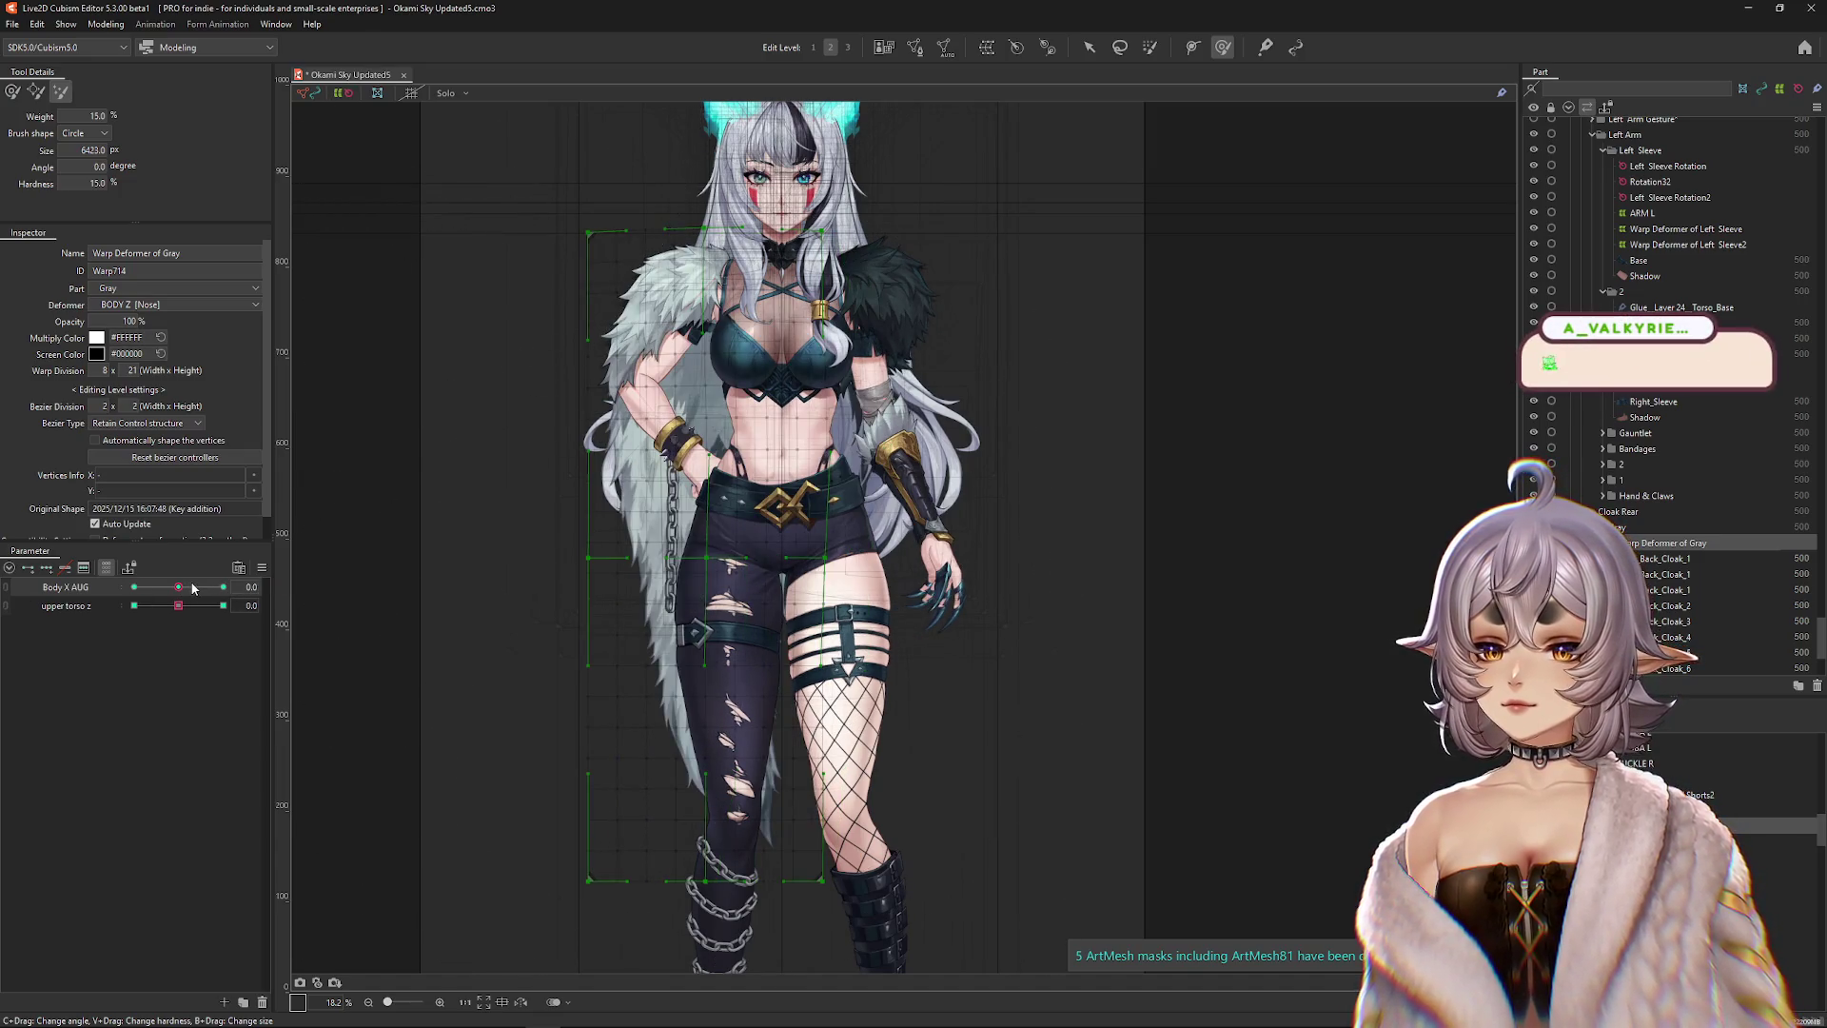
left_click(287, 586)
left_click(134, 587)
left_click(178, 605)
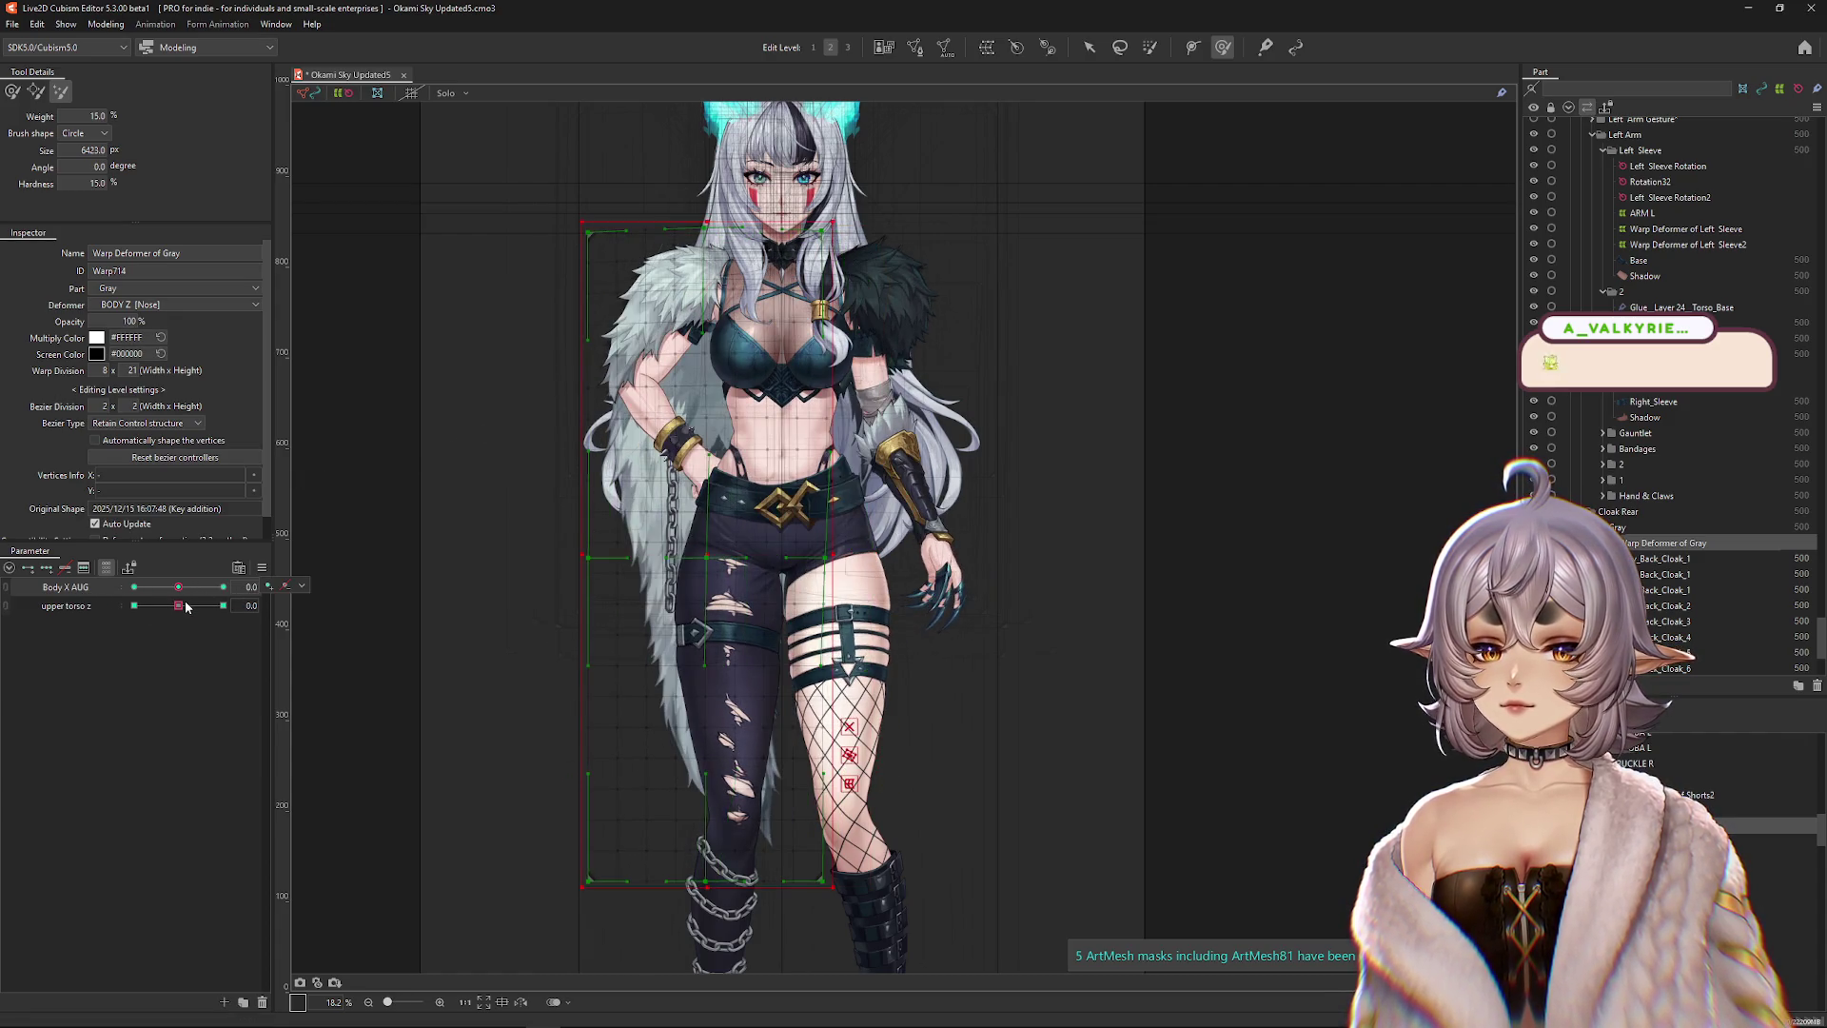
left_click_drag(186, 590, 134, 587)
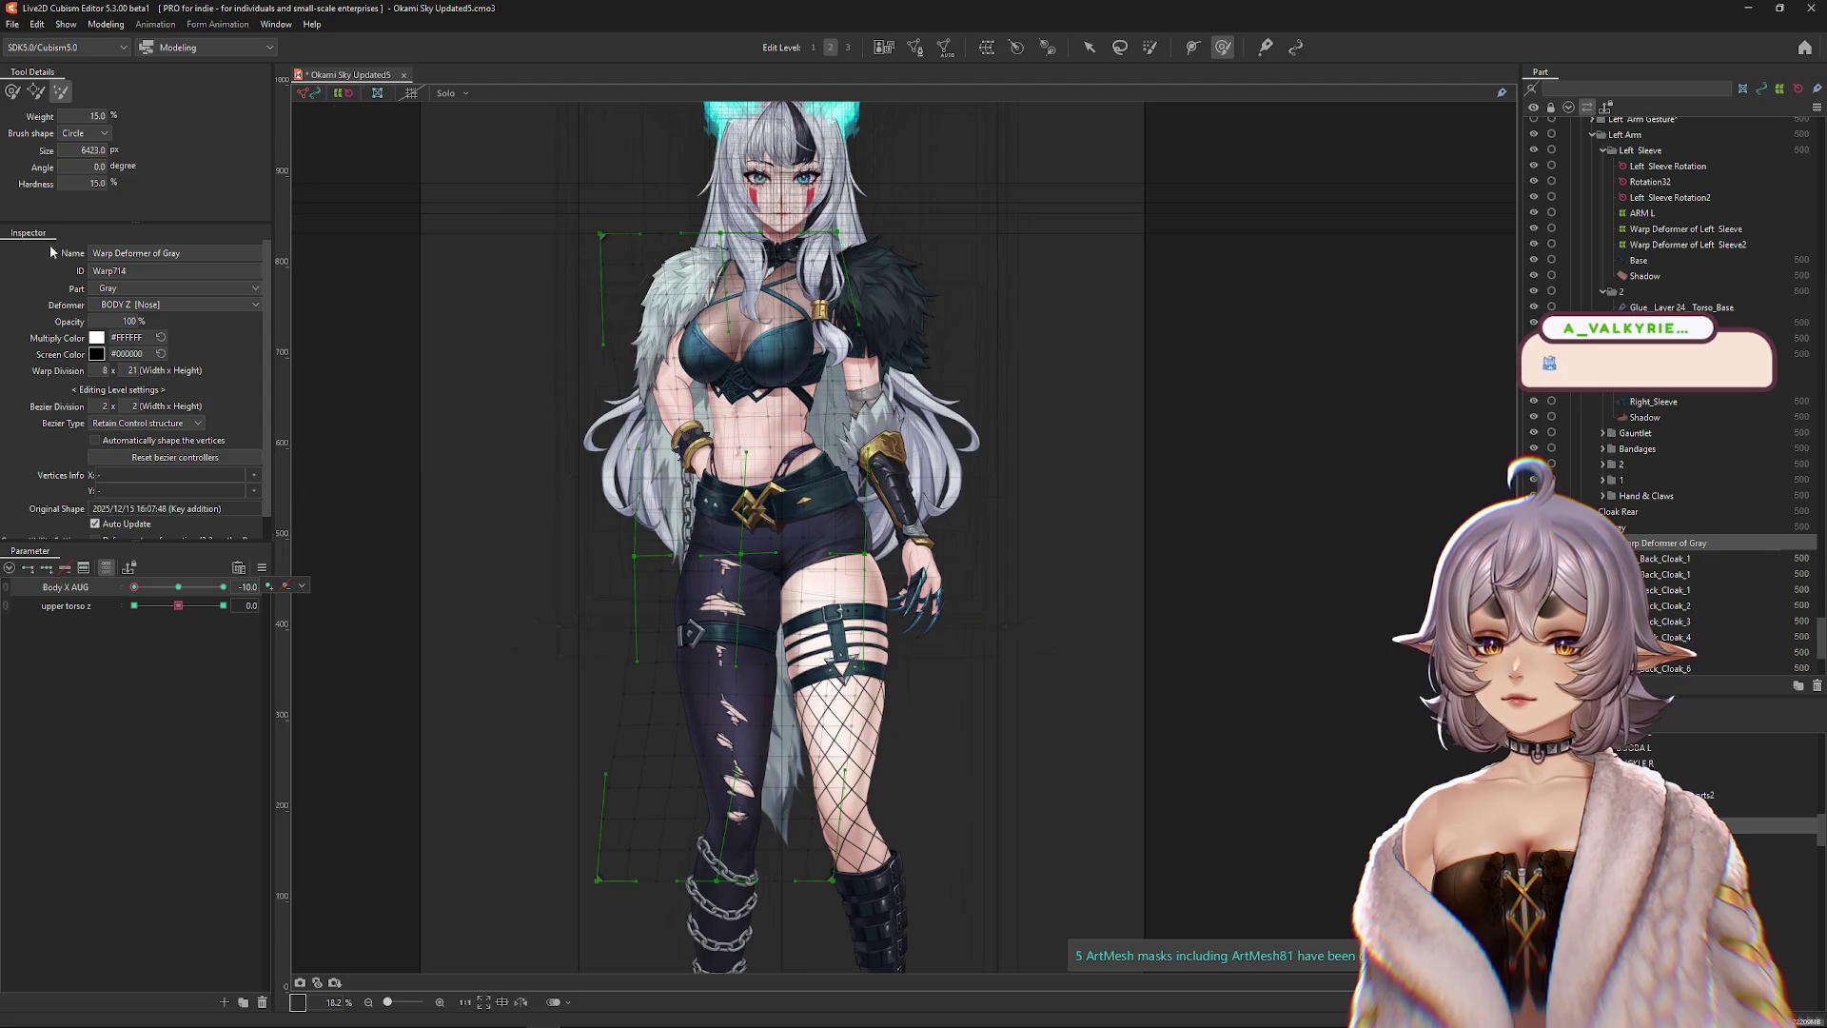
key("ctrl+h")
left_click(11, 90)
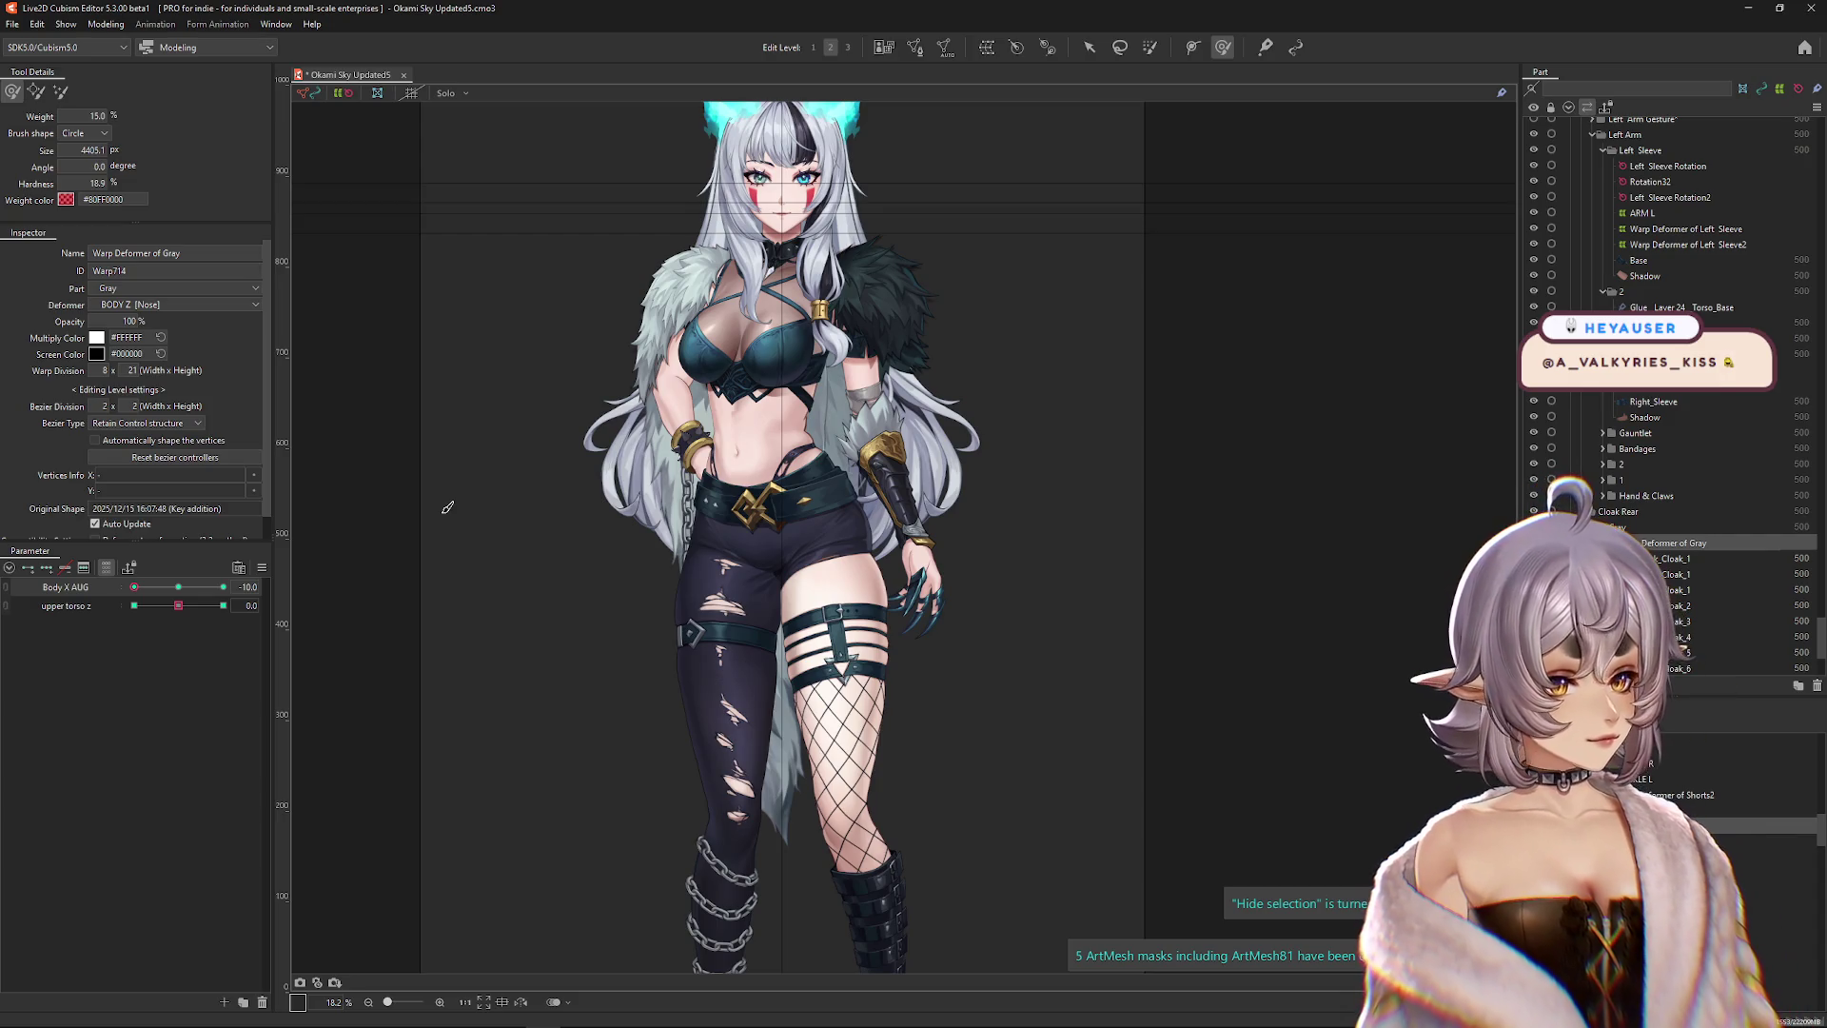
At the Body X AUG 10 keyform, nudge the cloak deformer slightly right and down.
mouse_move(134, 587)
left_mouse_down()
mouse_move(223, 587)
mouse_move(152, 586)
left_mouse_up()
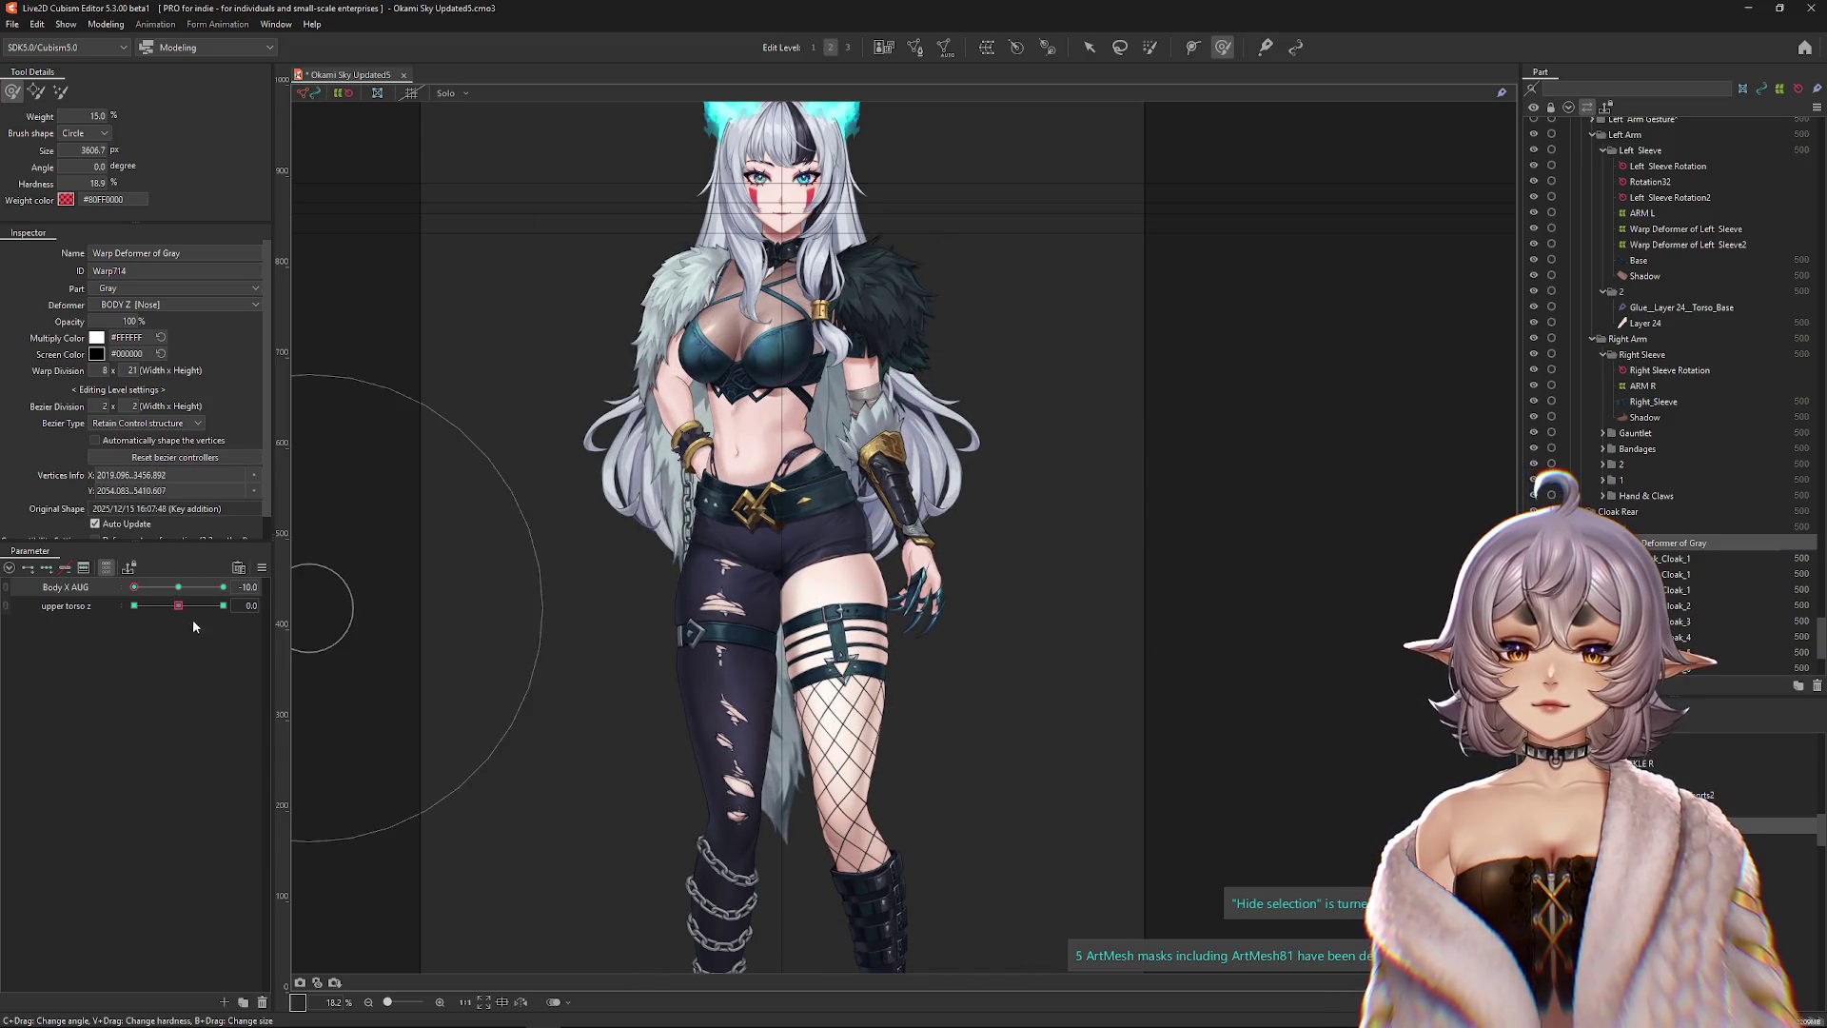
left_click(222, 587)
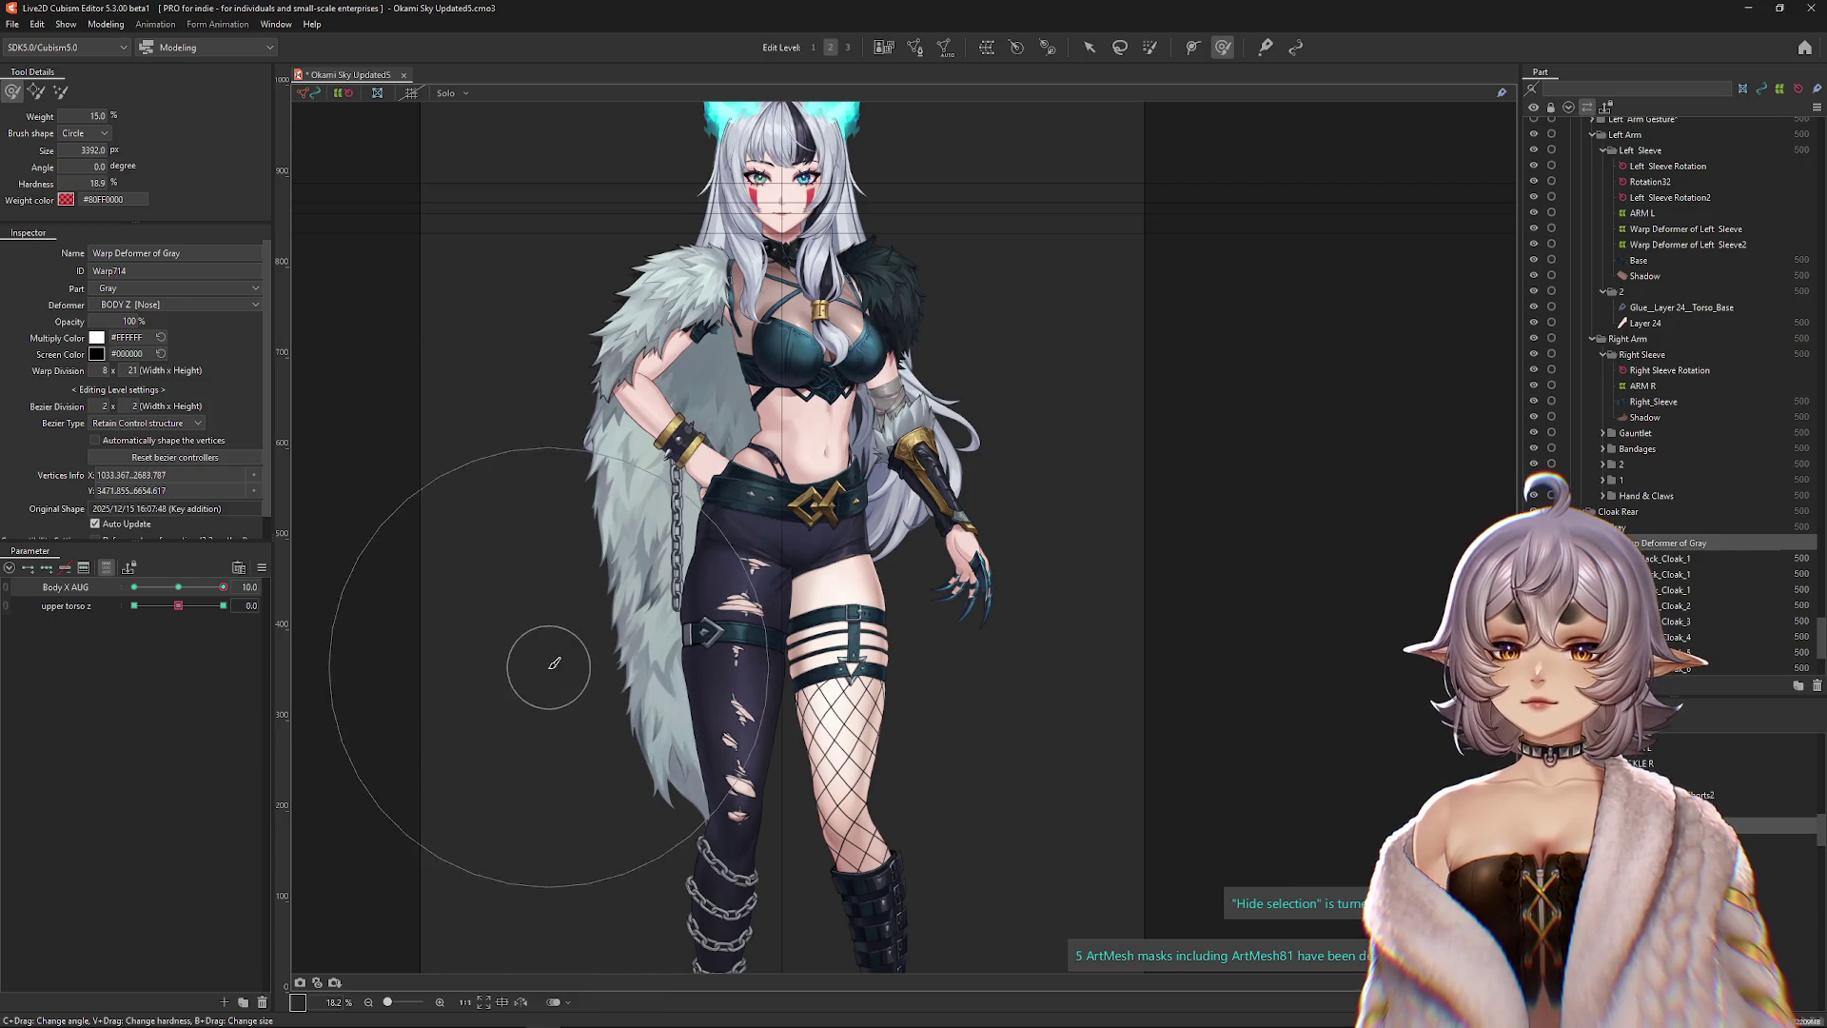
left_click_drag(627, 639, 641, 656)
left_click(191, 586)
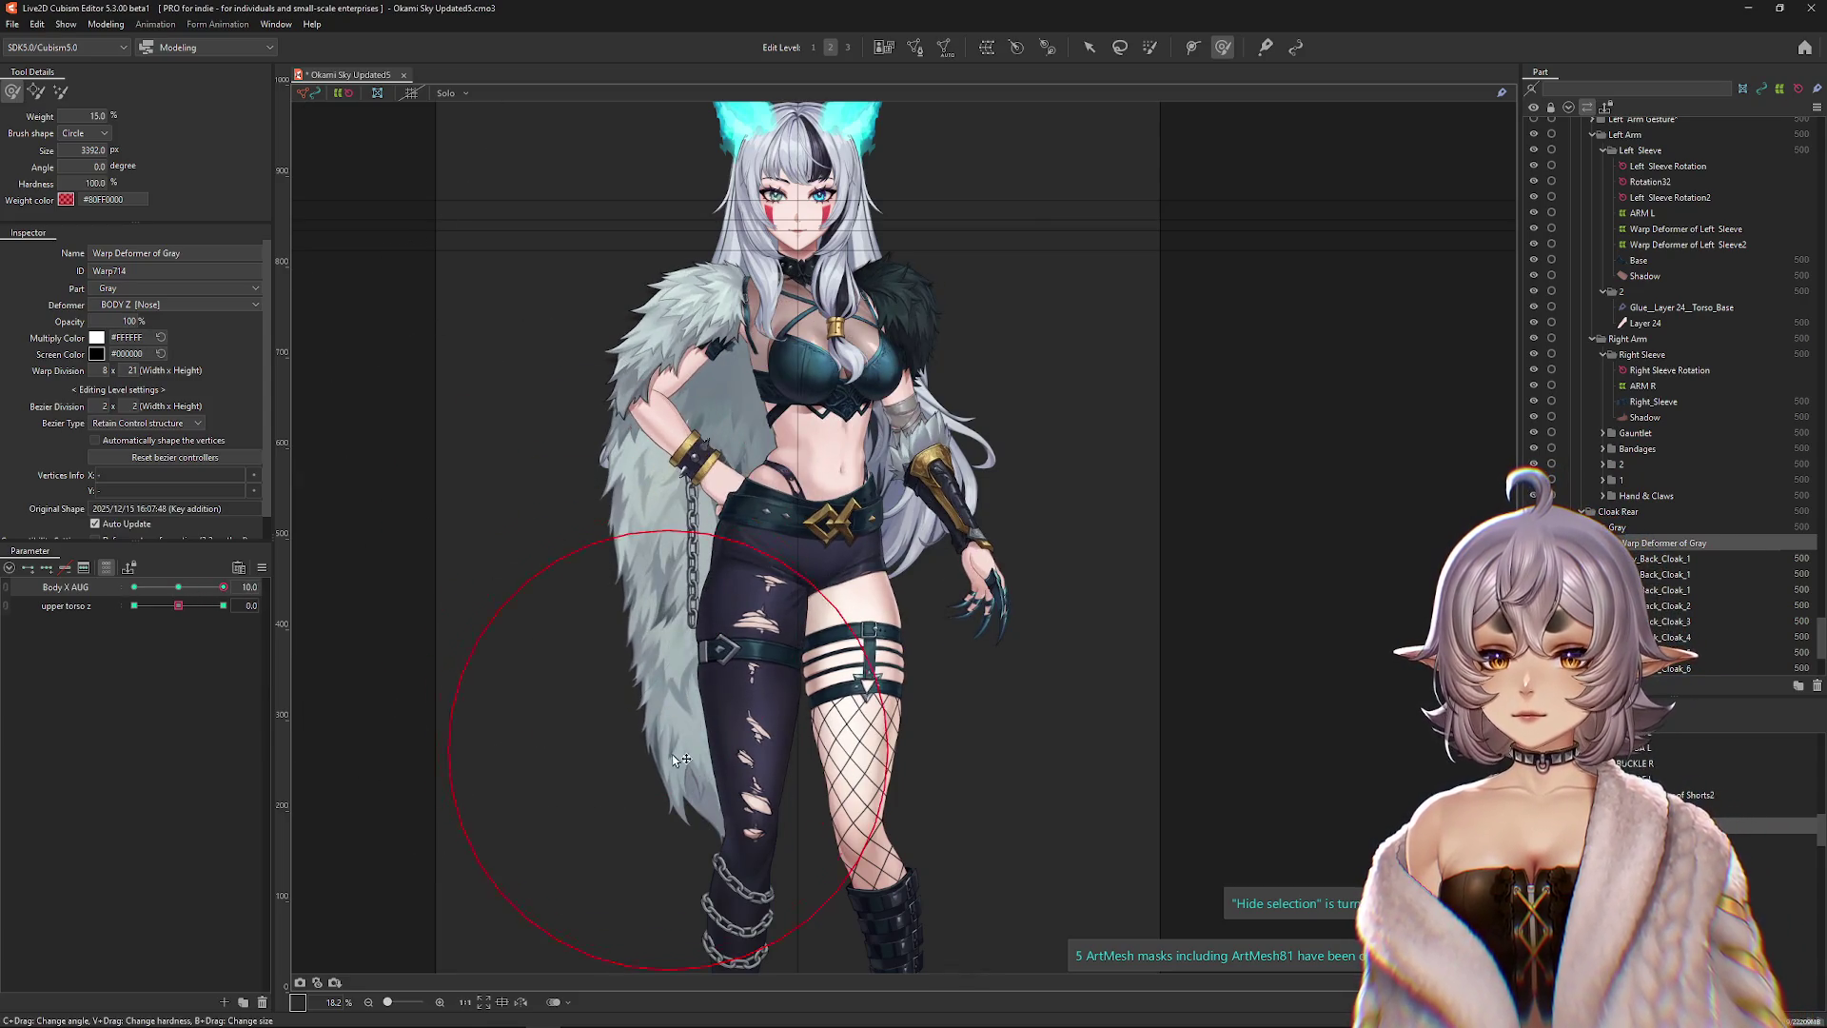
scroll(648, 552, "up", 3)
scroll(713, 571, "down", 3)
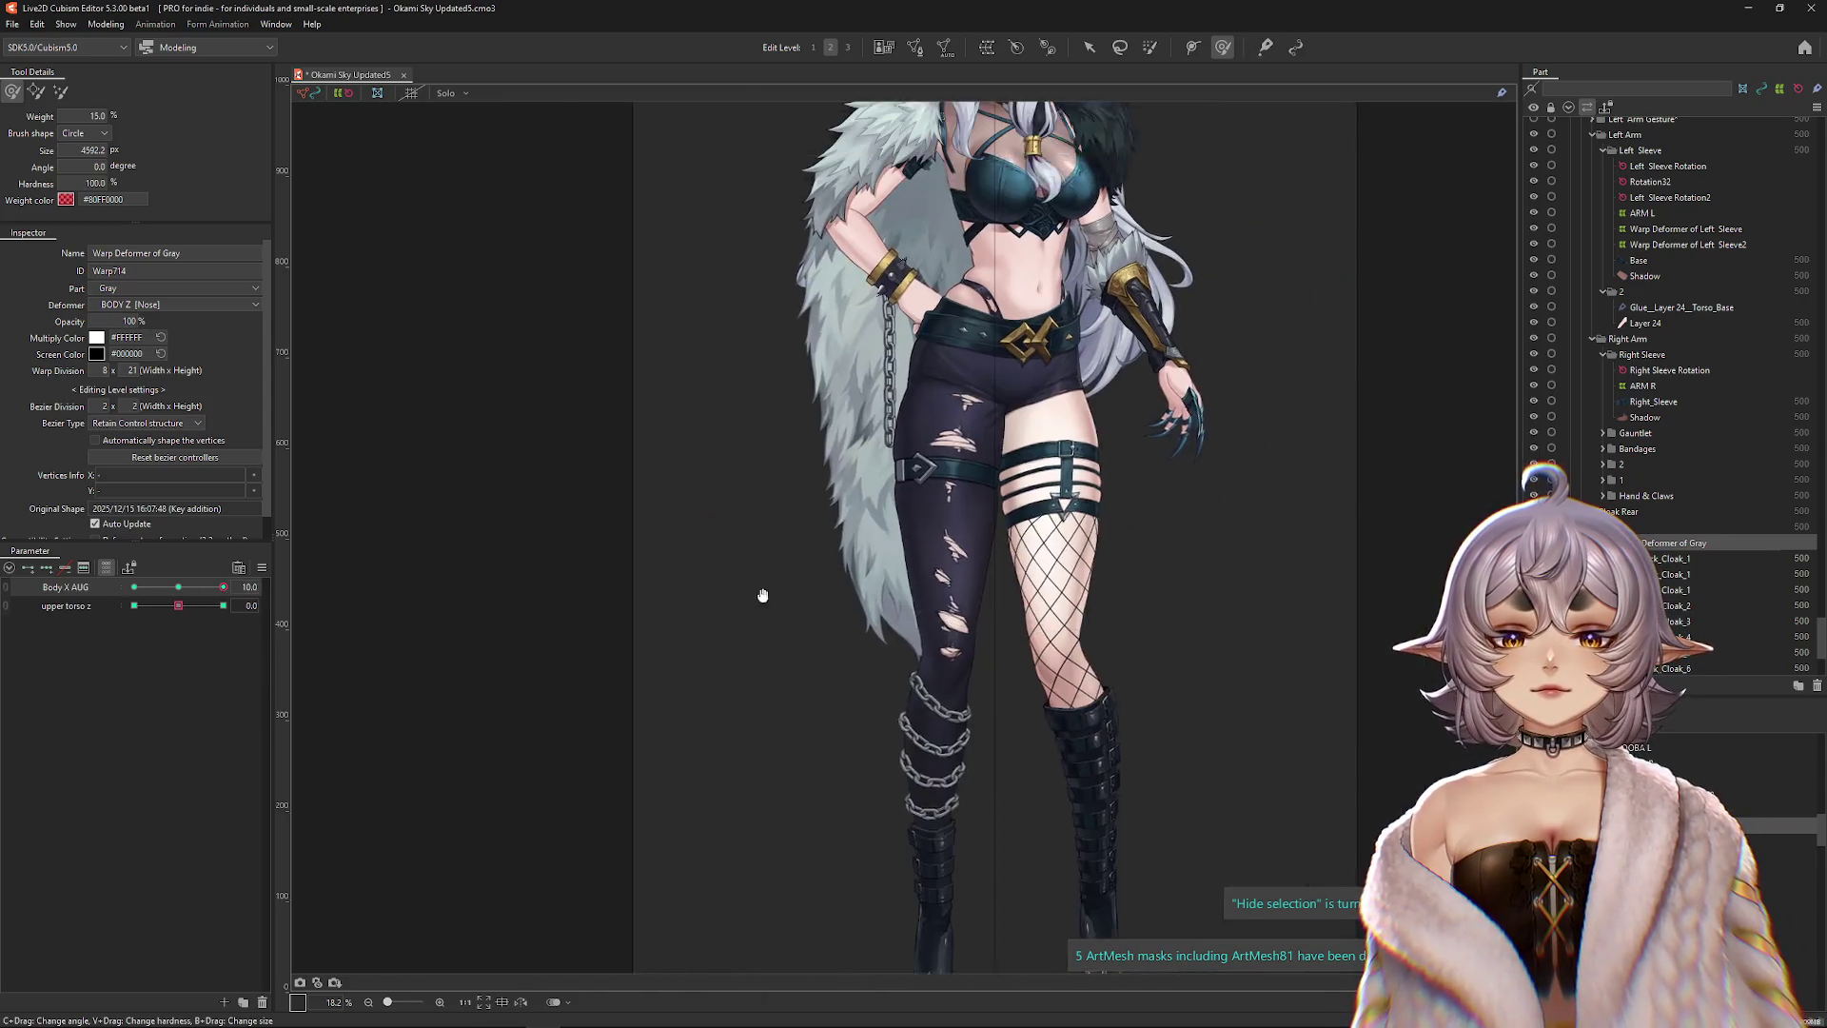
key("Escape")
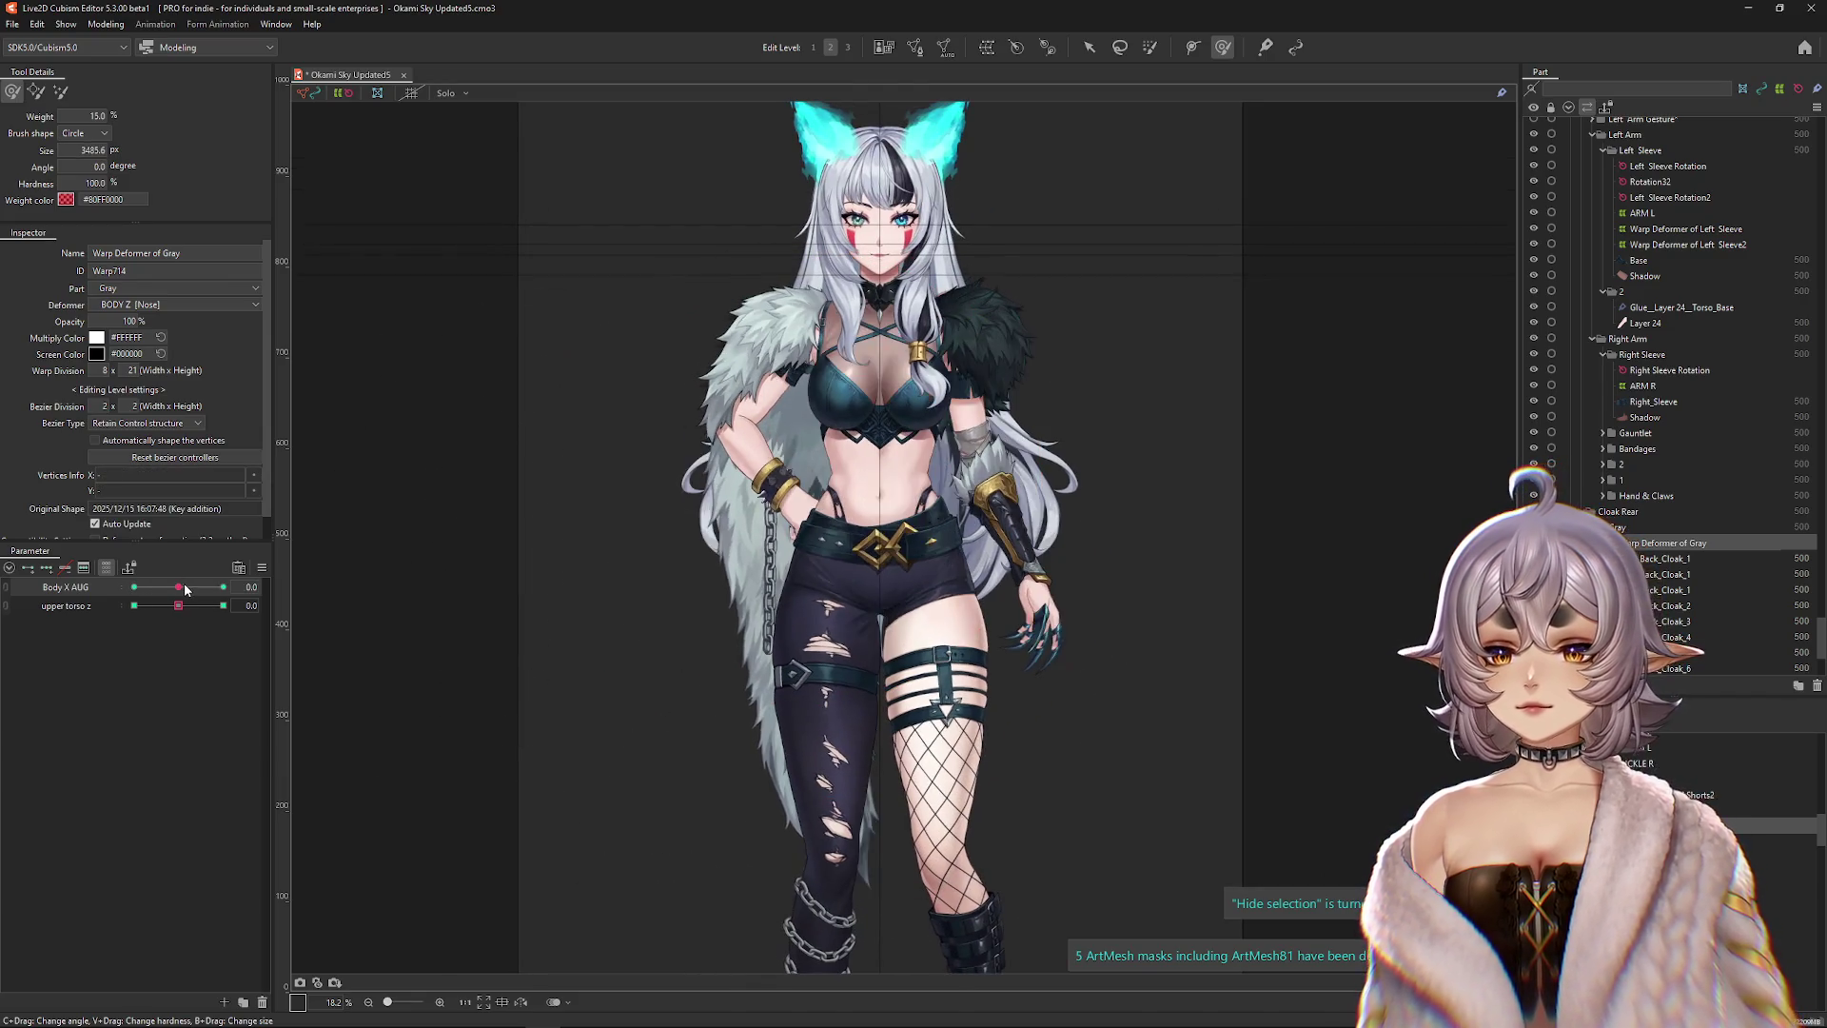
Return Body X AUG to 0 and turn the torso with upper torso z at 1.
left_click_drag(894, 475, 869, 455)
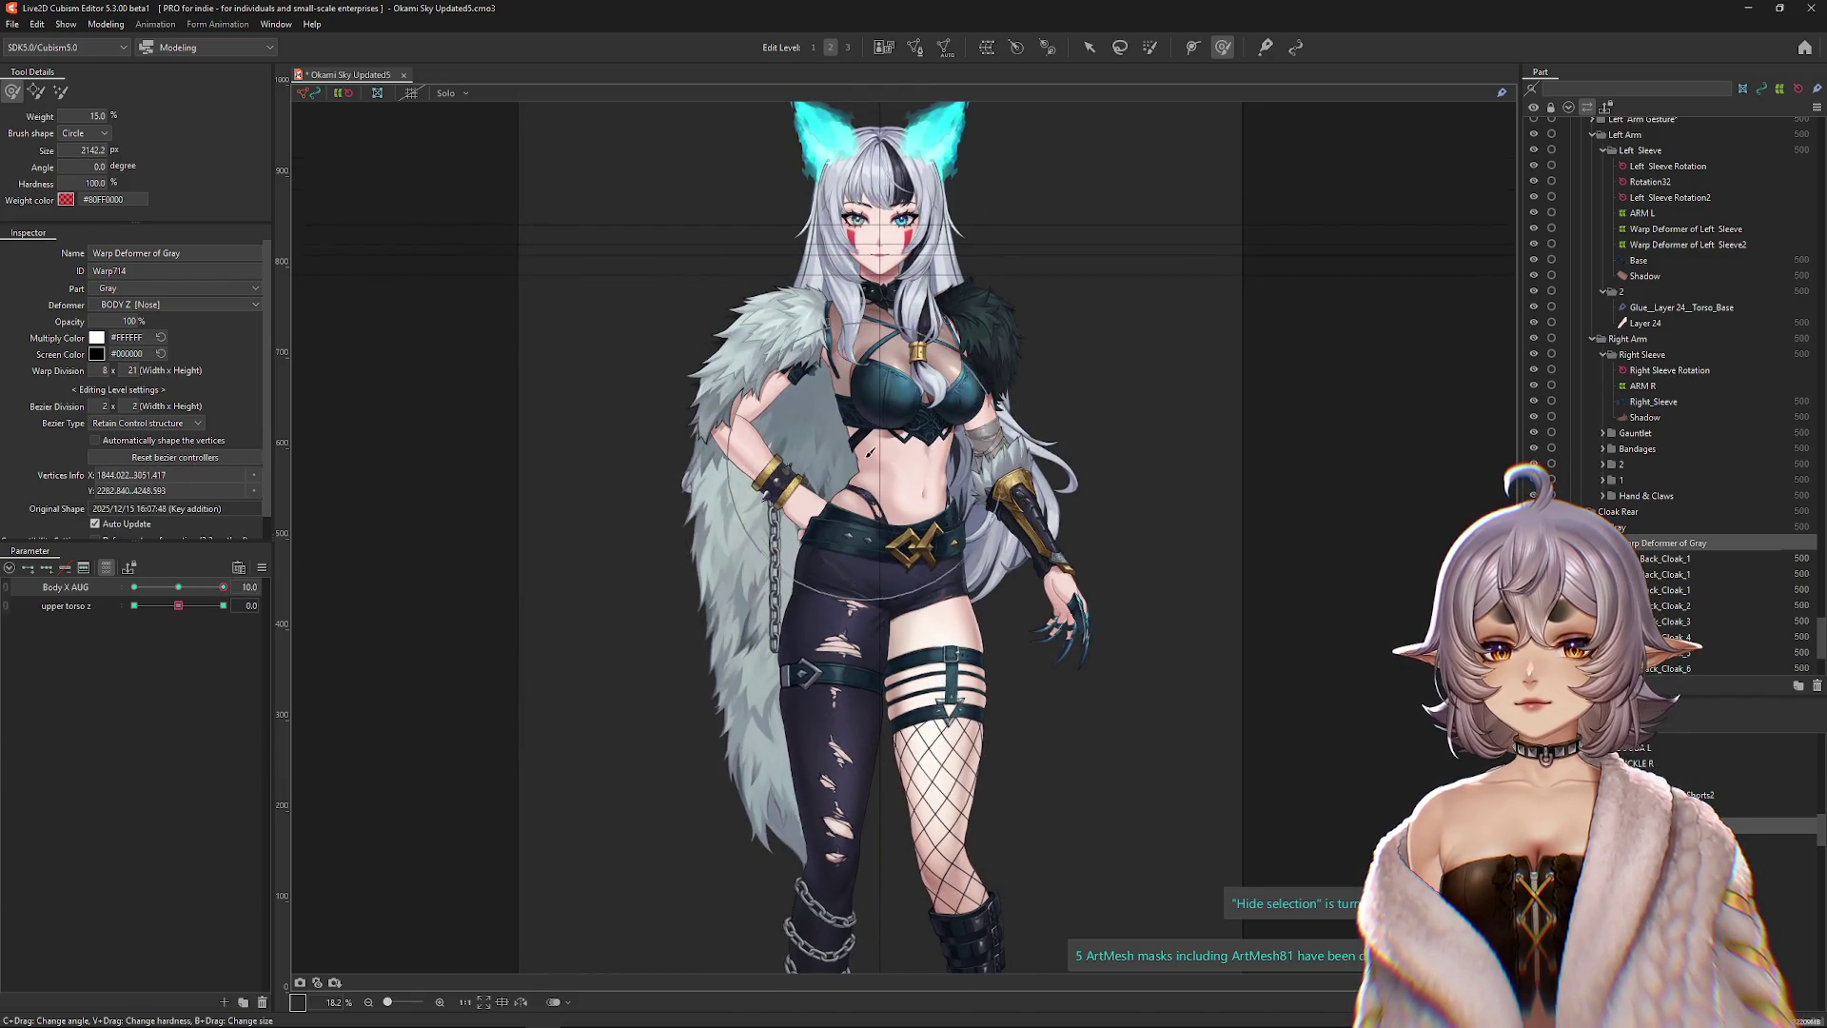
left_click_drag(225, 591, 237, 605)
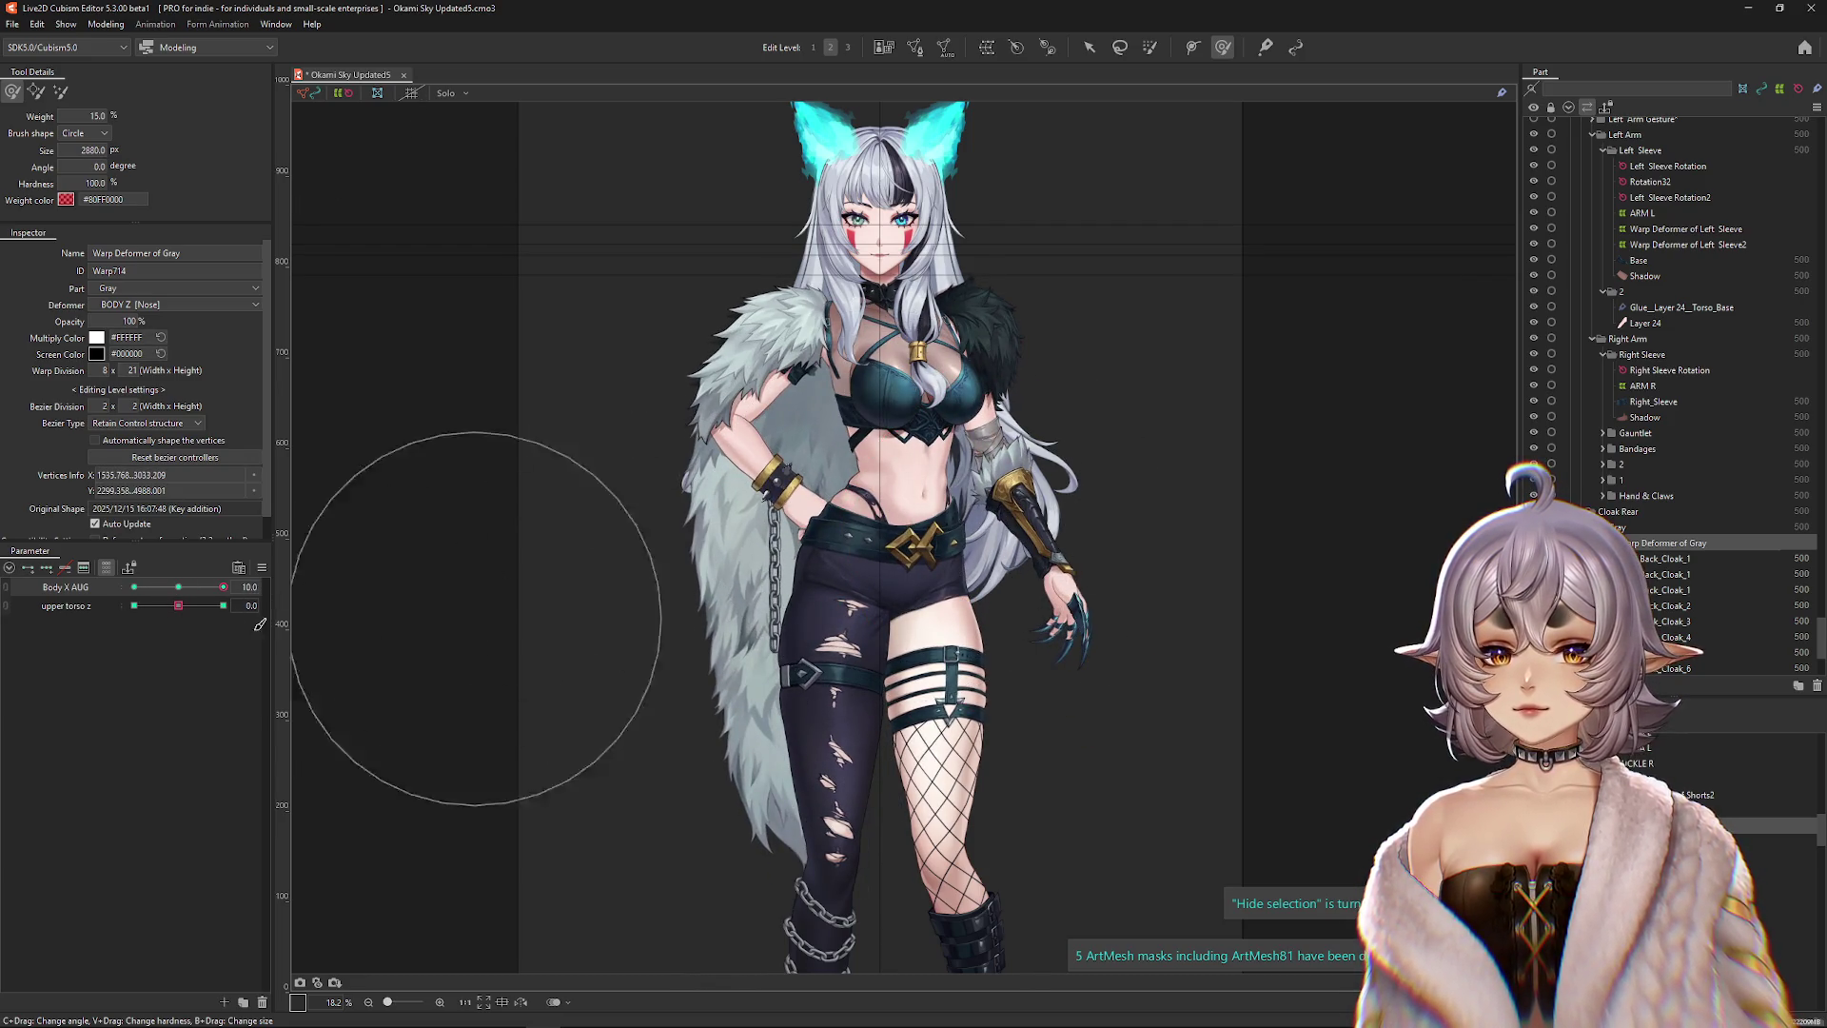
left_click_drag(223, 587, 184, 595)
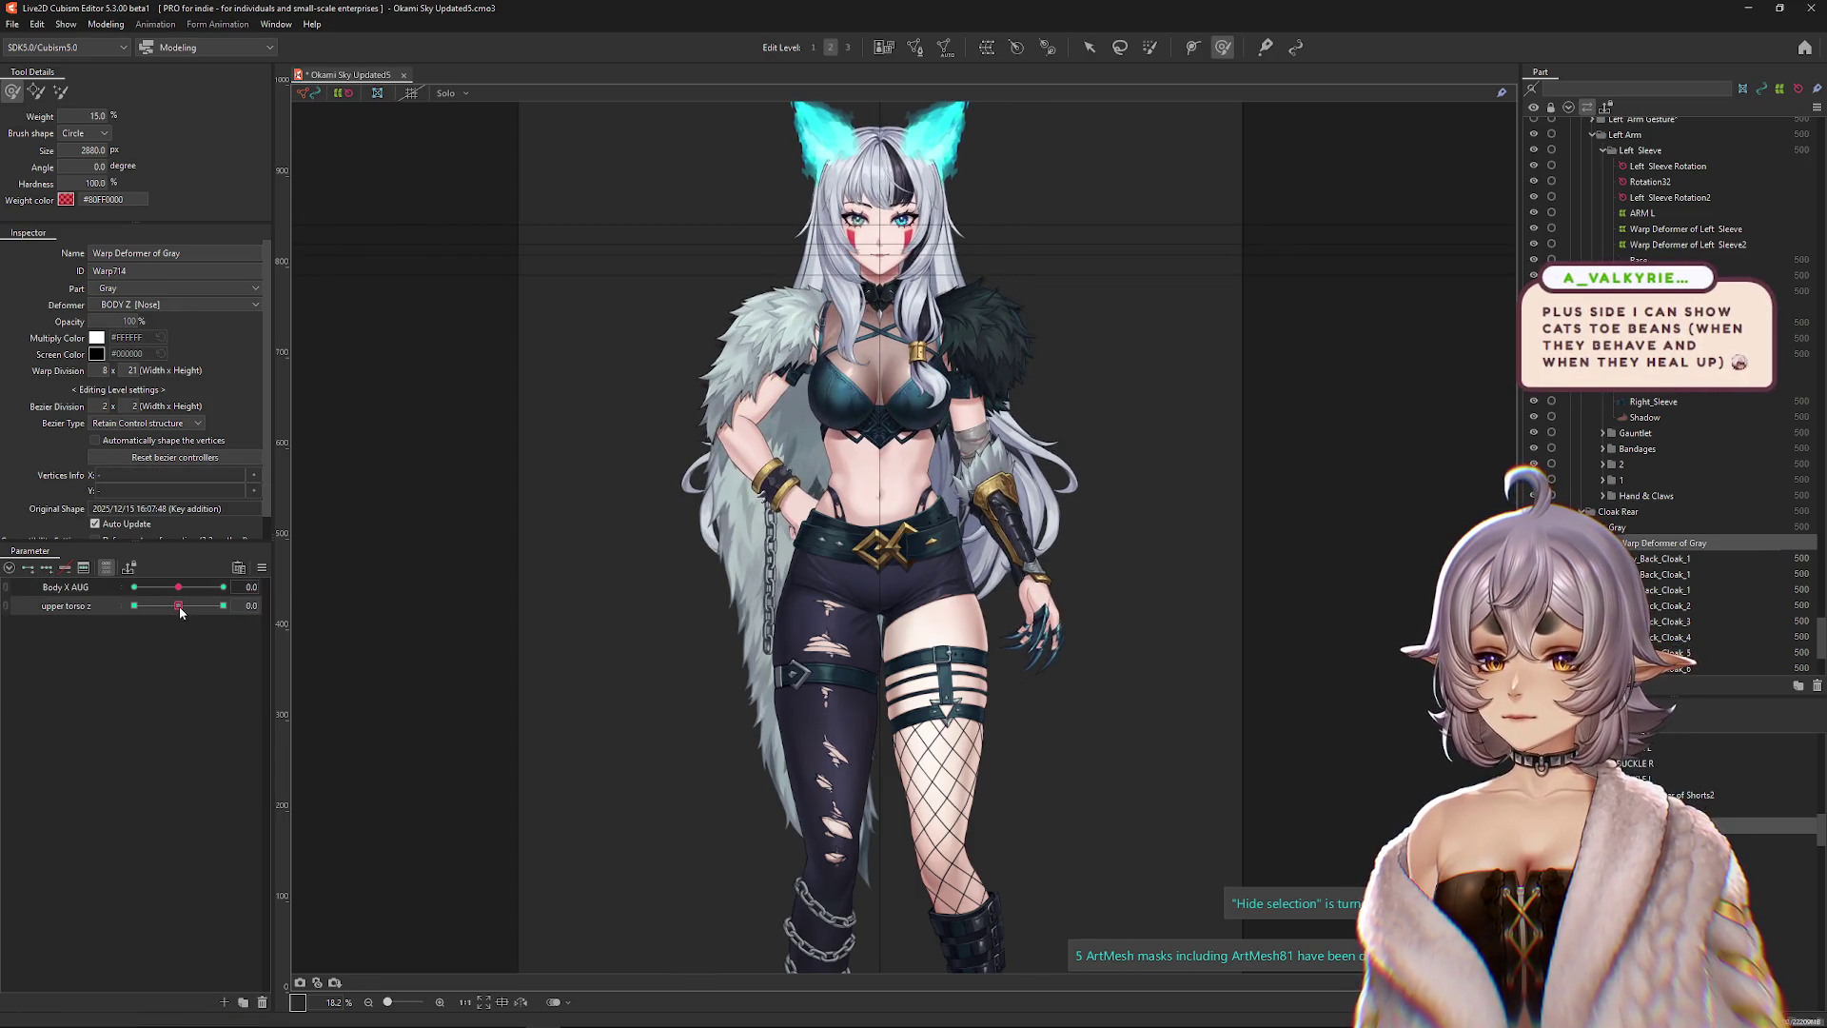
left_click_drag(176, 611, 222, 606)
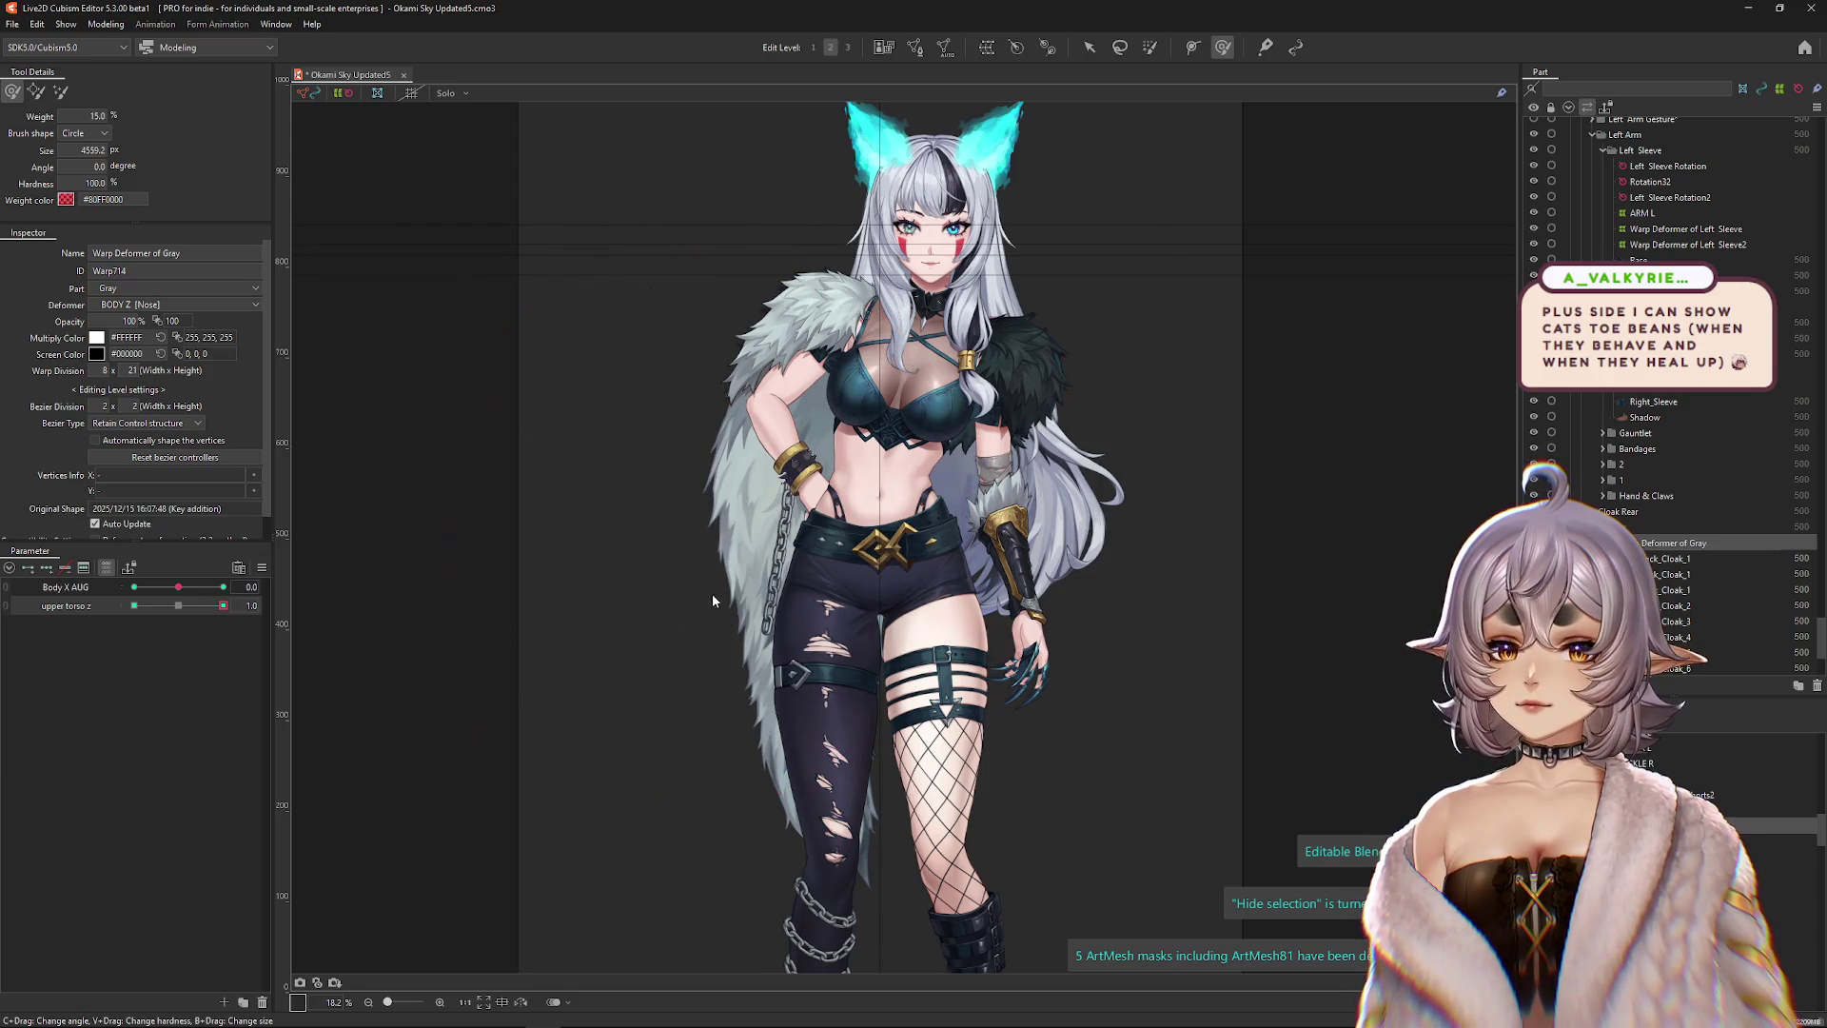
Resize the deform brush, select cloak warp vertices, and set upper torso z to its full pose.
left_click_drag(530, 816, 611, 816)
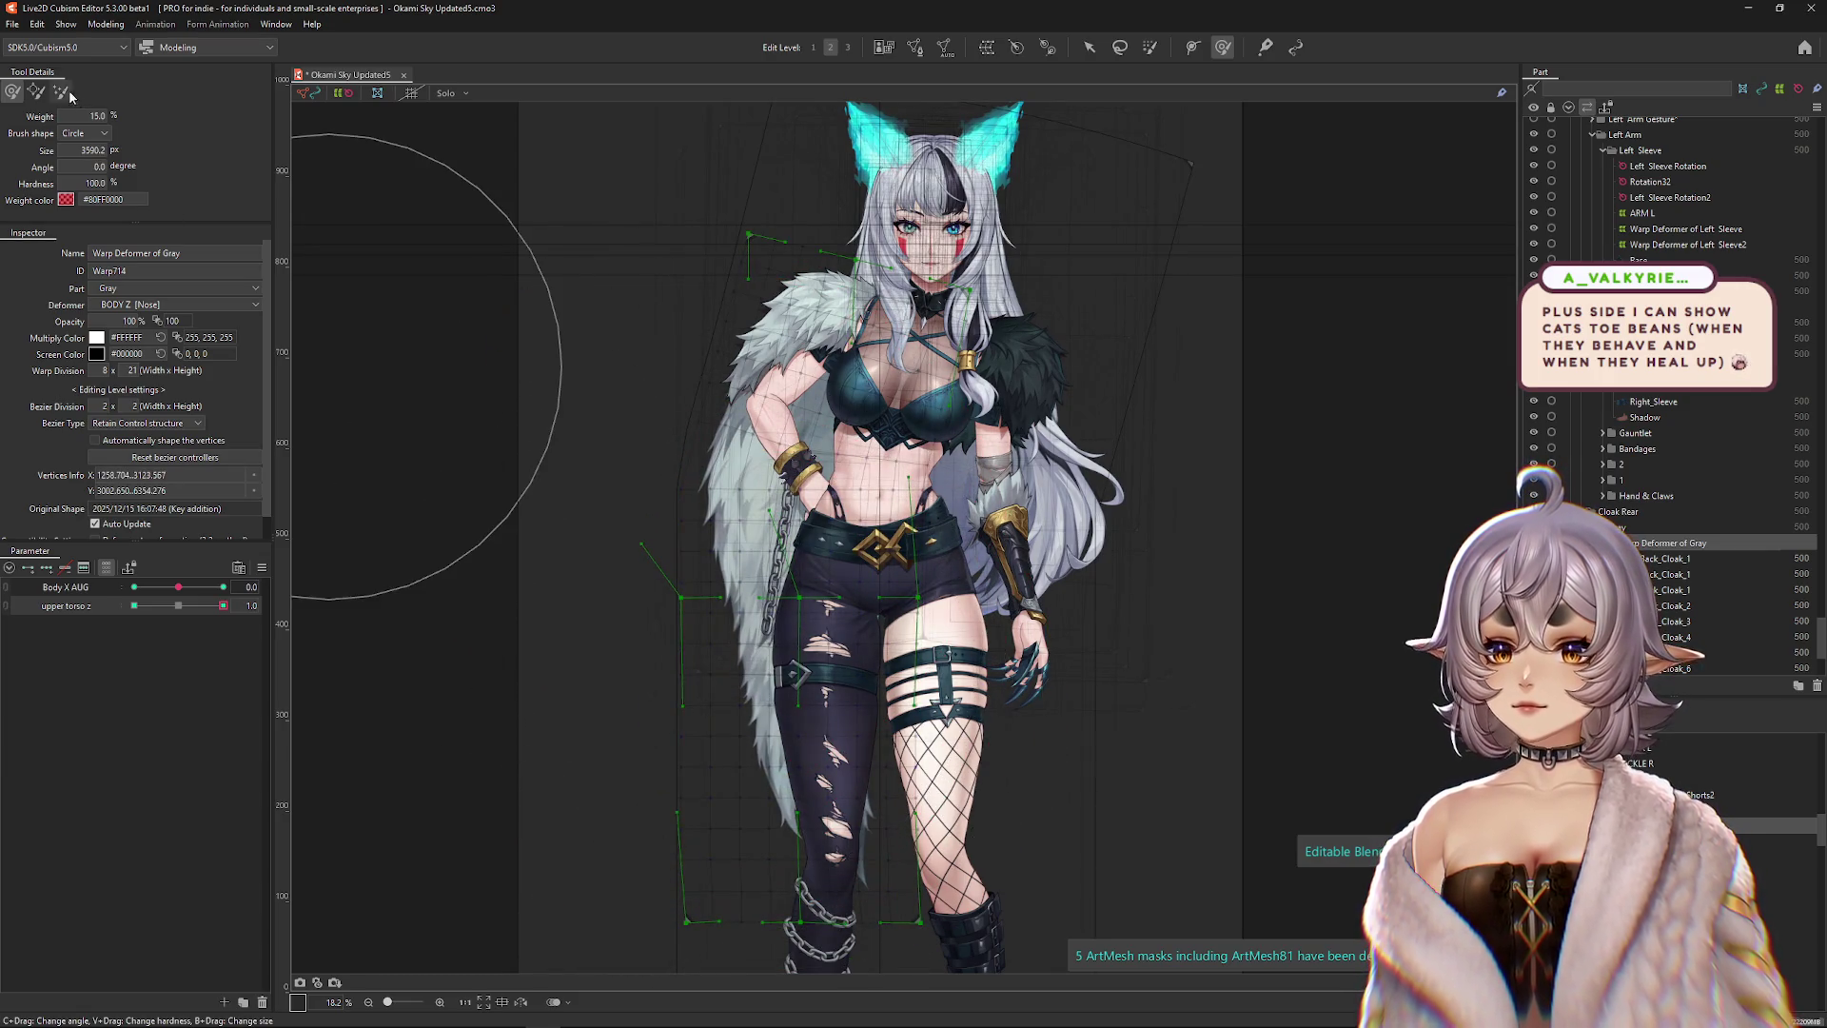
mouse_move(664, 483)
left_mouse_down()
mouse_move(701, 347)
mouse_move(818, 284)
left_mouse_up()
left_click_drag(354, 271, 74, 132)
left_click_drag(538, 775, 818, 713)
mouse_move(790, 612)
left_mouse_down()
mouse_move(699, 486)
mouse_move(685, 399)
mouse_move(230, 234)
left_mouse_up()
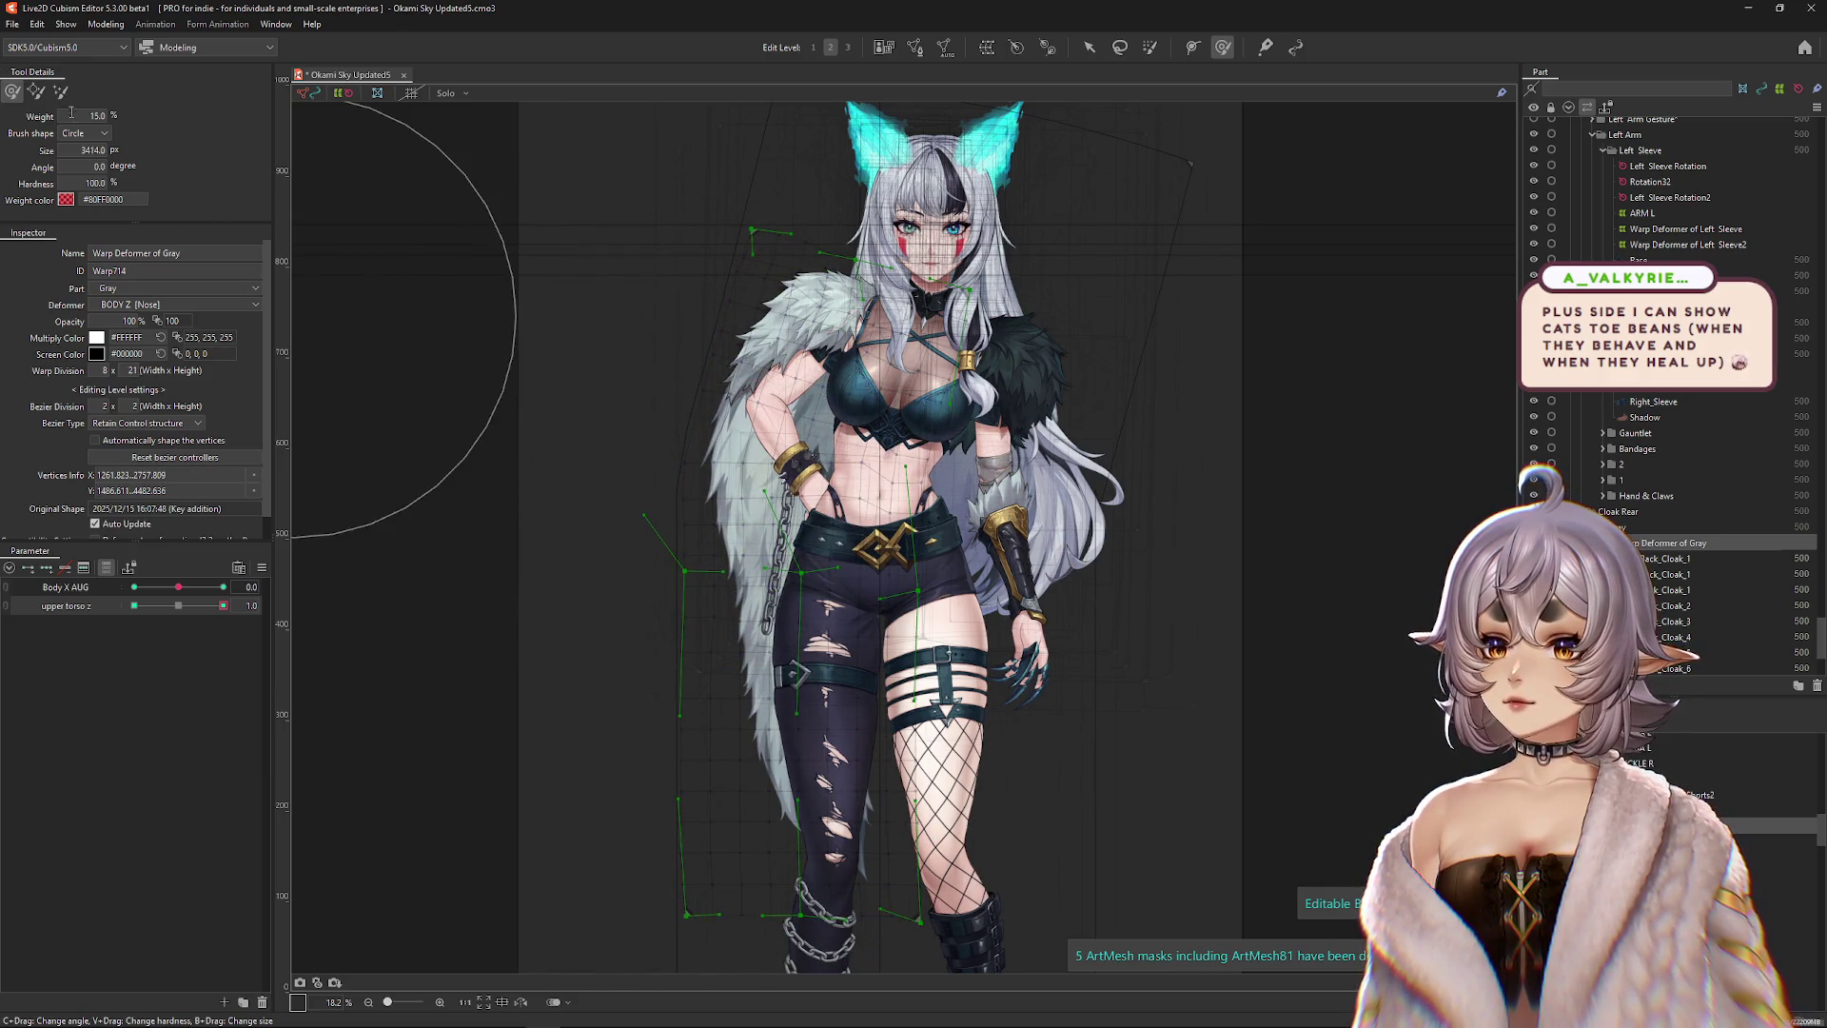
left_click(191, 606)
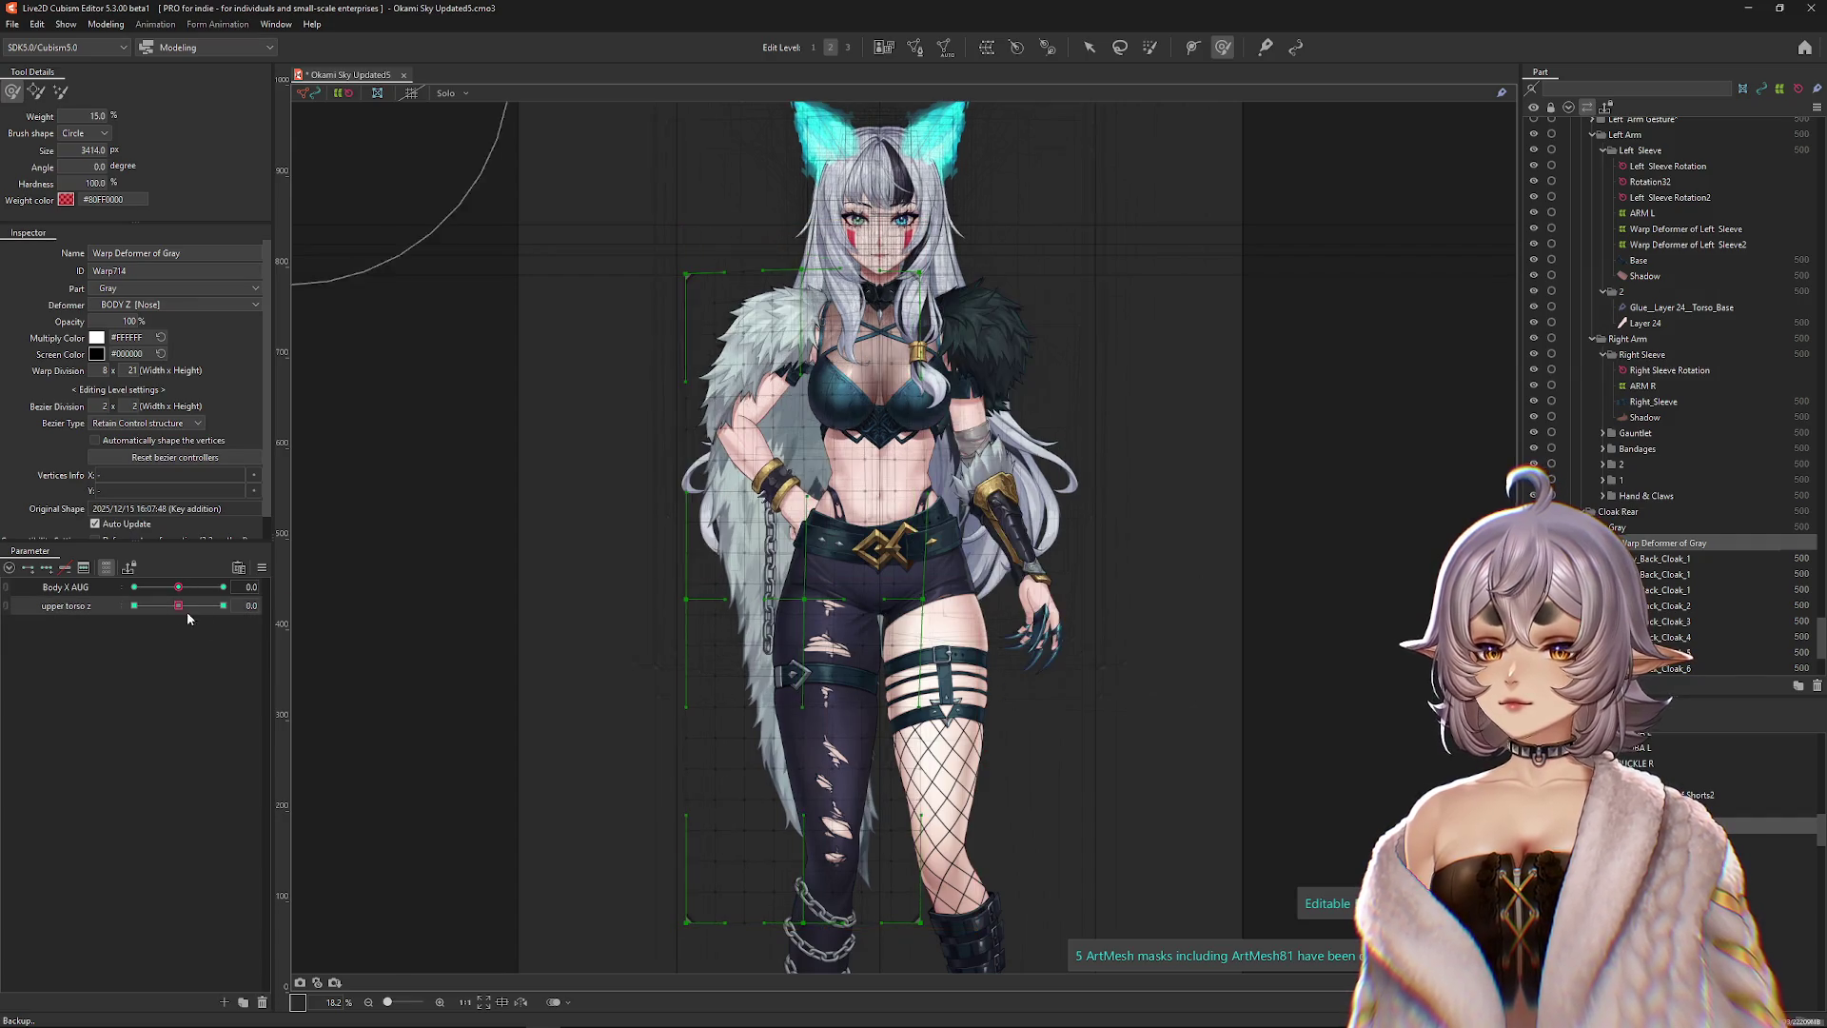
left_click_drag(194, 610, 251, 606)
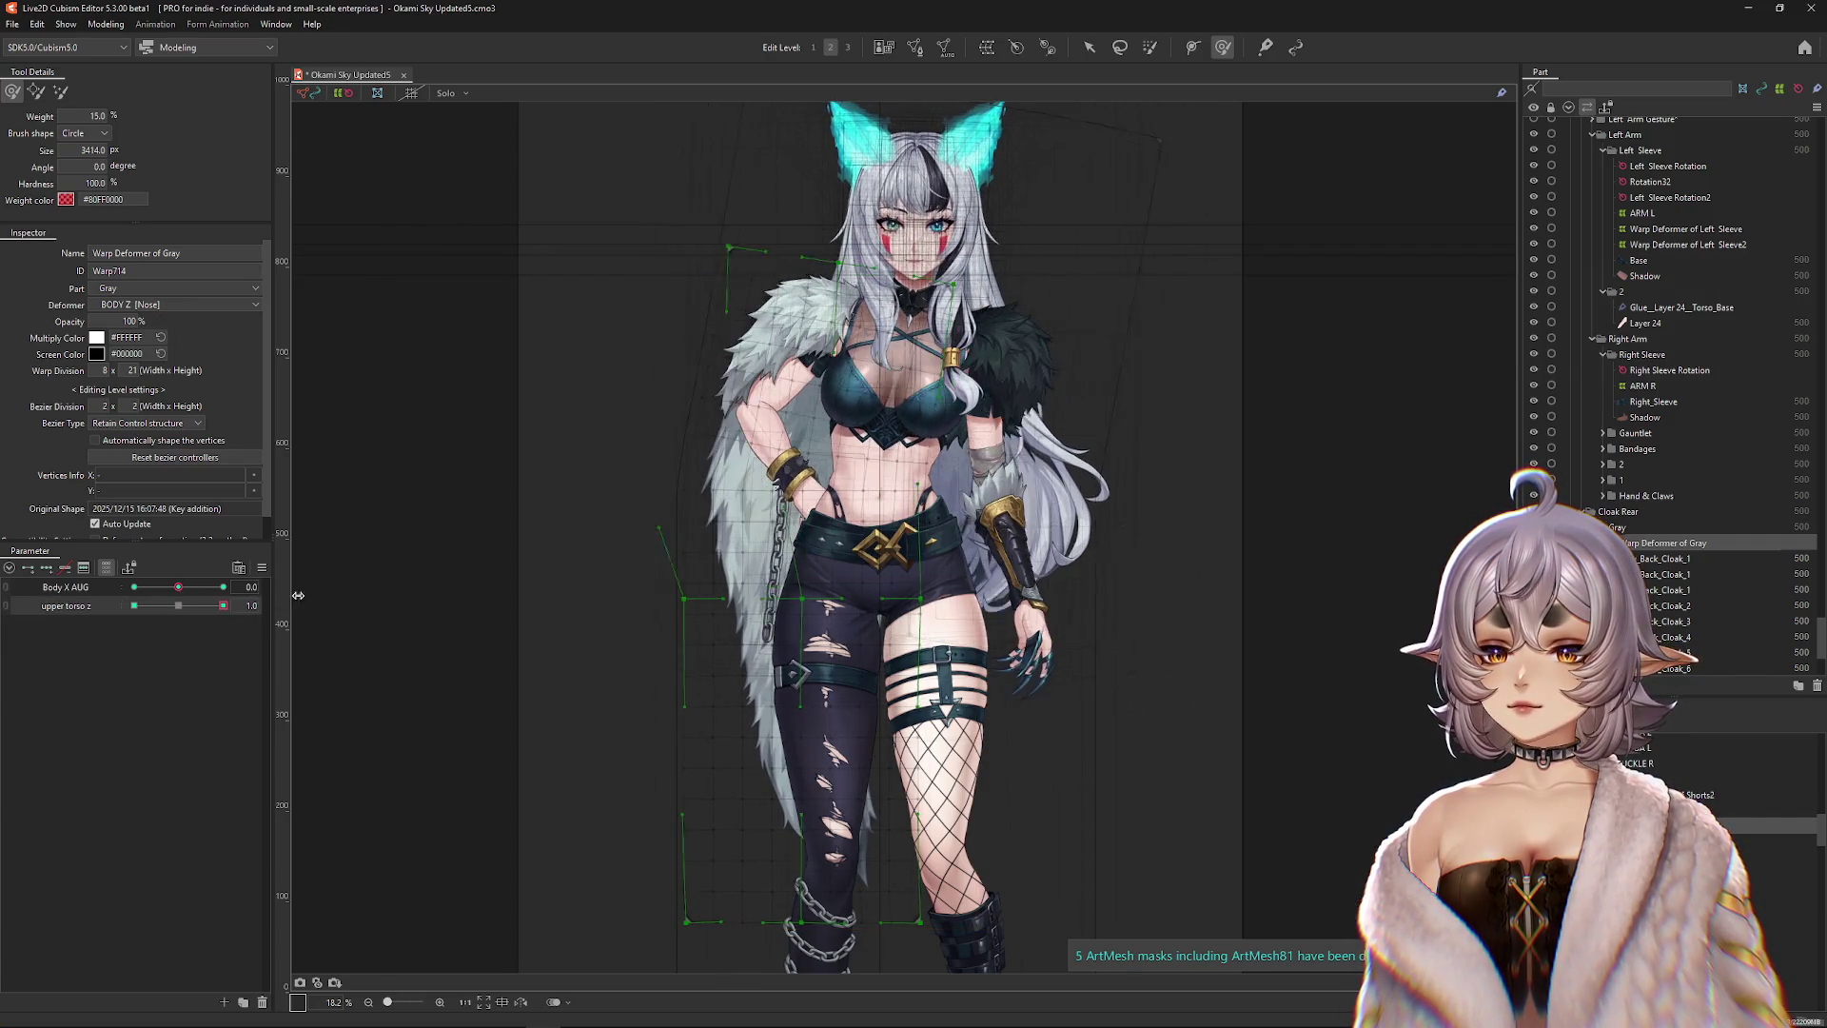
At Edit Level 3, brush-select and shift the cloak deformer's left-edge vertices.
left_click(61, 92)
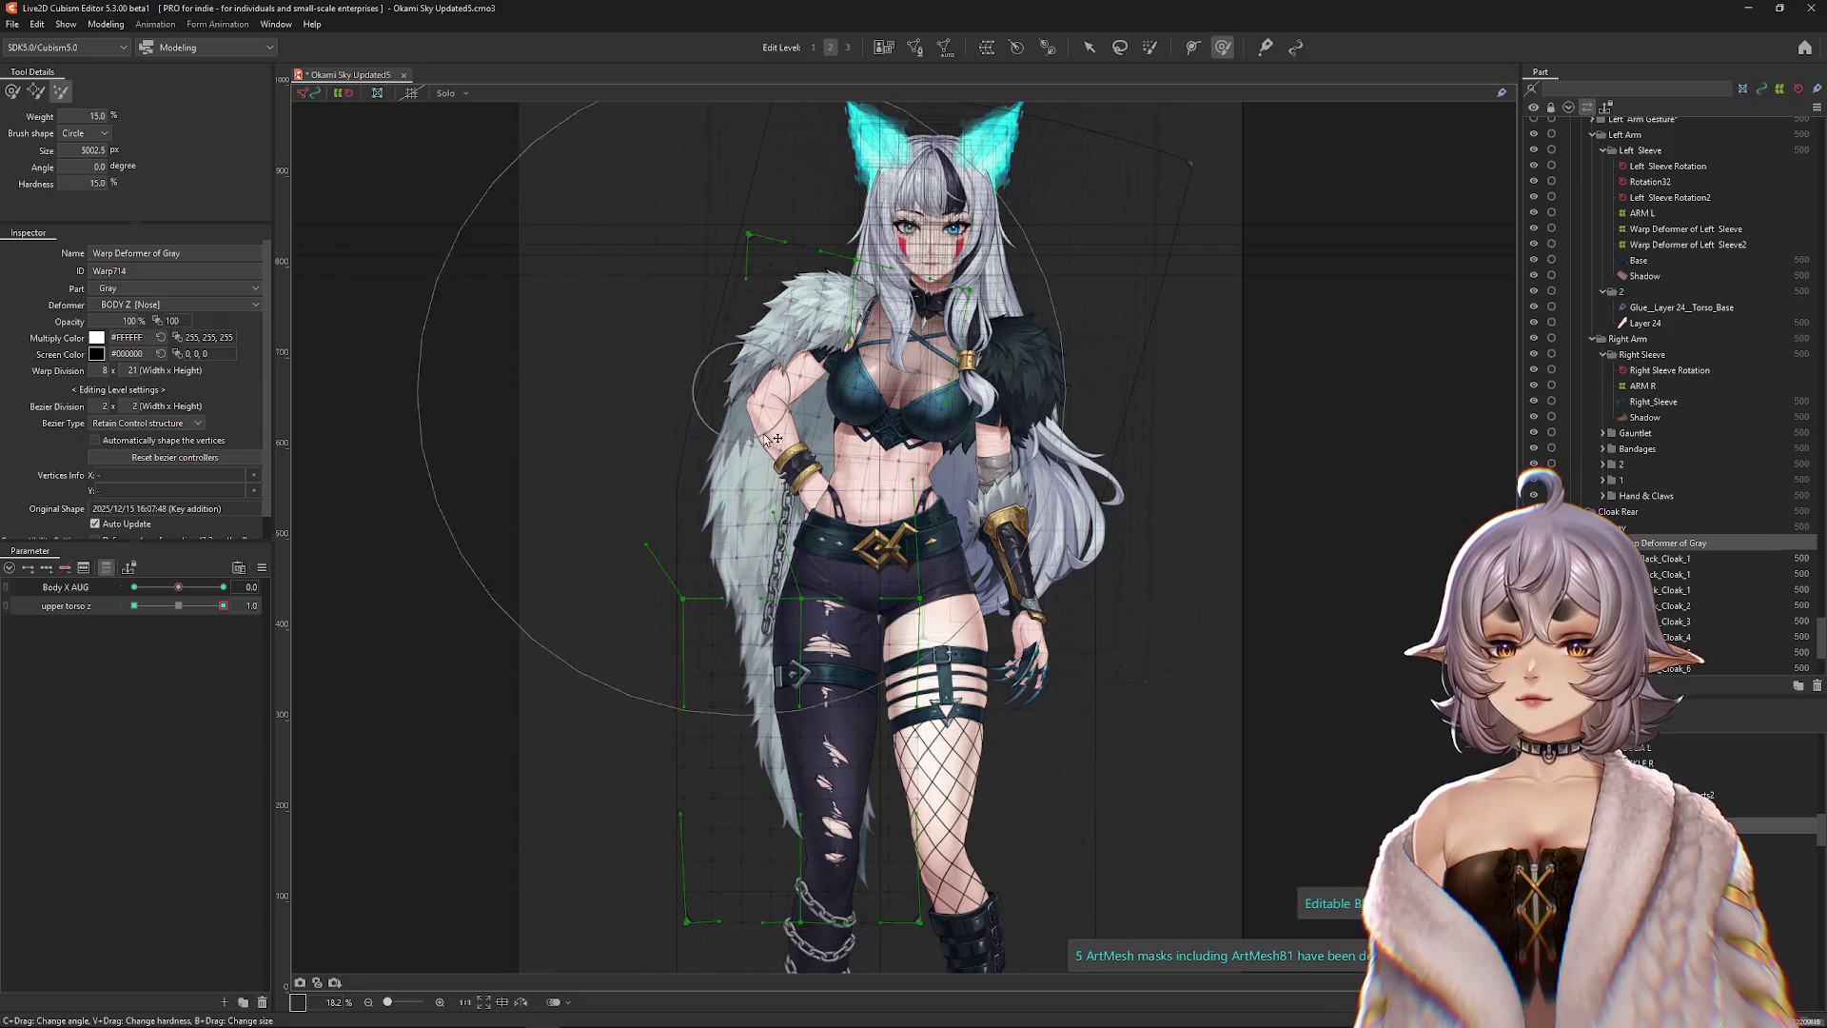
left_click(847, 48)
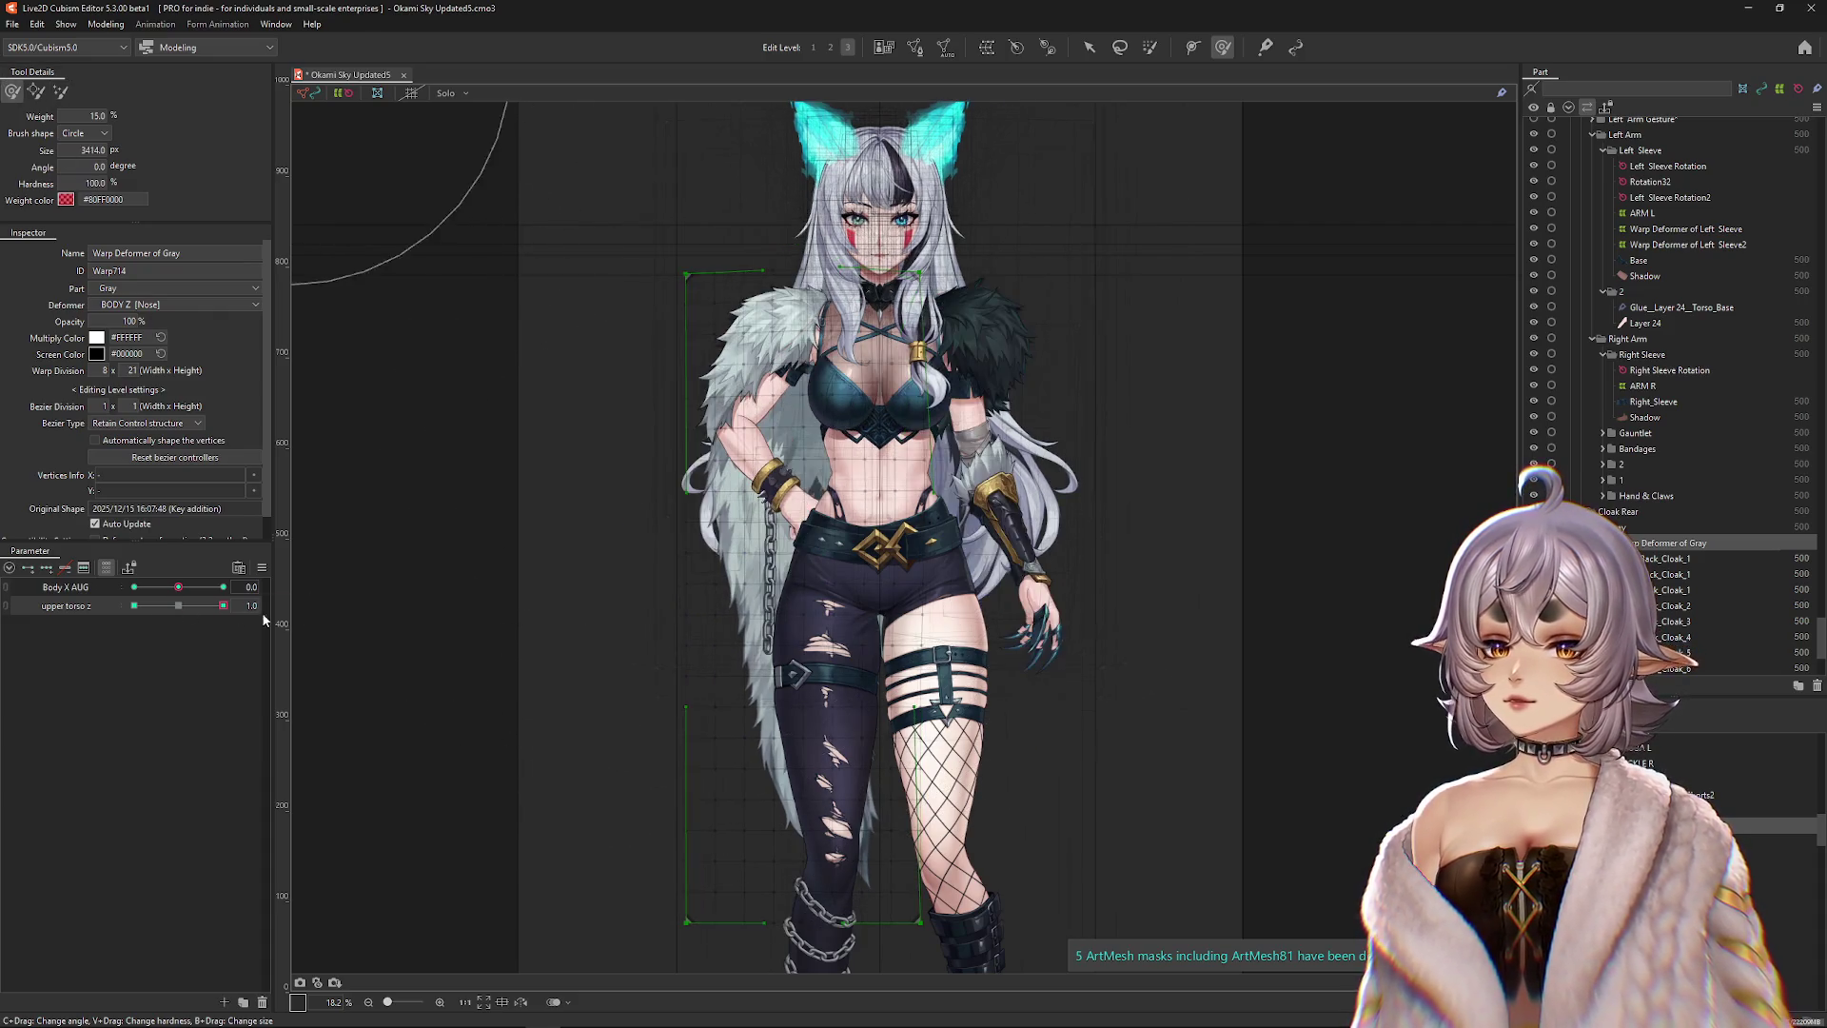
mouse_move(704, 695)
left_mouse_down()
mouse_move(747, 741)
mouse_move(603, 408)
mouse_move(720, 400)
left_mouse_up()
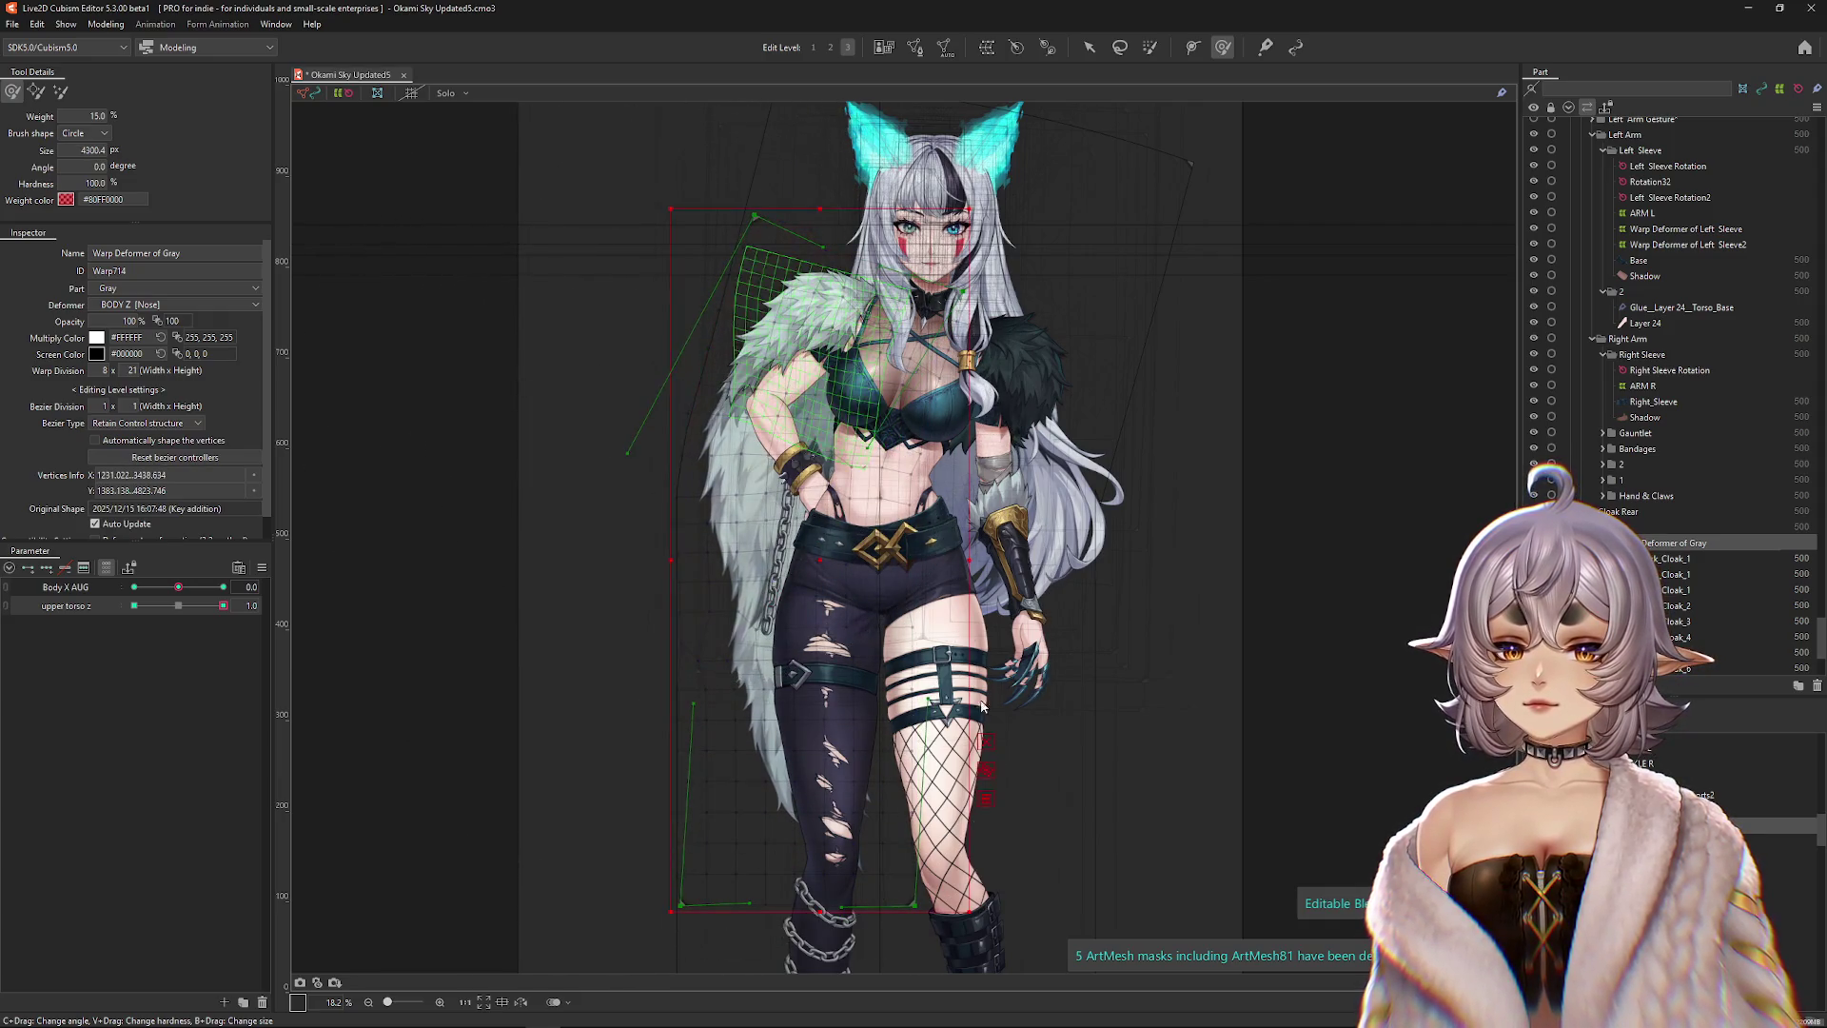
left_click(1179, 794)
key("ctrl+z")
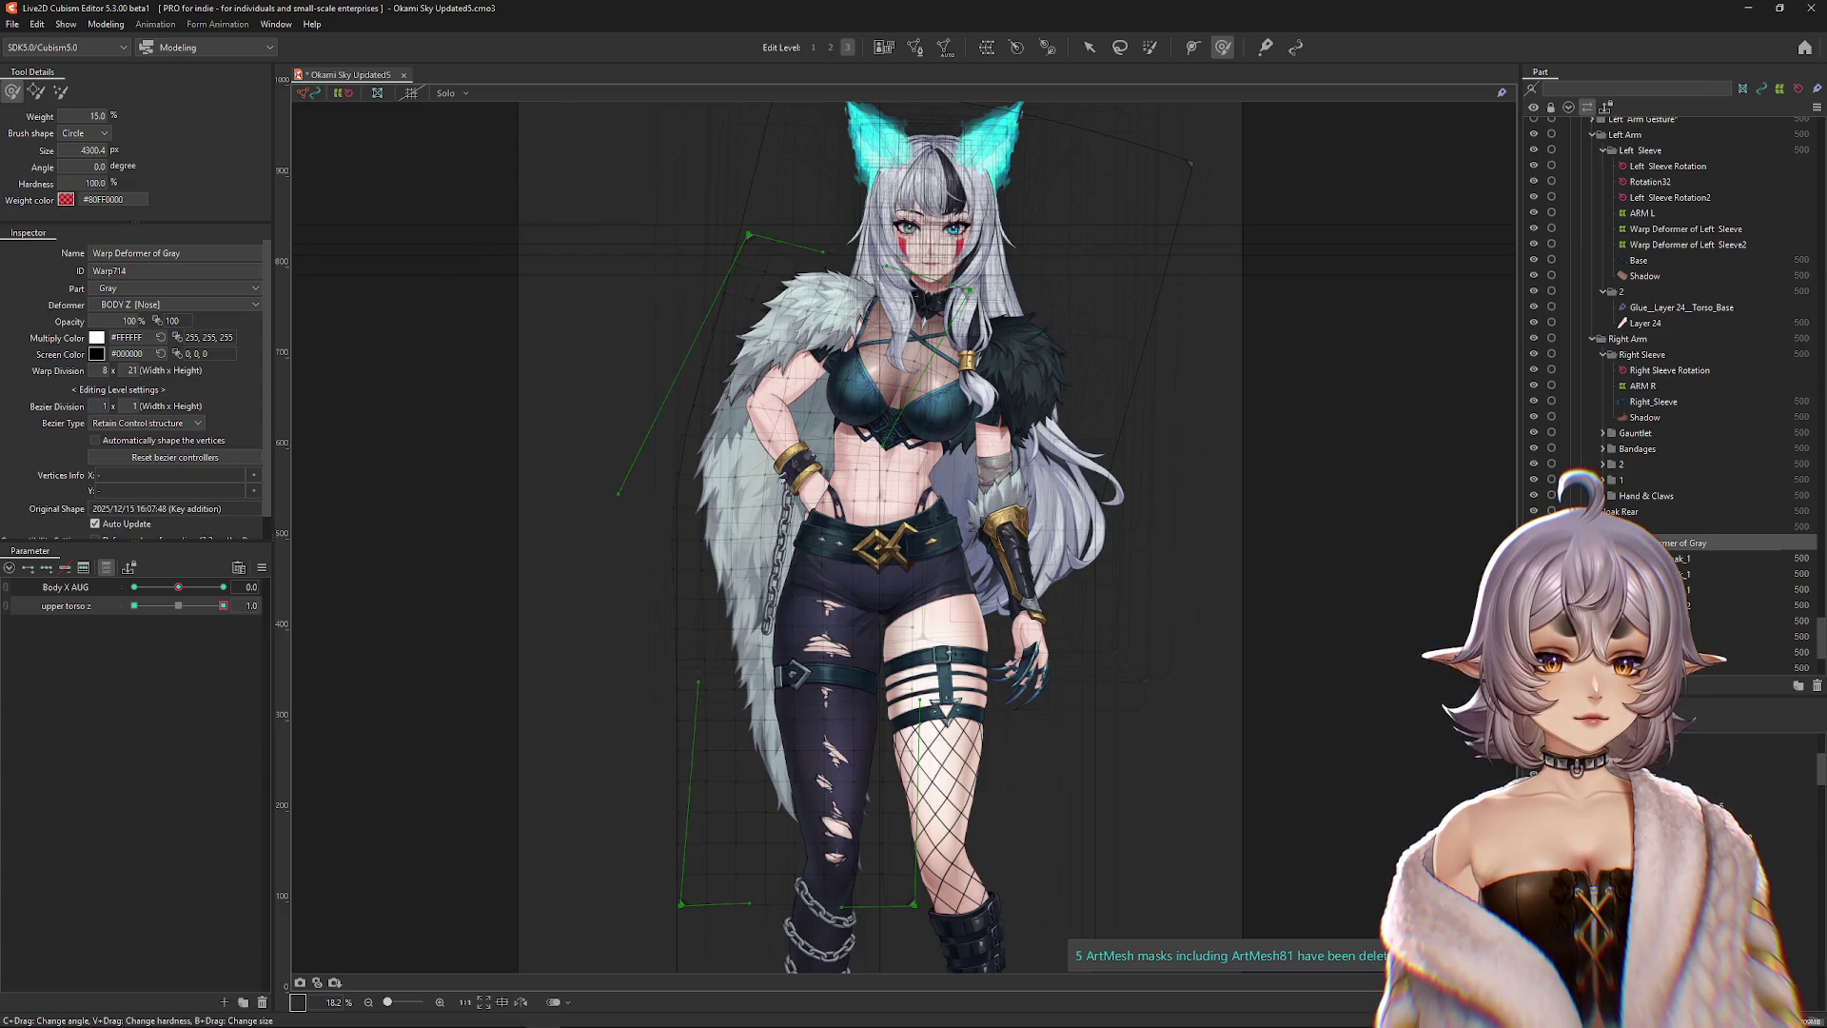
left_click(885, 490)
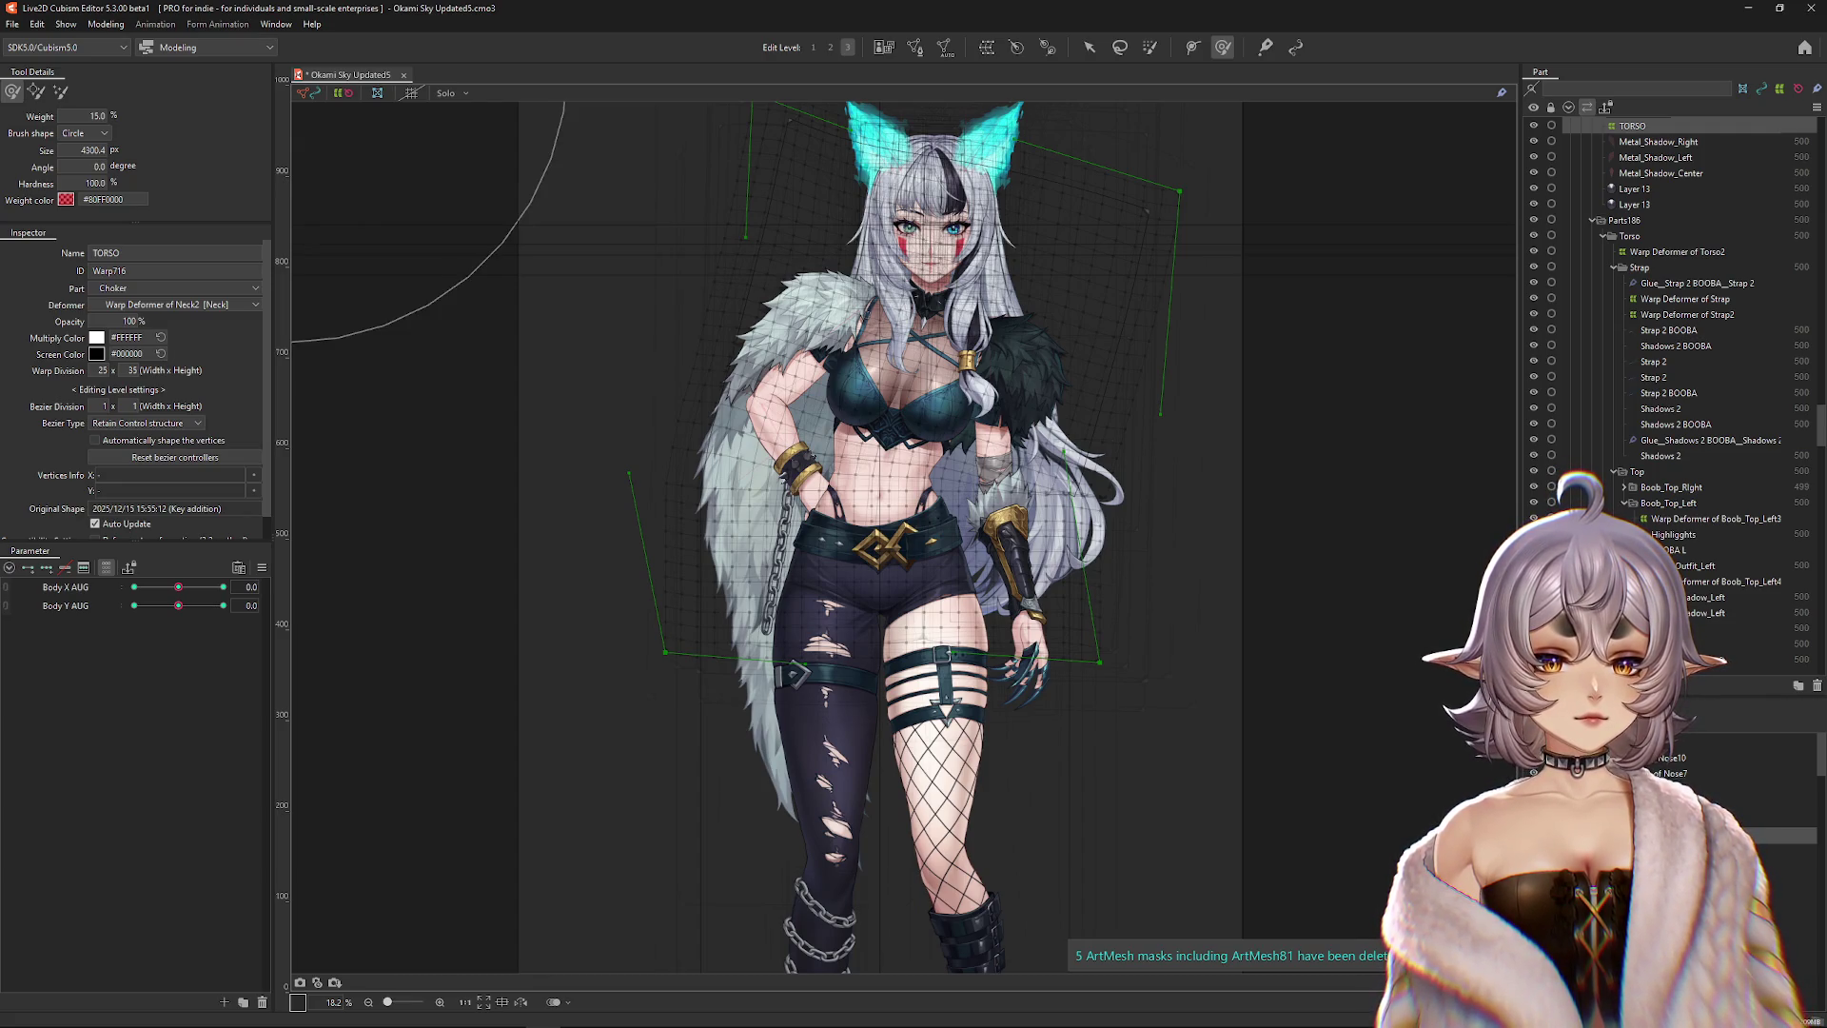
left_click(885, 490)
left_click(885, 490)
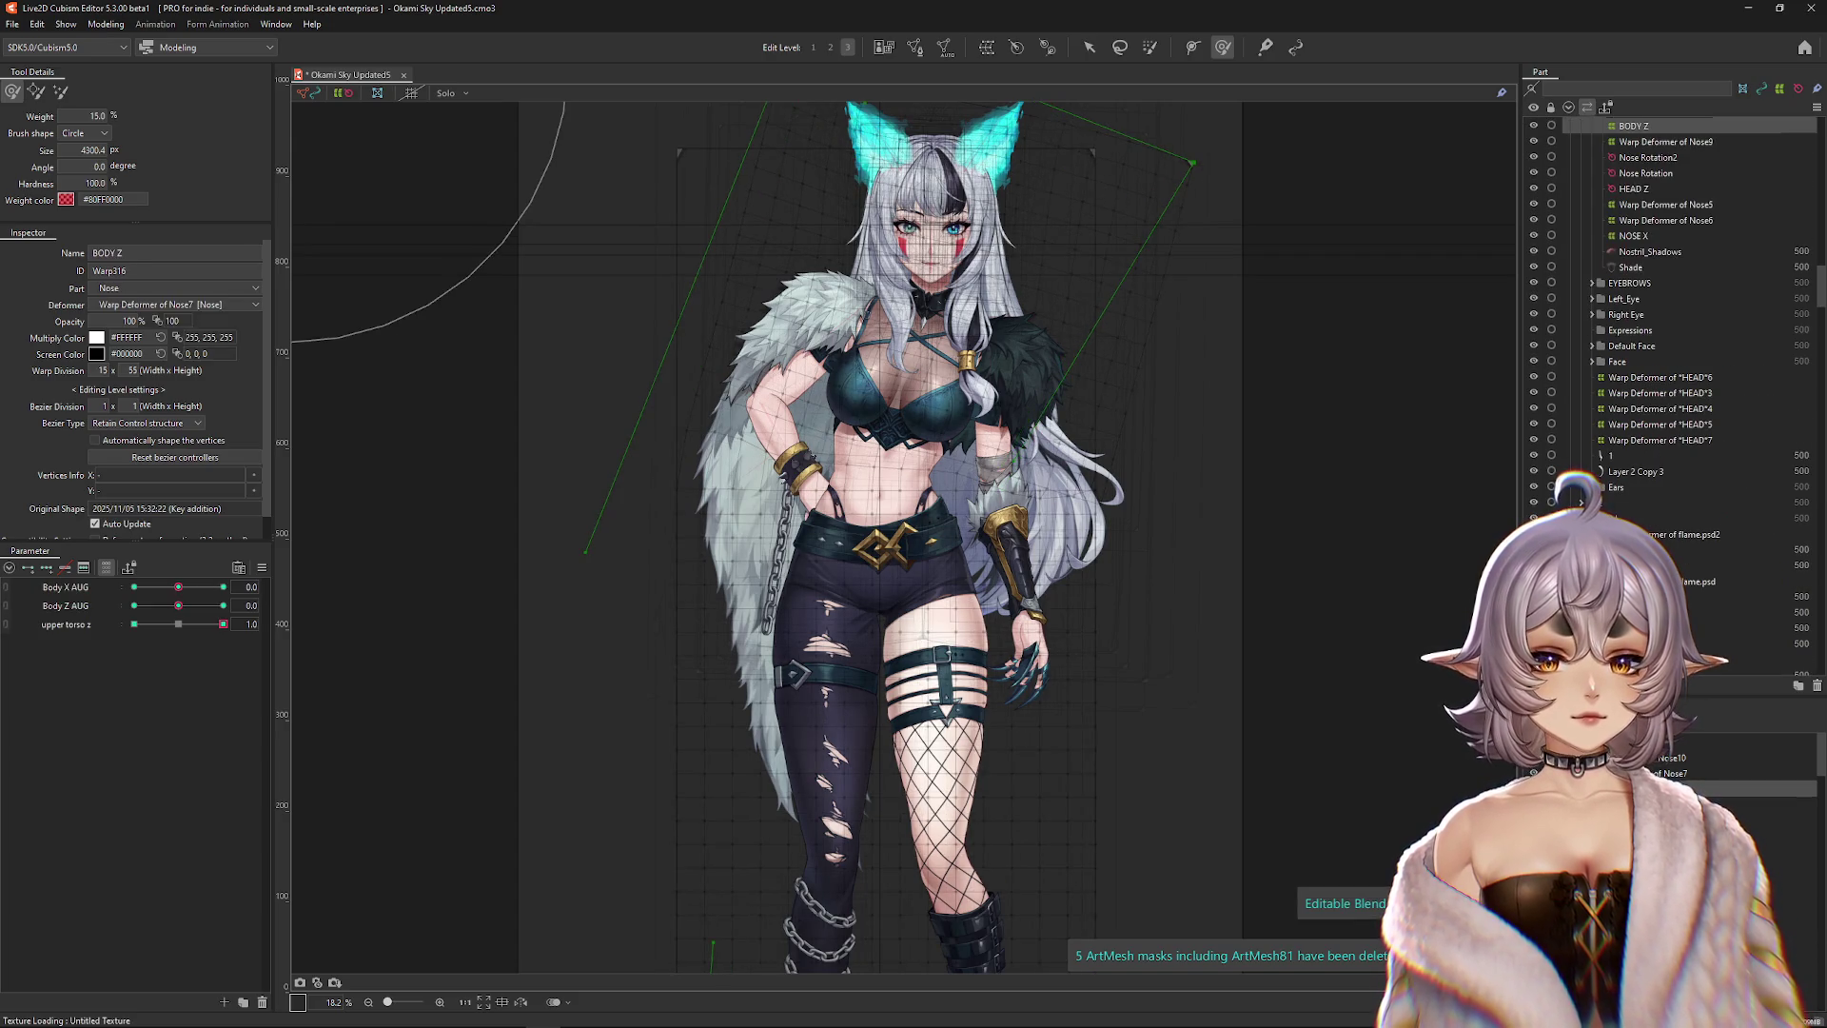
left_click(167, 624)
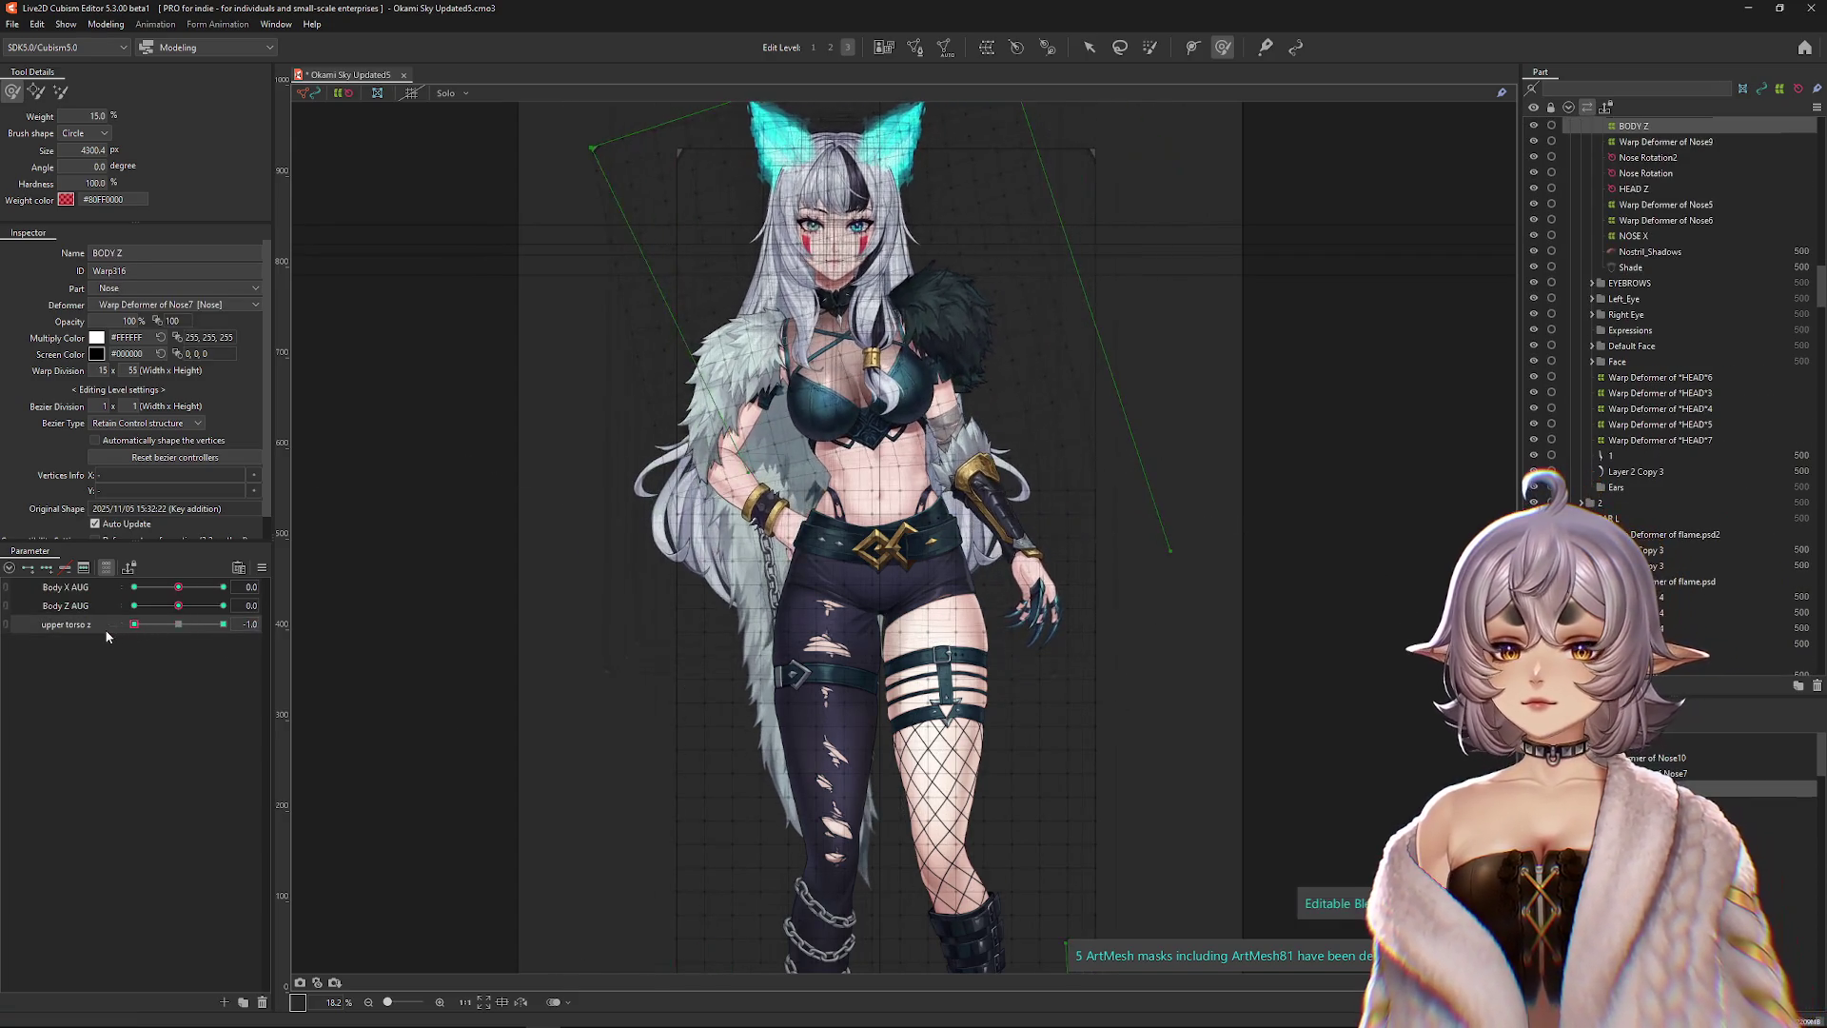
left_click(885, 490)
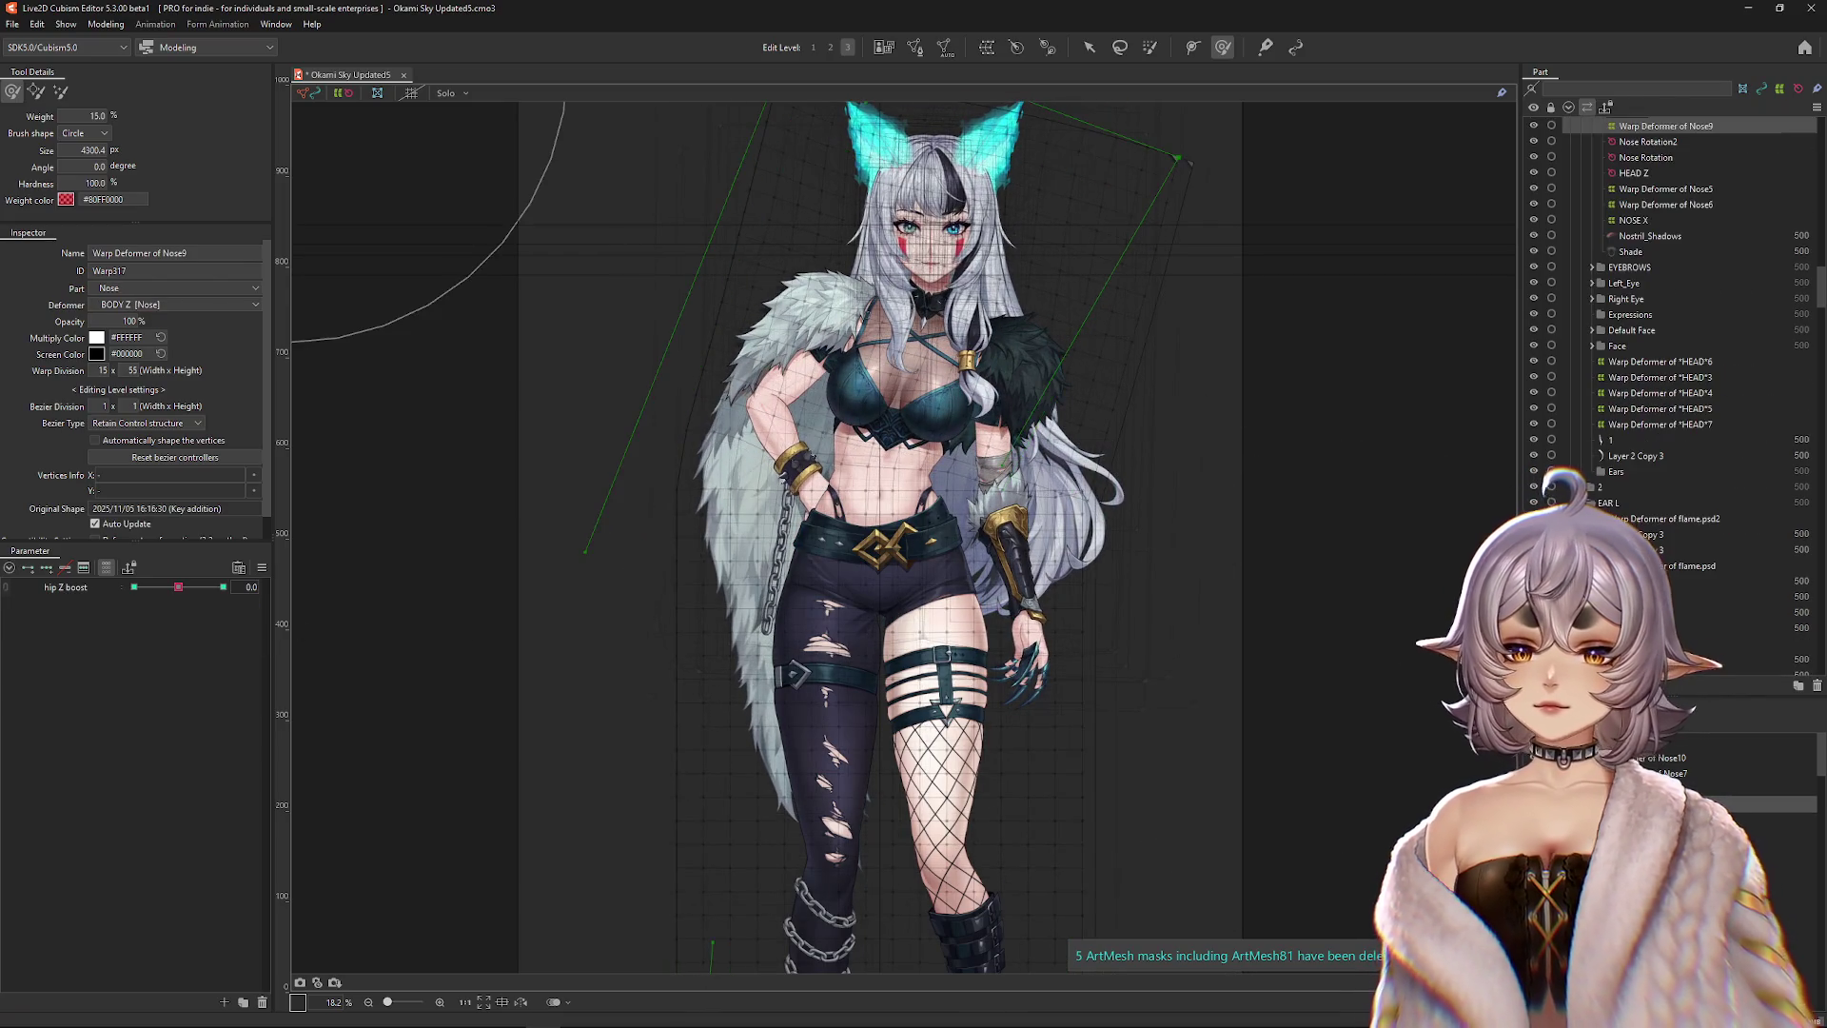
left_click(779, 492)
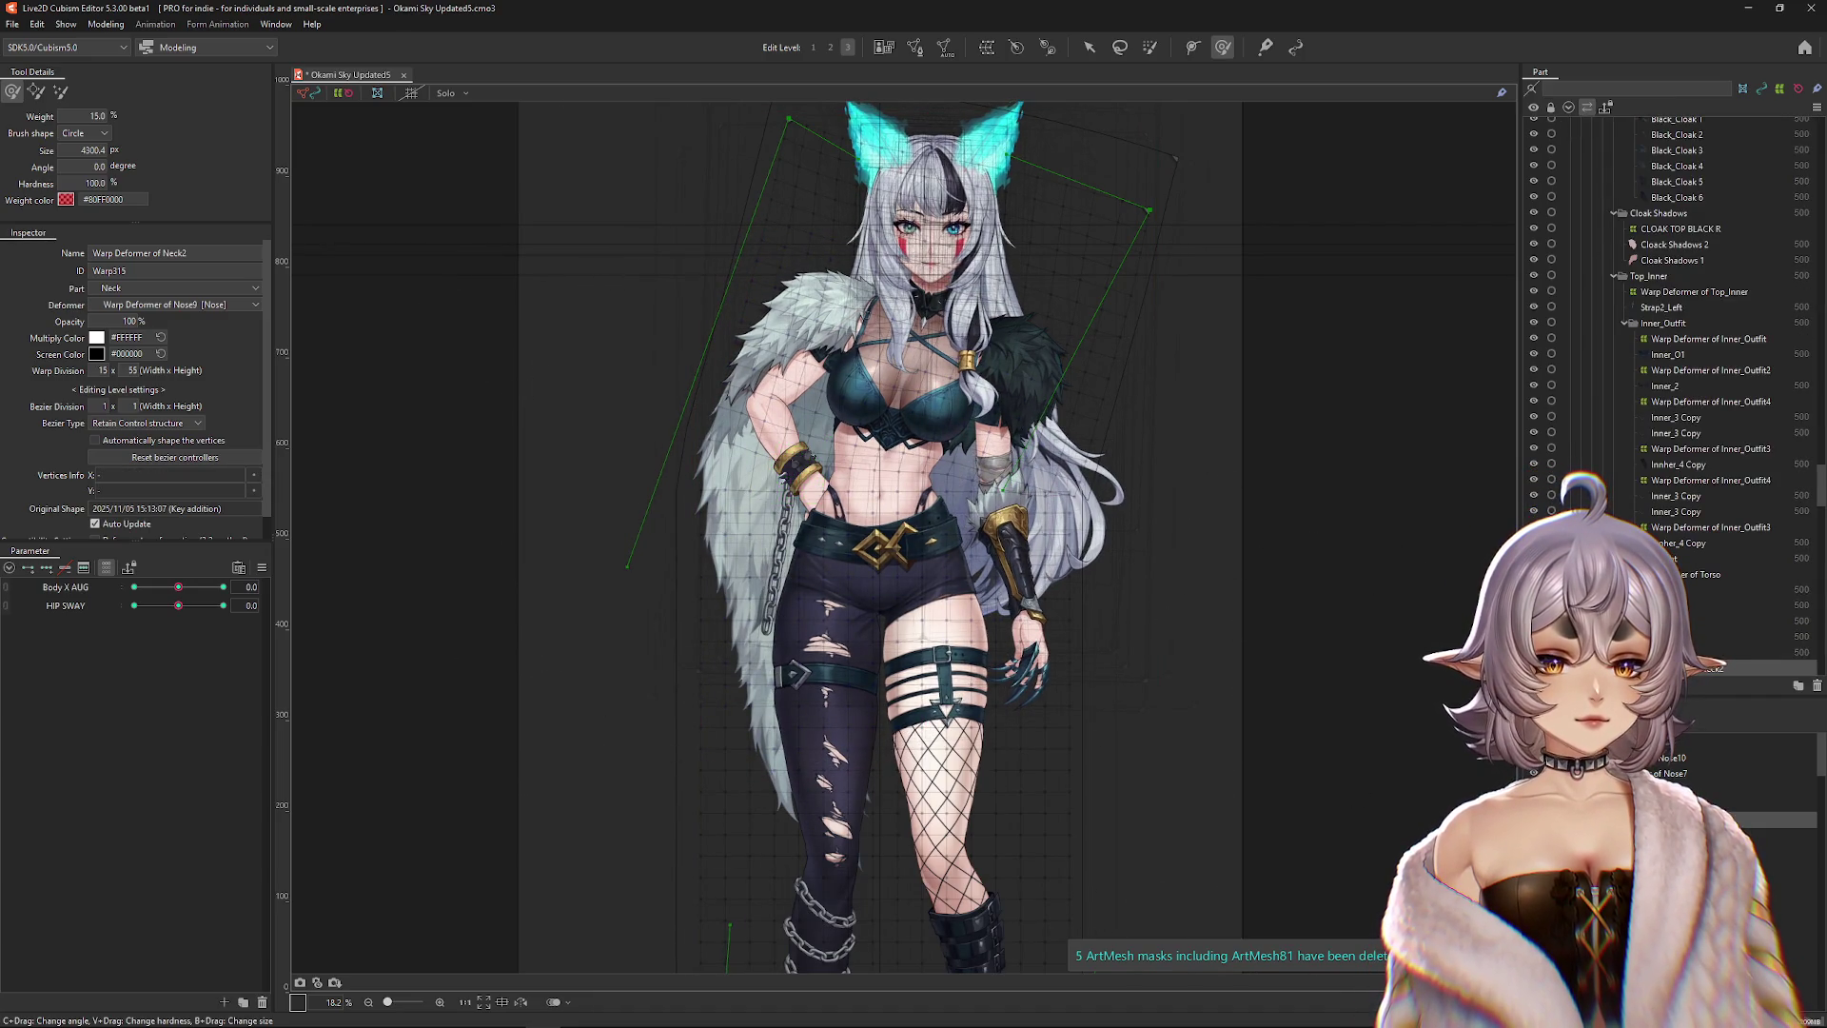
left_click(957, 639)
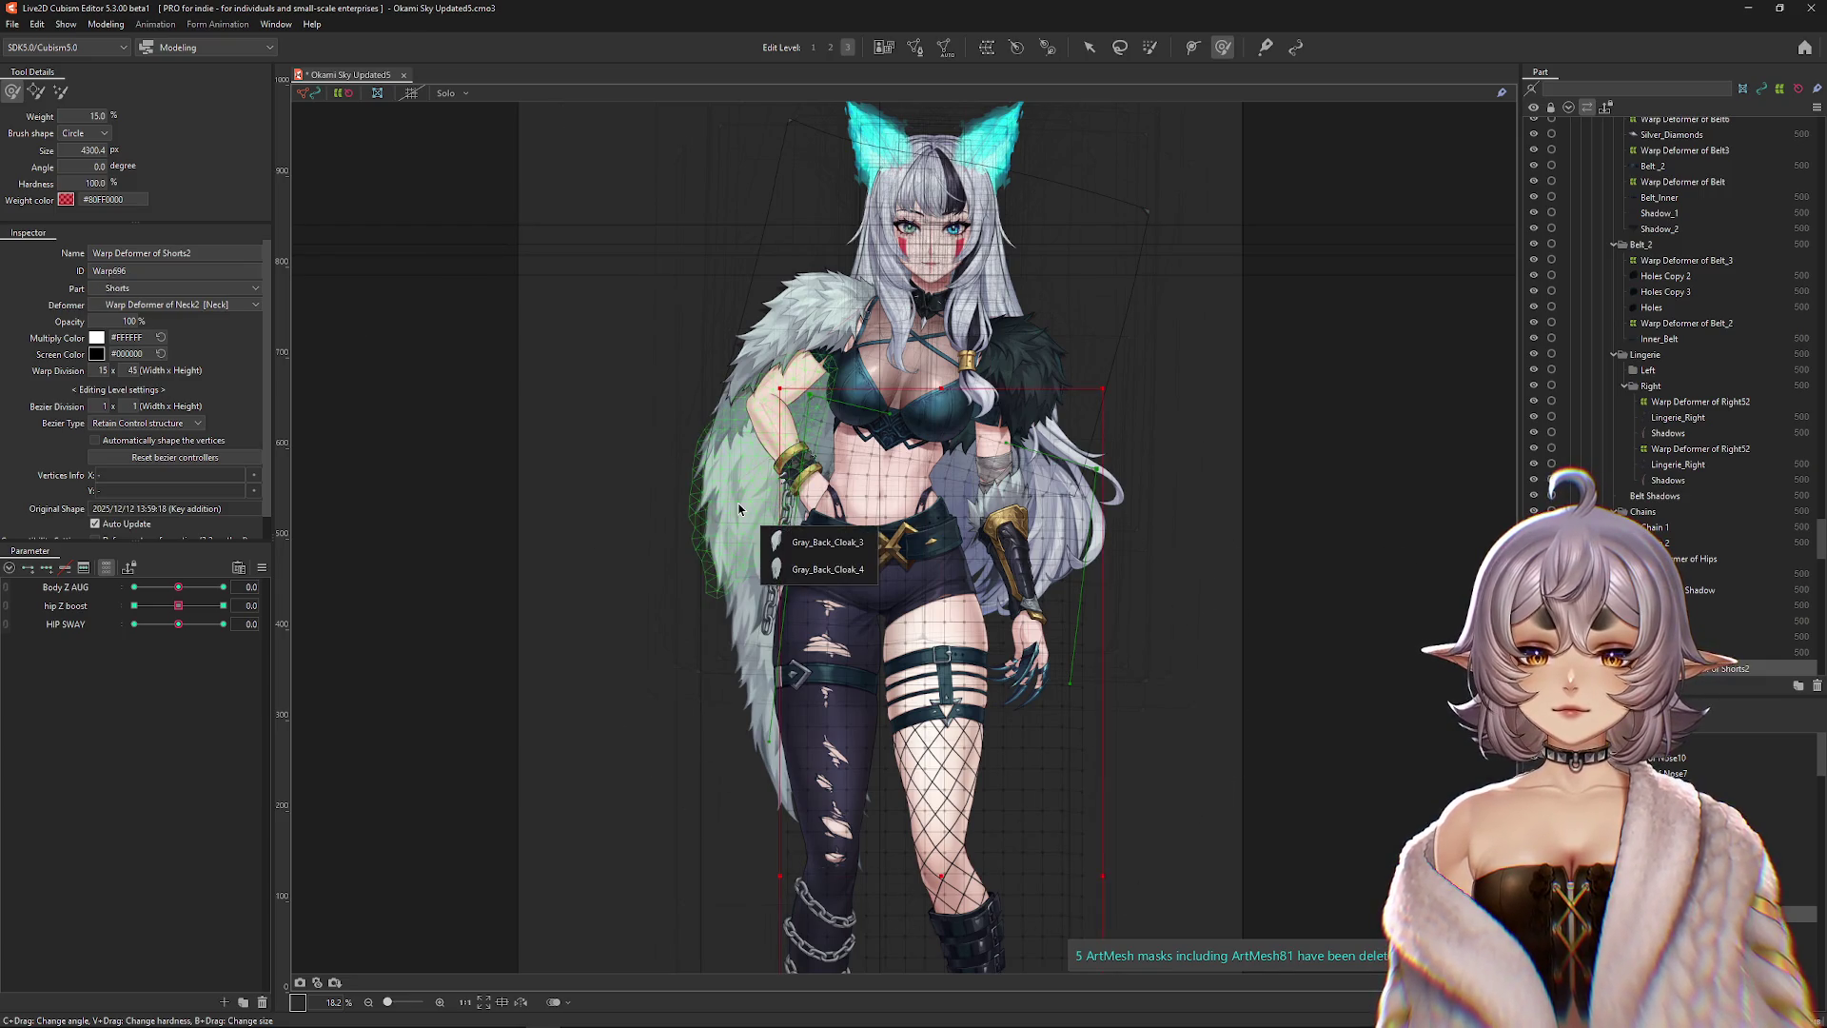
left_click(747, 542)
left_click(1699, 590)
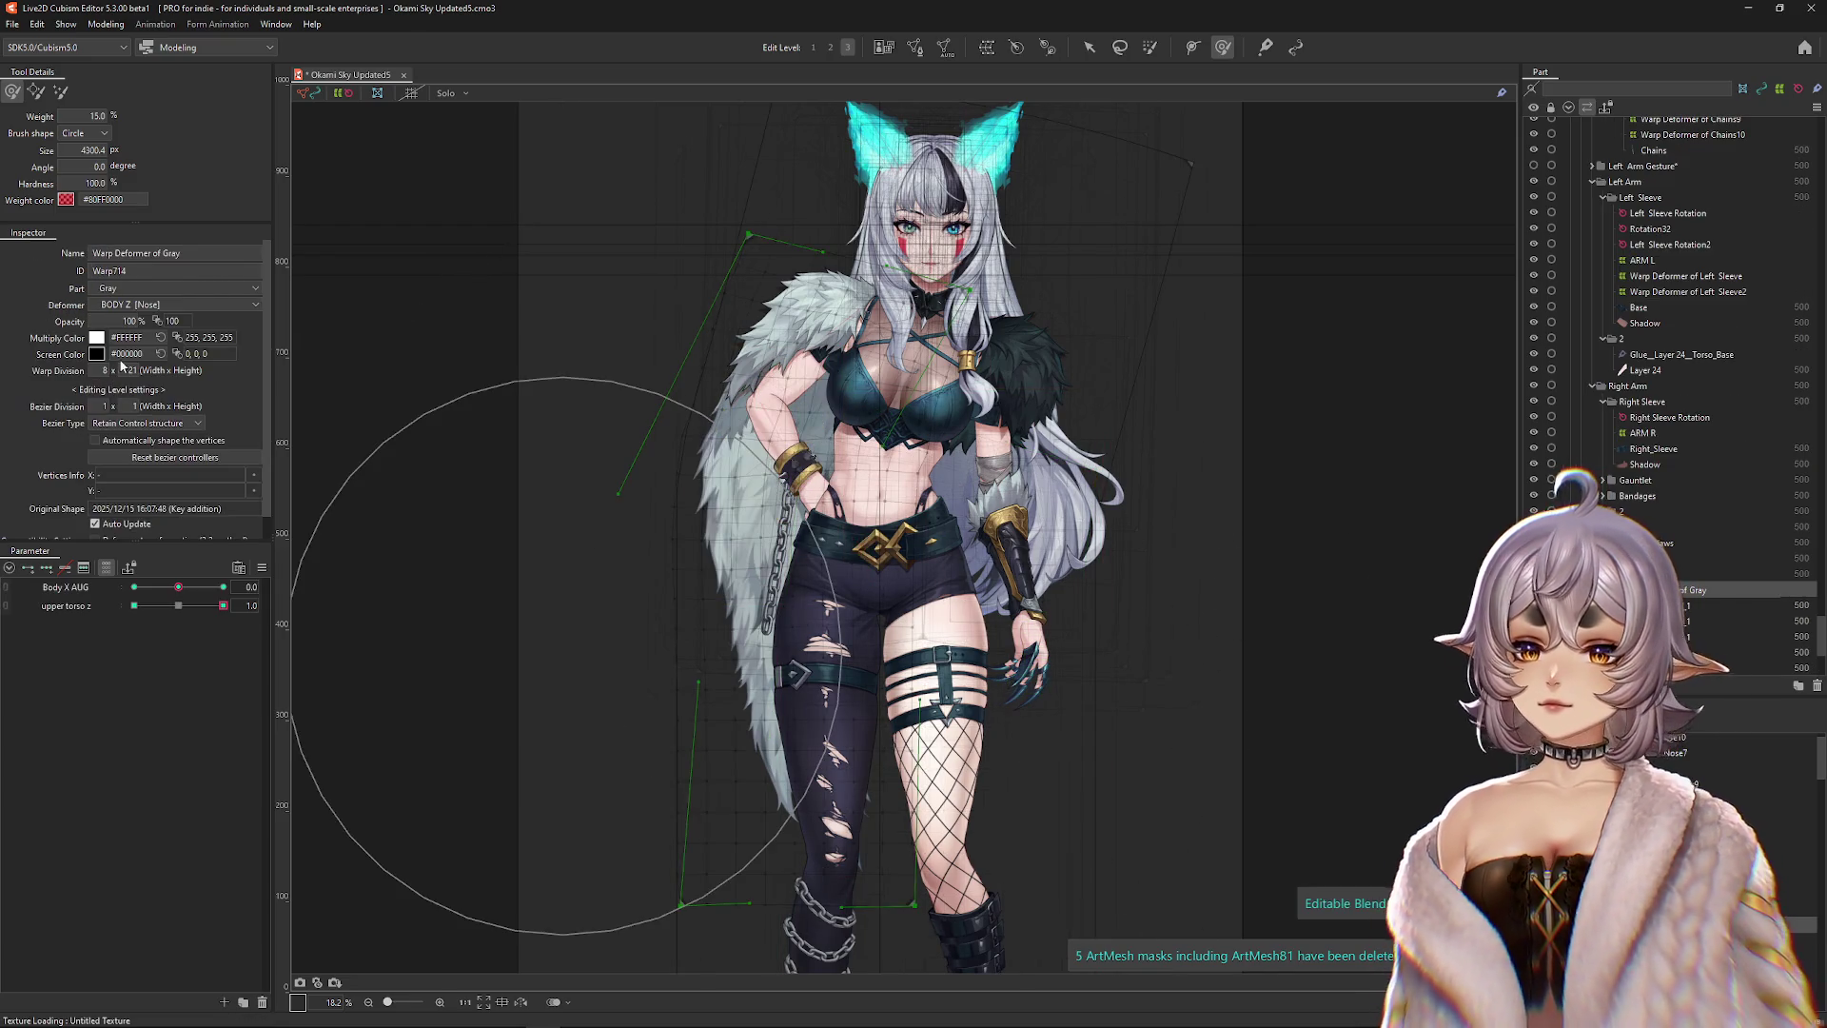
Weight-paint the cloak deformer's left side and lower area with the brush.
mouse_move(407, 571)
left_mouse_down()
mouse_move(603, 489)
mouse_move(533, 441)
mouse_move(551, 519)
mouse_move(495, 447)
left_mouse_up()
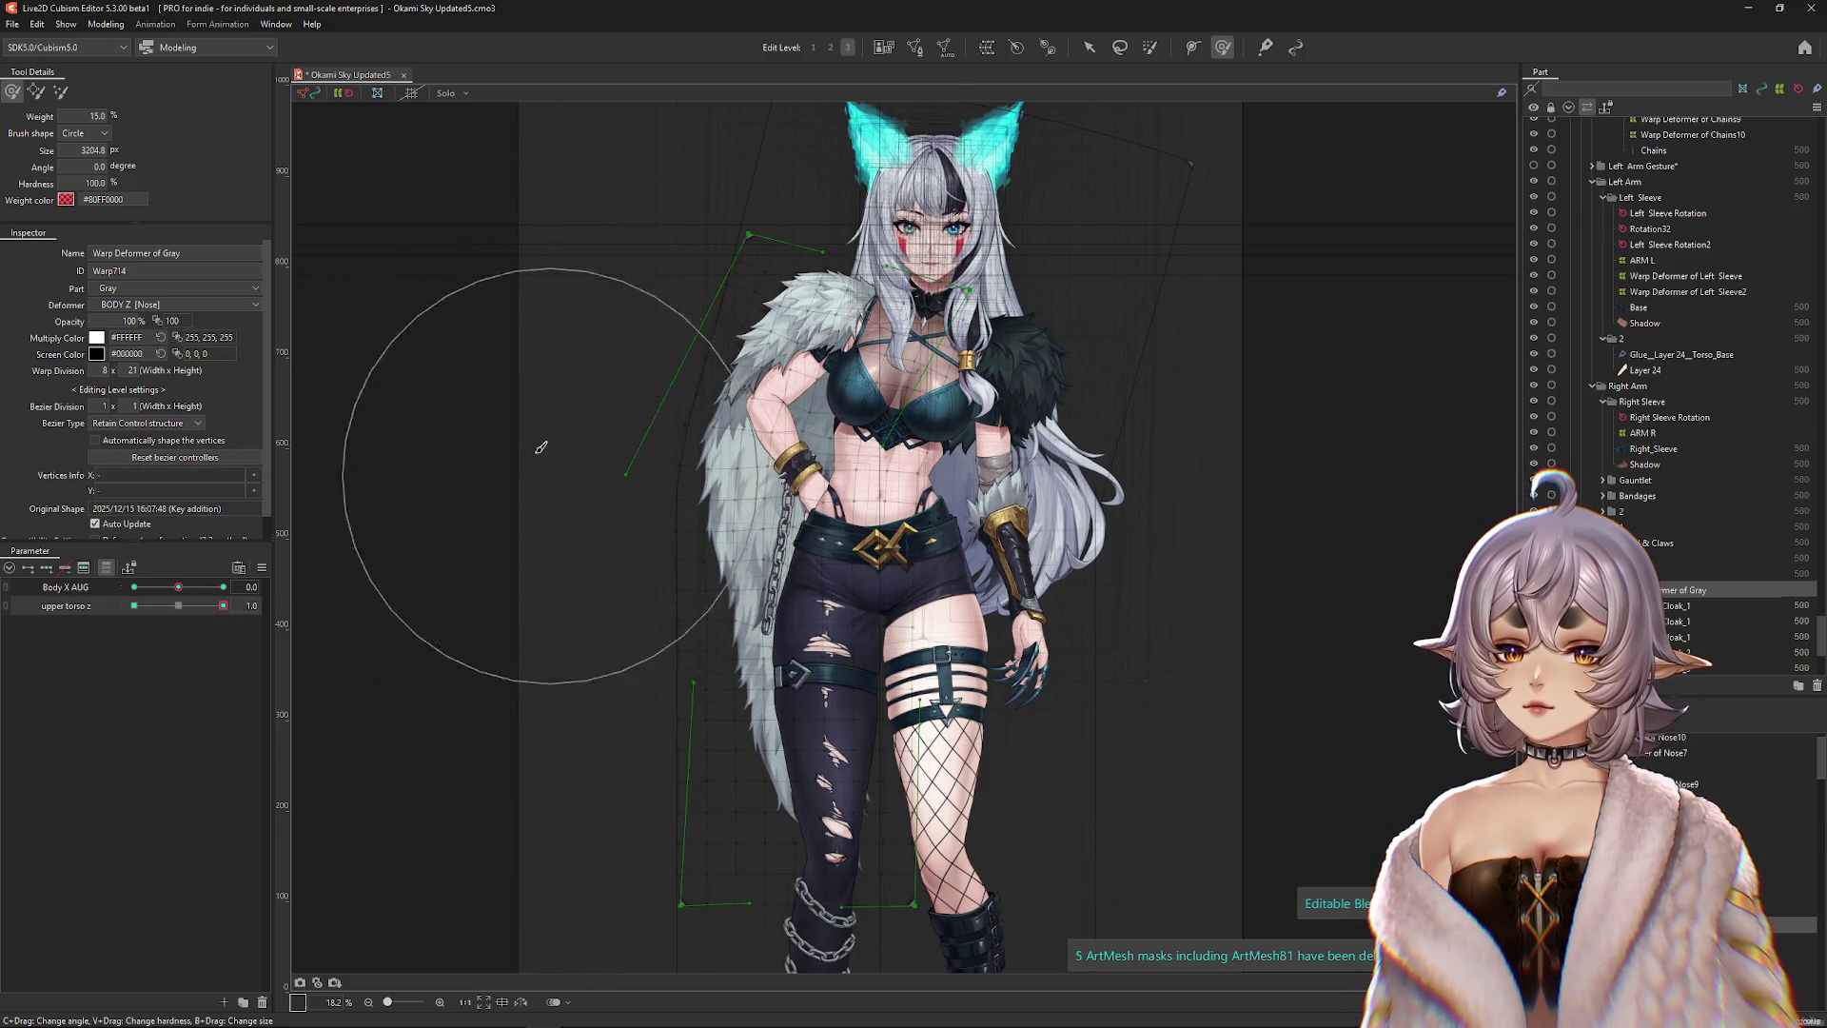
left_click_drag(761, 420, 849, 488)
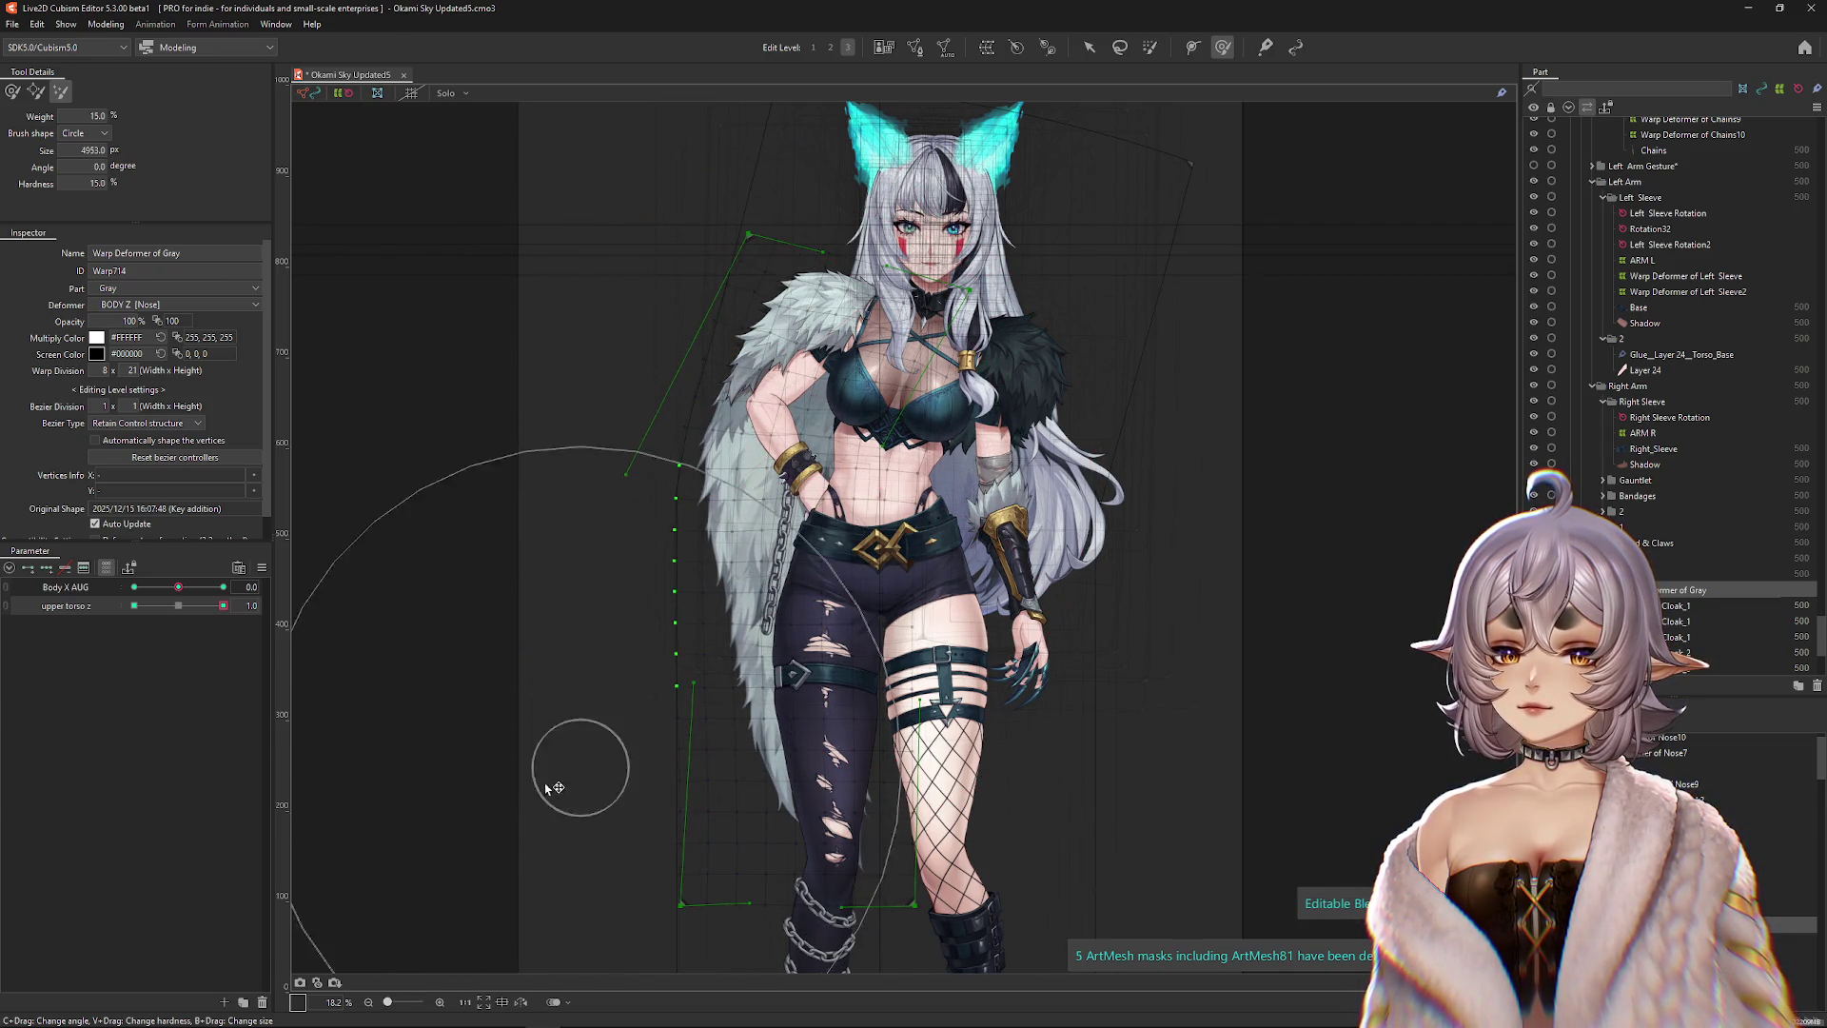
left_click(223, 605)
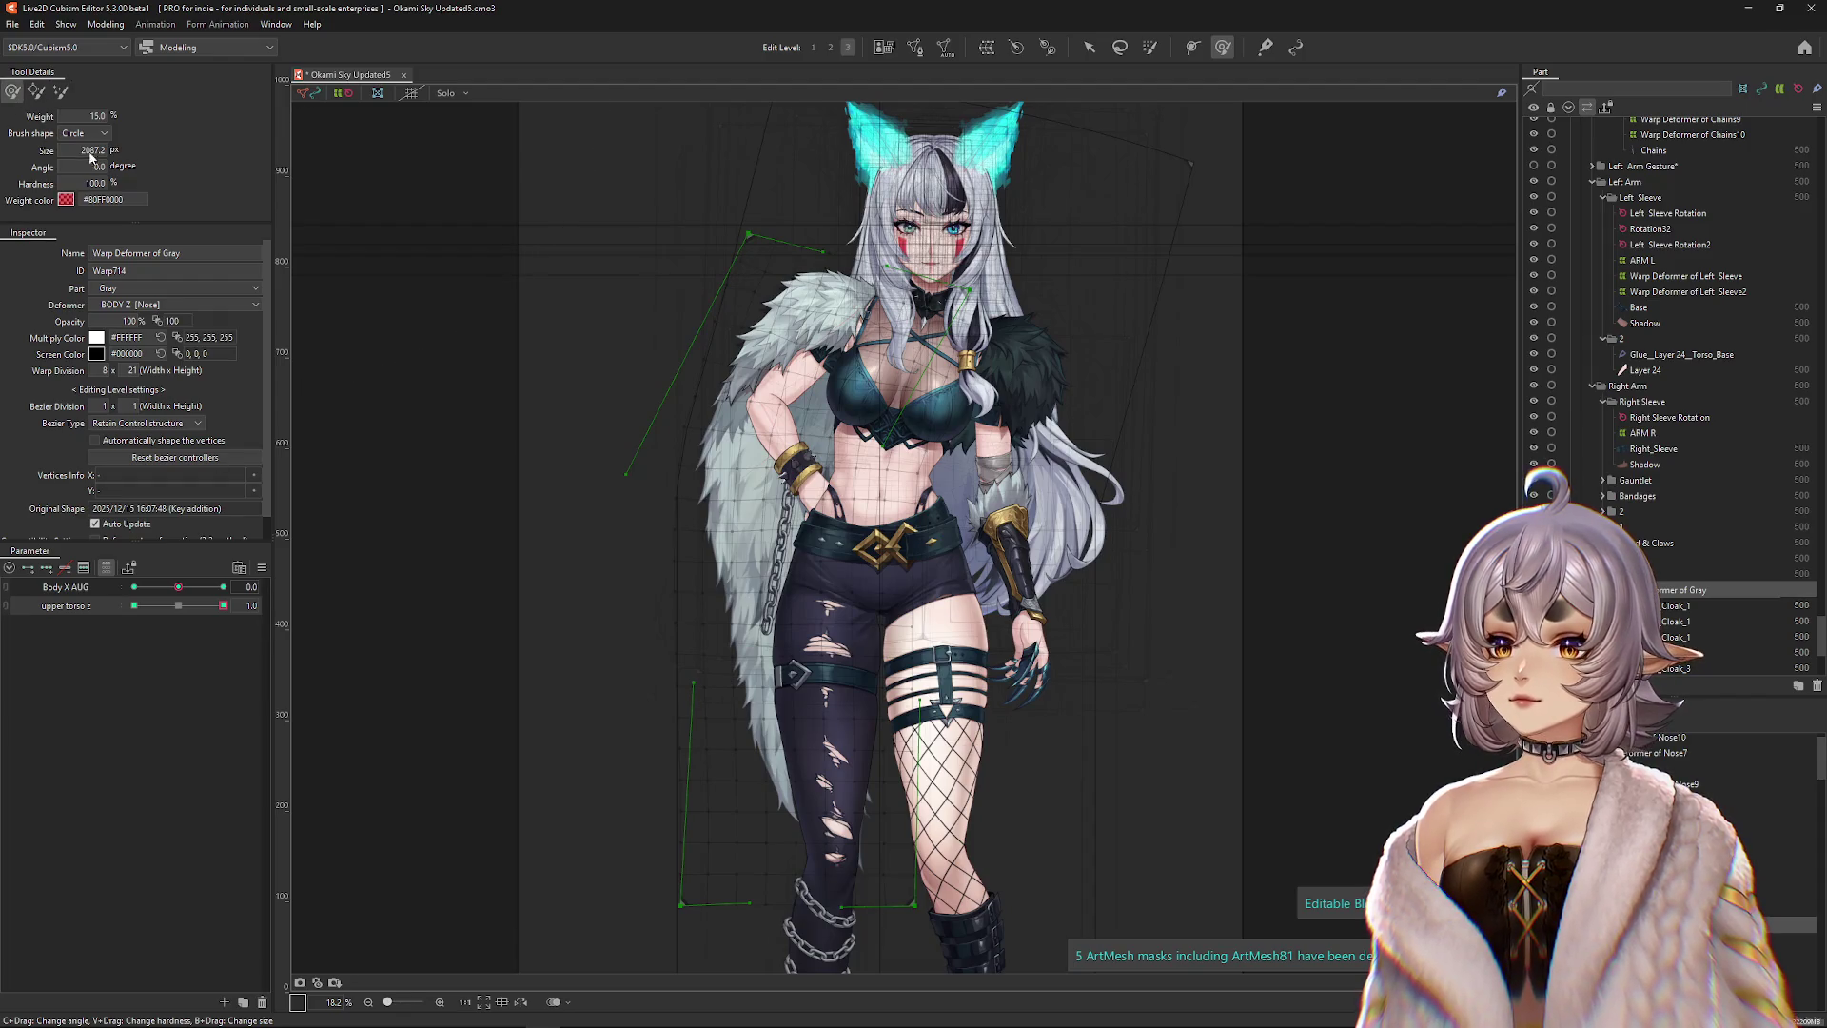
mouse_move(632, 380)
left_mouse_down()
mouse_move(714, 419)
mouse_move(733, 393)
left_mouse_up()
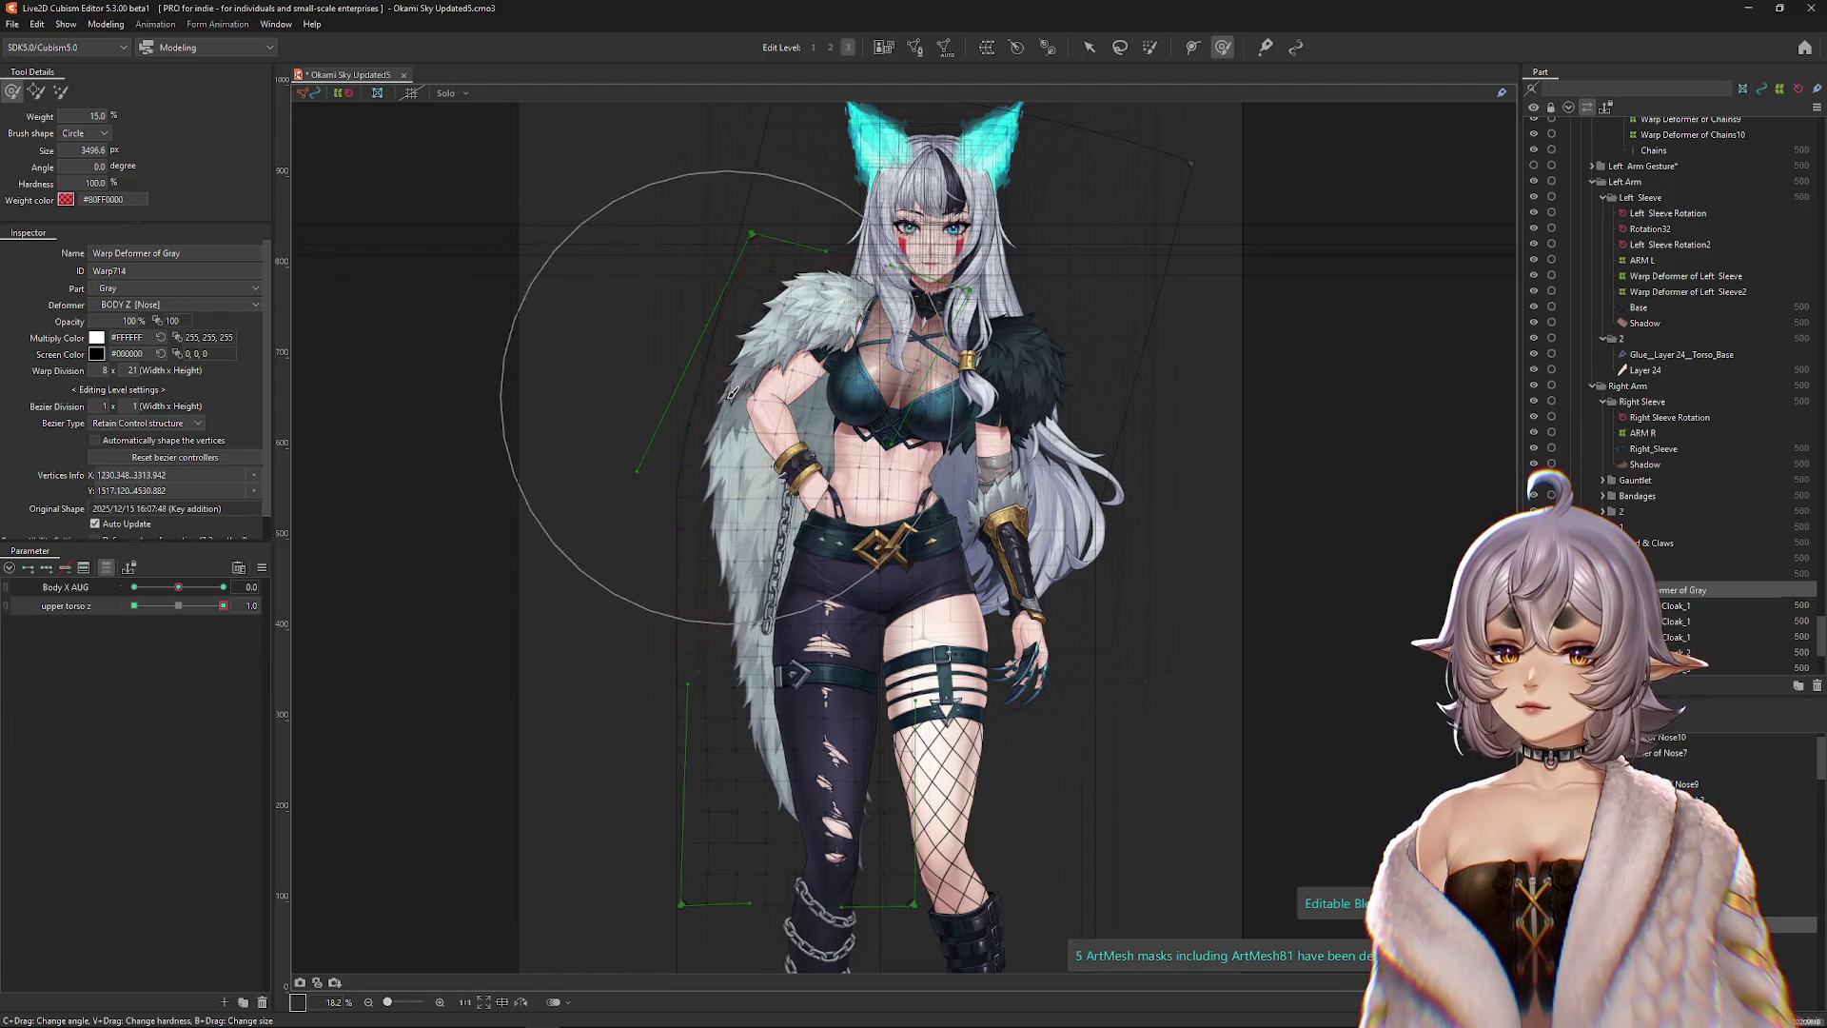
key("ctrl+h")
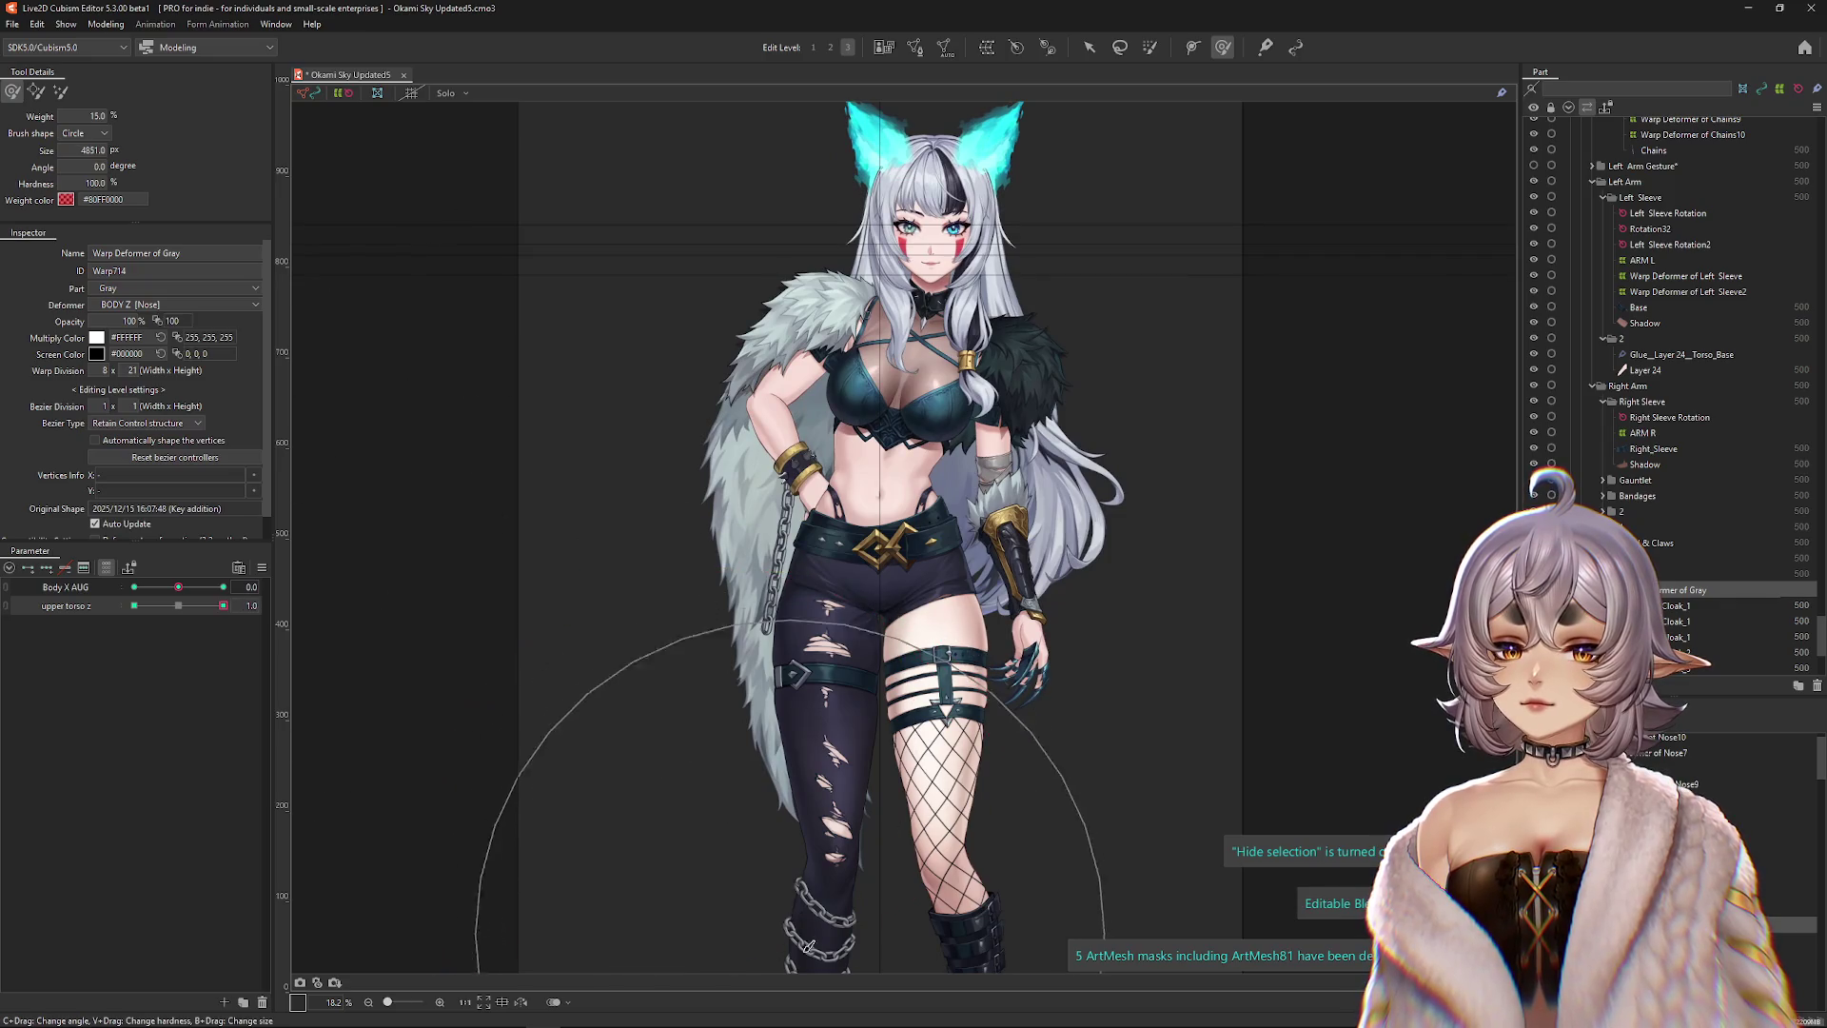
left_click_drag(799, 937, 806, 971)
Paint weight up along the left leg, resizing the brush to cover the legs.
scroll(788, 738, "up", 3)
mouse_move(788, 738)
left_mouse_down()
mouse_move(841, 694)
mouse_move(812, 624)
mouse_move(810, 647)
left_mouse_up()
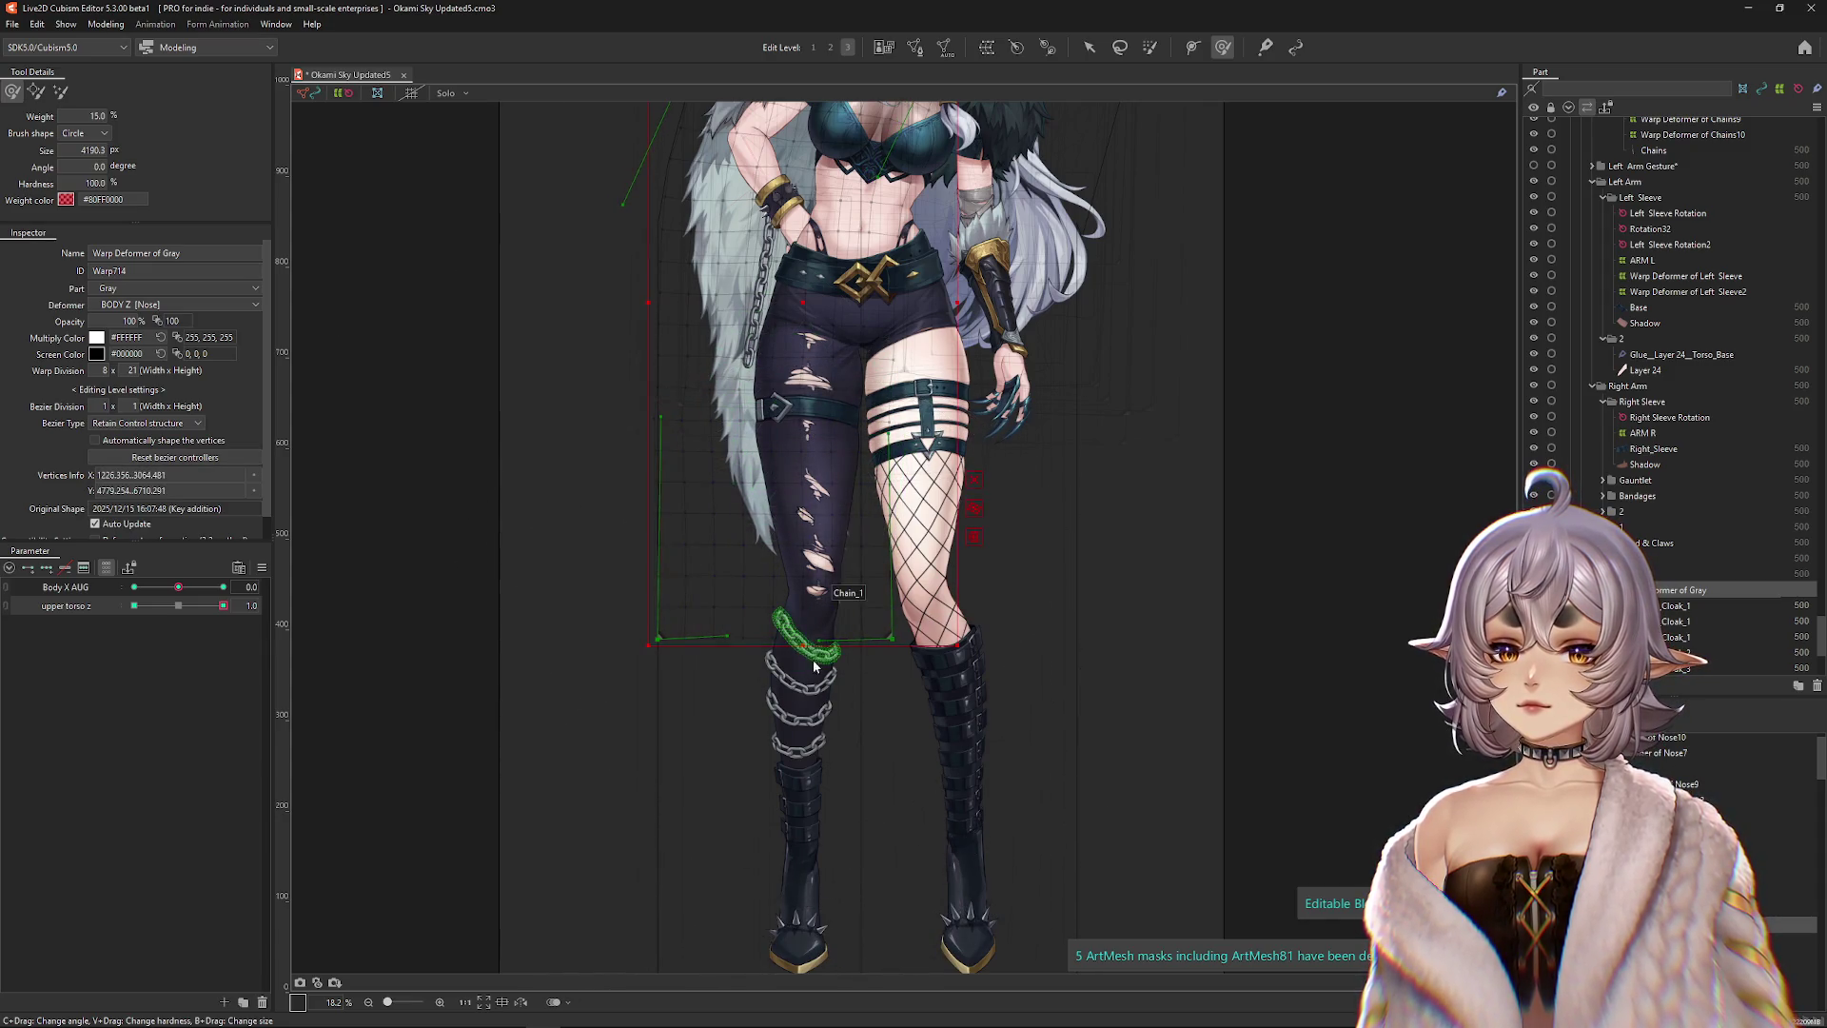
scroll(810, 647, "up", 2)
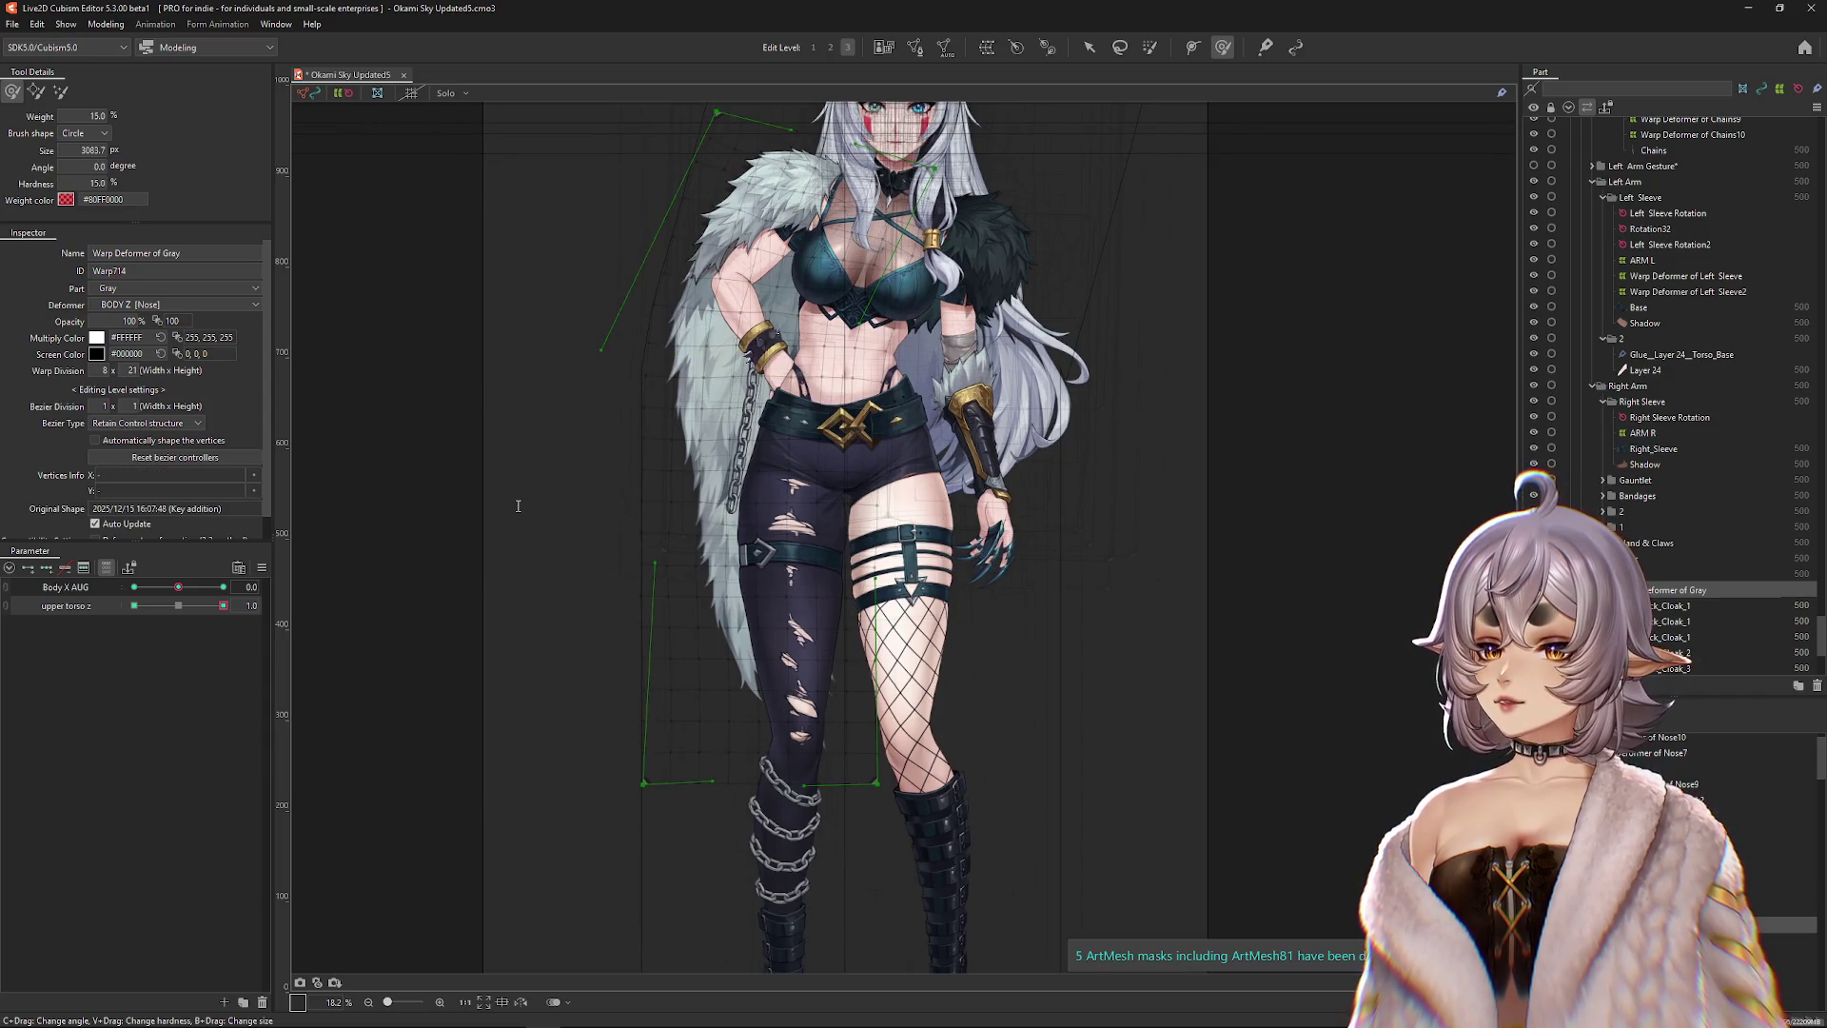
left_click(723, 918)
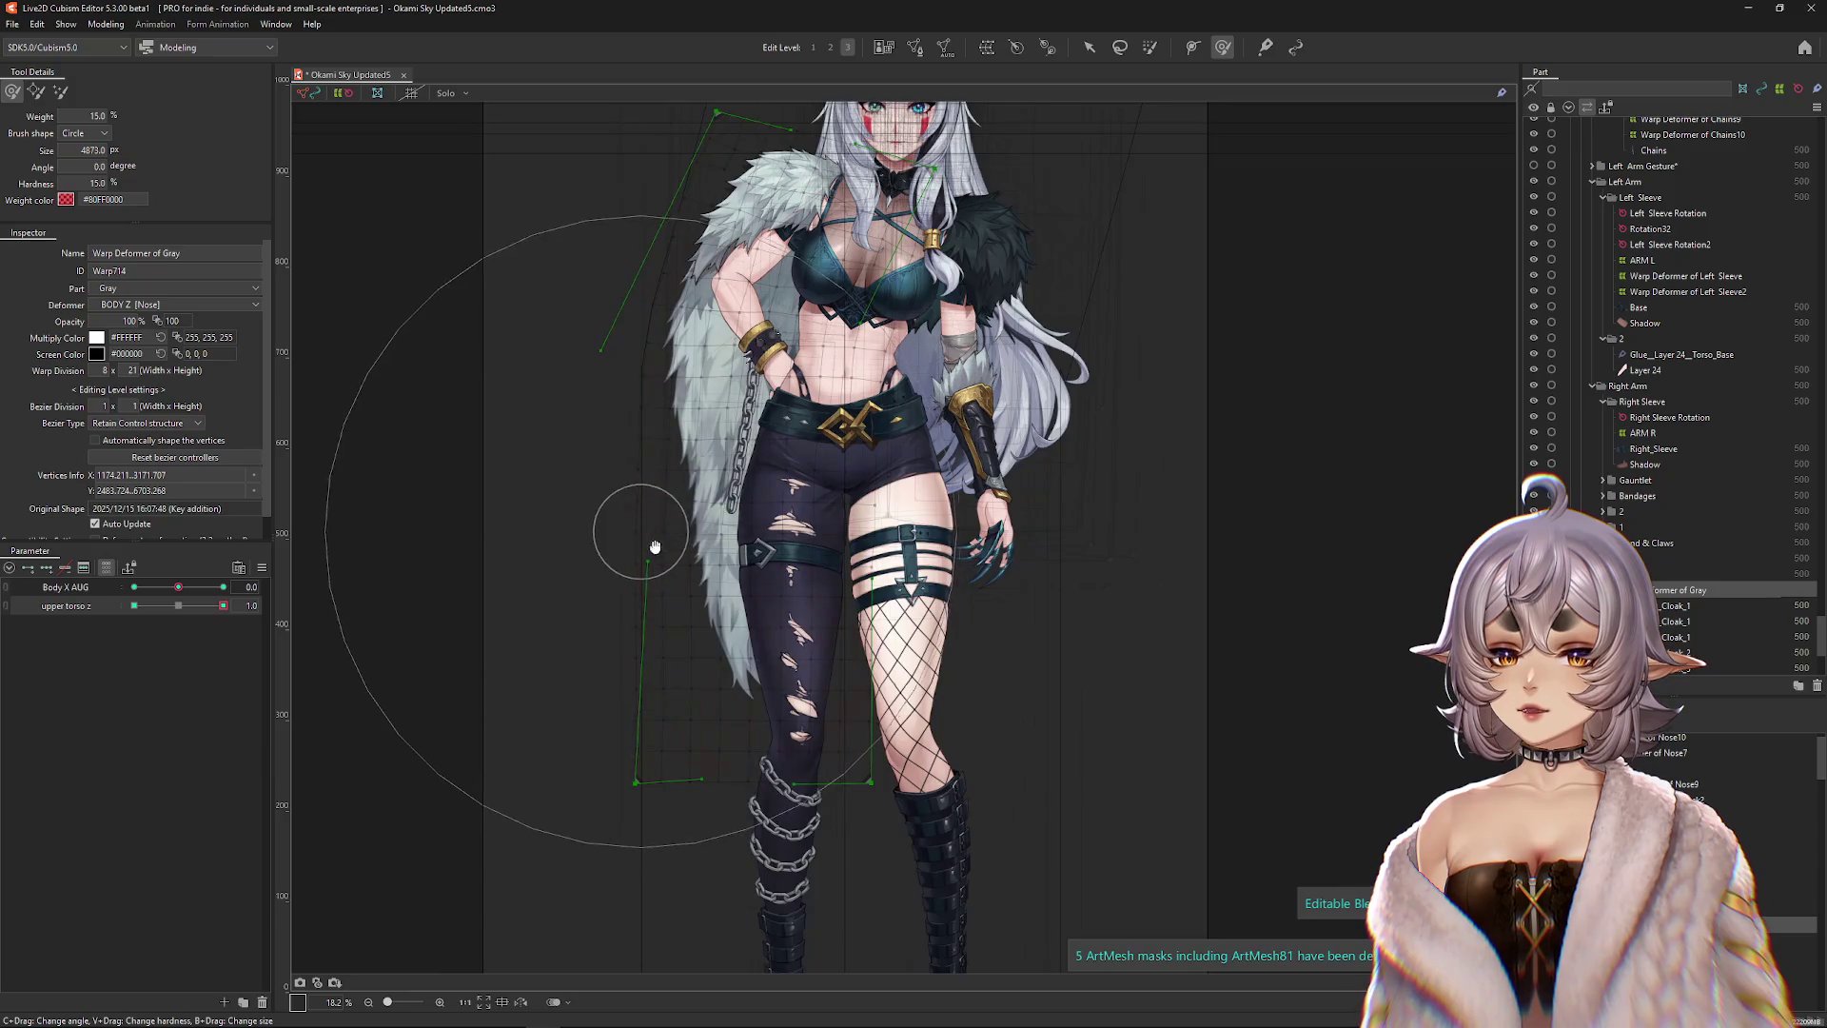
scroll(709, 304, "up", 2)
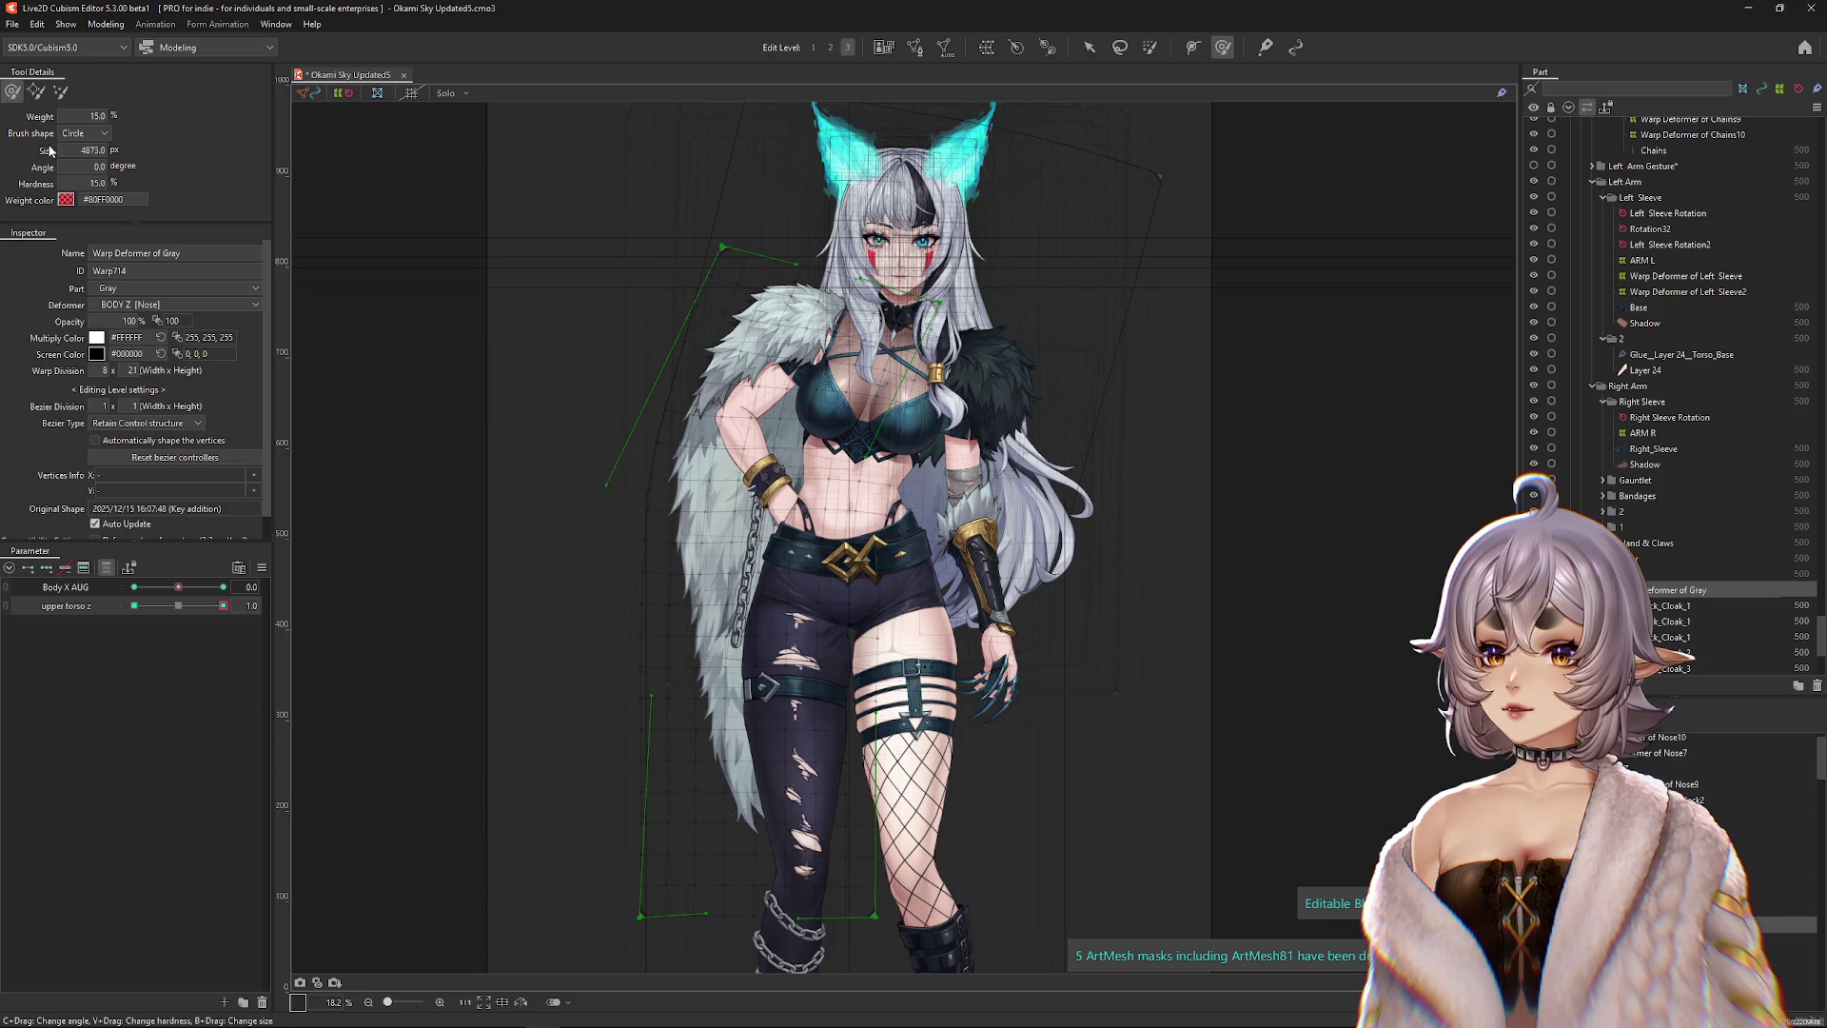
mouse_move(802, 723)
left_mouse_down()
mouse_move(828, 769)
mouse_move(612, 653)
left_mouse_up()
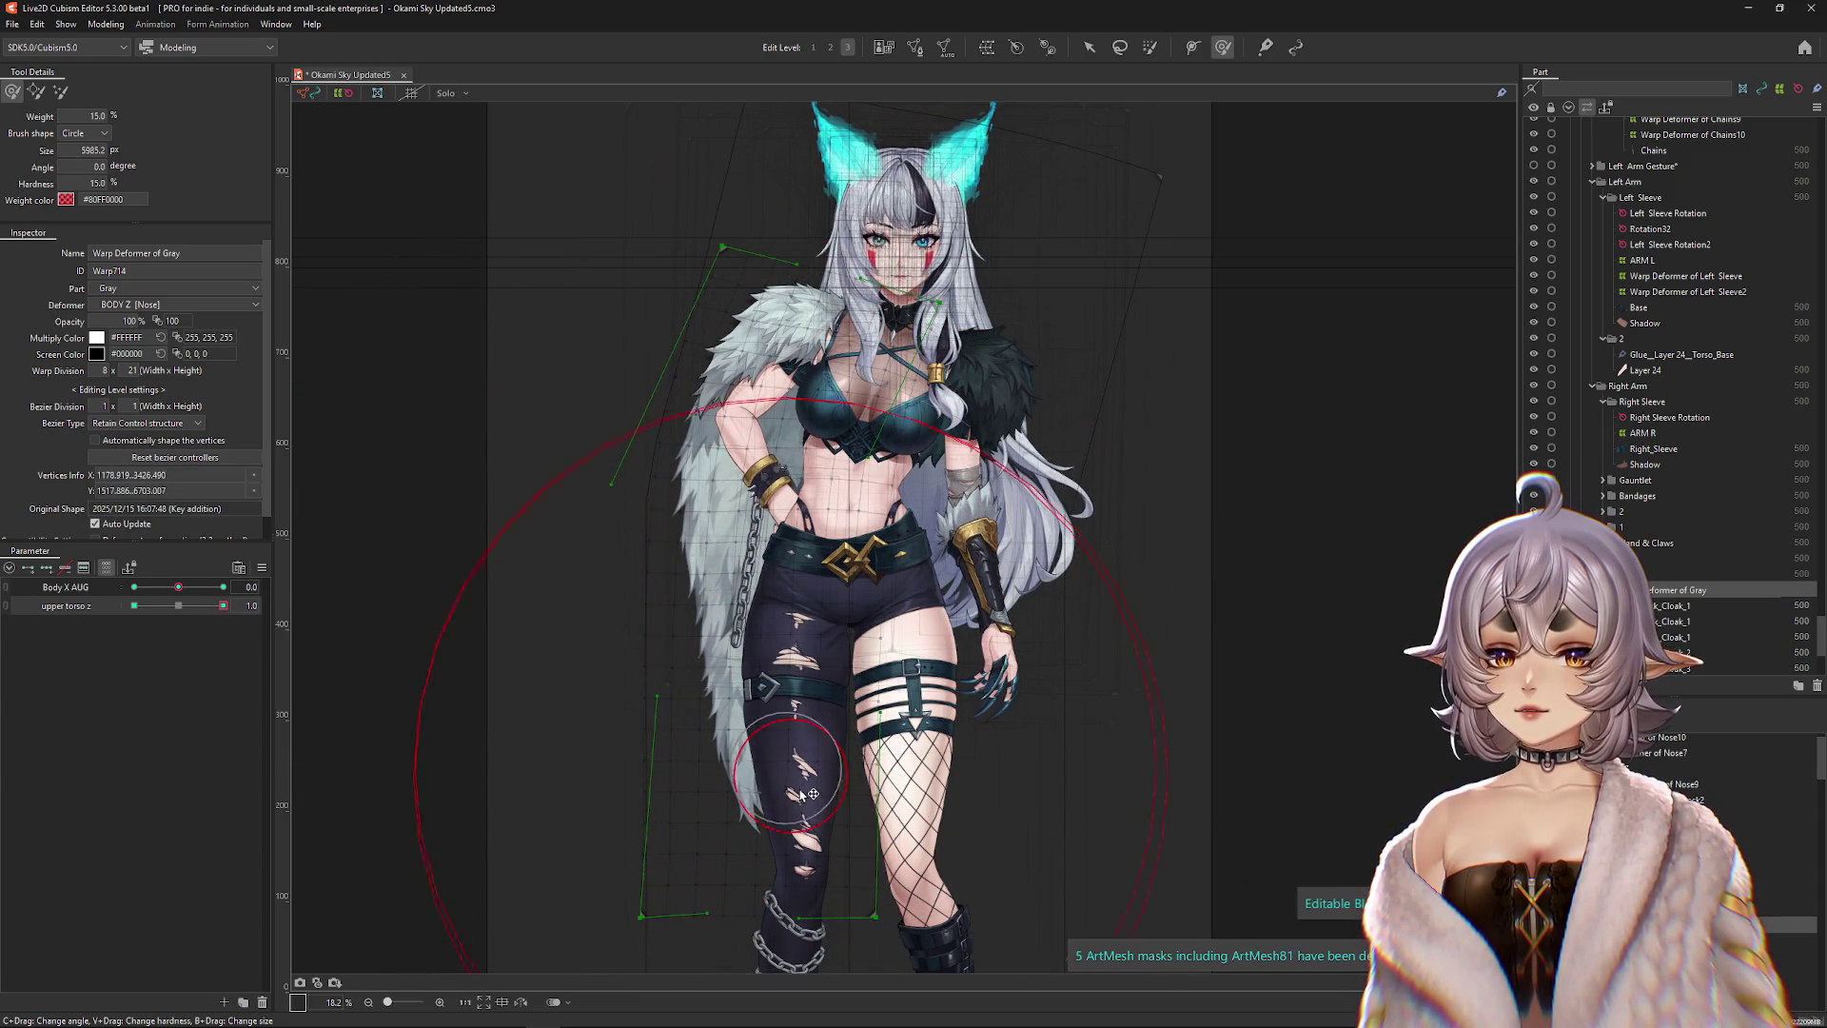
left_click_drag(801, 835, 782, 716)
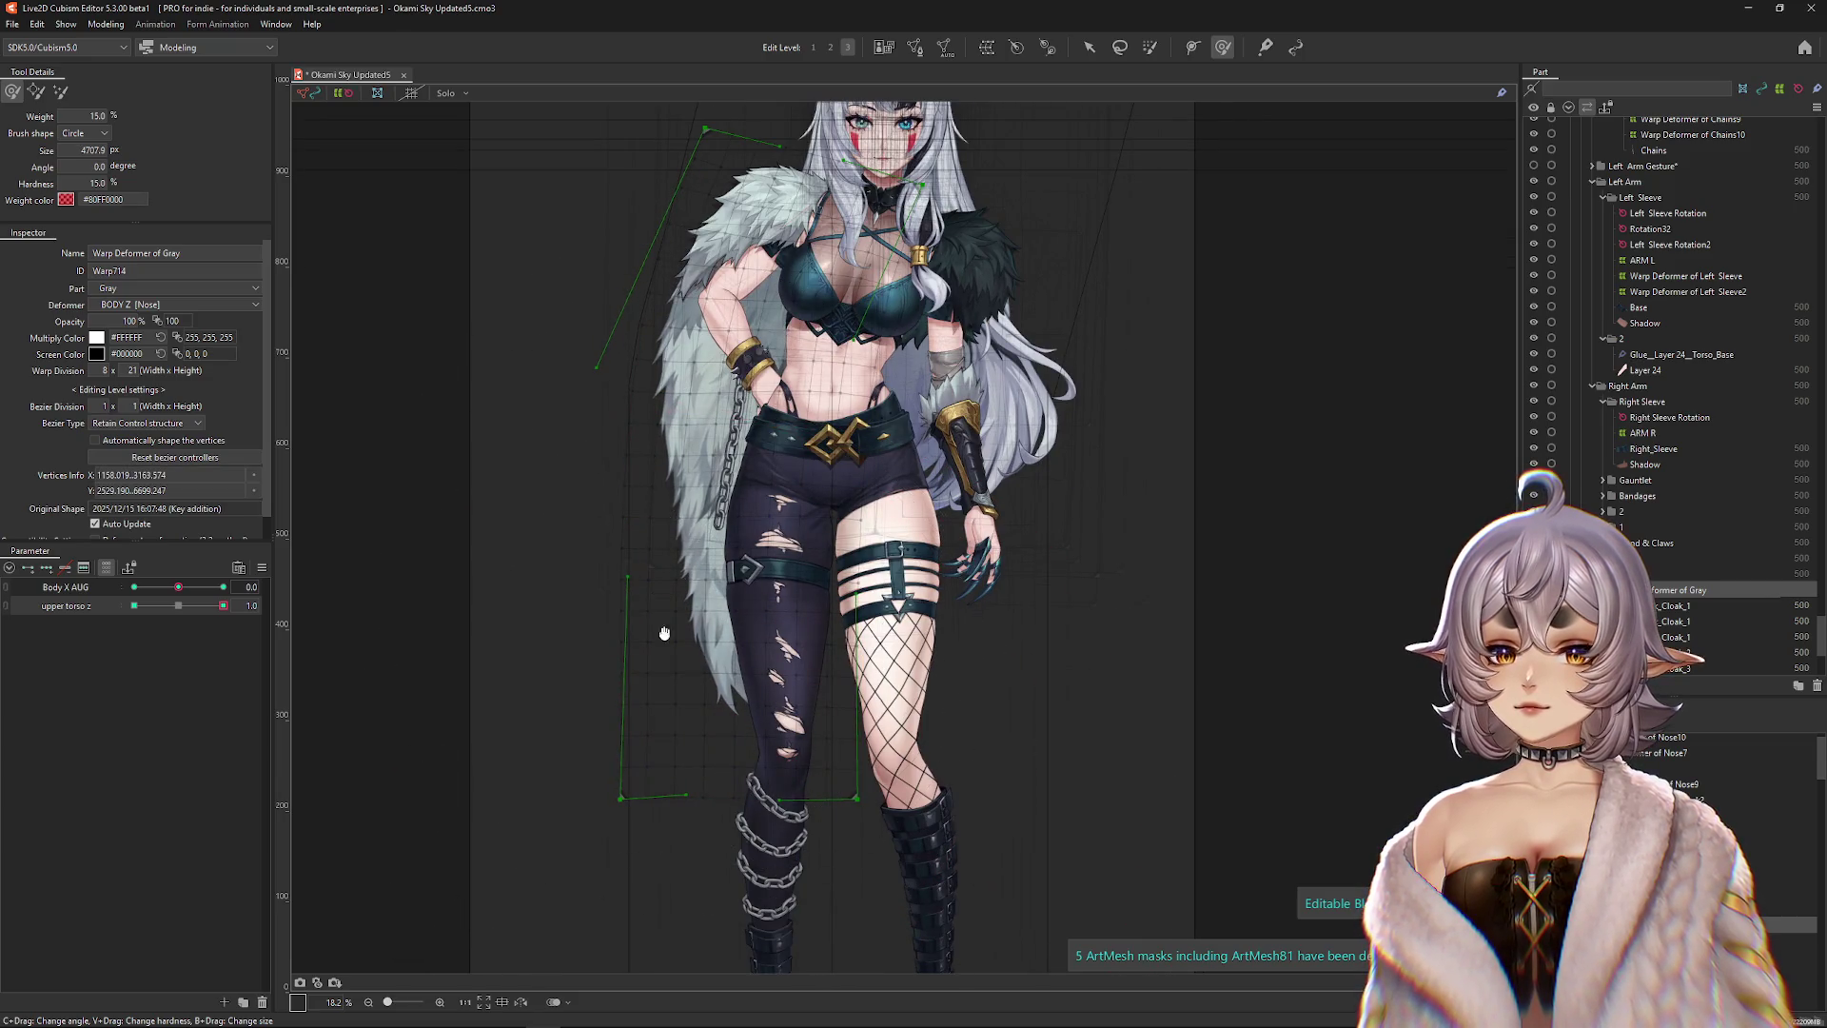
Reset upper torso z to neutral, then push it to -1 to check the cloak.
mouse_move(222, 605)
left_mouse_down()
mouse_move(189, 610)
mouse_move(223, 605)
left_mouse_up()
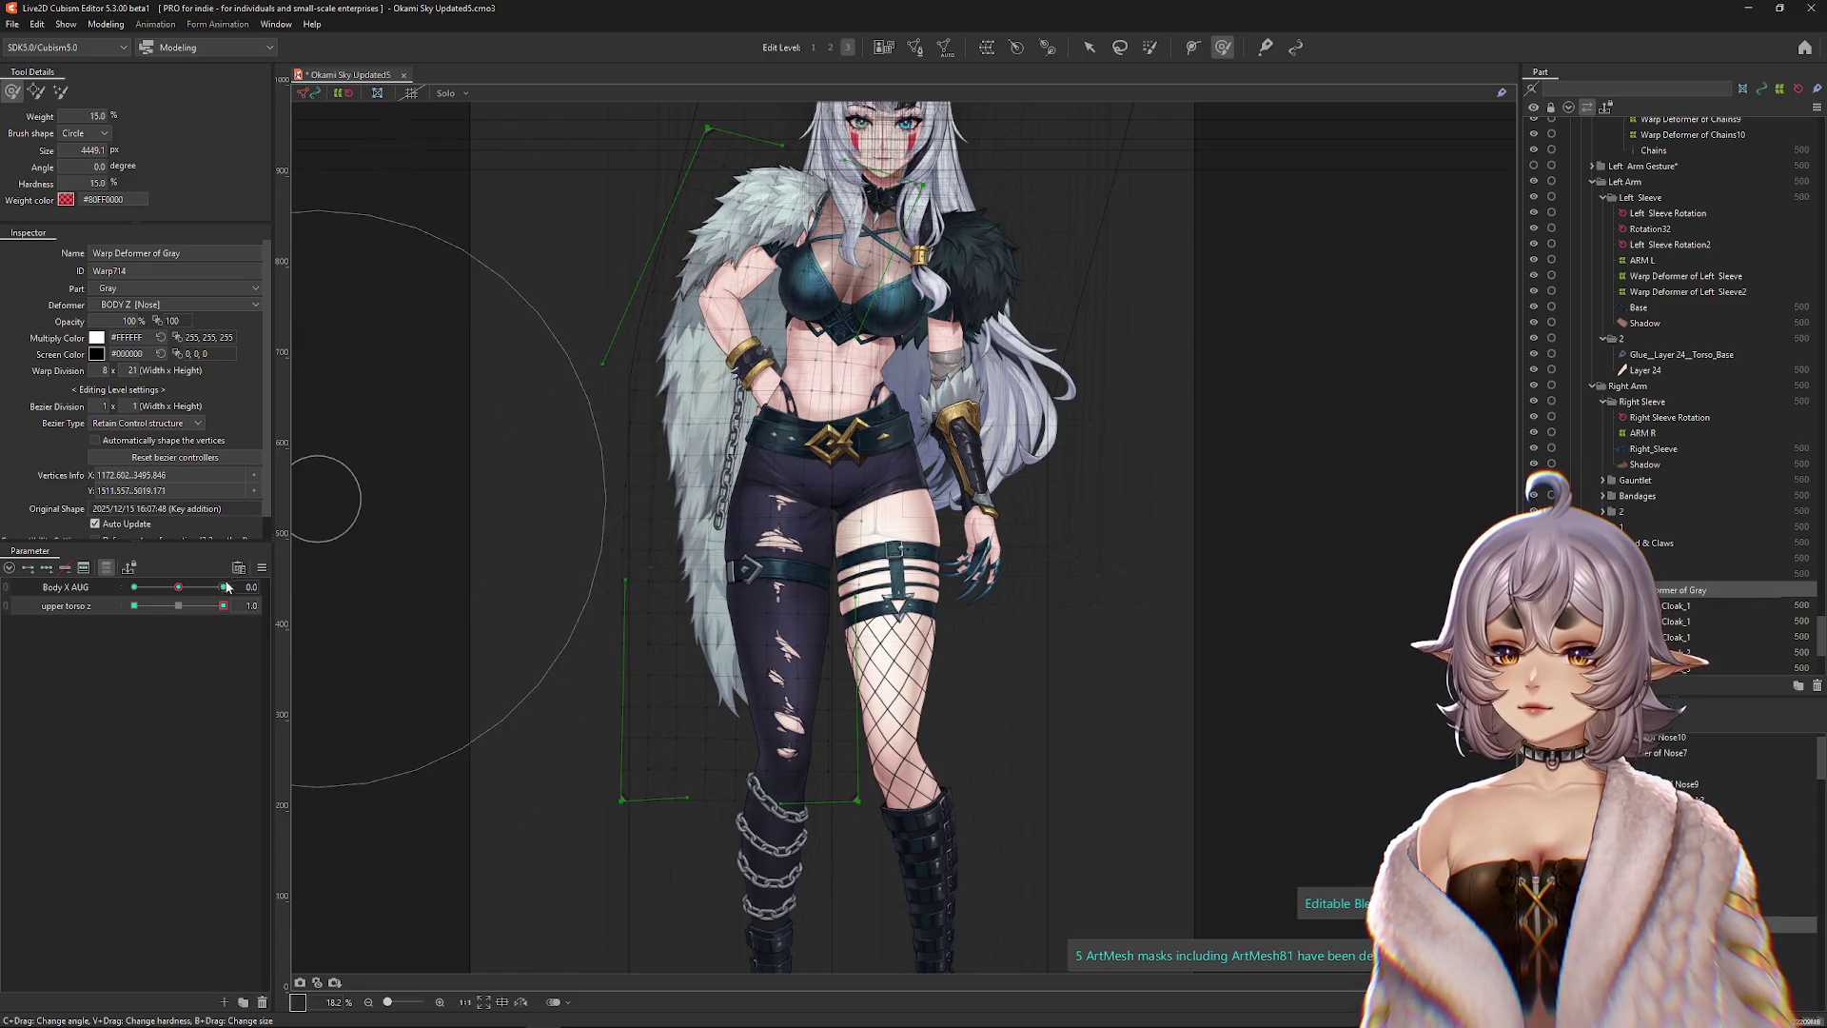
left_click(178, 605)
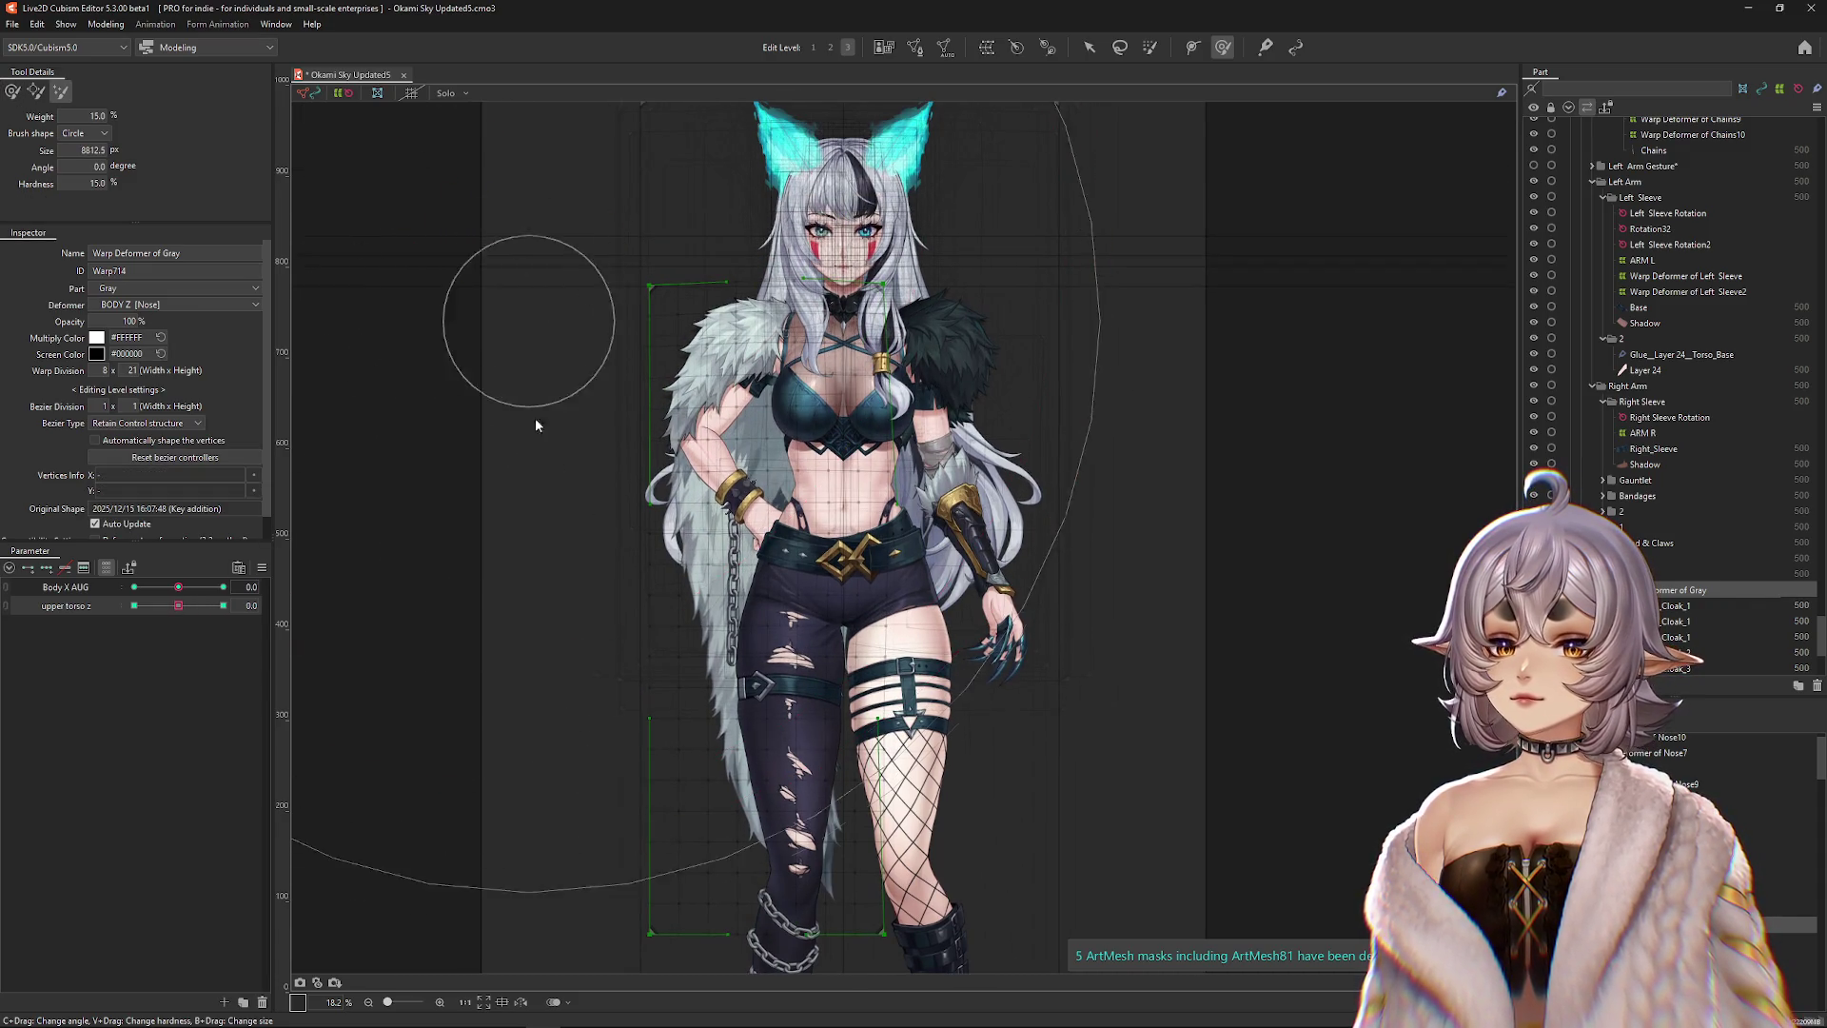
key("ctrl+h")
left_click(12, 90)
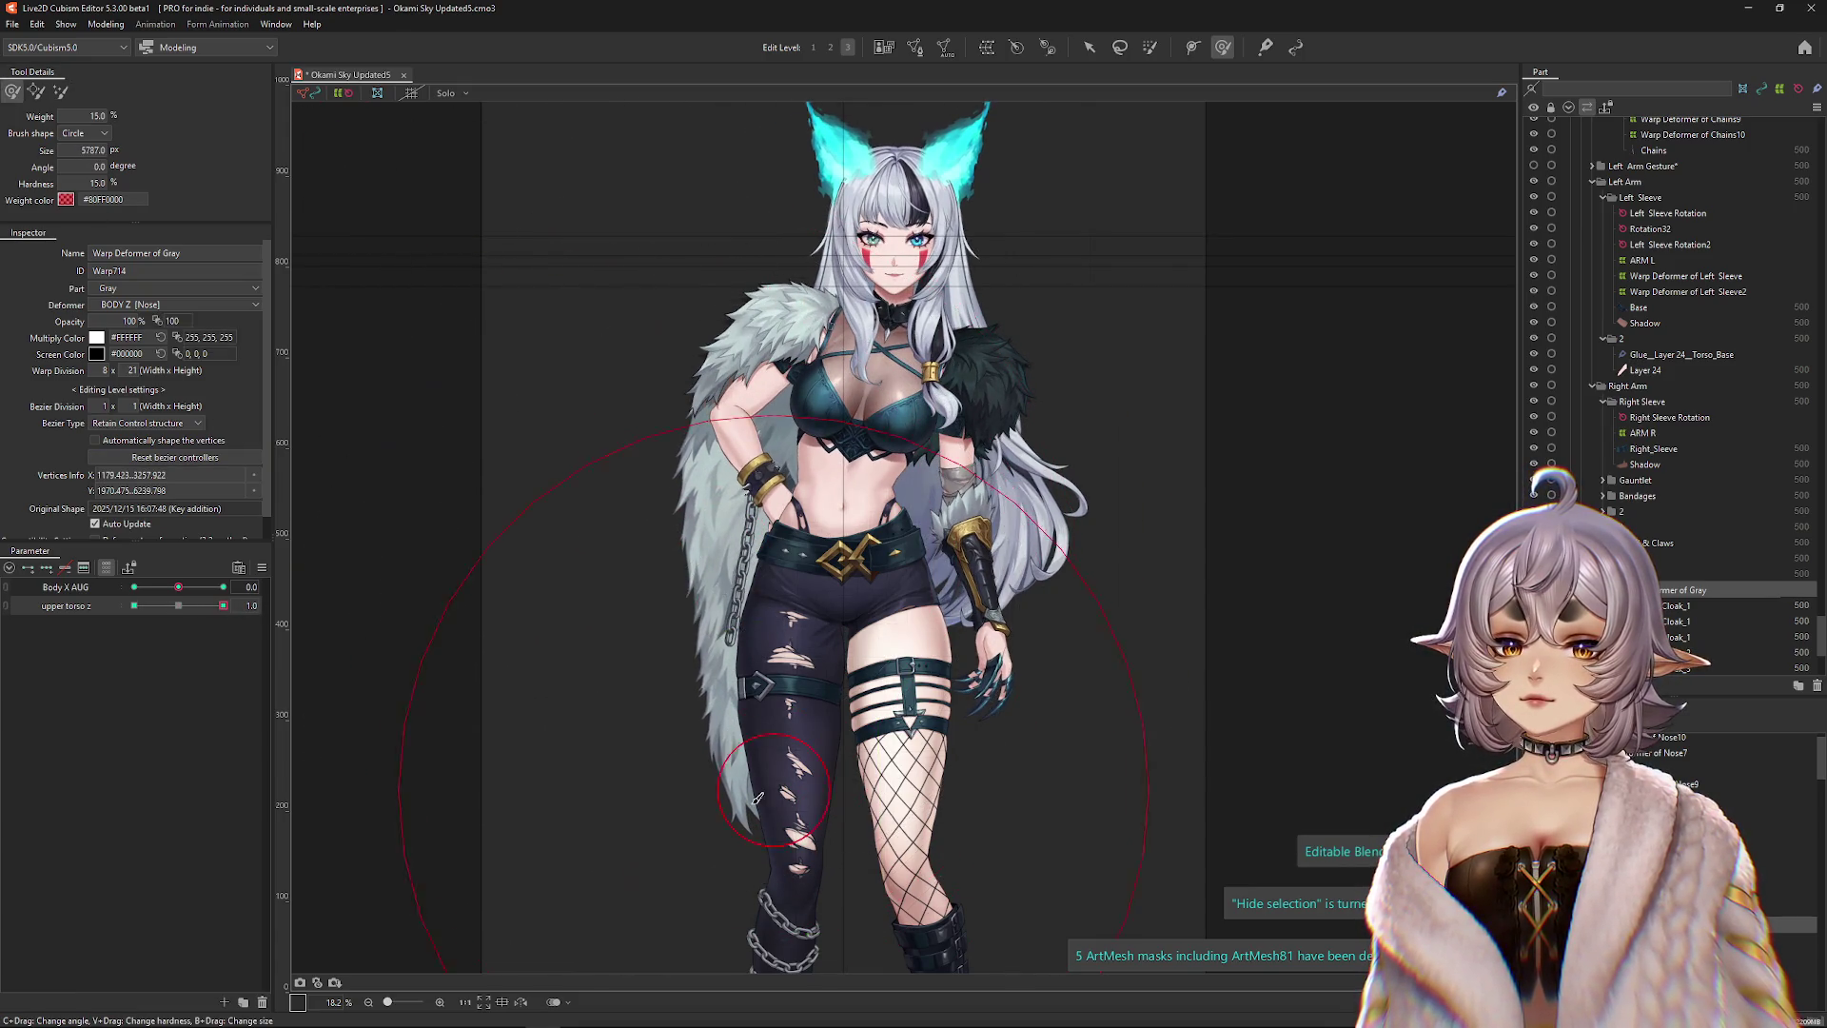
left_click(176, 607)
mouse_move(176, 610)
left_mouse_down()
mouse_move(253, 625)
mouse_move(146, 614)
left_mouse_up()
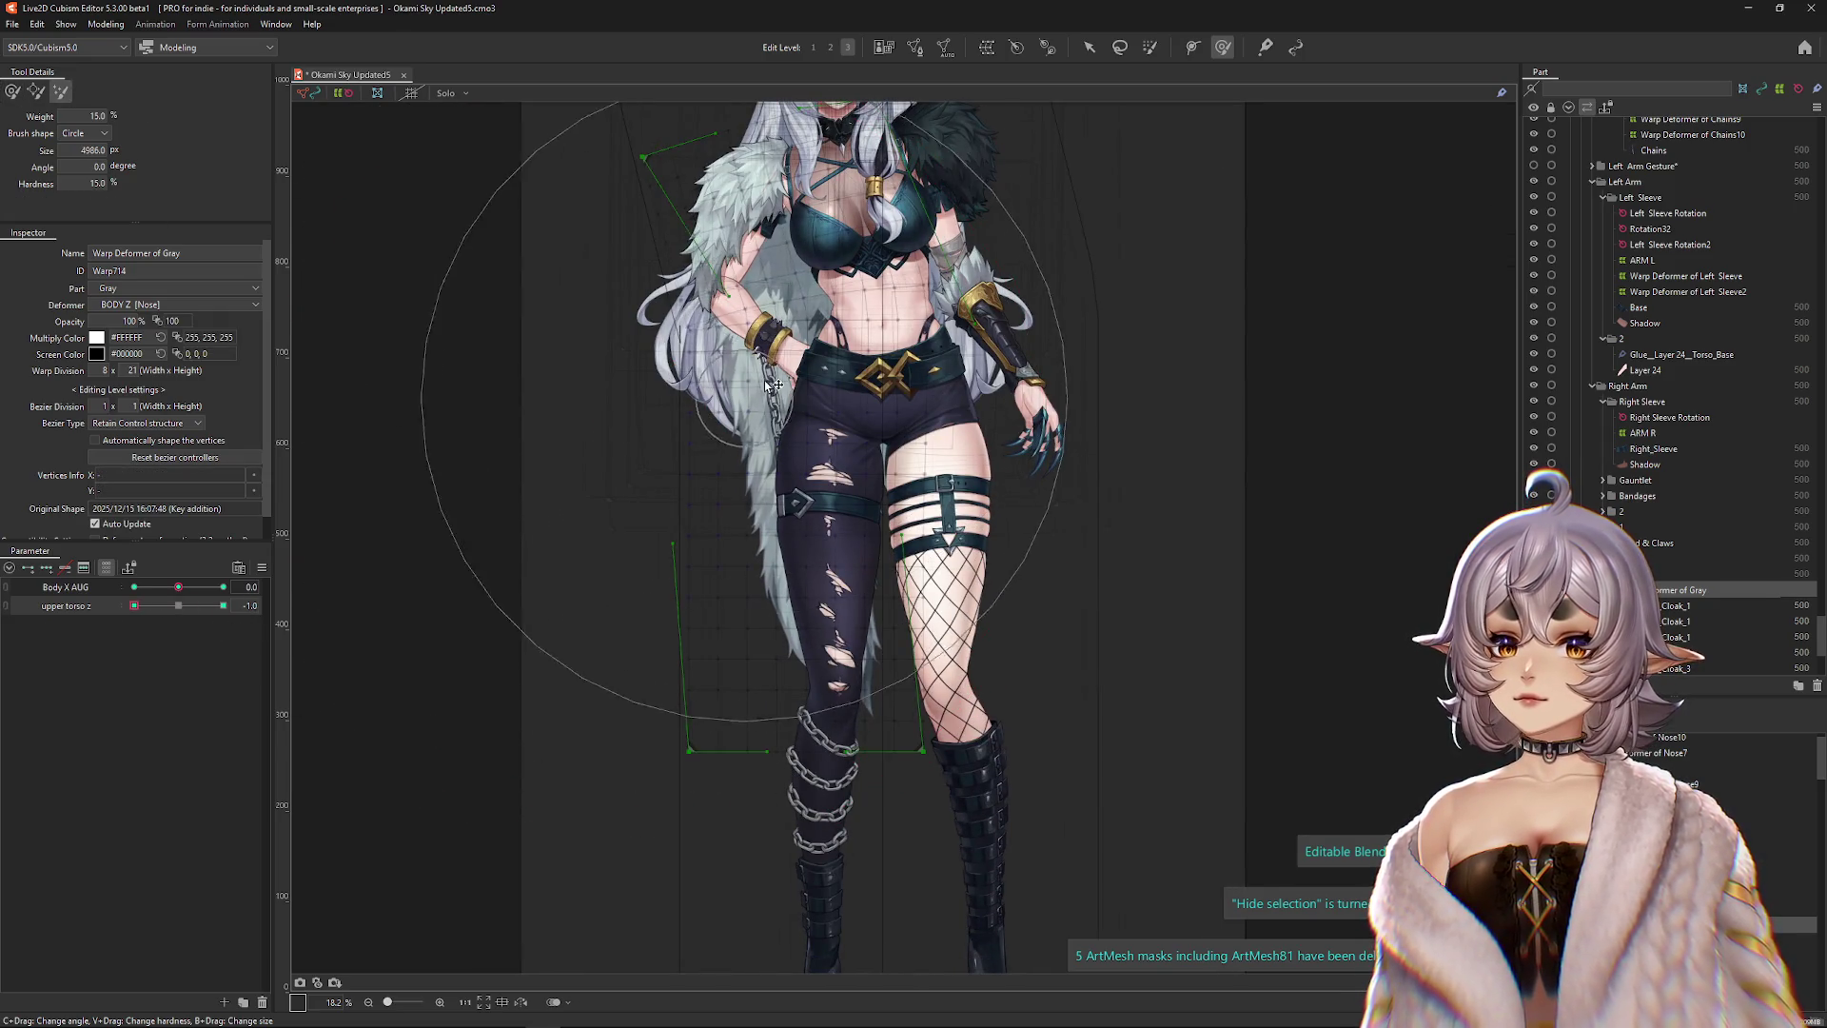
Reshape the cloak's warp deformer with the brush, undoing one stroke and shrinking the brush.
left_click(8, 94)
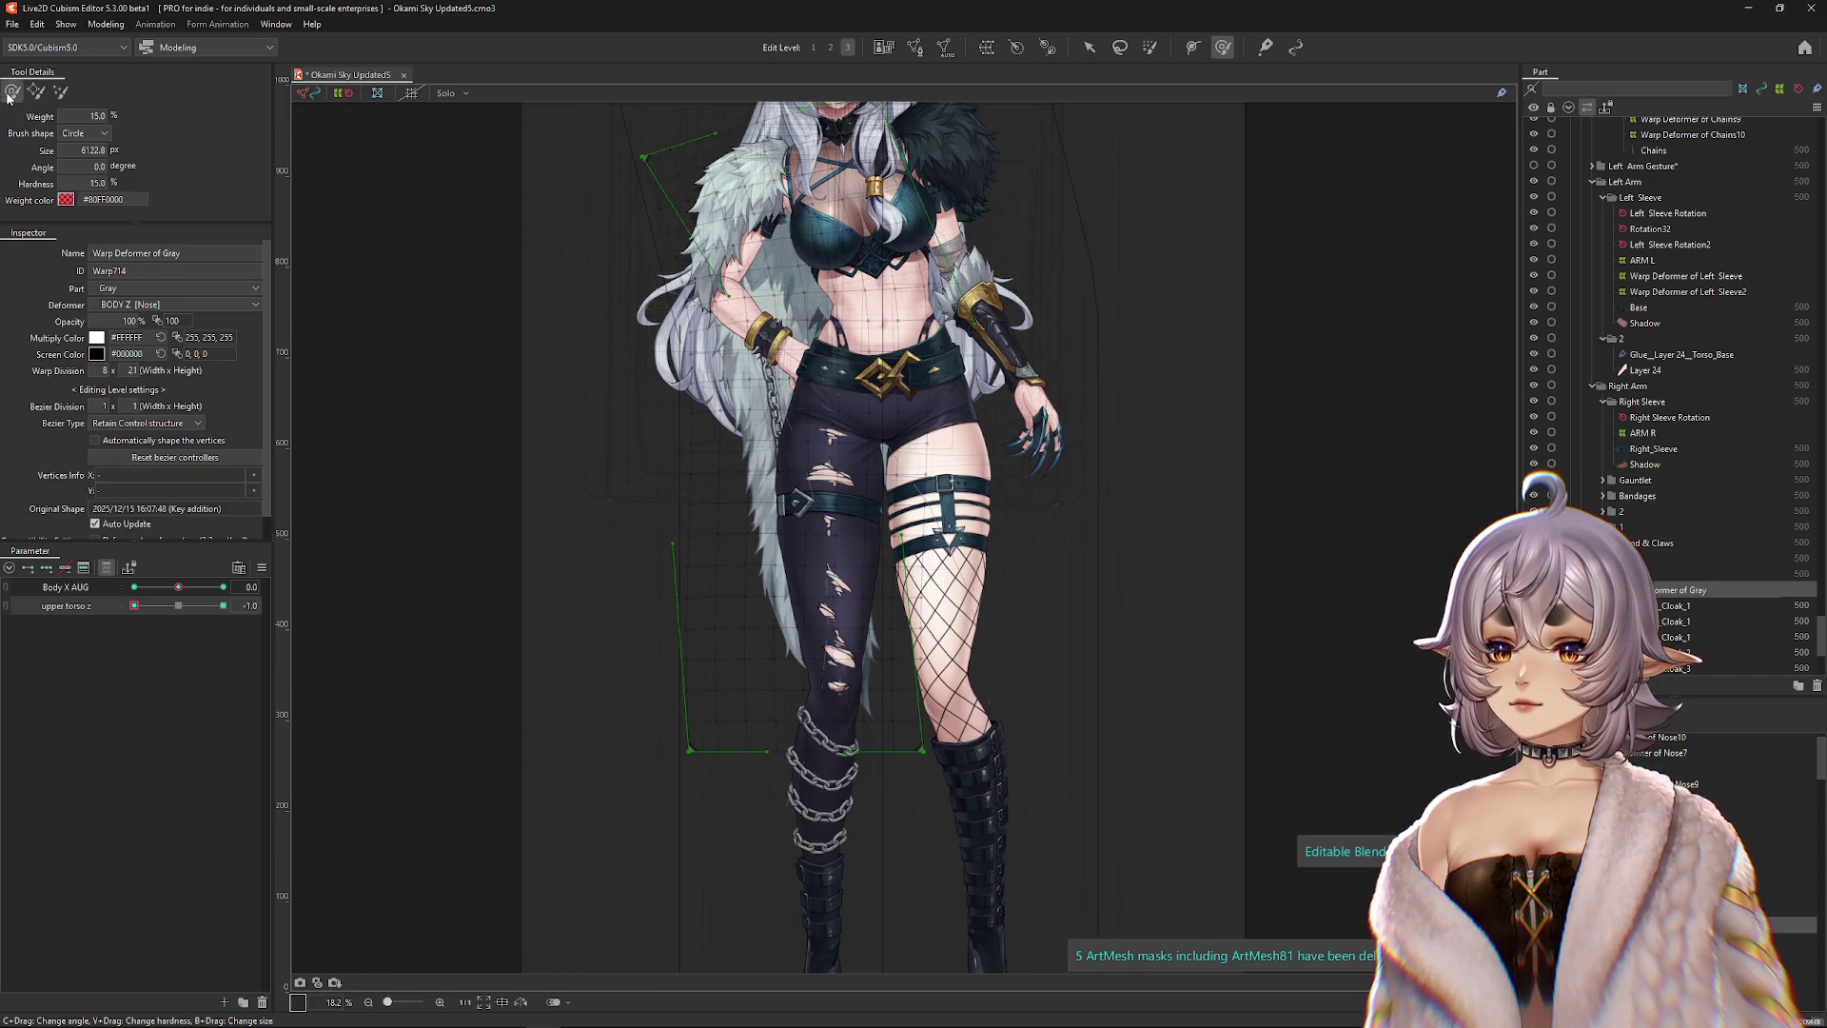
mouse_move(761, 448)
left_mouse_down()
mouse_move(704, 532)
mouse_move(608, 790)
mouse_move(539, 848)
left_mouse_up()
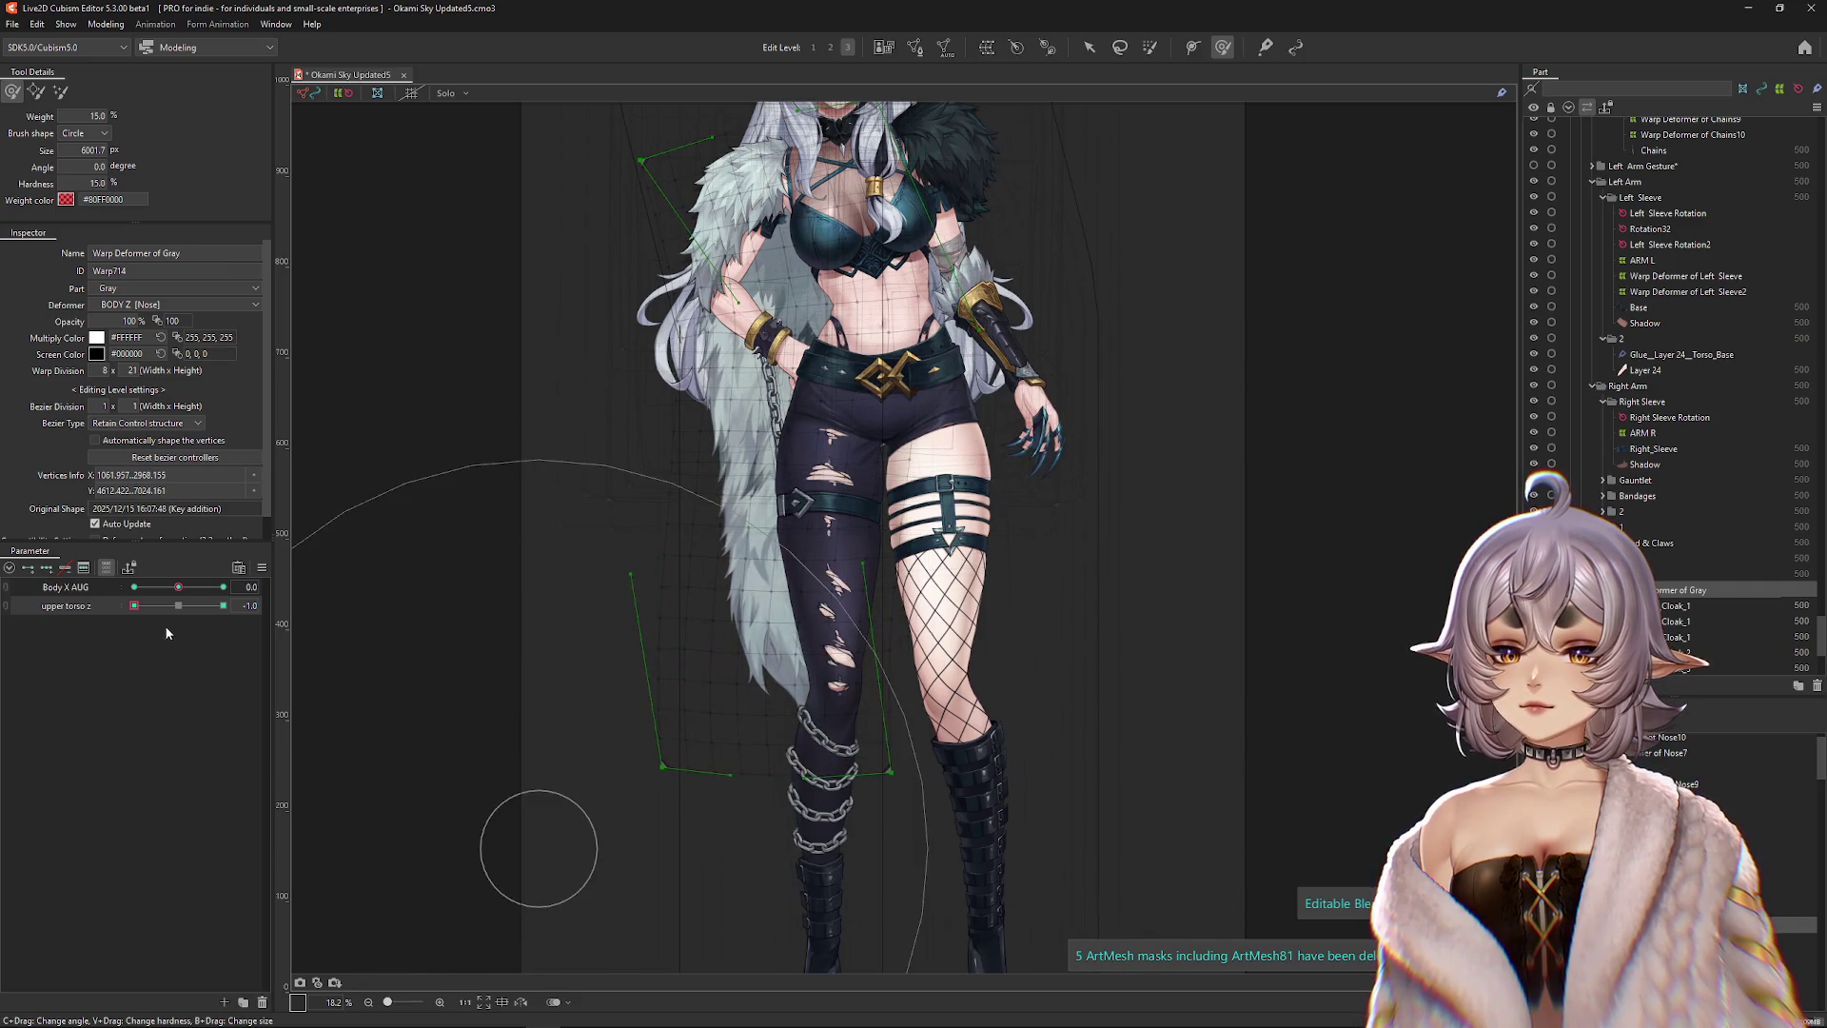
key("ctrl+z")
left_click_drag(754, 461, 666, 532)
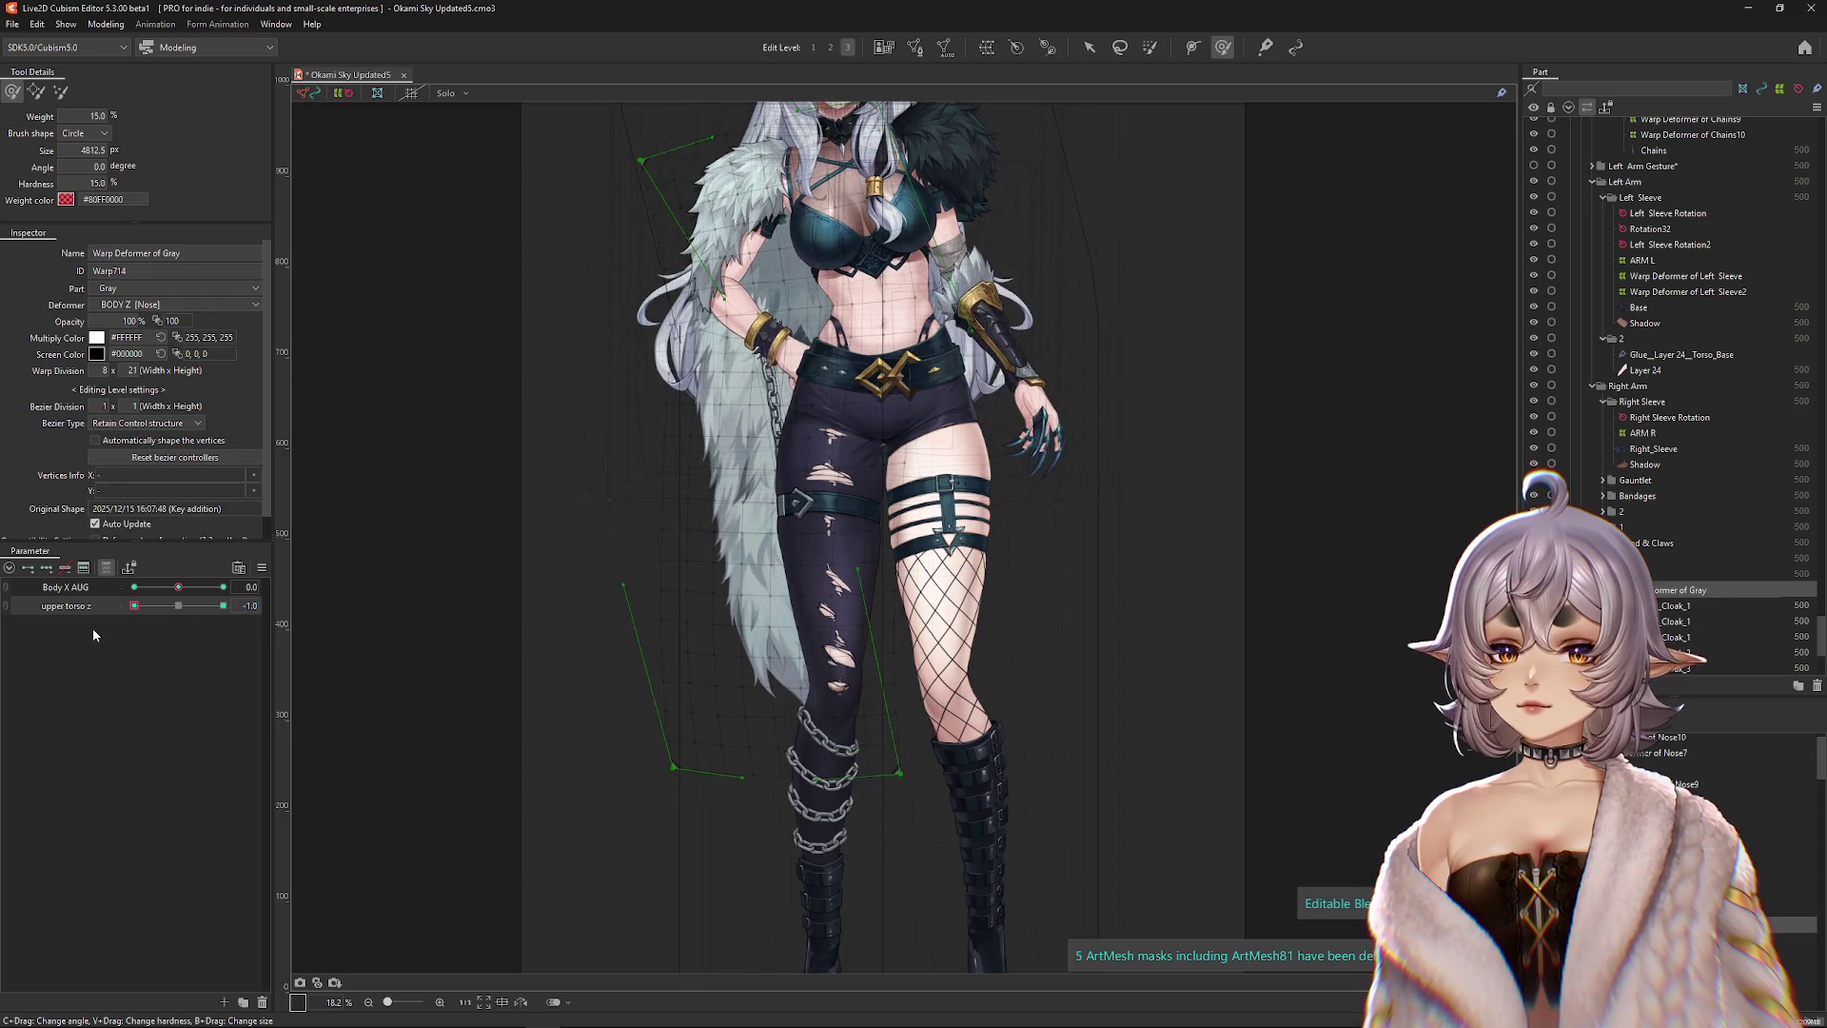
mouse_move(134, 605)
left_mouse_down()
mouse_move(171, 609)
mouse_move(75, 617)
left_mouse_up()
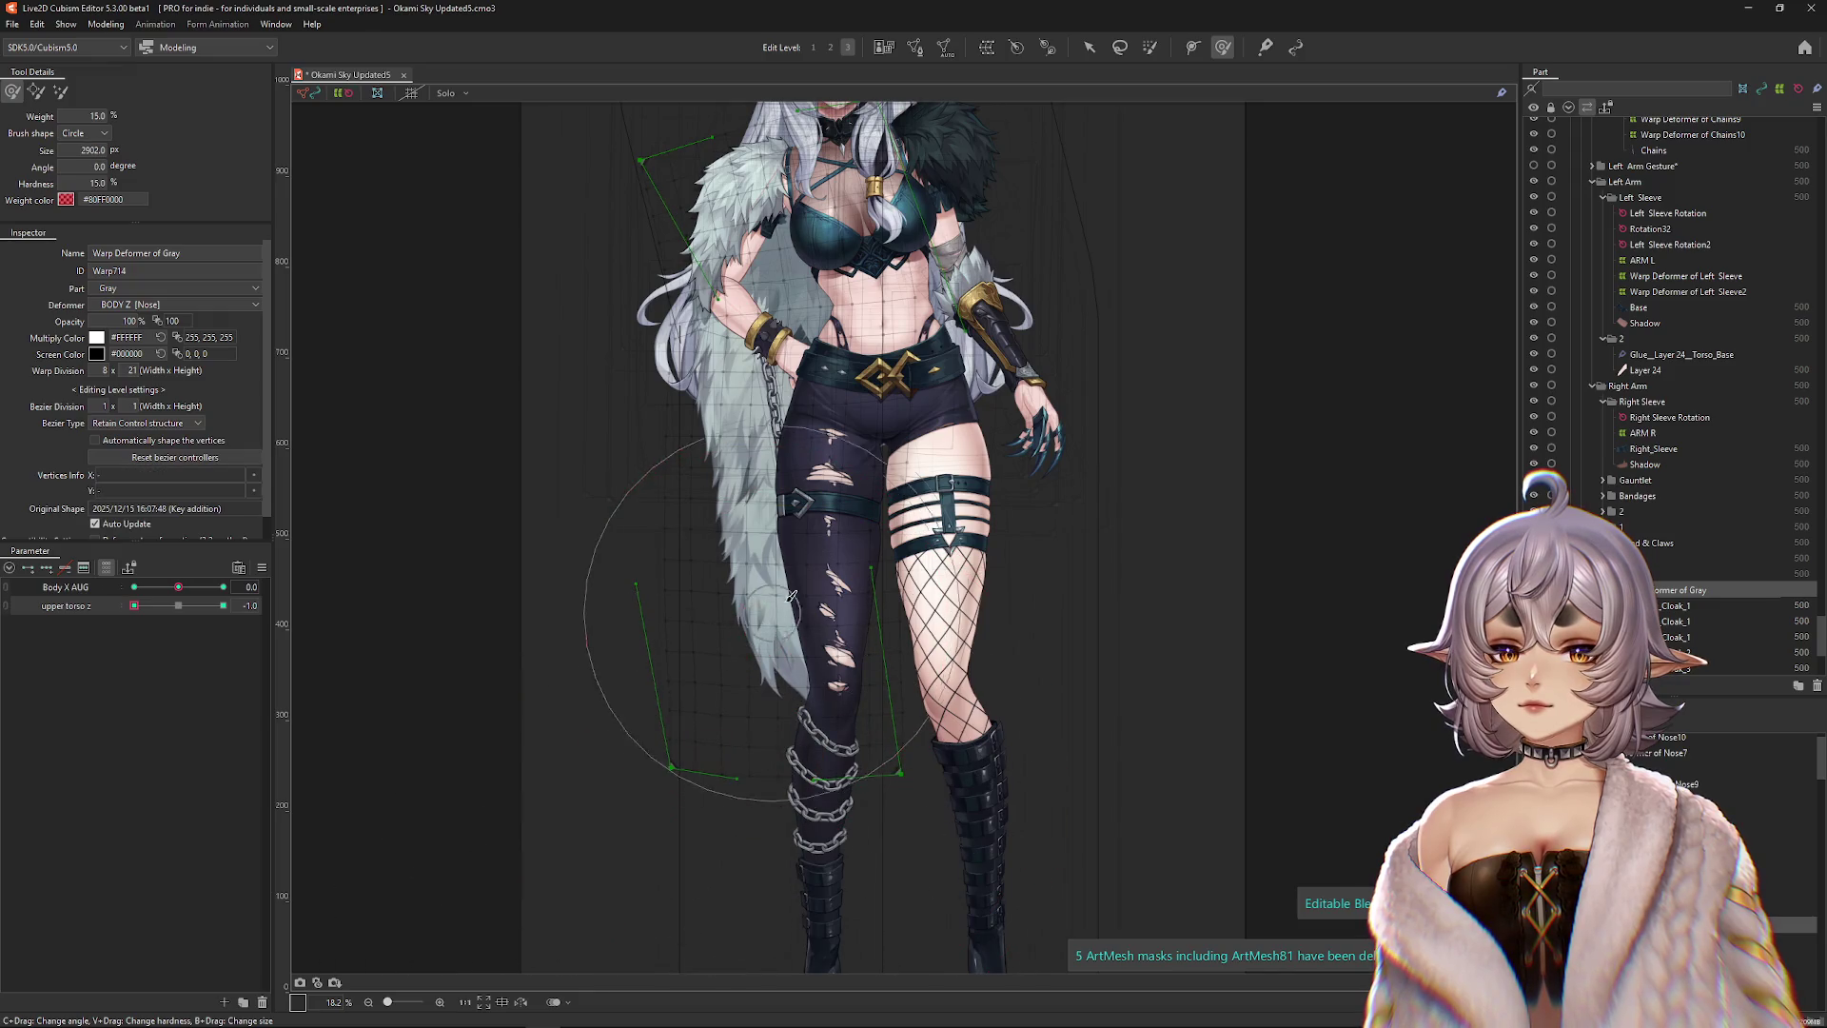
left_click_drag(625, 516, 592, 592)
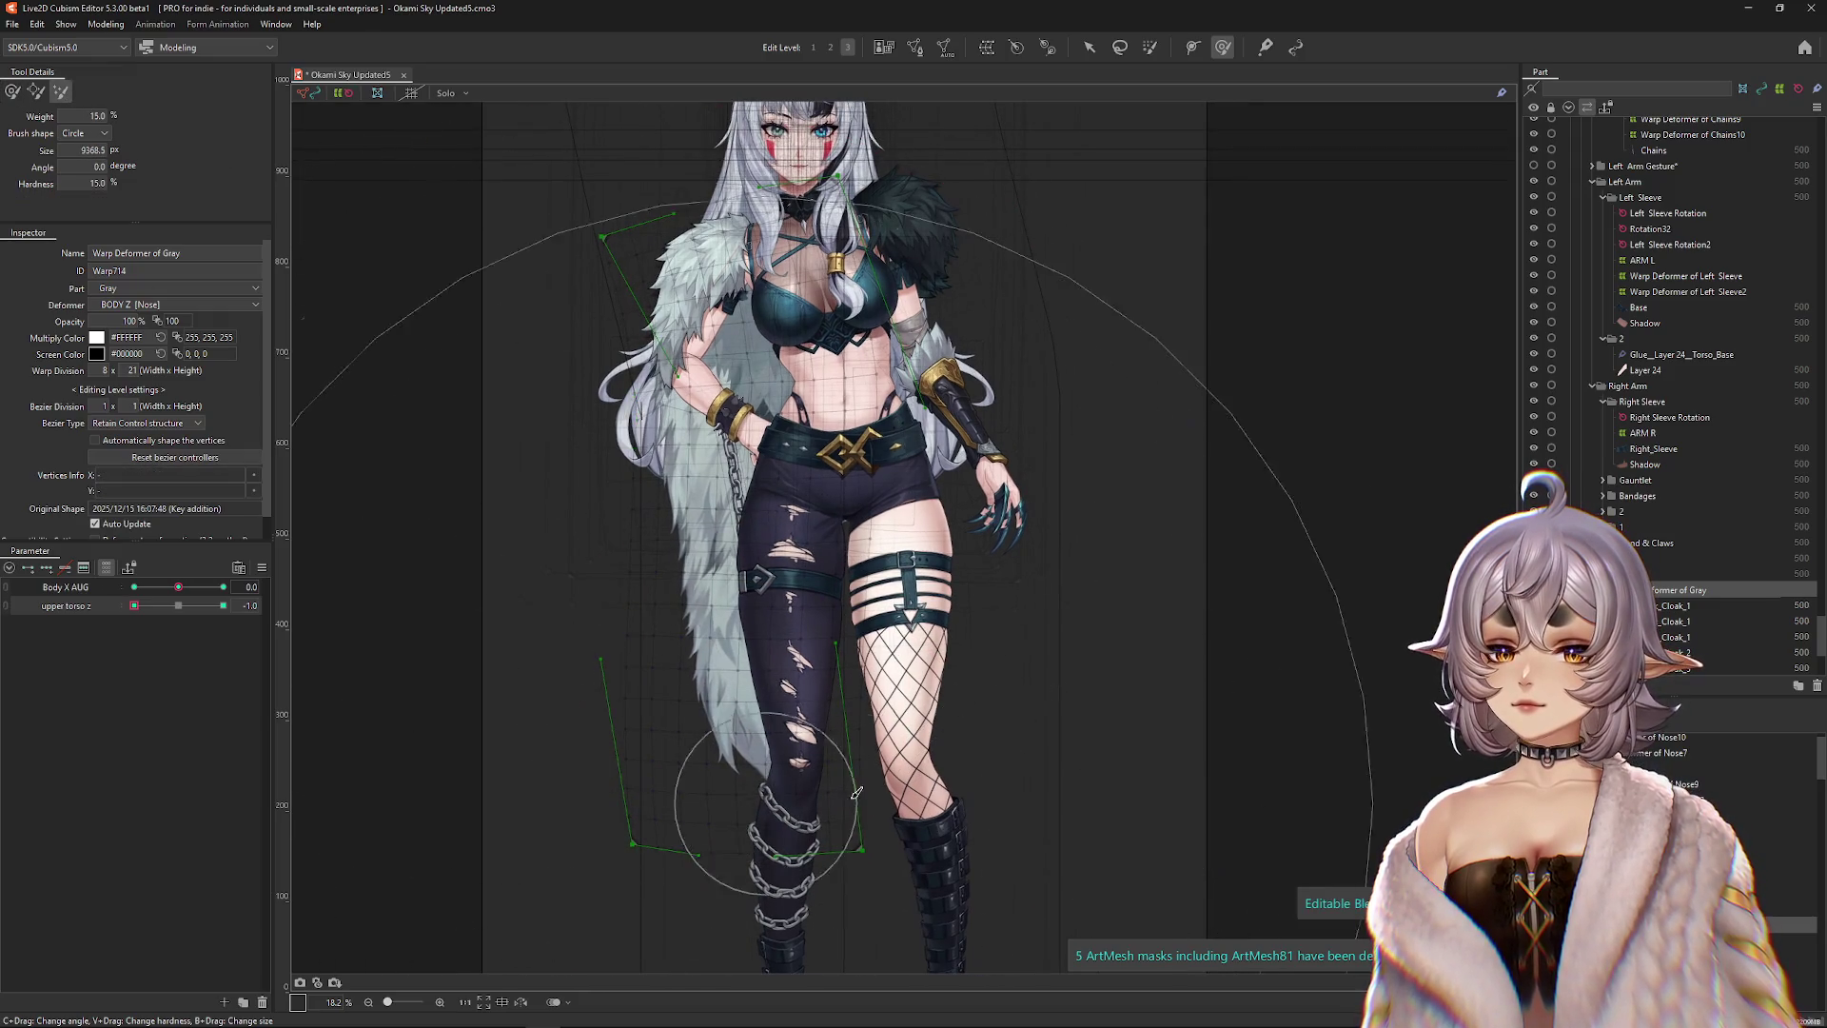
Test the cloak by moving upper torso z from 0.0 back to -1.0.
left_click(10, 92)
left_click(177, 609)
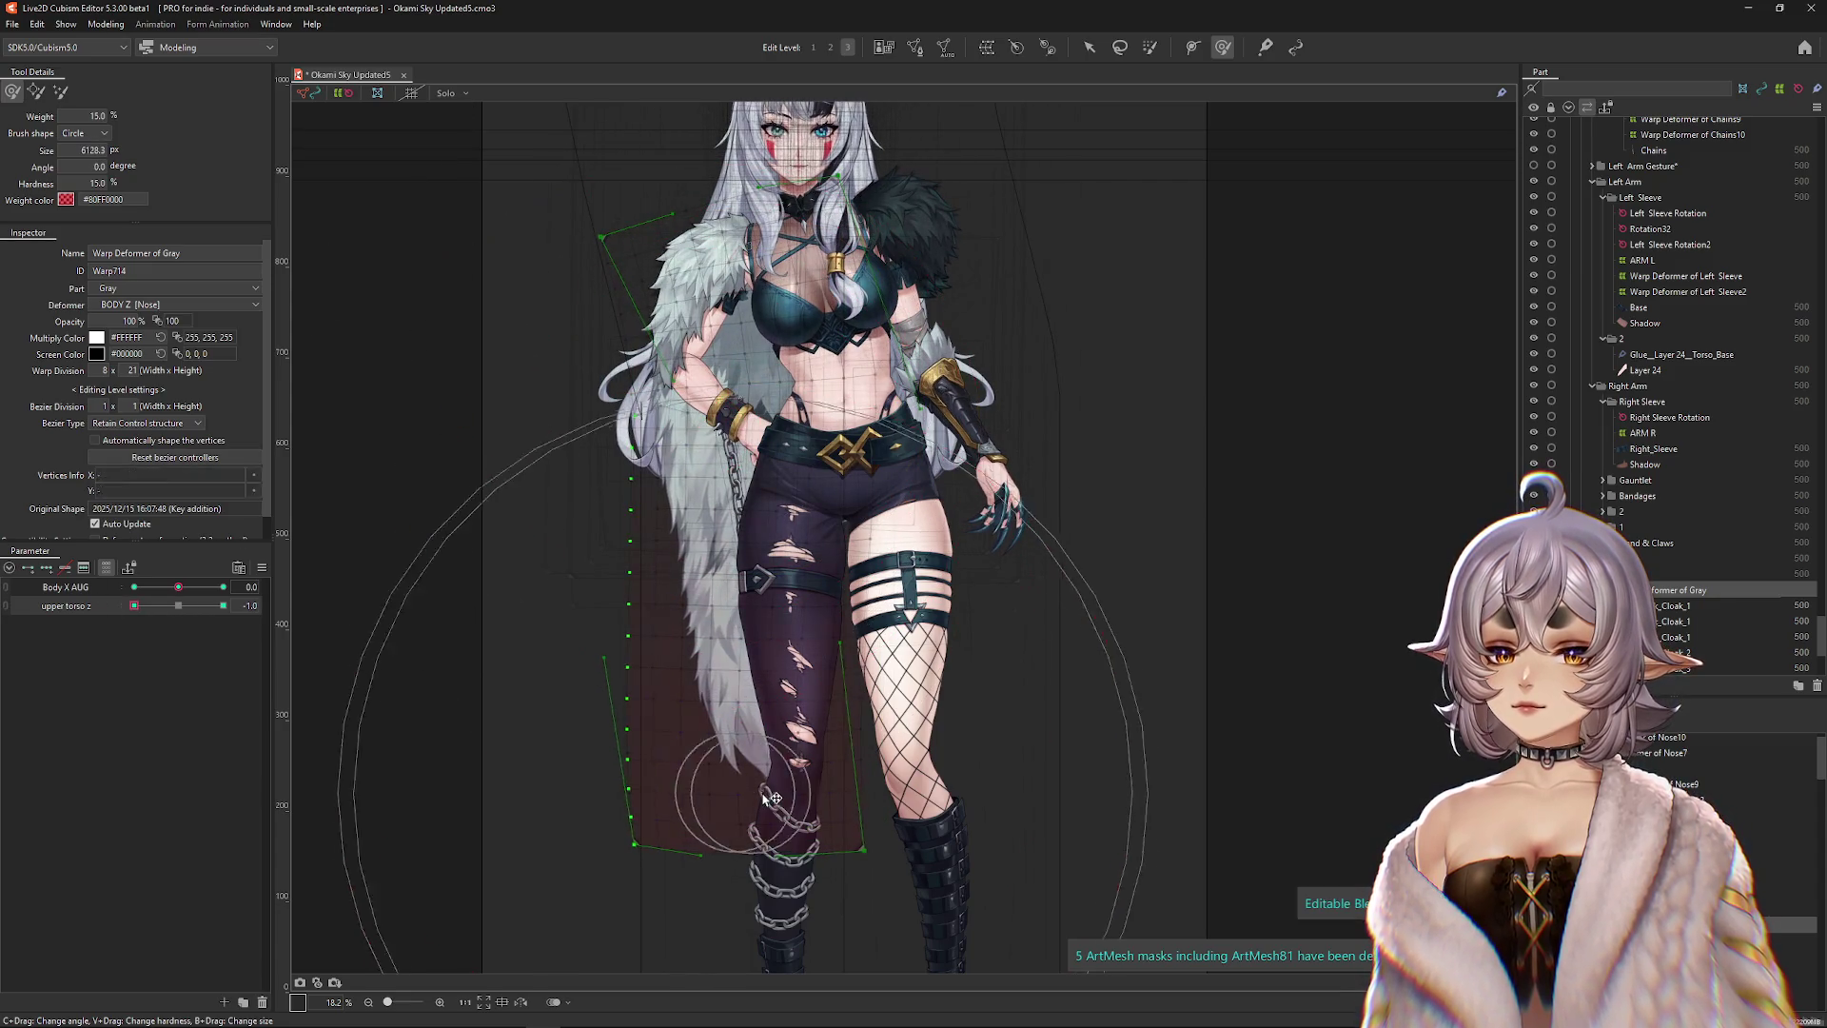
left_click(179, 607)
mouse_move(182, 610)
left_mouse_down()
mouse_move(205, 607)
mouse_move(135, 606)
left_mouse_up()
left_click(603, 510)
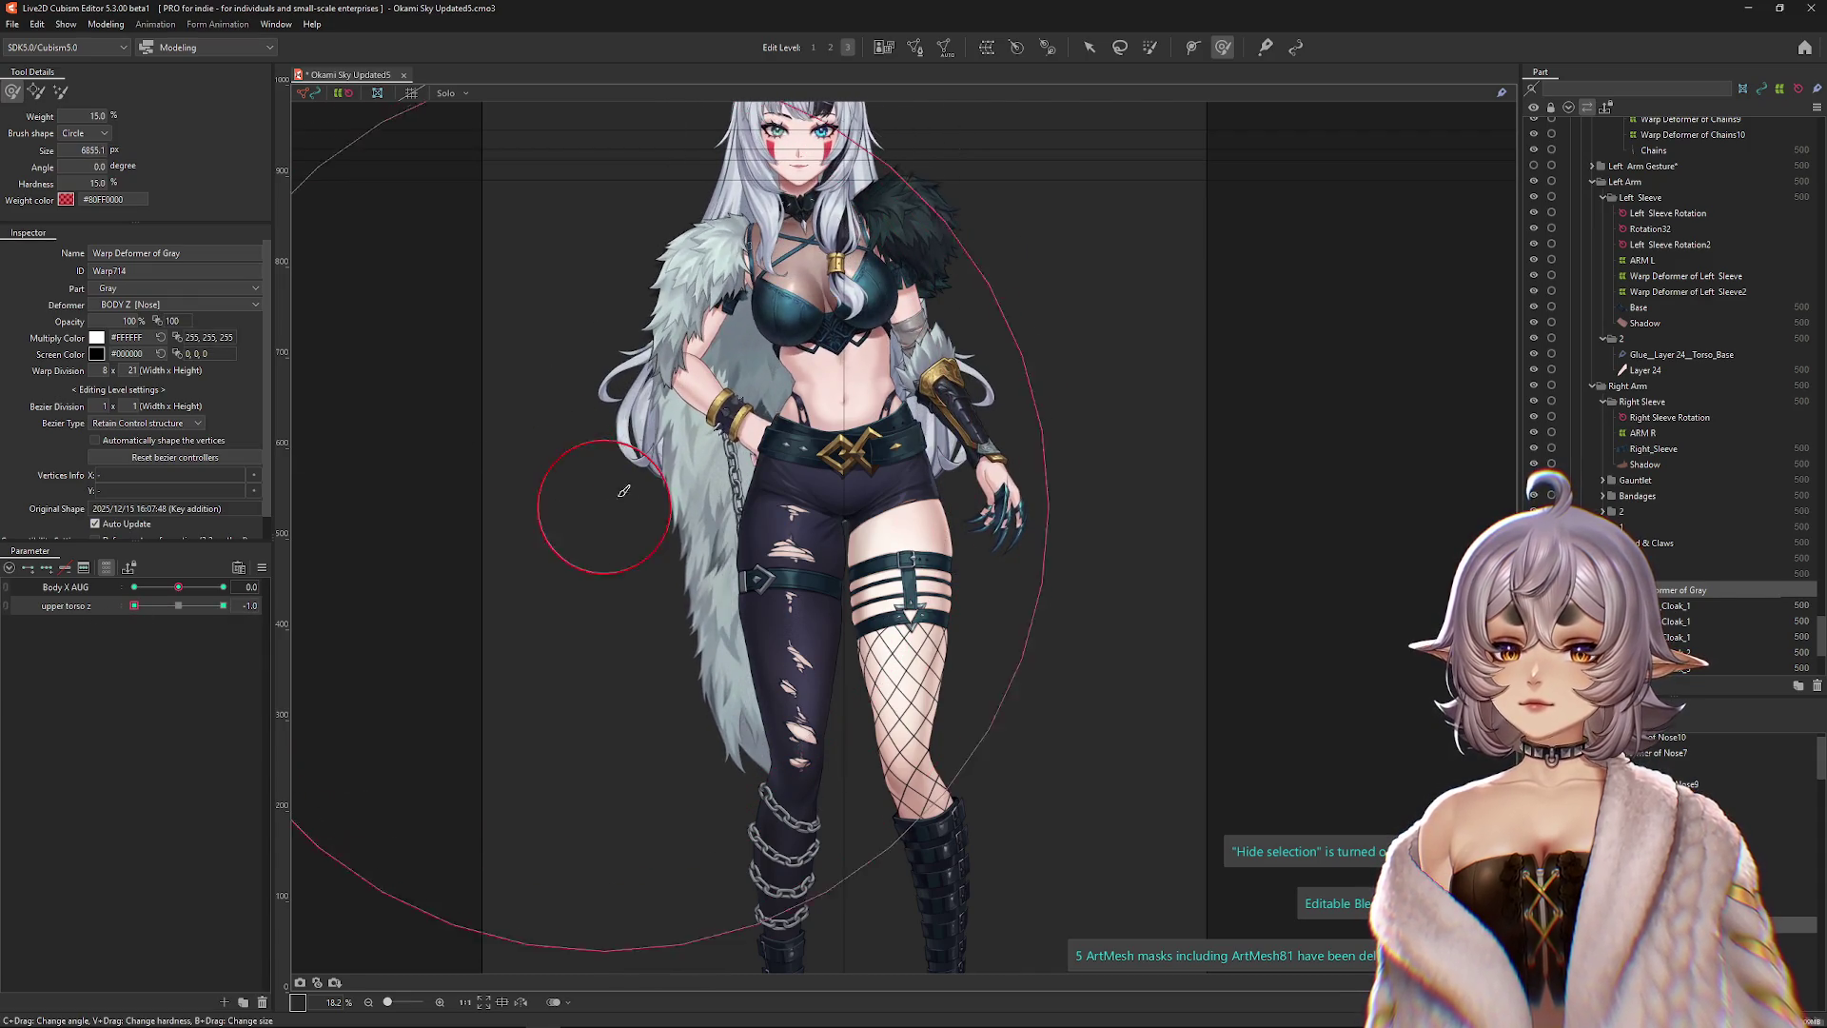
Touch up the cloak mesh with two more brush strokes.
scroll(761, 666, "down", 1)
left_click_drag(786, 721, 754, 736)
scroll(756, 735, "up", 1)
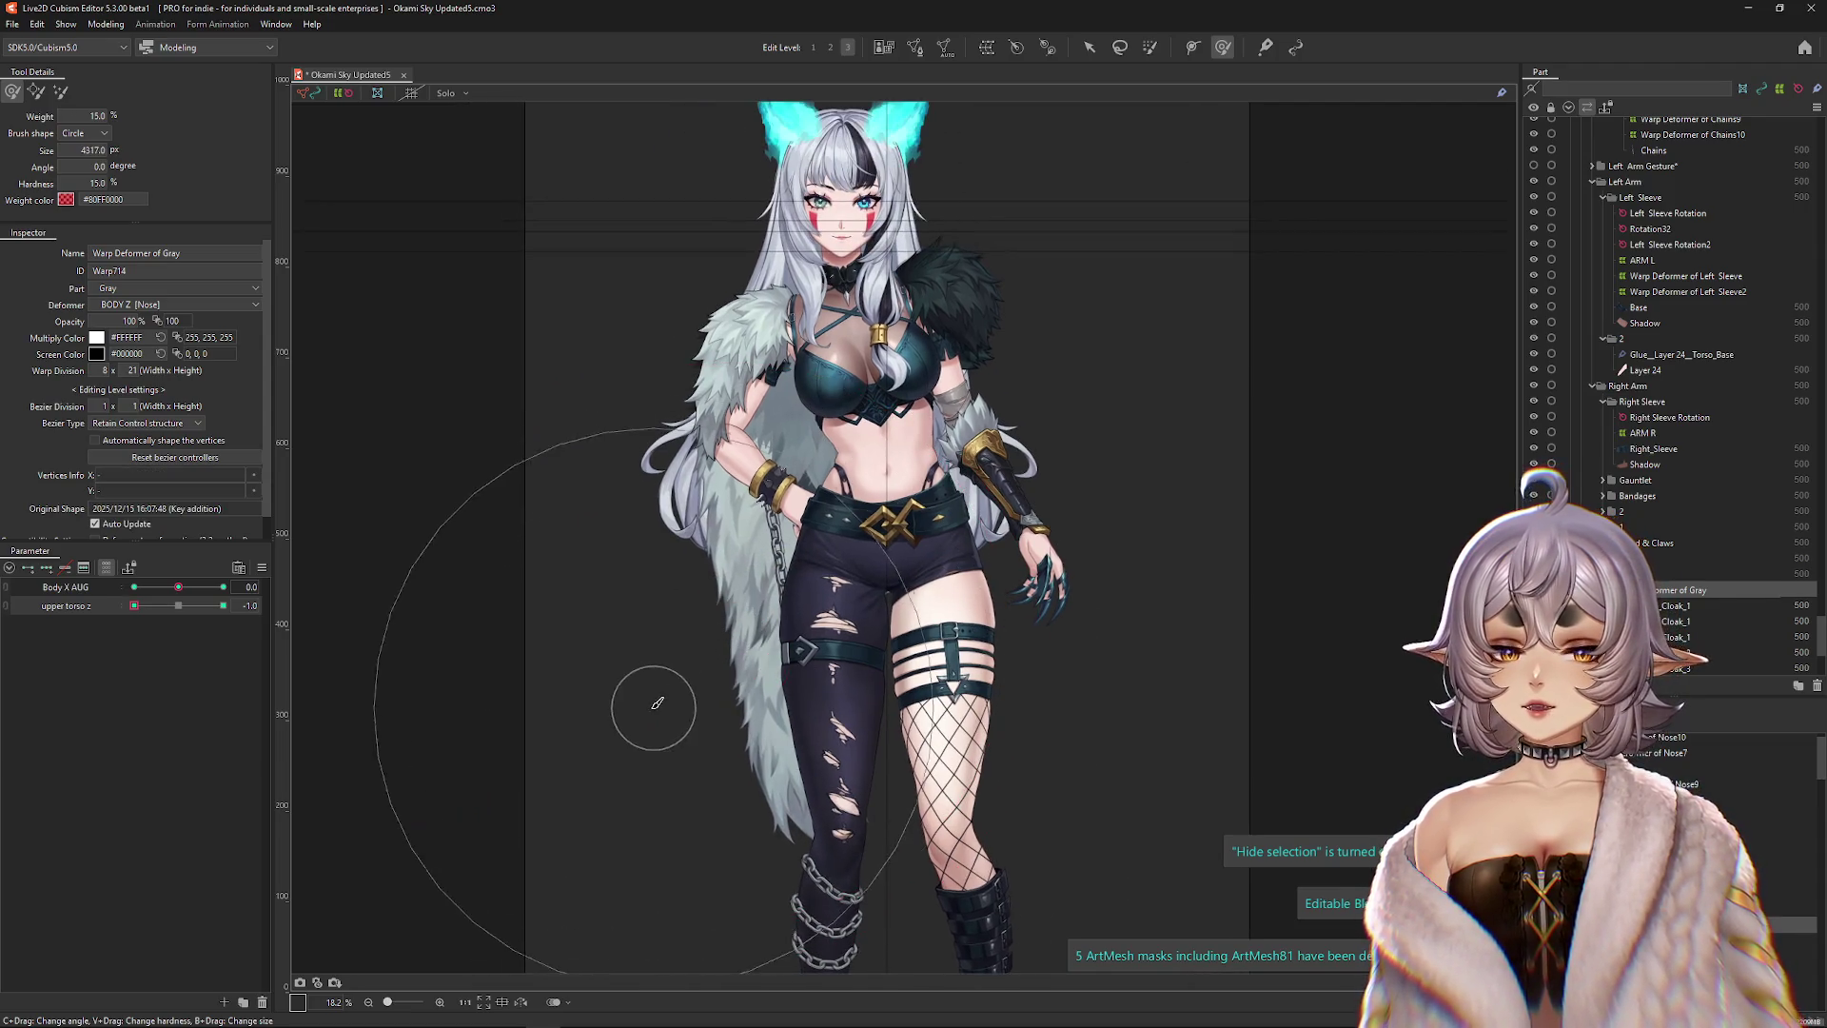
left_click(634, 662)
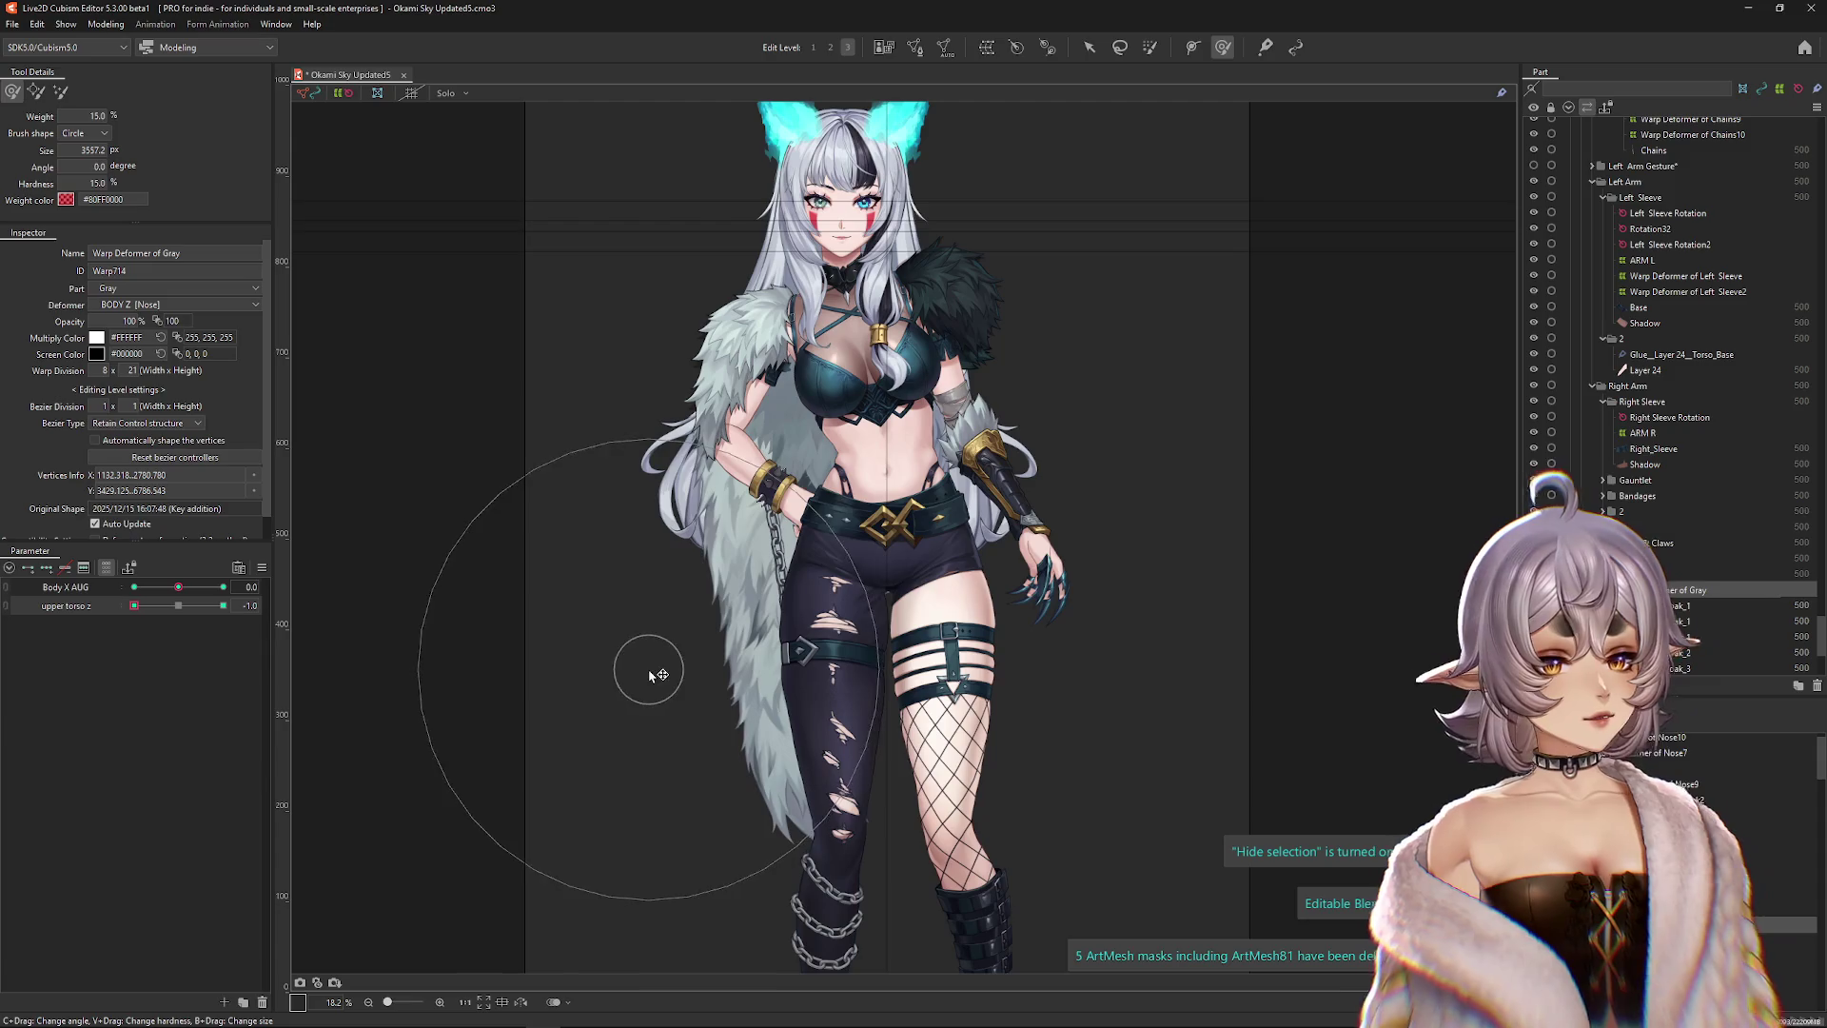
left_click(112, 609)
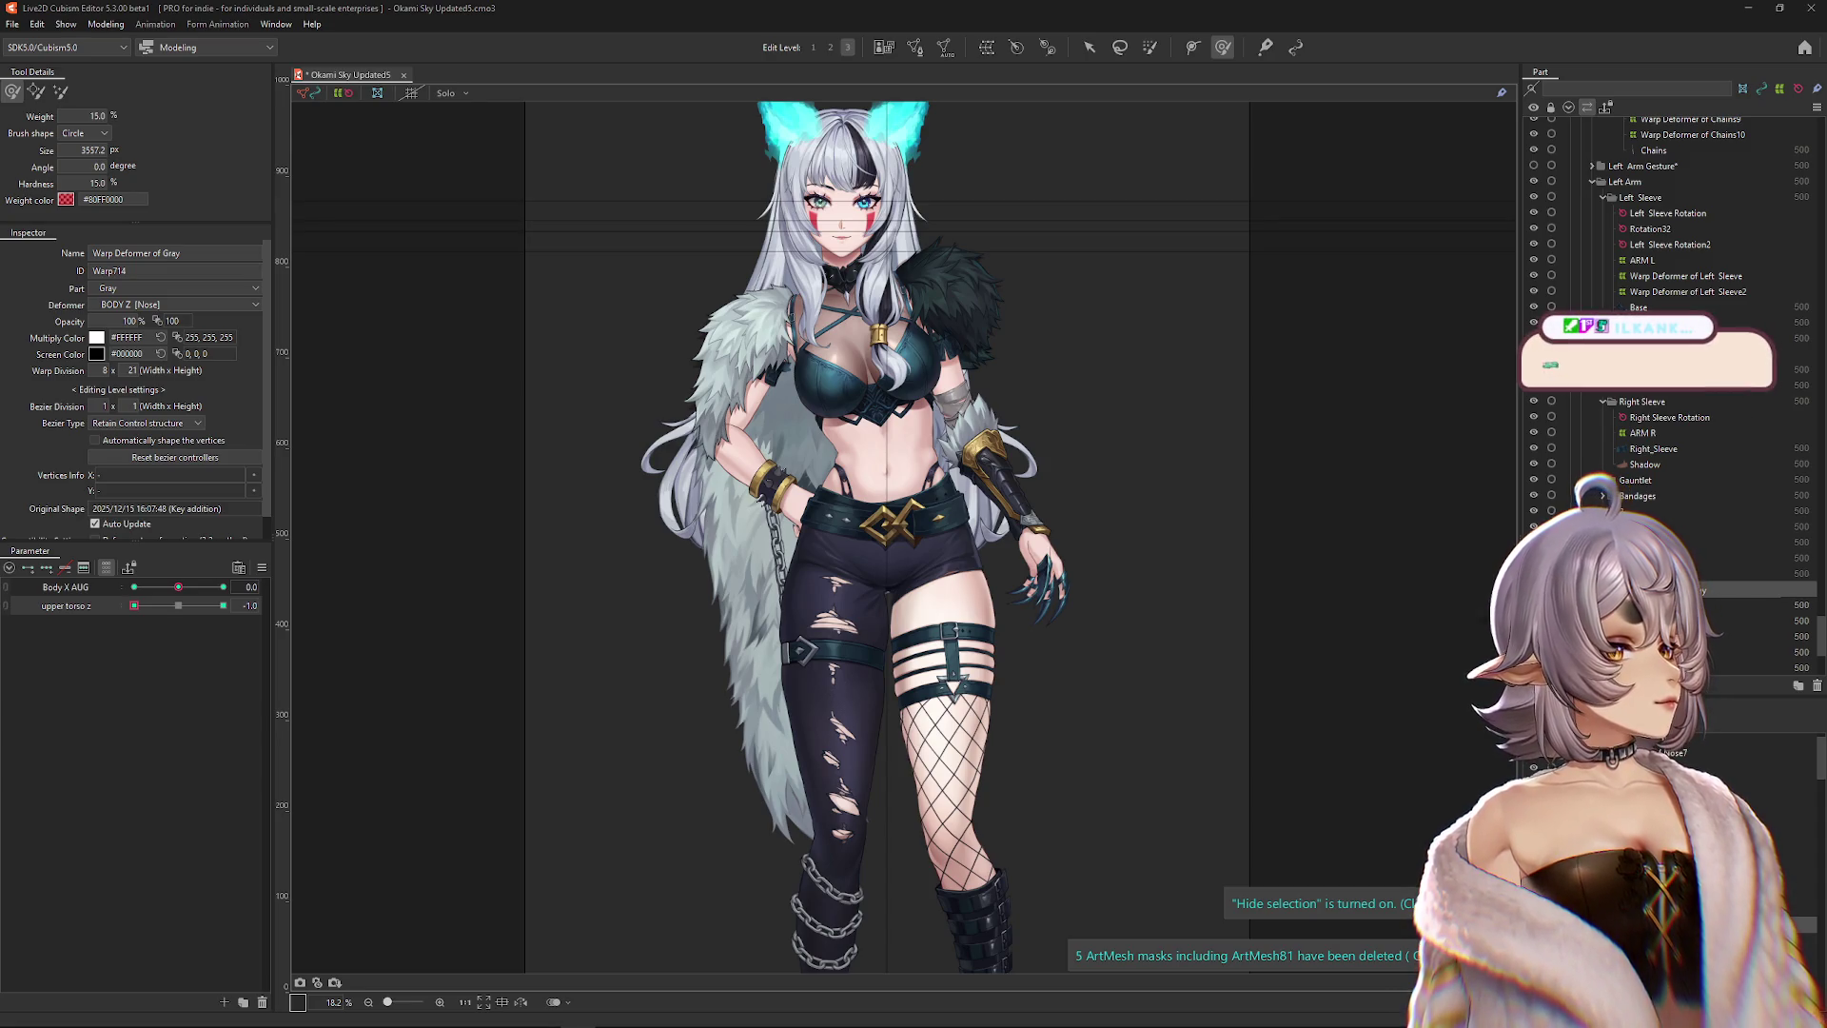
Pull the Discord window in from the right screen edge over the Cubism canvas, showing #media.
left_click_drag(1826, 122, 887, 121)
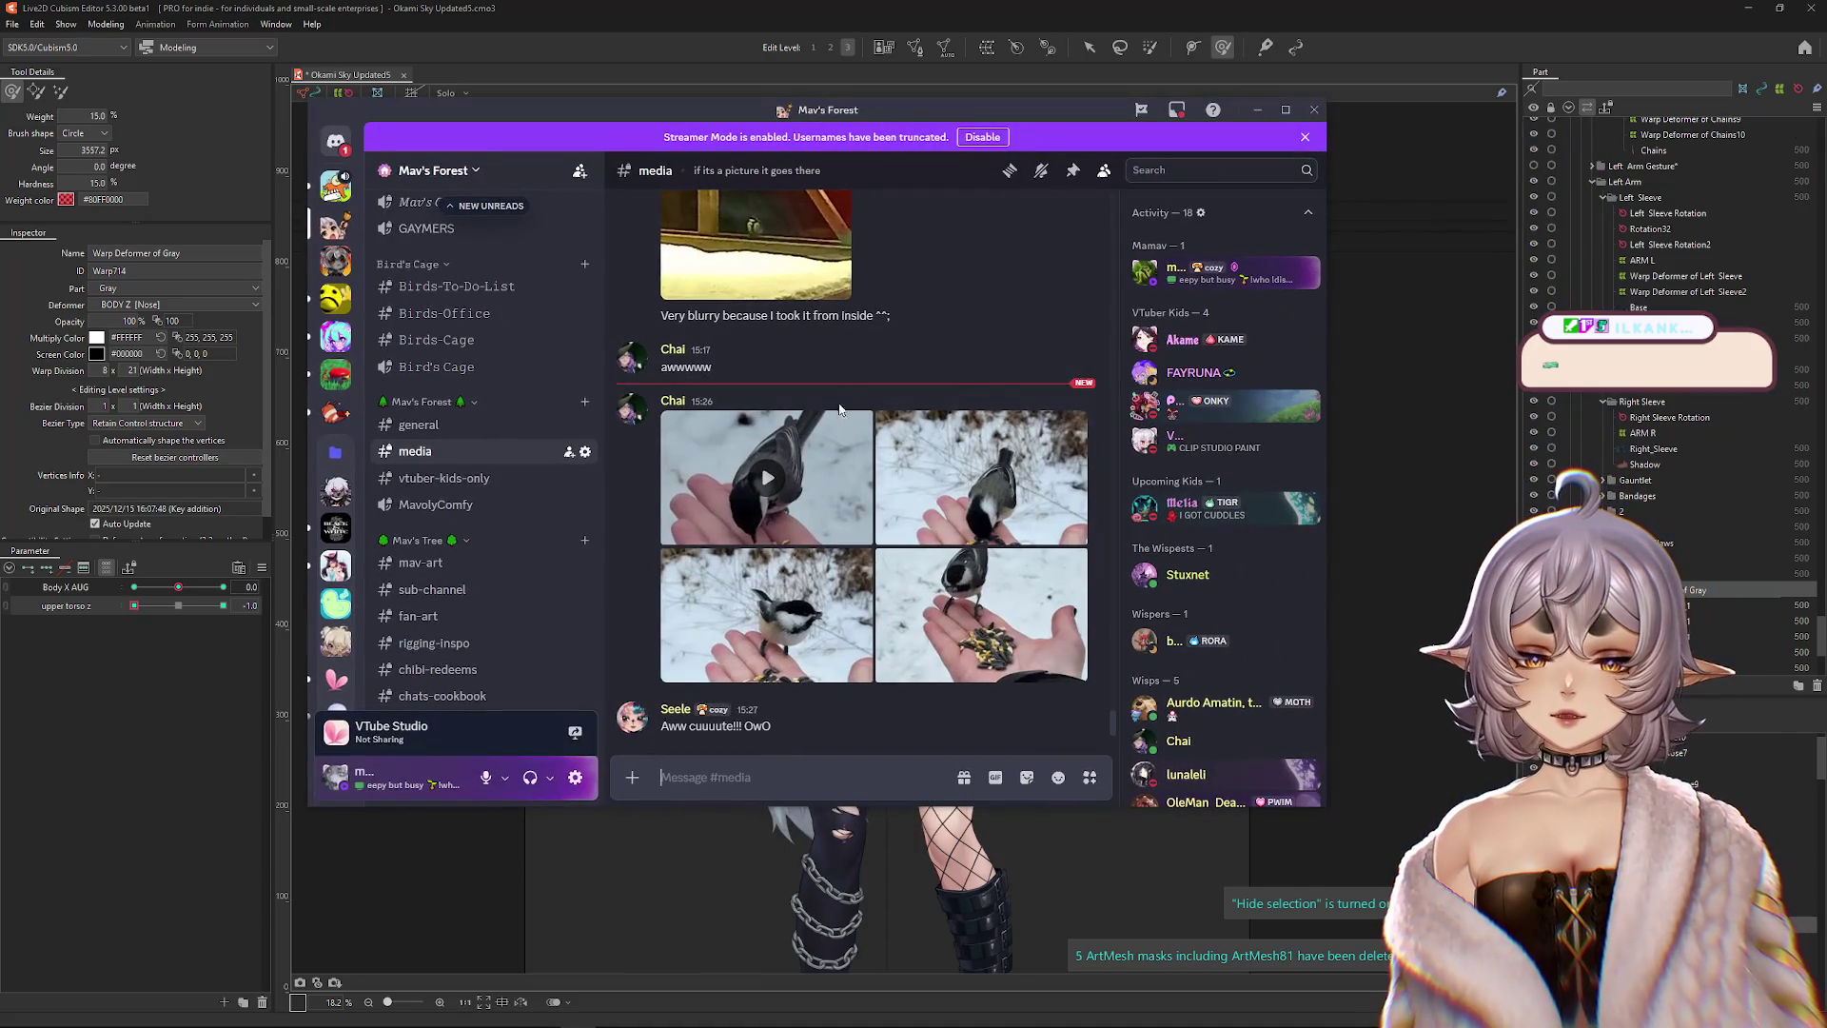
View the first three bird photos in Discord's media viewer, zooming in and out on each.
left_click(750, 458)
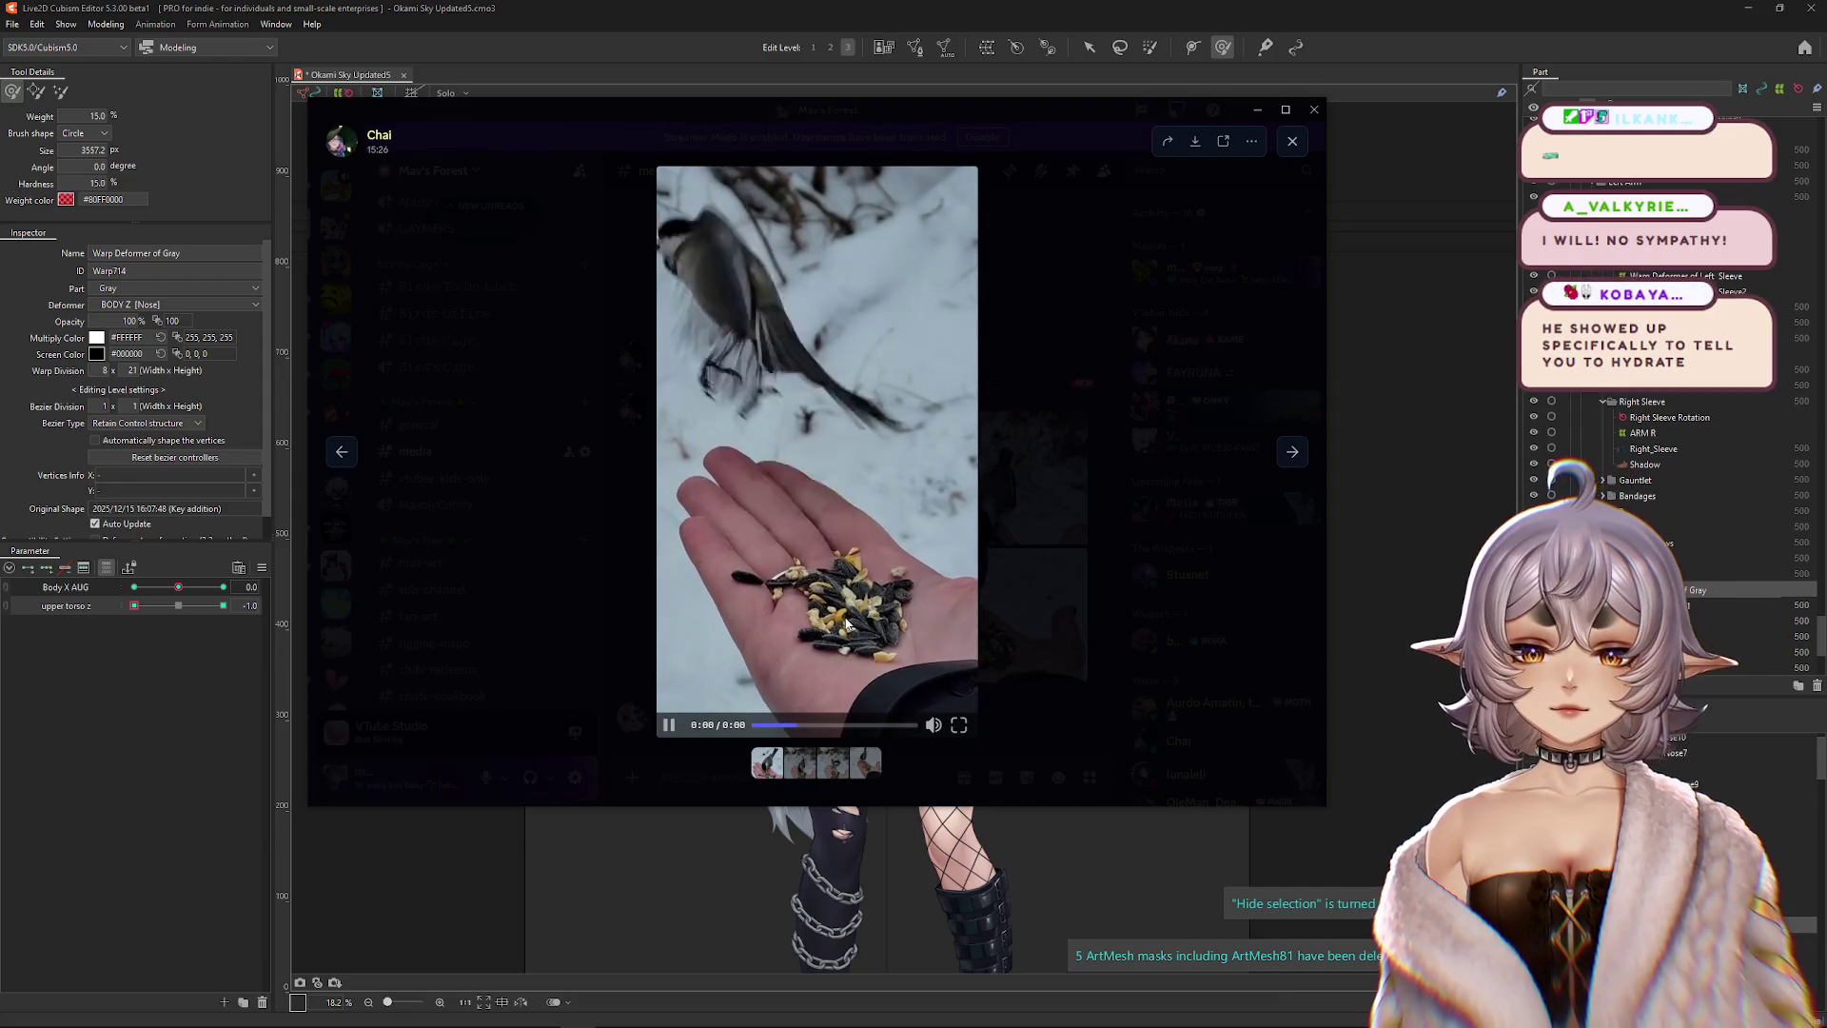
left_click(1138, 641)
left_click(980, 485)
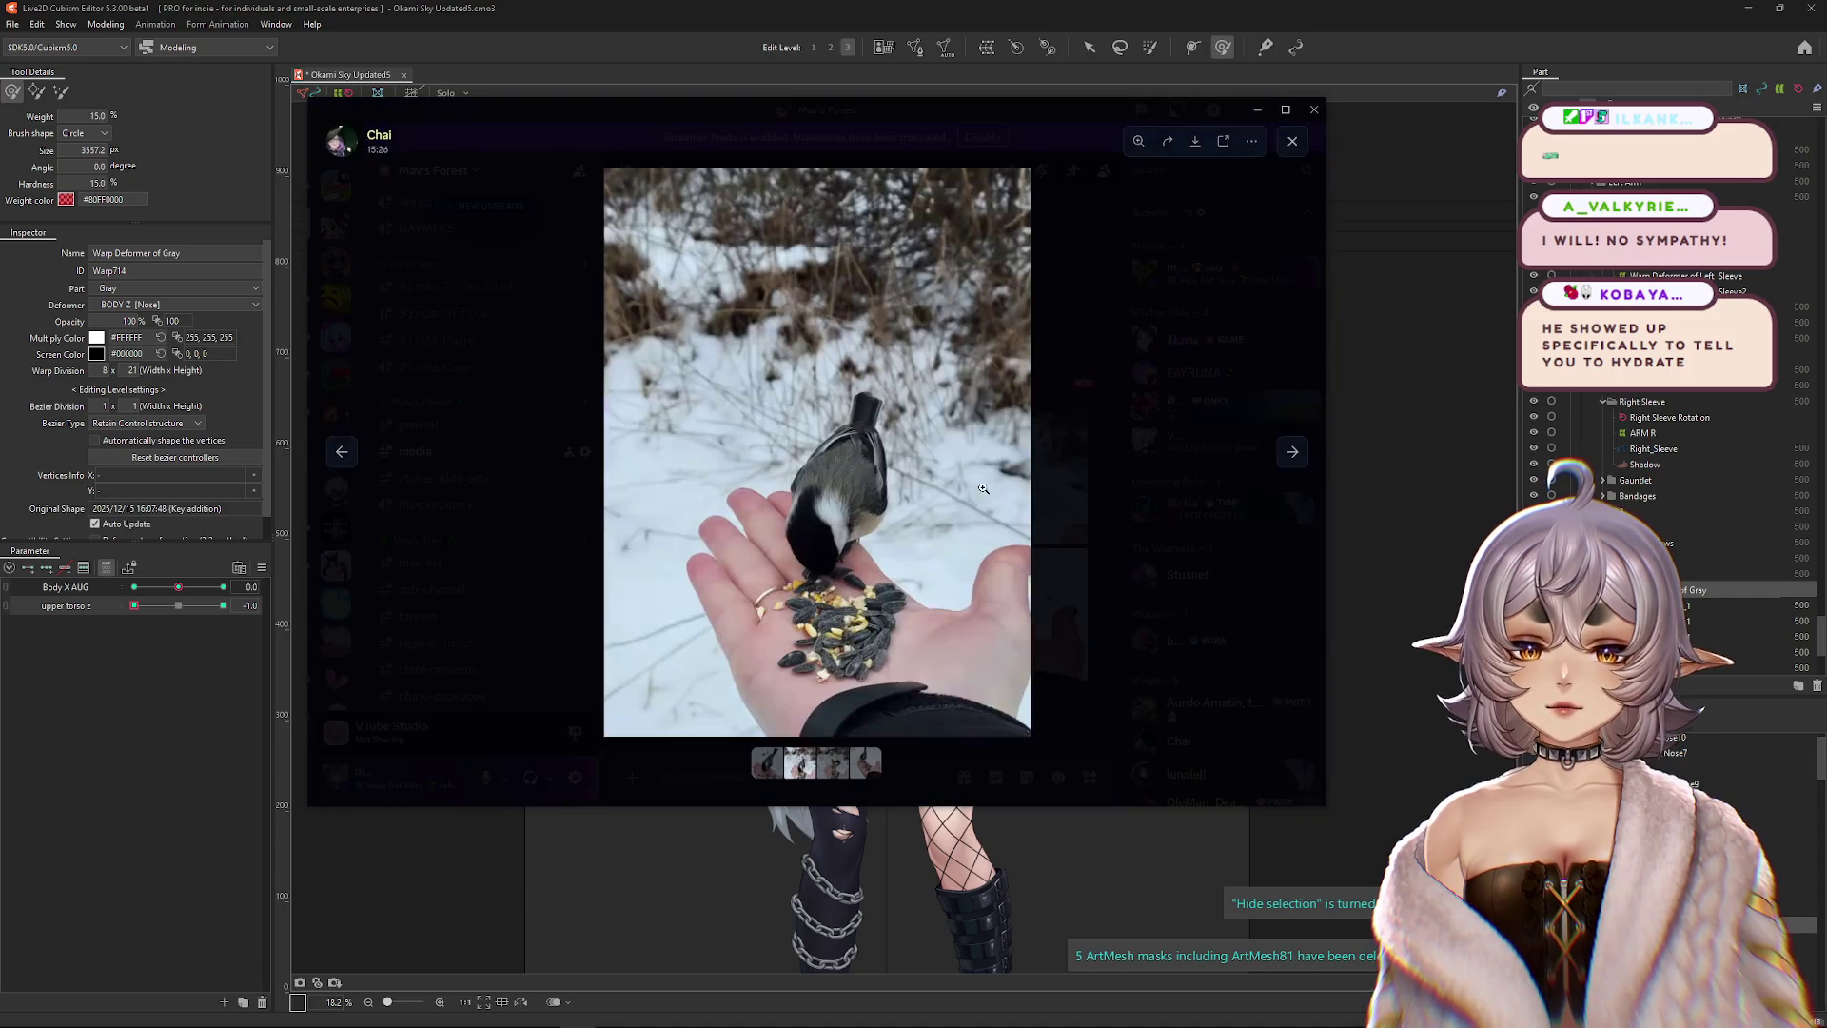
left_click(856, 563)
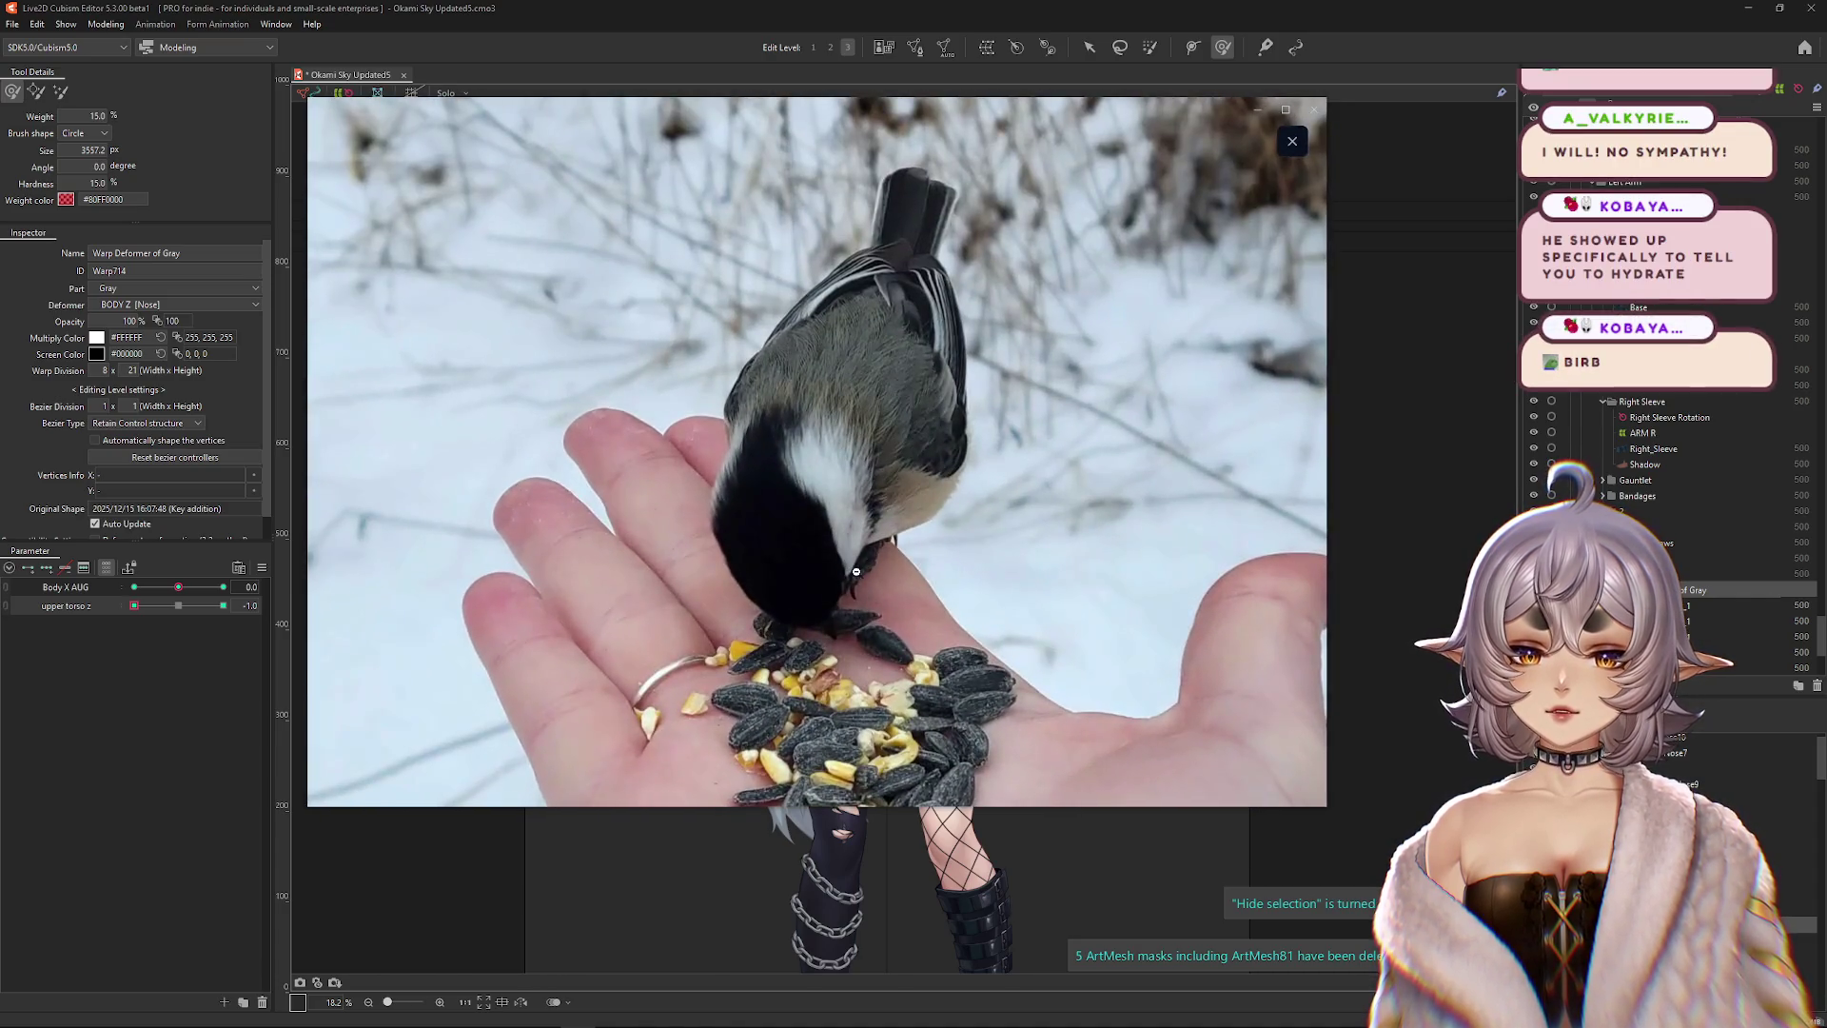
left_click(863, 487)
left_click(1149, 596)
left_click(864, 594)
left_click(864, 593)
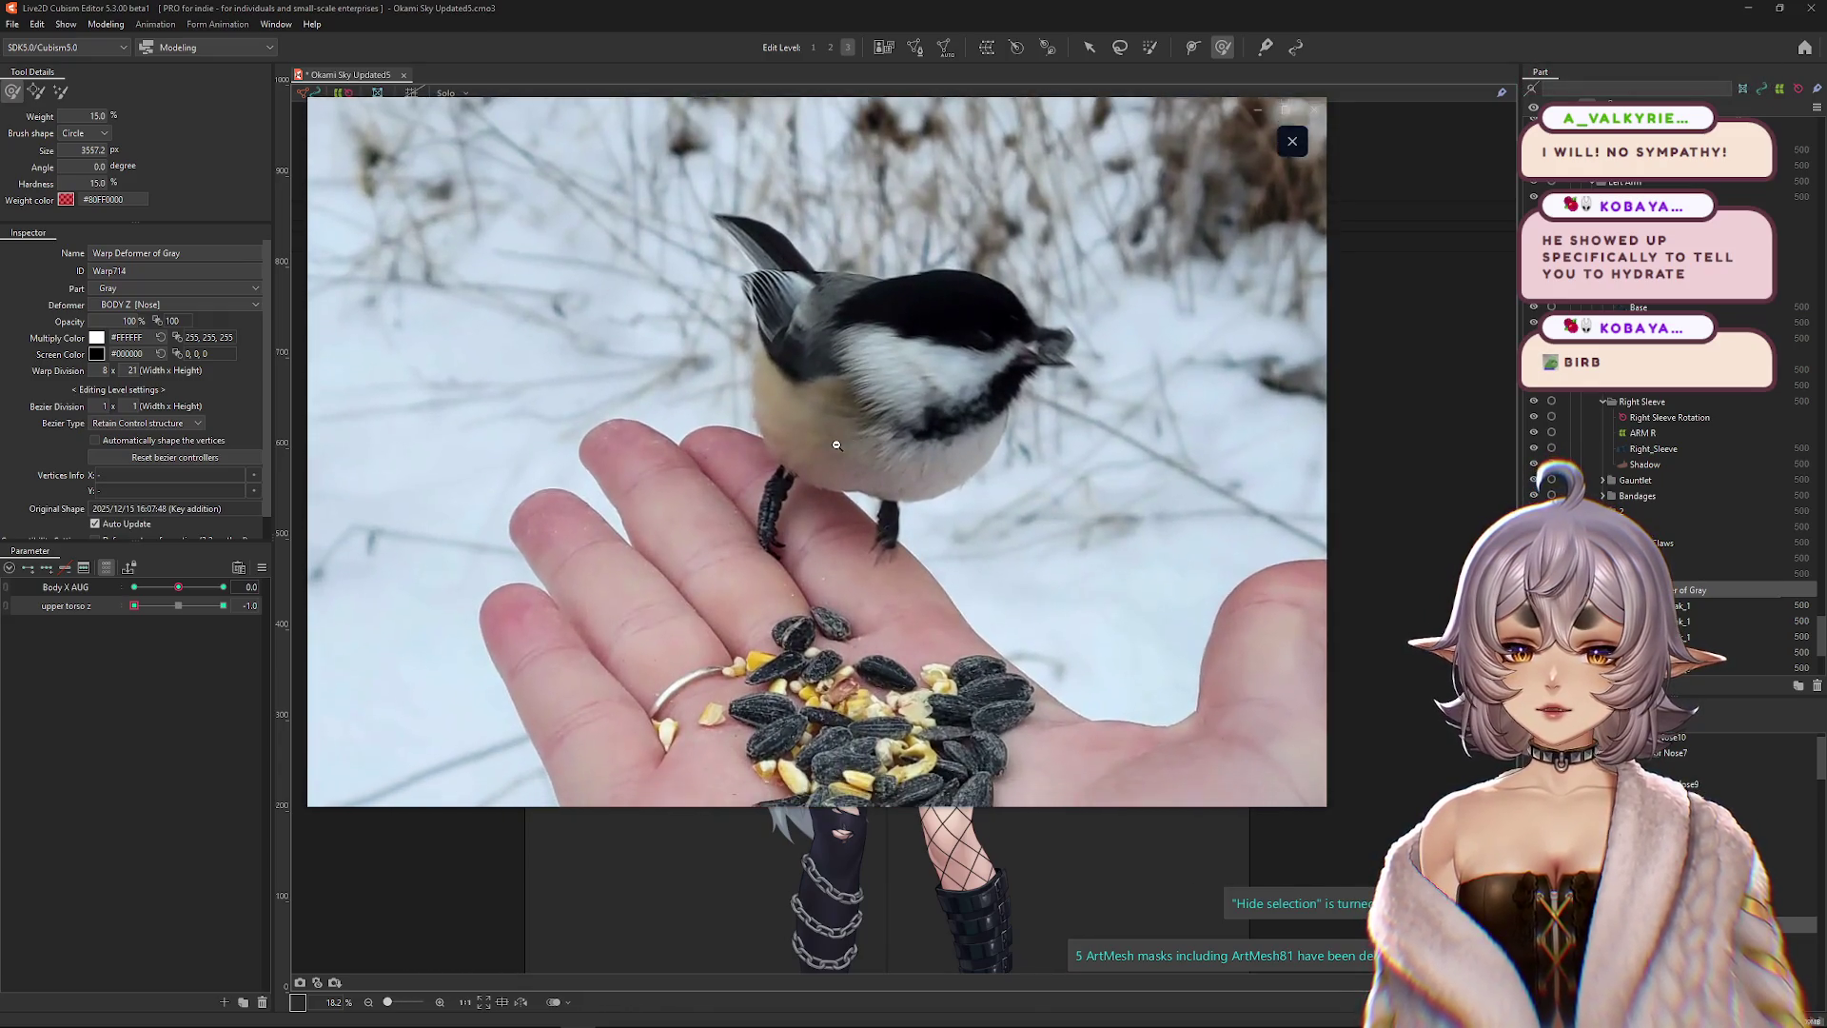
left_click(1025, 456)
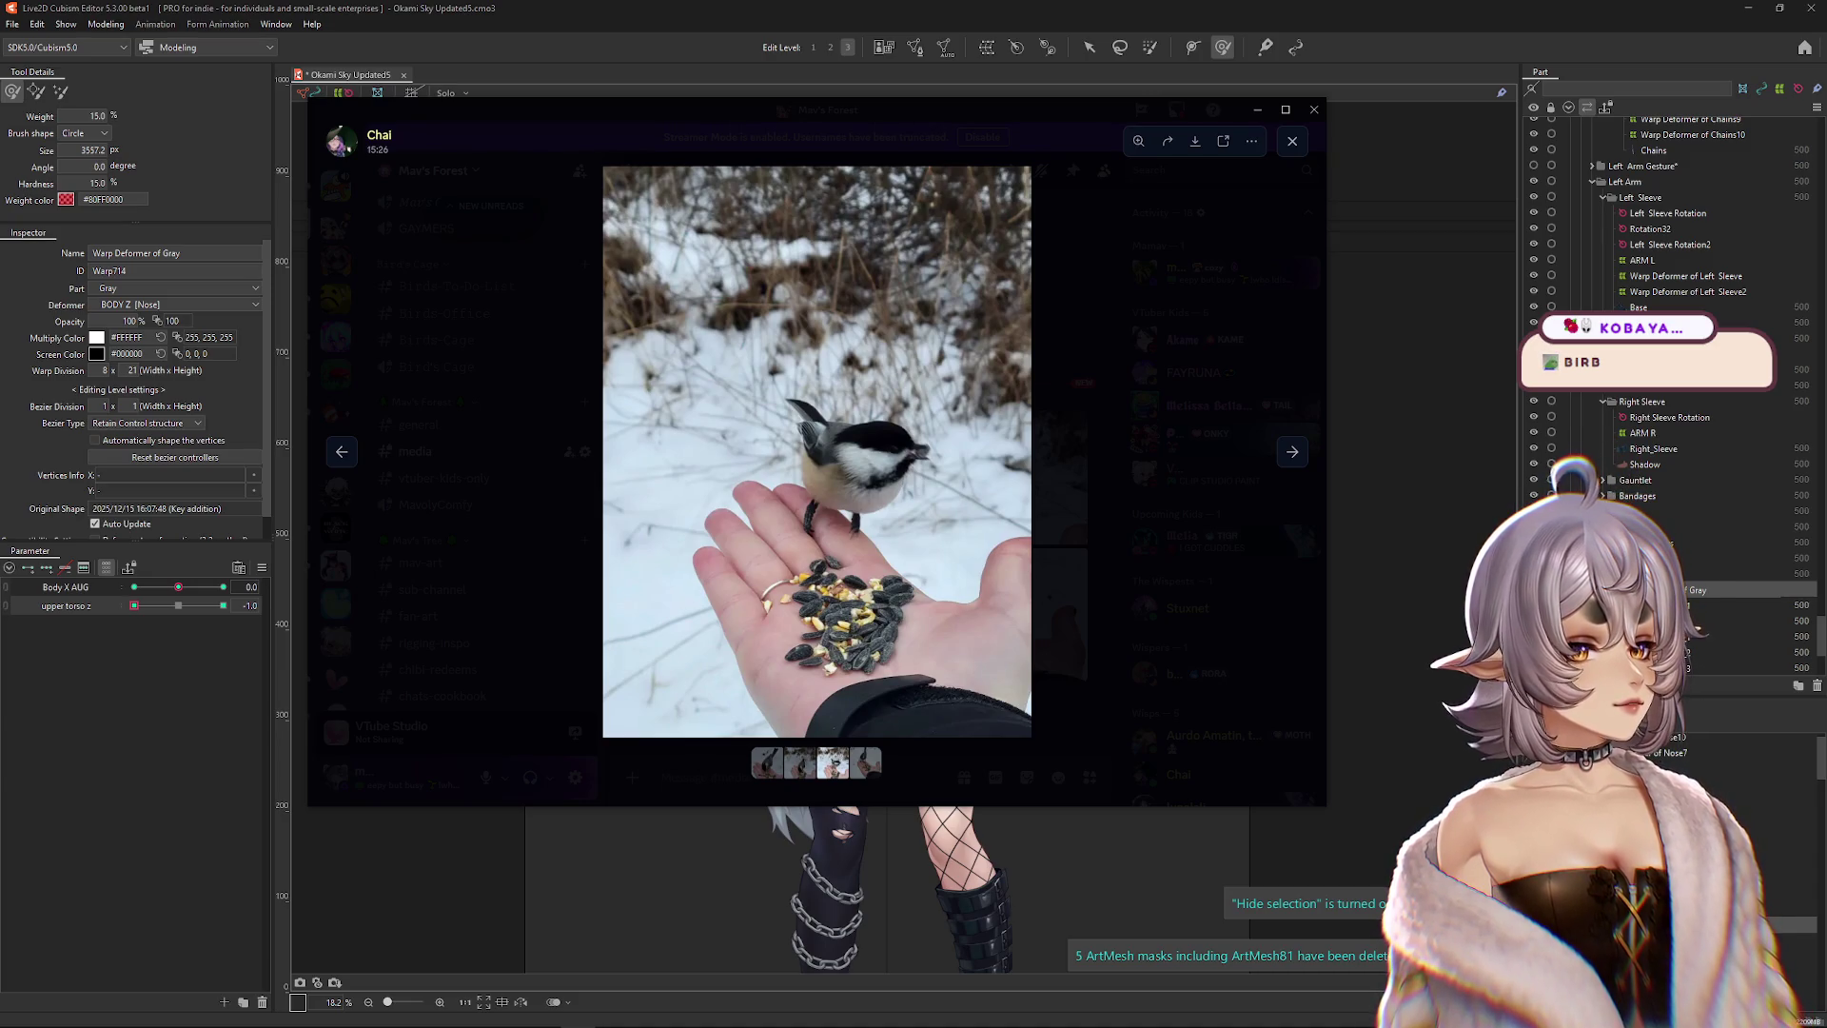
View the fourth bird photo and the first bird video, then move Discord off the editor.
left_click(1113, 519)
left_click(1027, 616)
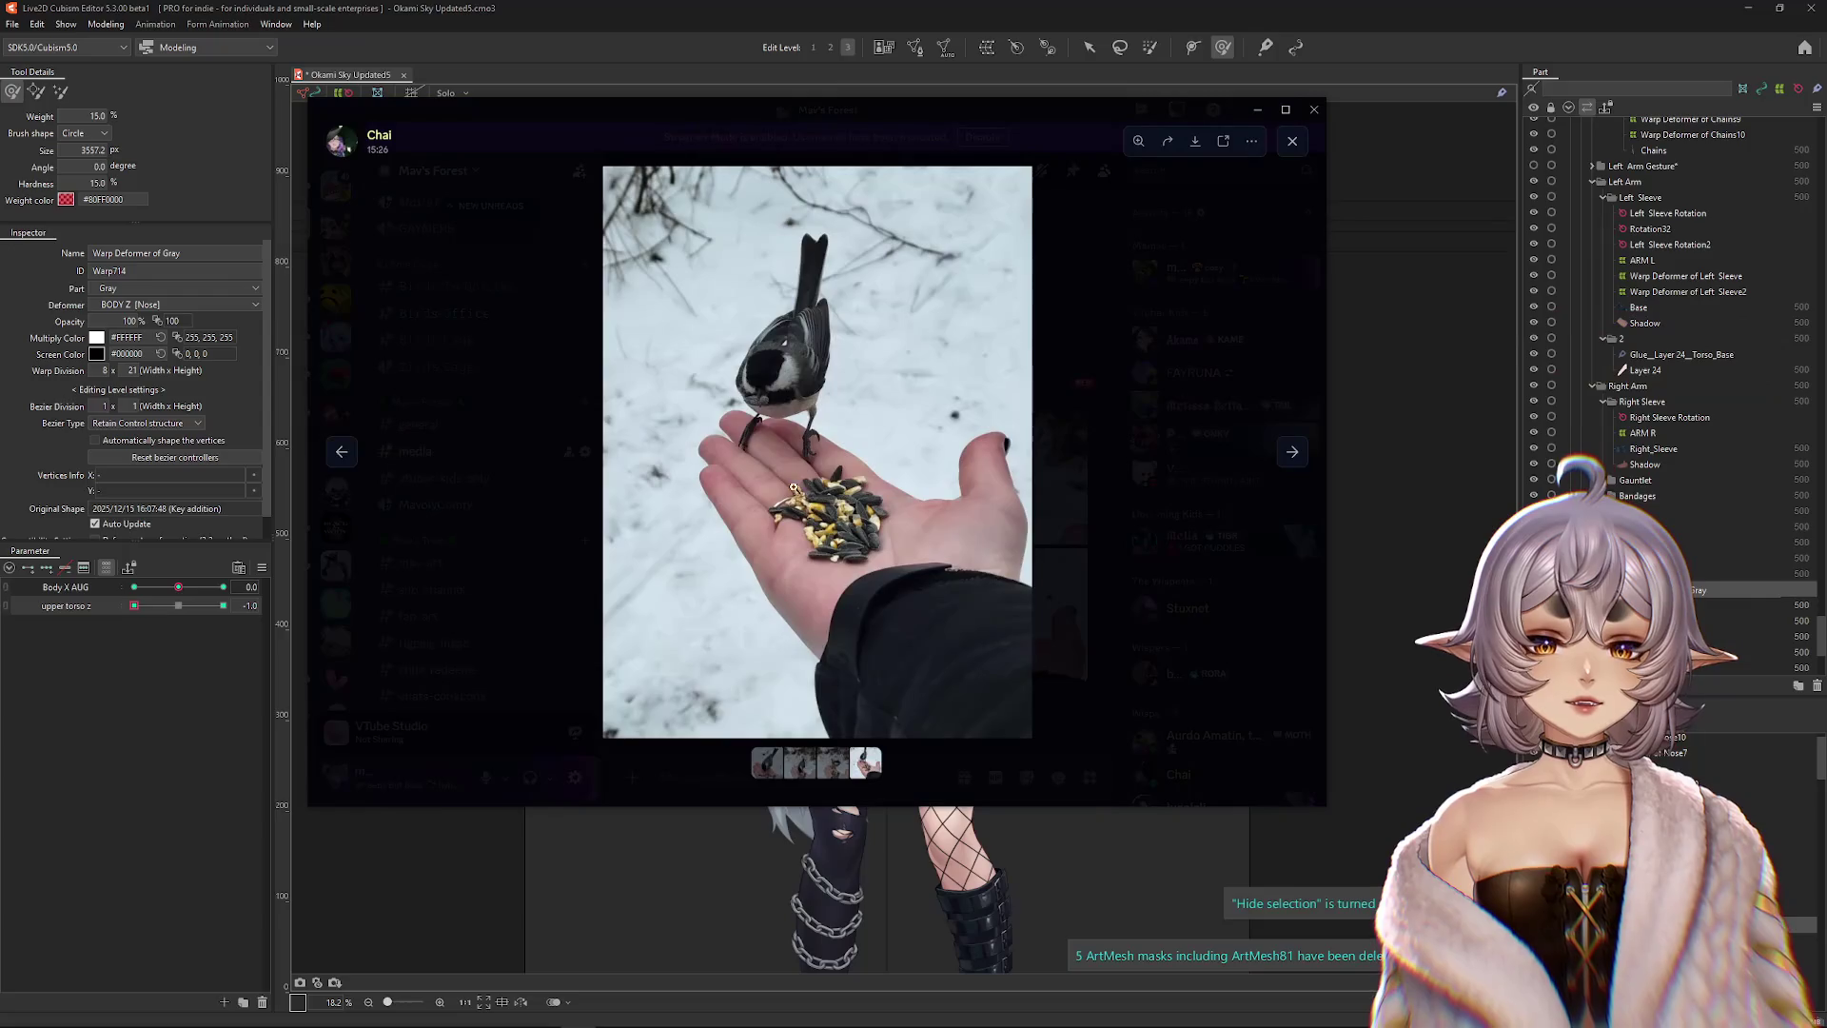
left_click(980, 580)
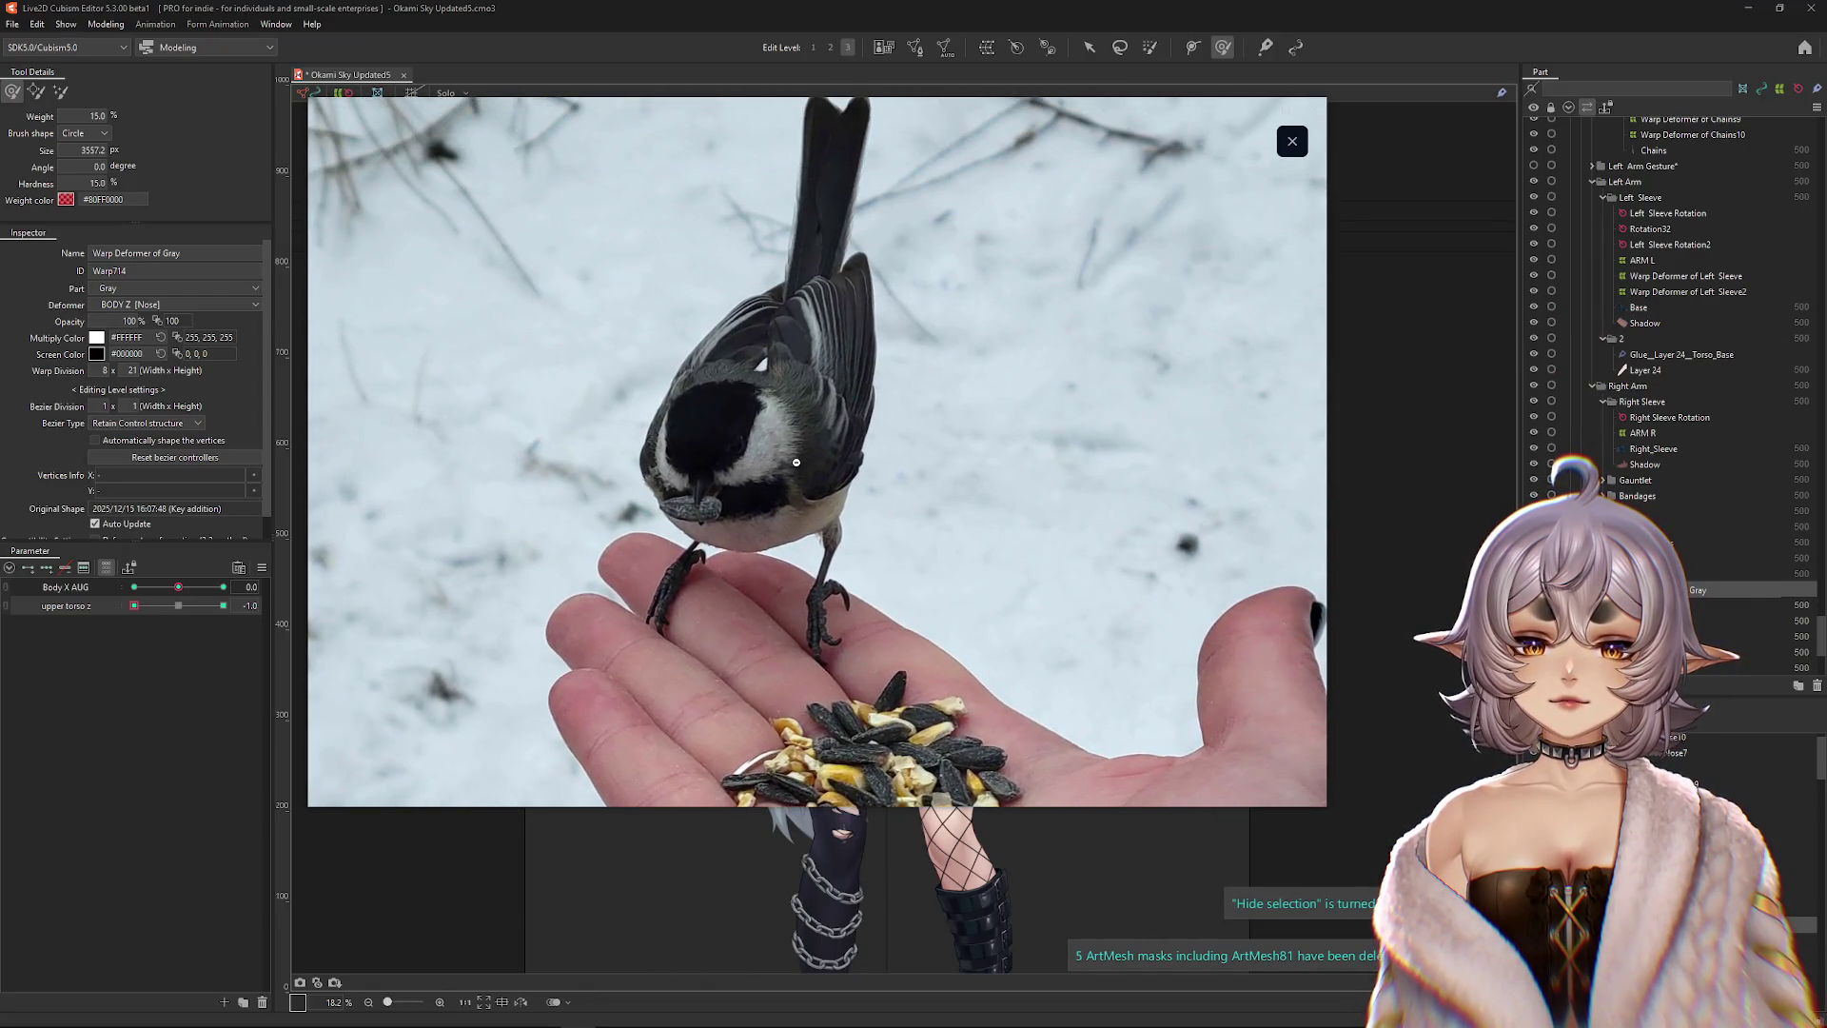
left_click(965, 525)
key("Escape")
left_click(815, 480)
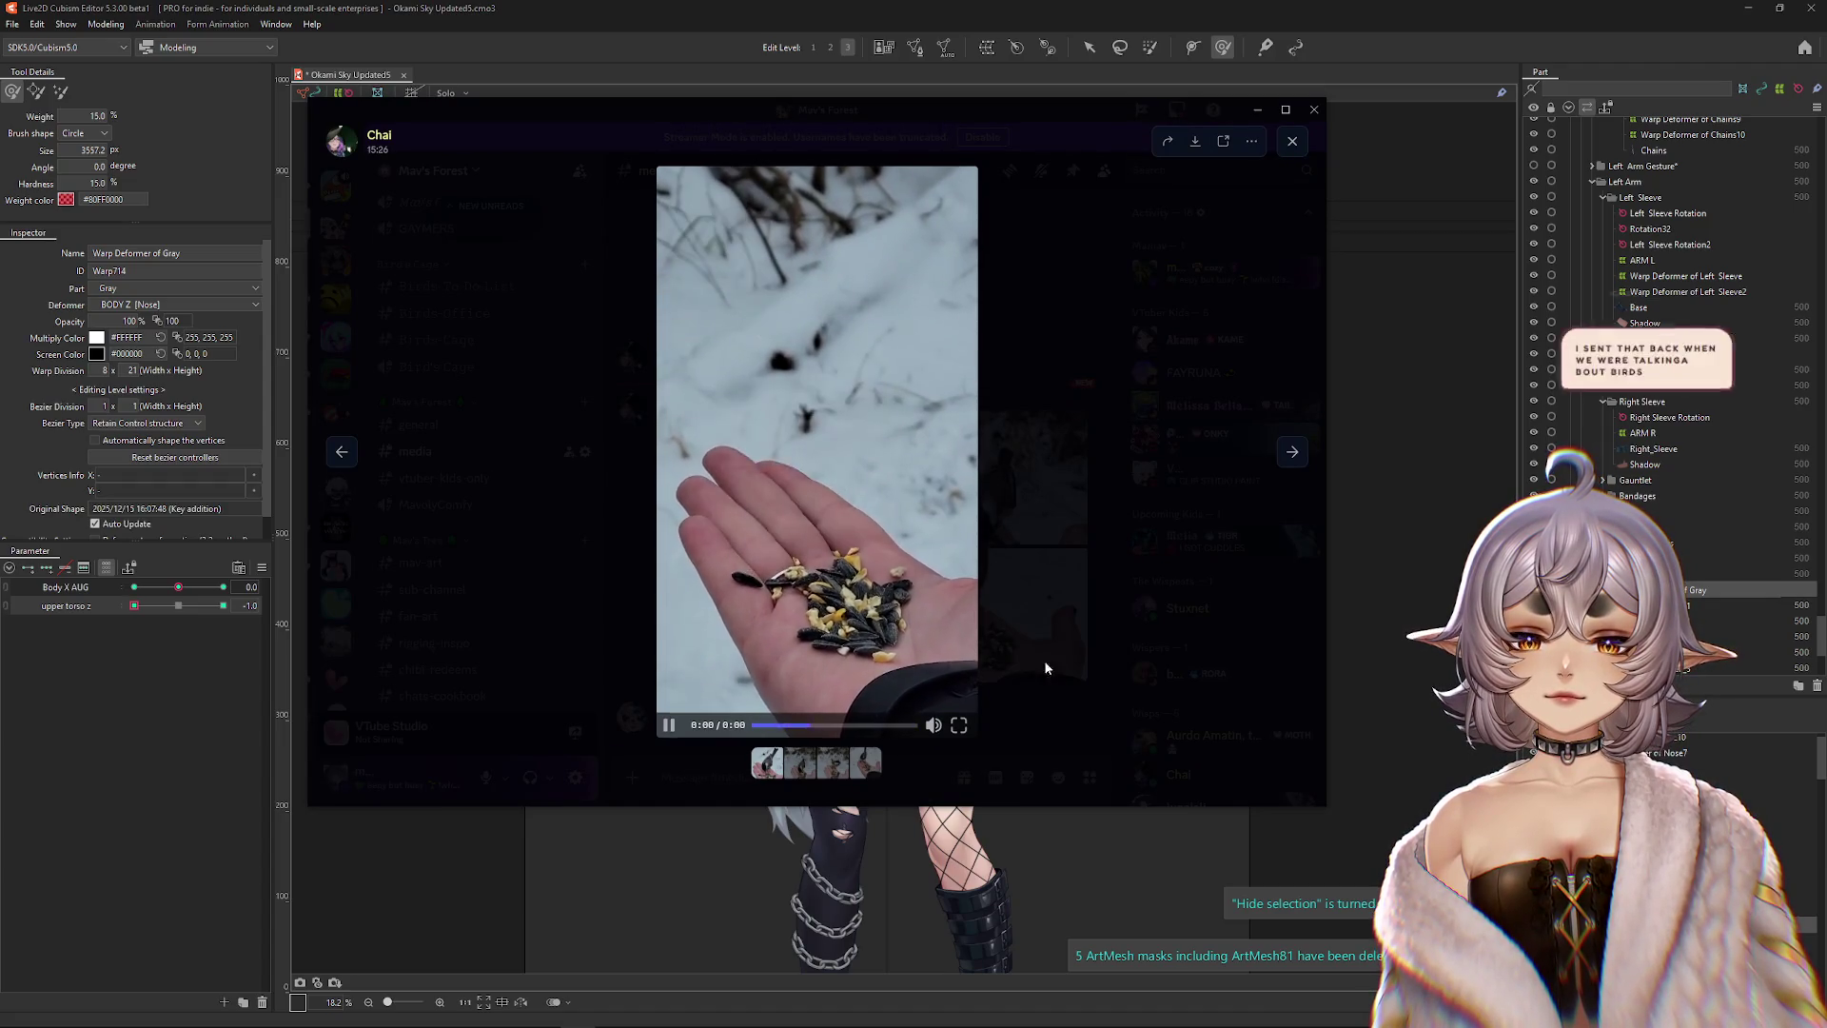
left_click(1161, 621)
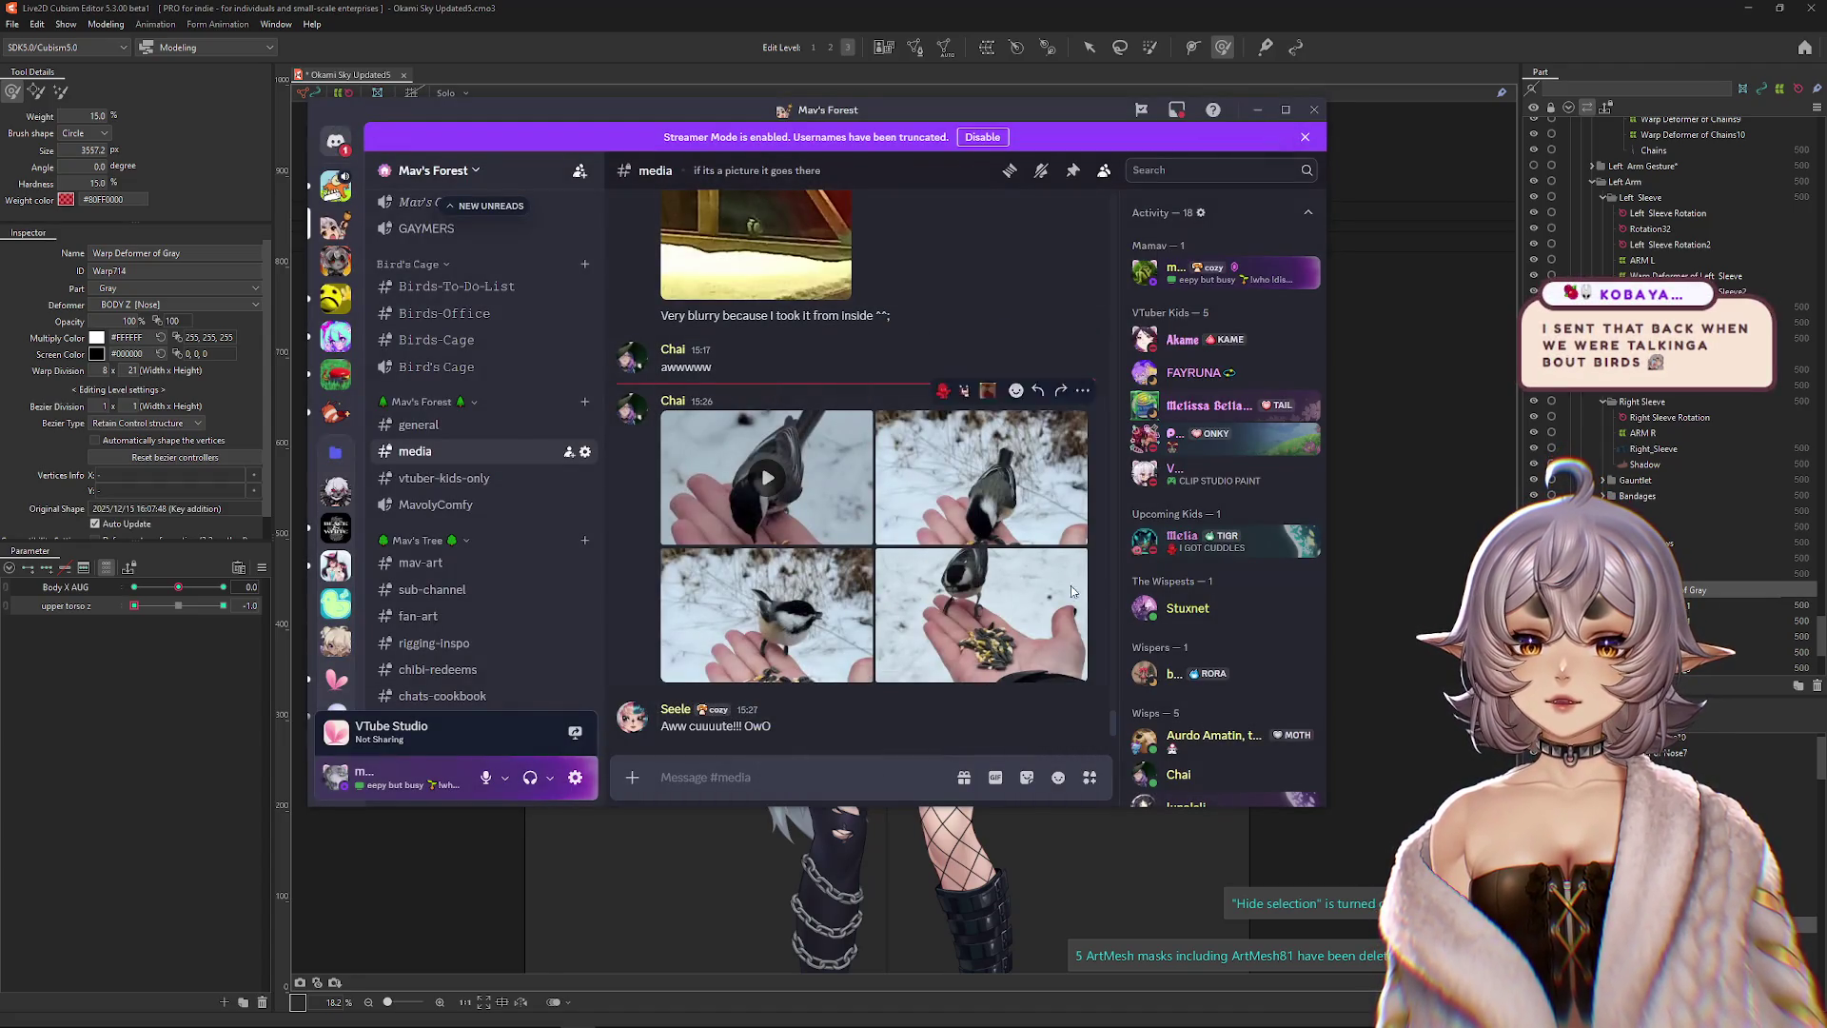
left_click_drag(679, 111, 1826, 28)
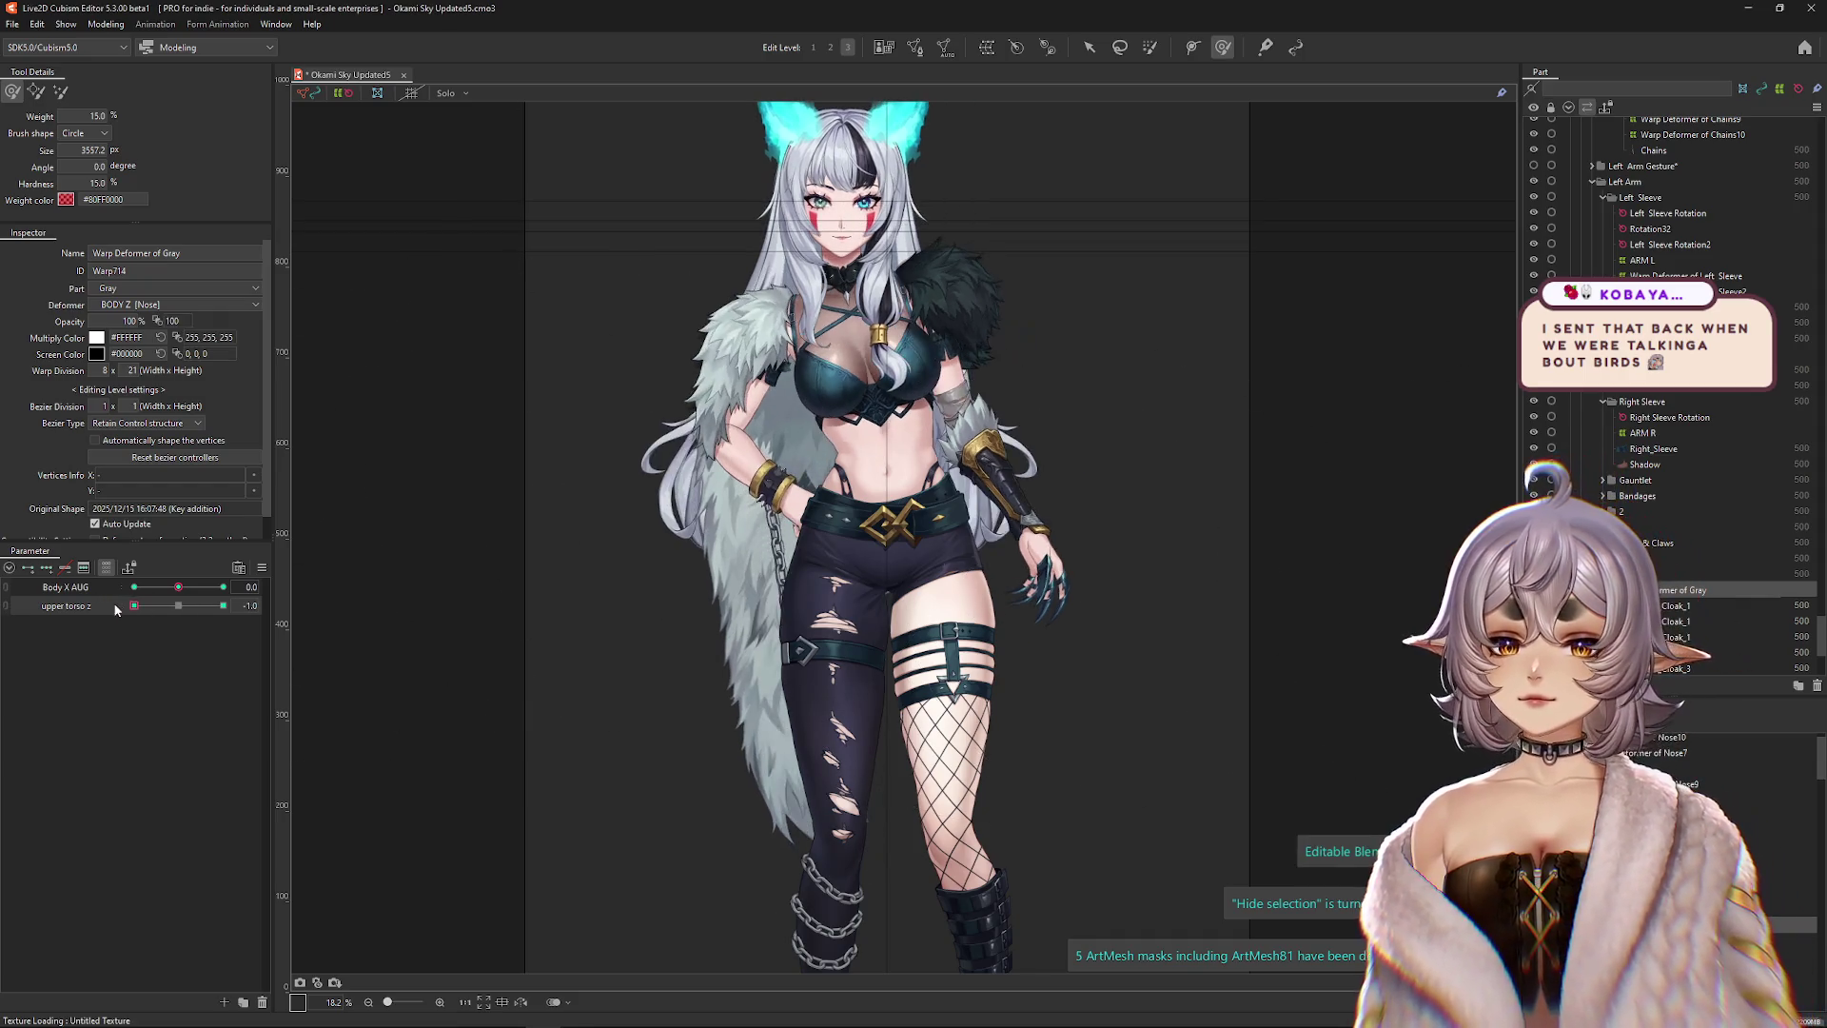
Reshape the cloak's warp deformer with the brush while testing upper torso z at -1.0.
left_click_drag(751, 619, 786, 623)
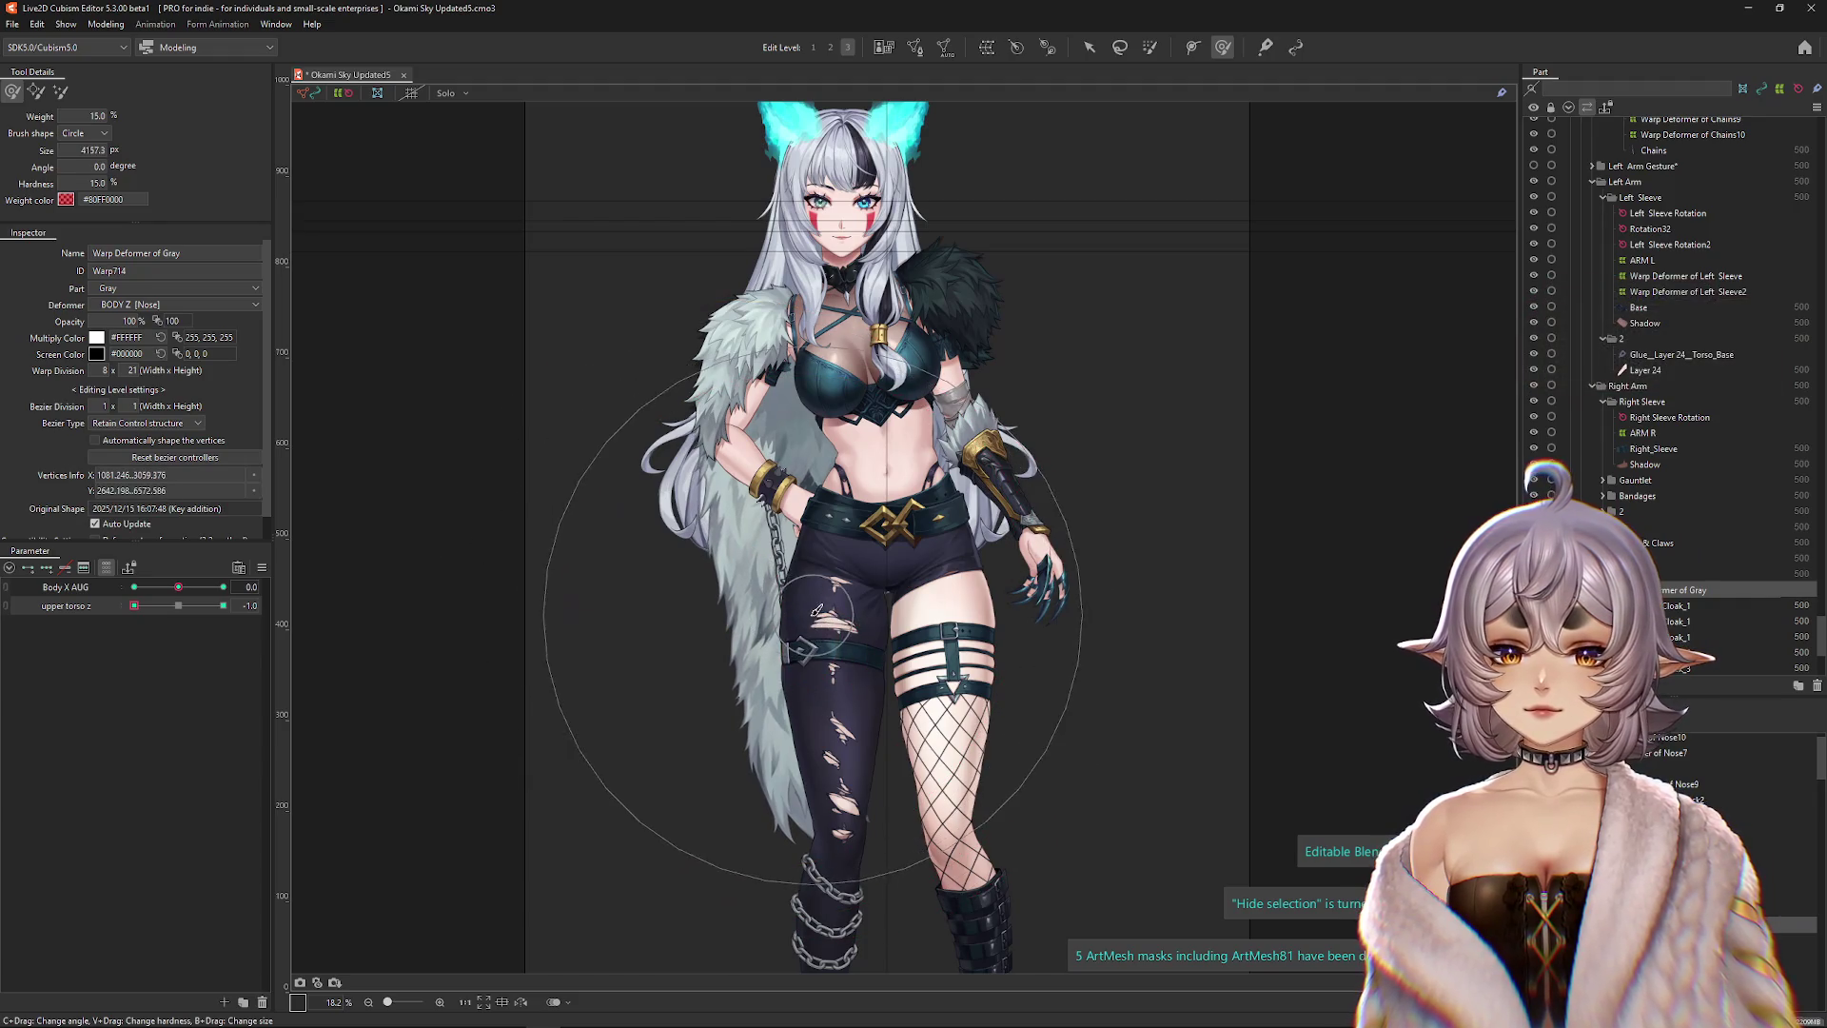
mouse_move(134, 606)
left_mouse_down()
mouse_move(196, 605)
mouse_move(112, 613)
left_mouse_up()
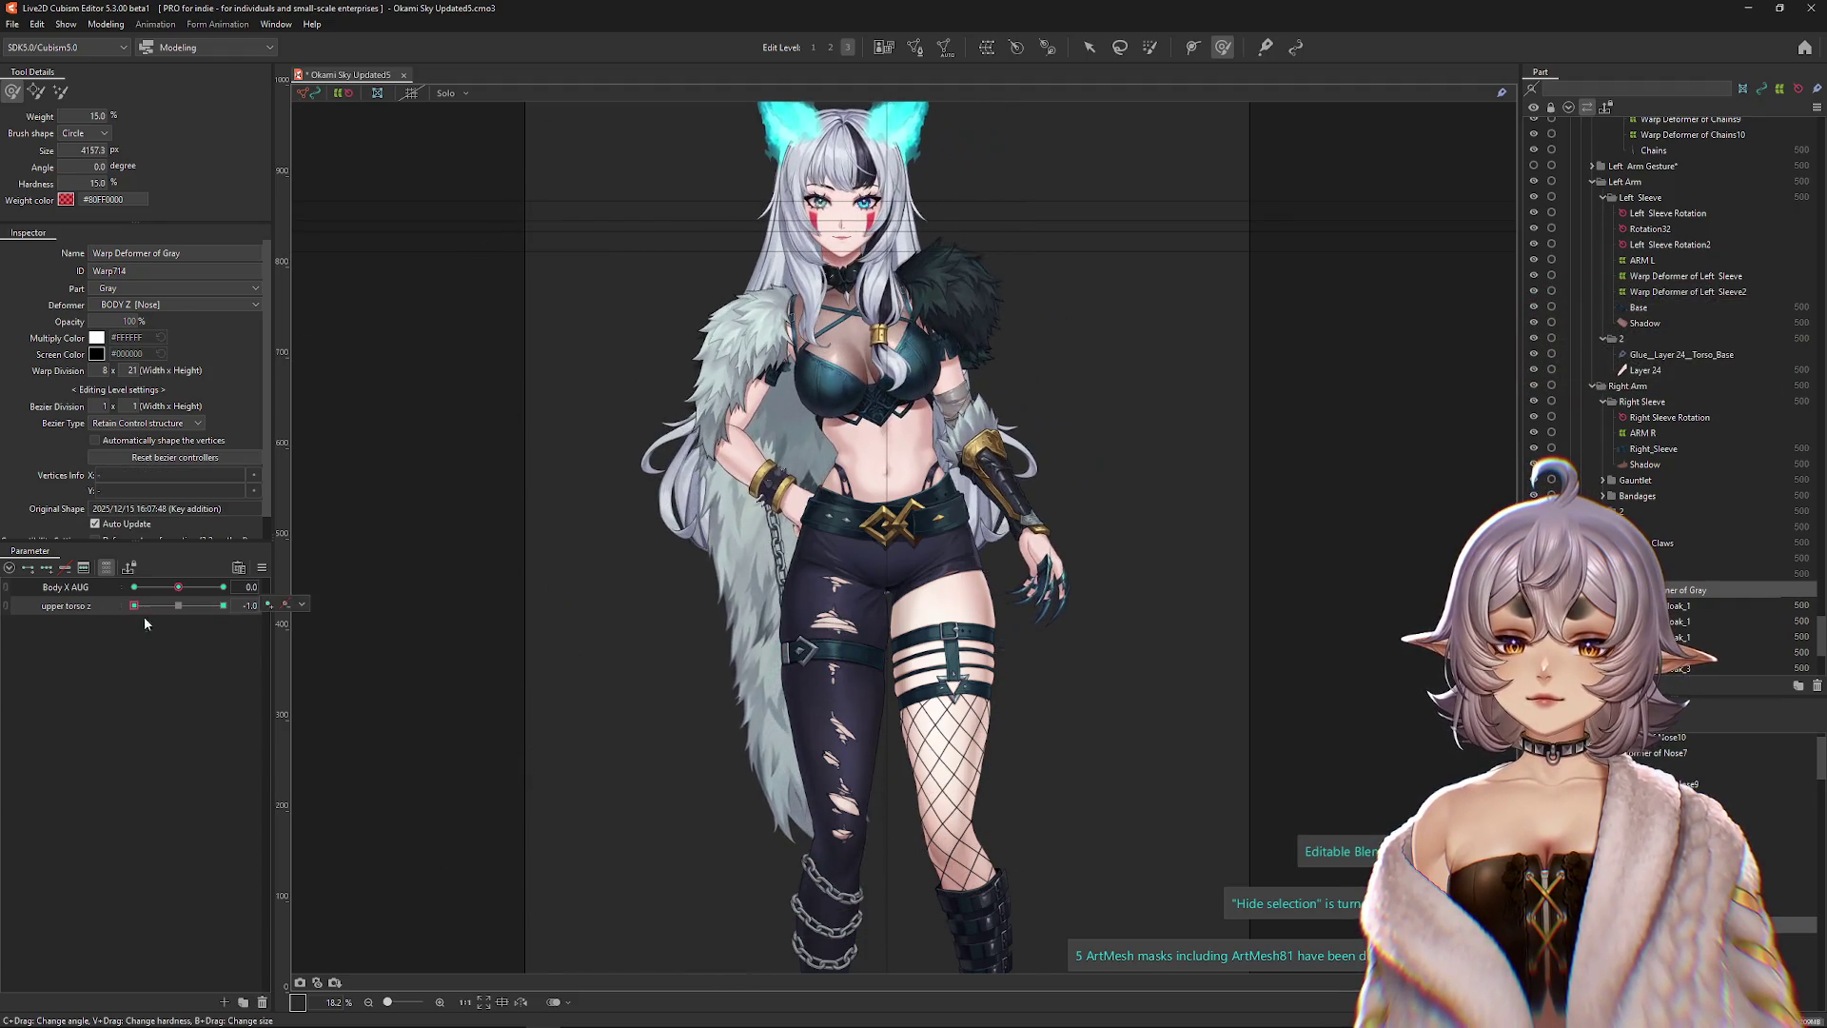
left_click_drag(631, 571, 672, 530)
left_click_drag(786, 565, 809, 495)
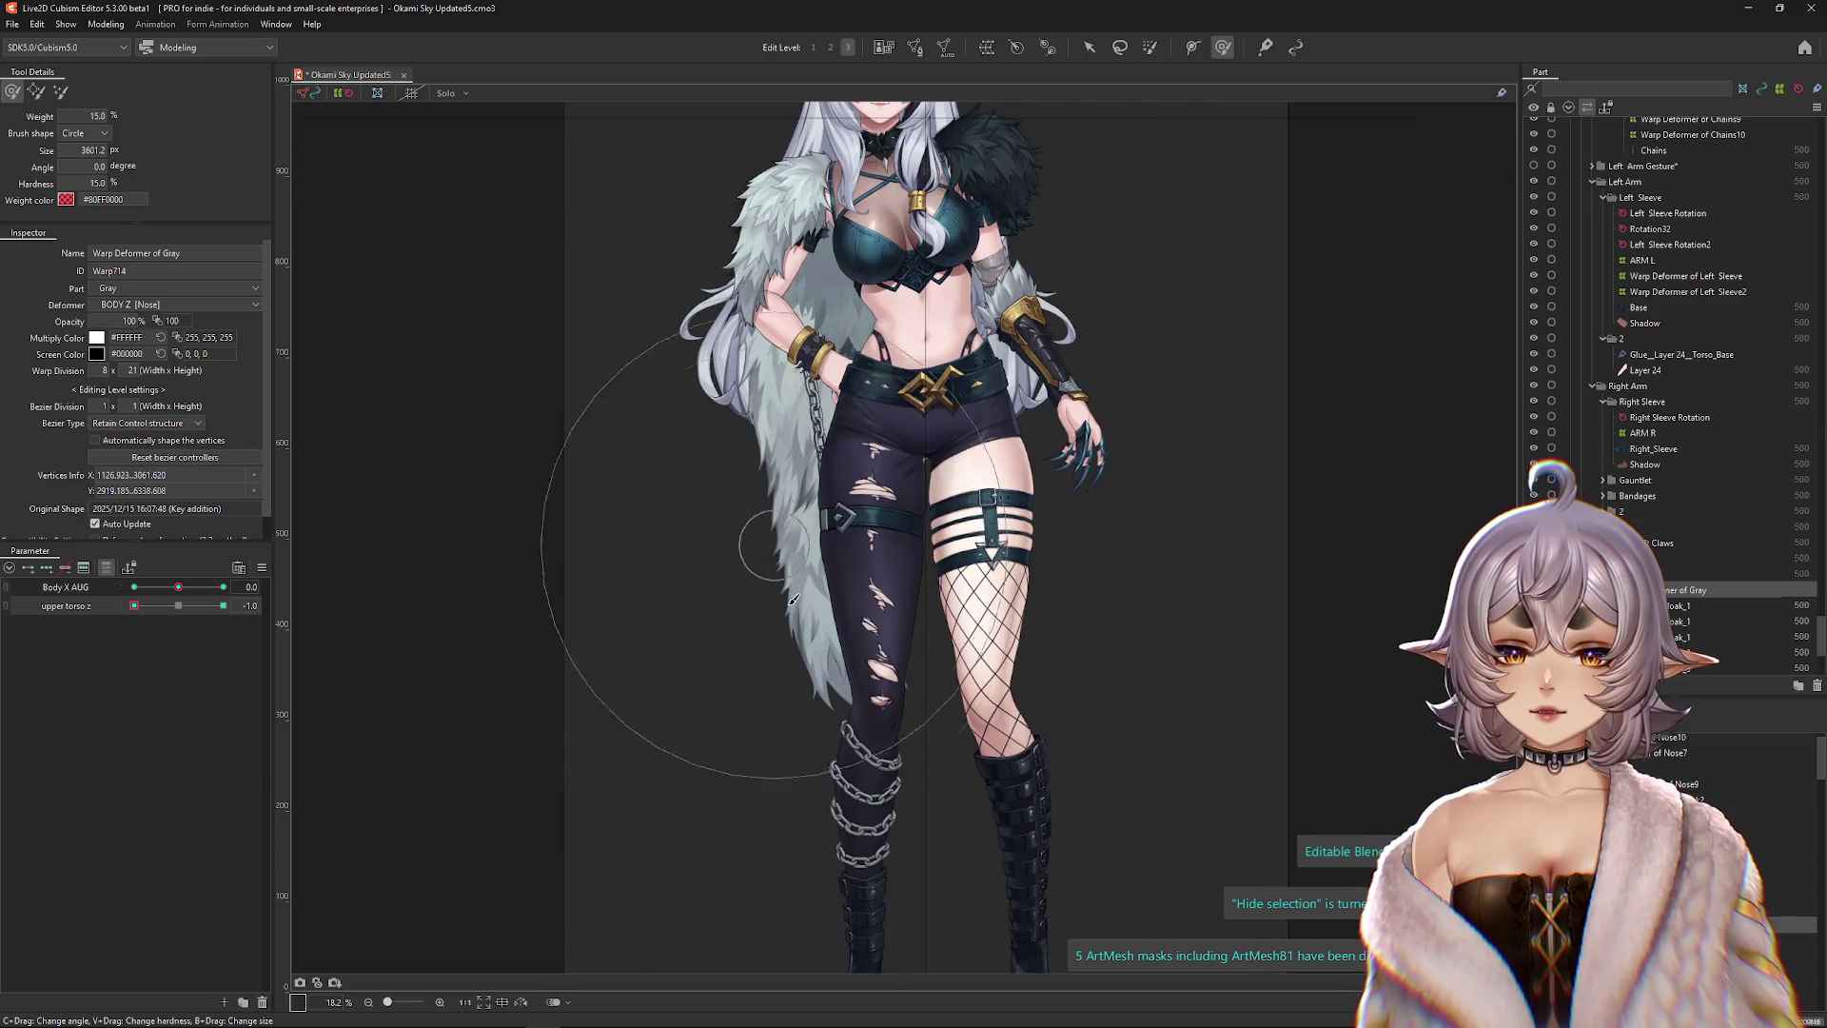
mouse_move(747, 857)
left_mouse_down()
mouse_move(747, 747)
mouse_move(453, 713)
left_mouse_up()
mouse_move(179, 605)
left_mouse_down()
mouse_move(152, 605)
mouse_move(200, 605)
mouse_move(134, 605)
left_mouse_up()
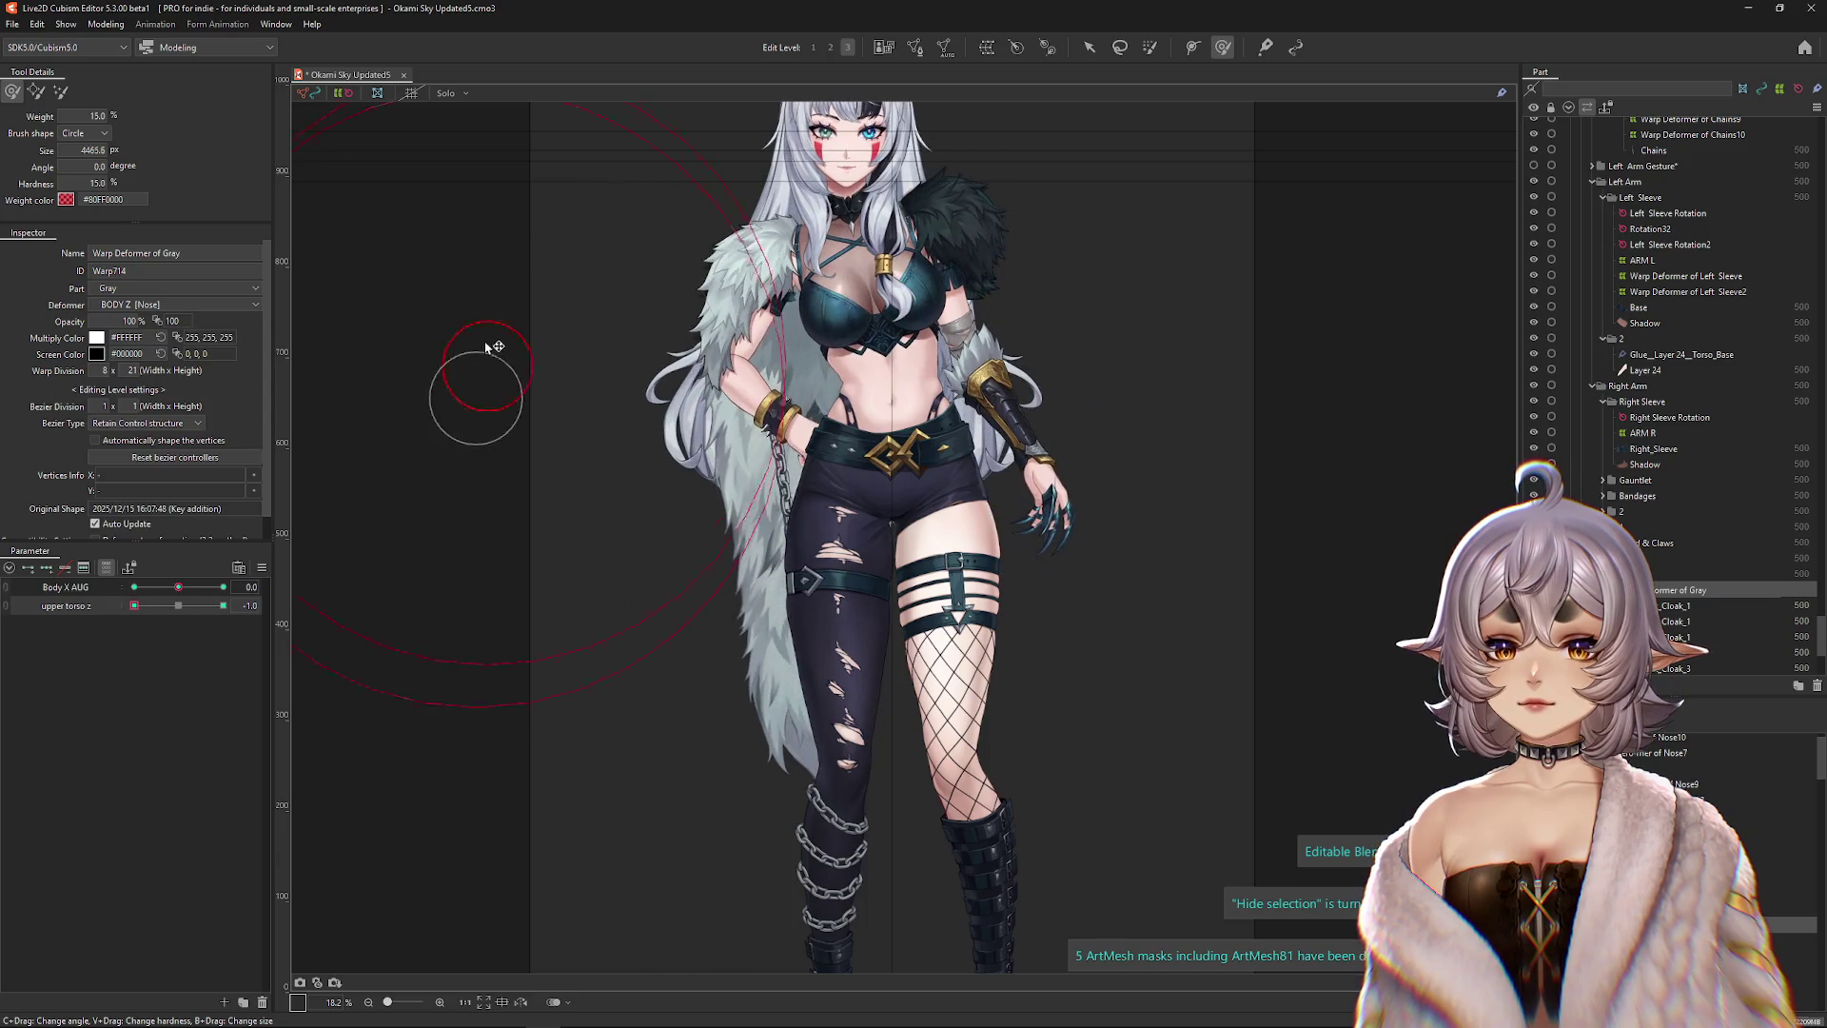
left_click_drag(494, 354, 547, 328)
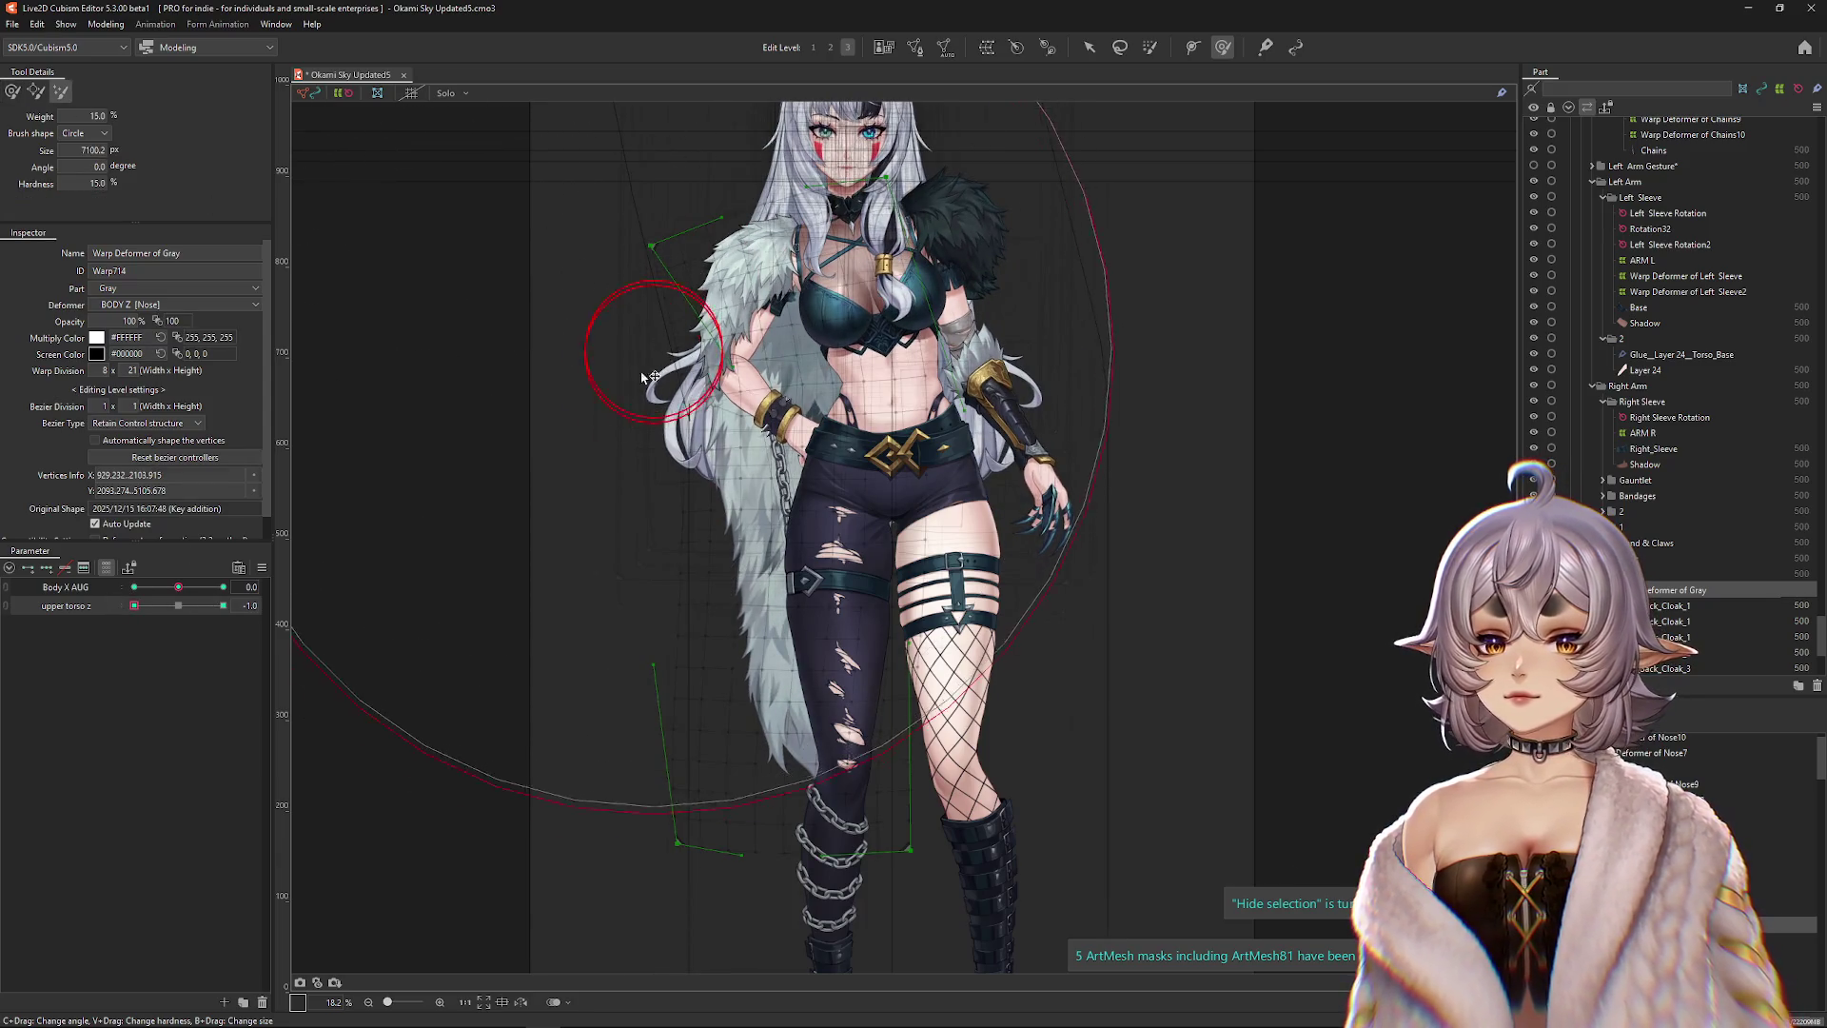
left_click(571, 391)
mouse_move(571, 391)
left_mouse_down()
mouse_move(671, 396)
mouse_move(728, 471)
left_mouse_up()
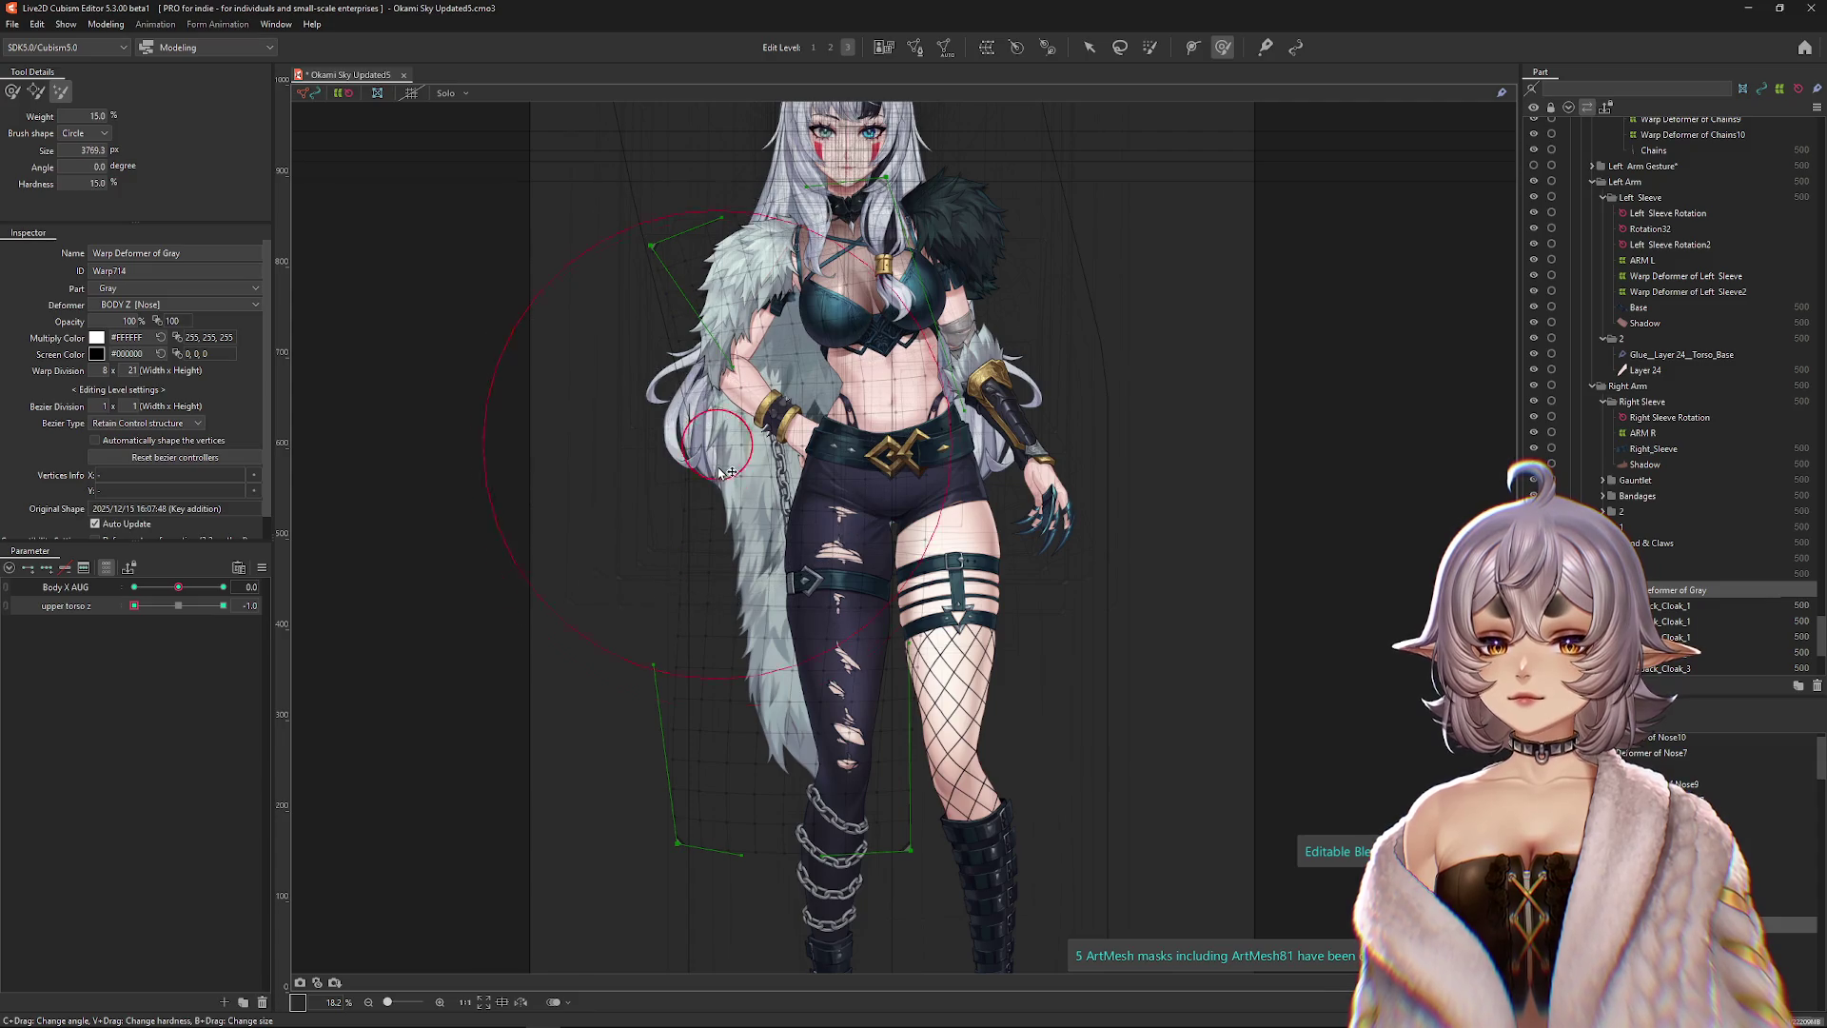
Give the cloak deformer a 2×2 Bezier division and brush its mesh at upper torso z 0.0.
left_click(829, 47)
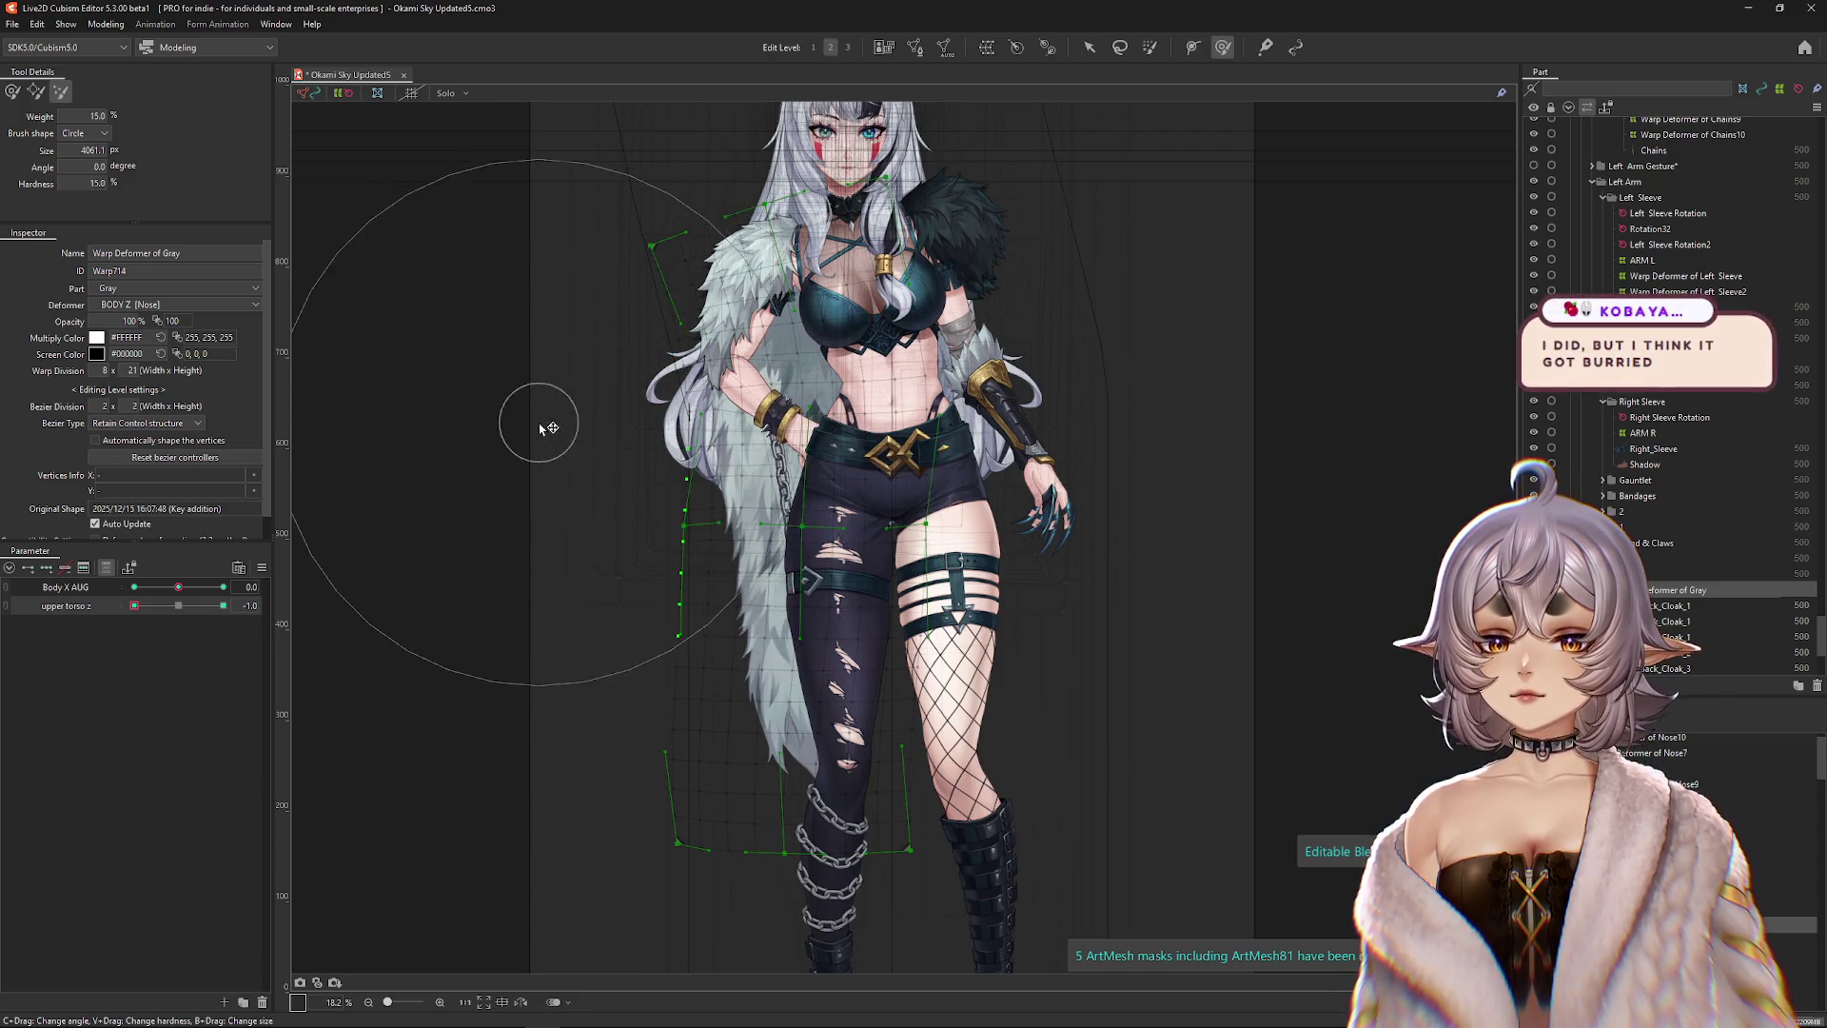
mouse_move(135, 605)
left_mouse_down()
mouse_move(181, 609)
mouse_move(135, 606)
left_mouse_up()
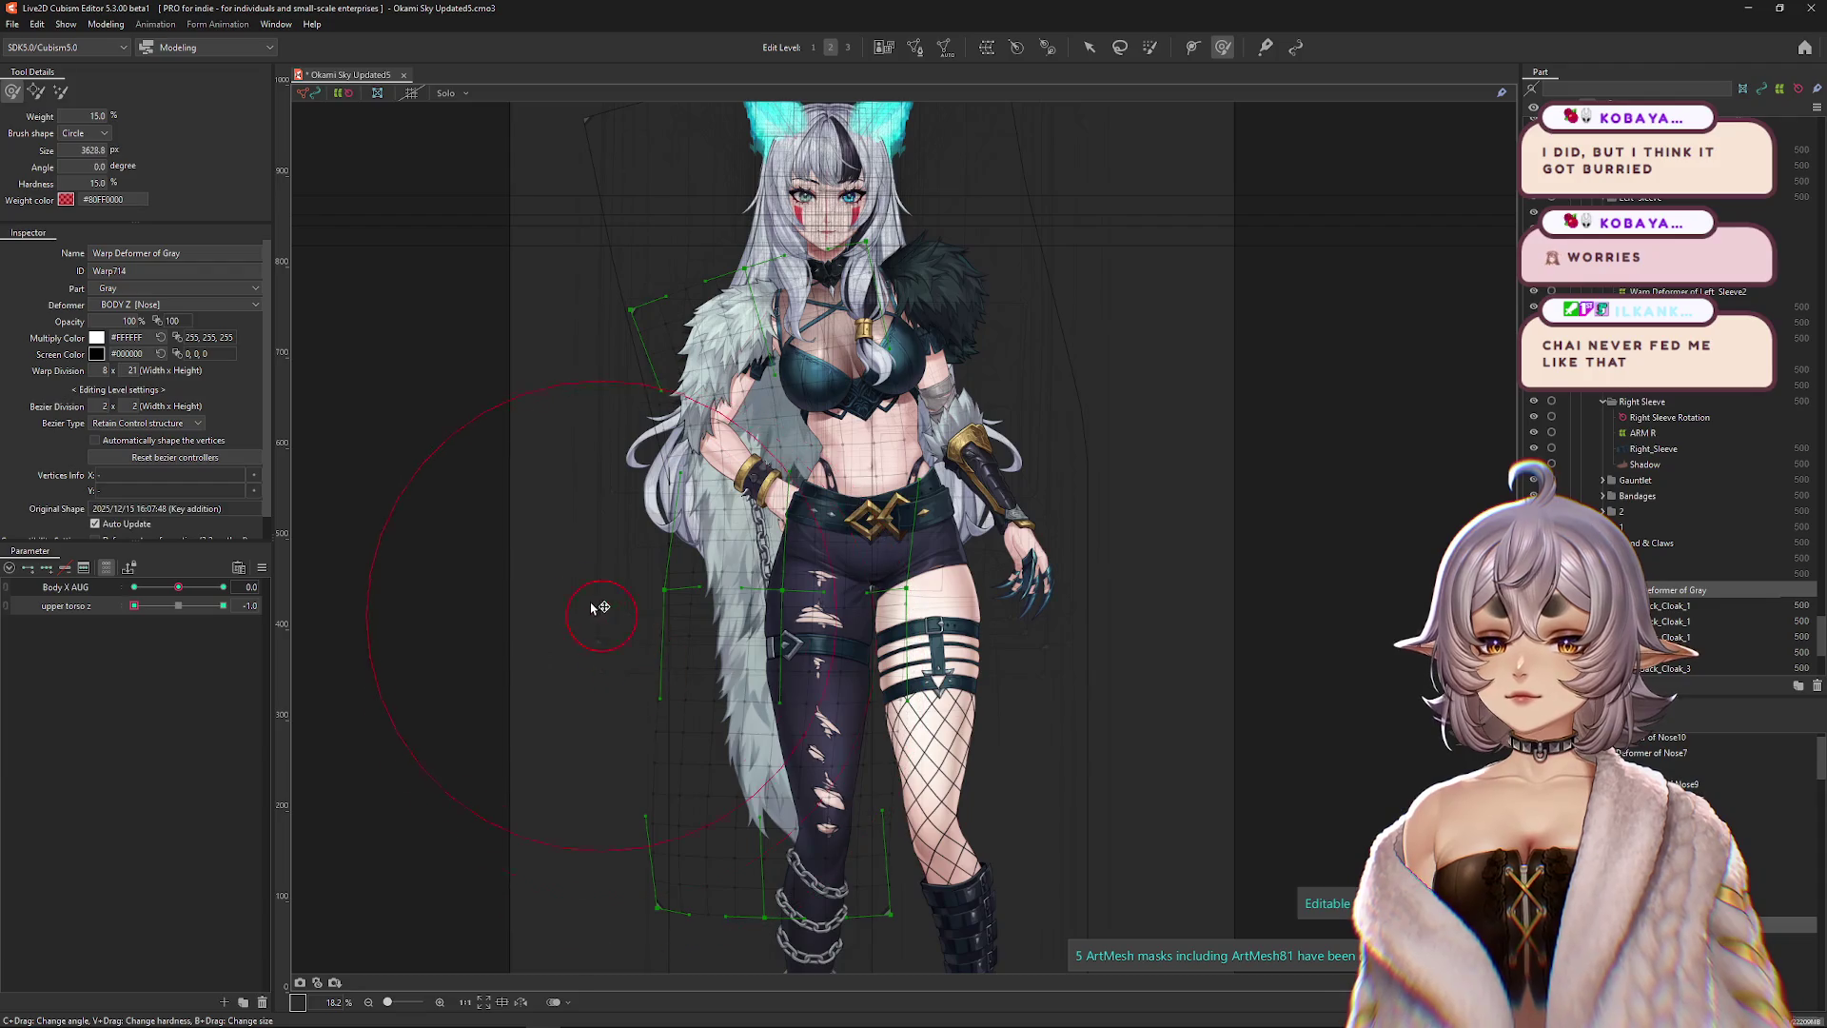
left_click_drag(696, 629, 774, 837)
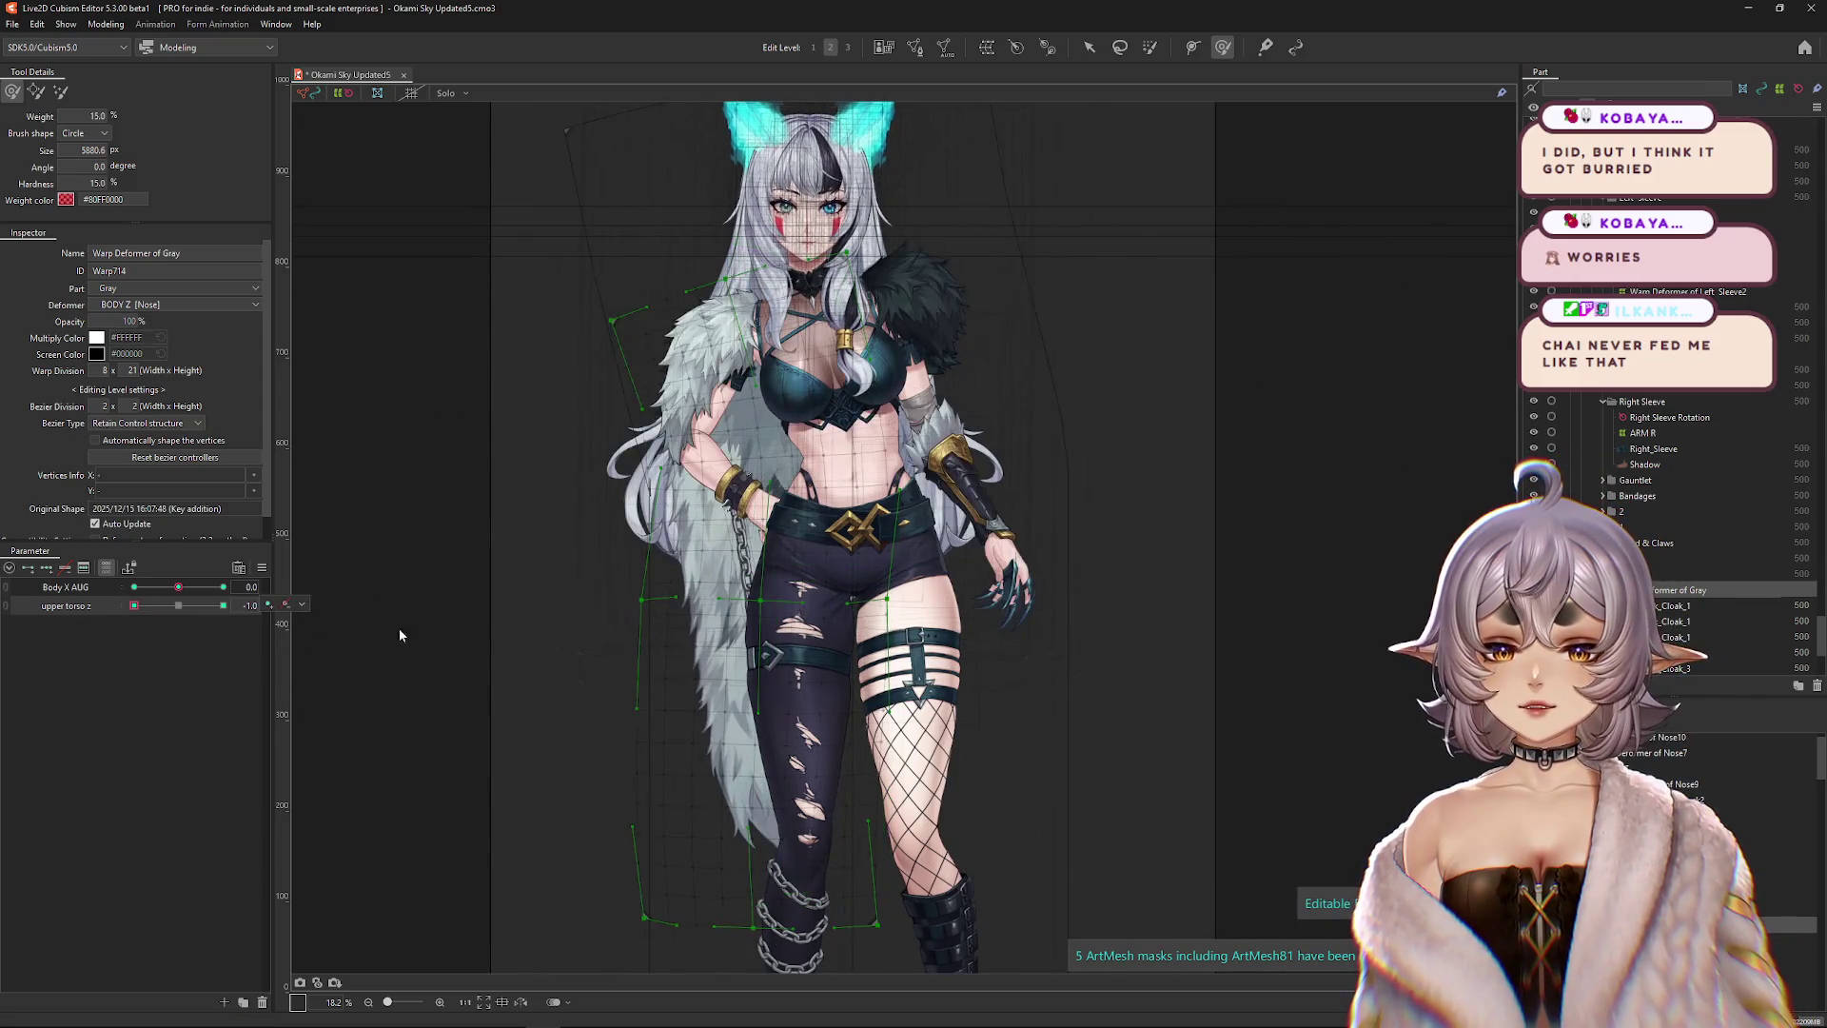
scroll(836, 704, "down", 2)
mouse_move(672, 730)
left_mouse_down()
mouse_move(733, 773)
mouse_move(754, 535)
left_mouse_up()
left_click(780, 529)
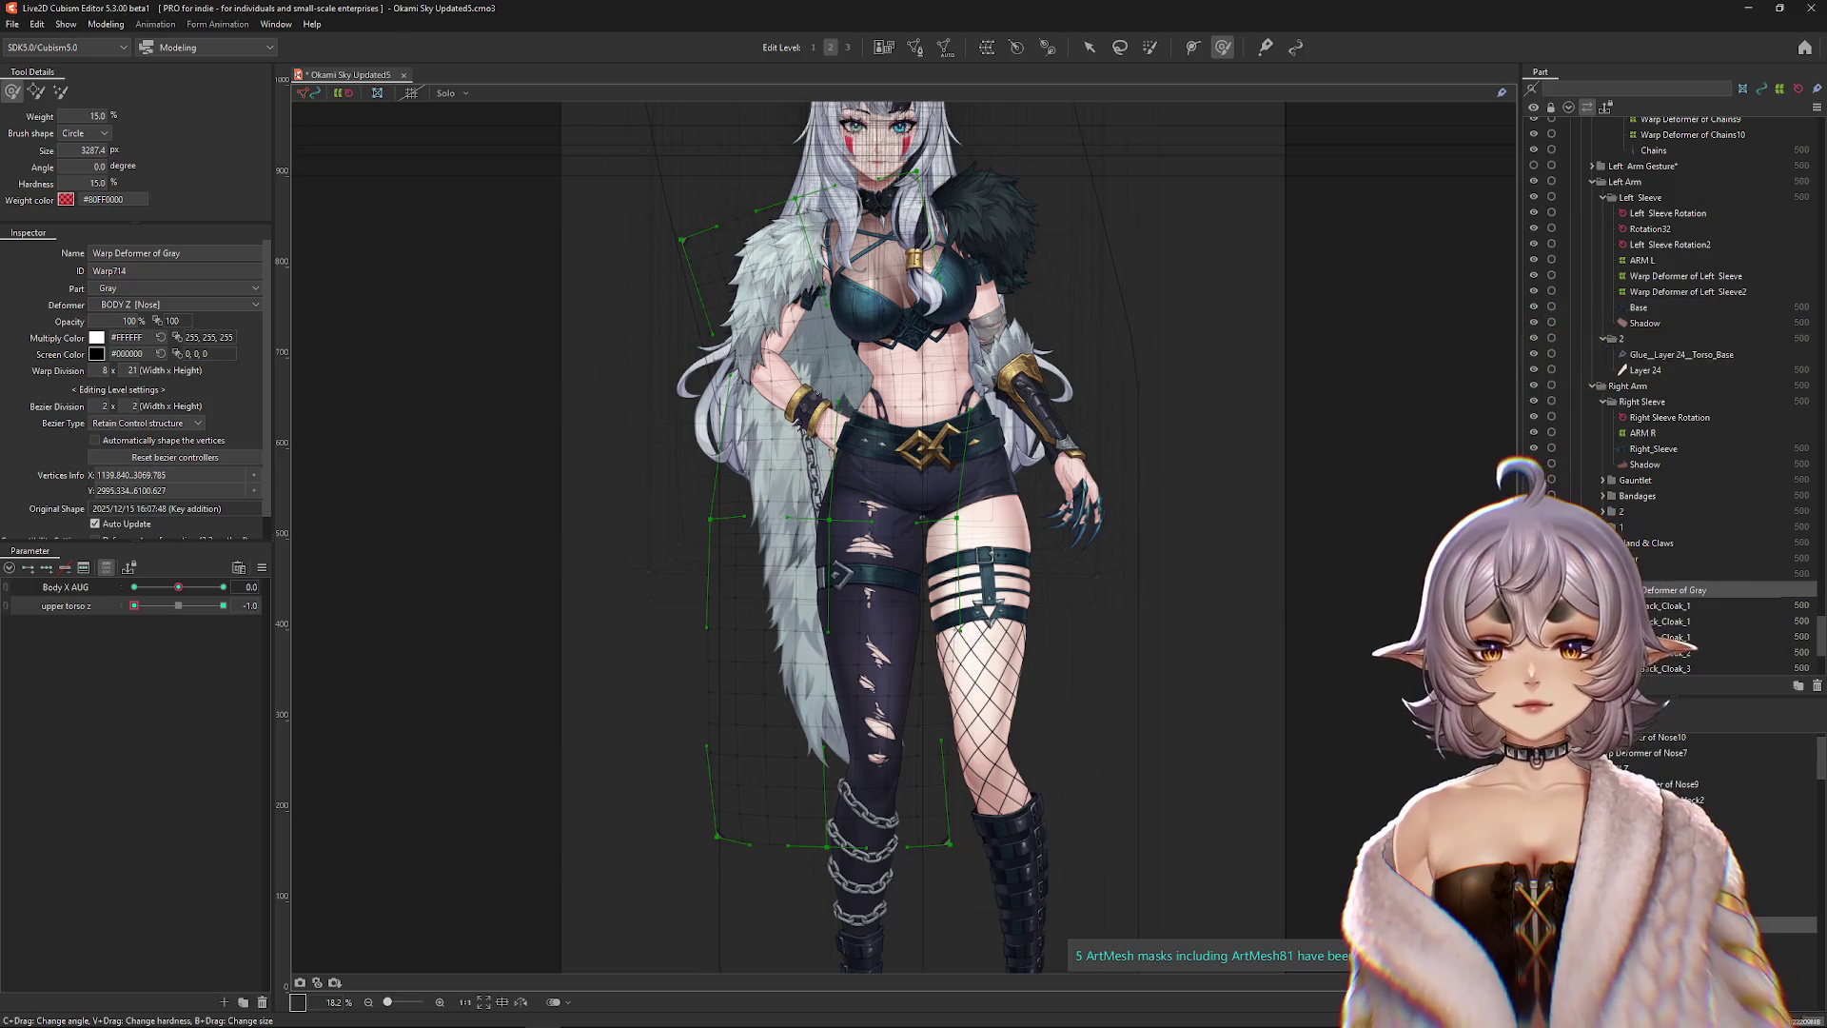
key("h")
left_click(135, 606)
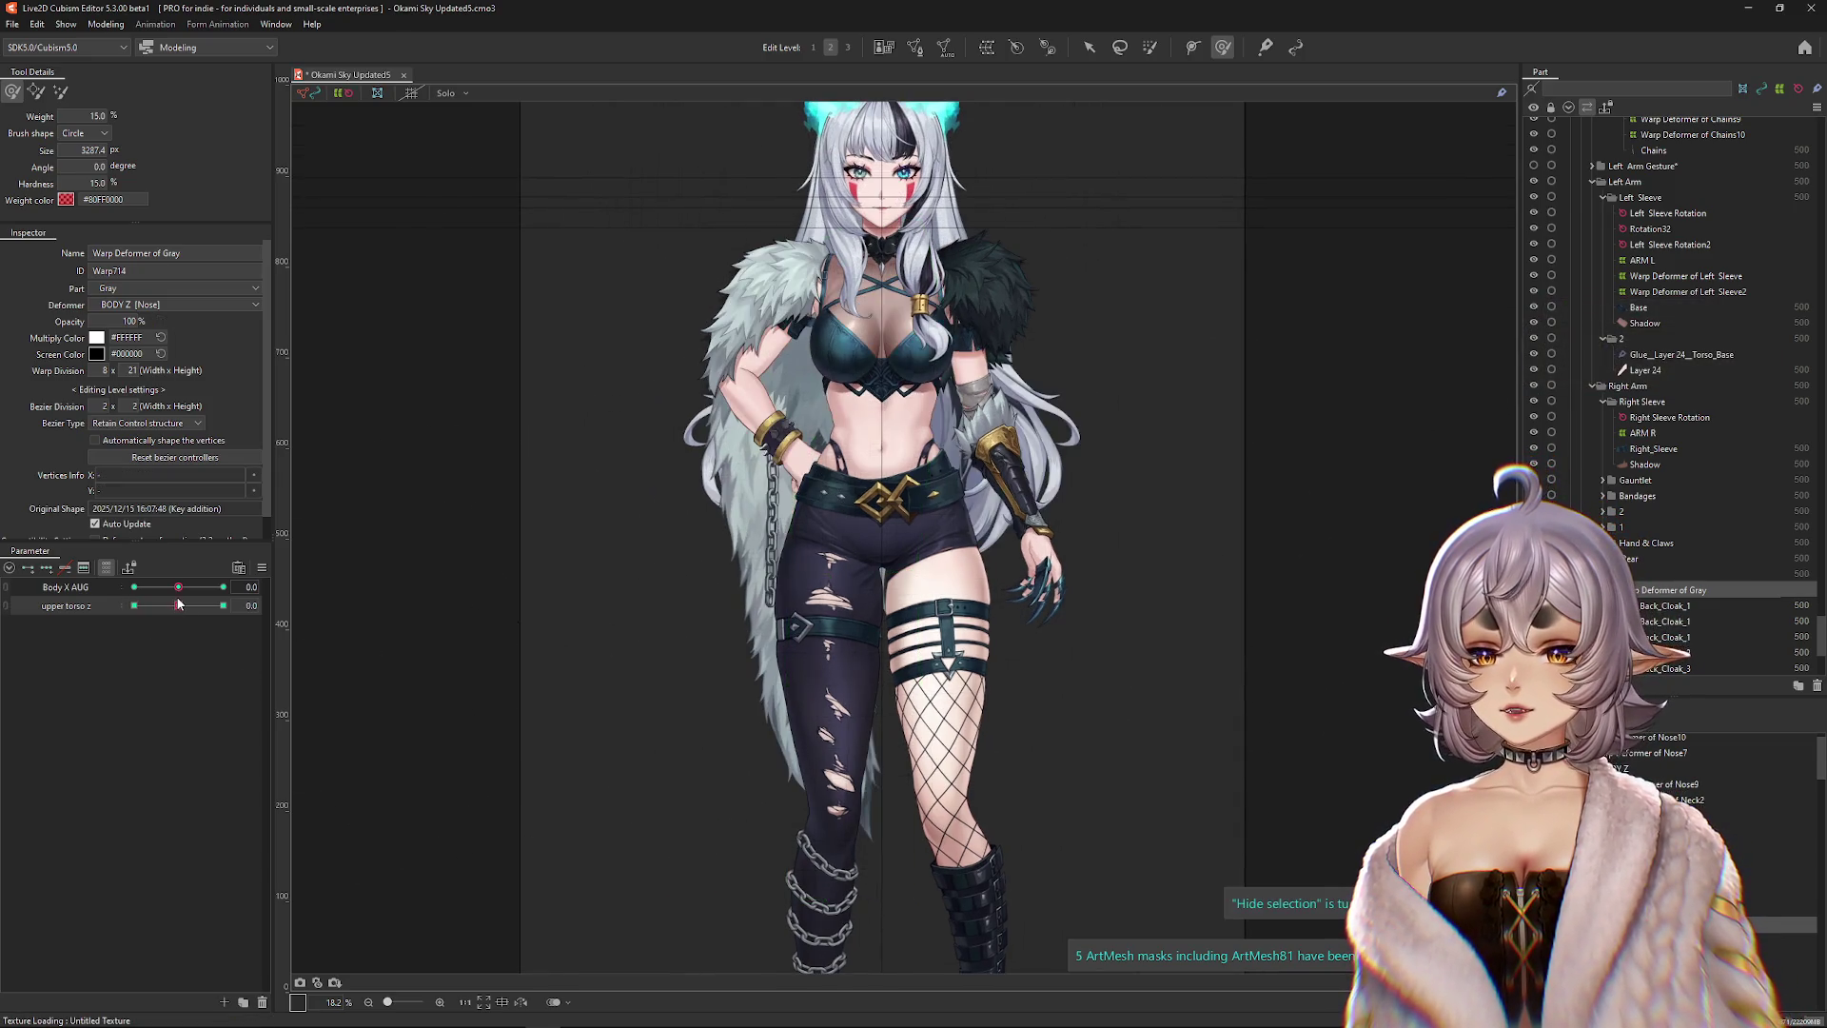
Sweep upper torso z through -1.0, 0.0 and 1.0 to check the Gray cloak warp.
left_click_drag(135, 606, 94, 605)
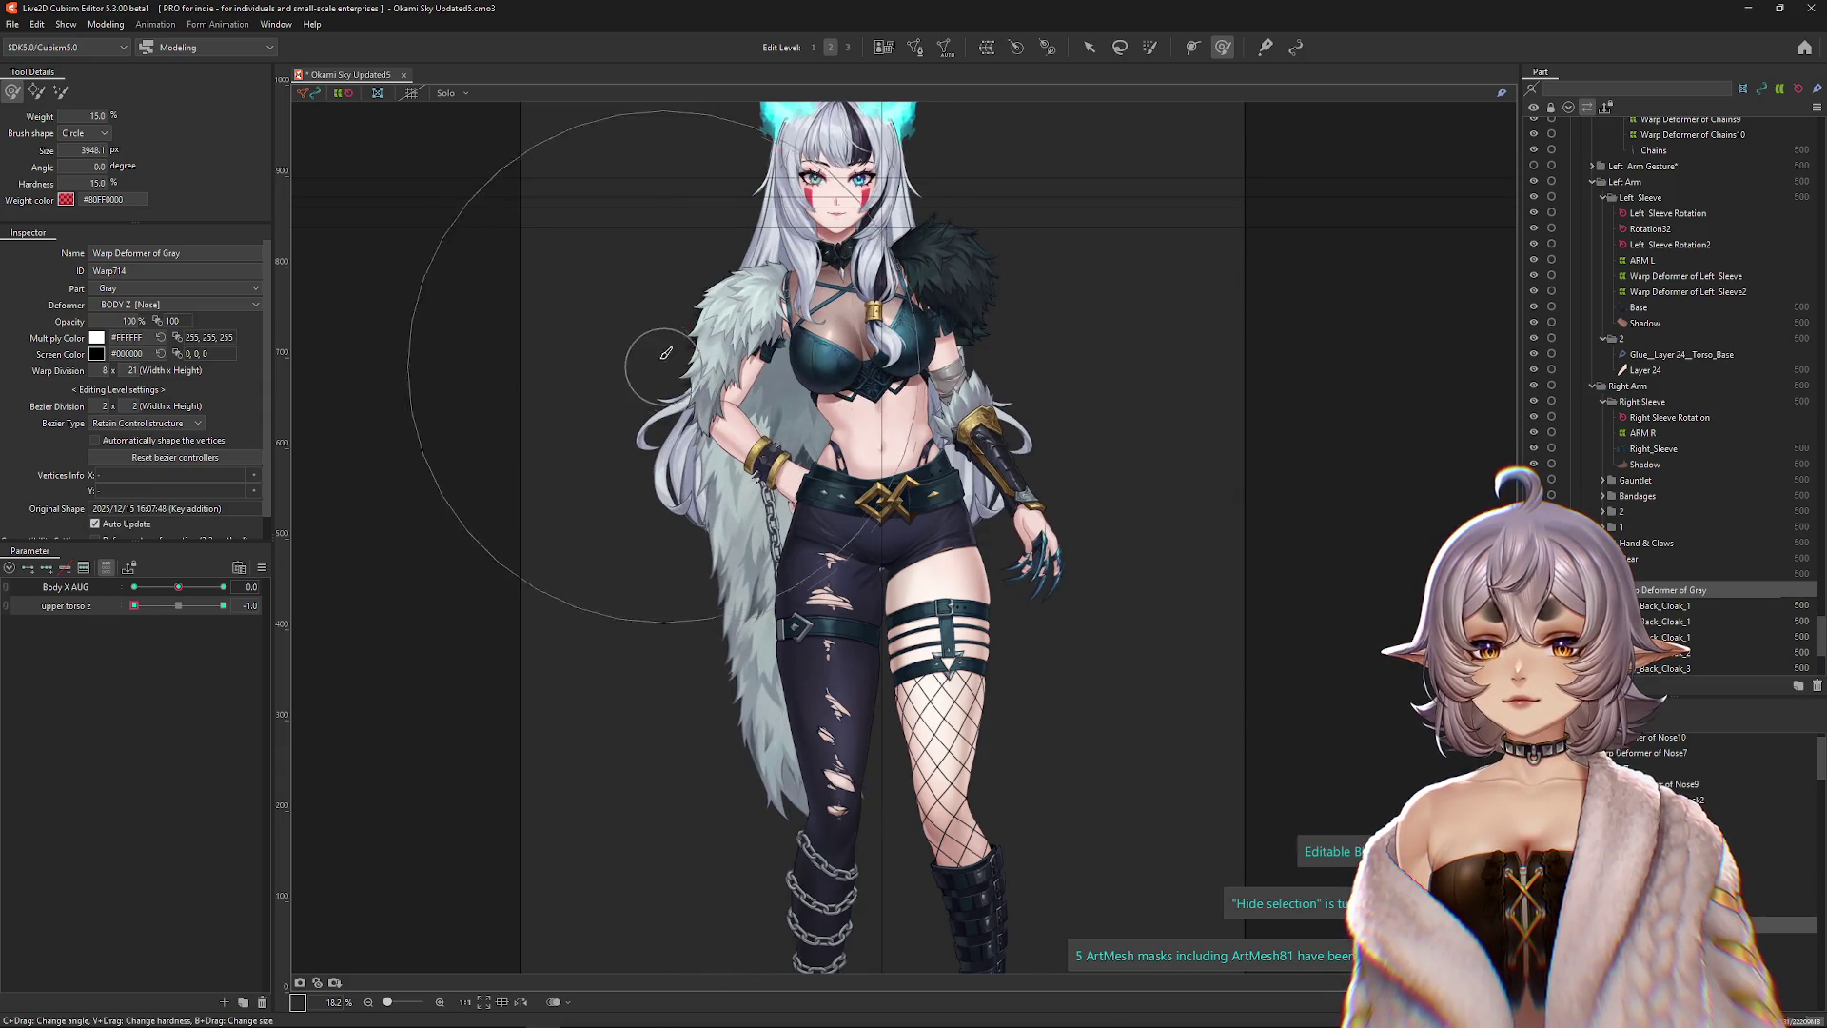
left_click(181, 607)
left_click(134, 606)
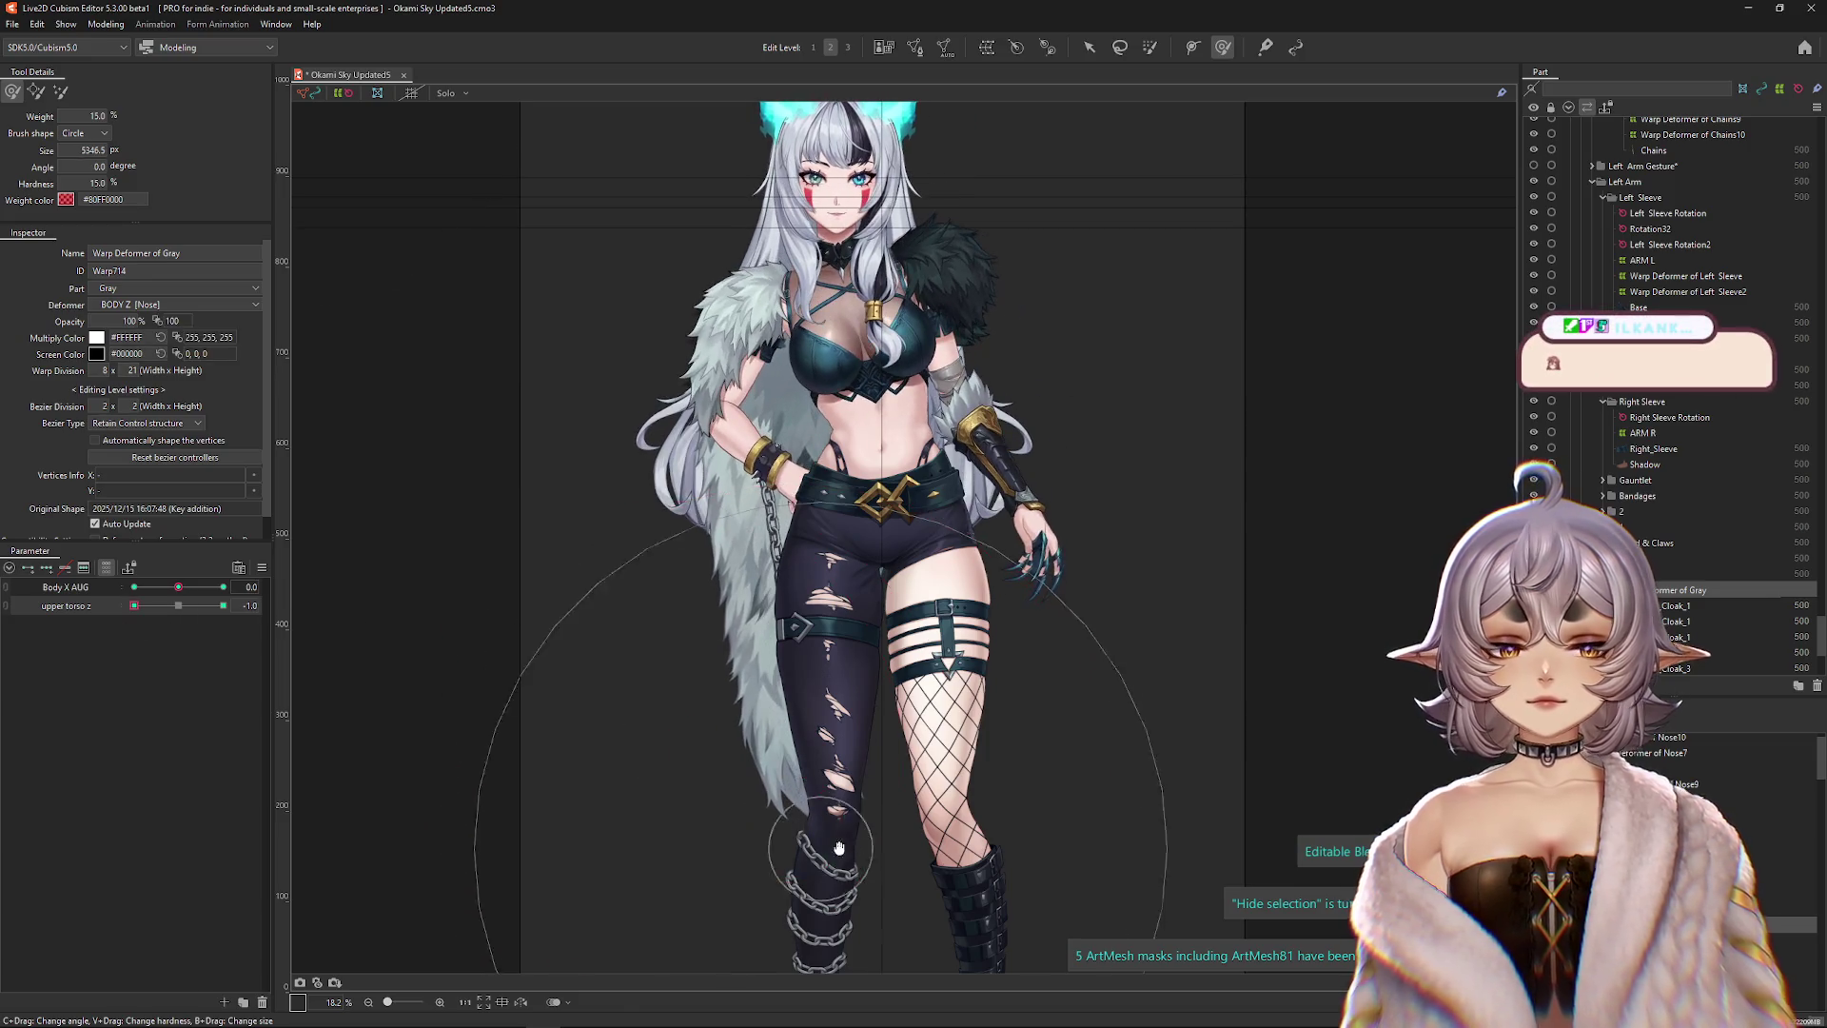
mouse_move(579, 519)
left_mouse_down()
mouse_move(612, 686)
mouse_move(368, 678)
left_mouse_up()
left_click_drag(173, 606, 224, 610)
left_click_drag(408, 591, 459, 557)
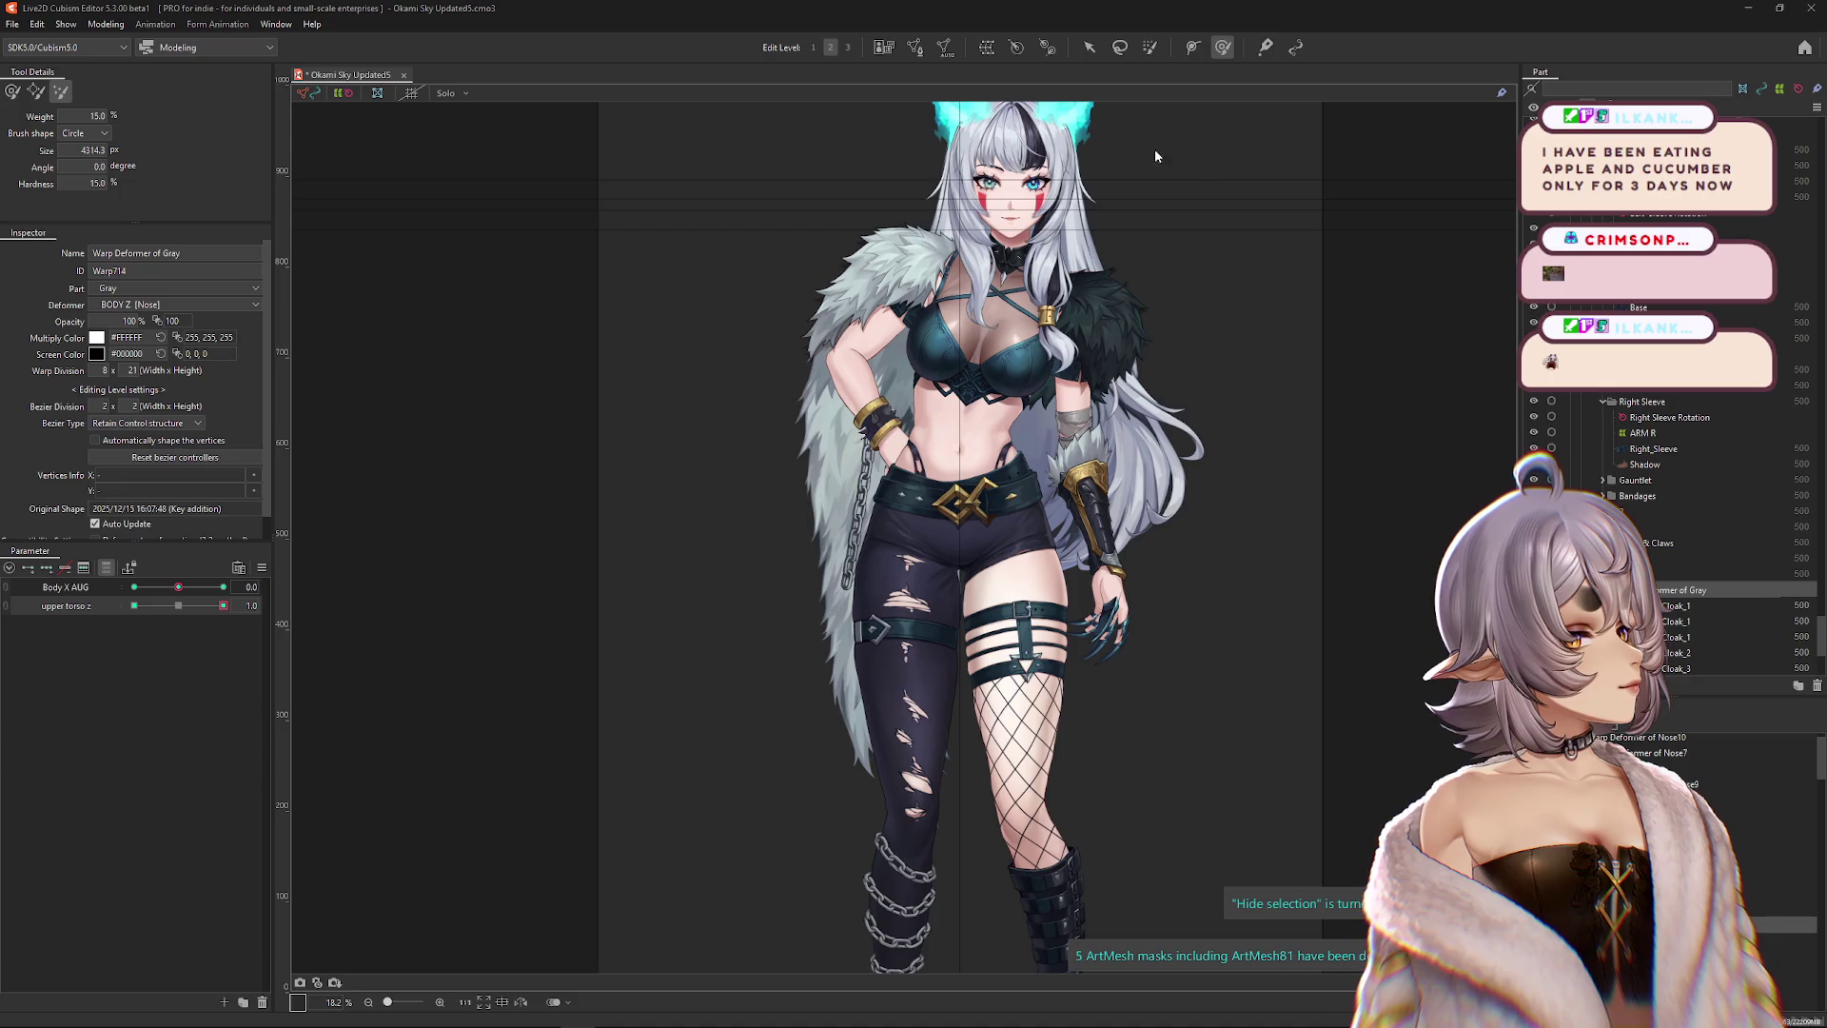
left_click_drag(0, 74, 782, 85)
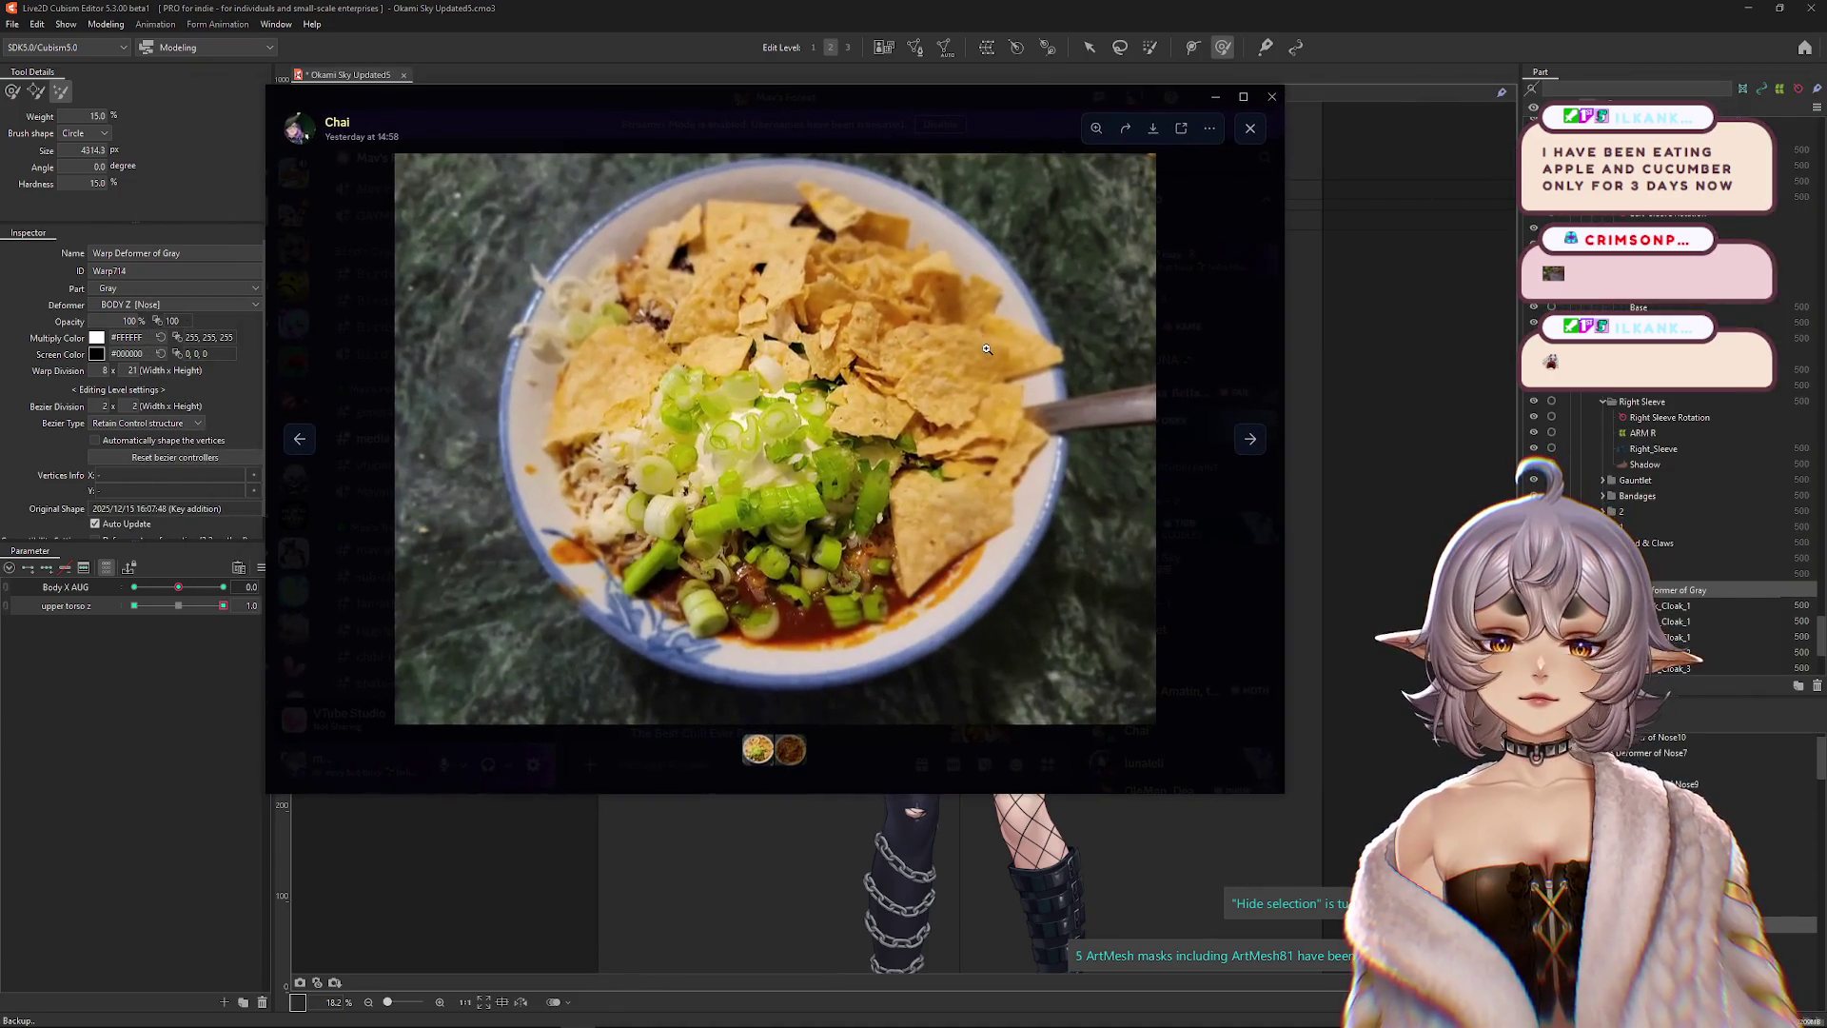
left_click(1254, 436)
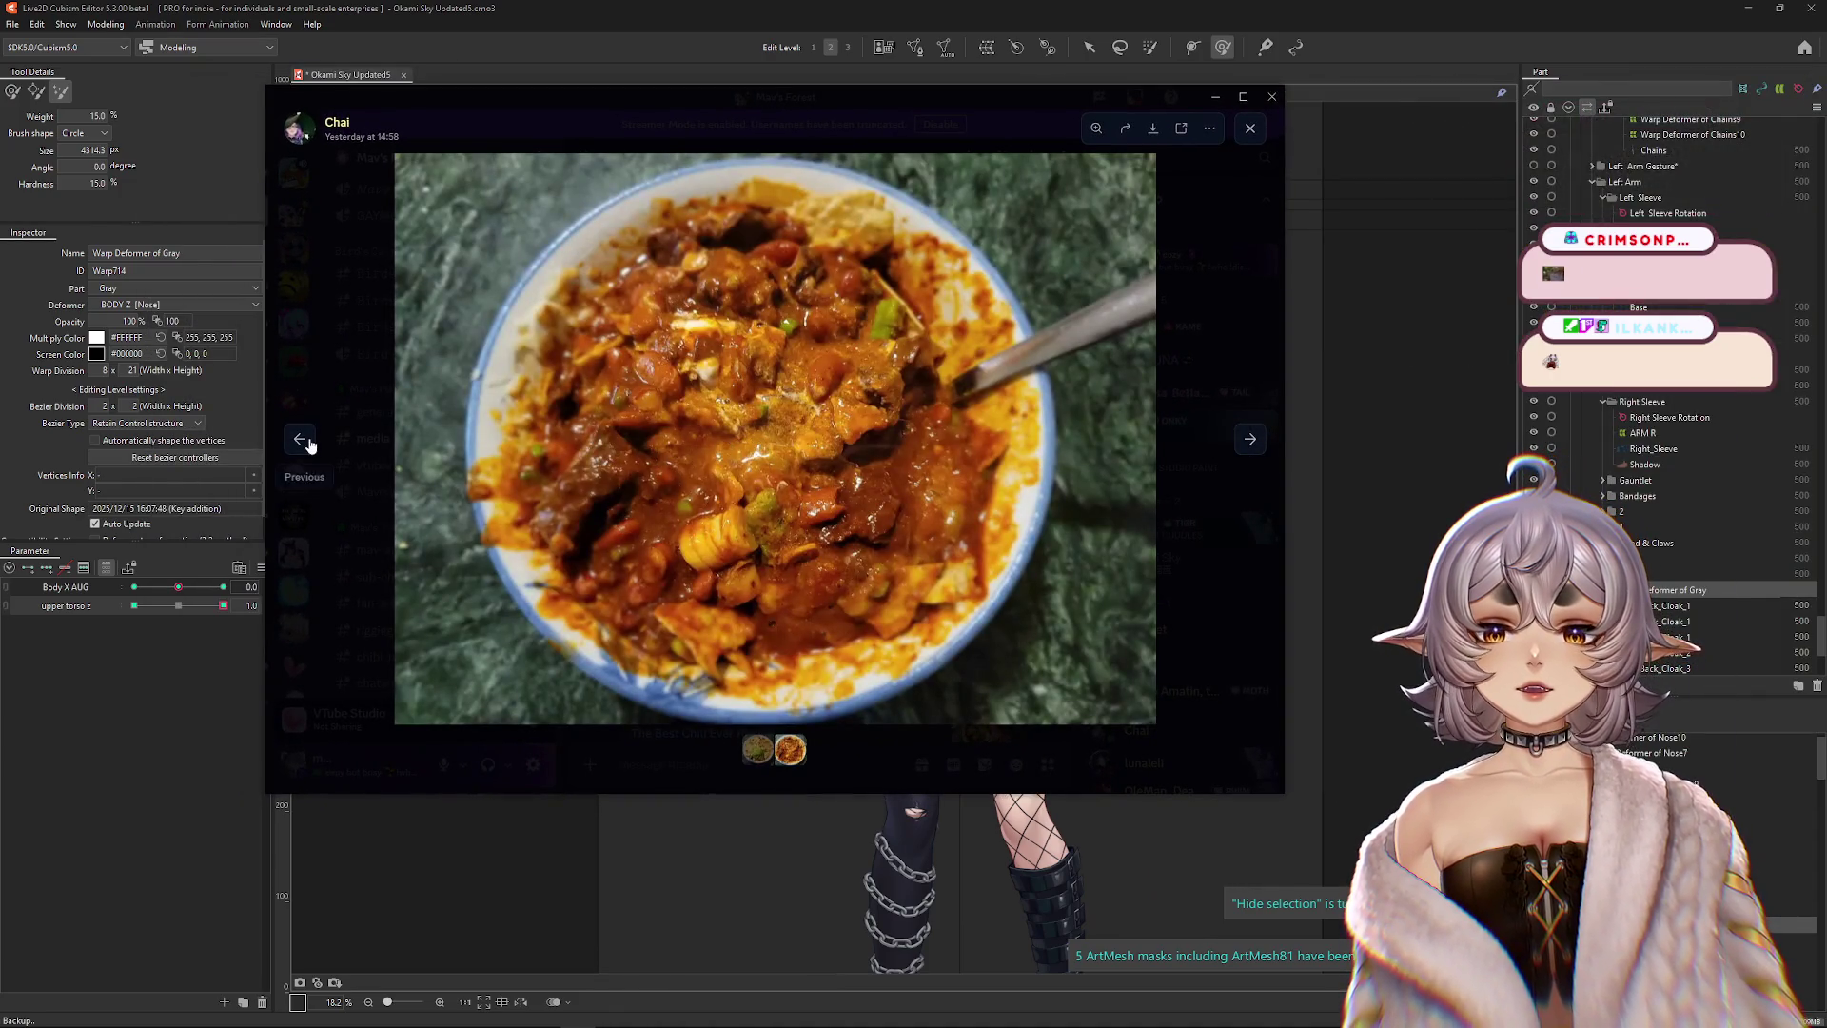
left_click(302, 440)
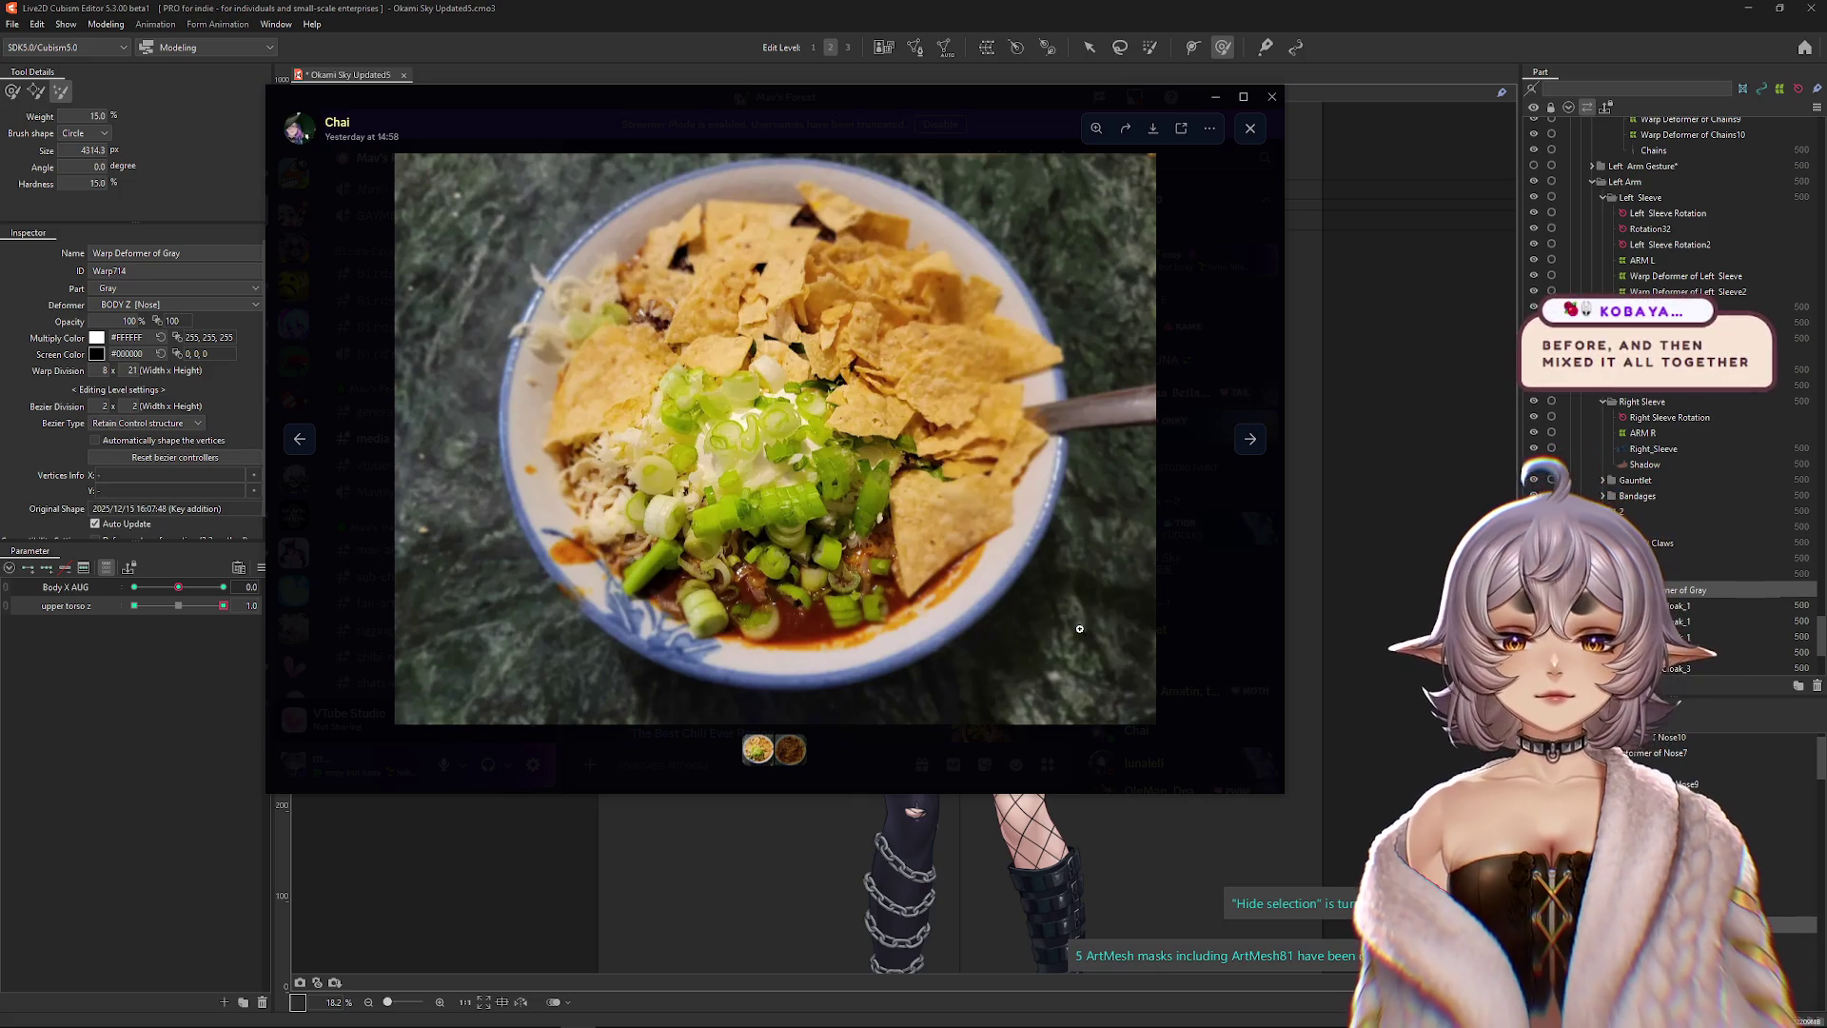
key("Right")
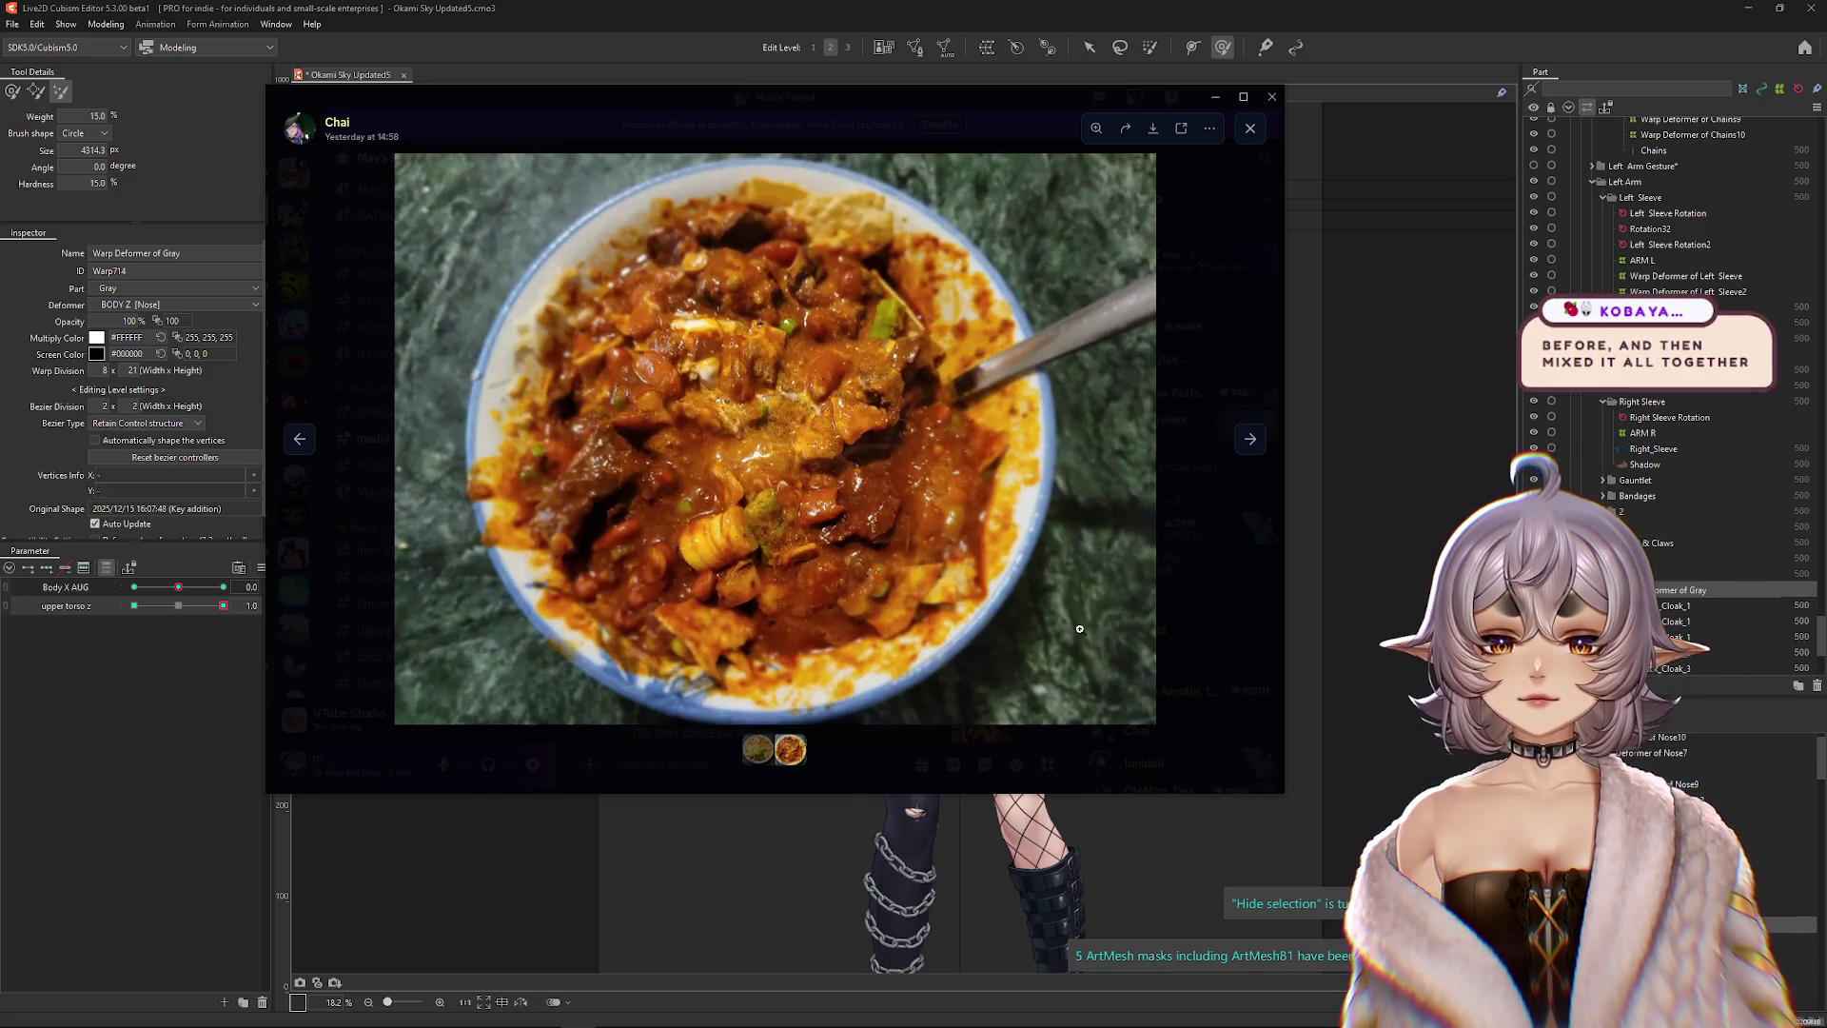
key("Left")
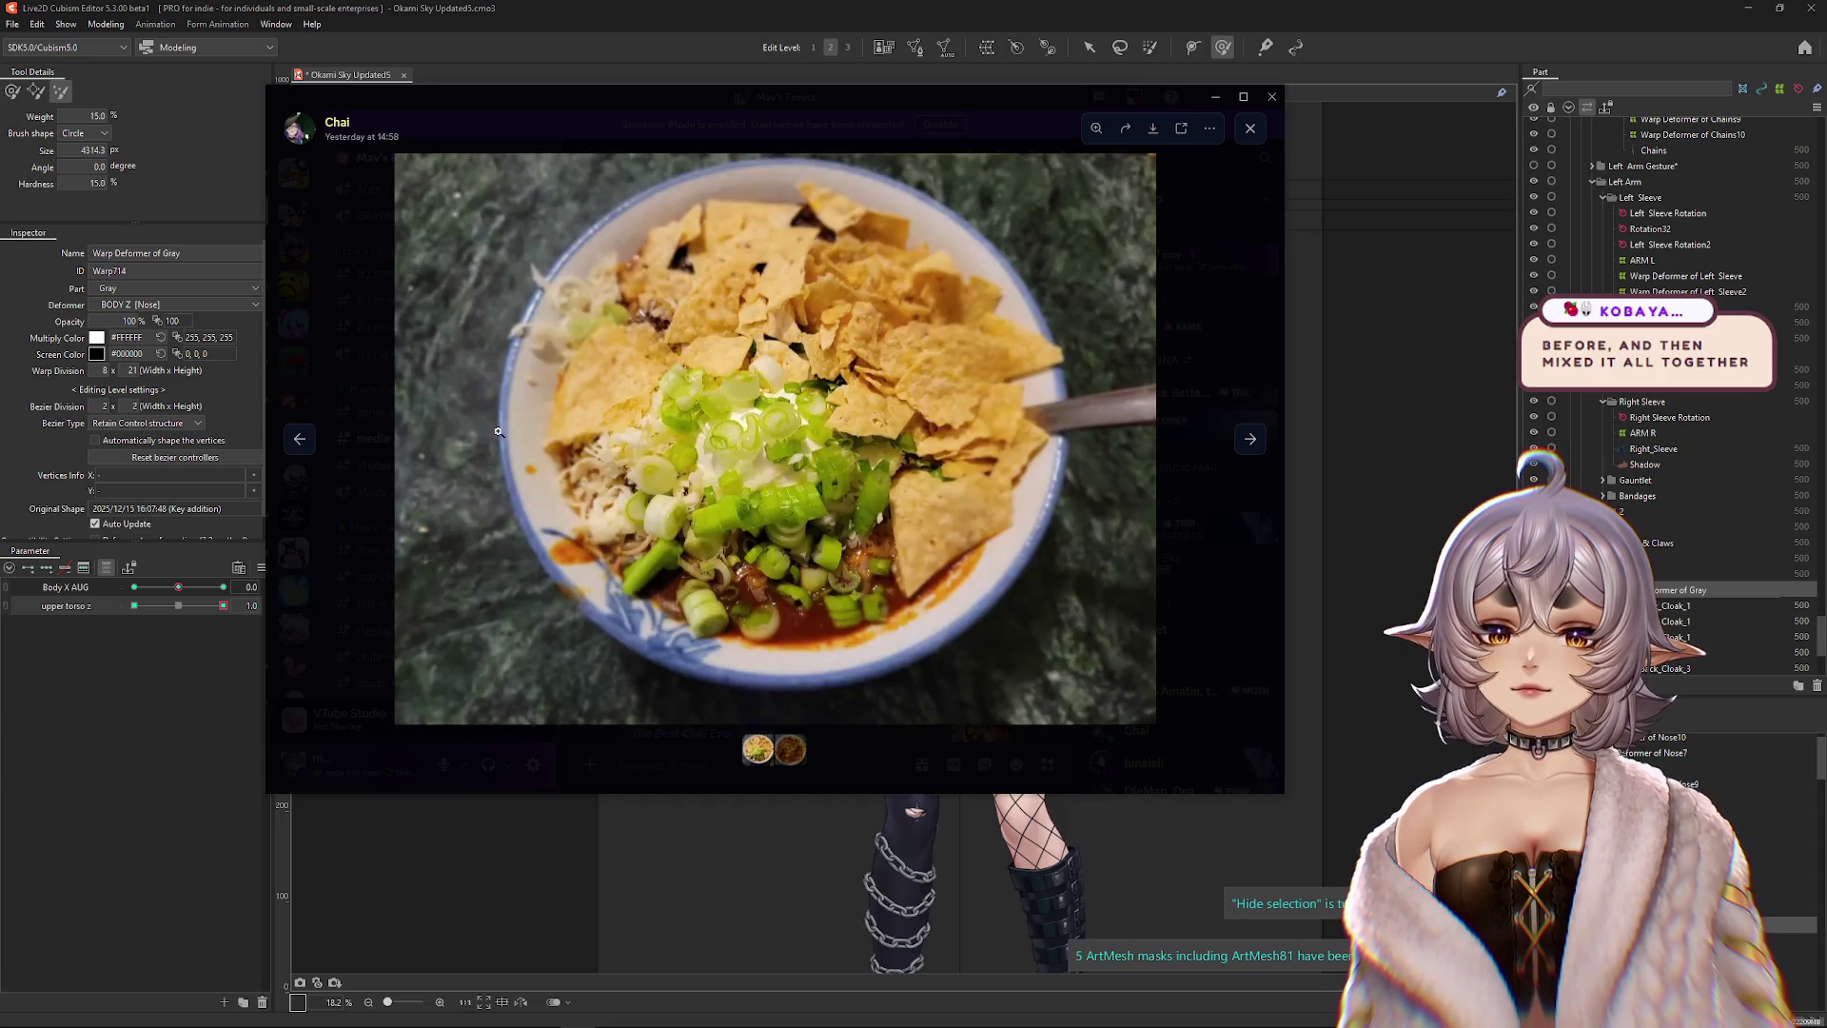
left_click(970, 491)
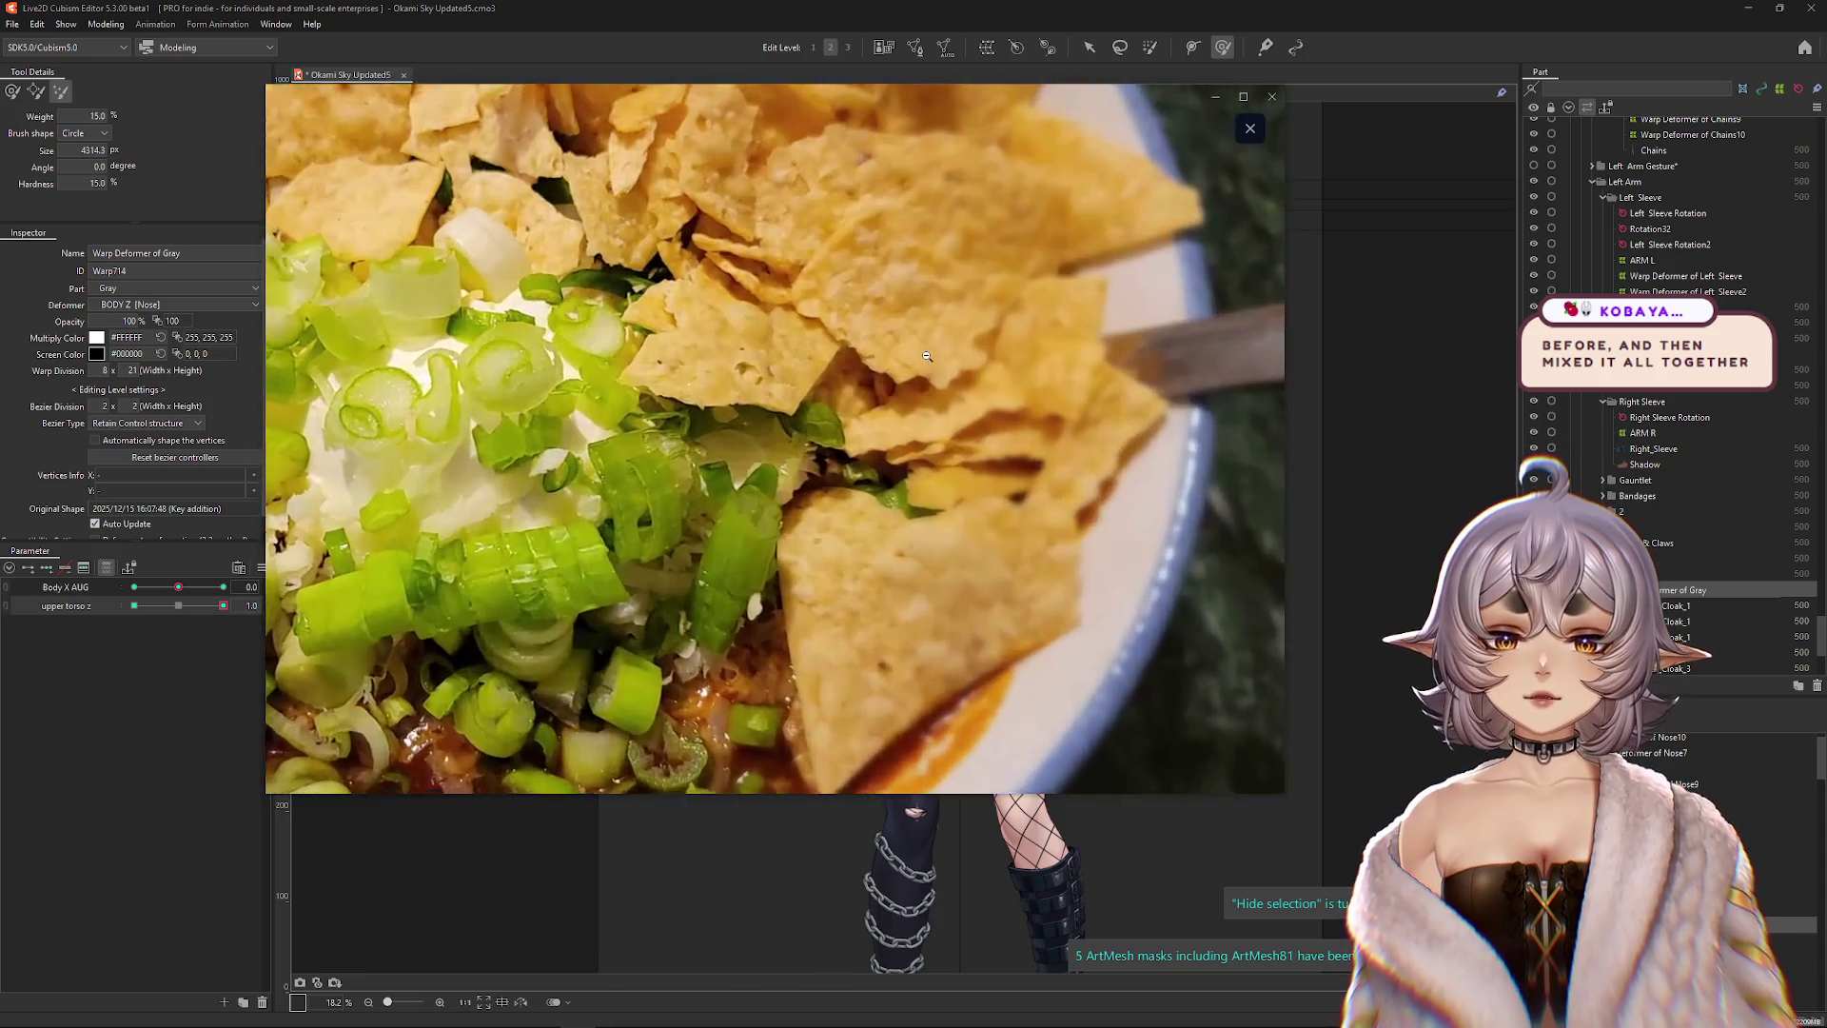
key("Right")
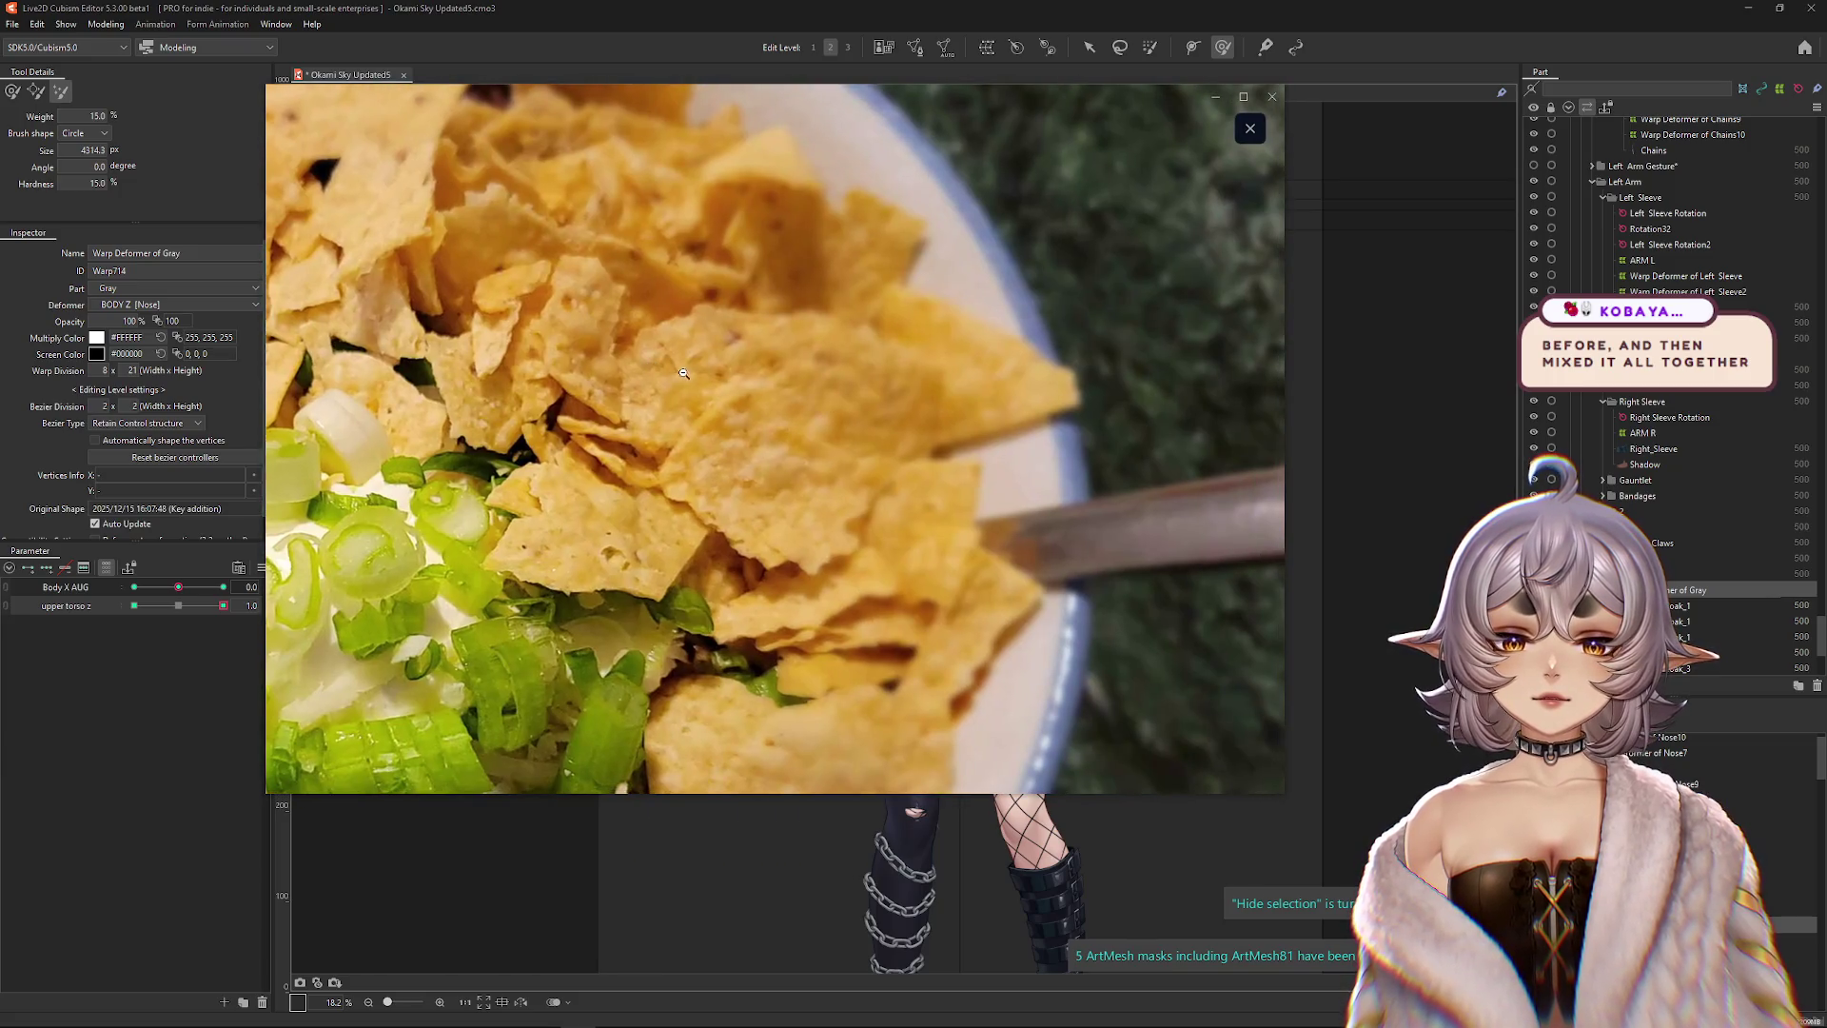
left_click(816, 464)
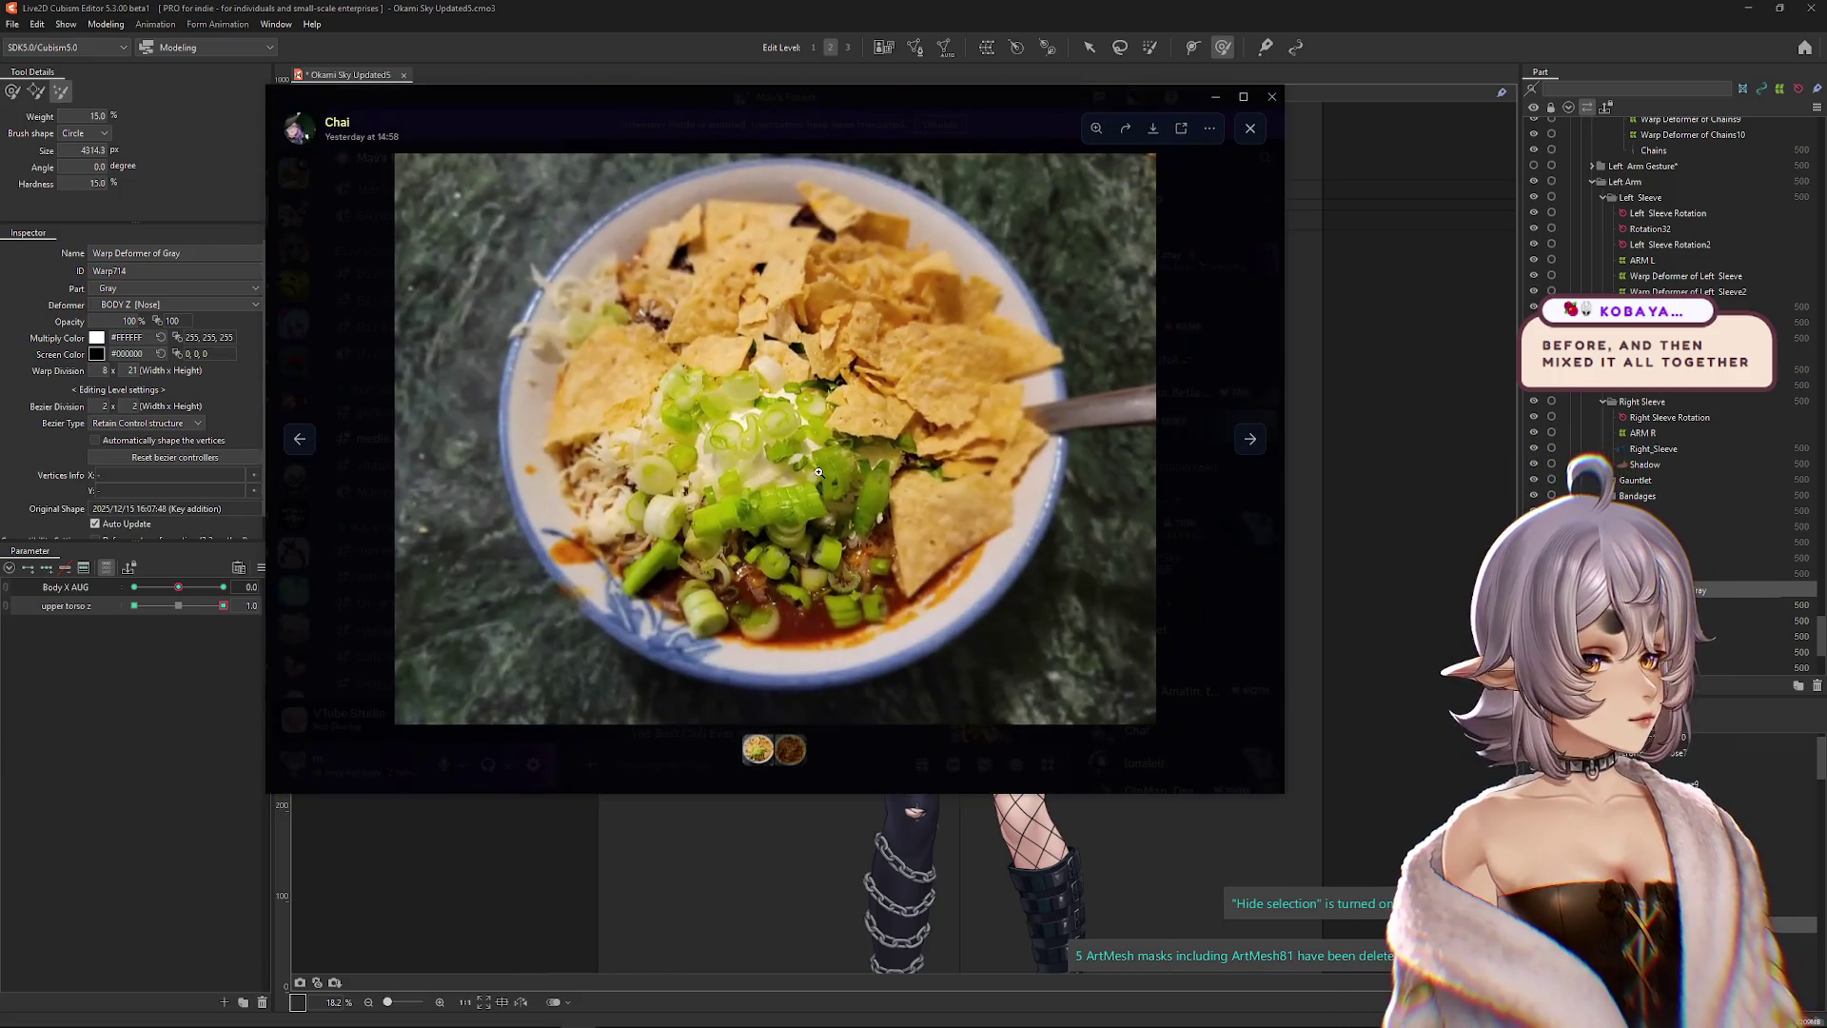
left_click(851, 505)
left_click(849, 504)
key("Right")
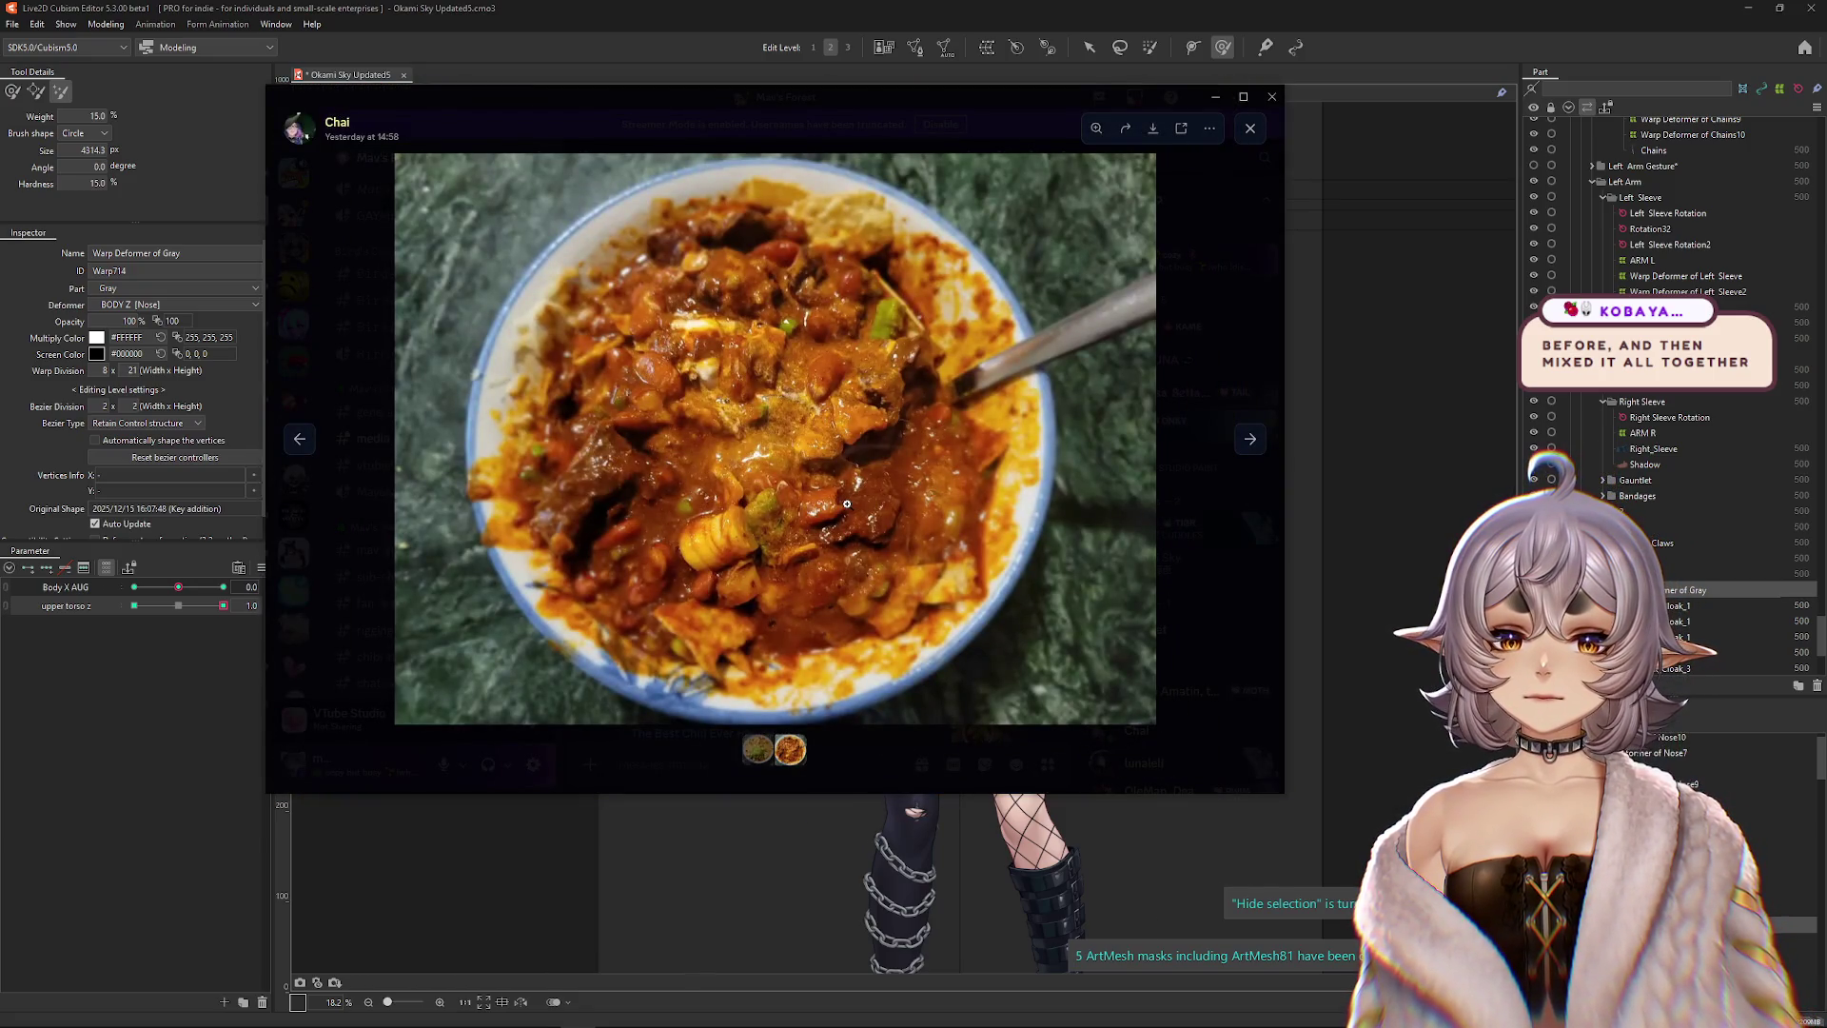
key("Left")
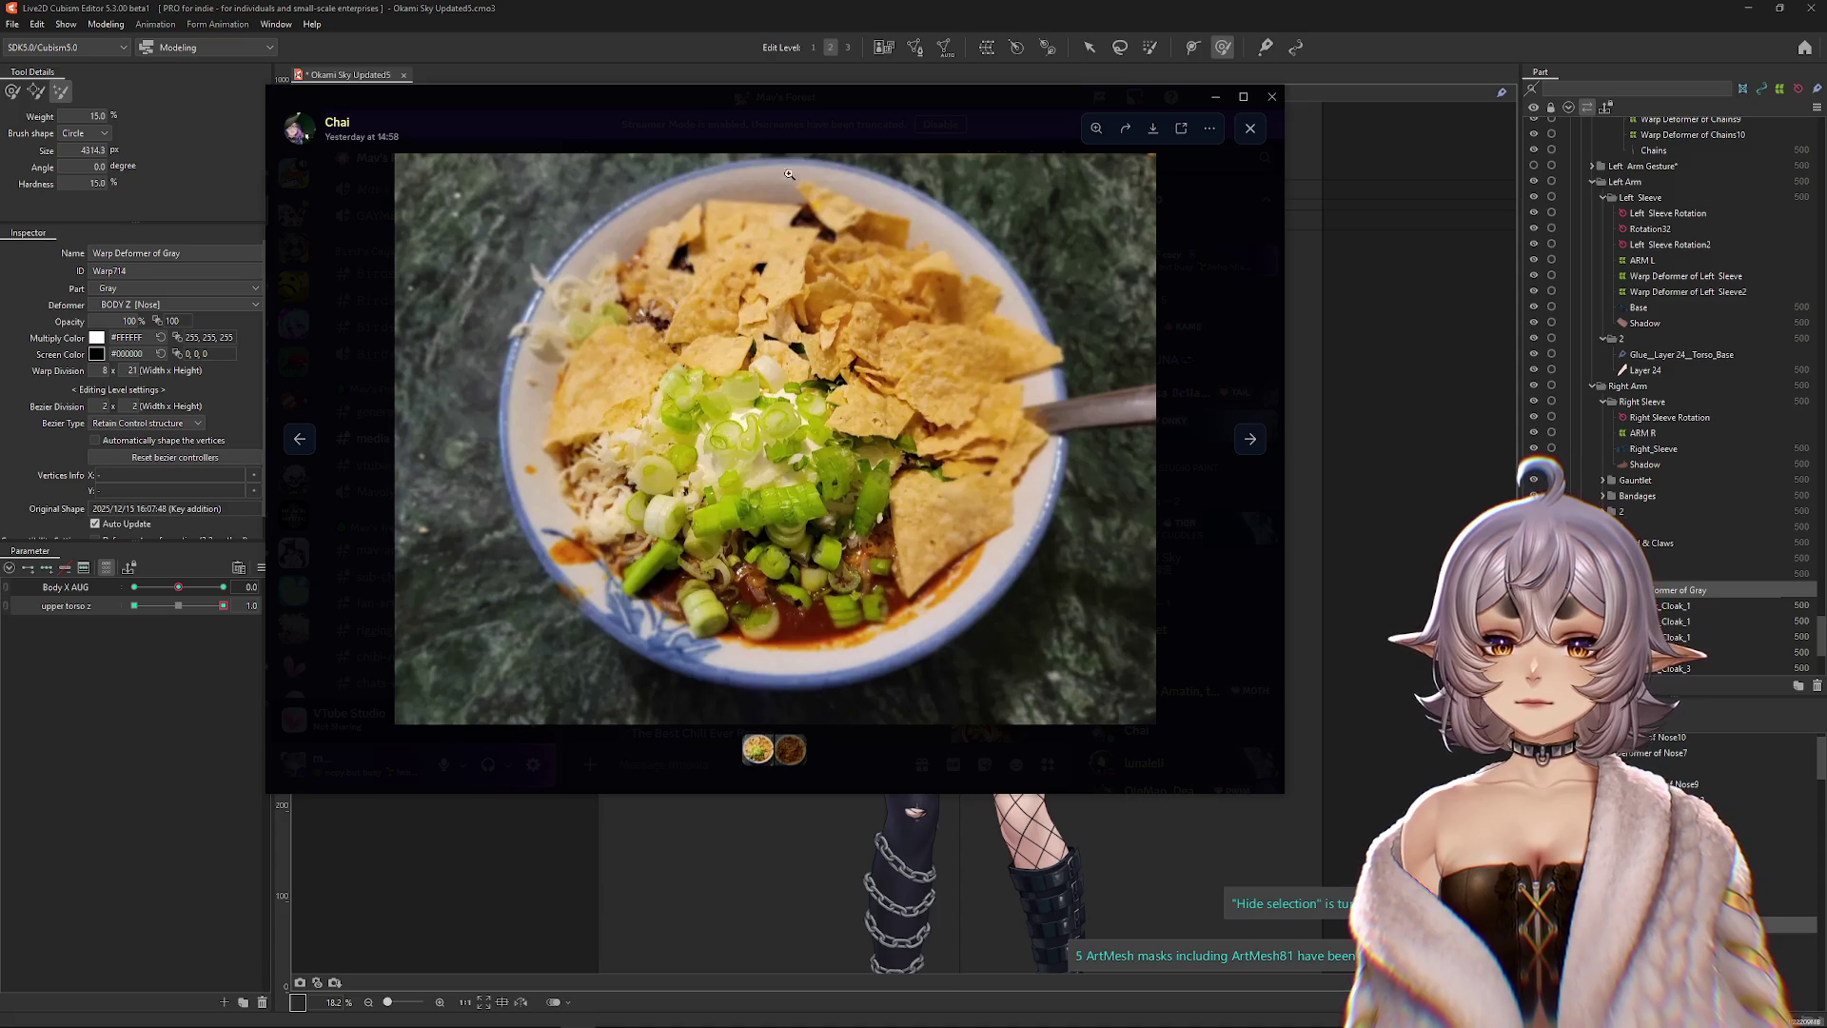
key("alt+Tab")
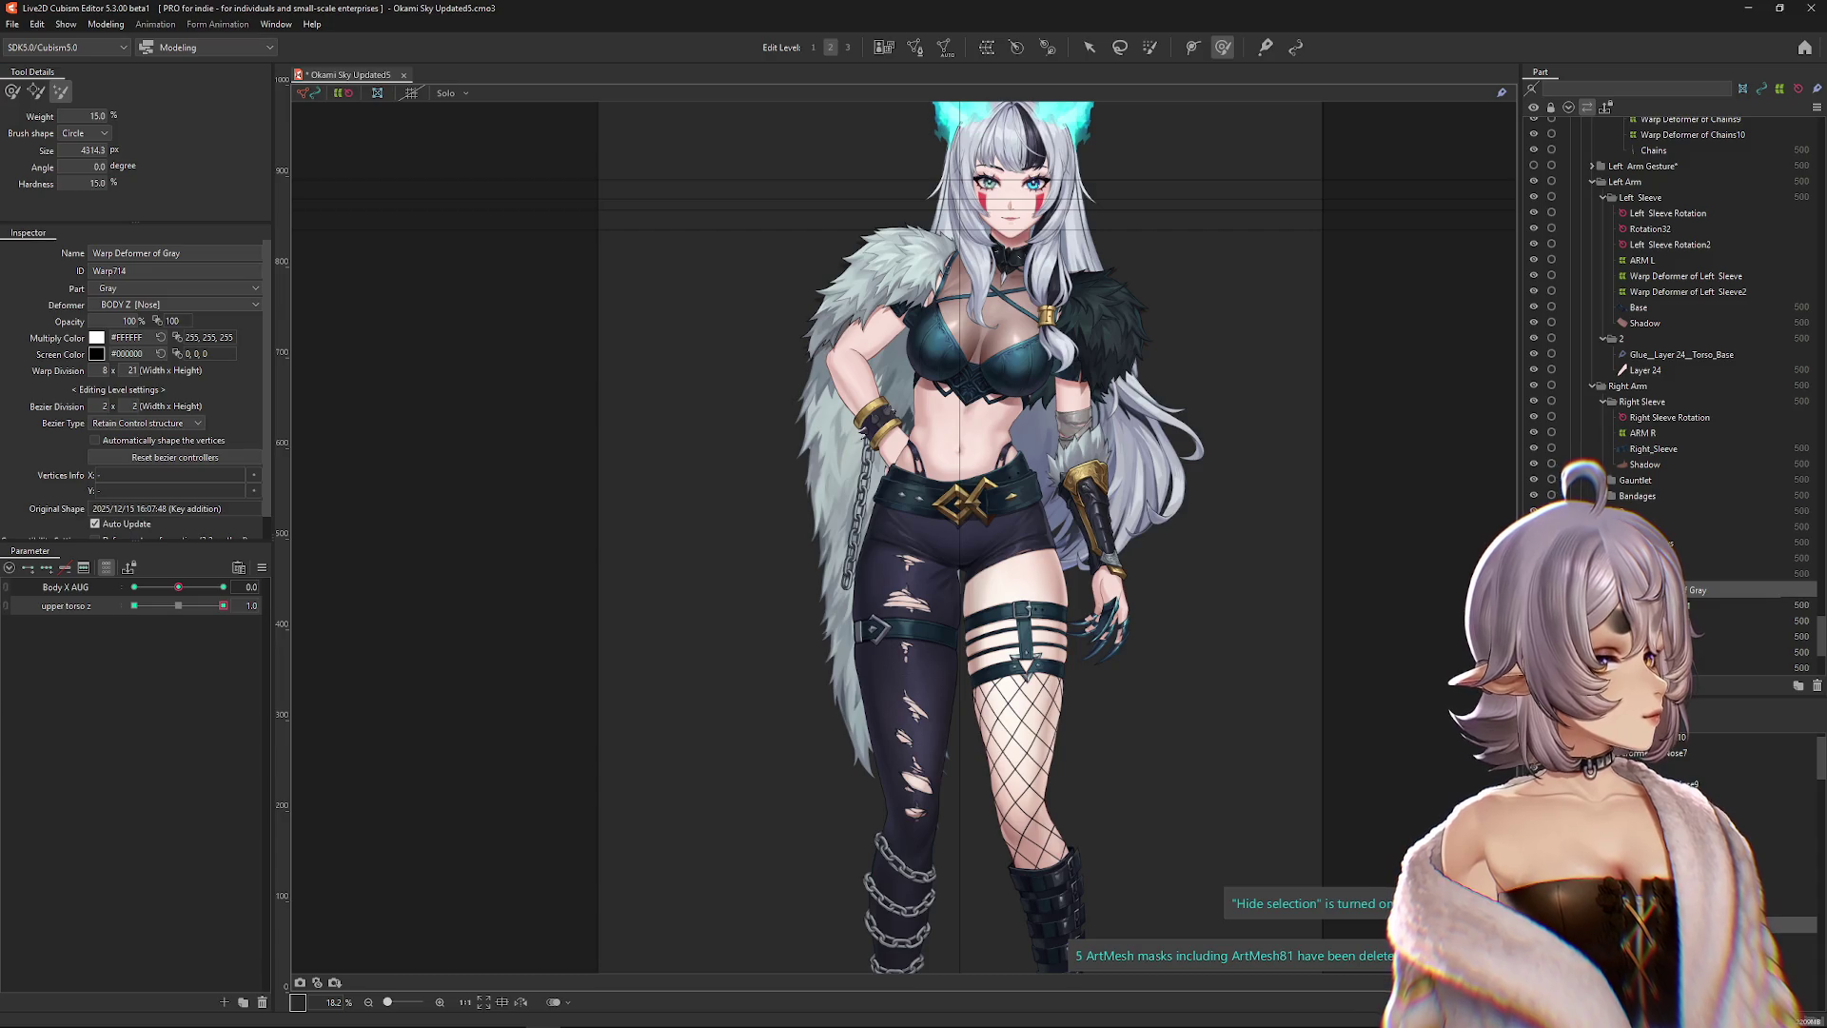
Zoom out and push the lower Gray cloak warp around the legs with a smaller brush.
scroll(1195, 543, "down", 2)
mouse_move(222, 605)
left_mouse_down()
mouse_move(181, 606)
mouse_move(244, 601)
left_mouse_up()
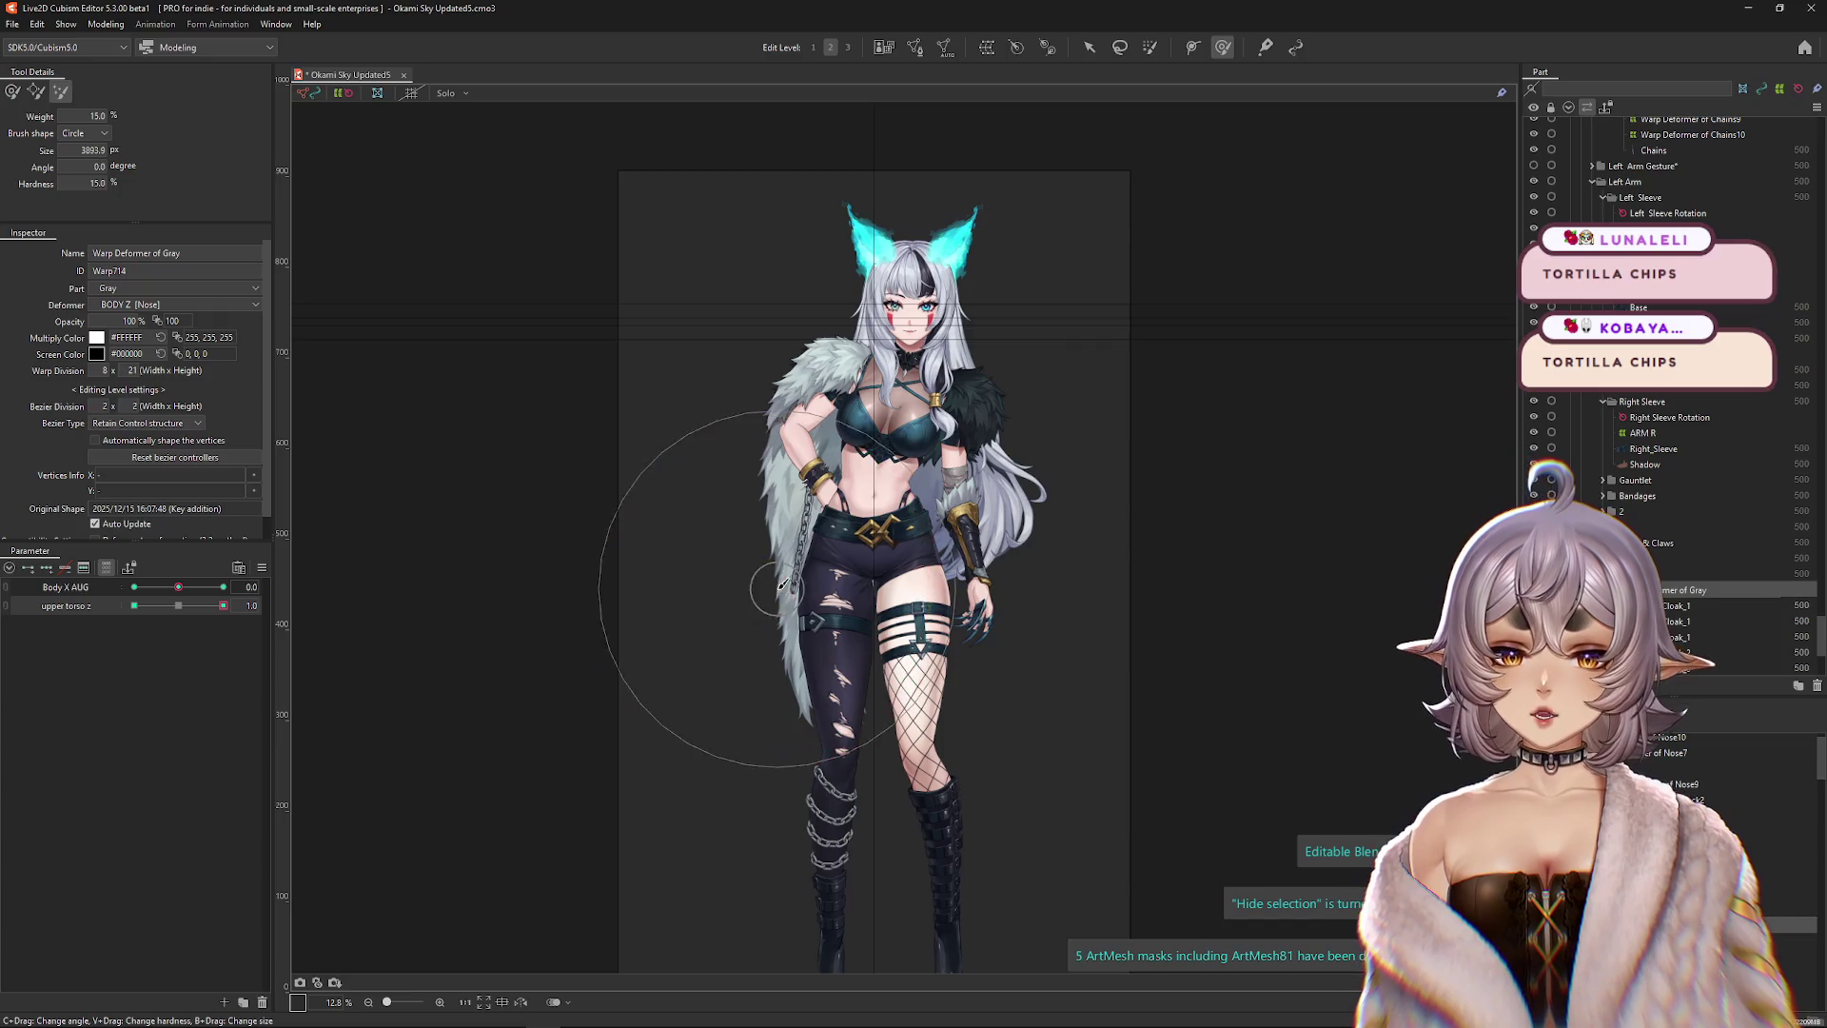
left_click_drag(775, 571, 550, 510)
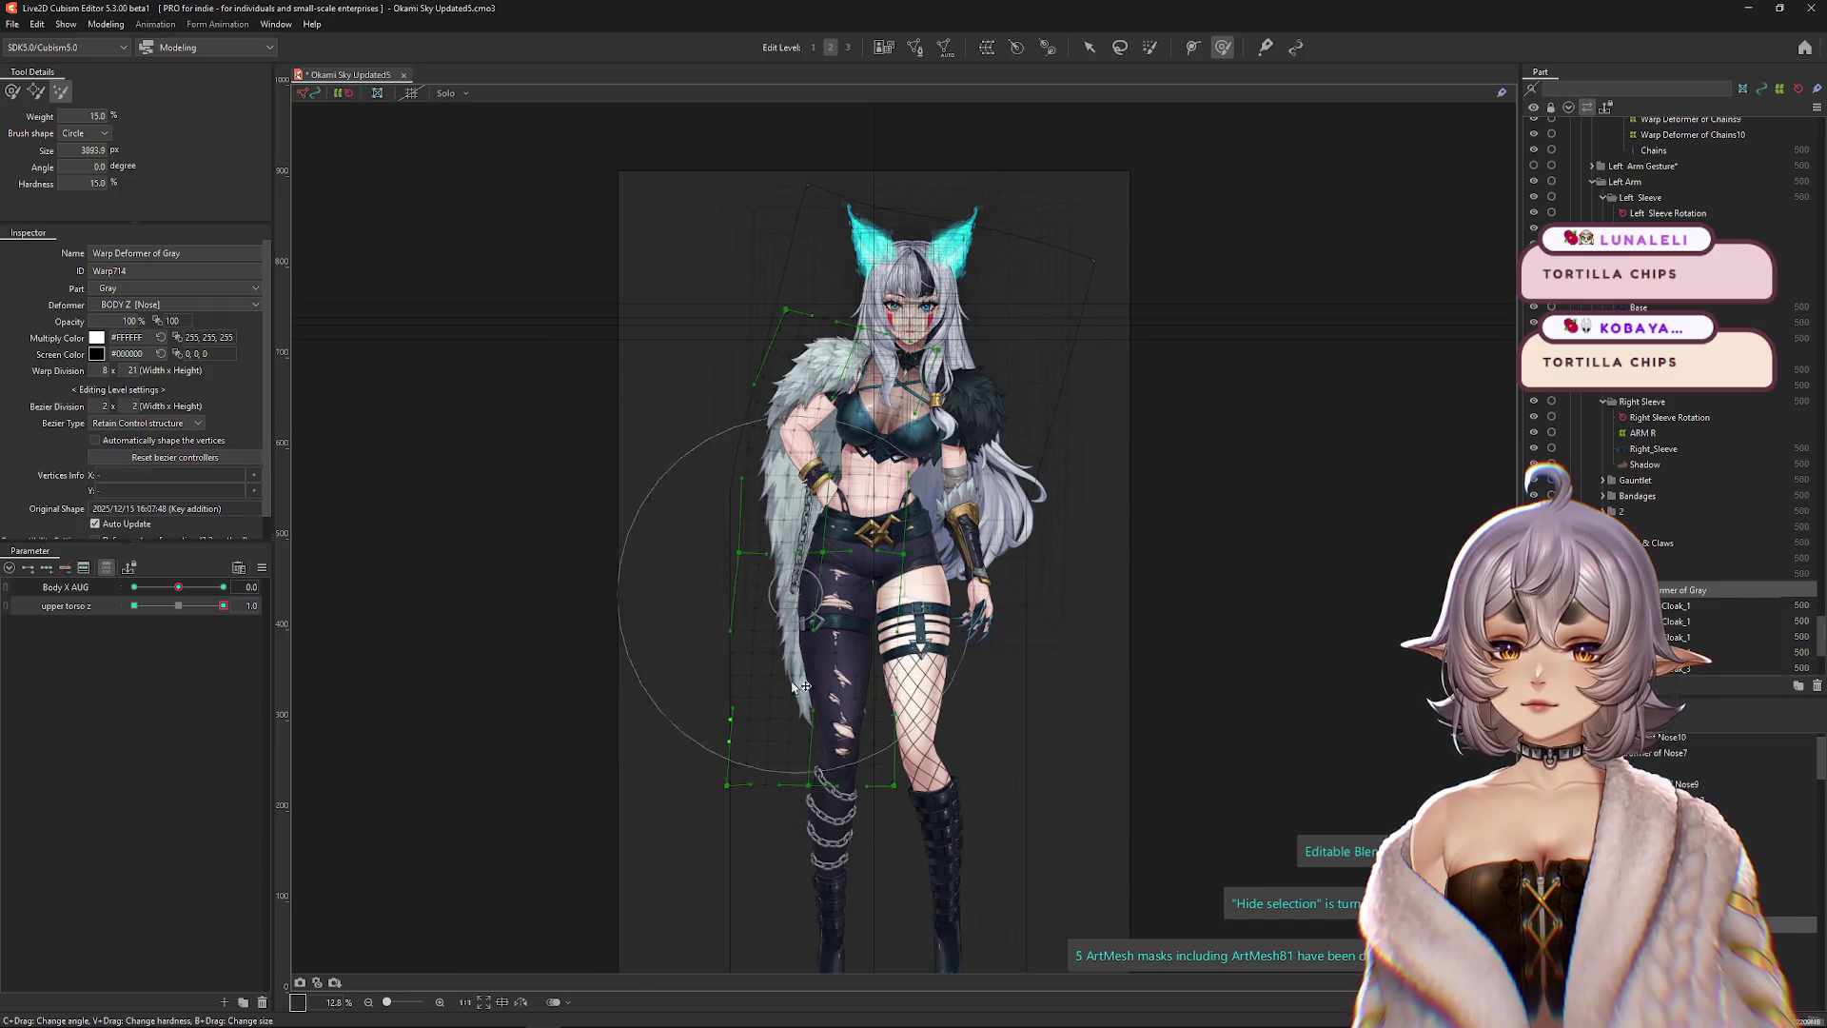
left_click_drag(714, 776, 700, 687)
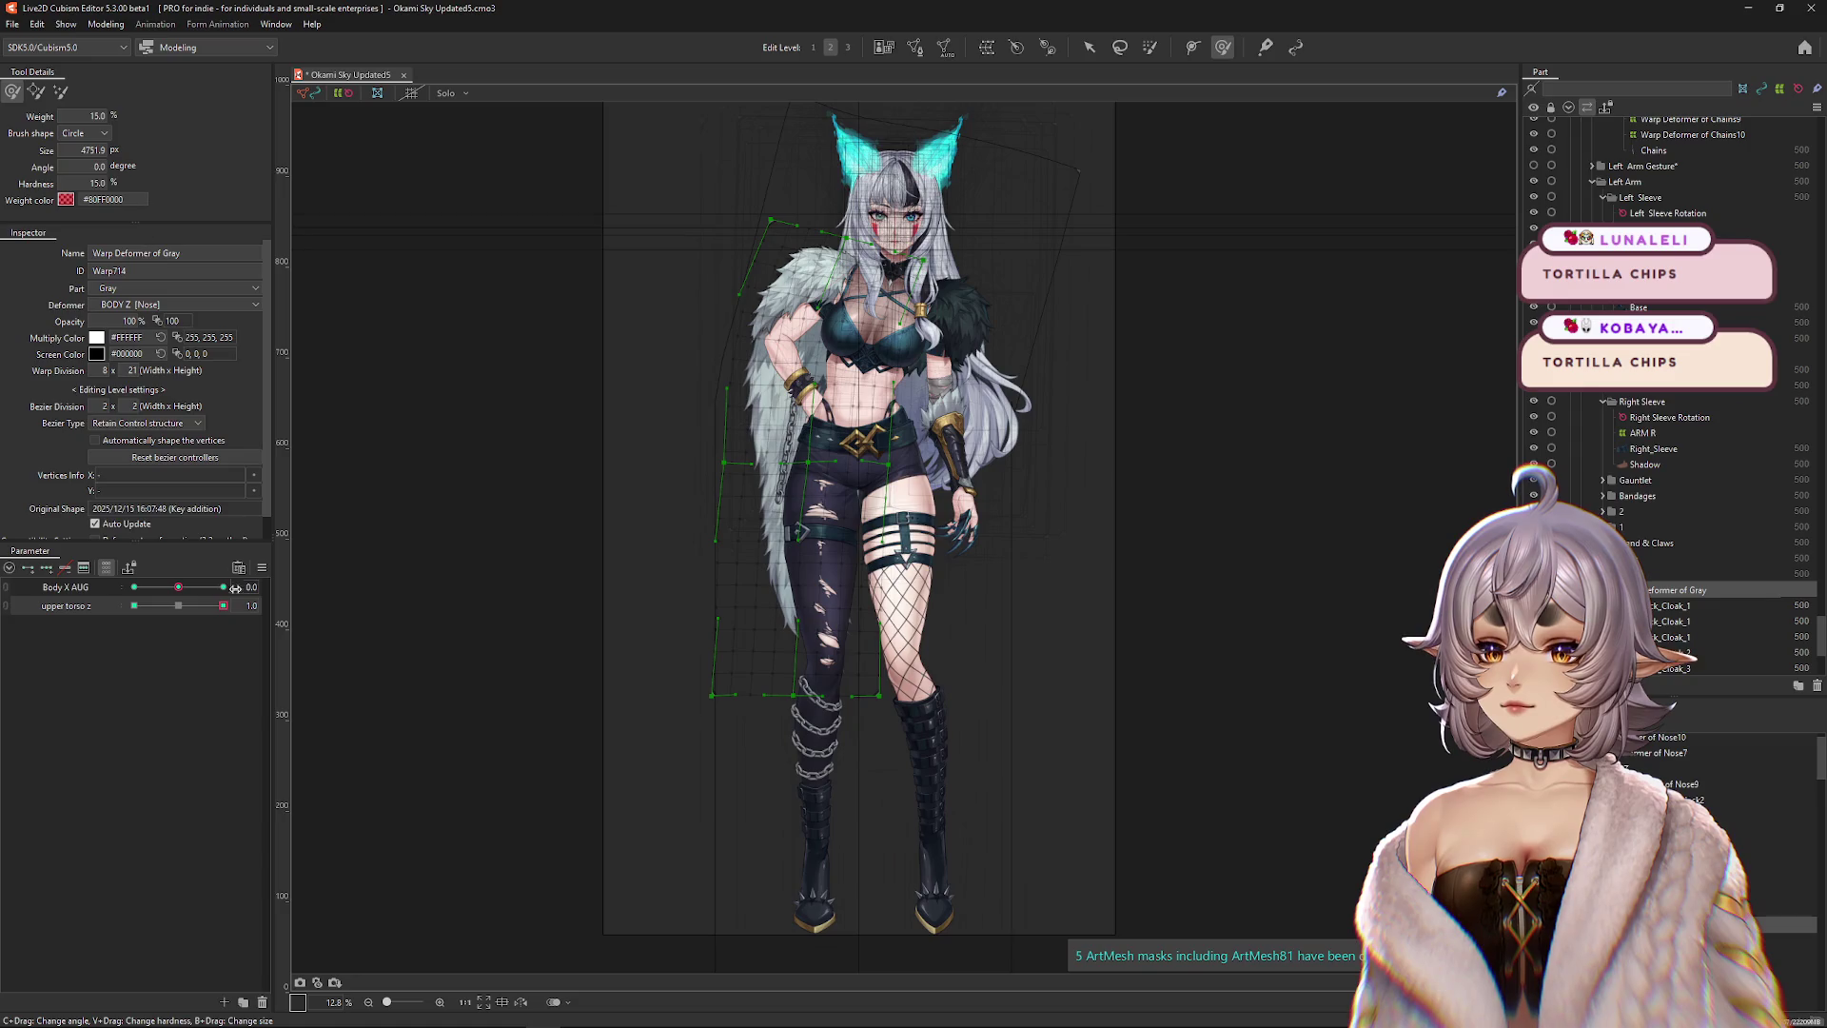
mouse_move(698, 835)
left_mouse_down()
mouse_move(818, 728)
mouse_move(833, 794)
left_mouse_up()
left_click_drag(223, 605, 134, 606)
Enlarge the deform brush to about 5289 px and set upper torso z to -1.0.
key("b")
left_click_drag(483, 341, 596, 668)
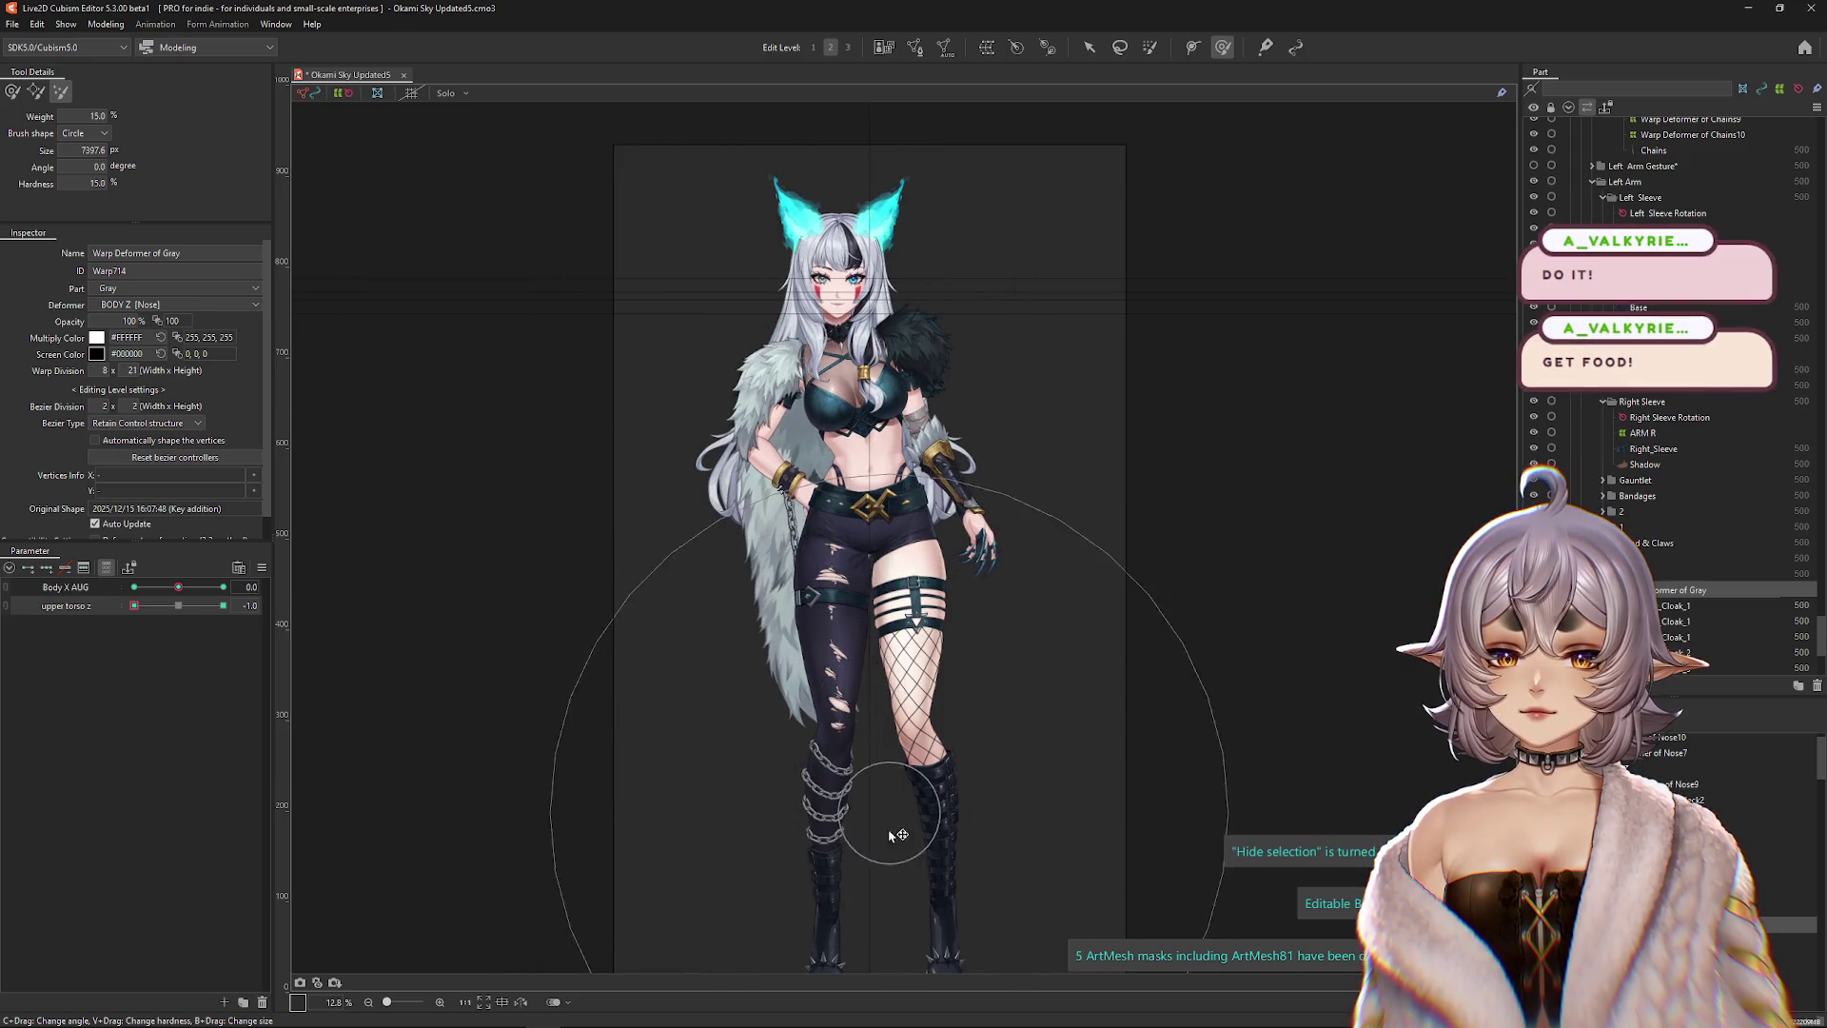
left_click(78, 606)
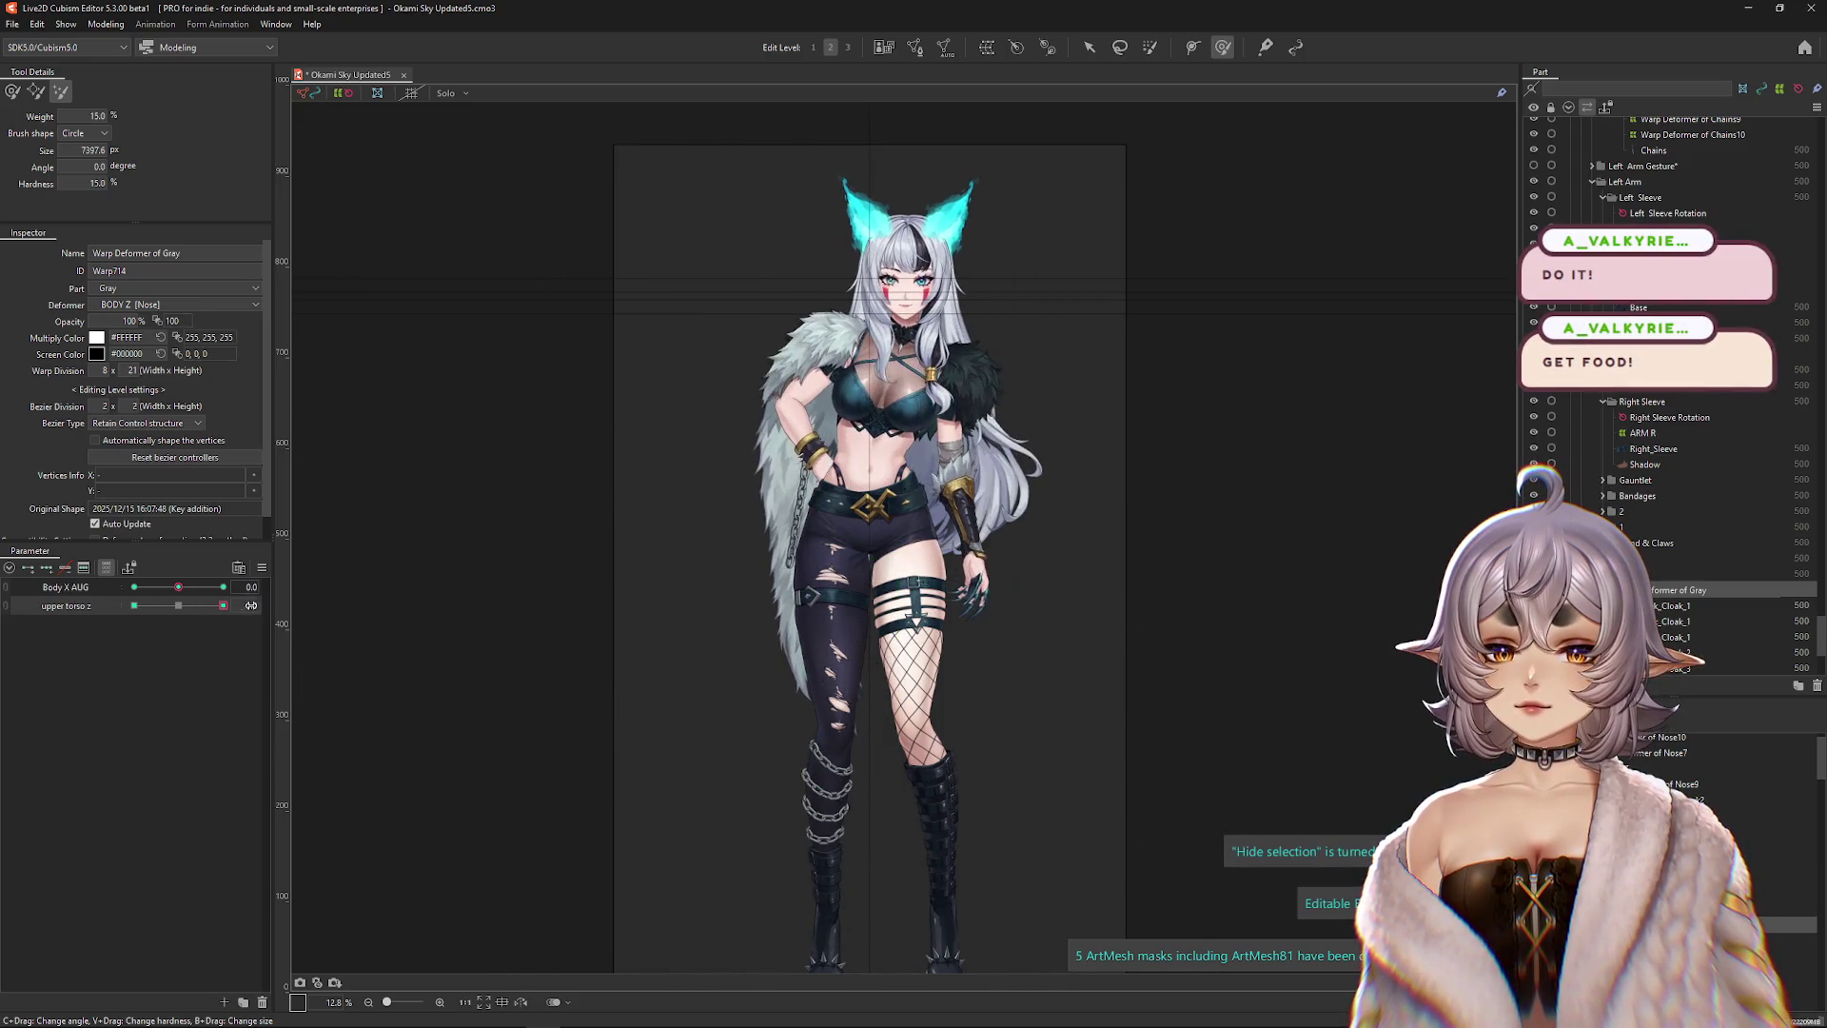
left_click(12, 90)
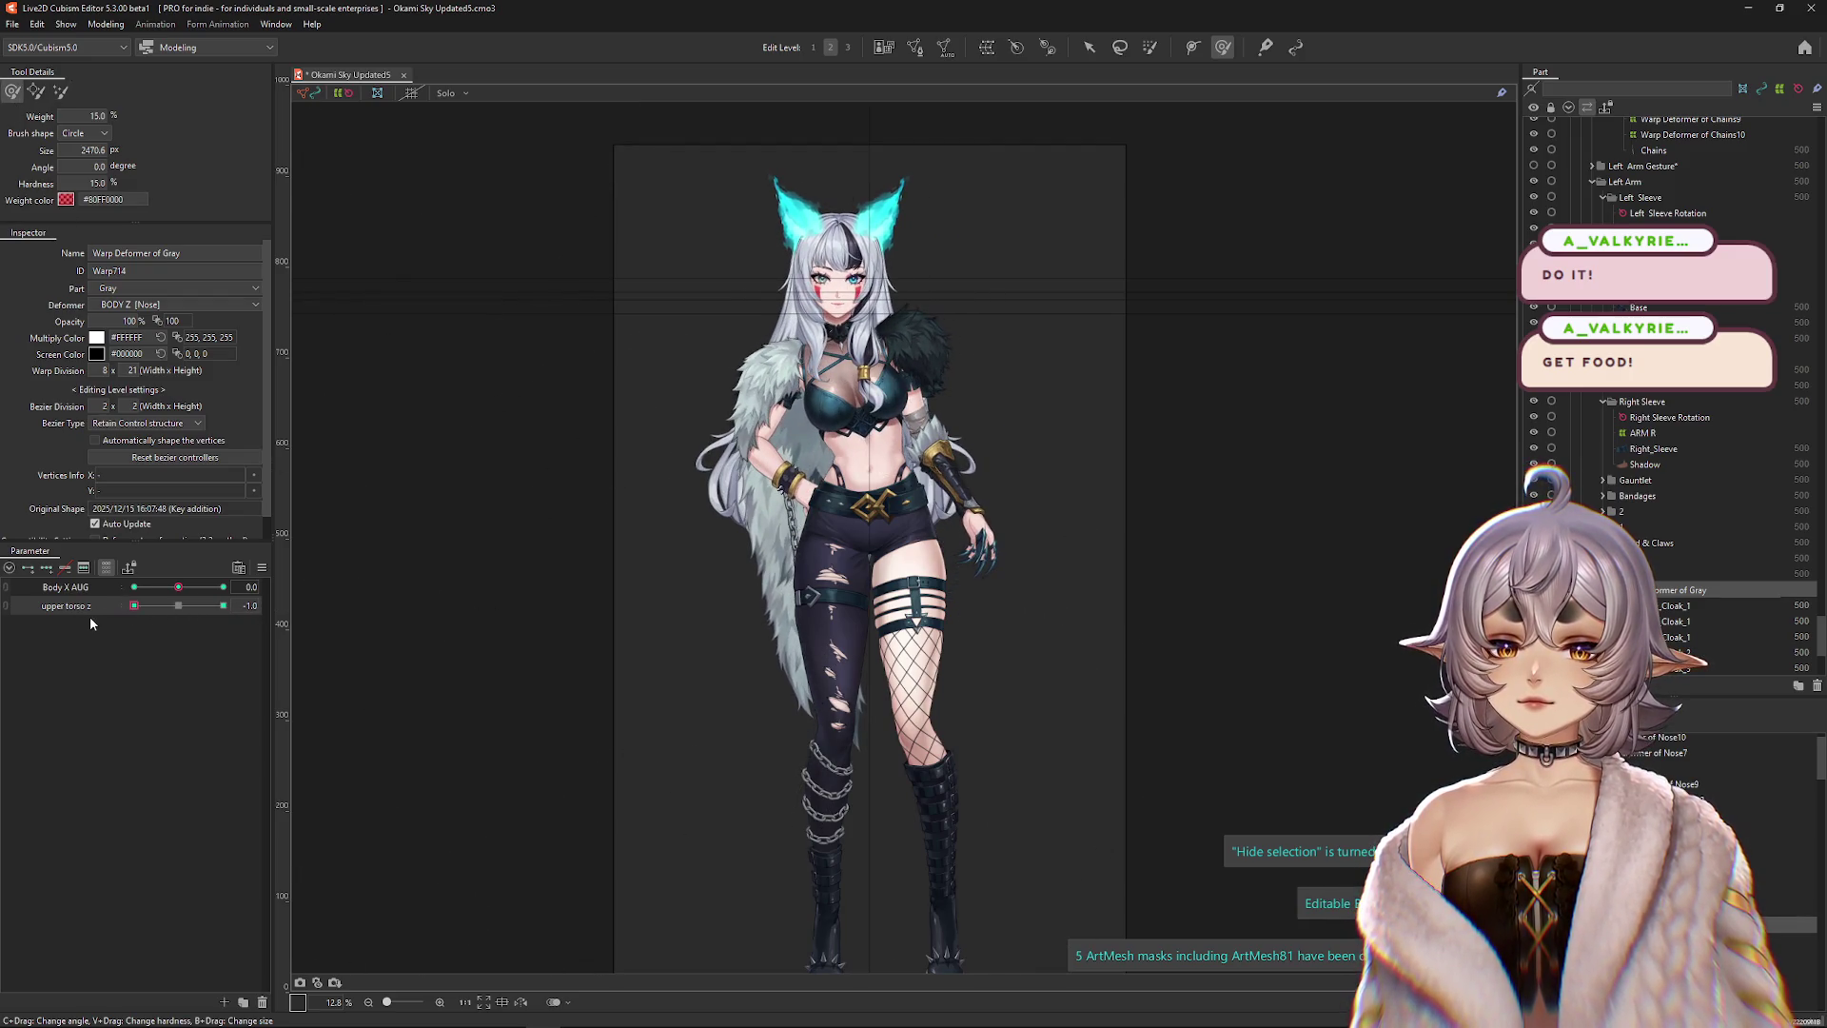
left_click_drag(653, 481, 712, 590)
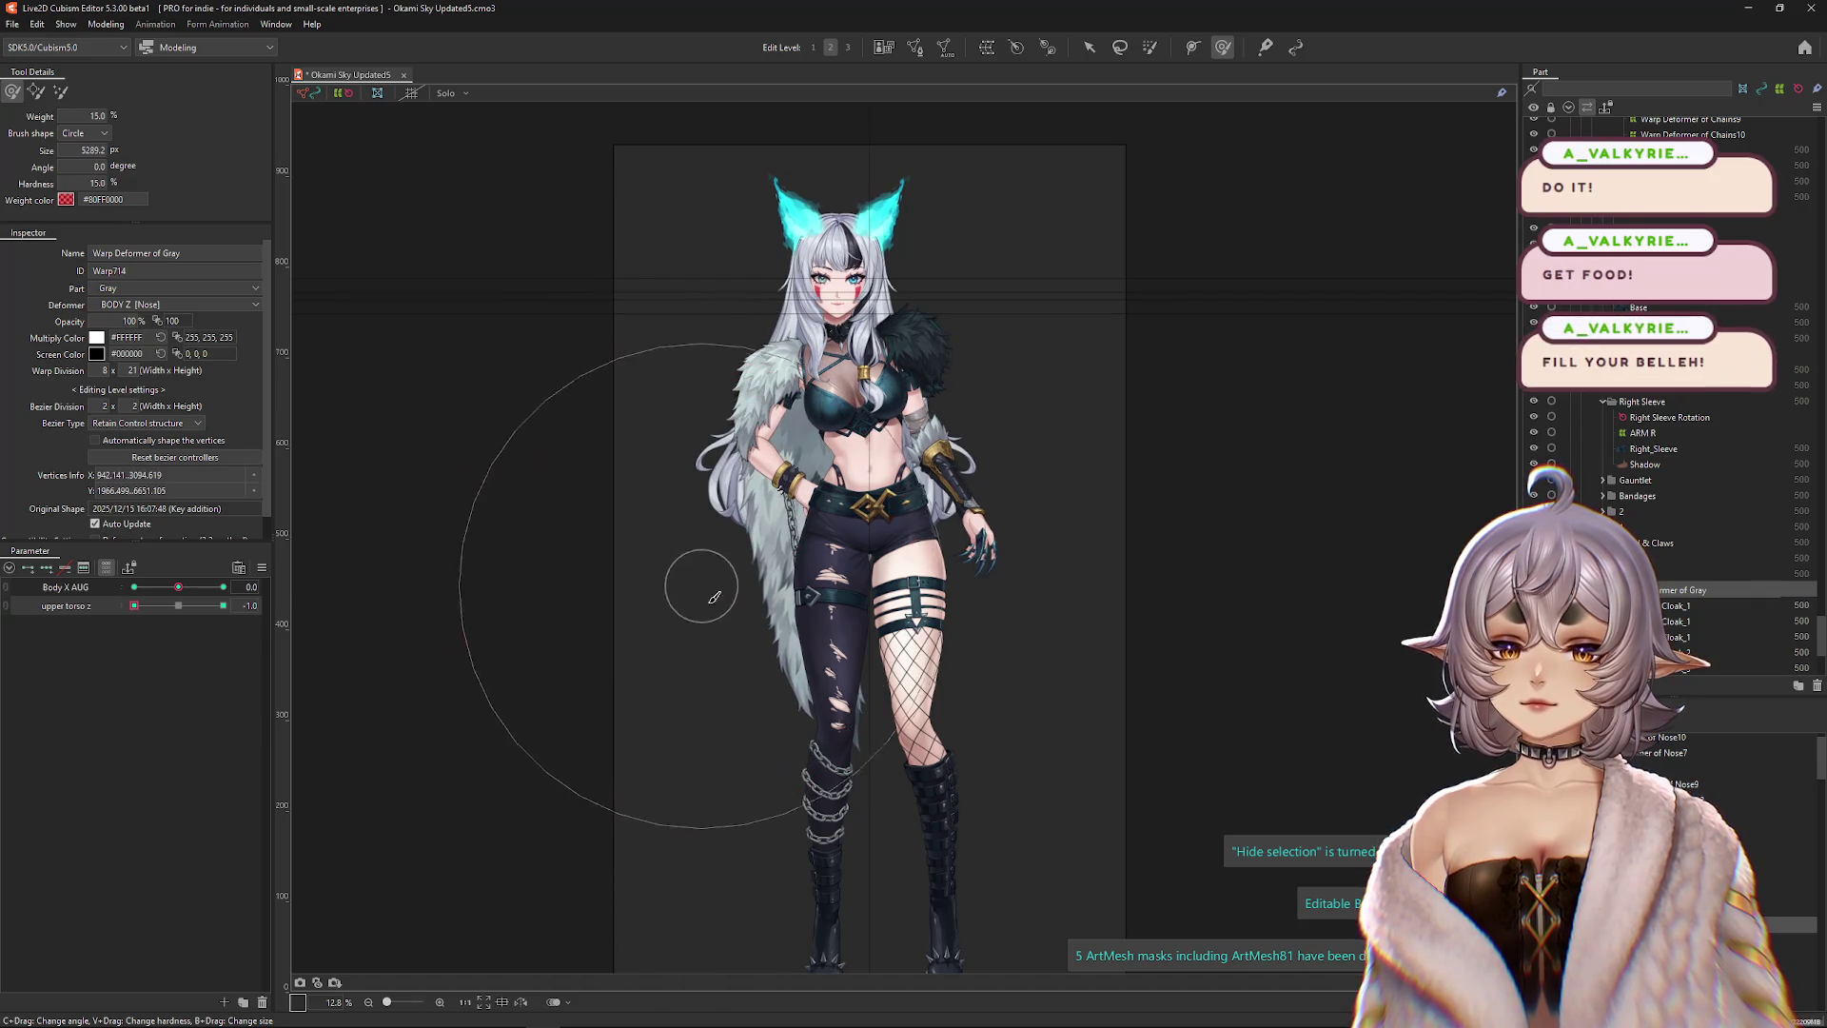
mouse_move(134, 605)
left_mouse_down()
mouse_move(171, 607)
mouse_move(134, 606)
left_mouse_up()
left_click(106, 24)
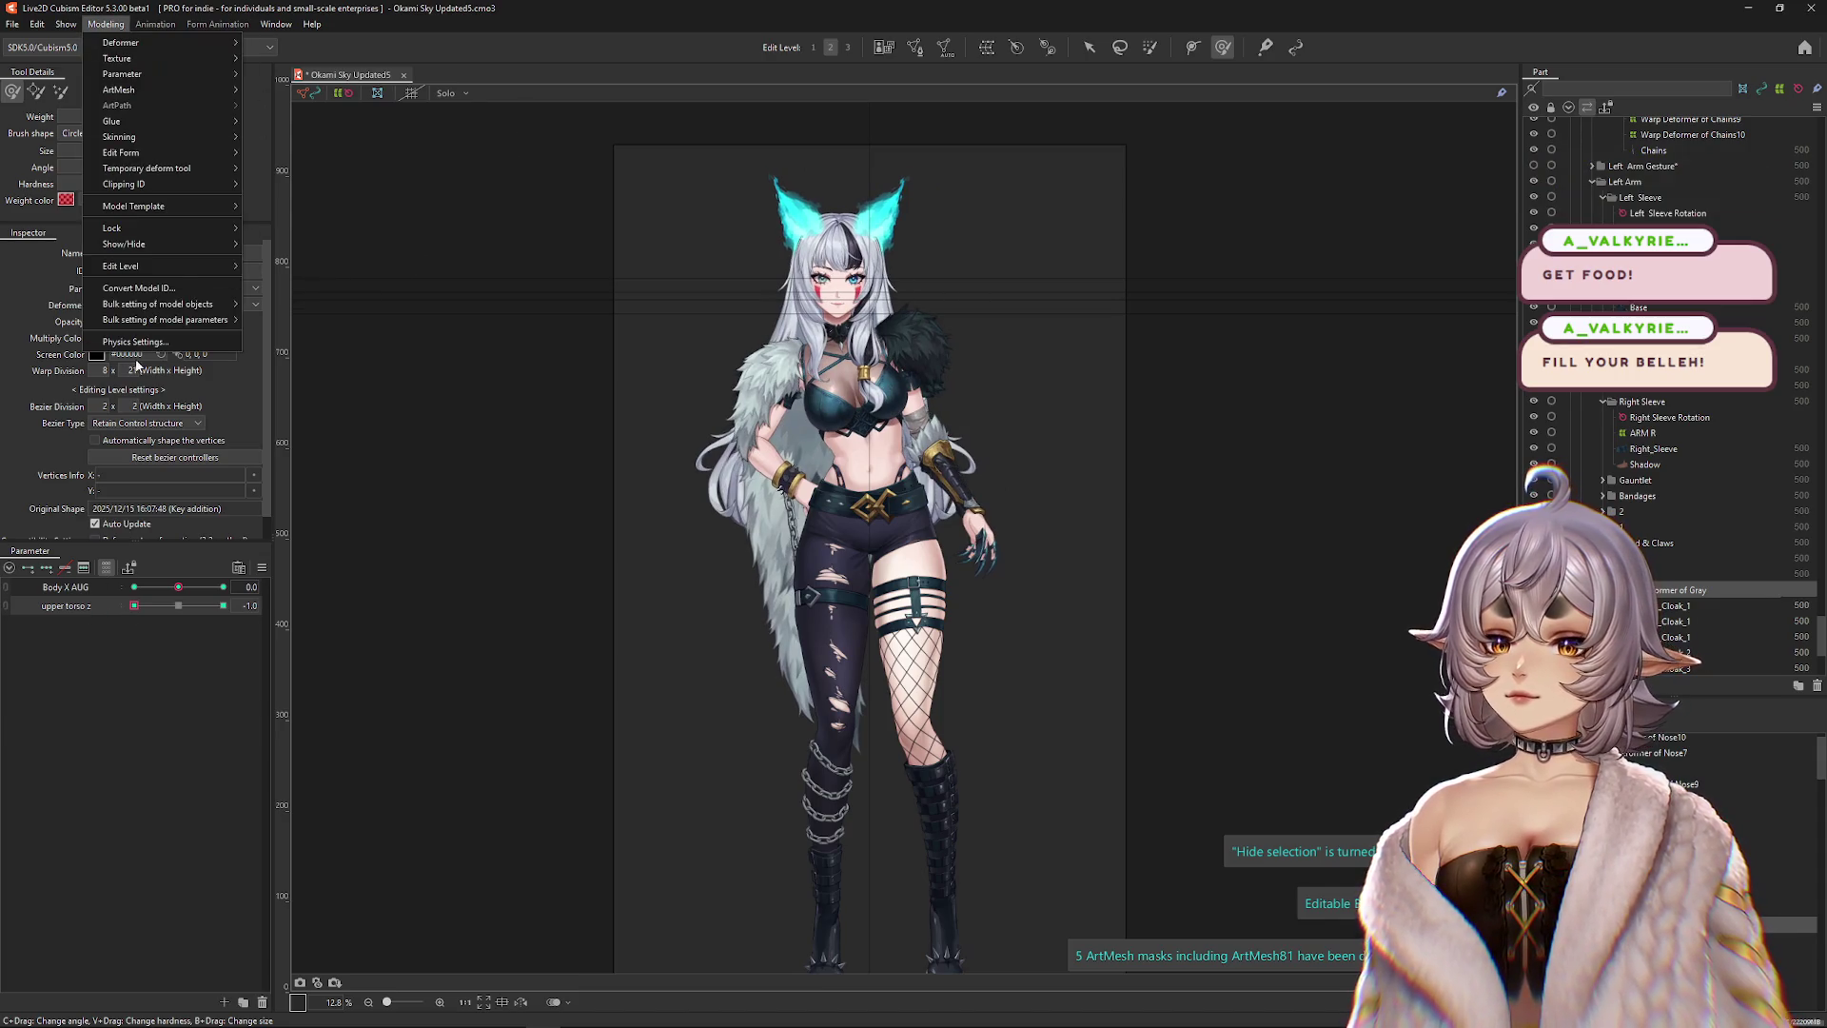
Preview the cloak and hair sway in Physics Settings by swinging the model, then close it.
key("Return")
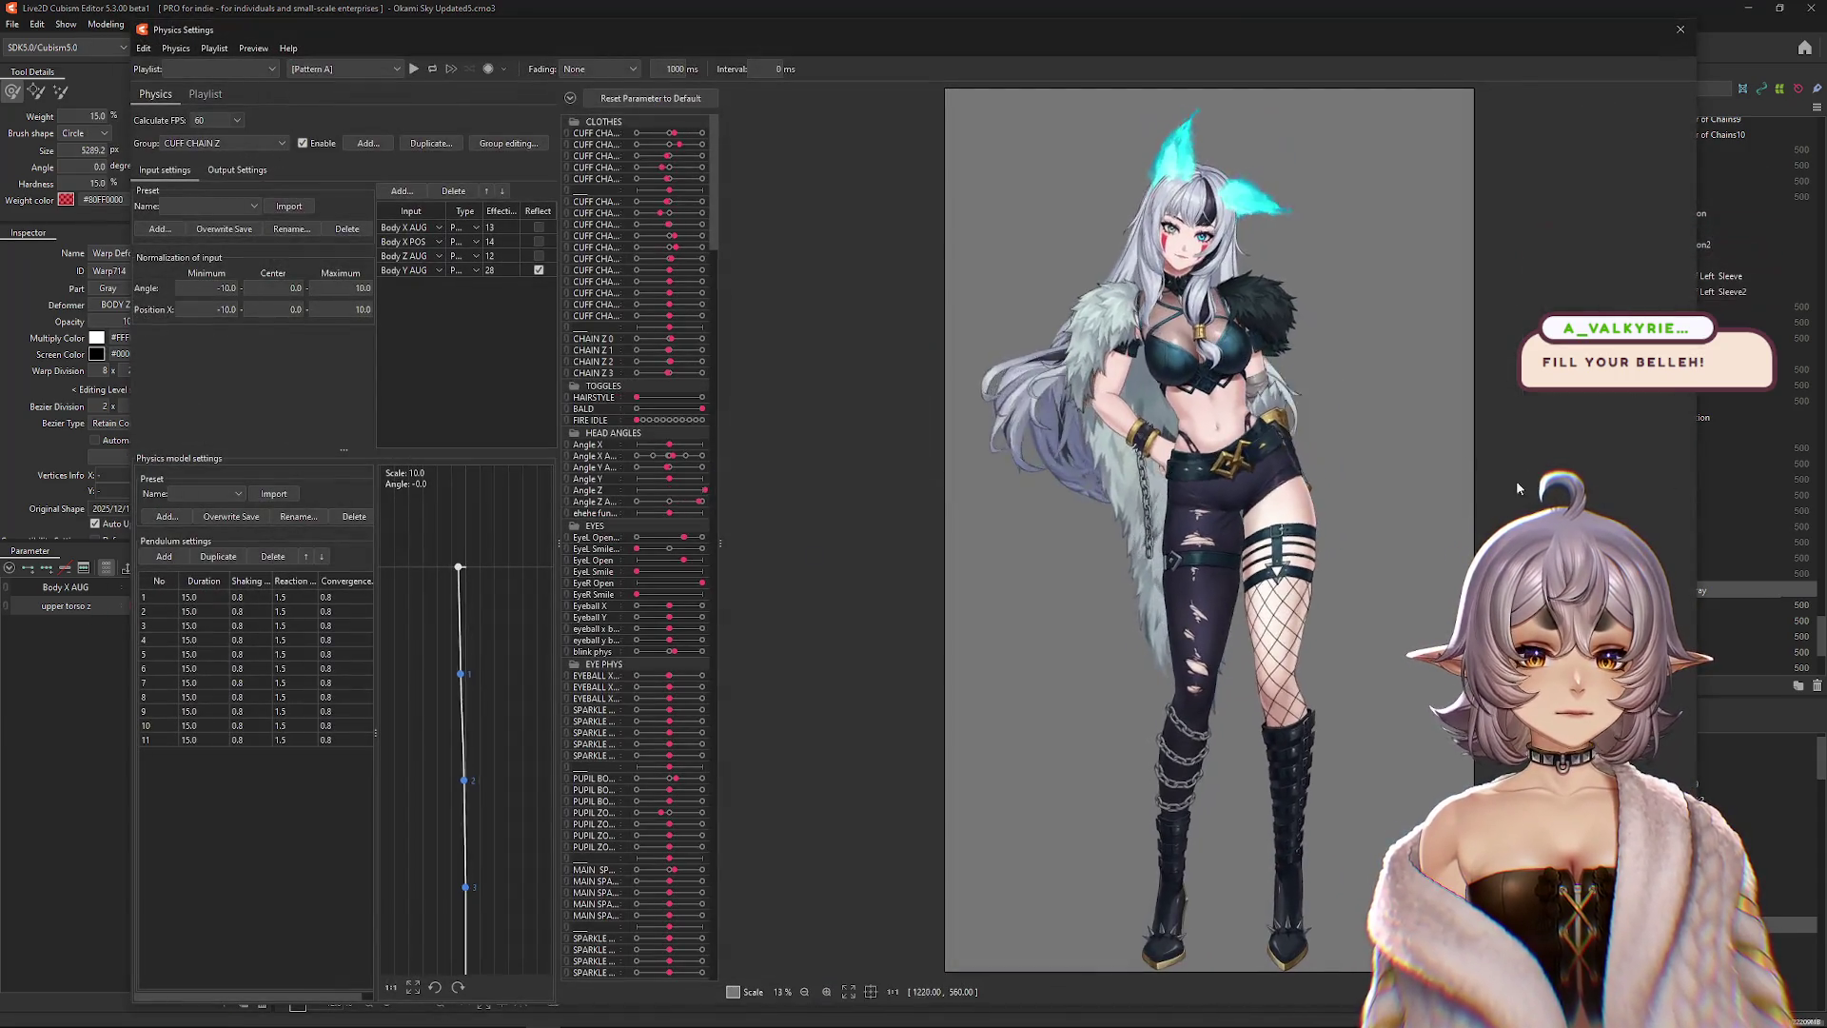
mouse_move(1276, 480)
left_mouse_down()
mouse_move(1306, 540)
mouse_move(1340, 542)
mouse_move(991, 559)
mouse_move(1183, 218)
mouse_move(1176, 804)
left_mouse_up()
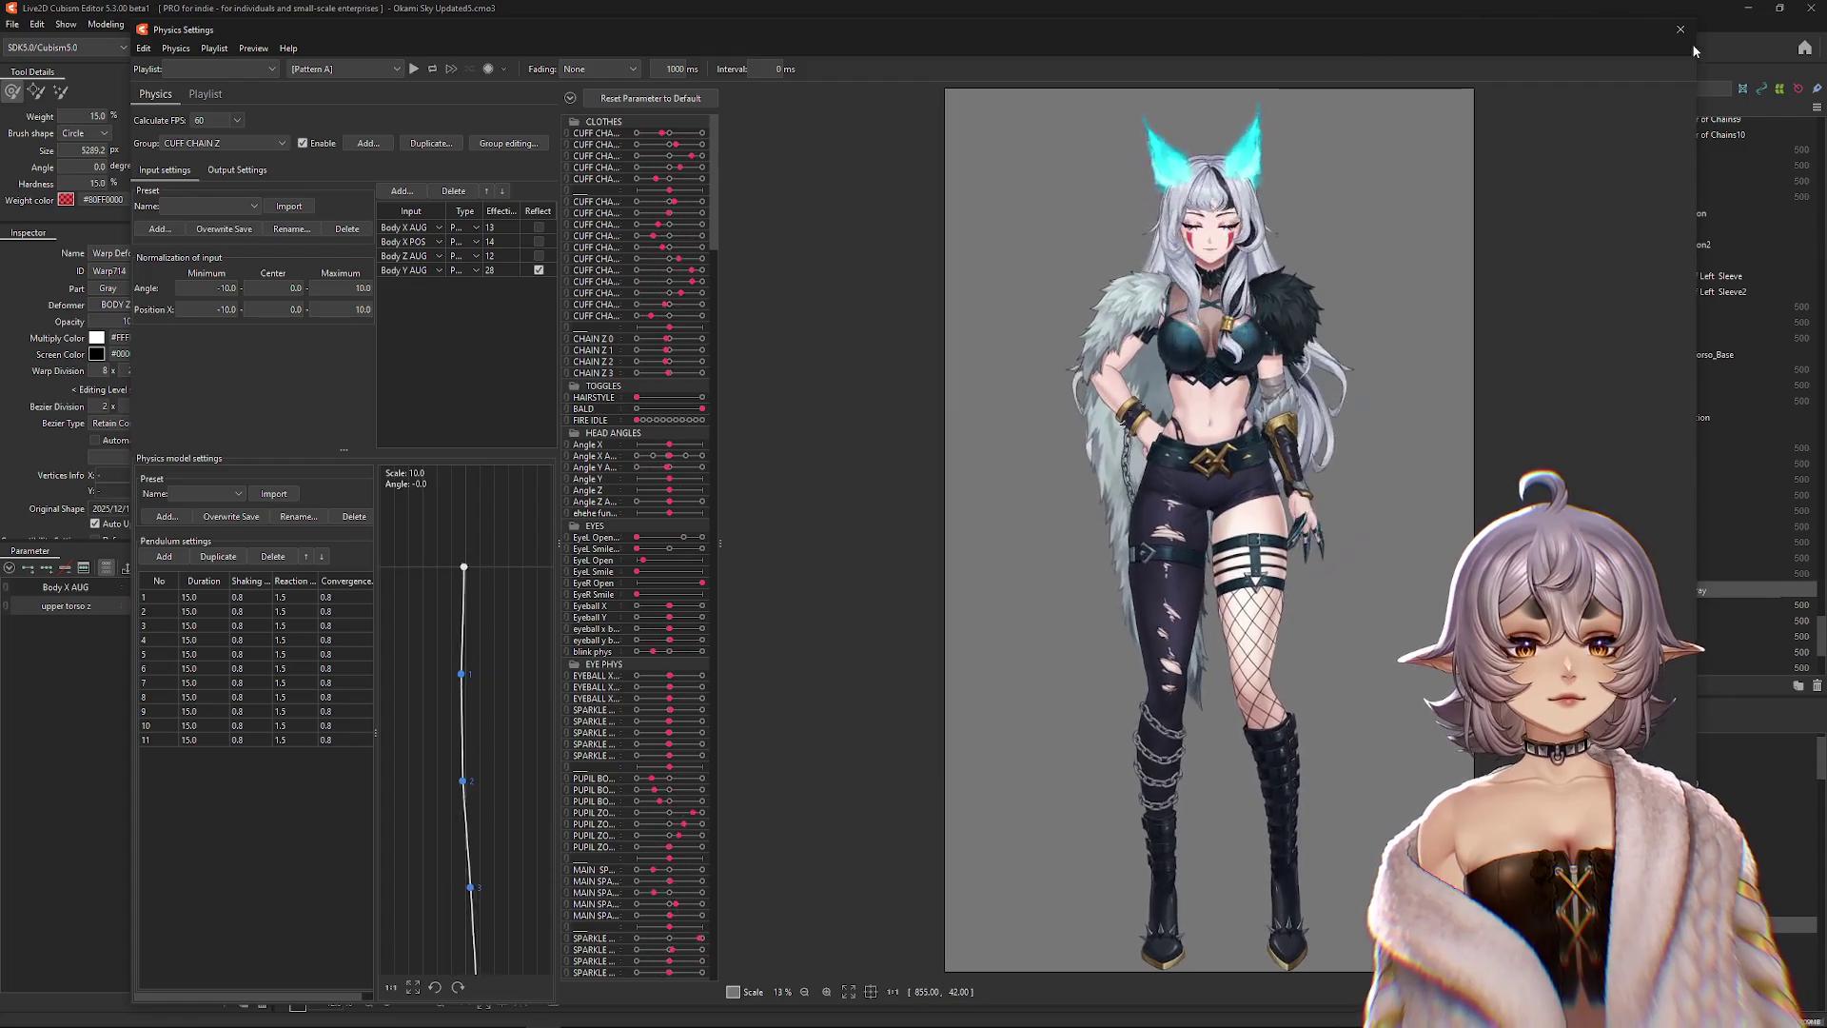
left_click(1680, 31)
left_click(262, 567)
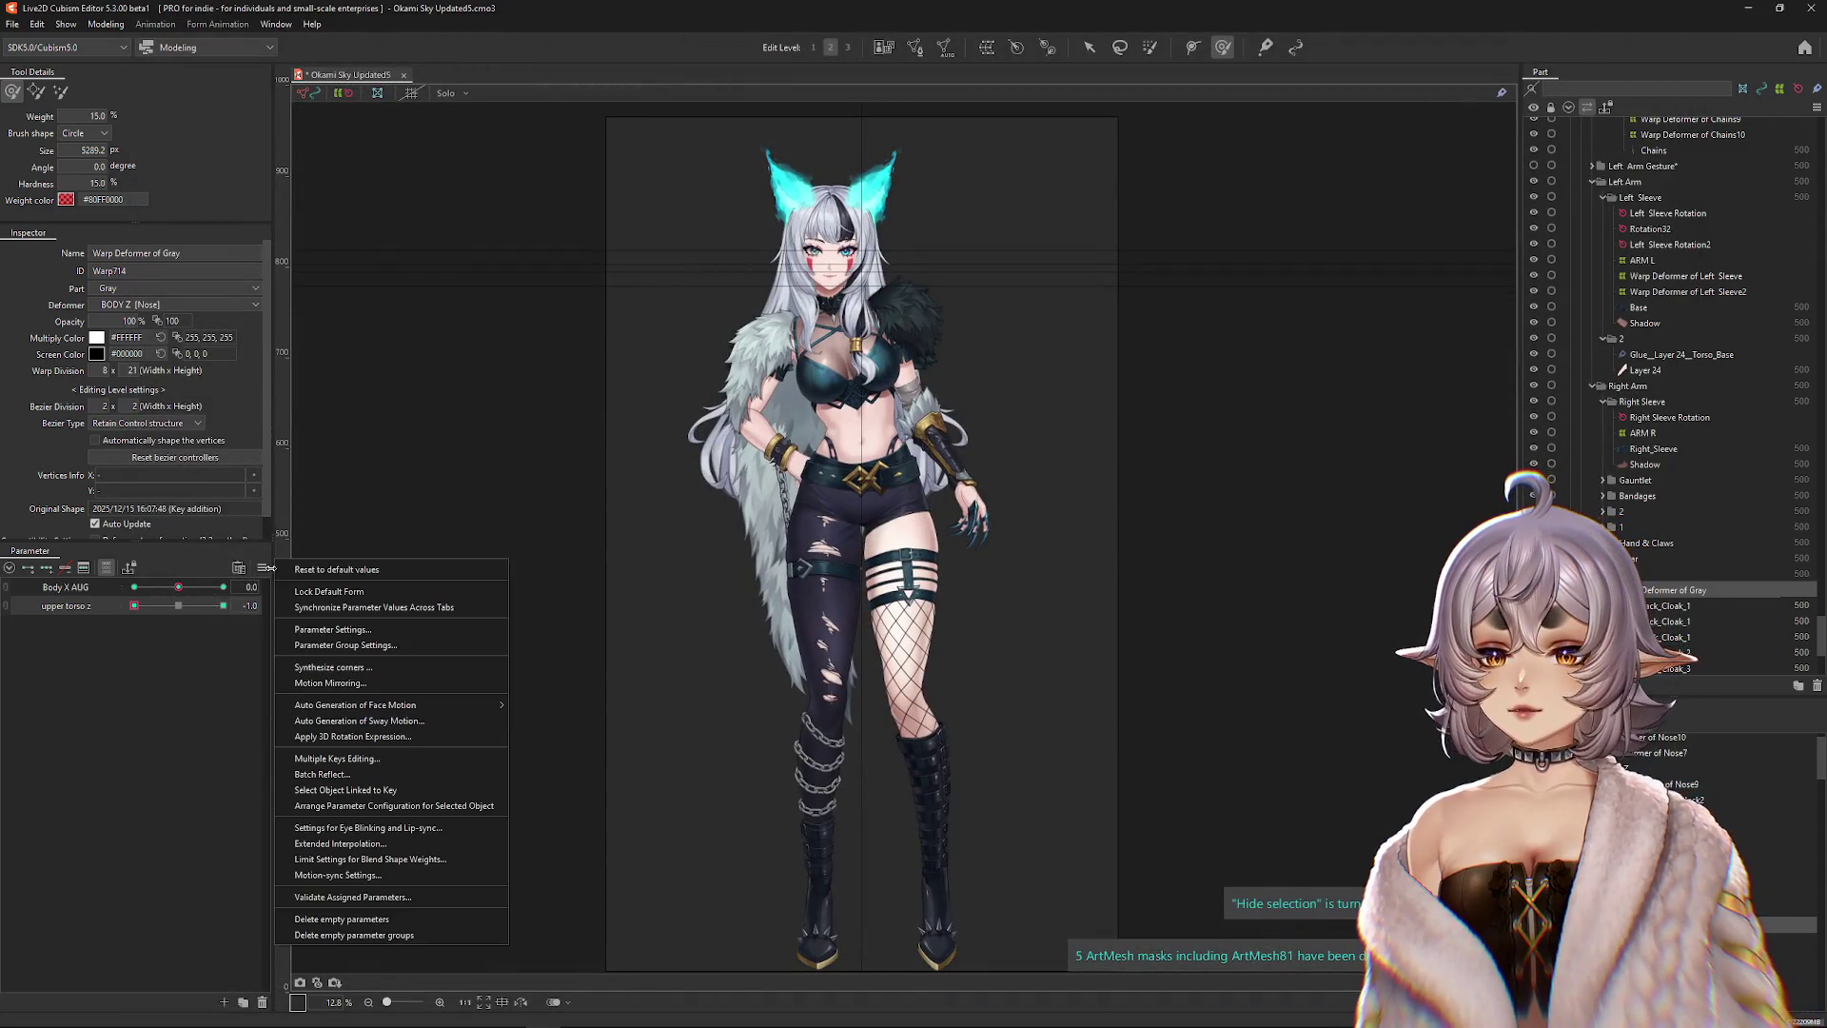
Reset the parameters and select the Black_Back_Cloak_1 mesh's Warp Deformer of Black.
left_click(314, 574)
scroll(993, 335, "up", 5)
right_click(849, 478)
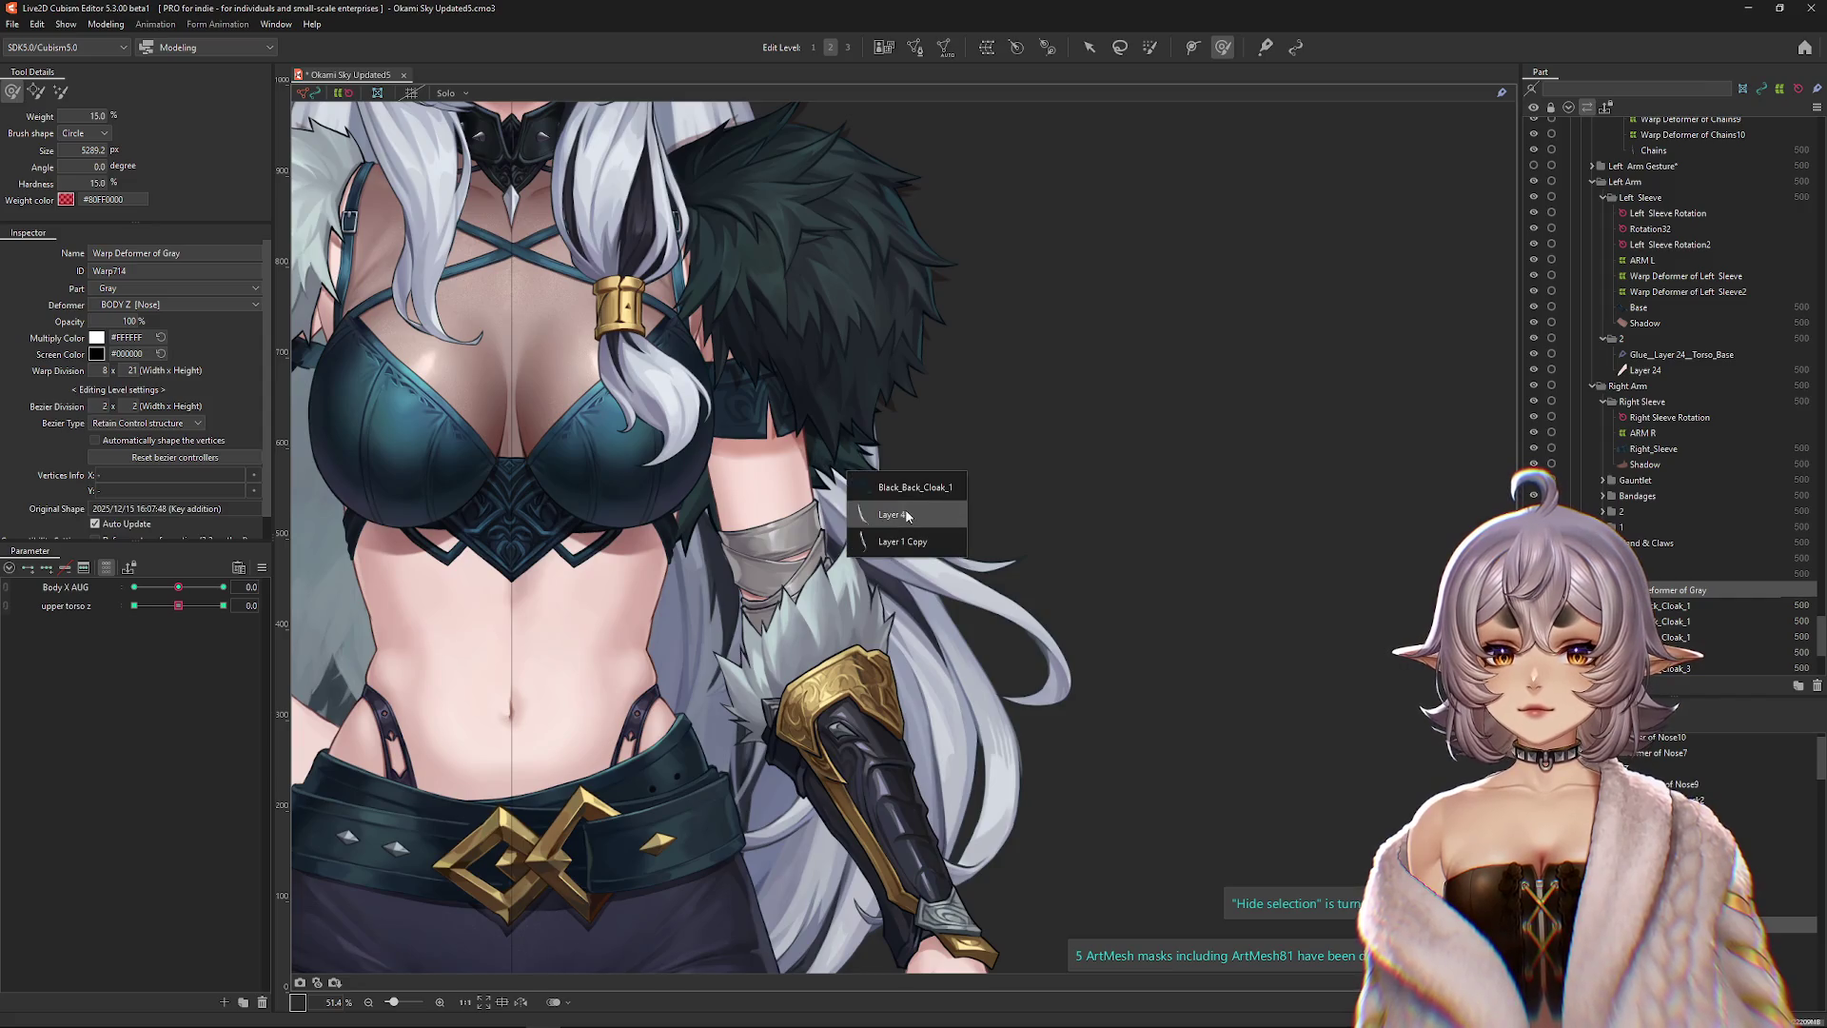
left_click(857, 485)
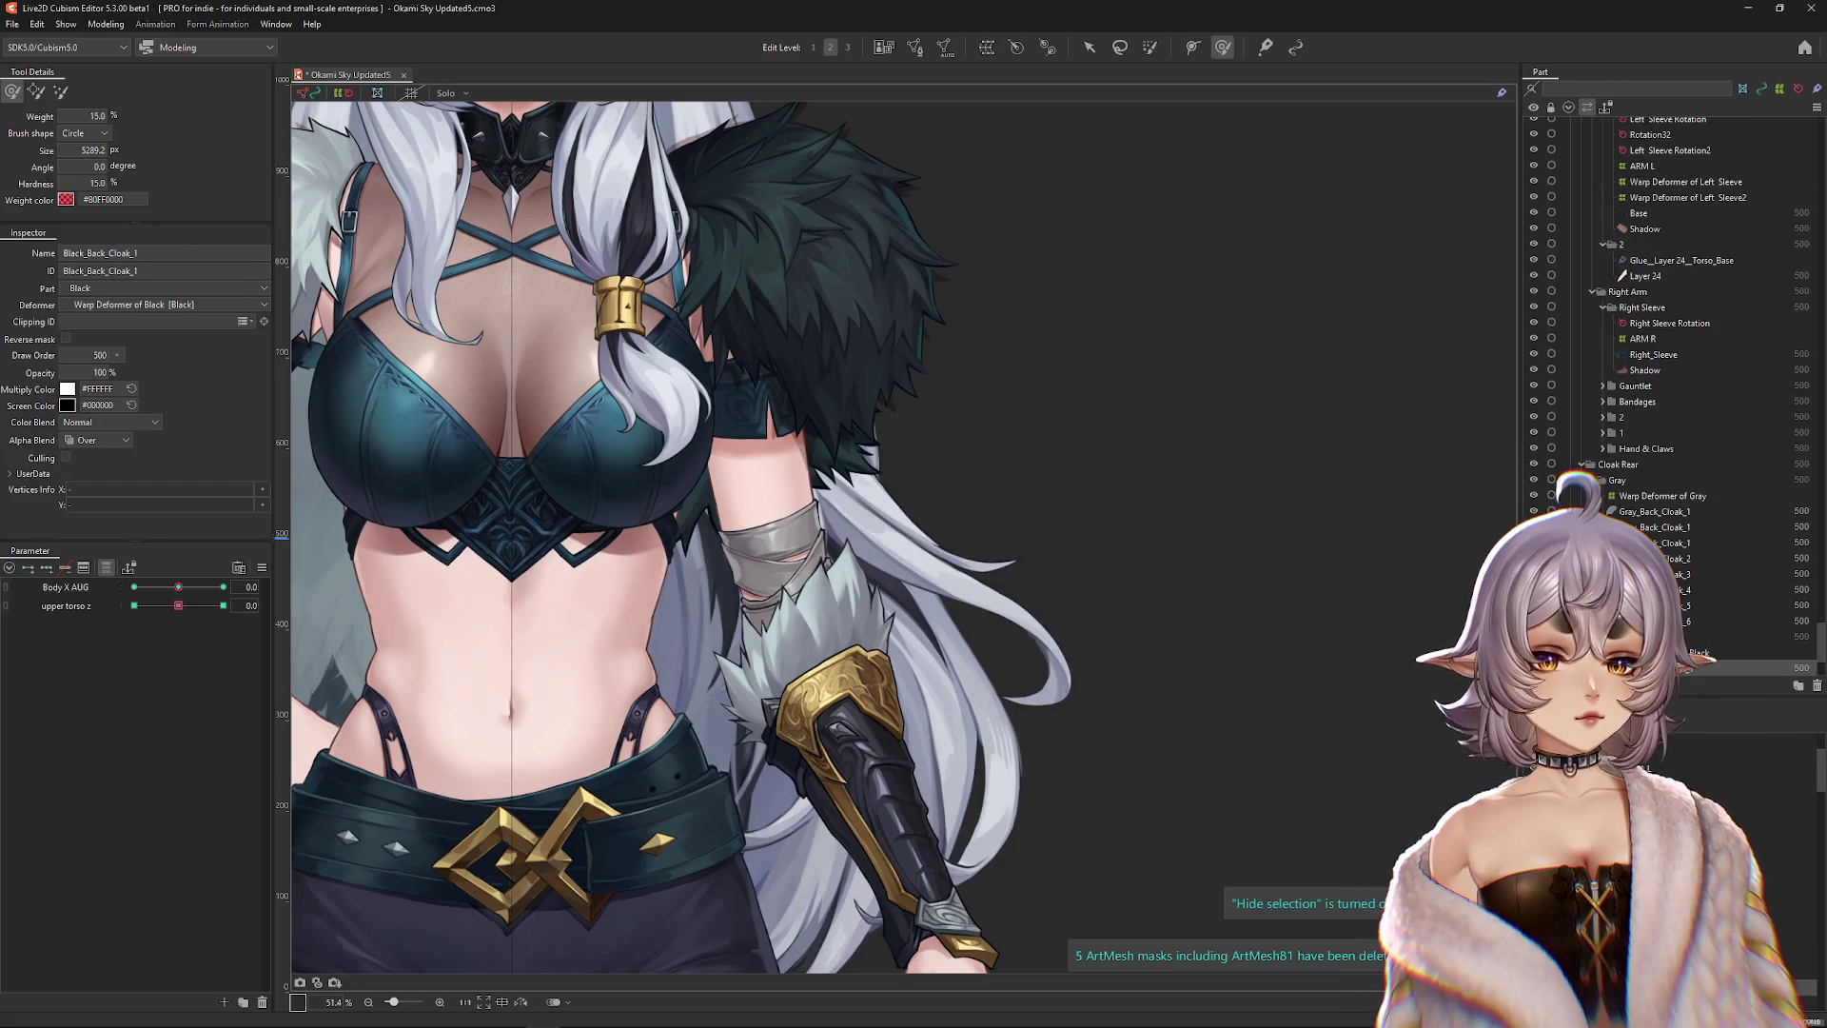
left_click(1684, 653)
scroll(346, 632, "down", 2)
Set Body X AUG to -10, reshape the dark shoulder fur warp, and deselect it.
mouse_move(178, 587)
left_mouse_down()
mouse_move(205, 591)
mouse_move(134, 587)
left_mouse_up()
mouse_move(988, 428)
left_mouse_down()
mouse_move(864, 532)
mouse_move(783, 490)
left_mouse_up()
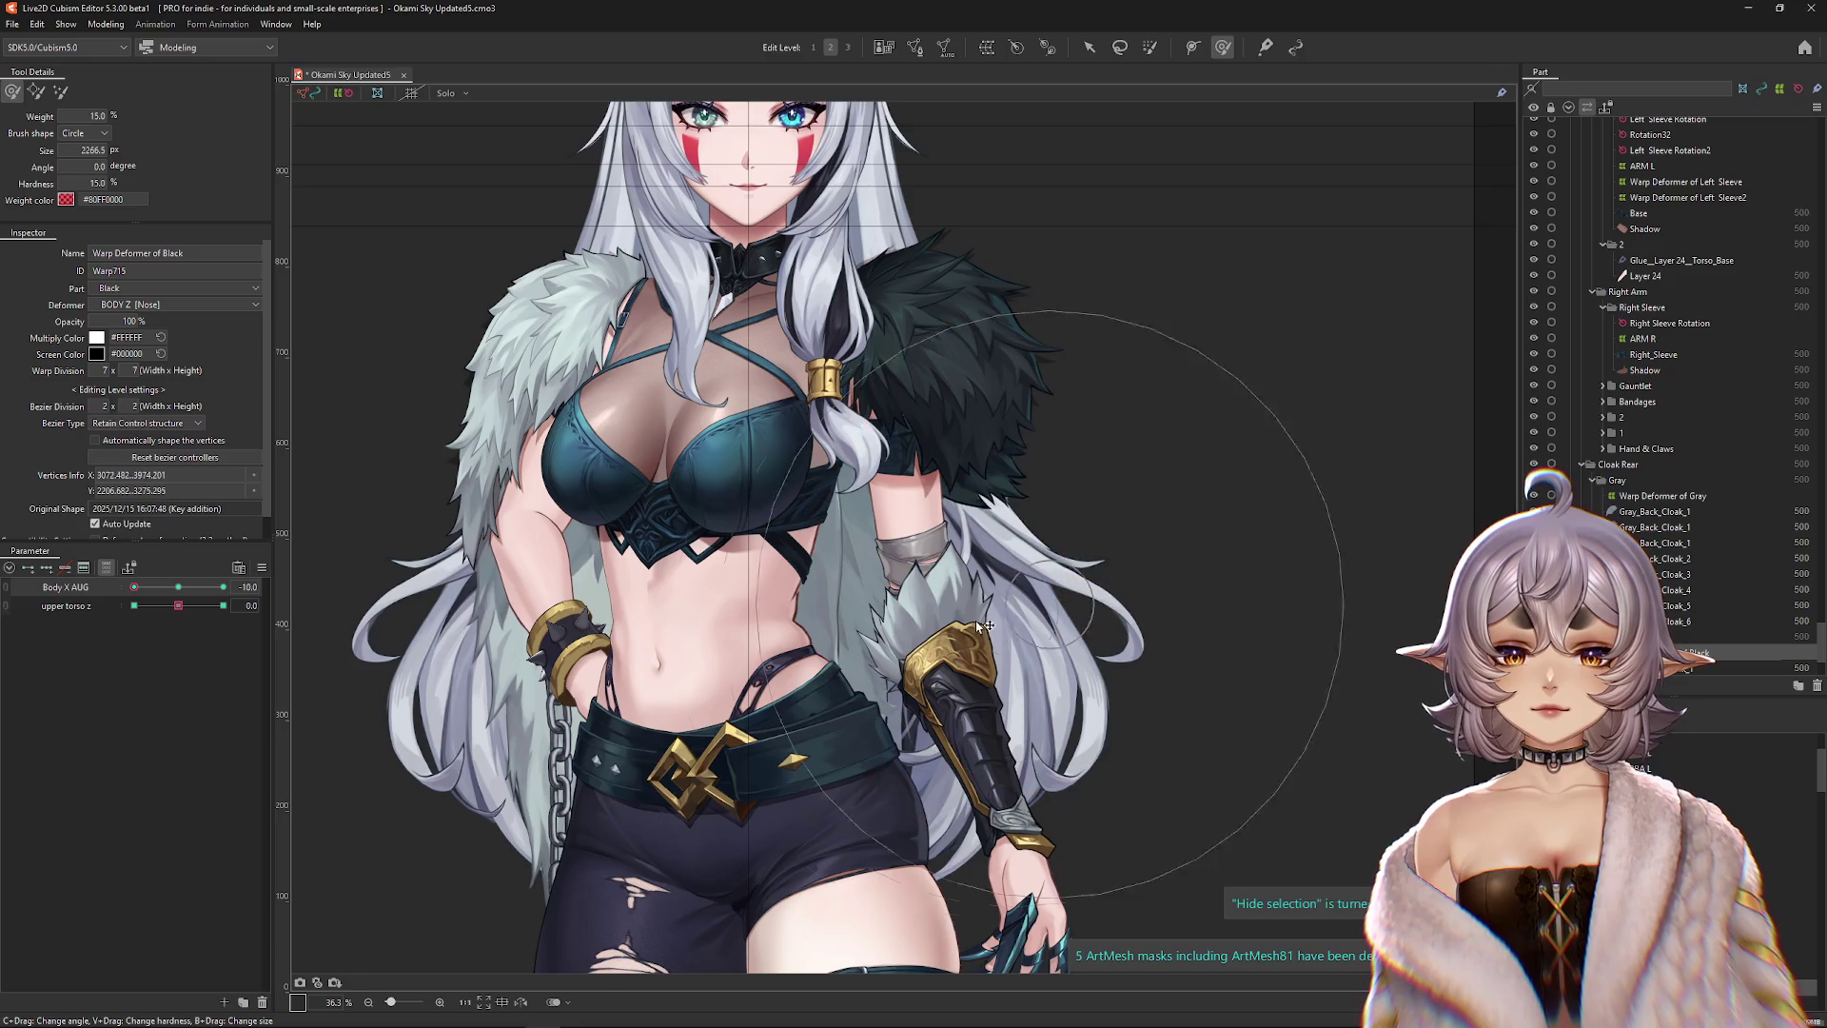
mouse_move(979, 480)
left_mouse_down()
mouse_move(1069, 273)
mouse_move(1171, 269)
left_mouse_up()
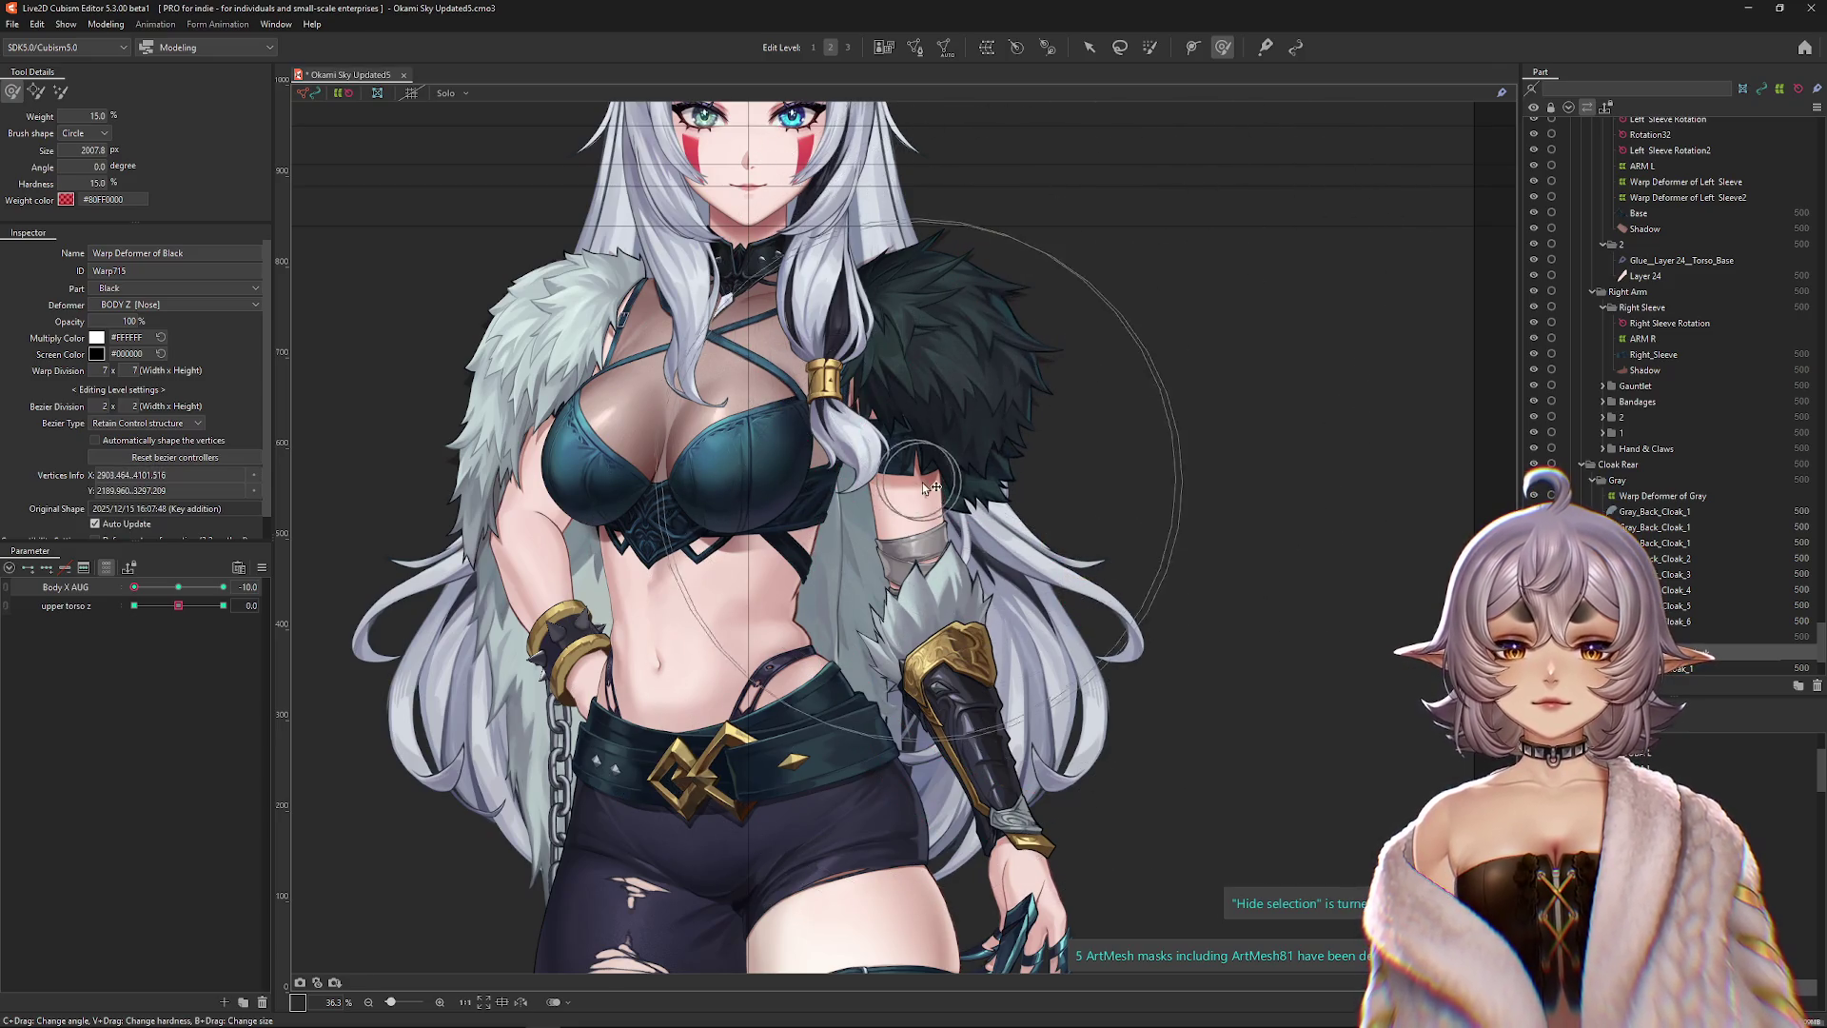
key("Escape")
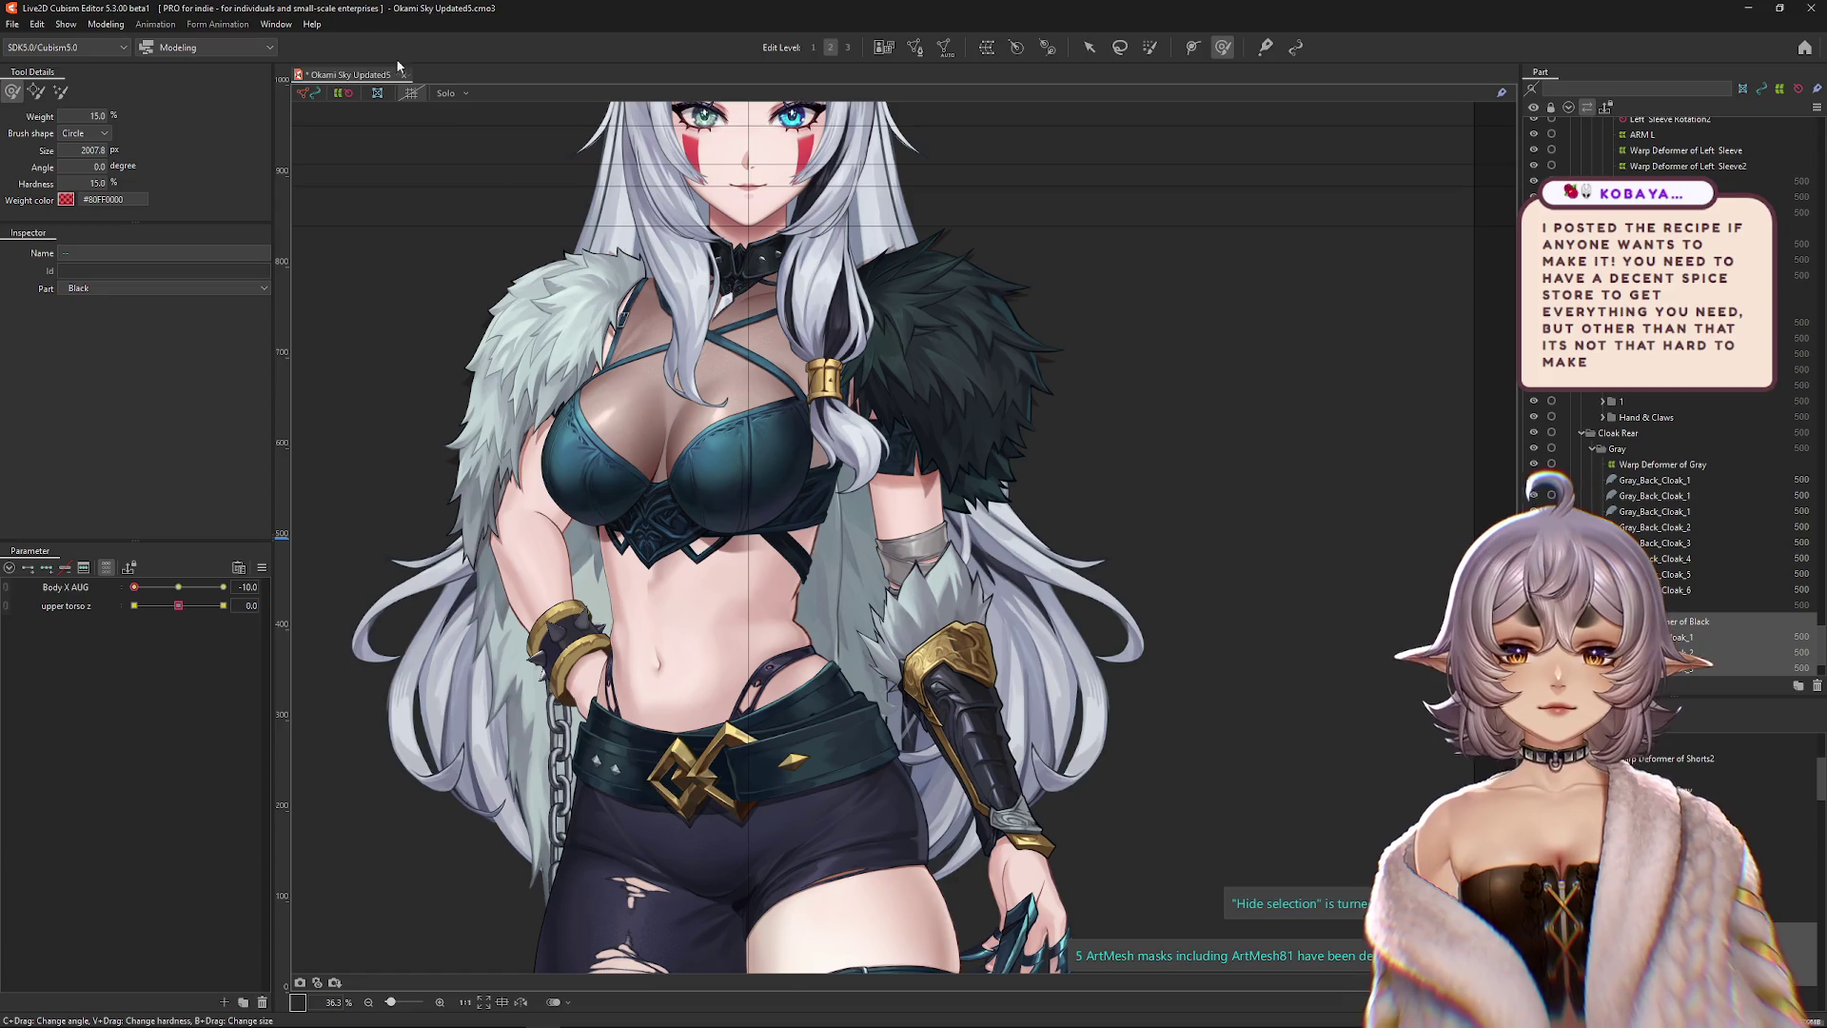
left_click(445, 95)
Shape the Warp Deformer of Black's shoulder fur at the Body X AUG and upper torso z extremes.
left_click(355, 782)
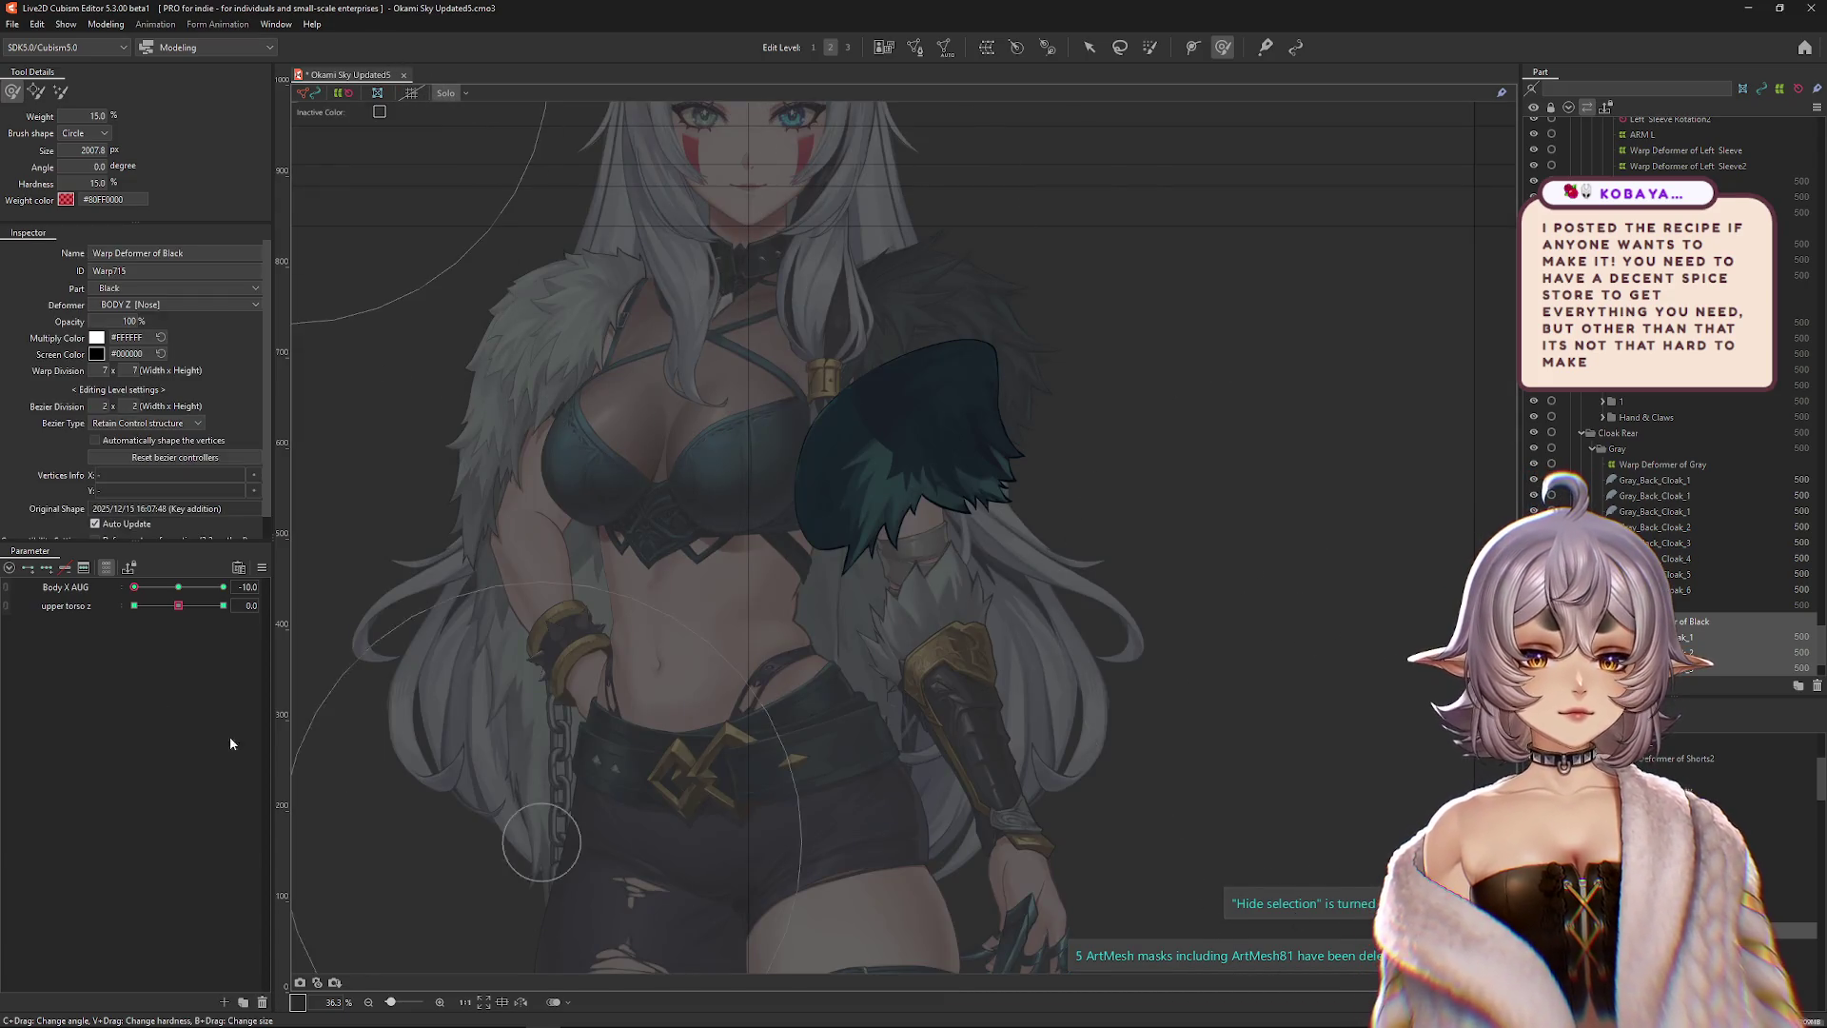
left_click_drag(807, 383, 793, 372)
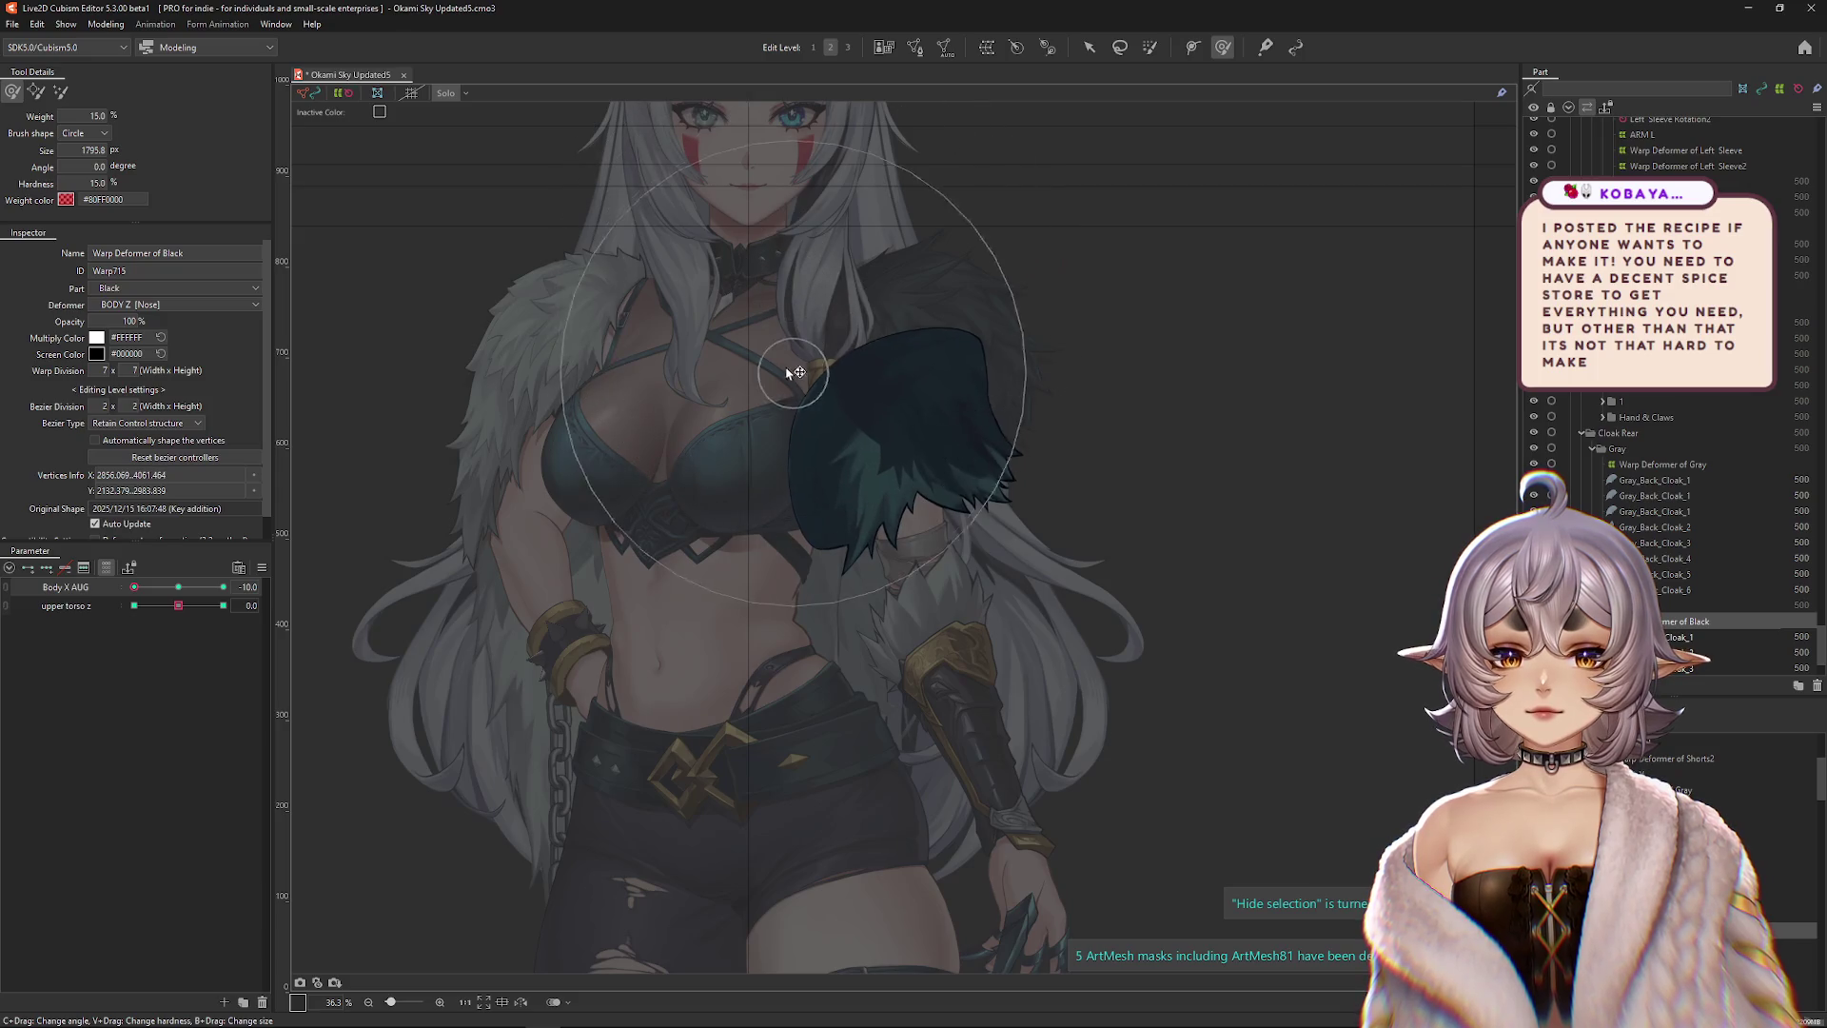
left_click(223, 586)
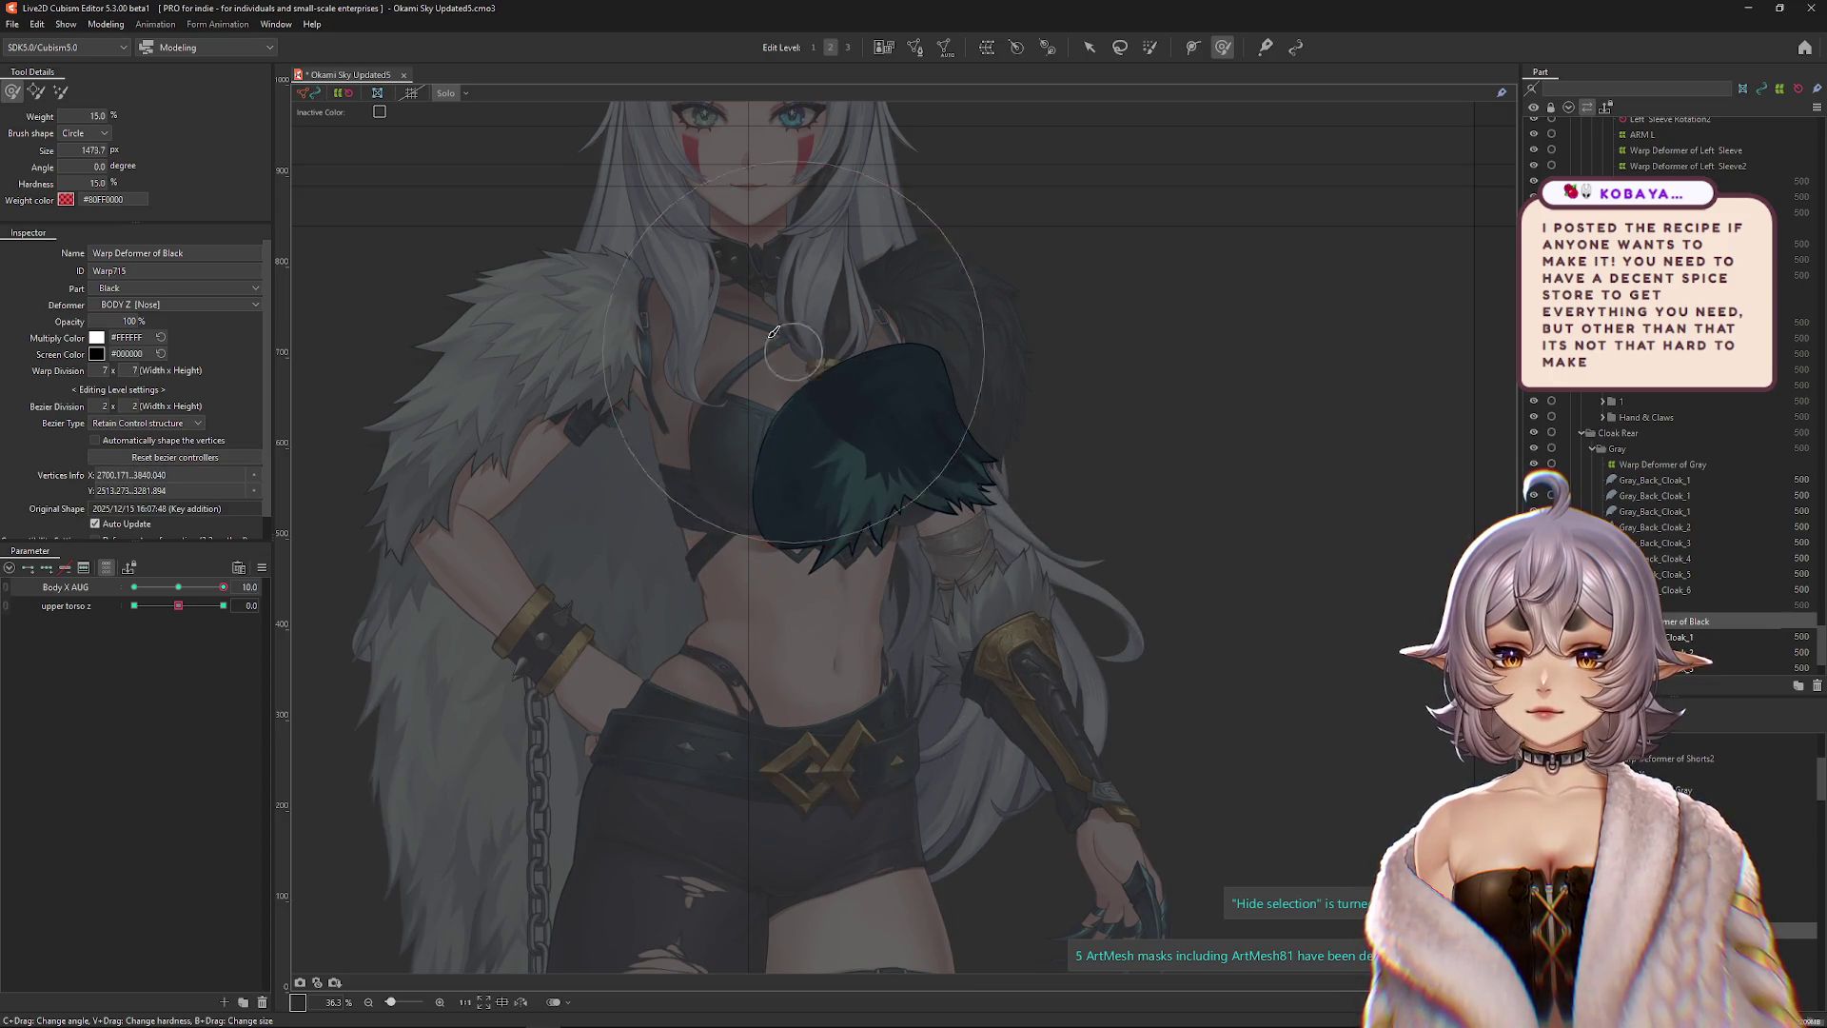
left_click(185, 588)
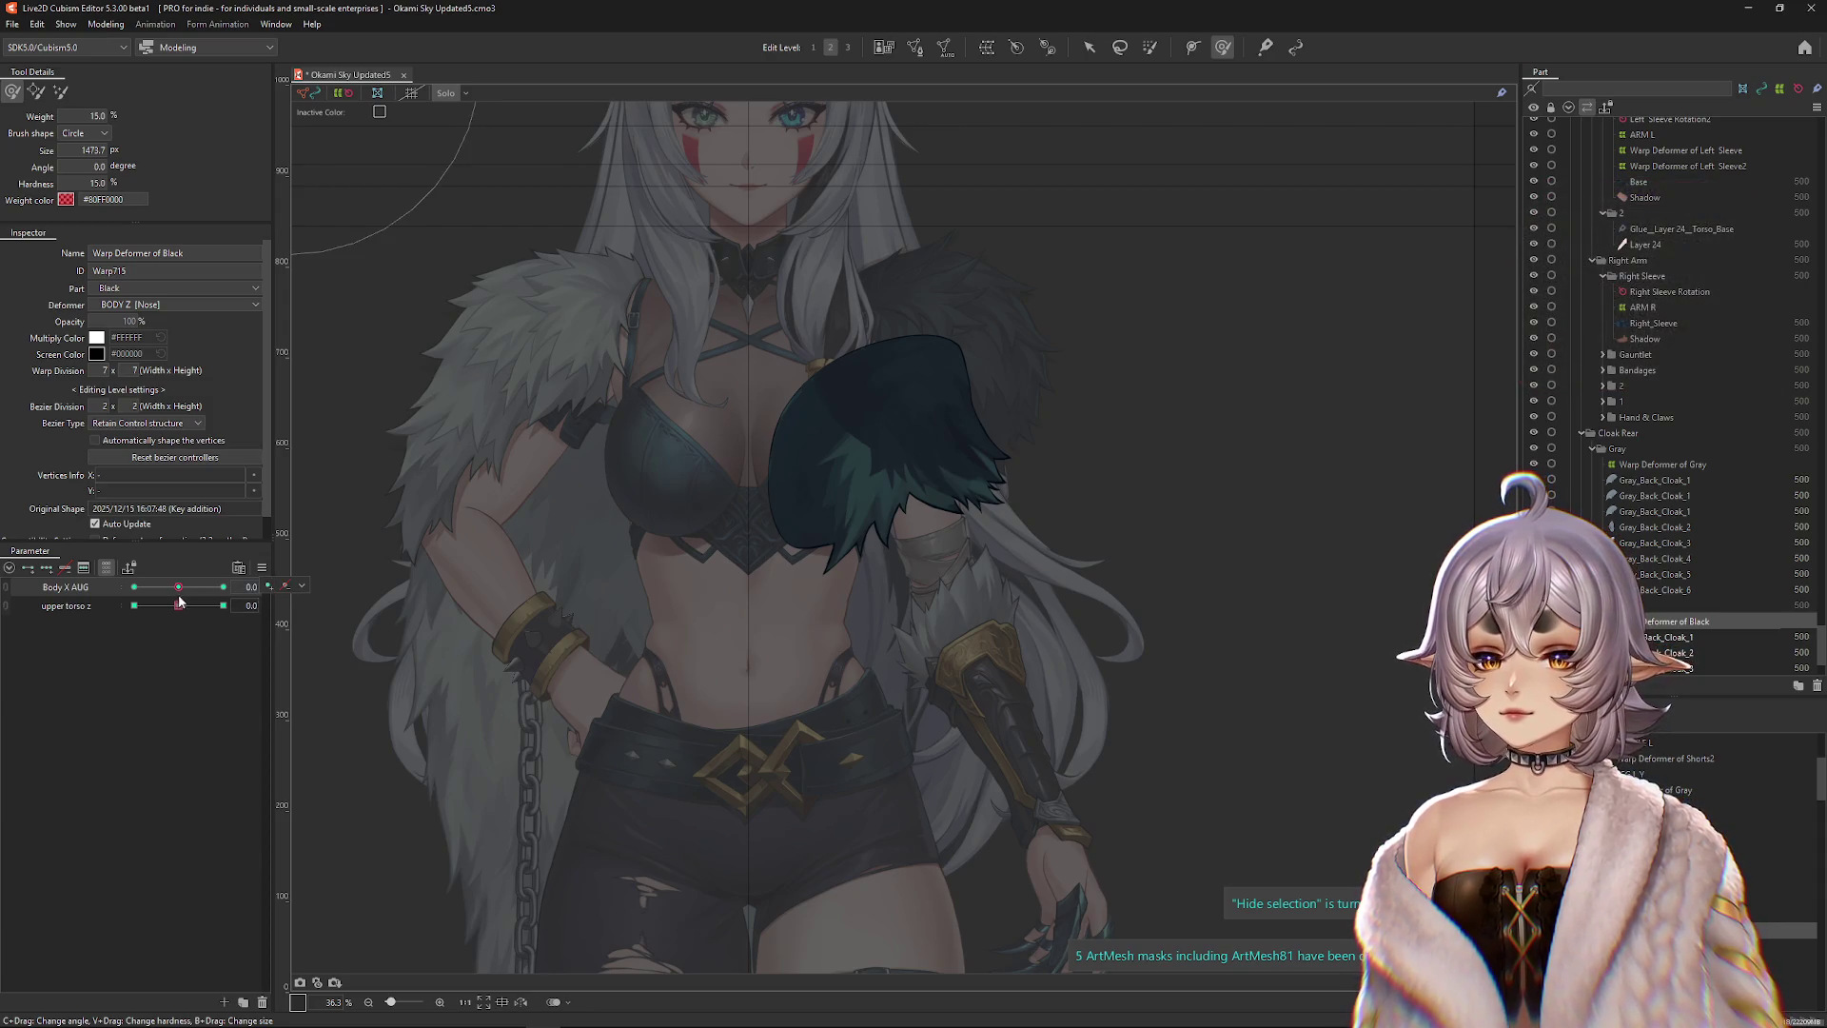
left_click_drag(178, 606, 256, 619)
left_click_drag(997, 645, 831, 433)
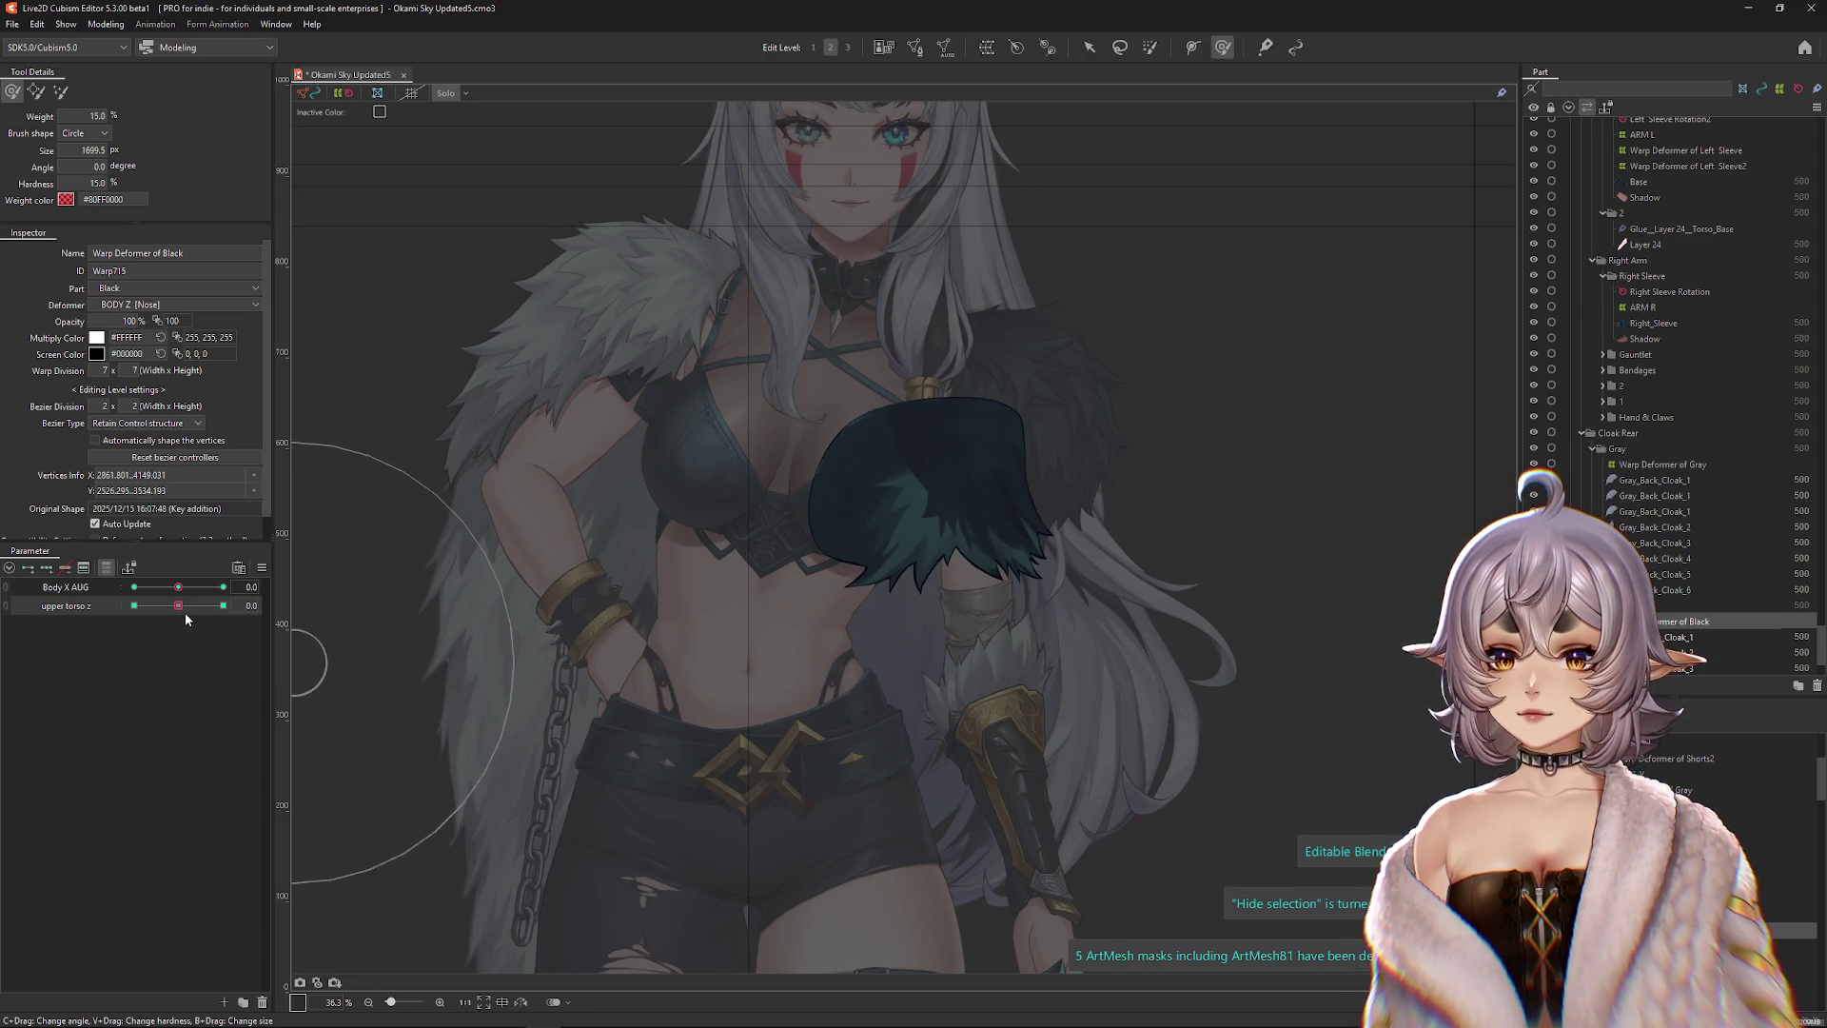
left_click_drag(186, 619, 129, 620)
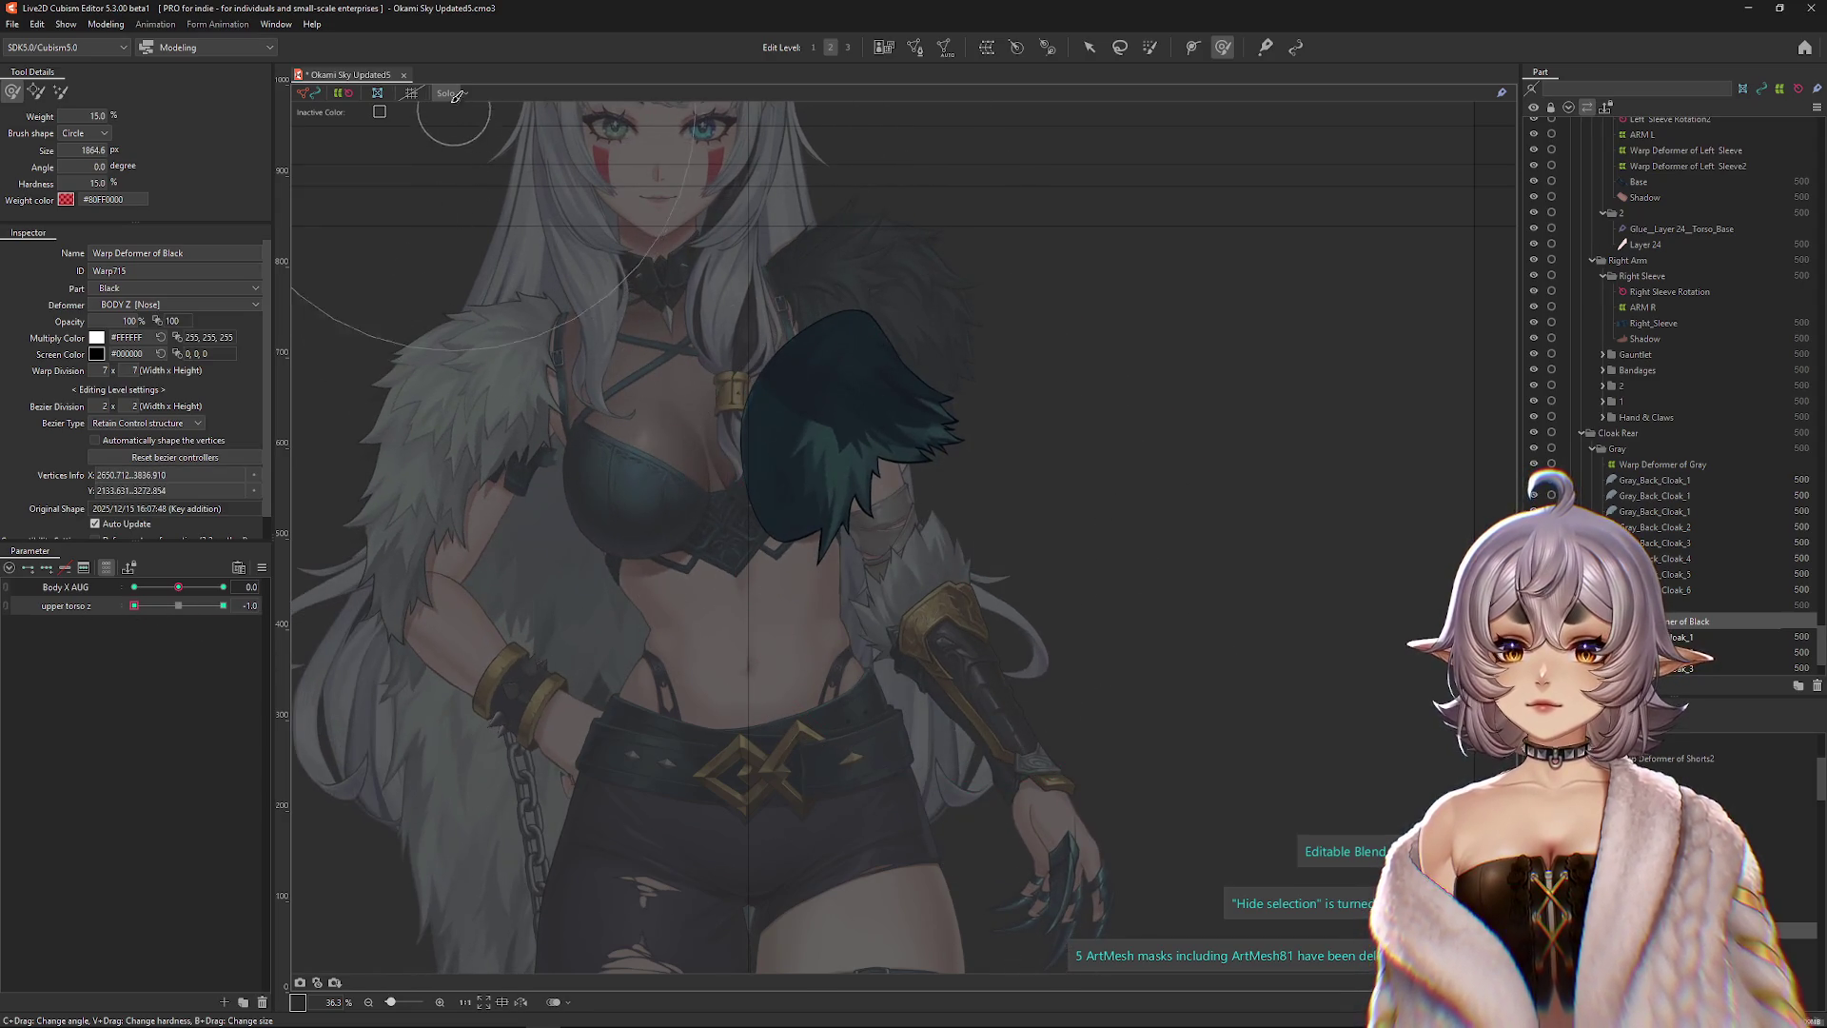
Exit Solo, clear the selection, and pose the model at Body X AUG 10, upper torso z 0.
left_click(452, 94)
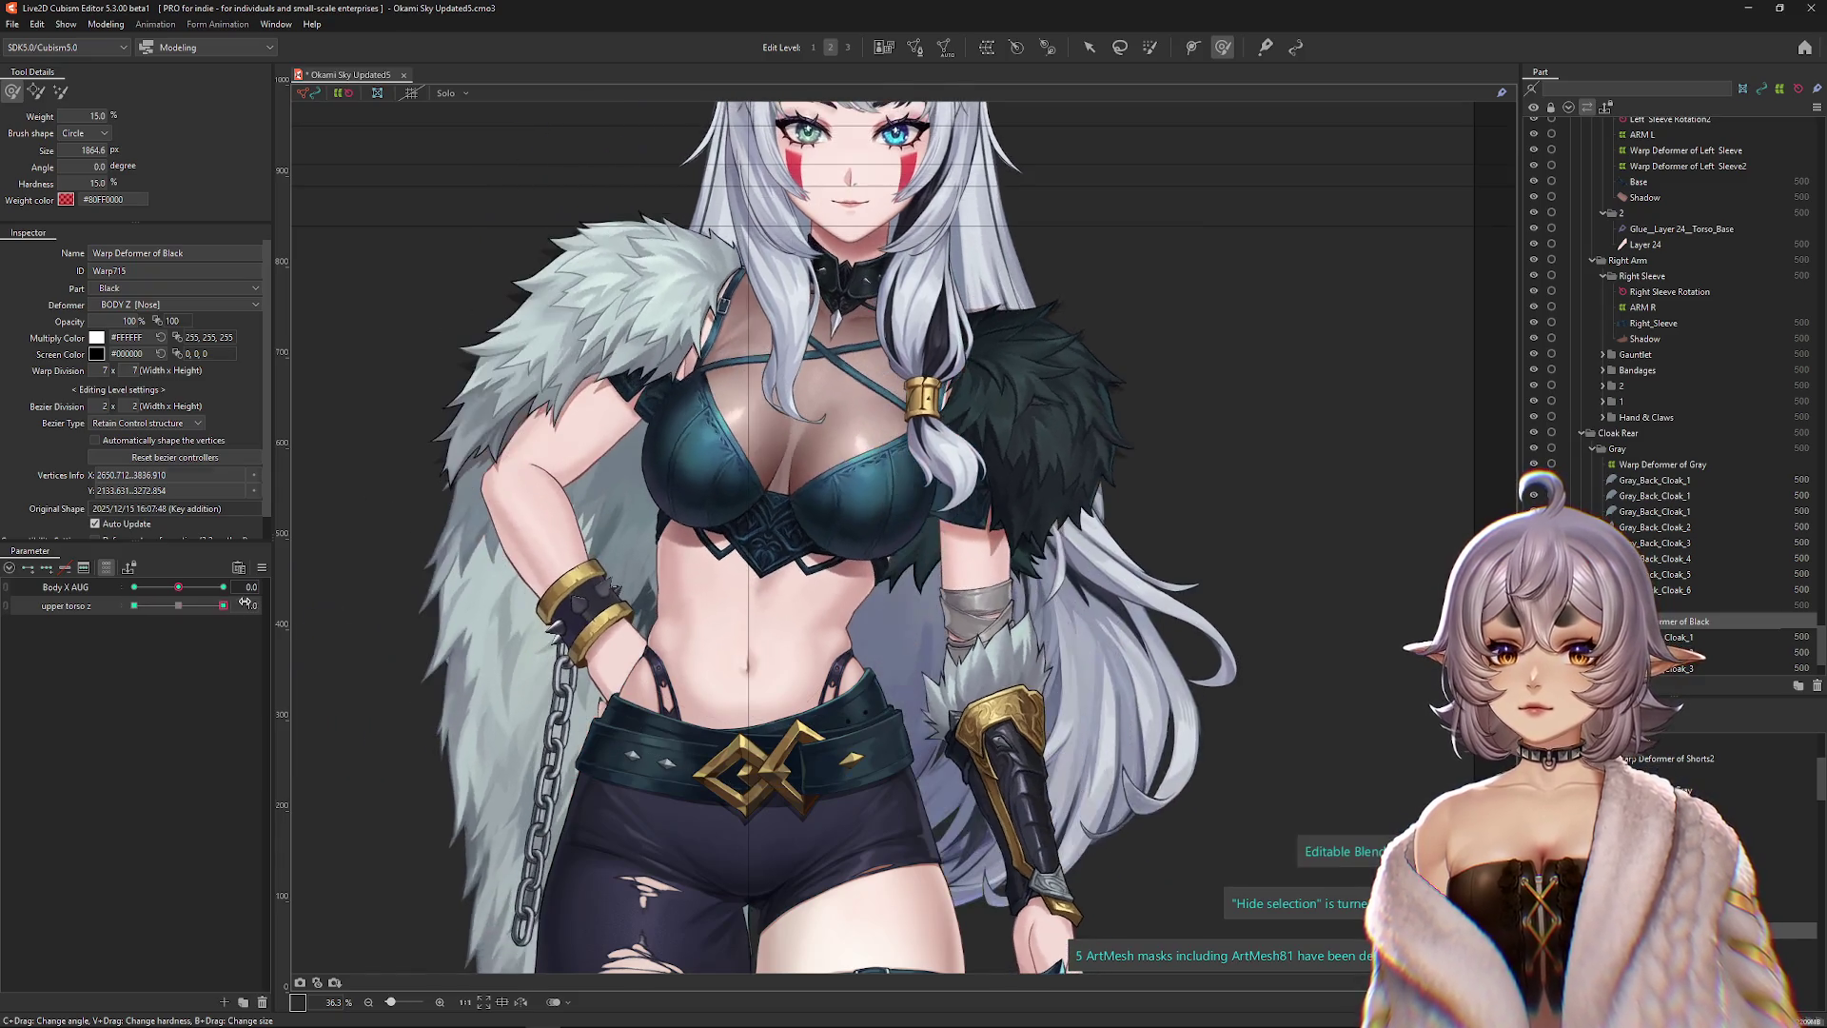
left_click(82, 614)
left_click(65, 567)
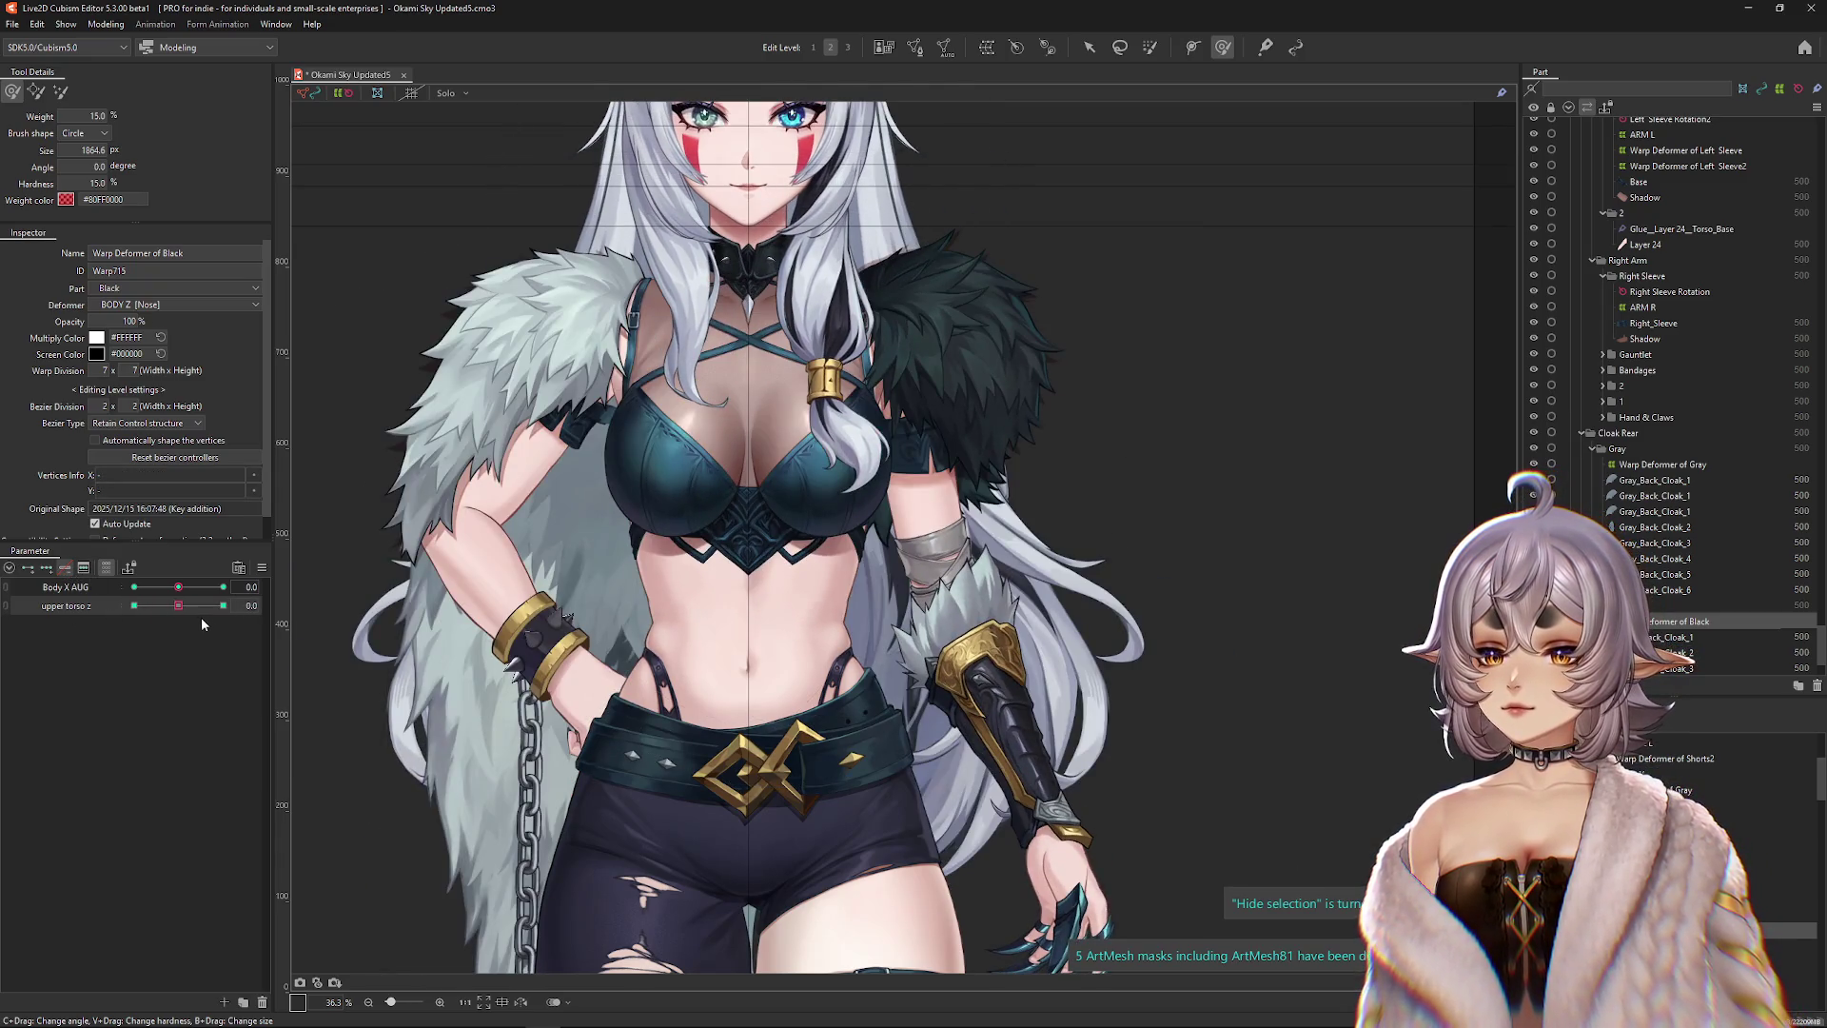
scroll(530, 583, "down", 5)
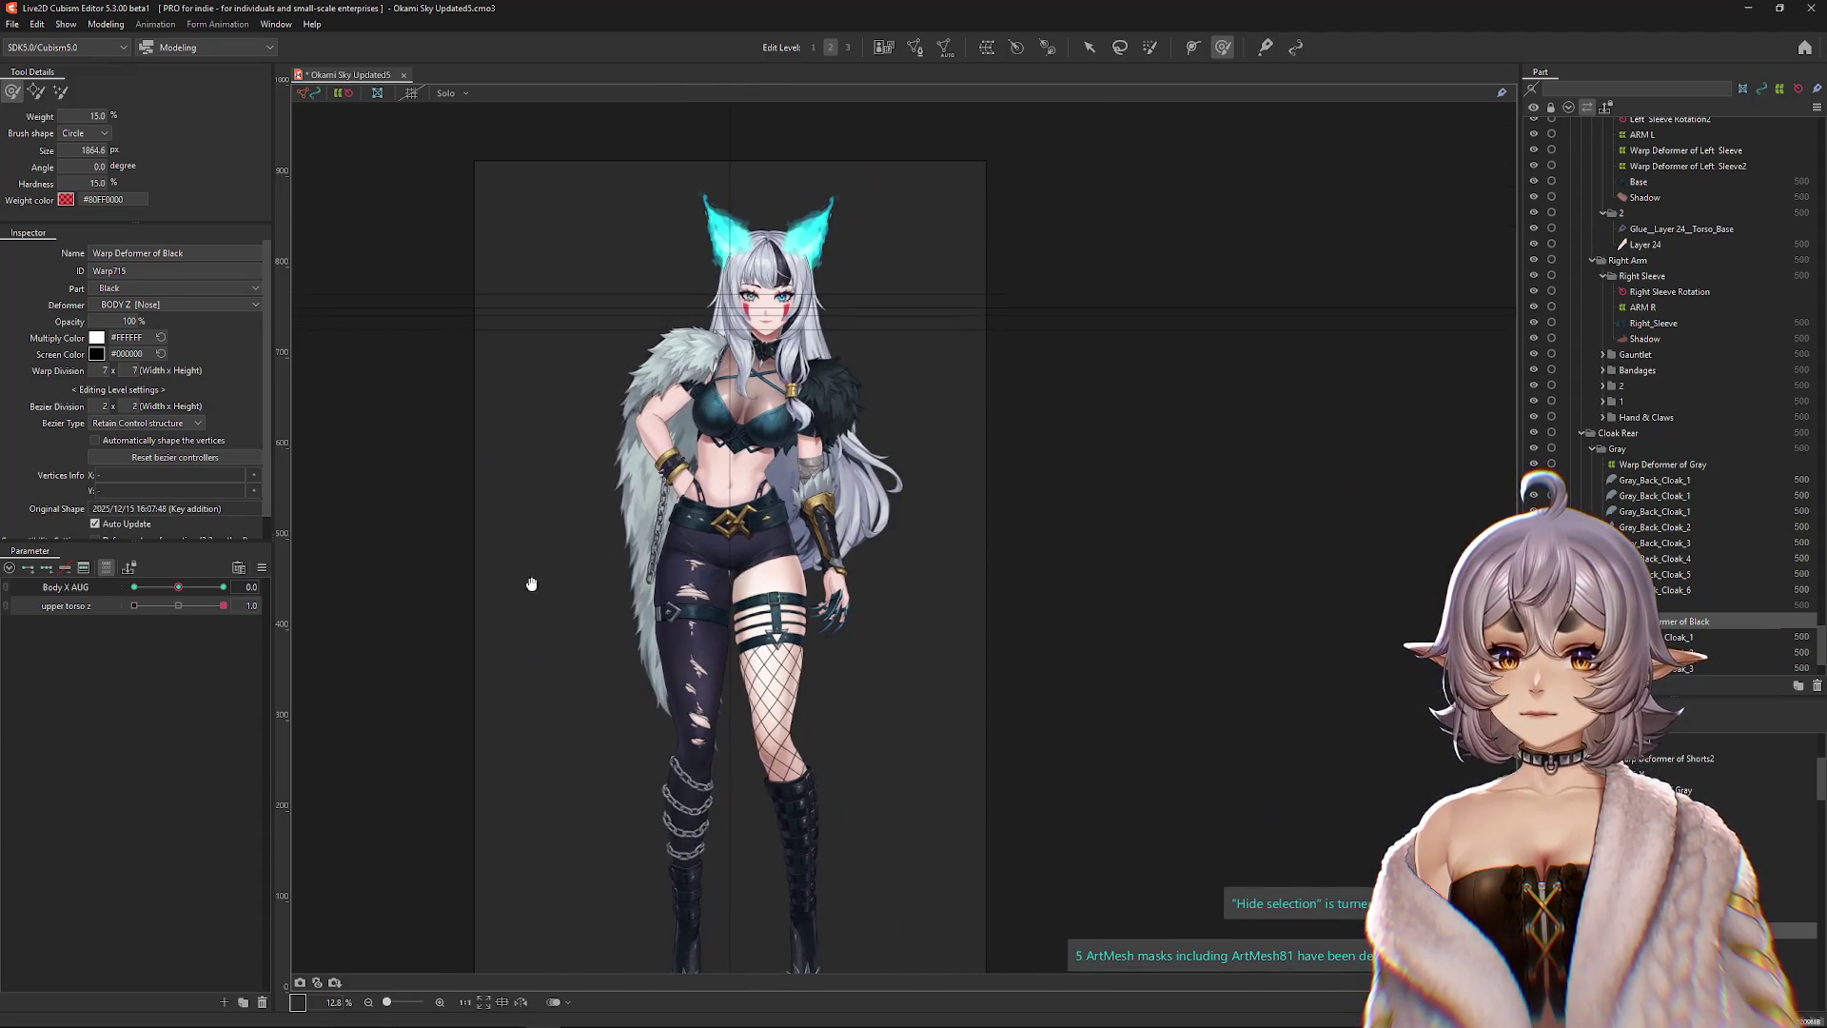
left_click(178, 605)
left_click_drag(178, 587, 134, 587)
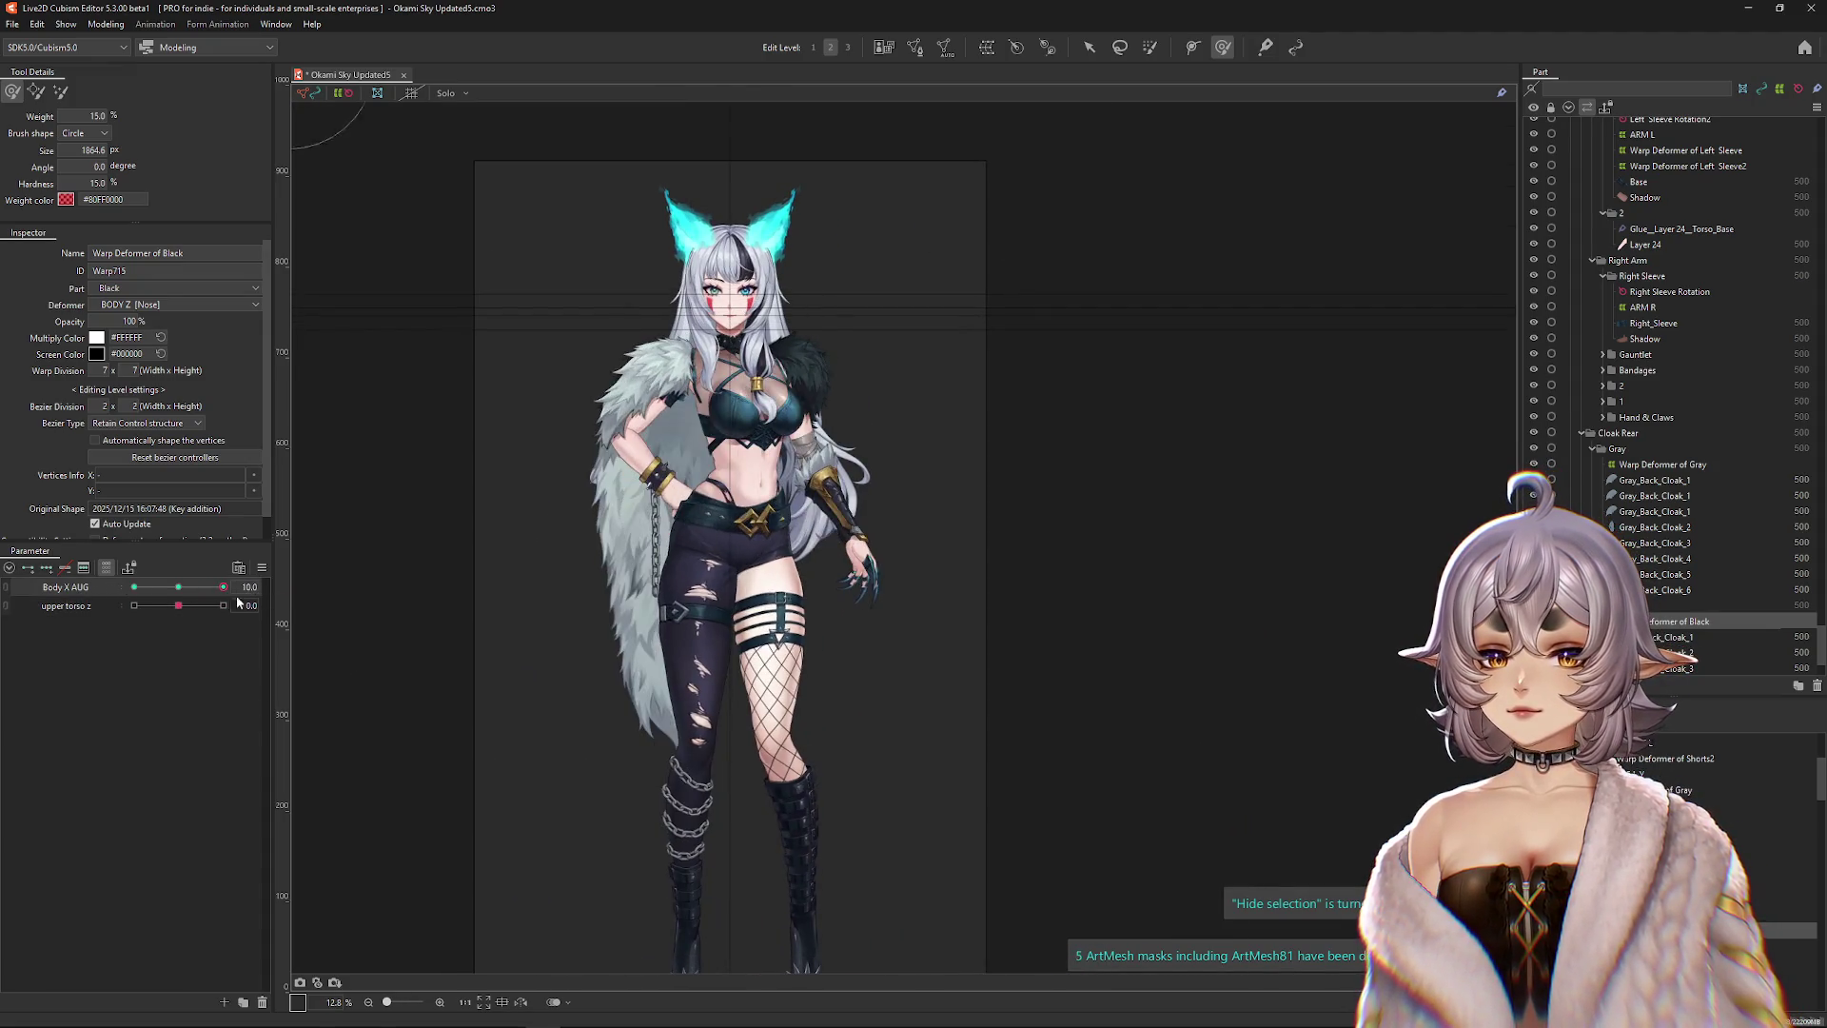
left_click(106, 23)
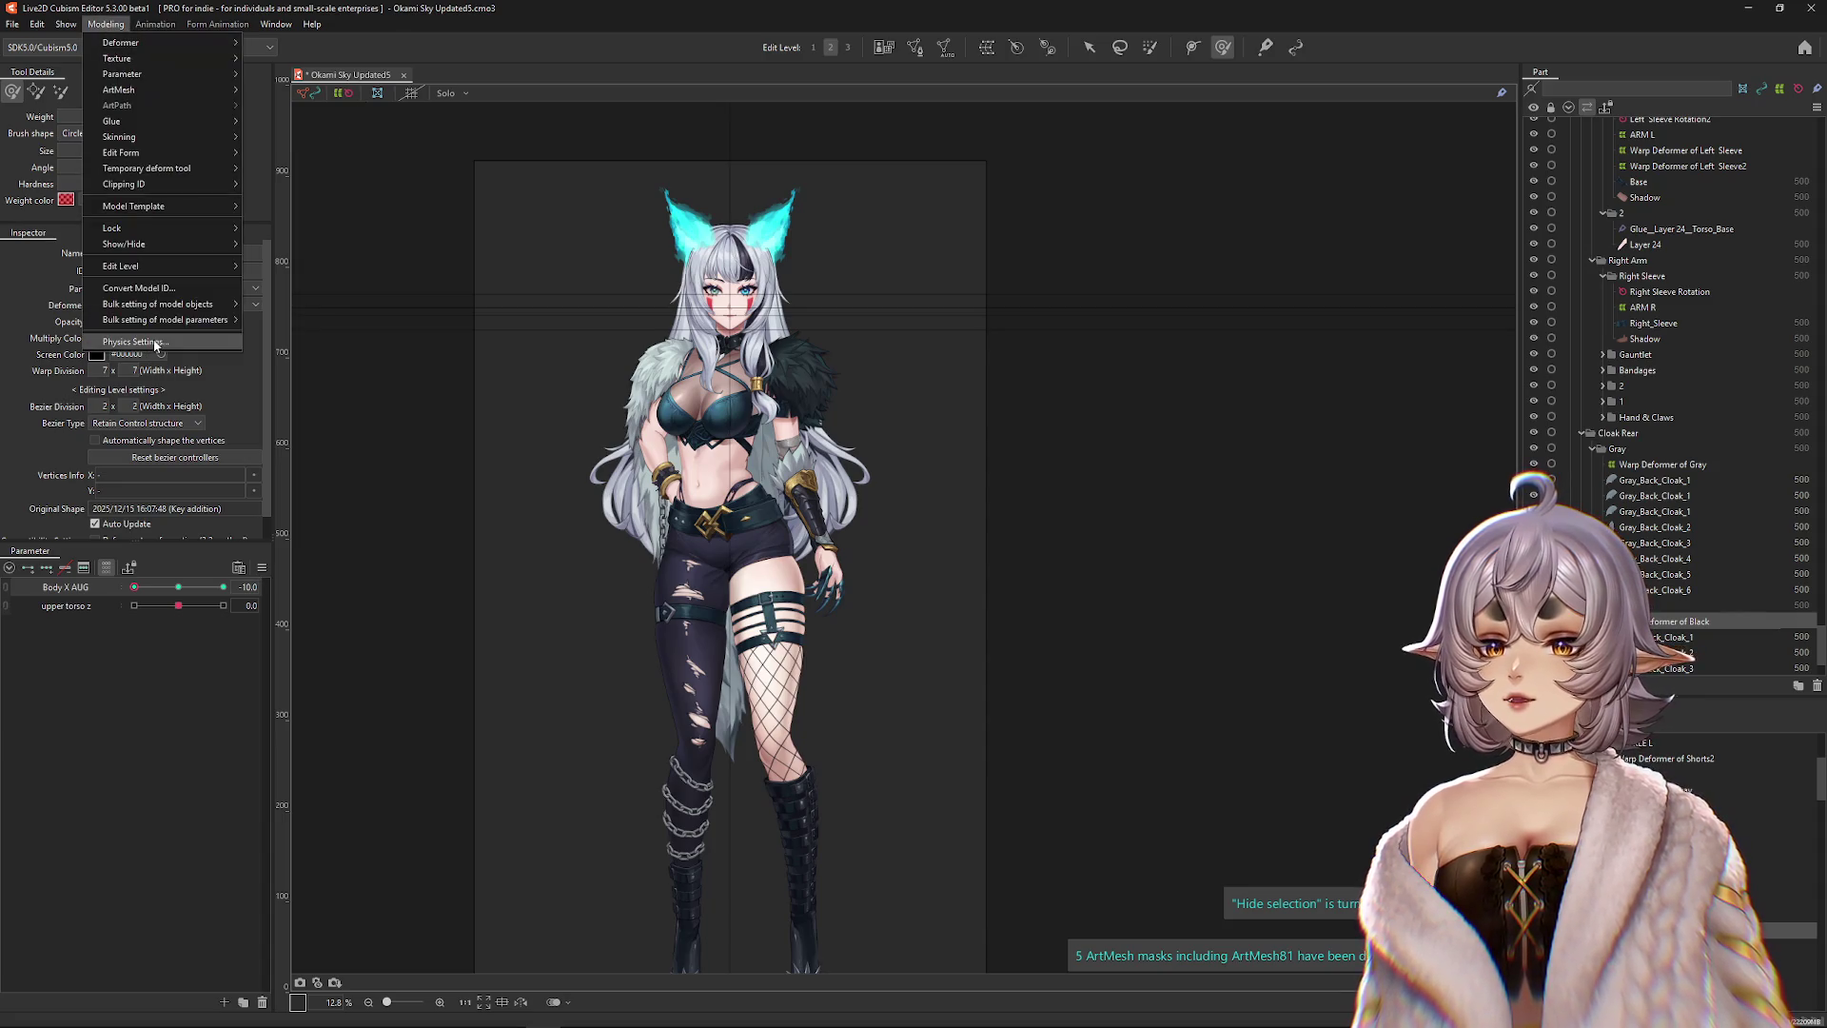
Open Physics Settings and swing the preview model to watch the fur cloak and hair sway.
left_click(156, 342)
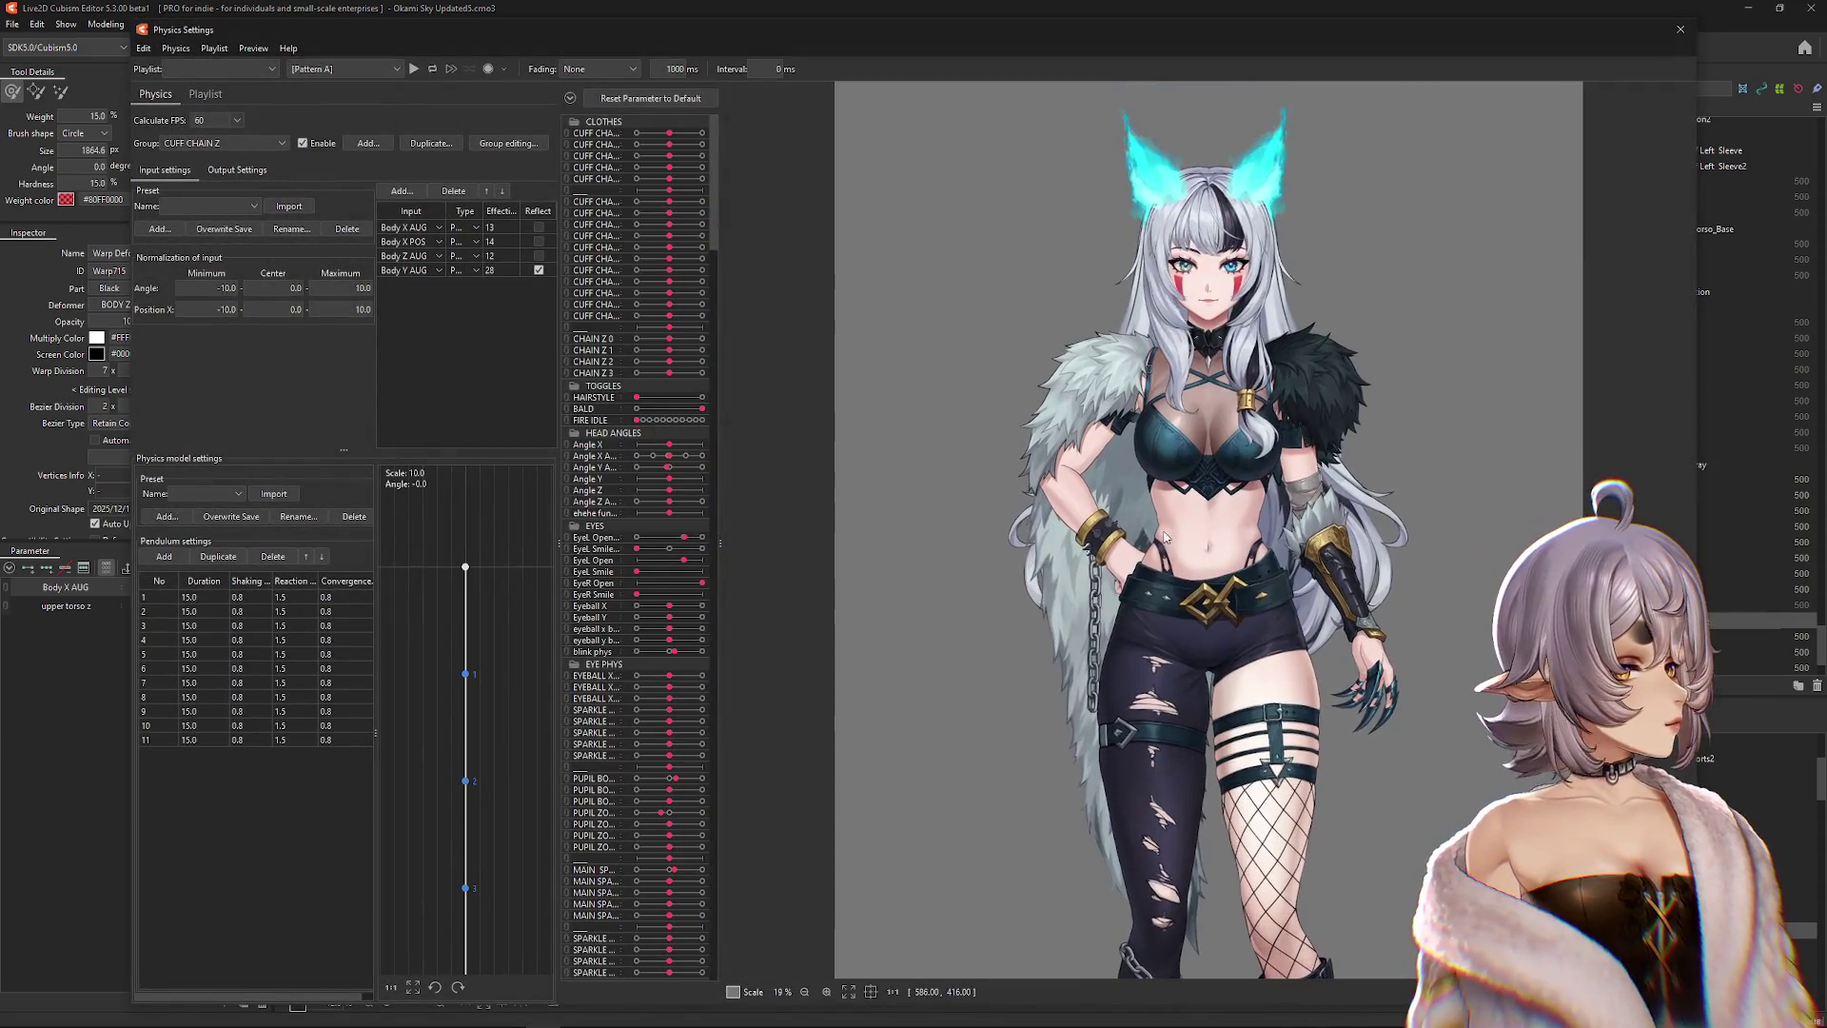
mouse_move(1214, 363)
left_mouse_down()
mouse_move(1368, 375)
mouse_move(790, 450)
mouse_move(623, 619)
left_mouse_up()
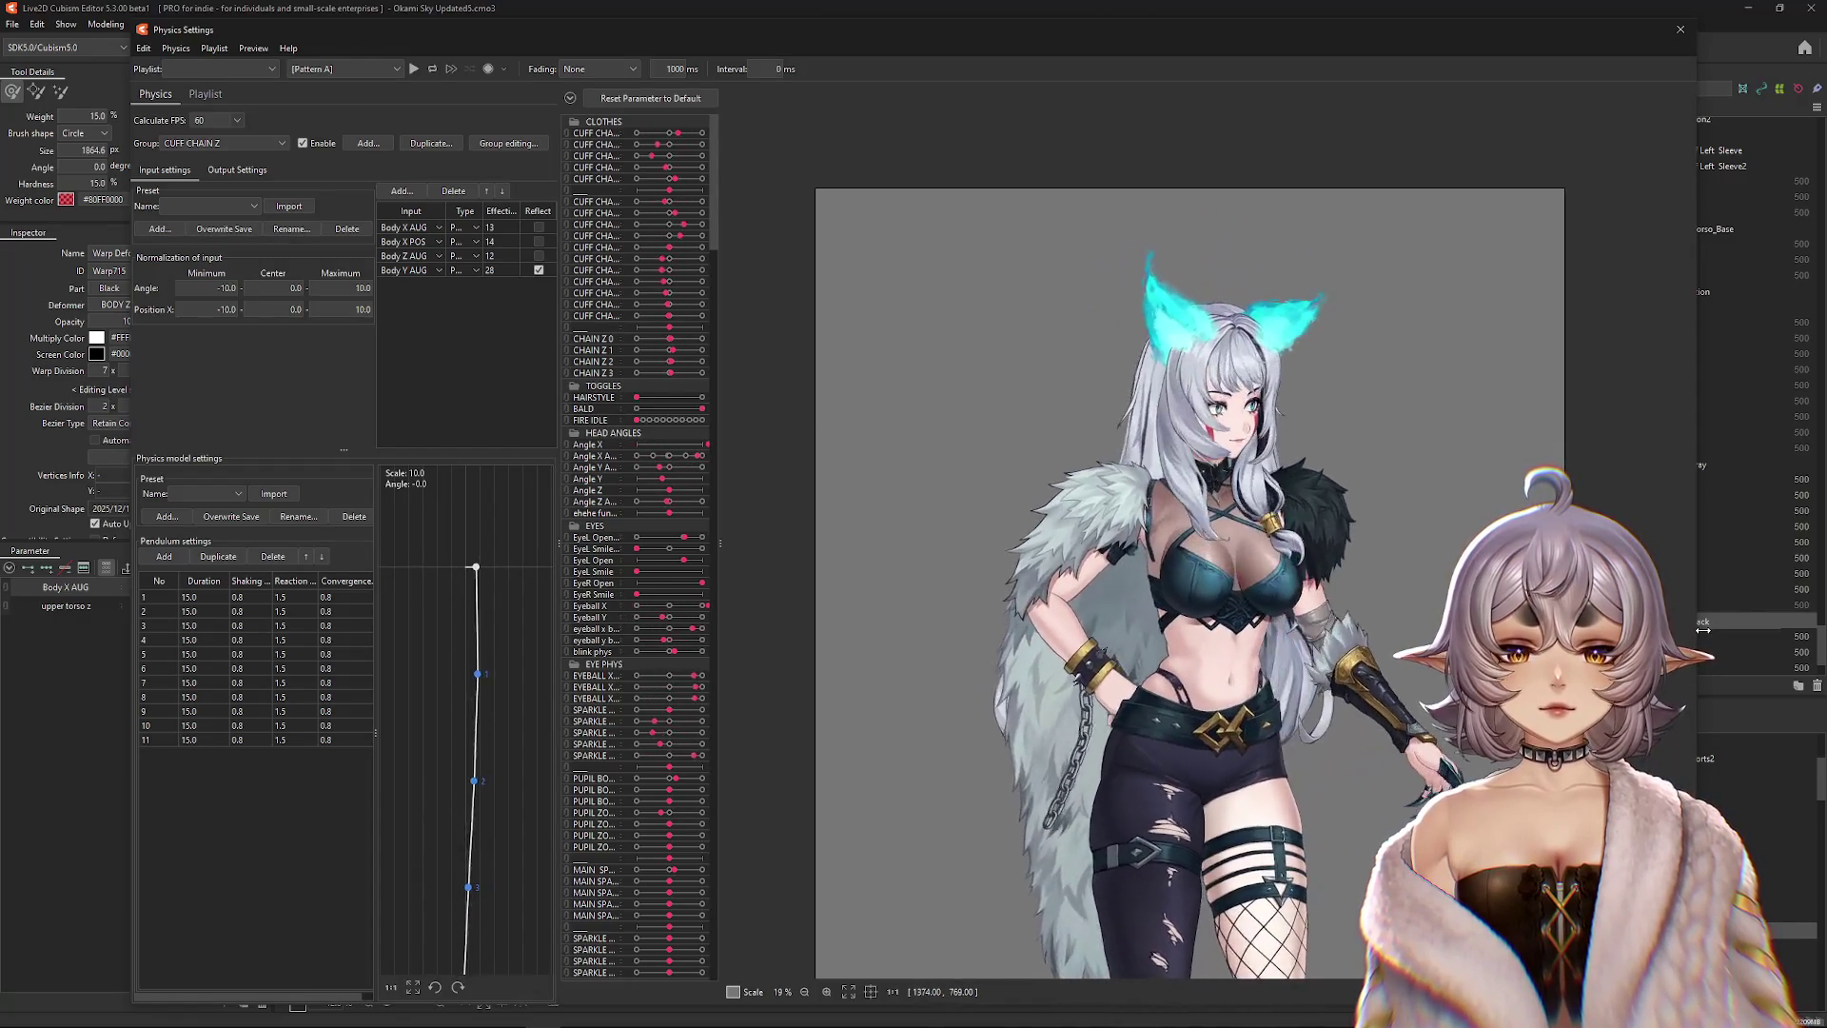
left_click_drag(1187, 606, 828, 607)
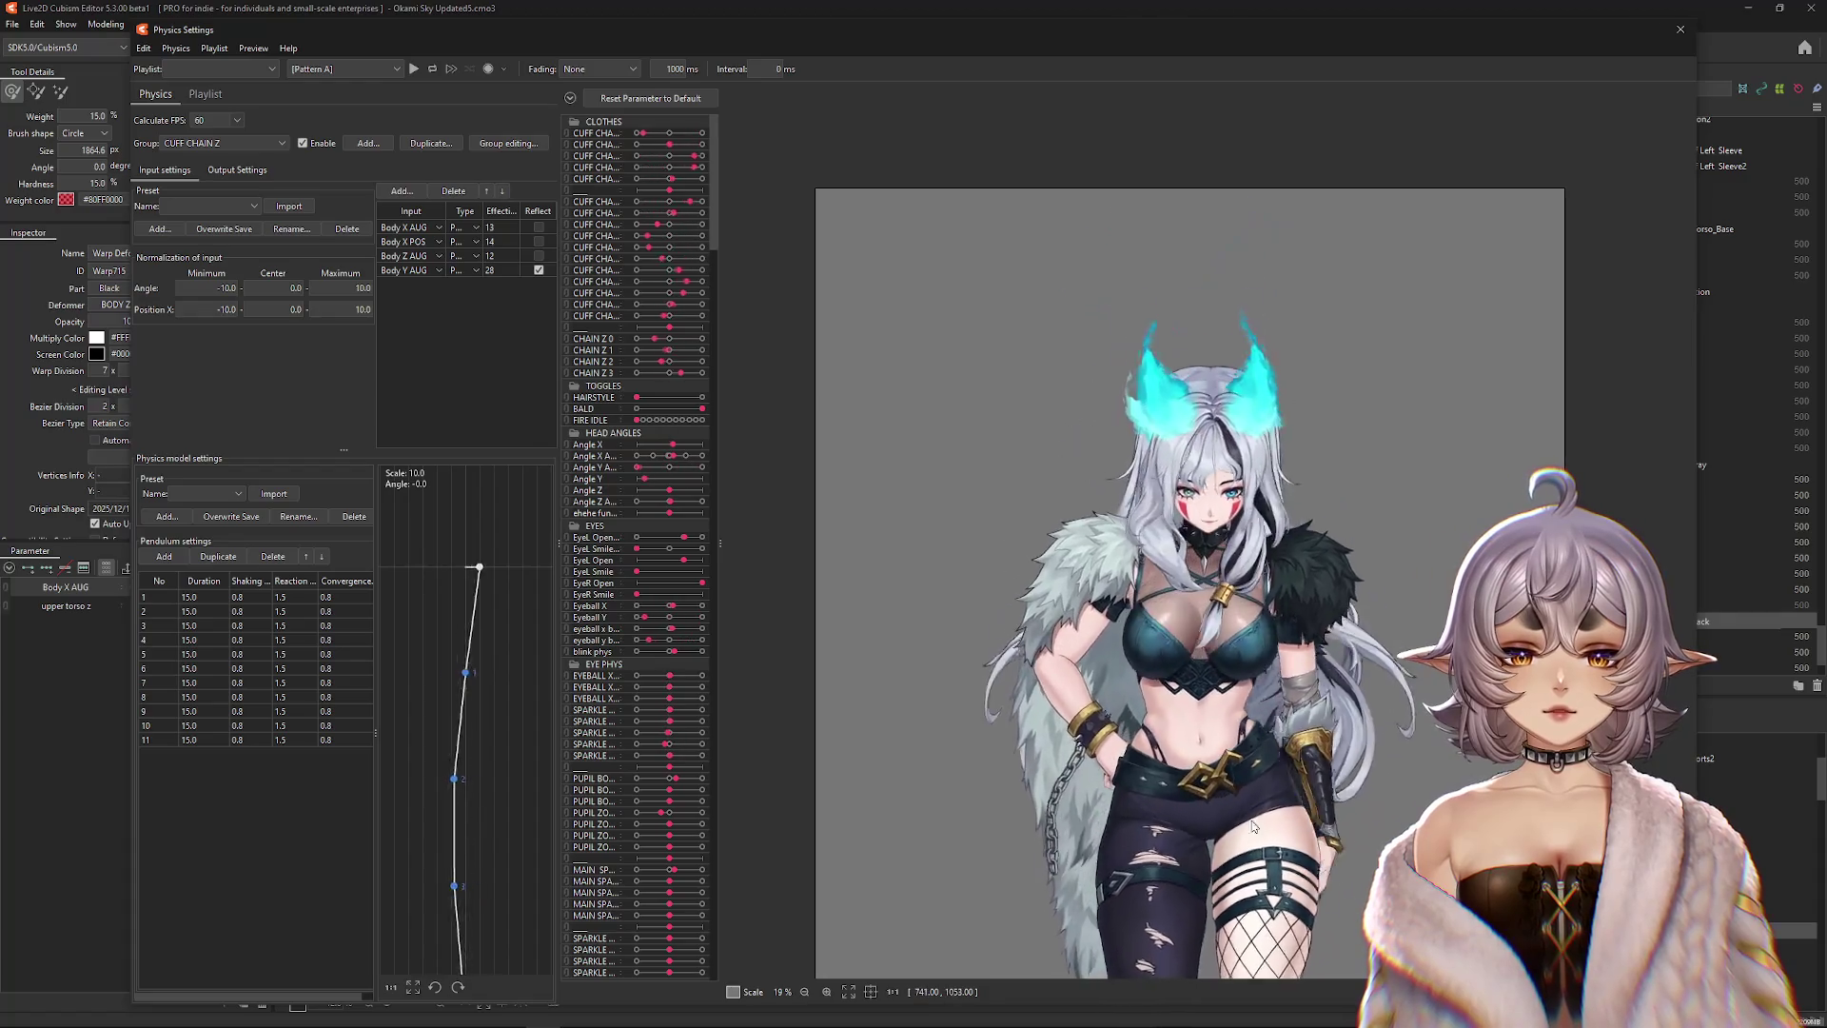
mouse_move(1251, 529)
left_mouse_down()
mouse_move(946, 555)
mouse_move(1675, 554)
mouse_move(946, 542)
mouse_move(1103, 558)
mouse_move(752, 468)
mouse_move(1390, 440)
mouse_move(1363, 529)
left_mouse_up()
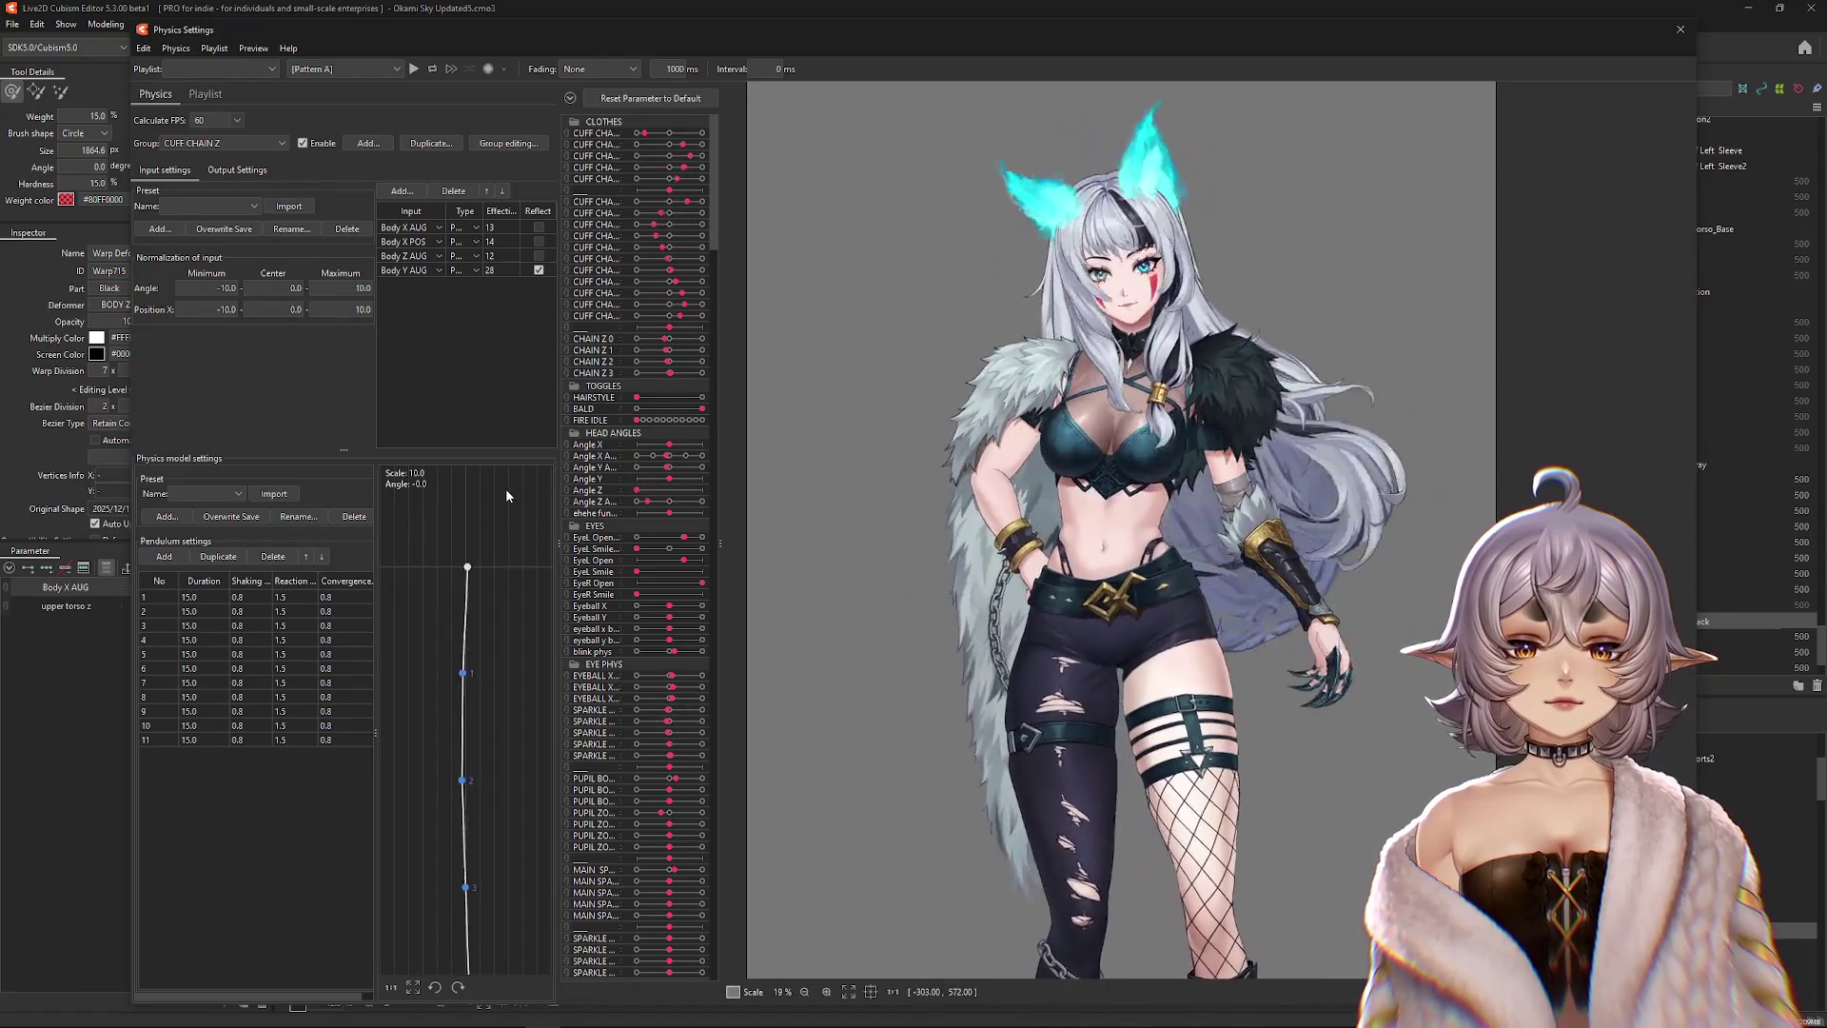
scroll(818, 497, "down", 2)
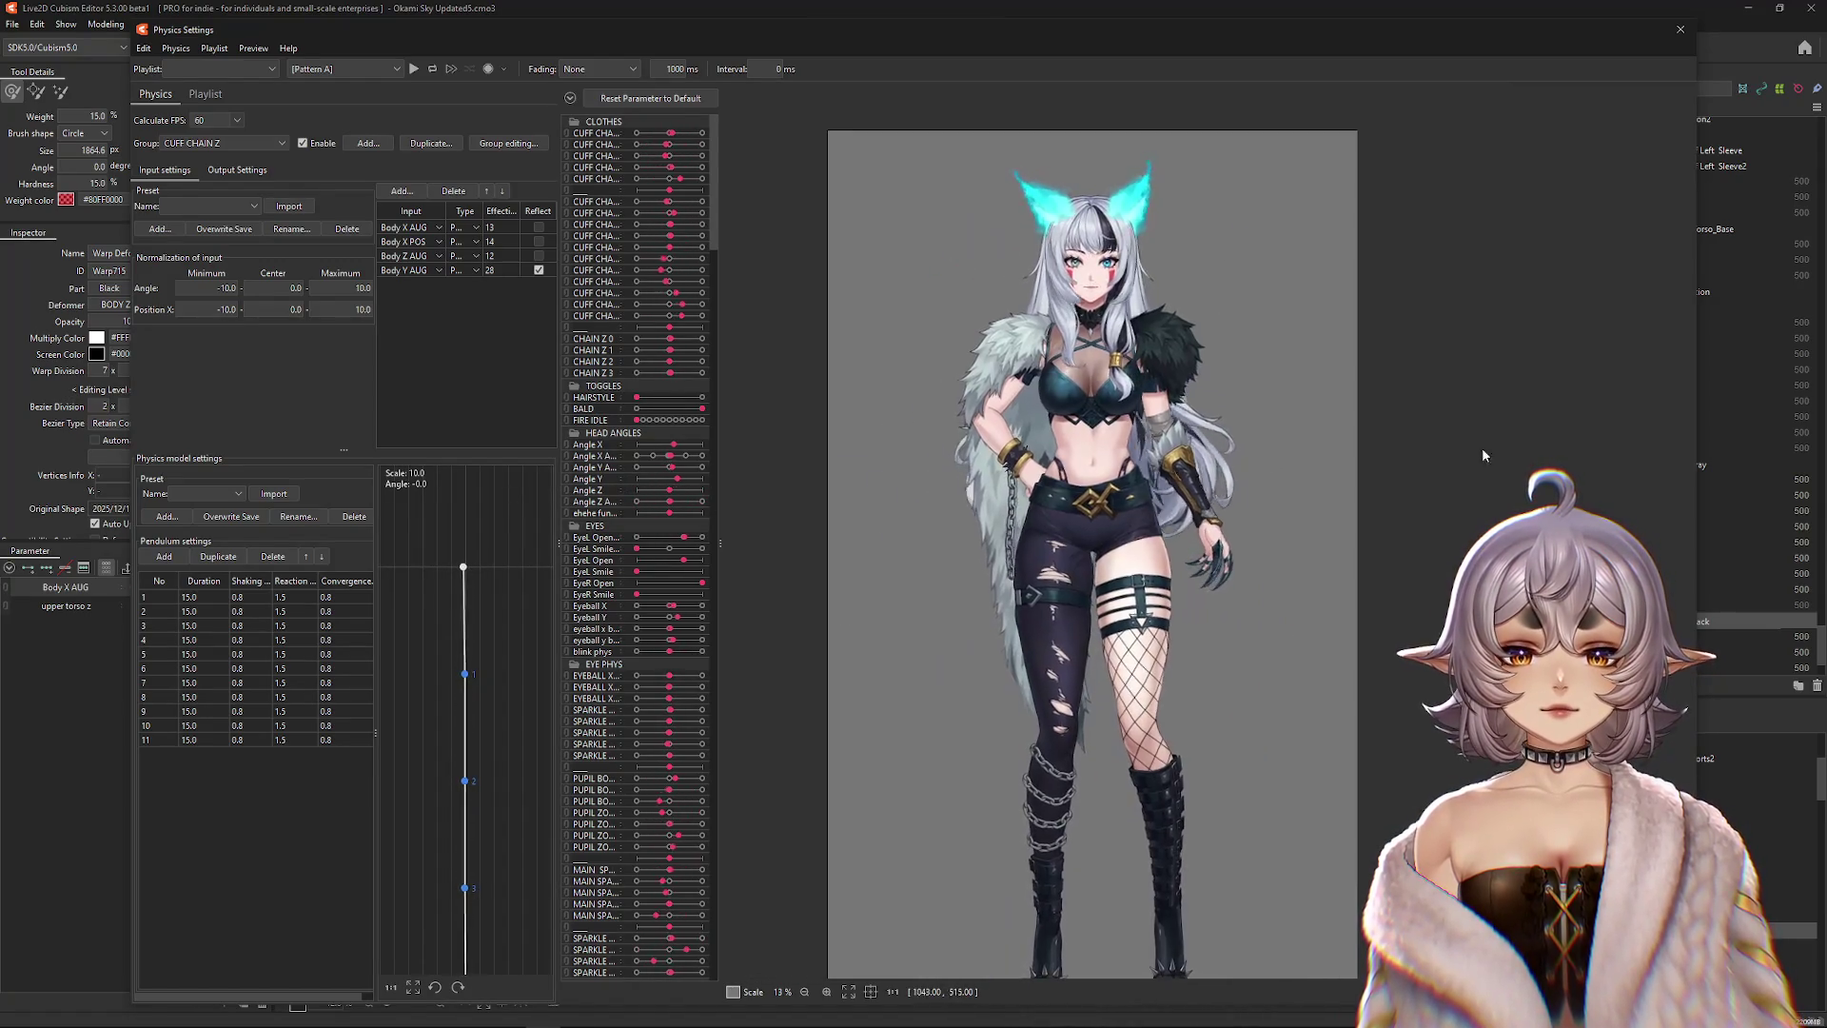
left_click_drag(856, 523, 867, 615)
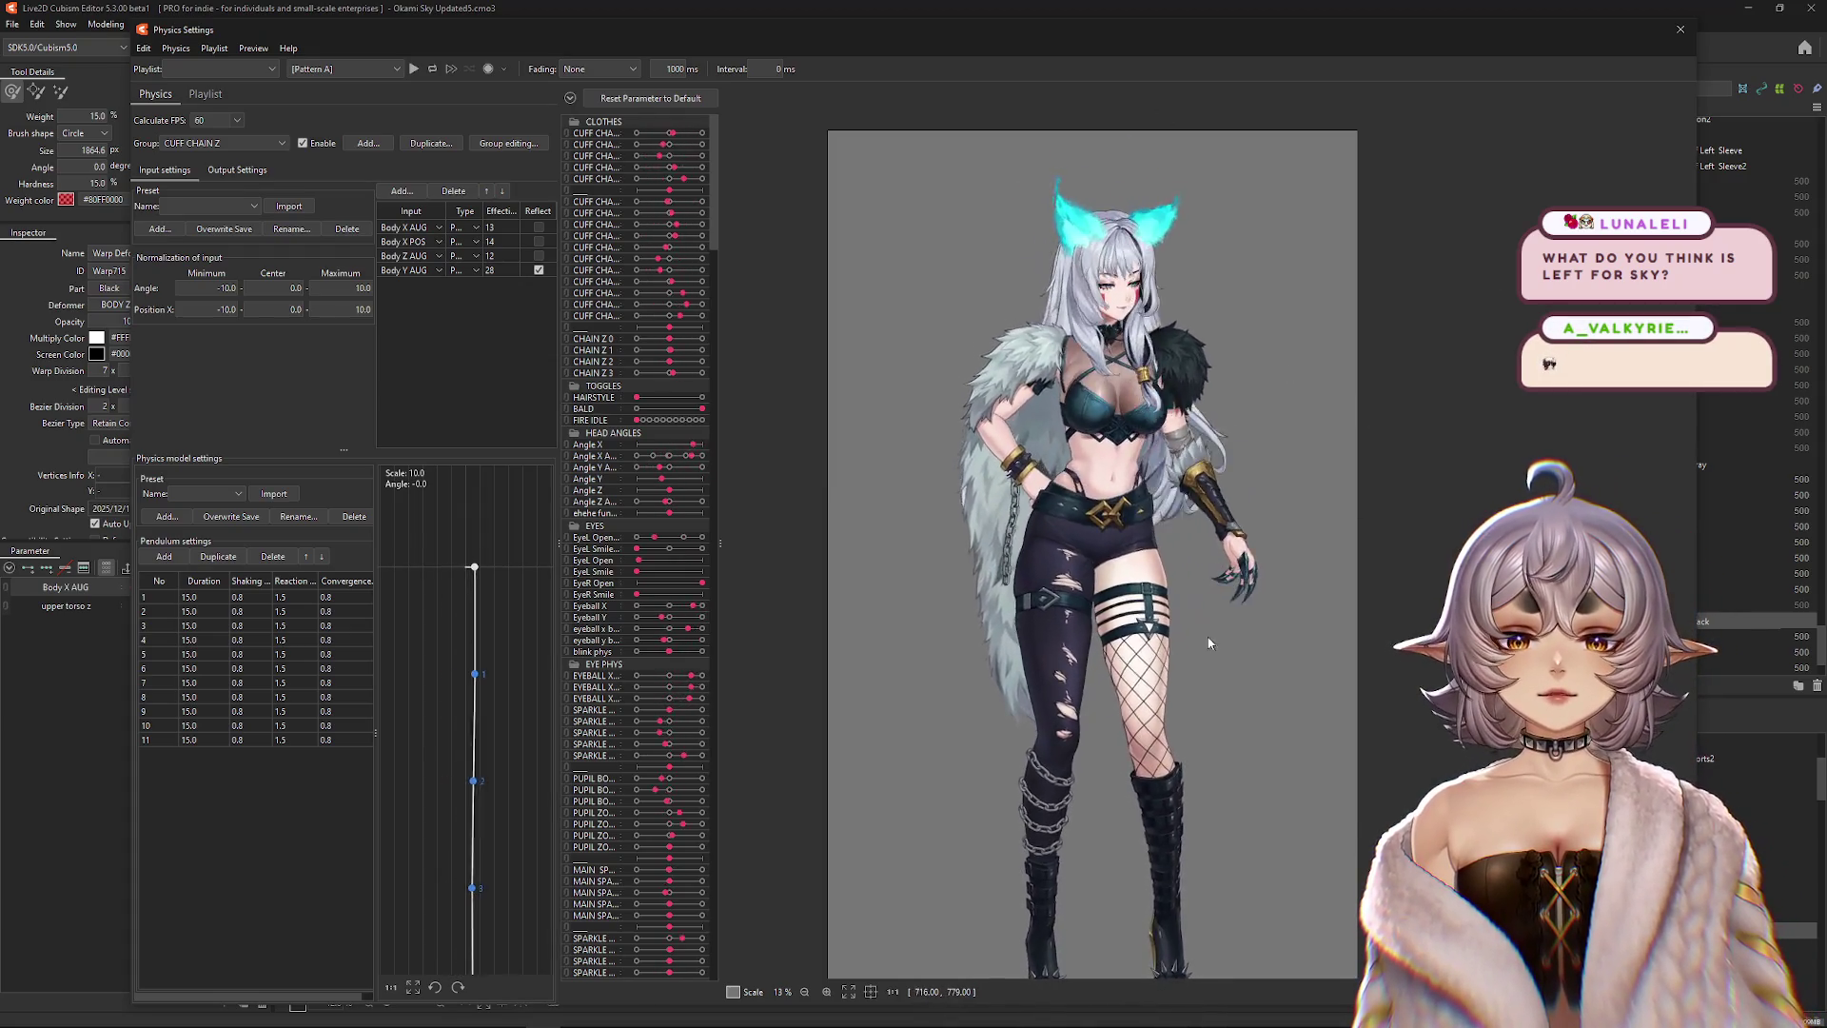
scroll(1499, 518, "up", 2)
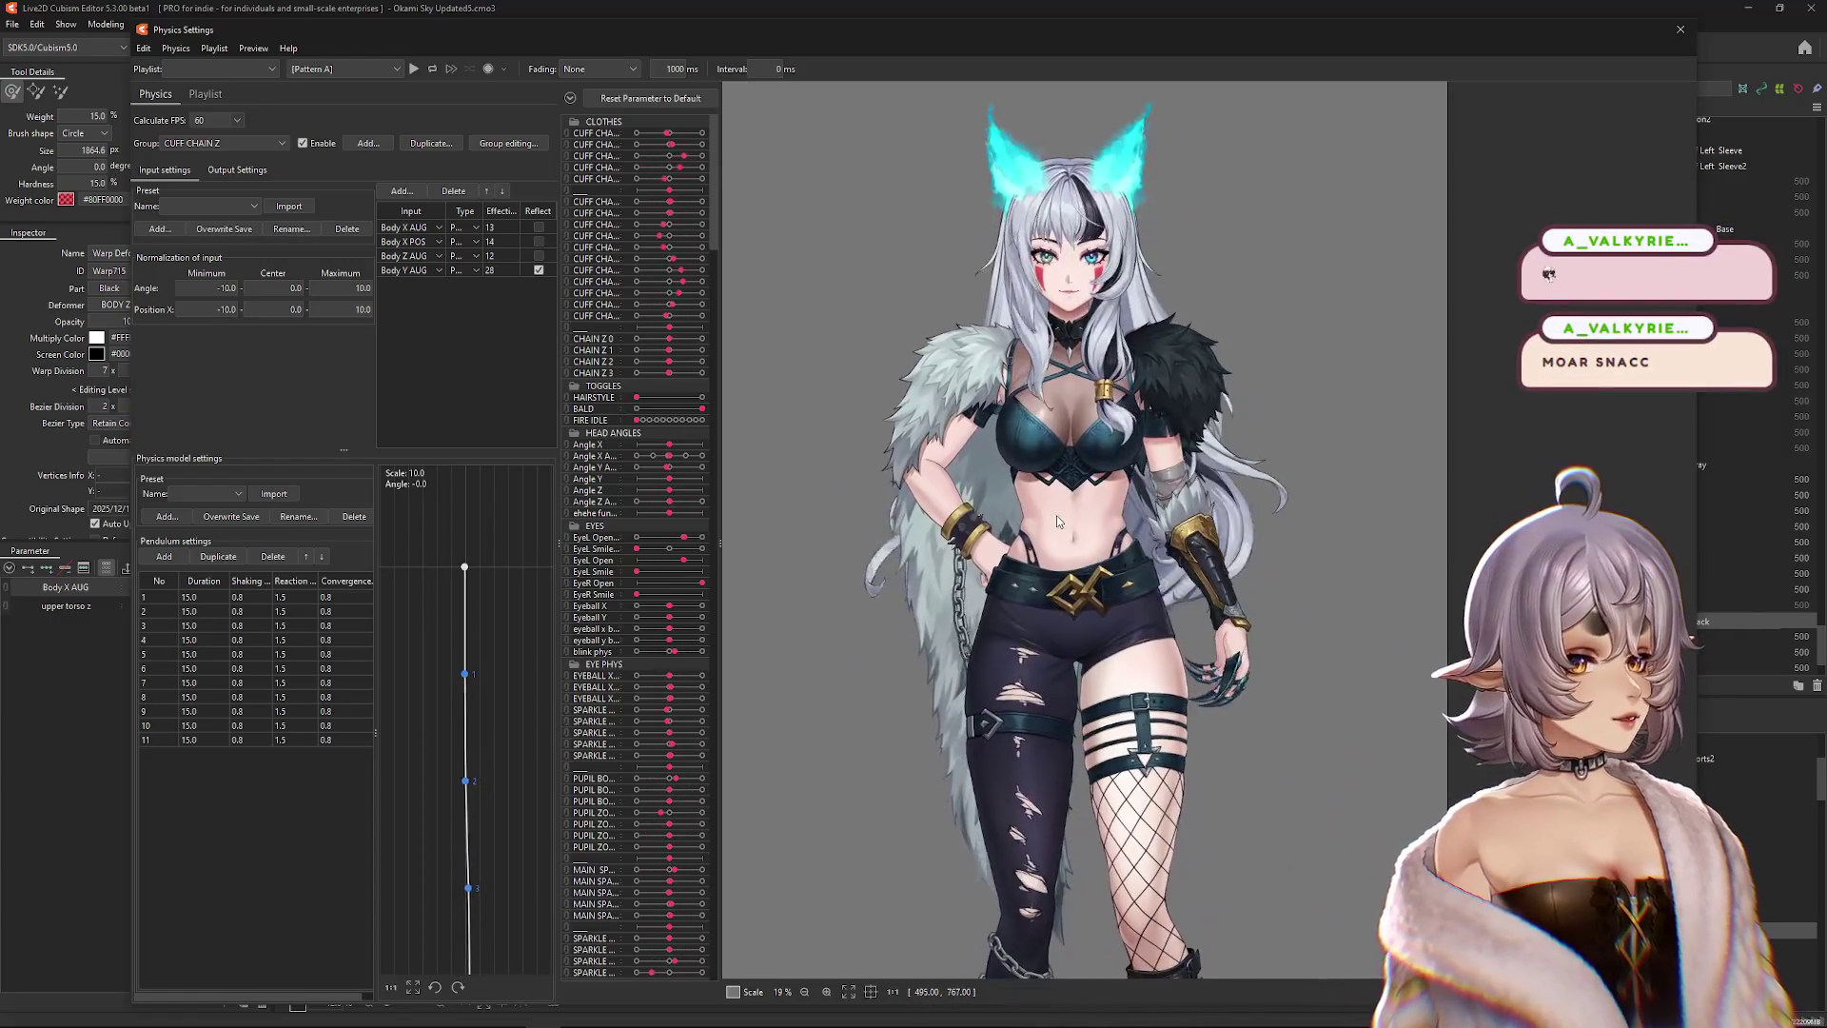
scroll(1092, 454, "down", 2)
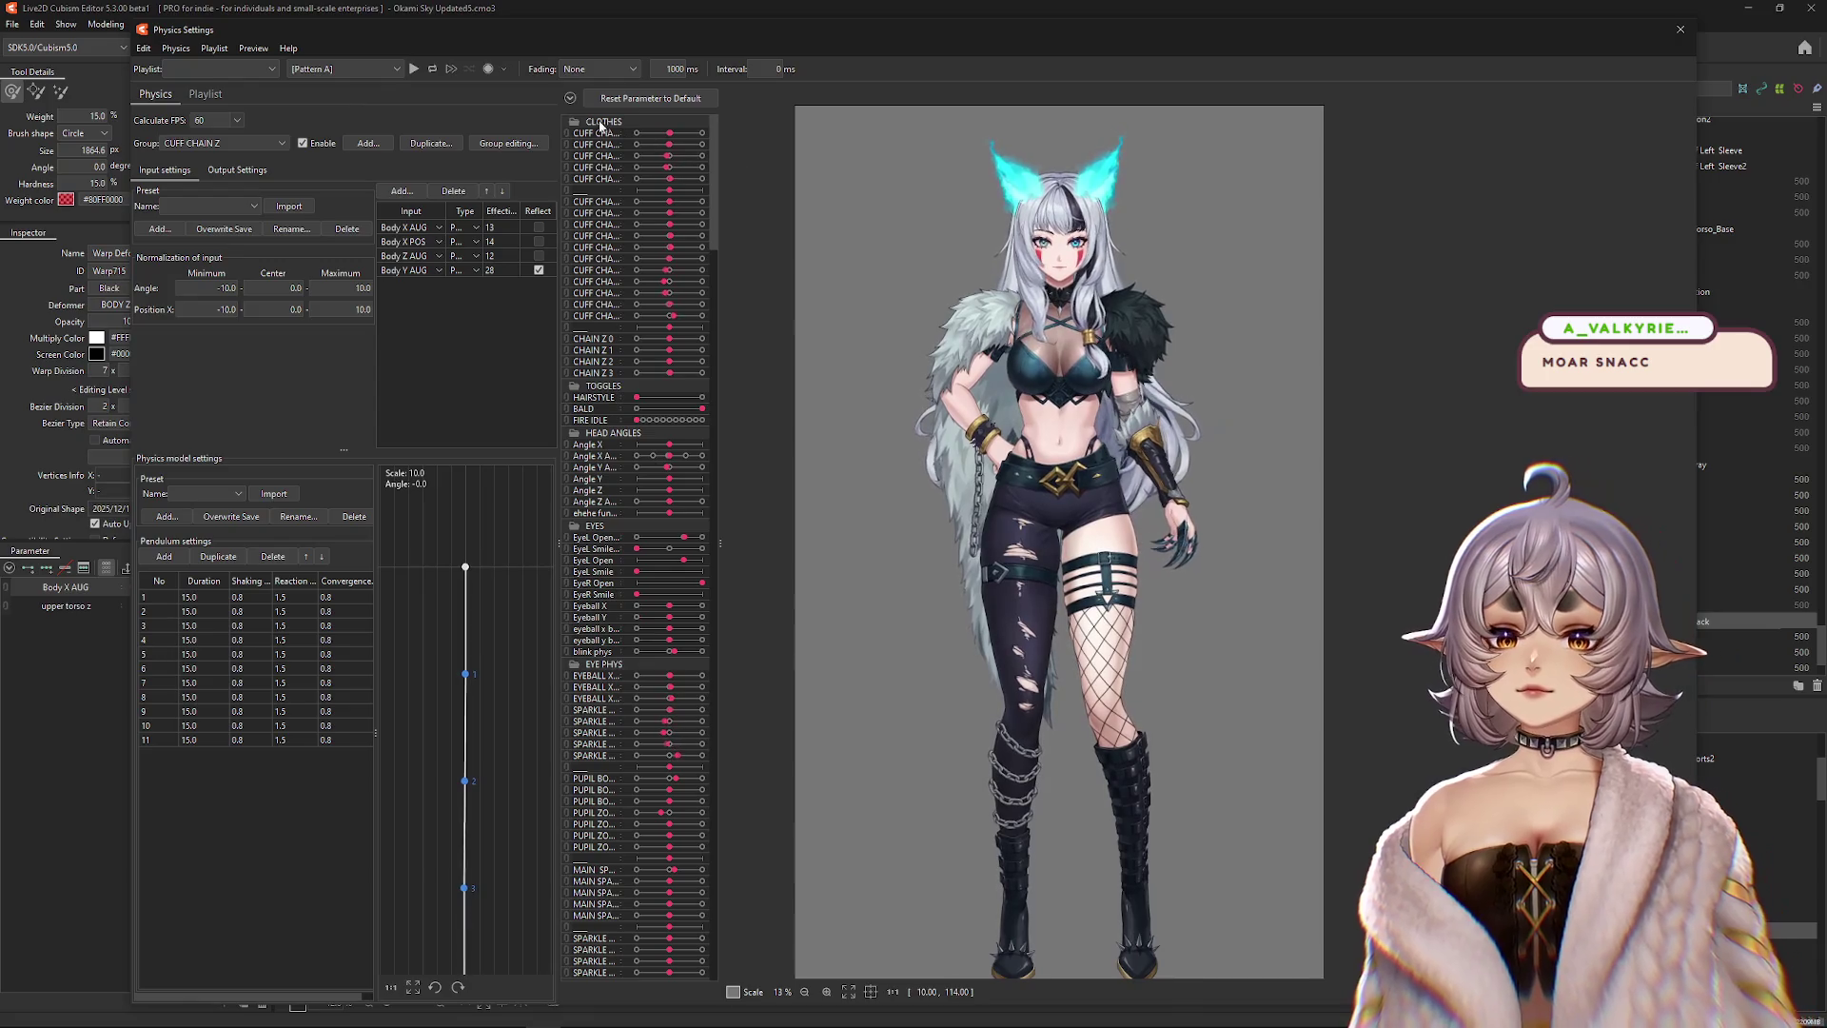
Collapse the parameter groups, expand TOGGLES, retest the sway, and close Physics Settings.
left_click(570, 98)
left_click(600, 134)
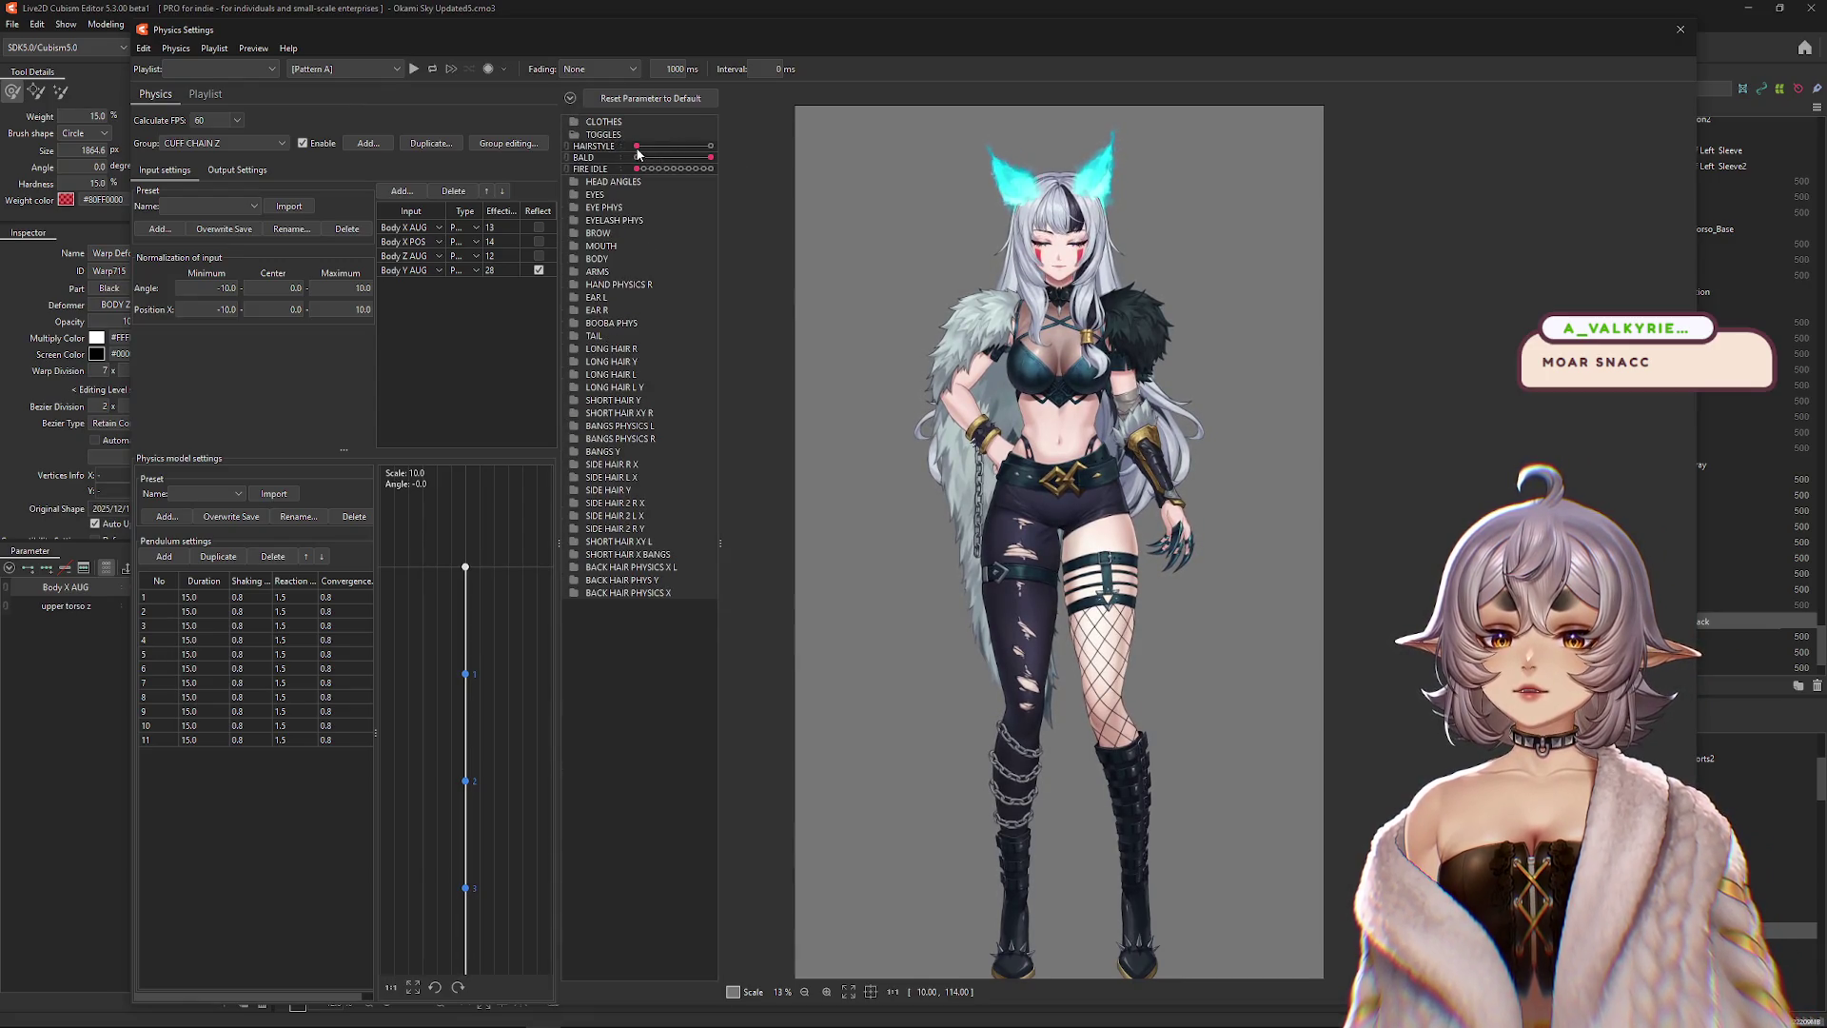
mouse_move(1087, 251)
left_mouse_down()
mouse_move(1218, 476)
mouse_move(1248, 603)
mouse_move(1328, 540)
mouse_move(1272, 738)
mouse_move(1228, 399)
mouse_move(1172, 190)
left_mouse_up()
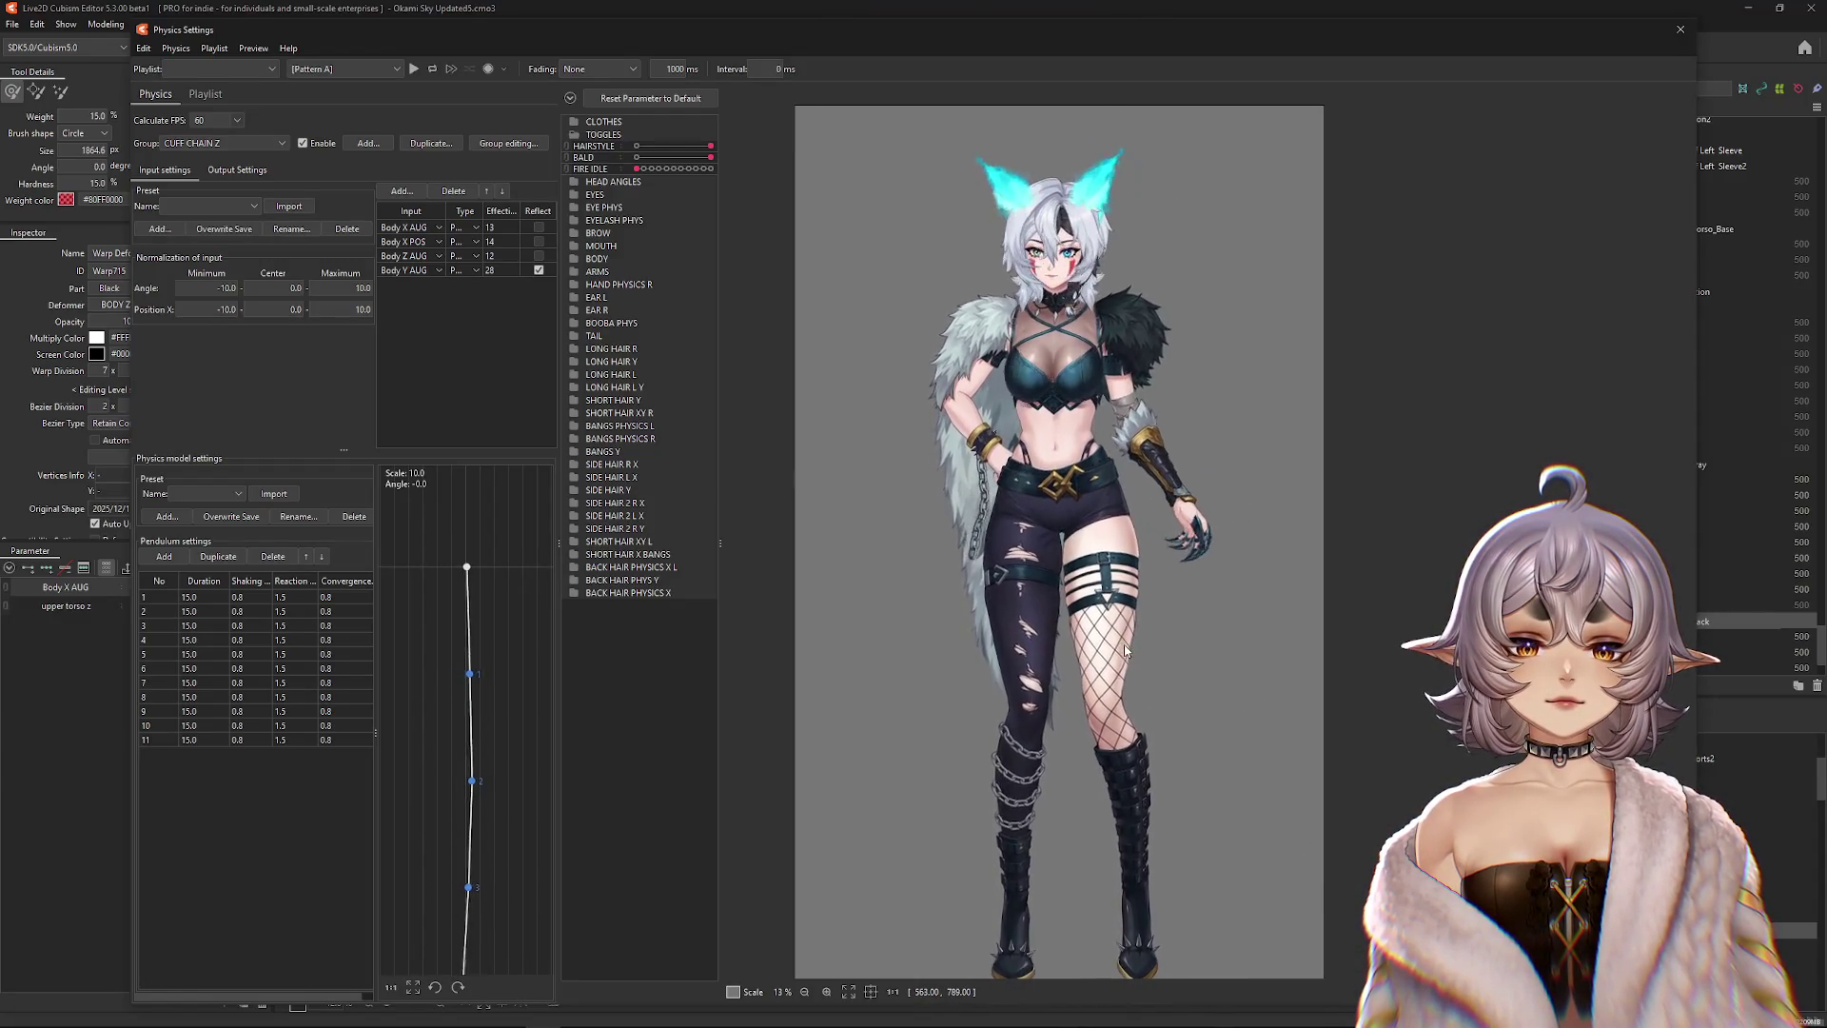
left_click_drag(1138, 661, 1192, 507)
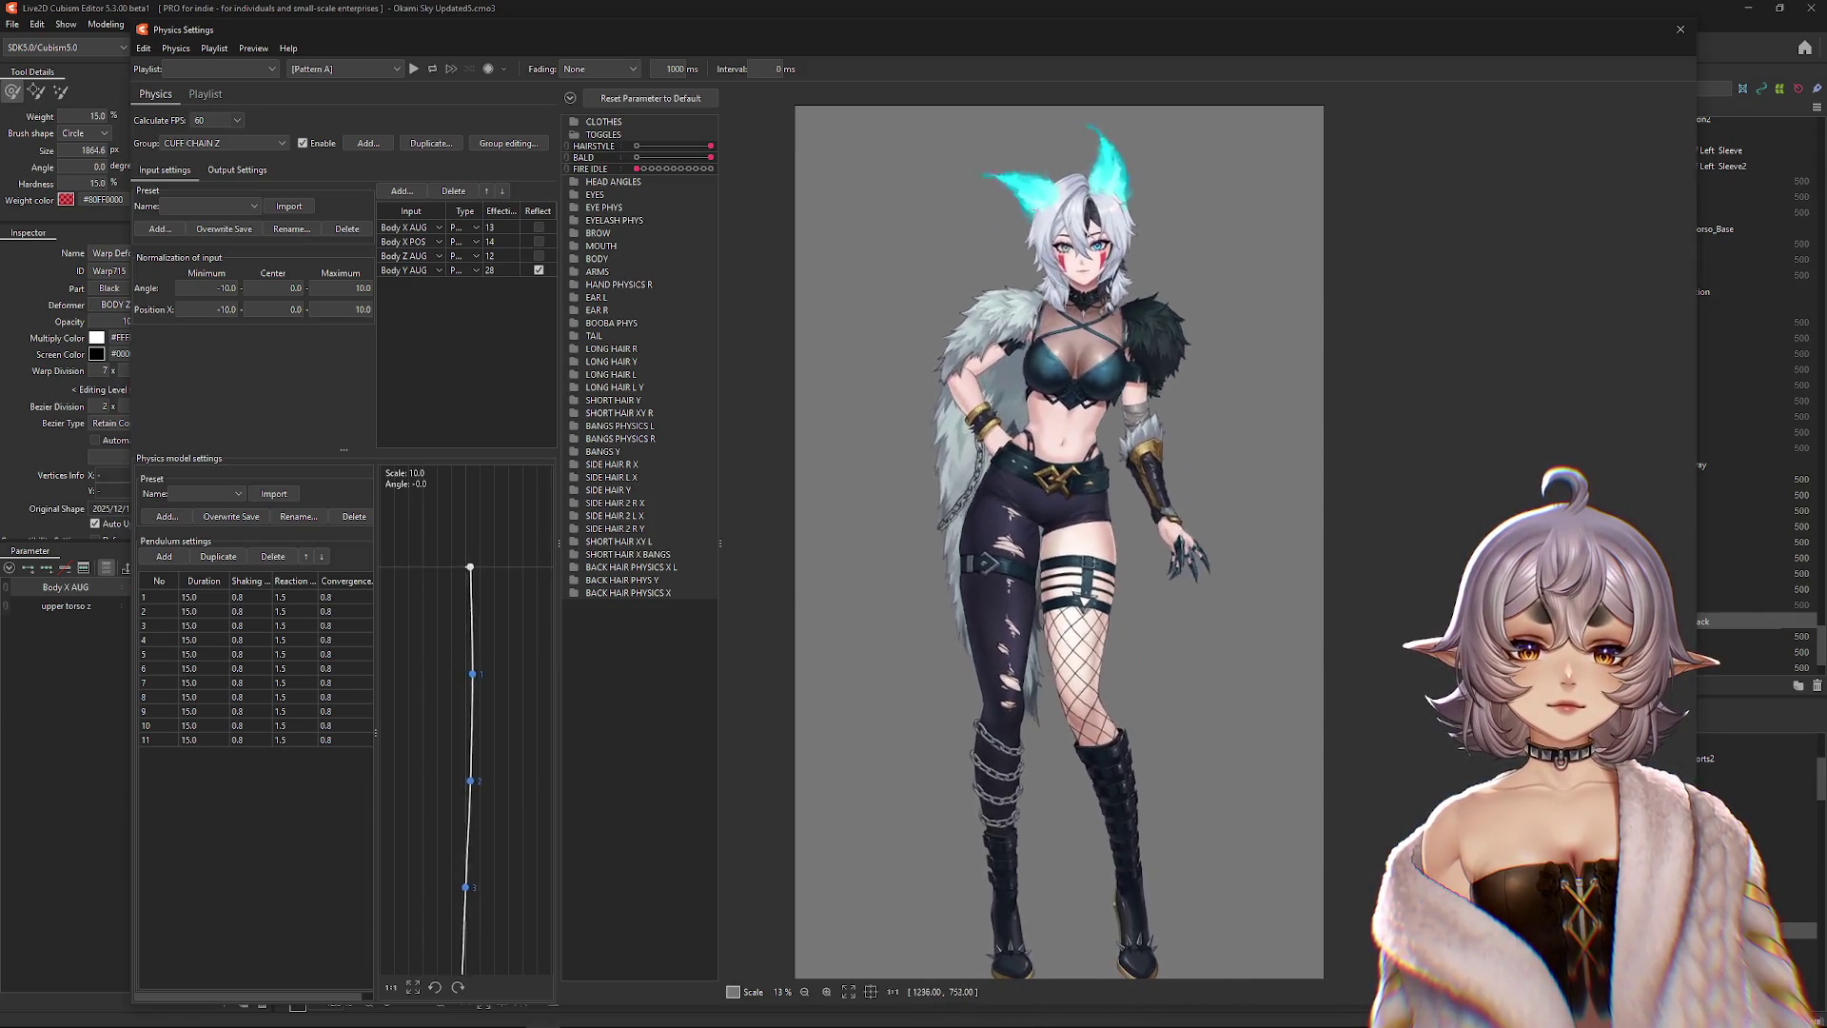
left_click(1679, 29)
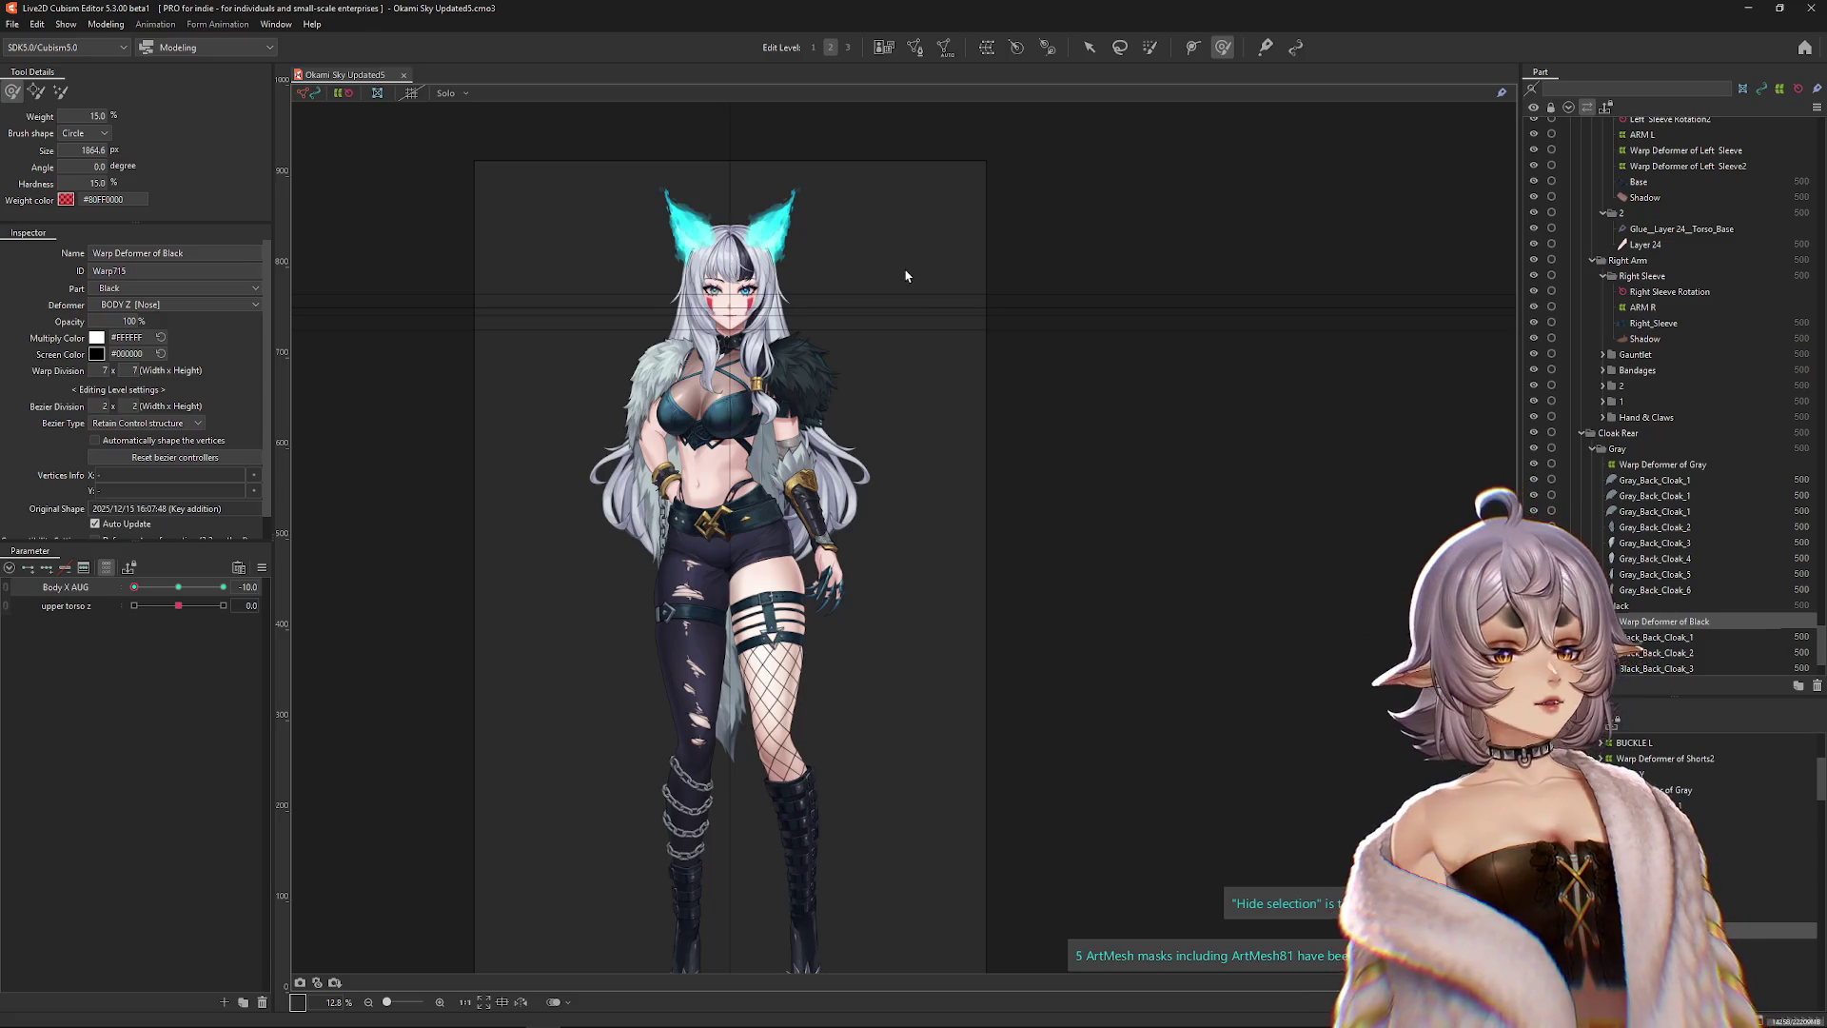
Close the Okami Sky Updated5 document with Ctrl+W.
key("ctrl+w")
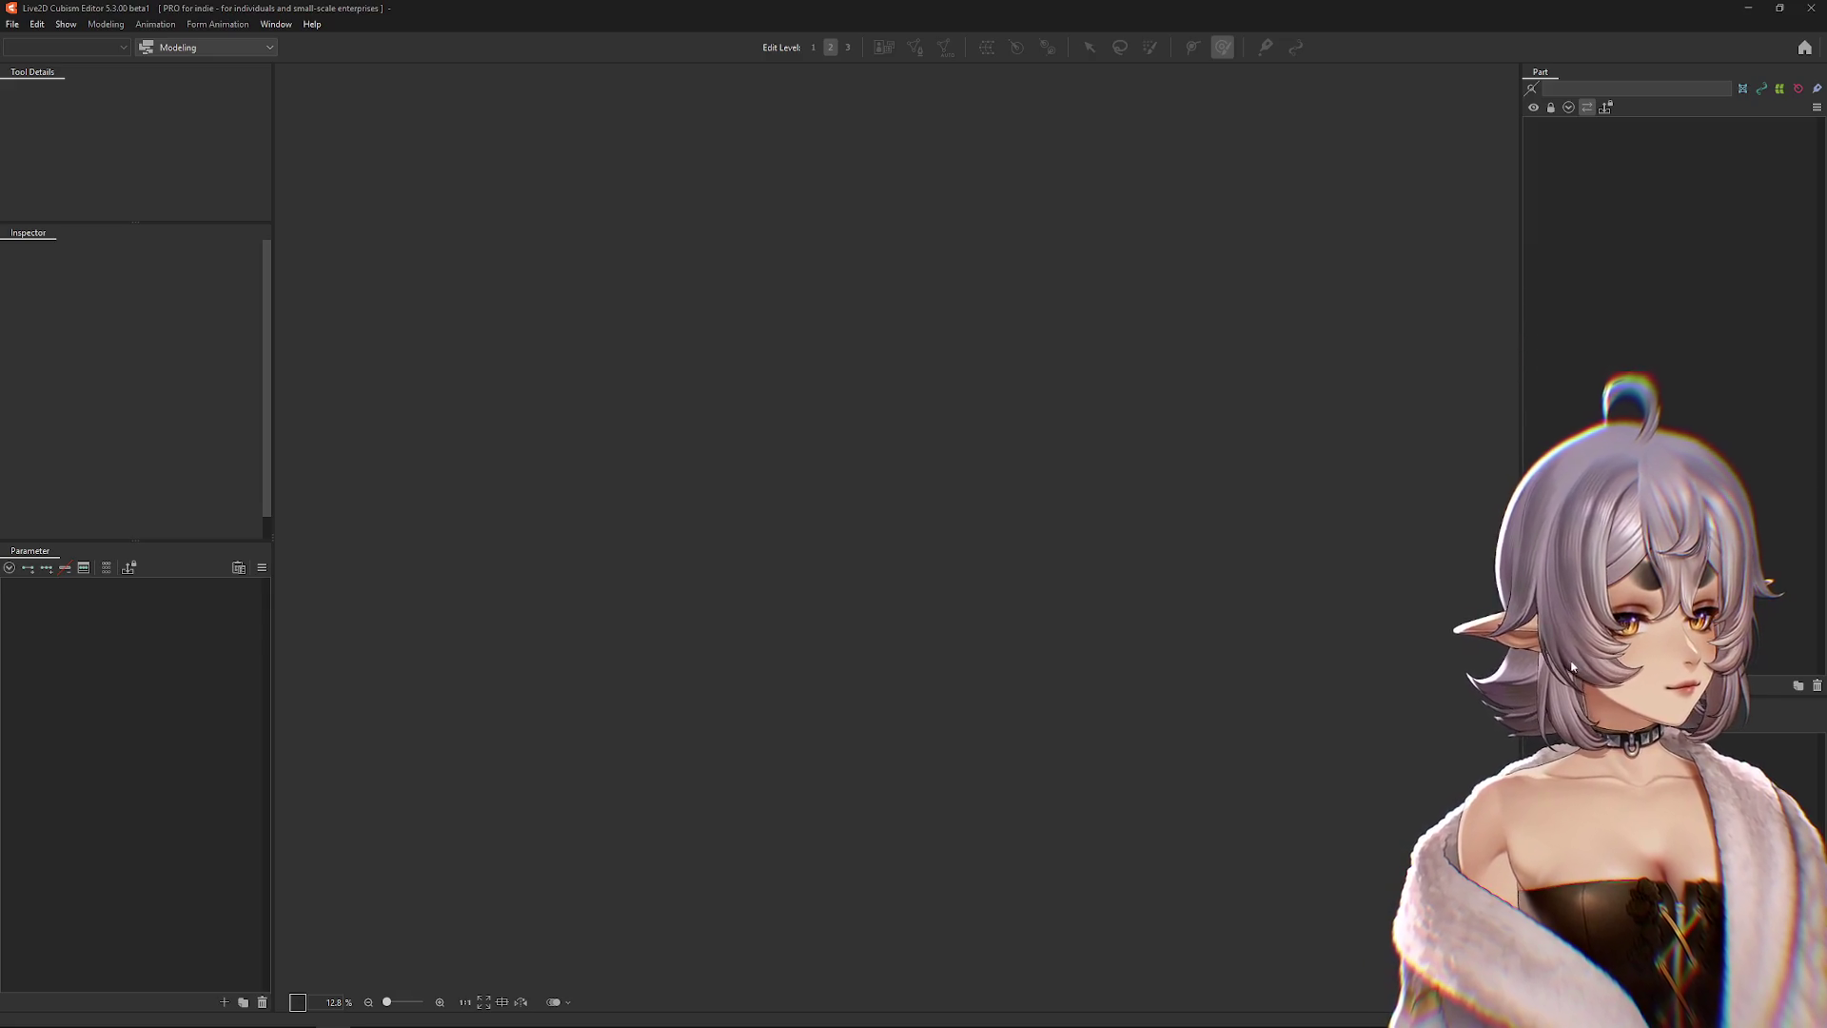
Inspect VTube Studio's model settings, selecting the lean mapping's input value.
left_click(966, 660)
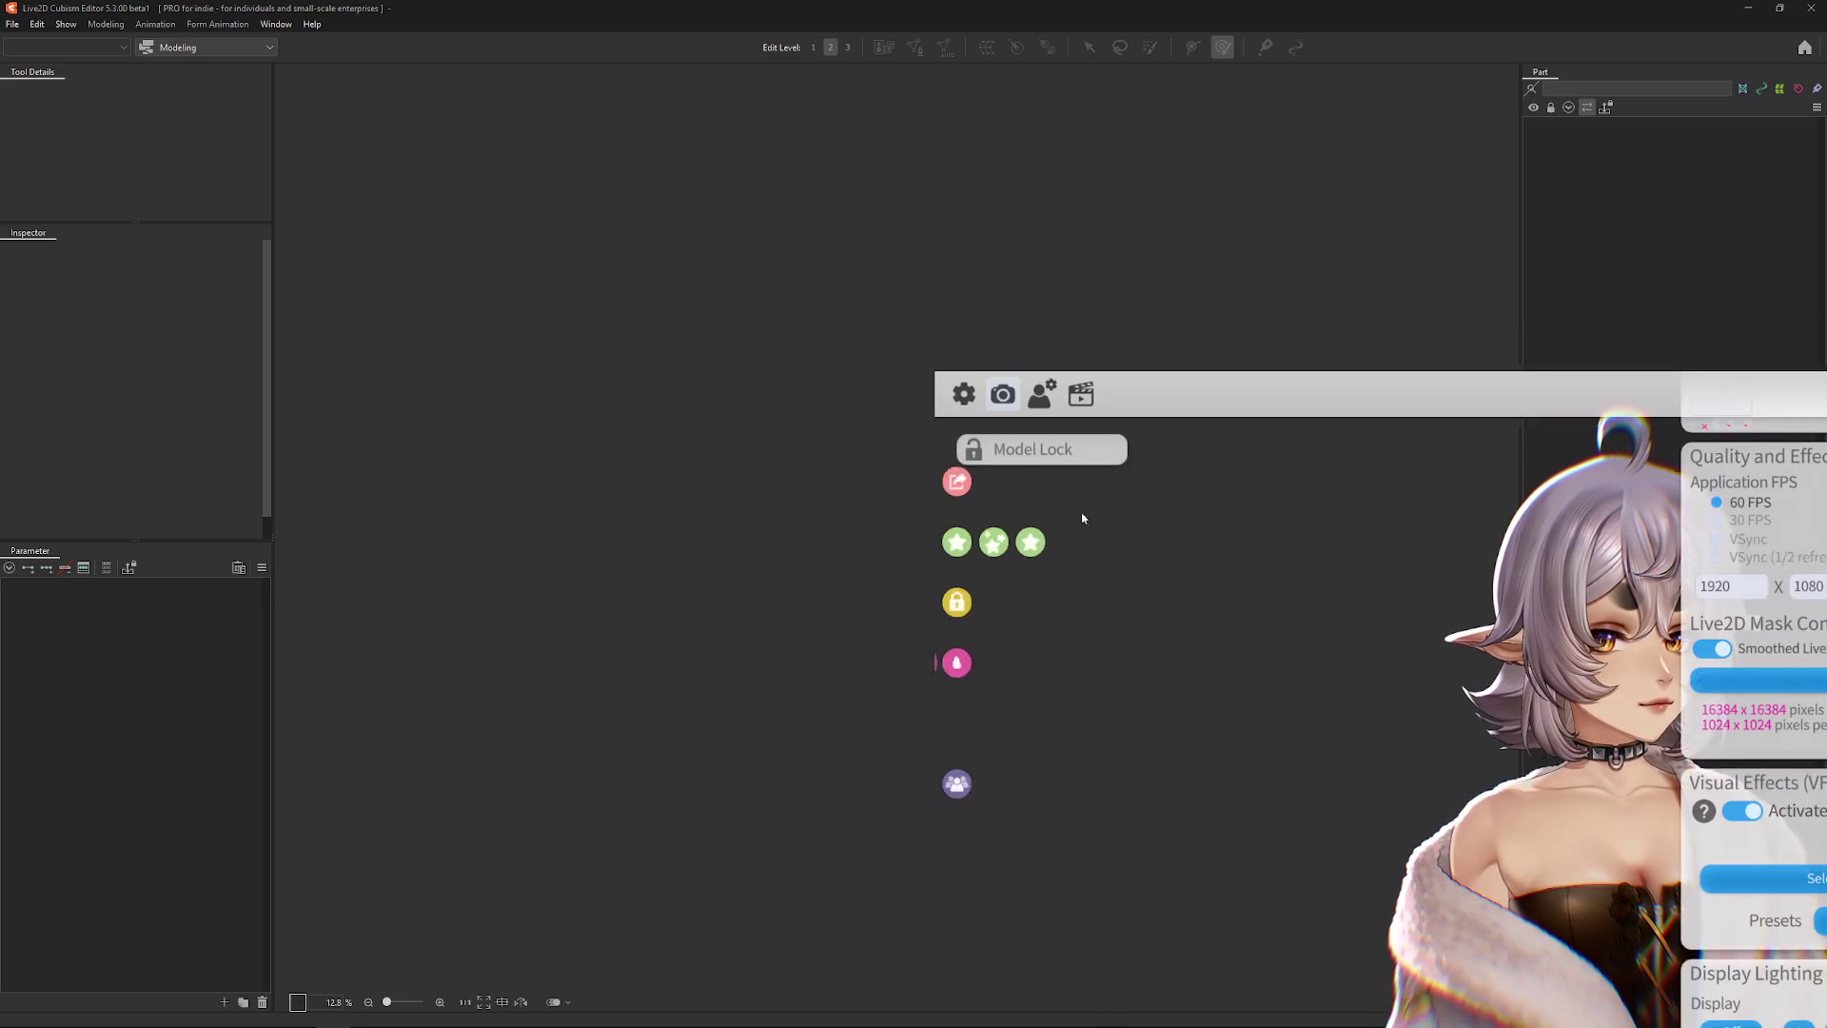
scroll(1753, 666, "down", 10)
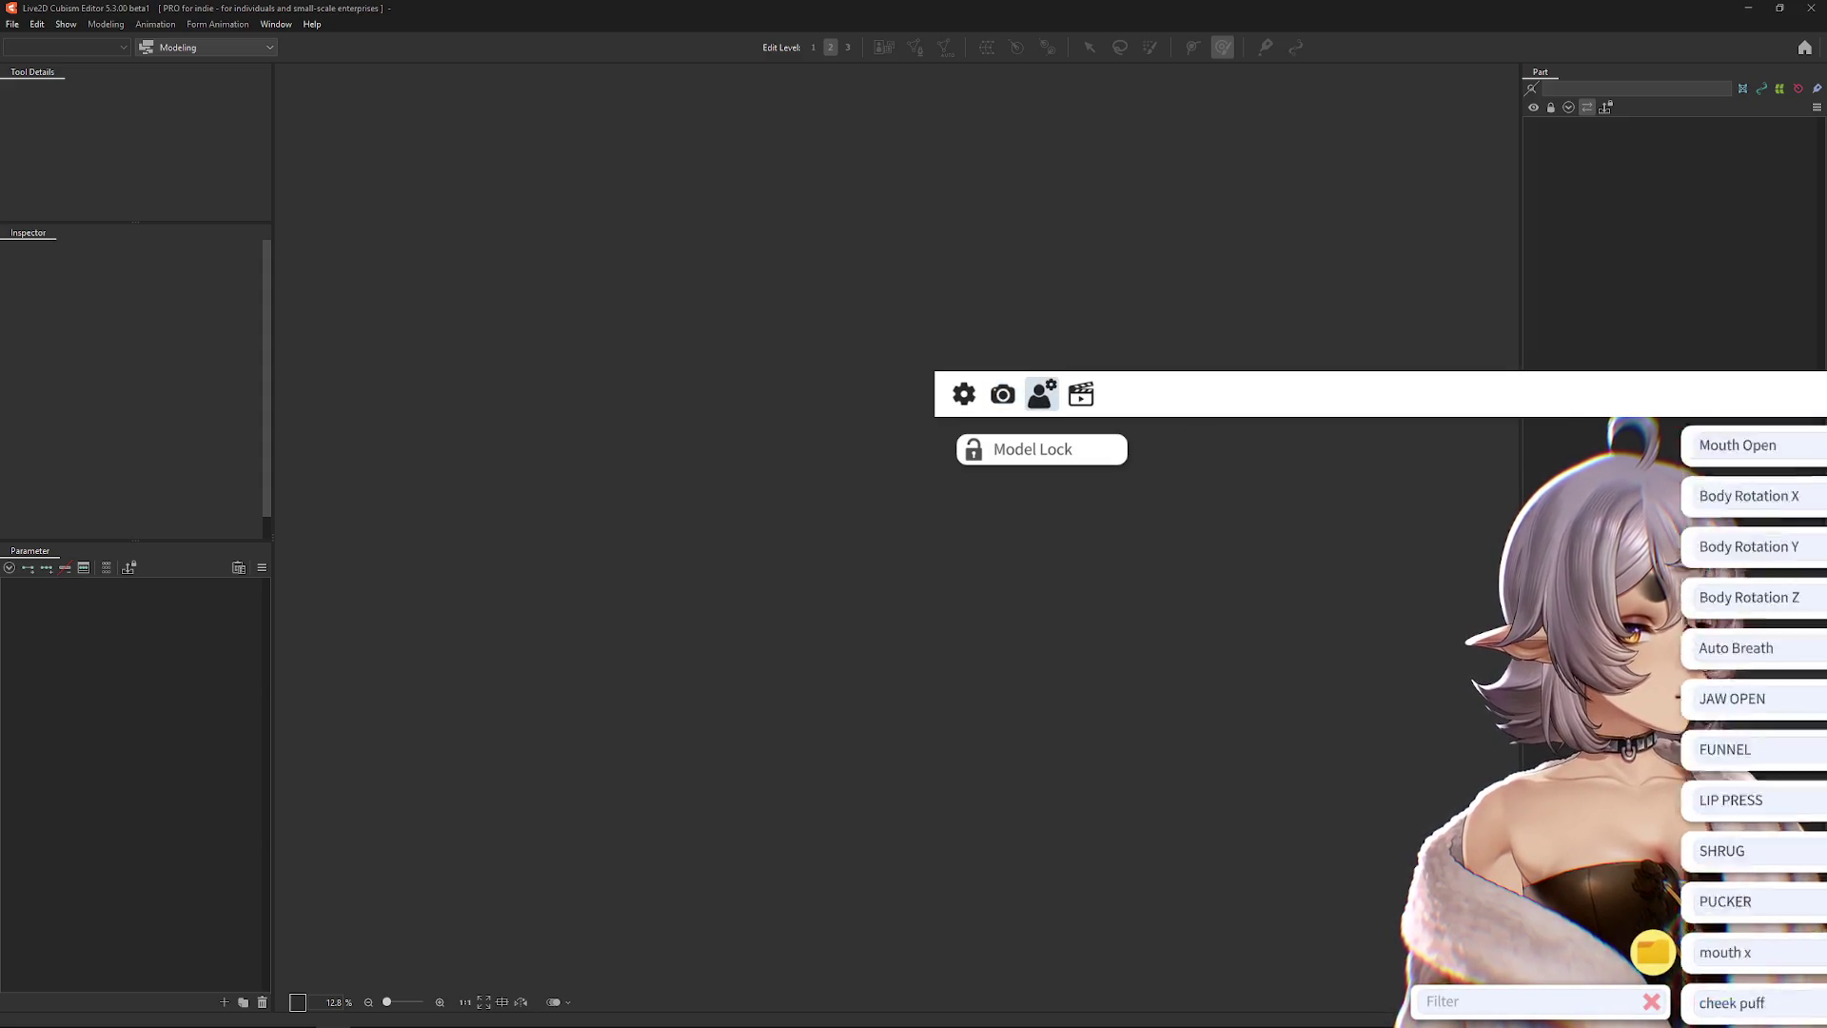
scroll(1753, 647, "up", 1)
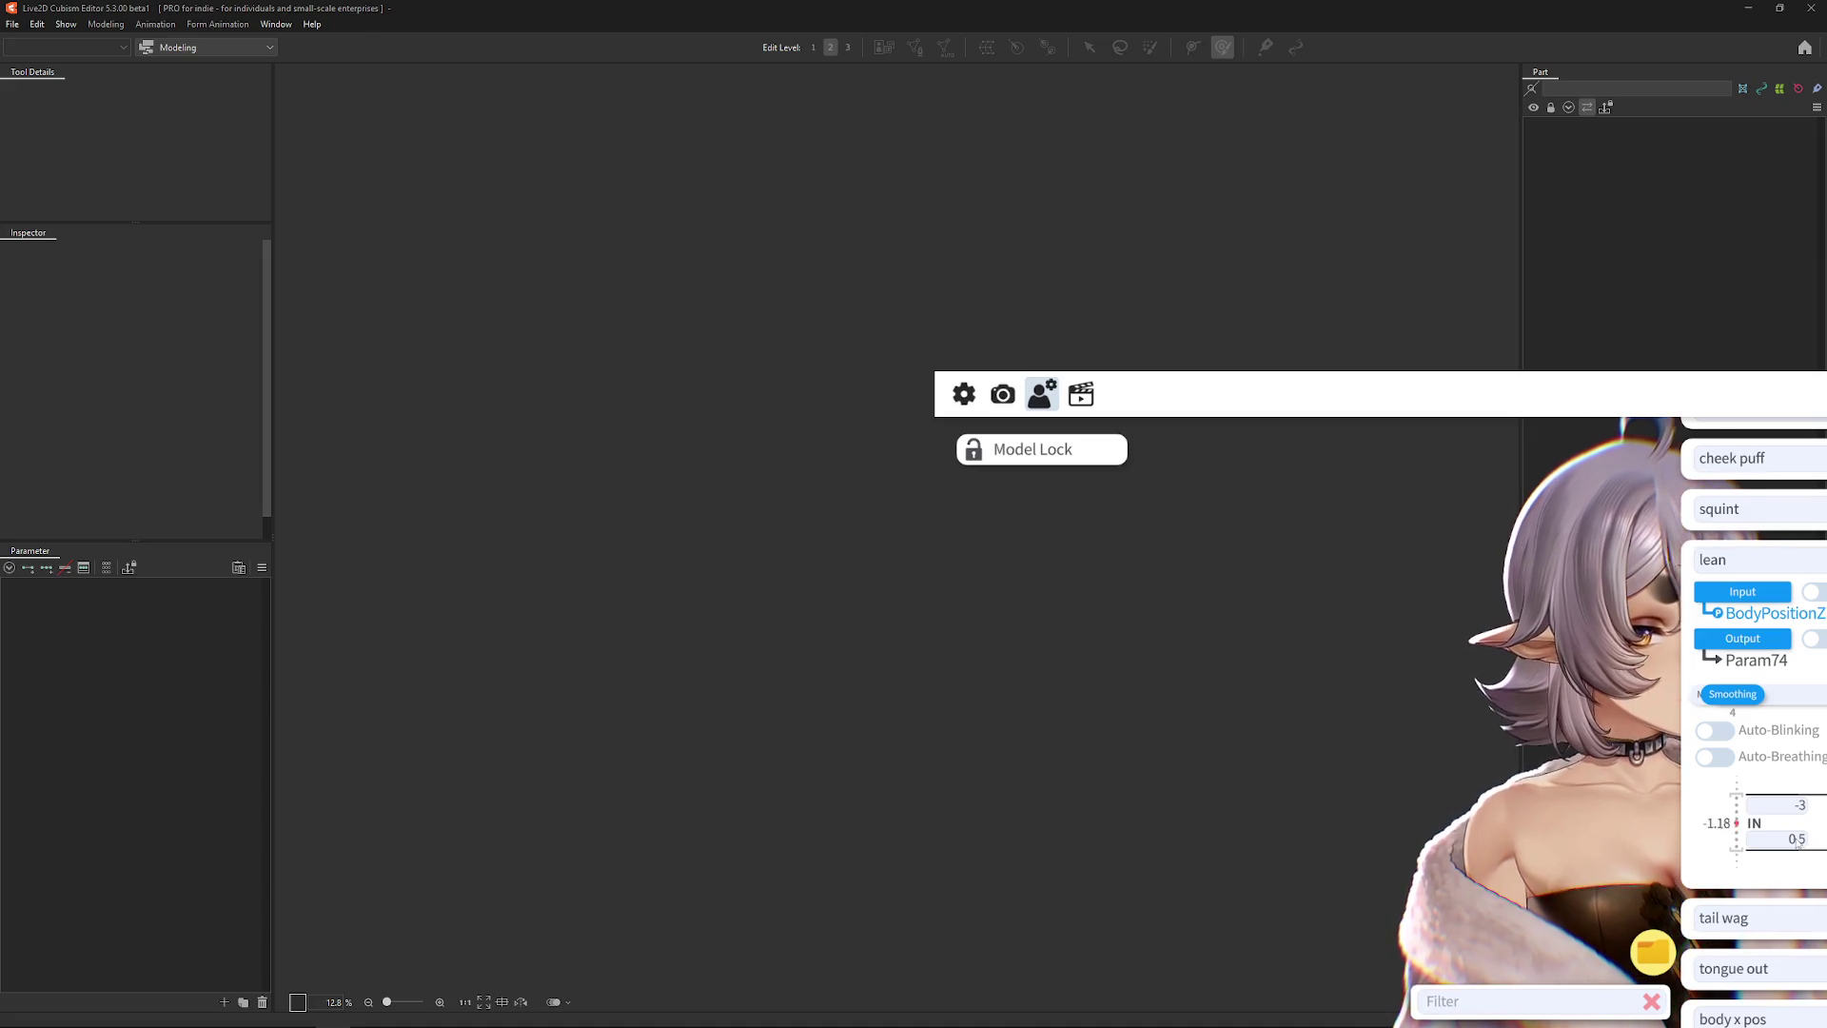
left_click(1797, 840)
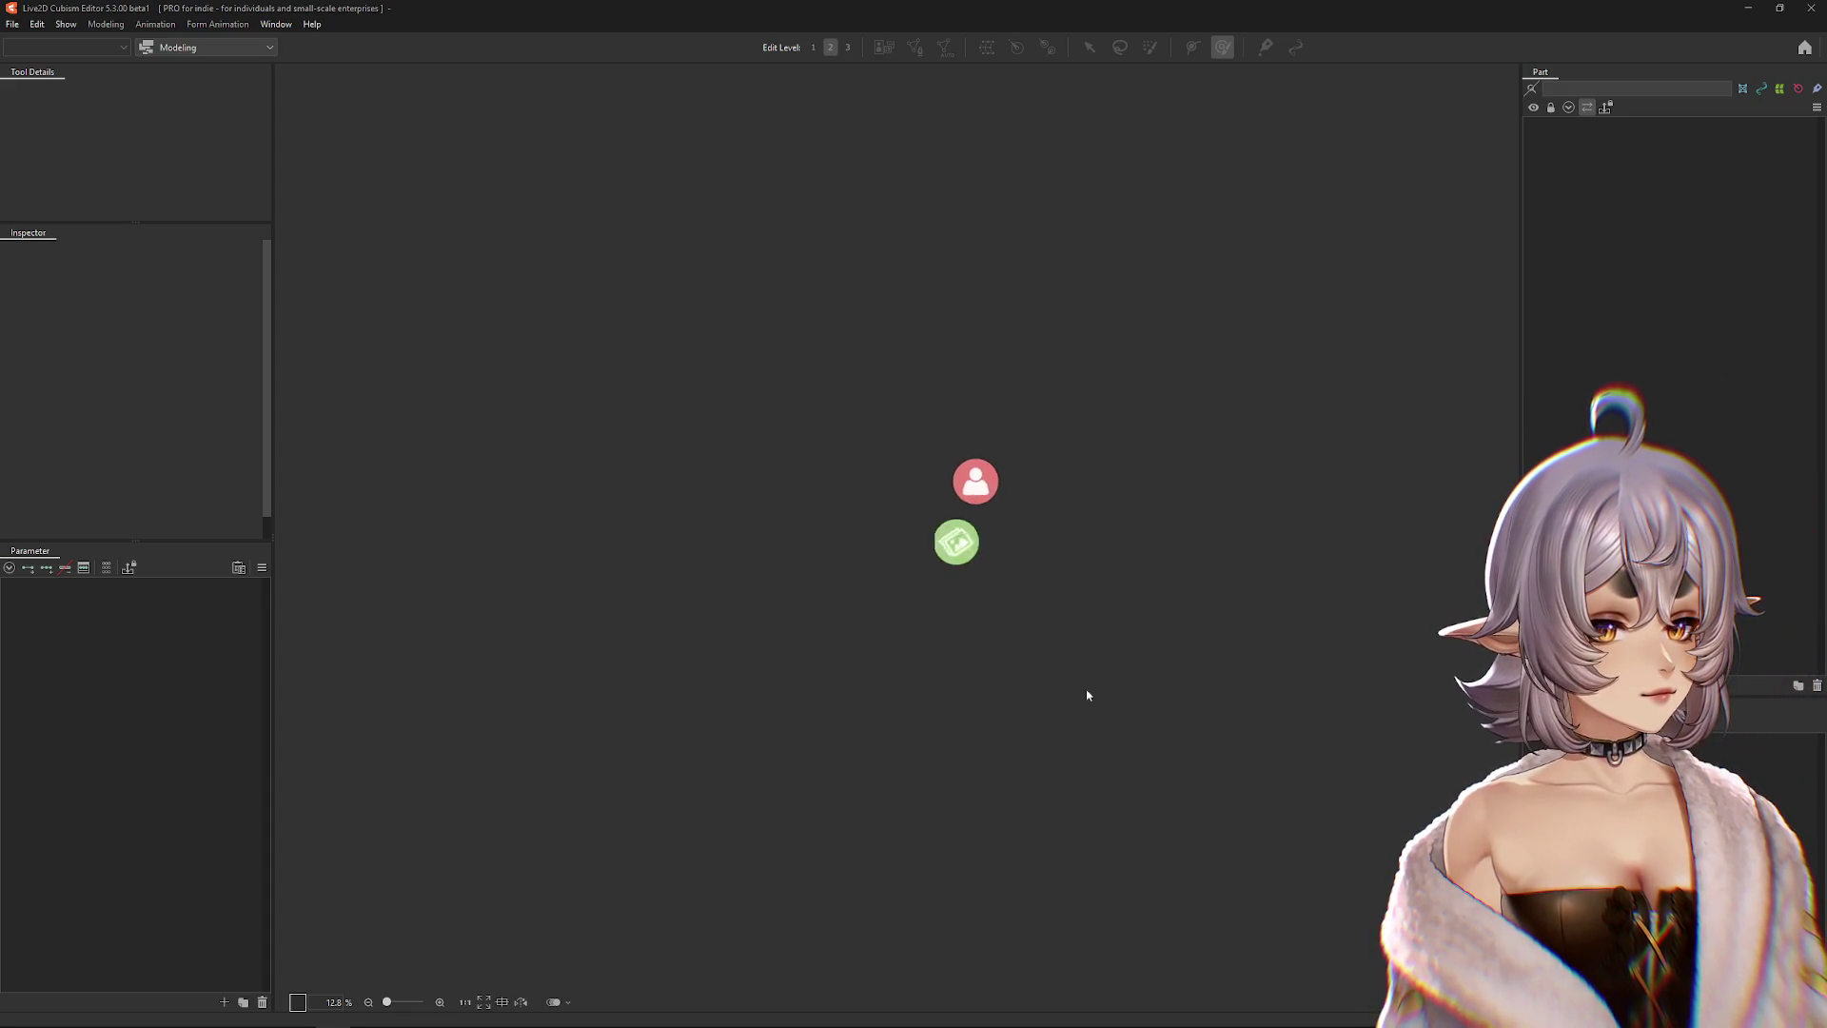
Show VTube Studio's circular main menu buttons over the Cubism workspace.
left_click(957, 679)
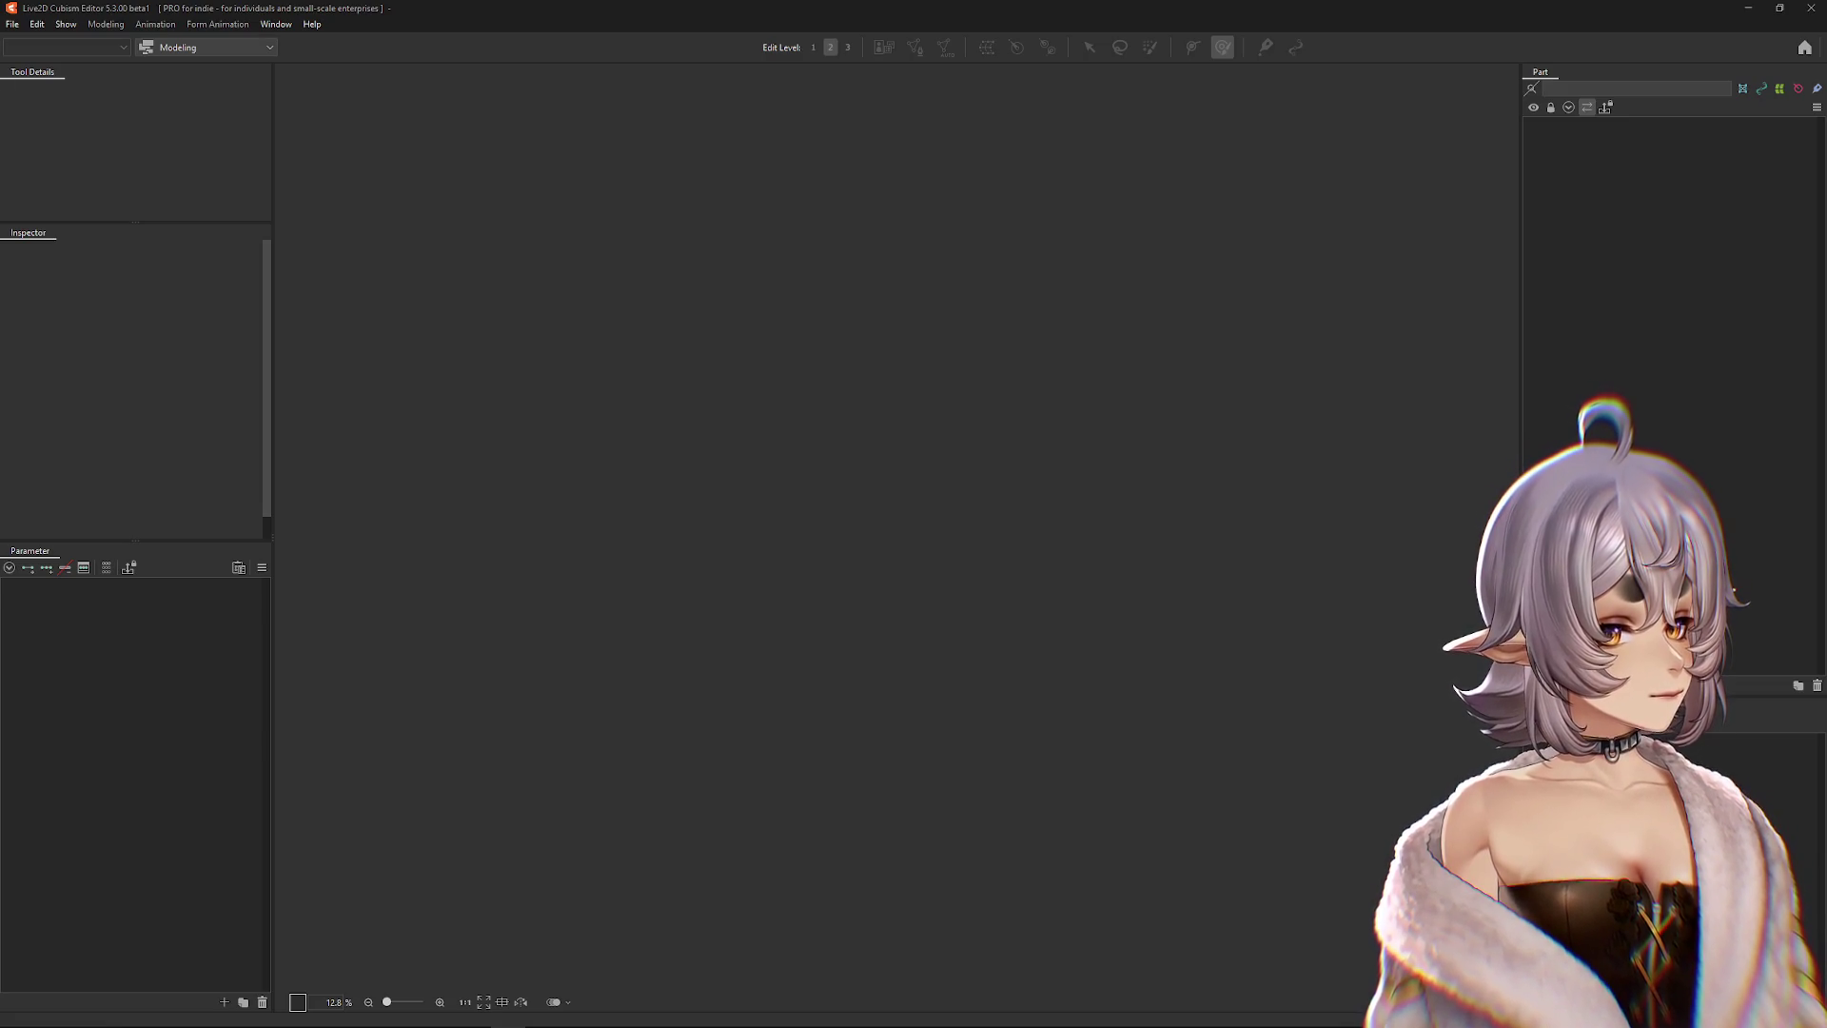
left_click(1812, 12)
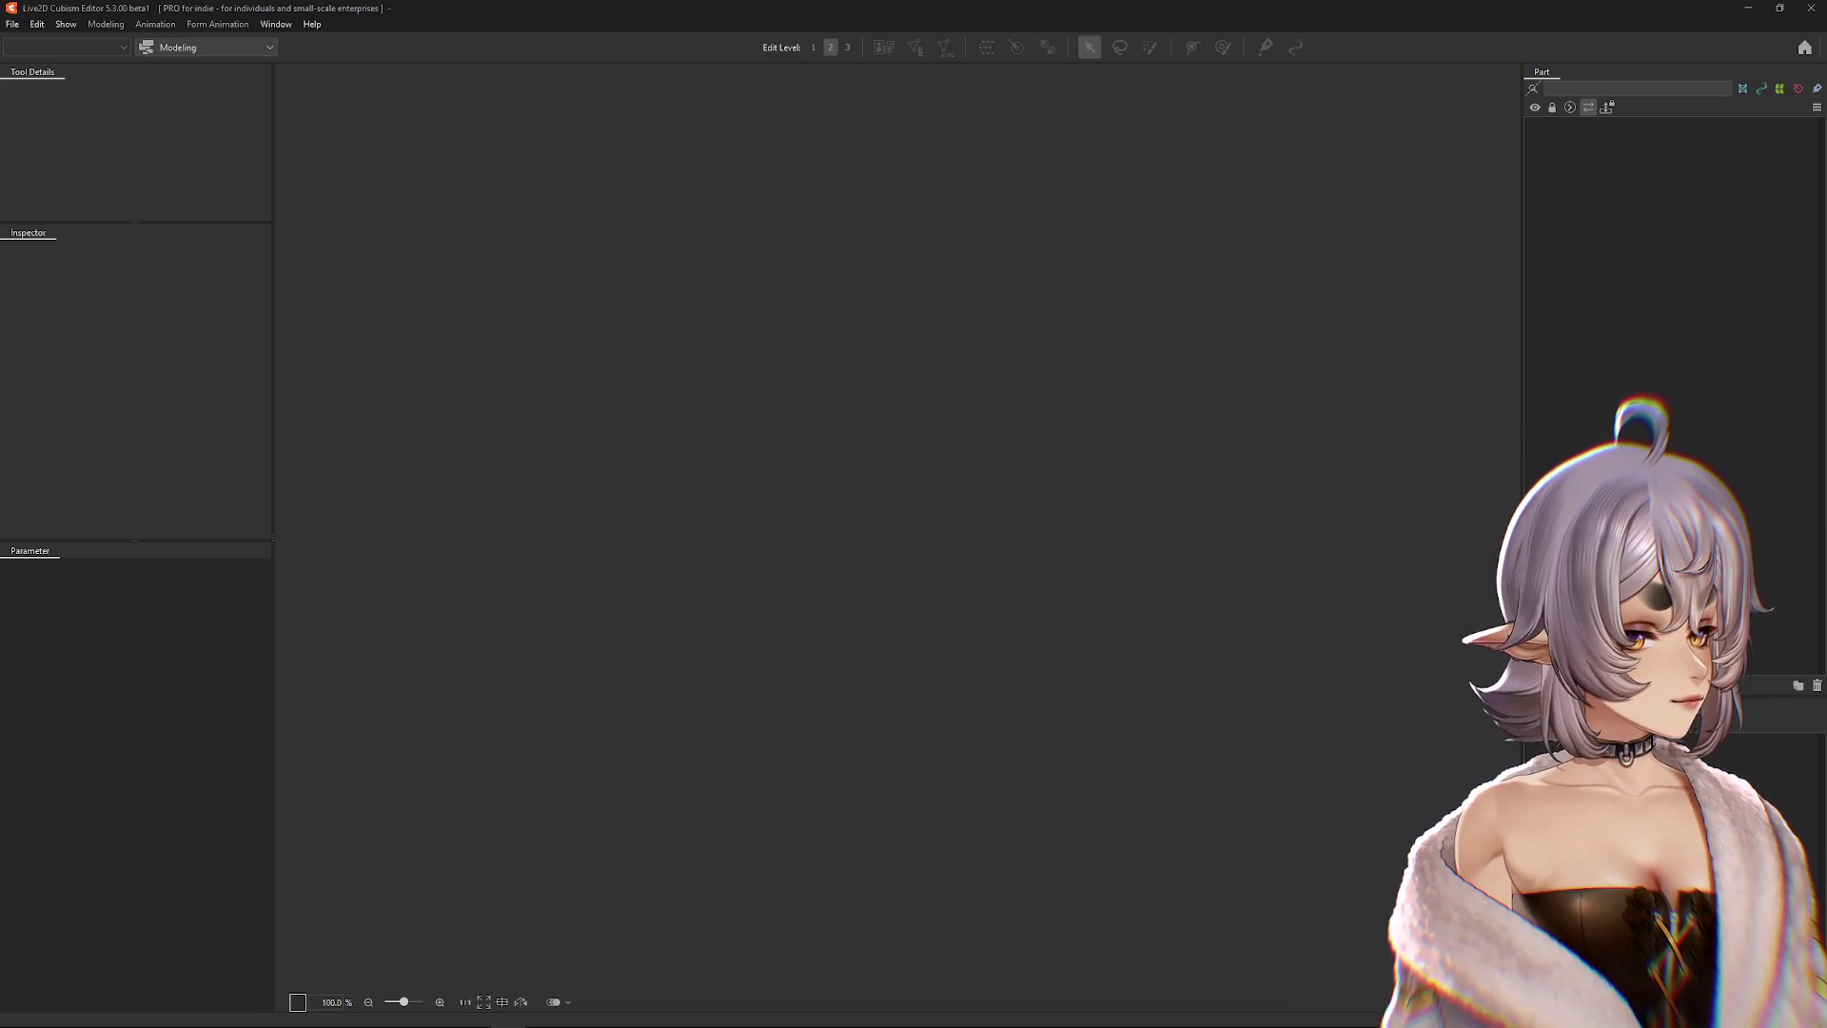
double_click(1287, 853)
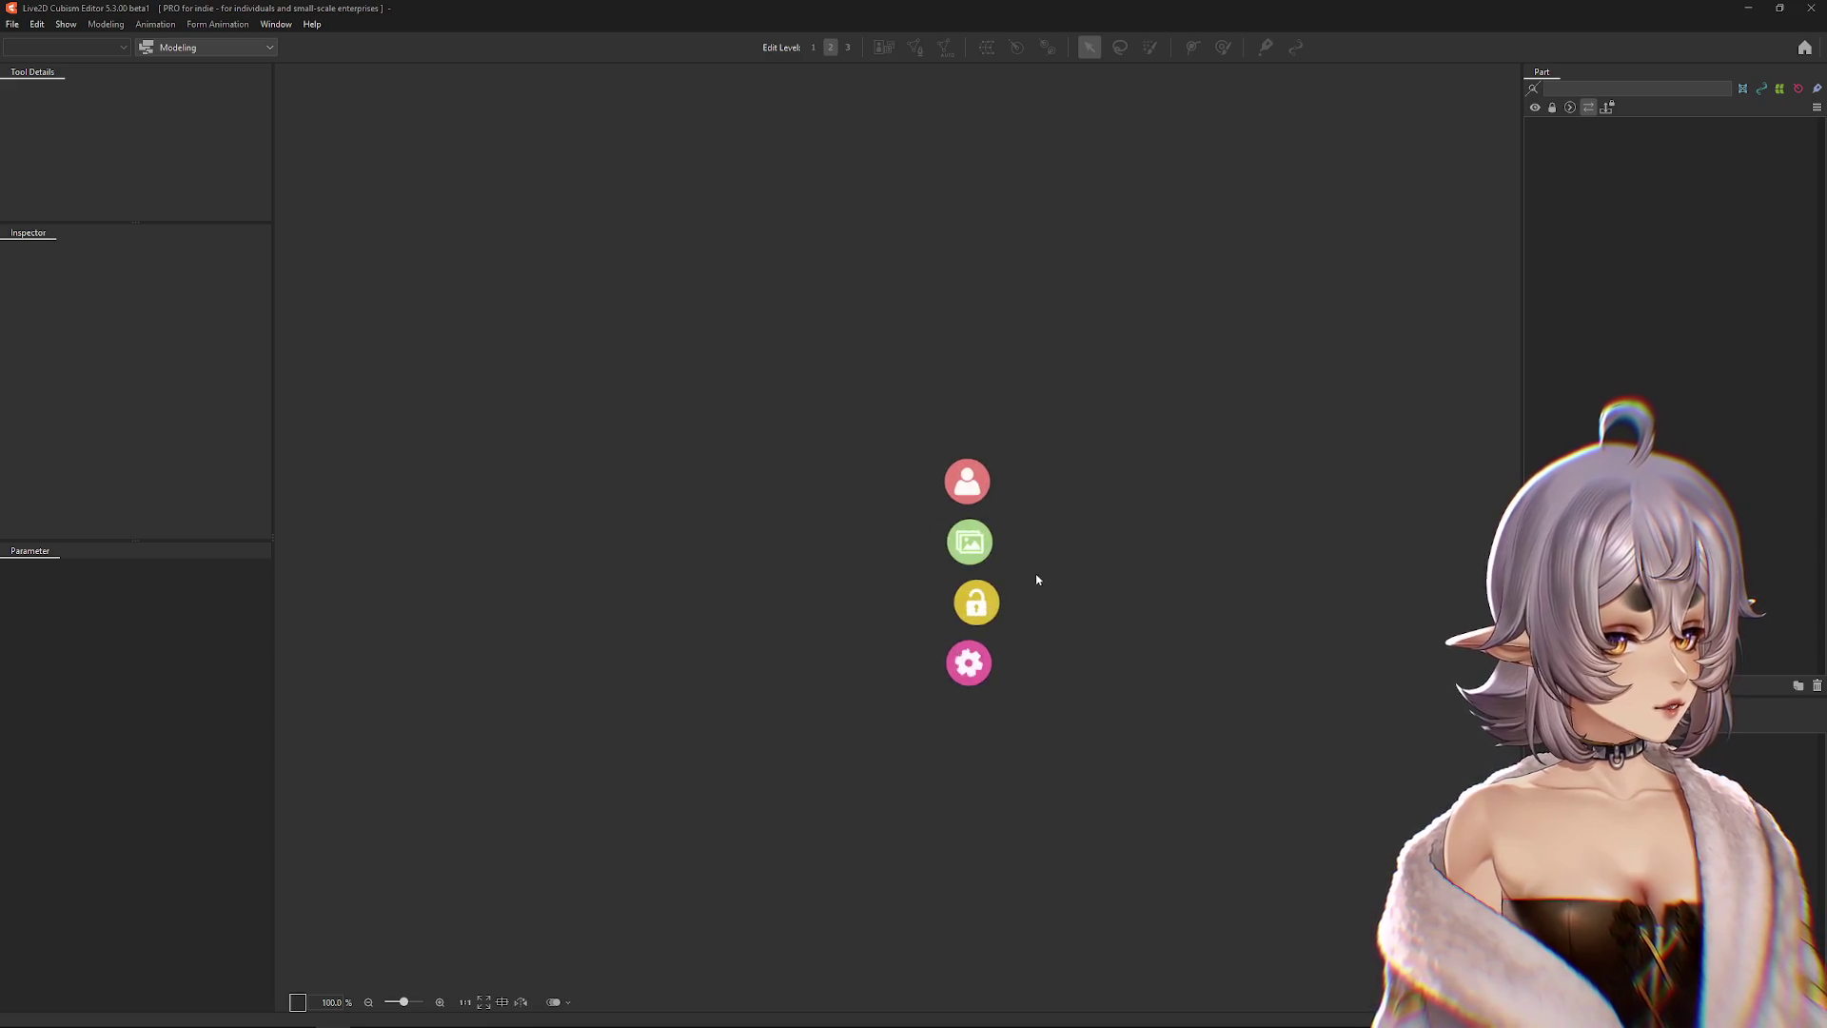
Open NoxisHadesFix.cmo3 from Recent Files and load the Noxis avatar in VTube Studio.
left_click(966, 480)
left_click(13, 24)
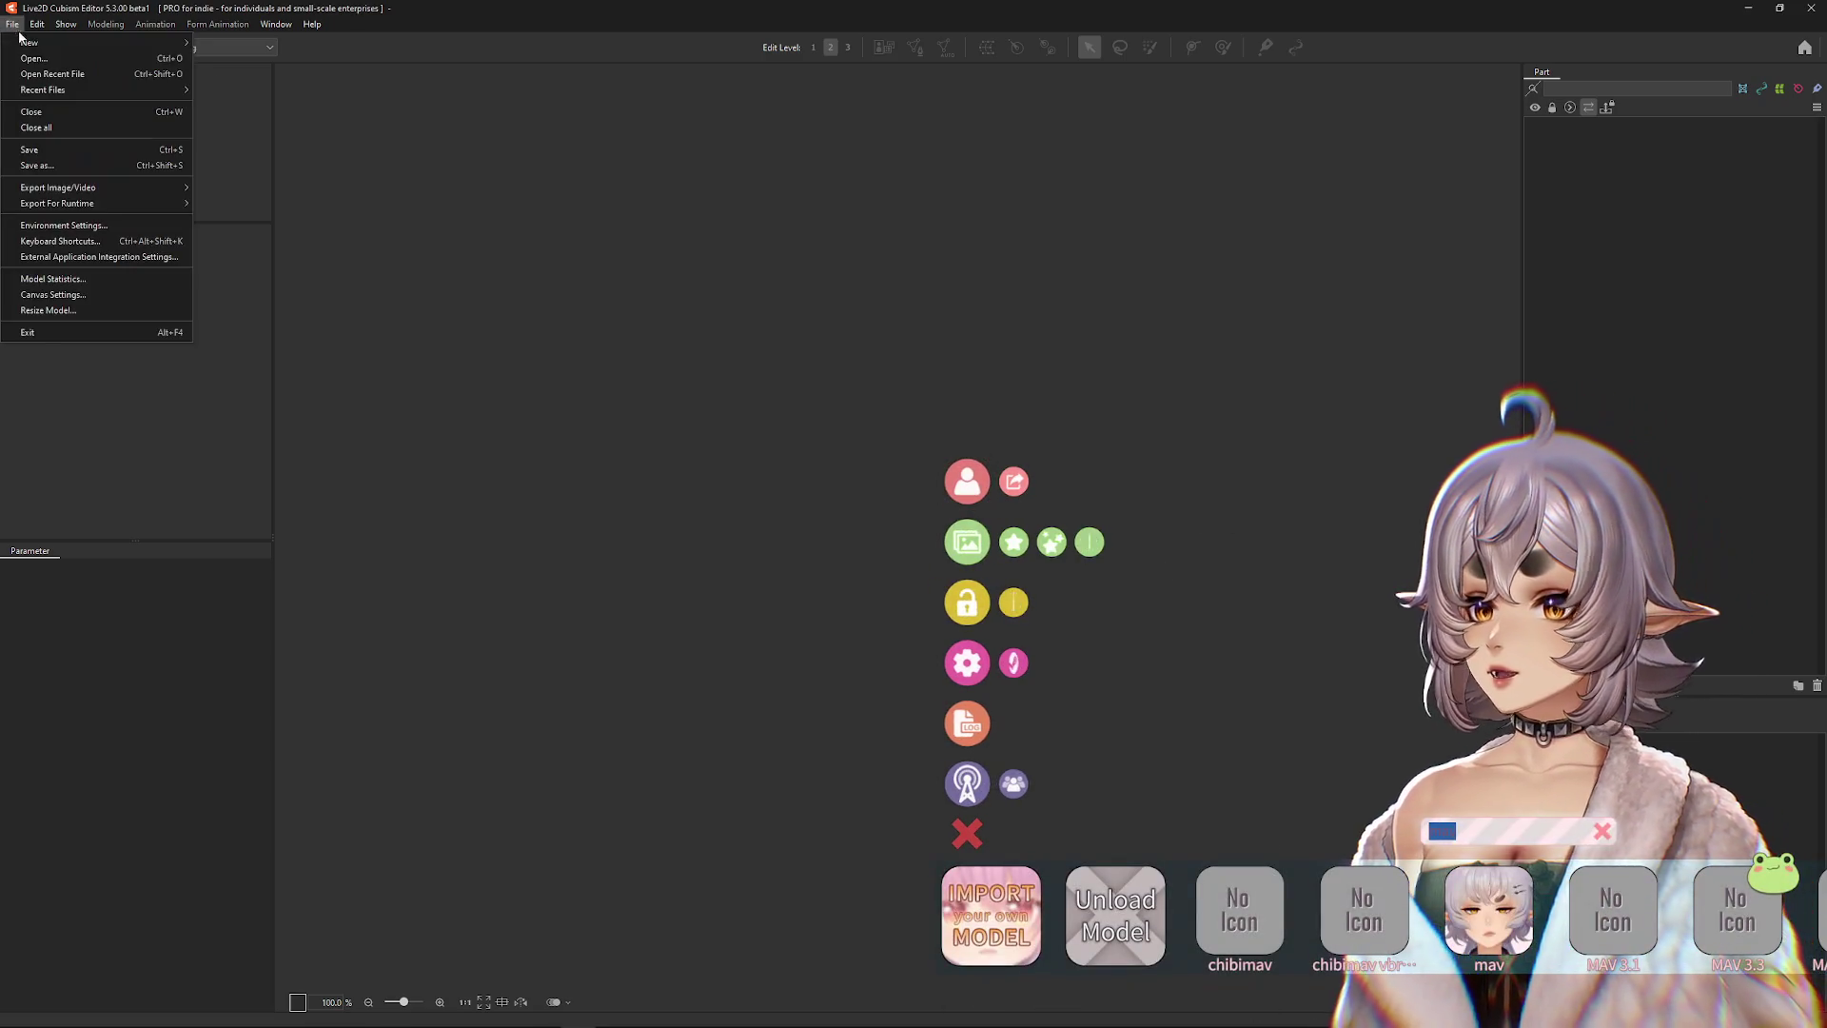
mouse_move(104, 90)
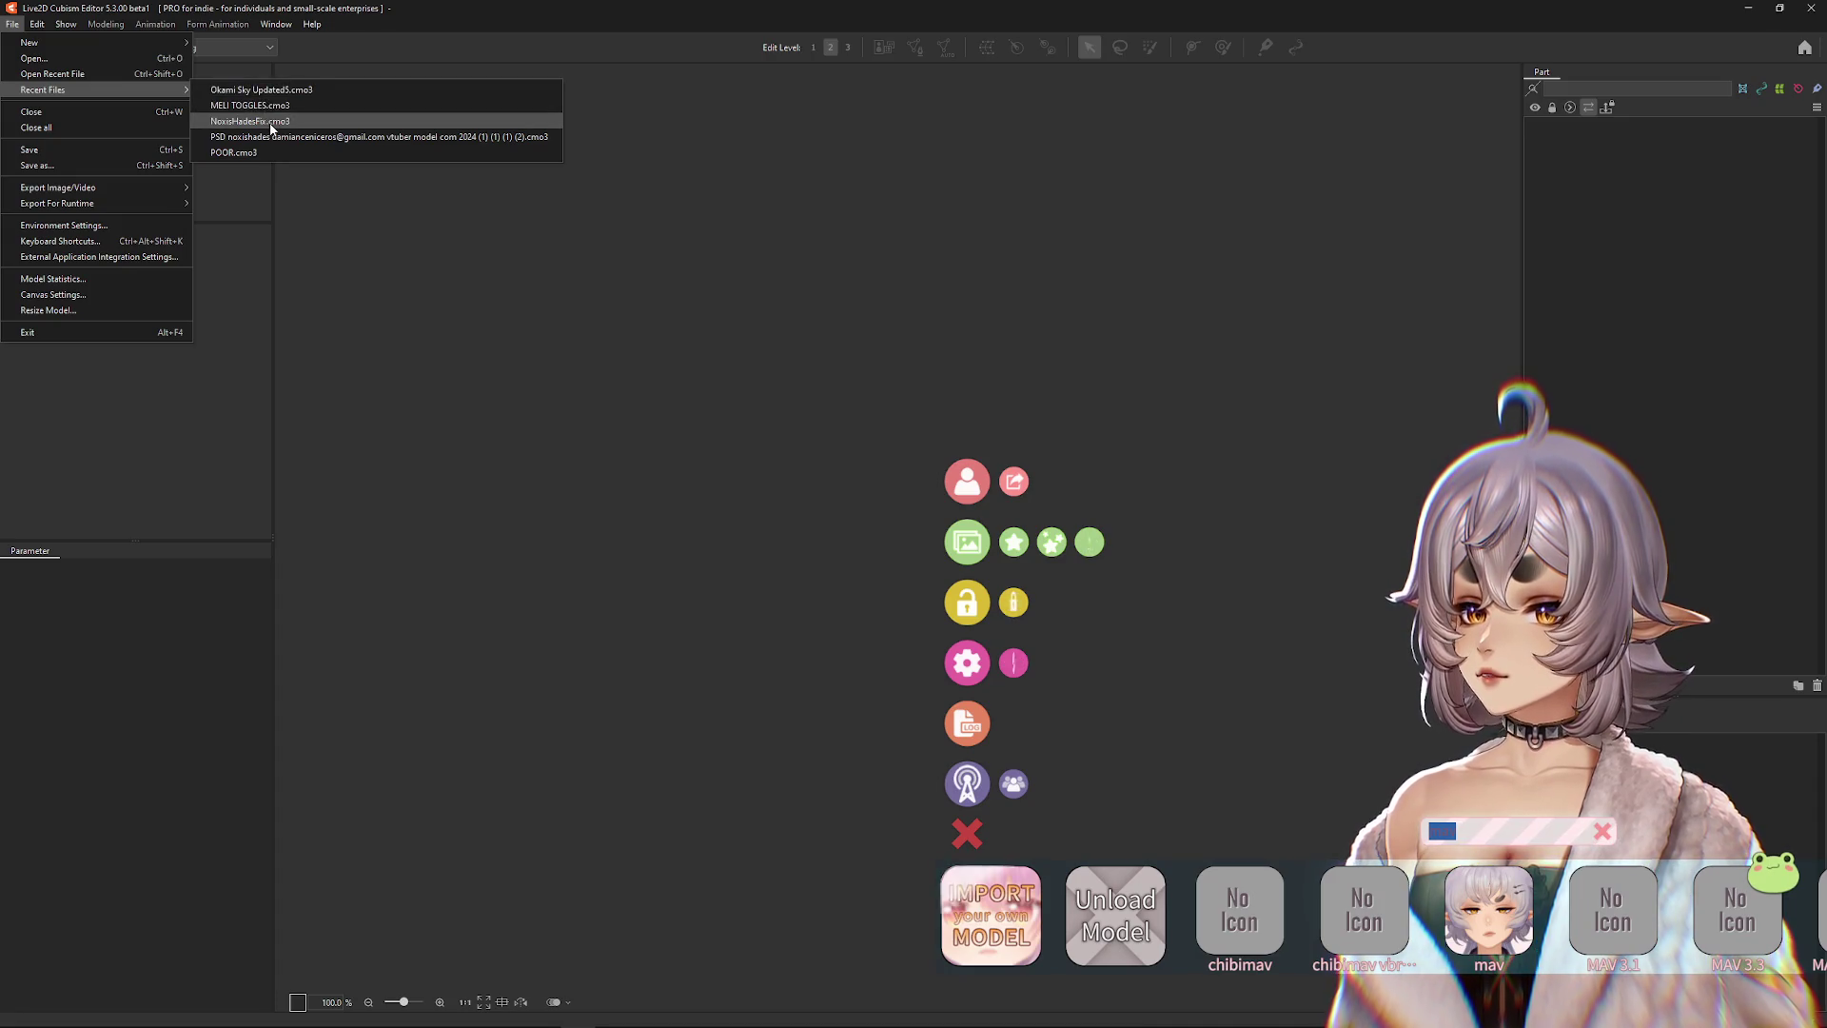
left_click(250, 121)
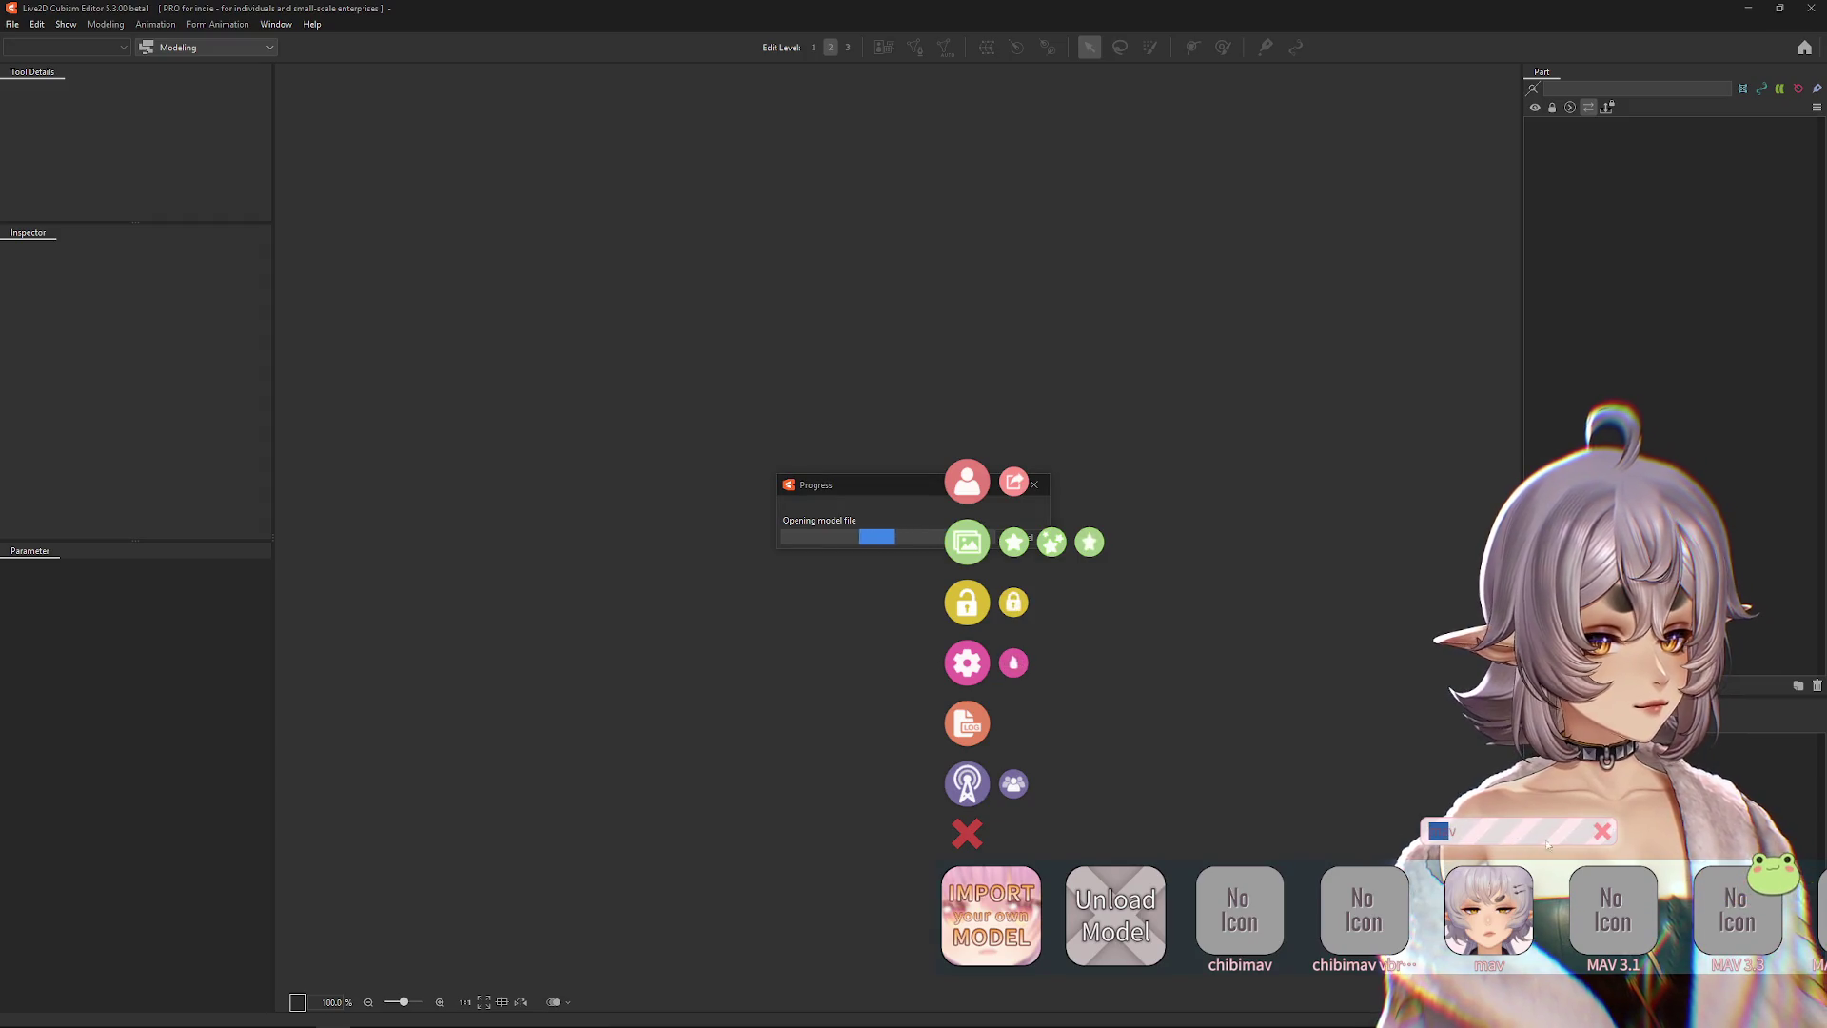
type("NOX")
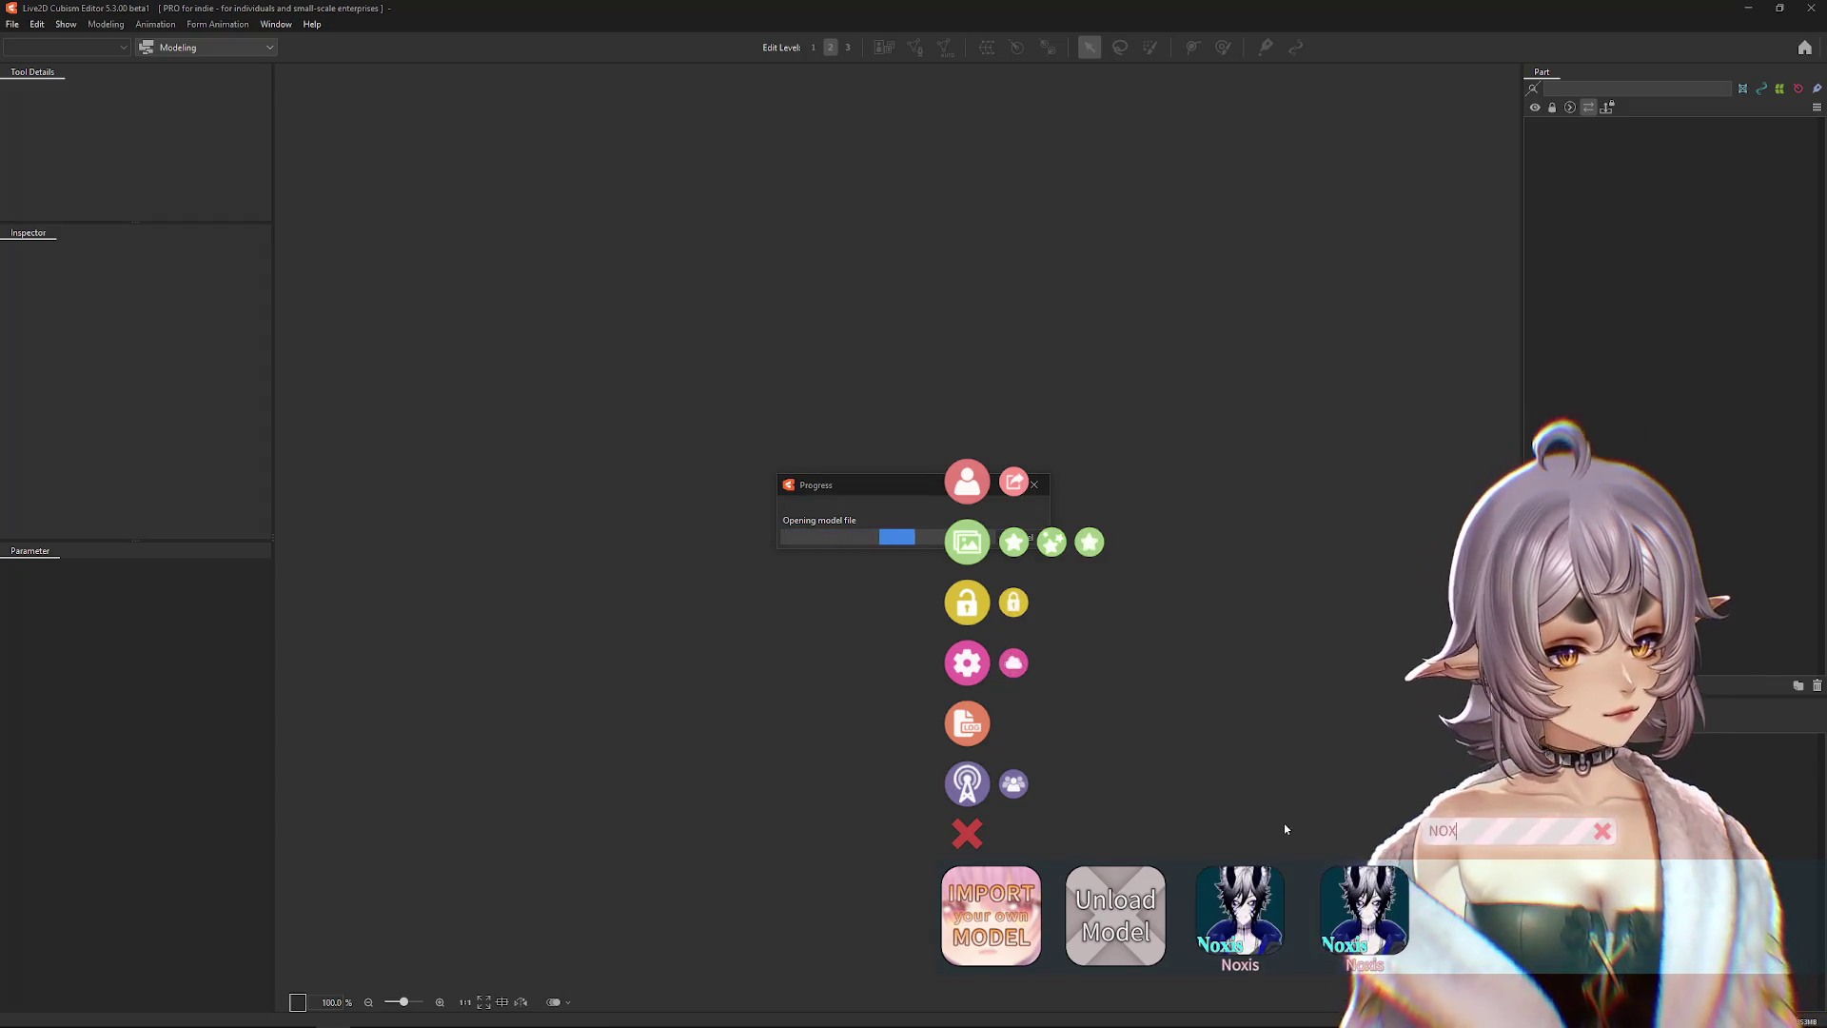
left_click(1237, 951)
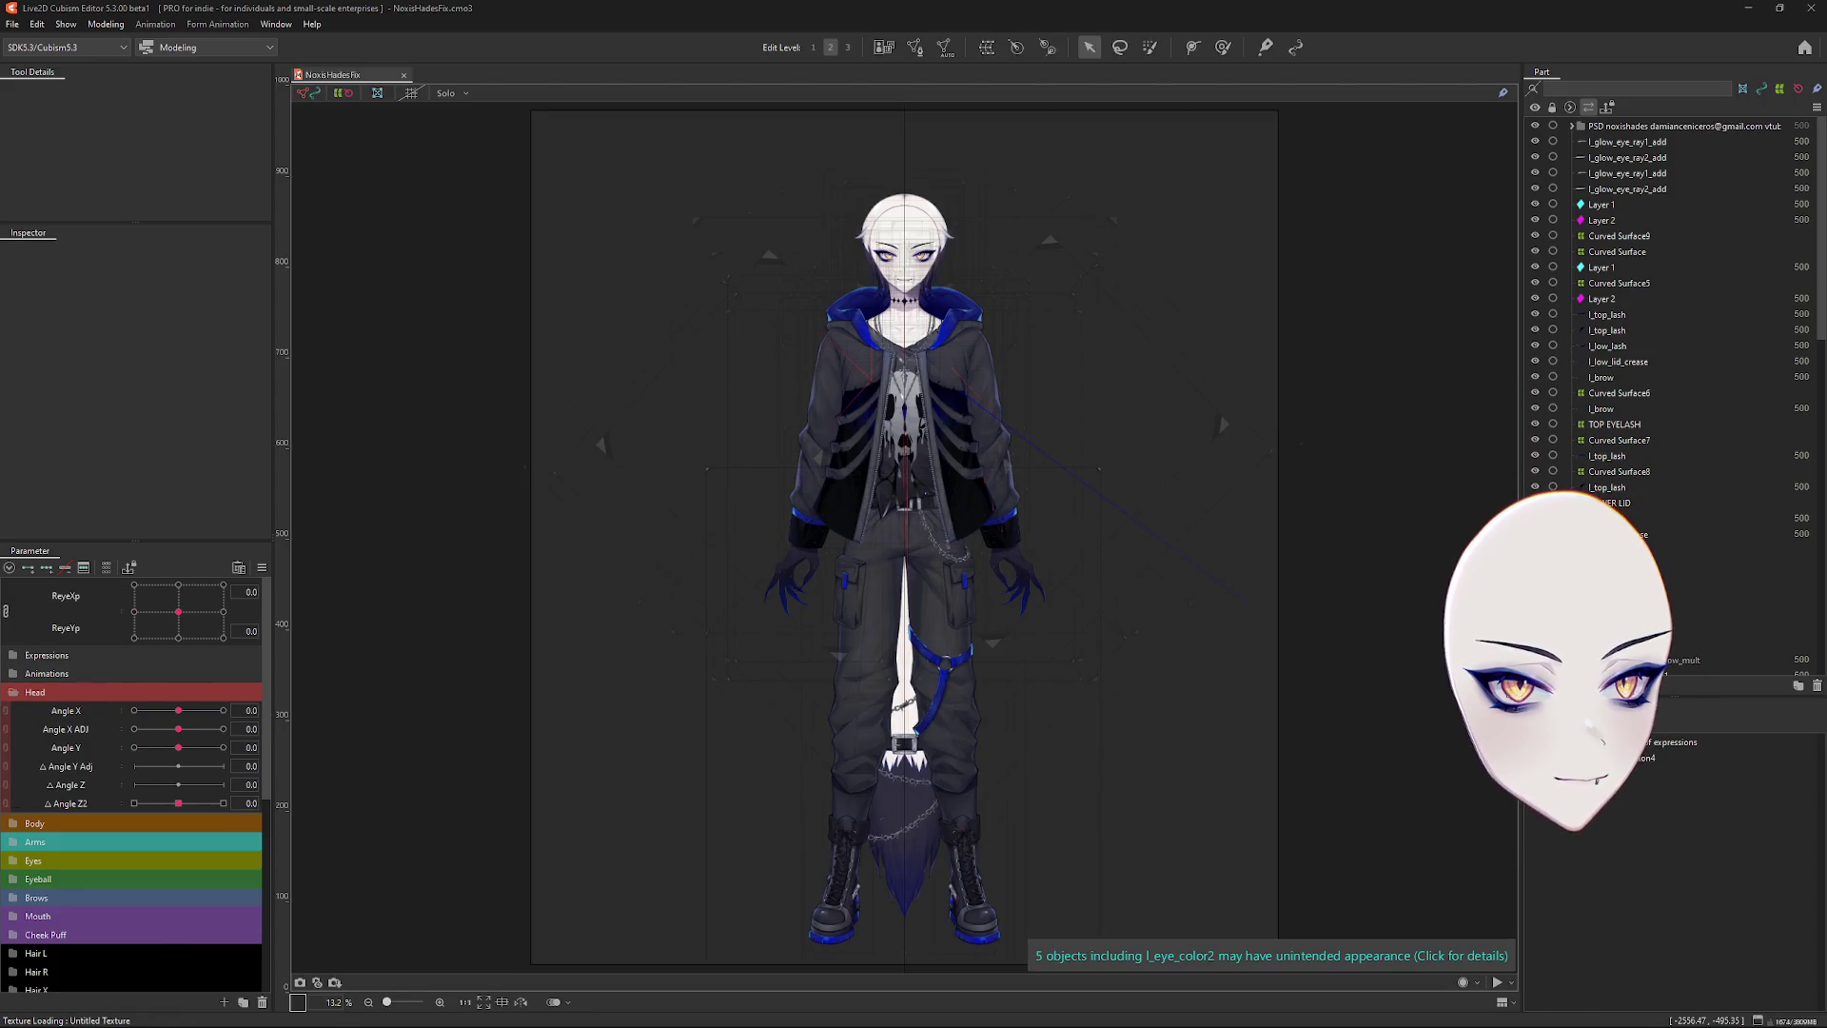
Add the chibimav_2 item, found by filtering MAV, and drag it higher on screen.
right_click(1610, 677)
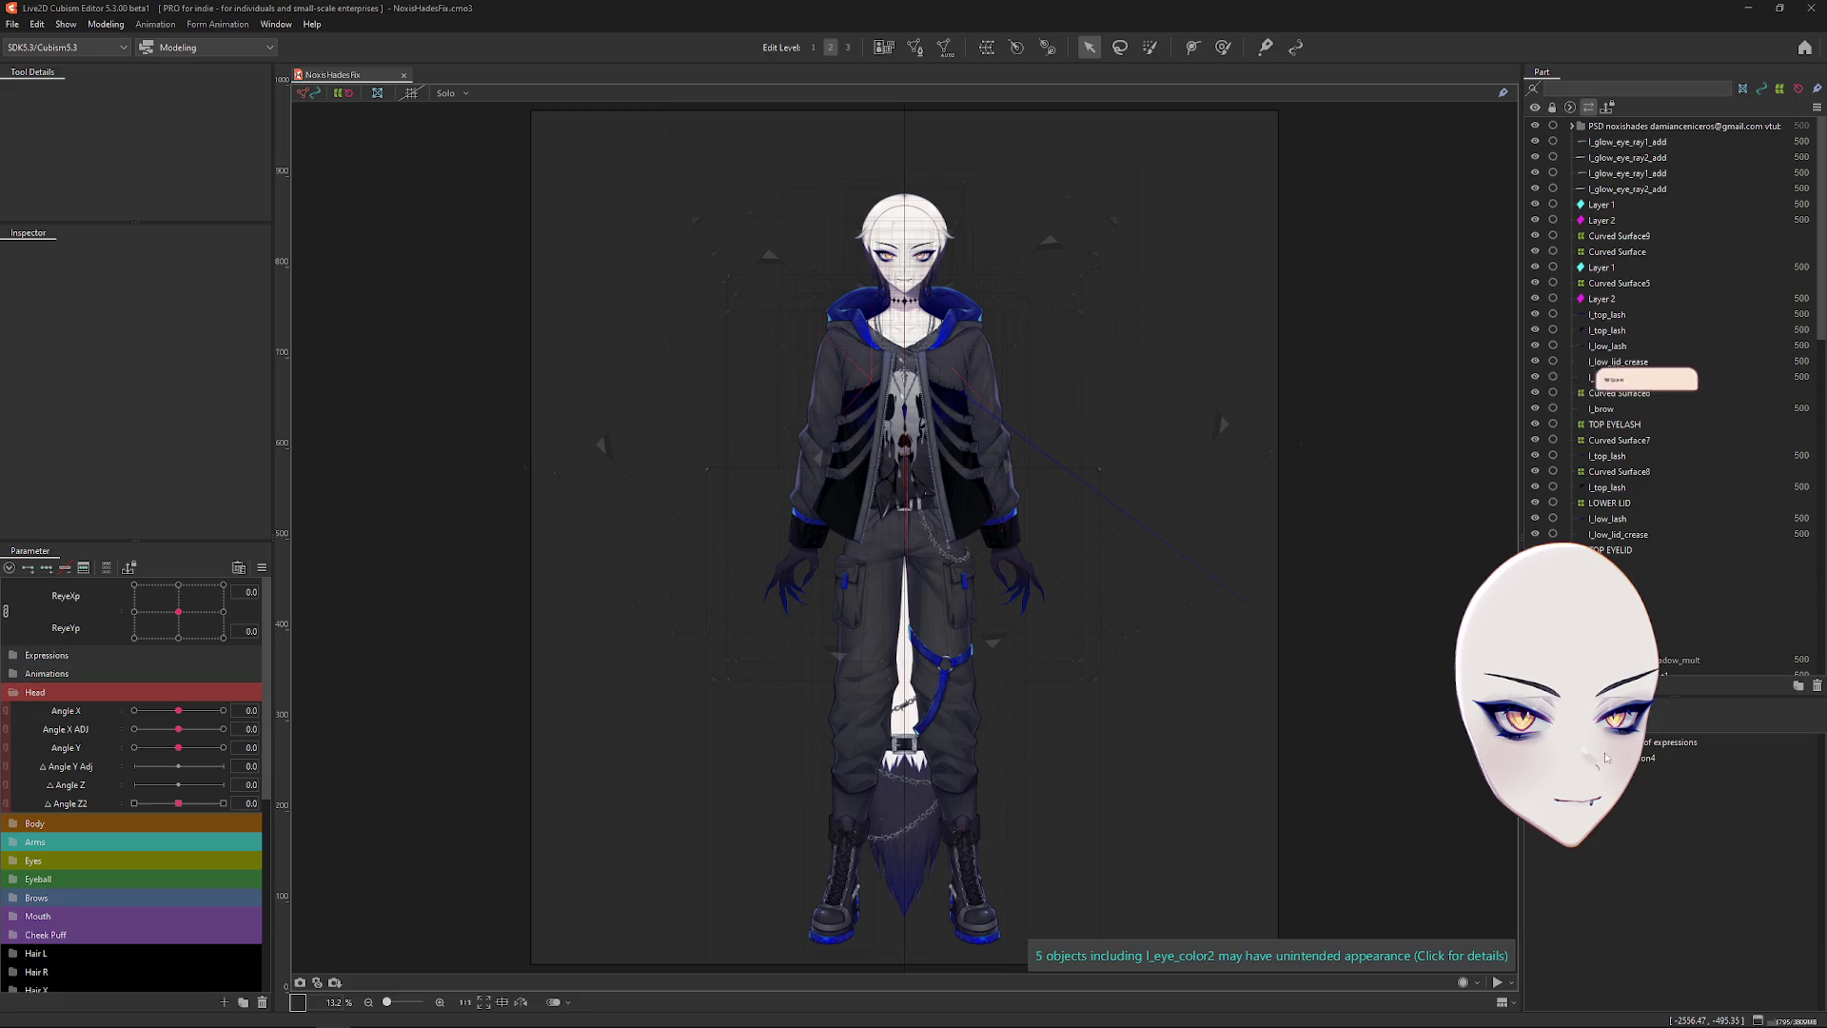
double_click(1477, 768)
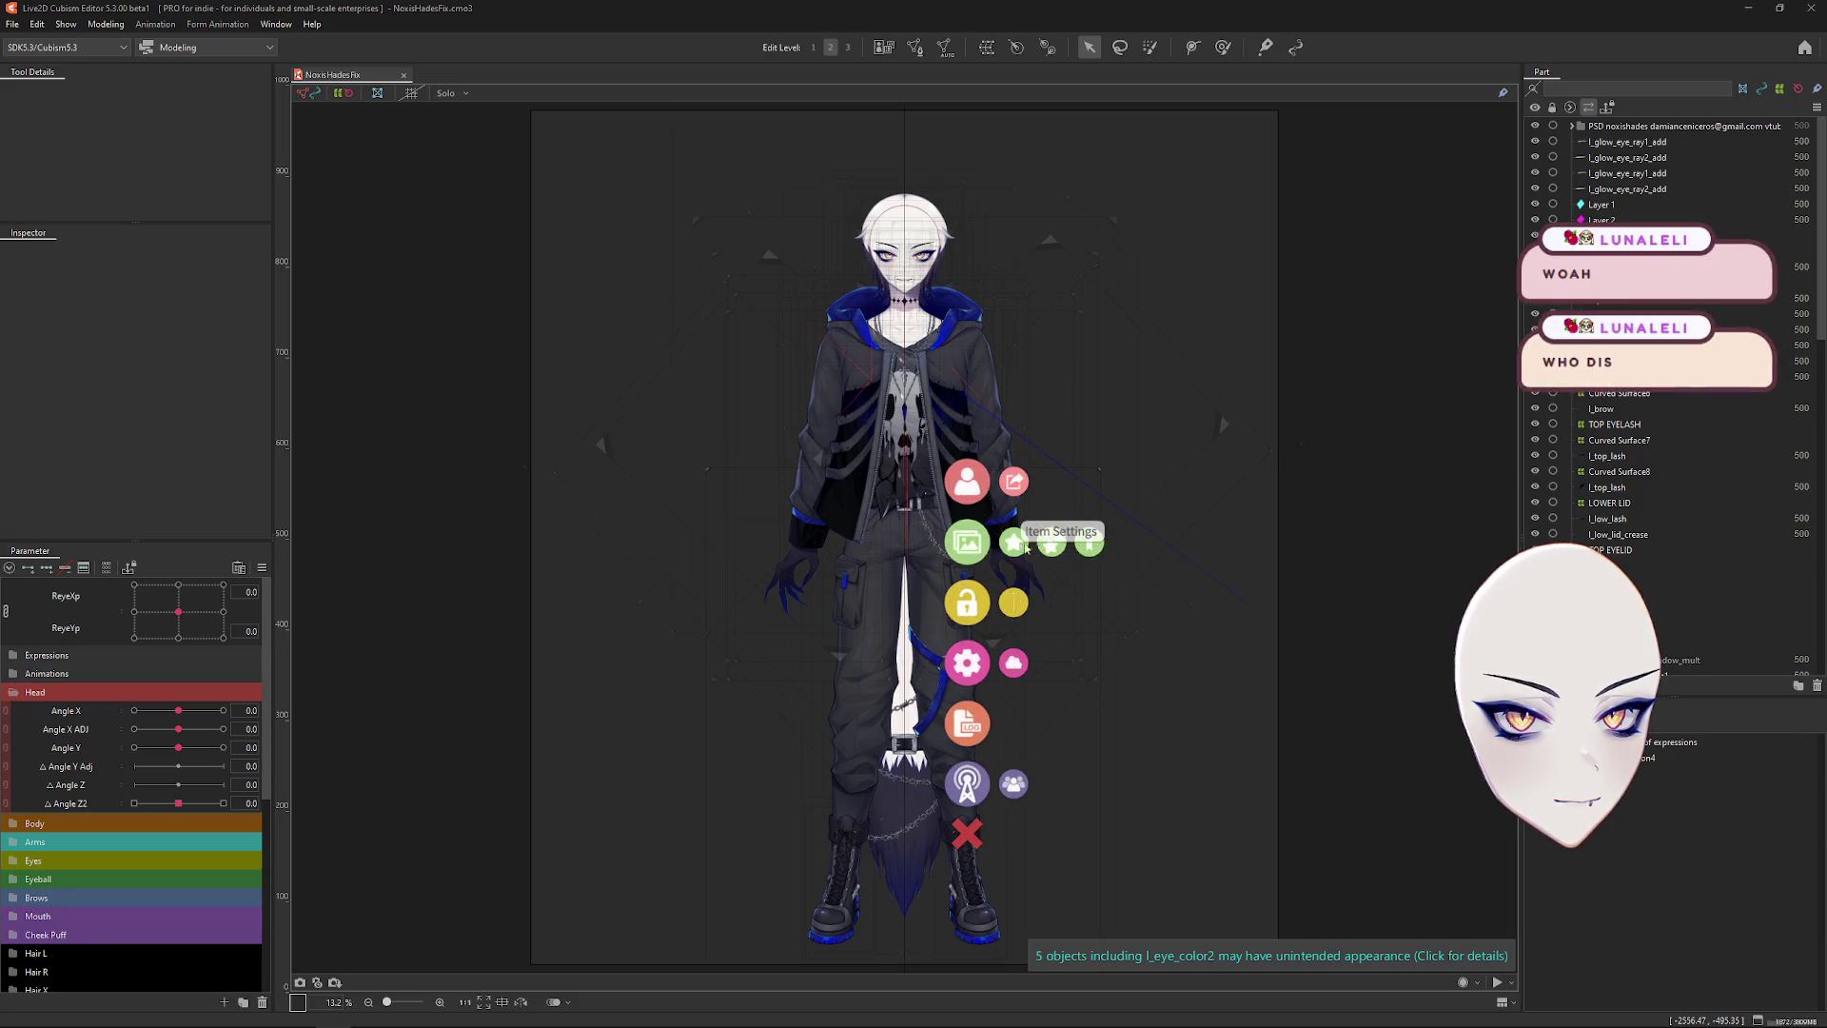
left_click(1014, 542)
type("MAV")
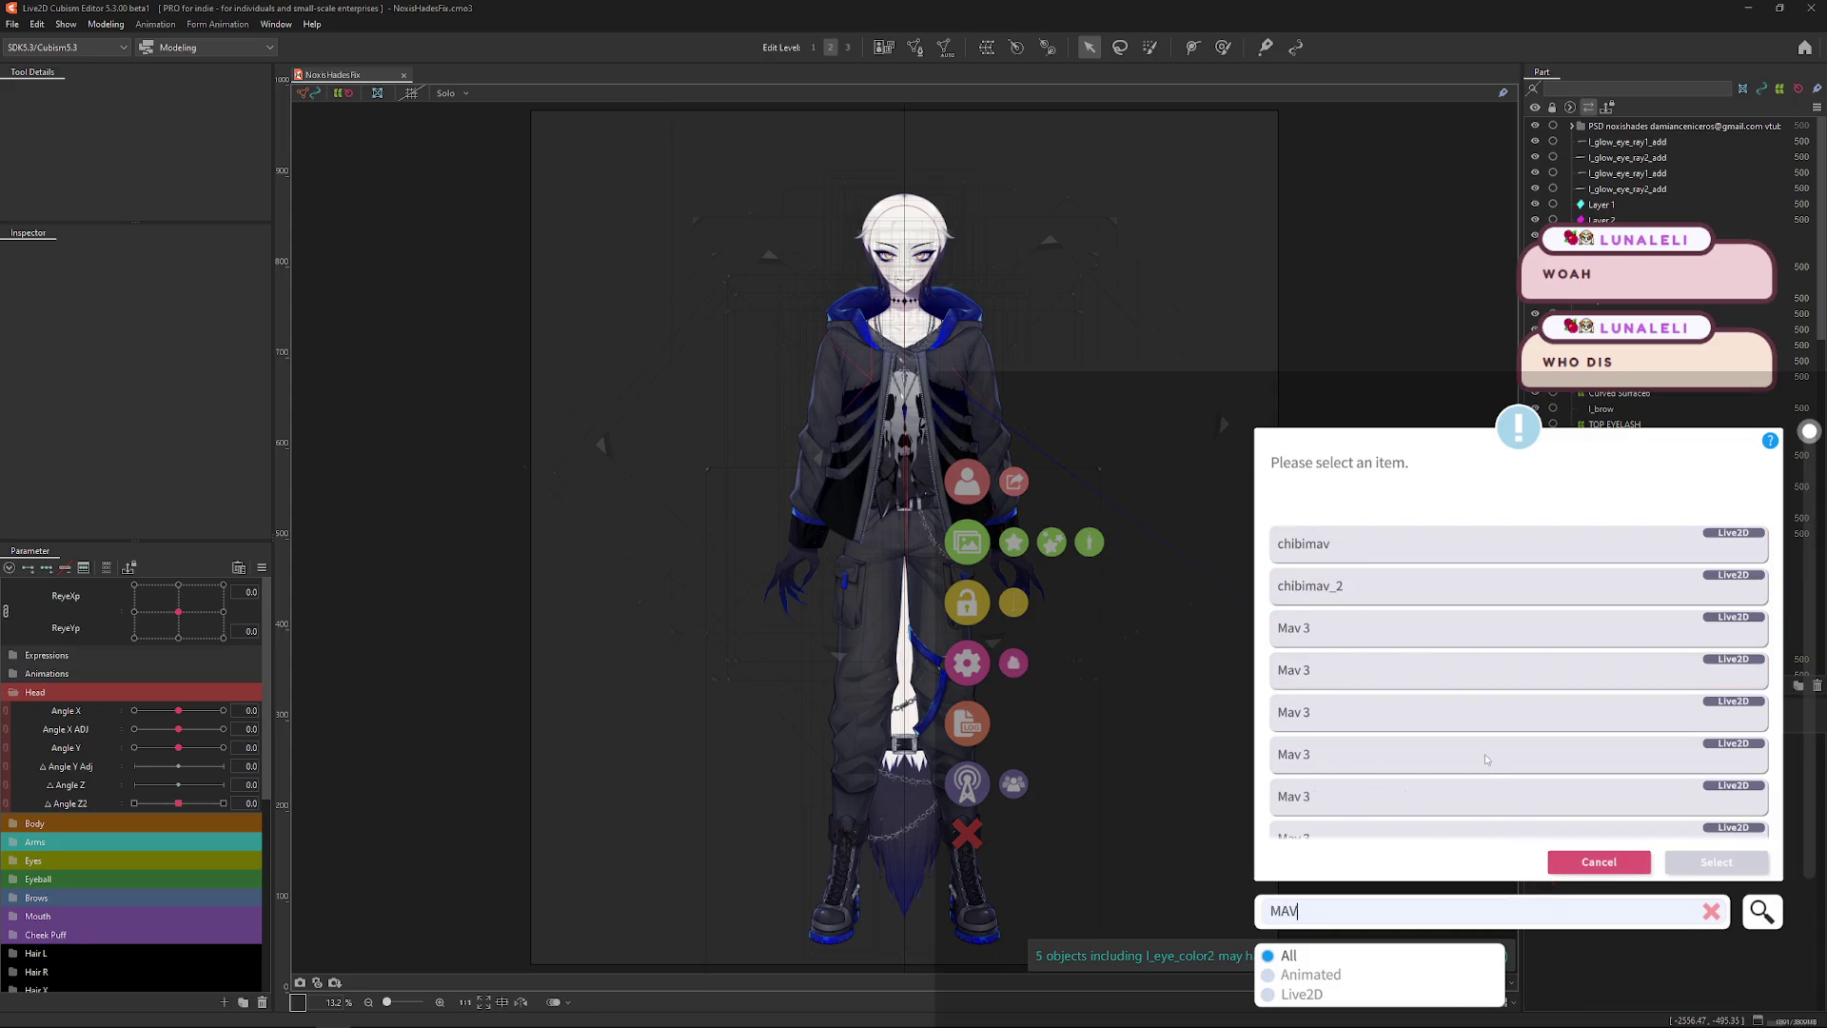
scroll(1494, 692, "down", 2)
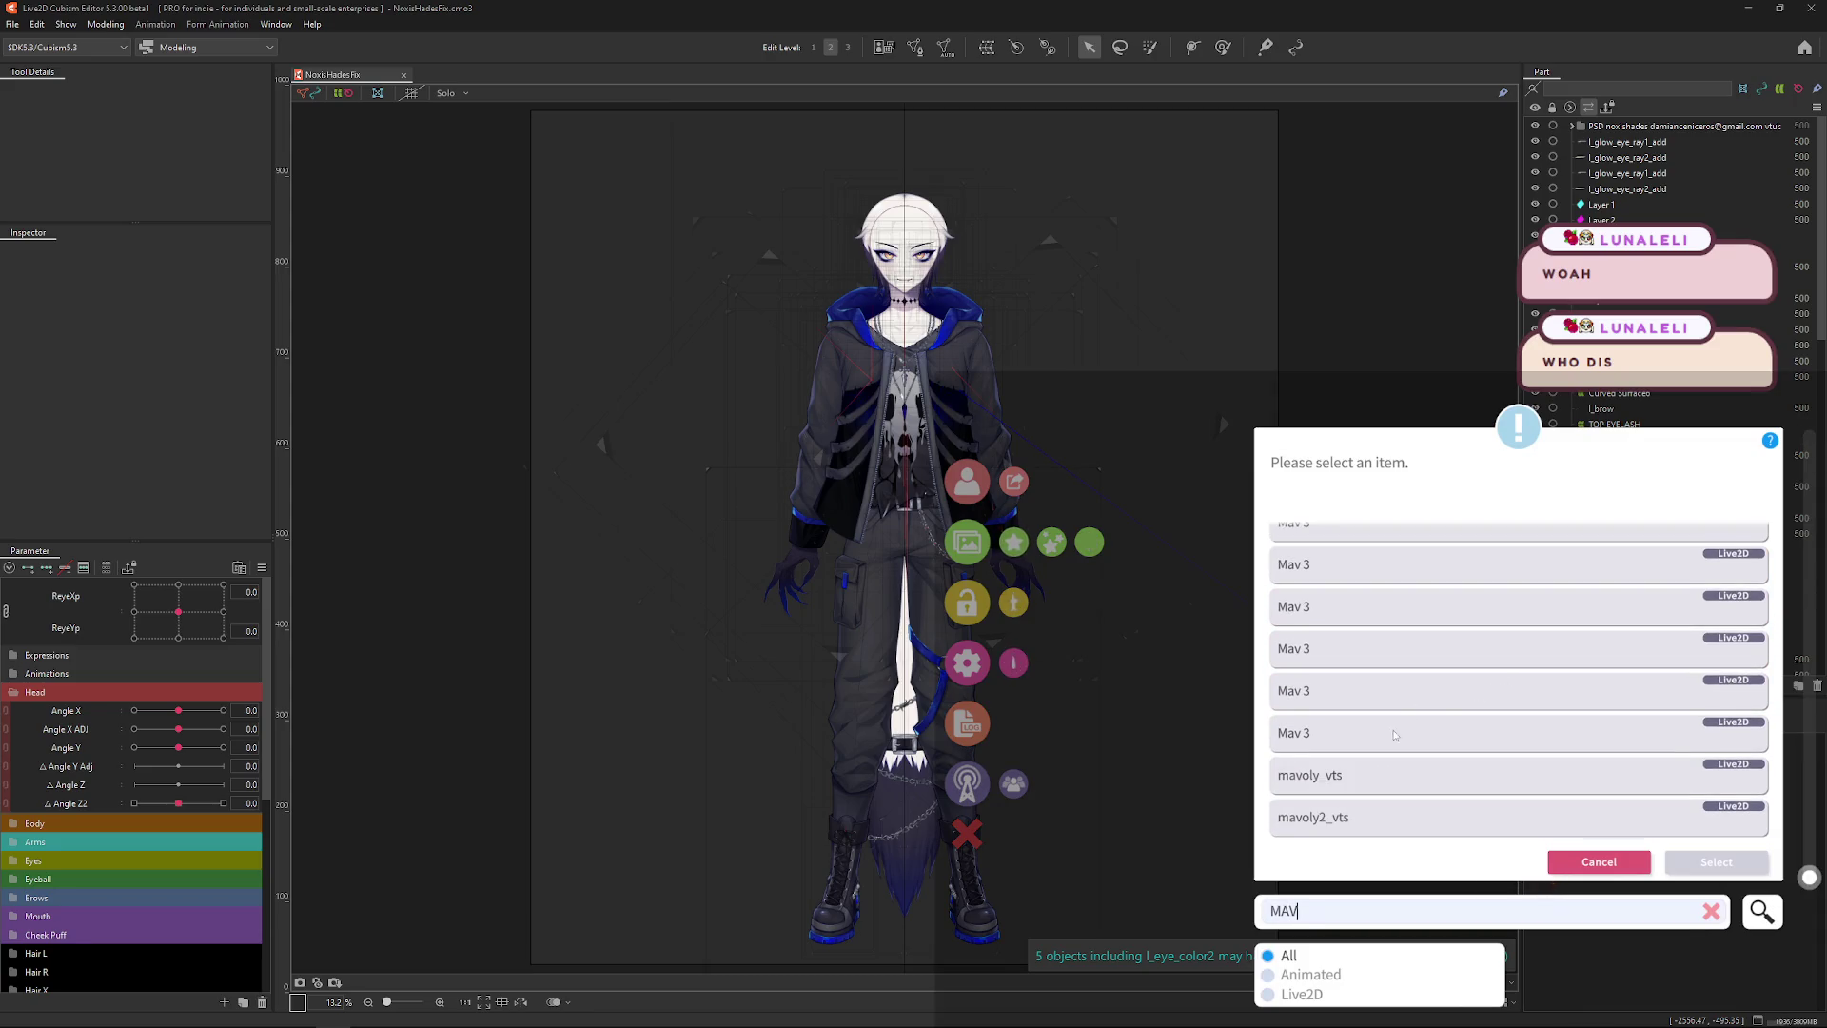
scroll(1394, 734, "up", 3)
scroll(1357, 607, "up", 1)
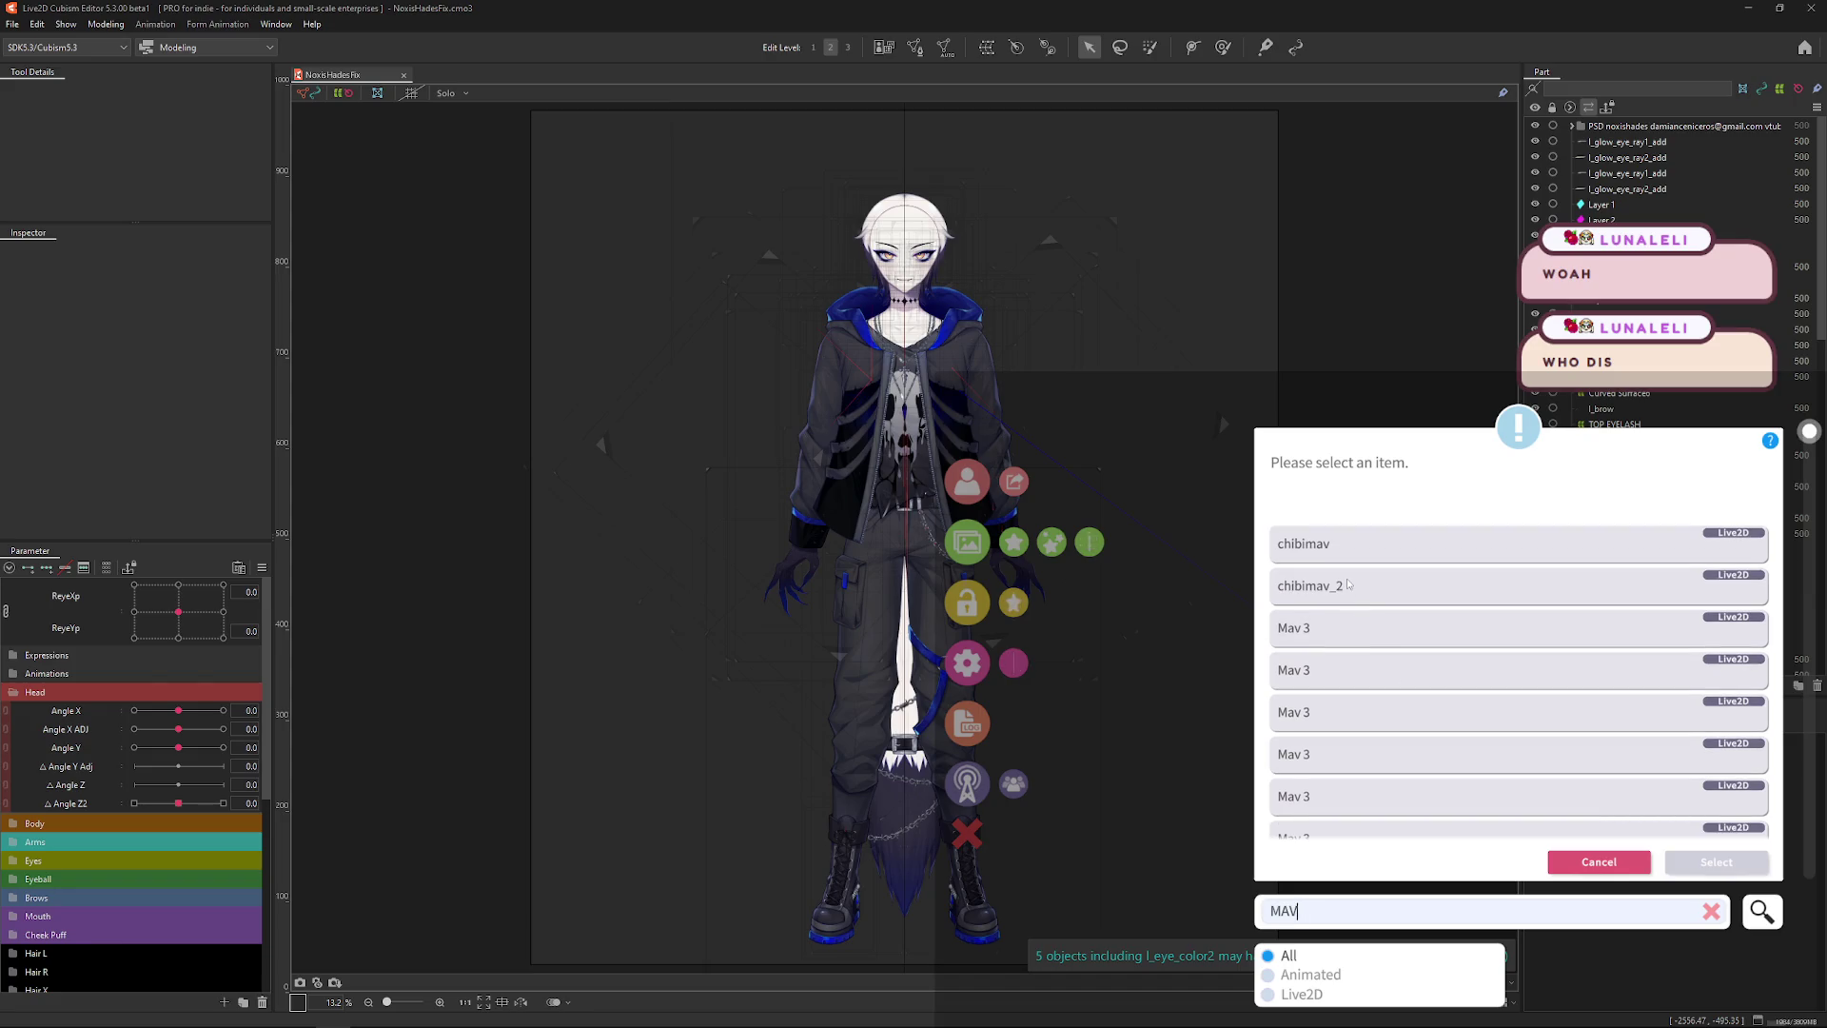
double_click(1348, 583)
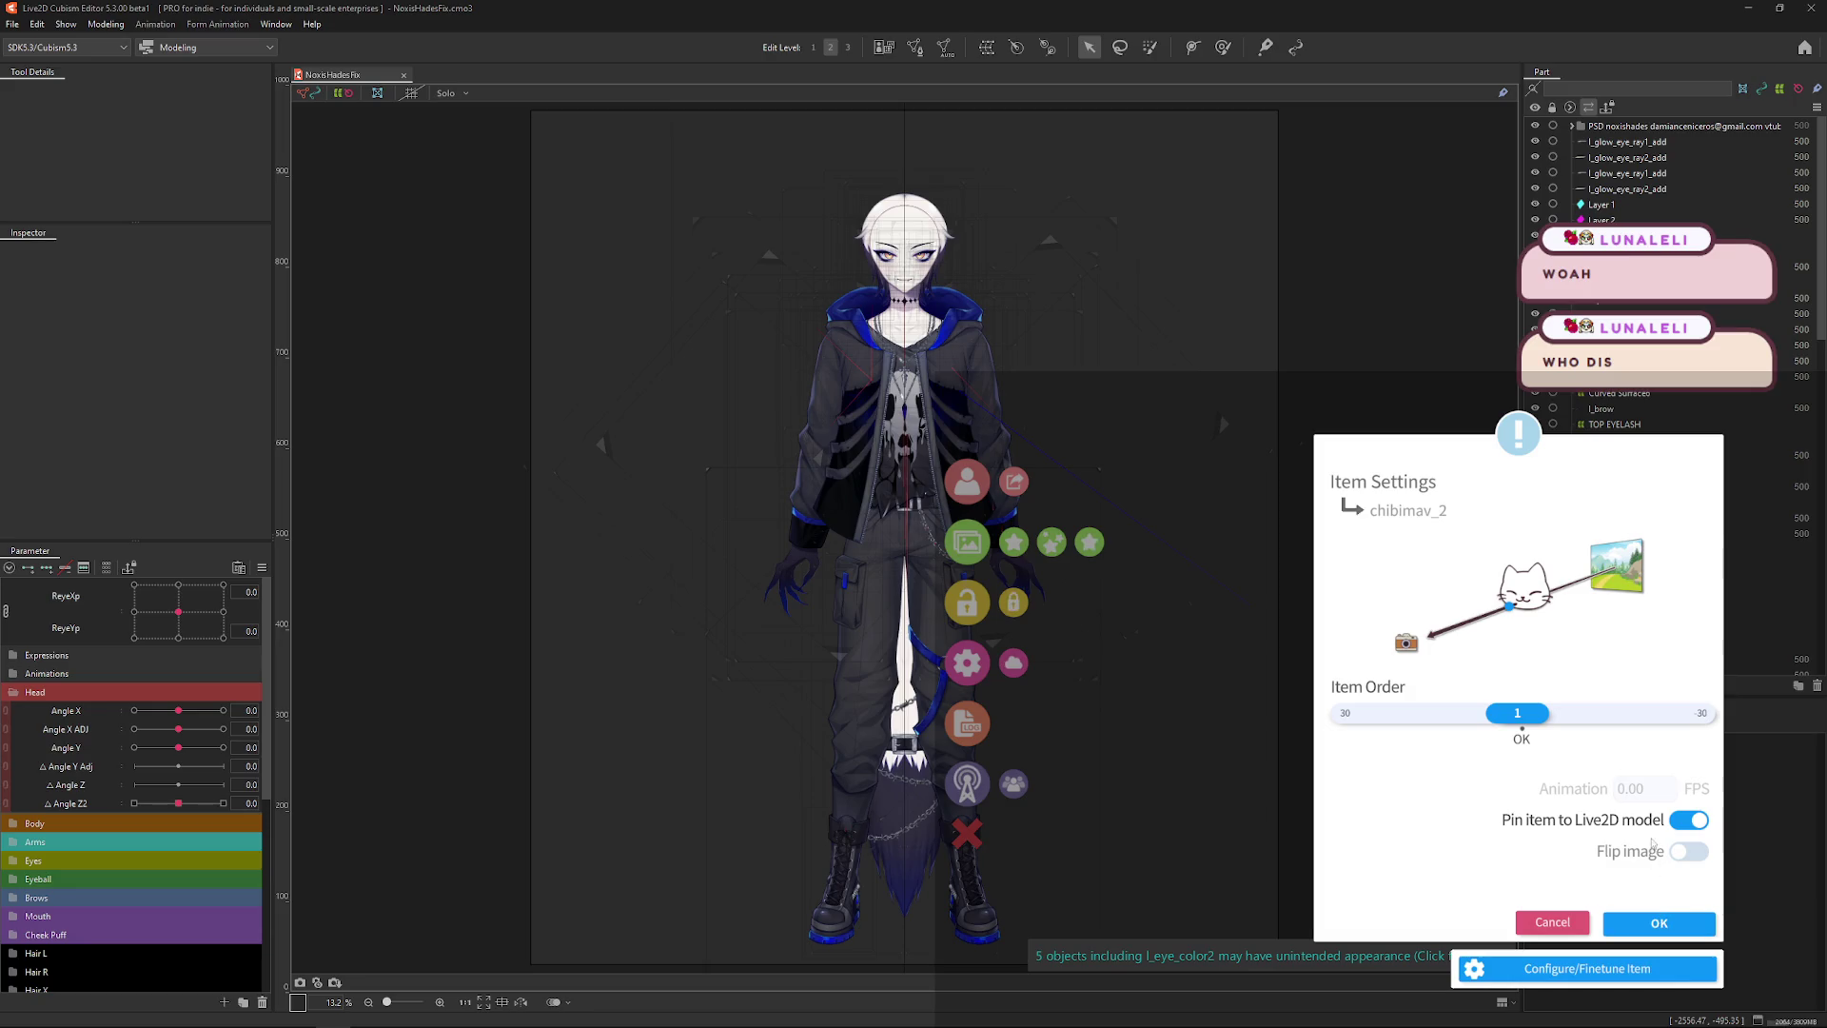
left_click(1658, 923)
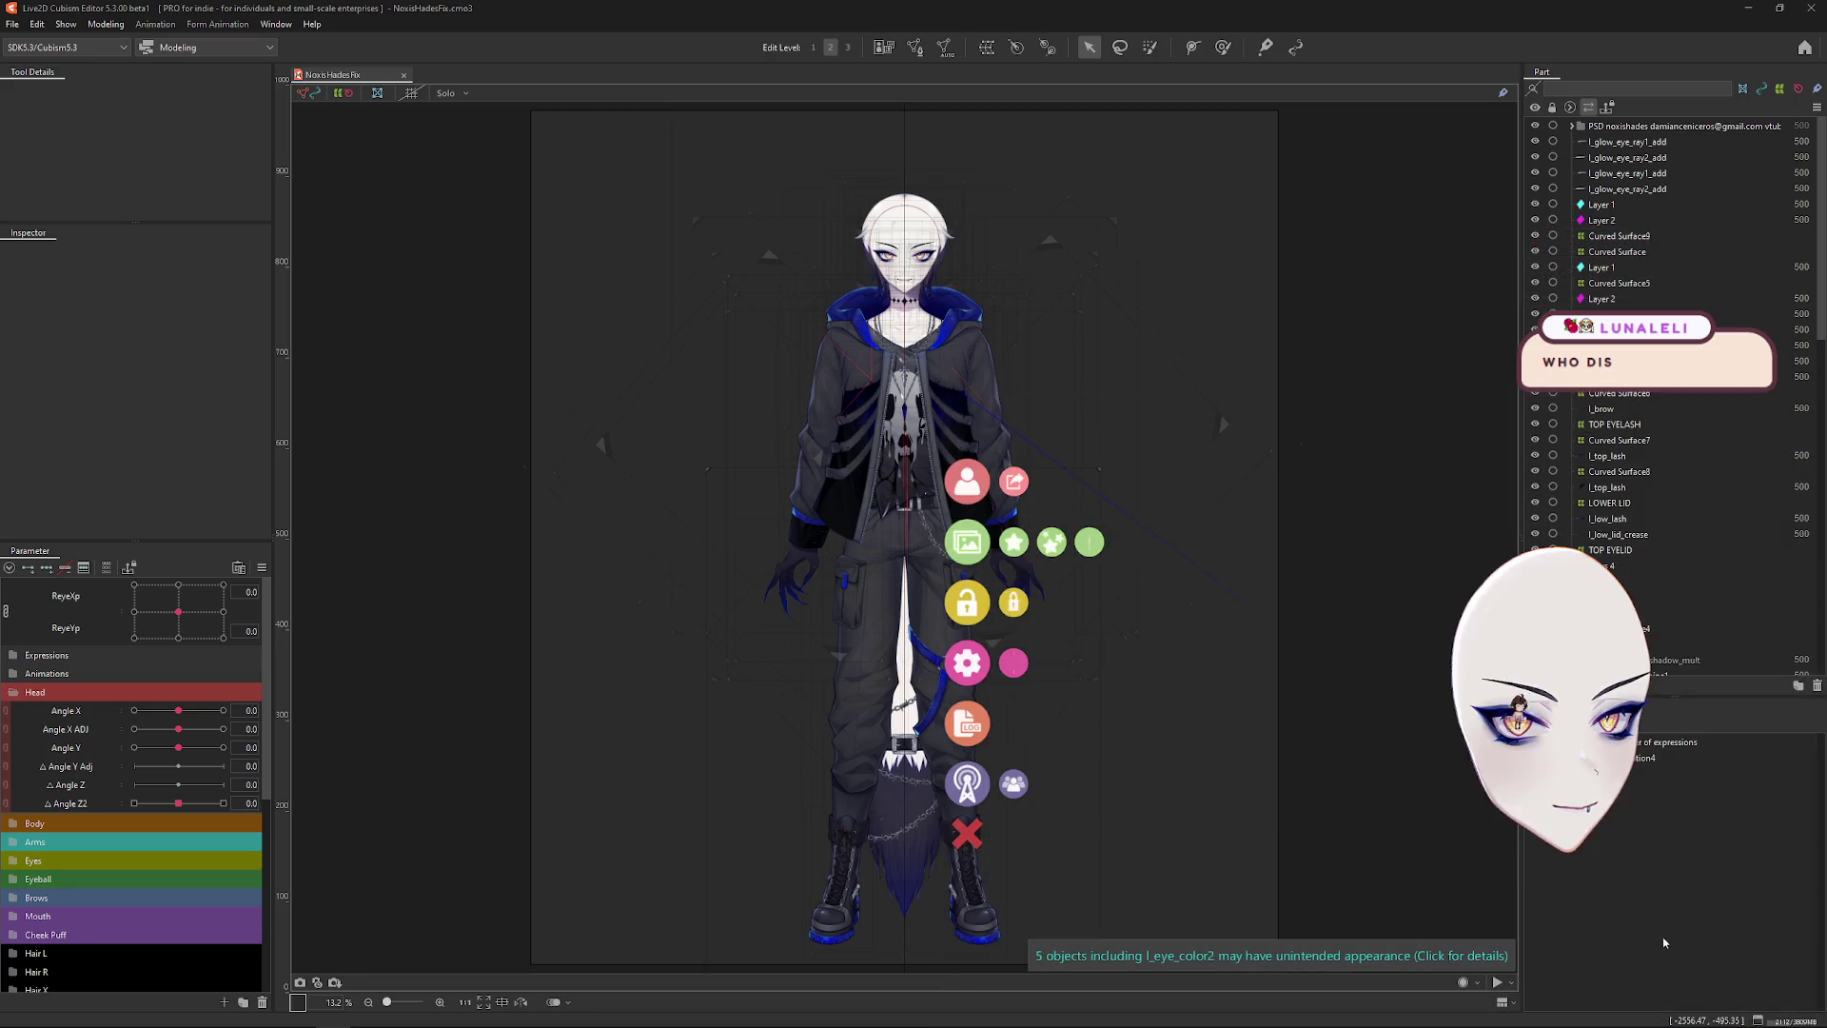
left_click_drag(1586, 865, 1574, 699)
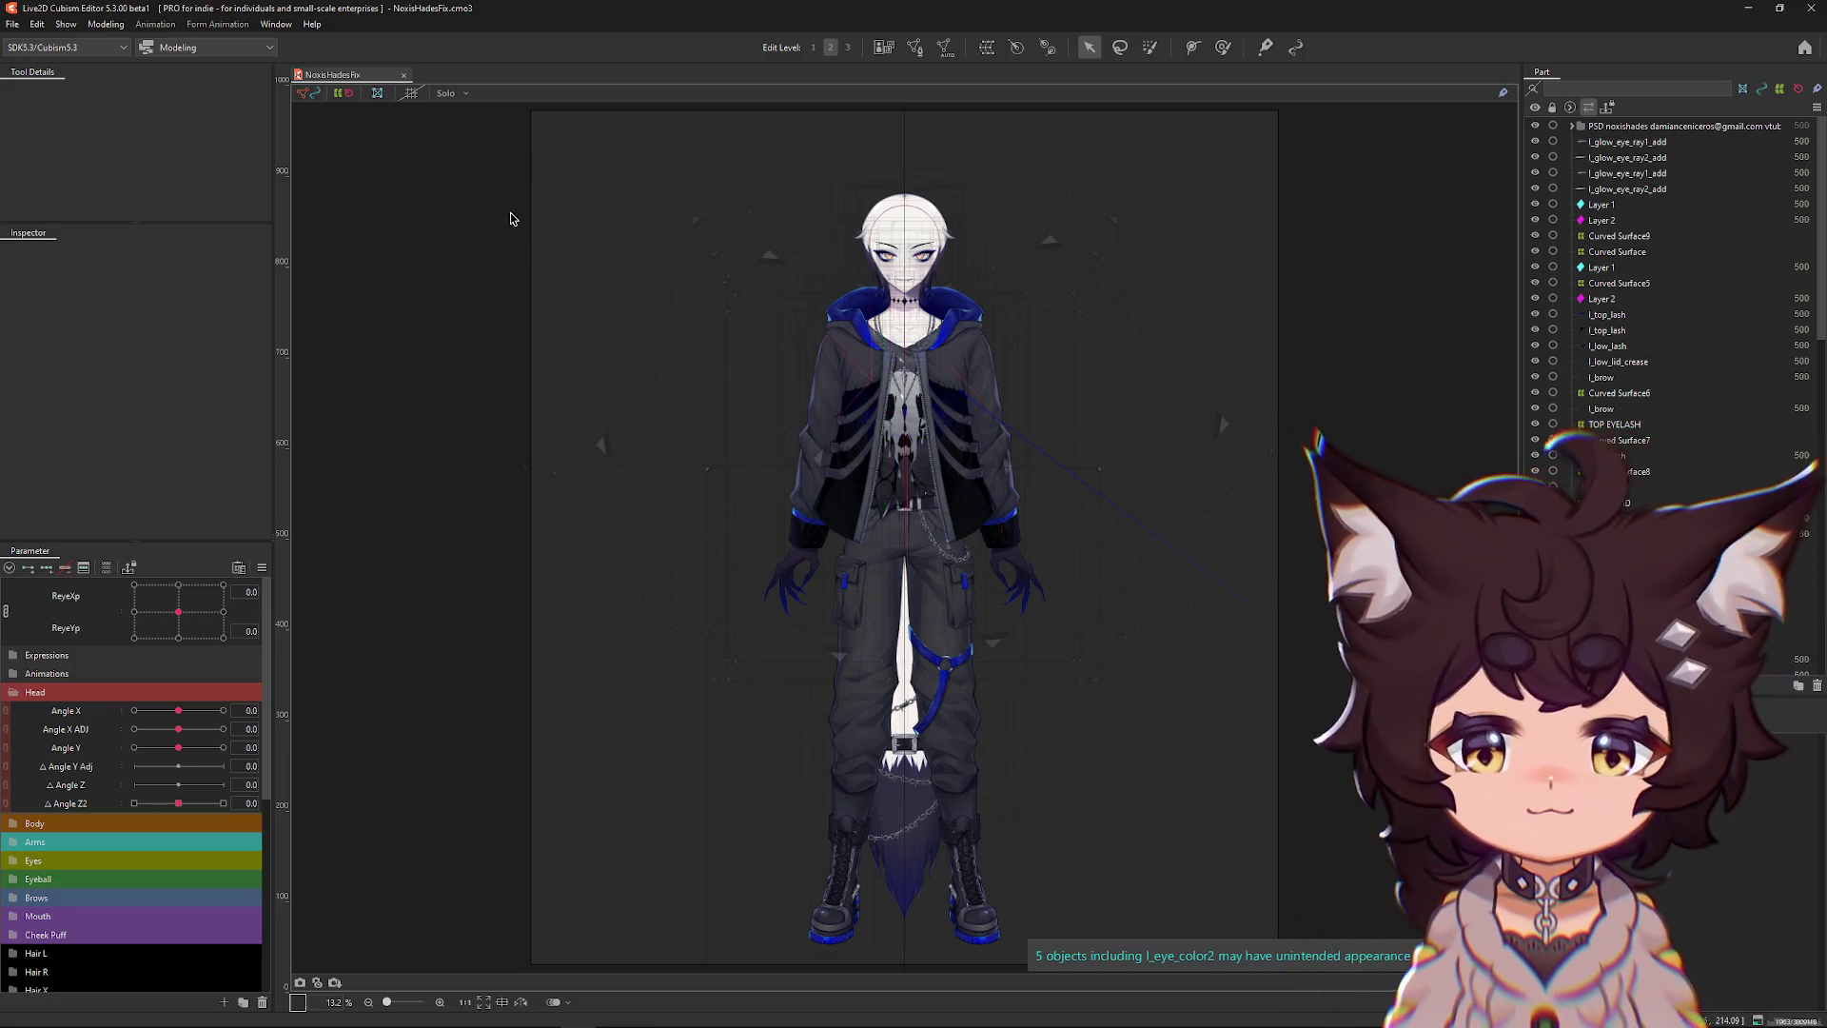
List the art meshes under the Noxis right jacket sleeve on the canvas.
right_click(980, 477)
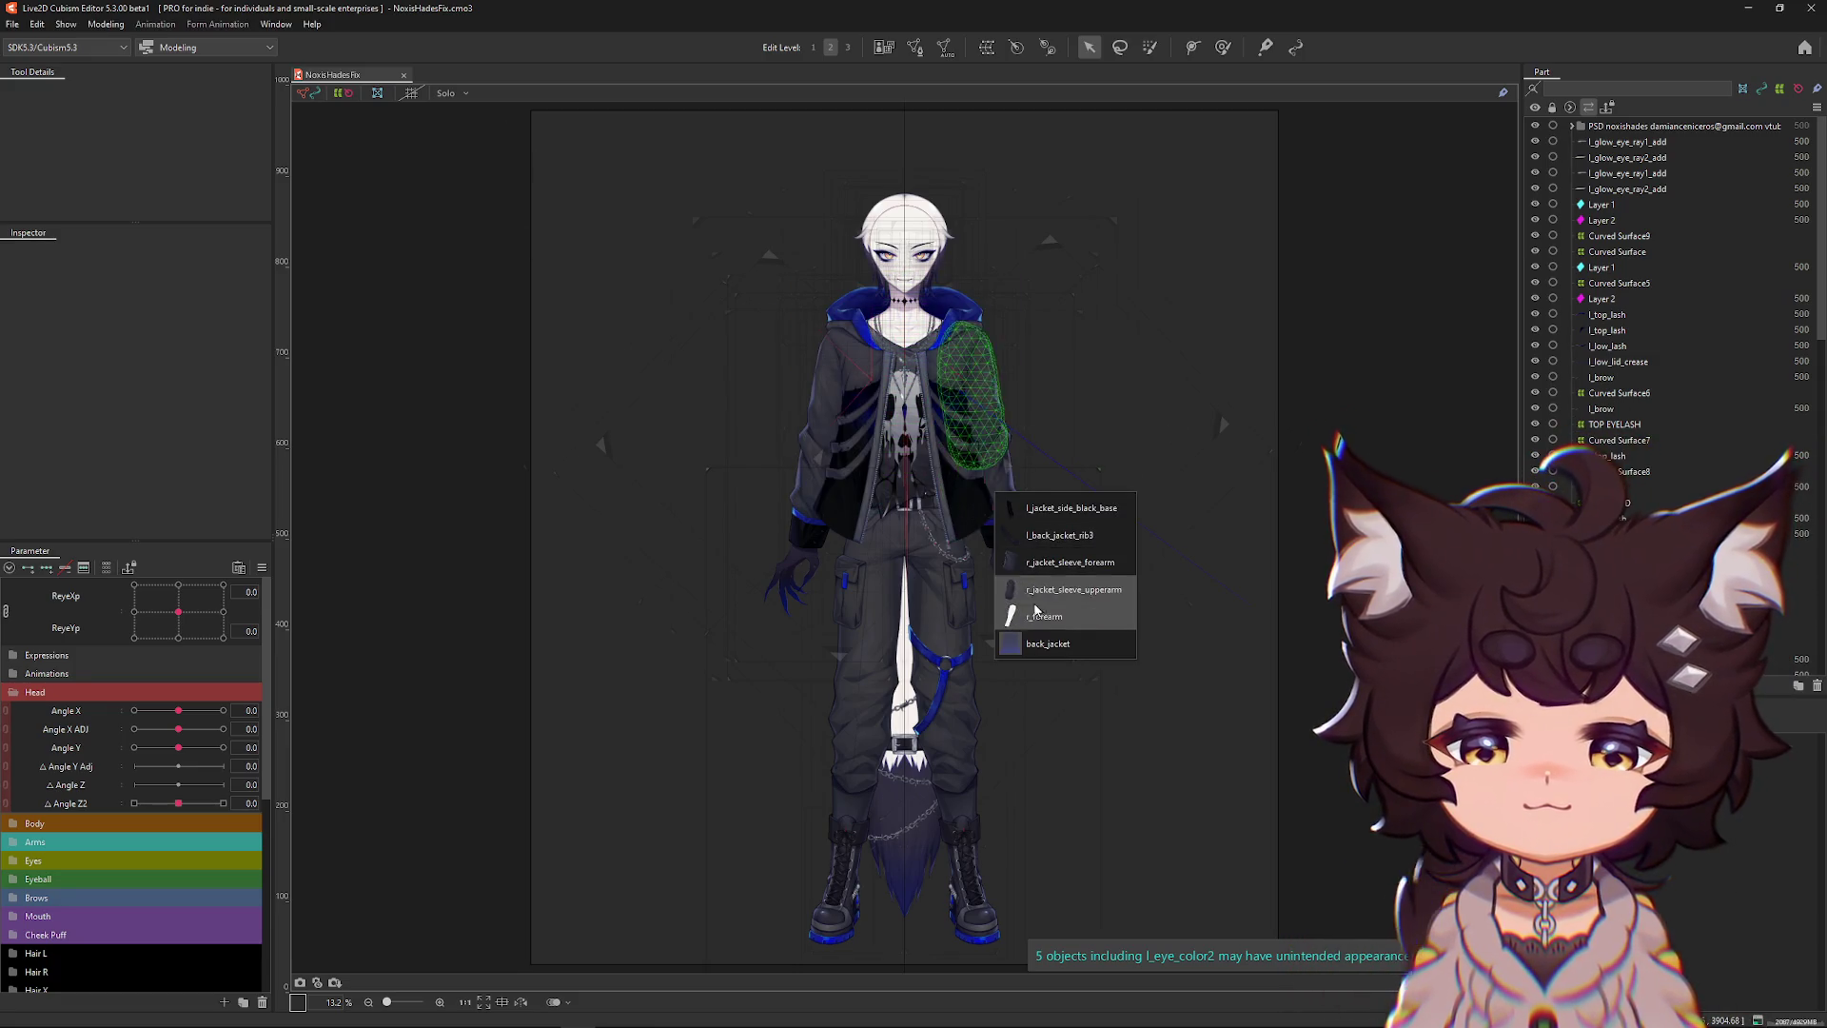
Select the r_jacket_sleeve_forearm mesh and hide it with Hide Selection.
key("Return")
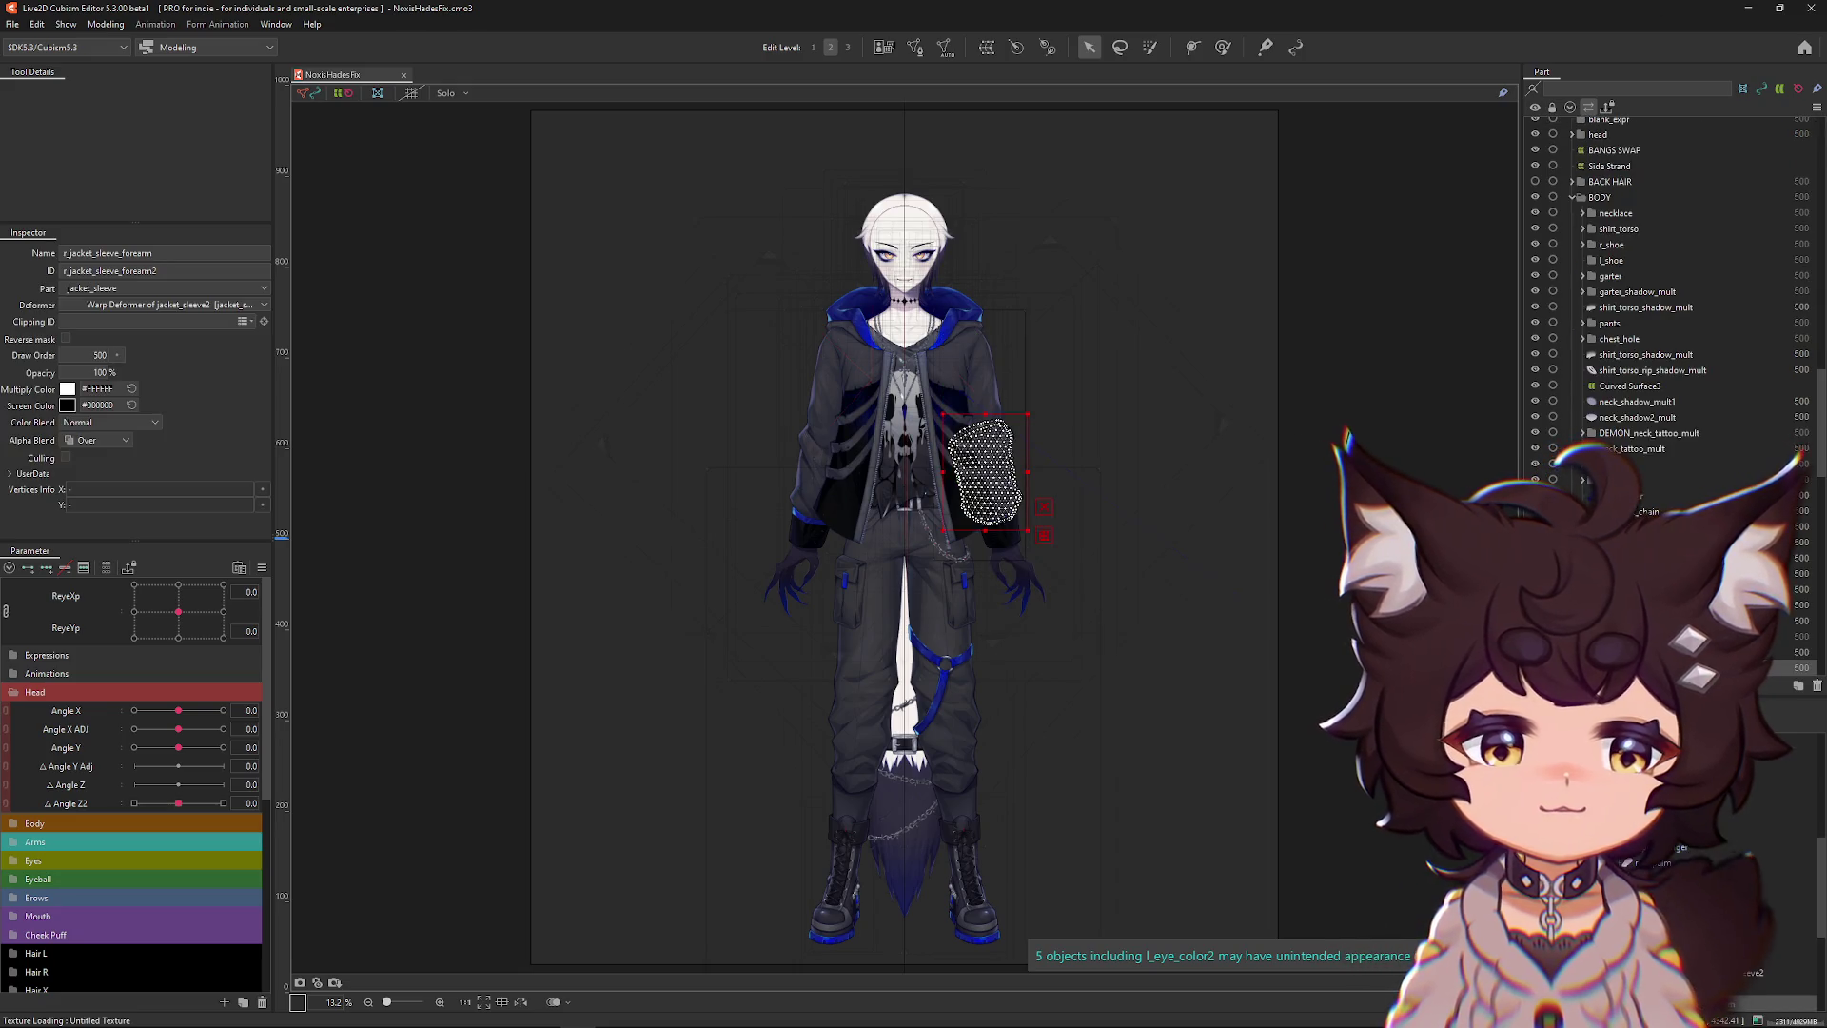
left_click(1535, 426)
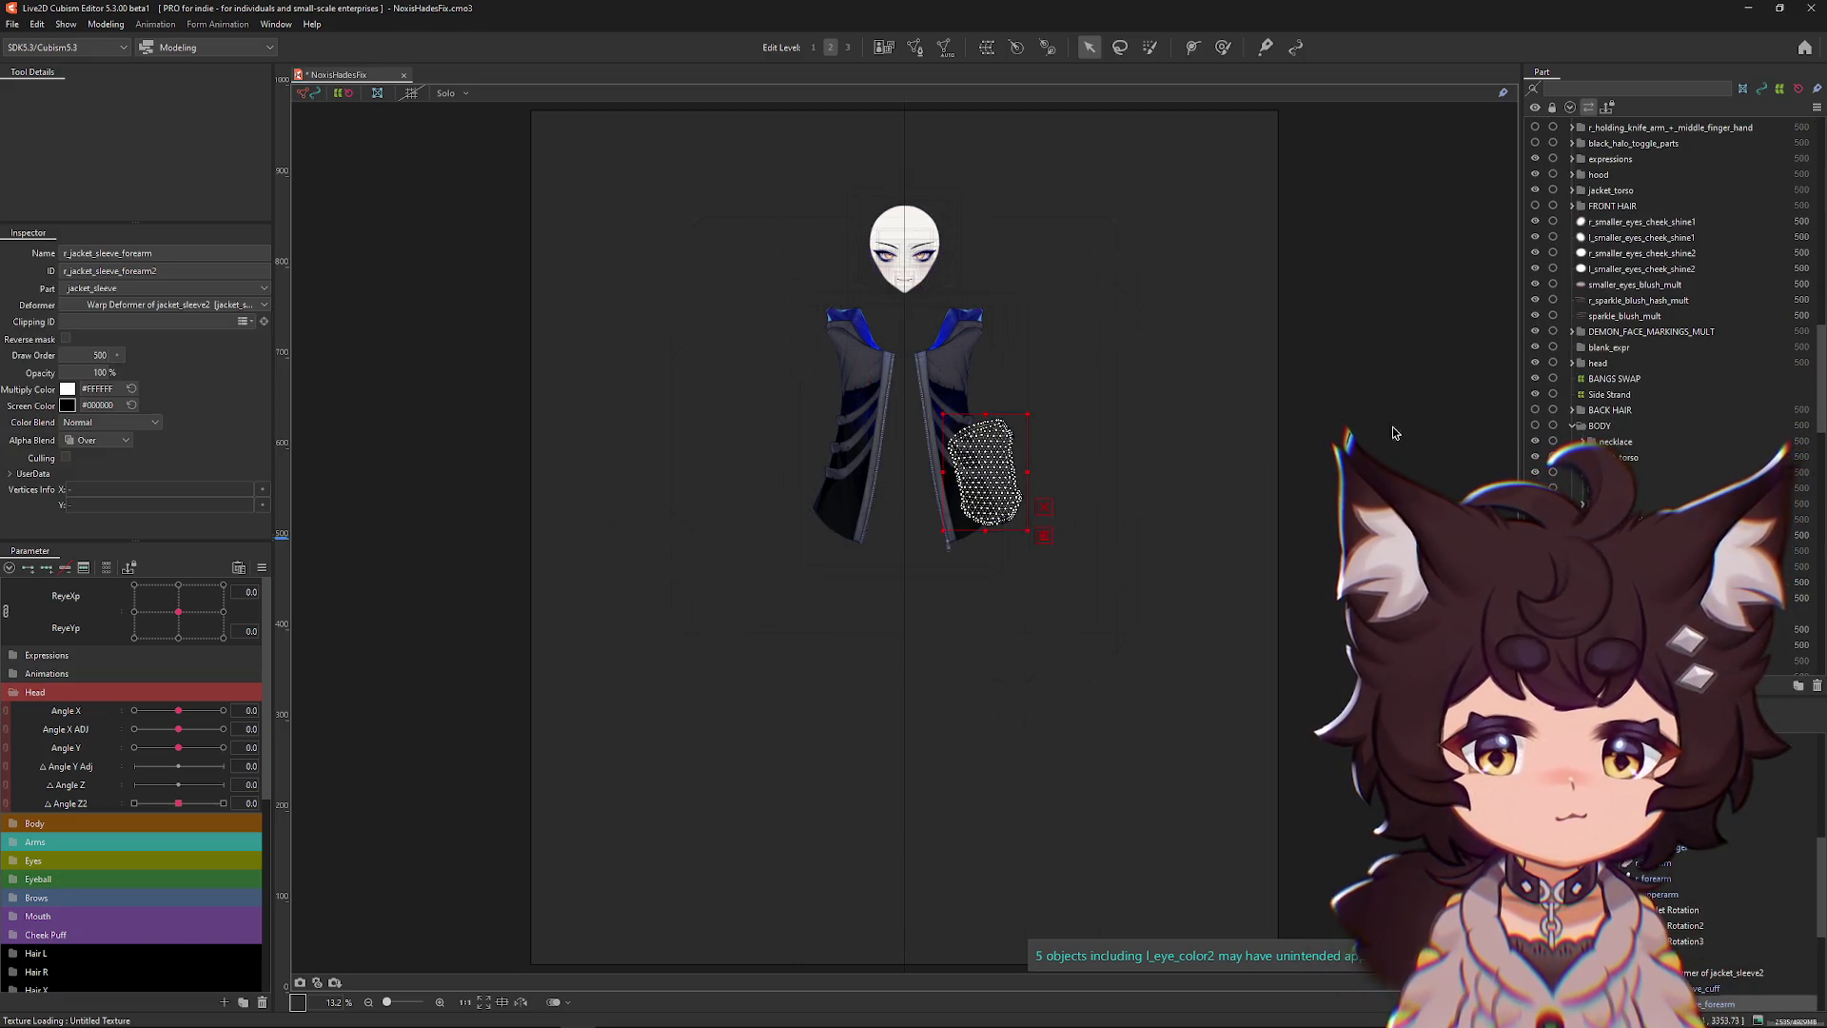
scroll(1573, 433, "up", 5)
scroll(1573, 433, "up", 10)
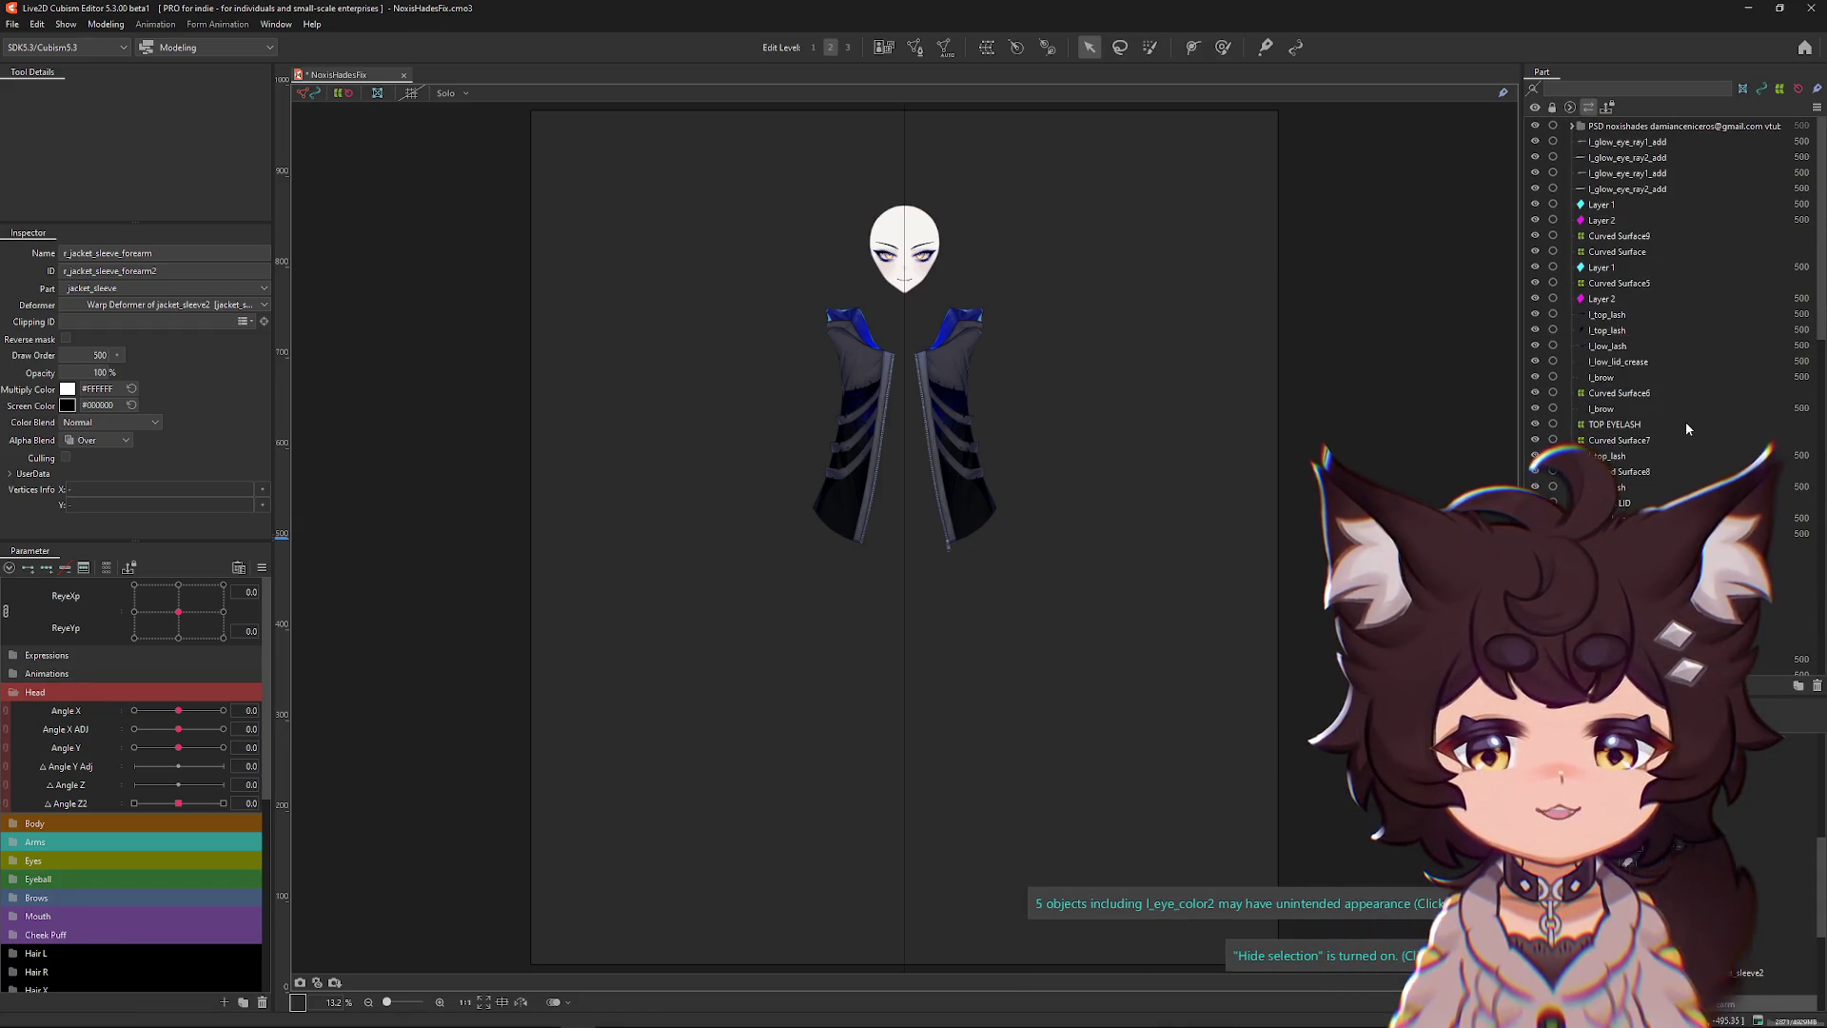
scroll(899, 245, "up", 5)
left_click_drag(1035, 326, 1051, 374)
scroll(1705, 443, "down", 5)
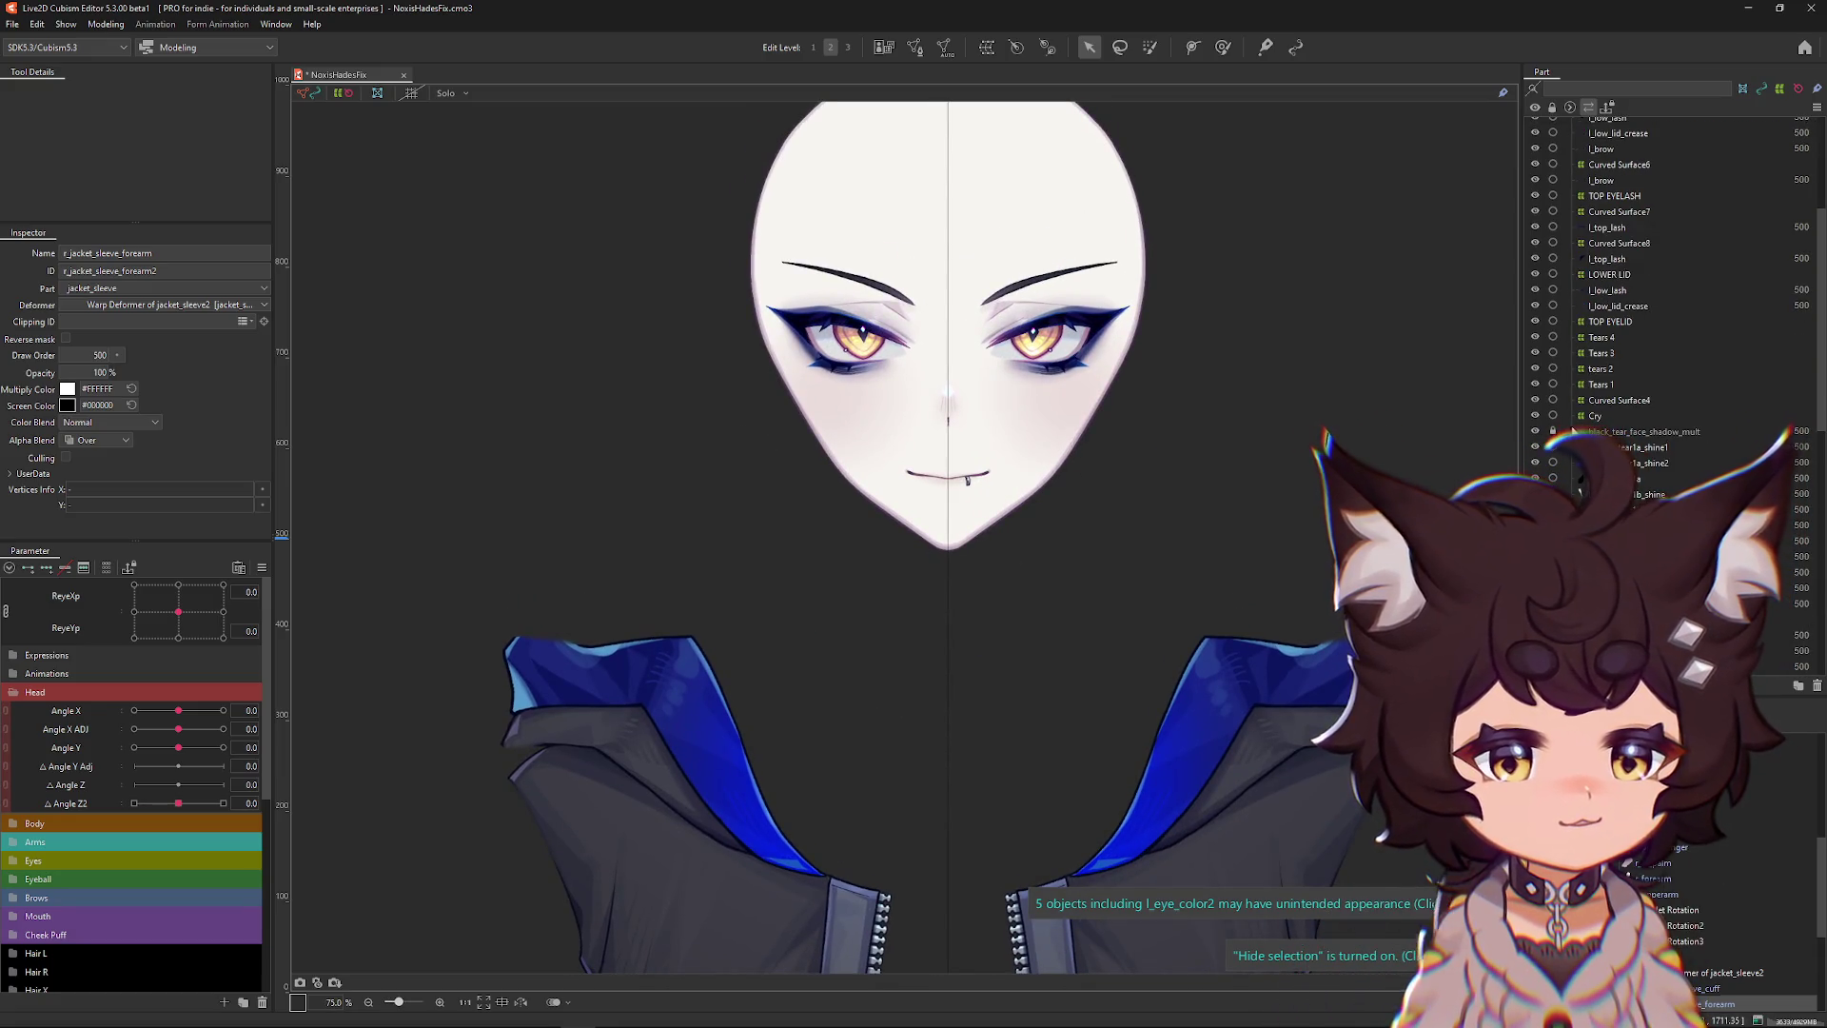
Hide the hood mesh and the whole hood part so only the face remains.
left_click(1287, 696)
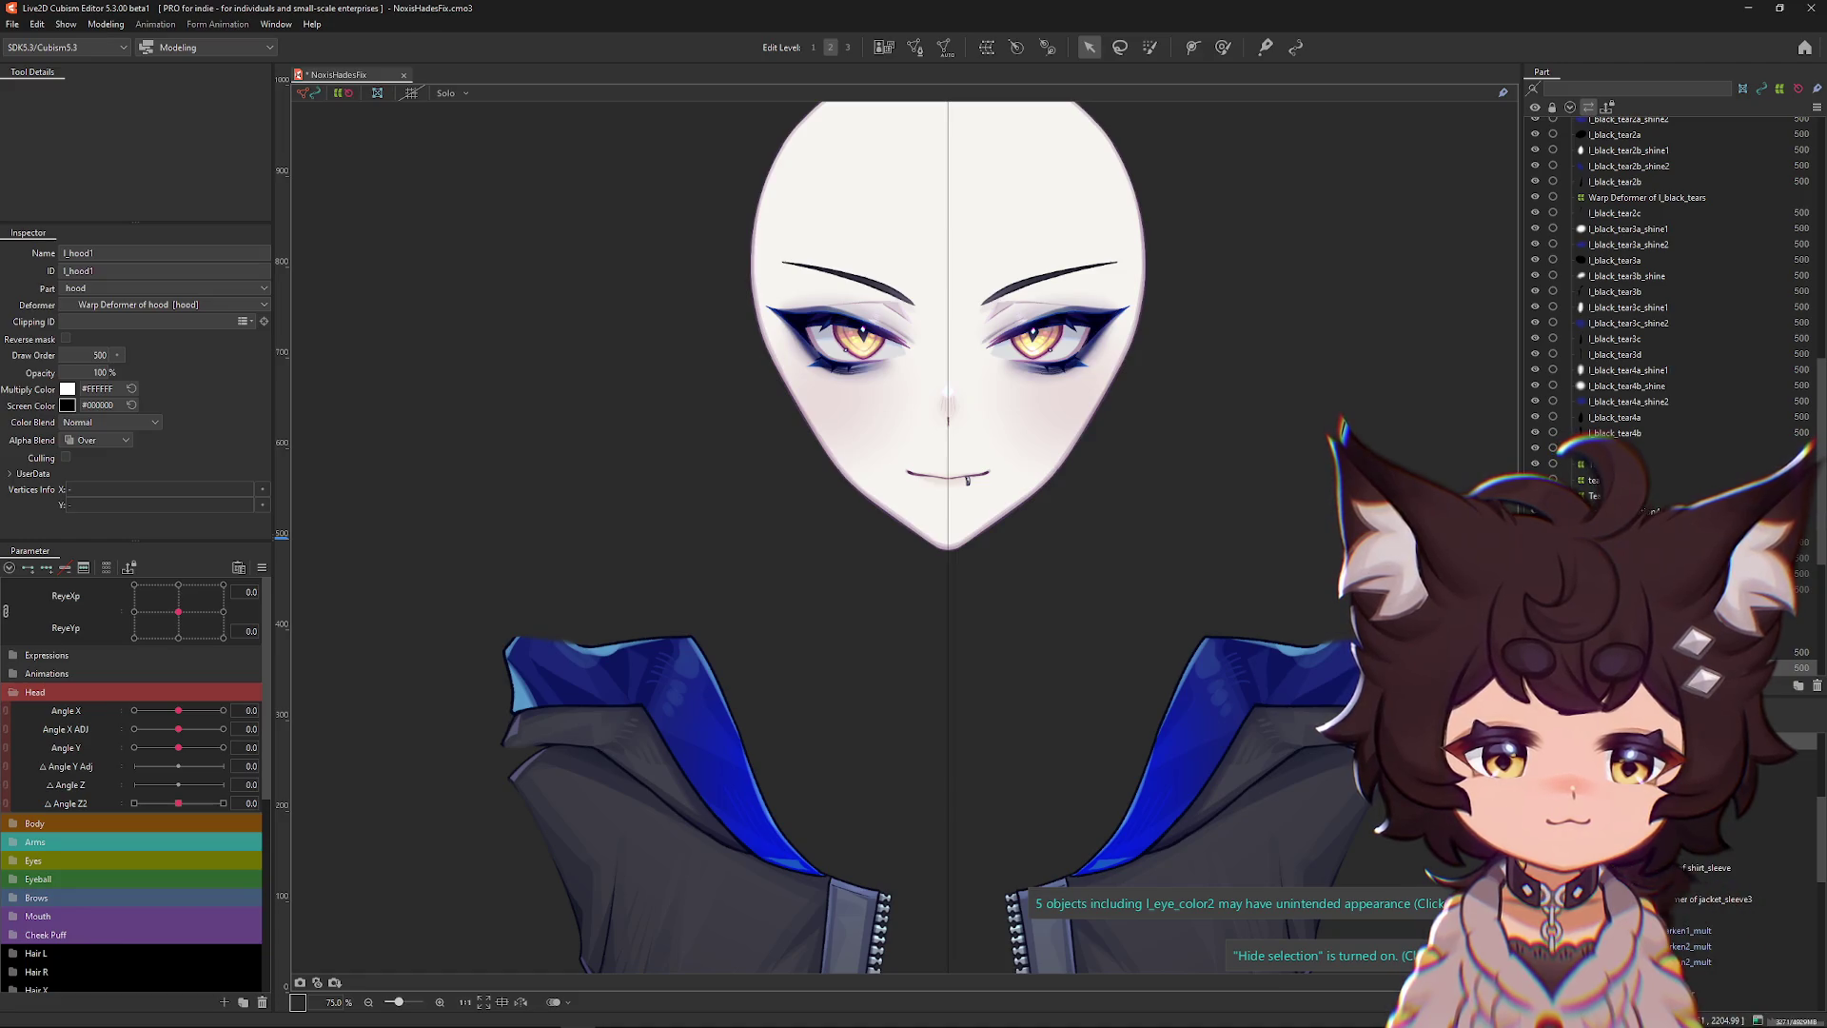
left_click(1788, 588)
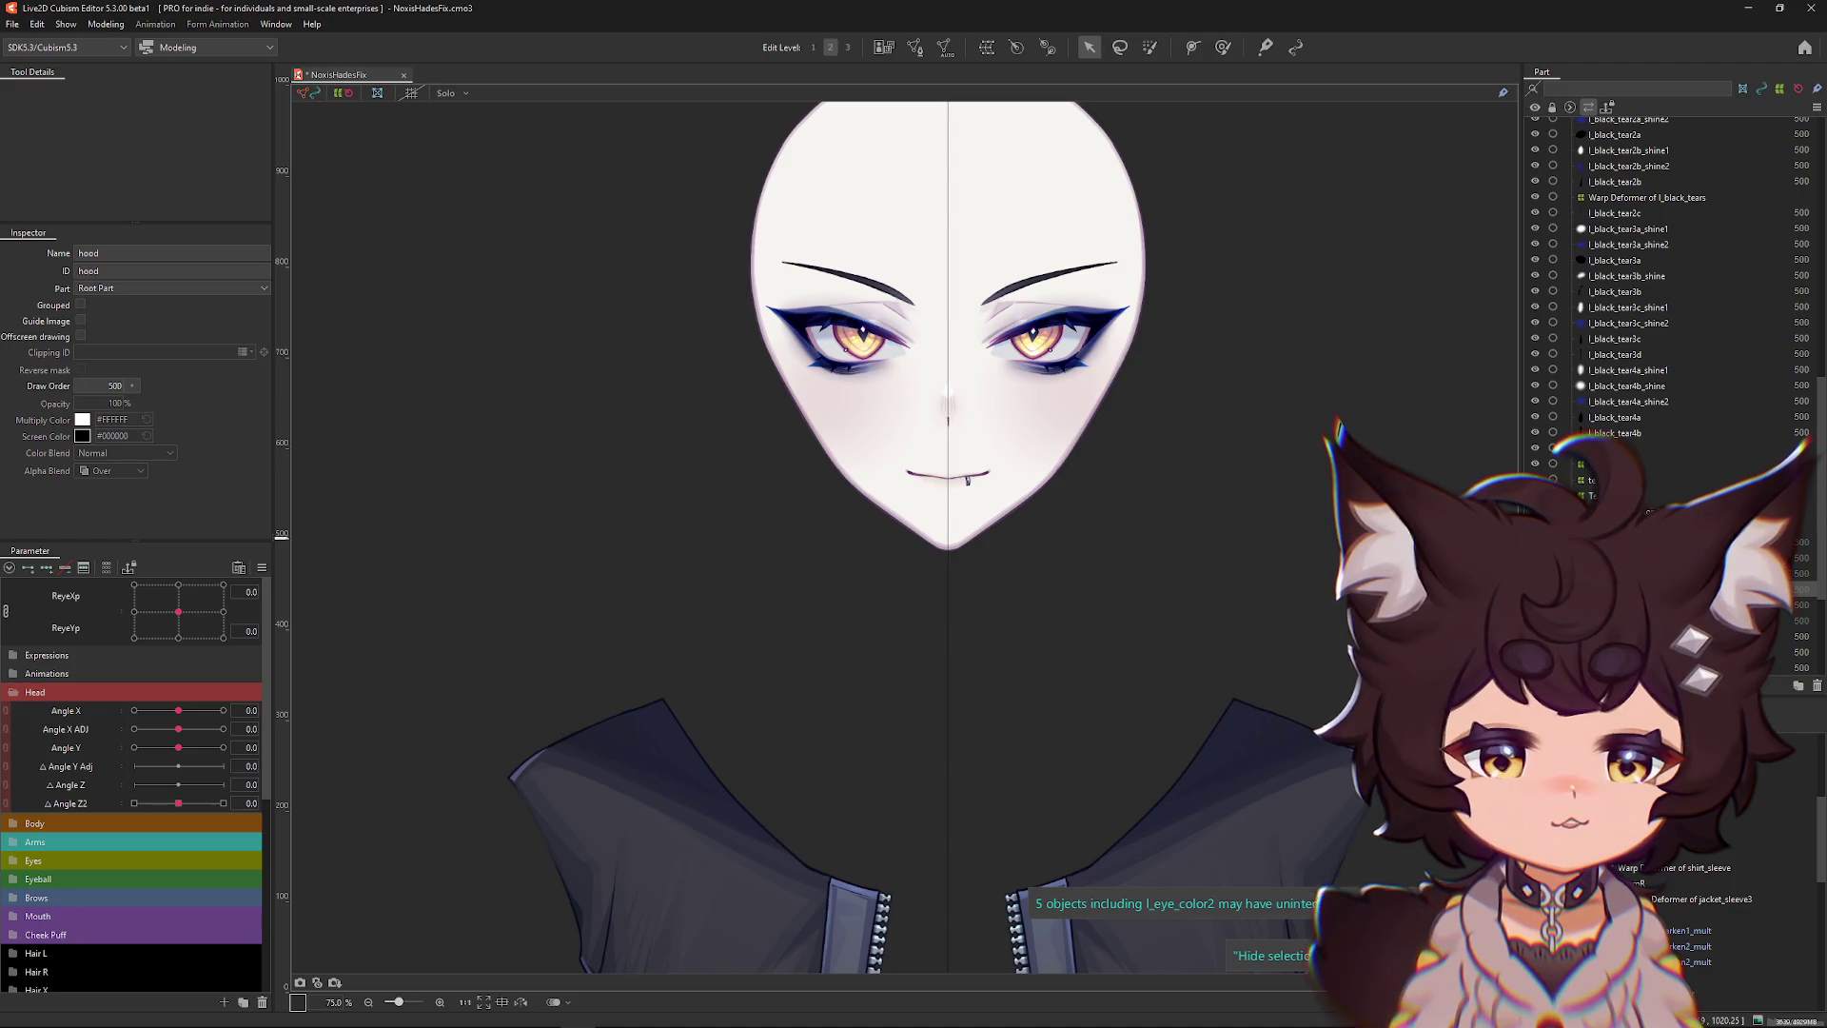
scroll(1143, 677, "down", 5)
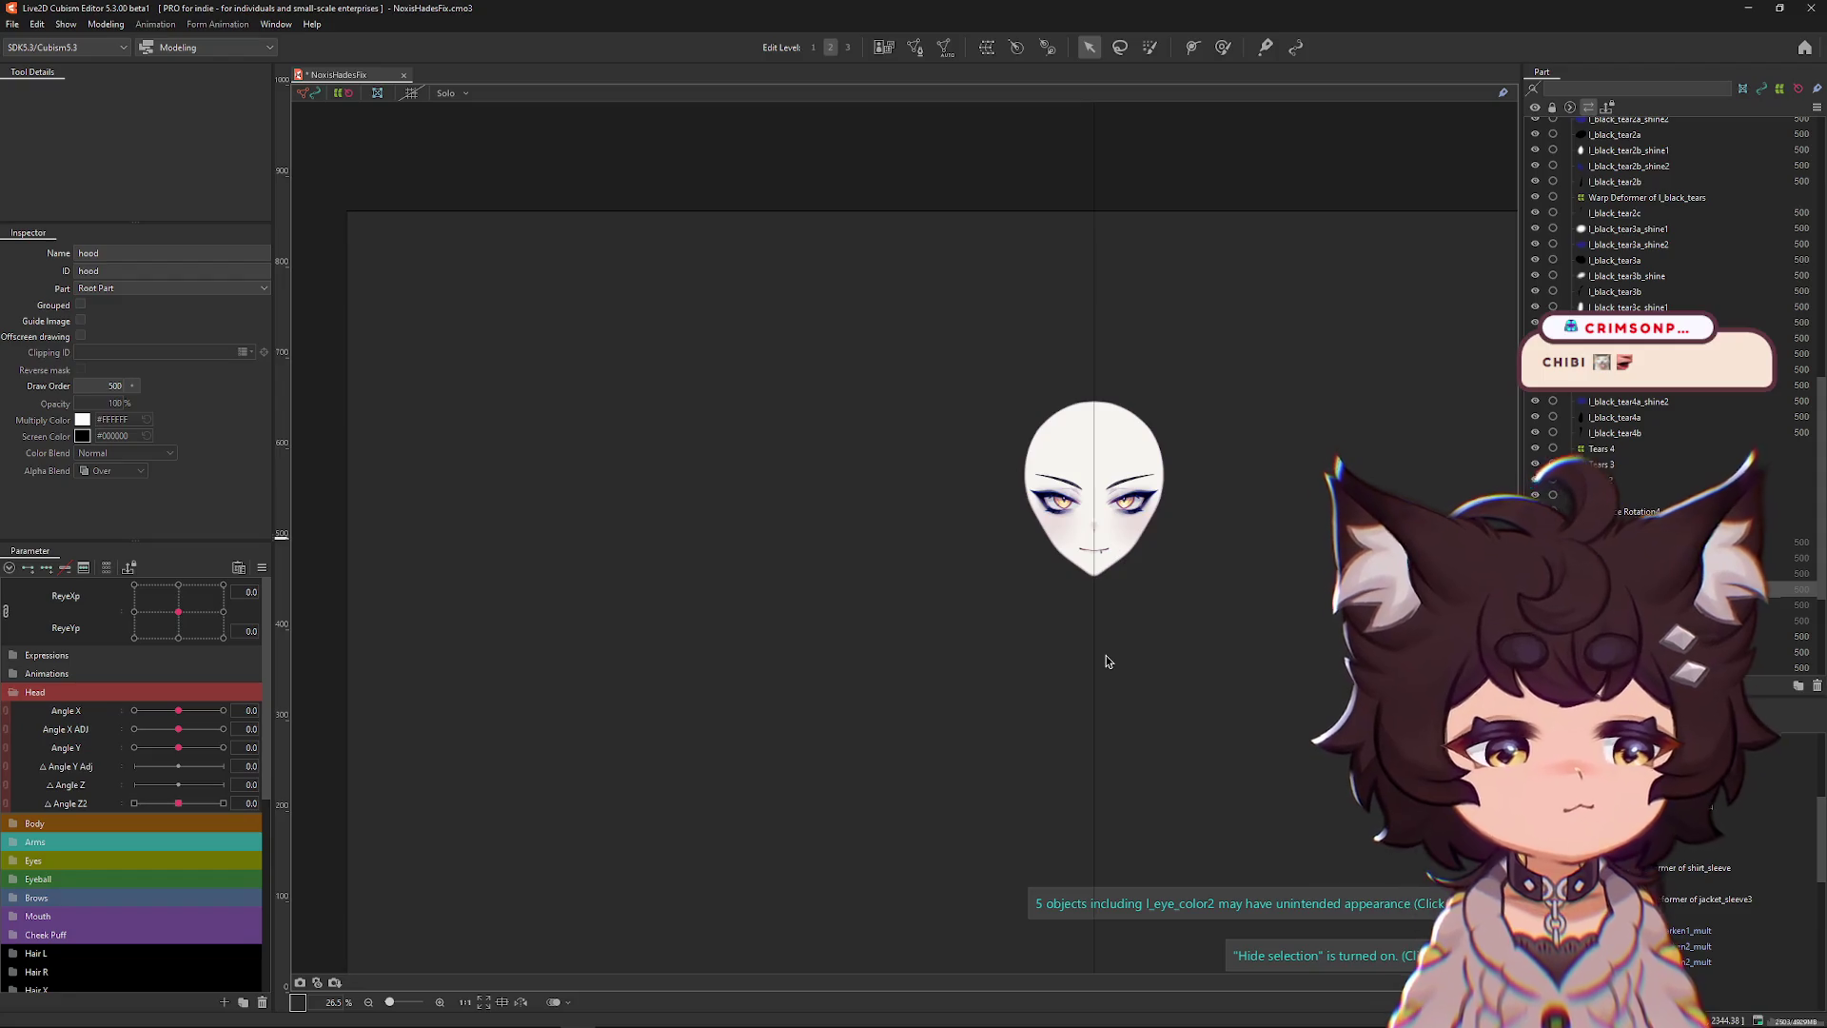
scroll(1064, 466, "up", 5)
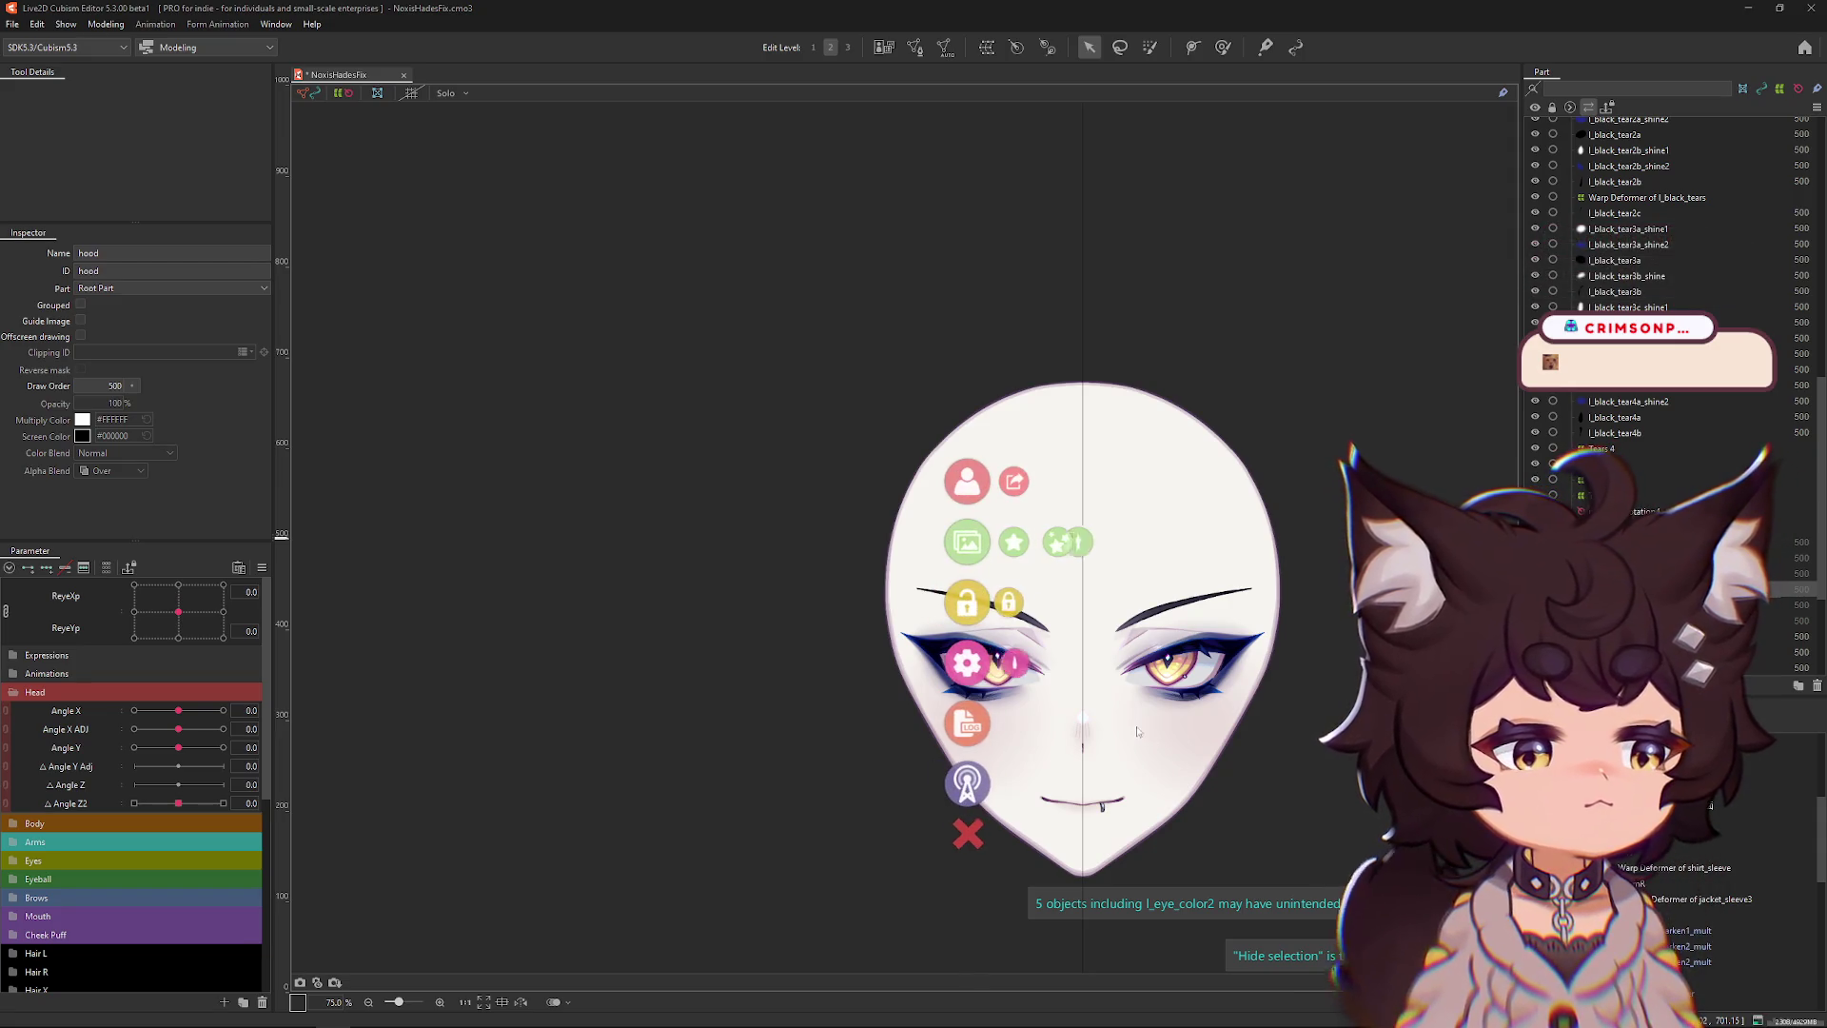
left_click(969, 833)
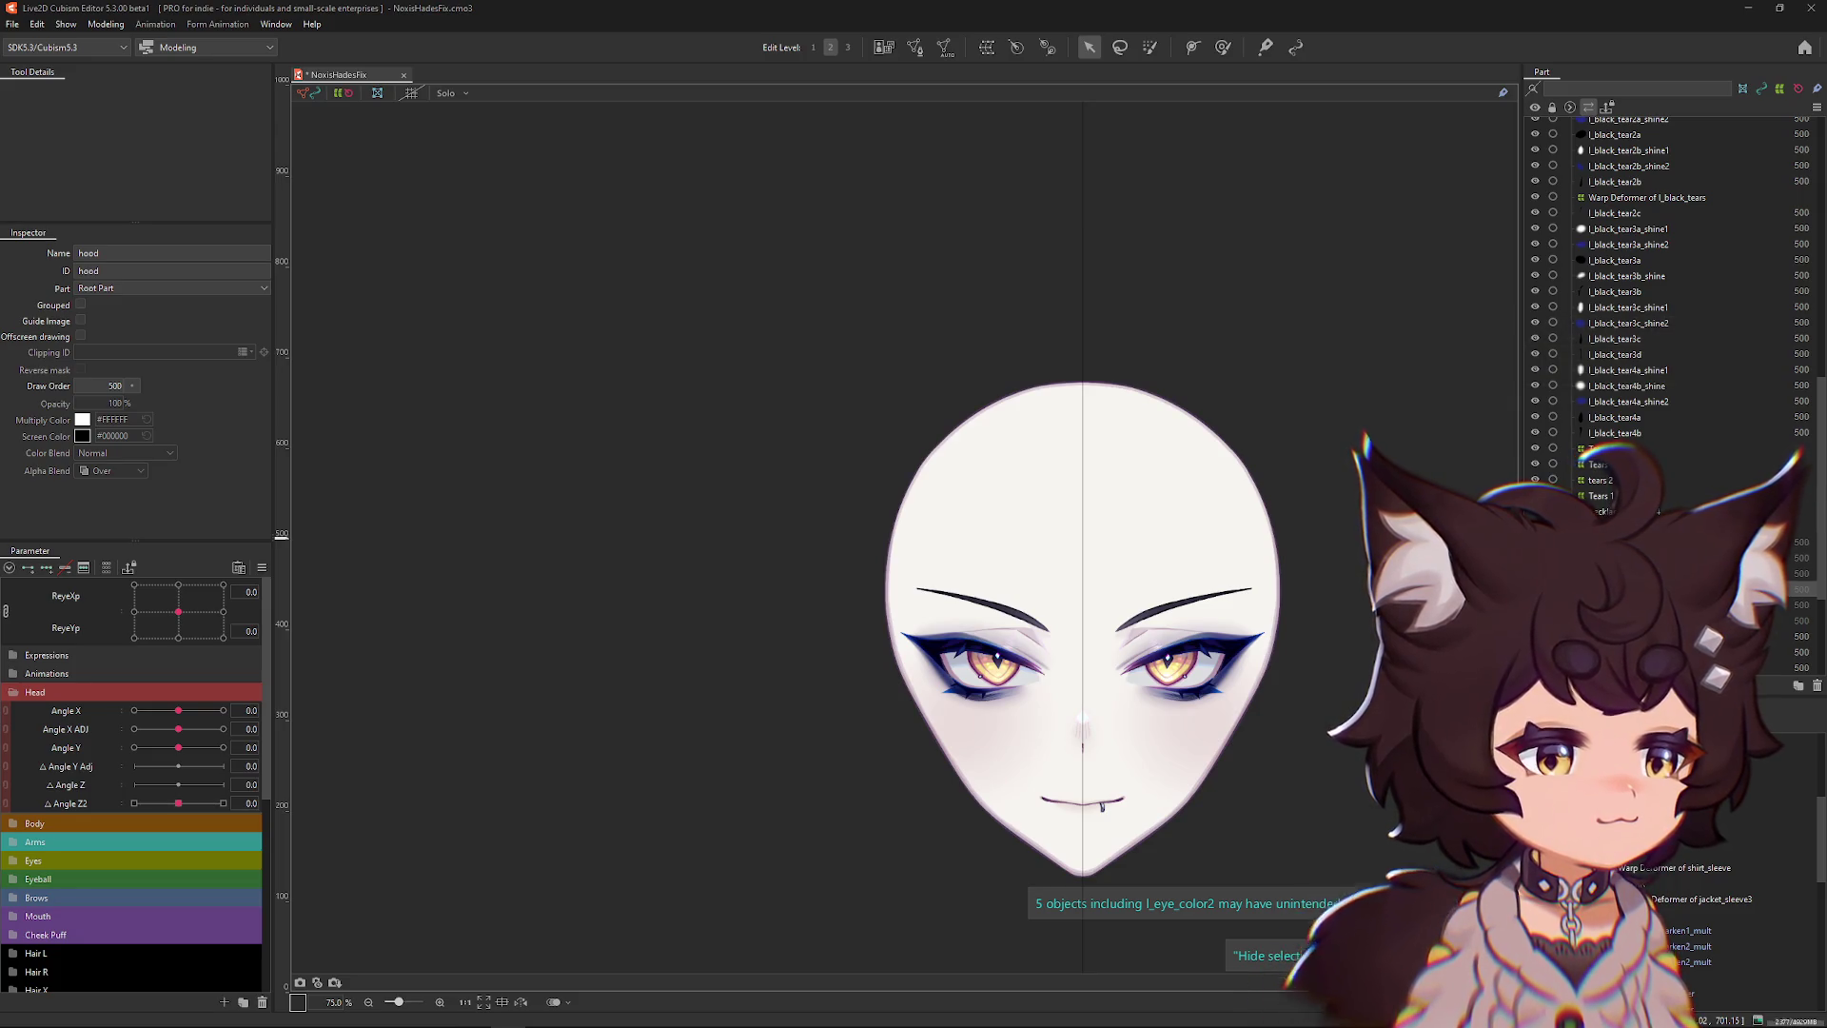
left_click(105, 24)
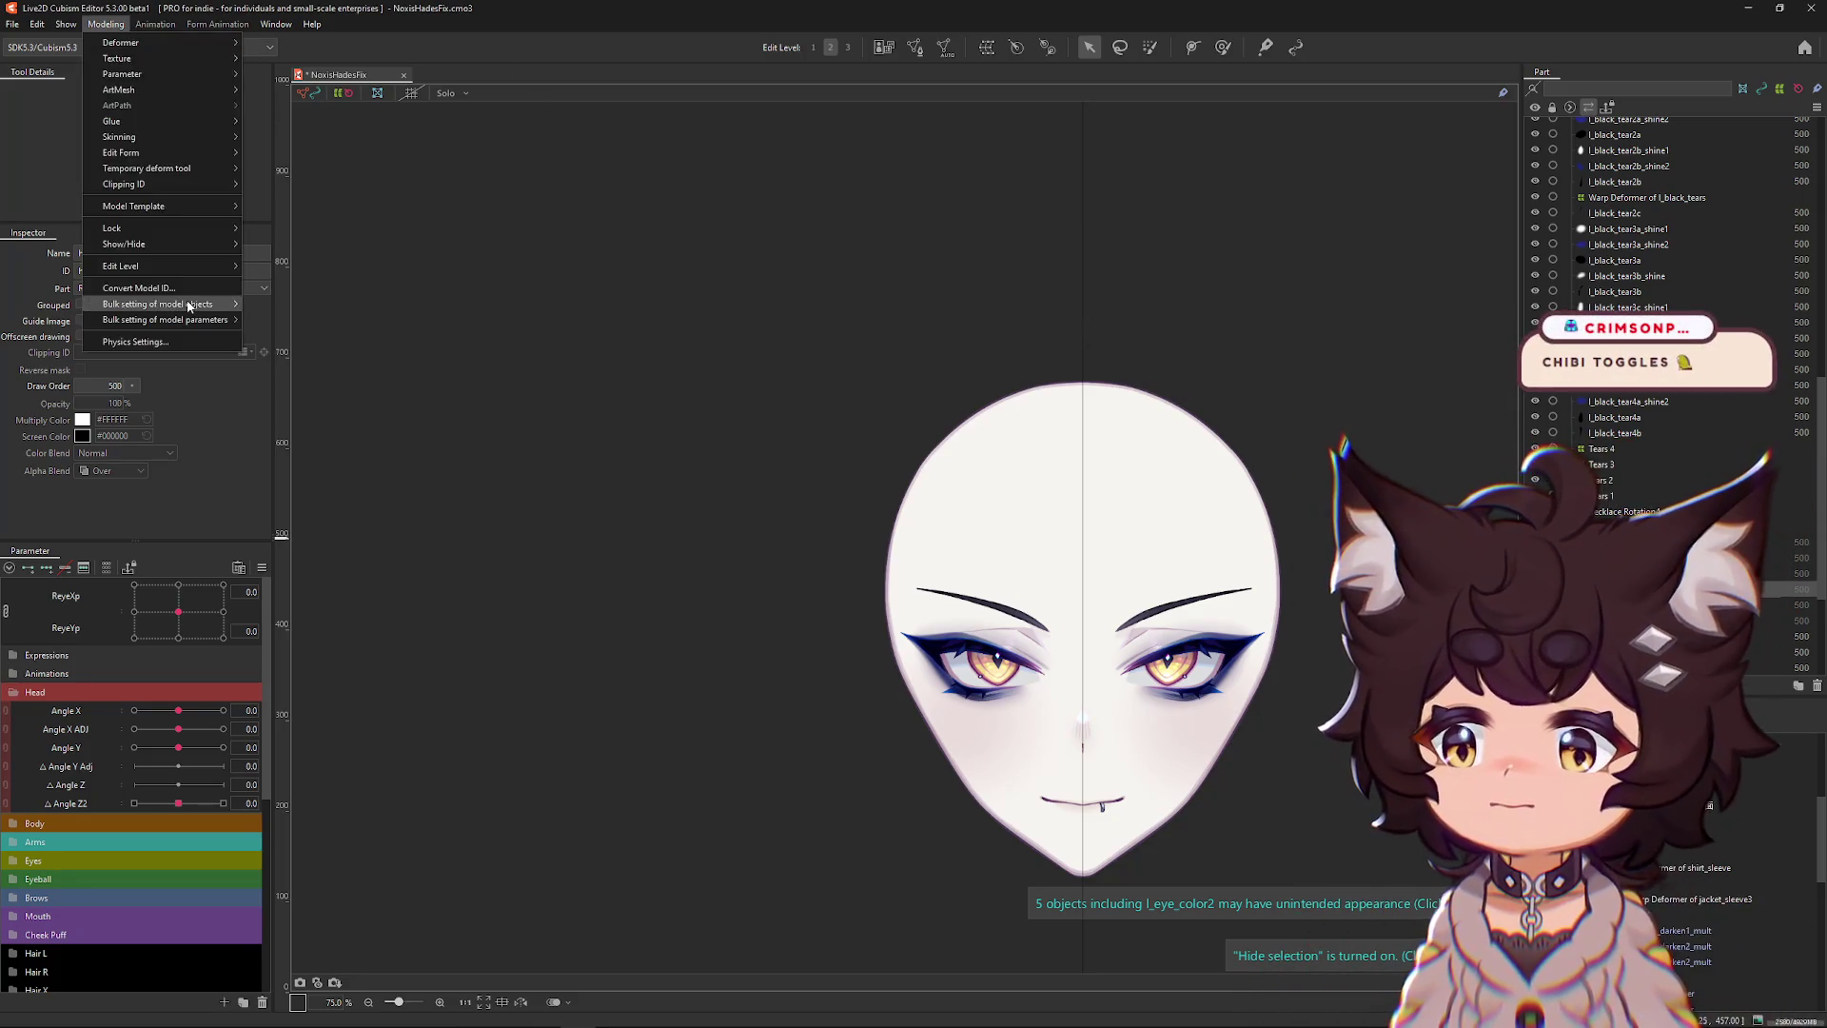
Open Physics Settings and zoom and pan the preview onto the Noxis head.
left_click(183, 343)
scroll(1170, 373, "up", 3)
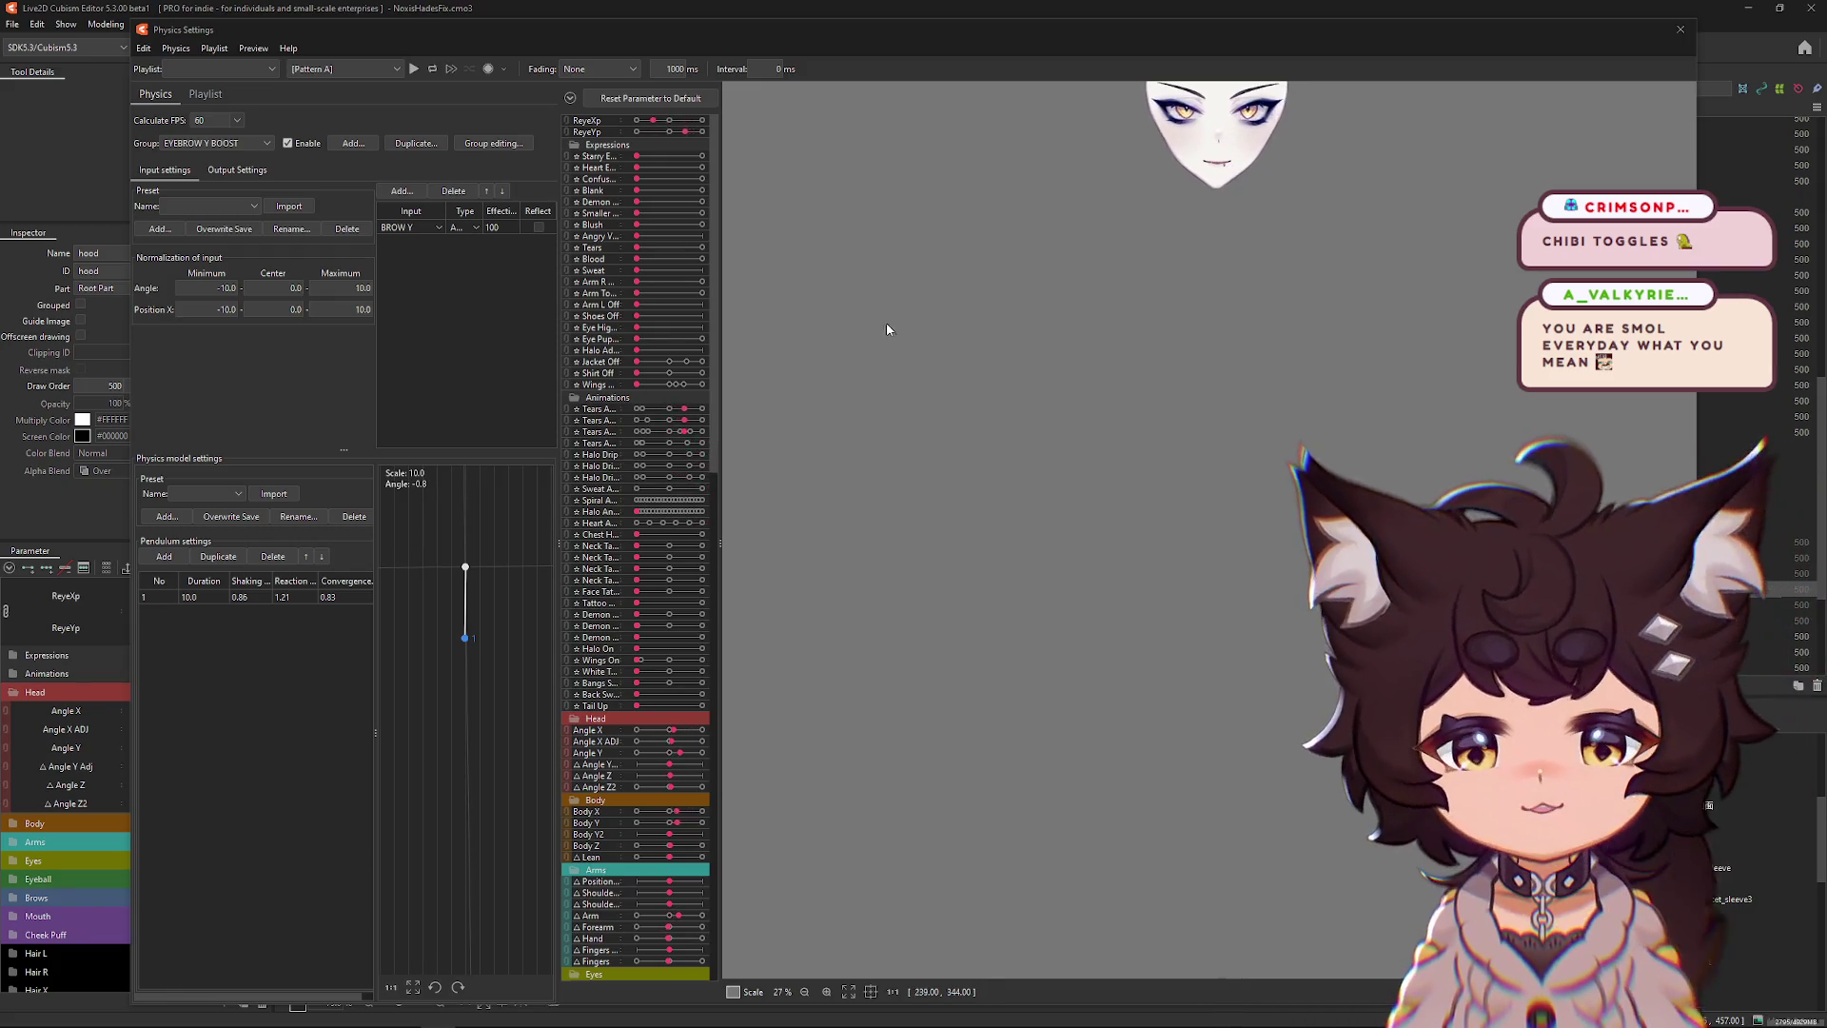
scroll(1263, 350, "up", 5)
left_click_drag(1264, 355, 1360, 666)
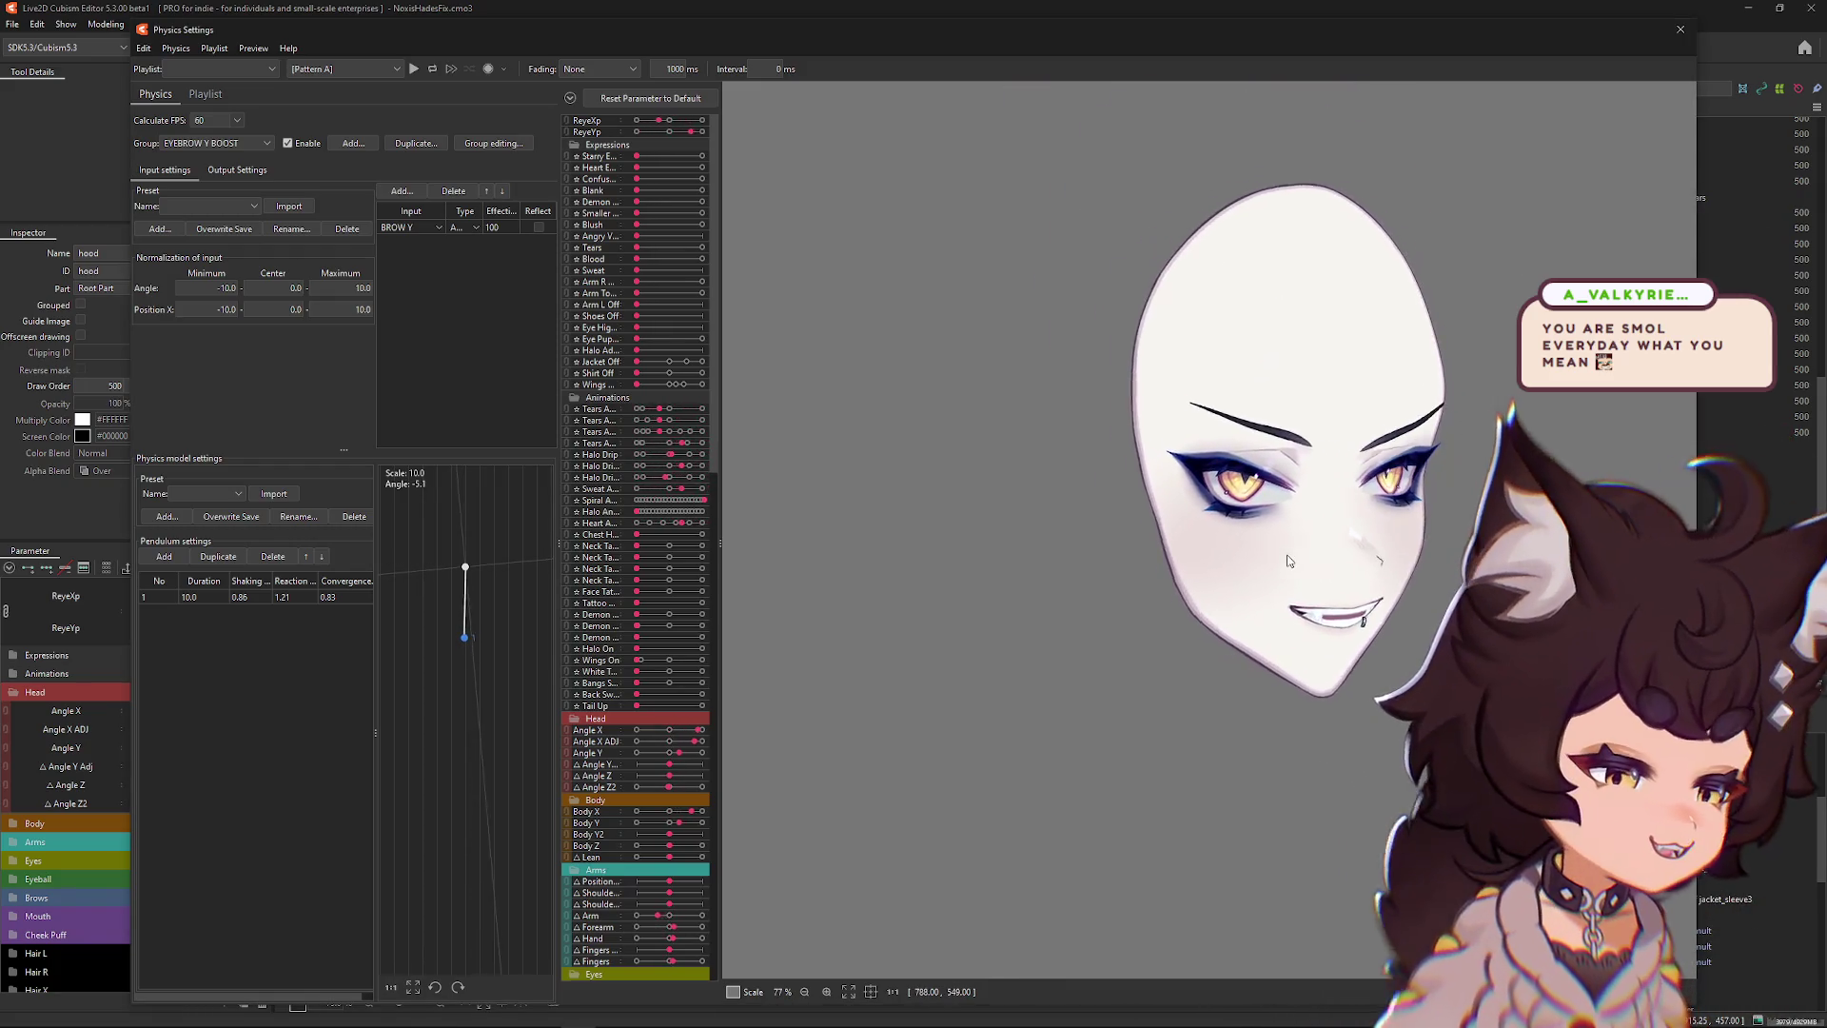
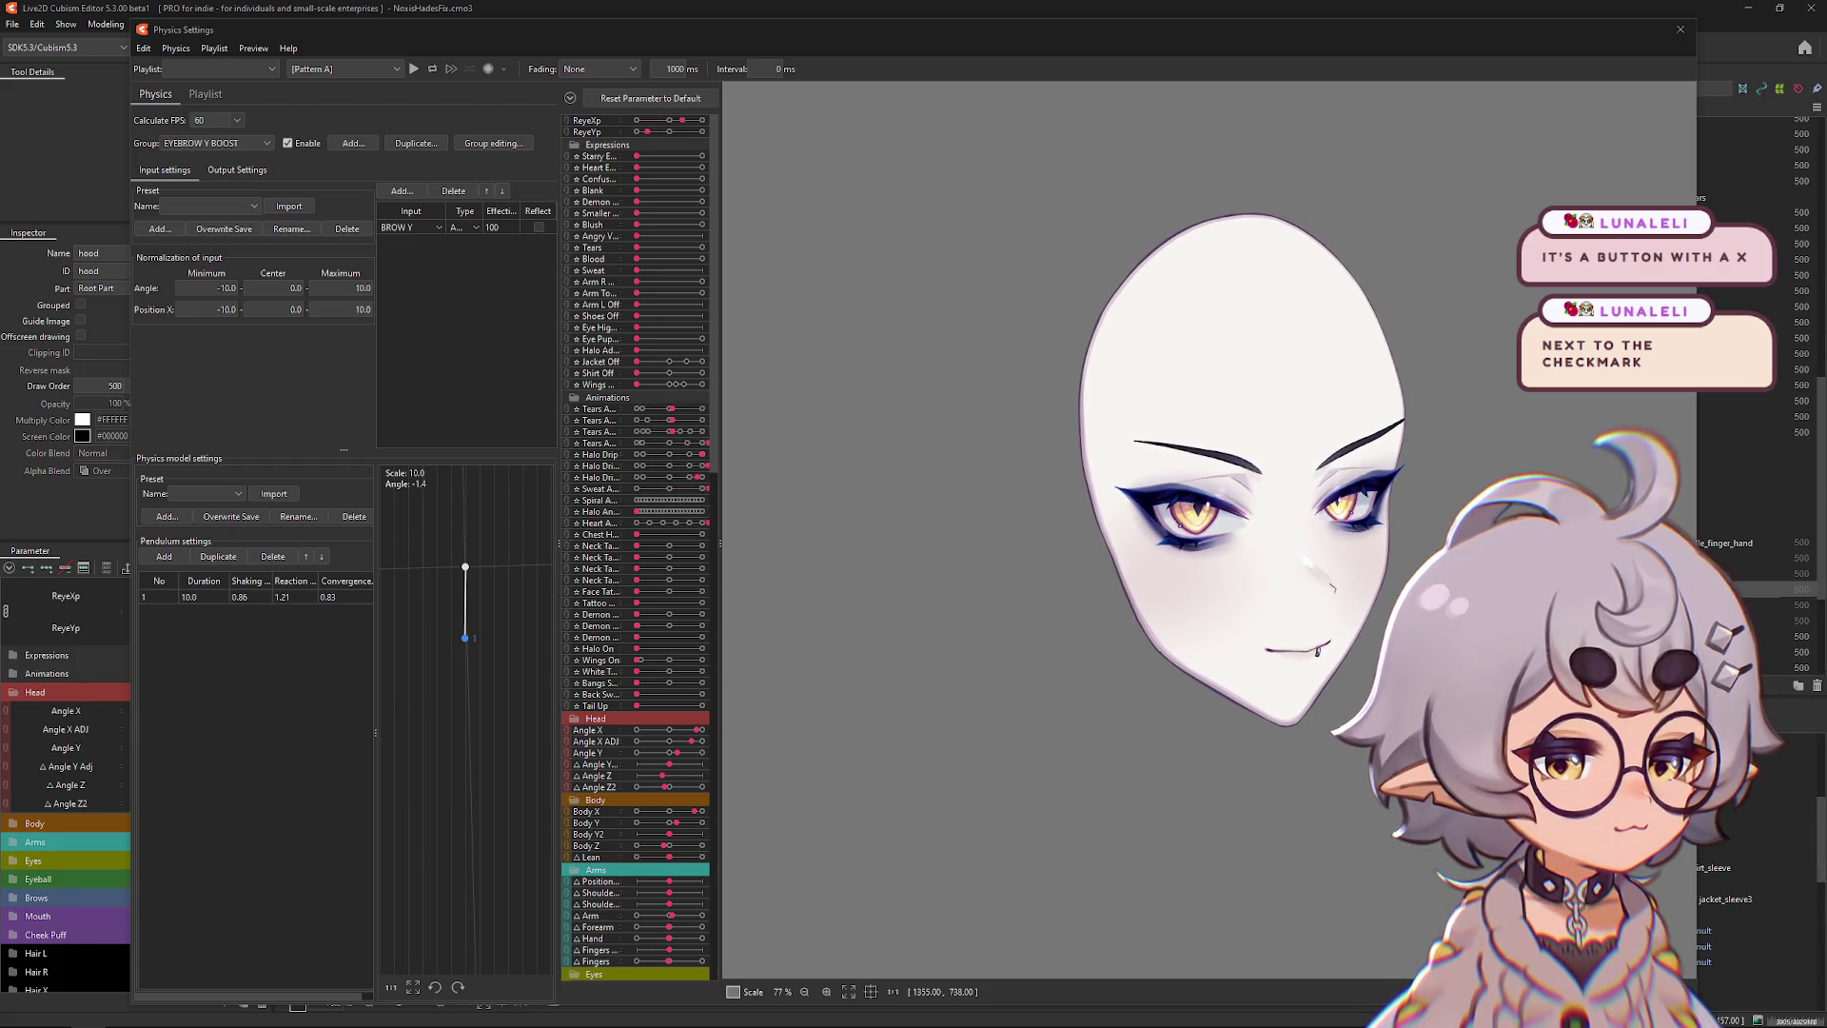
Bring the Twitch Stream Manager browser window in front of Live2D and nudge it slightly.
key("alt+Tab")
mouse_move(745, 26)
left_mouse_down()
mouse_move(795, 35)
mouse_move(785, 51)
left_mouse_up()
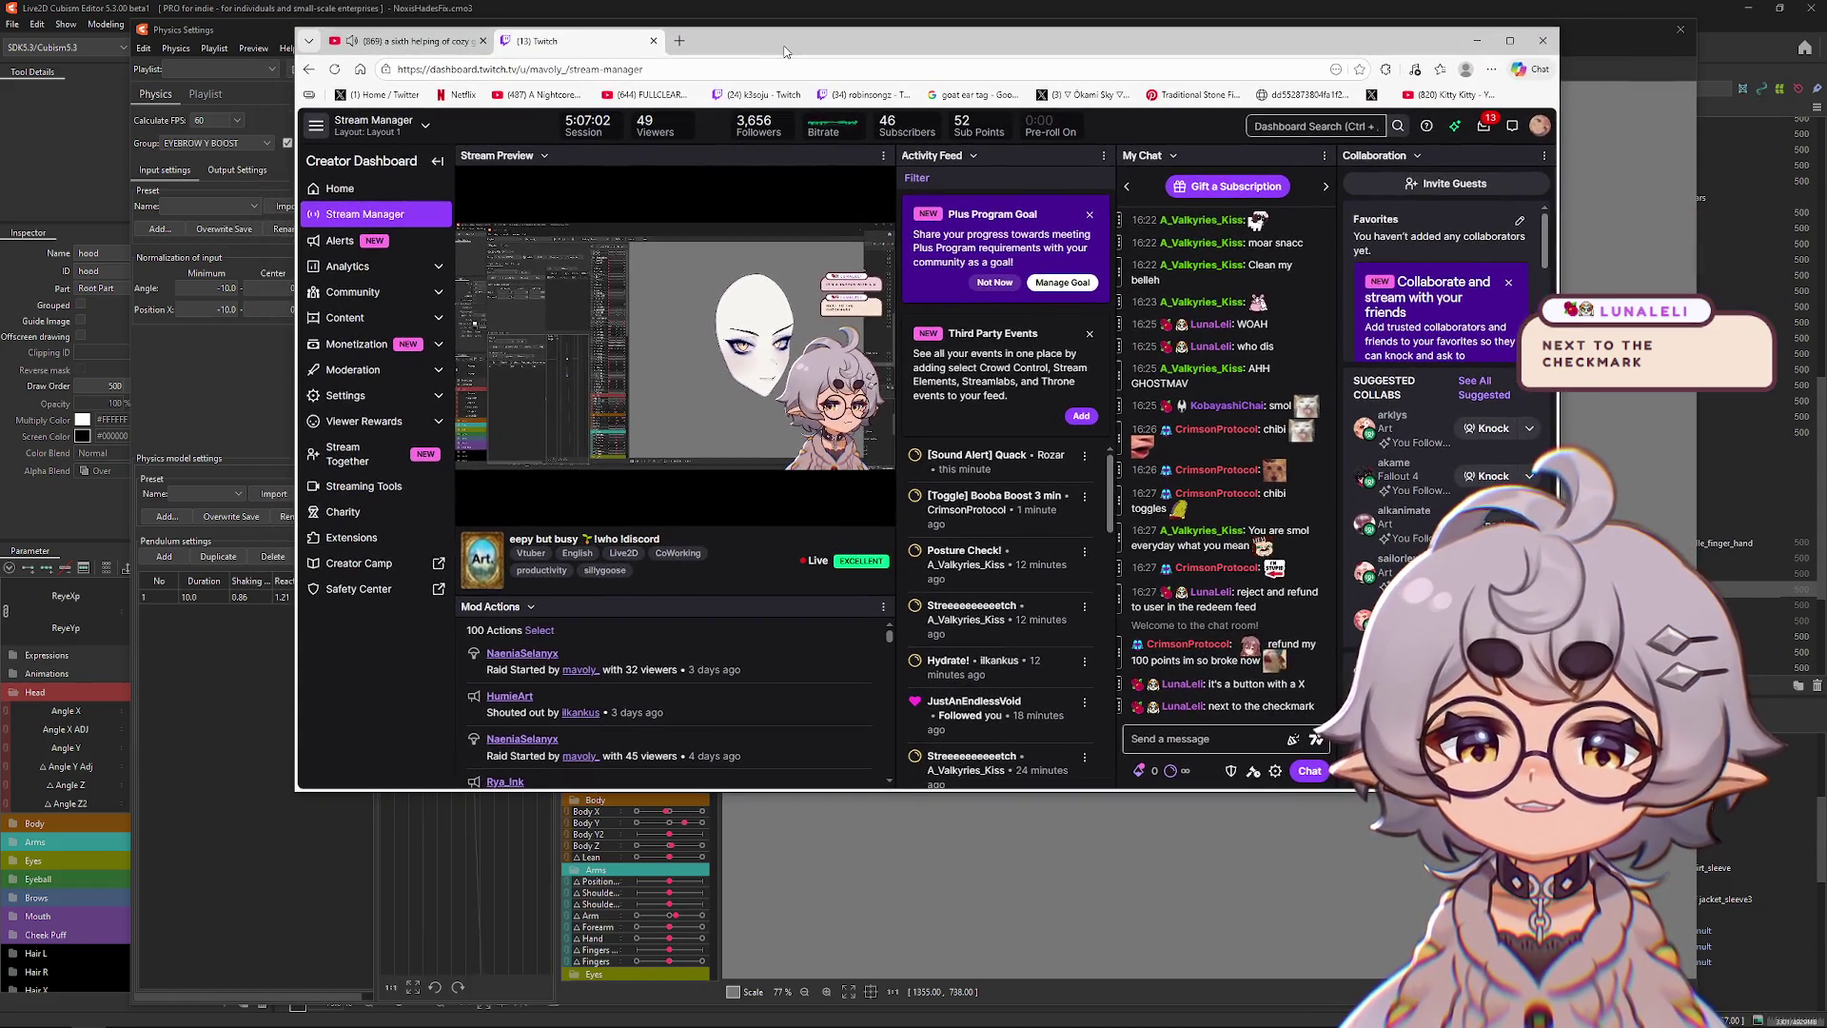
Dismiss the Plus Program Goal card and move the Twitch window off to the right.
left_click(988, 288)
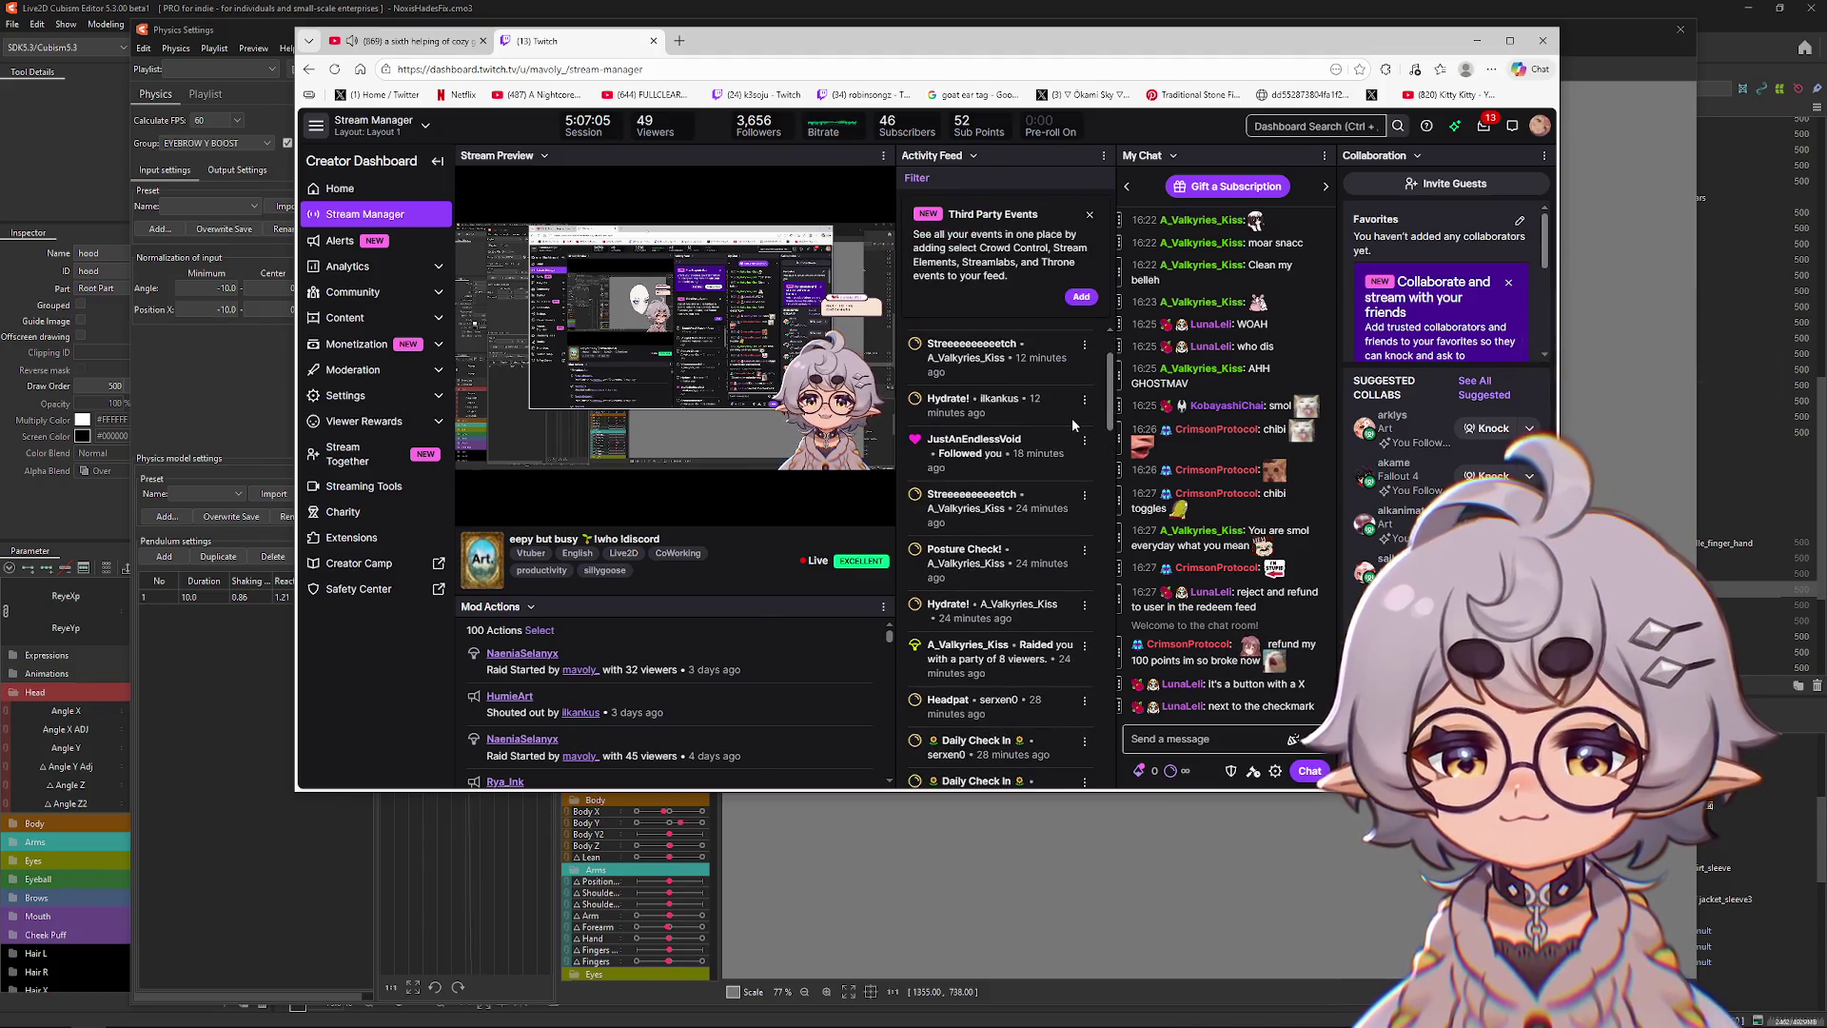
left_click(1085, 435)
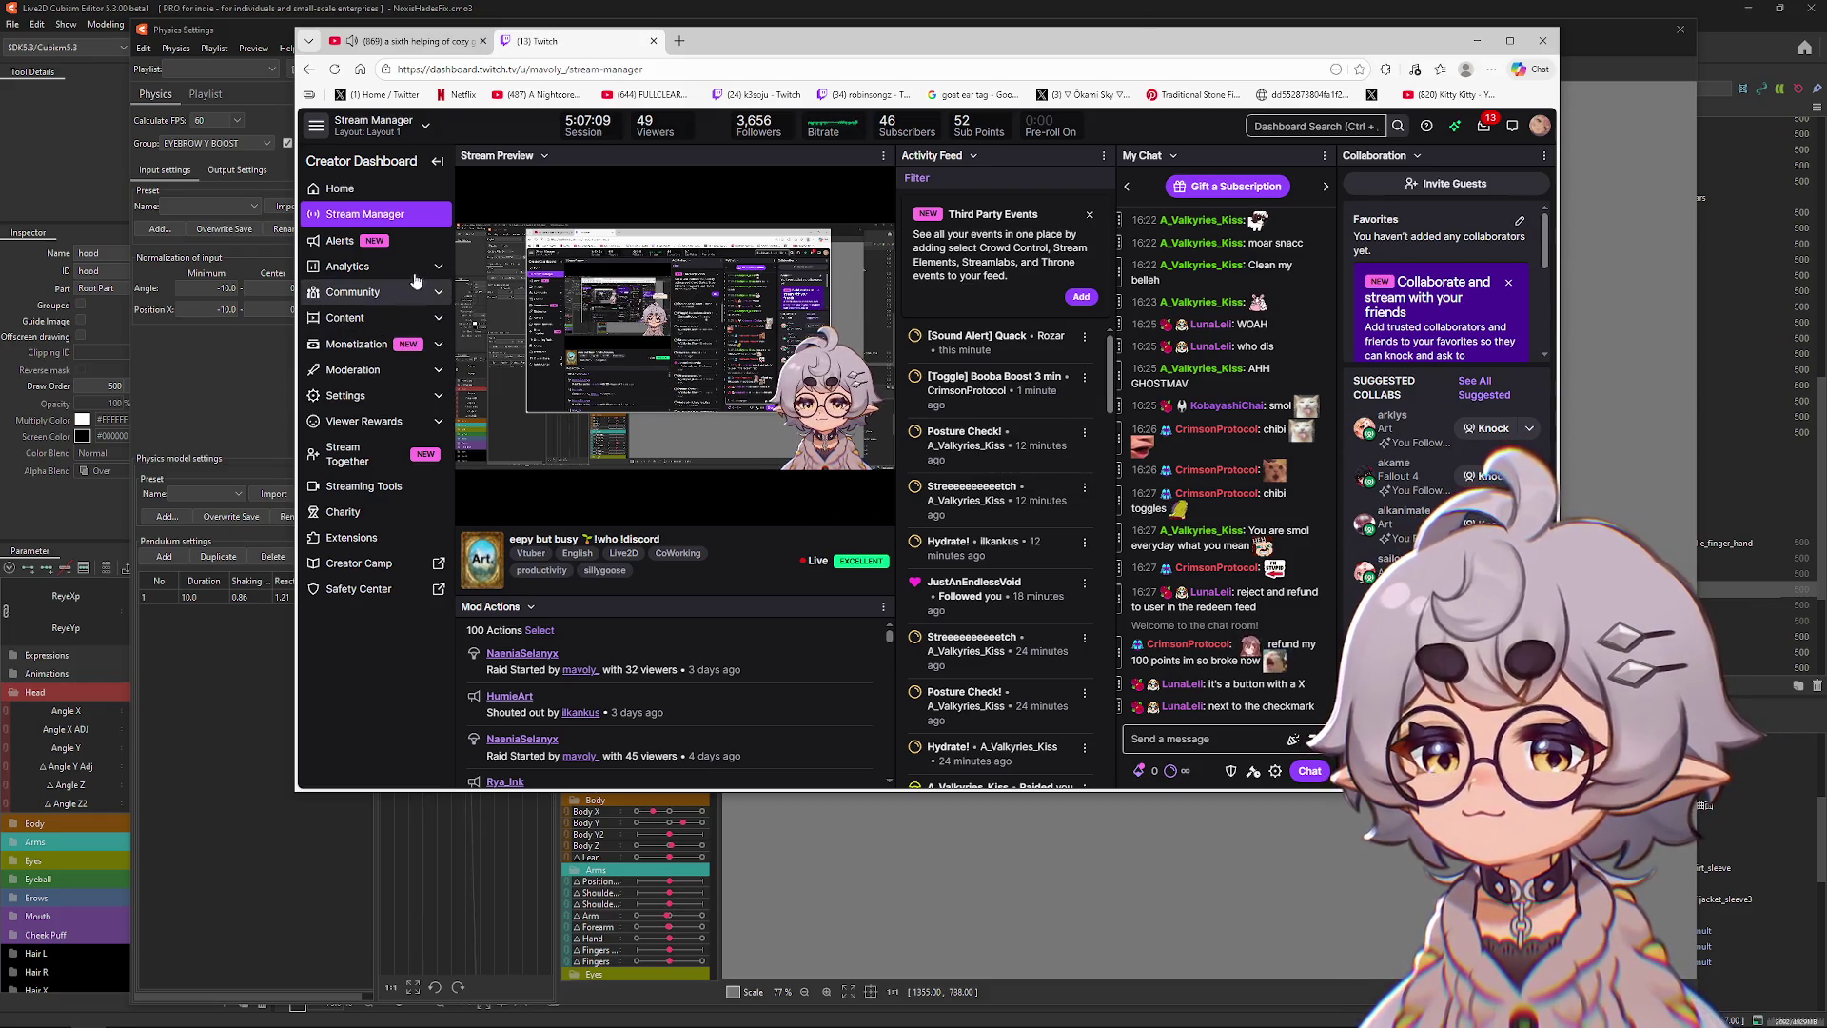
left_click_drag(779, 33, 1826, 61)
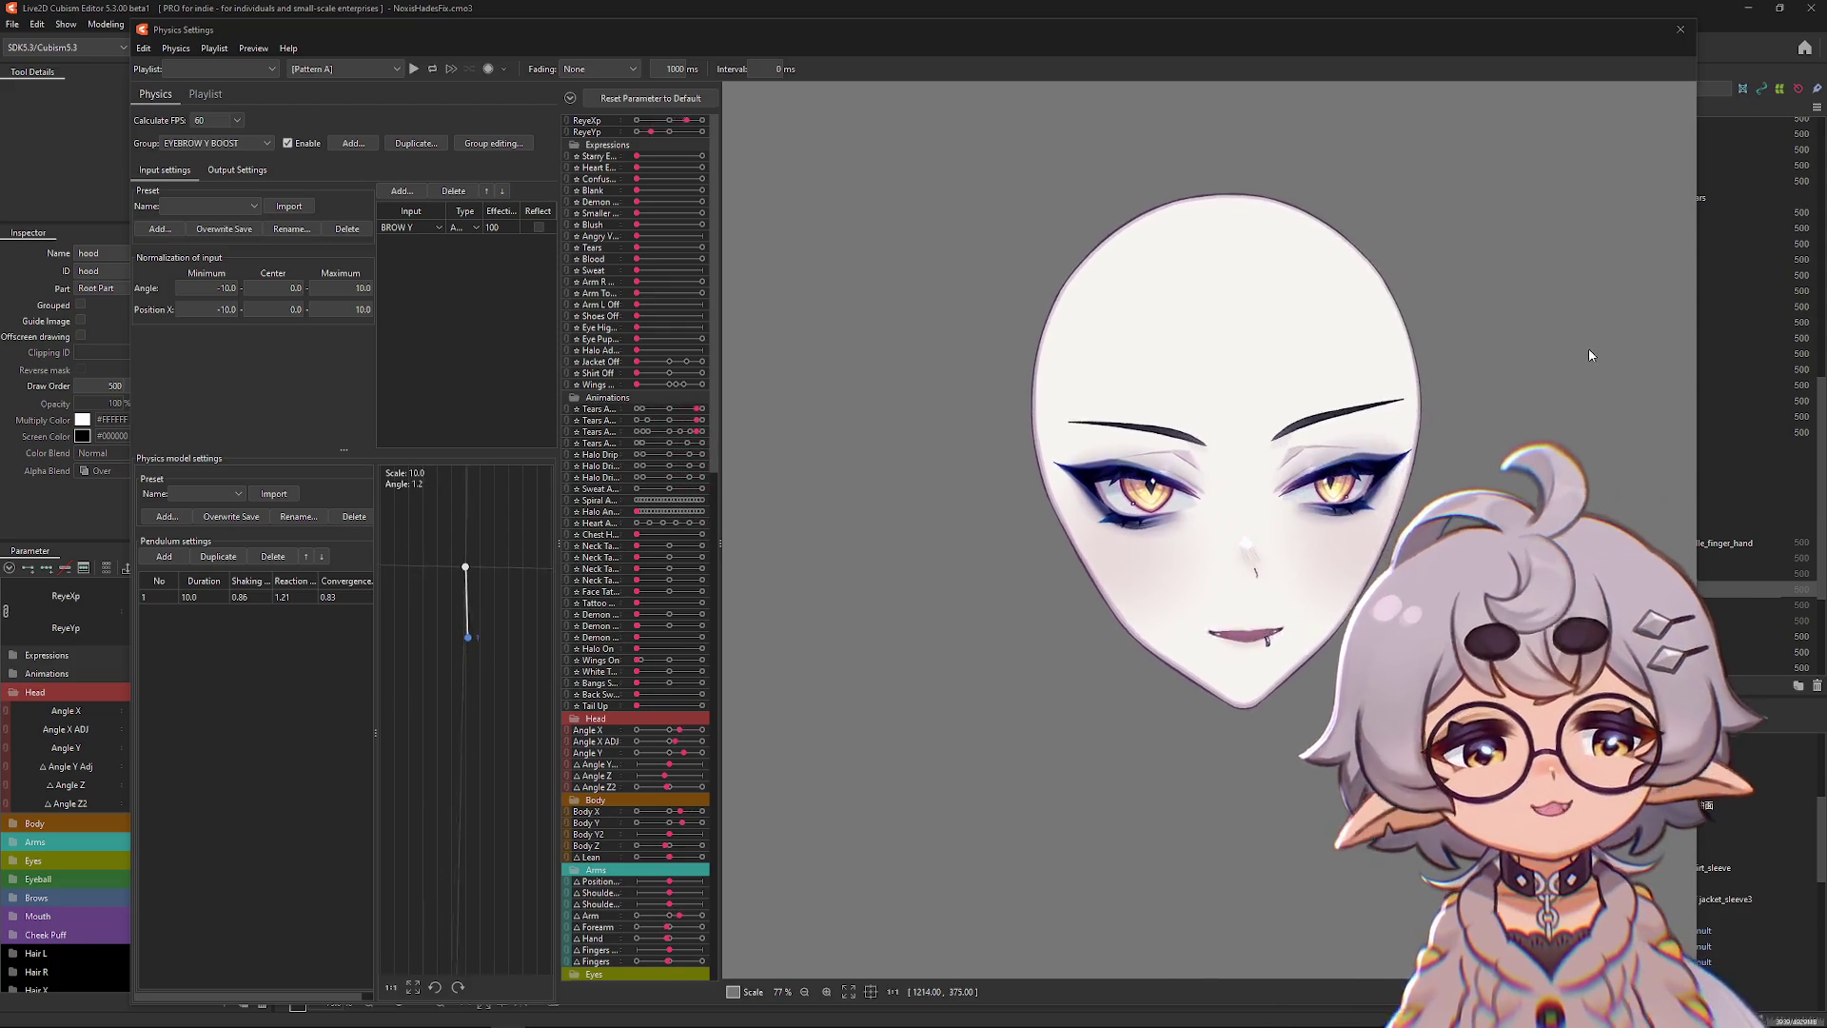
Zoom in on the physics preview, then close the Physics Settings window.
scroll(1272, 555, "up", 3)
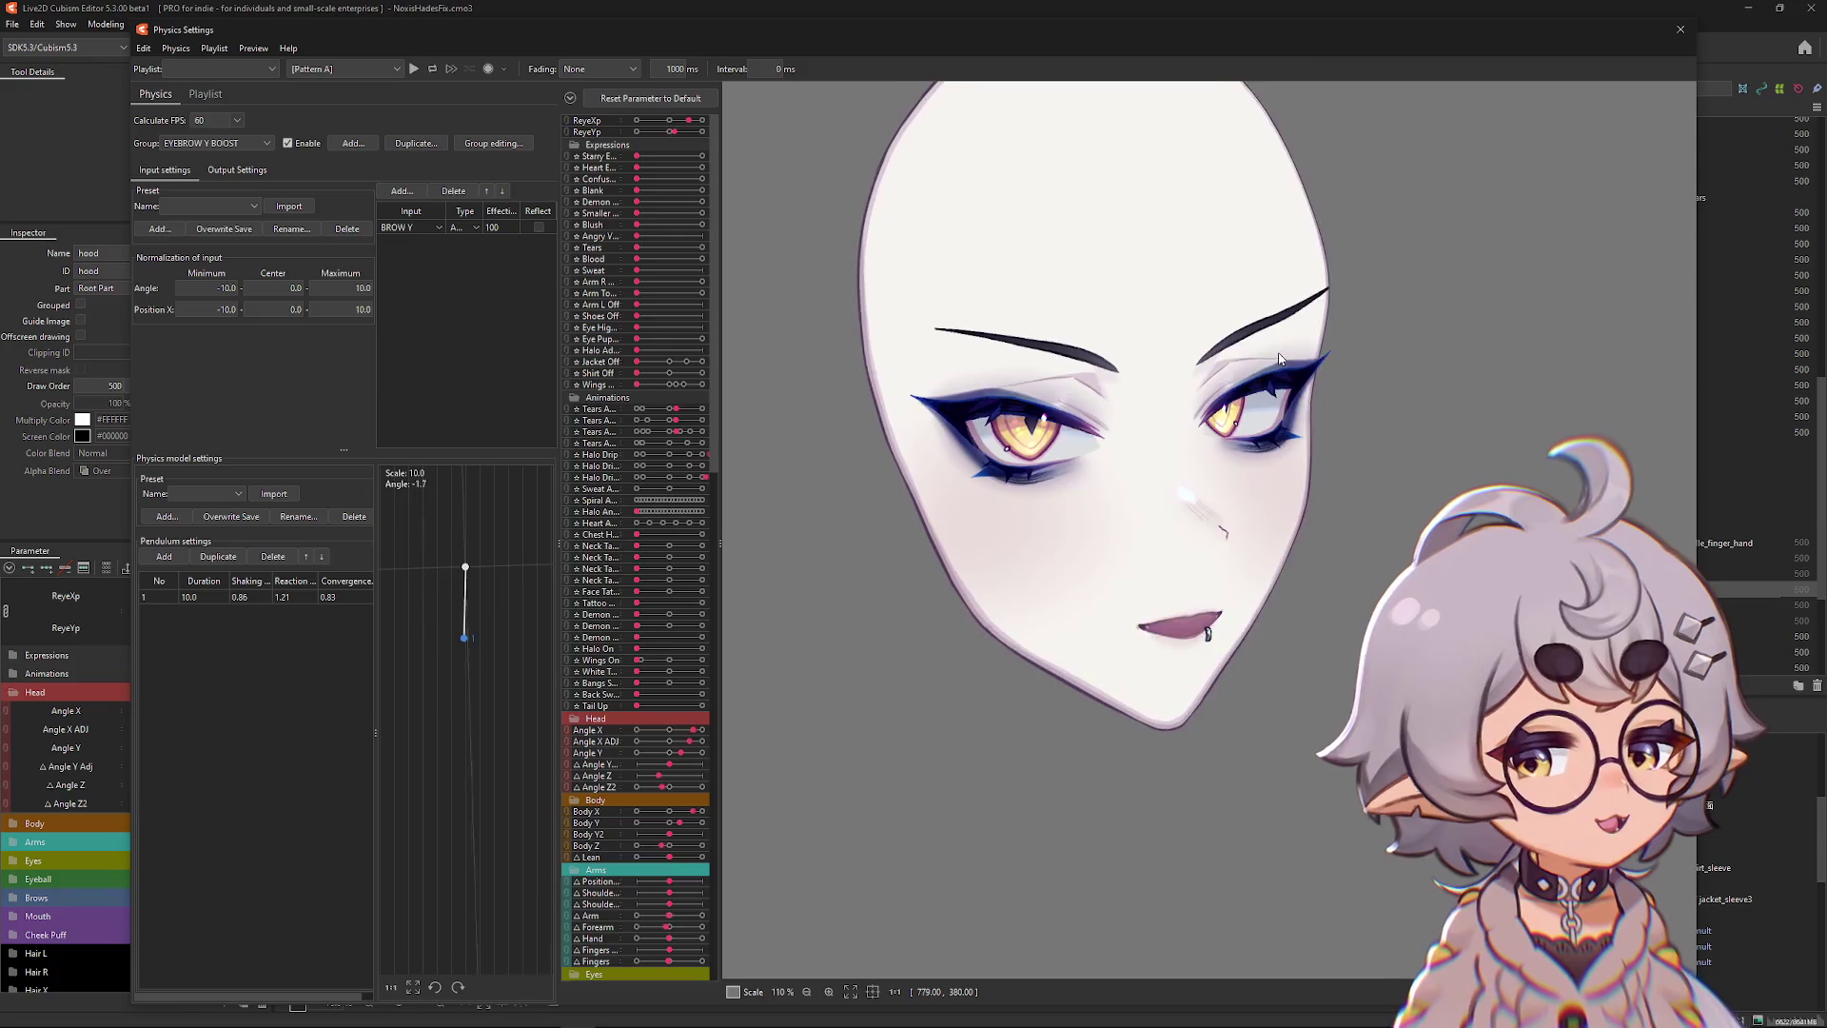
left_click(1680, 29)
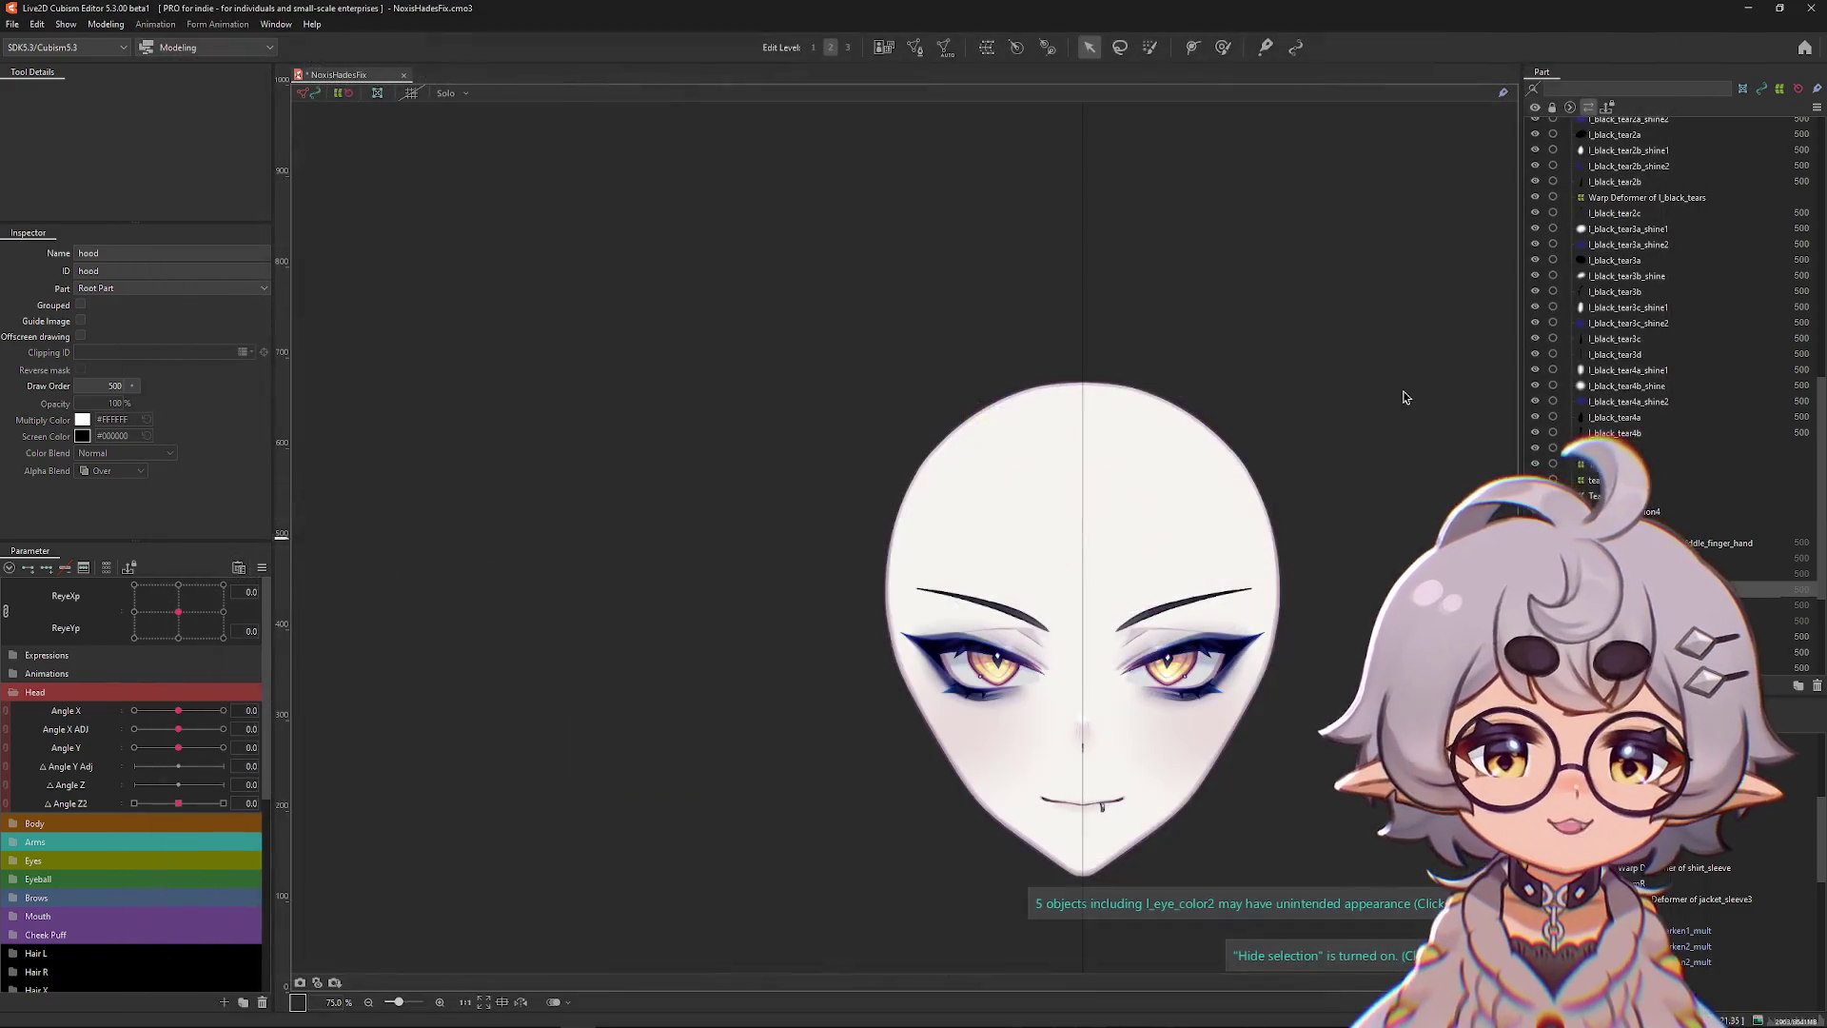
Split the 2D eye parameter into separate ReyeXp and ReyeYp sliders.
right_click(276, 558)
left_click(47, 612)
left_click(9, 609)
Reopen Physics Settings from the Modeling menu.
left_click(105, 23)
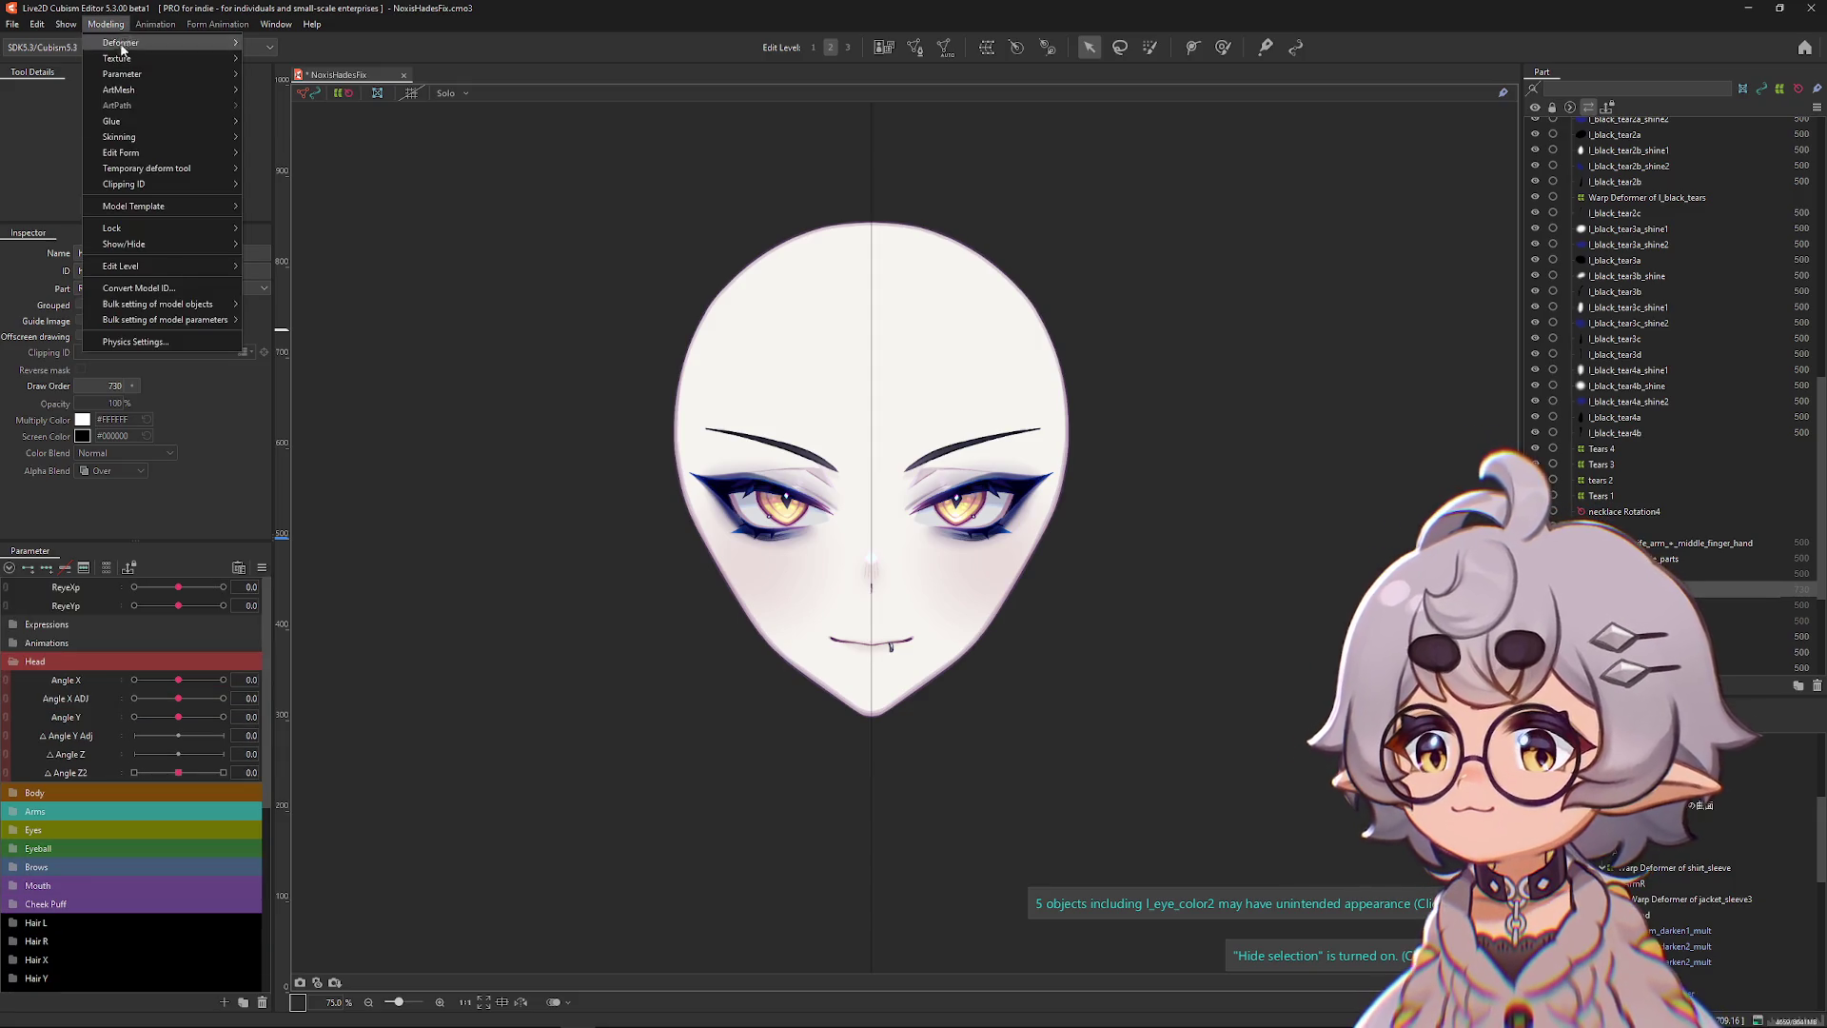
left_click(162, 346)
scroll(1163, 276, "up", 5)
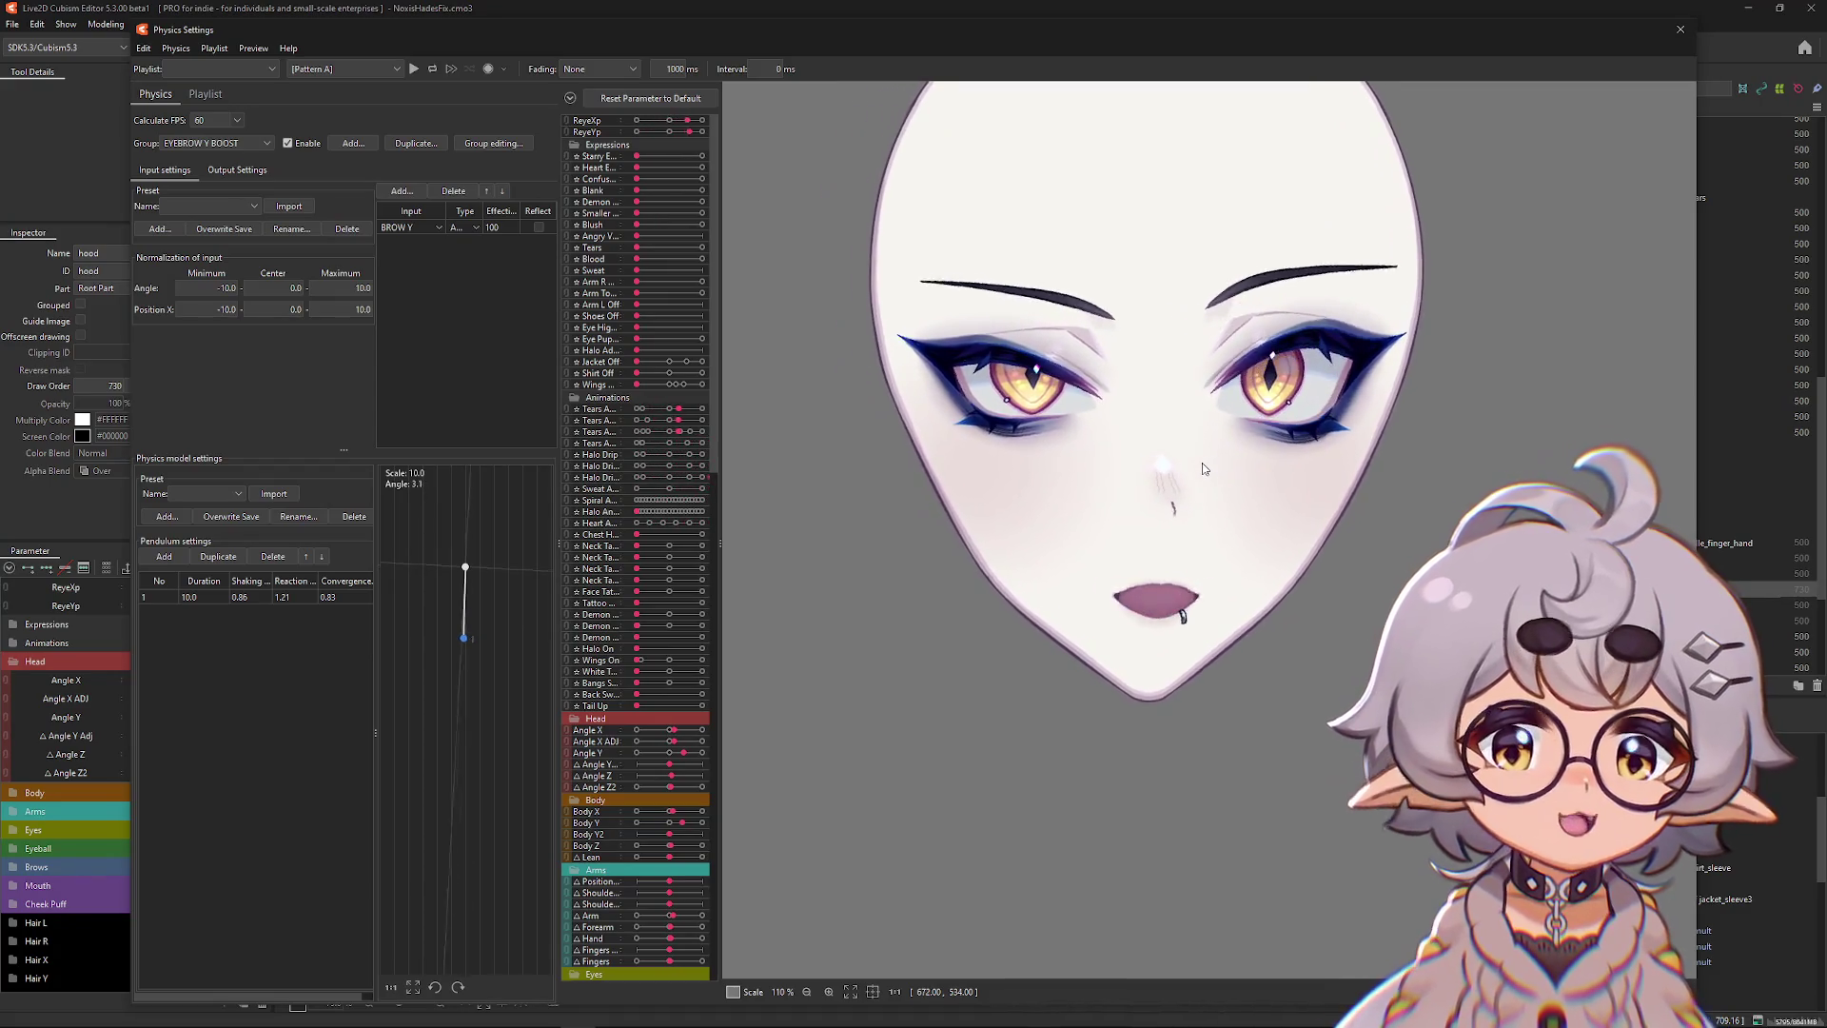
Switch to the JAW OPEN PHYS group and reset its output maximum to the range.
left_click(219, 143)
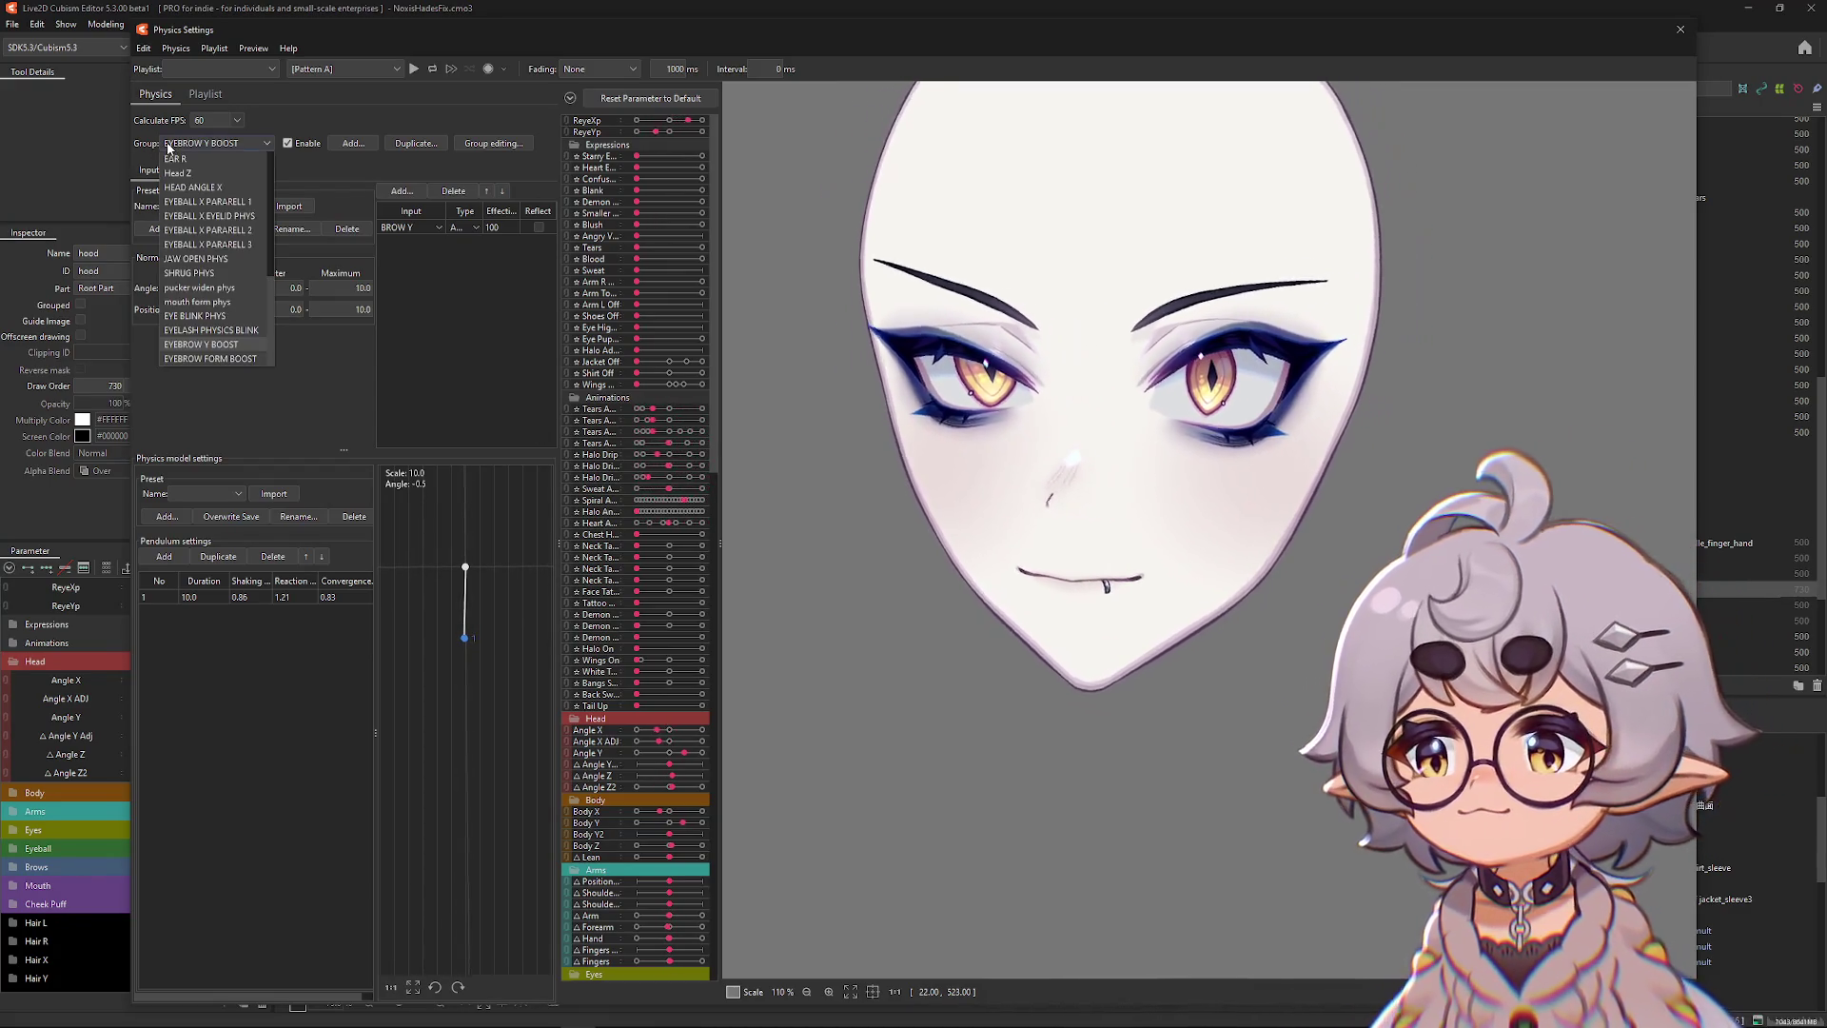
left_click(196, 259)
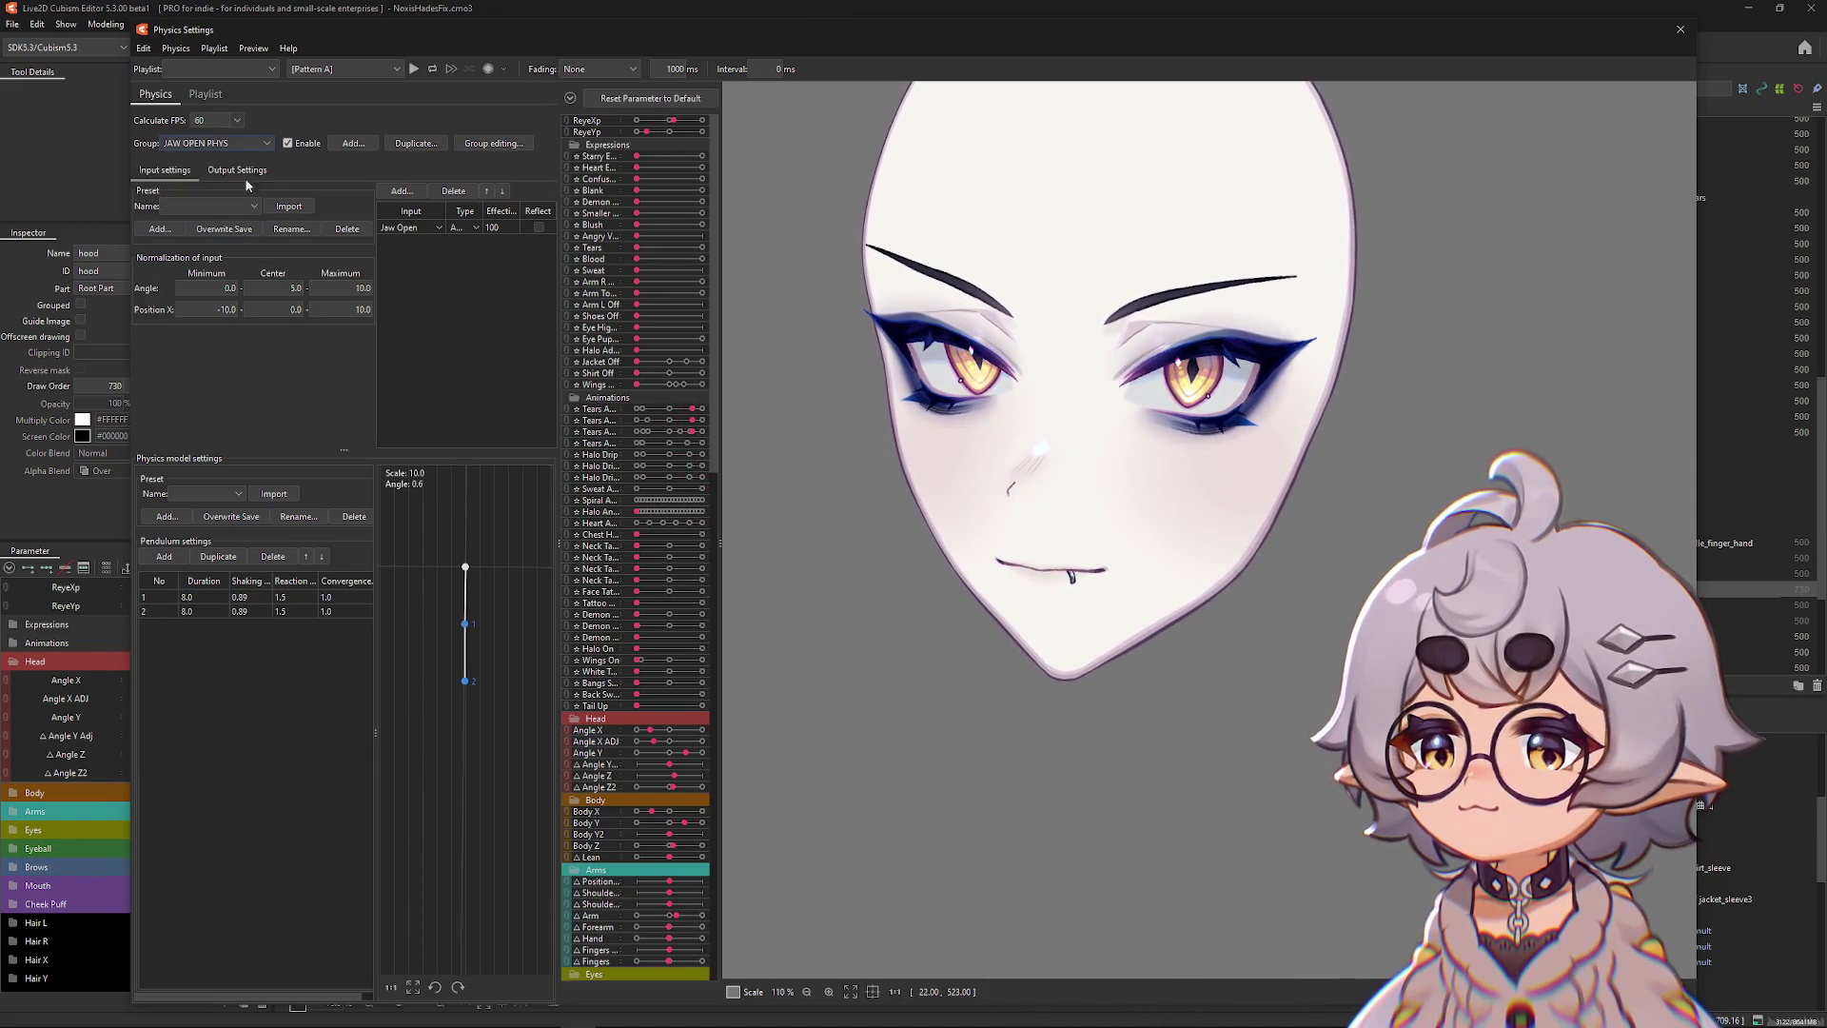
left_click(243, 169)
left_click(500, 196)
left_click(963, 534)
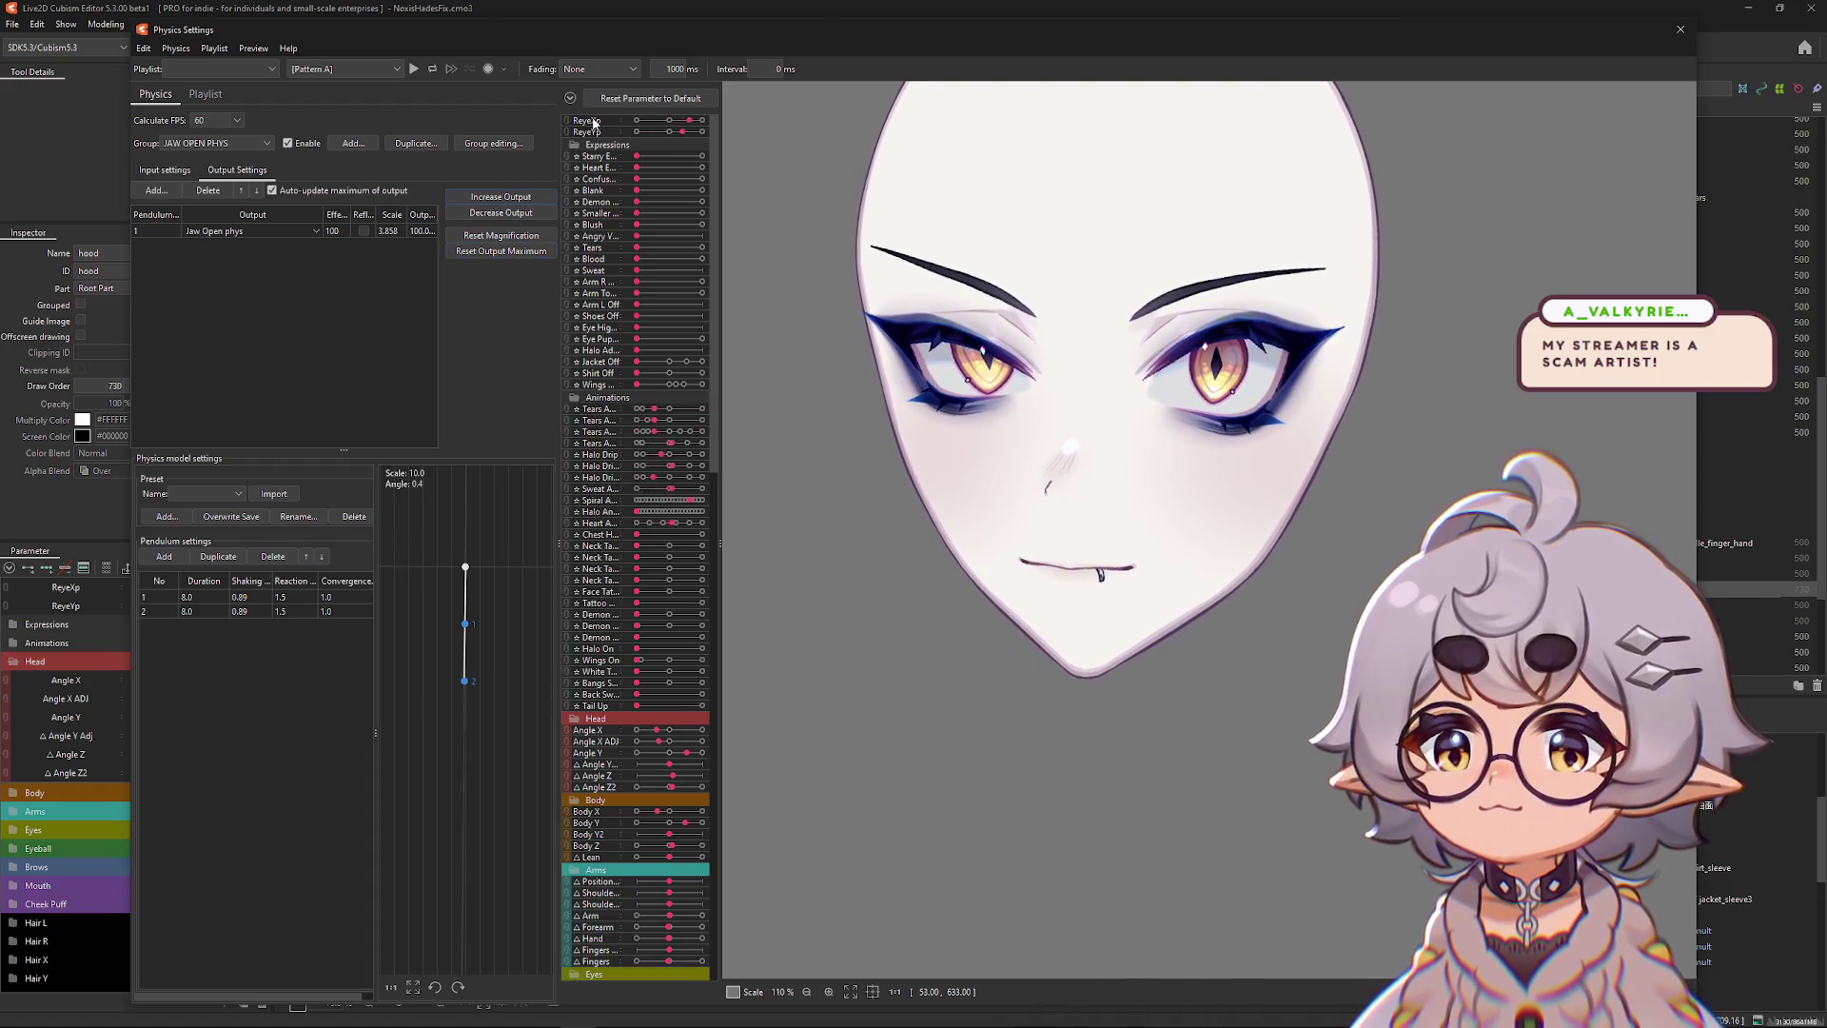
Expand the Mouth parameters and set convergence 0.8 for all pendulums.
left_click(570, 98)
left_click(577, 247)
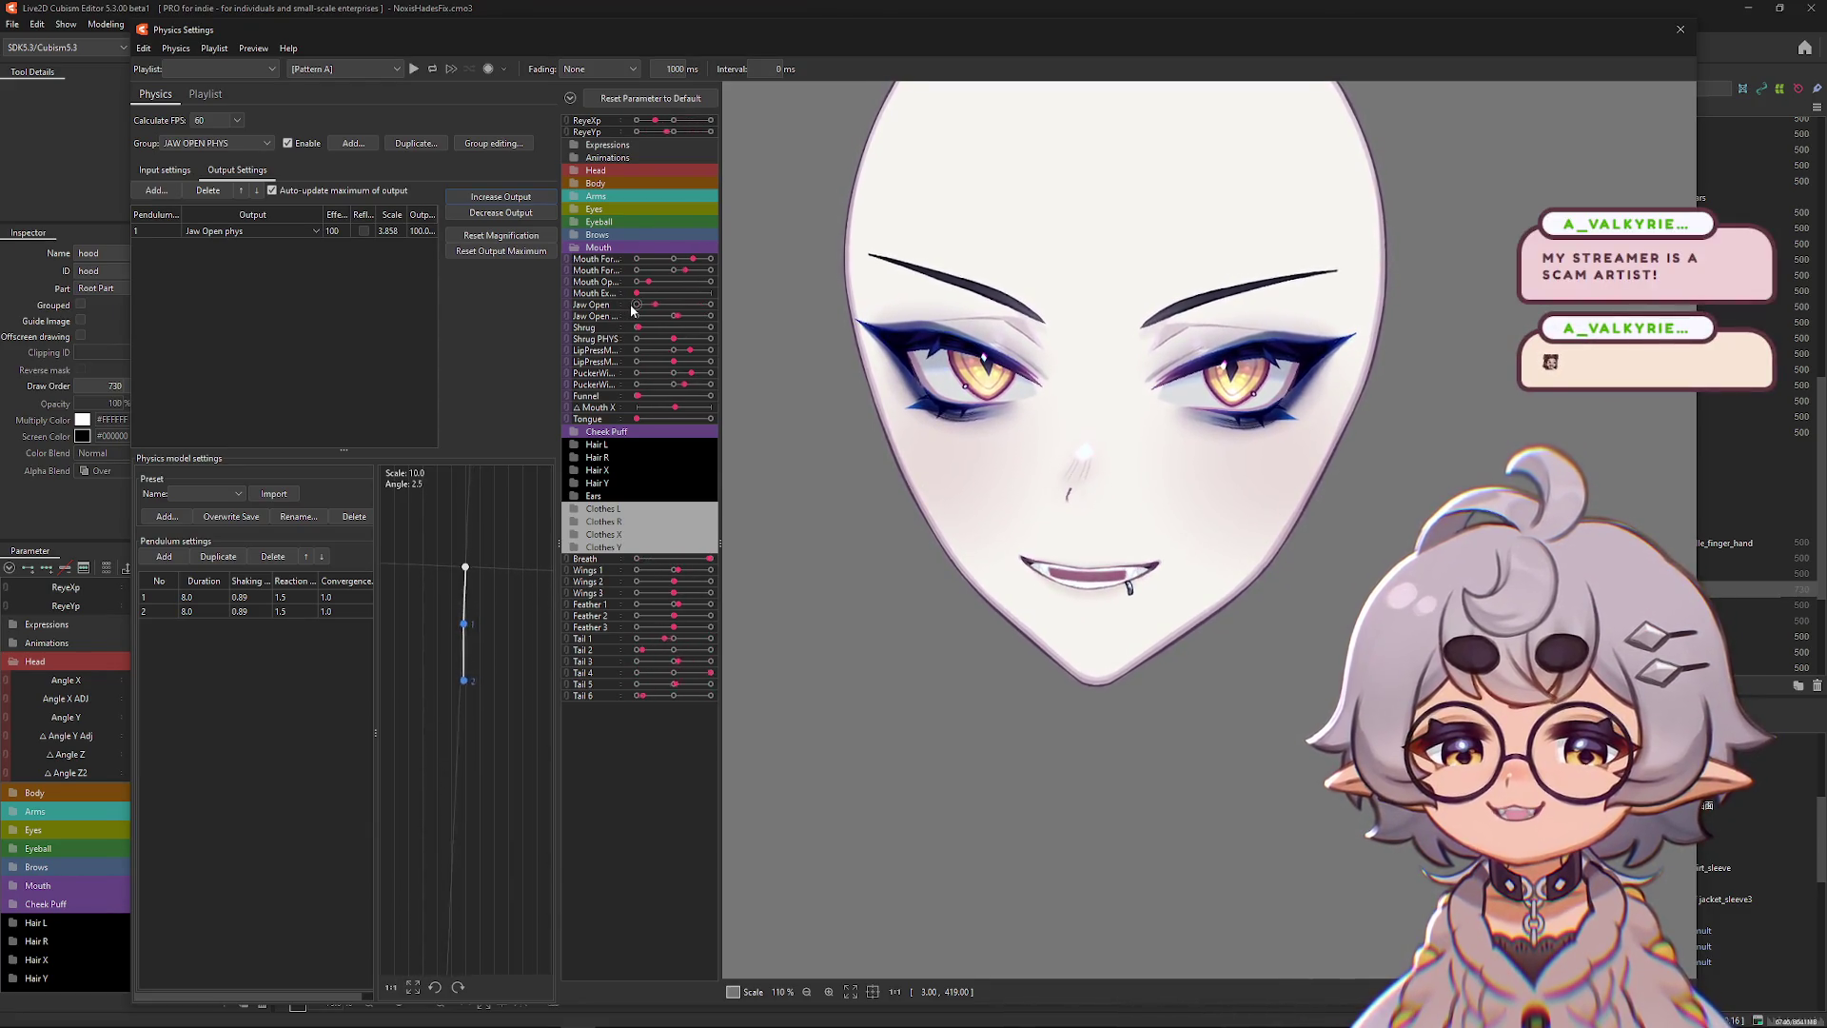
left_click(345, 582)
type("0.8")
key("Return")
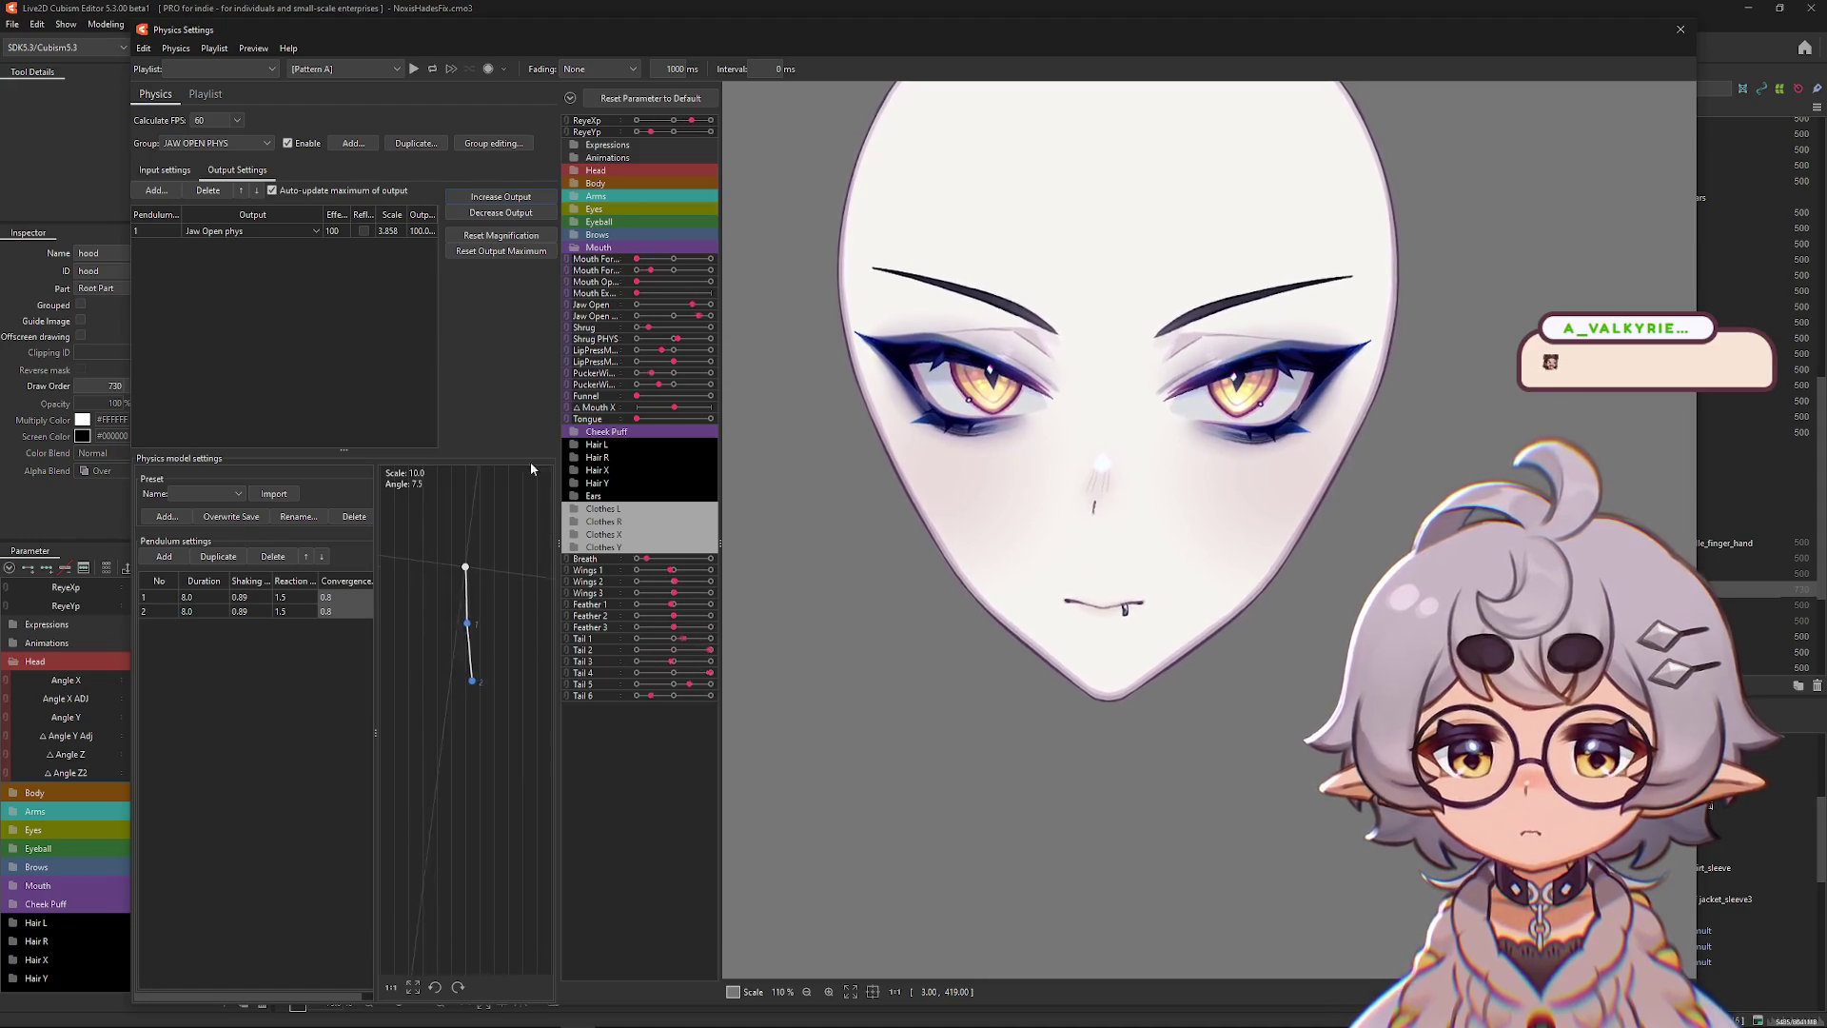
Decrease the output magnification, set duration 10 for all pendulums, and close the window.
left_click(504, 221)
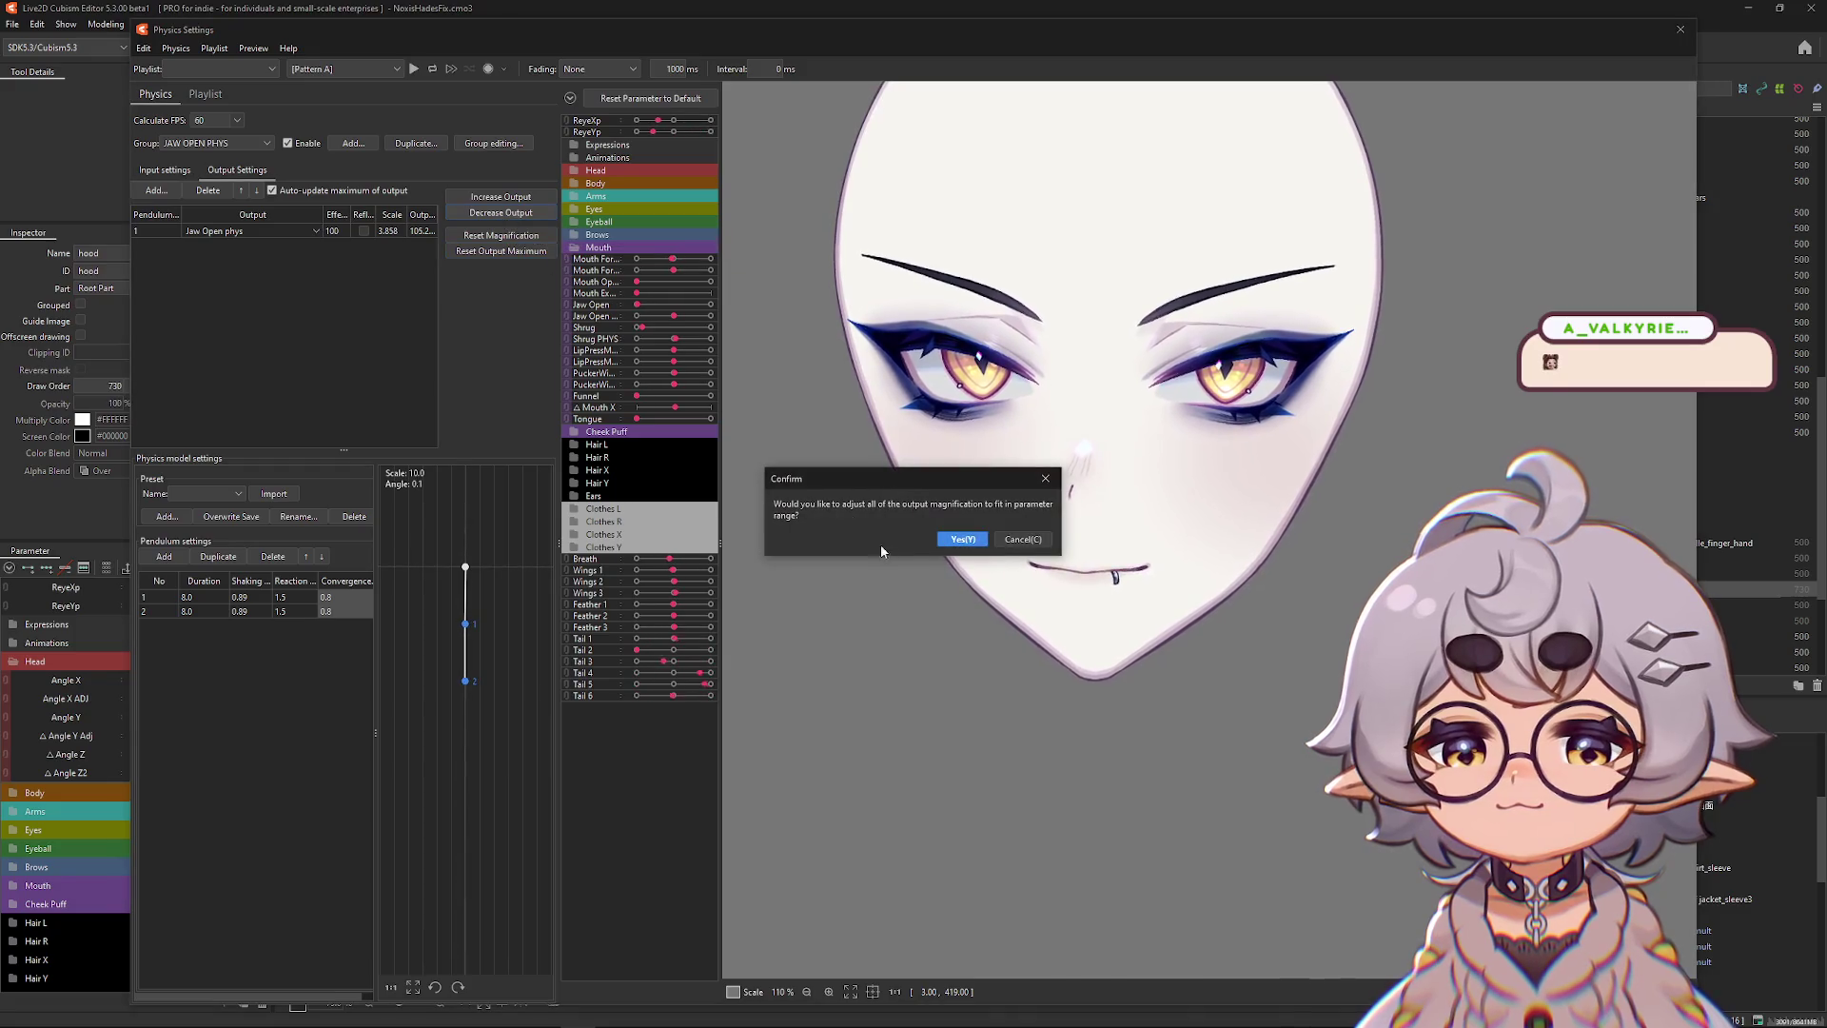
key("Return")
left_click(226, 587)
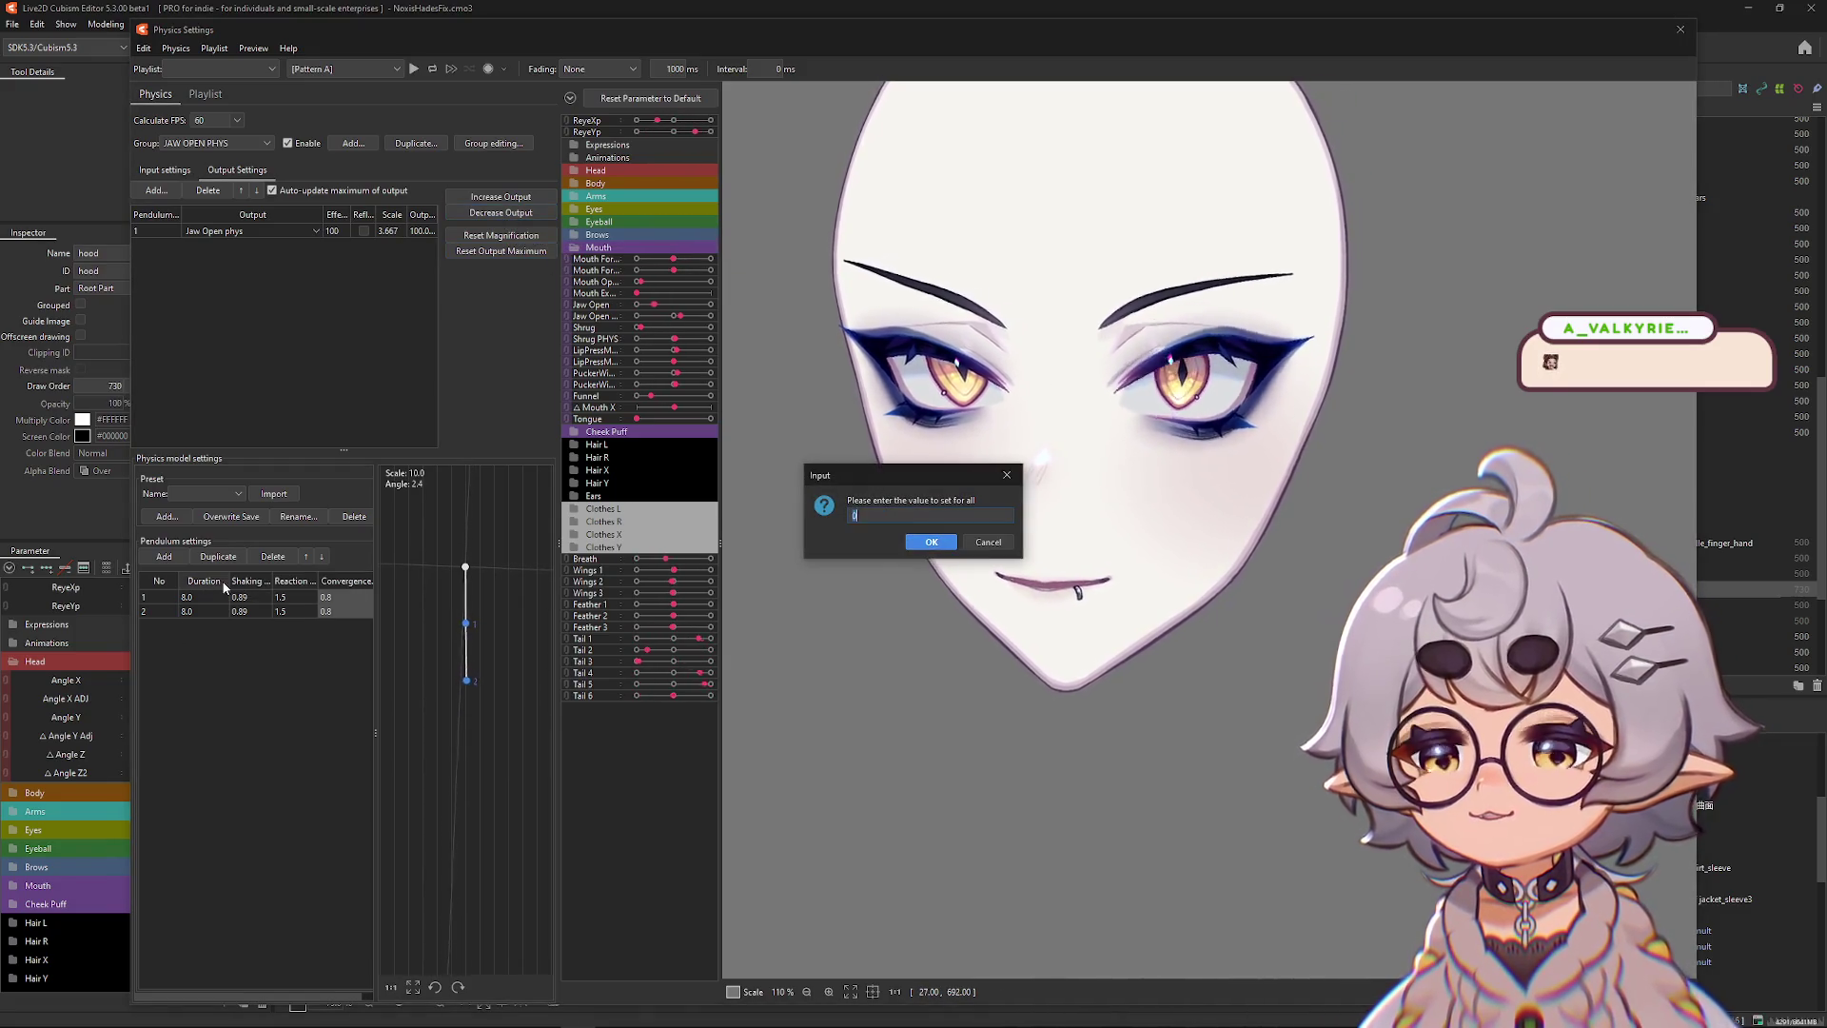
type("10")
key("Return")
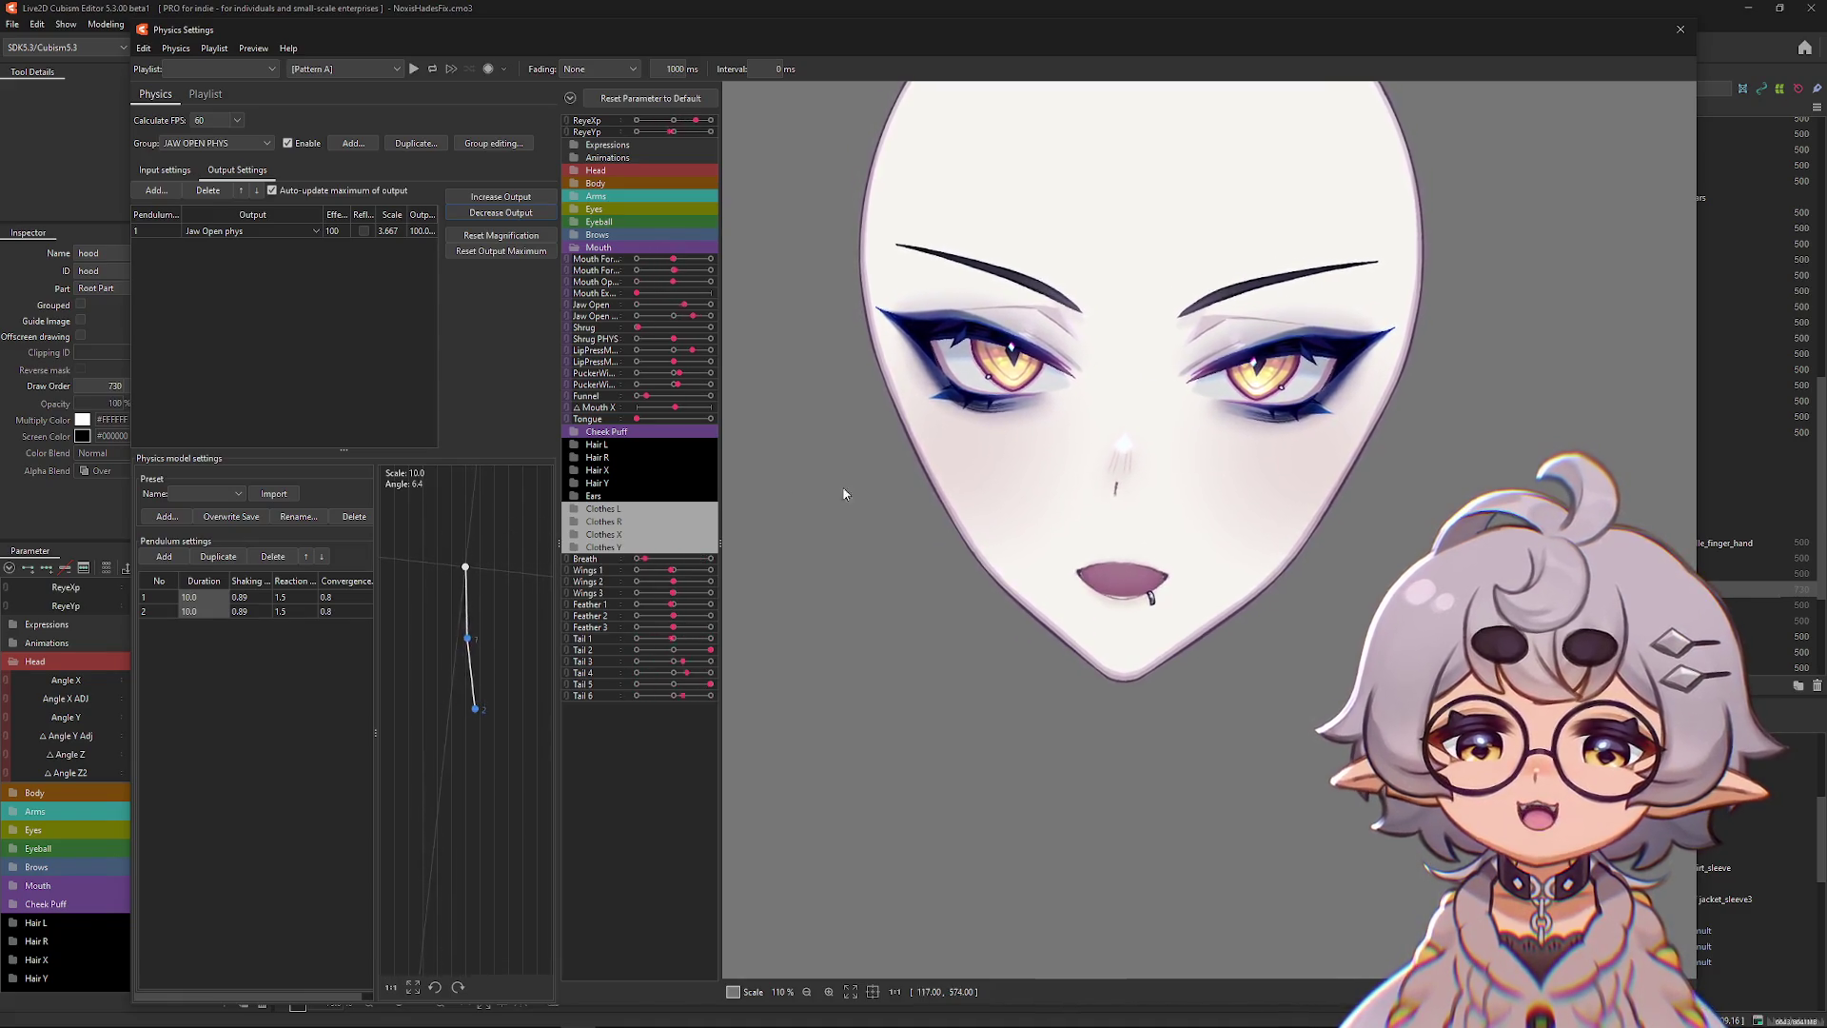
left_click(1679, 30)
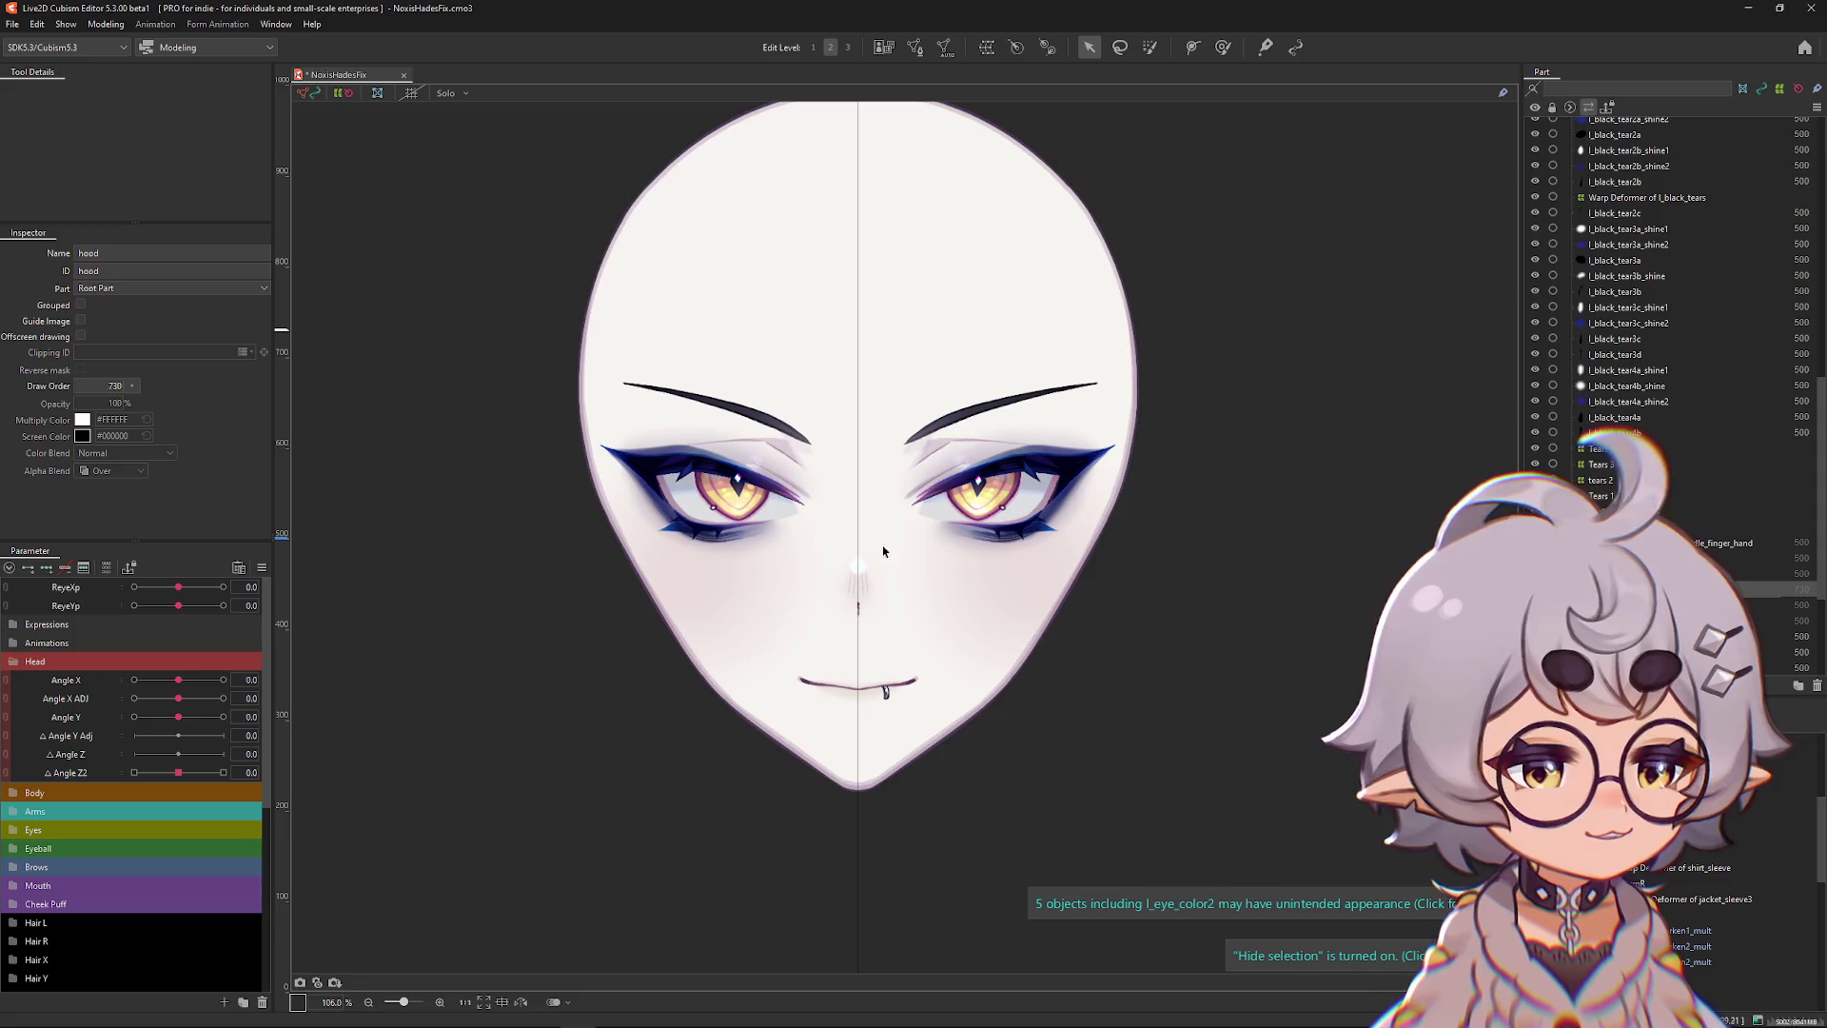
Duplicate Mouth Open in the Mouth group and rename the copy 'Mouth Open PHYS'.
scroll(989, 647, "up", 3)
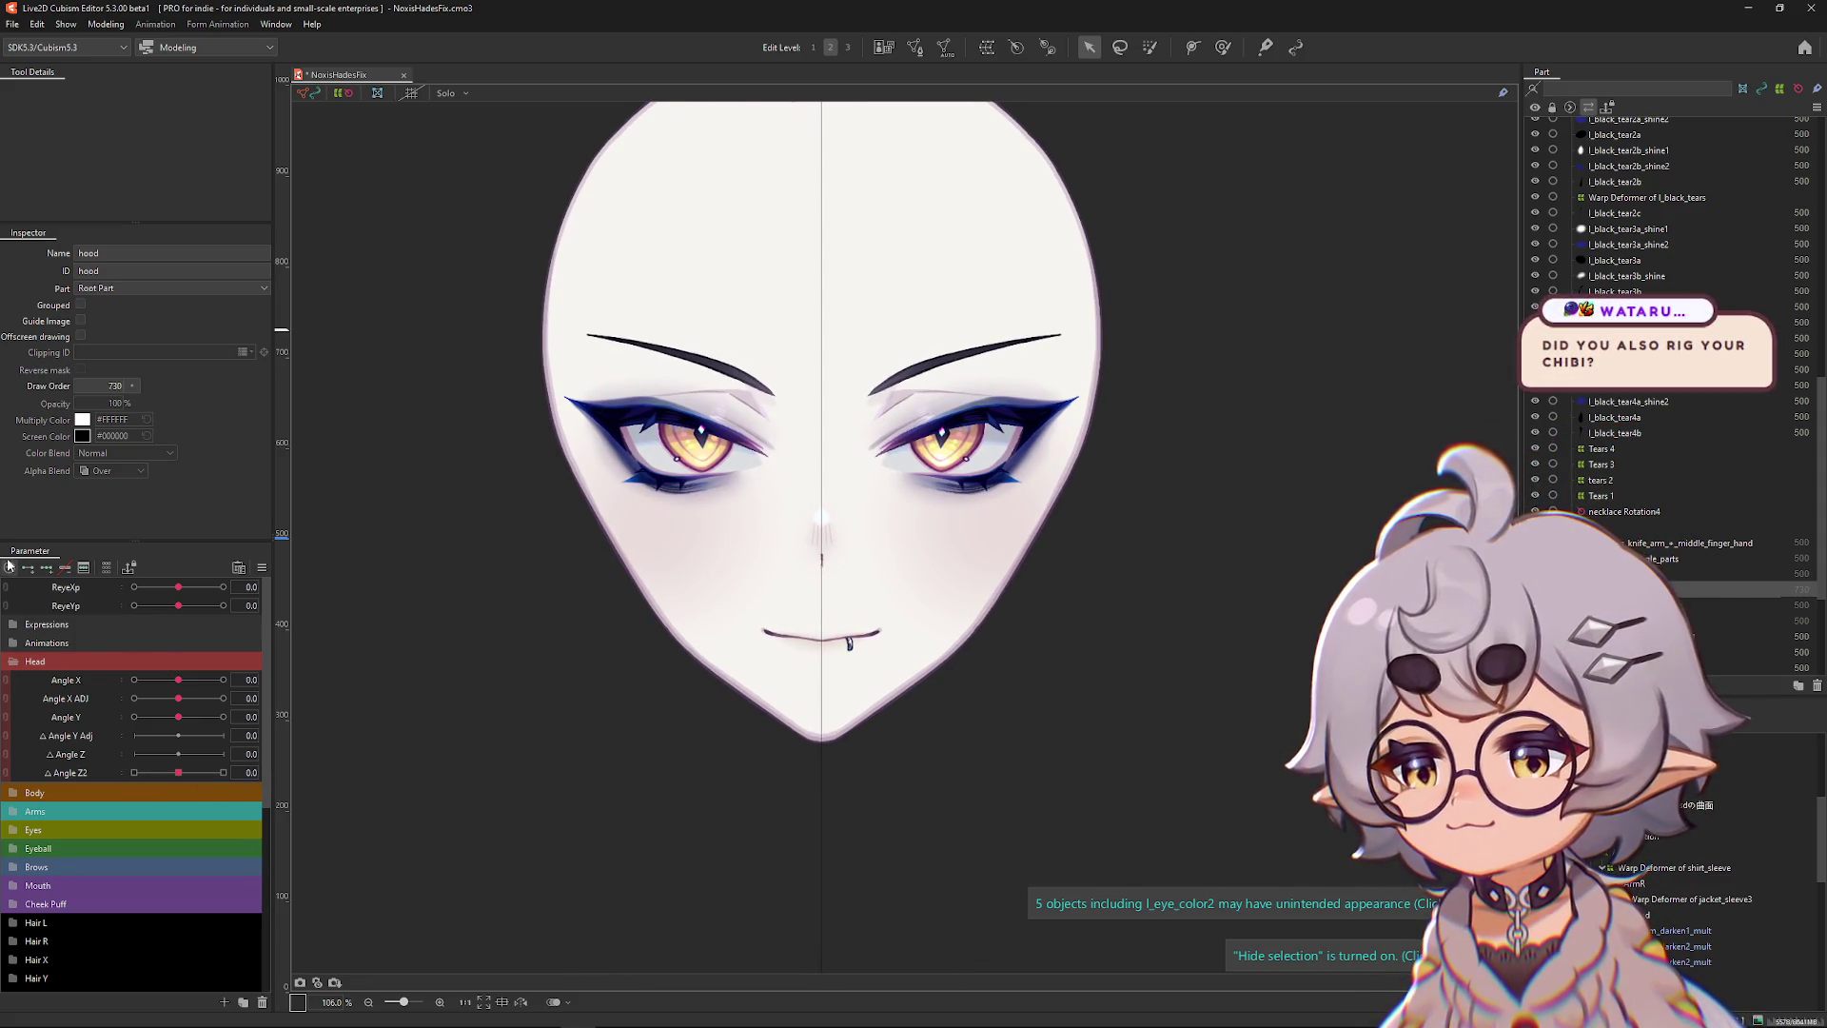
left_click(8, 566)
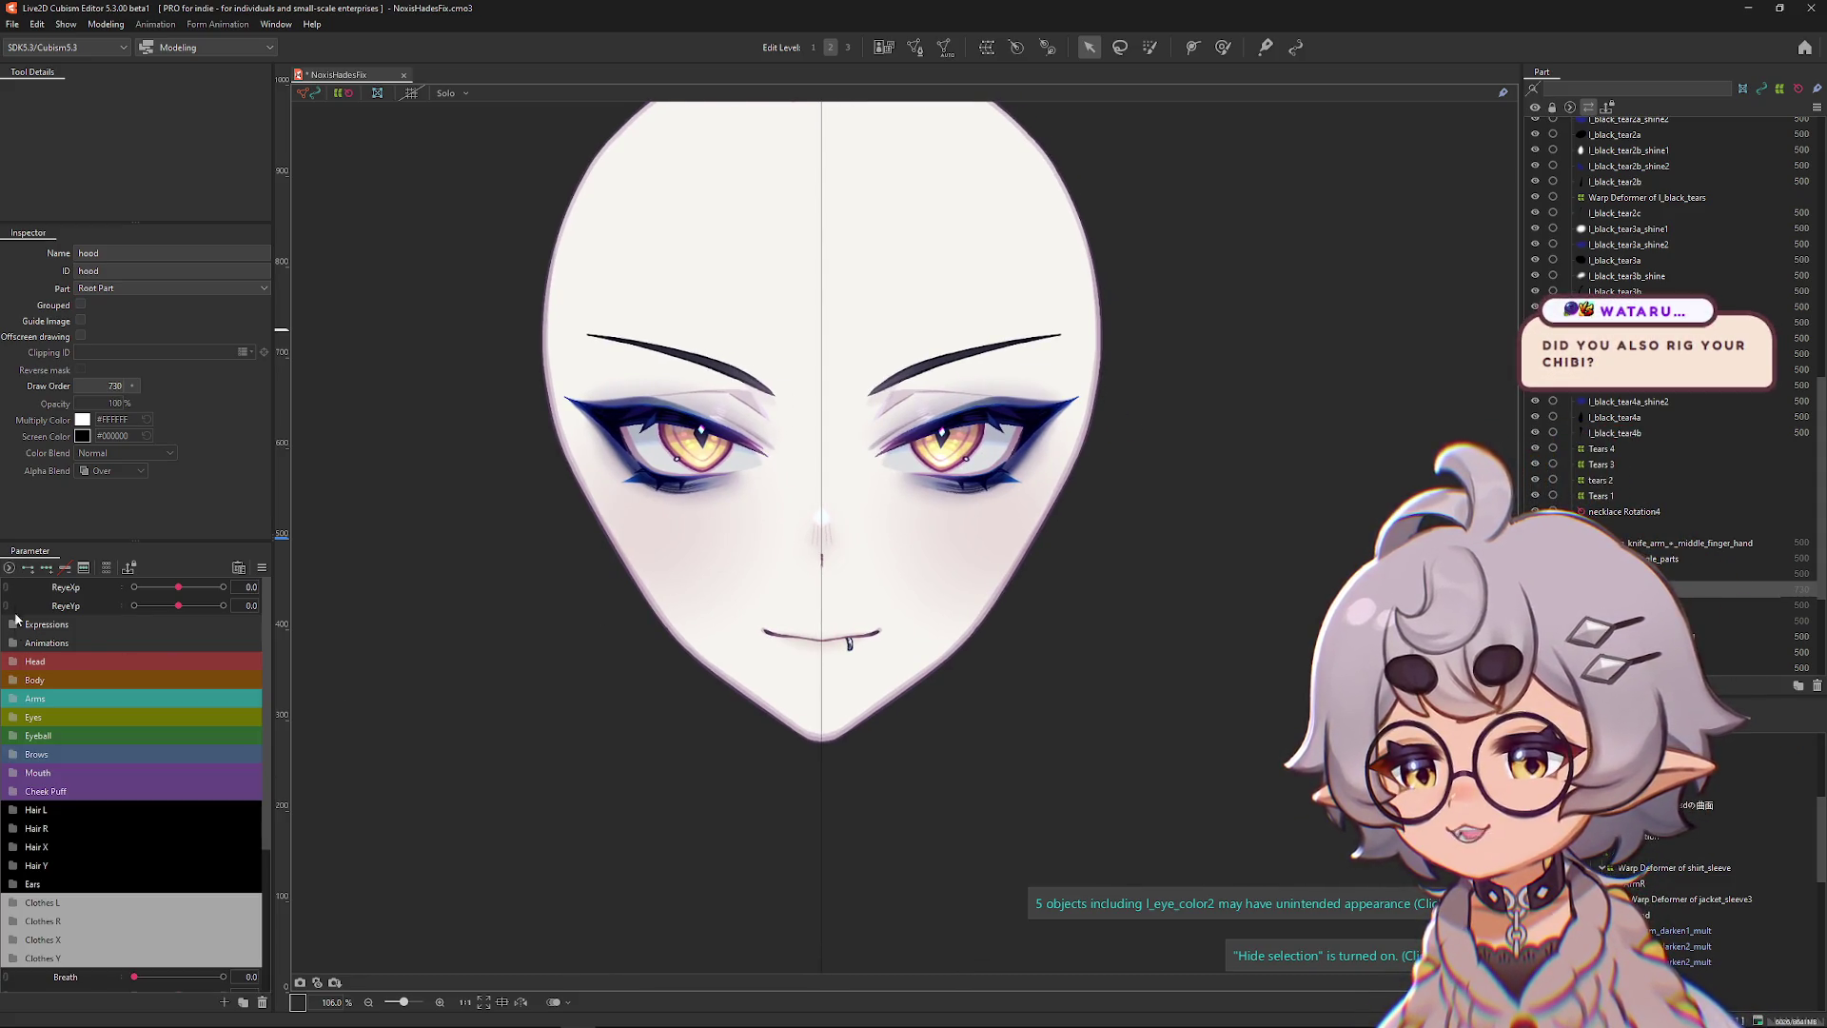
left_click(11, 775)
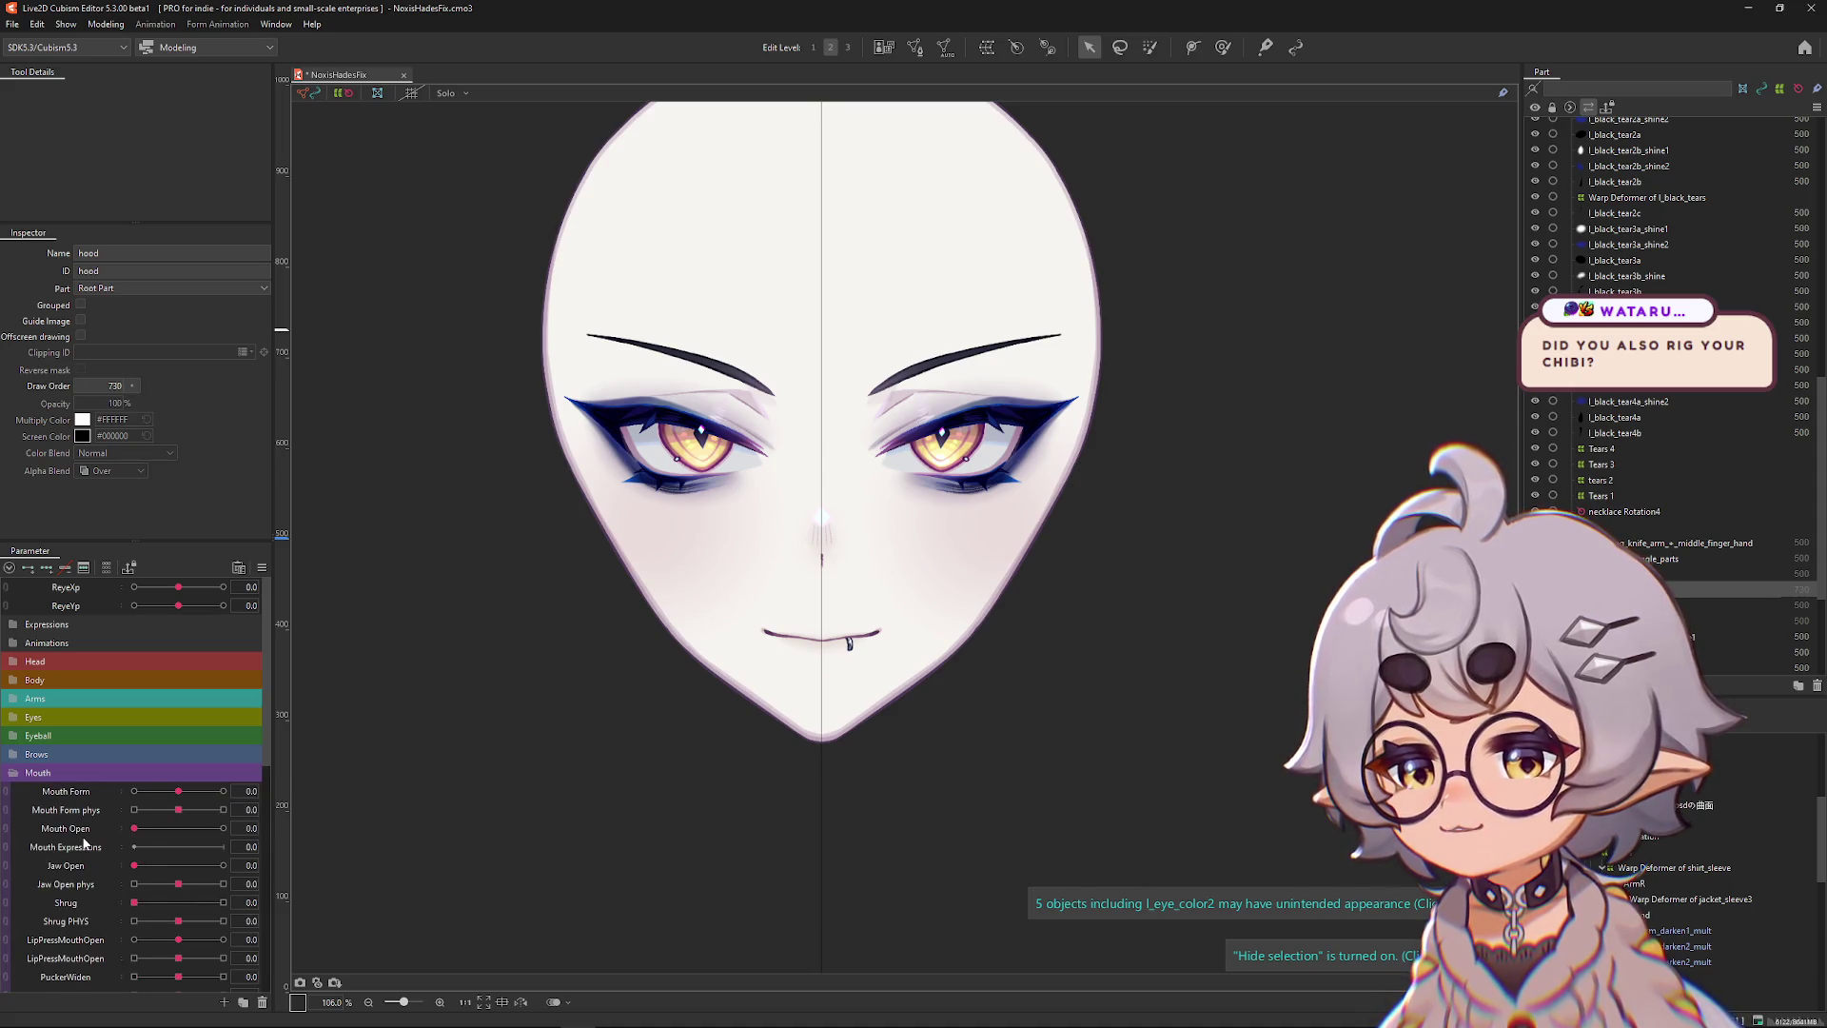
right_click(87, 843)
left_click(115, 879)
double_click(93, 849)
type("Mouth Open PHYS")
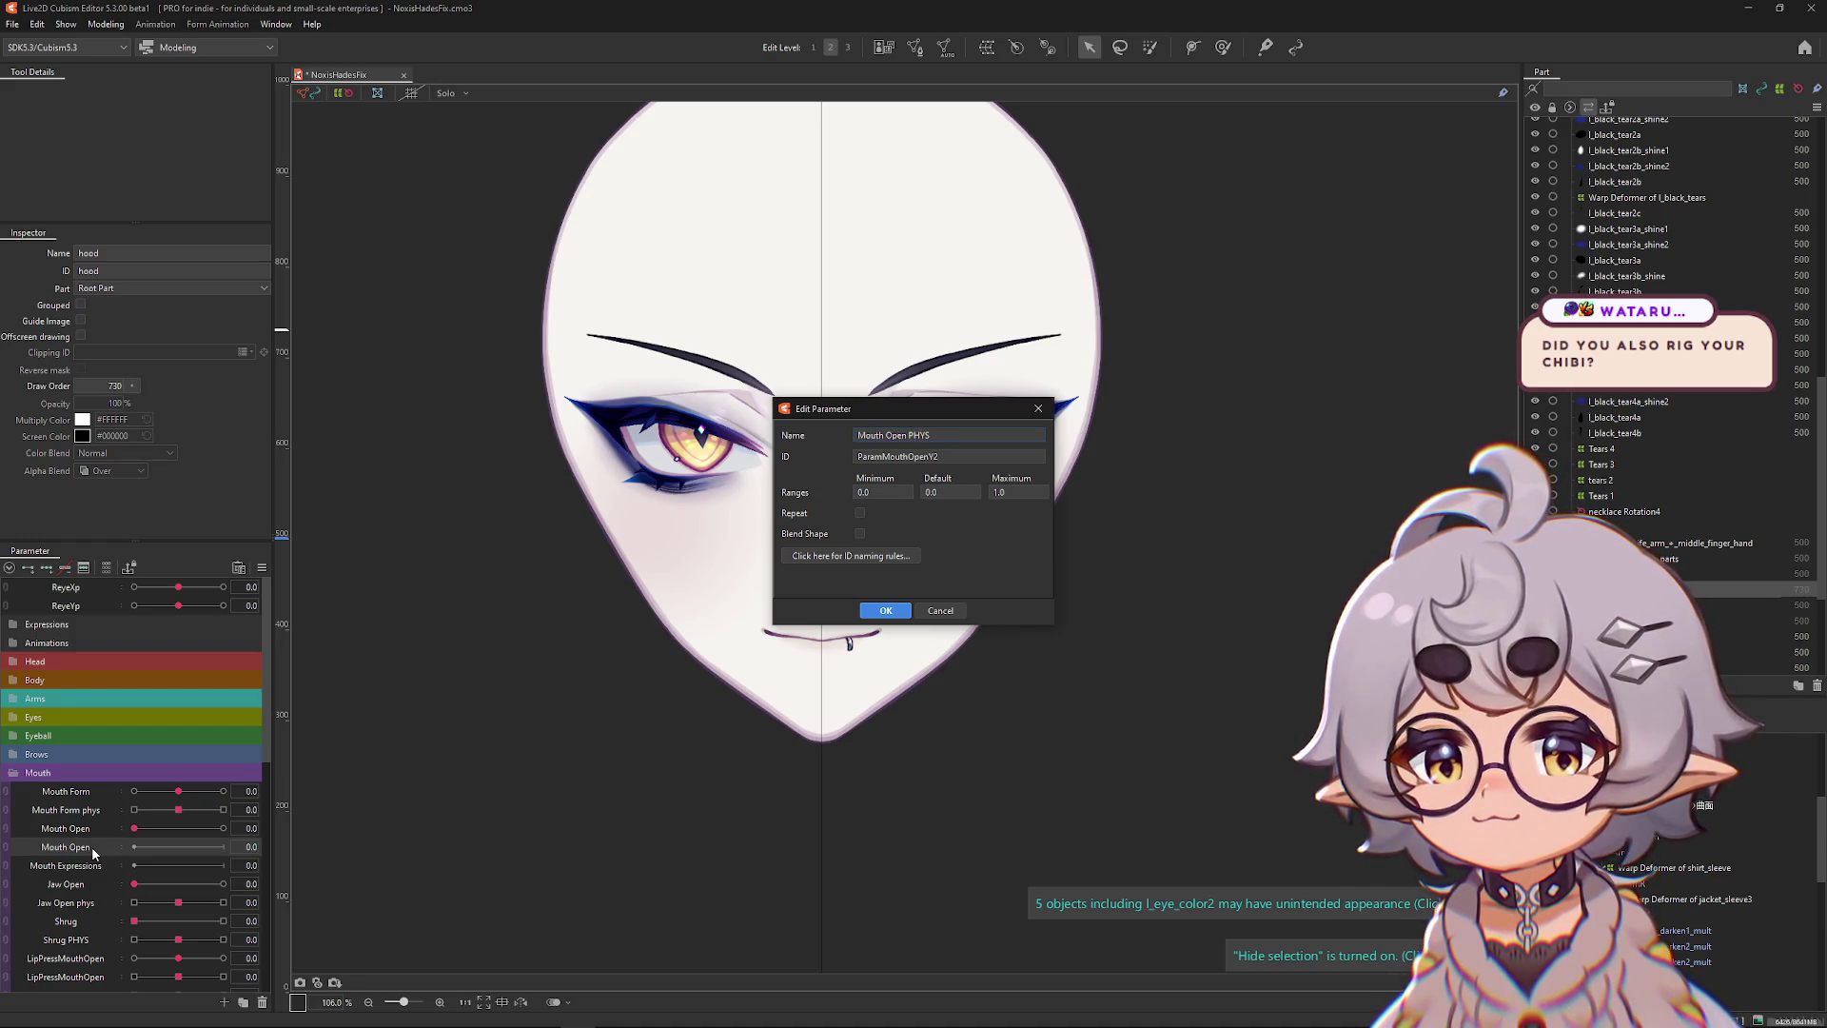
left_click(877, 607)
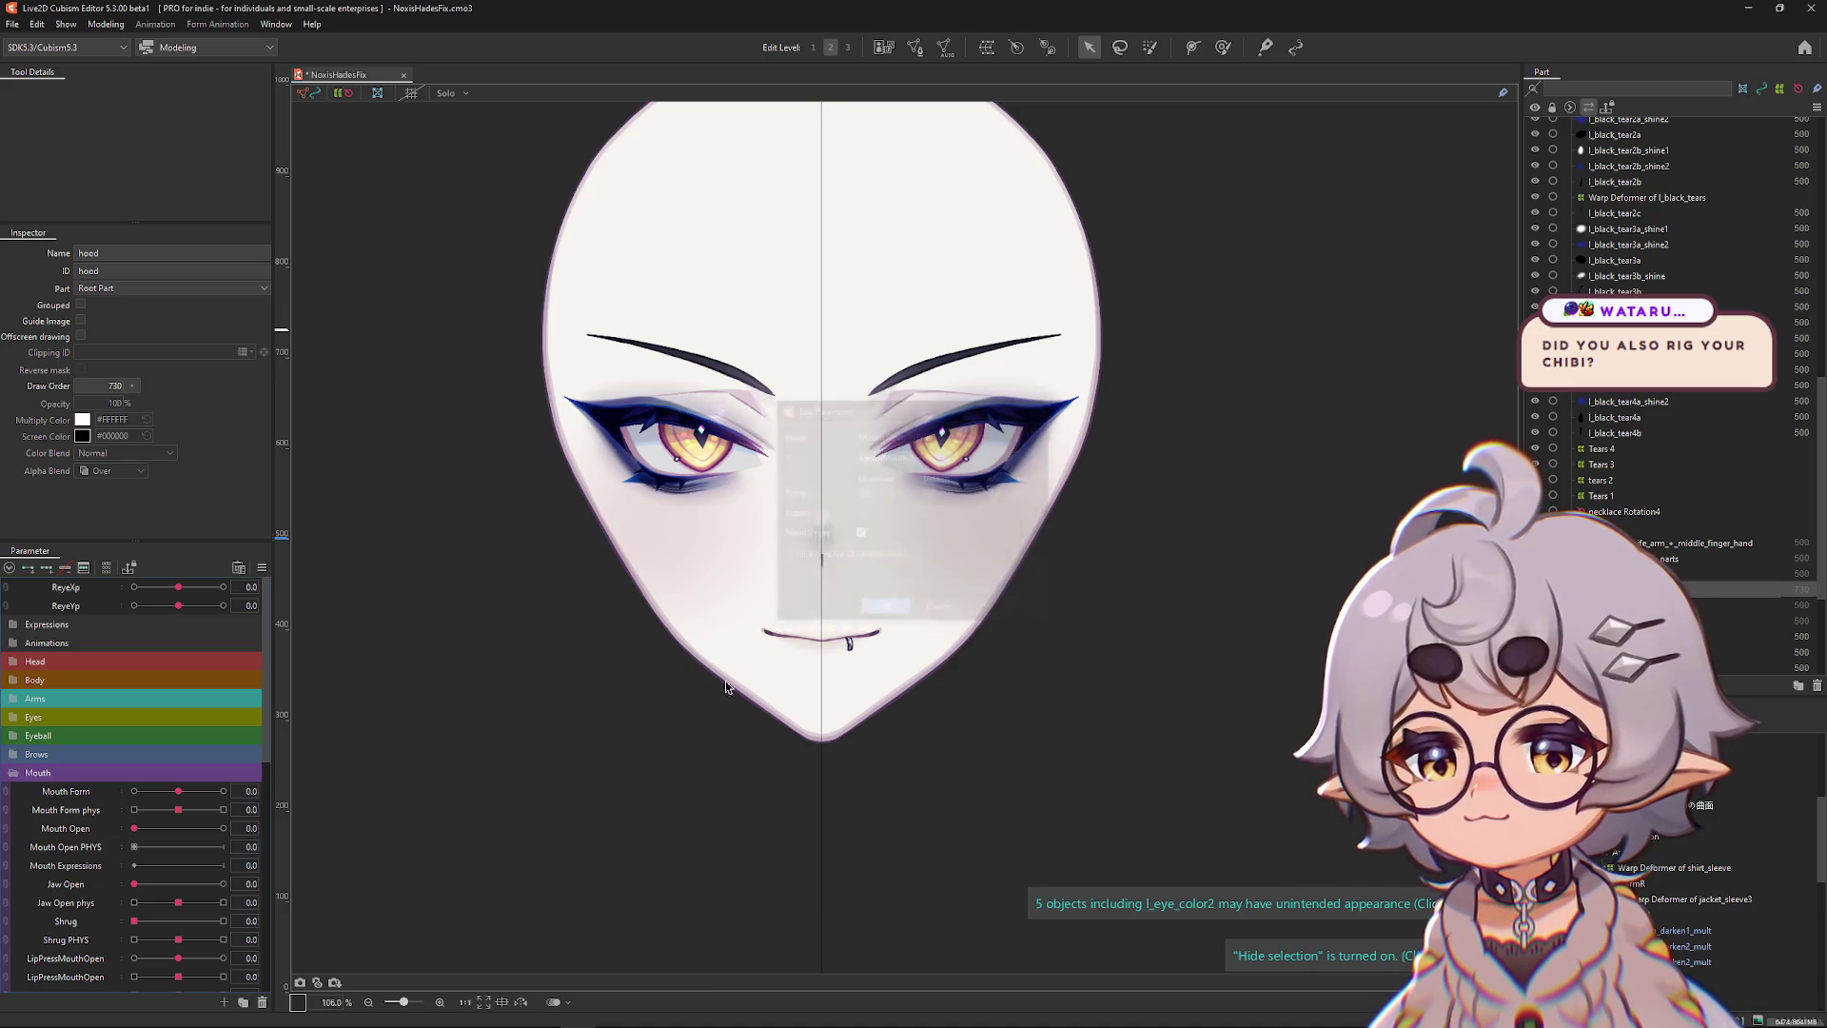
scroll(853, 680, "up", 5)
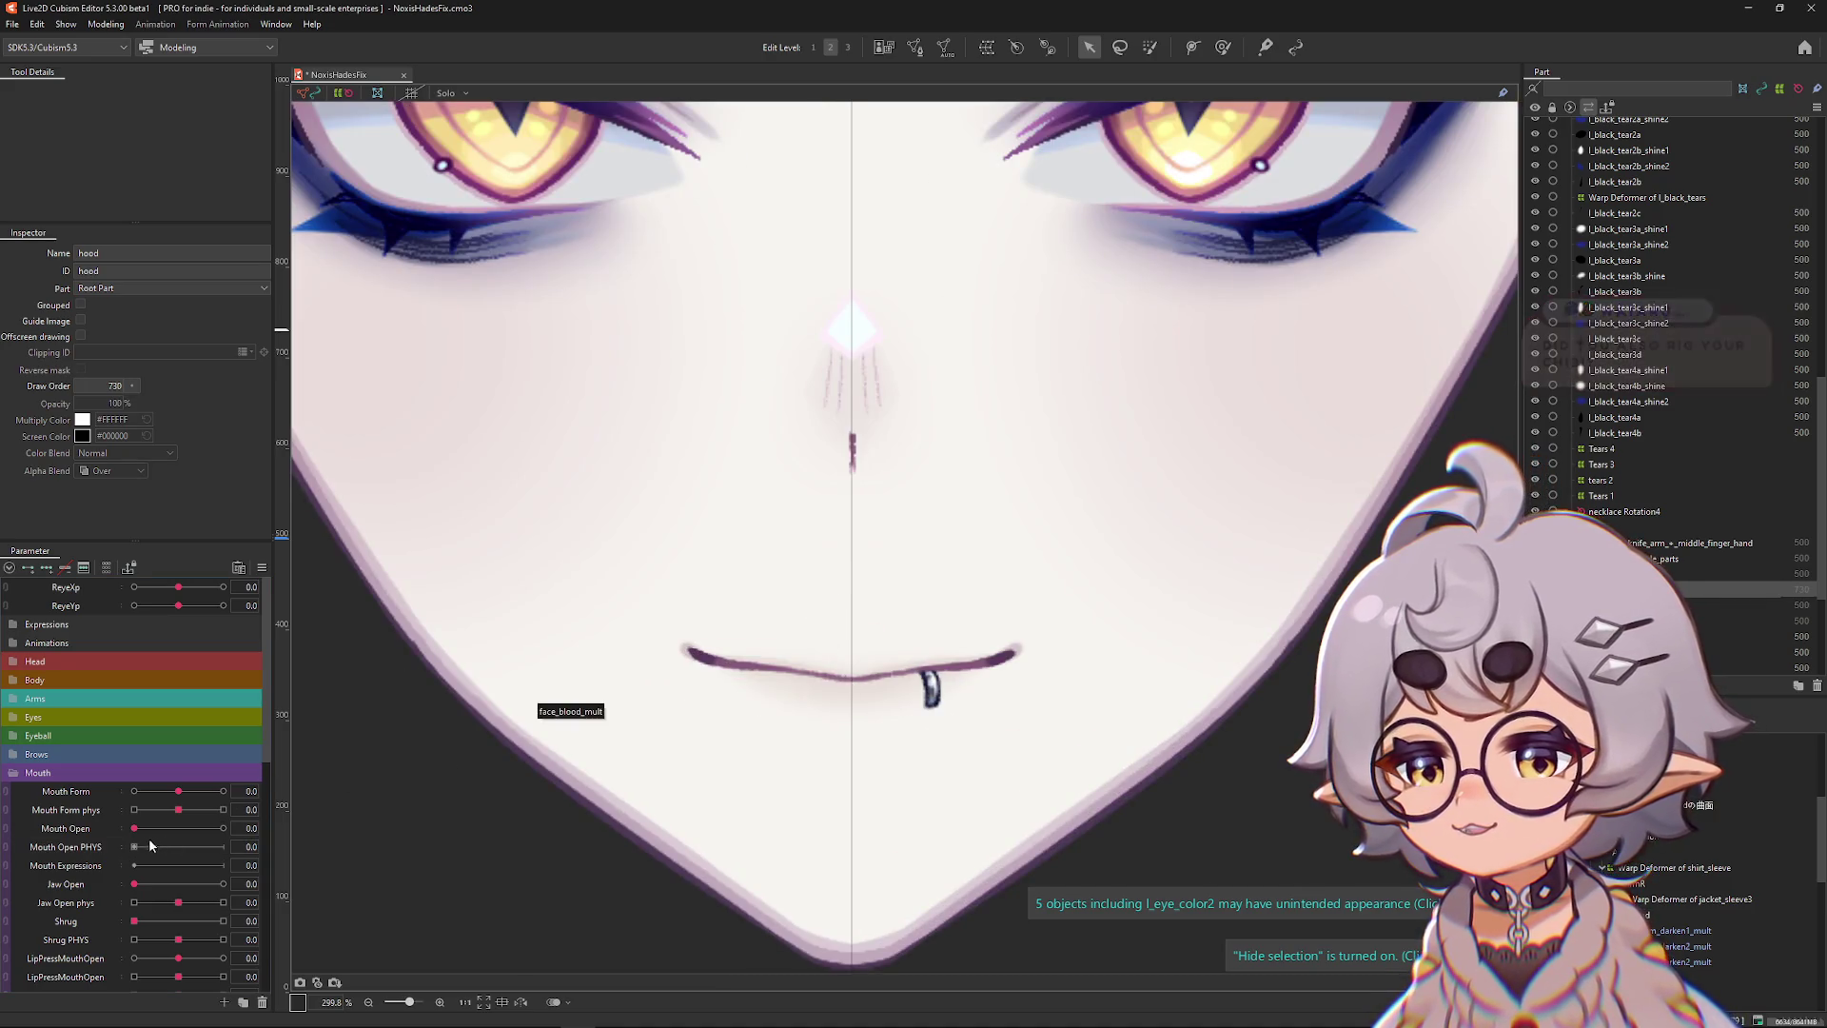
Open the mouth into a wide grin and select the MOUTH LIPS warp deformer.
left_click(223, 827)
left_click_drag(178, 791, 223, 791)
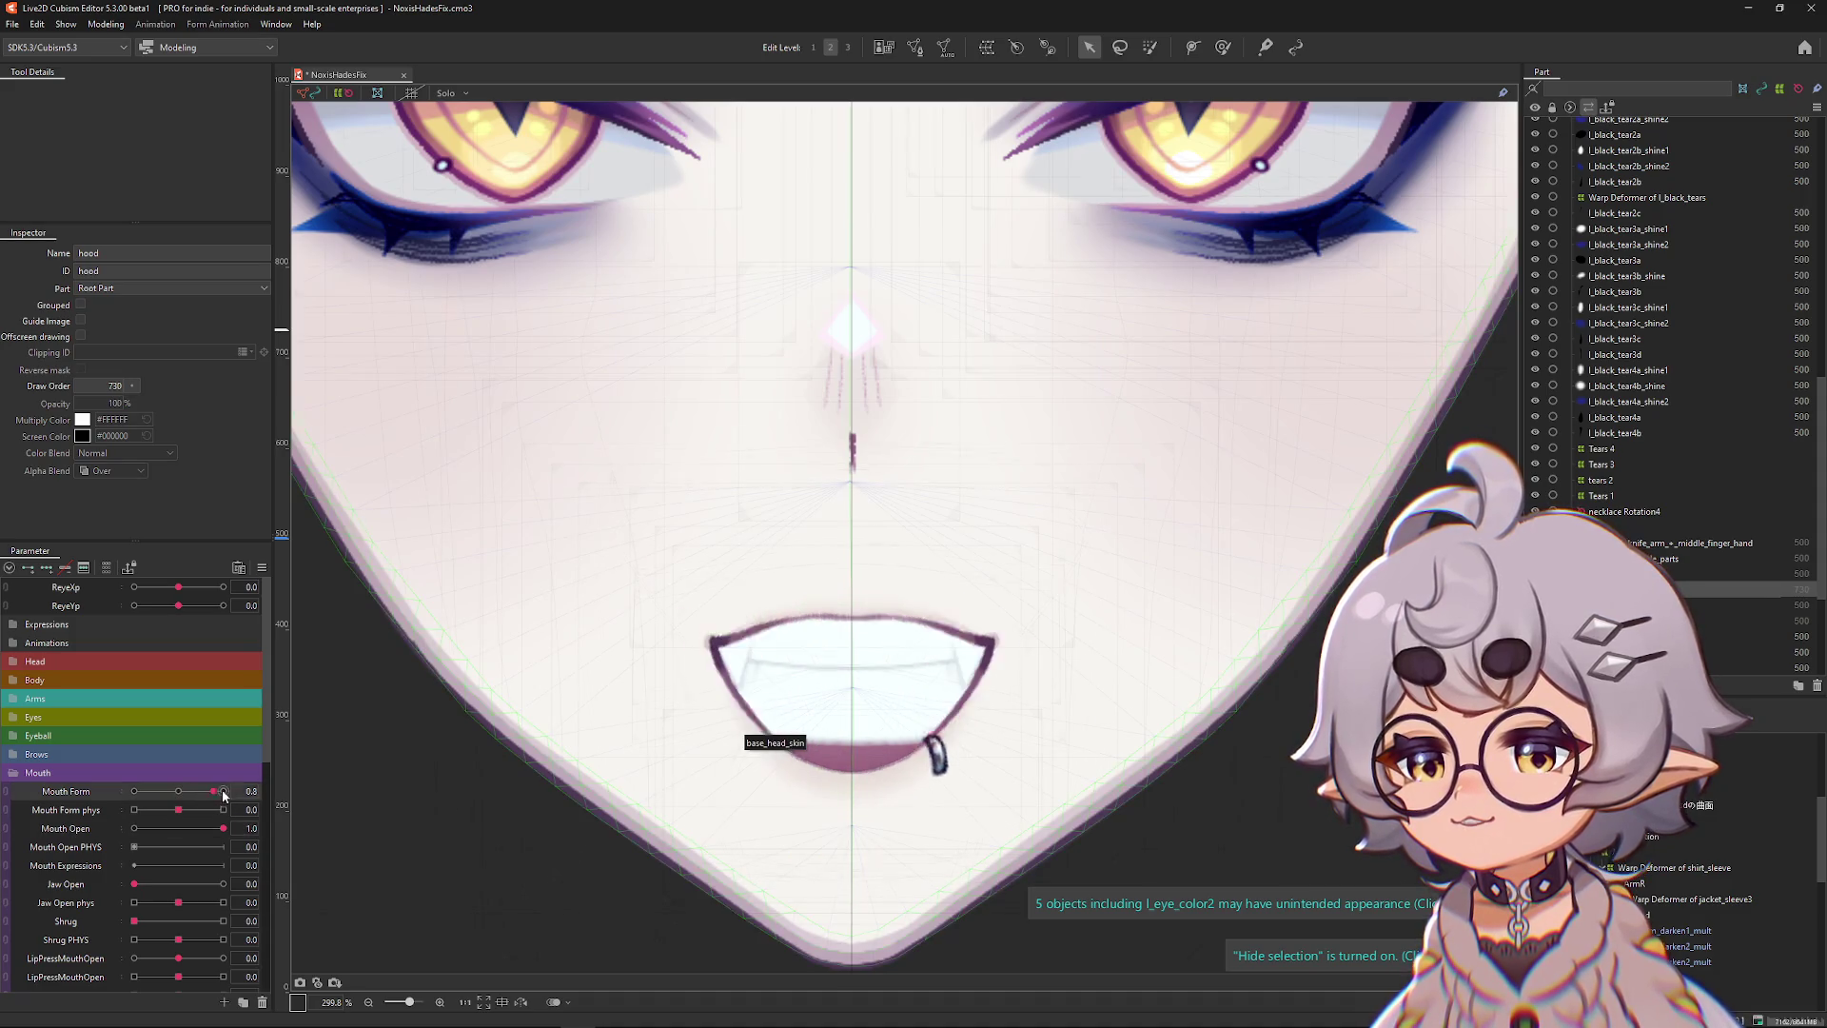
right_click(895, 615)
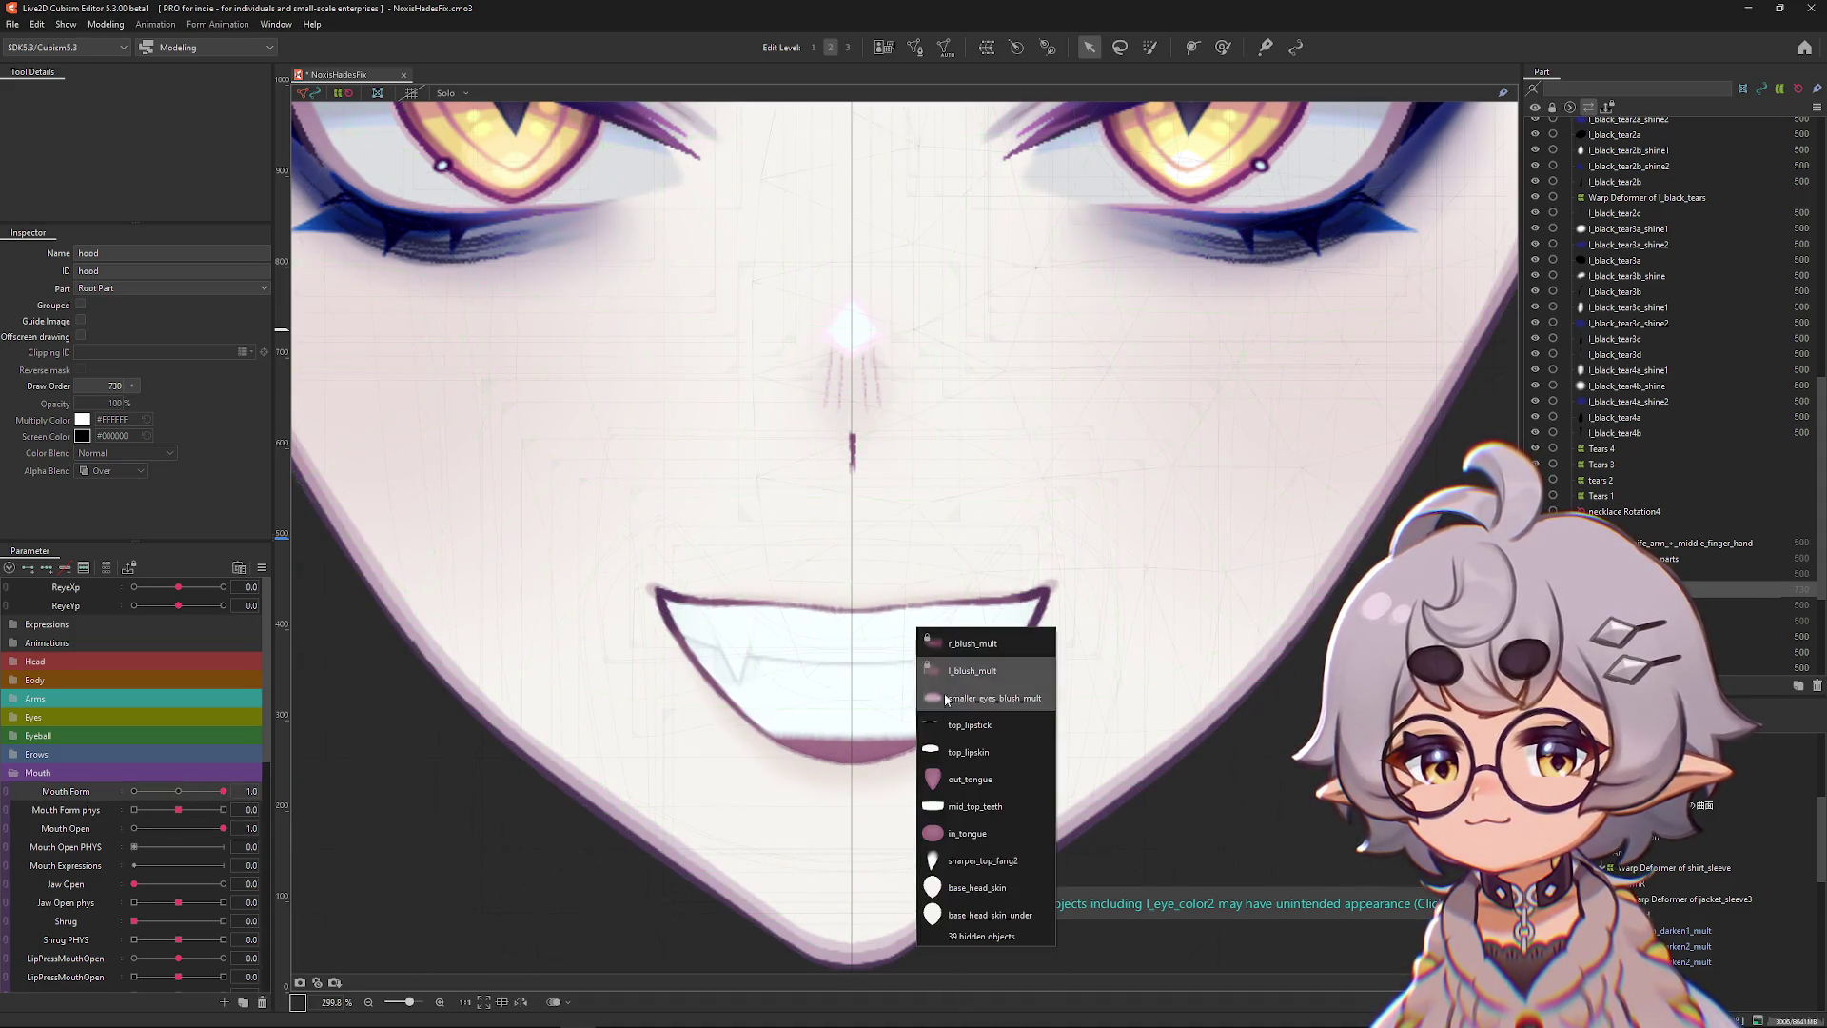
left_click(945, 727)
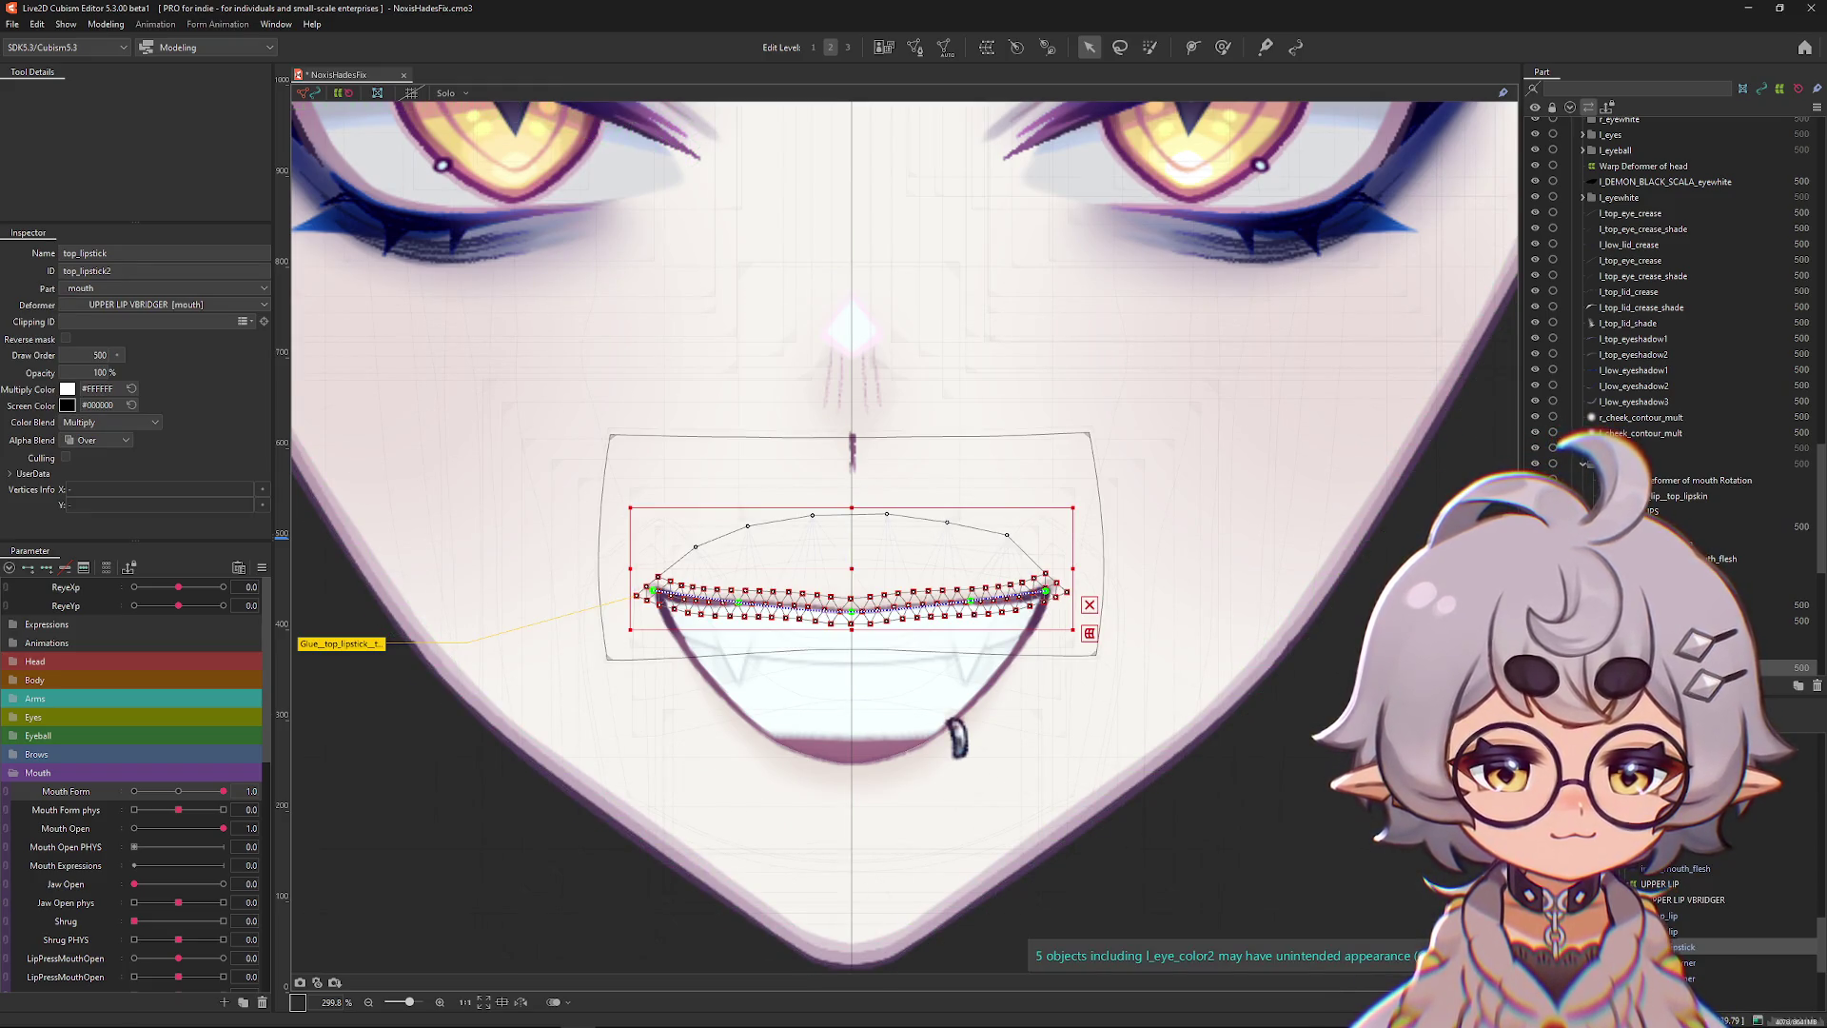
left_click(878, 772)
left_click_drag(877, 771, 894, 672)
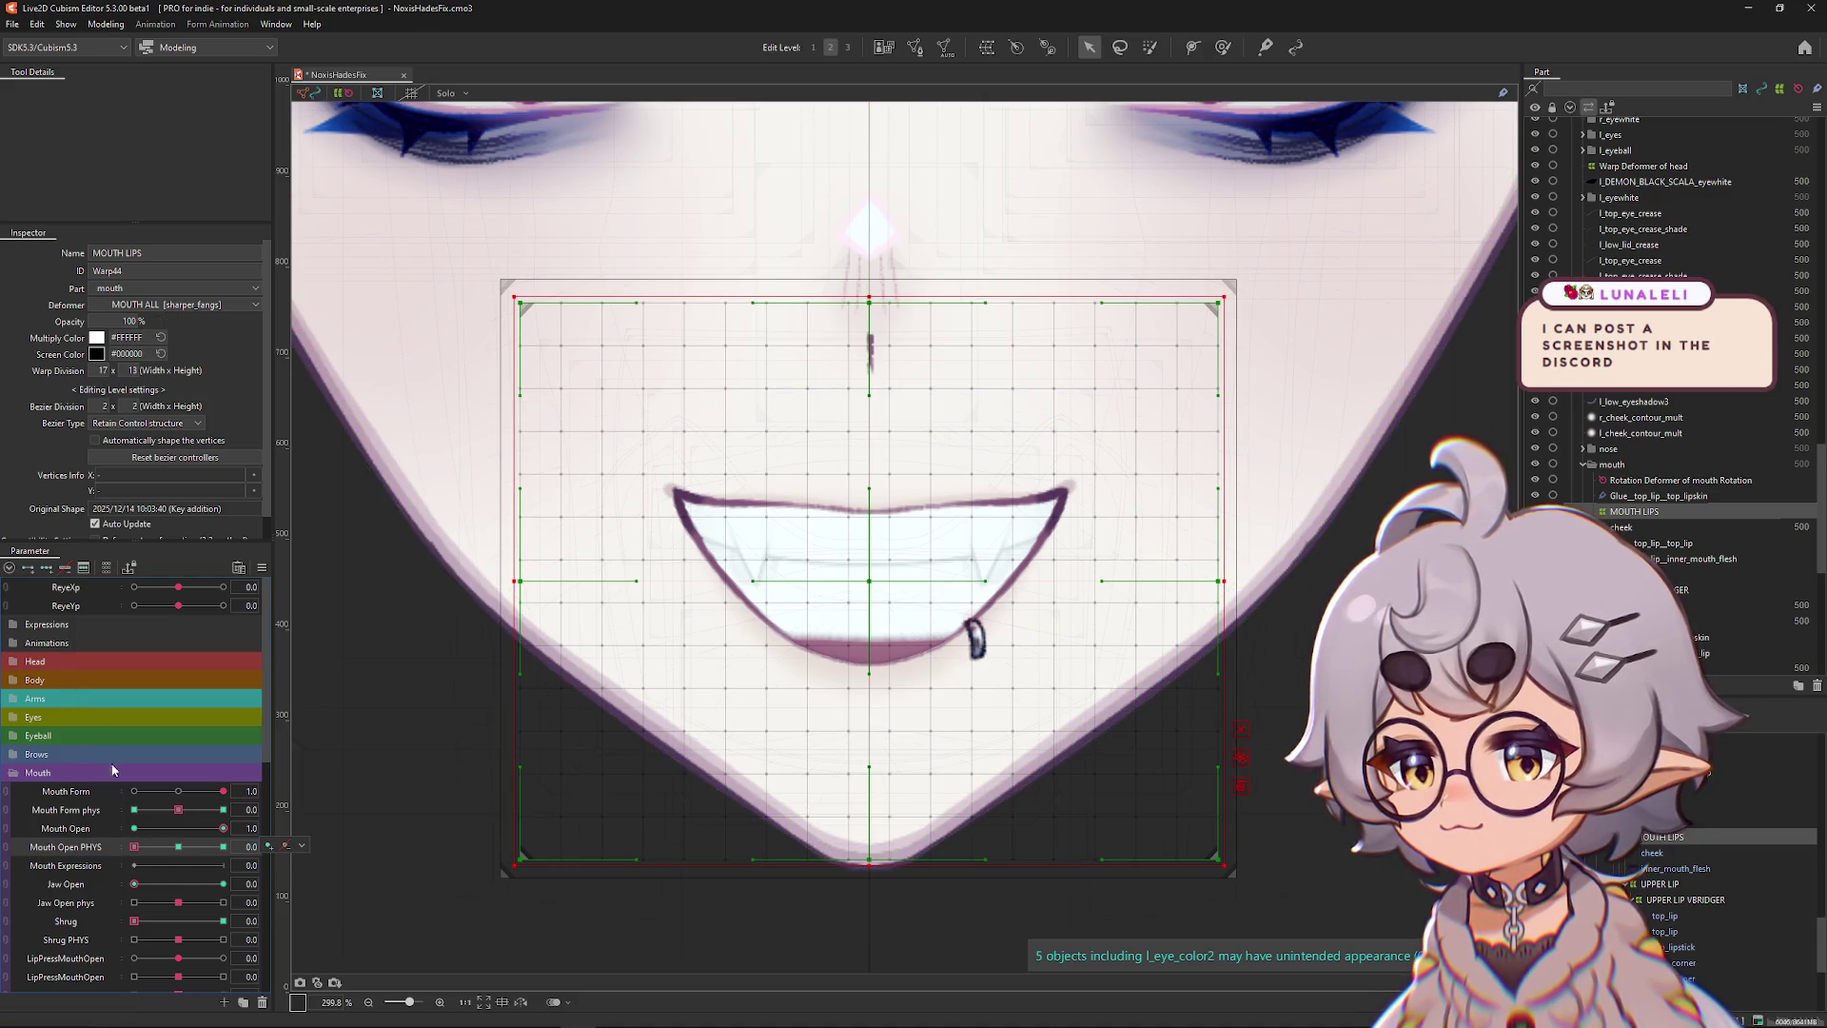
Apply Mouth Open PHYS settings and reshape the mouth deformer at its minimum key.
double_click(92, 849)
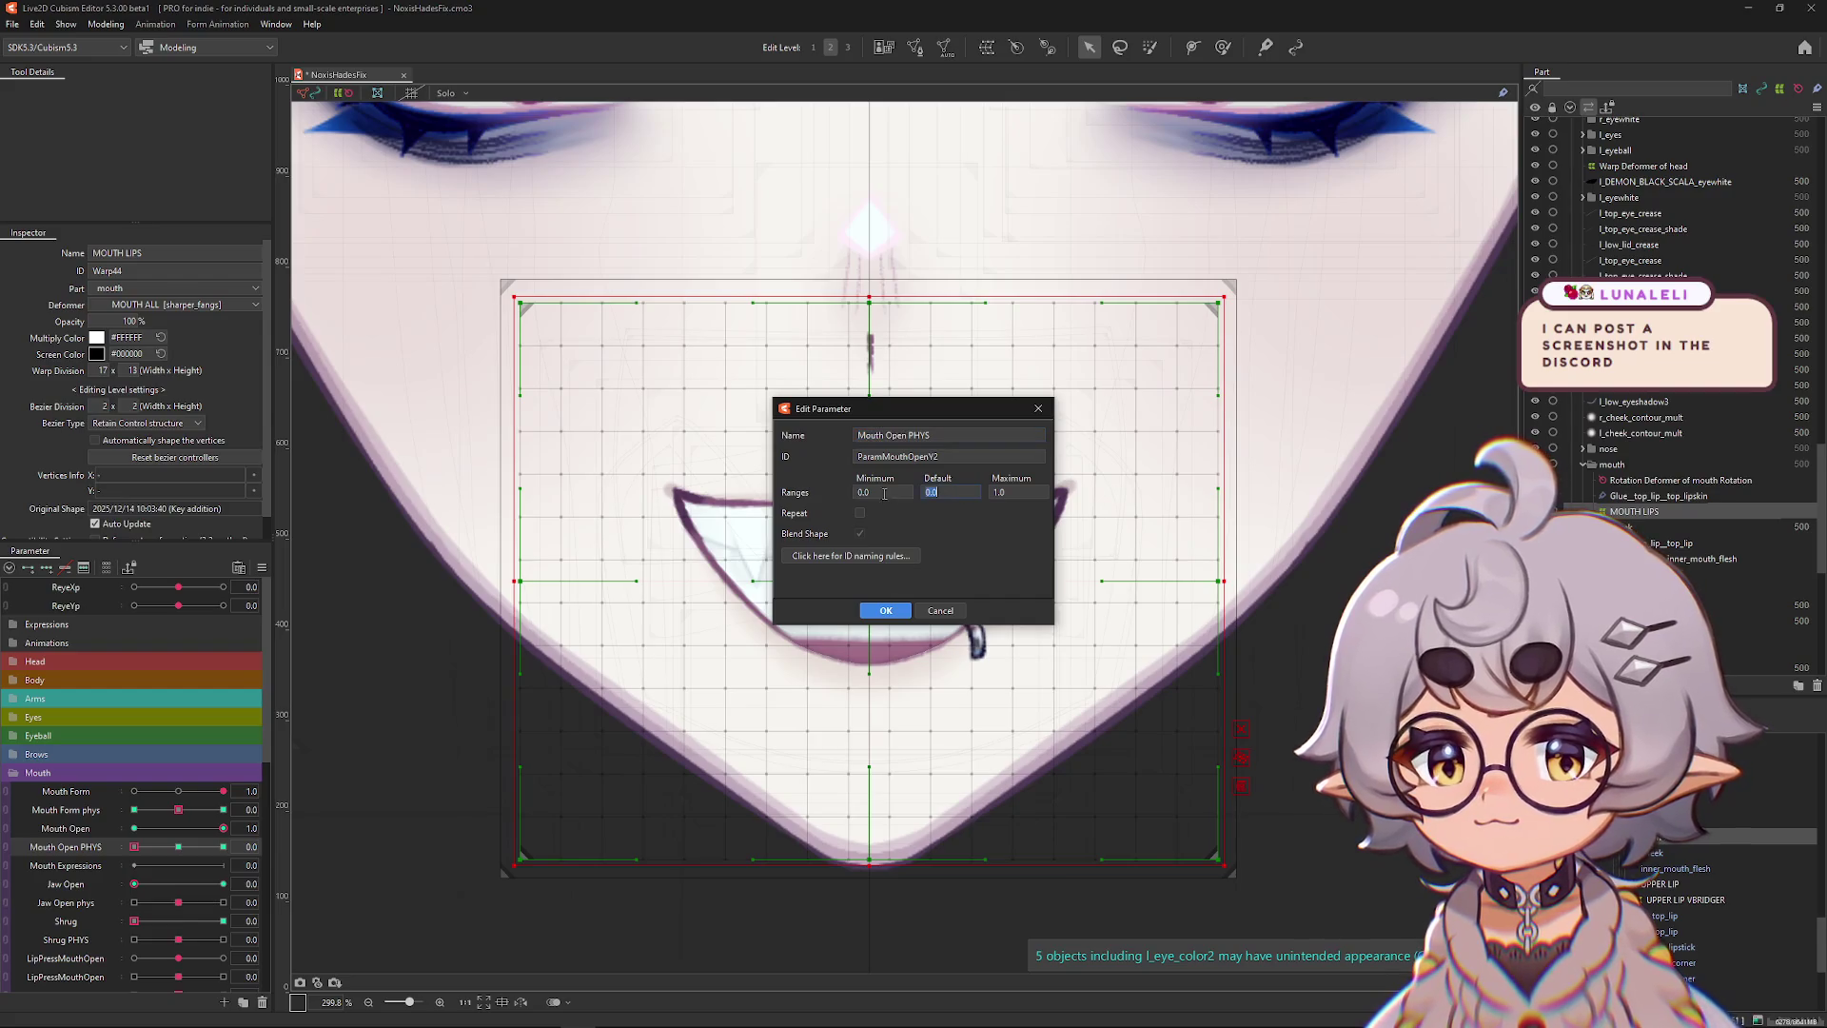
left_click(893, 611)
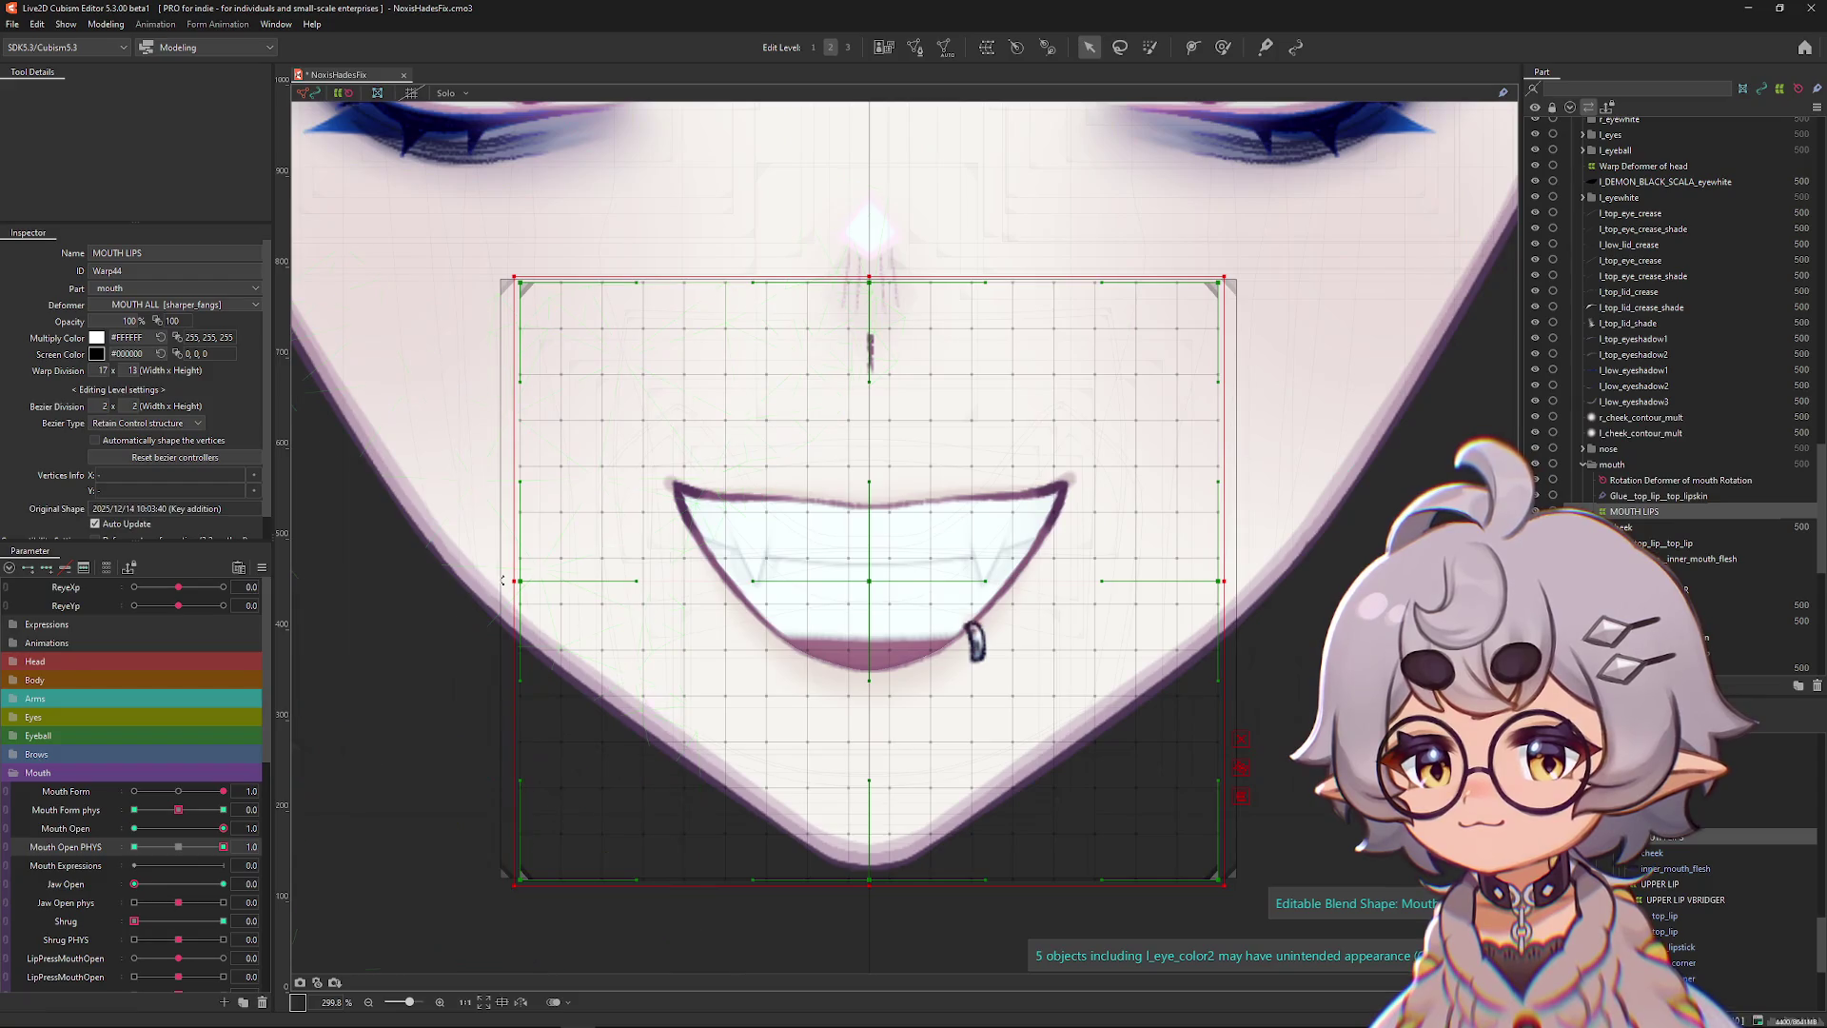
left_click_drag(510, 582, 517, 582)
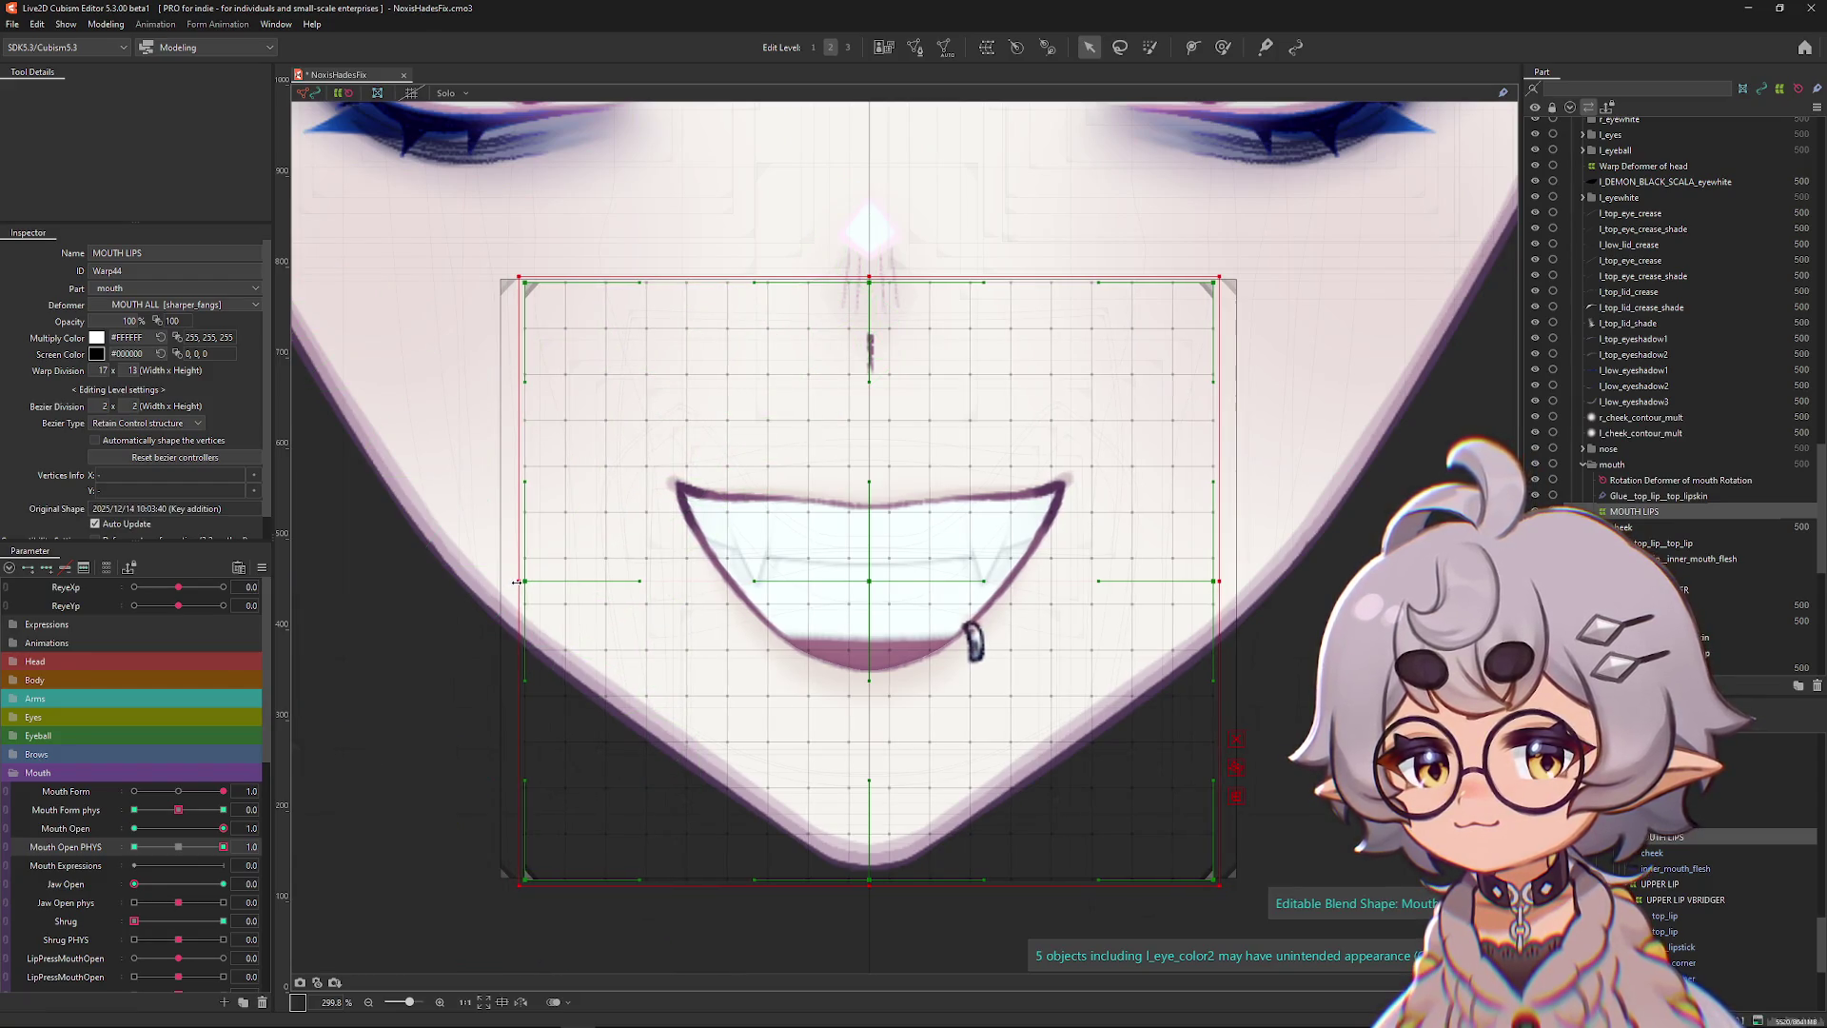
left_click(134, 846)
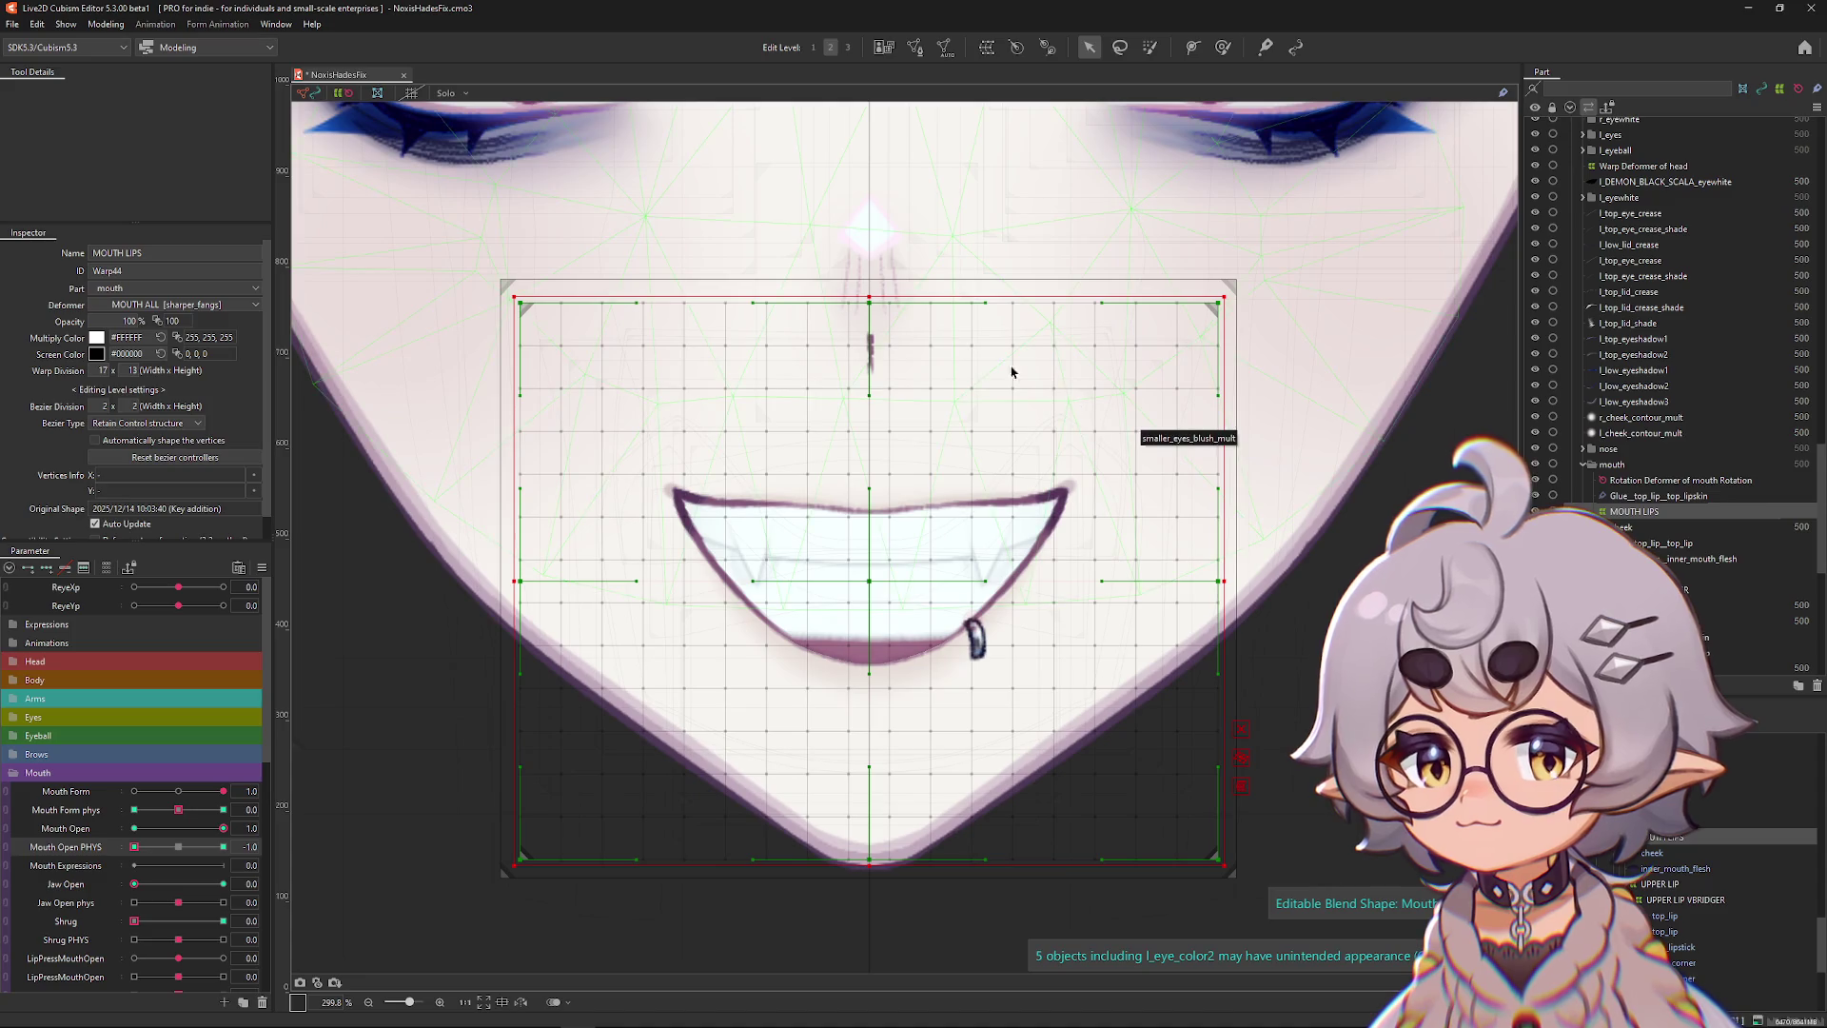
left_click_drag(870, 302, 868, 319)
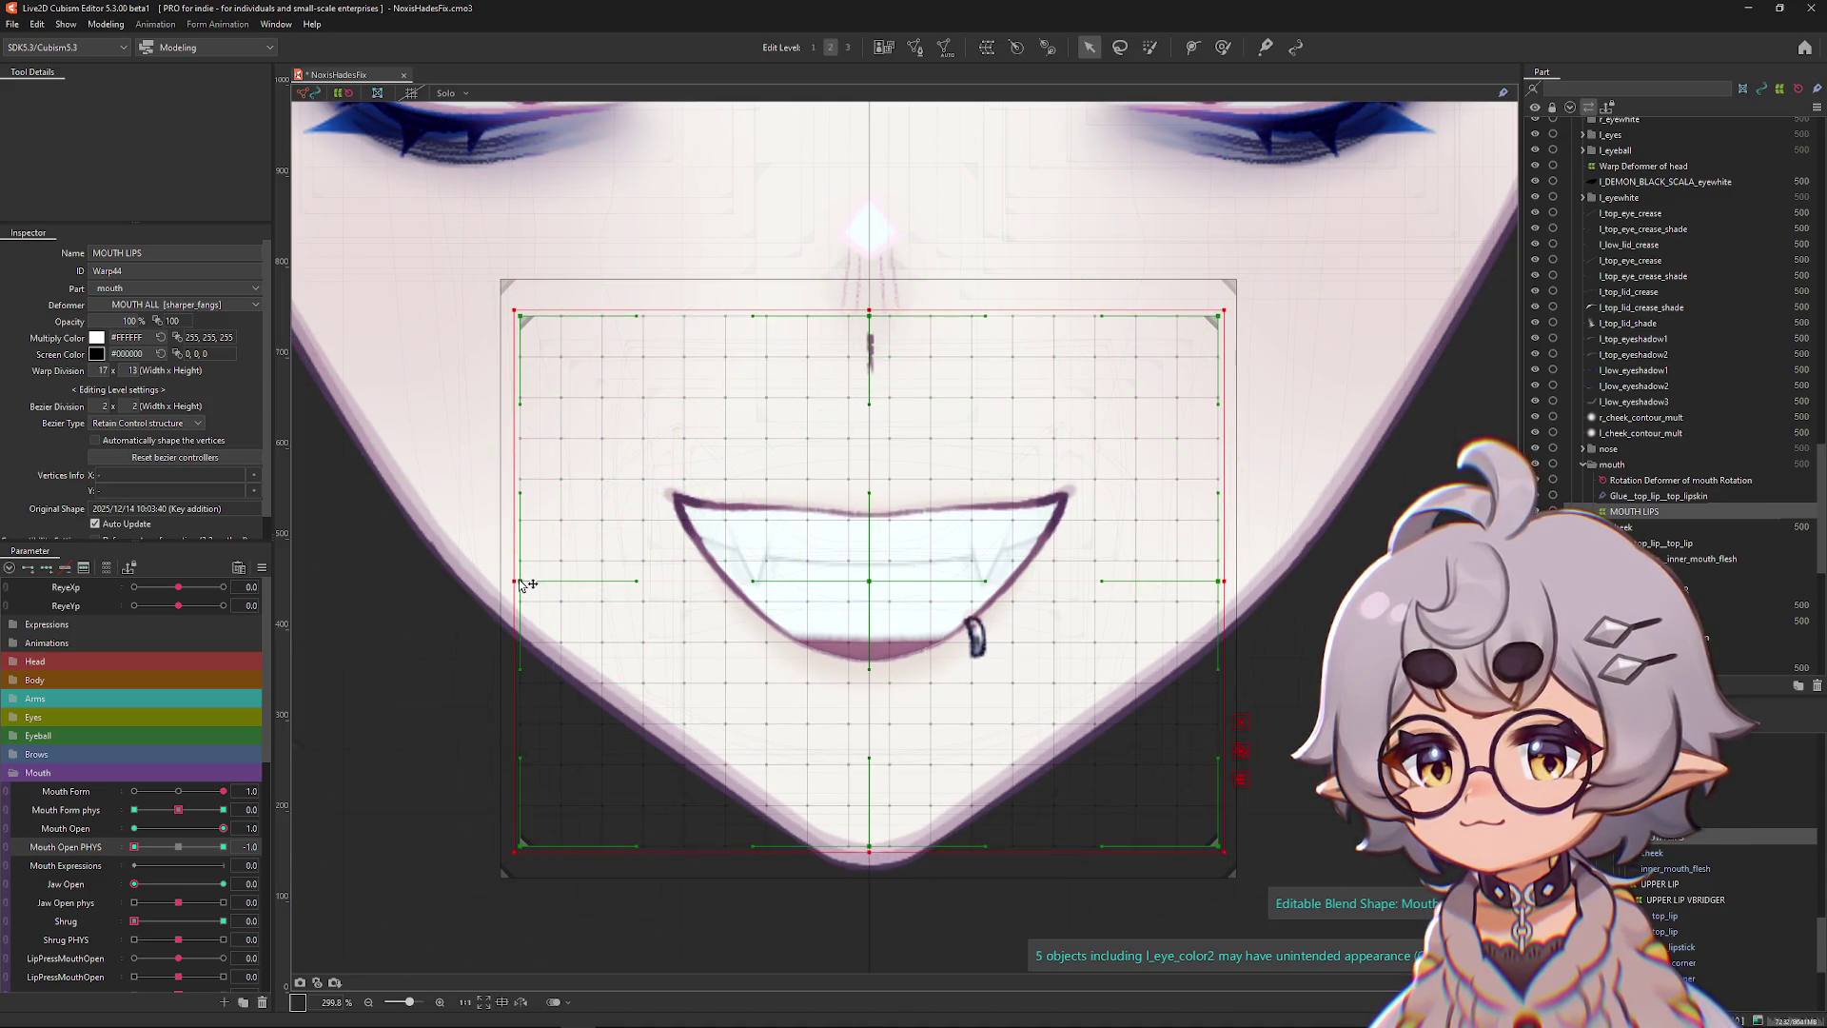
left_click_drag(512, 581, 508, 580)
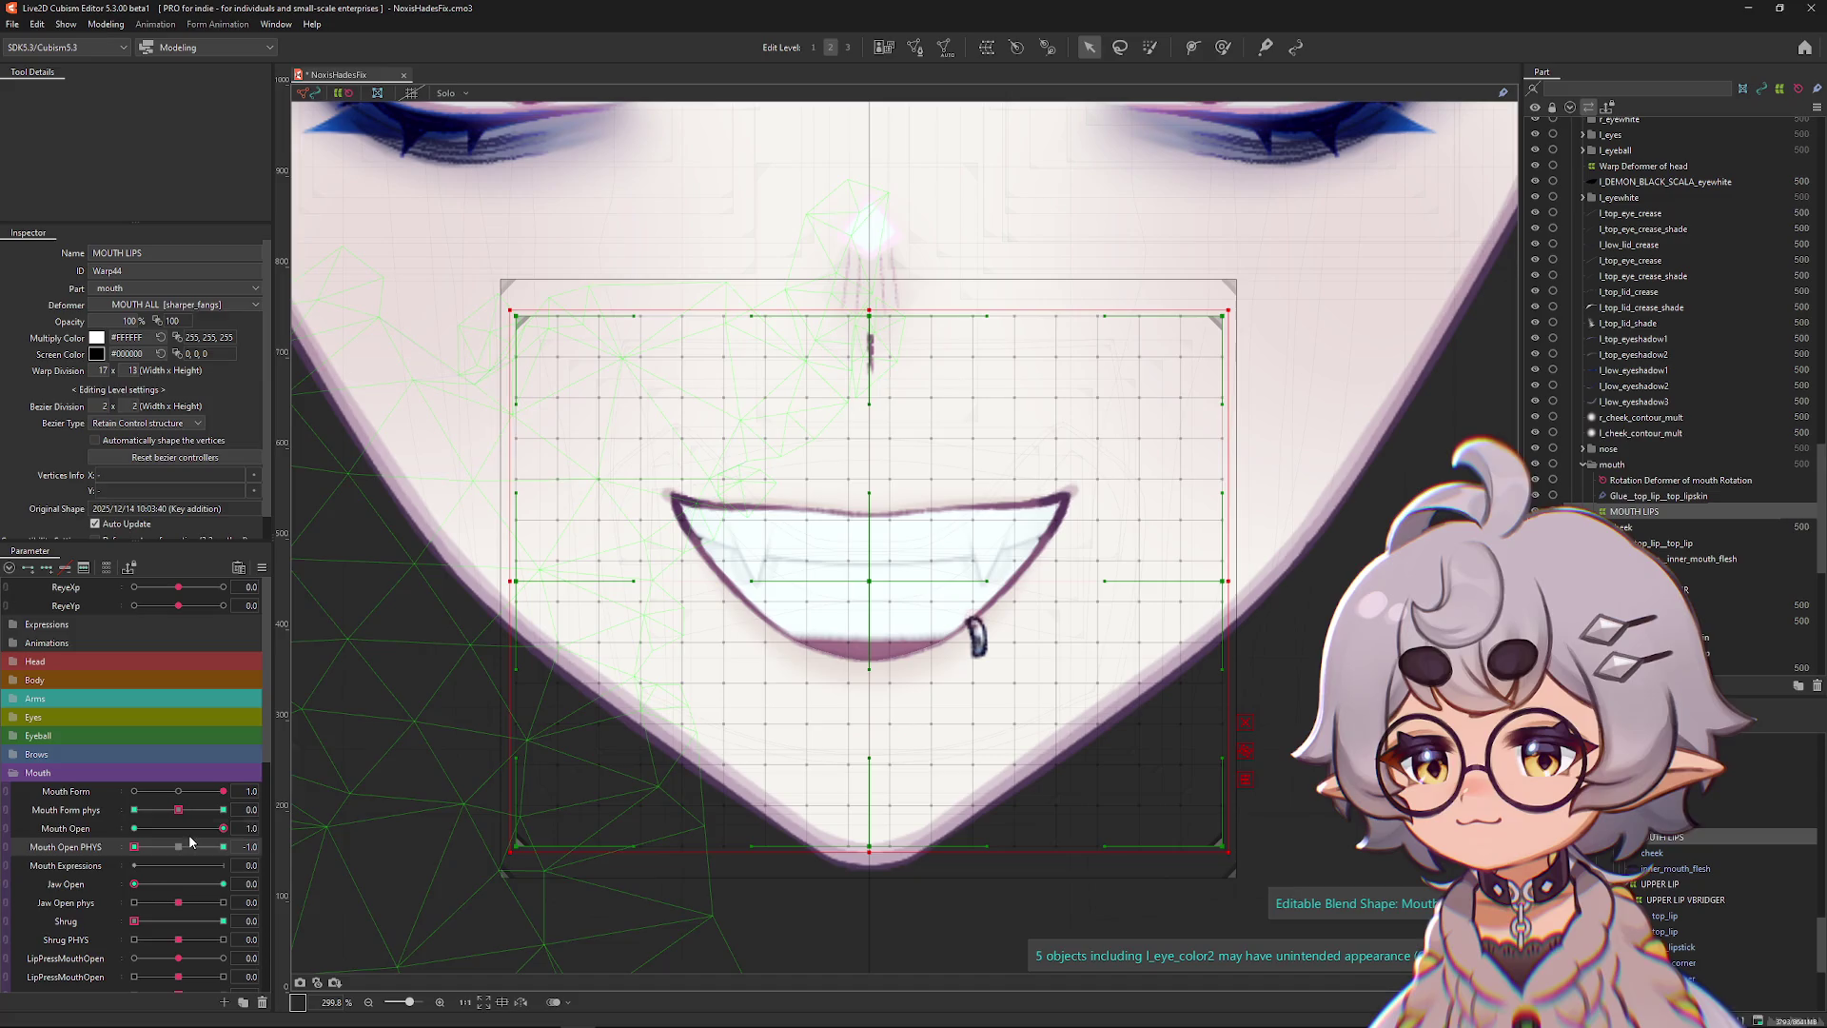
Switch to blend-shape weight painting and reset Mouth Open PHYS, Mouth Form and Mouth Open.
left_click(1223, 47)
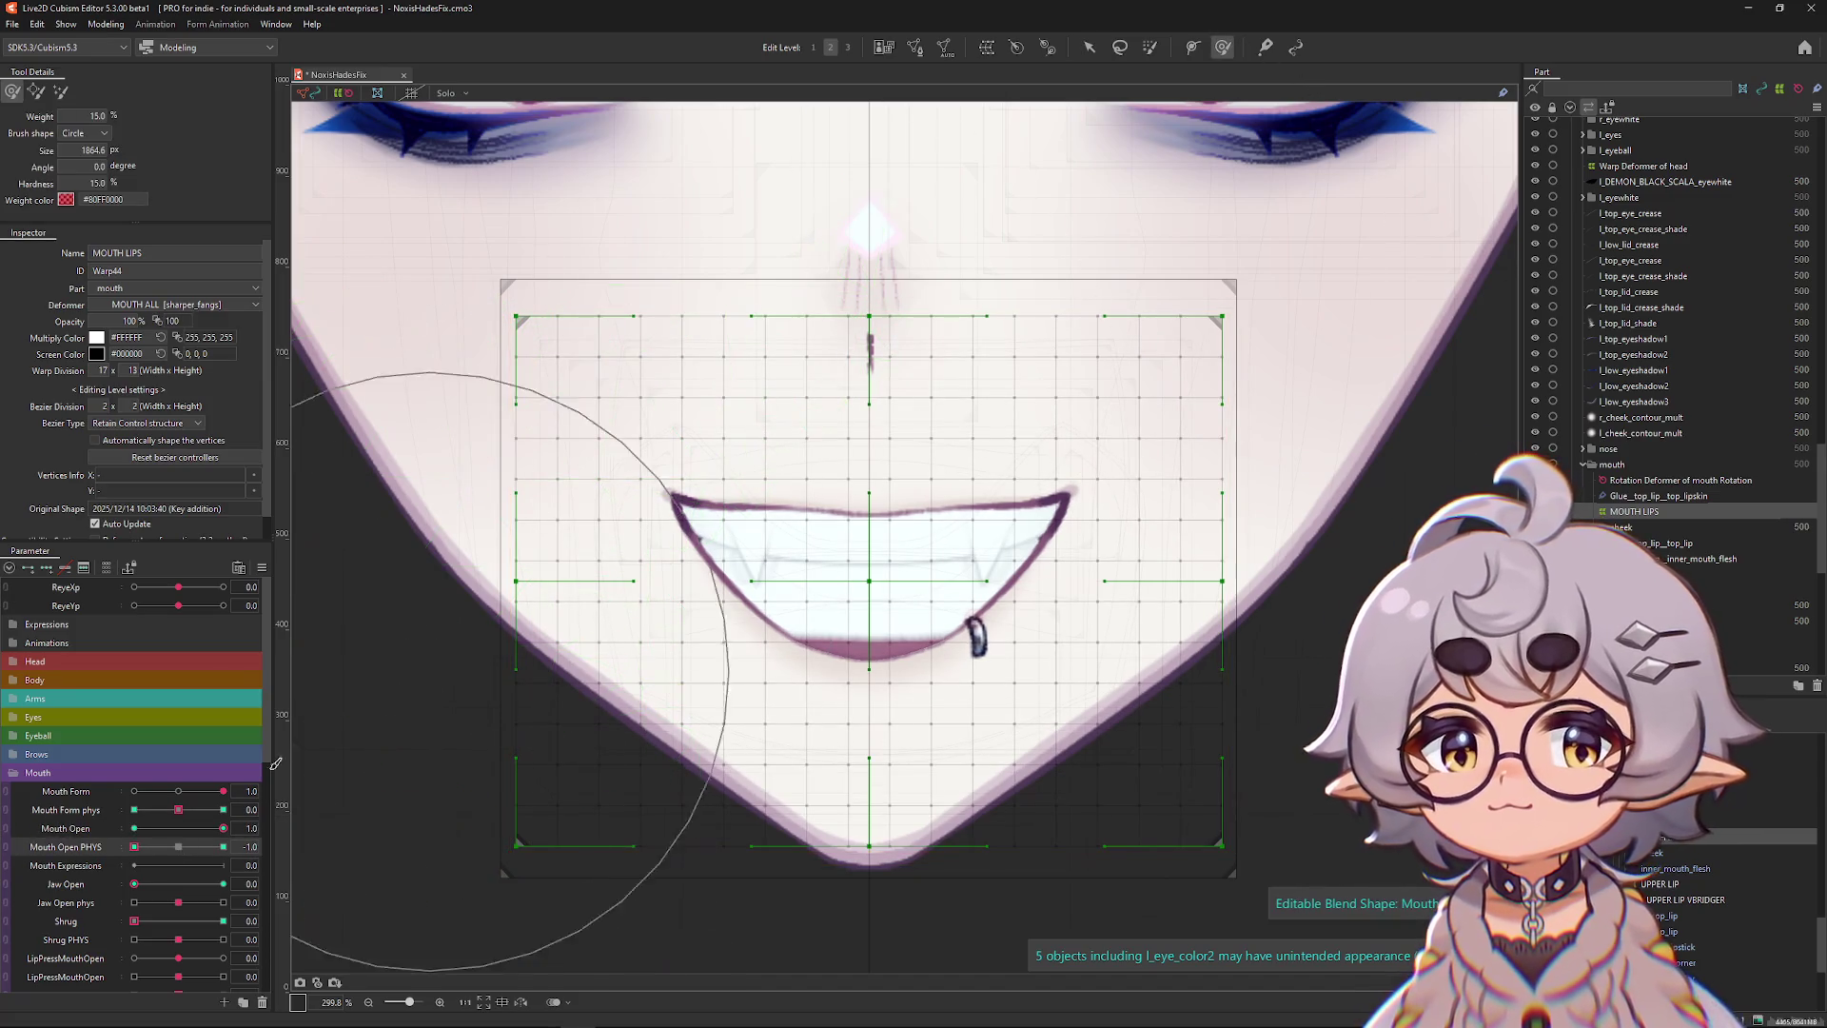
left_click(181, 847)
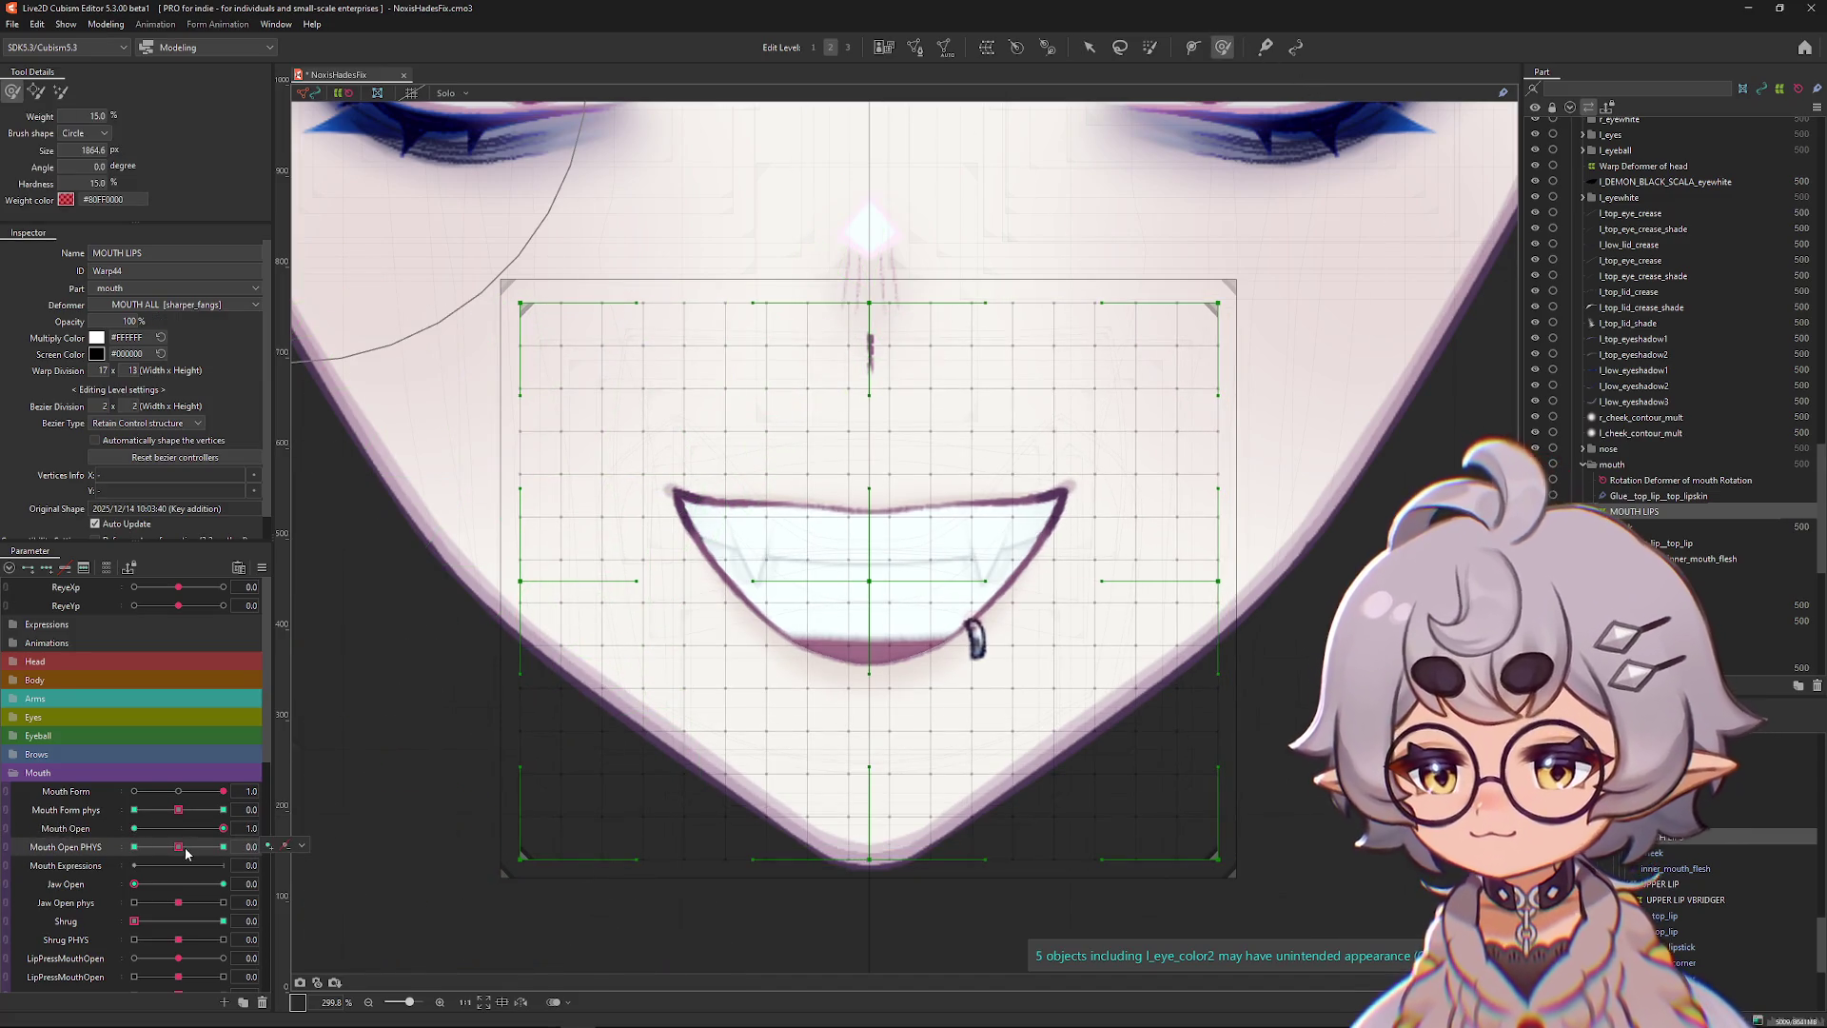
left_click(263, 568)
left_click(324, 582)
left_click(134, 847)
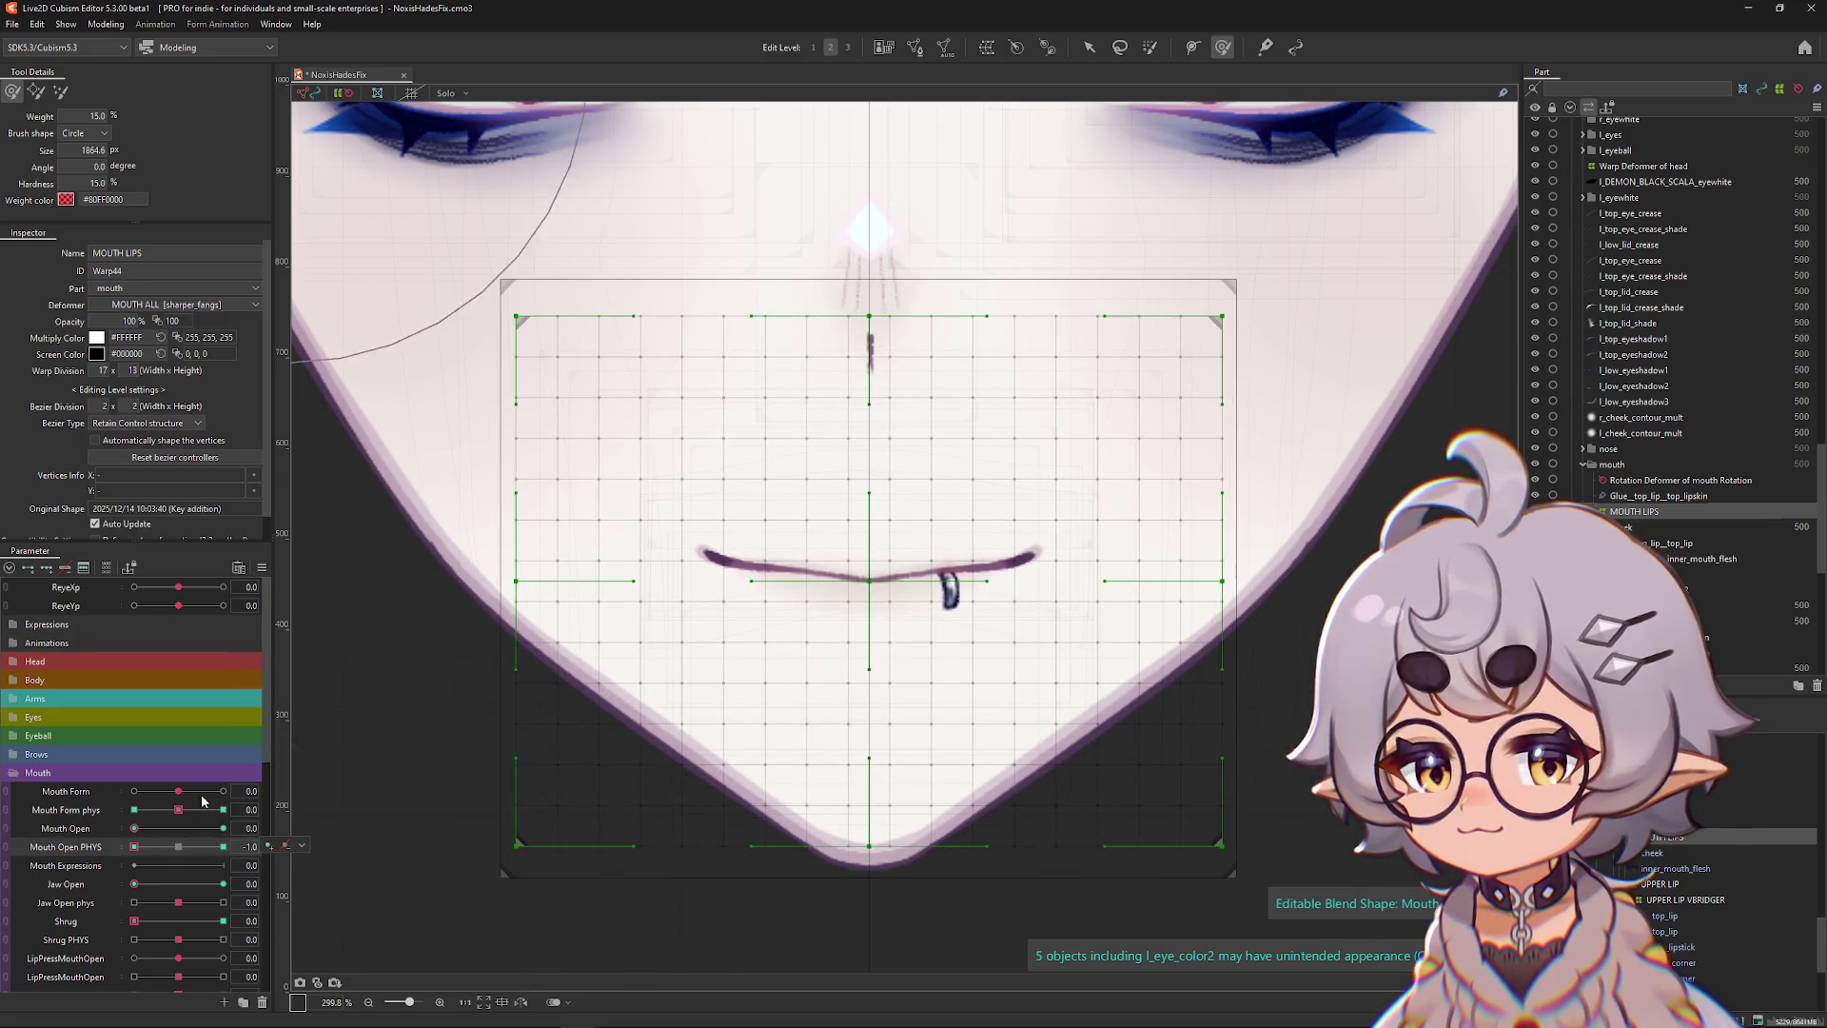
Choose the point-selecting brush and size it around the lips.
left_click(1148, 57)
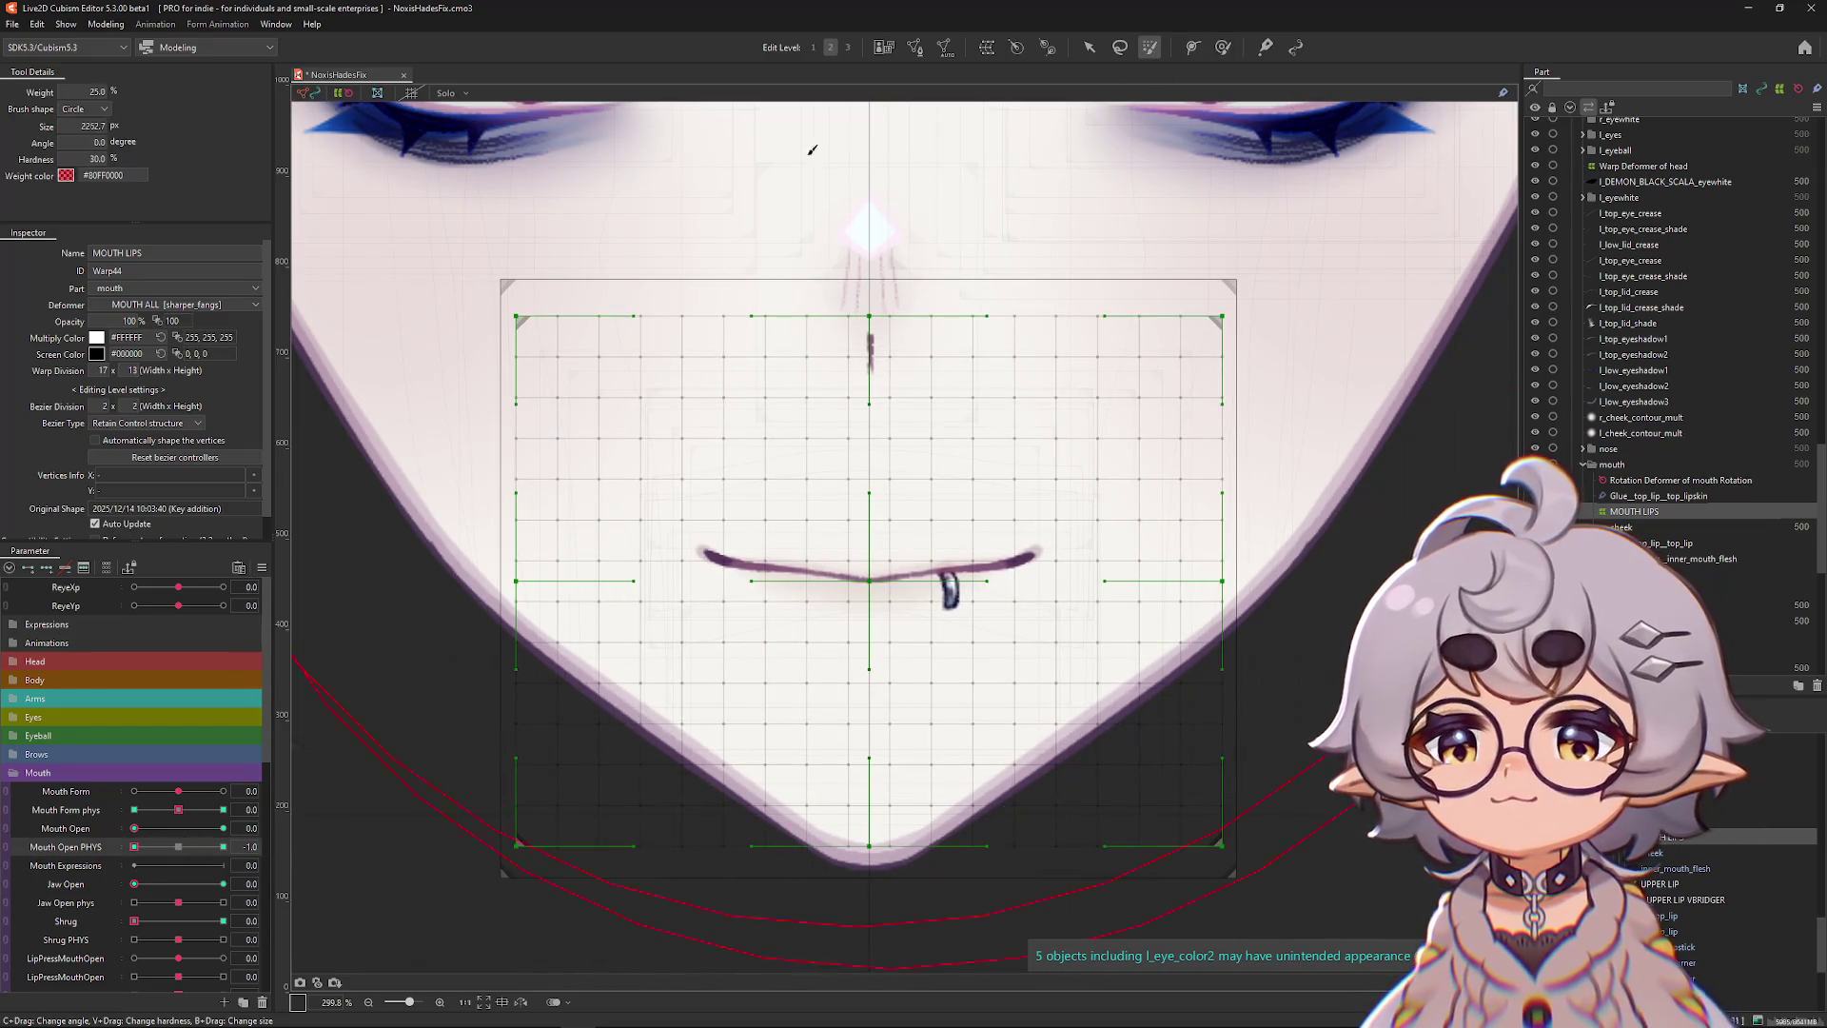
left_click(1220, 52)
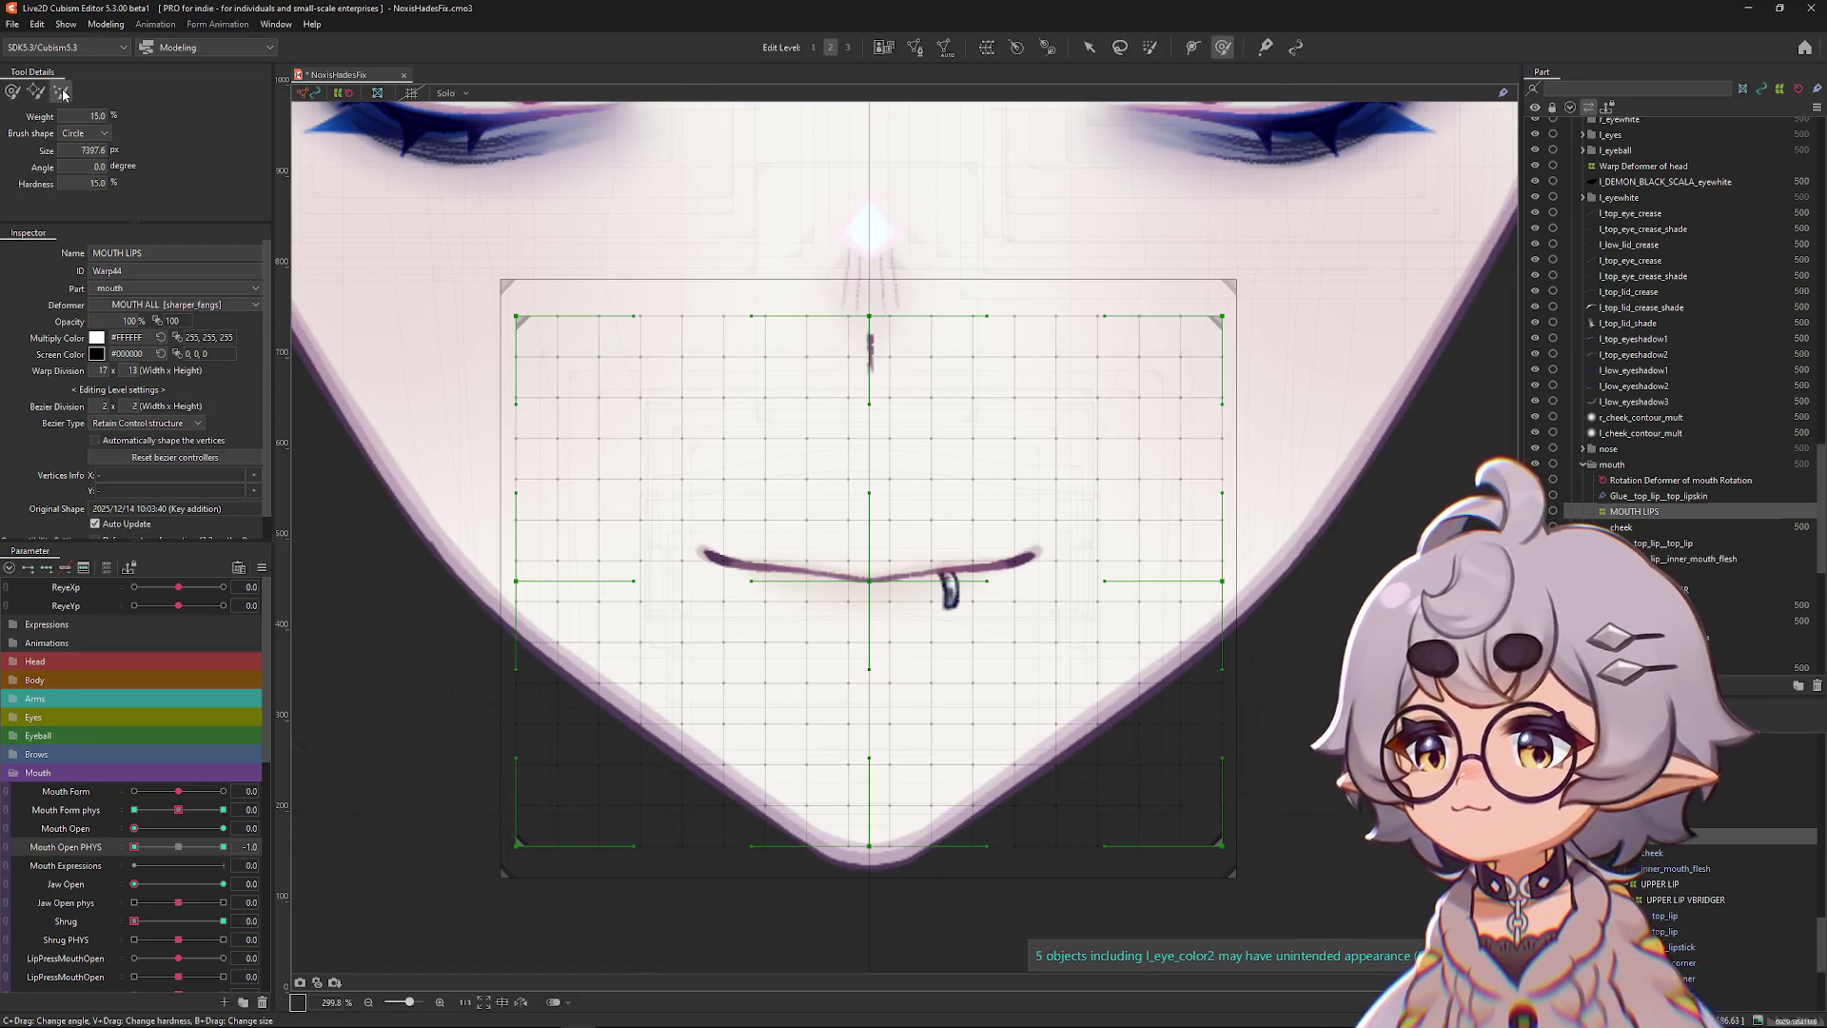
scroll(951, 621, "down", 5)
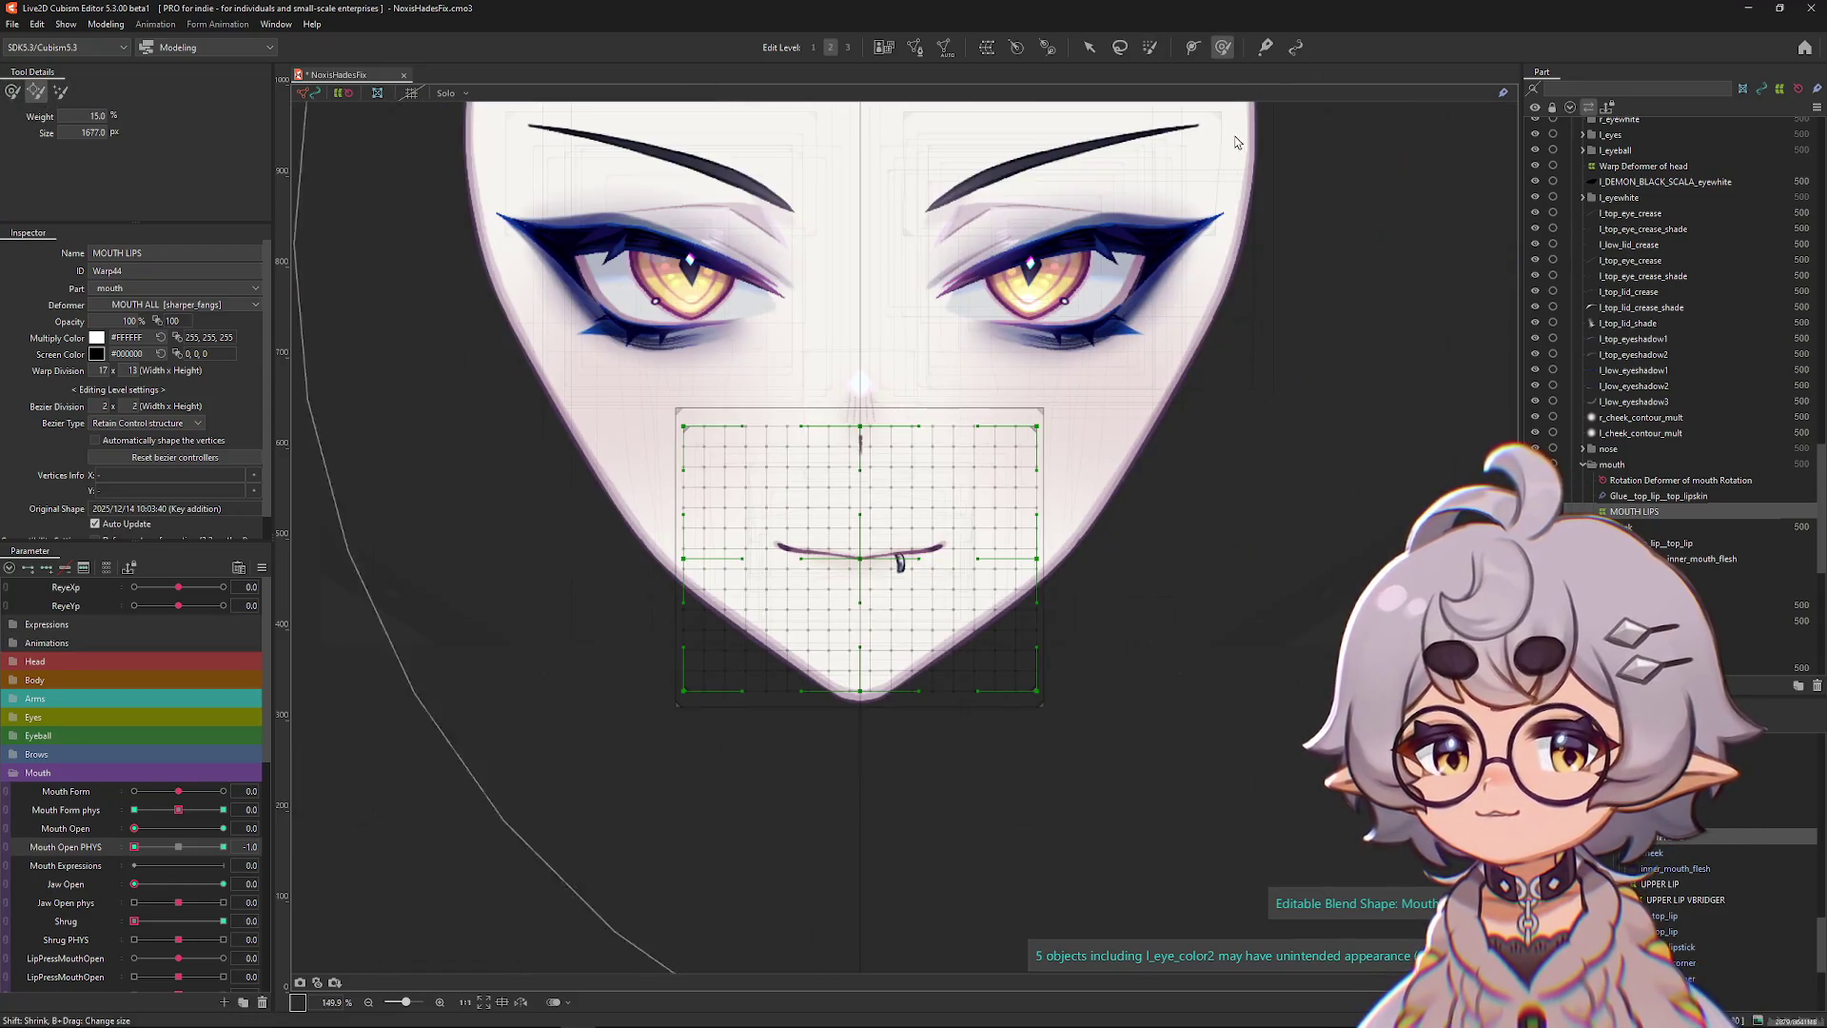
scroll(980, 544, "down", 5)
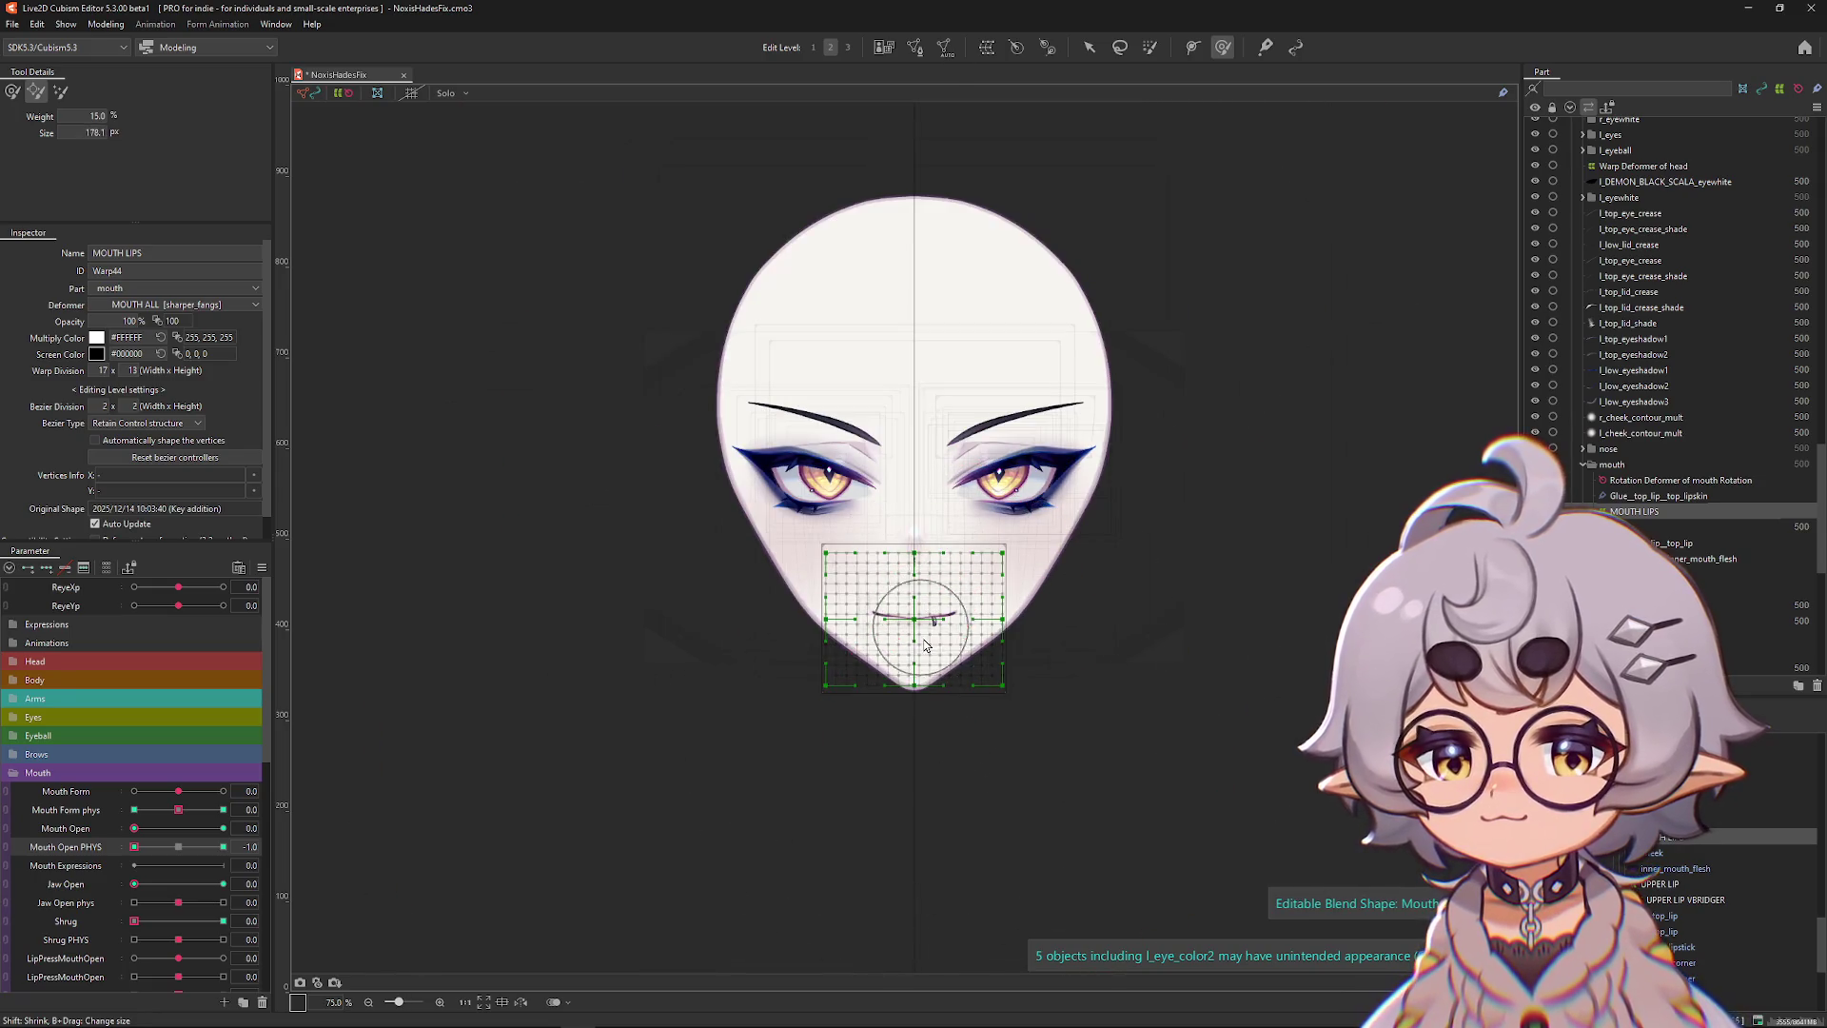
scroll(925, 644, "up", 10)
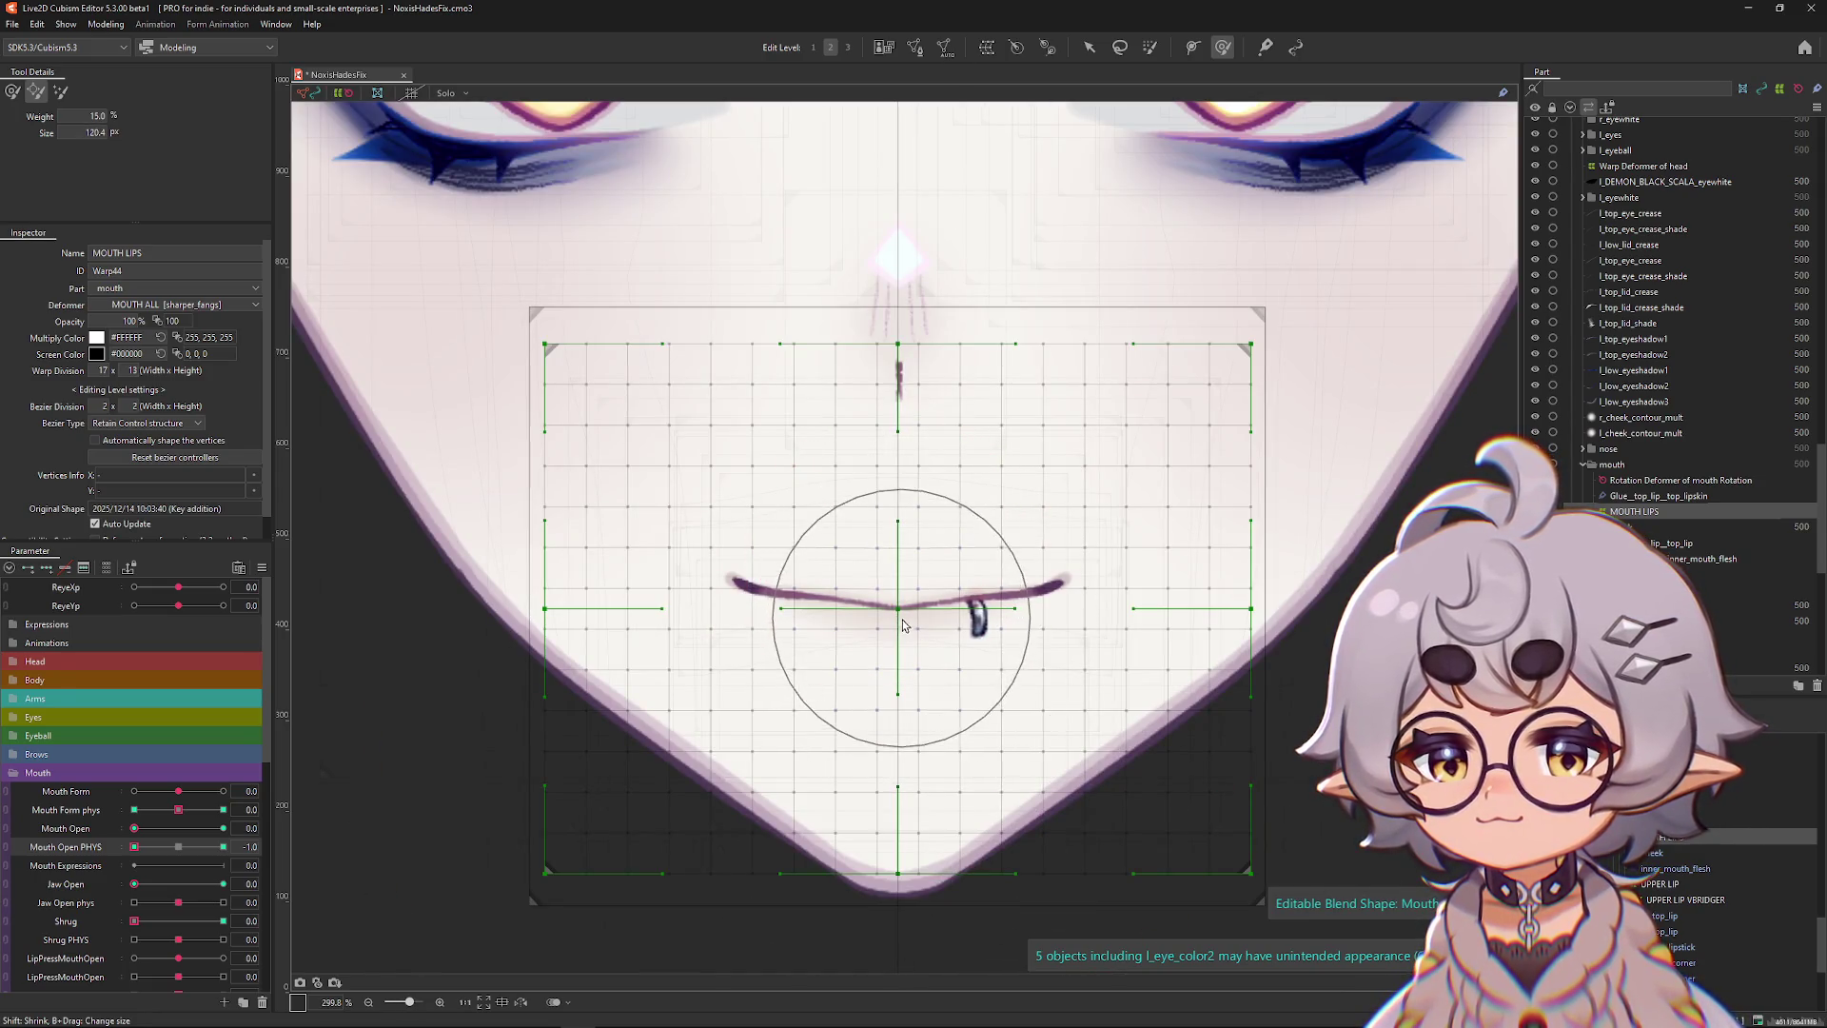
left_click(222, 846)
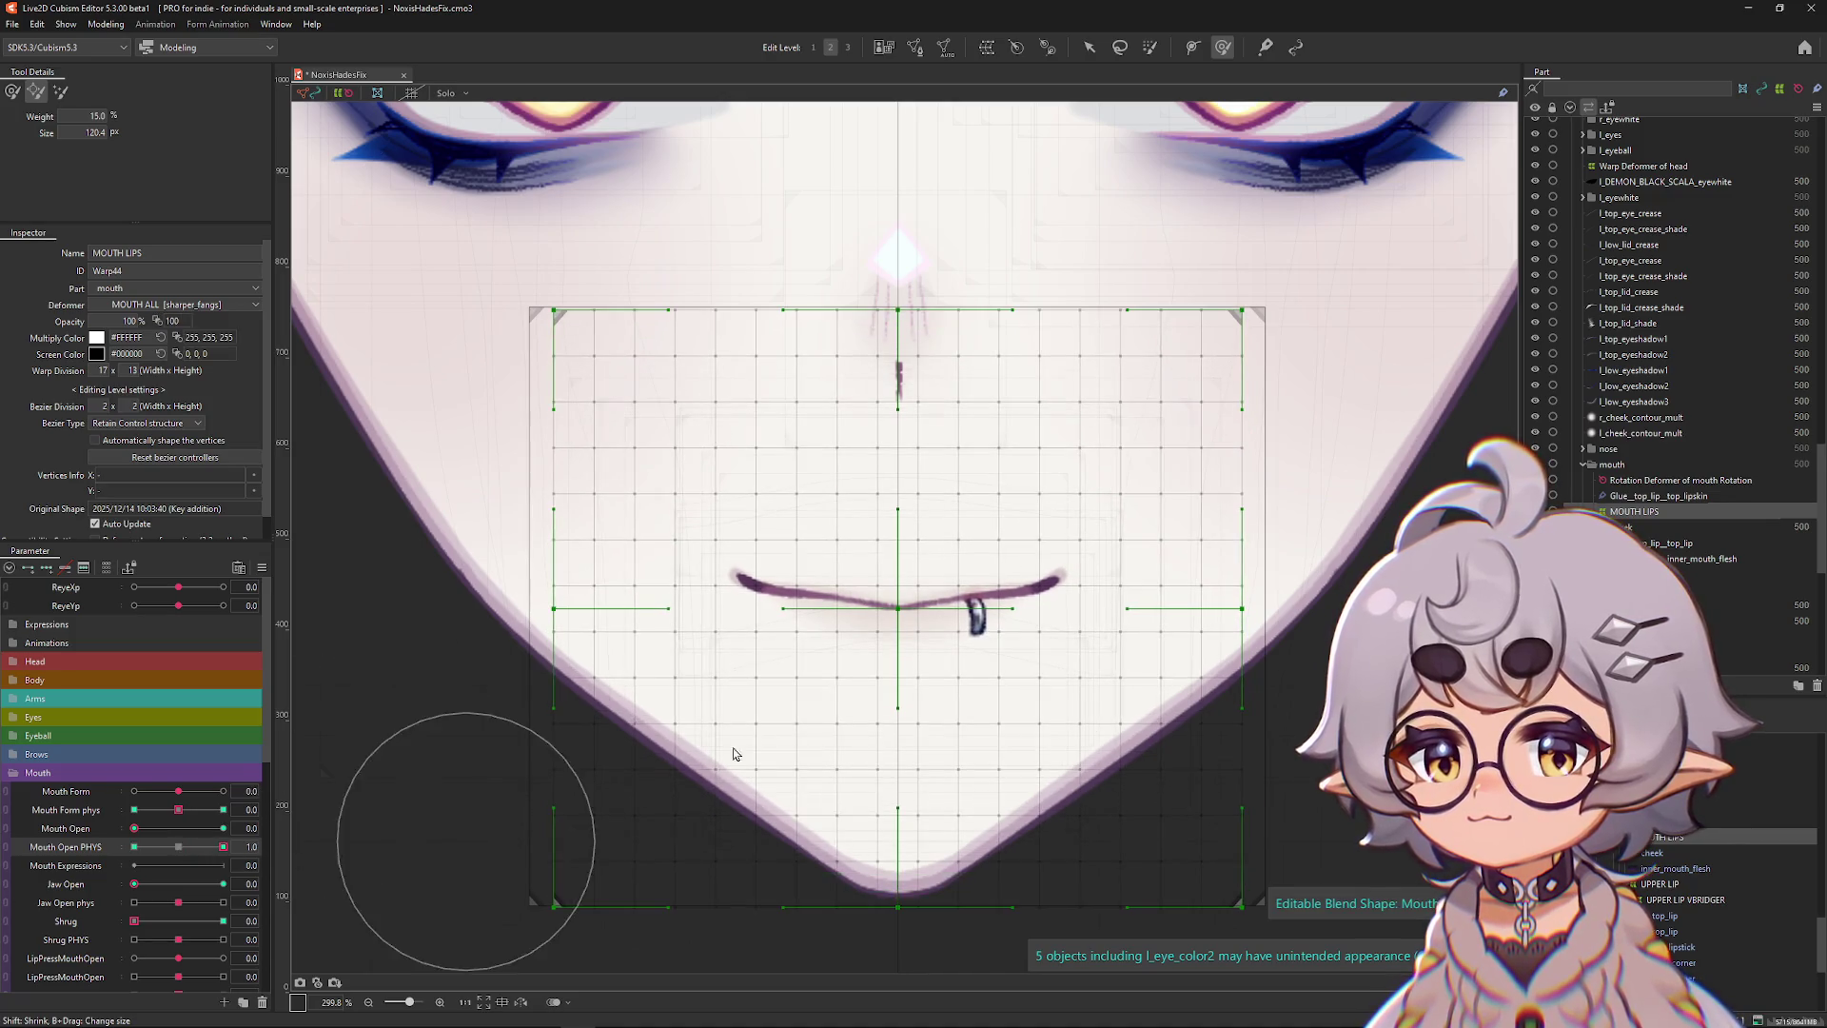
left_click_drag(889, 610, 919, 752)
left_click(134, 846)
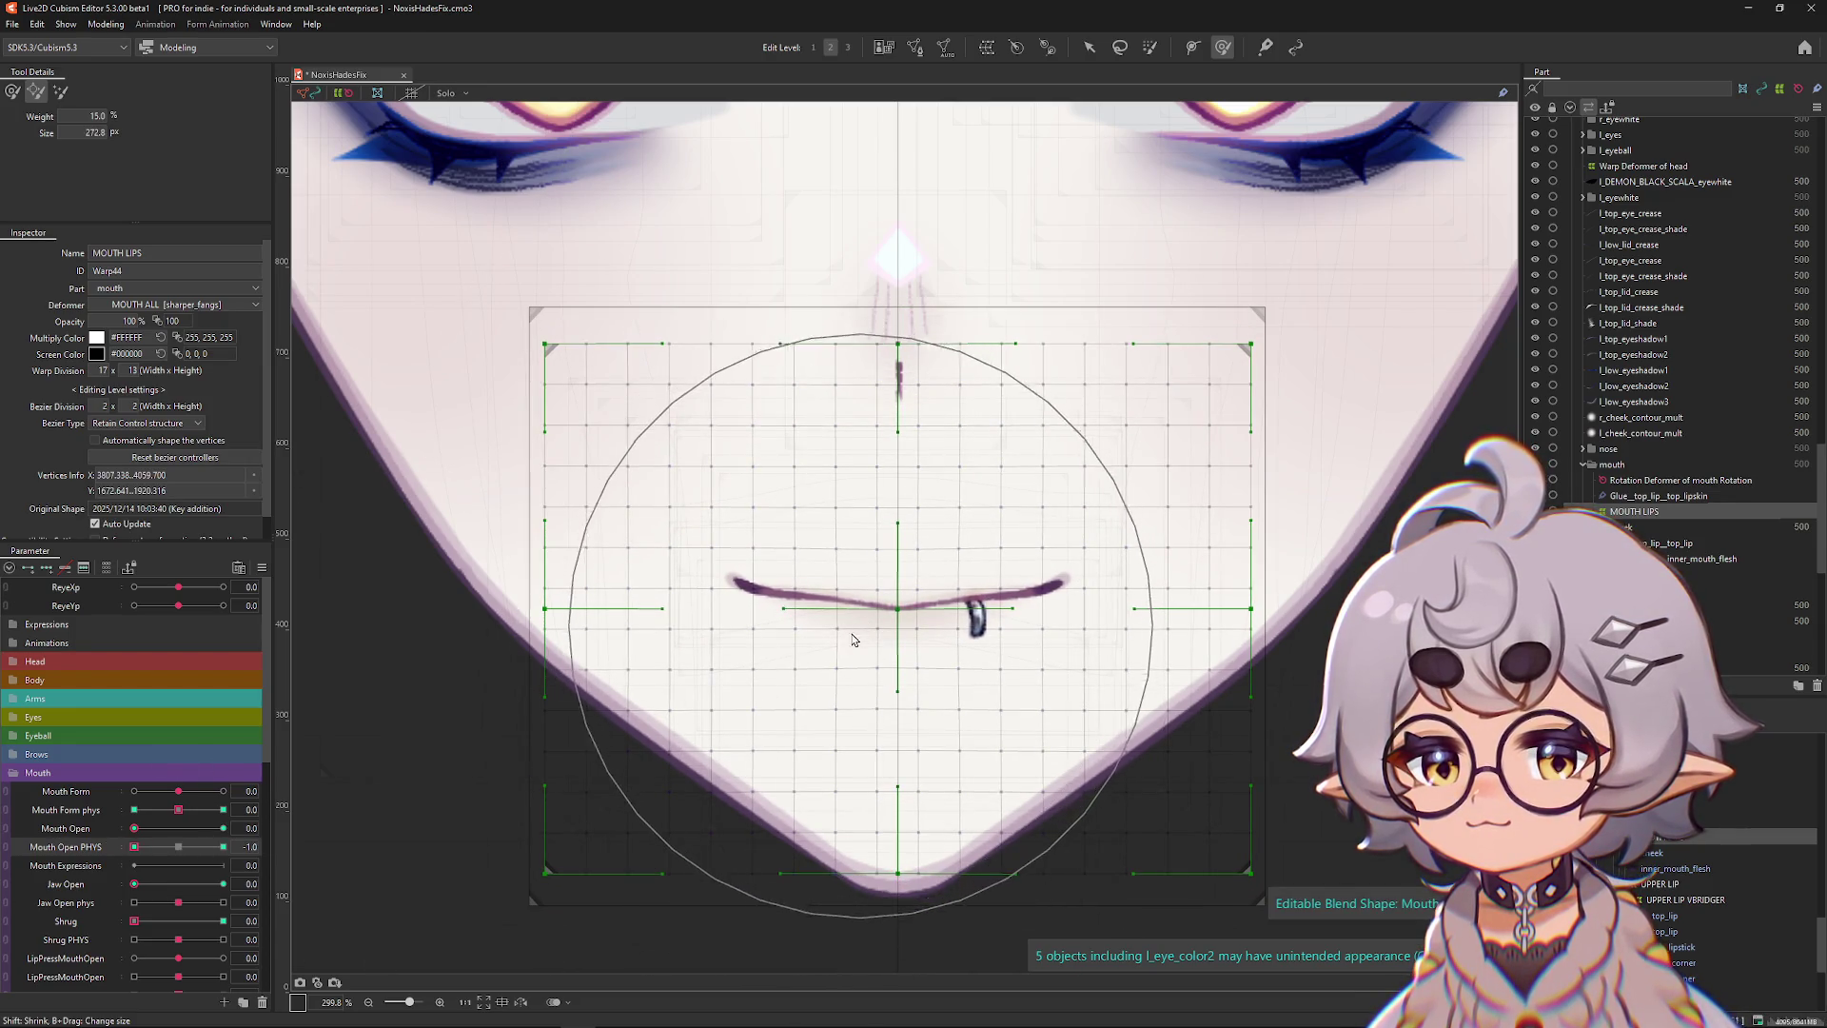
Brush-select the mouth deformer's points, then shrink the brush.
left_click(12, 90)
left_click_drag(641, 571, 613, 567)
scroll(730, 568, "down", 5)
mouse_move(724, 590)
left_mouse_down()
mouse_move(676, 647)
mouse_move(744, 575)
left_mouse_up()
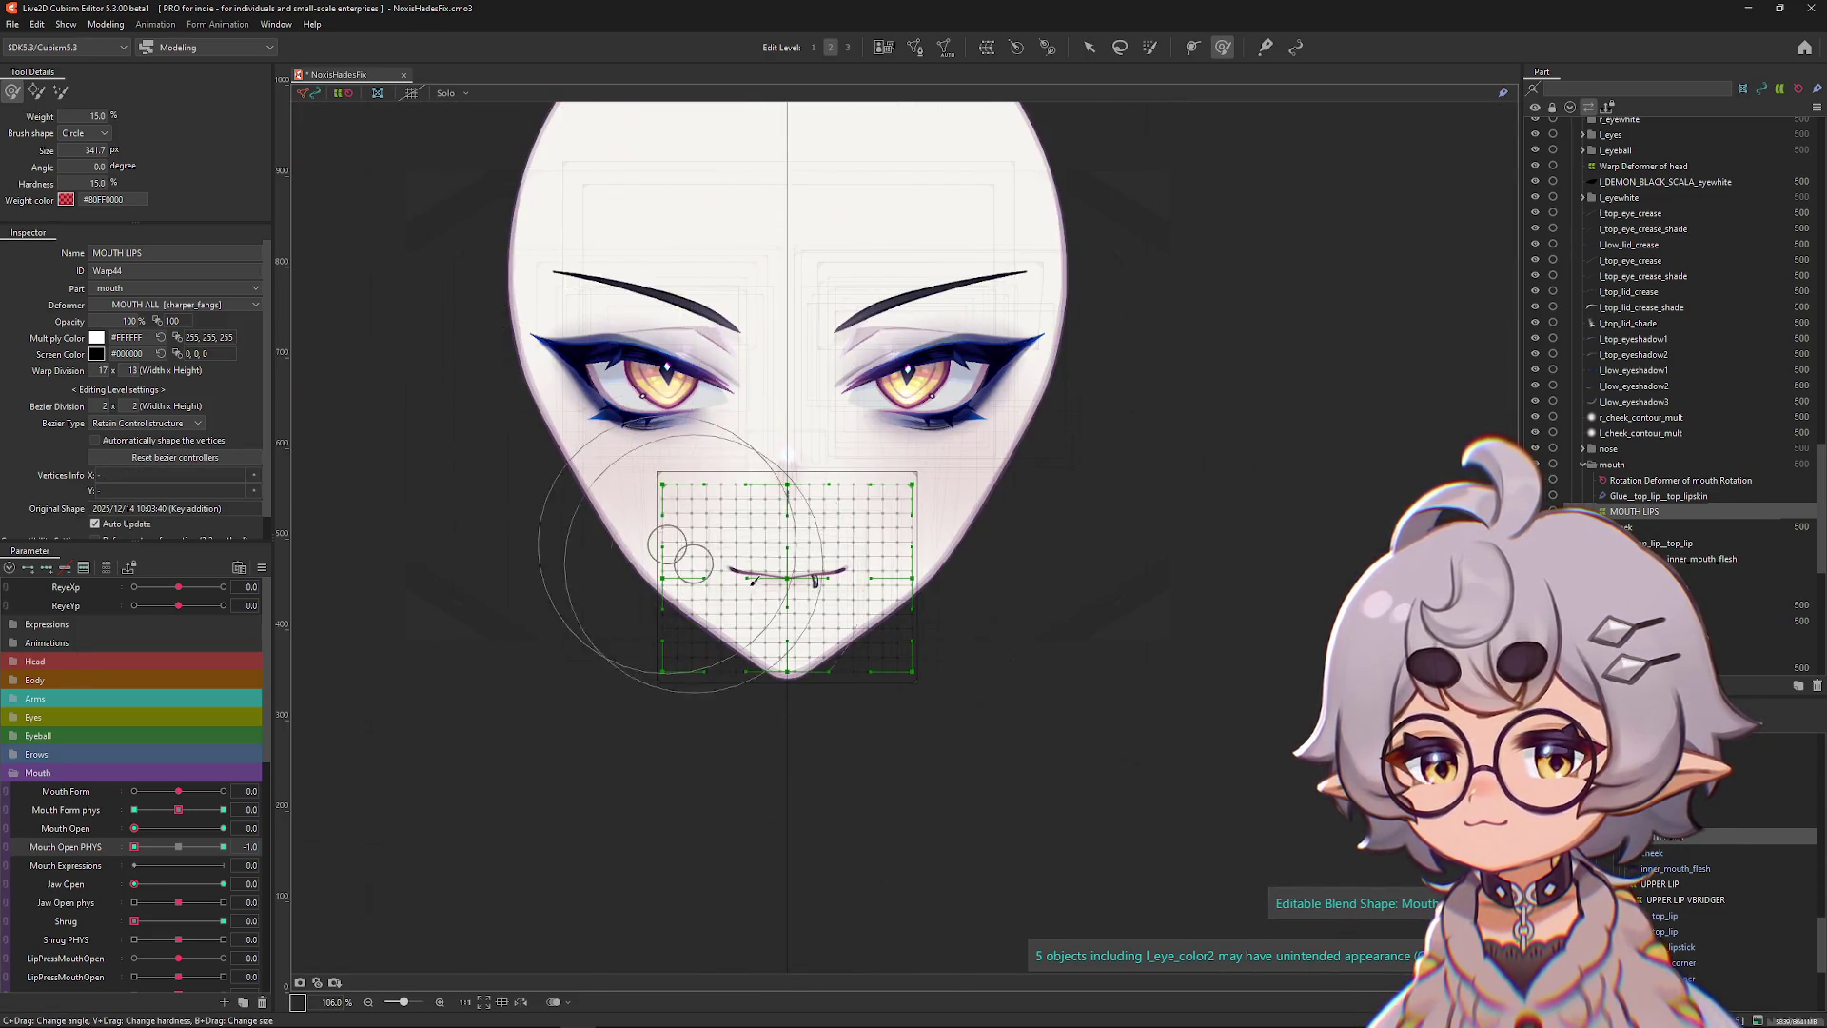
scroll(743, 575, "up", 4)
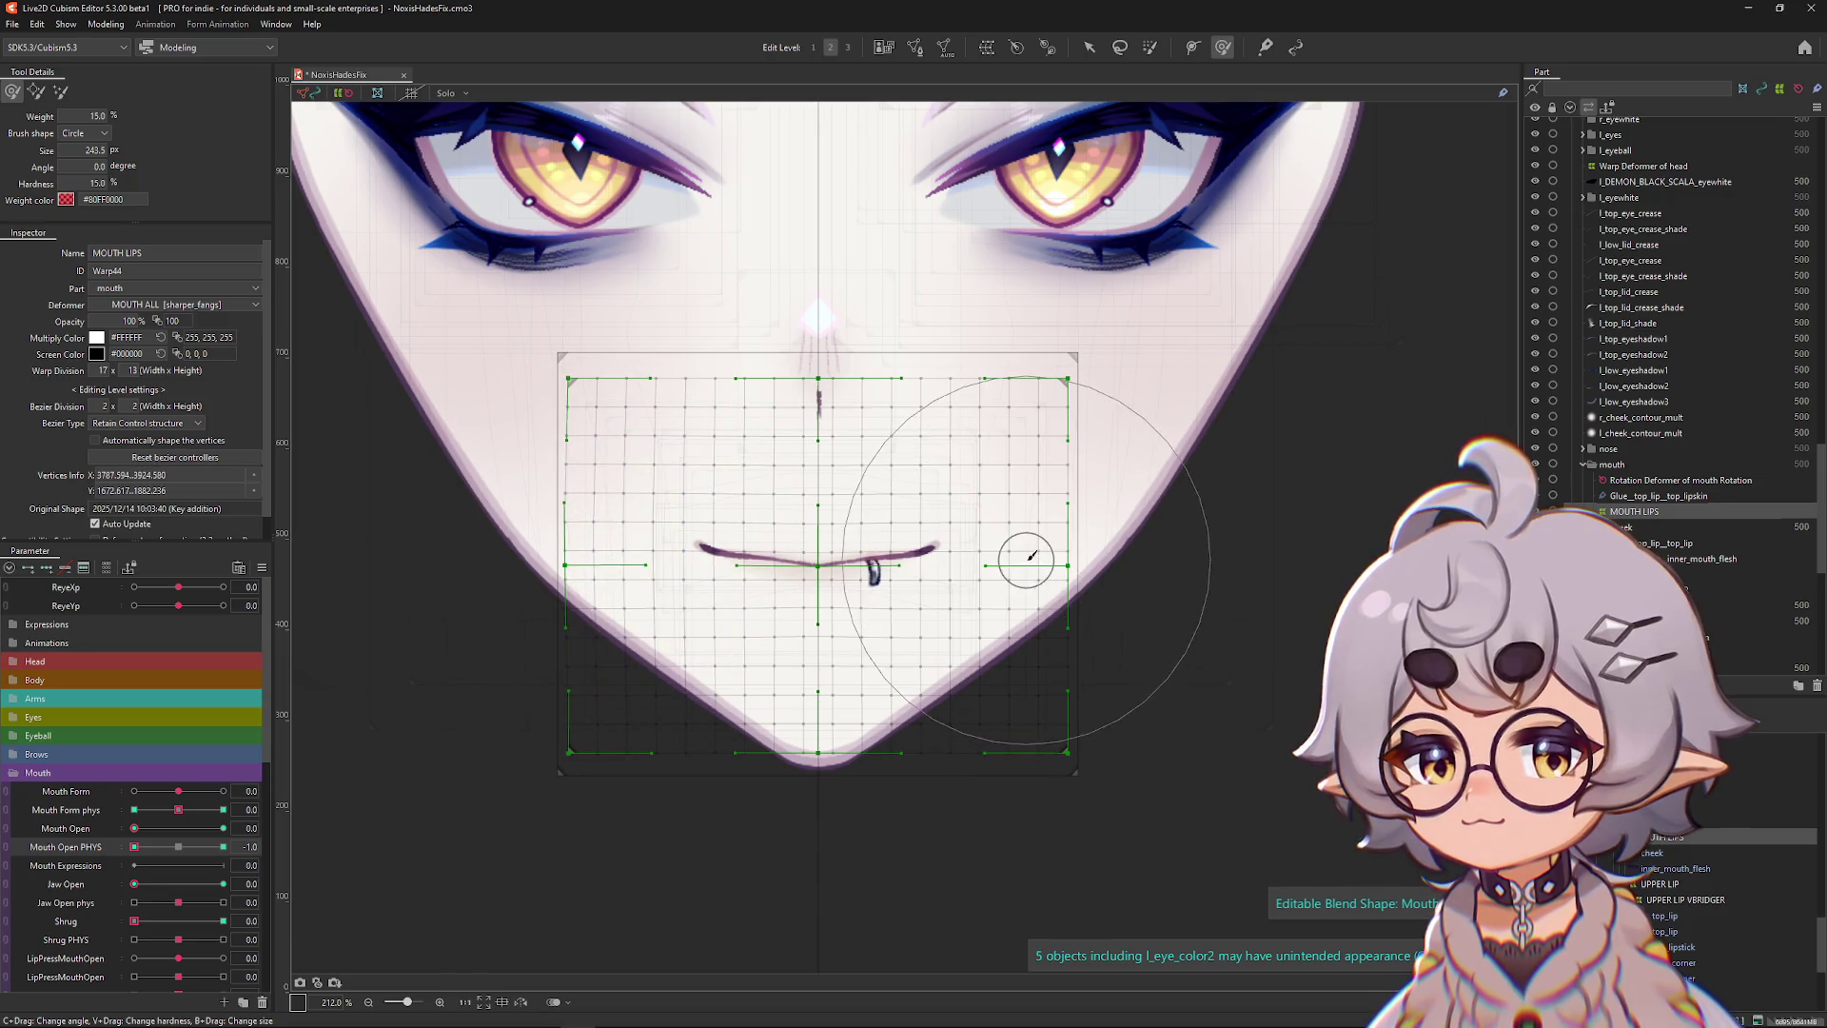
Reselect points across the whole mouth with a larger brush, toggling the grid overlay.
key("ctrl+h")
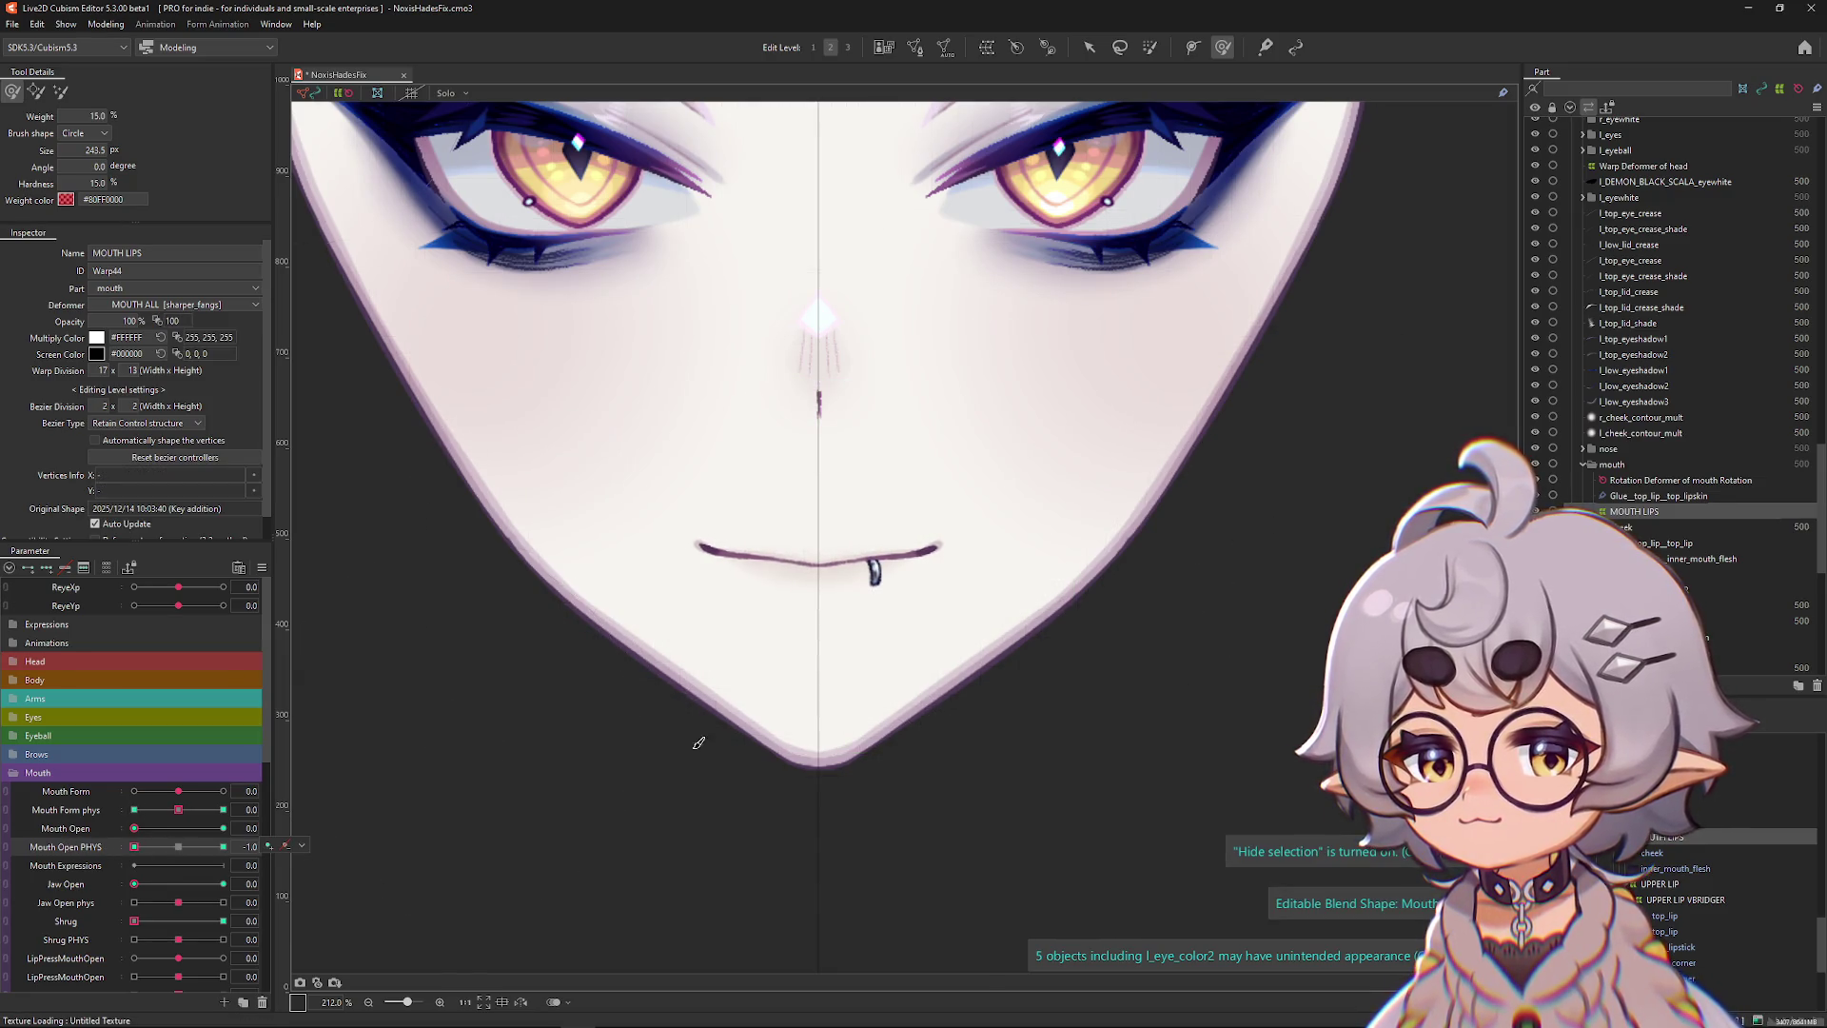
left_click(1018, 587)
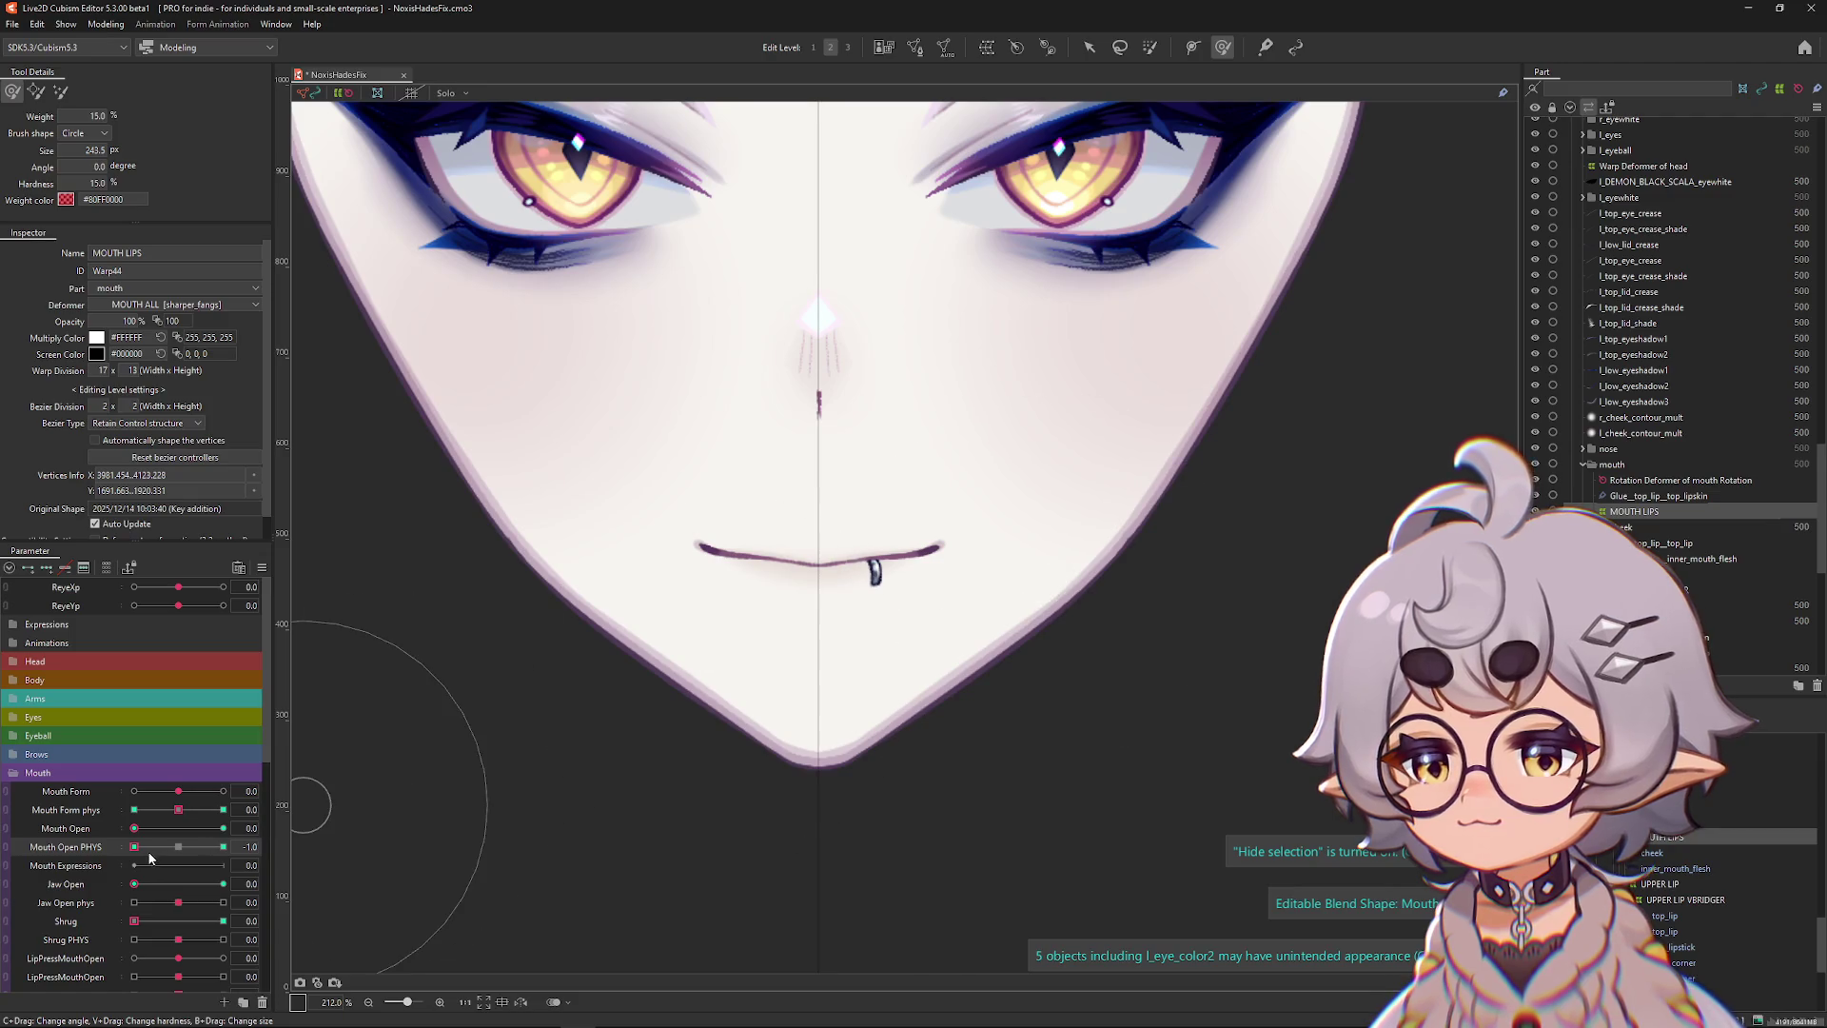
left_click(85, 855)
key("ctrl+h")
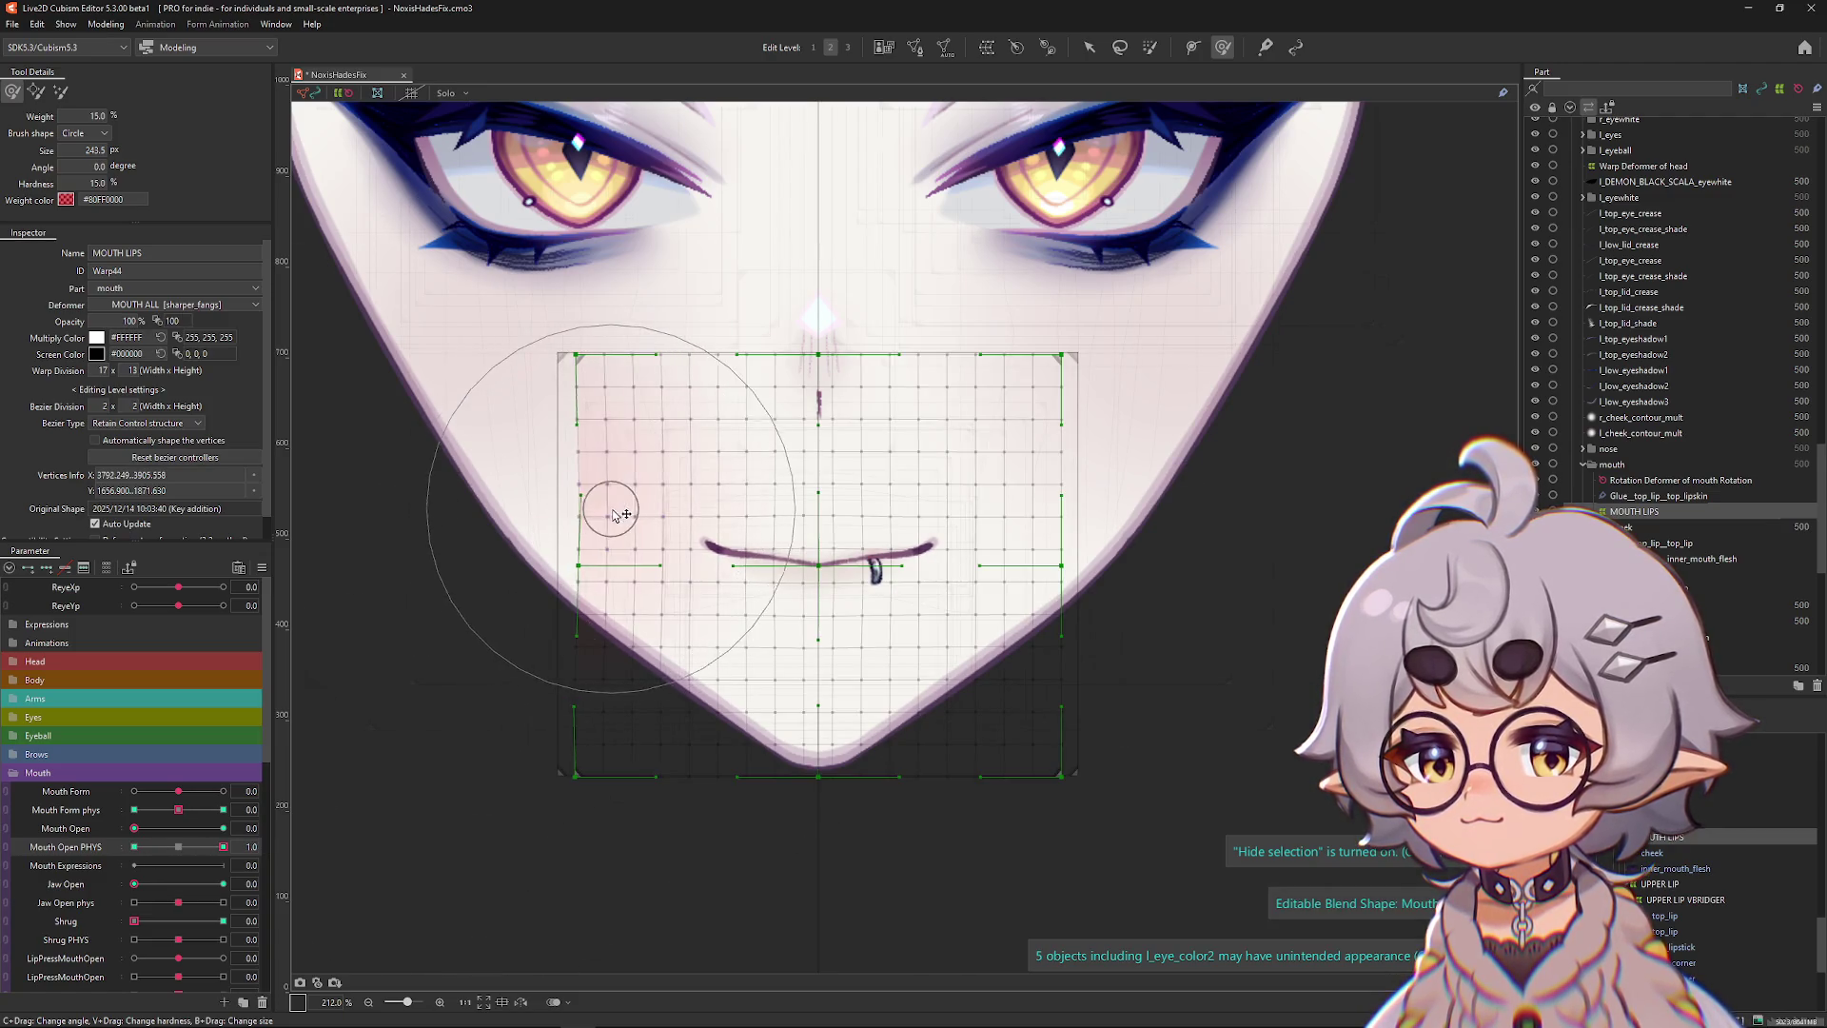
mouse_move(429, 542)
left_mouse_down()
mouse_move(1207, 530)
mouse_move(1179, 543)
left_mouse_up()
key("ctrl+h")
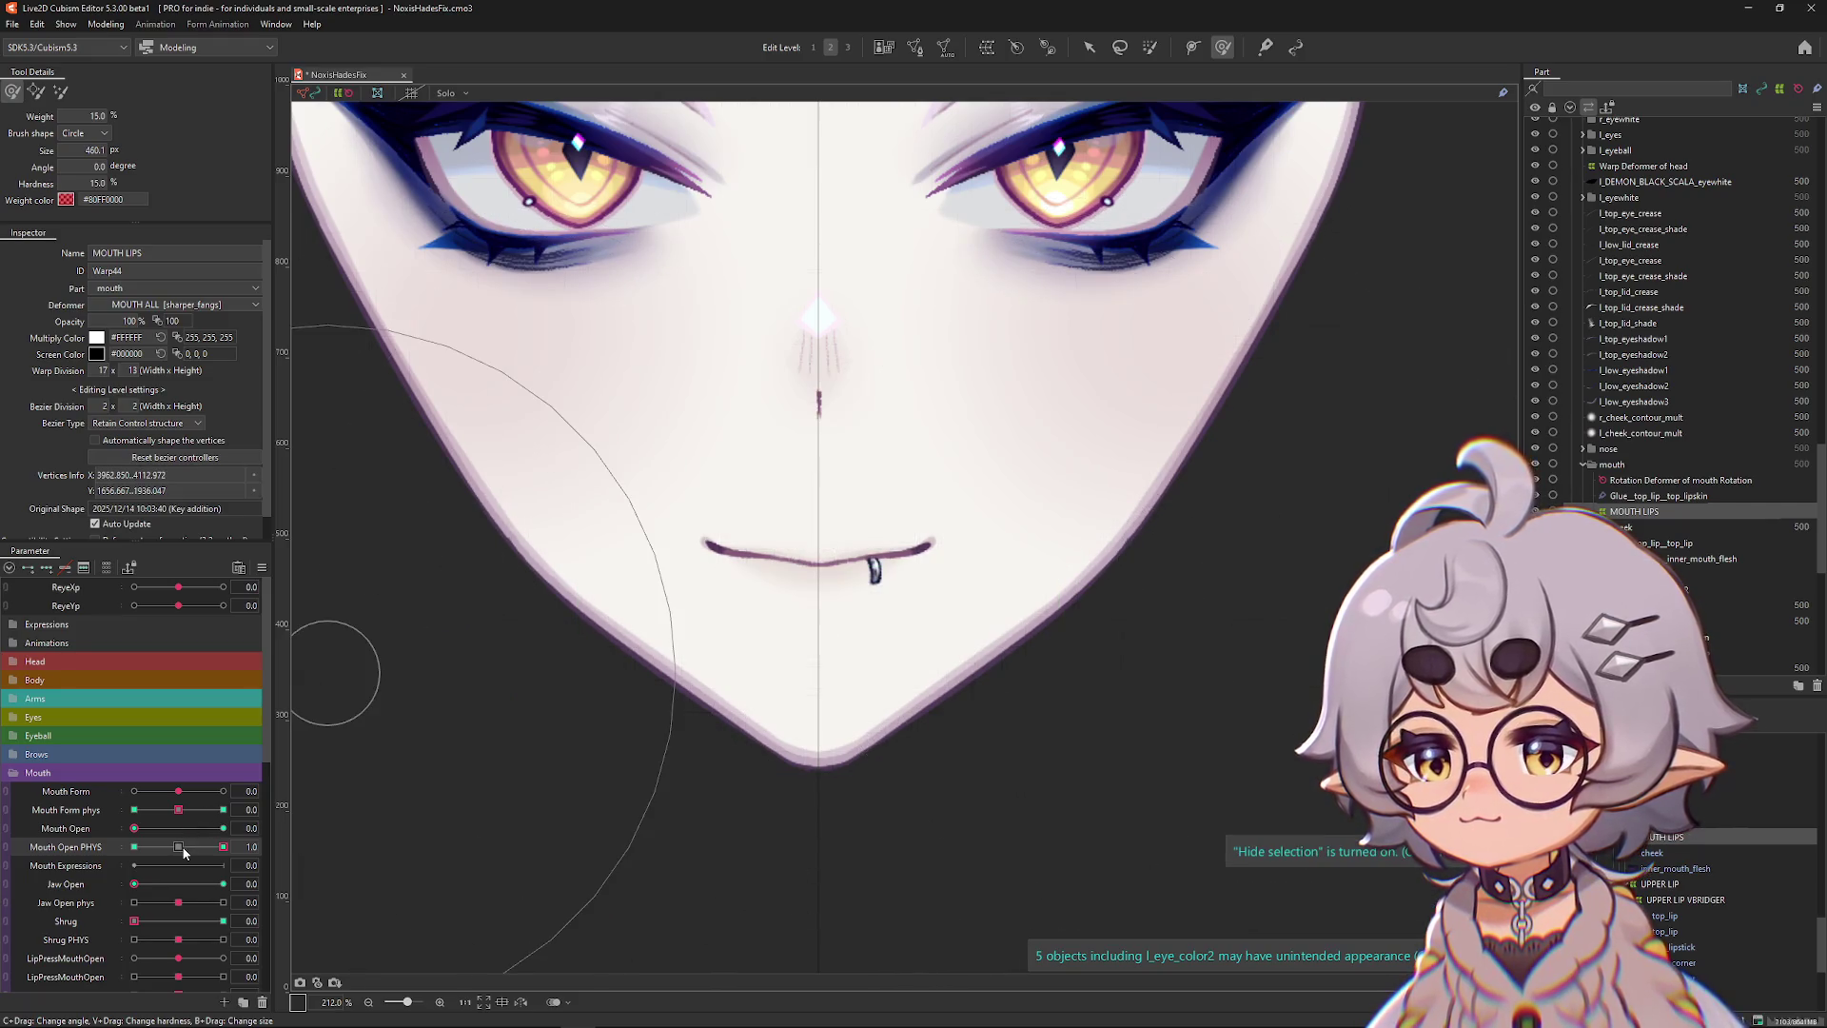
Open the mouth fully and set Mouth Open PHYS to 0.3.
left_click(223, 828)
left_click(195, 846)
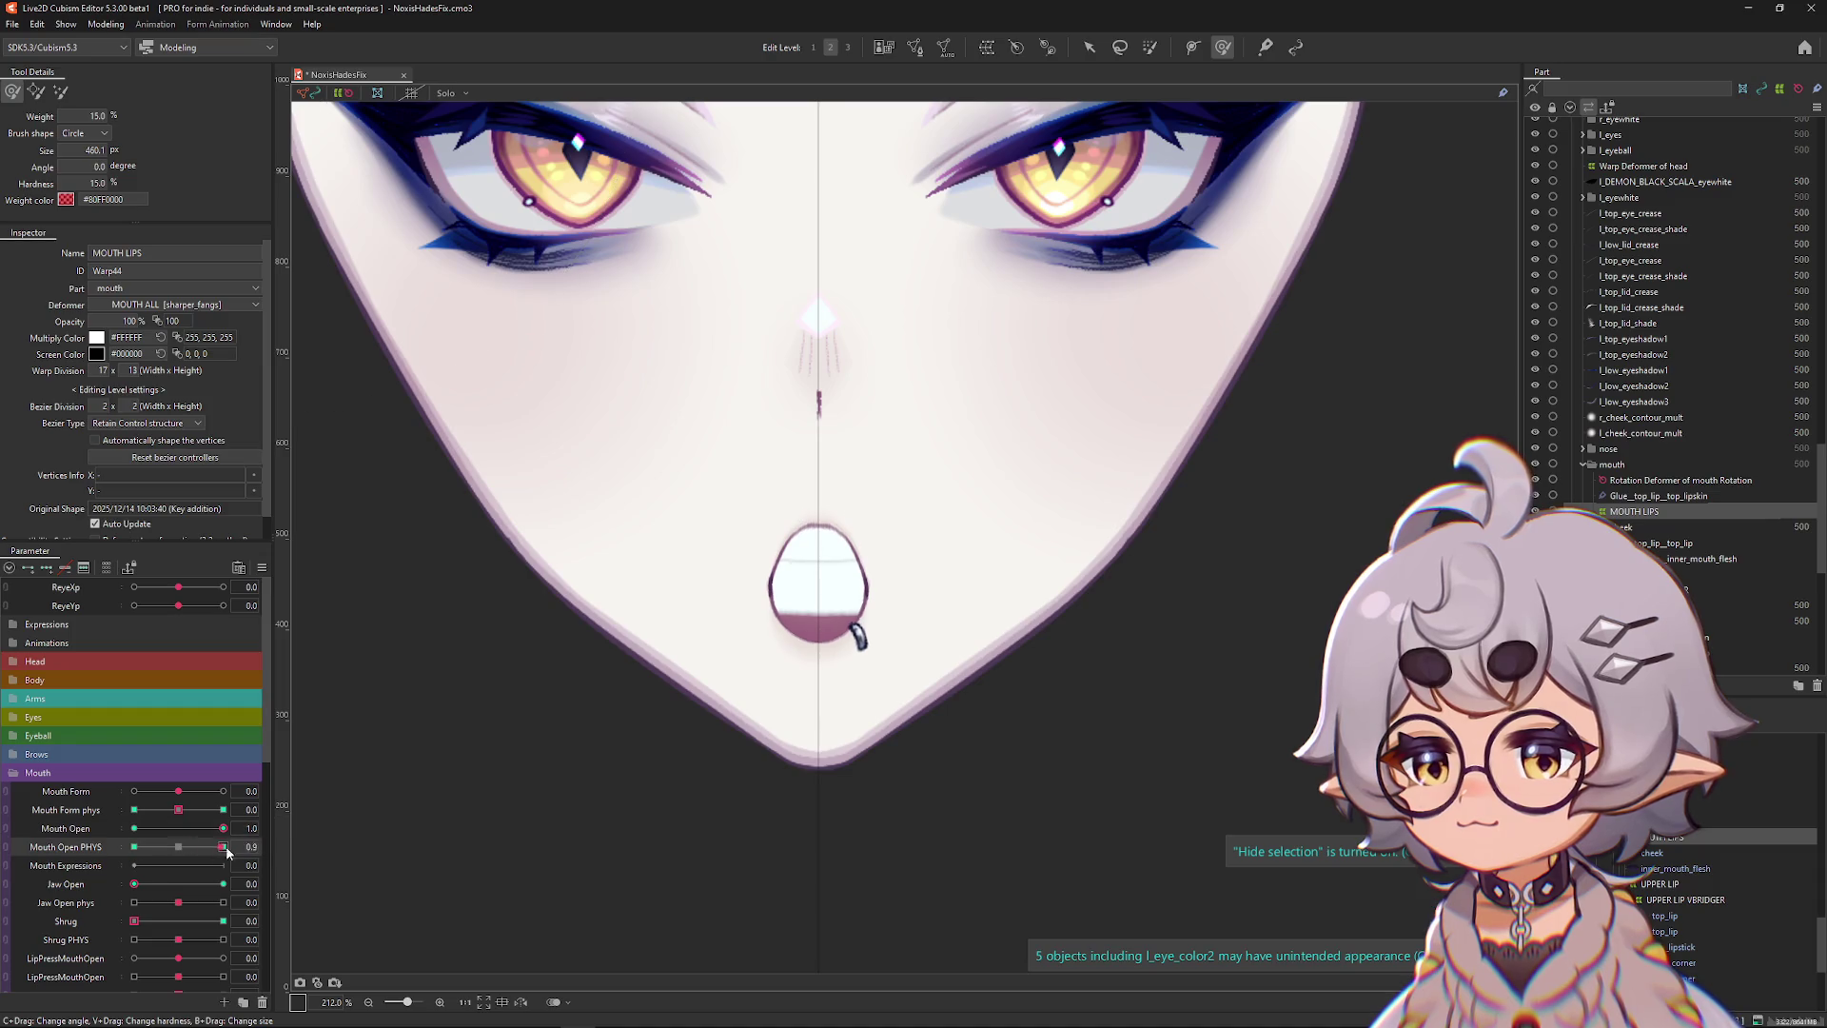
left_click(106, 24)
Duplicate the JAW OPEN PHYS group and set its input to Mouth Open.
left_click(143, 344)
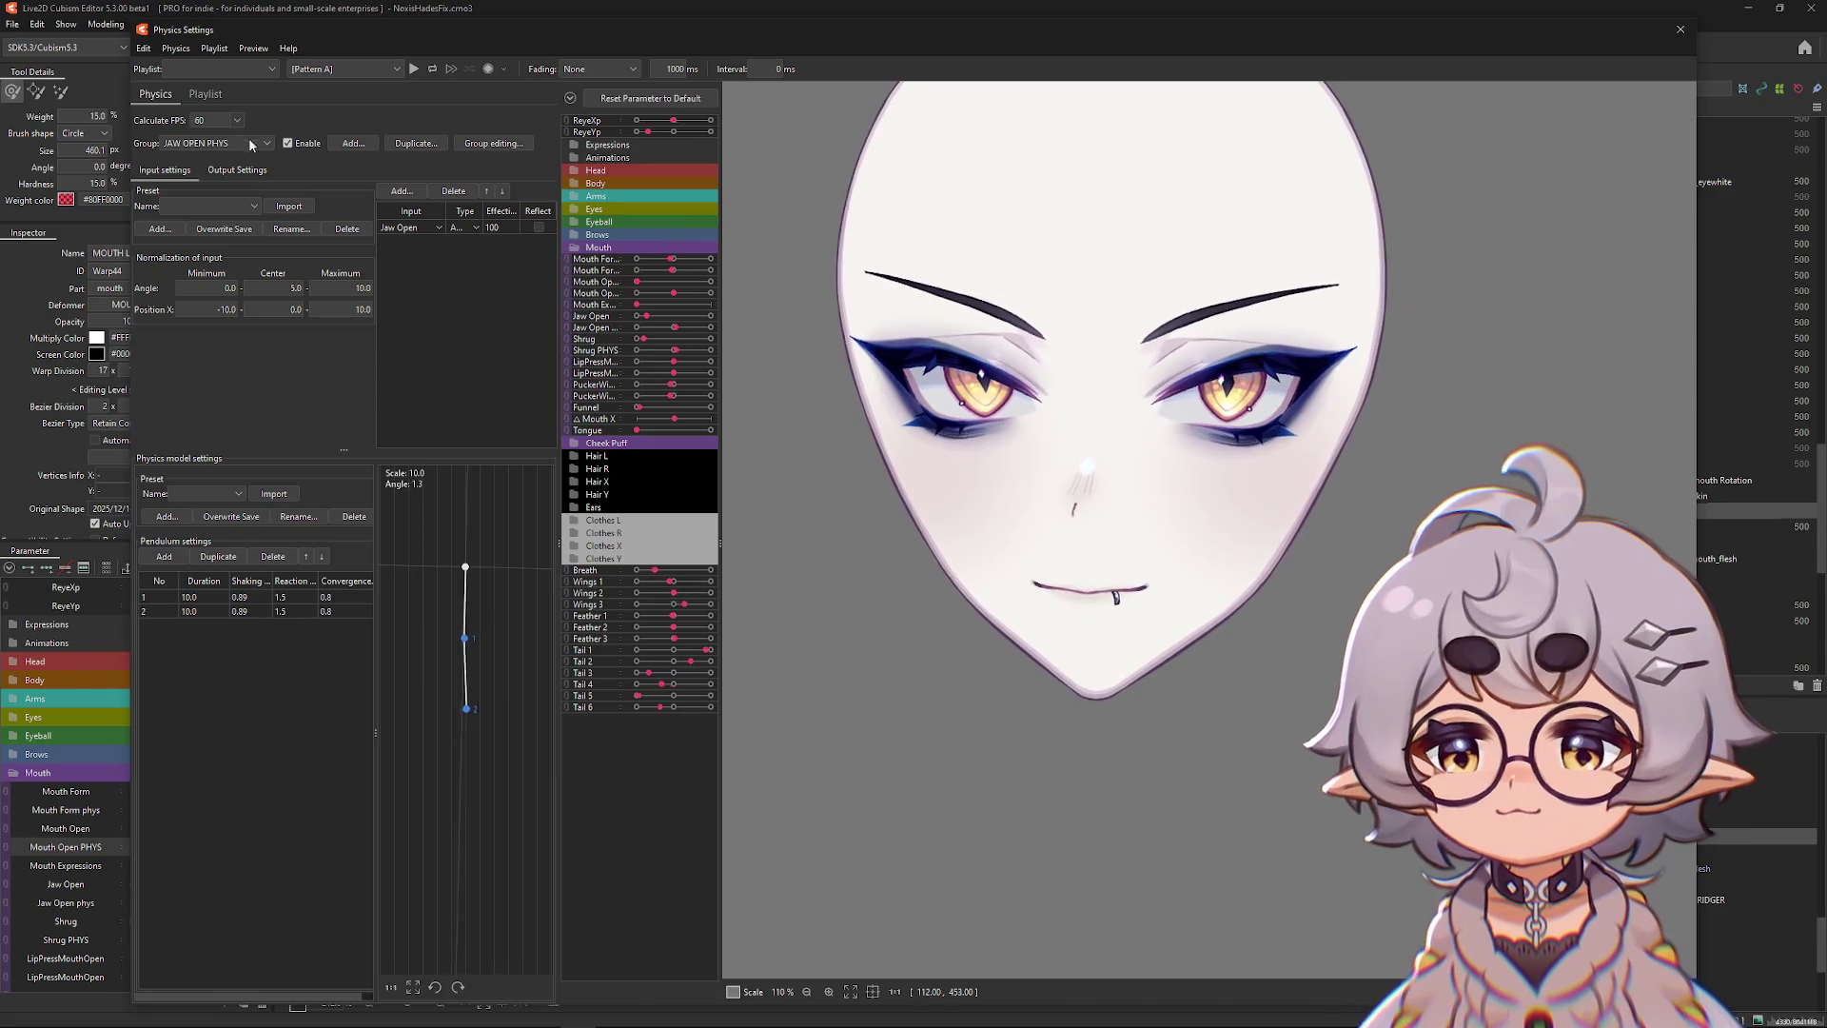
left_click(415, 143)
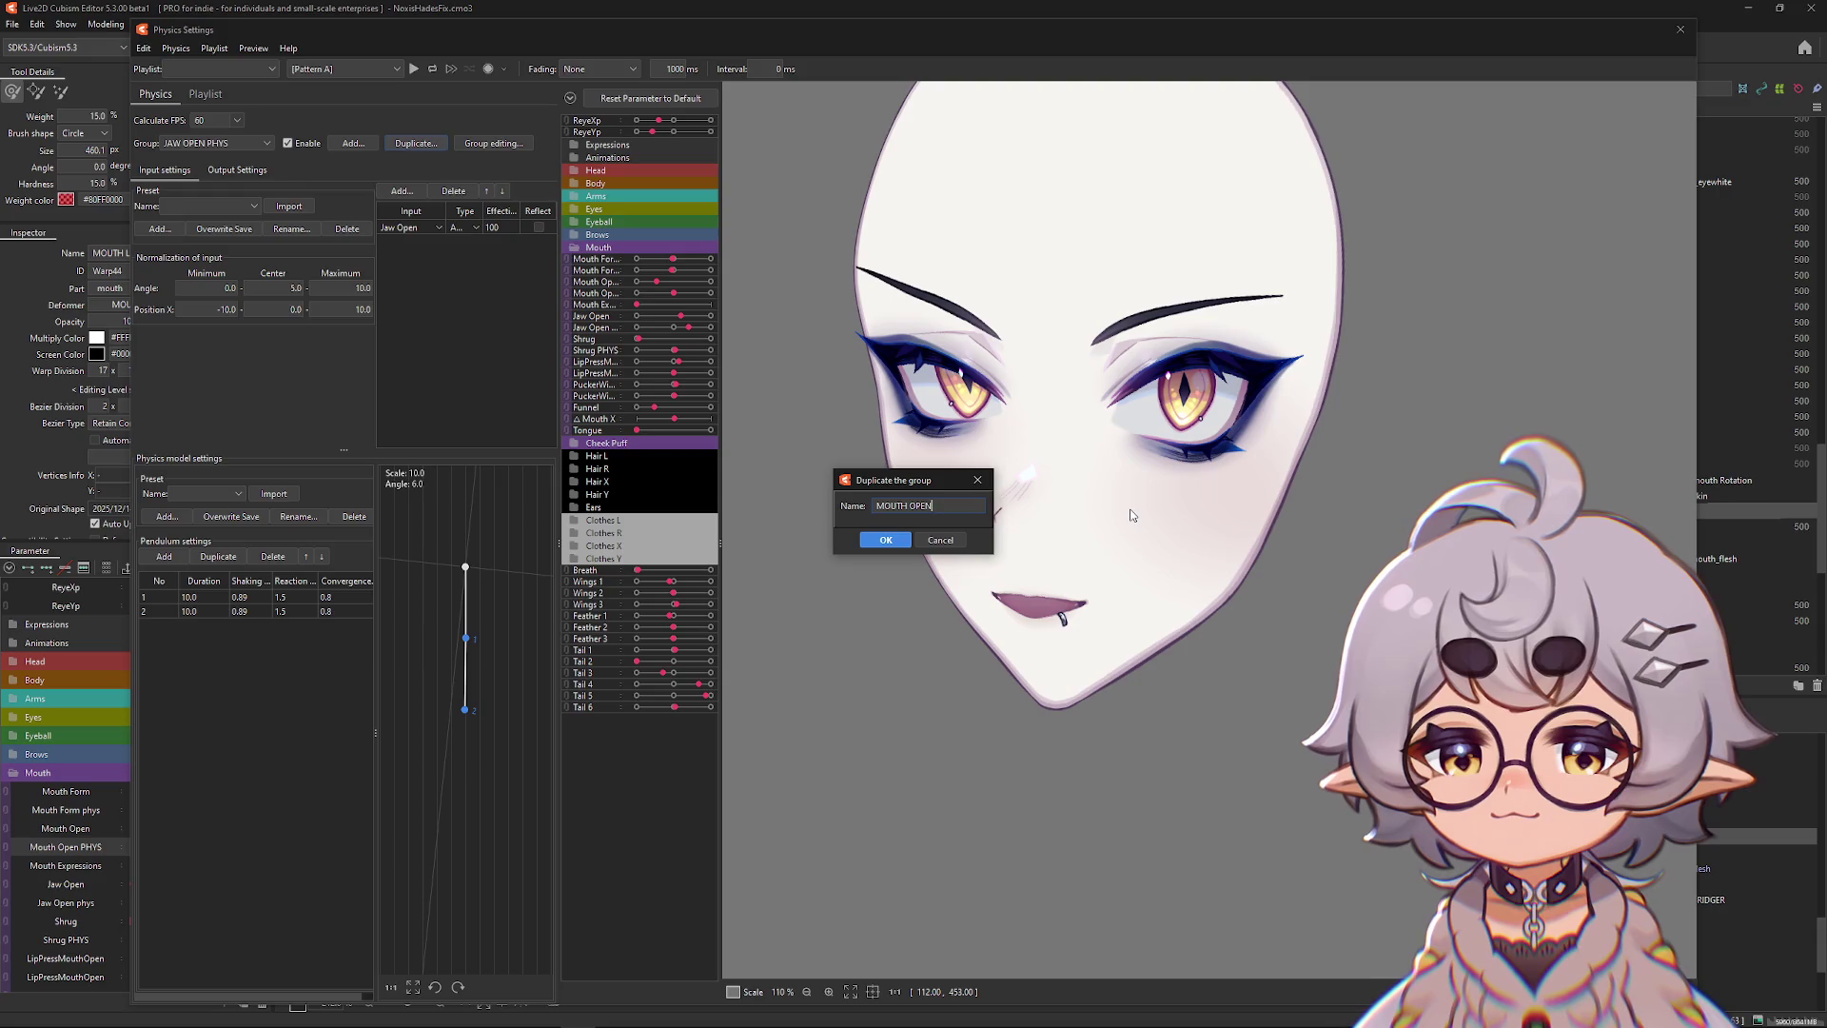
left_click(403, 228)
scroll(457, 292, "down", 6)
scroll(456, 293, "down", 6)
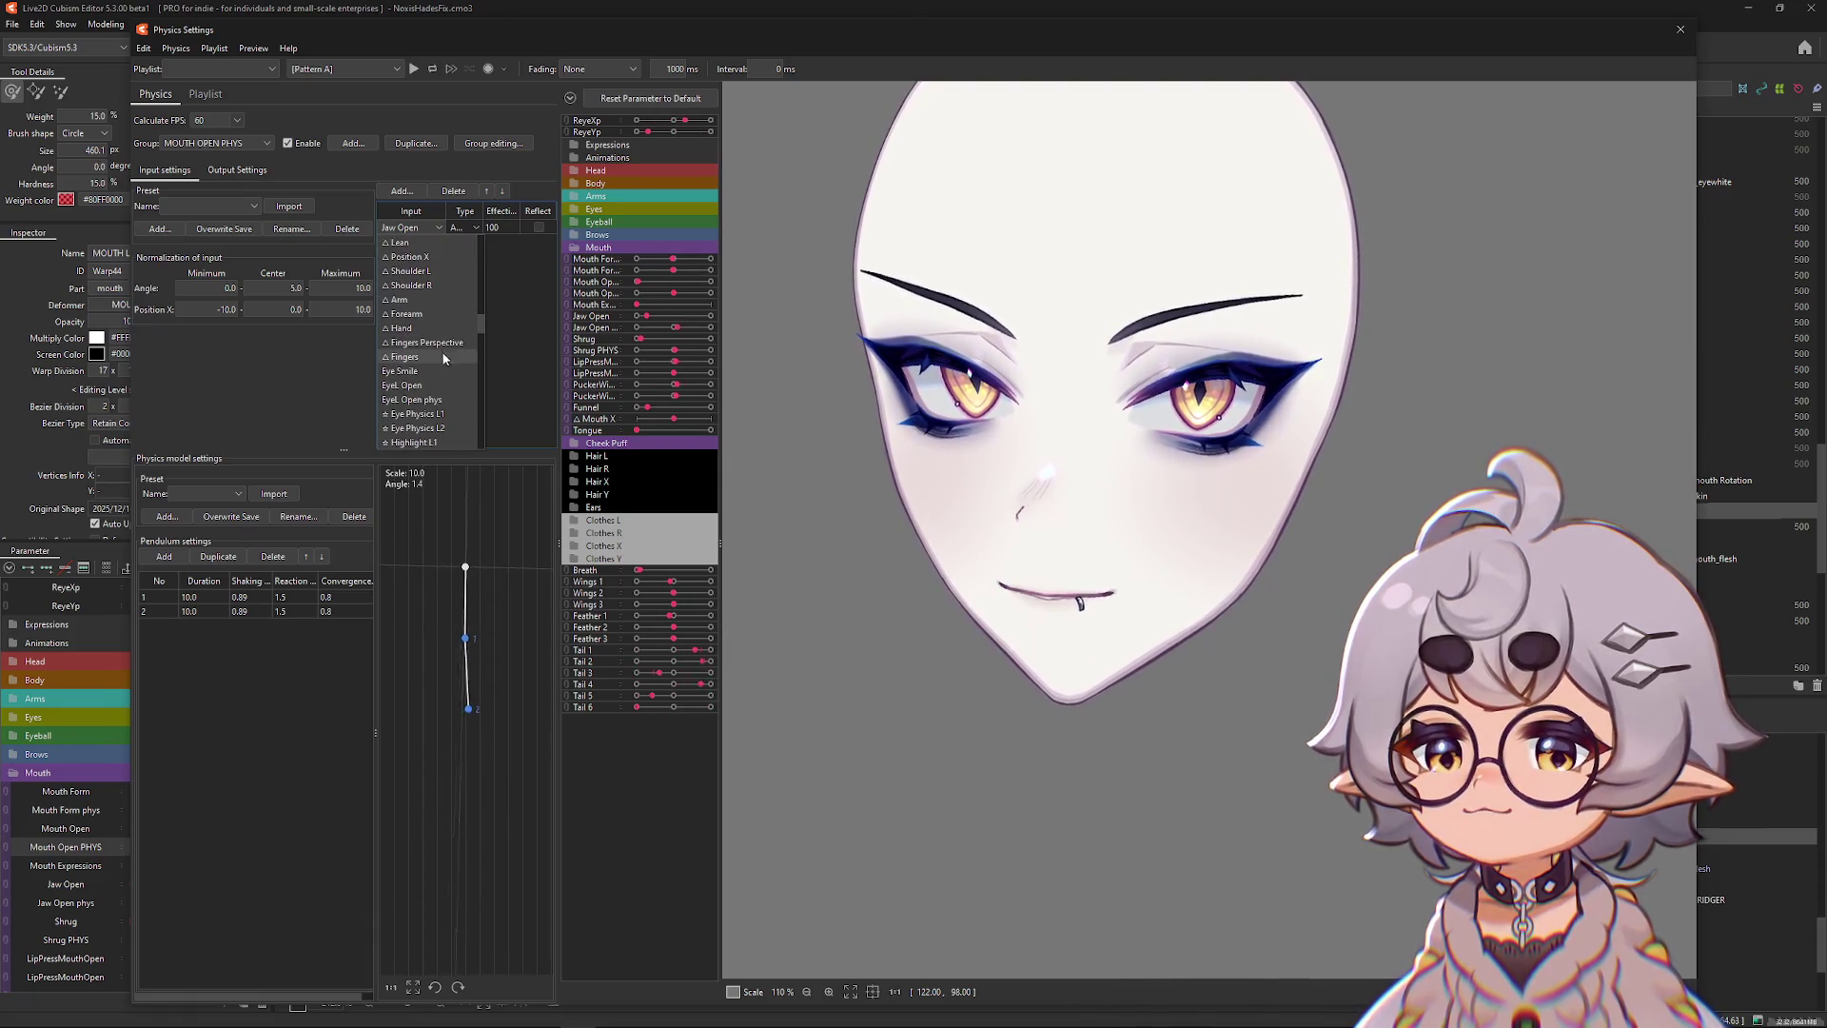
scroll(448, 357, "down", 10)
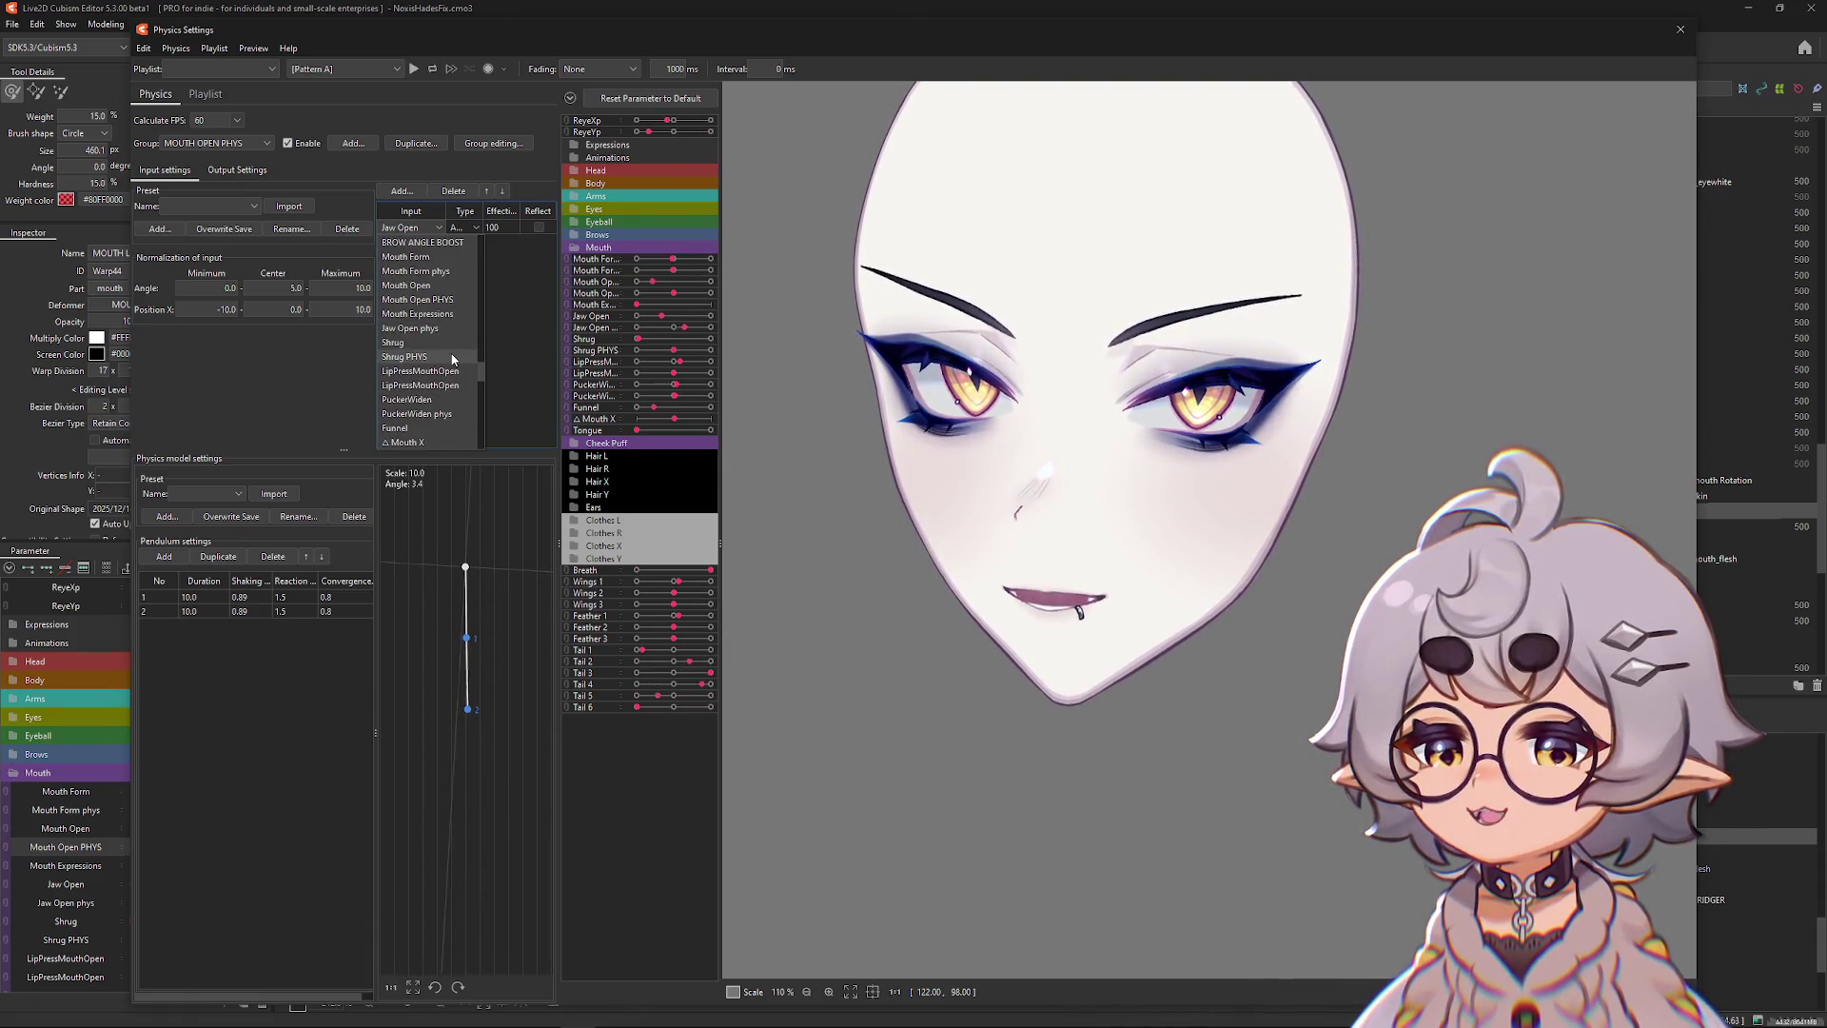
left_click(409, 284)
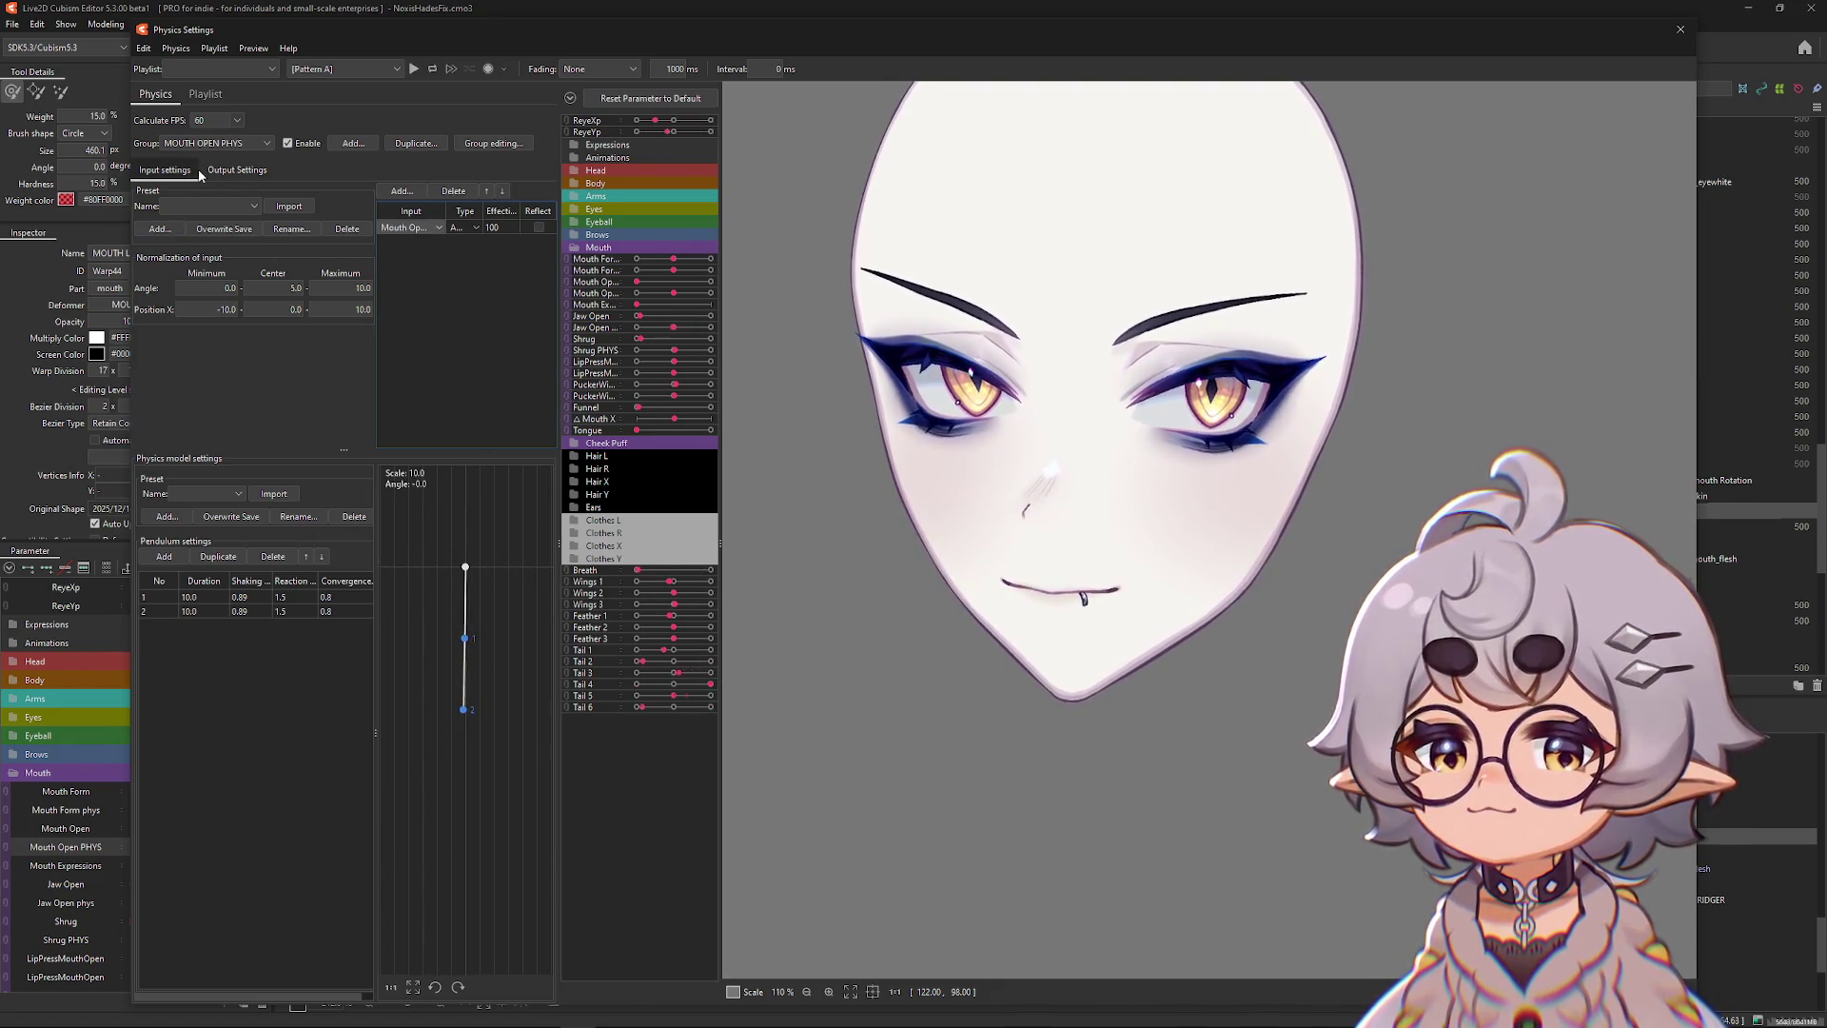
Set the group's output to Mouth Open PHYS and increase the output scale.
left_click(237, 170)
left_click(252, 230)
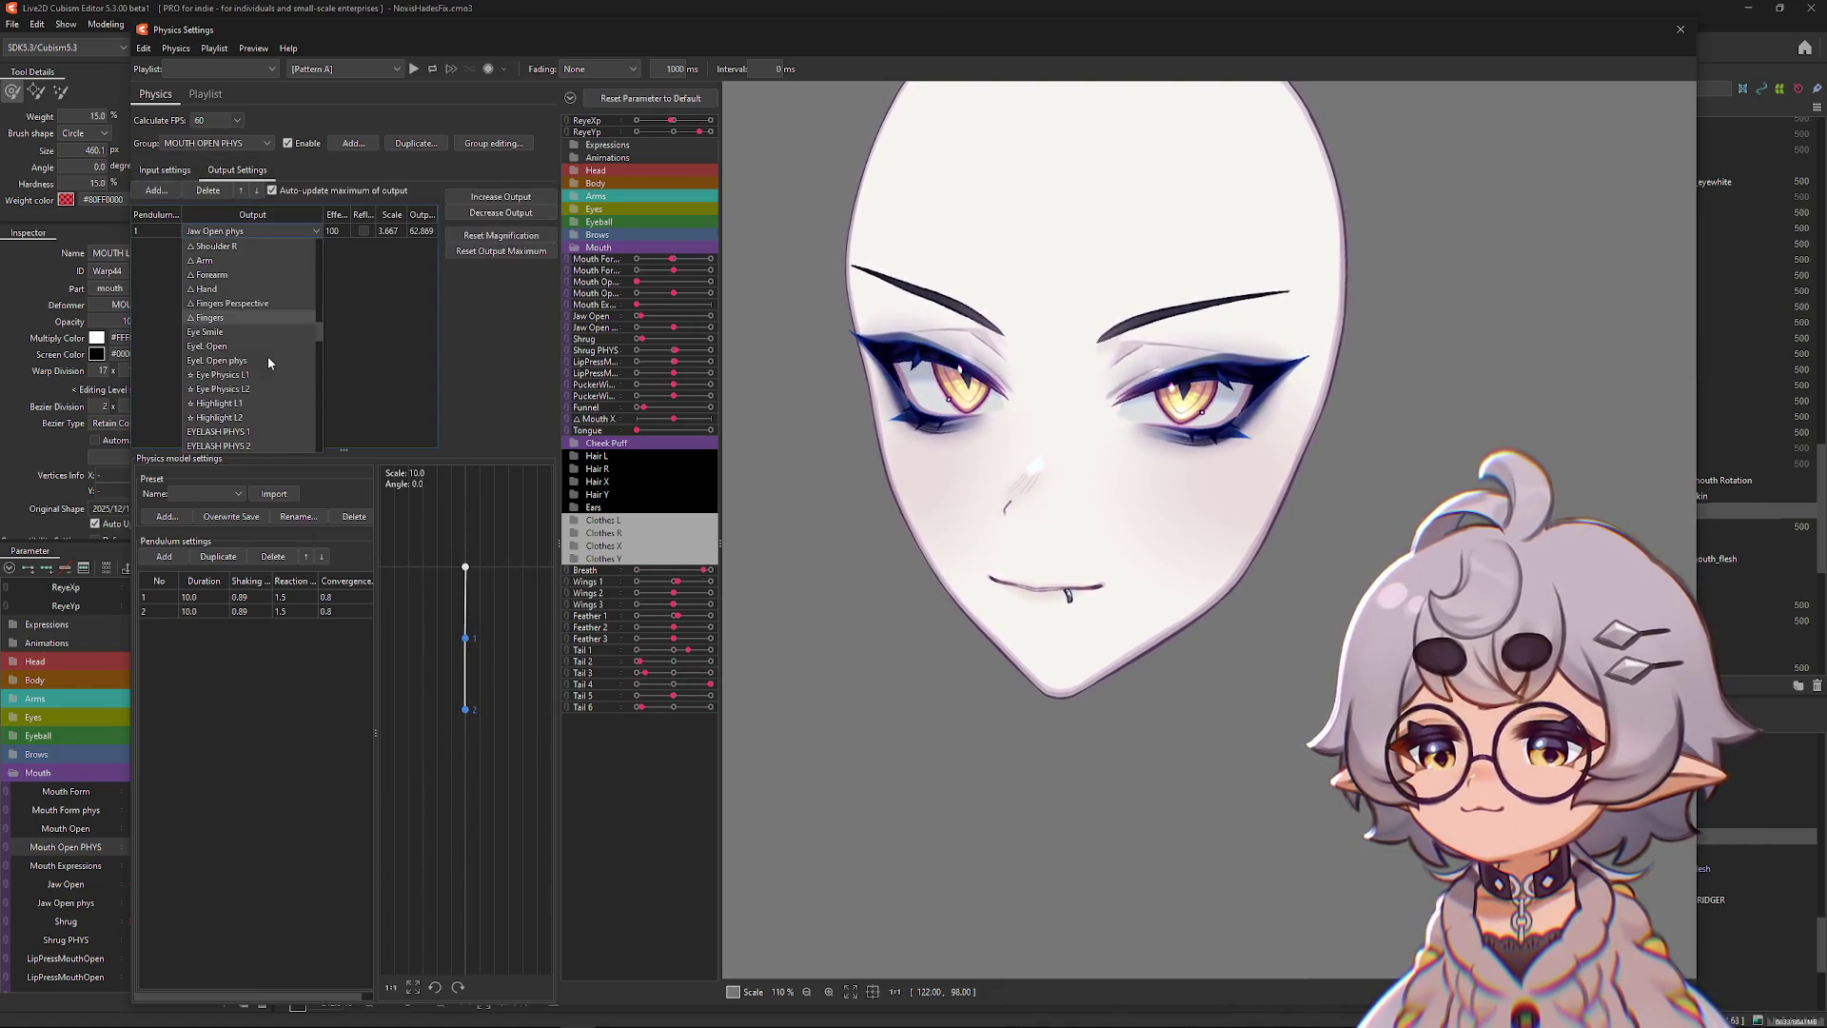
scroll(257, 347, "down", 5)
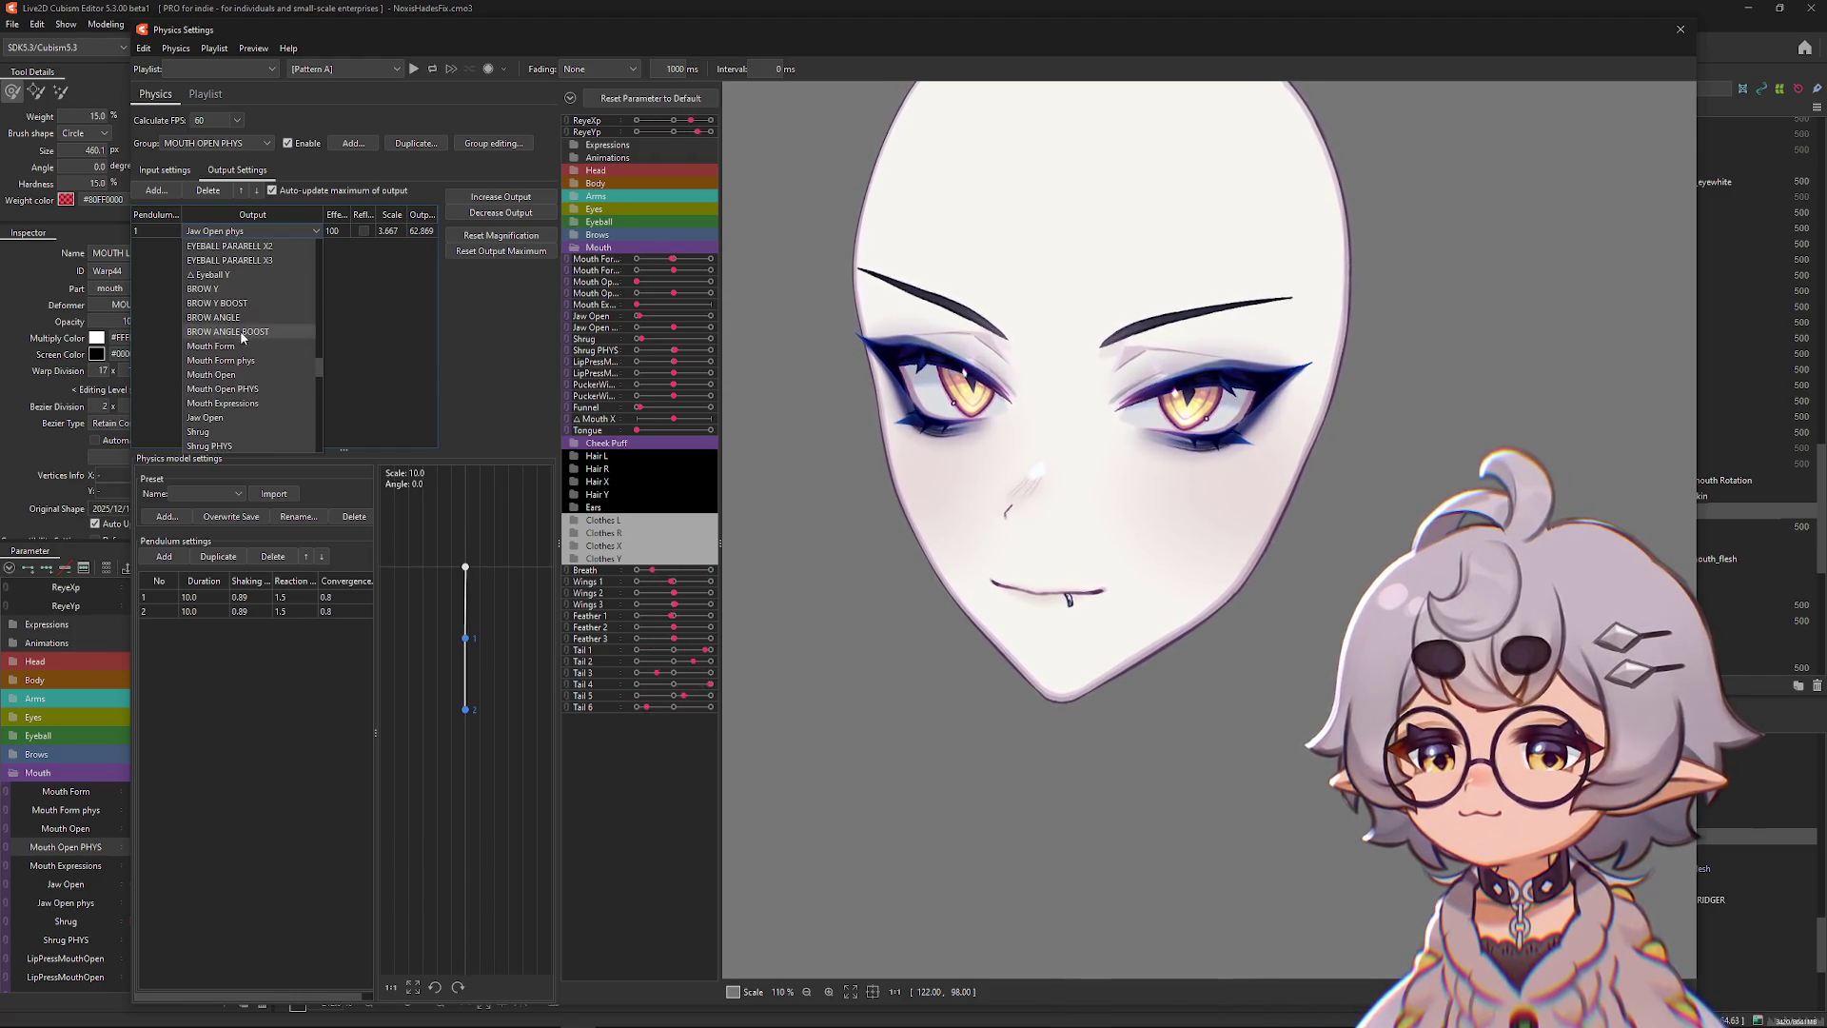
left_click(223, 388)
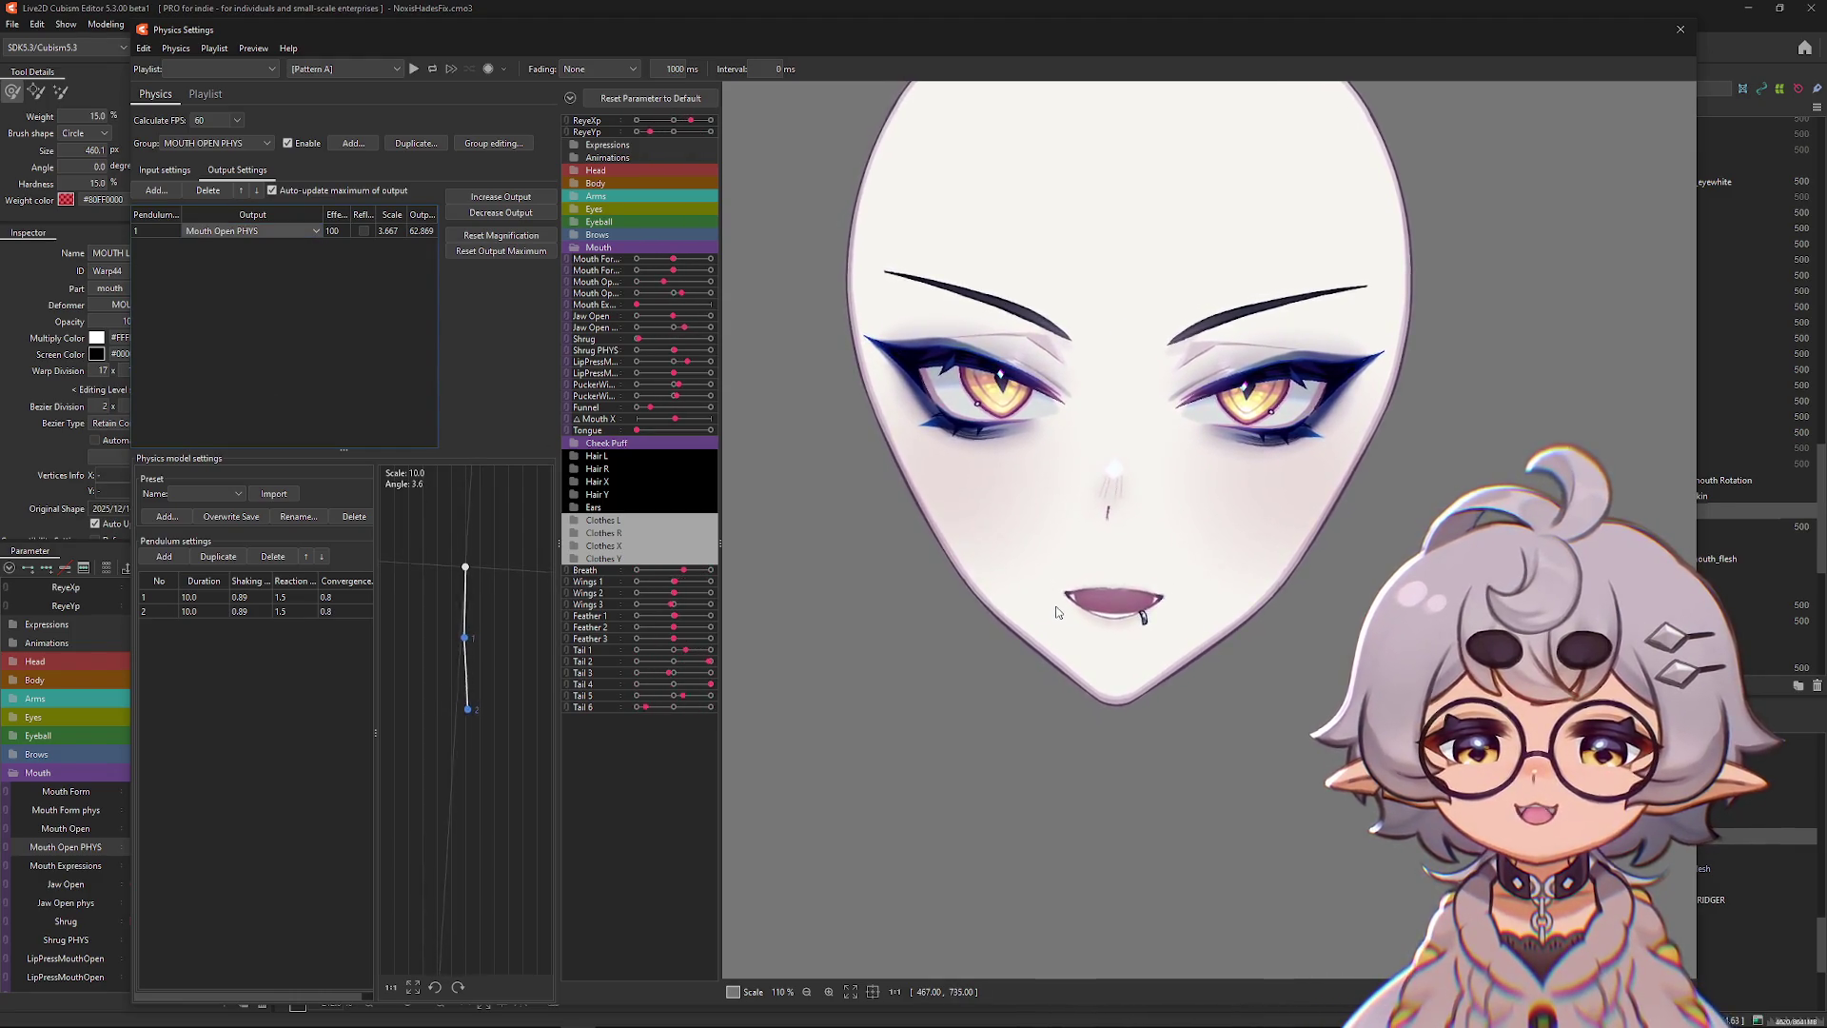
left_click(499, 197)
key("Return")
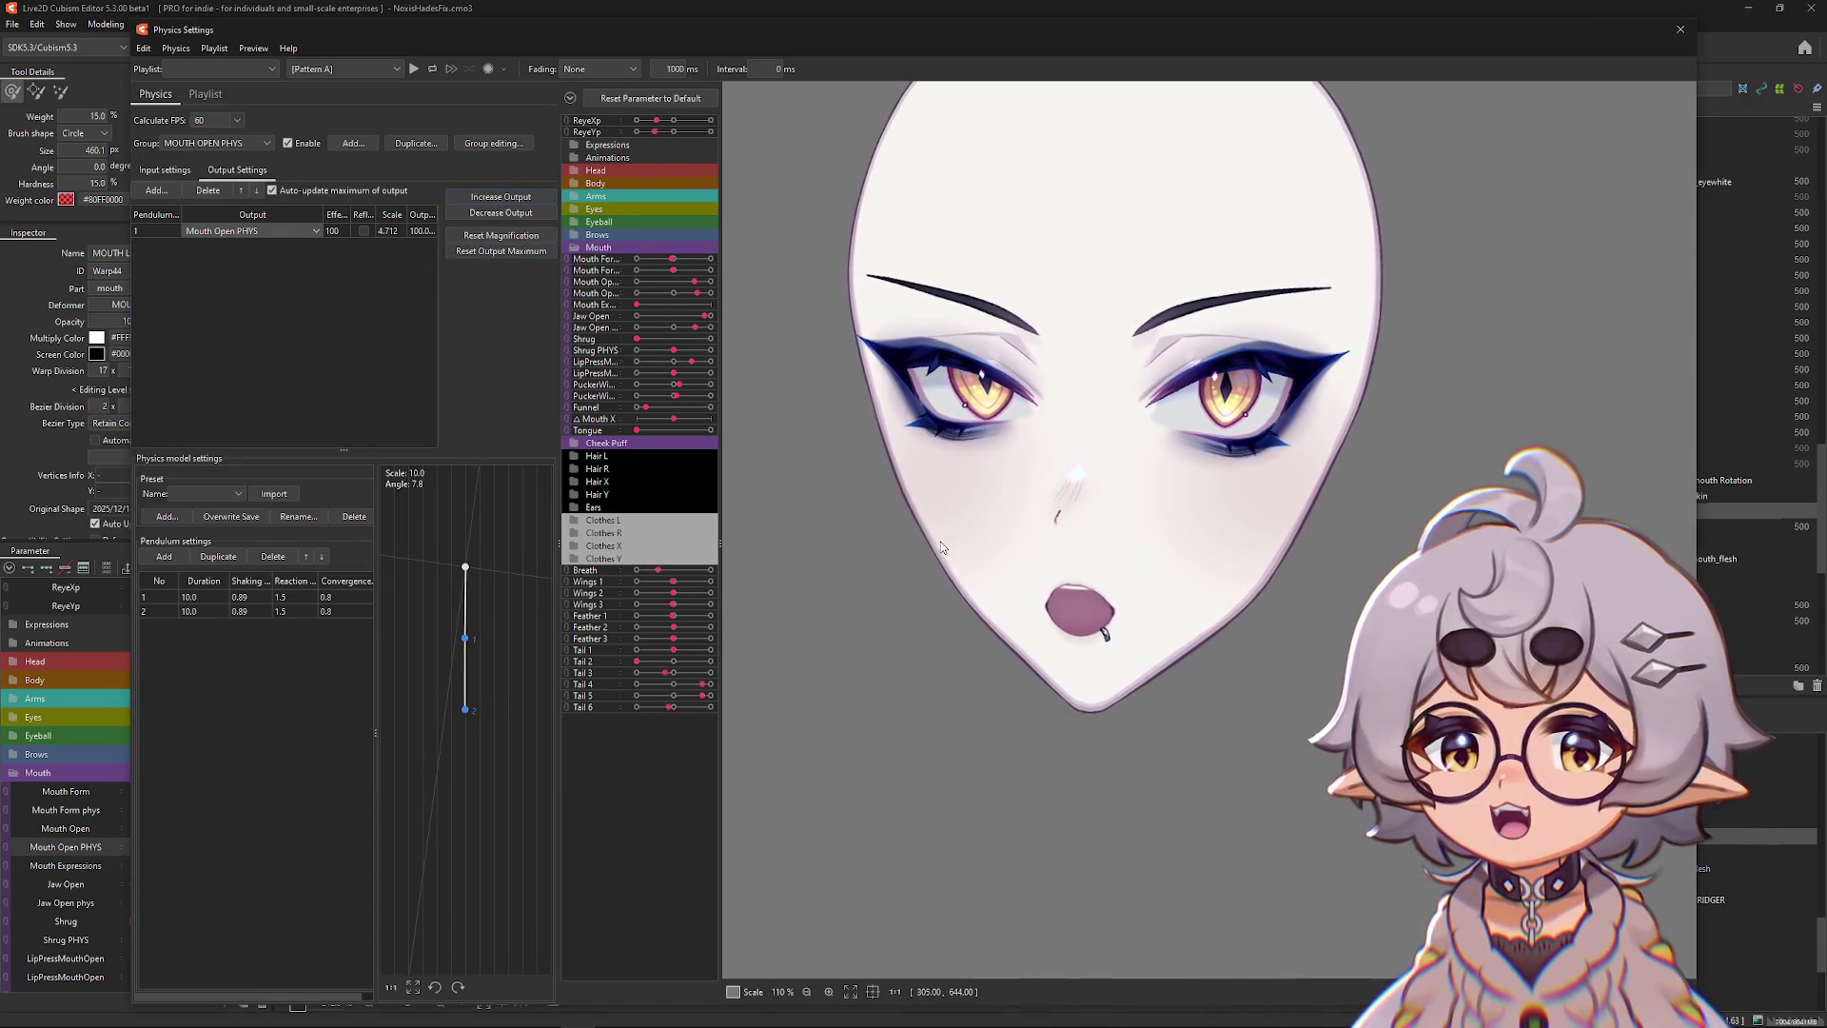
scroll(1311, 569, "up", 3)
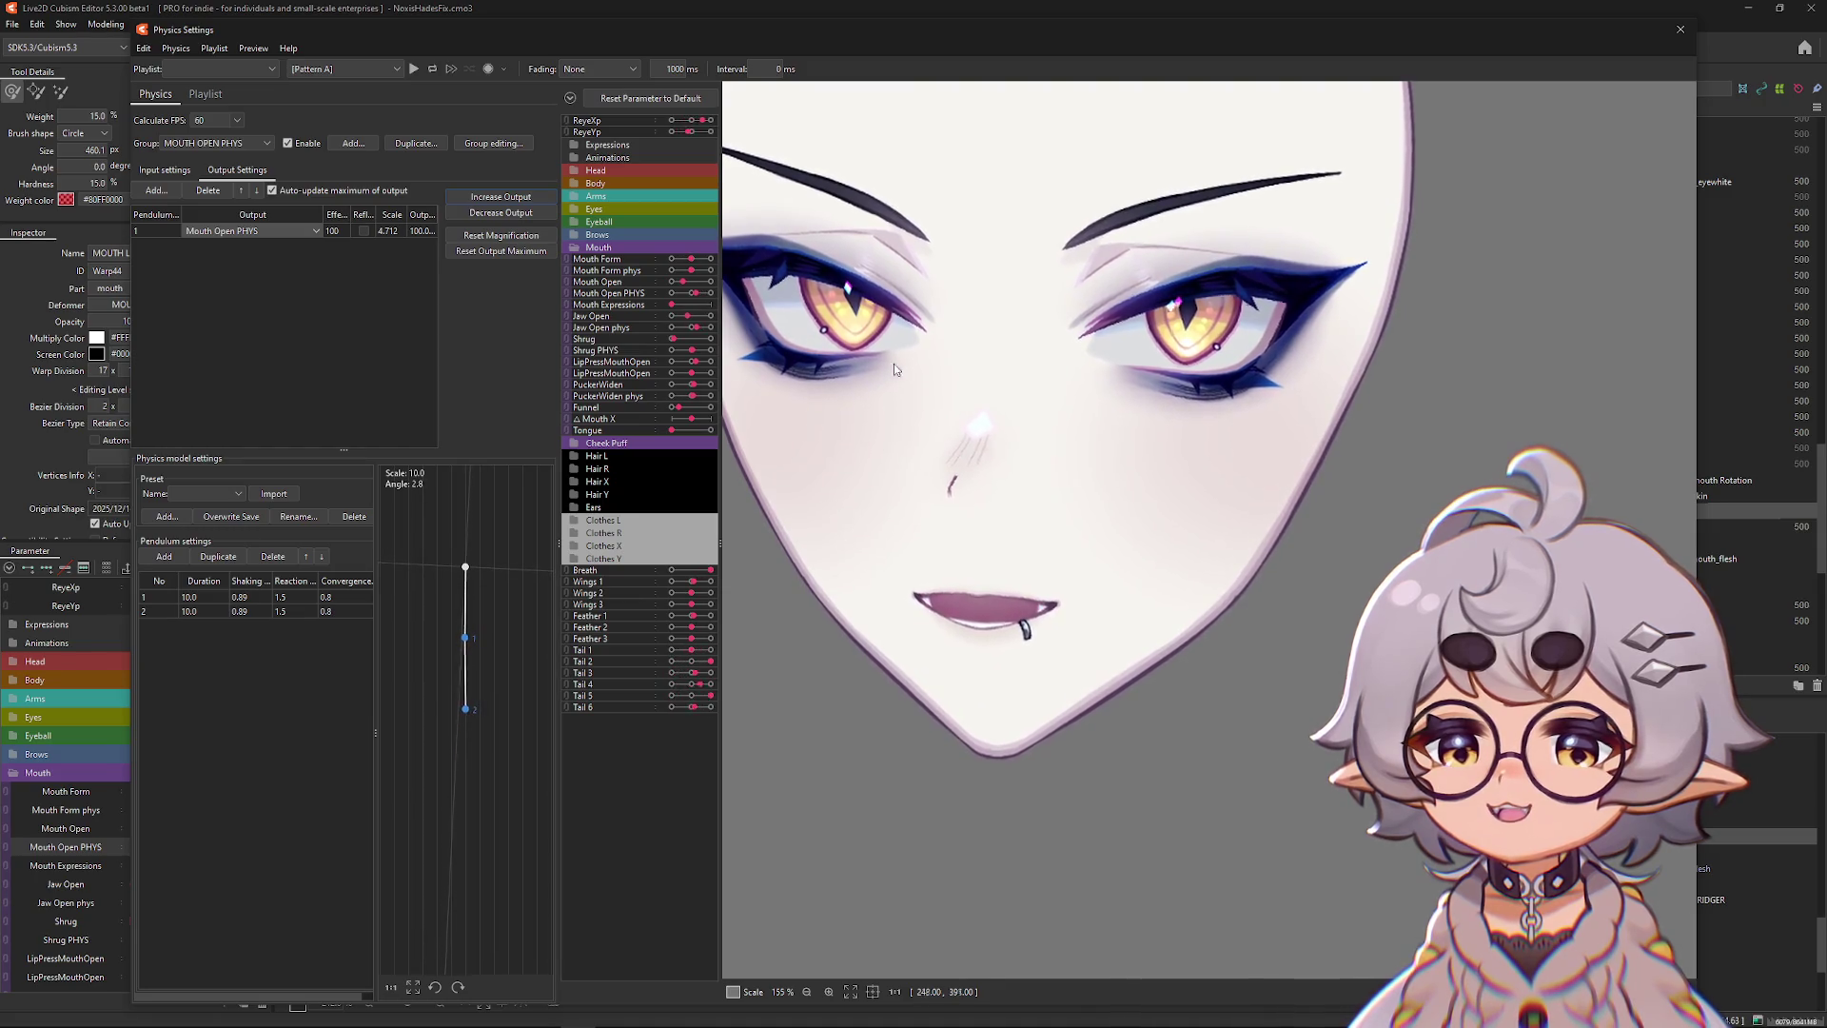
Try pendulum 1 durations 5 and 5.1, restore 10, accept output scale 6.873, and close.
double_click(189, 598)
type("5")
key("Return")
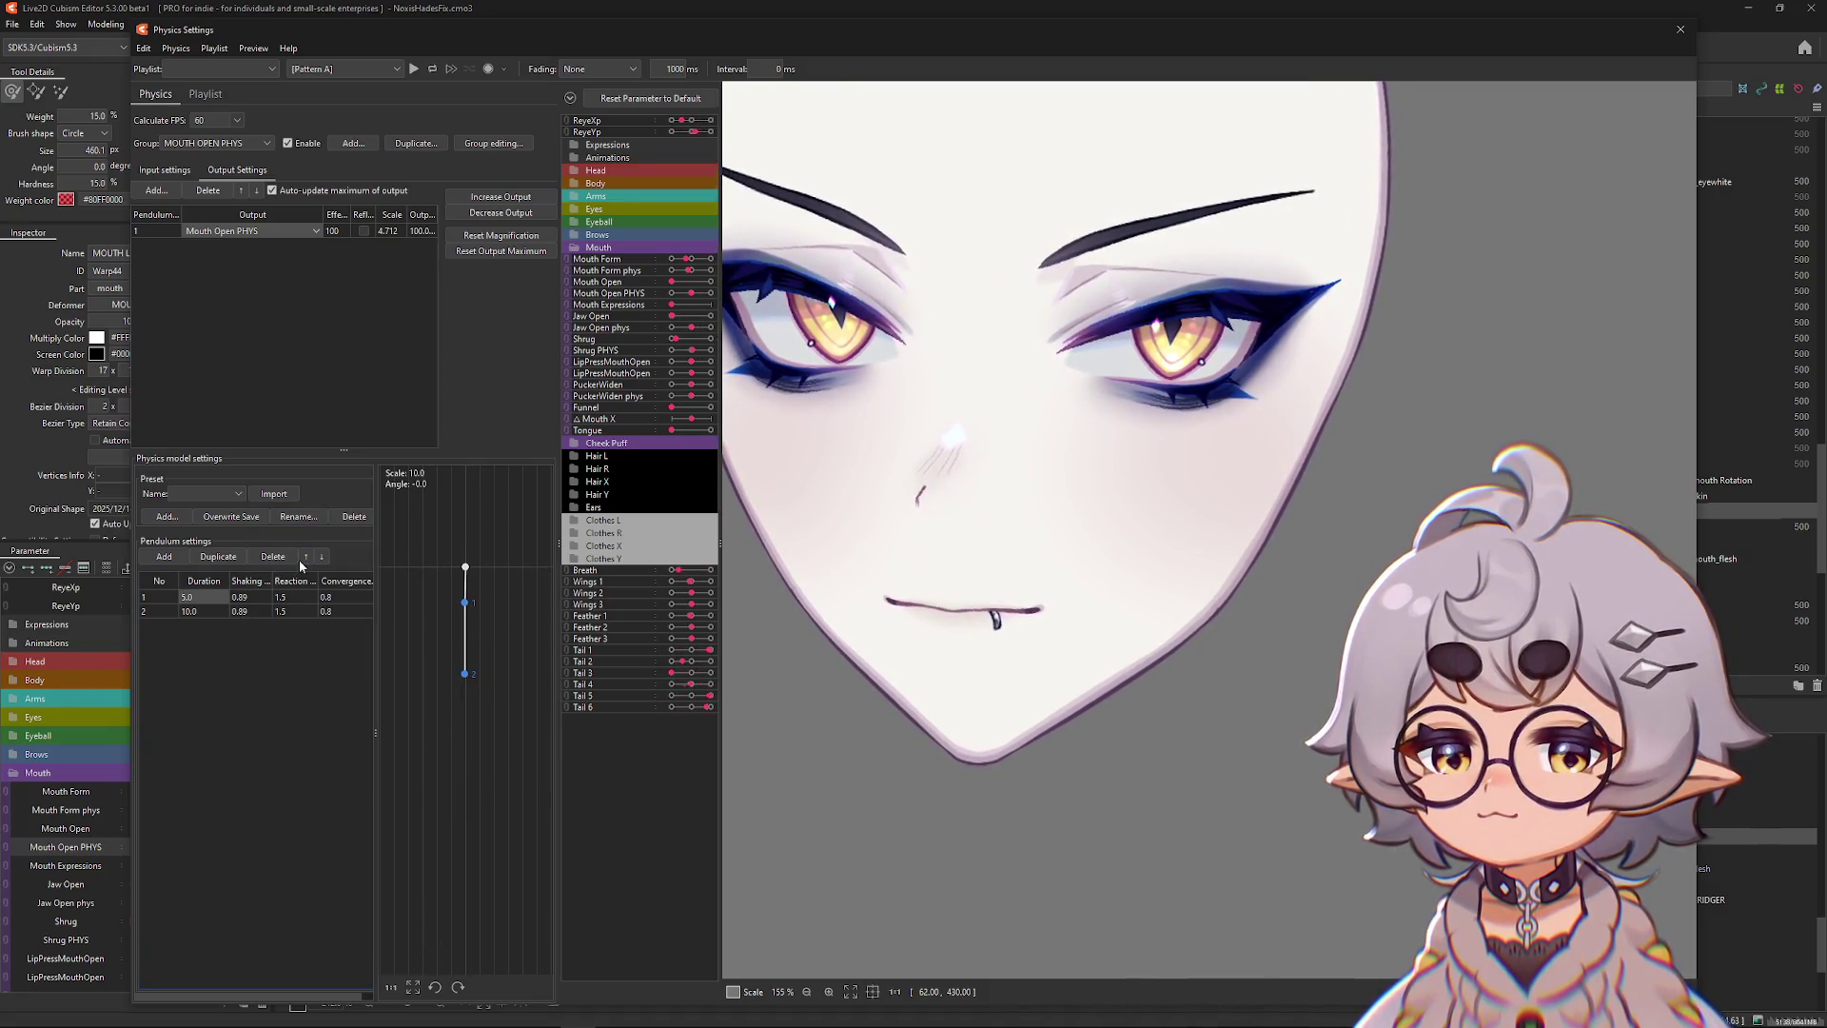
double_click(195, 596)
type("5.1")
key("Return")
double_click(207, 596)
type("10")
key("Return")
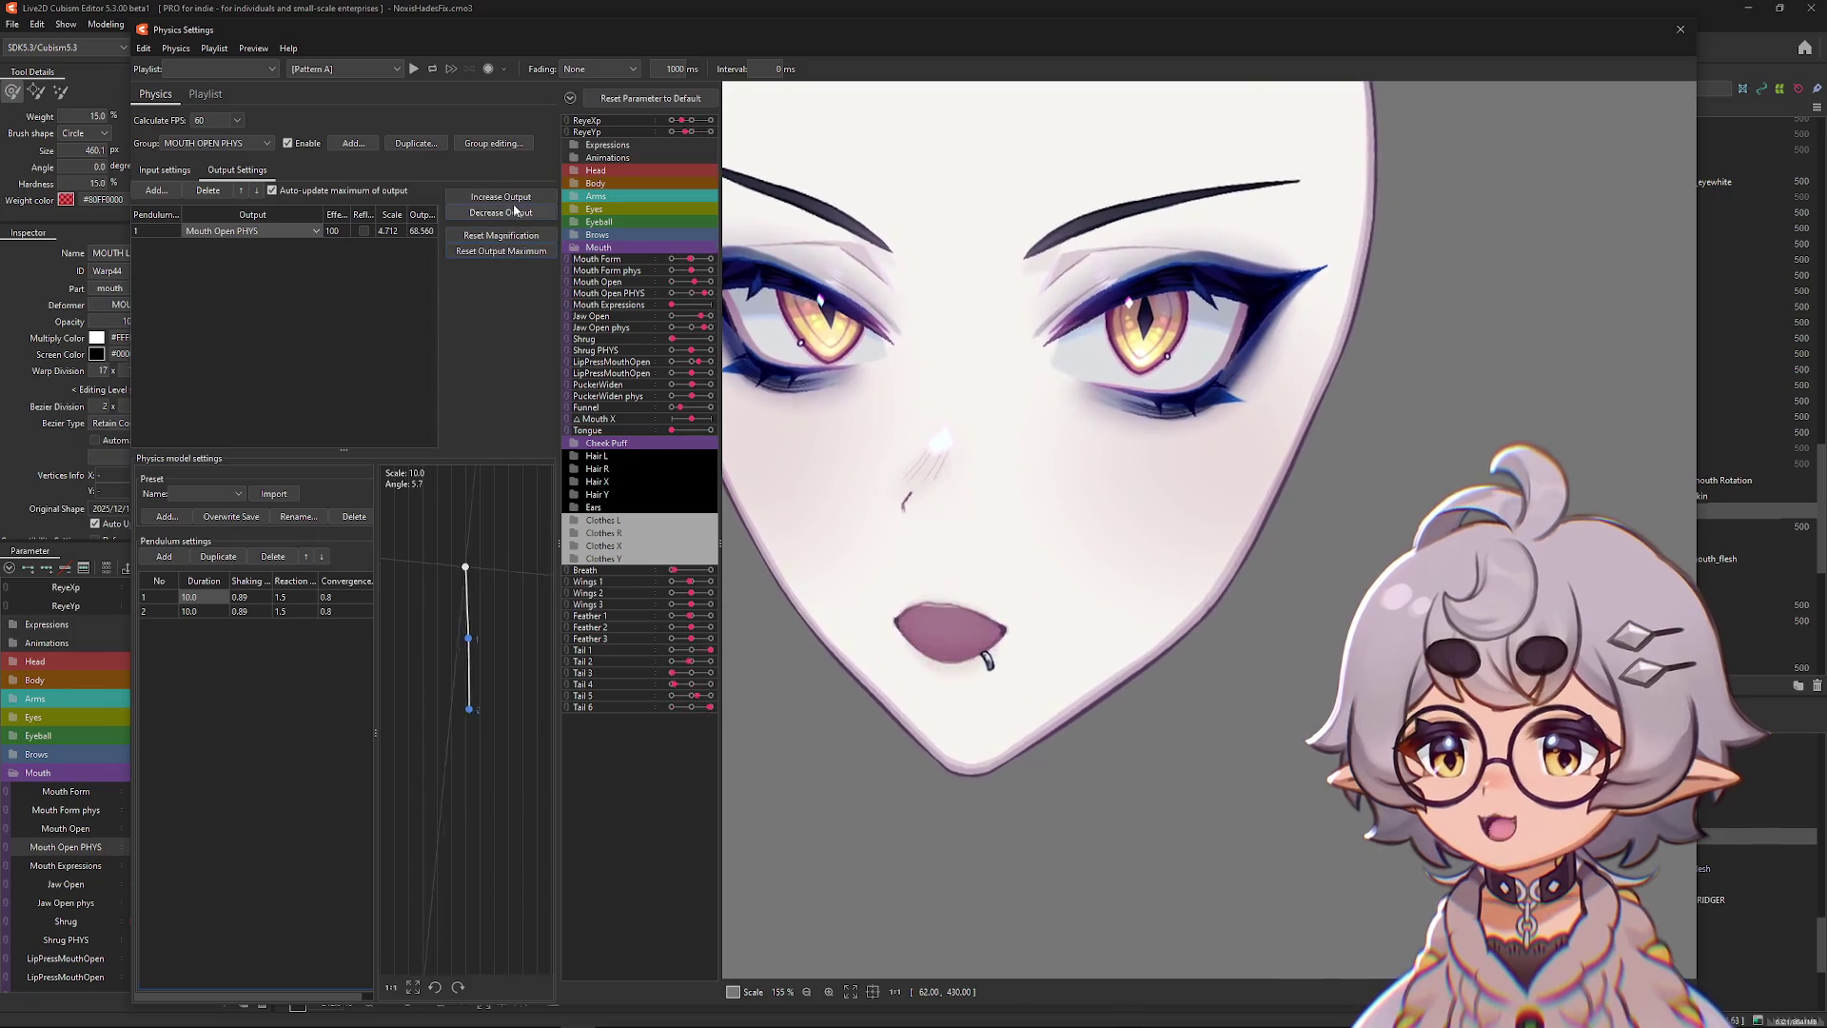
left_click(972, 541)
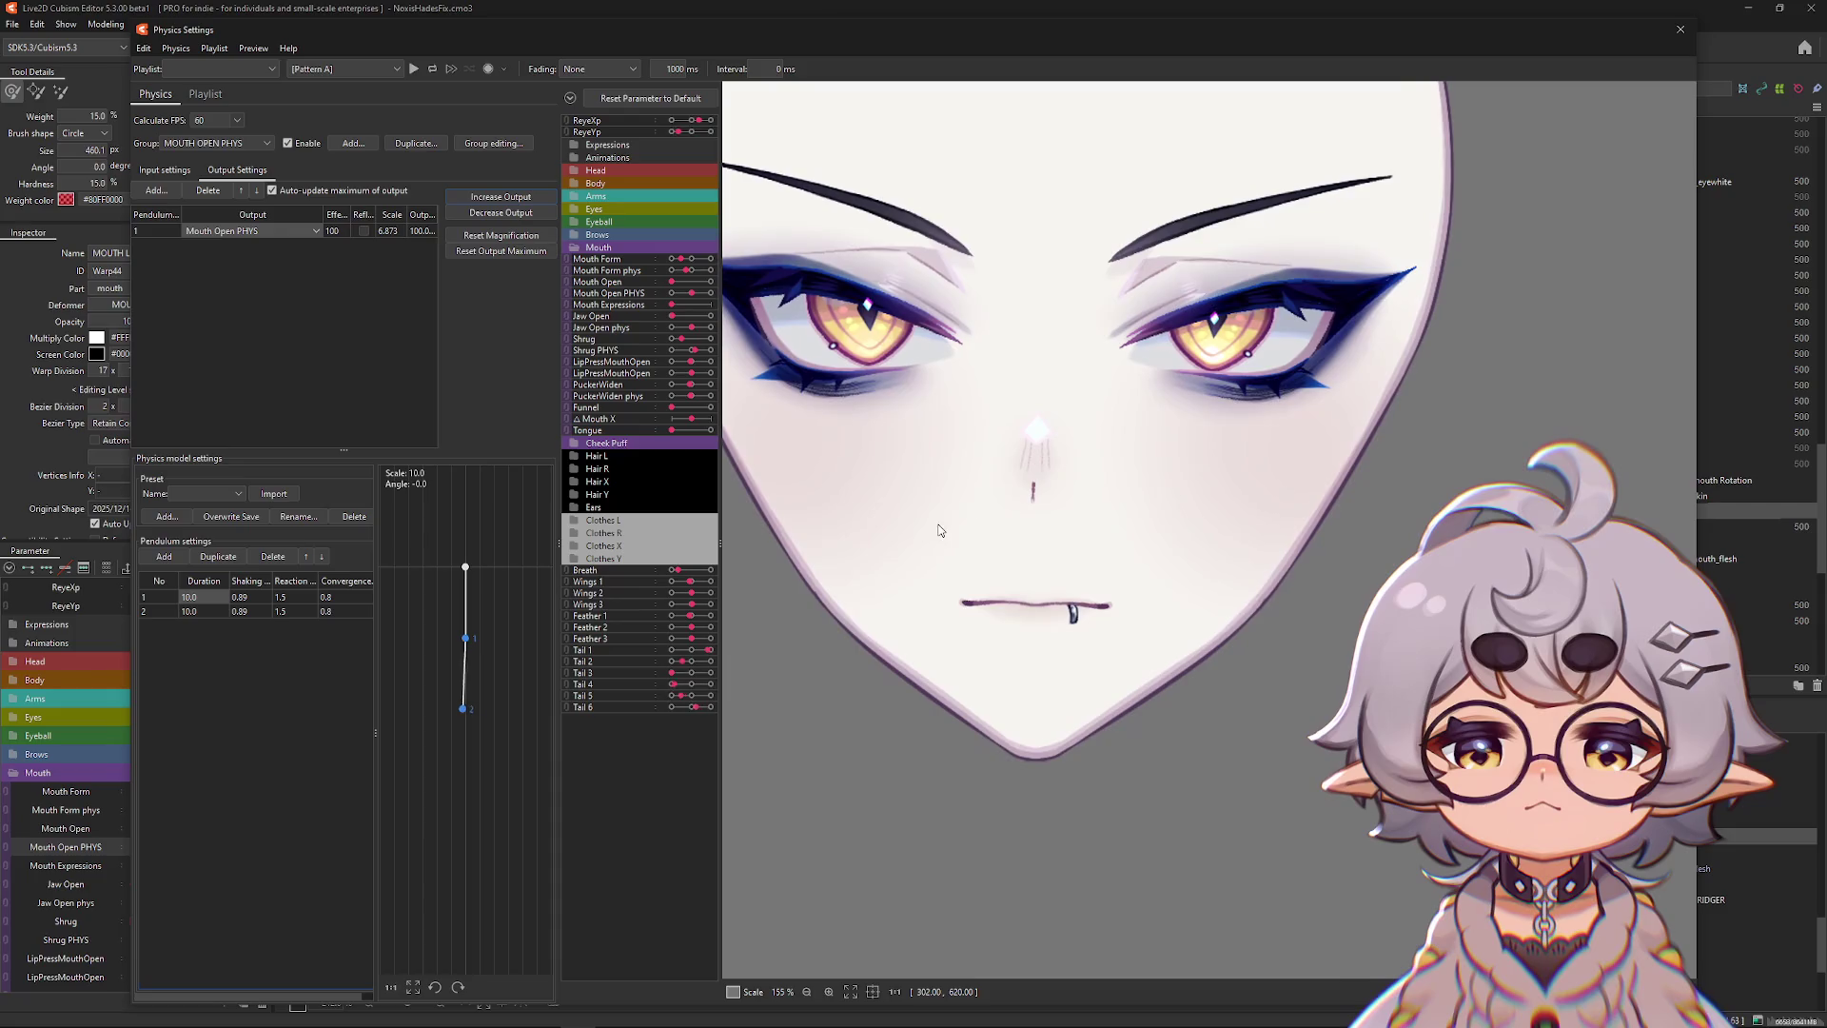
left_click(1679, 28)
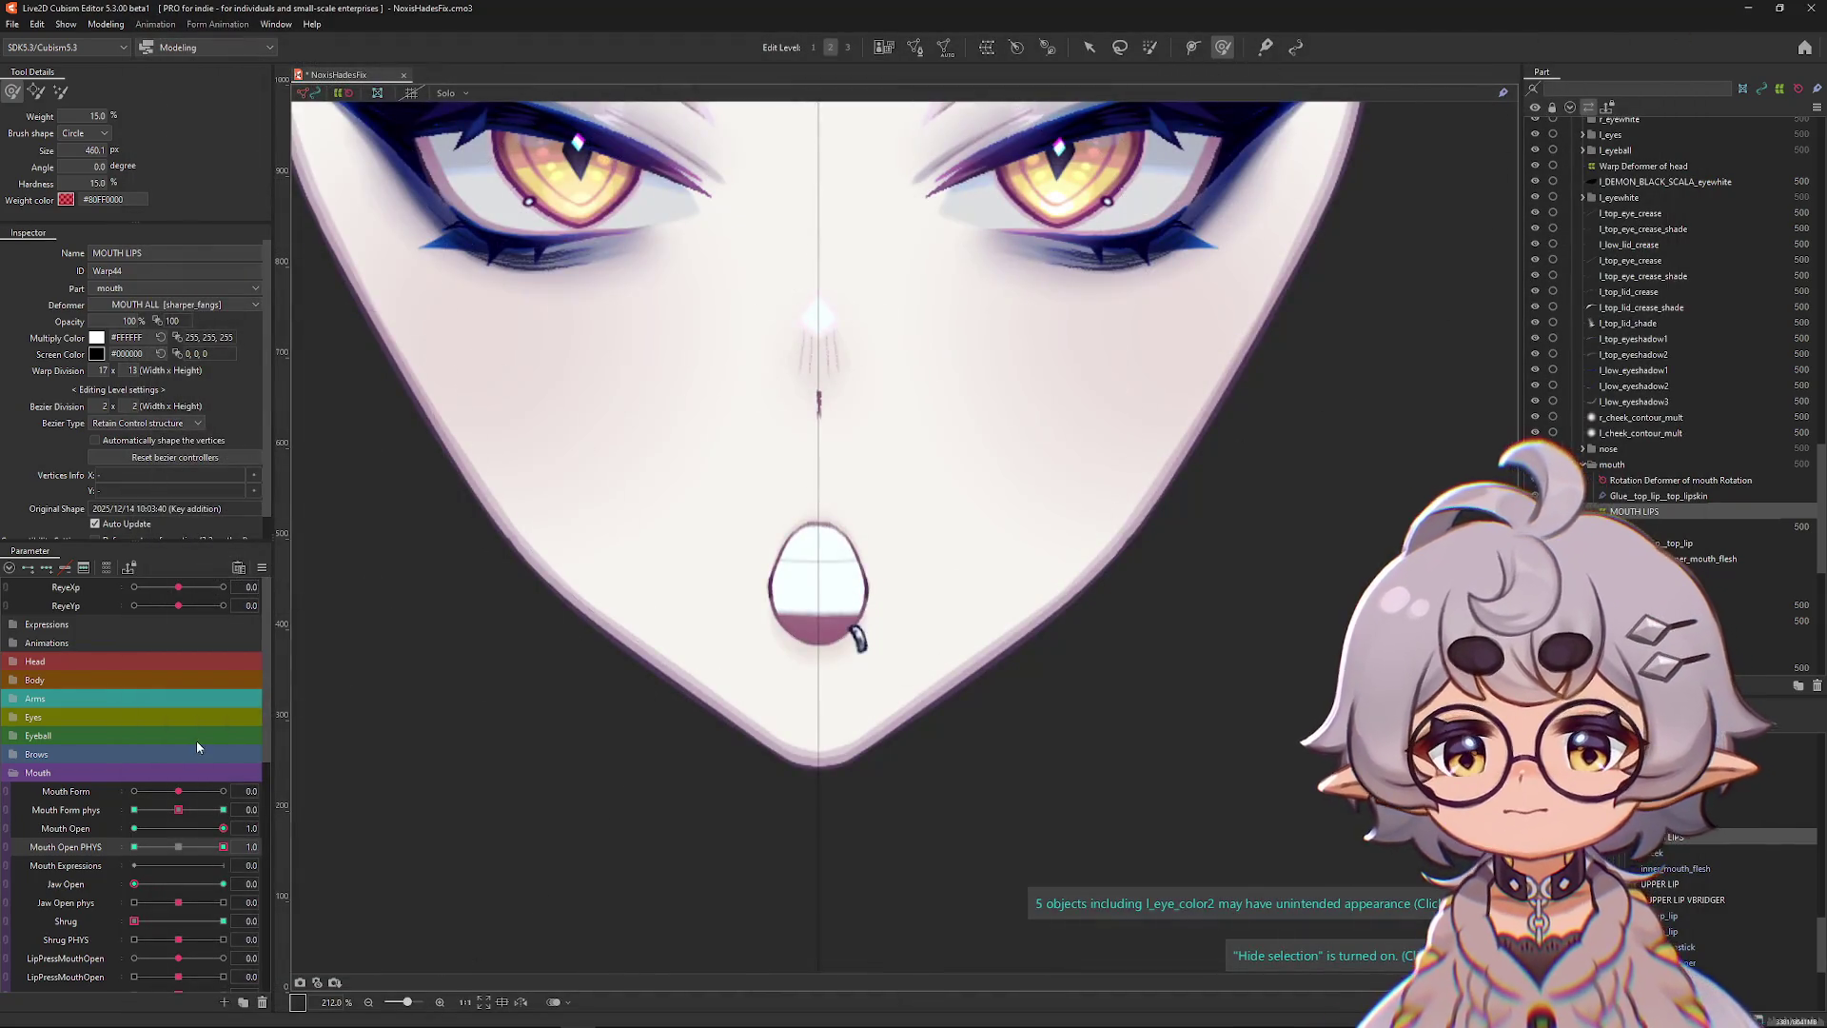
Select Mouth Open PHYS for blend-shape editing and check the physics group list.
left_click(38, 847)
left_click(106, 24)
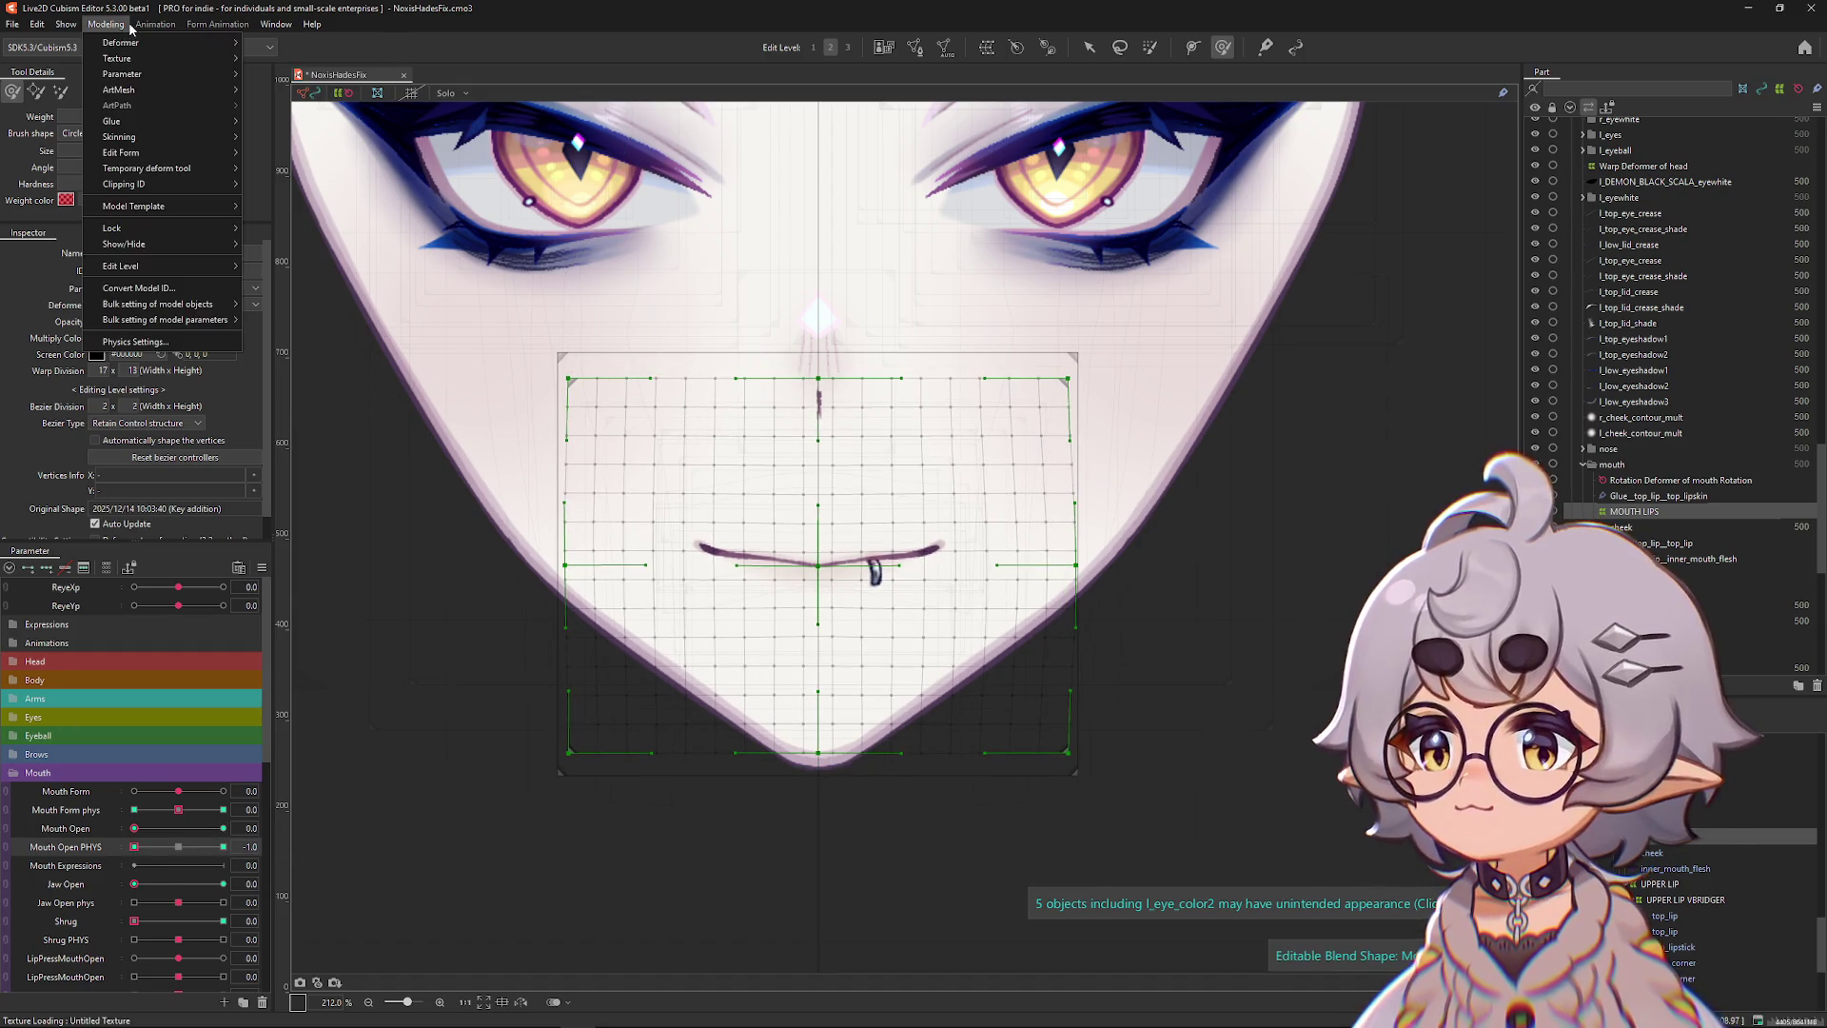
left_click(142, 321)
left_click(505, 145)
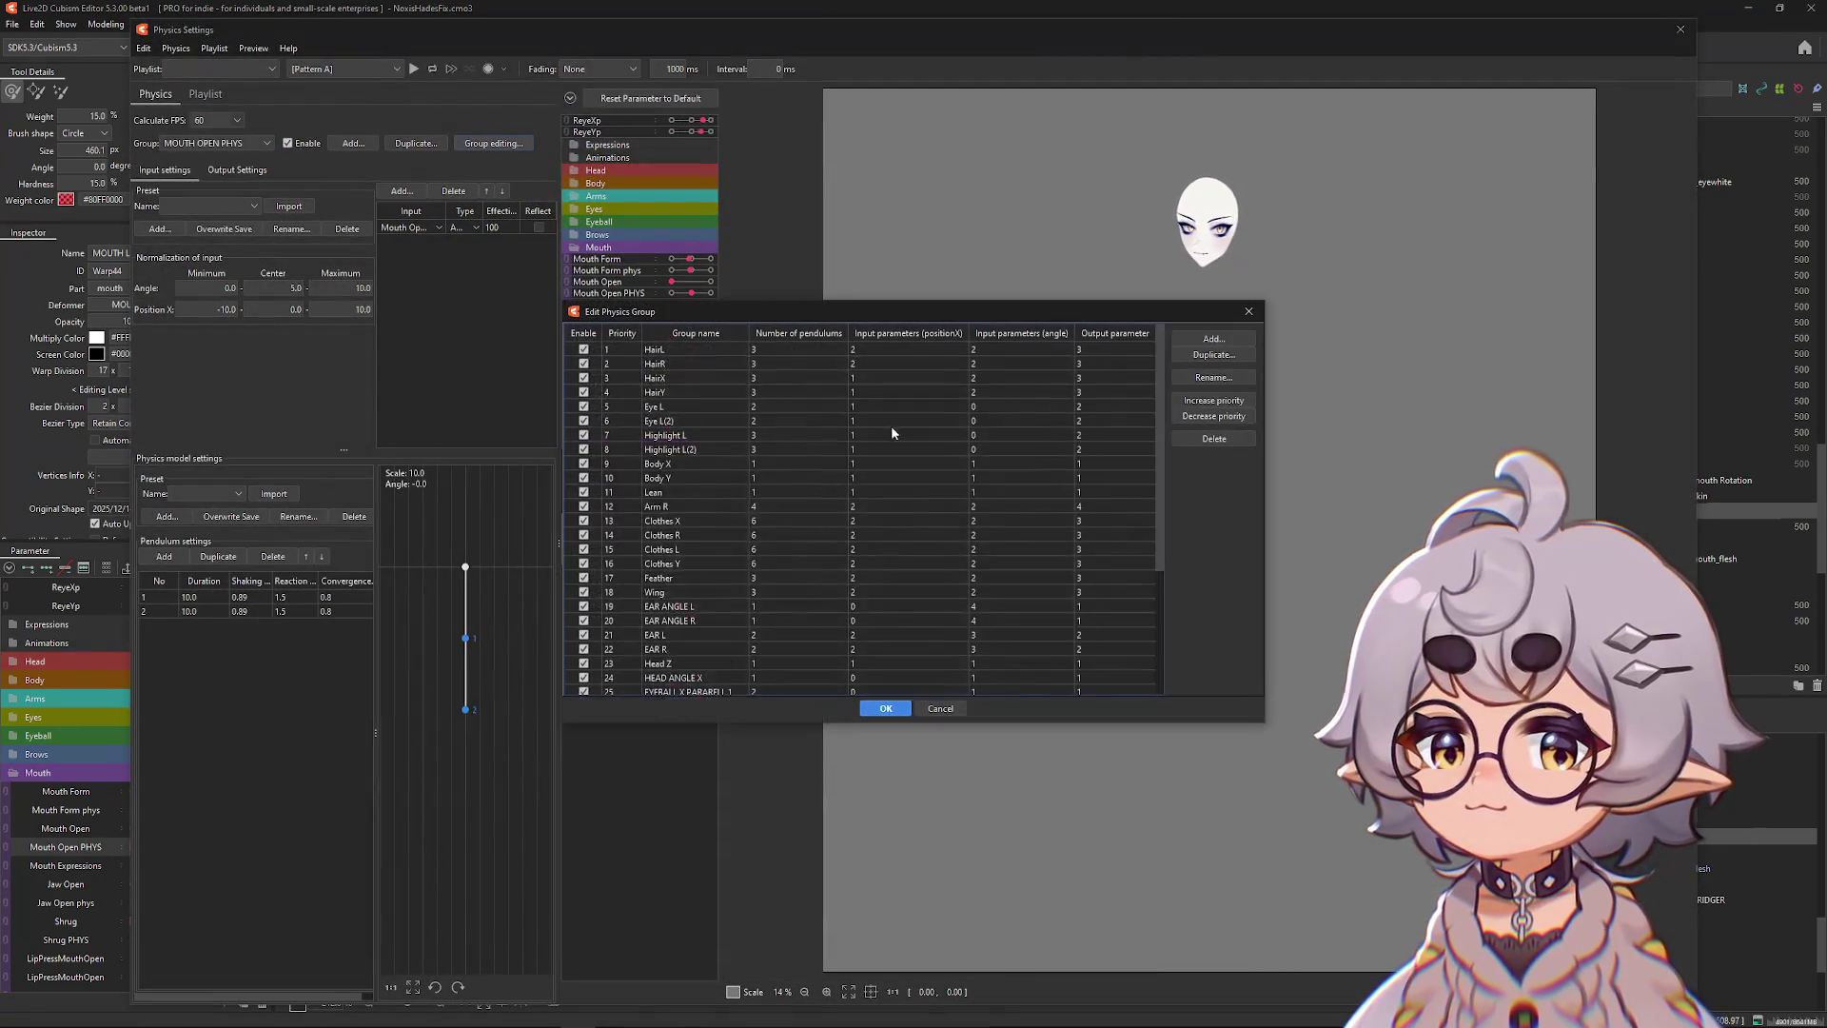
left_click(885, 707)
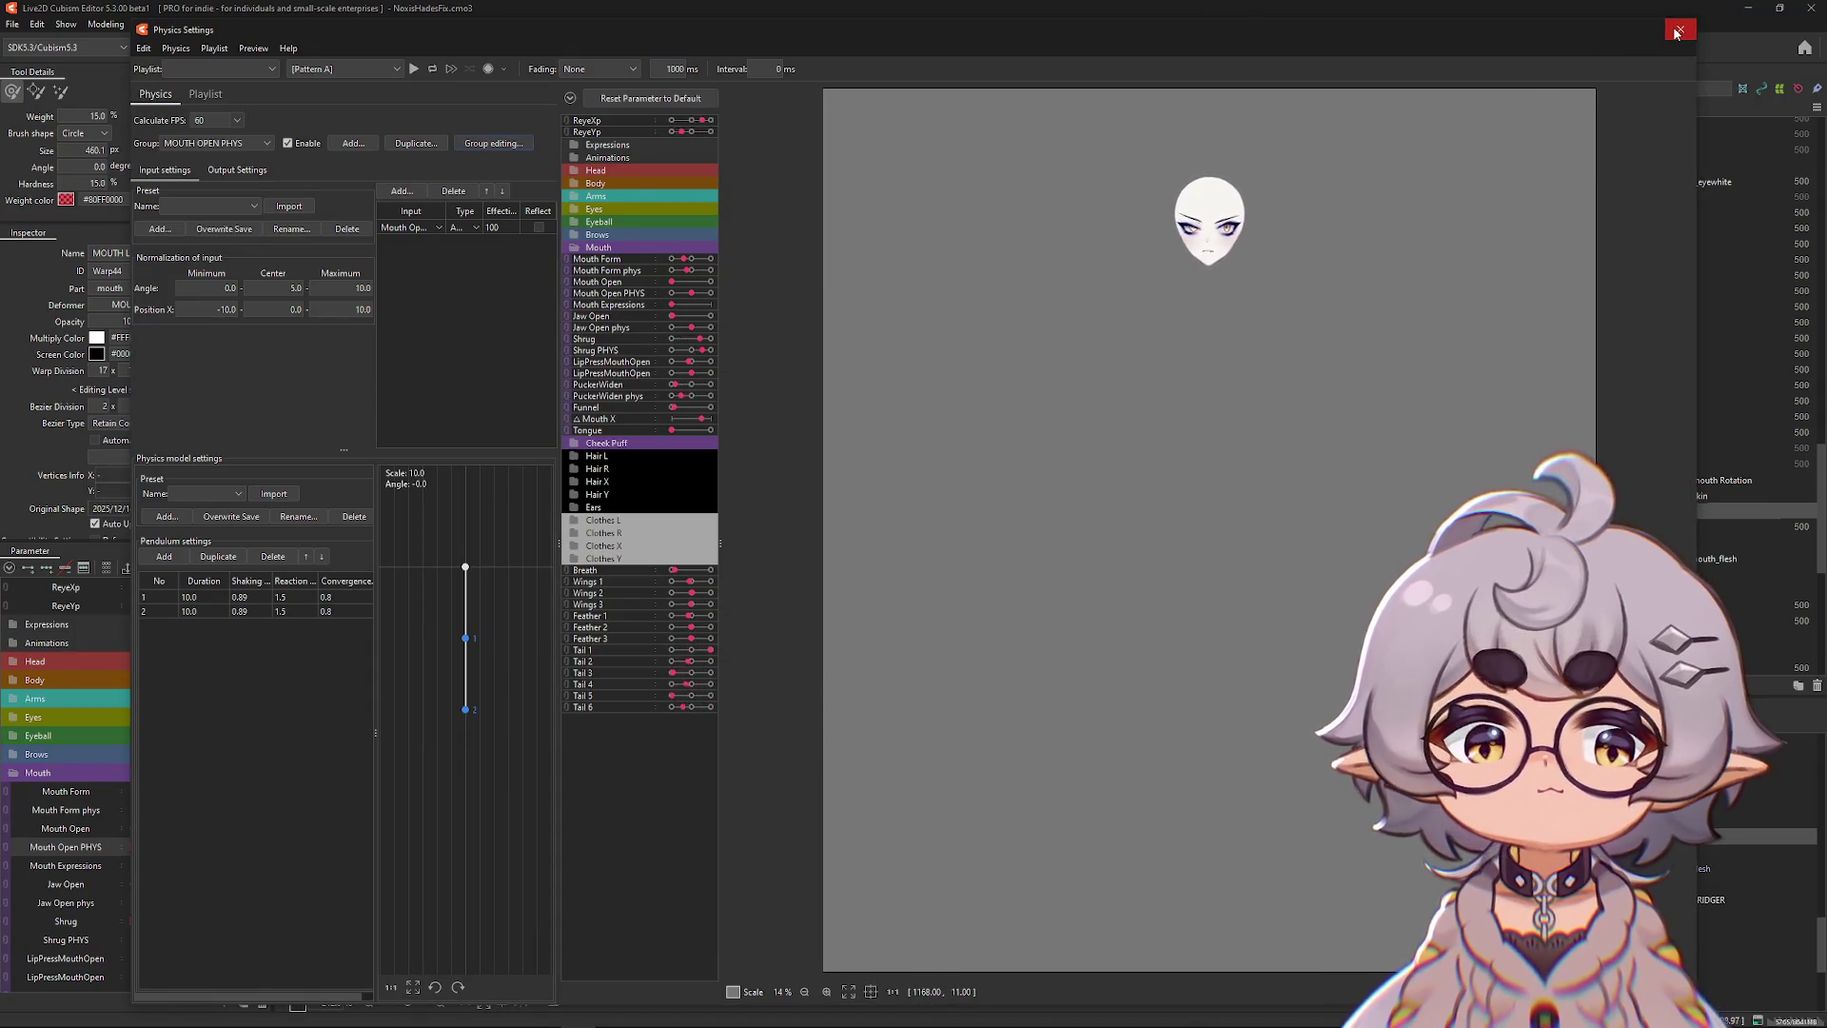
left_click(1680, 30)
Reshape the MOUTH LIPS warp mesh with a smaller Deform brush.
left_click_drag(666, 518, 604, 538)
left_click_drag(1064, 534, 1101, 542)
left_click_drag(833, 754, 816, 734)
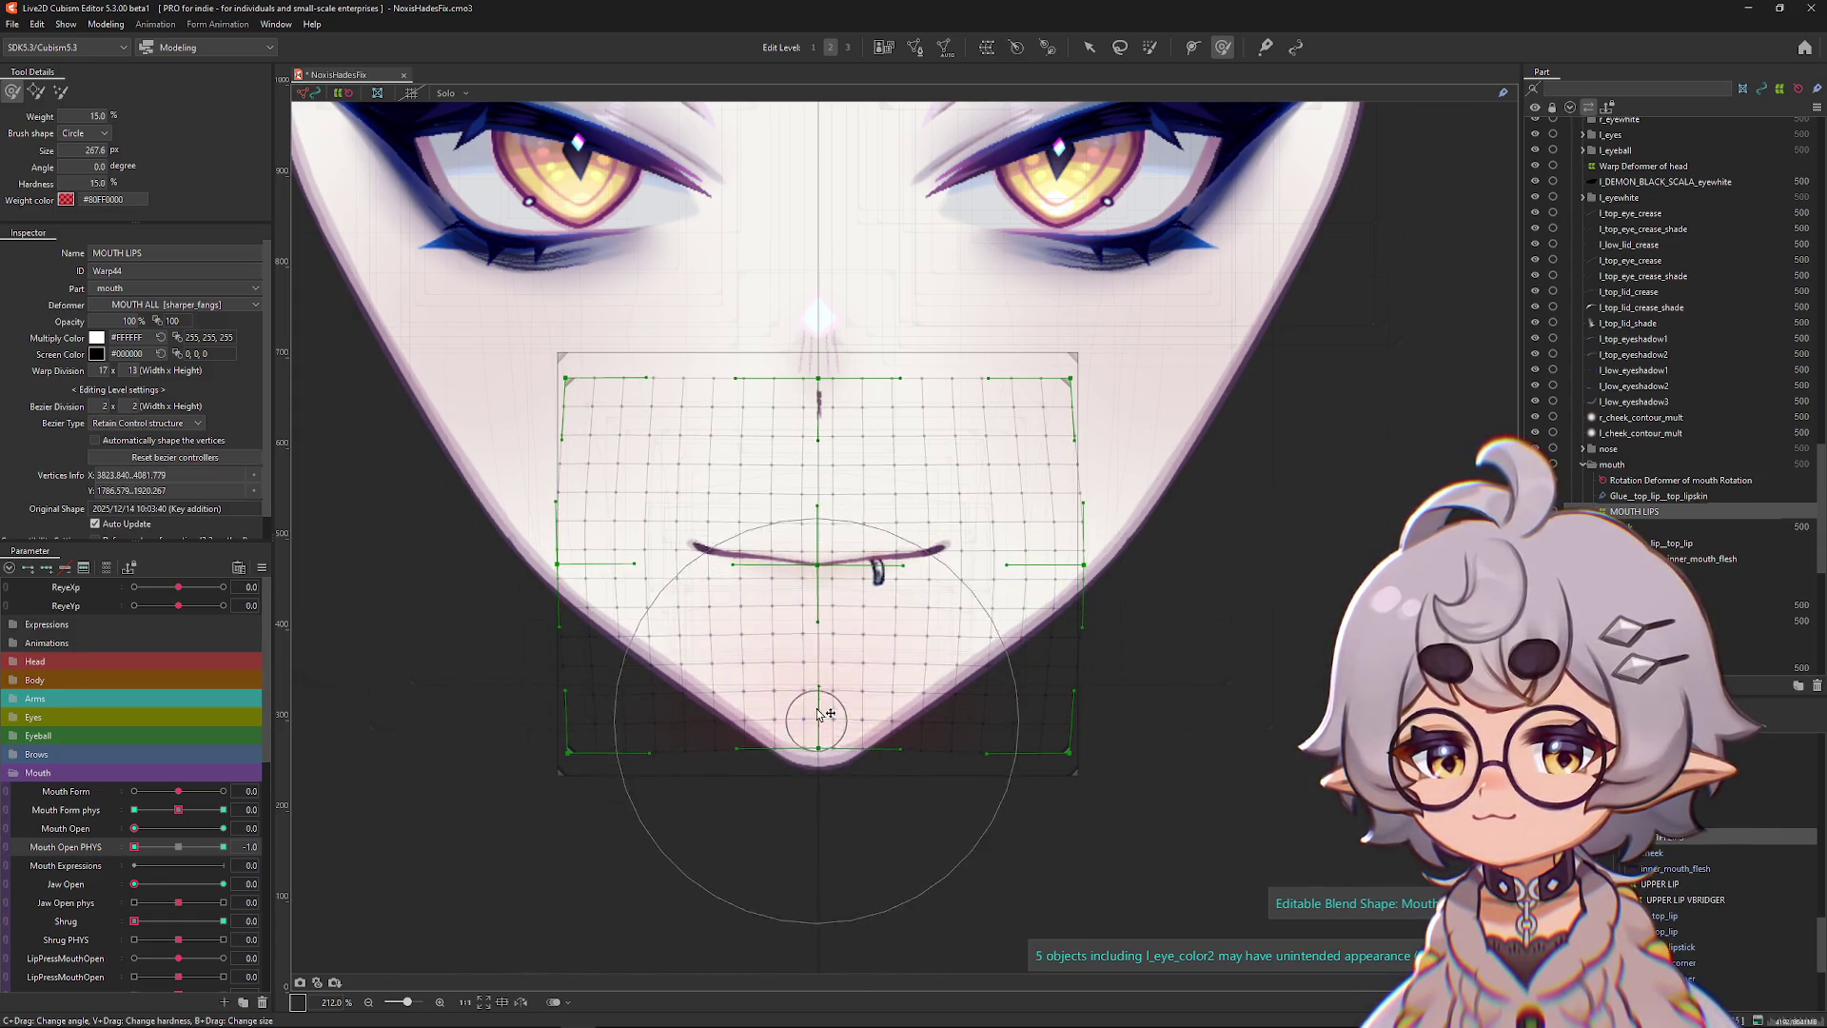
left_click_drag(808, 387, 813, 402)
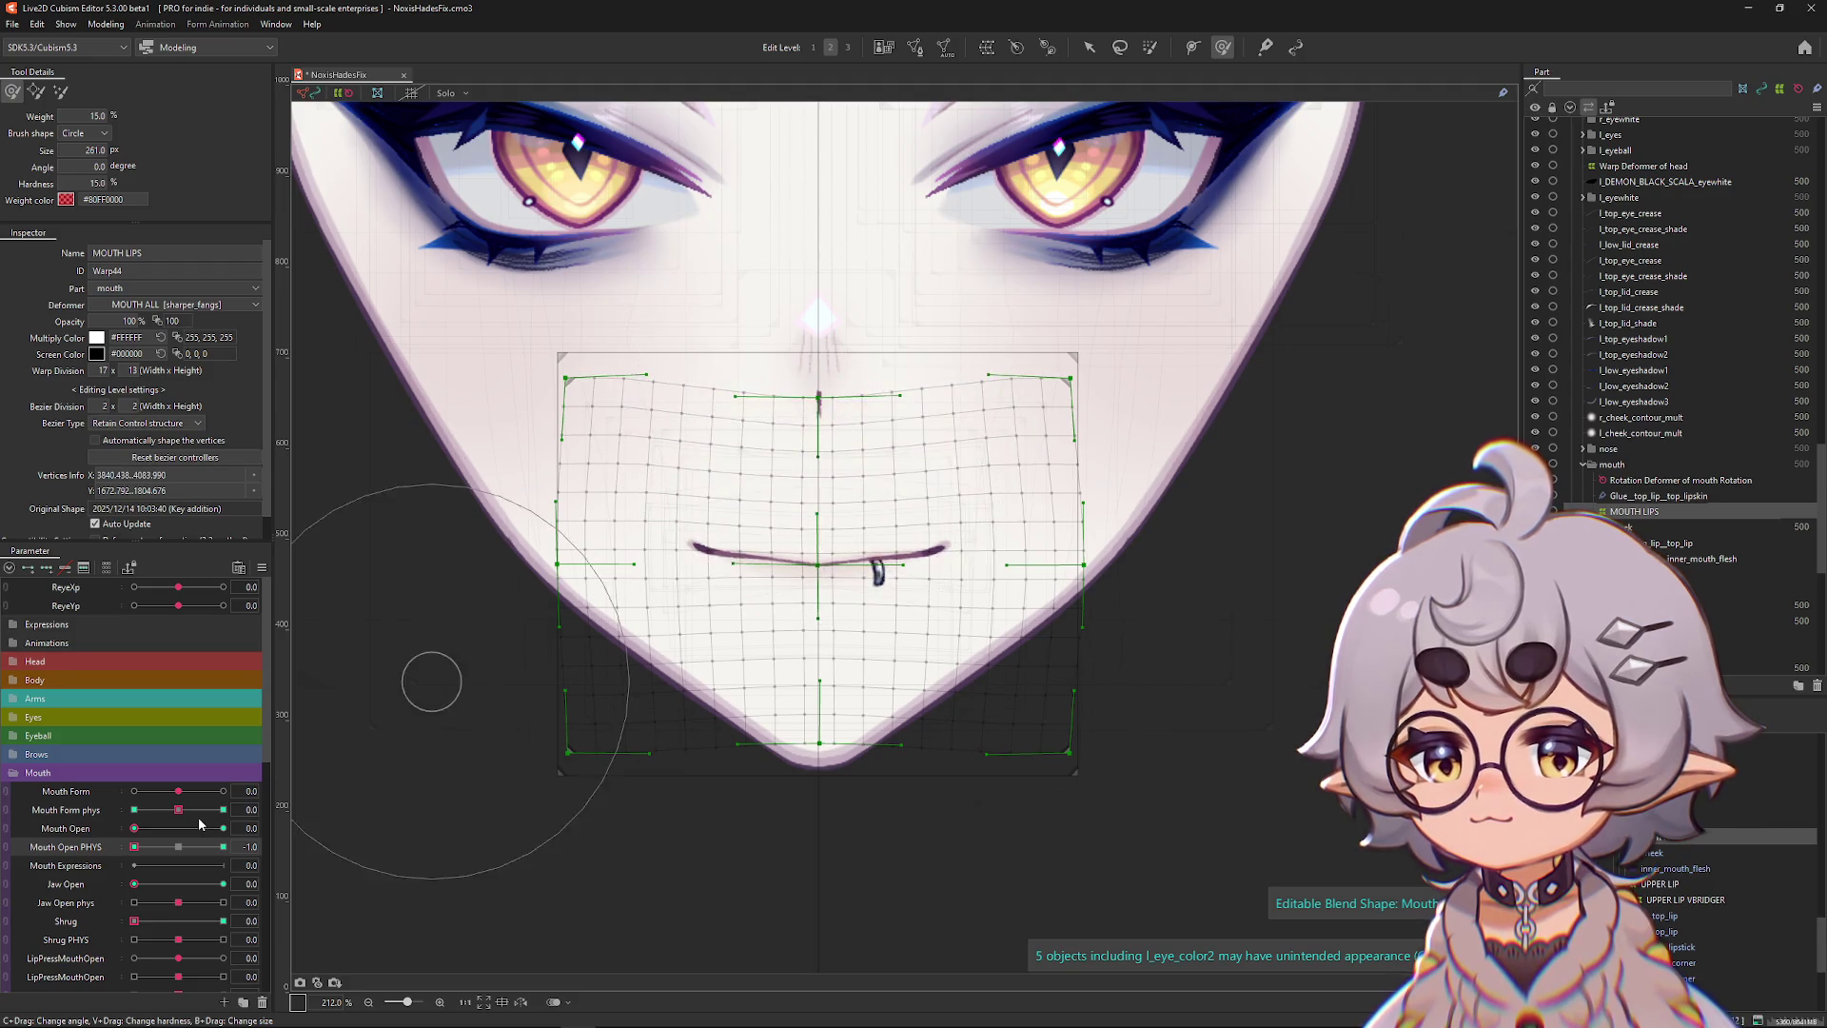
key("ctrl+h")
key("ctrl+h")
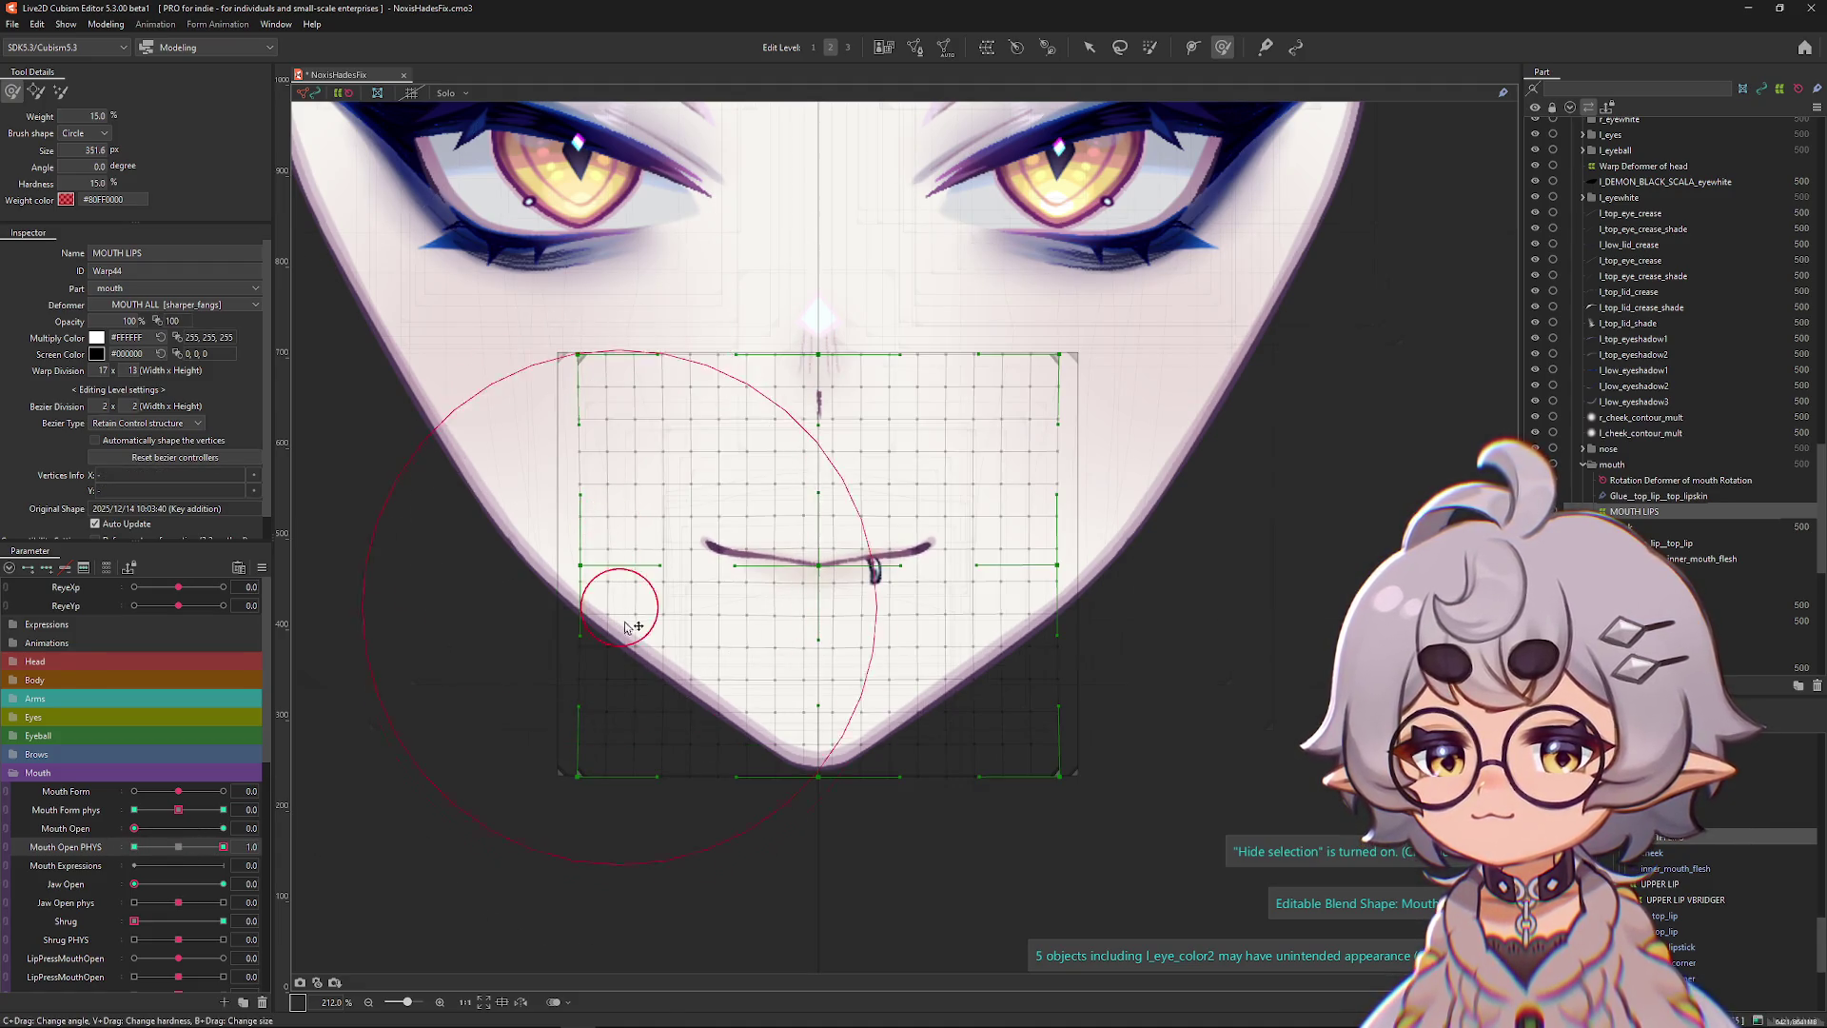
left_click_drag(1128, 553, 992, 526)
left_click_drag(815, 400, 816, 379)
left_click_drag(805, 657, 824, 754)
Preview the mouth fully open in a wide smile and reopen Physics Settings.
mouse_move(135, 827)
left_mouse_down()
mouse_move(228, 827)
mouse_move(267, 790)
mouse_move(134, 846)
mouse_move(222, 846)
mouse_move(134, 846)
left_mouse_up()
left_click(107, 25)
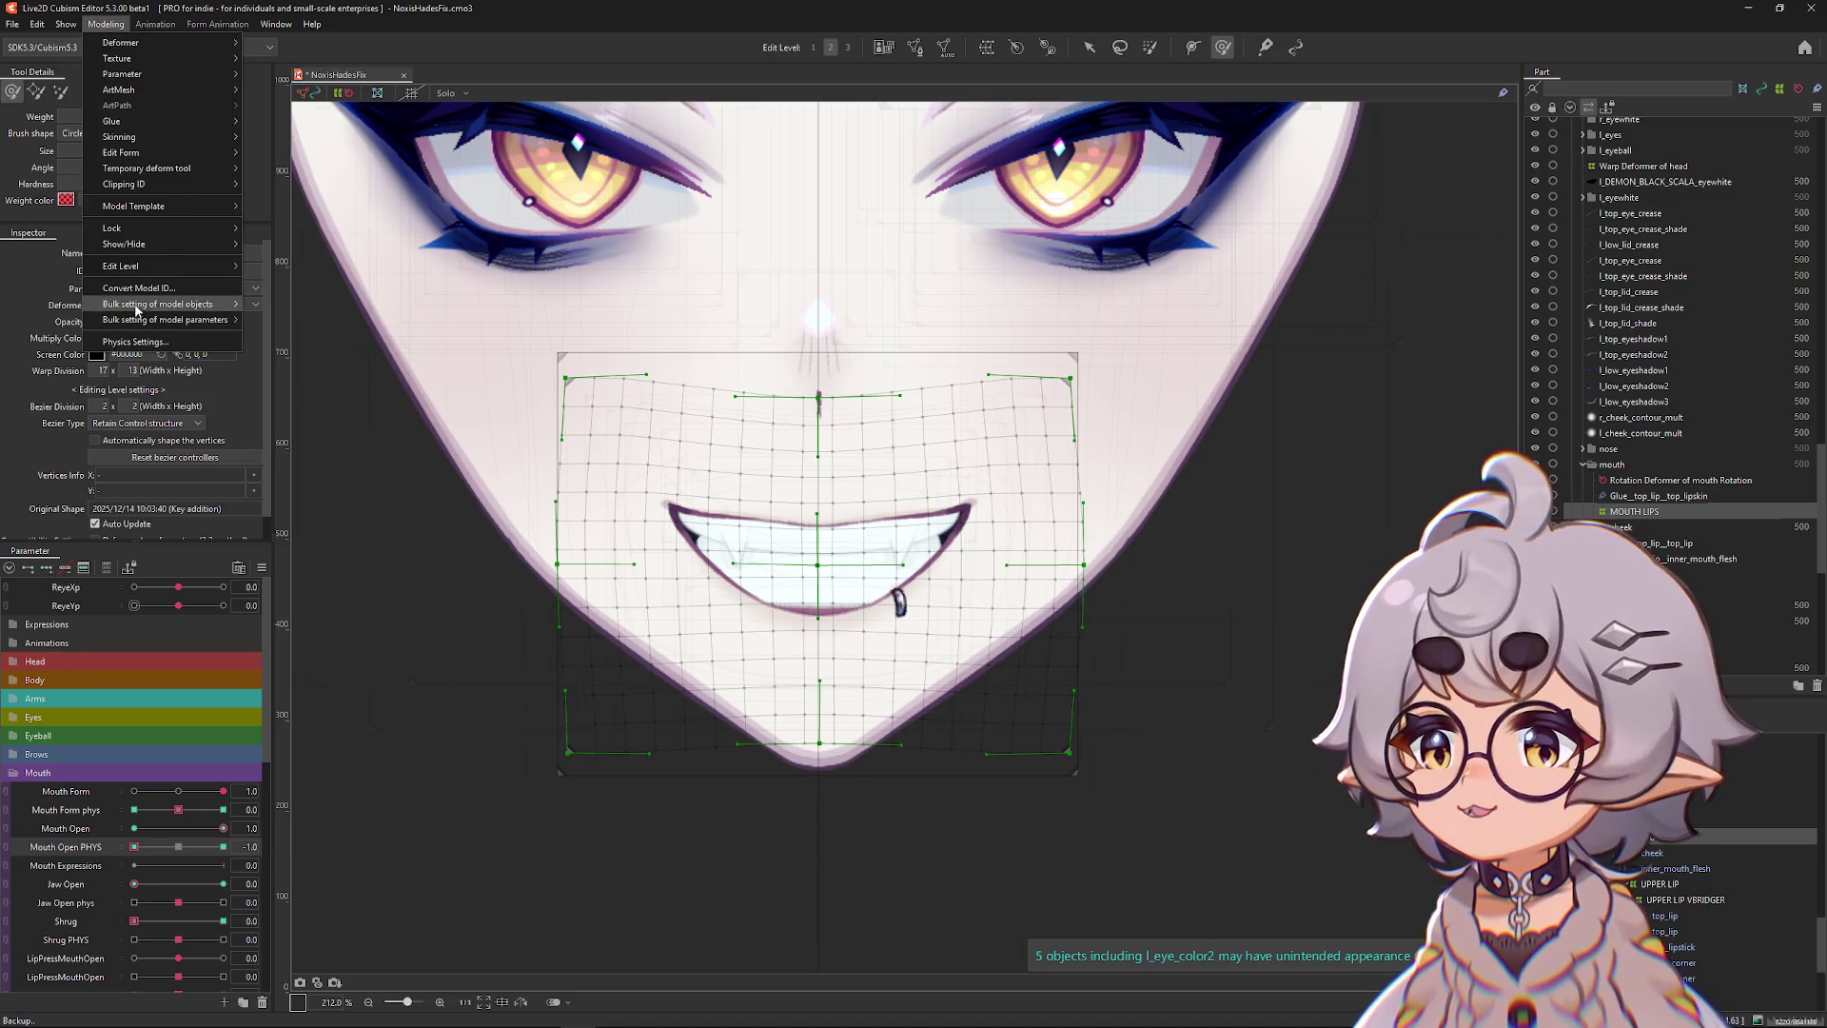
left_click(142, 341)
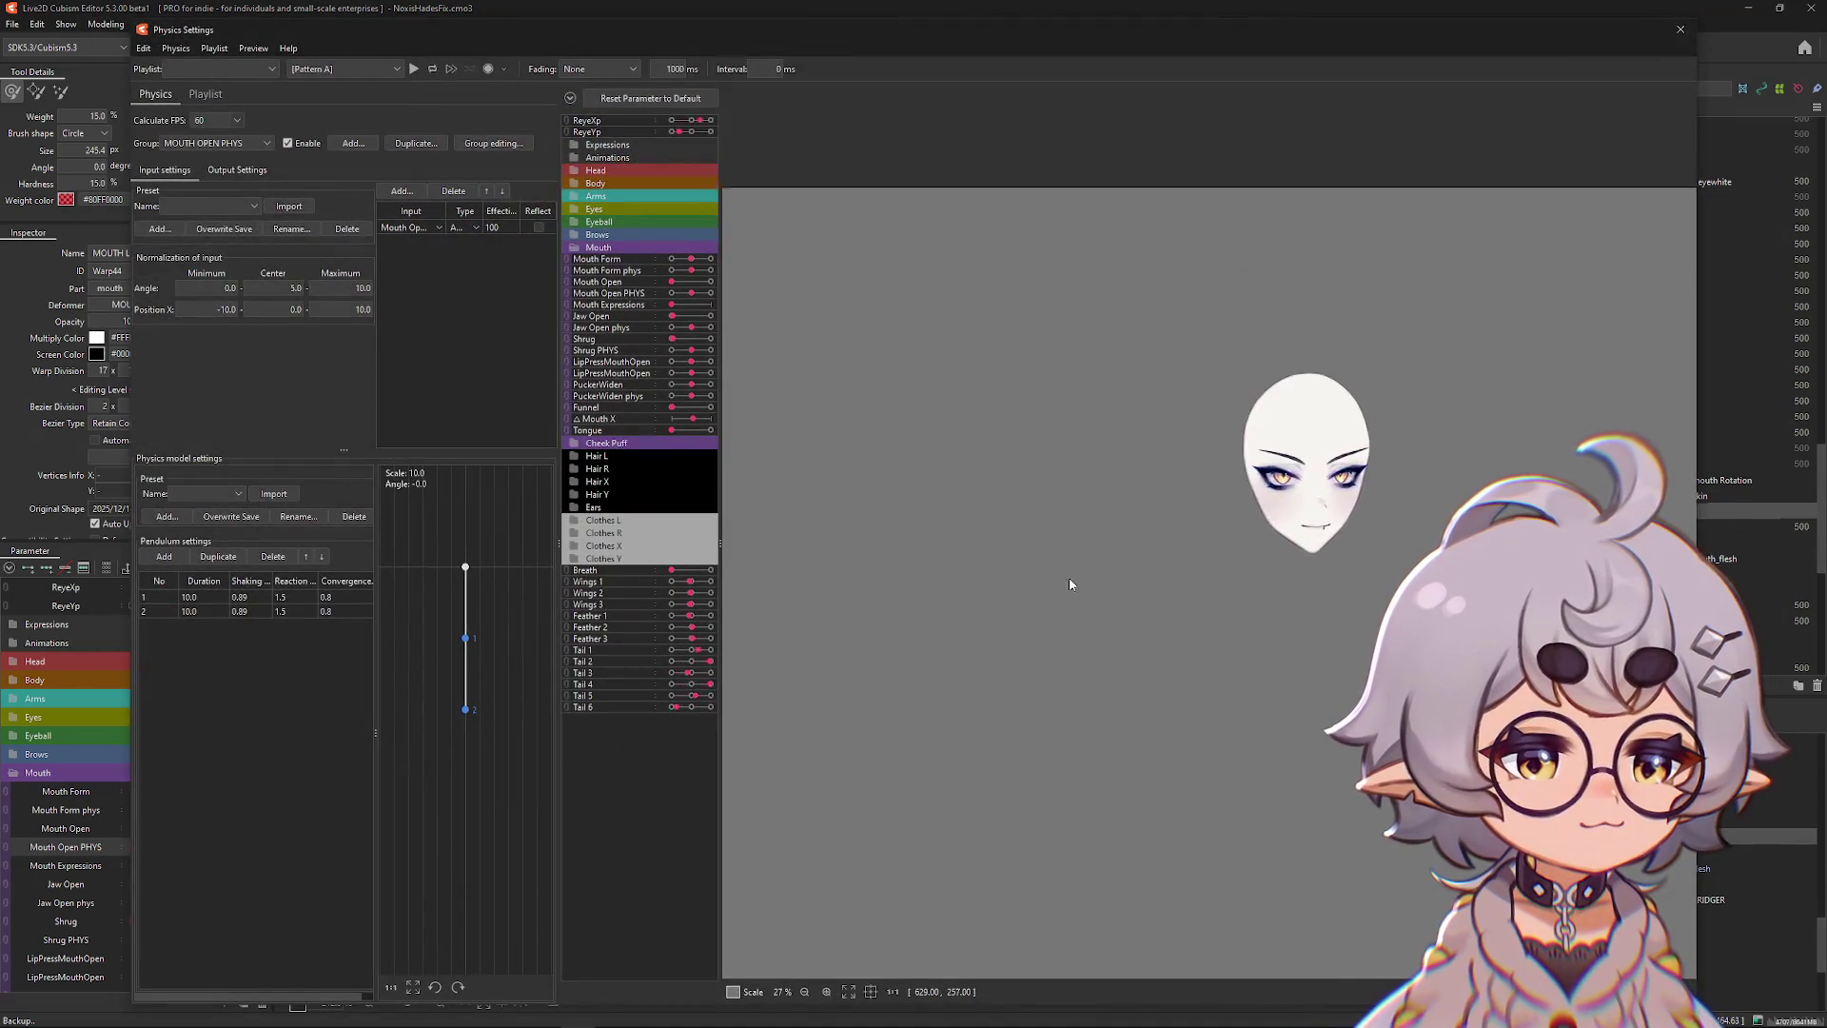